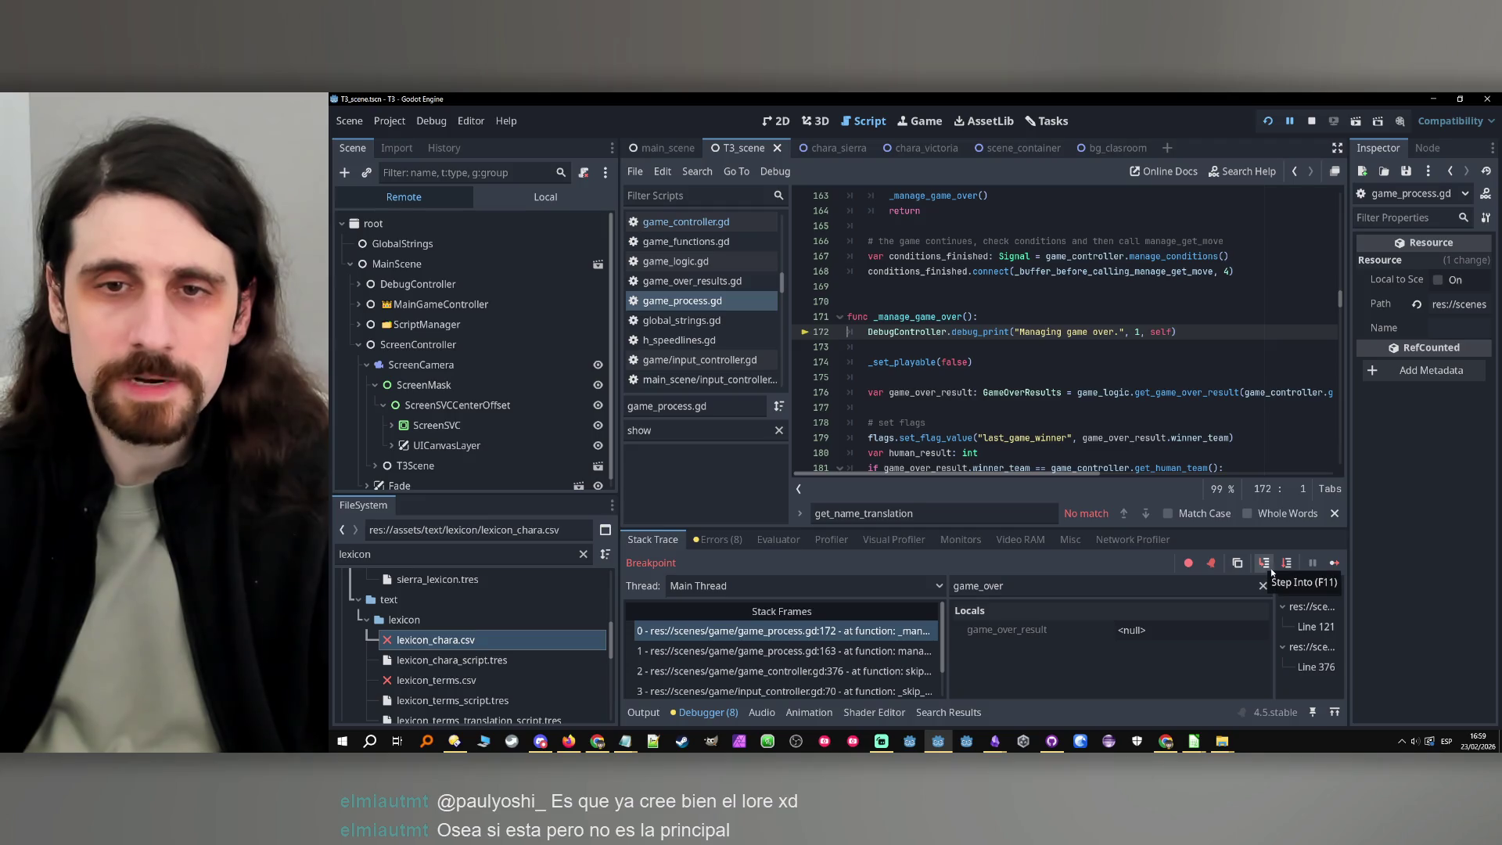
Step over from line 172 past _set_playable, the game-over result fetch and the last_game_winner flag
click(1280, 569)
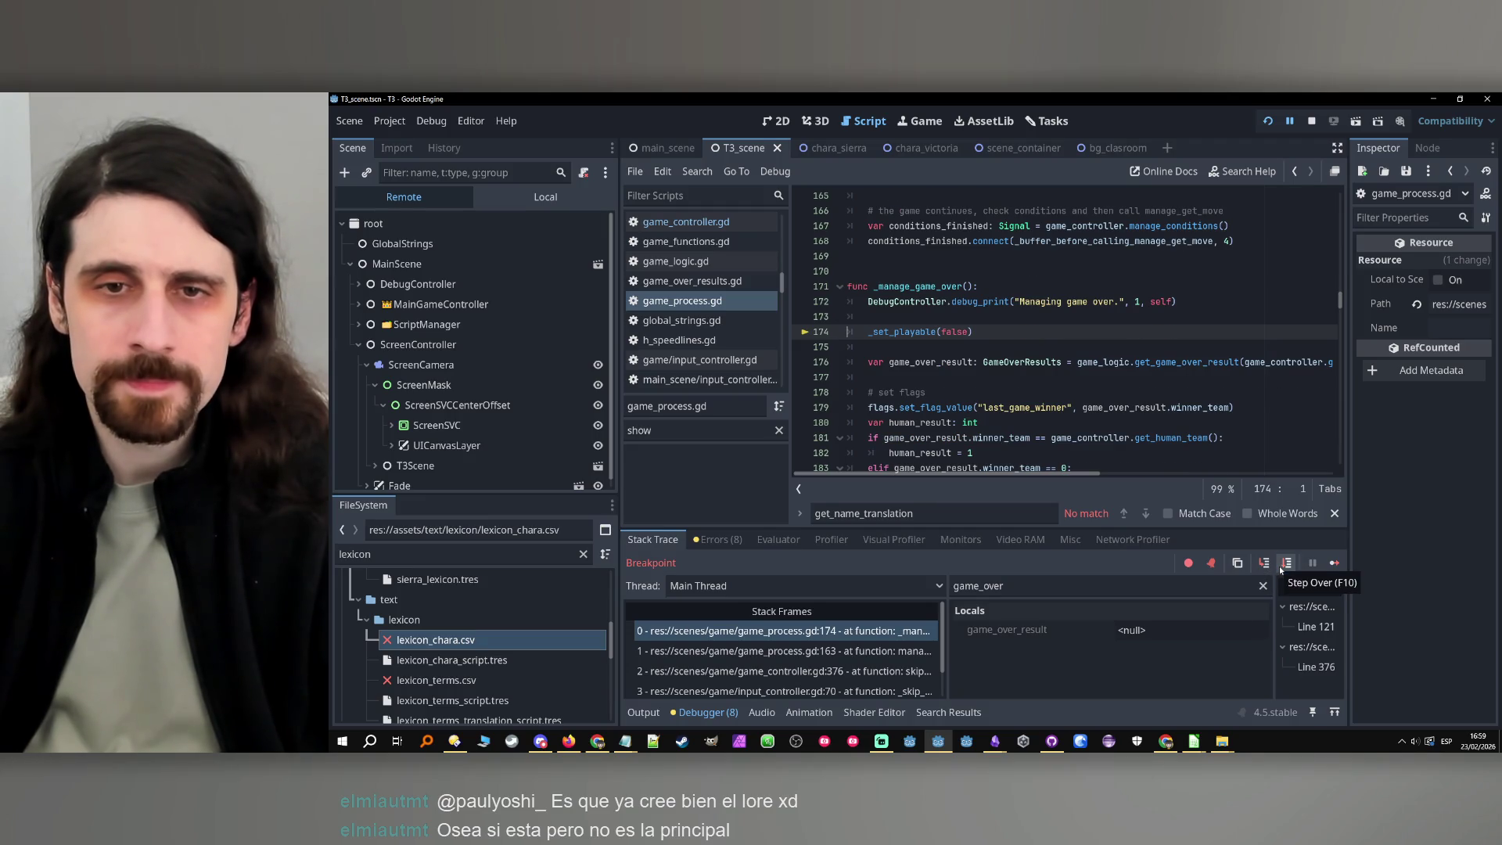
click(1280, 569)
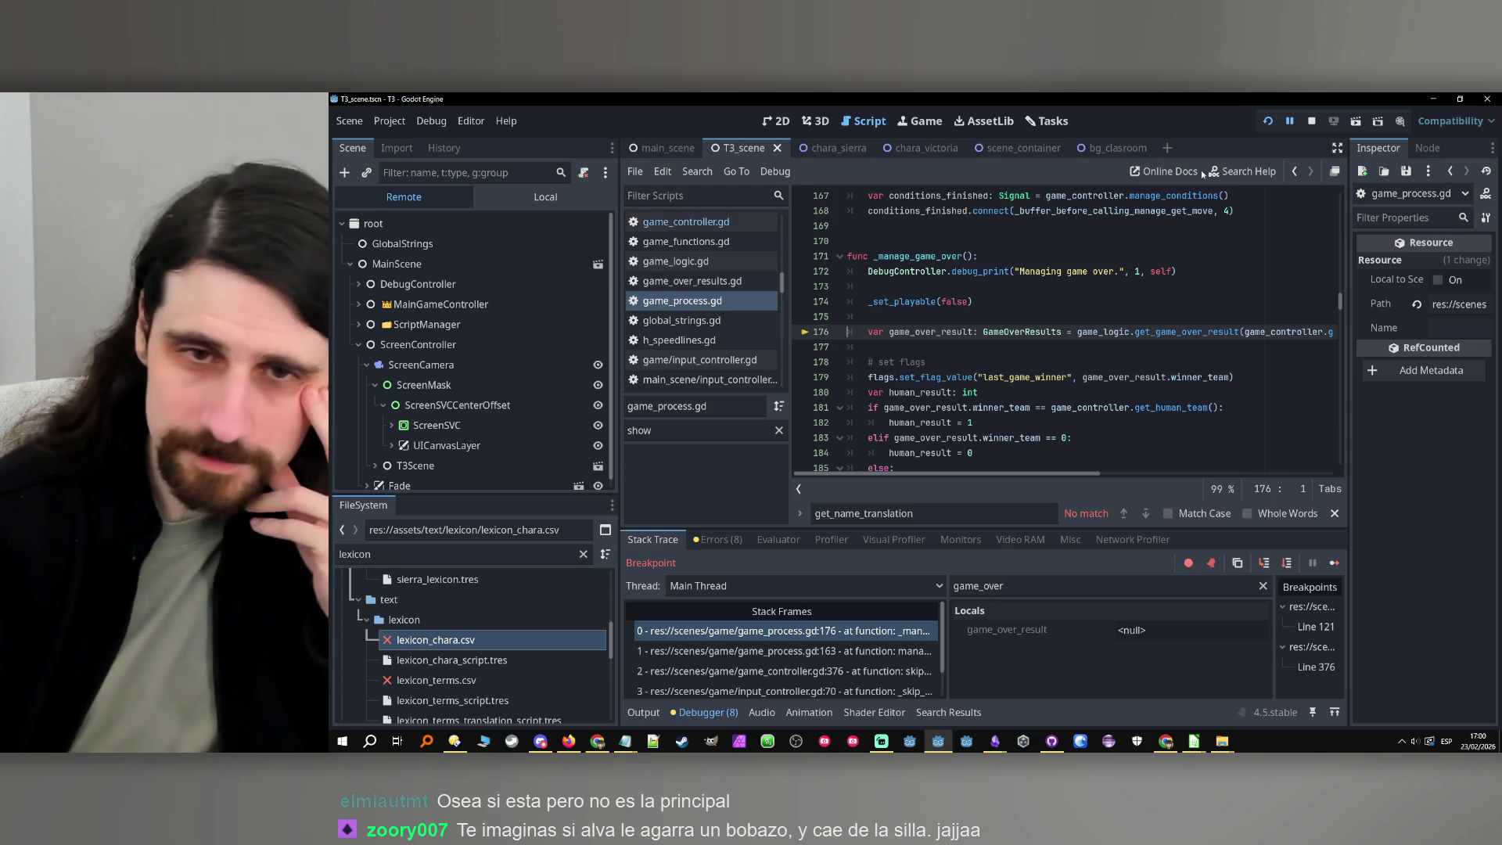
click(1283, 563)
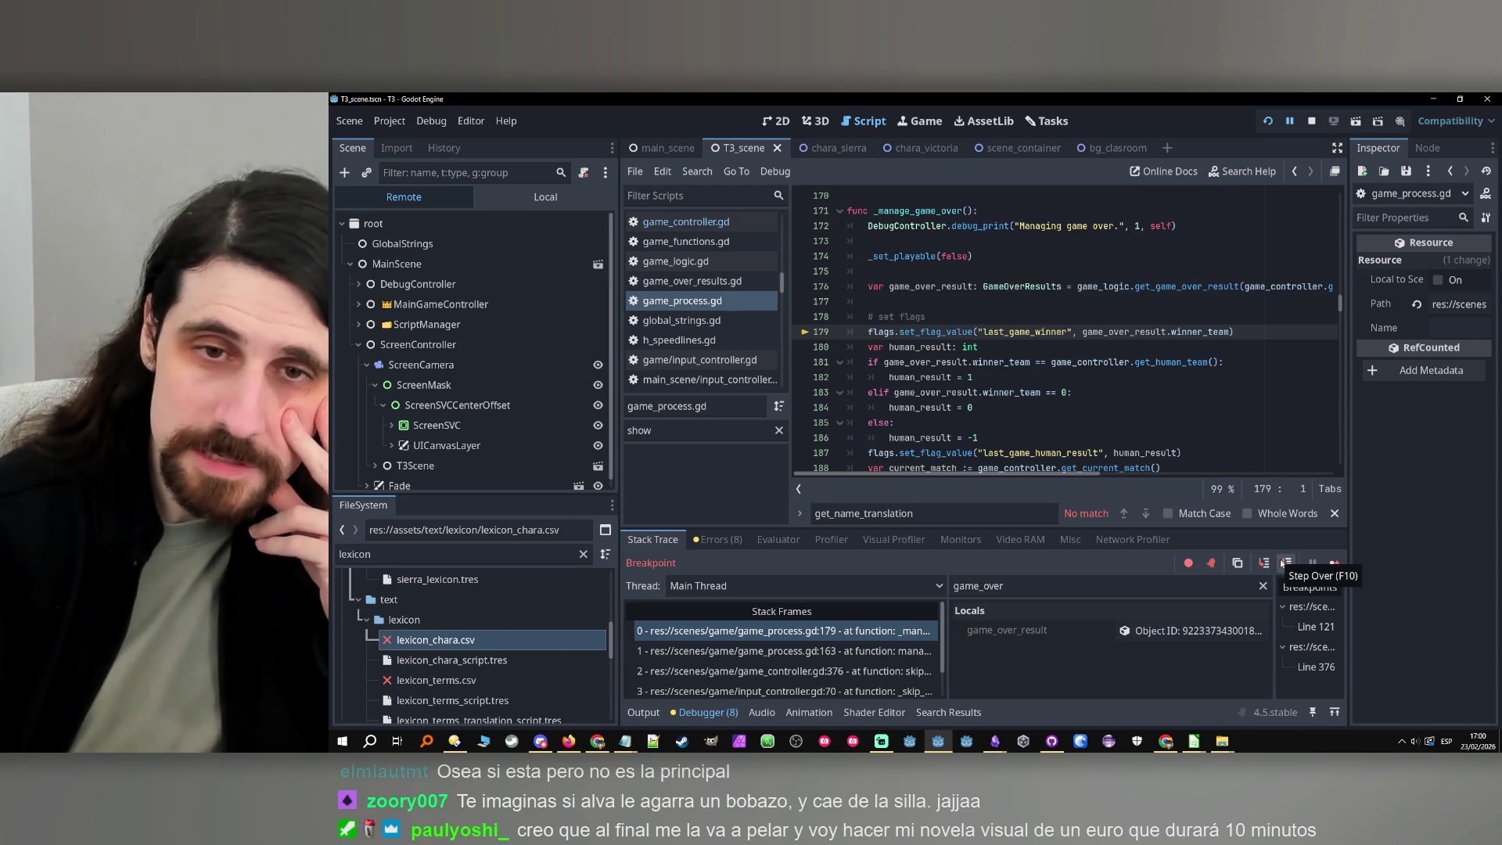
click(1284, 563)
Advance to line 181 and filter the debugger Locals to human_result, which reads 0
double_click(950, 332)
key(ctrl+c)
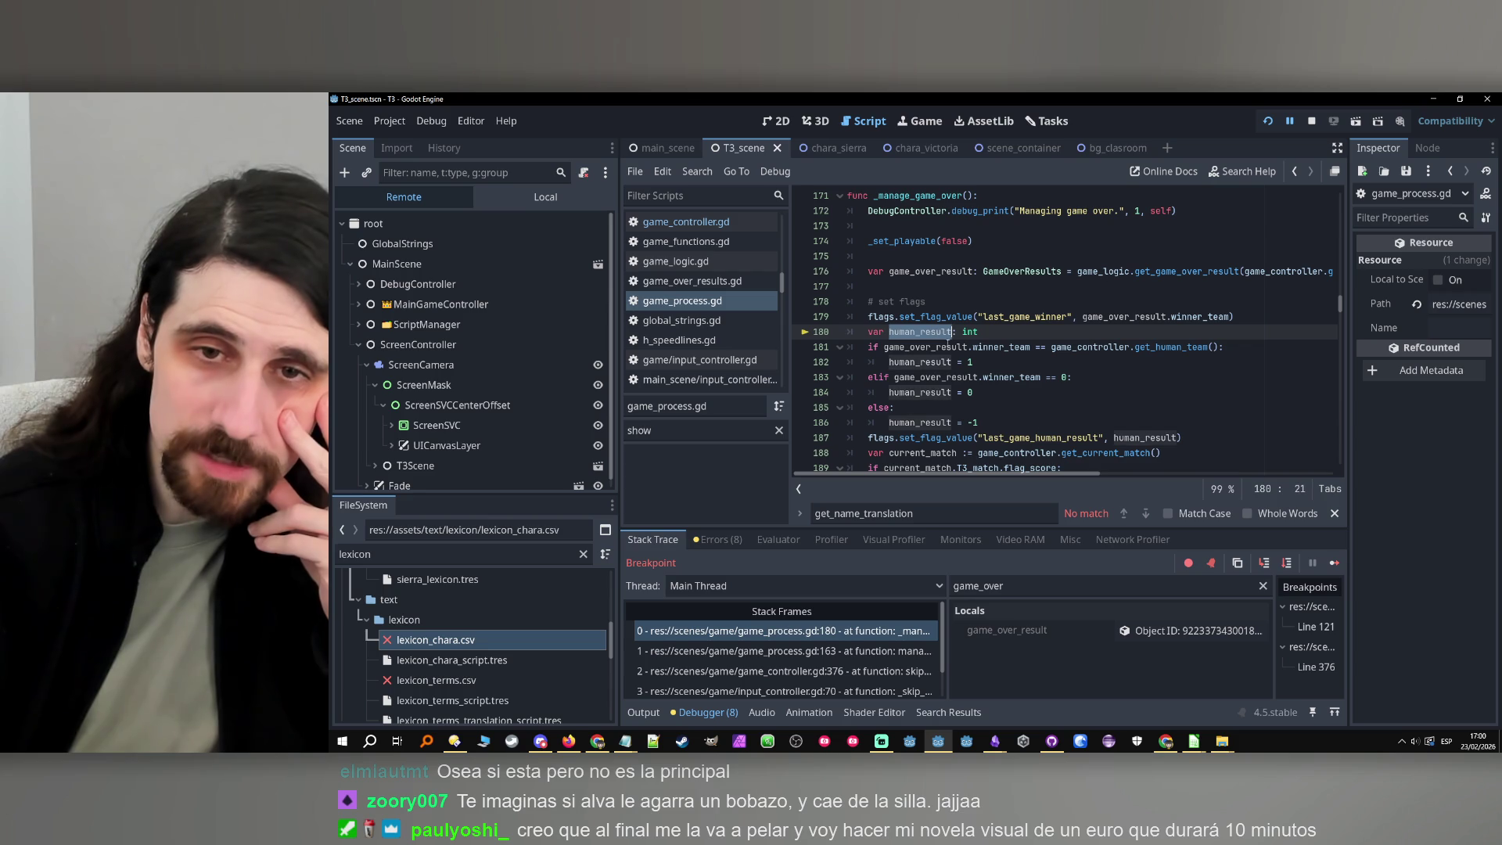
click(1287, 563)
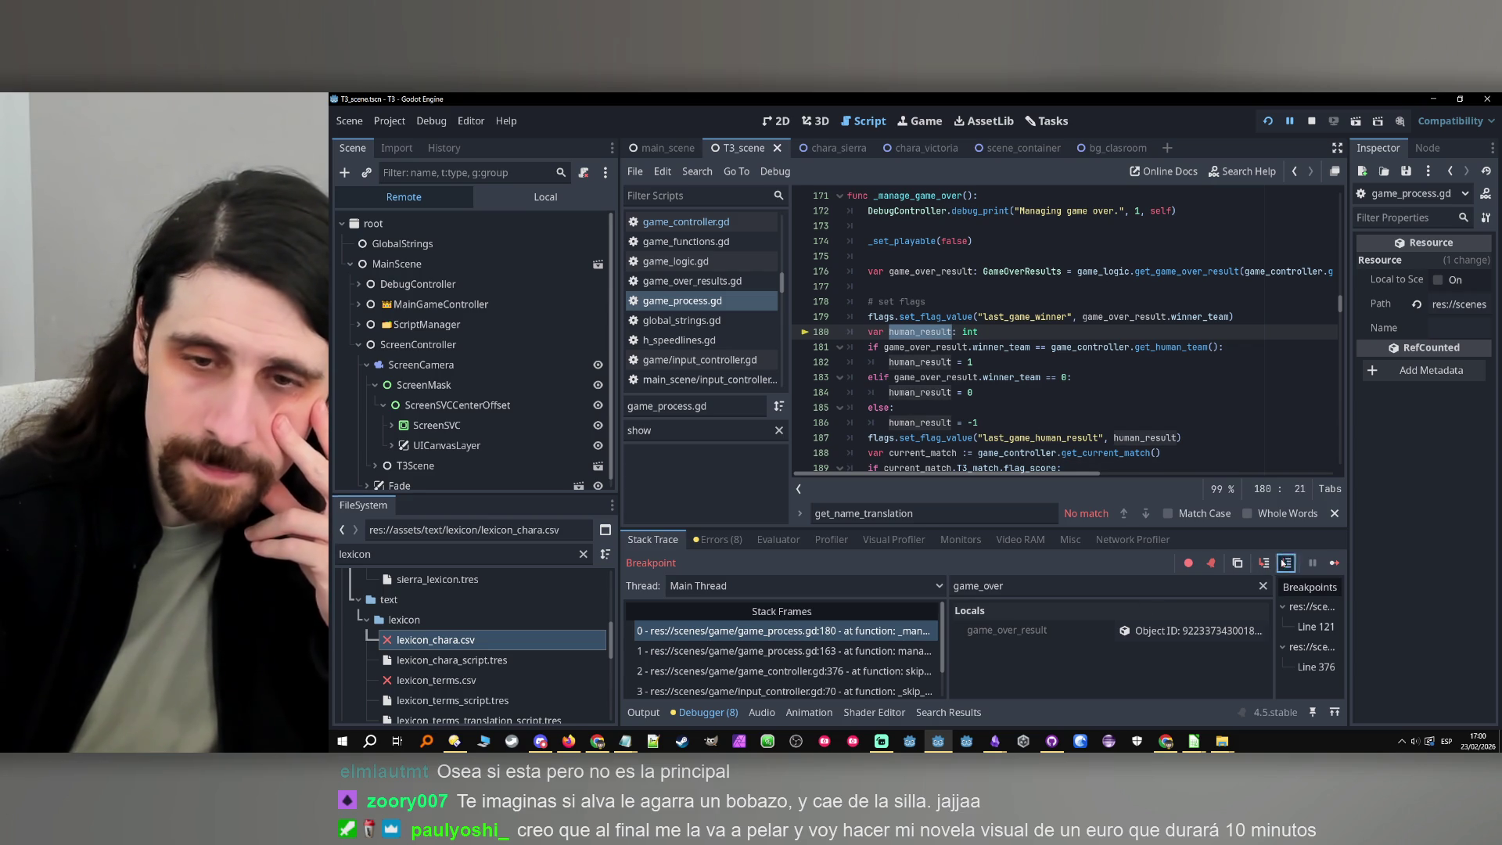
double_click(978, 585)
key(ctrl+v)
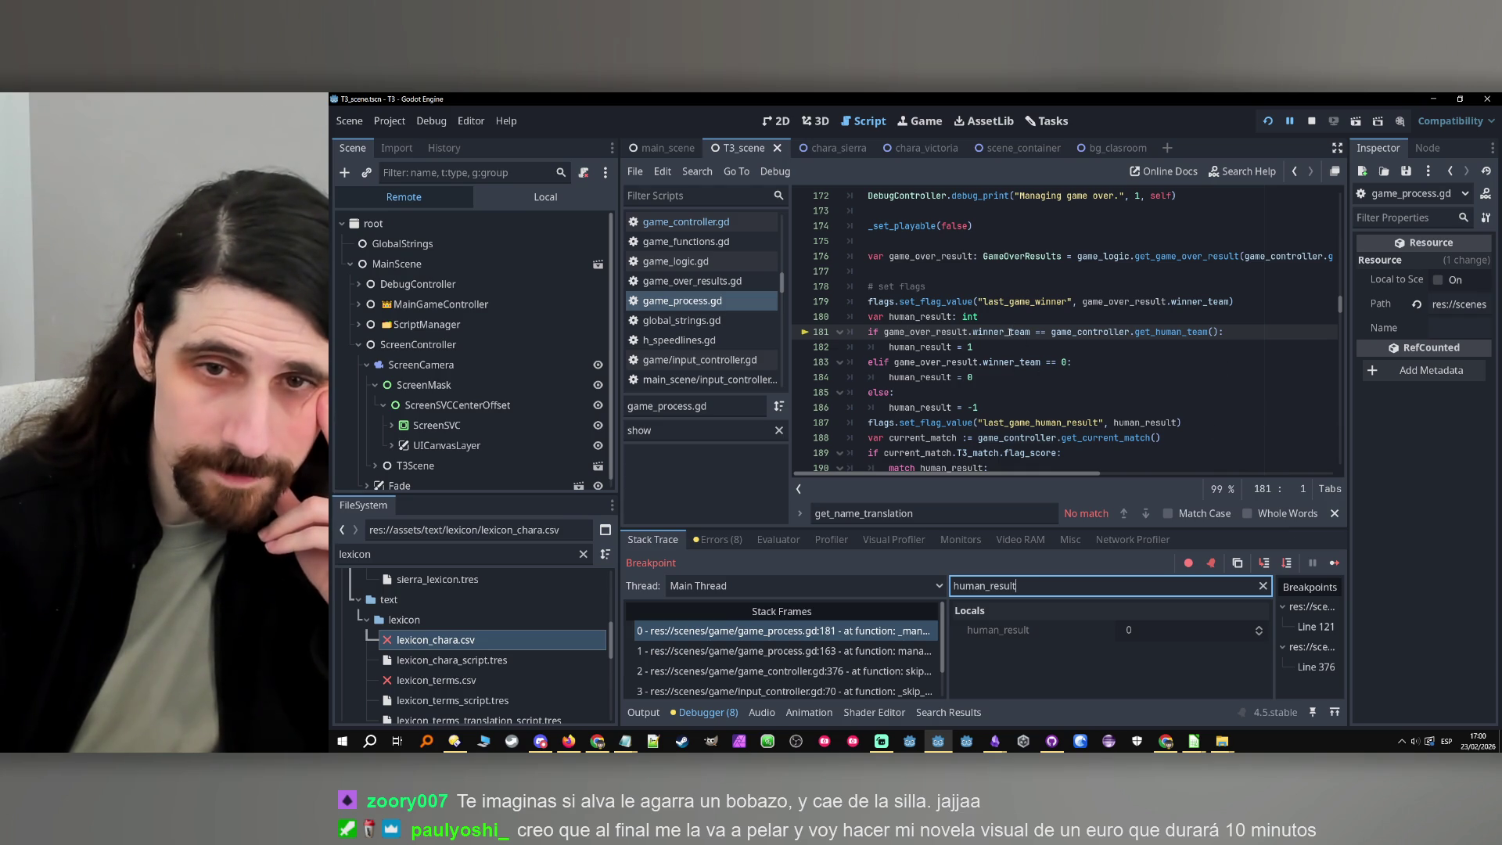
Step through the winning-team branch and the flag_score check into the match on human_result
click(1286, 563)
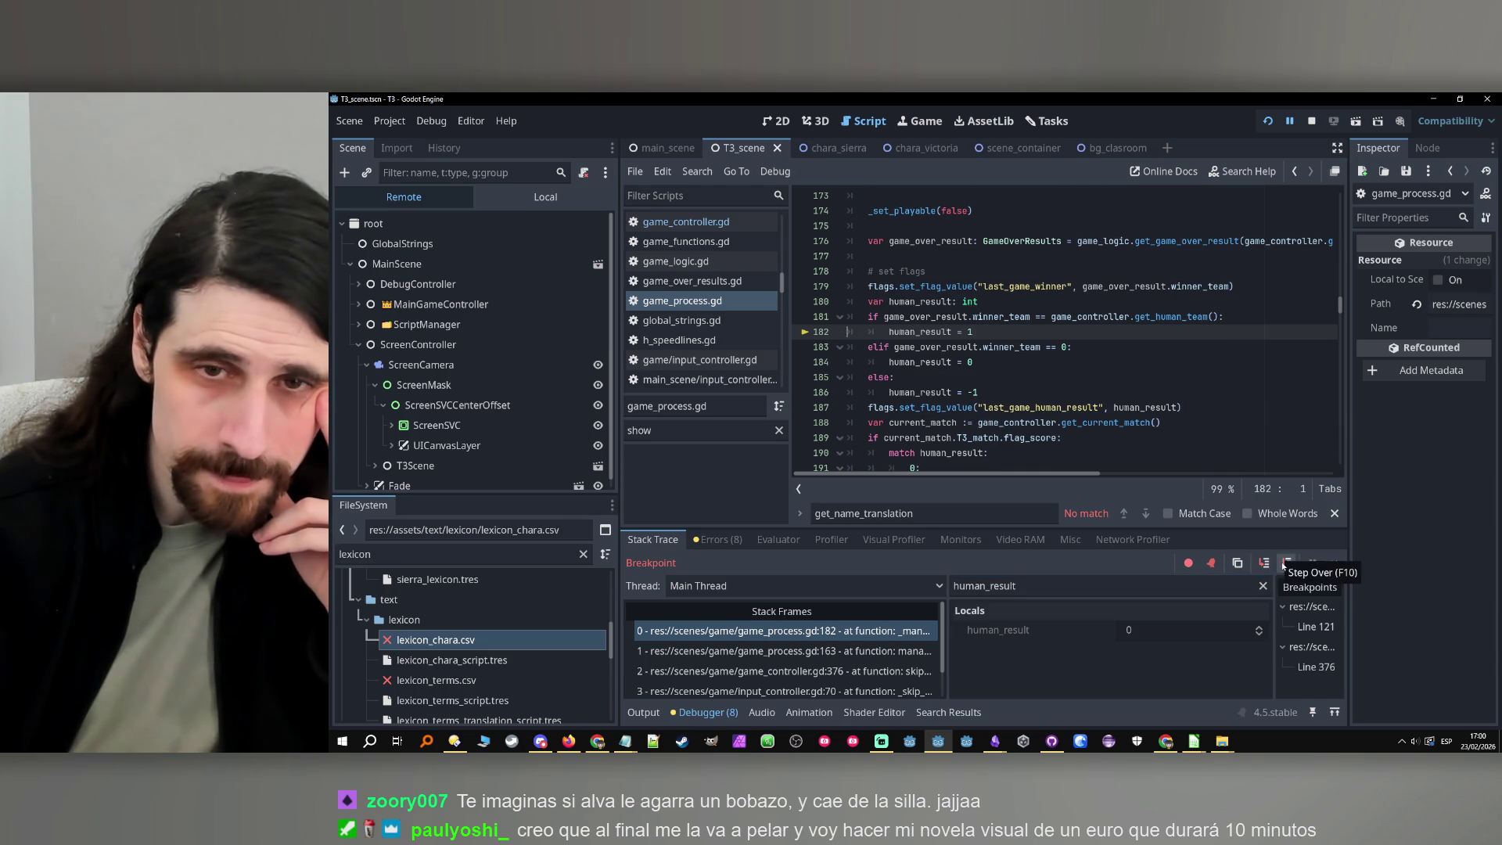
click(1286, 562)
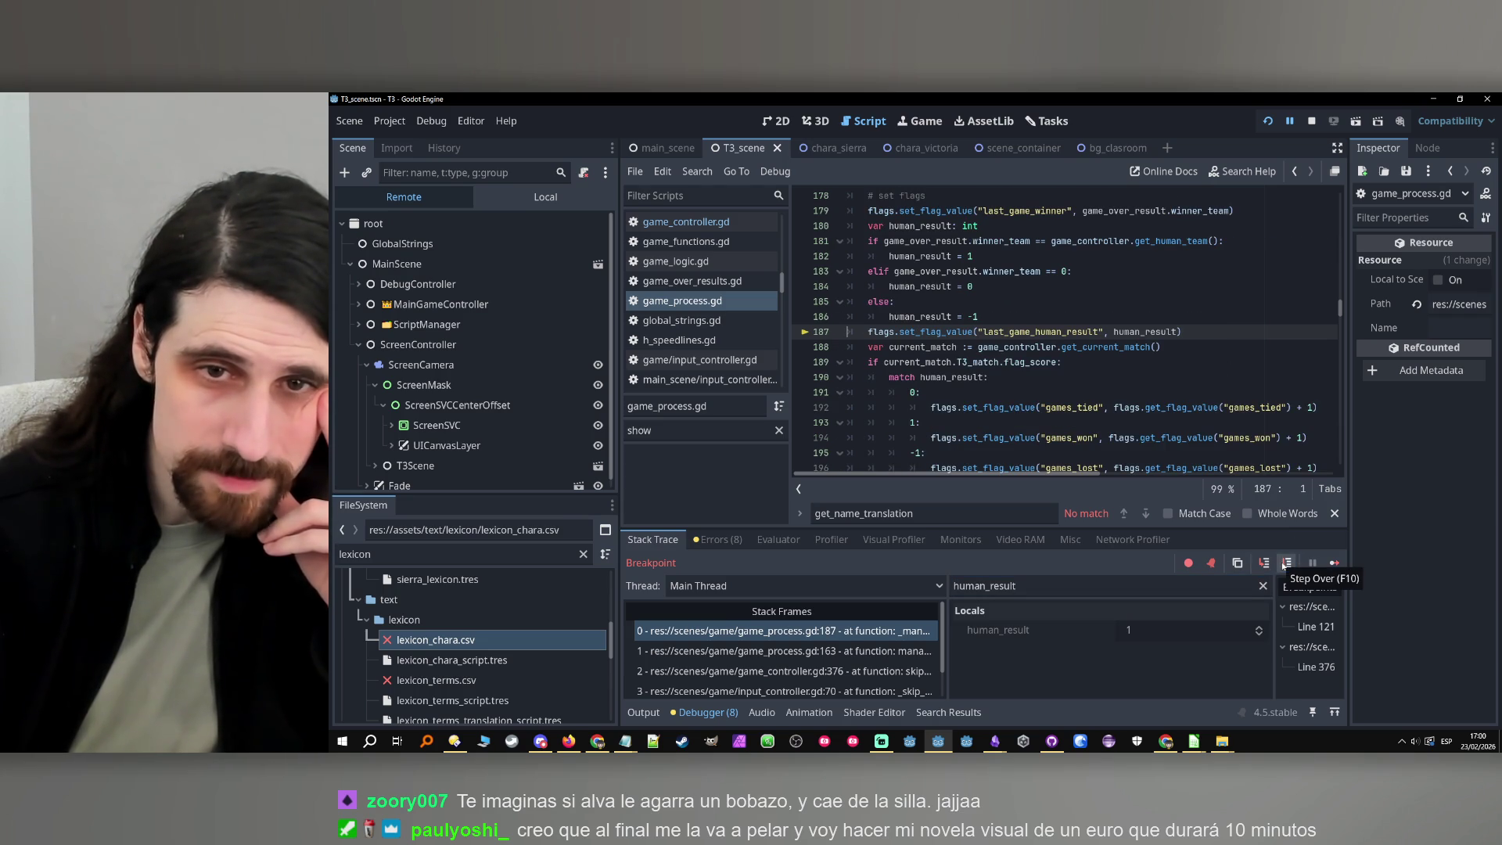
click(1286, 563)
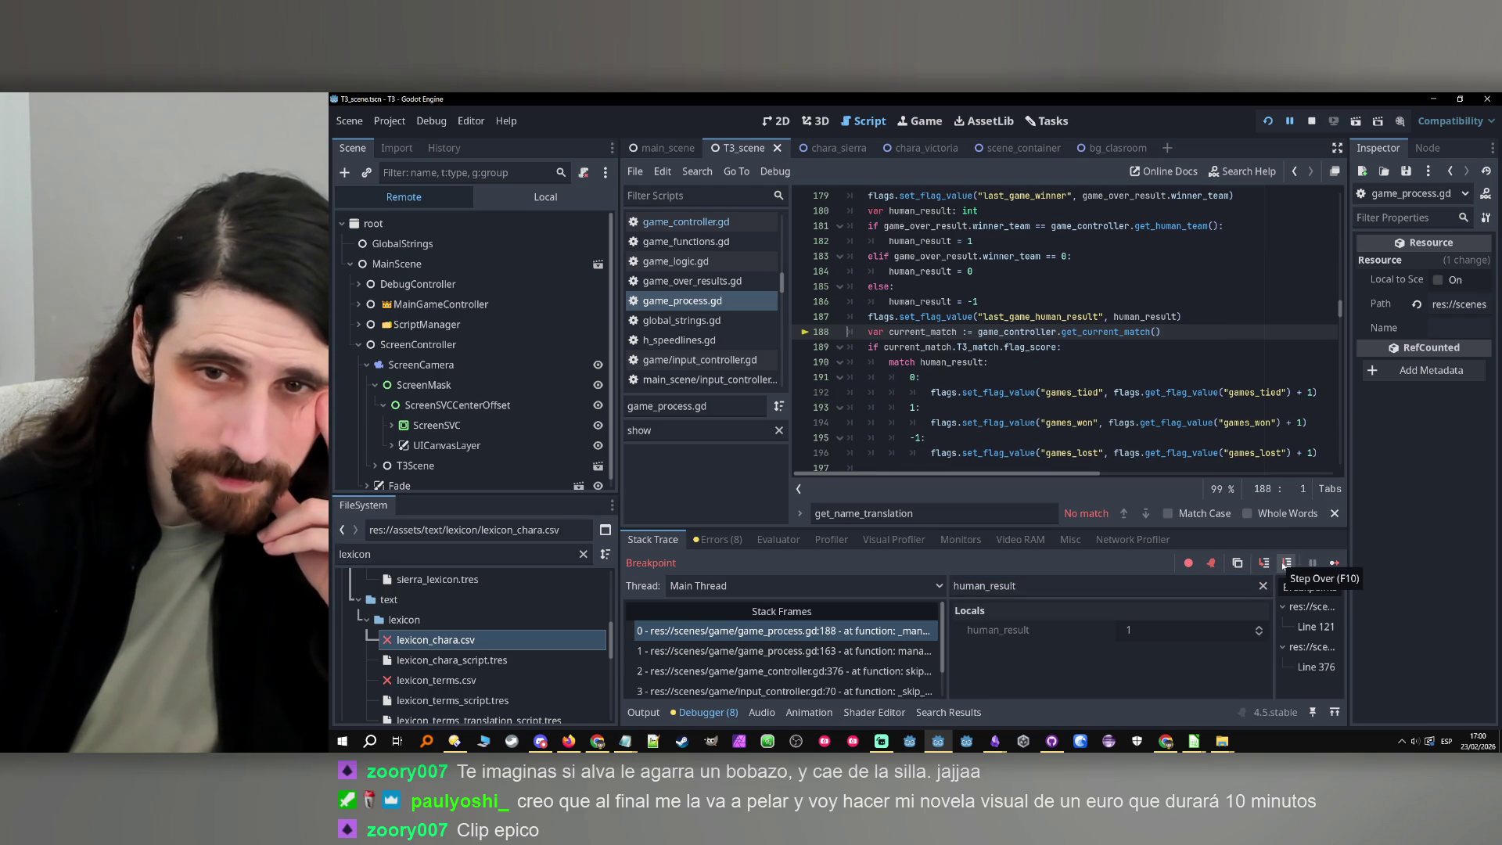
click(1286, 563)
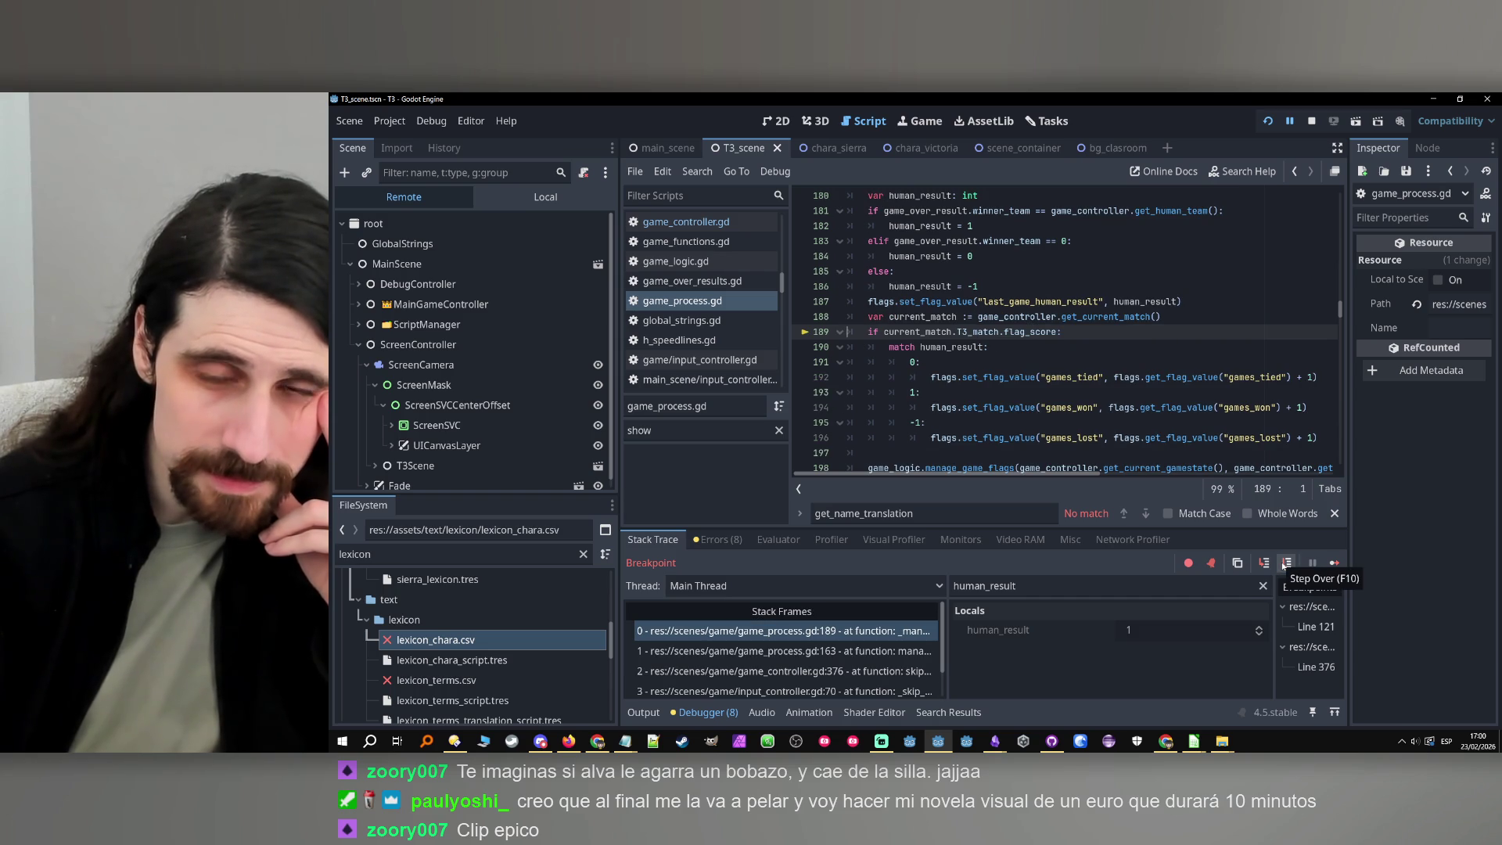
double_click(1030, 331)
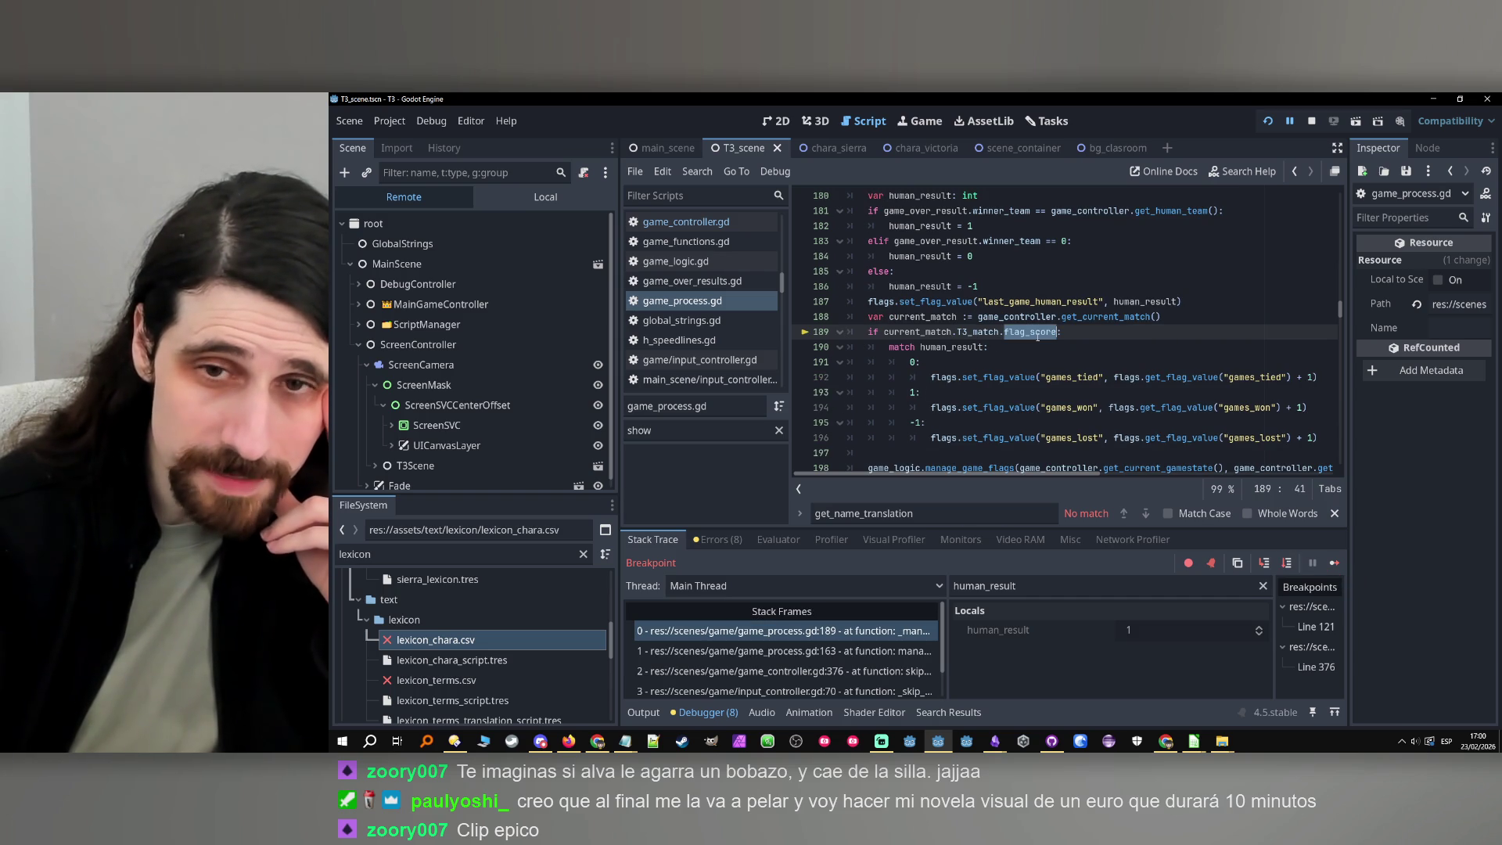
click(1287, 562)
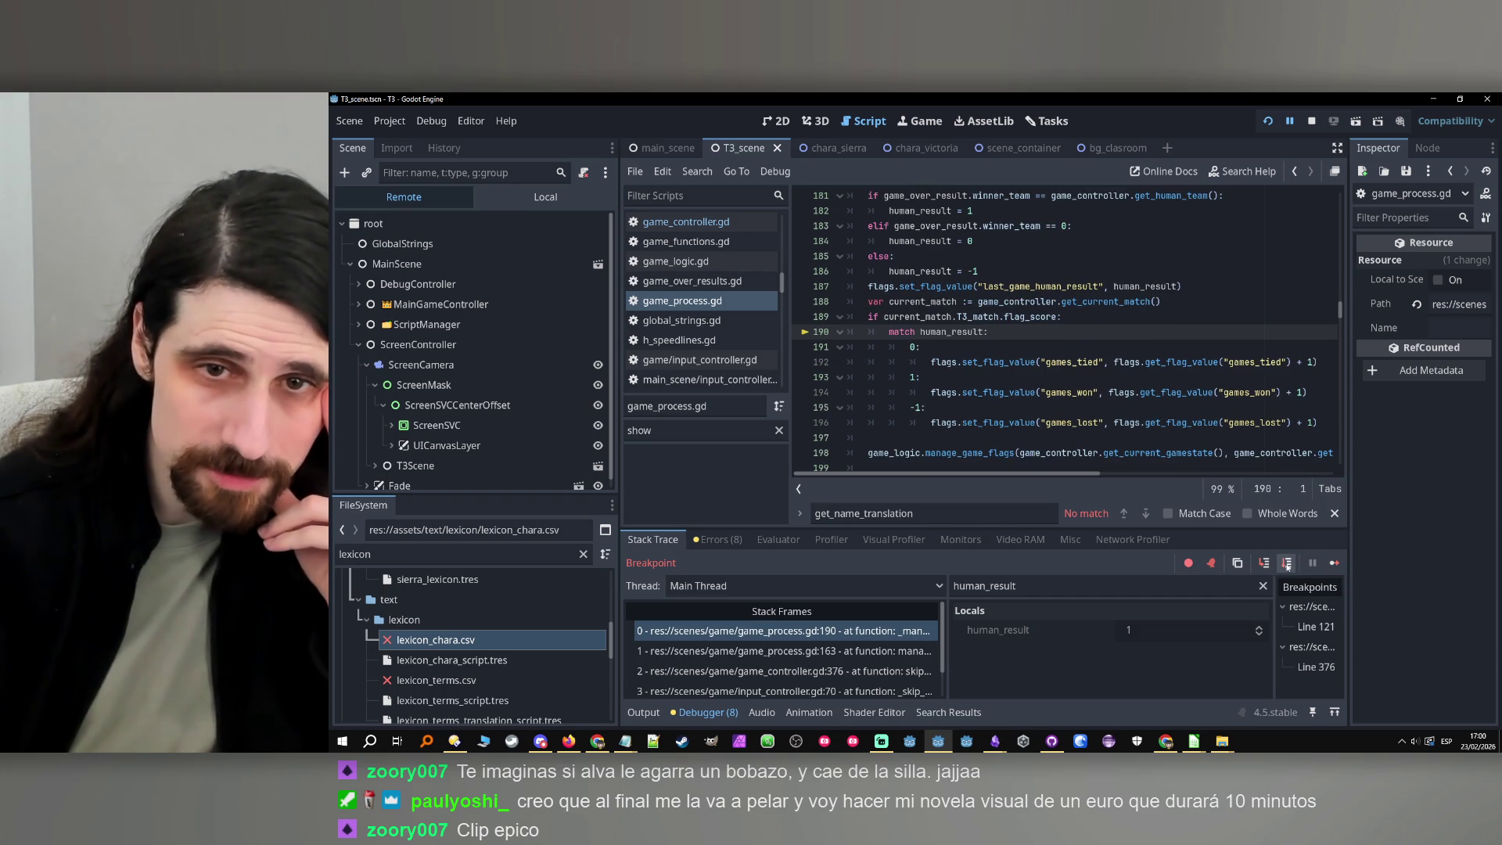
double_click(944, 332)
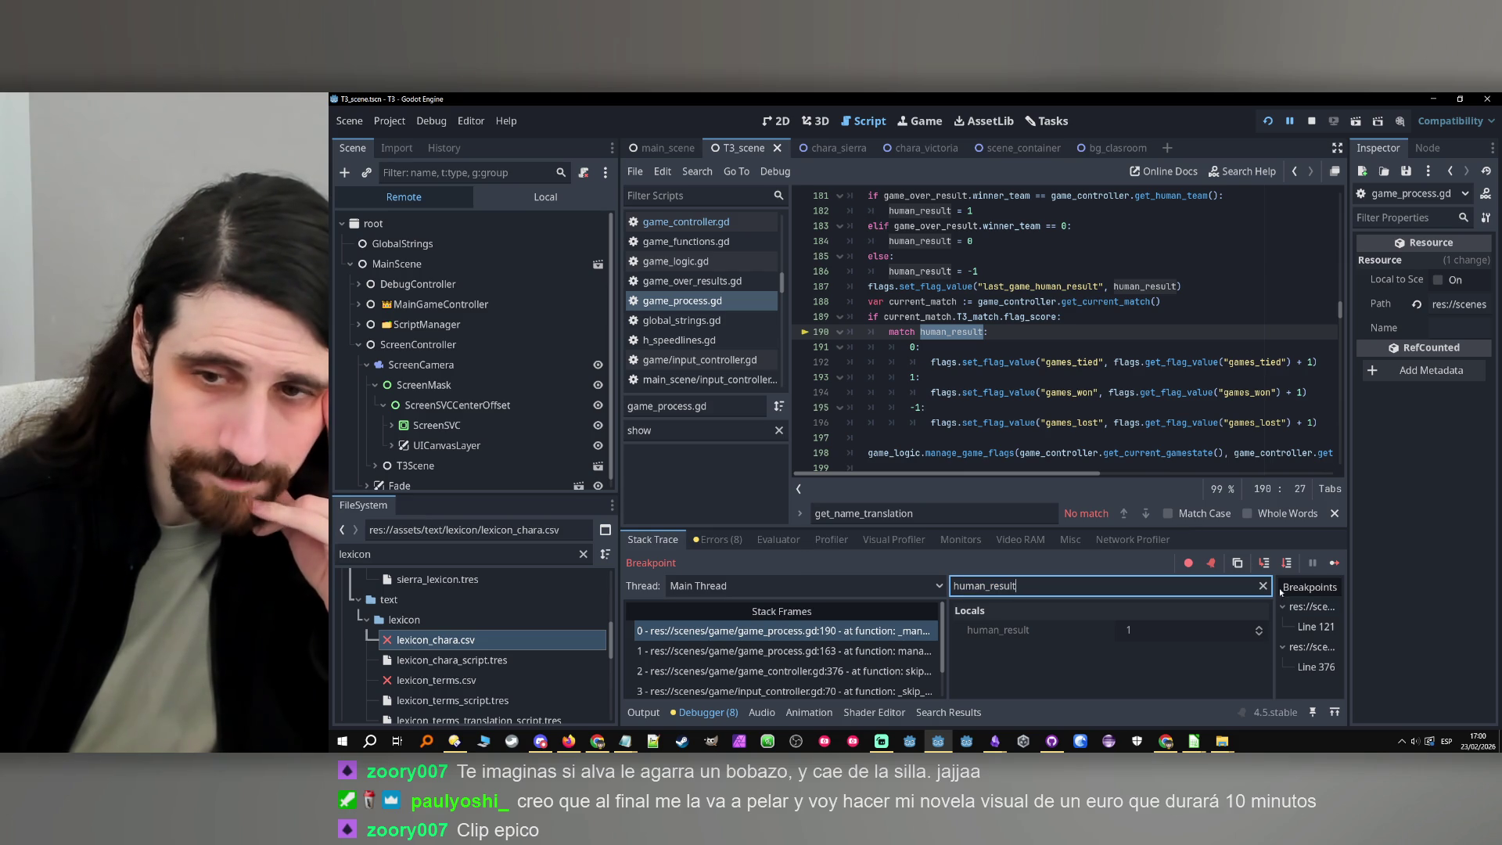
click(1286, 562)
Step past the games_won increment and game flags to the finished.connect call on line 205
click(1286, 562)
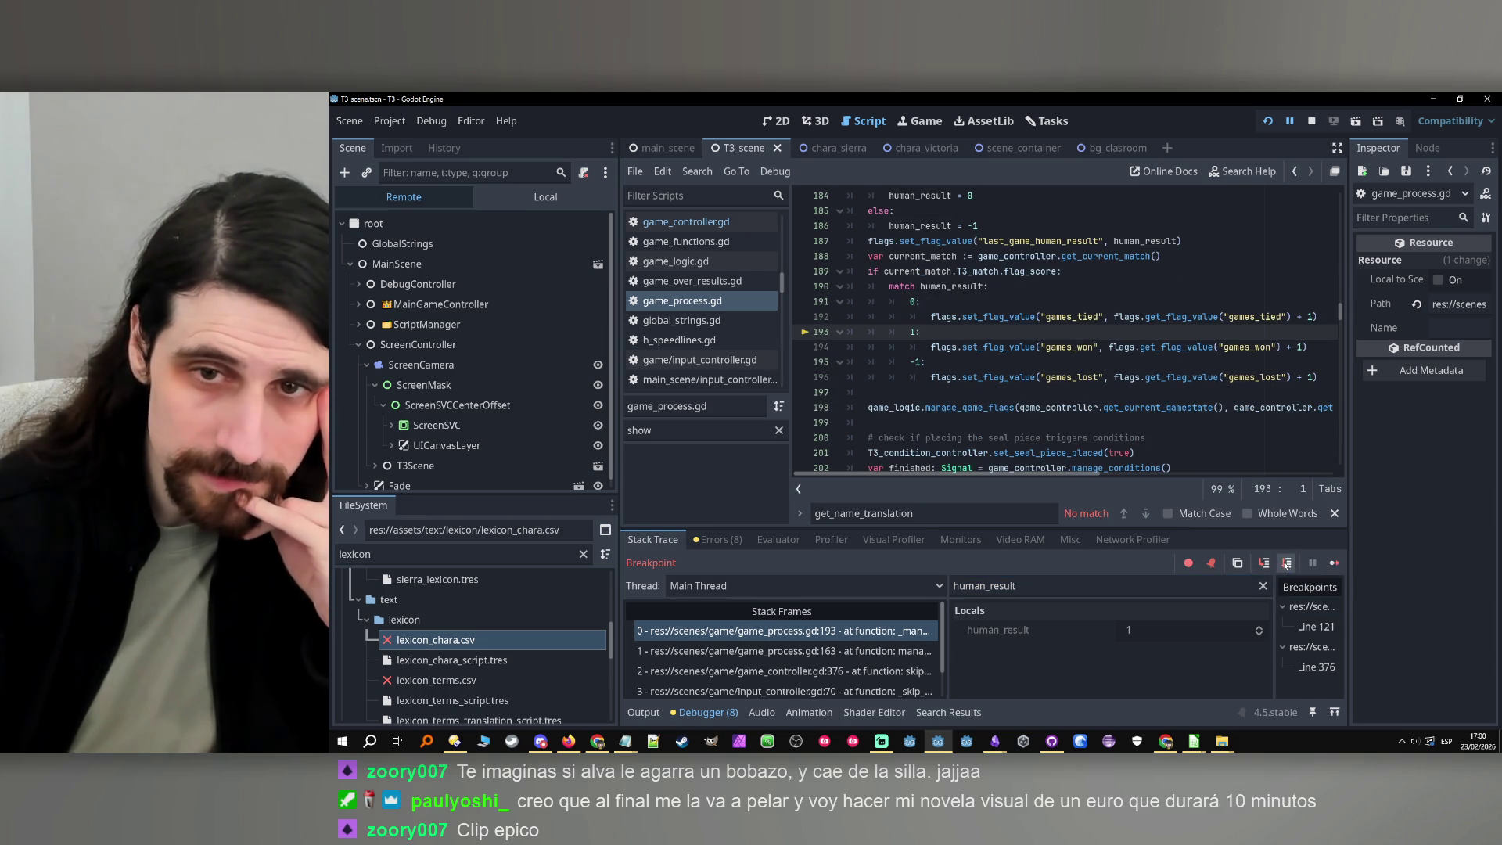
click(1286, 563)
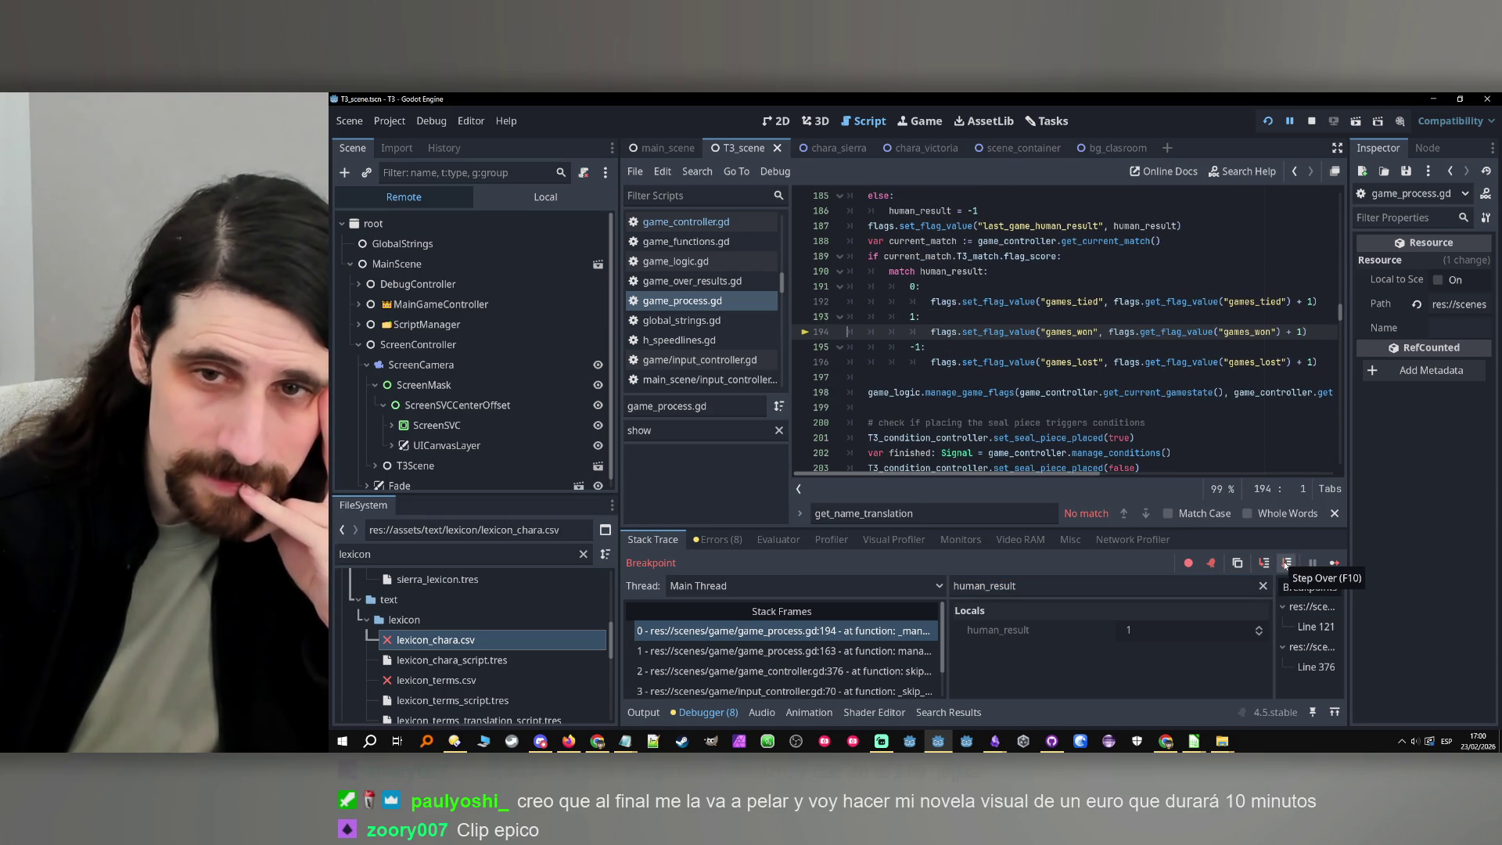
click(1286, 562)
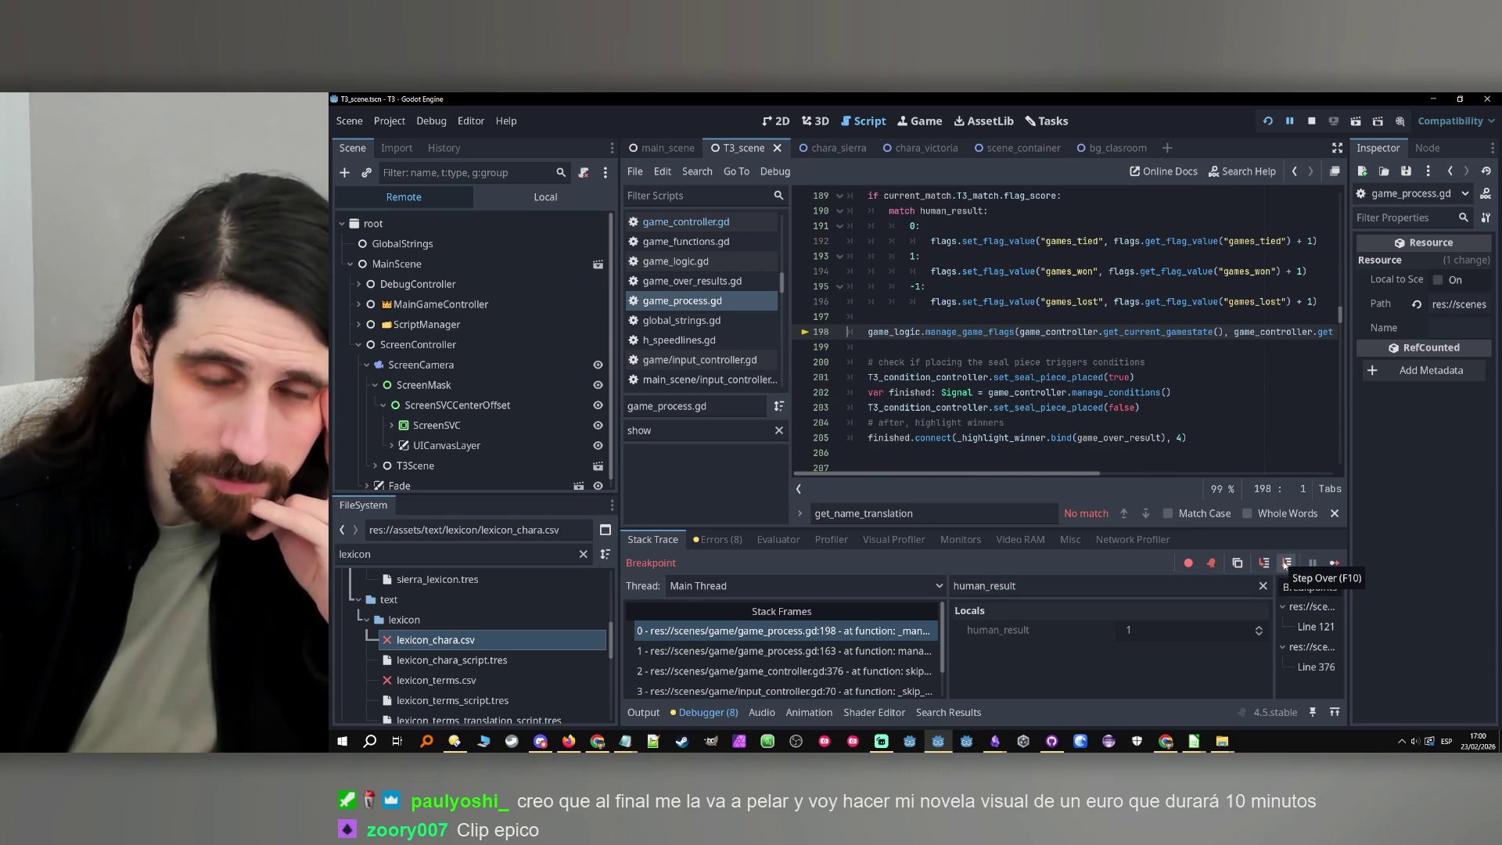
click(1286, 562)
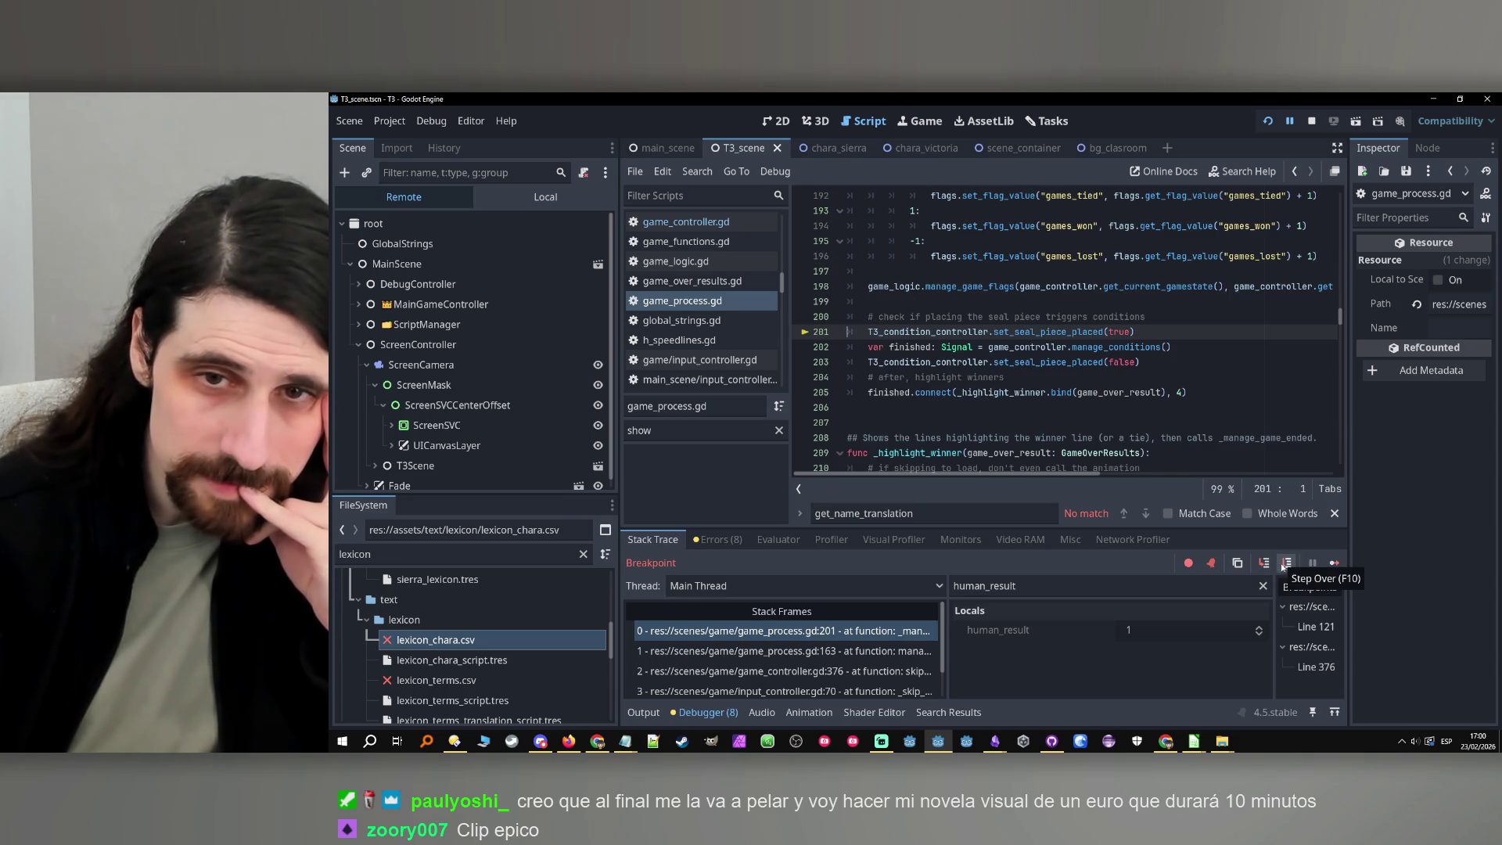
click(1286, 562)
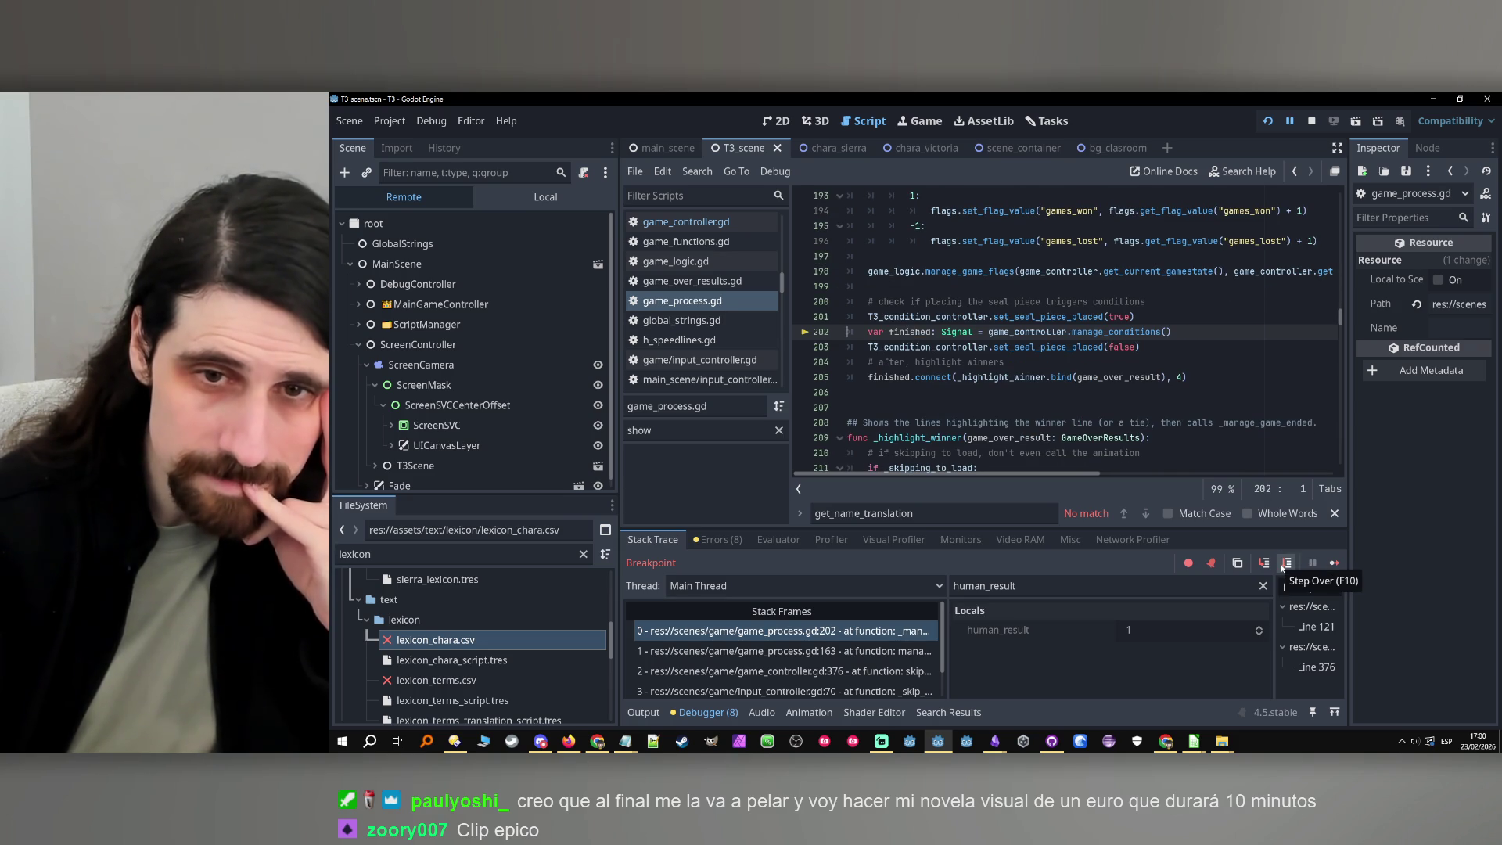
click(1283, 566)
click(1282, 566)
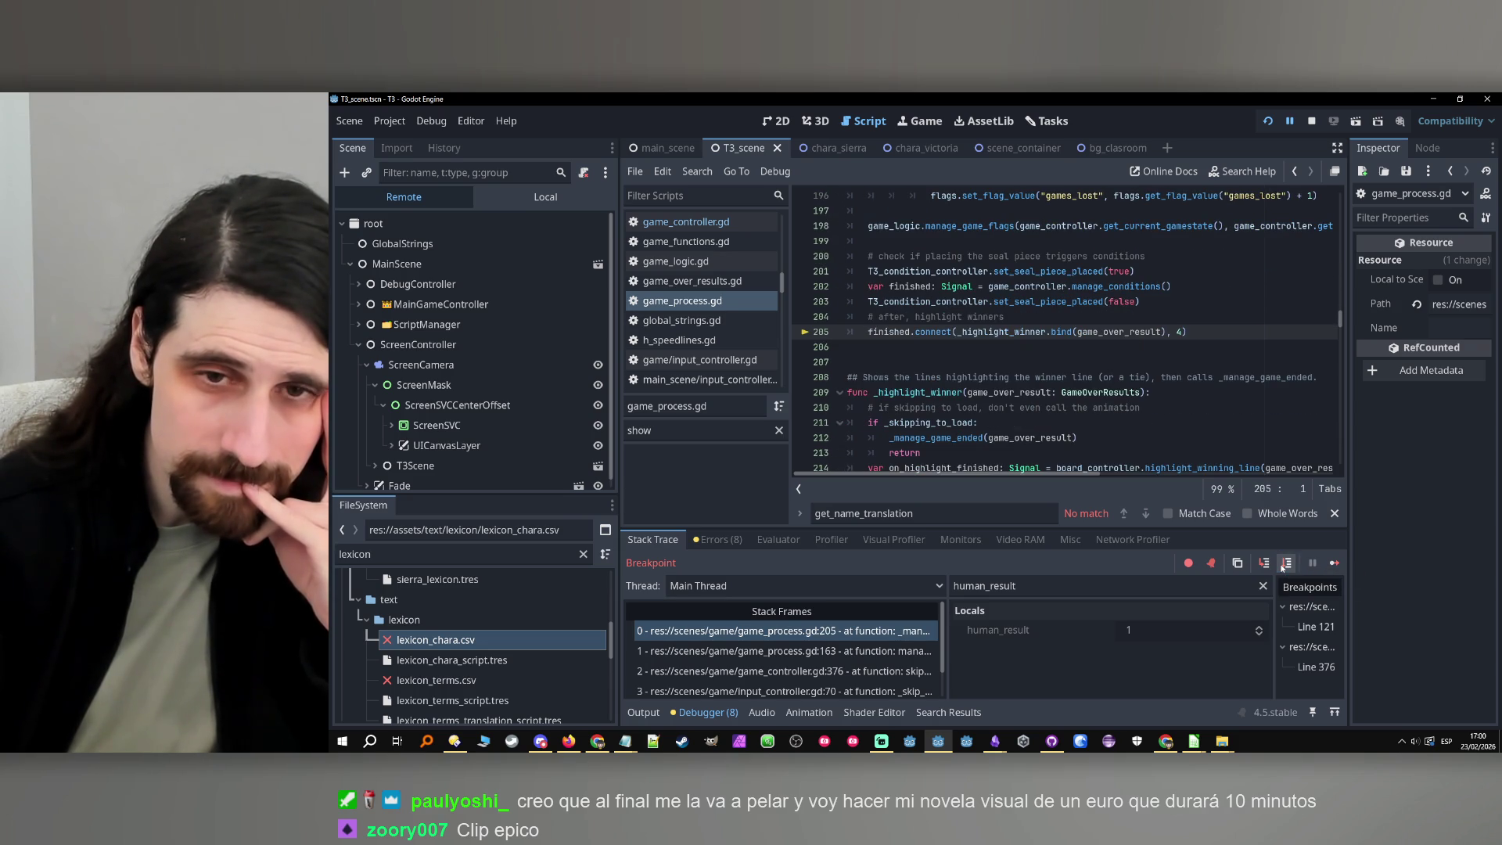
scroll(1018, 374, down, 3)
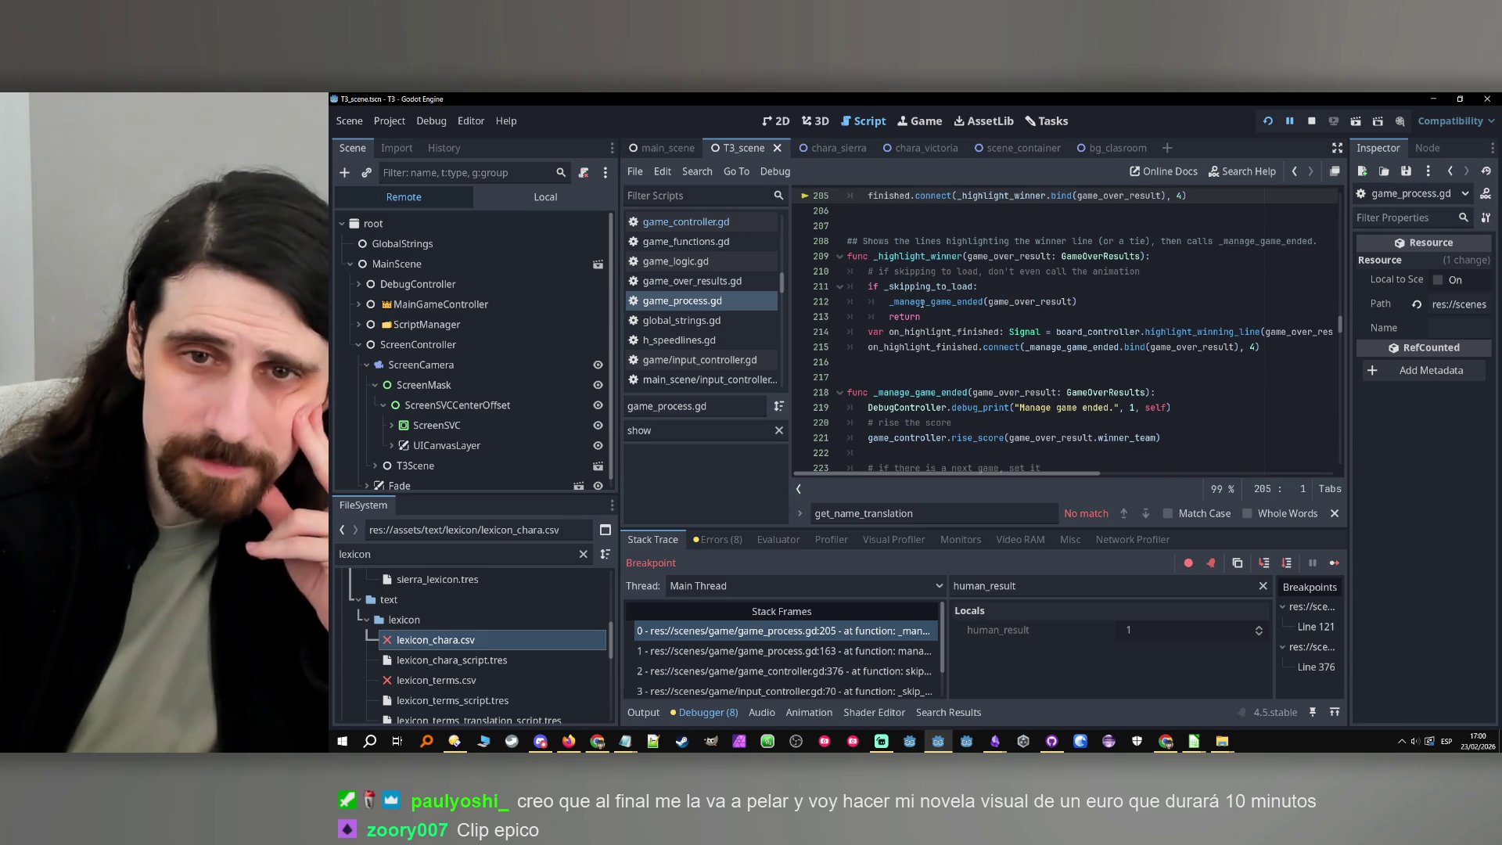
Review the _highlight_winner function and its game_over_result parameter
mouse_move(923, 304)
click(906, 332)
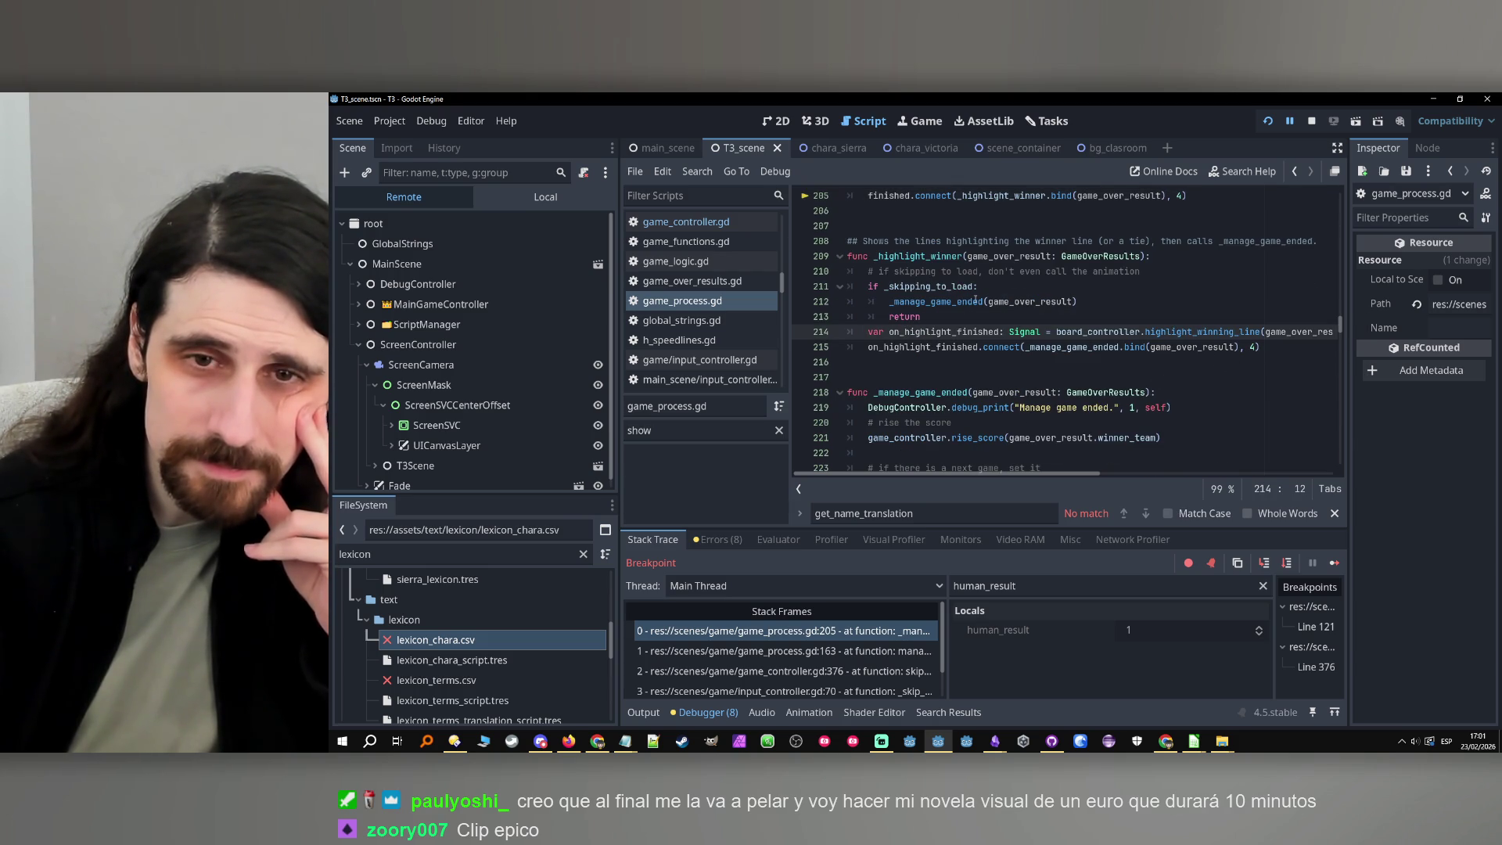
click(1027, 302)
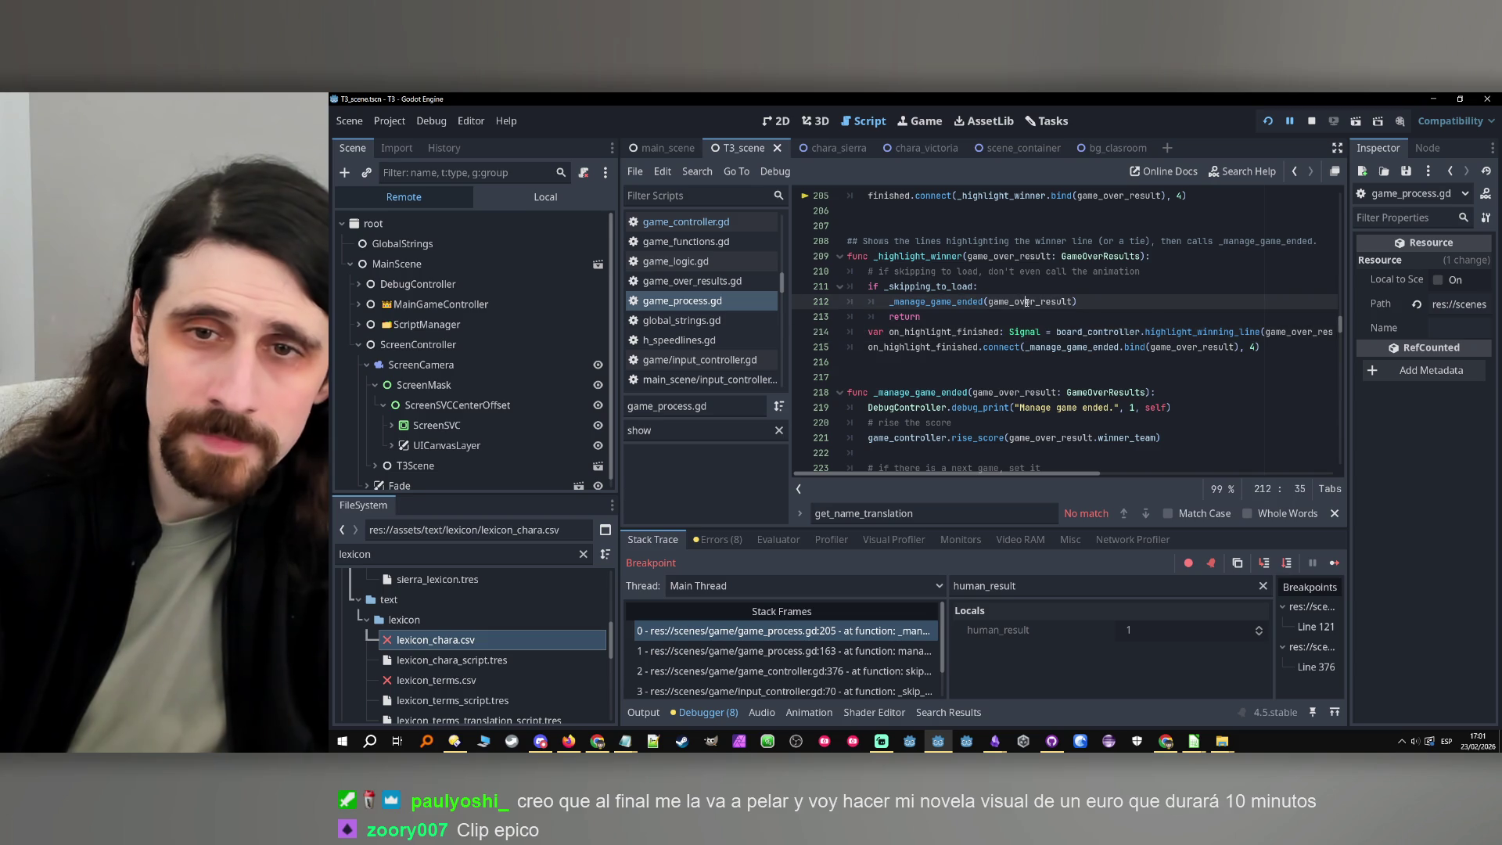
key(Up)
key(Up)
key(Up)
key(Home)
scroll(1022, 305, up, 2)
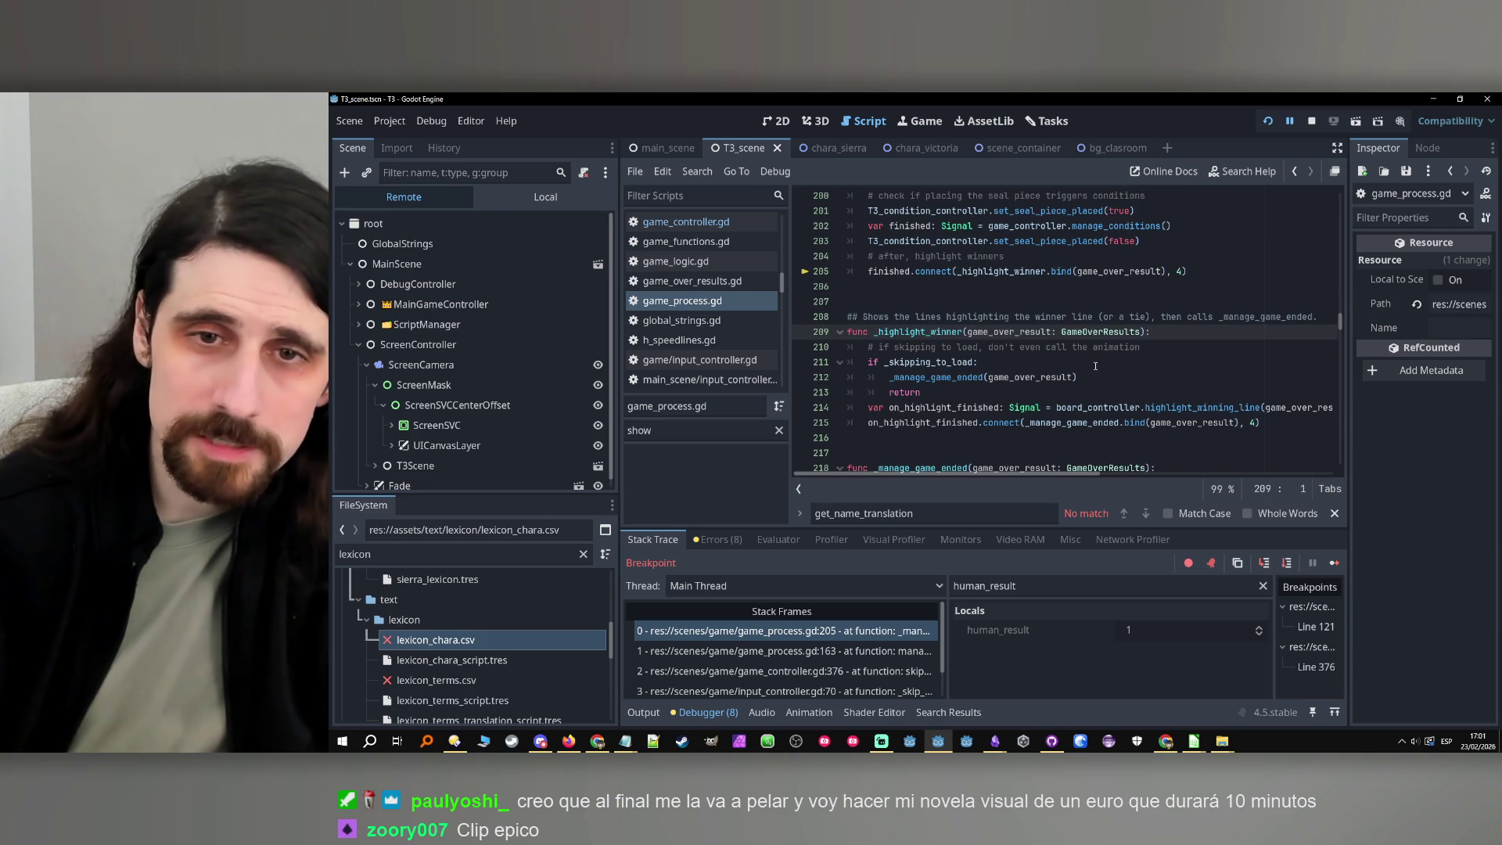
double_click(1017, 333)
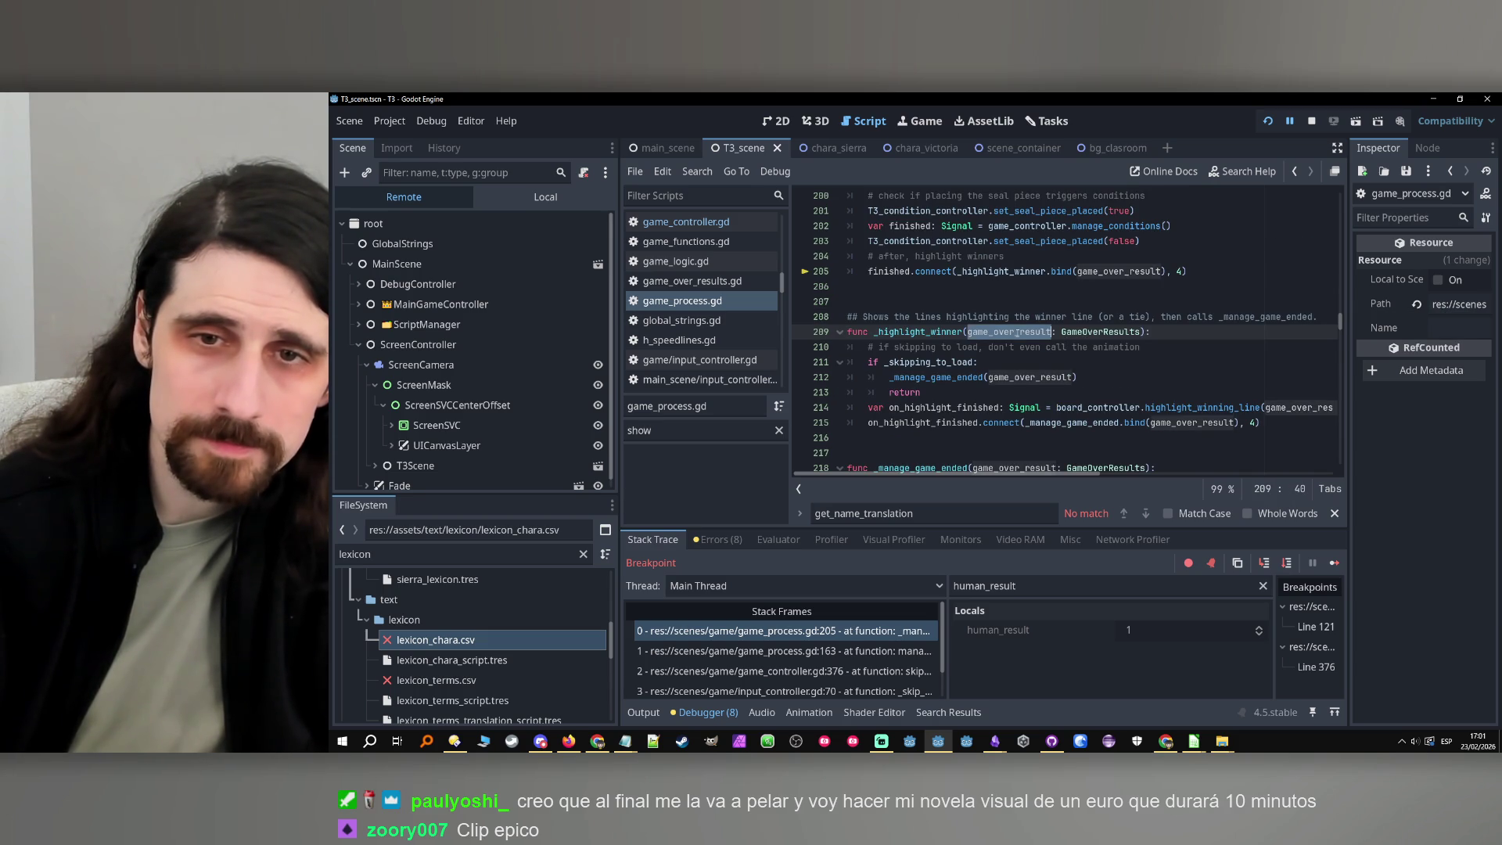
scroll(1021, 344, down, 3)
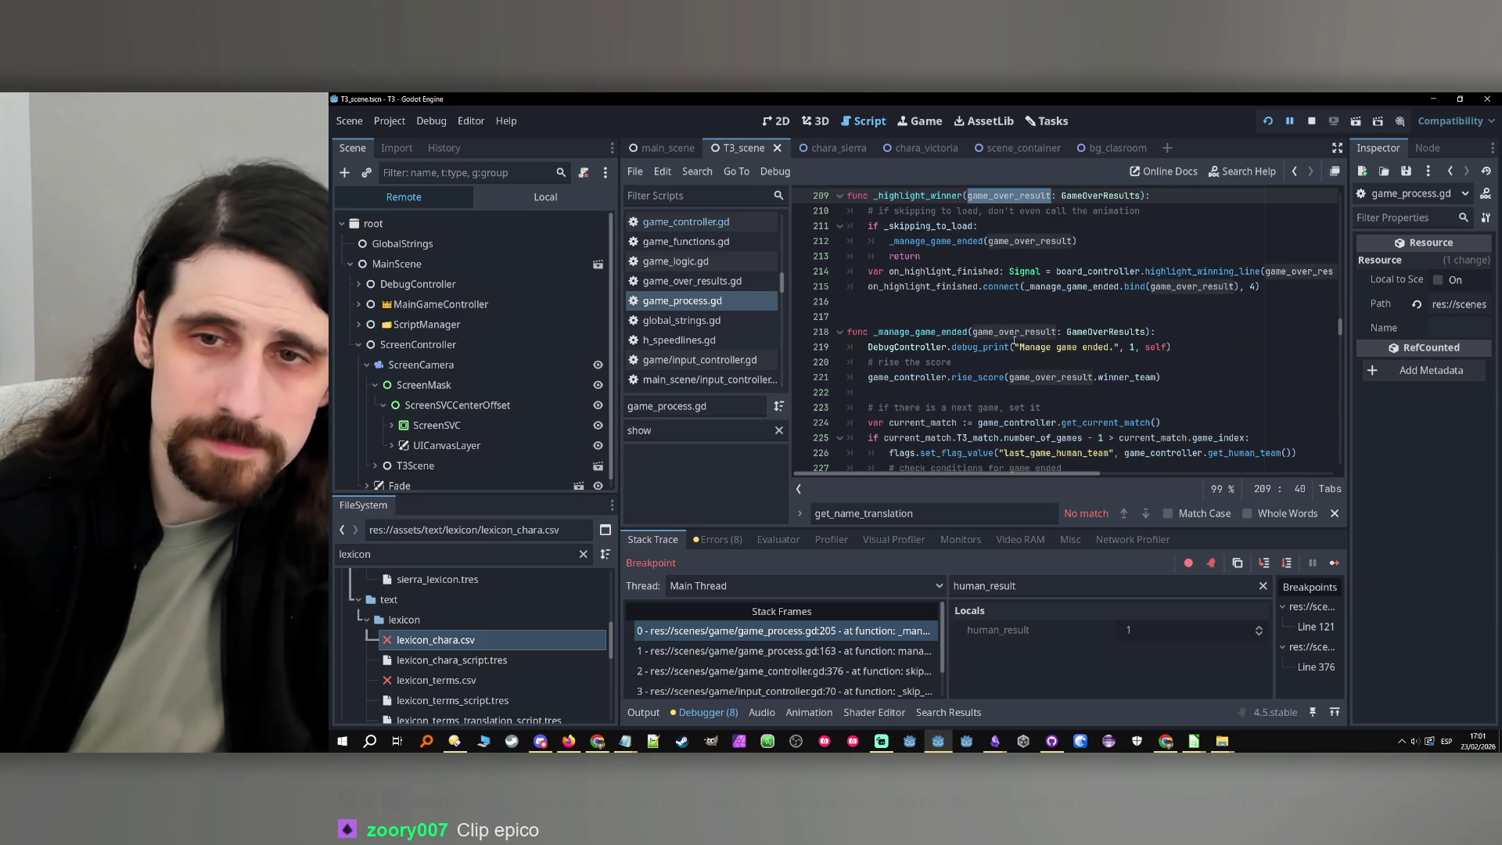
scroll(1014, 338, up, 1)
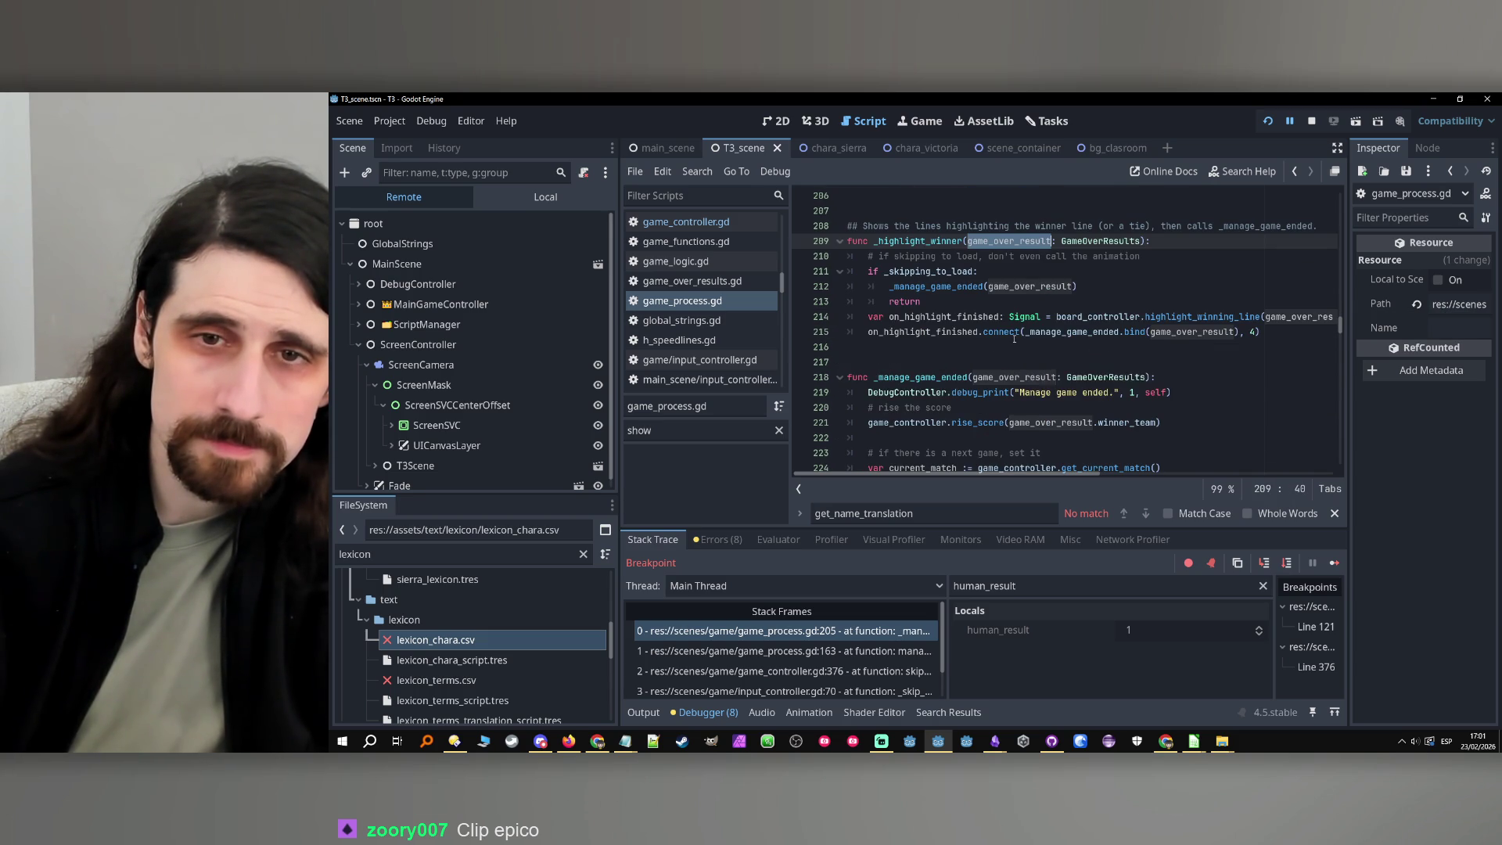
Jump to _manage_game_ended and add a breakpoint on the rise_score call at line 221
click(953, 287)
ctrl+click(953, 287)
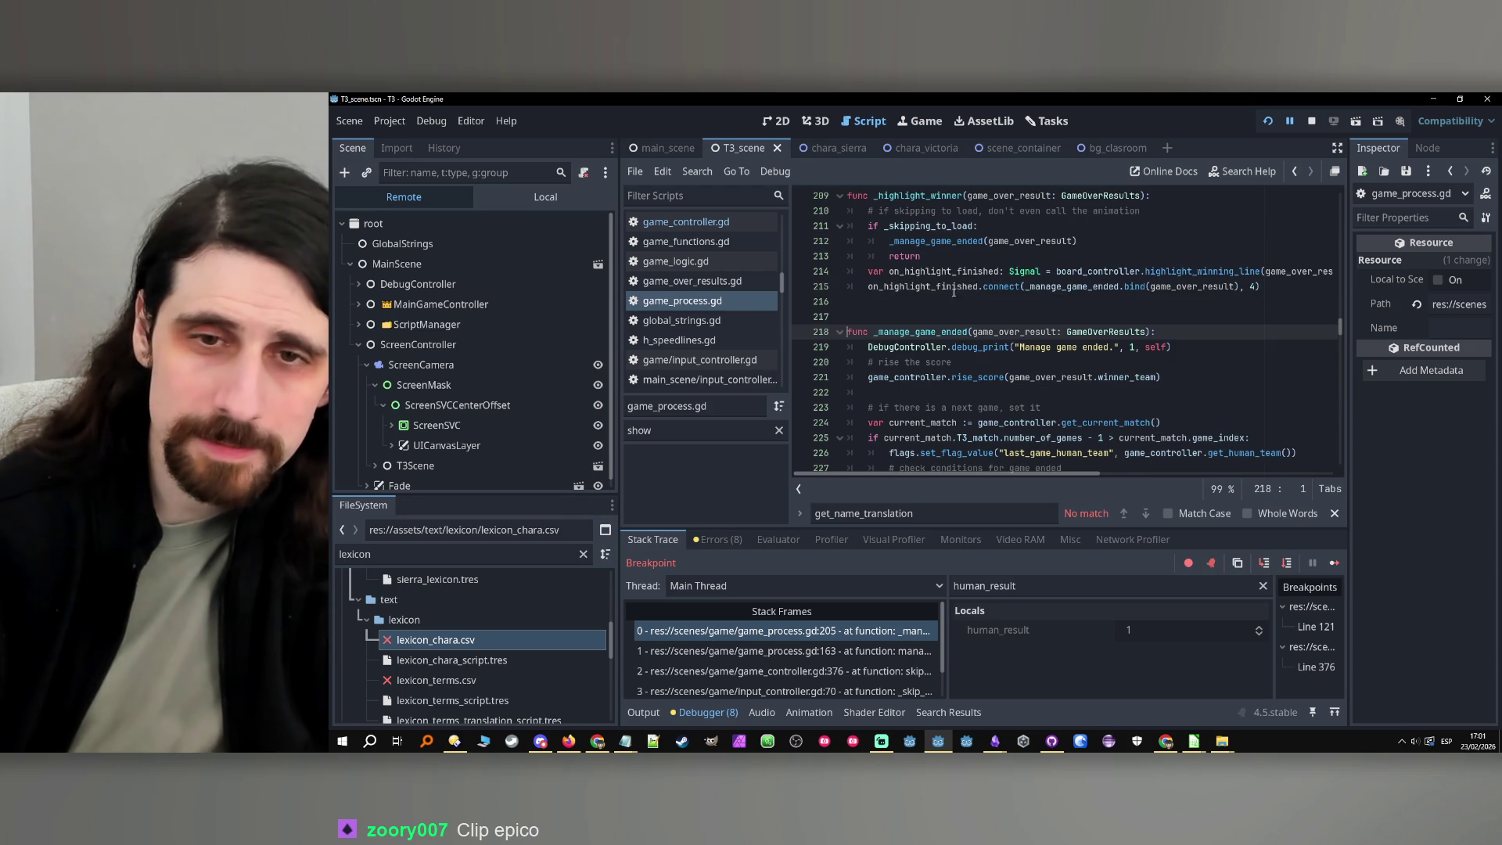
scroll(982, 379, down, 1)
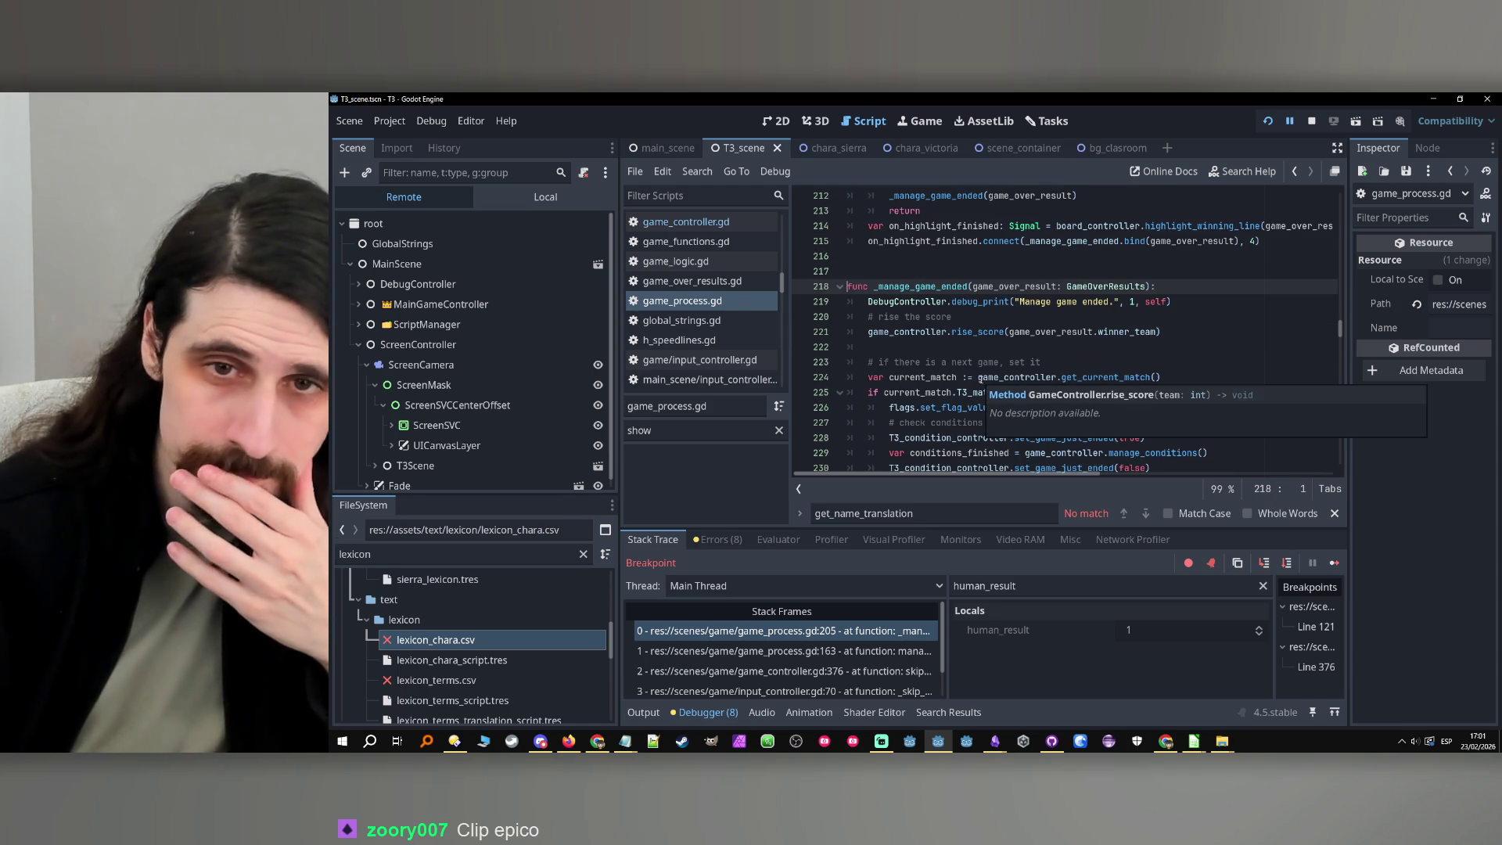
click(910, 331)
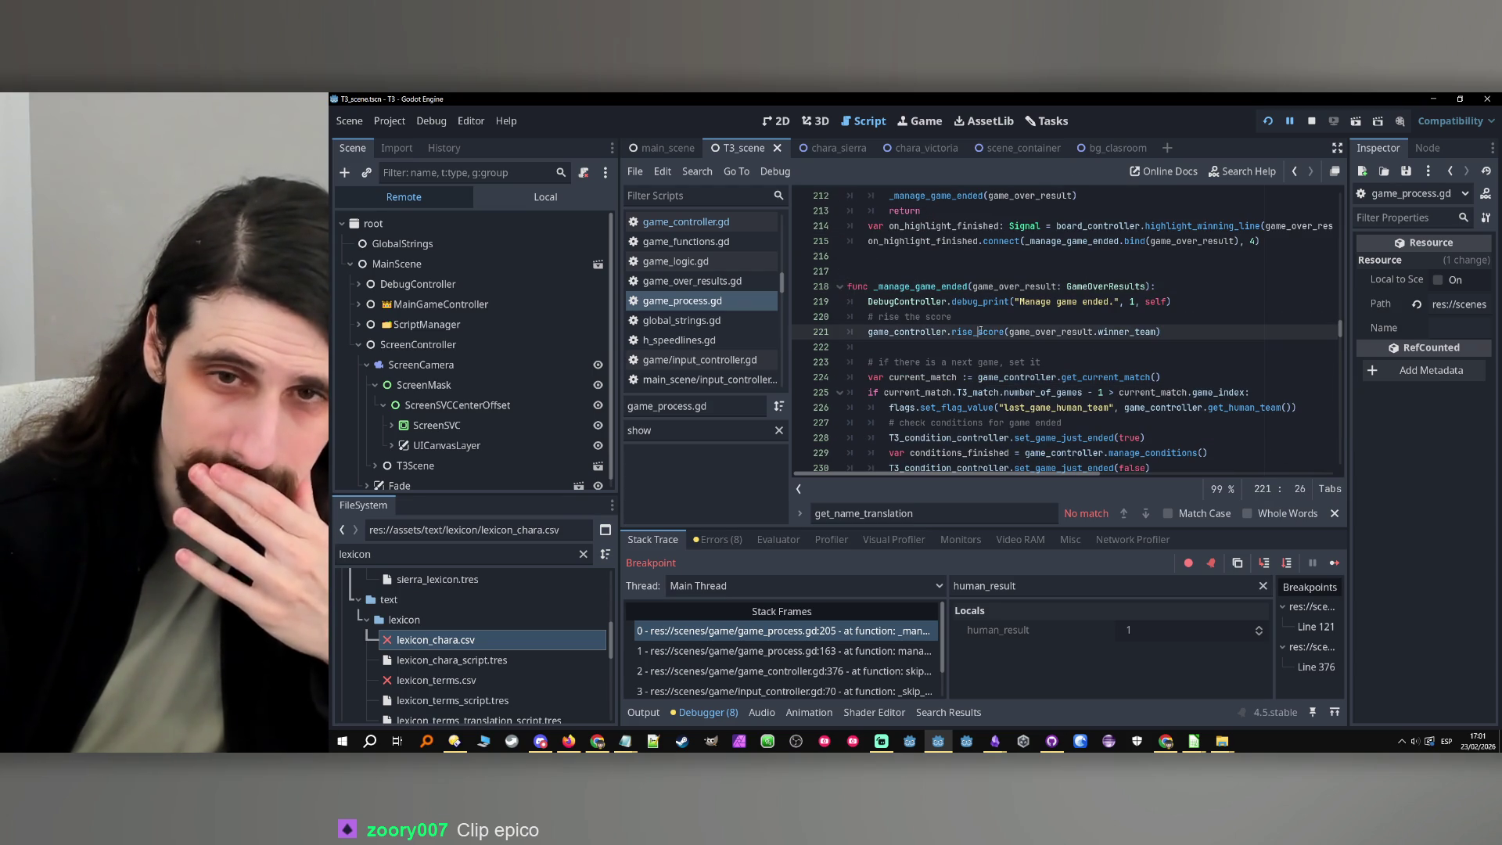
click(802, 333)
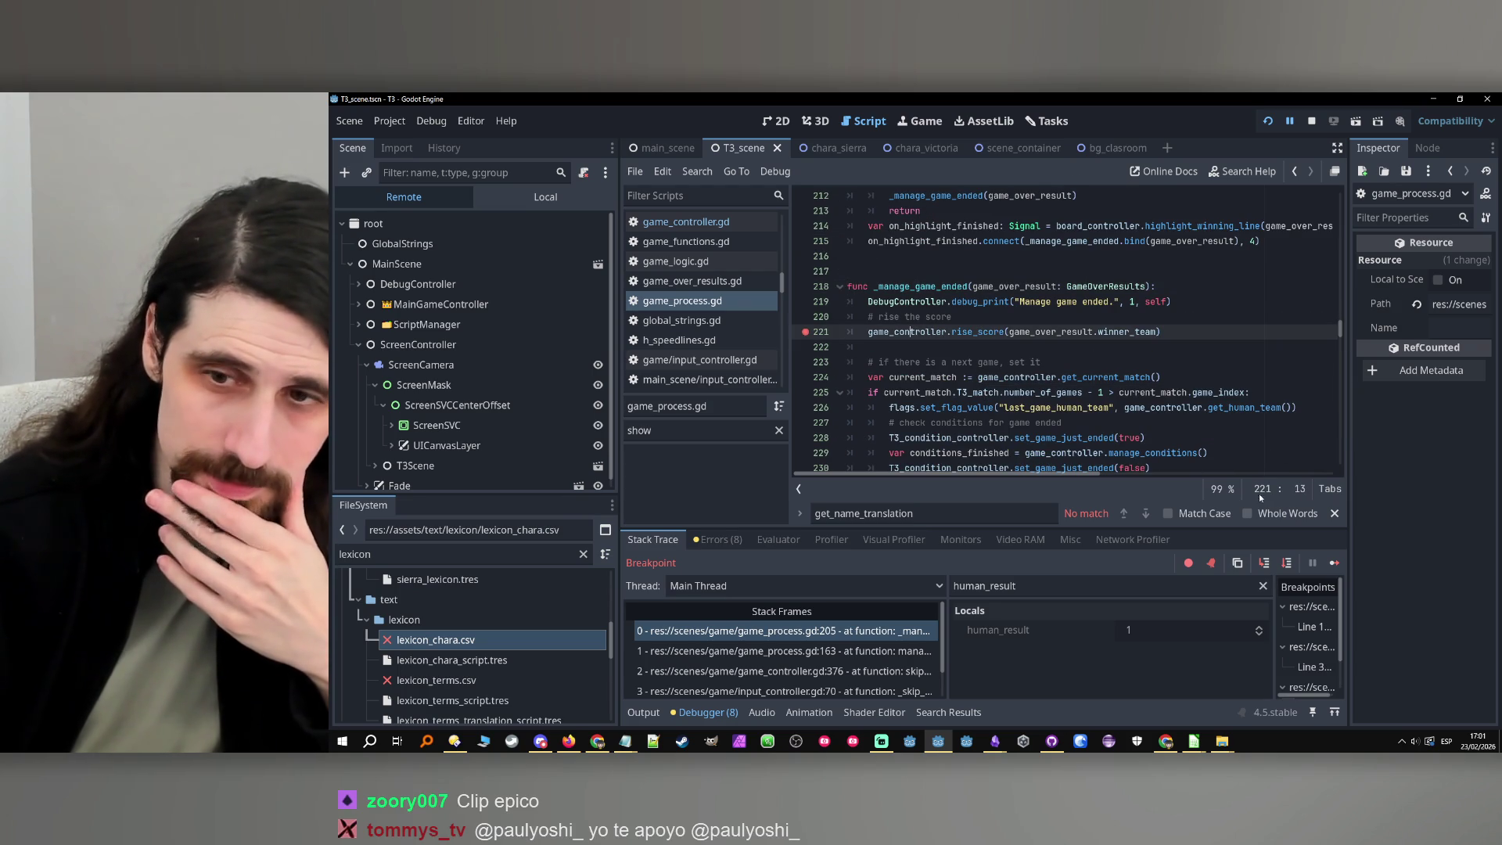
Resume to the line 221 breakpoint and filter Locals to game_over_result
click(1335, 563)
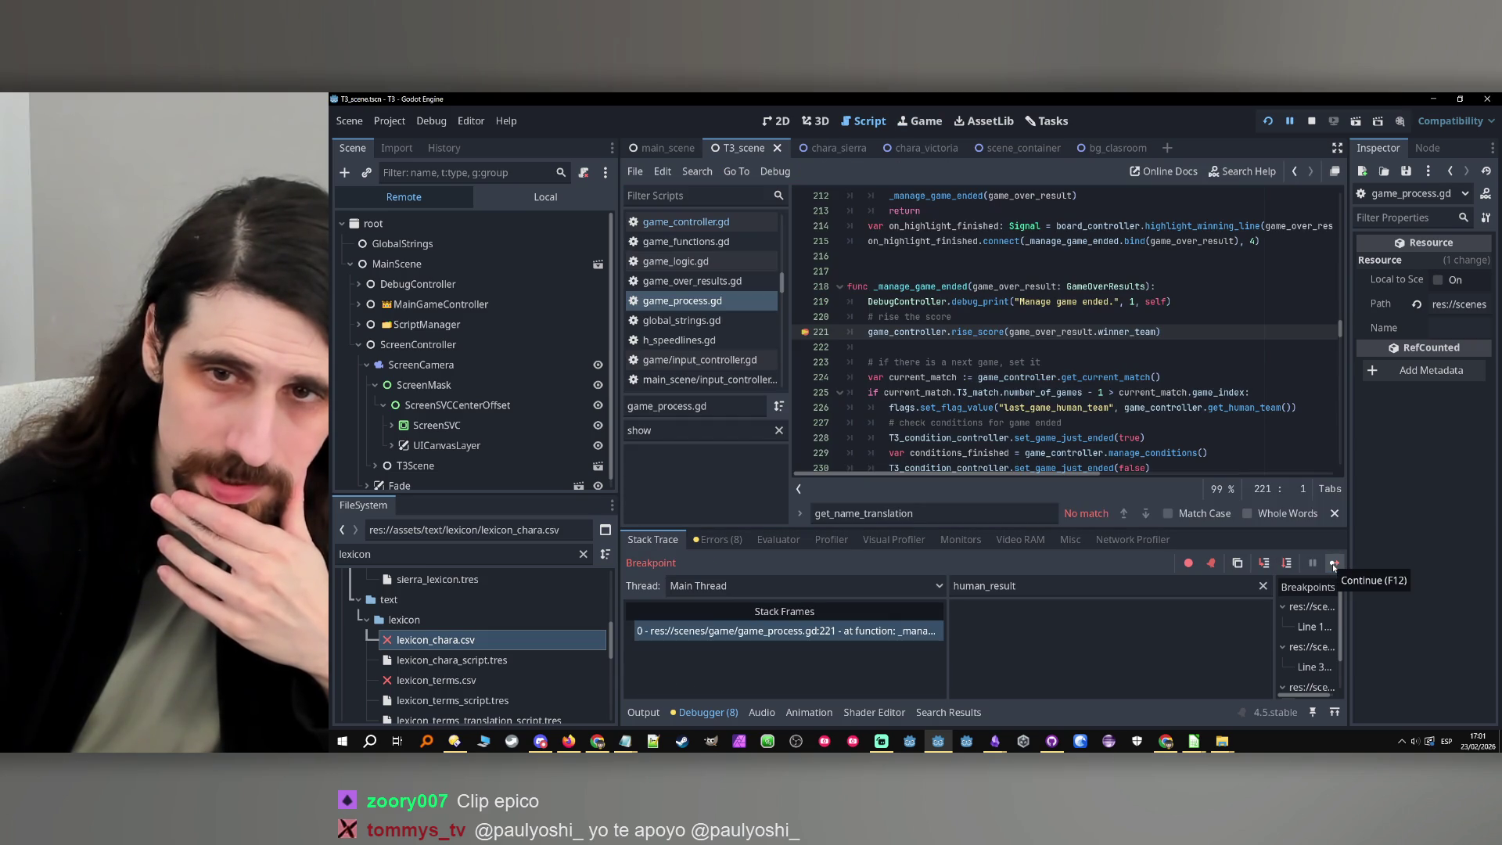
double_click(1120, 333)
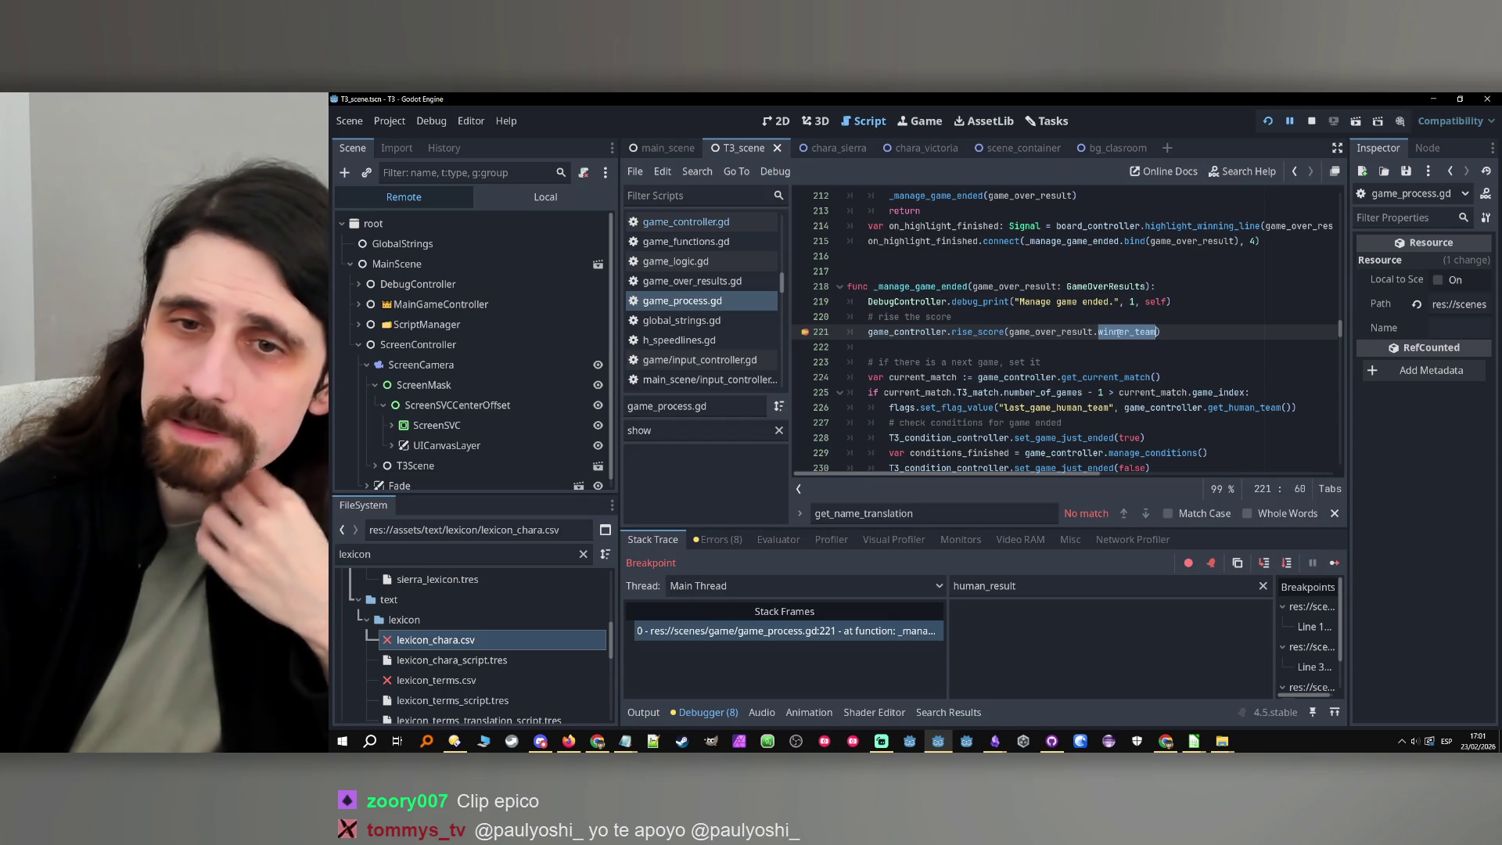
double_click(1063, 332)
key(ctrl+c)
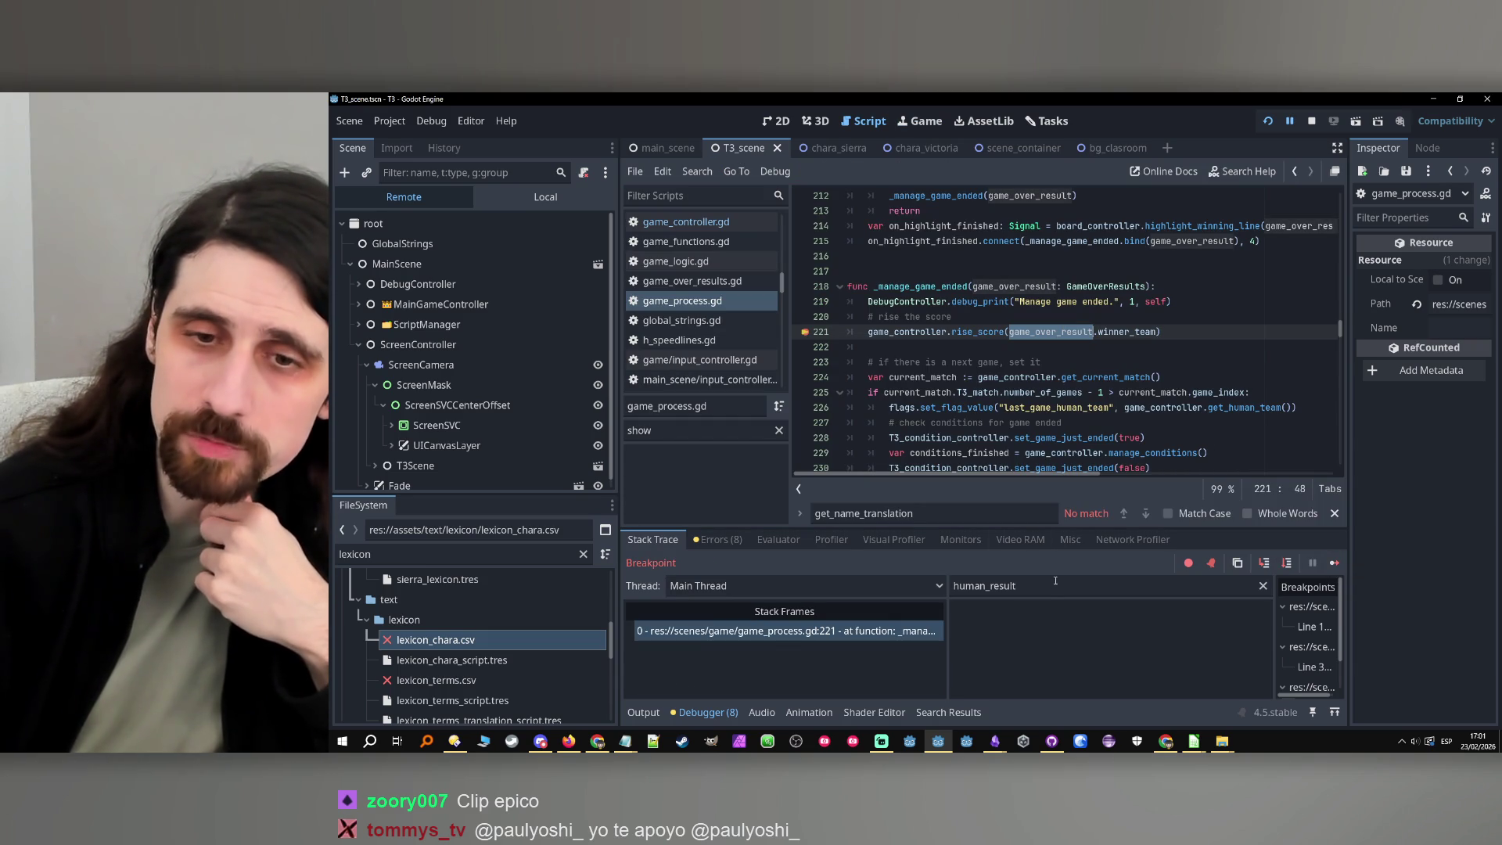
triple_click(1055, 585)
key(ctrl+v)
Inspect game_over_result, confirm its Winner Team is 1, and stop the debug session
click(1183, 631)
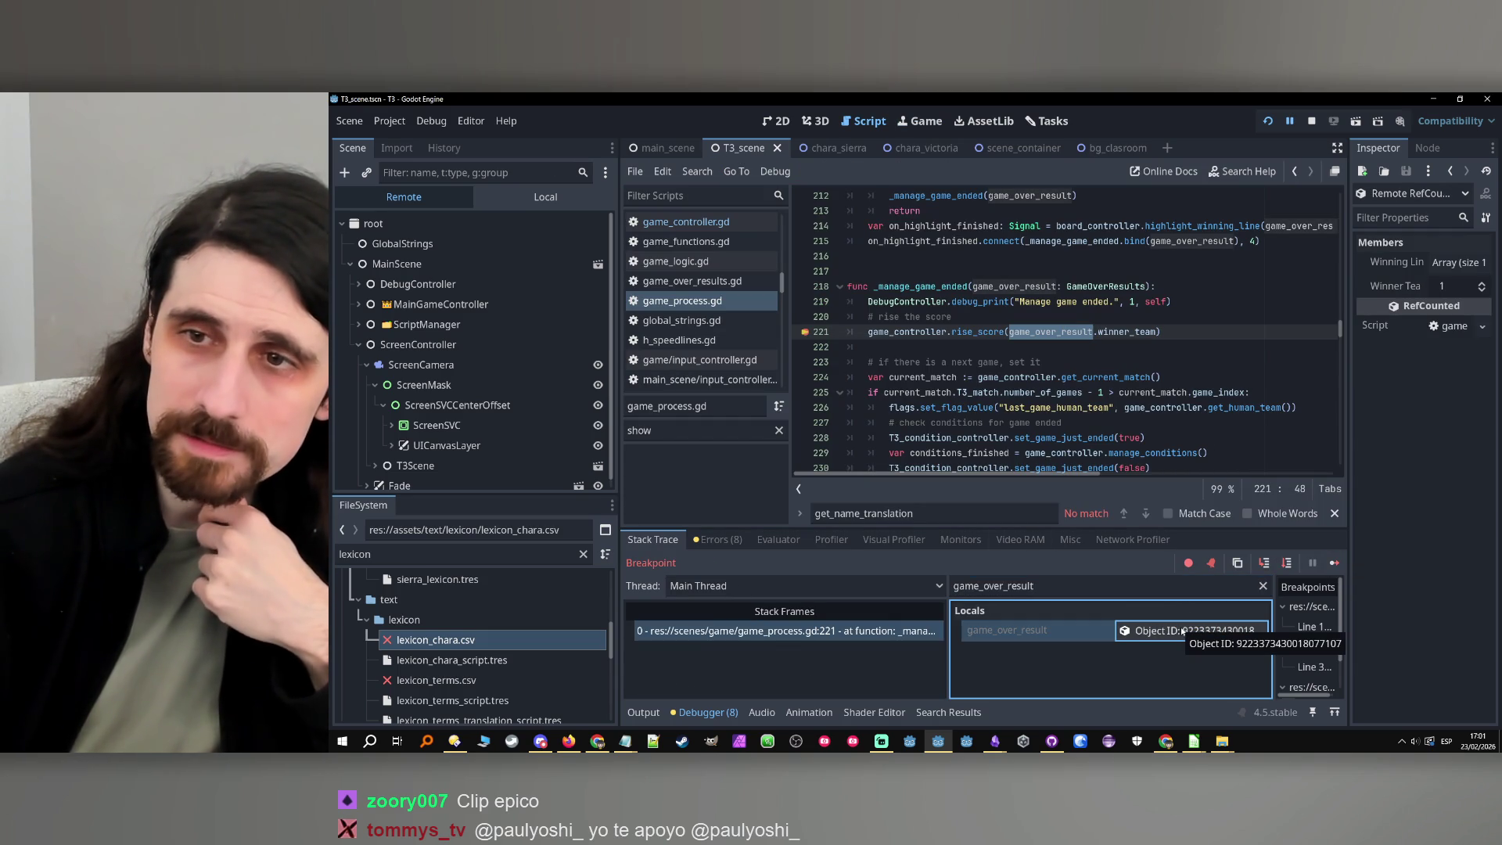
drag(1349, 378, 1333, 394)
click(1377, 286)
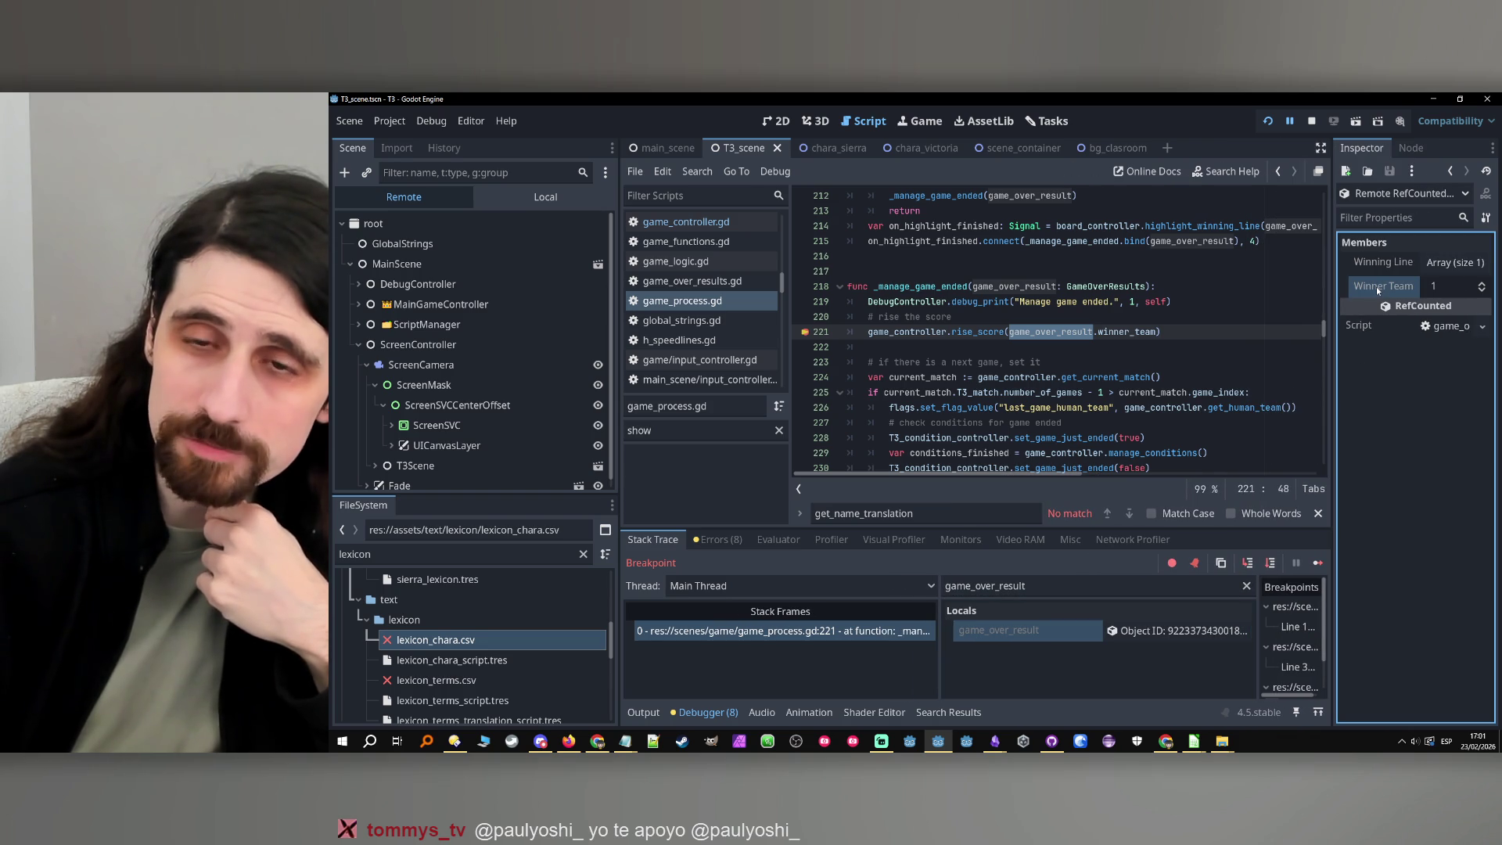
double_click(1124, 331)
mouse_move(1124, 332)
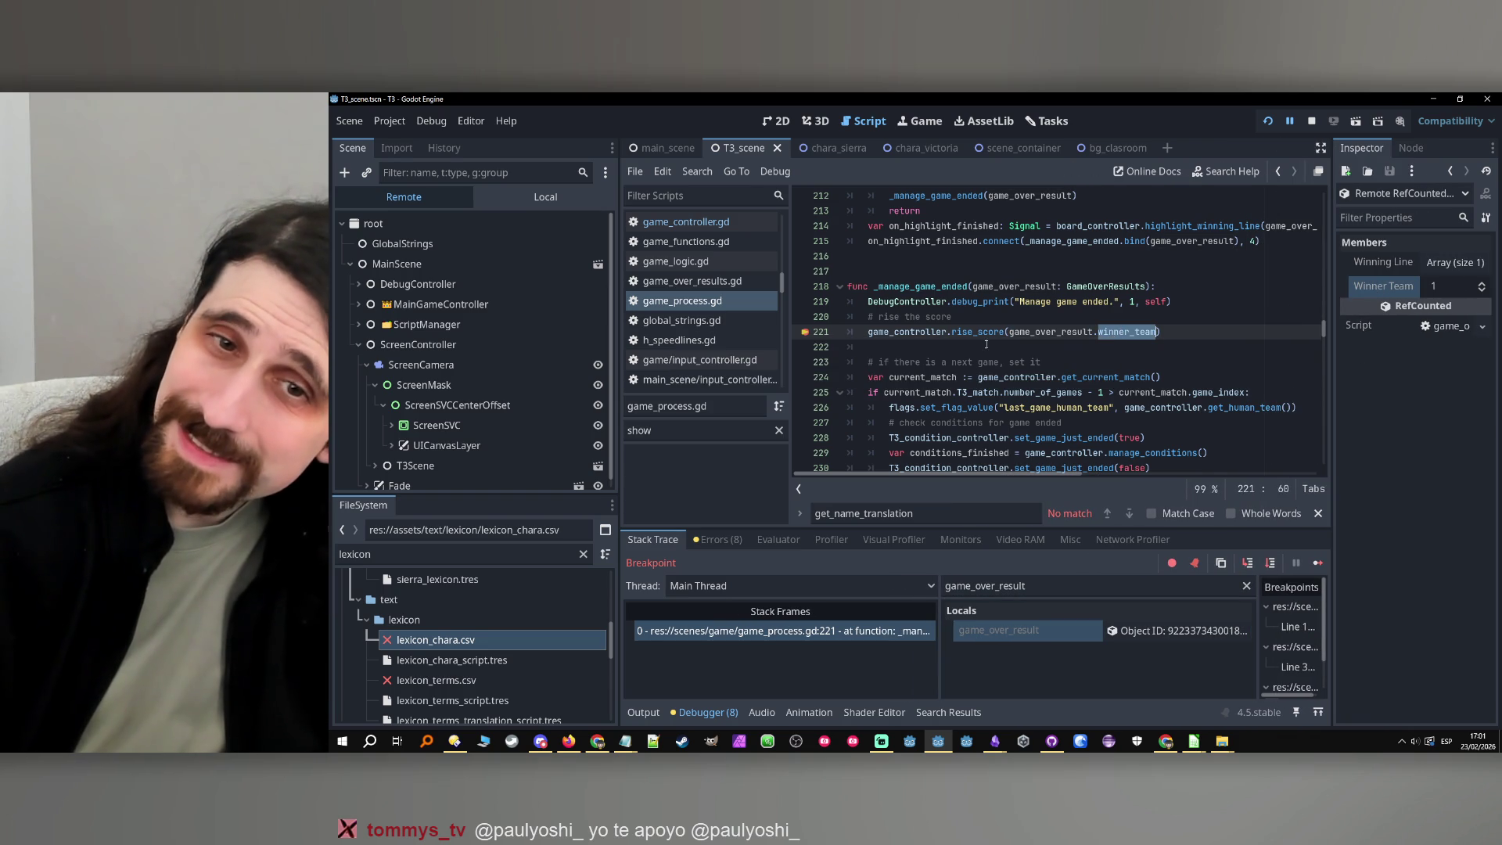
double_click(1051, 332)
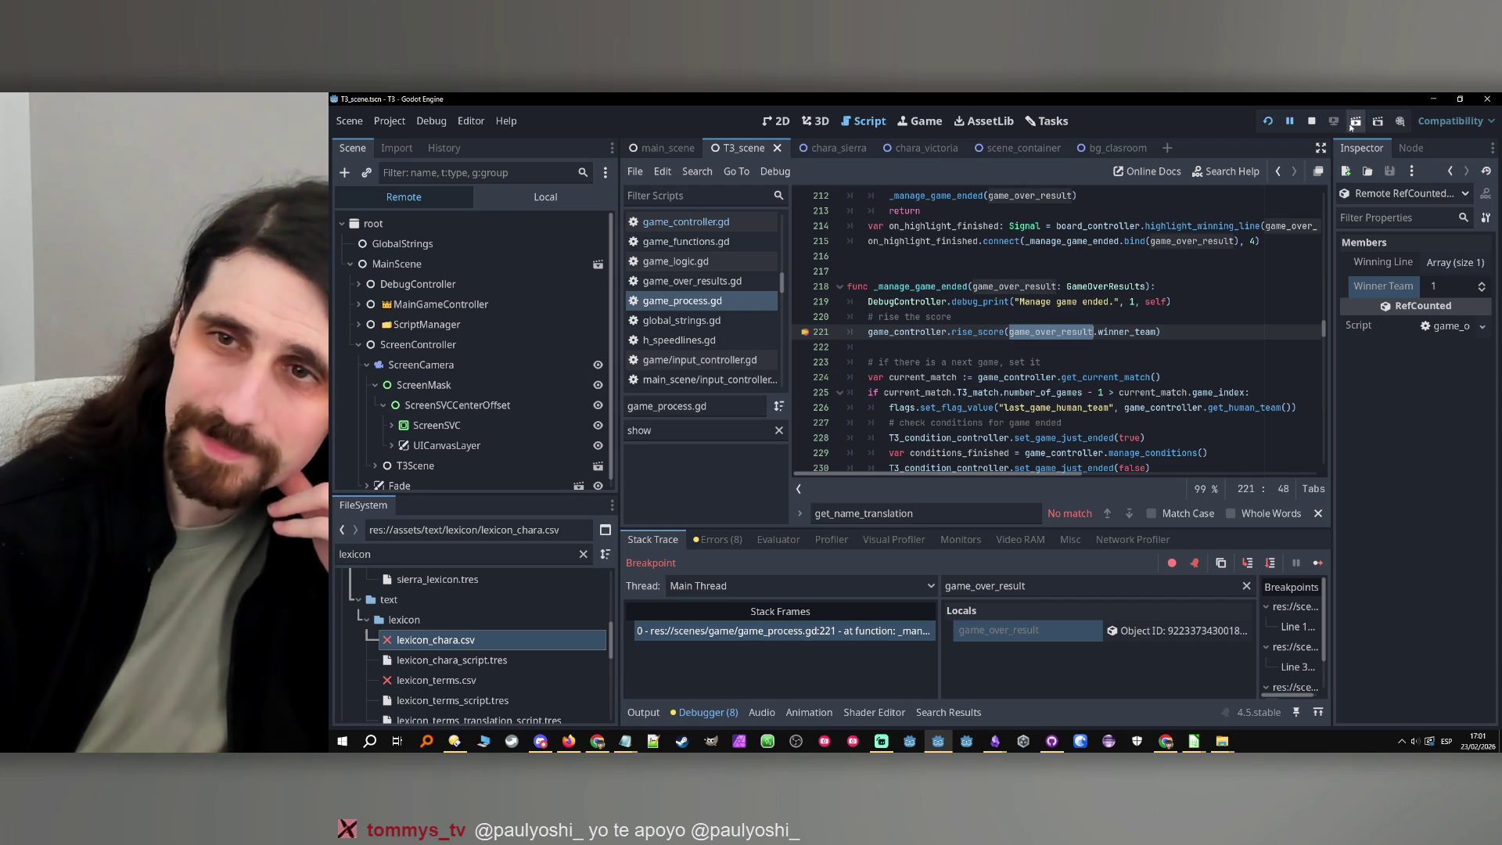
click(1312, 121)
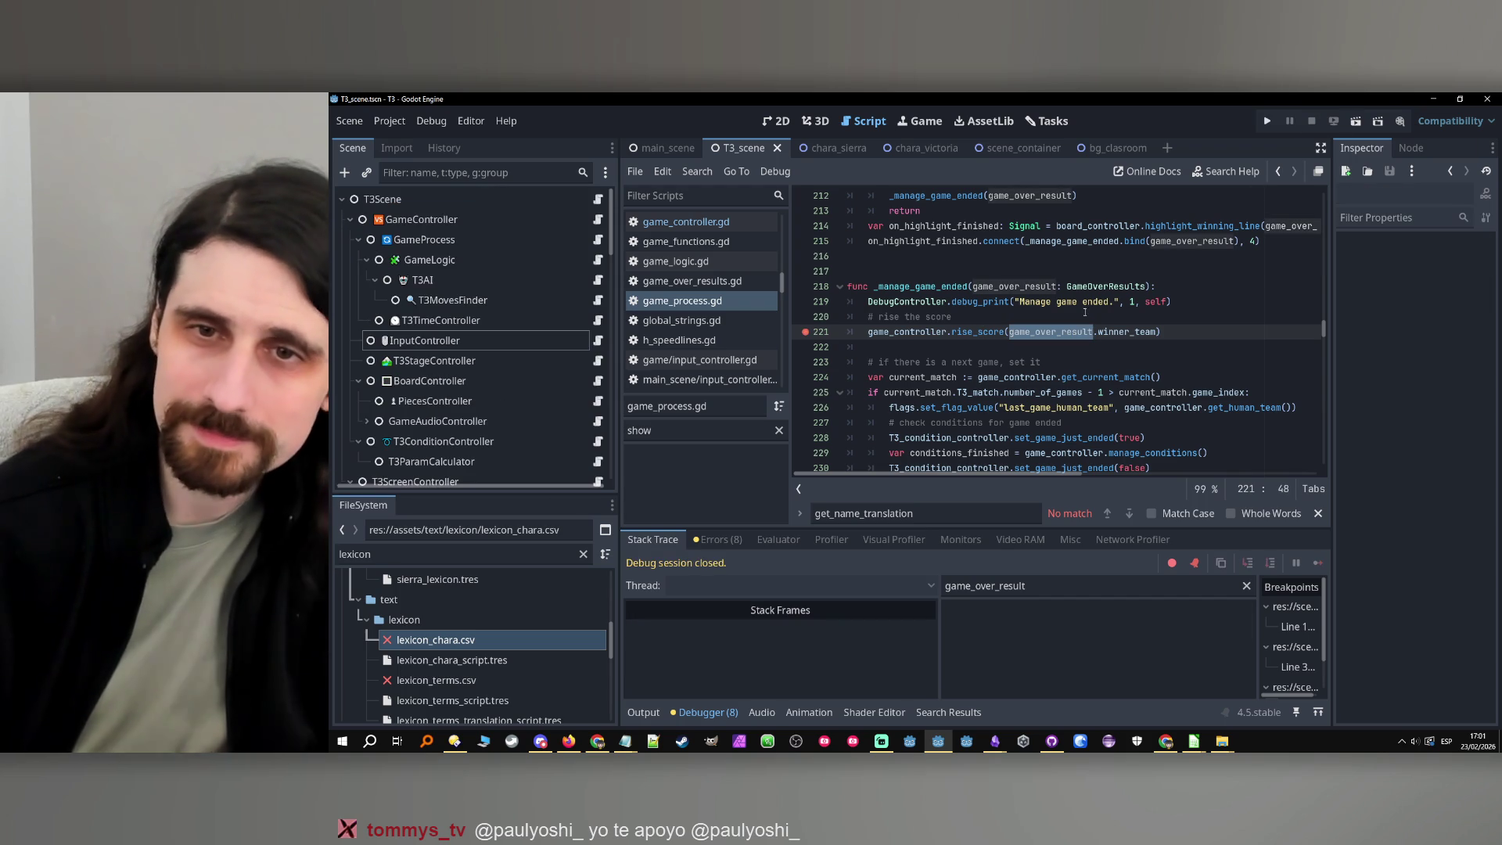
Add the comment '# 1, 2' after winner_team in game_over_results.gd, then return to game_process.gd
click(1096, 284)
ctrl+click(1097, 285)
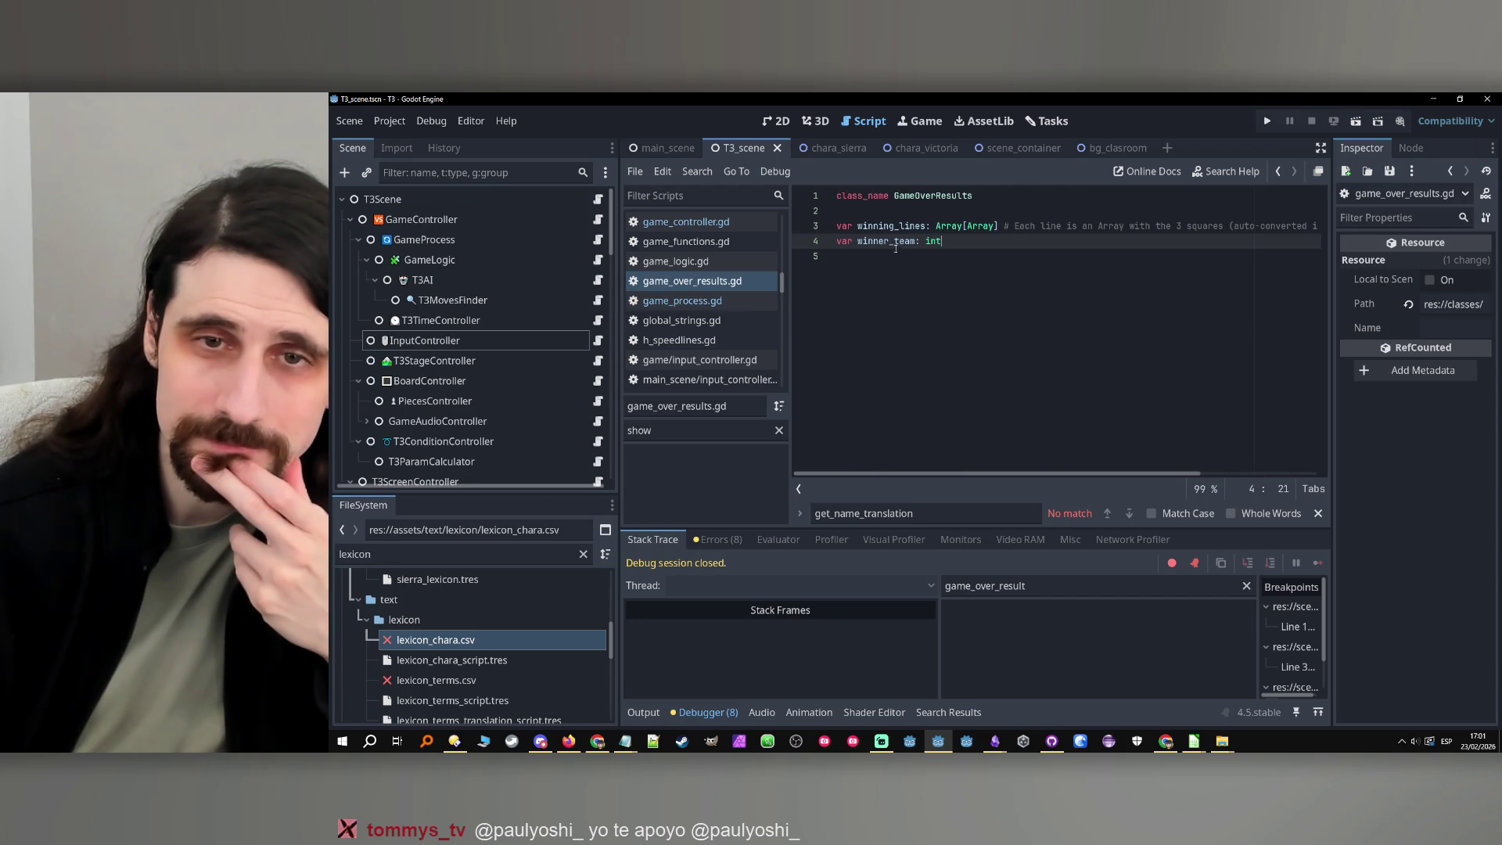
text( # )
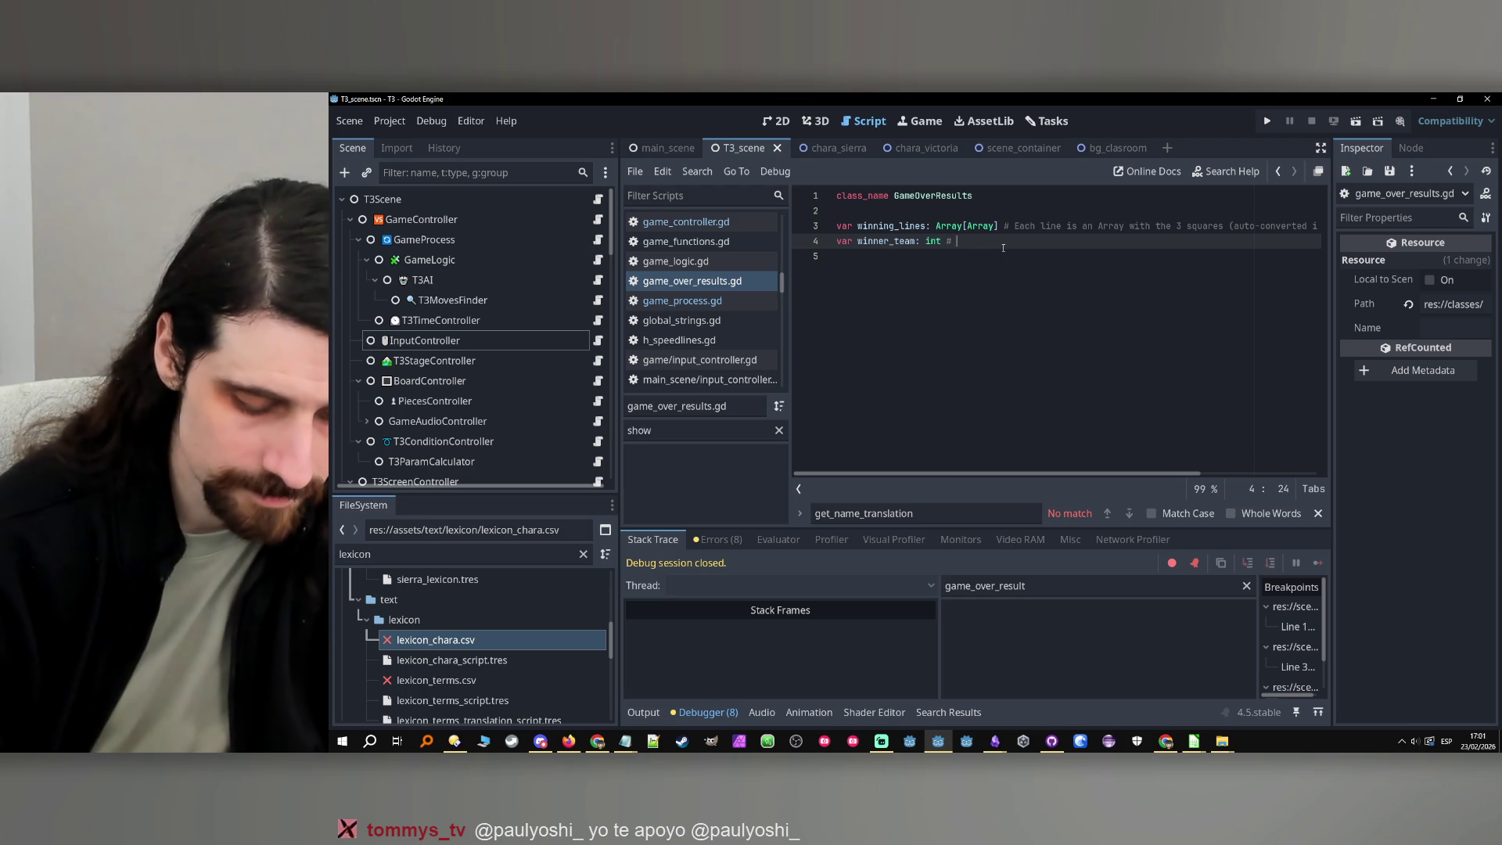
text(1, 2)
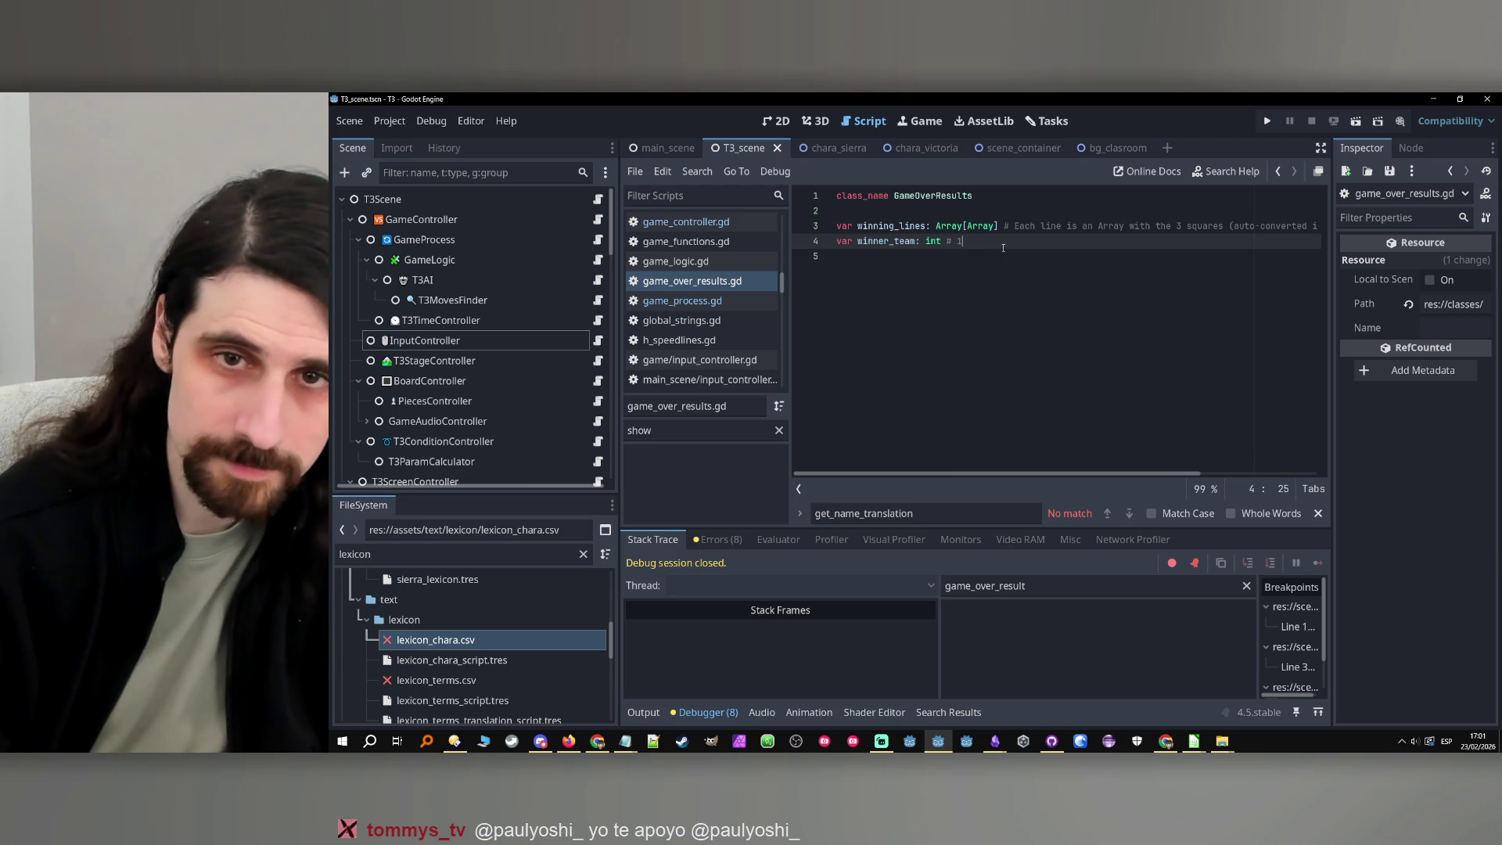
click(1280, 171)
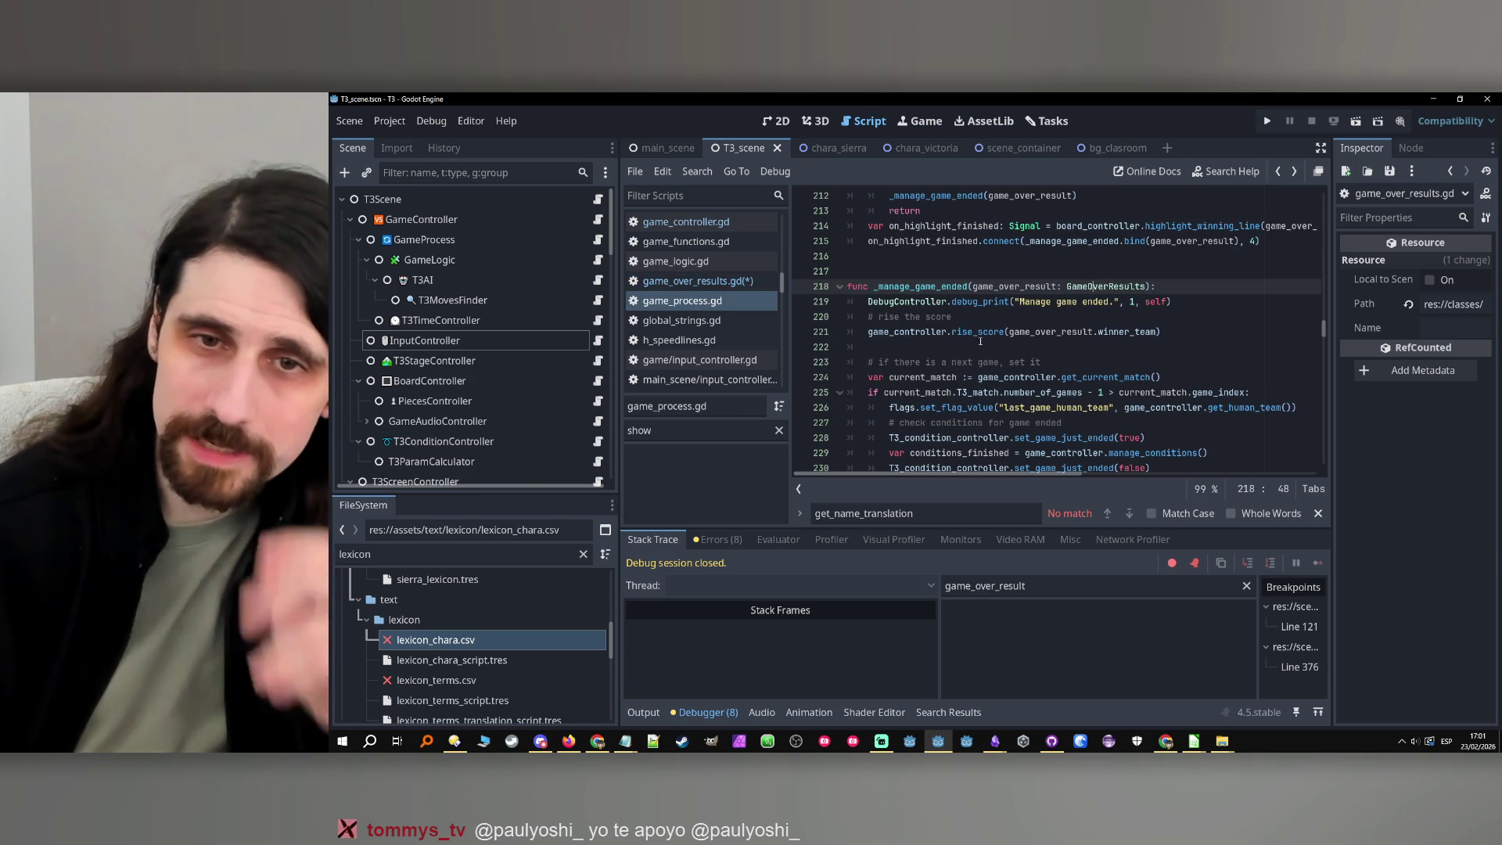
Open rise_score in game_controller.gd and toggle a breakpoint on line 250's team_index
click(982, 332)
ctrl+click(985, 333)
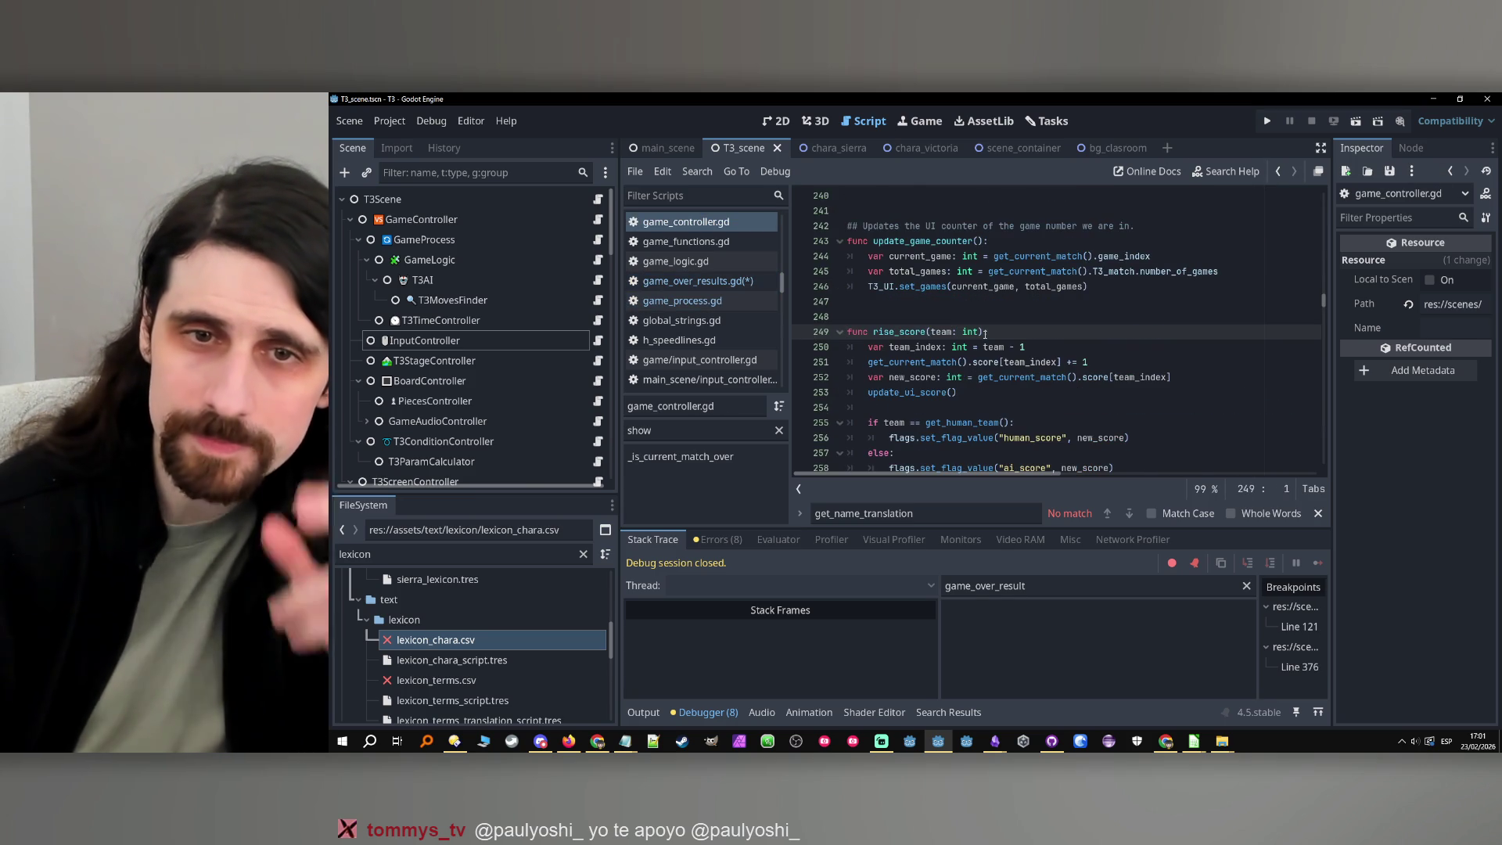
scroll(939, 322, down, 1)
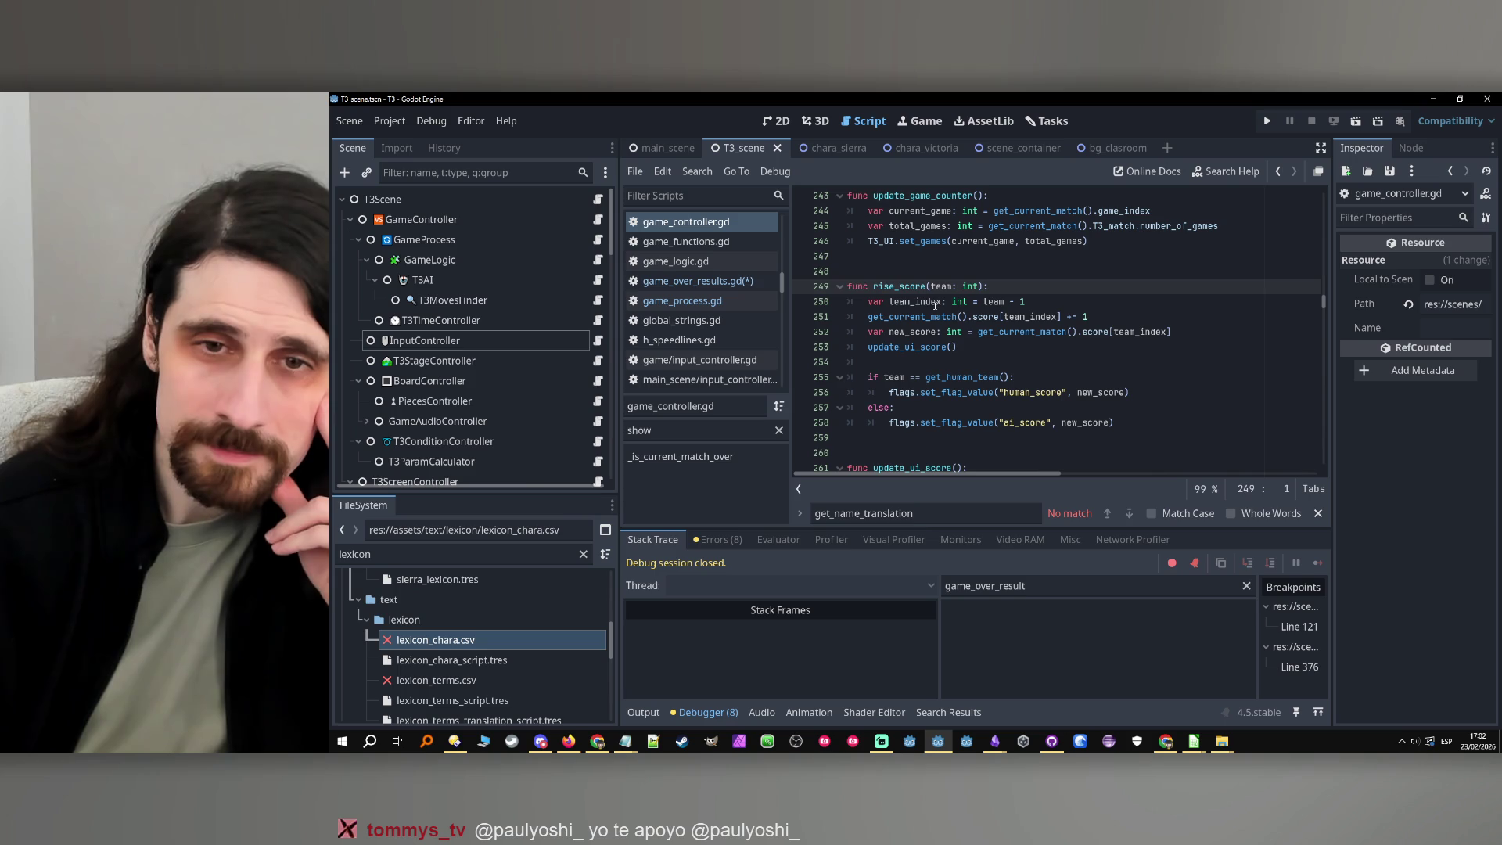
double_click(915, 301)
click(805, 301)
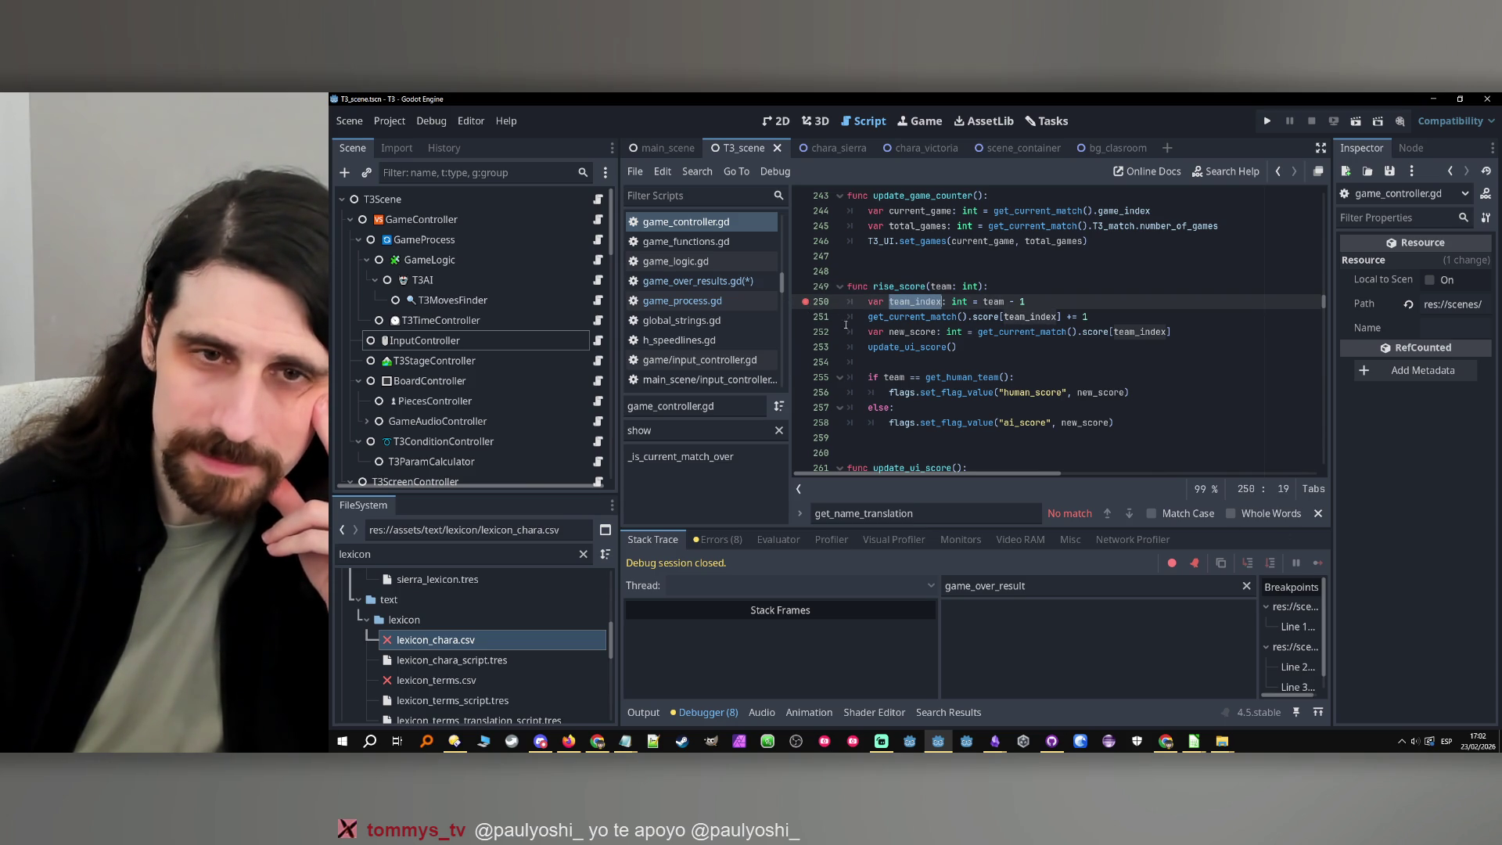
click(803, 307)
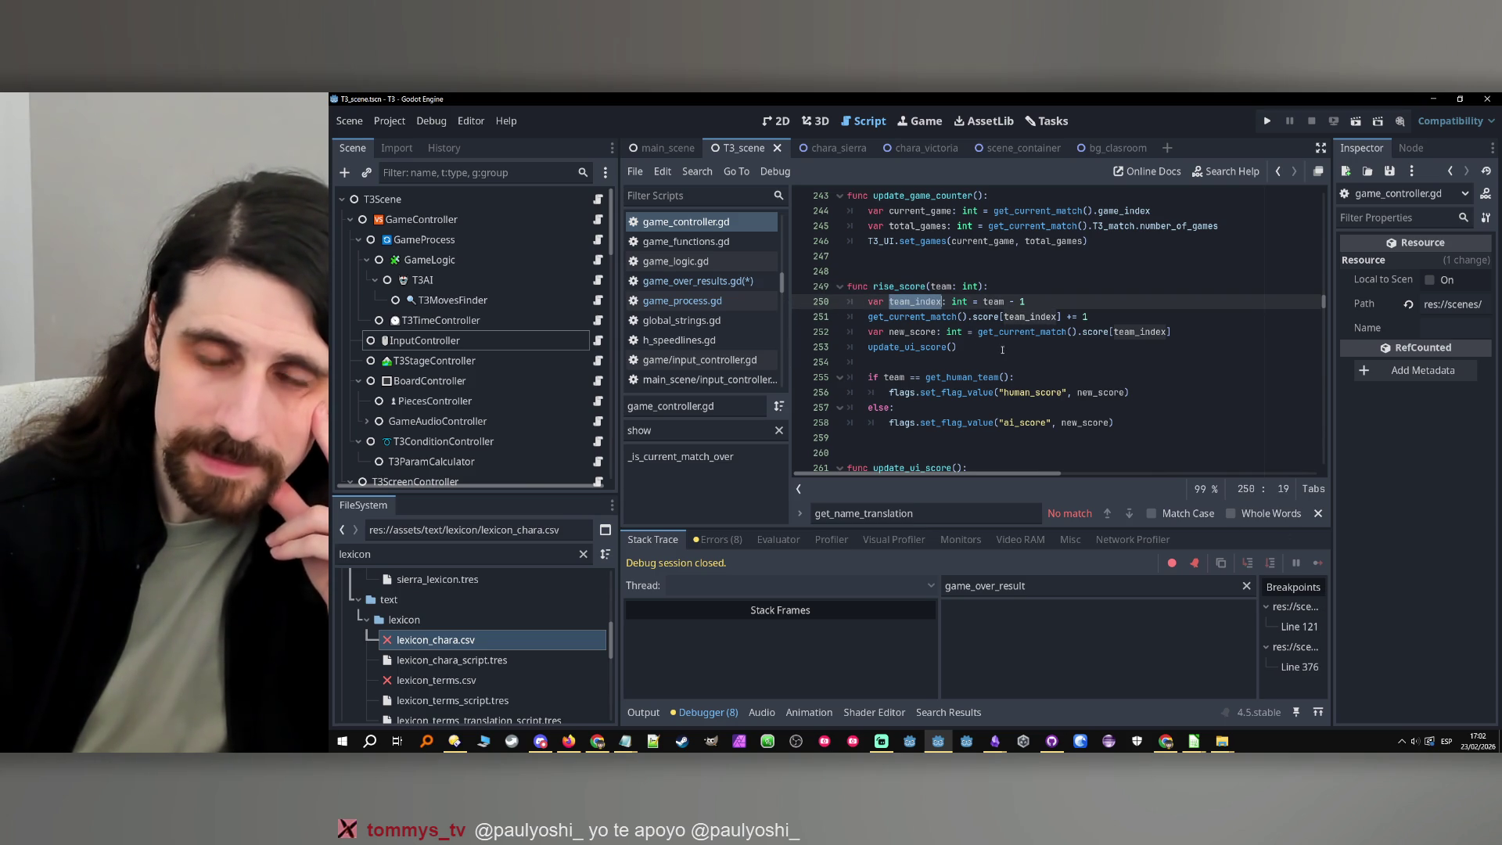
Trace score on line 251 to its T3MatchRecord declaration, return to rise_score, and relaunch the game
double_click(911, 317)
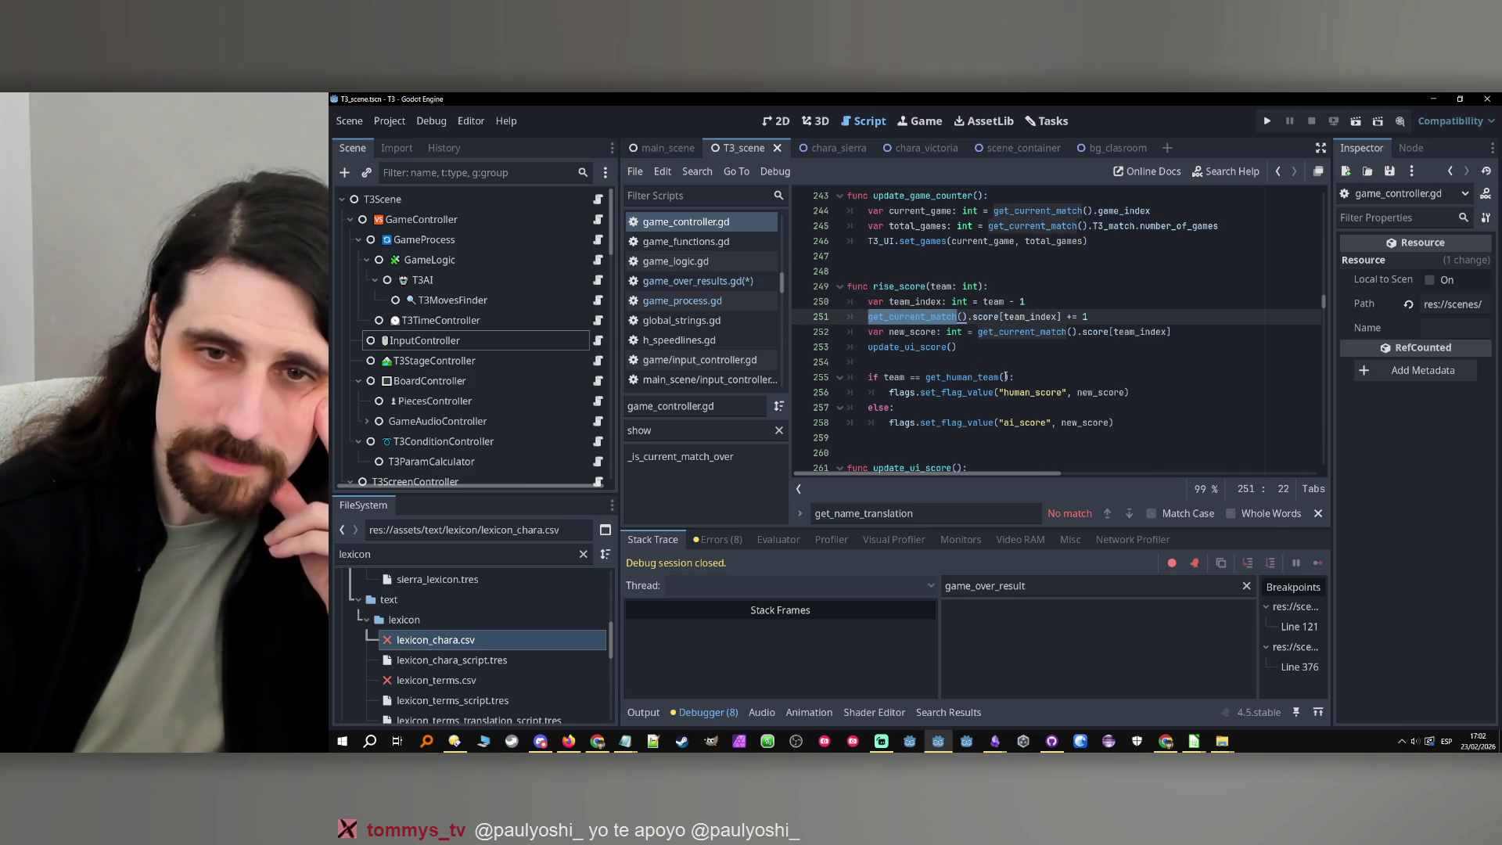
double_click(986, 316)
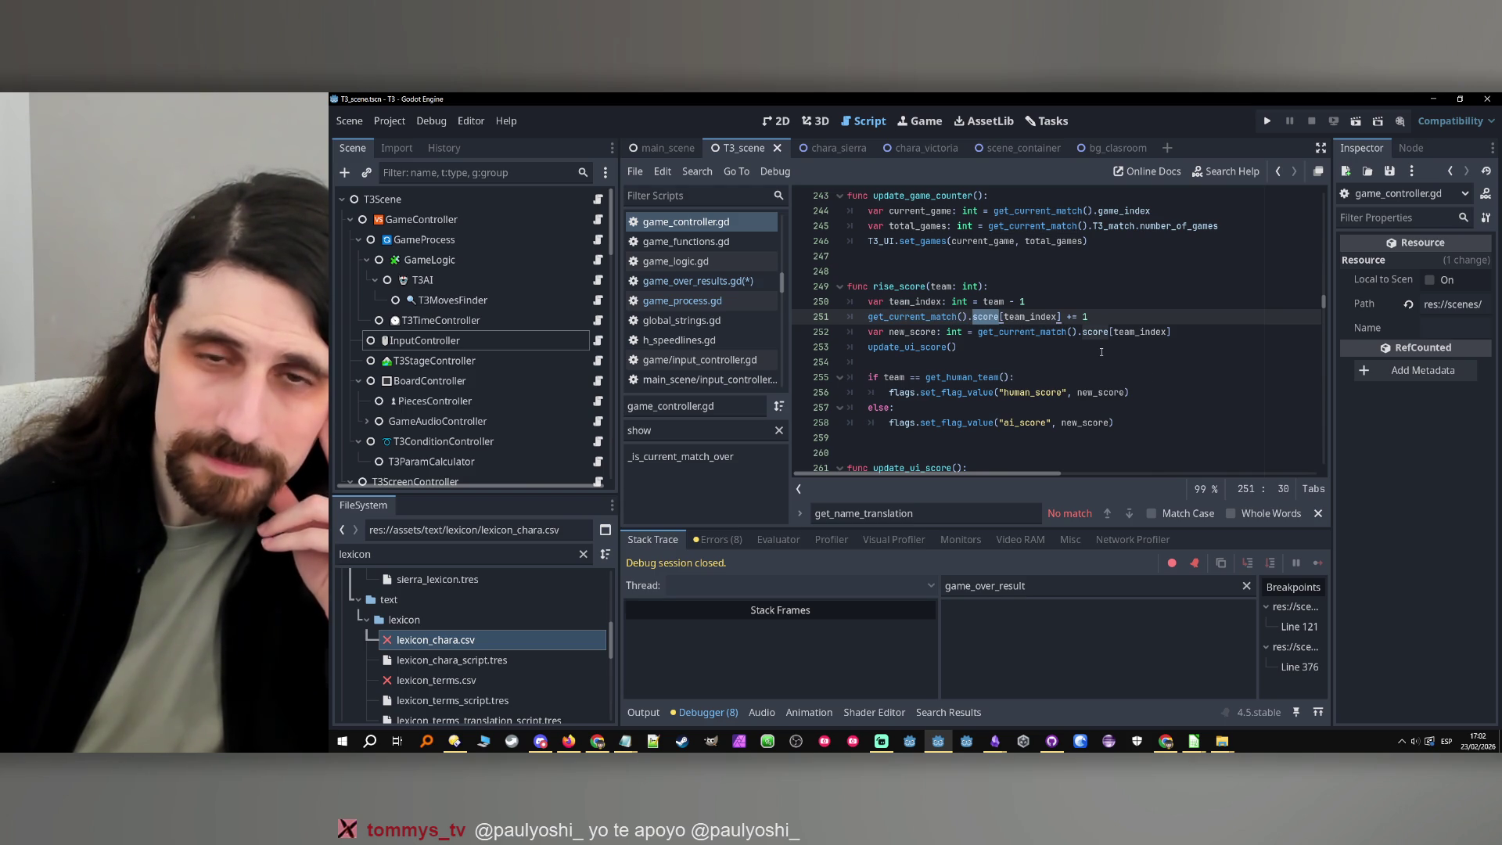
double_click(994, 302)
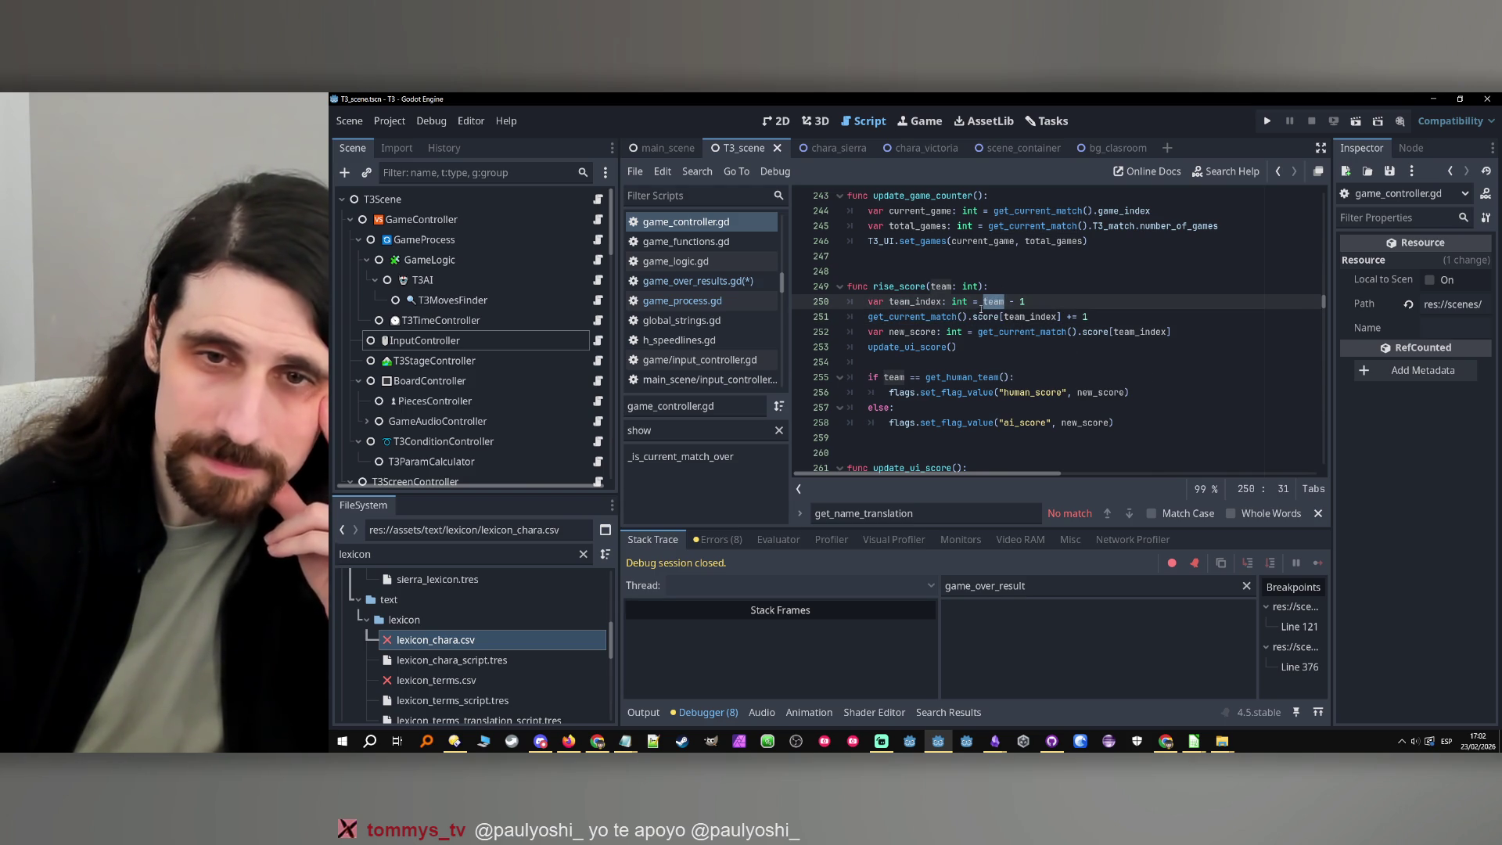
click(980, 317)
click(984, 316)
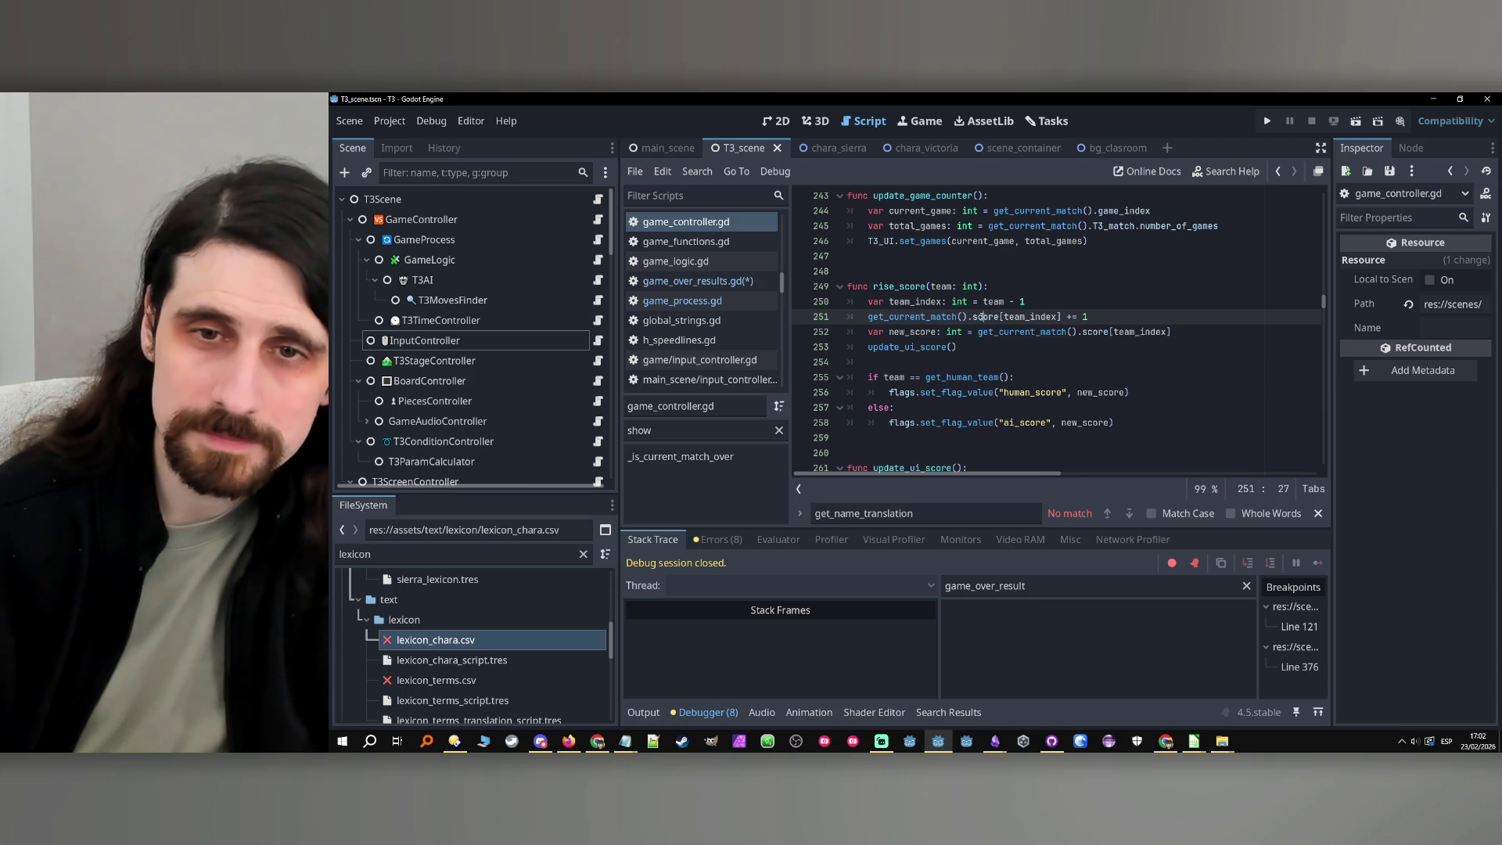
ctrl+click(987, 317)
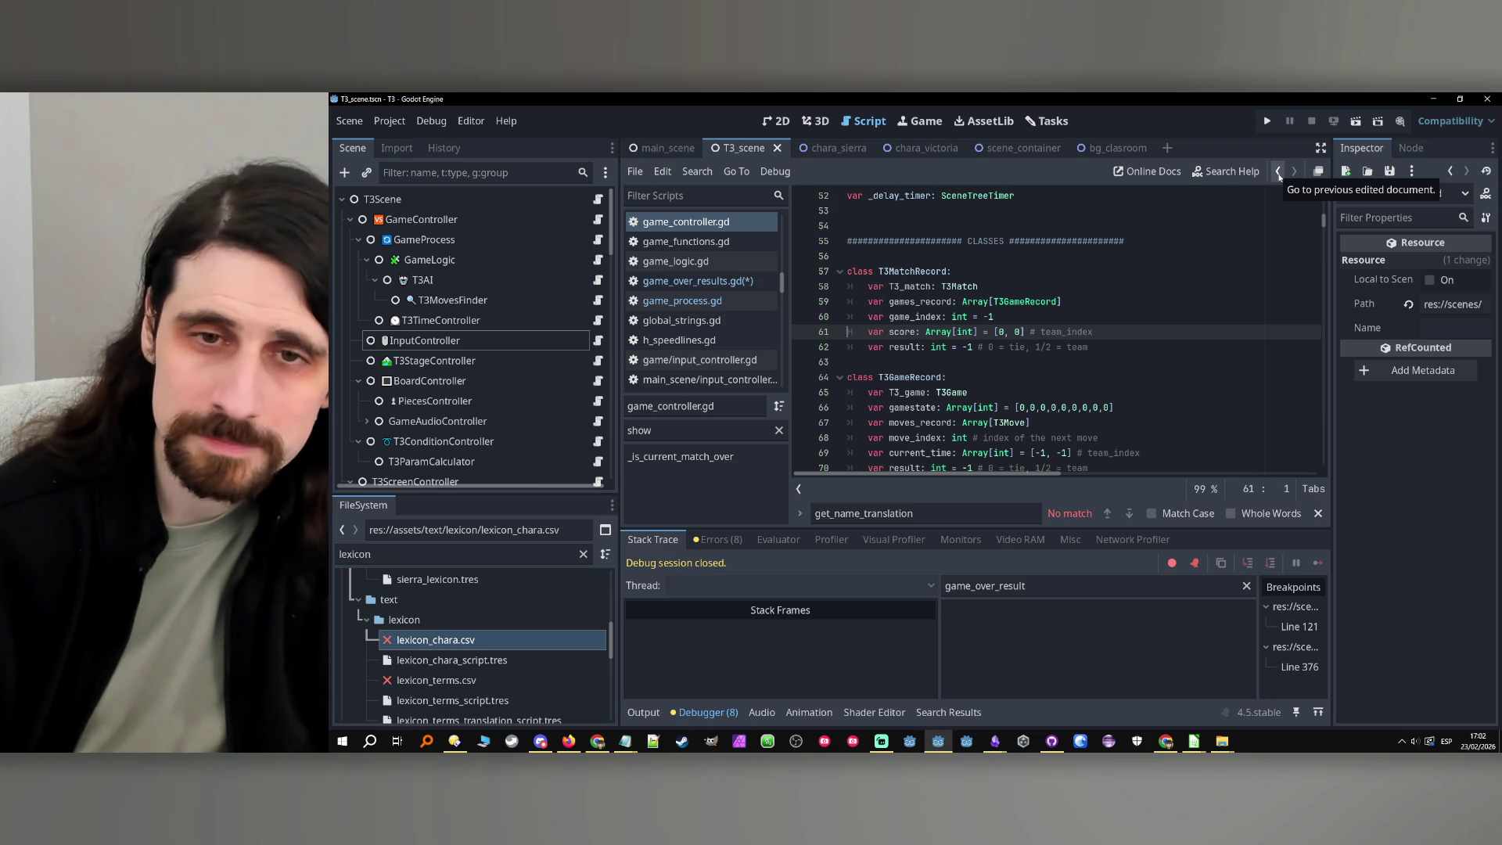
click(1280, 176)
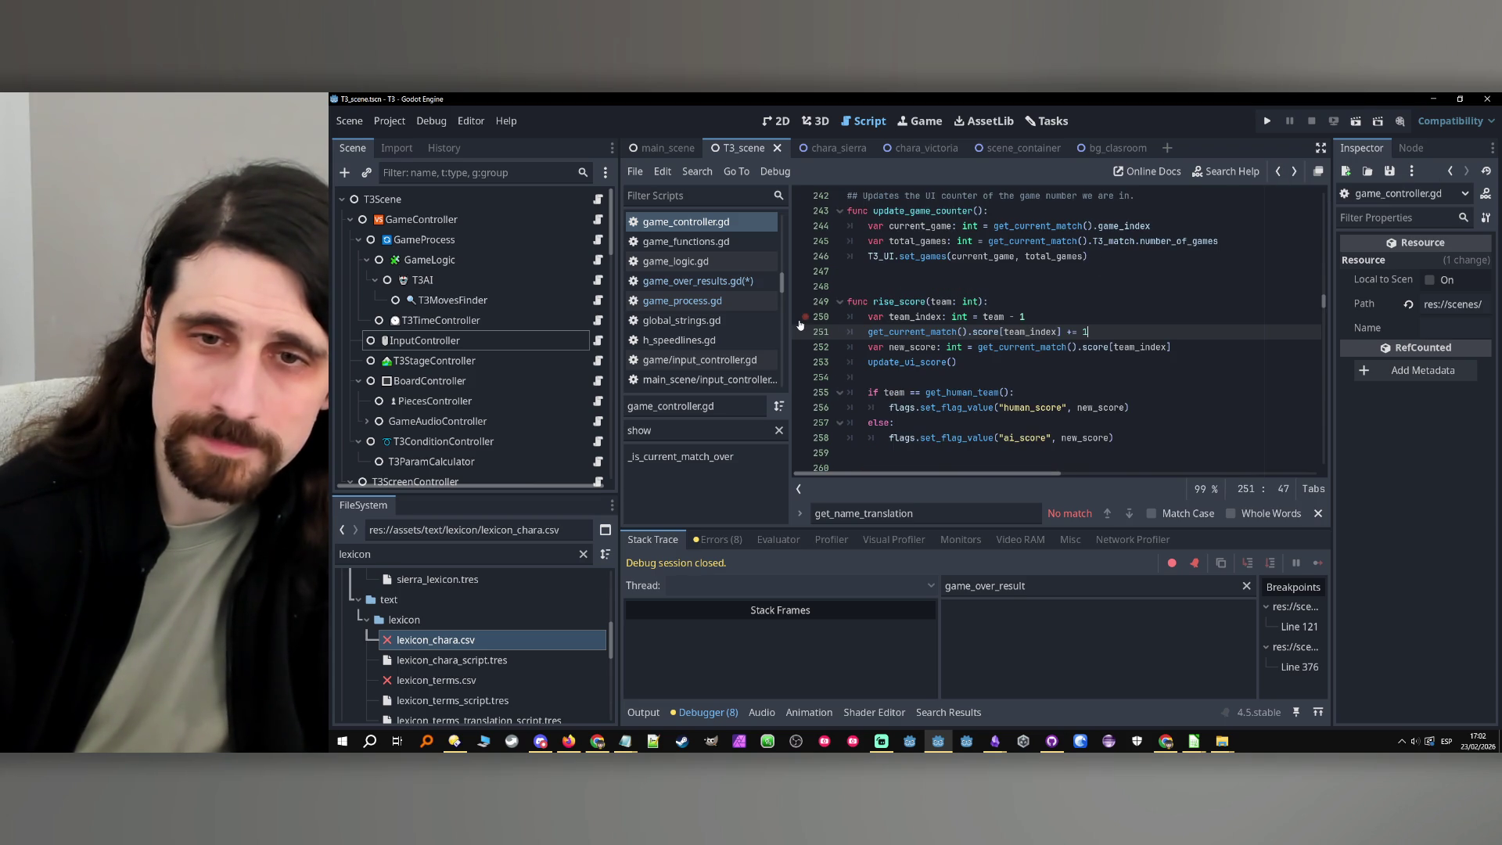
click(1268, 120)
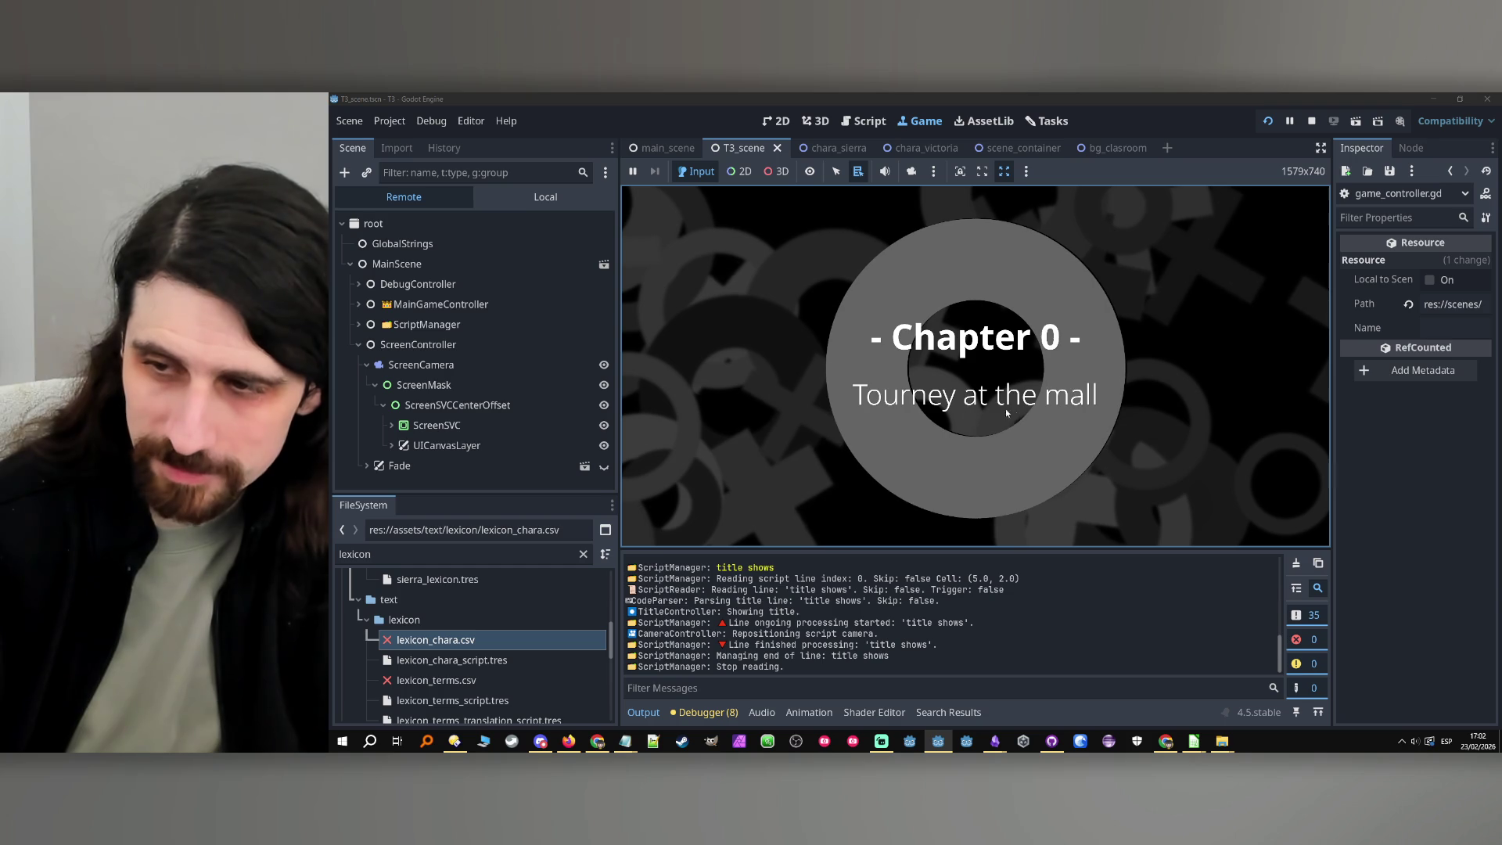
Play past the chapter title and dialogue, picking blue switches, then skip ahead to hit line 376
click(979, 377)
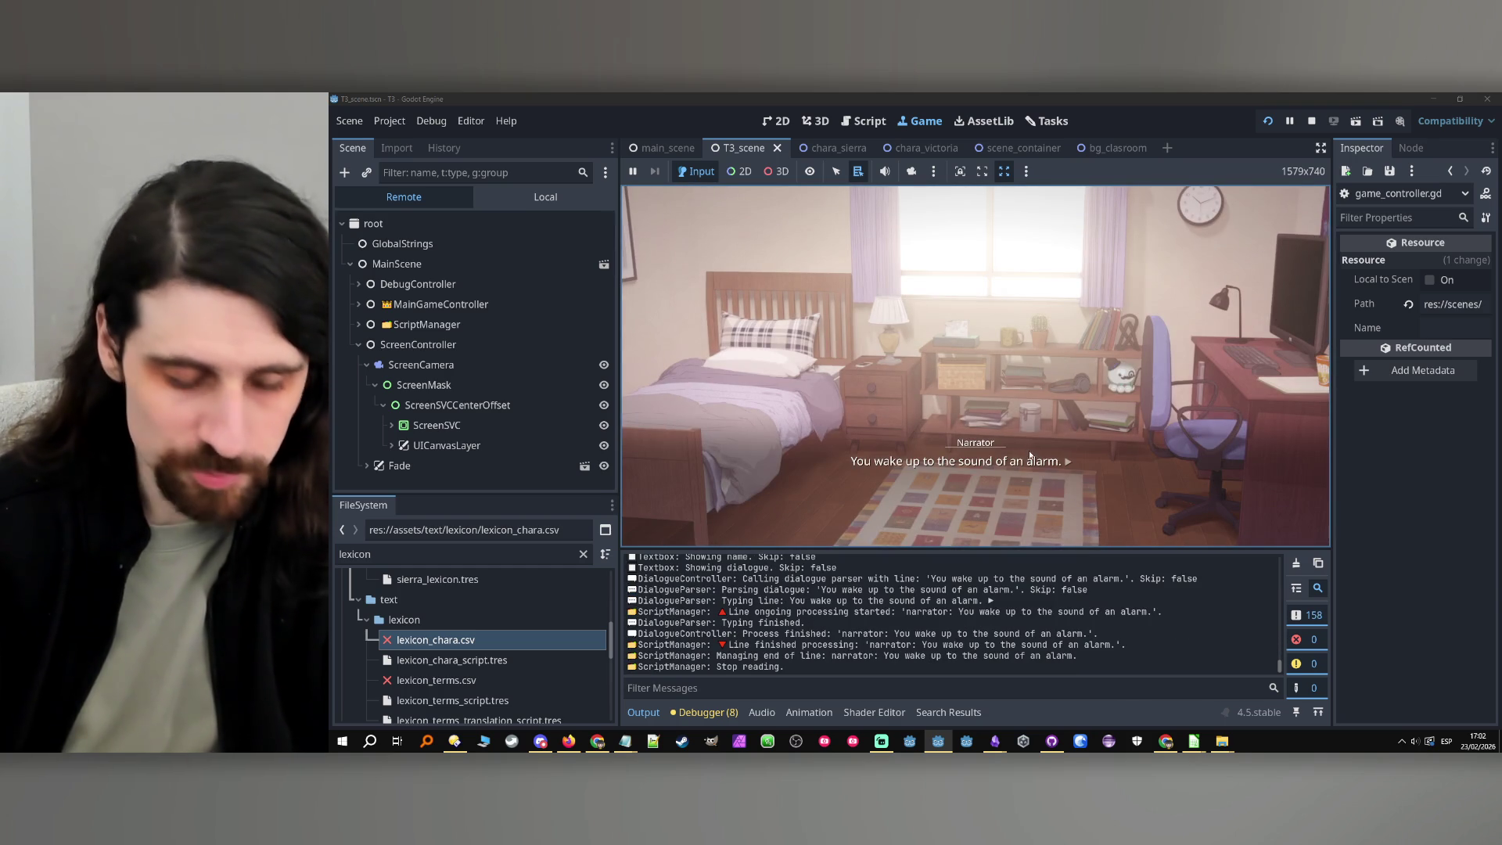
click(1065, 393)
click(1068, 392)
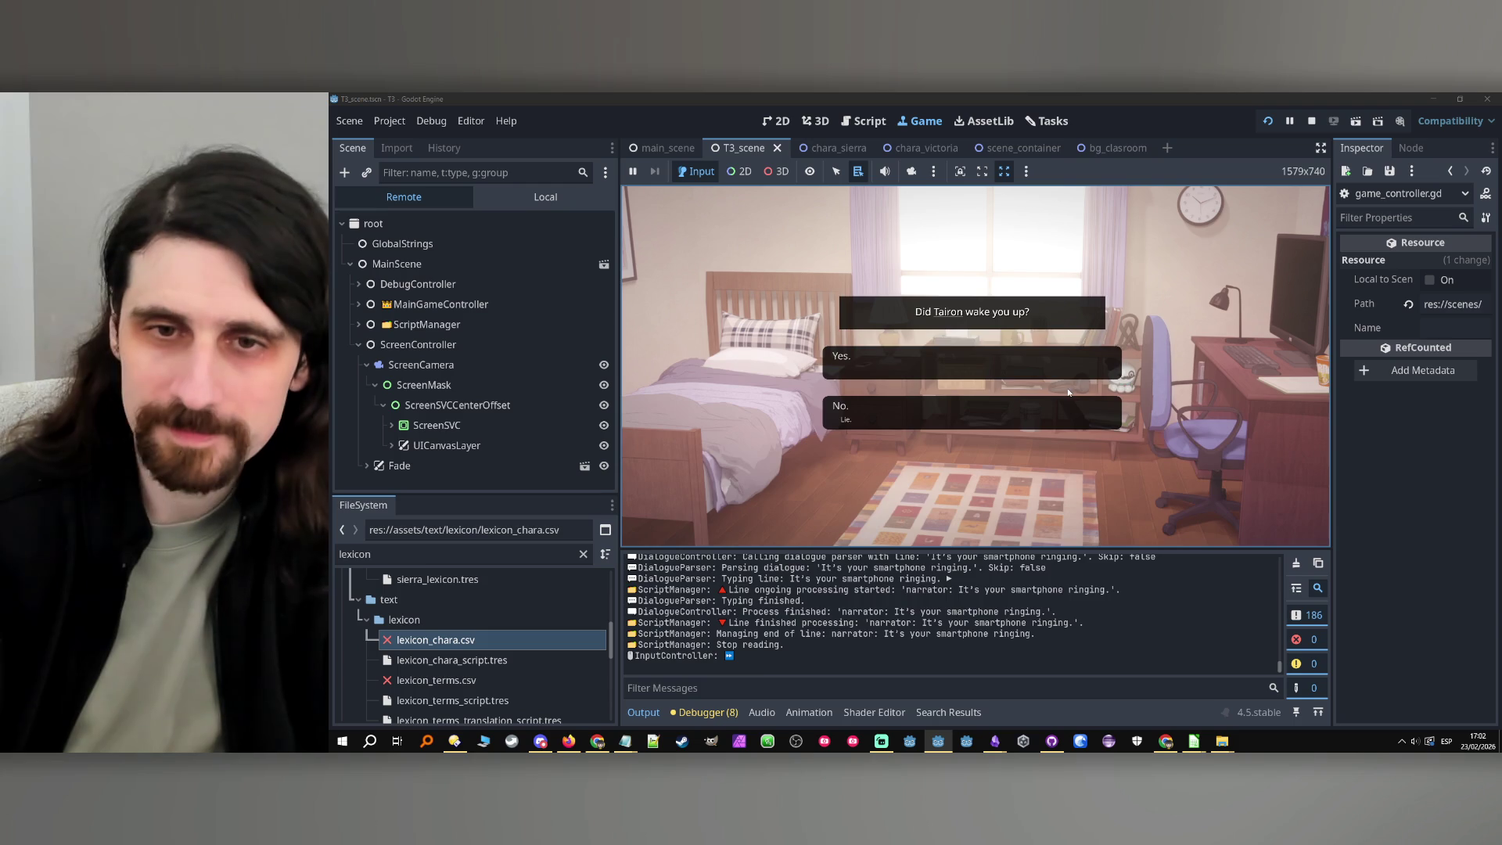
click(1070, 352)
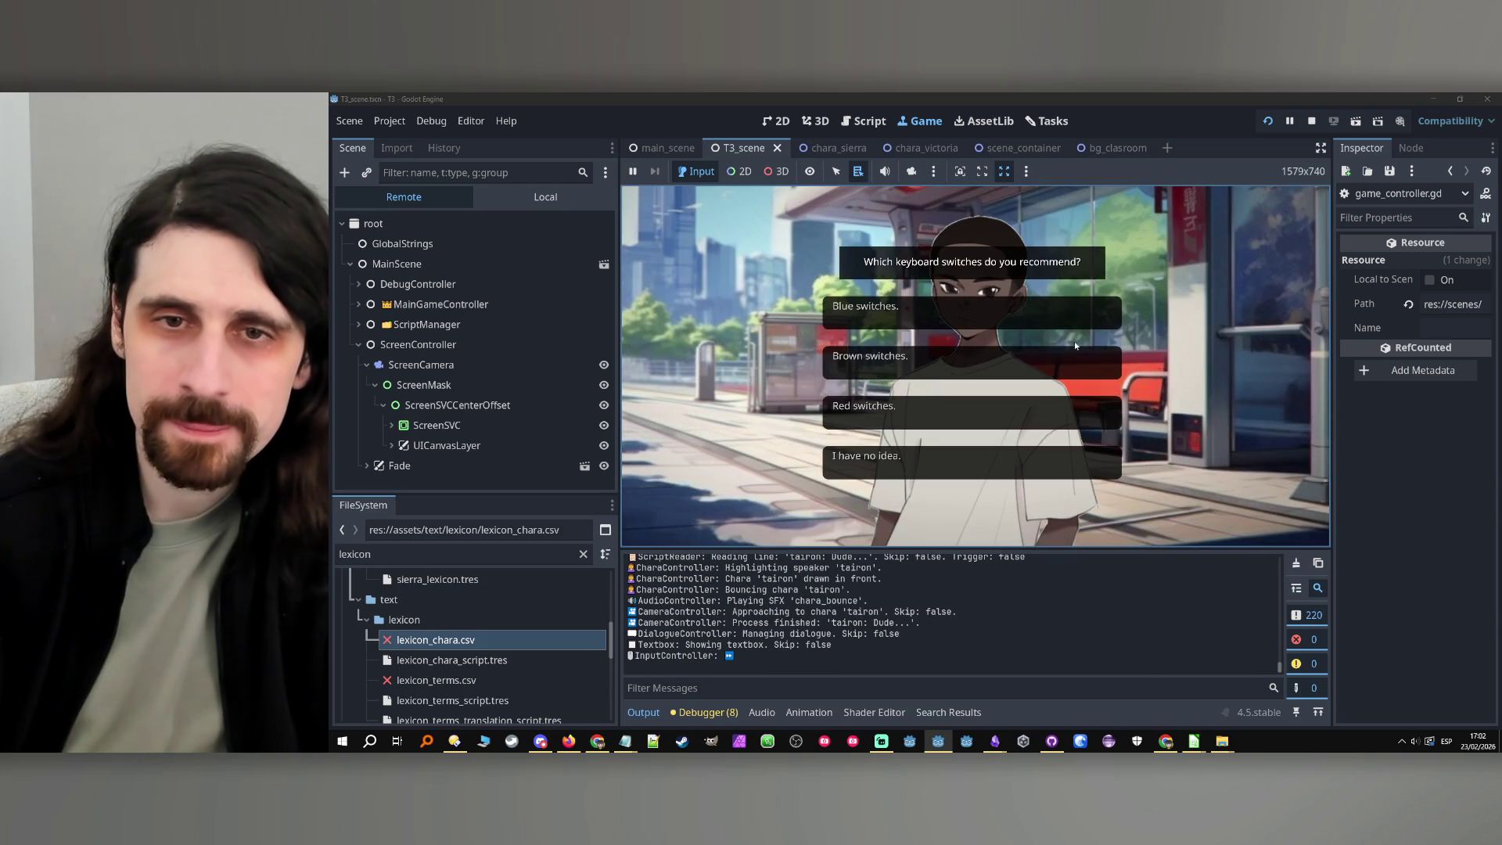
click(1077, 327)
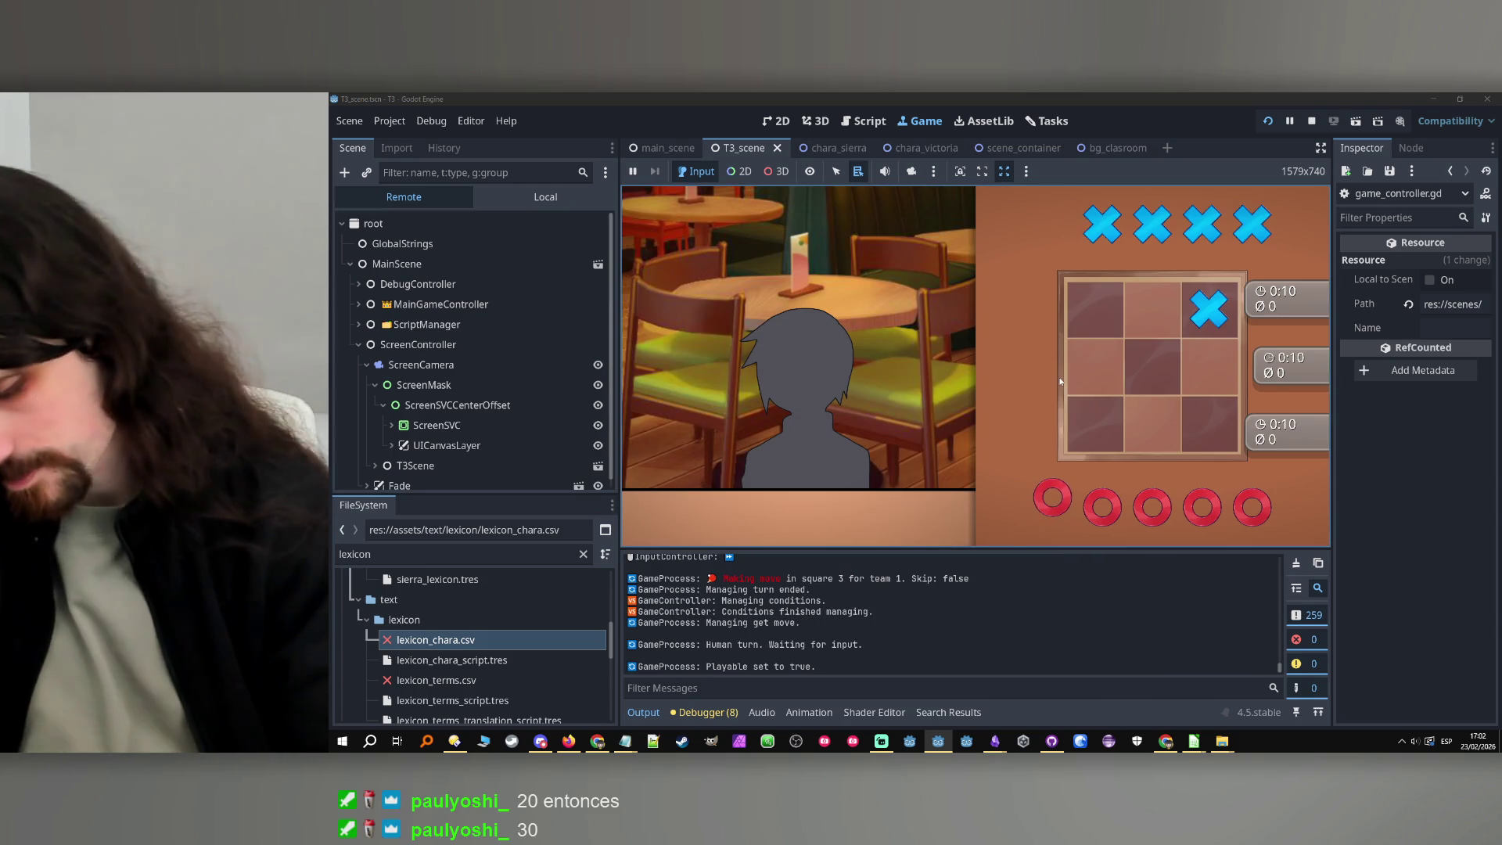
key(space)
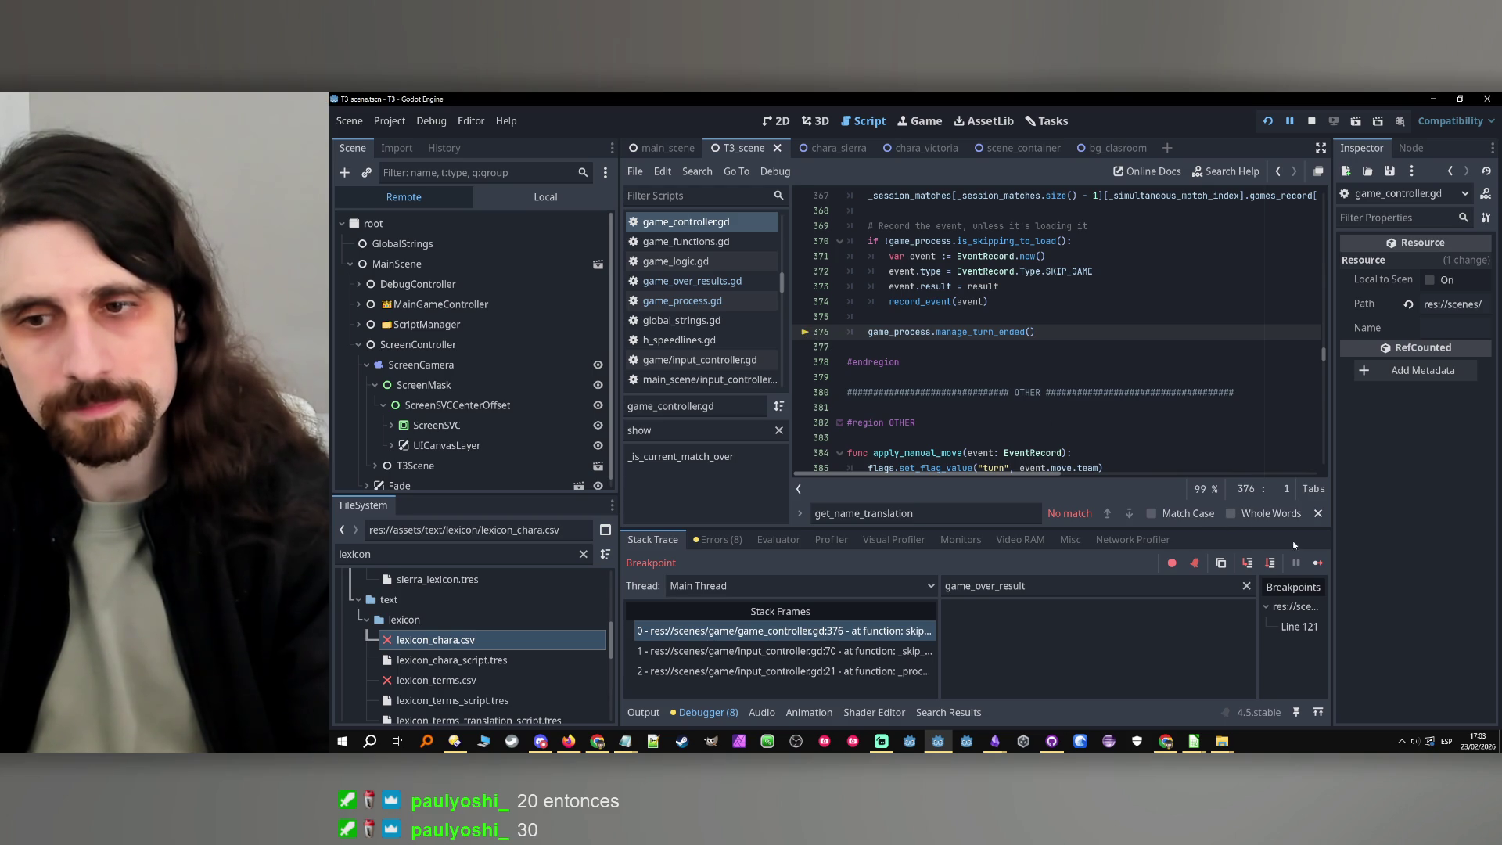
Resume, answer 'Yes' to letting the opponent win, then pause the rematch in game_controller.gd
click(1317, 565)
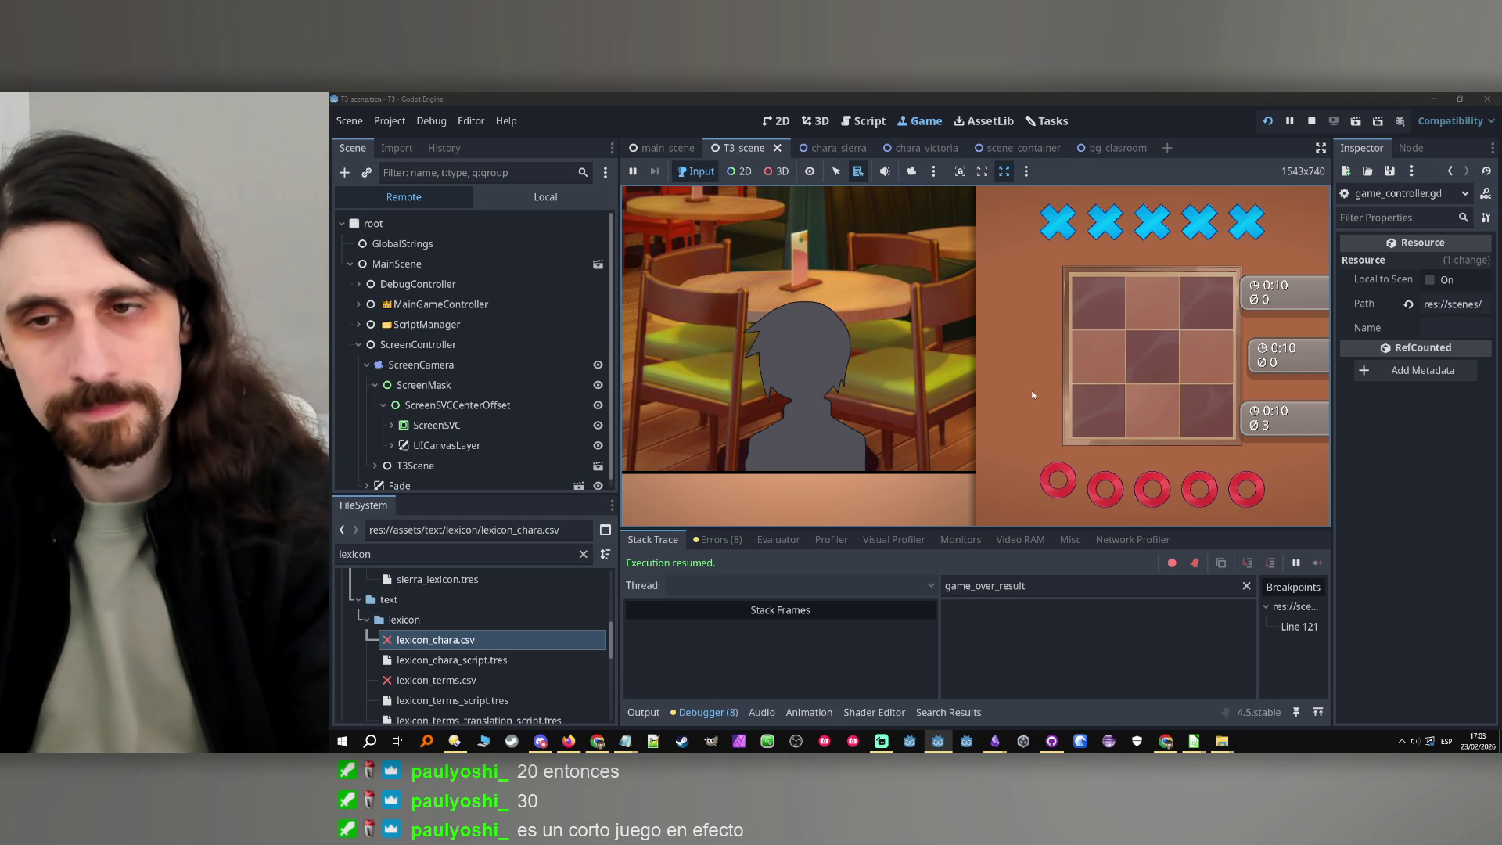
click(909, 368)
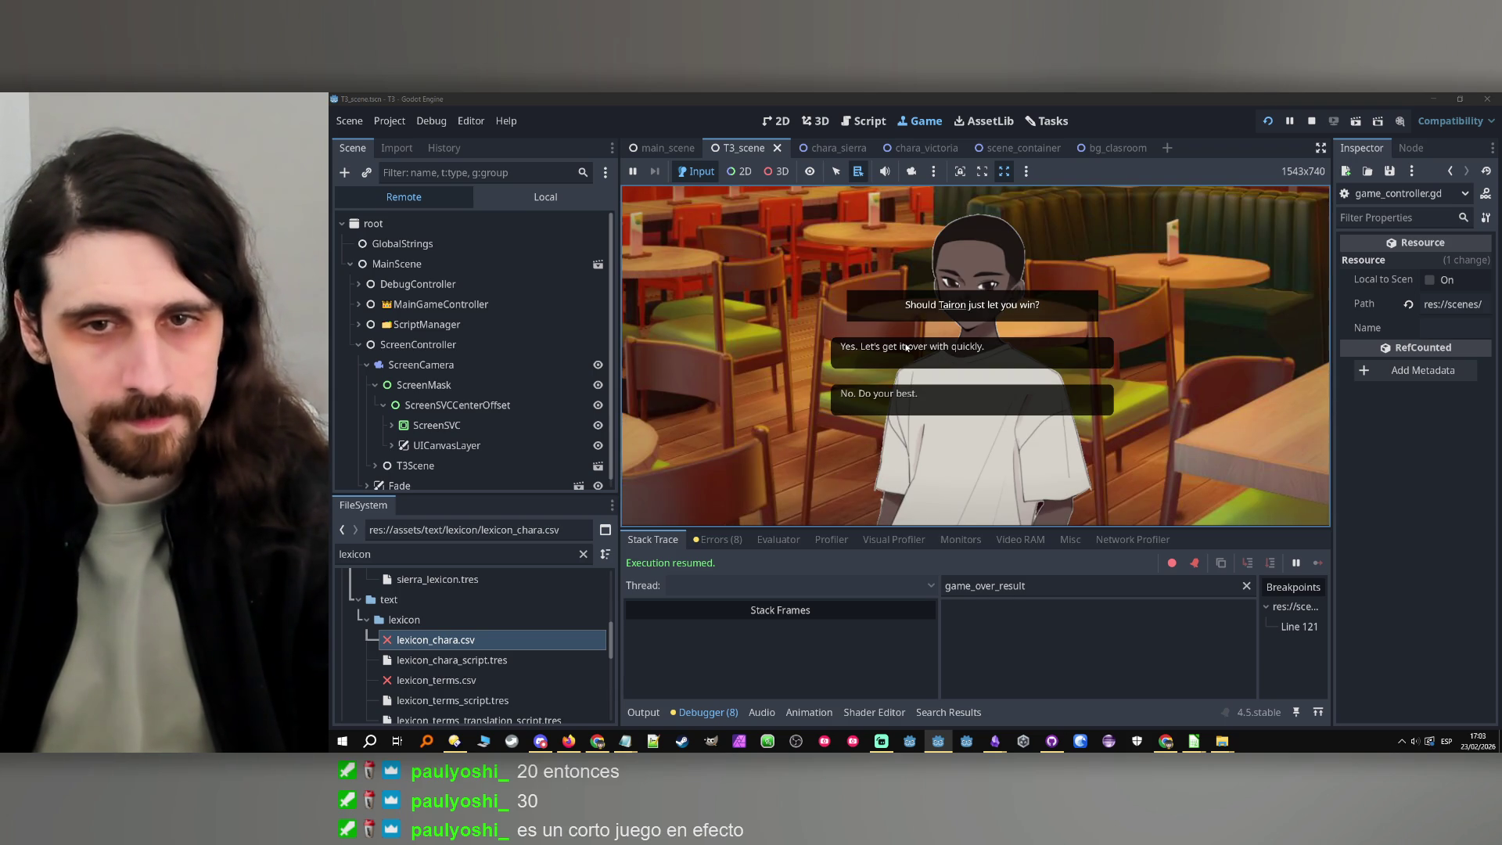
click(907, 347)
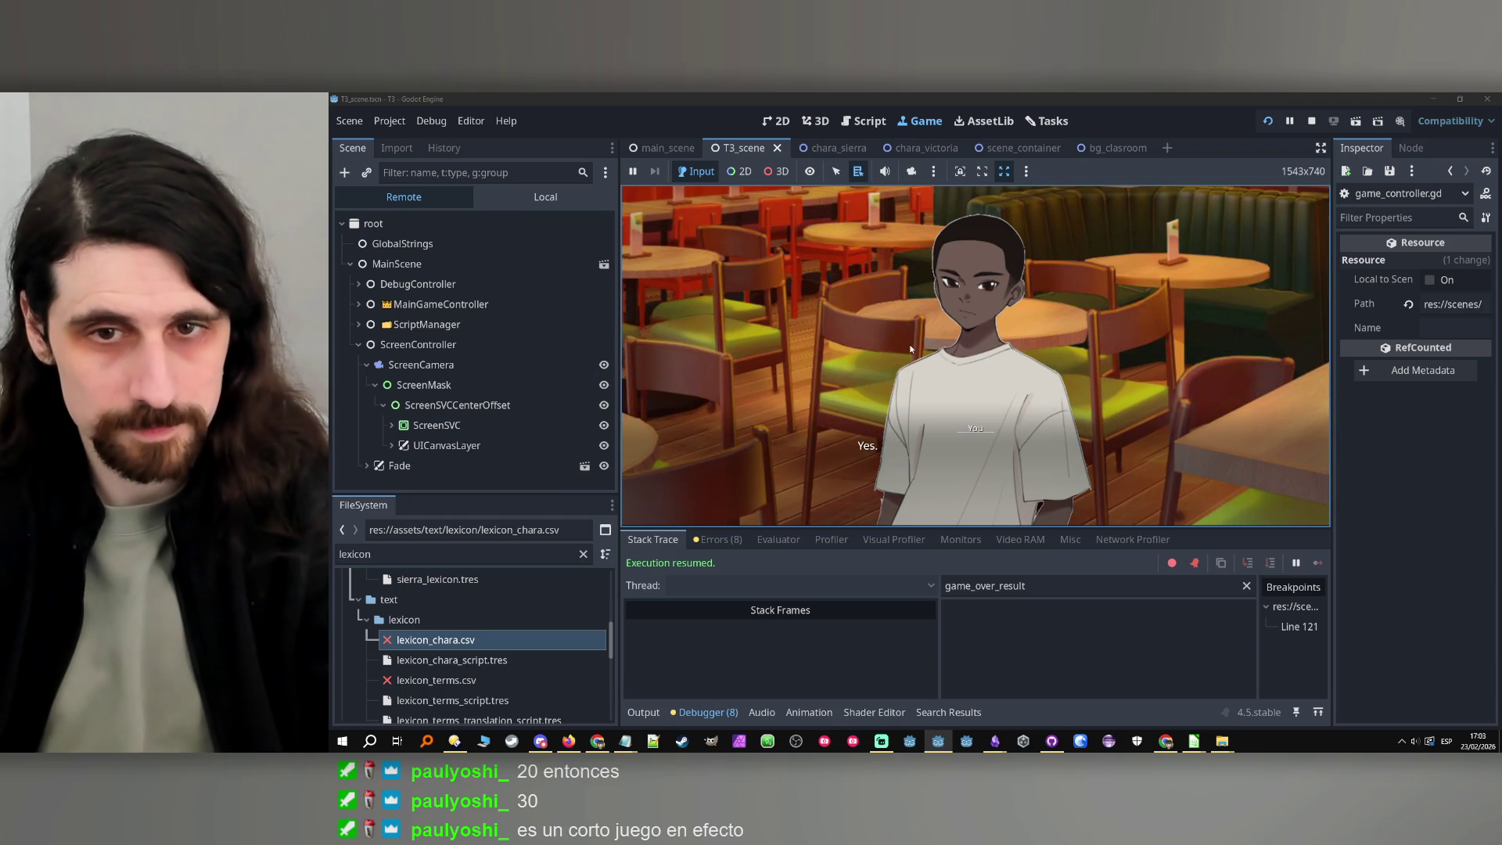
click(908, 346)
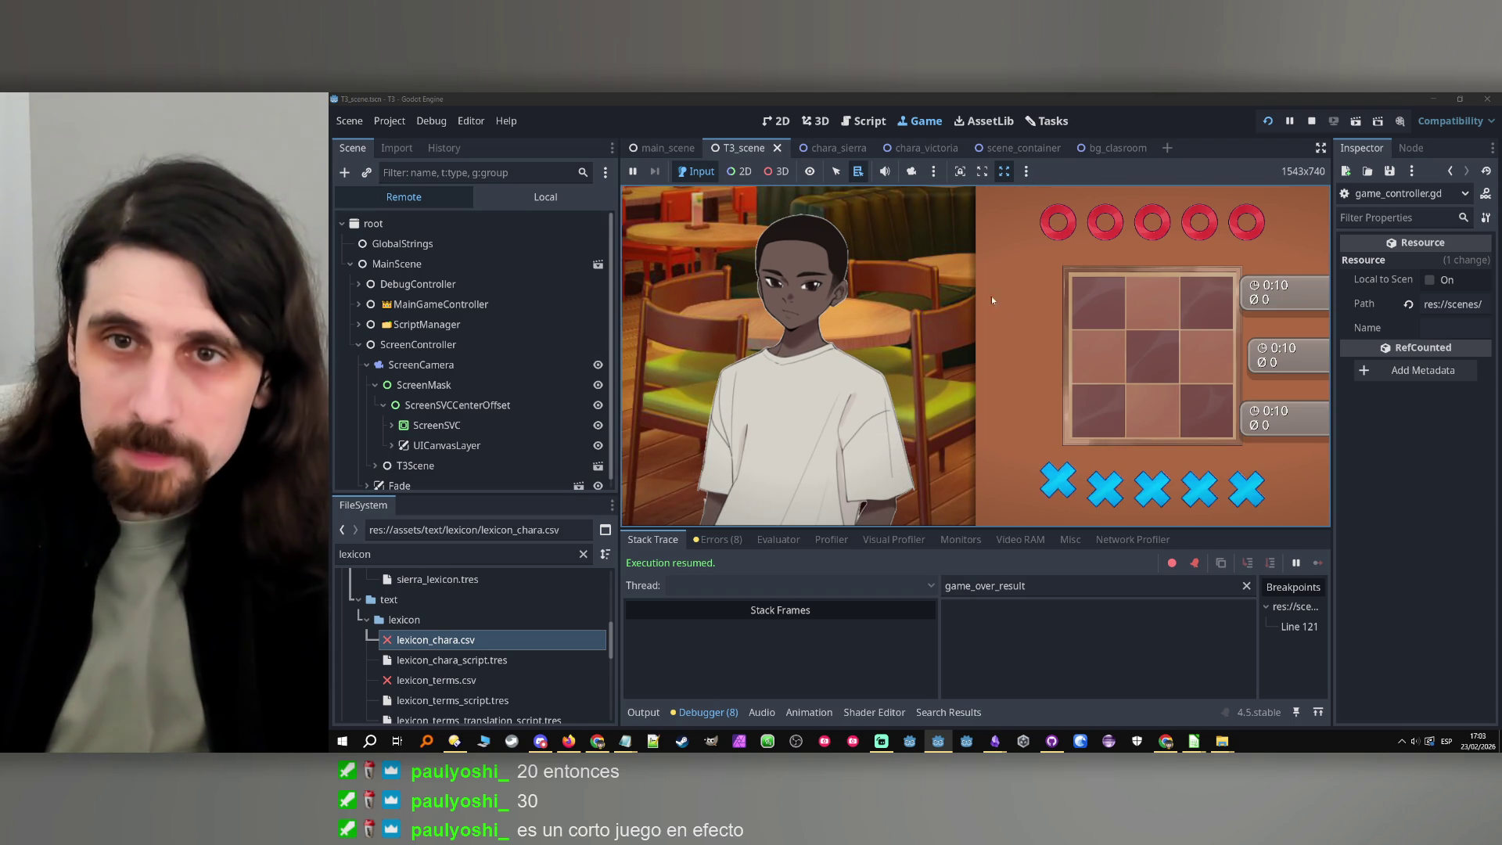
click(1290, 121)
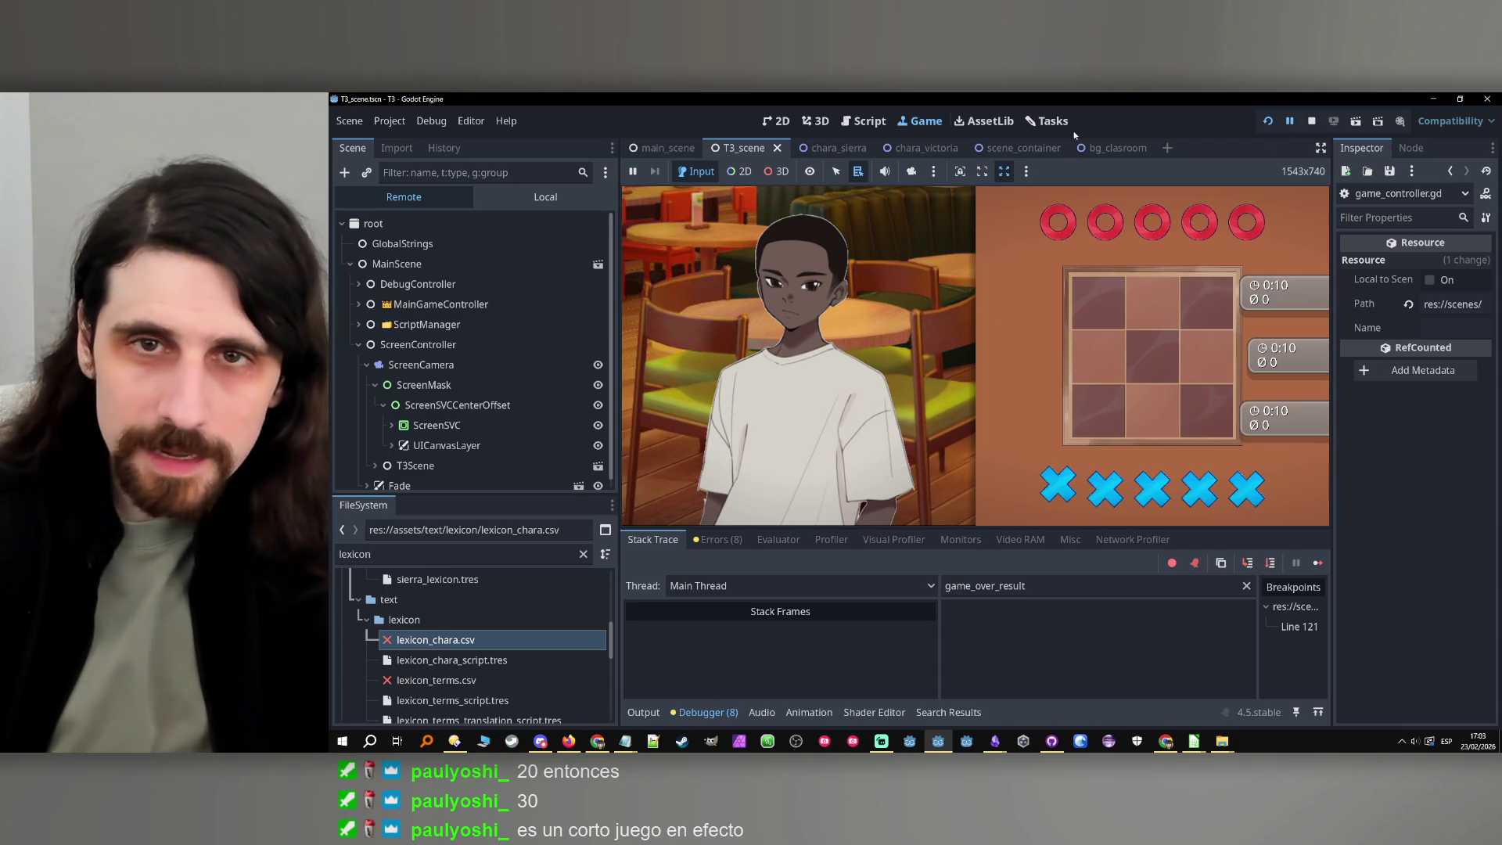
click(878, 126)
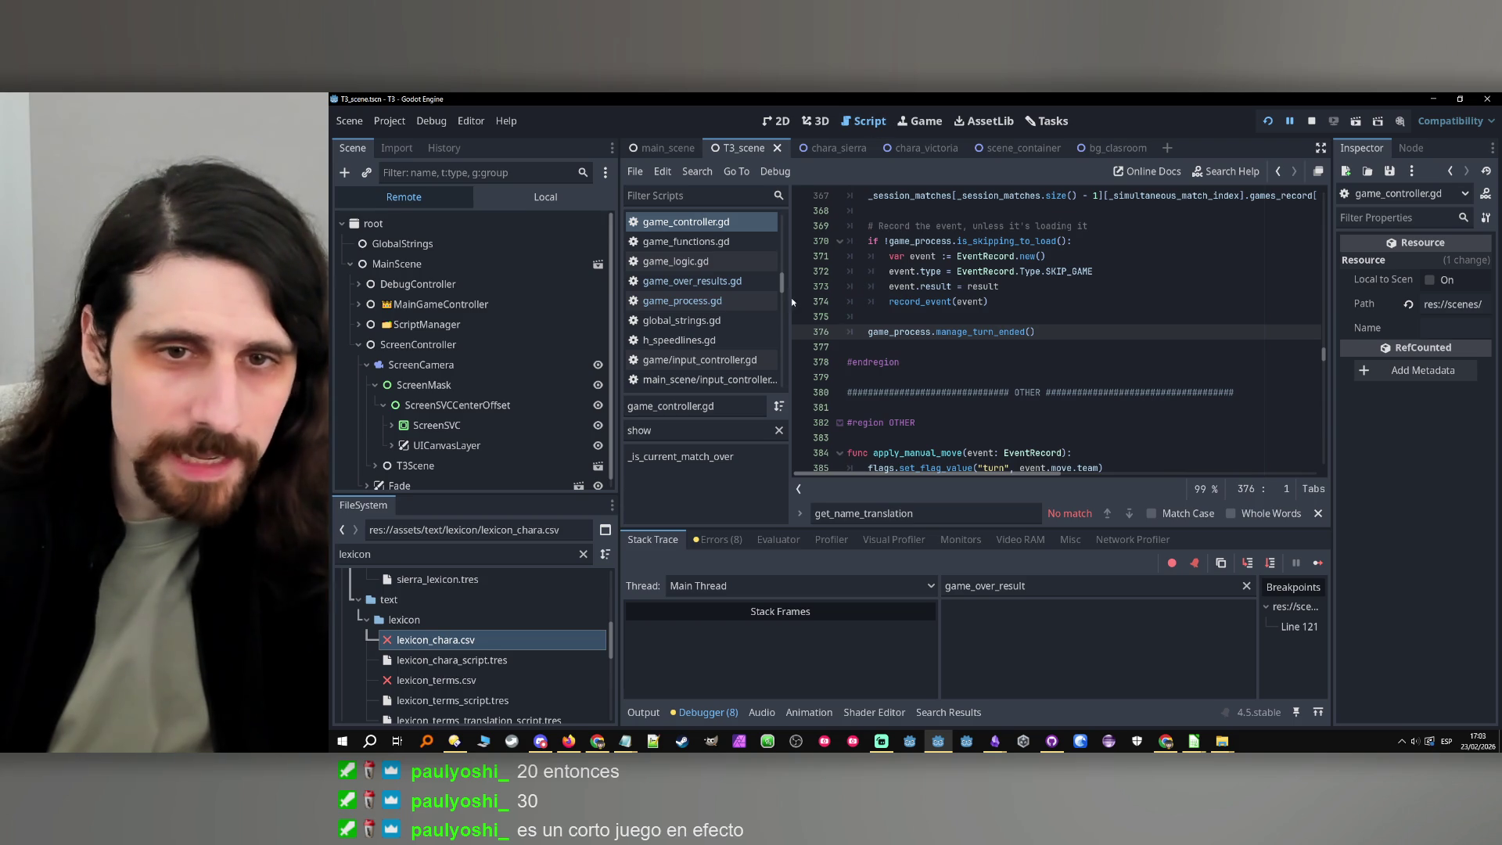
Set a breakpoint on line 376, resume, and skip the game to hit it
click(807, 332)
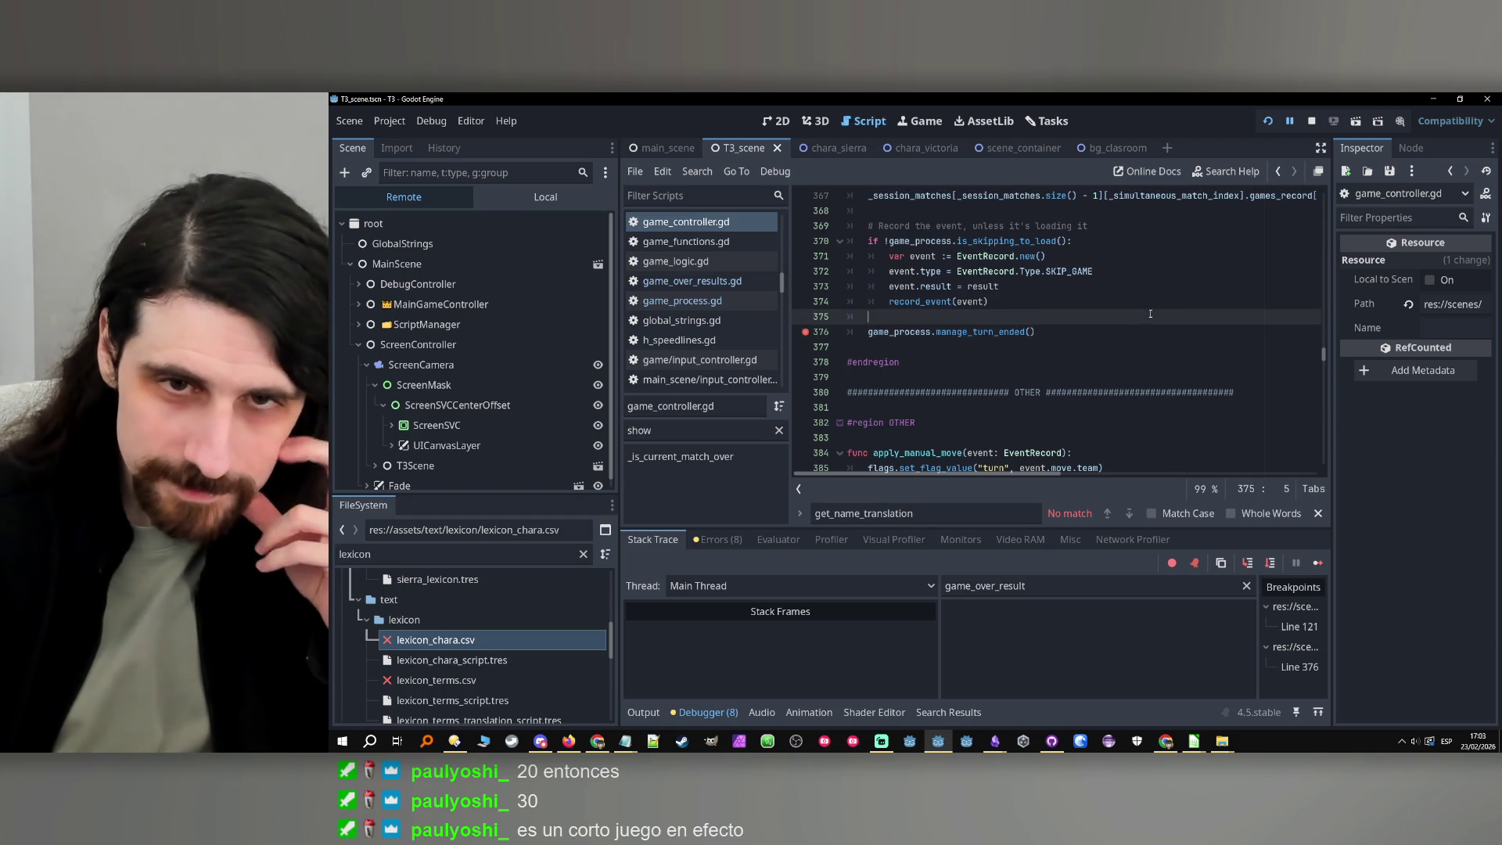
click(1039, 317)
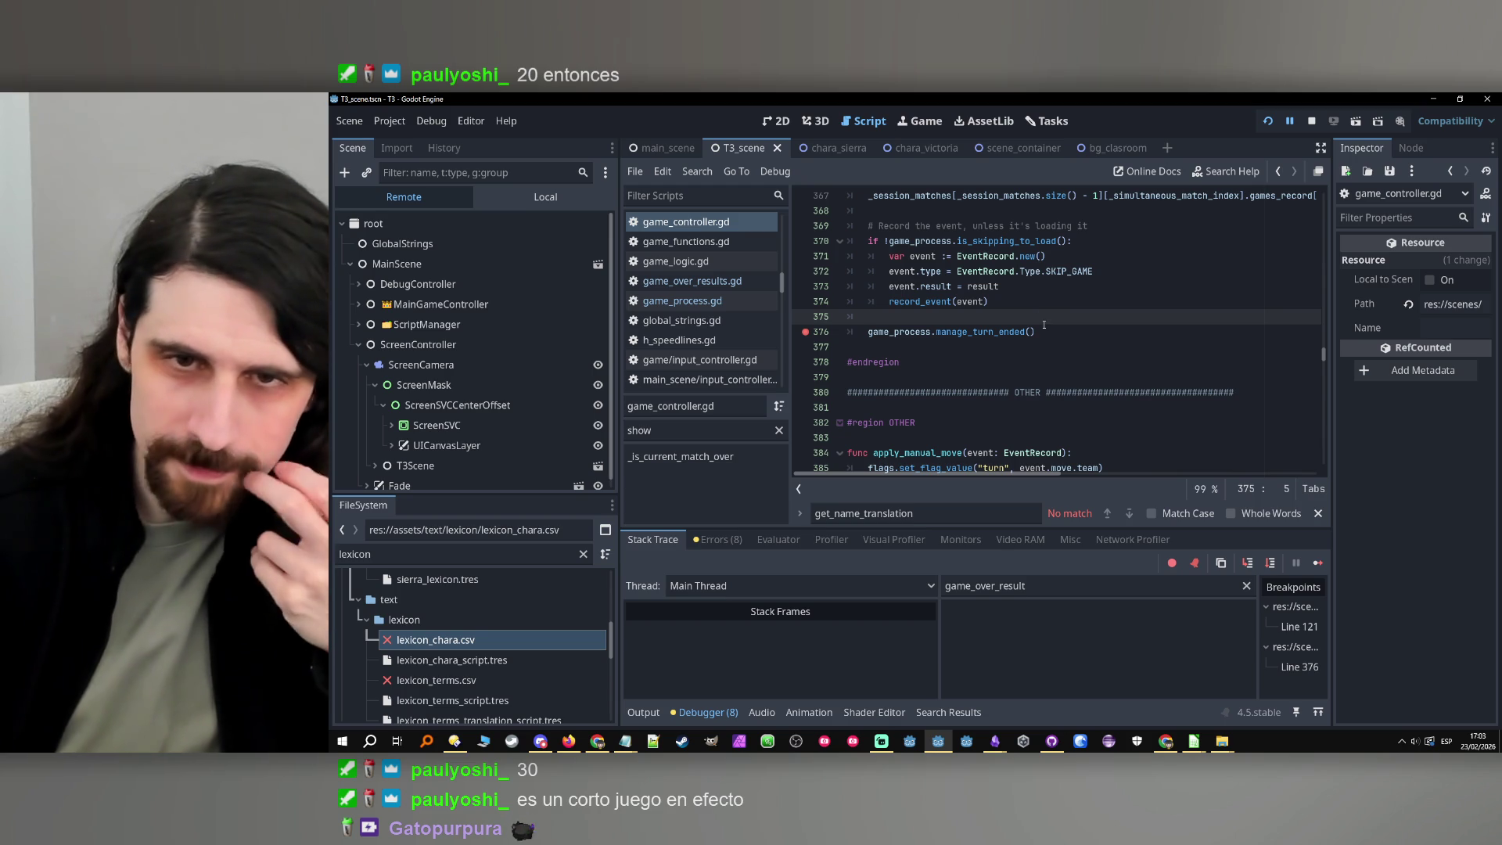
click(1057, 335)
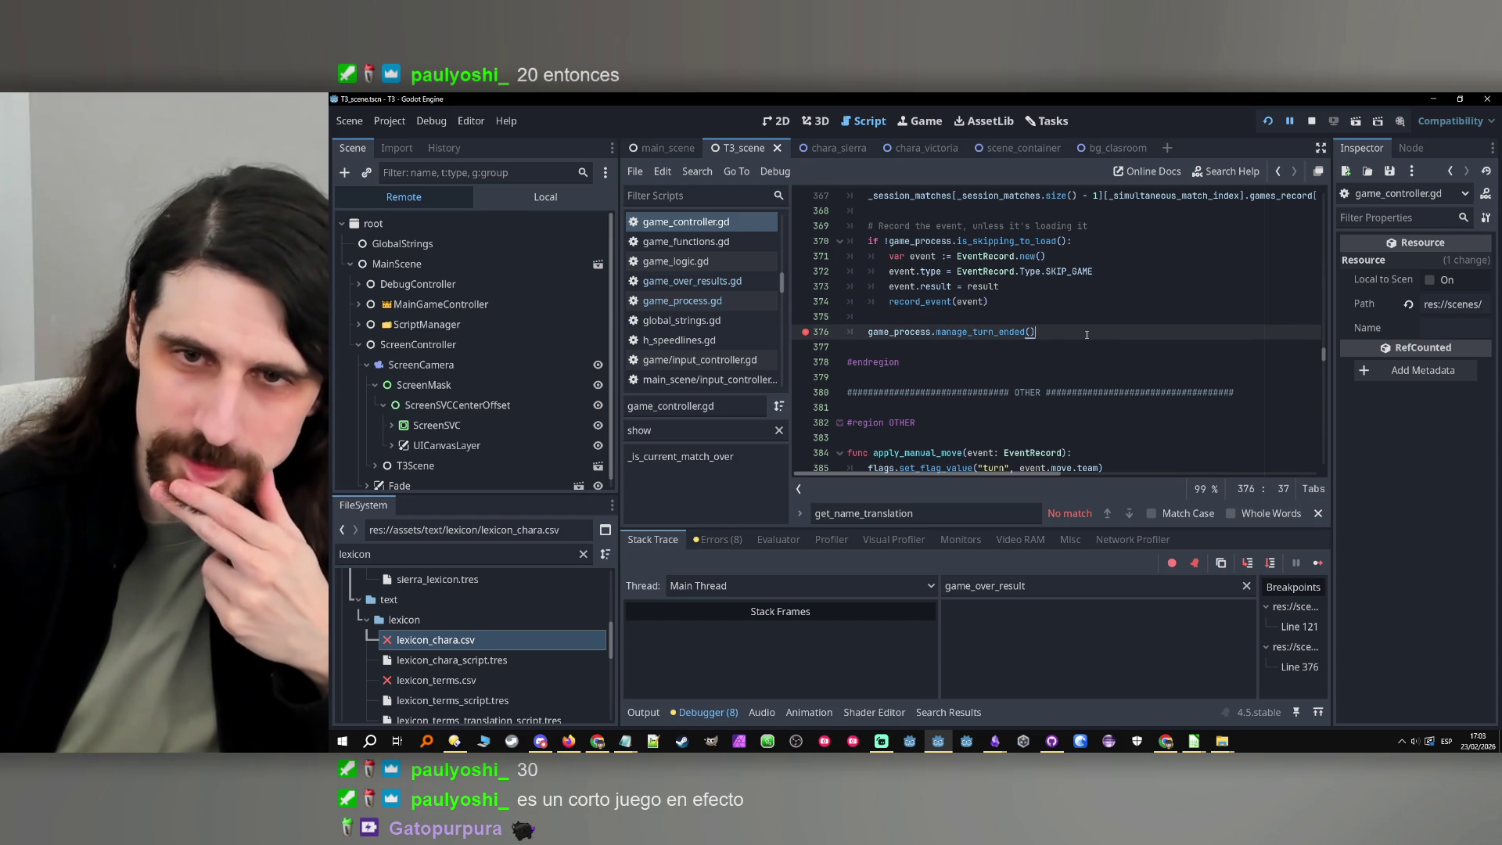
key(Down)
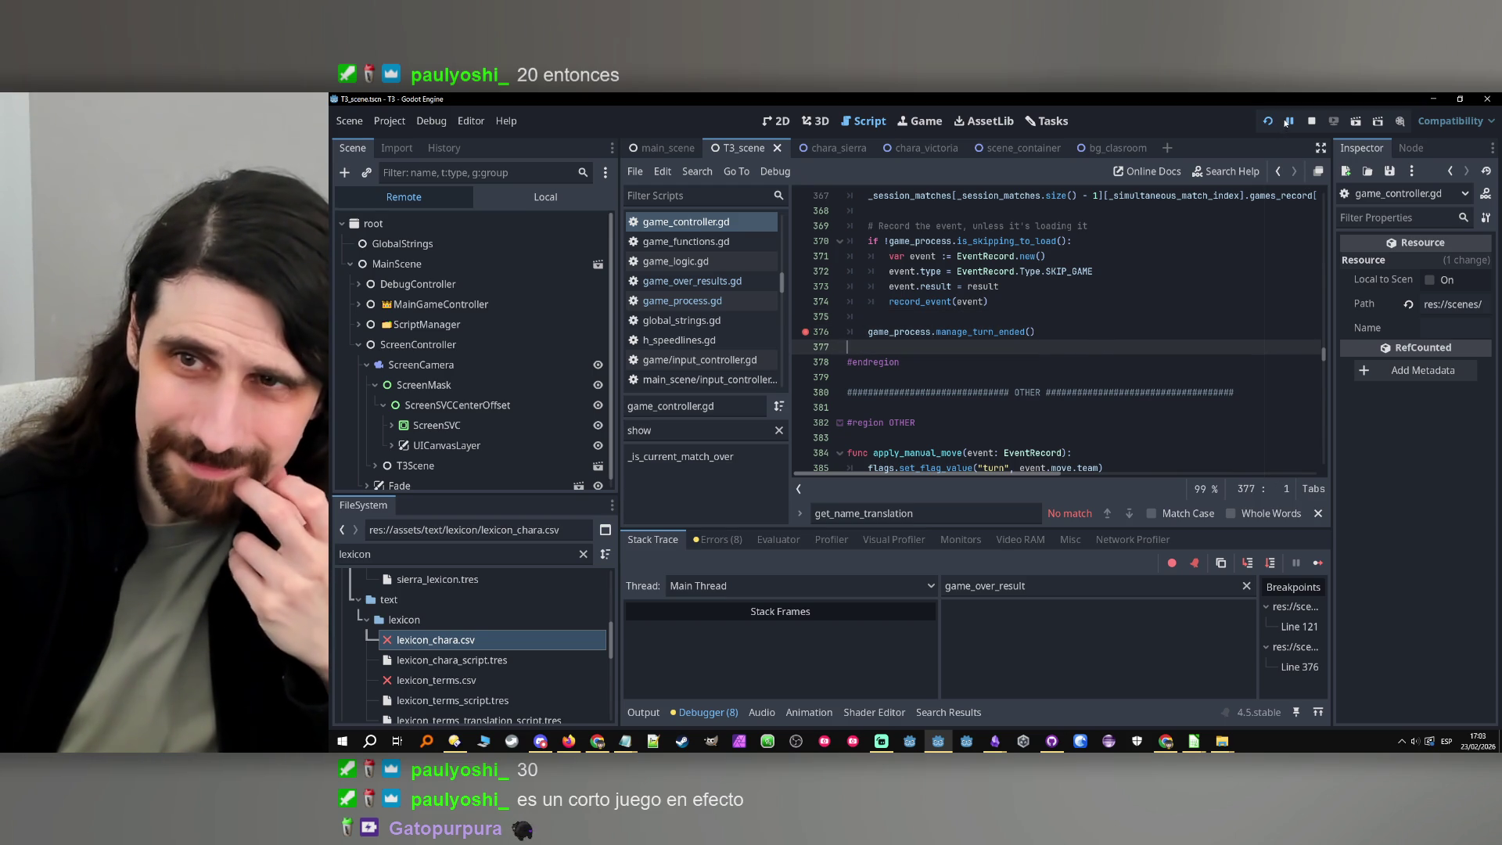
click(1290, 122)
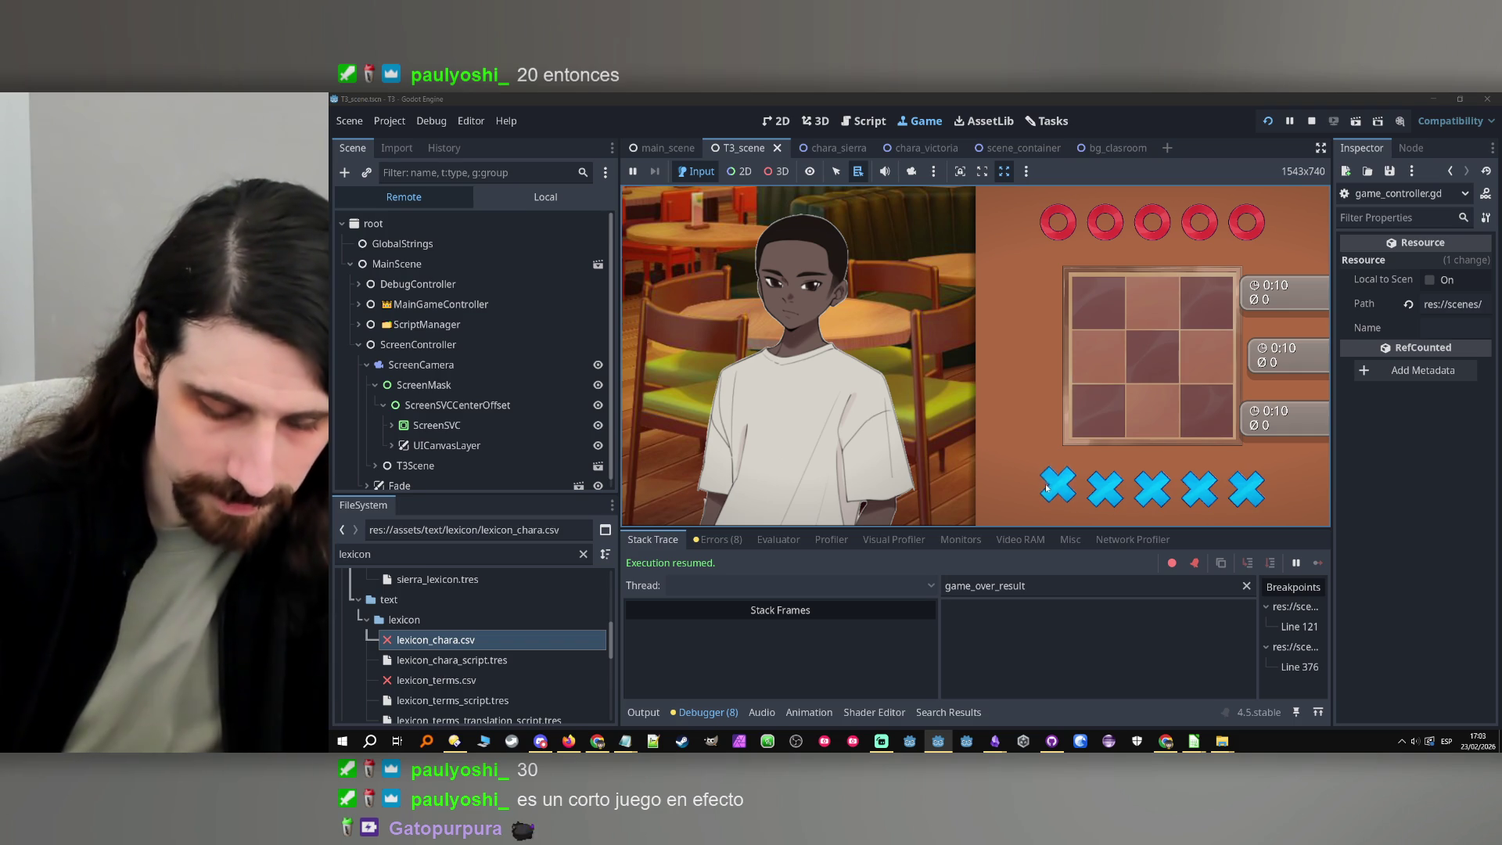
key(space)
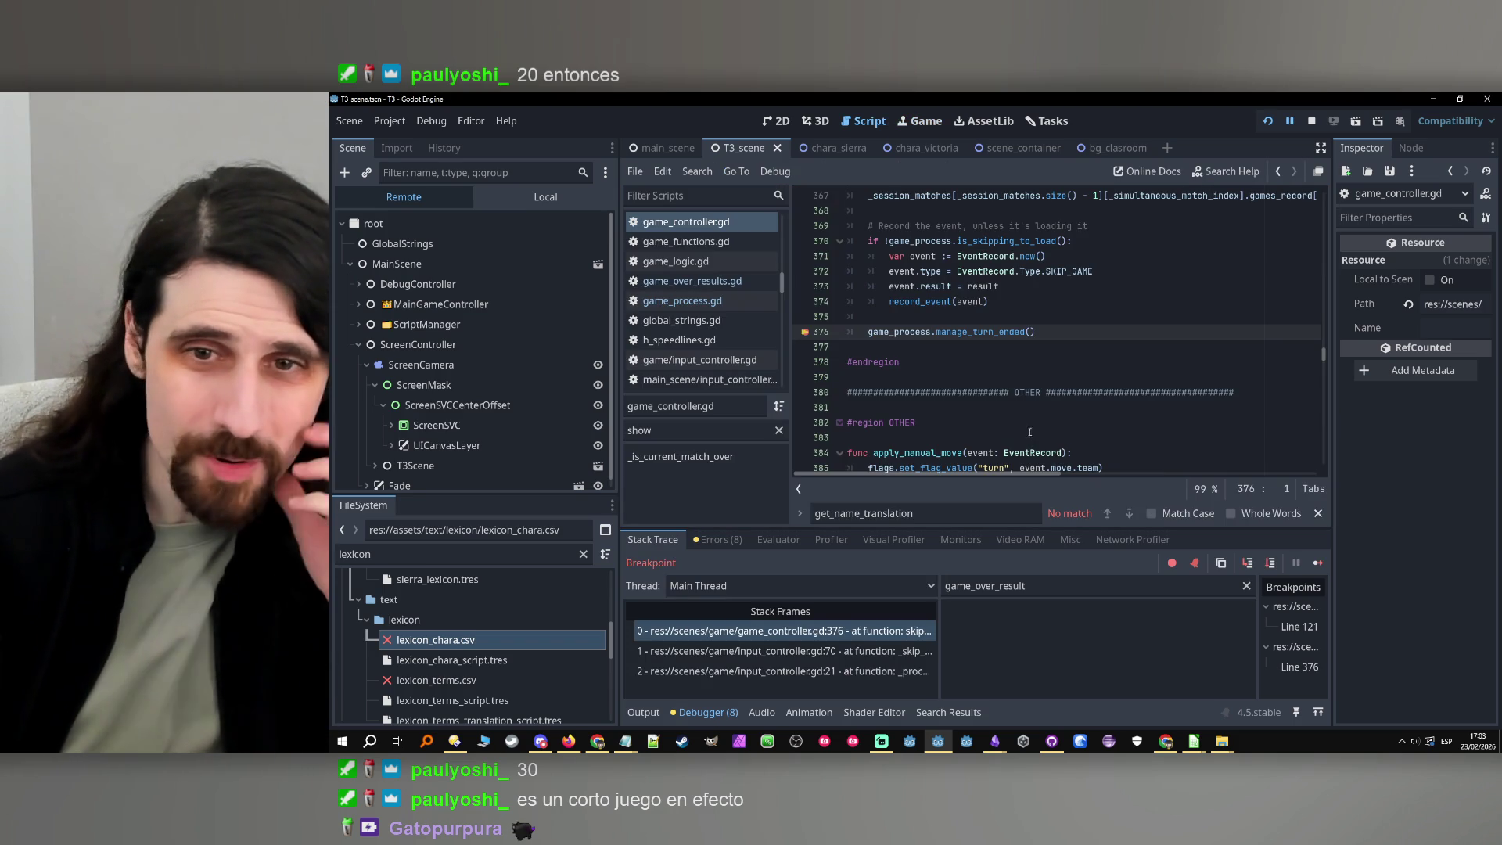
Remove the line 376 breakpoint and let the game continue
scroll(906, 329, down, 2)
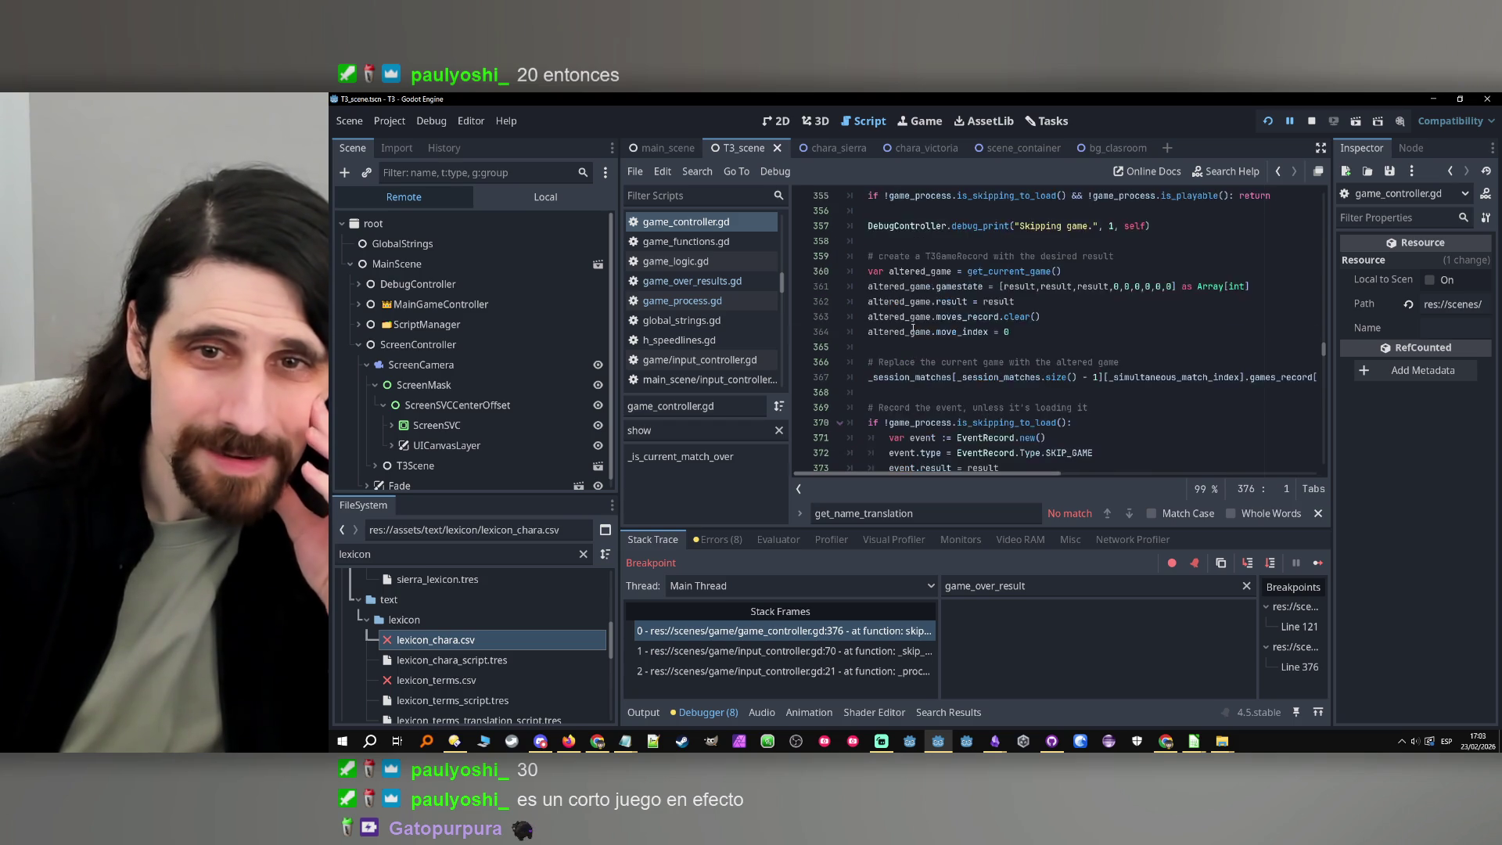
mouse_move(906, 329)
scroll(825, 272, up, 2)
click(805, 332)
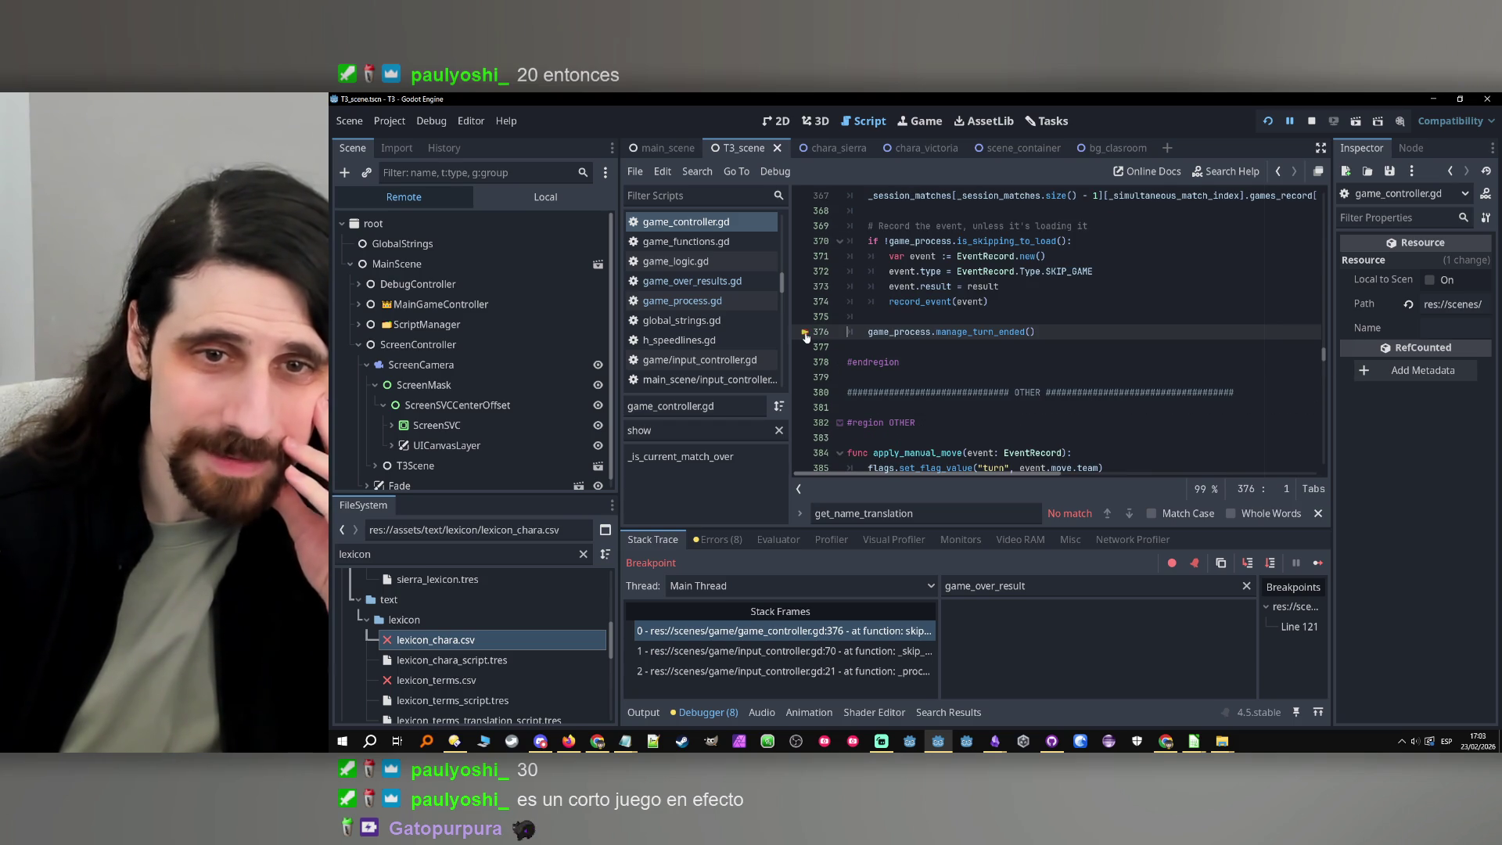
click(1320, 563)
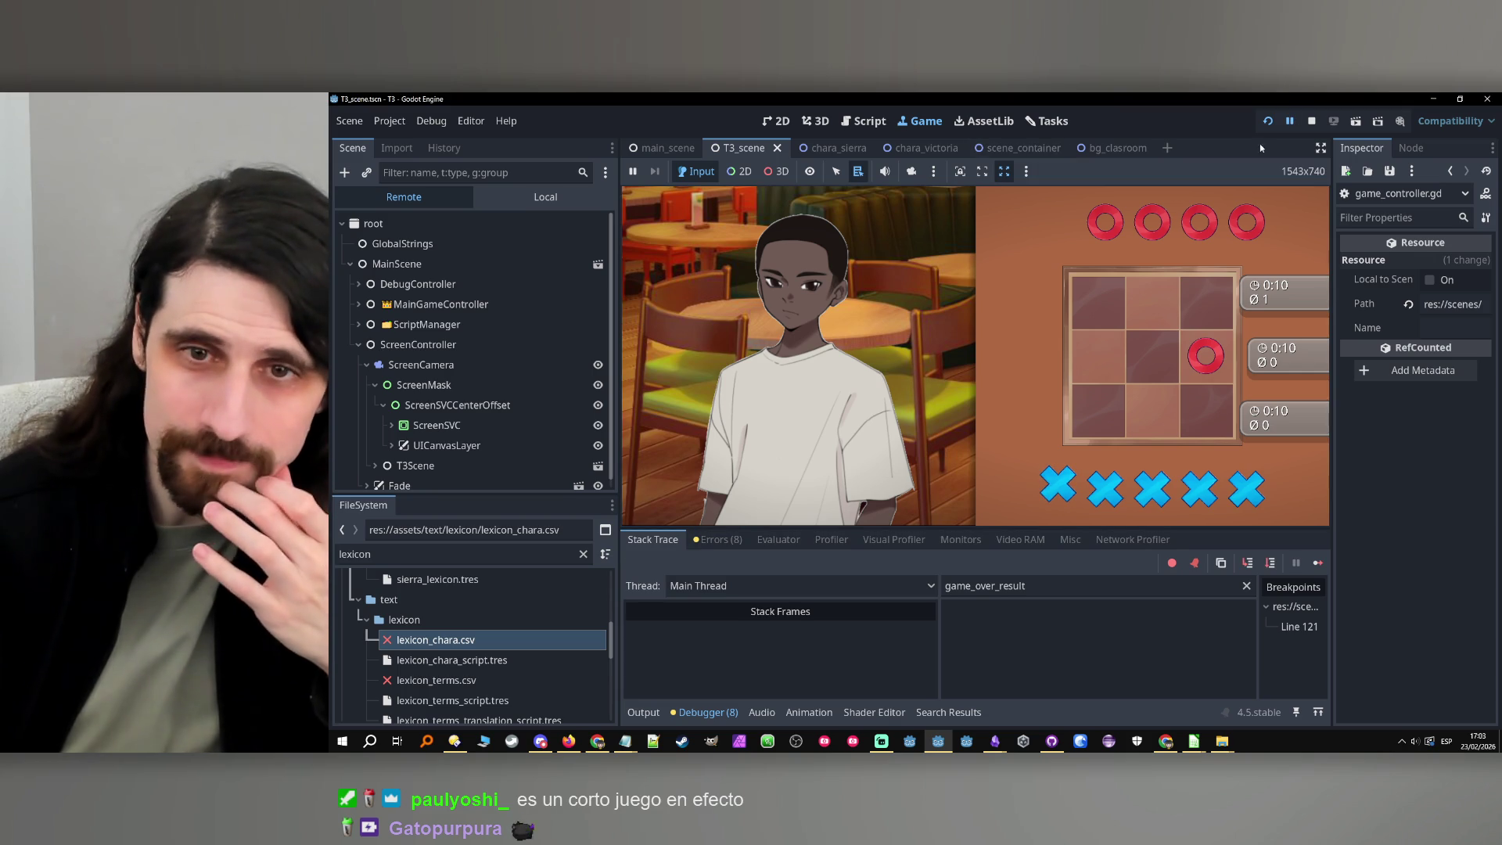
click(878, 125)
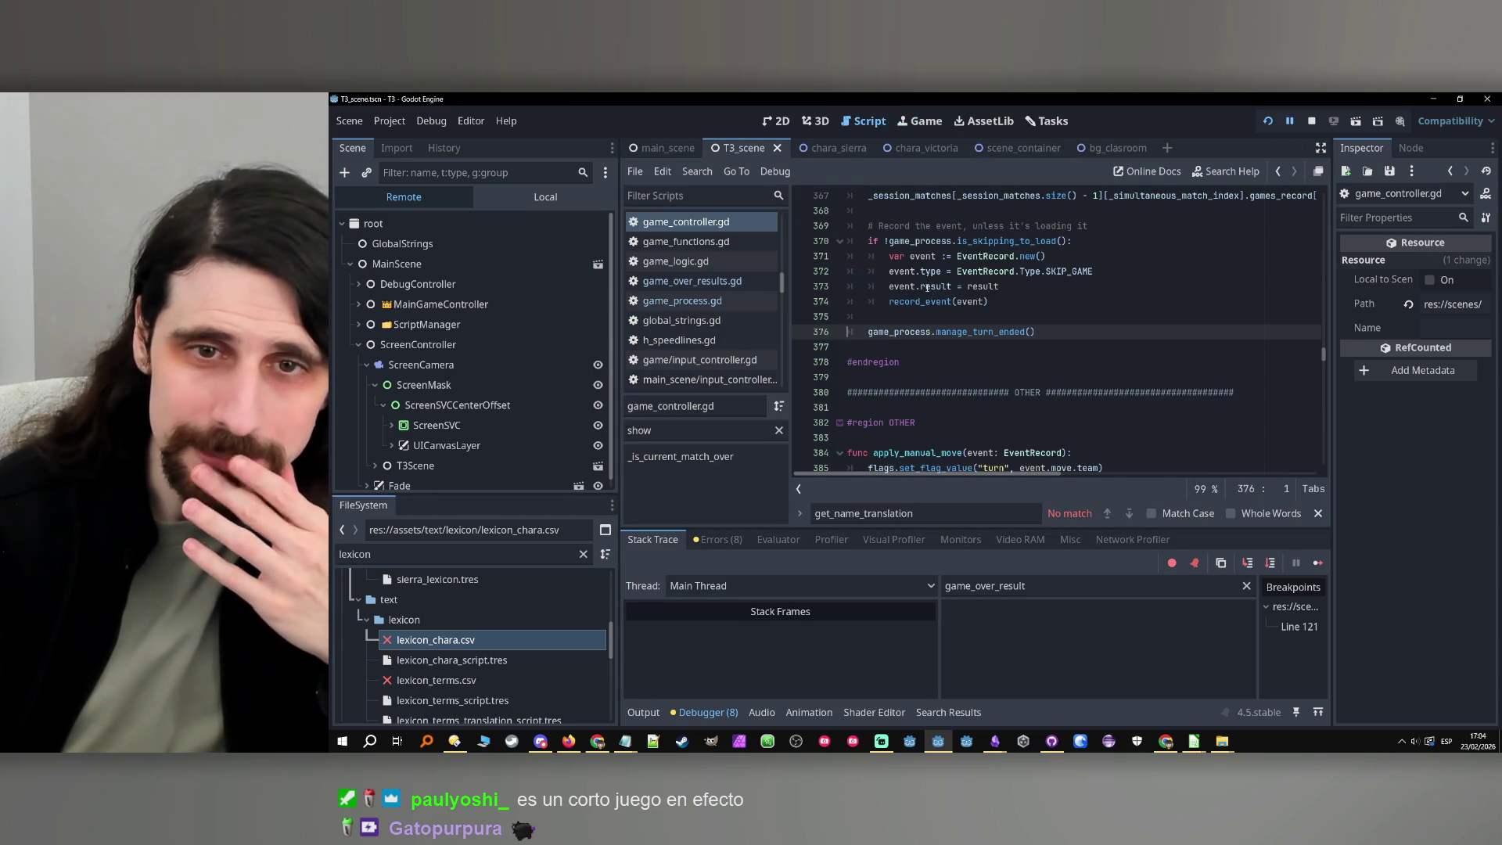
Jump to manage_turn_ended in game_process.gd and read through _manage_game_over's code
ctrl+click(973, 332)
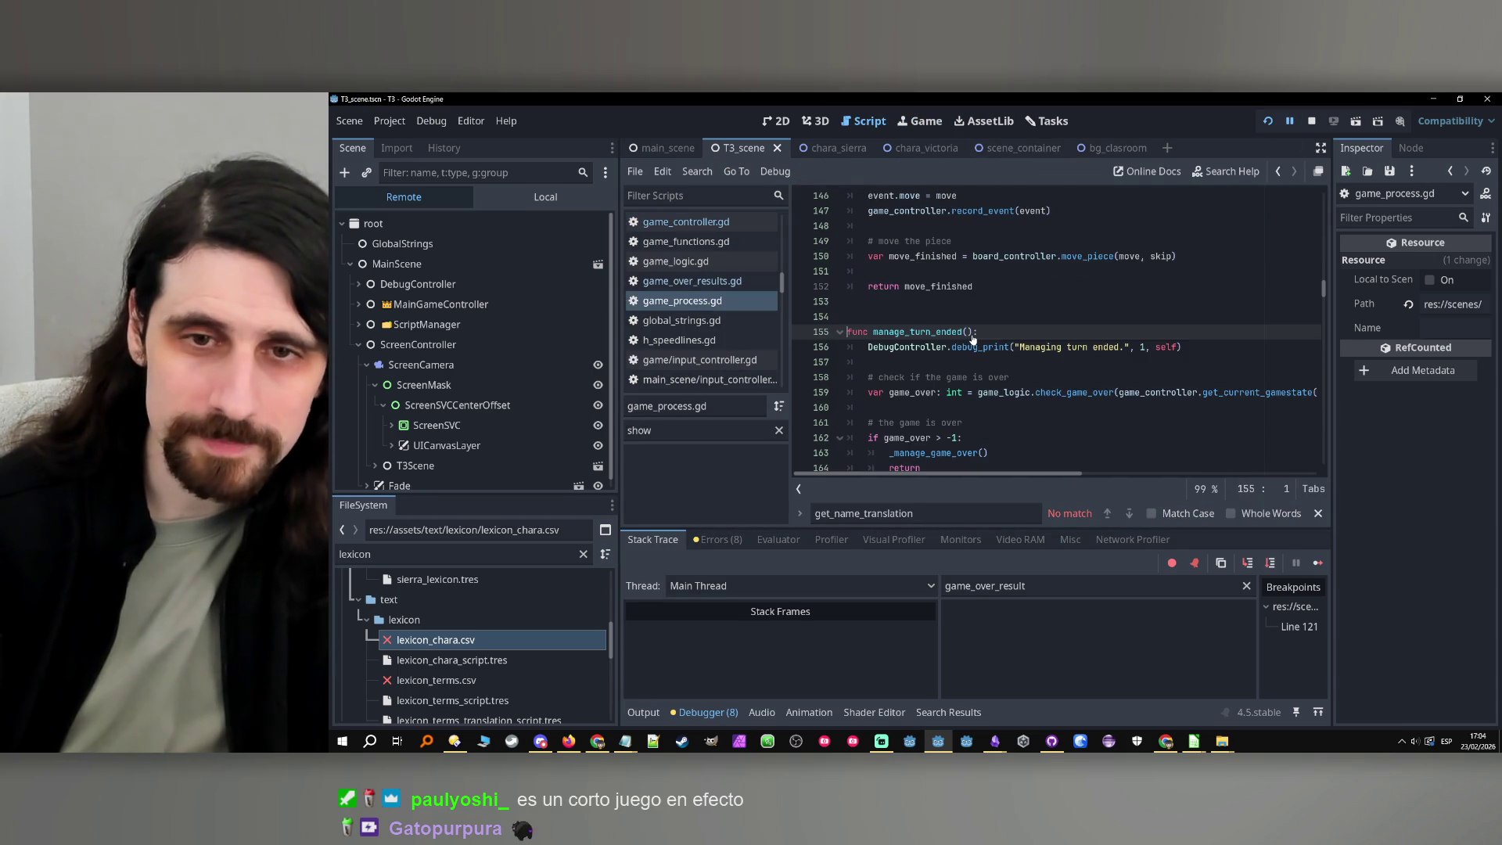
scroll(973, 335, down, 5)
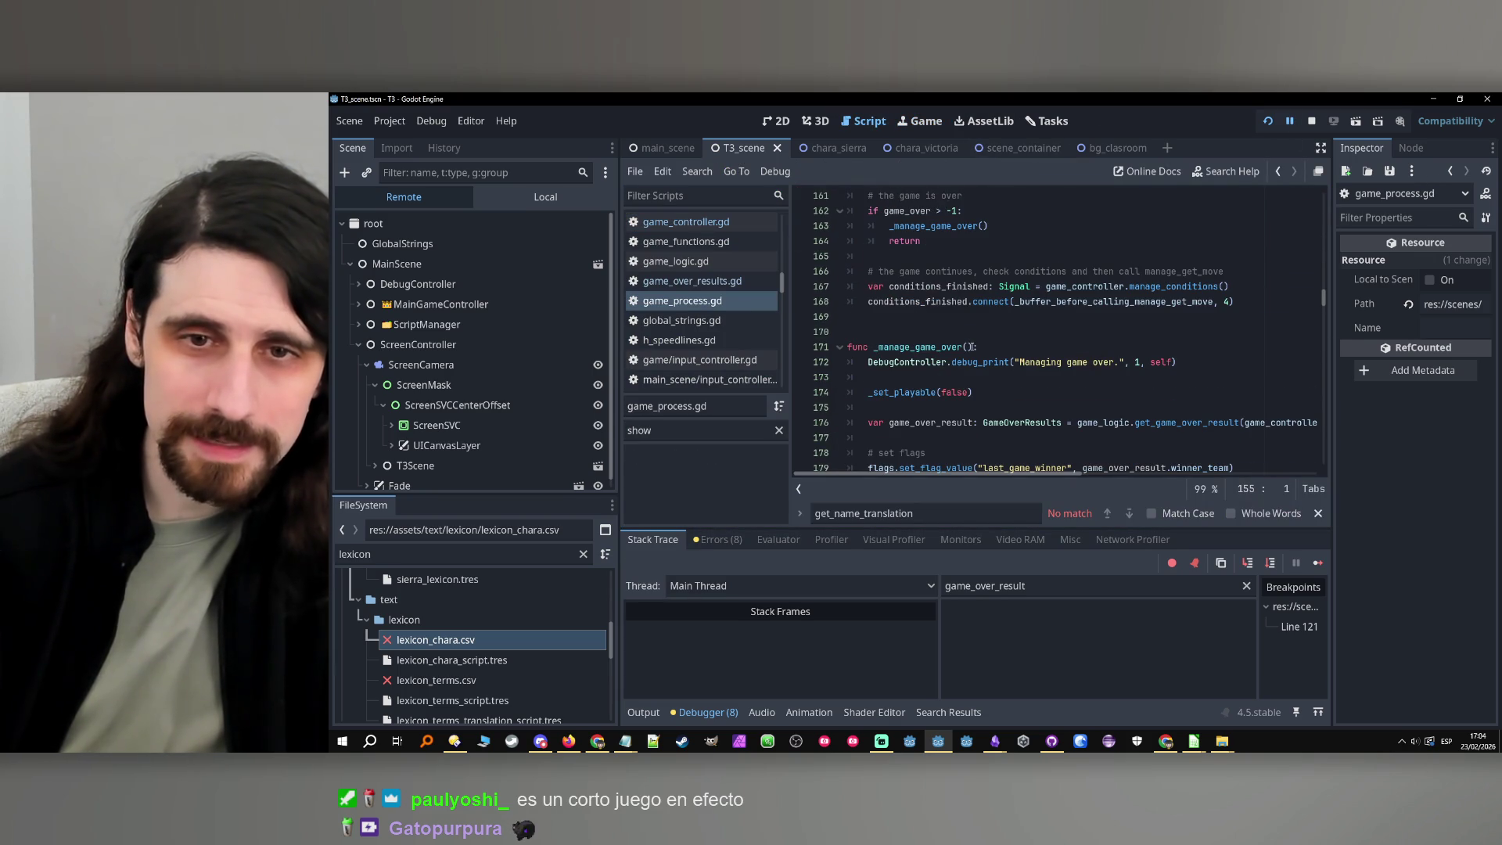
click(1069, 286)
mouse_move(1156, 287)
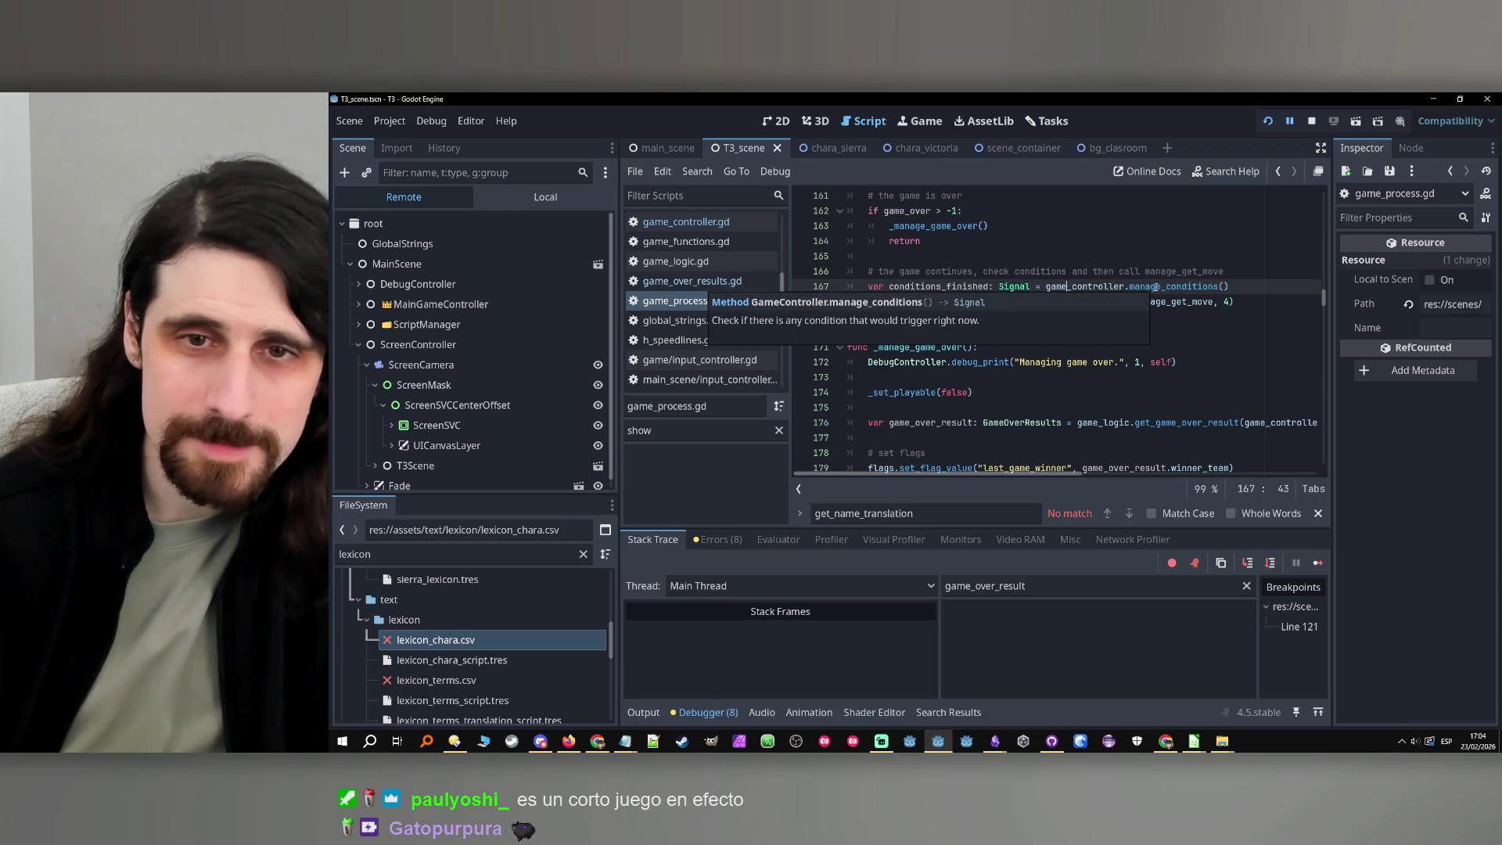
click(849, 346)
scroll(951, 363, down, 2)
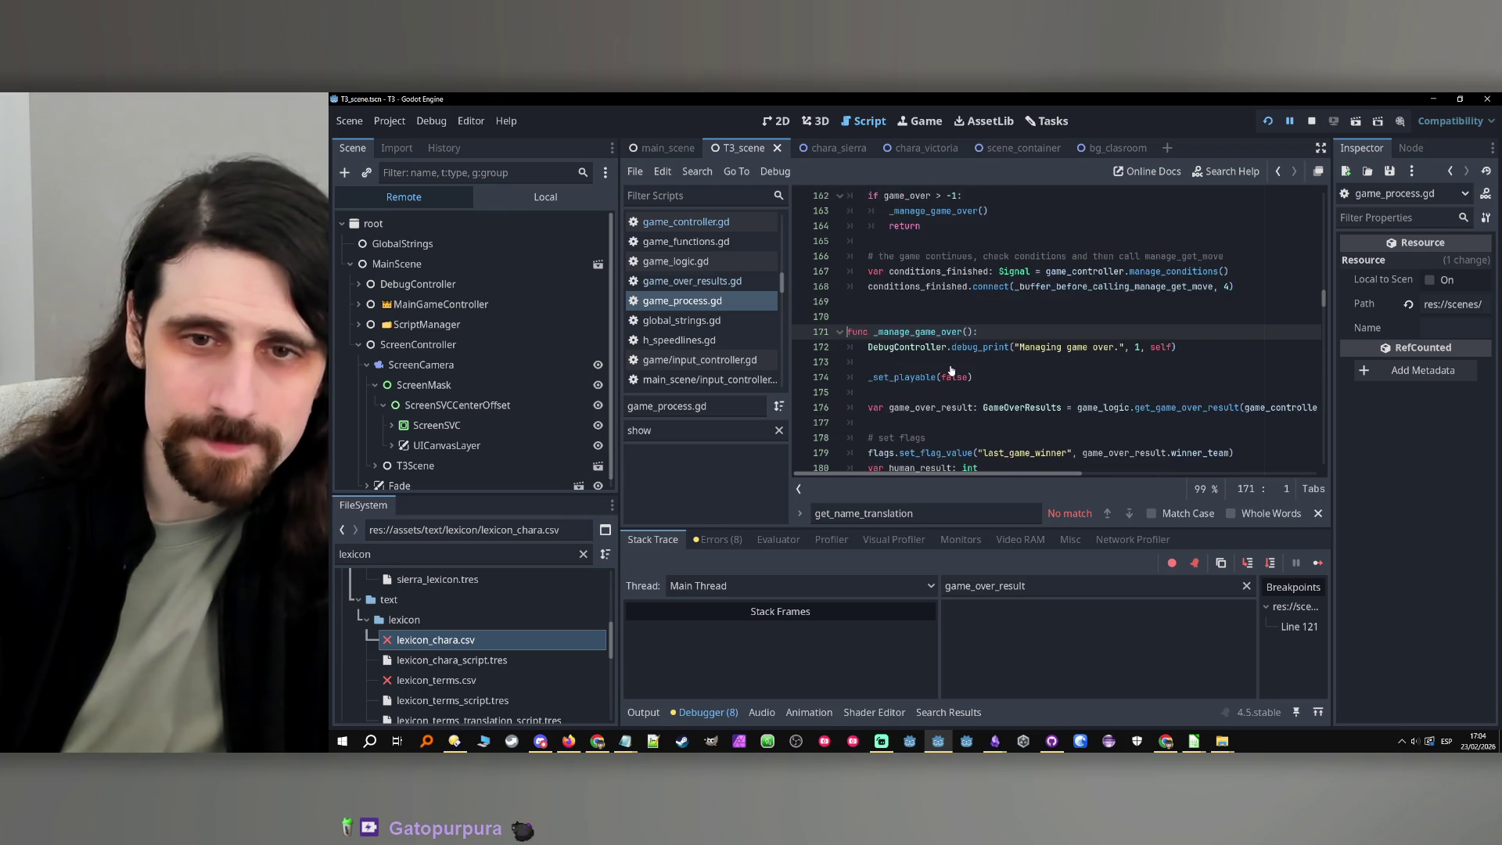
scroll(951, 364, down, 1)
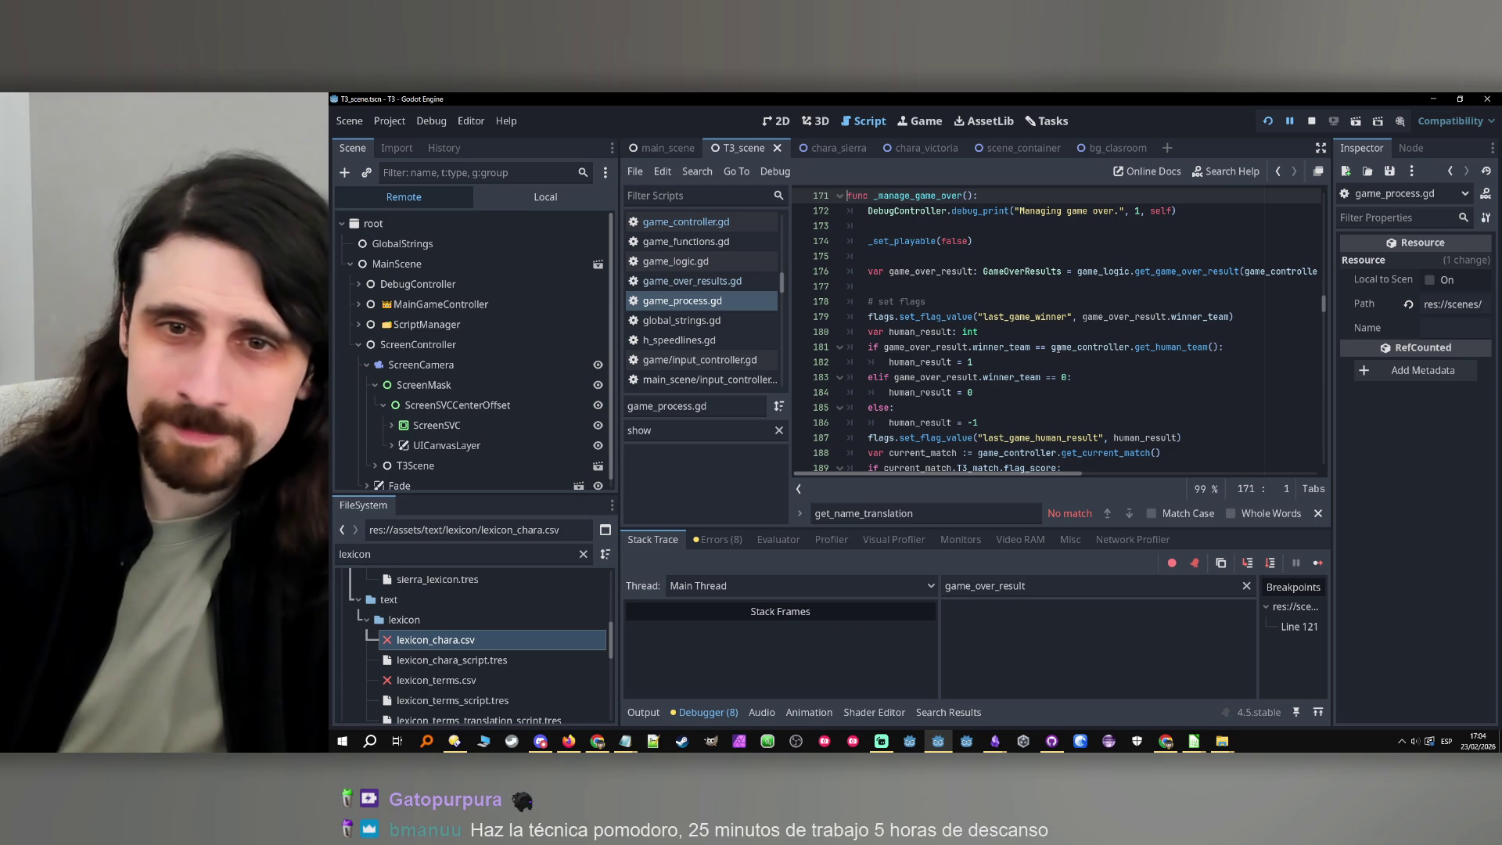
scroll(1009, 328, down, 7)
scroll(1013, 331, down, 1)
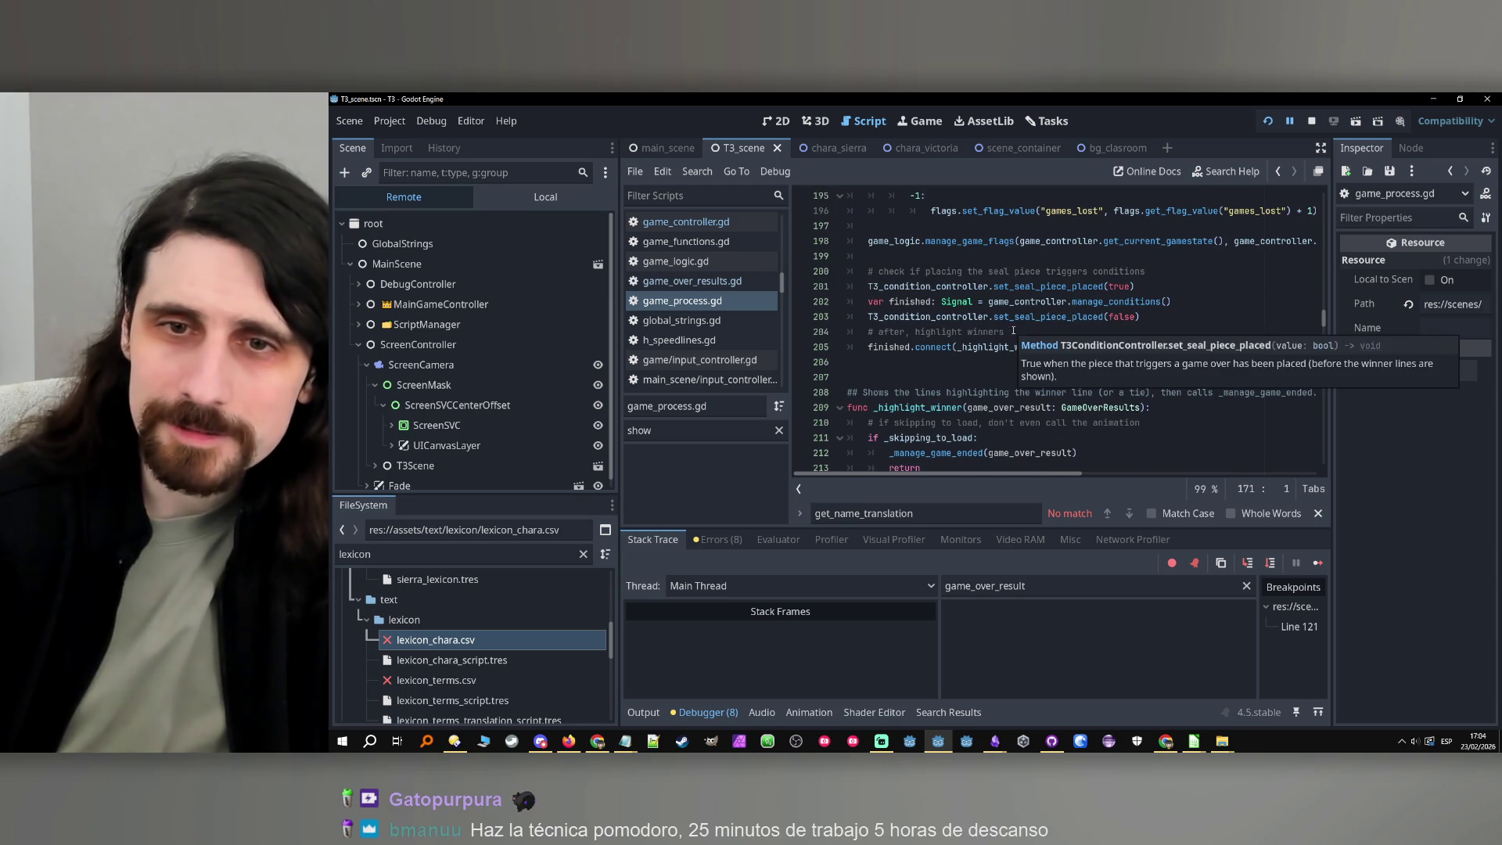
click(1105, 316)
scroll(1105, 309, down, 1)
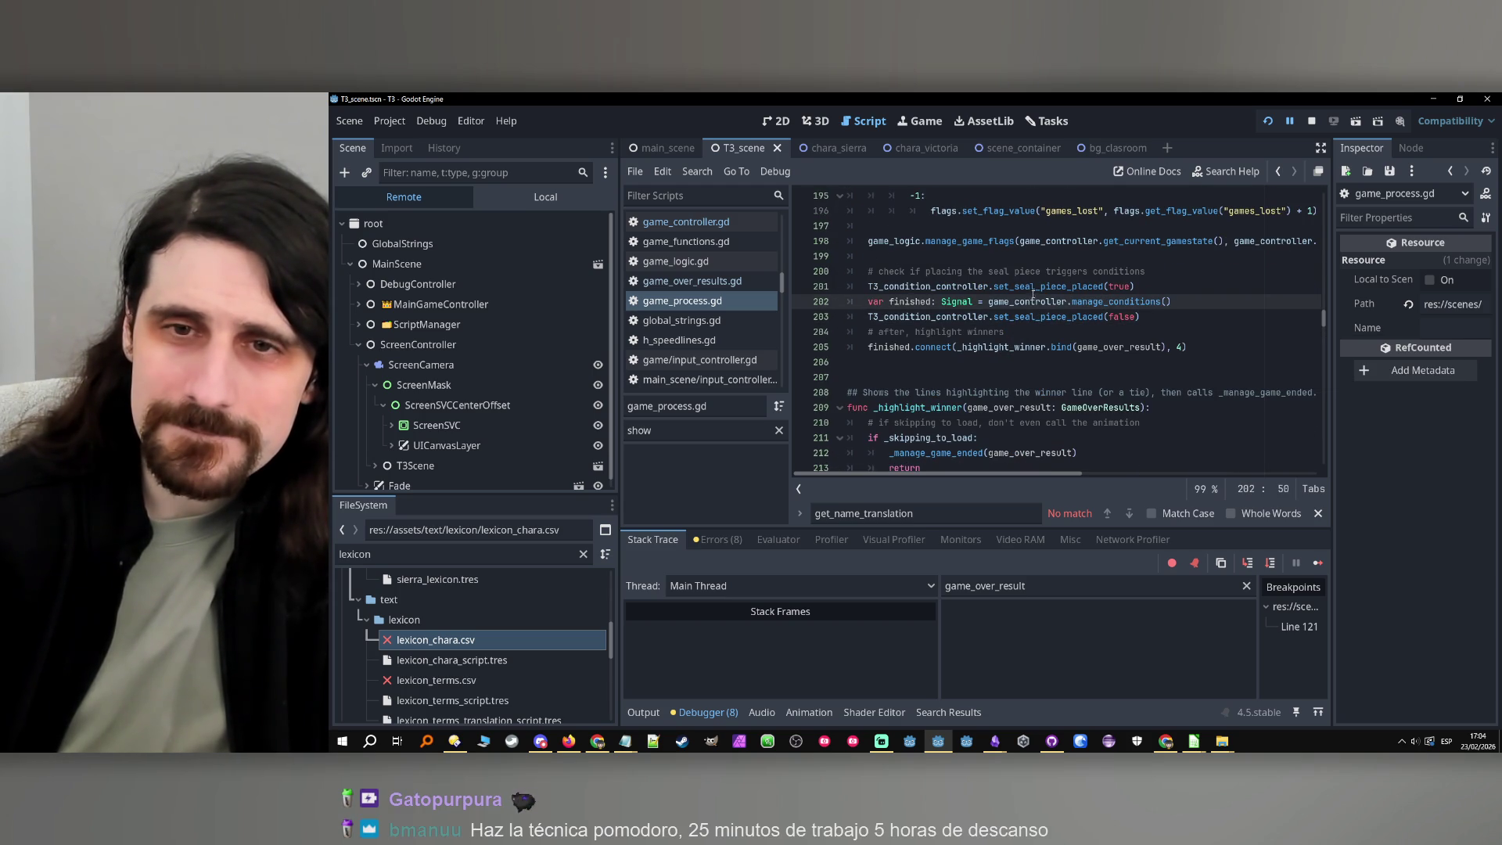
Follow _highlight_winner and _manage_game_ended into rise_score in game_controller.gd
ctrl+click(1022, 345)
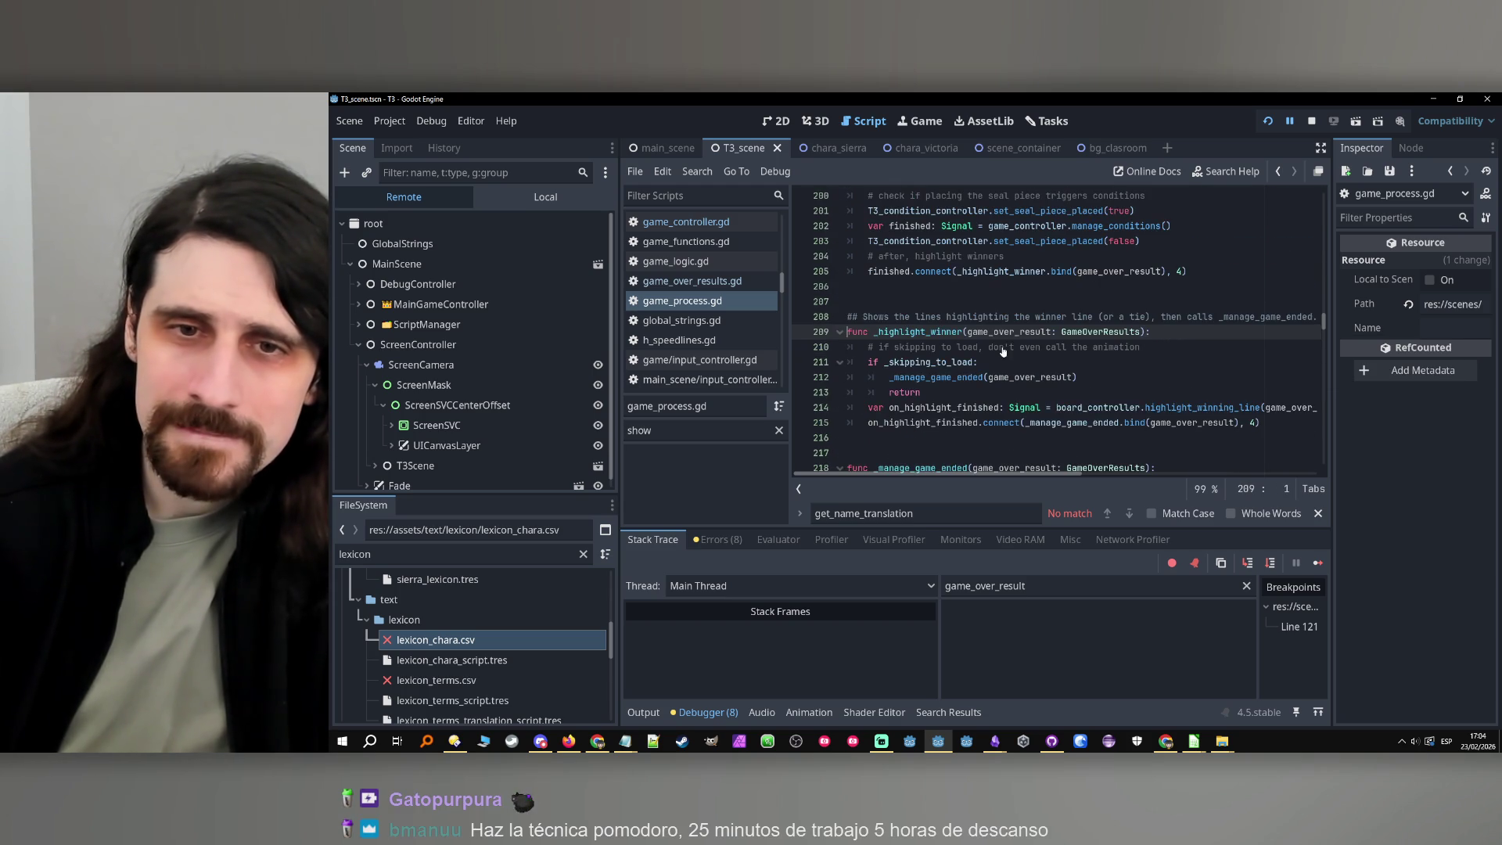
click(978, 376)
ctrl+click(978, 377)
click(968, 377)
ctrl+click(971, 379)
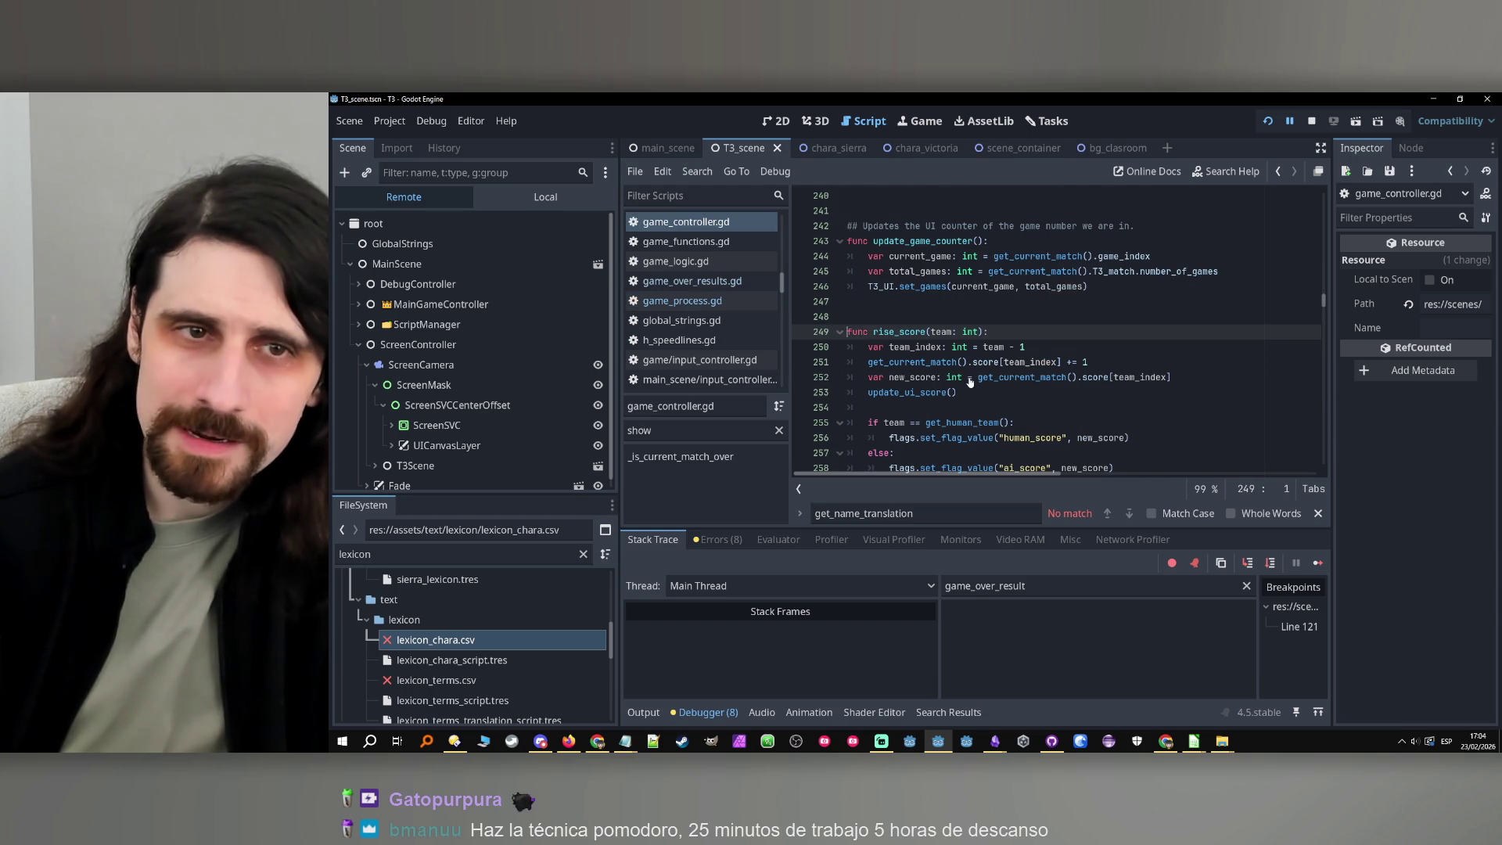
scroll(950, 334, up, 2)
scroll(949, 335, down, 2)
scroll(743, 304, up, 2)
scroll(745, 310, down, 1)
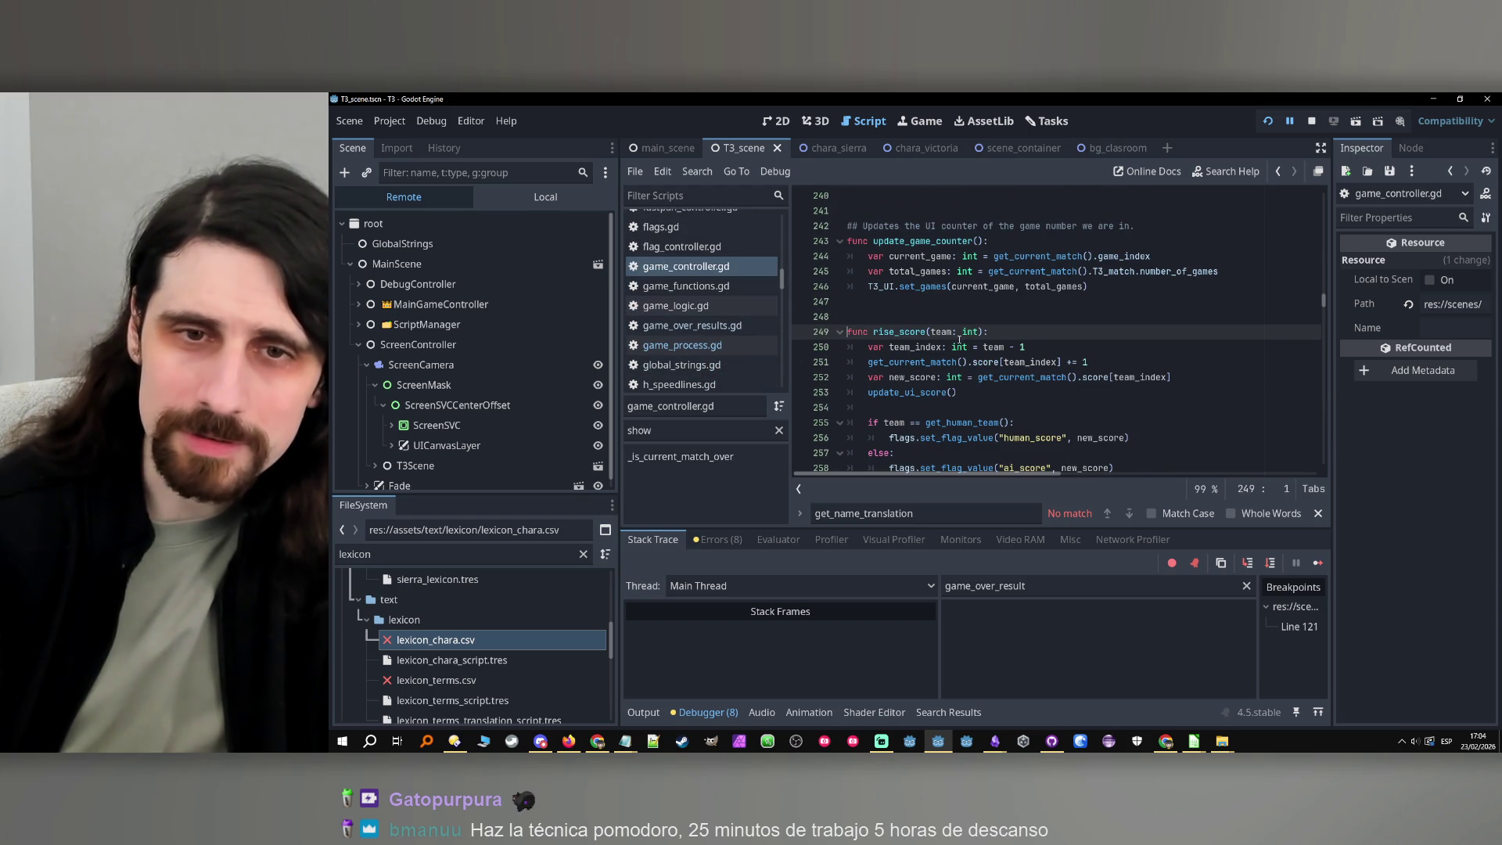
scroll(933, 363, down, 1)
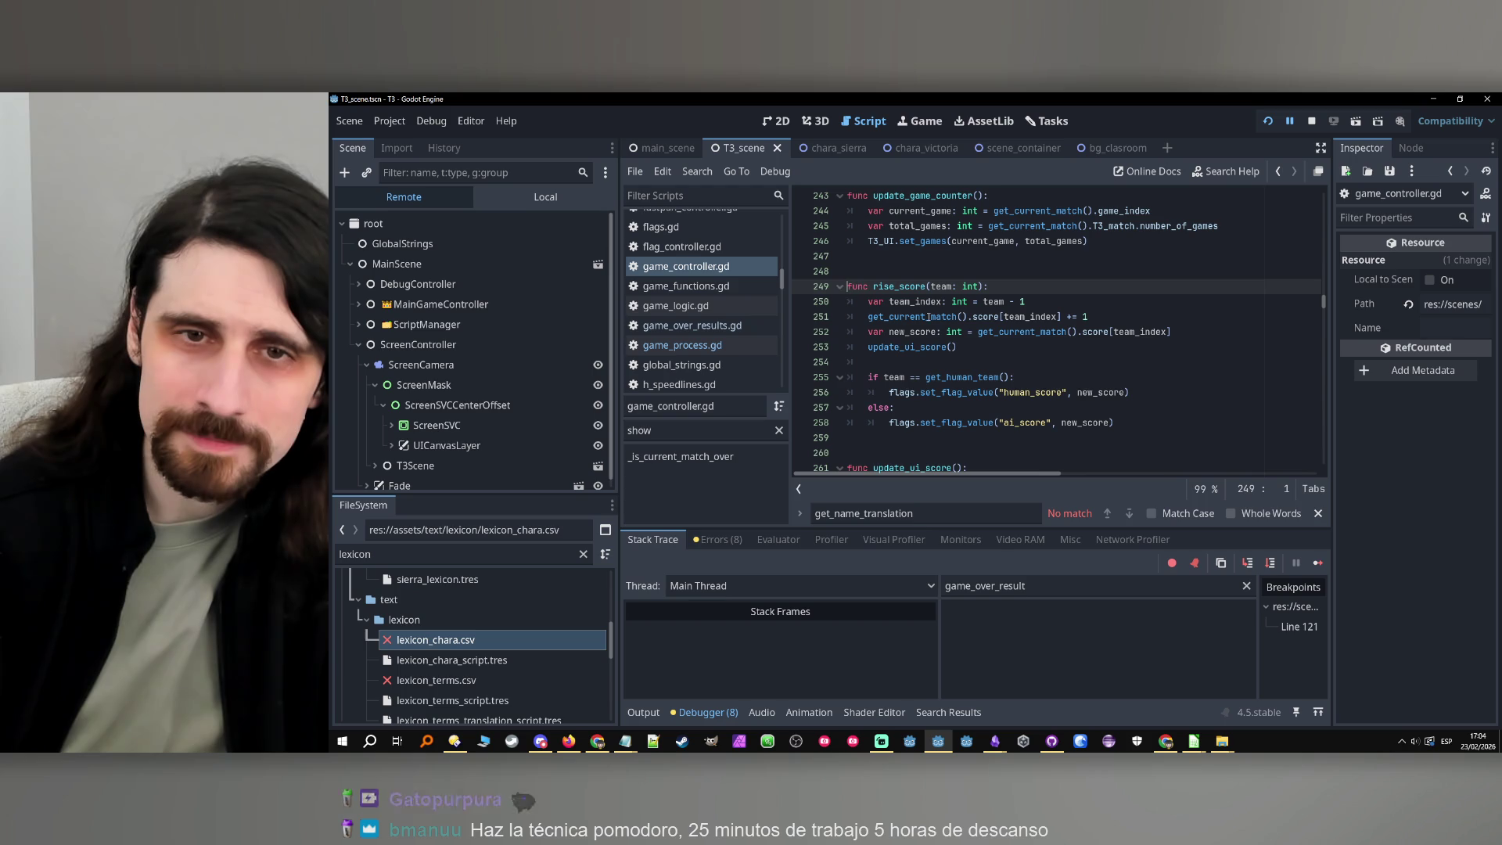
Break in rise_score at line 250 and filter the debugger's Locals to 'team'
click(806, 301)
click(1041, 316)
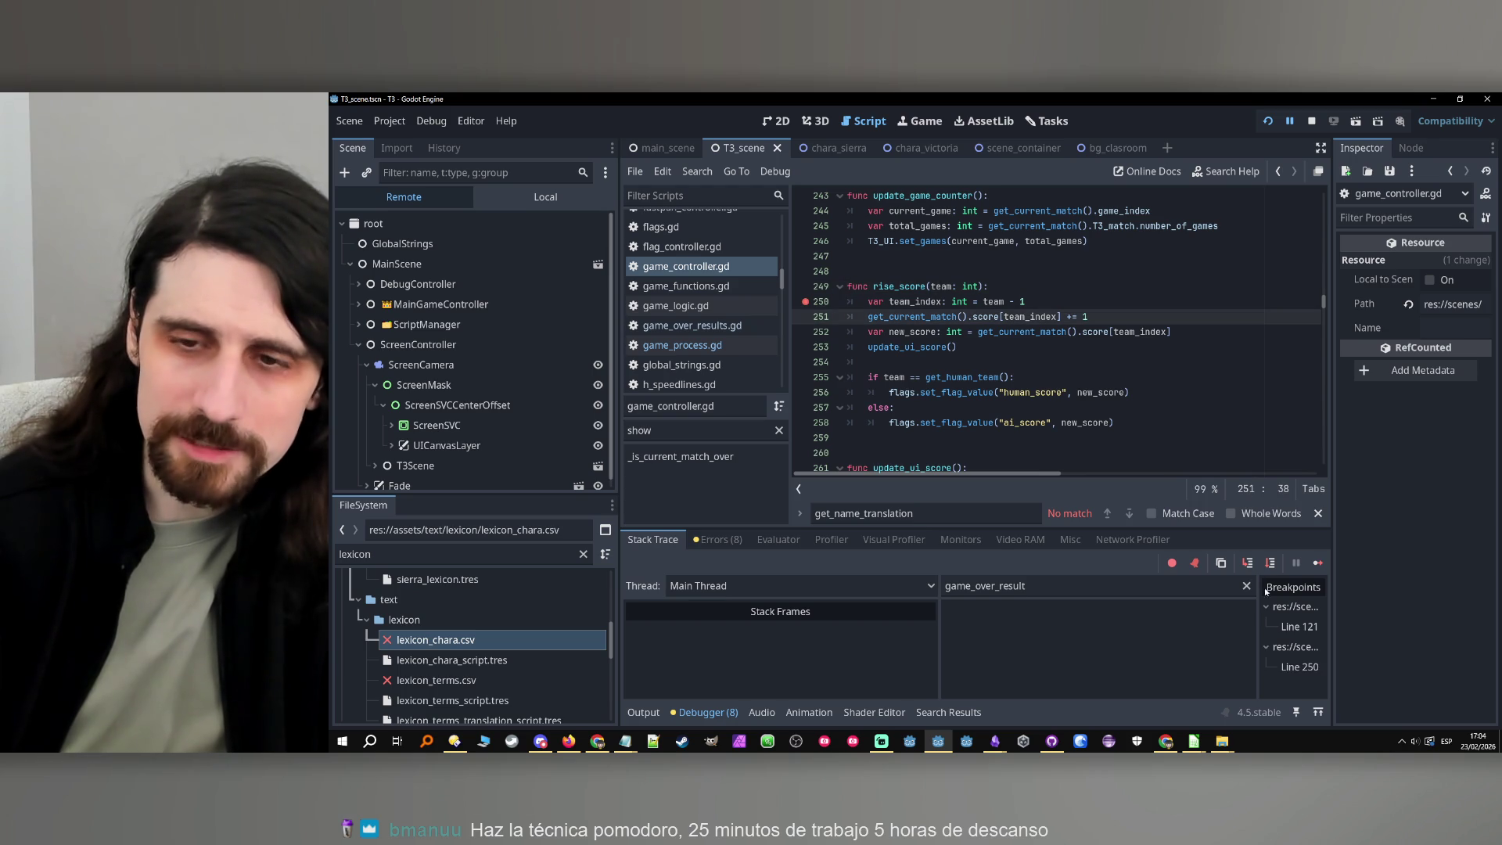
click(1319, 562)
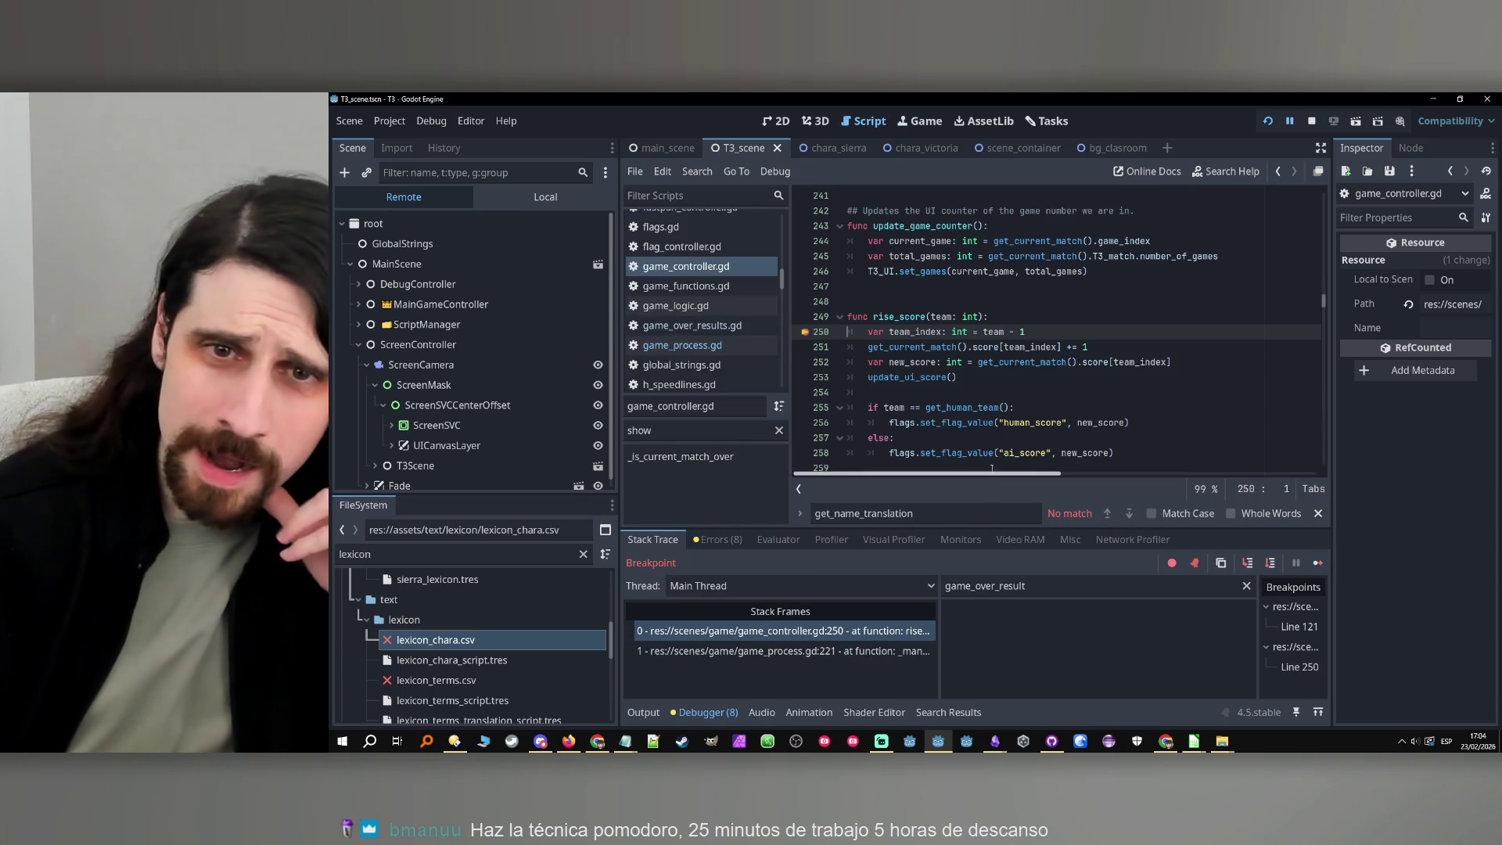
double_click(941, 316)
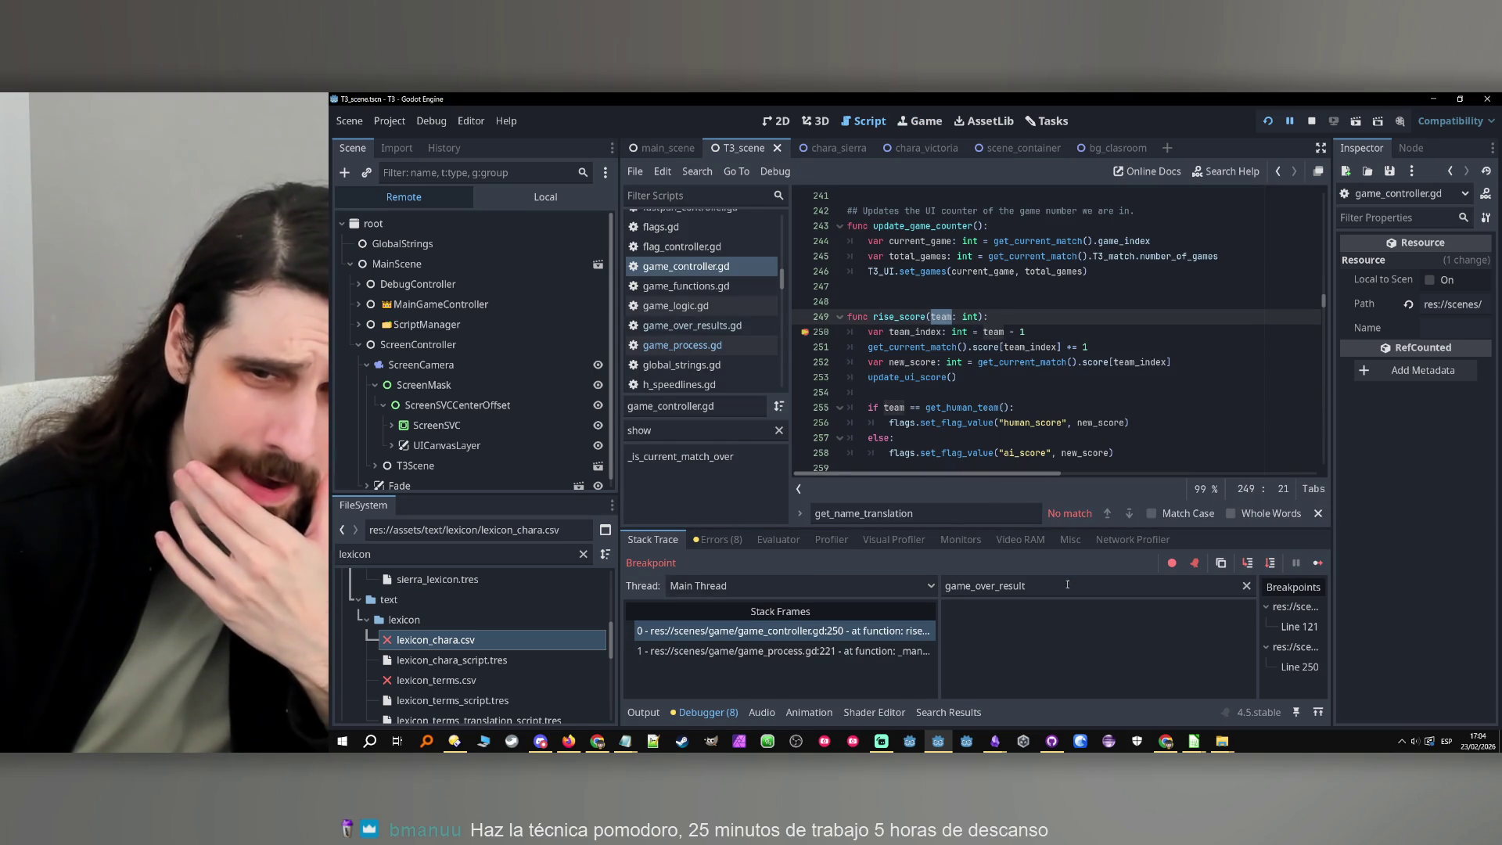
triple_click(1067, 585)
text(team)
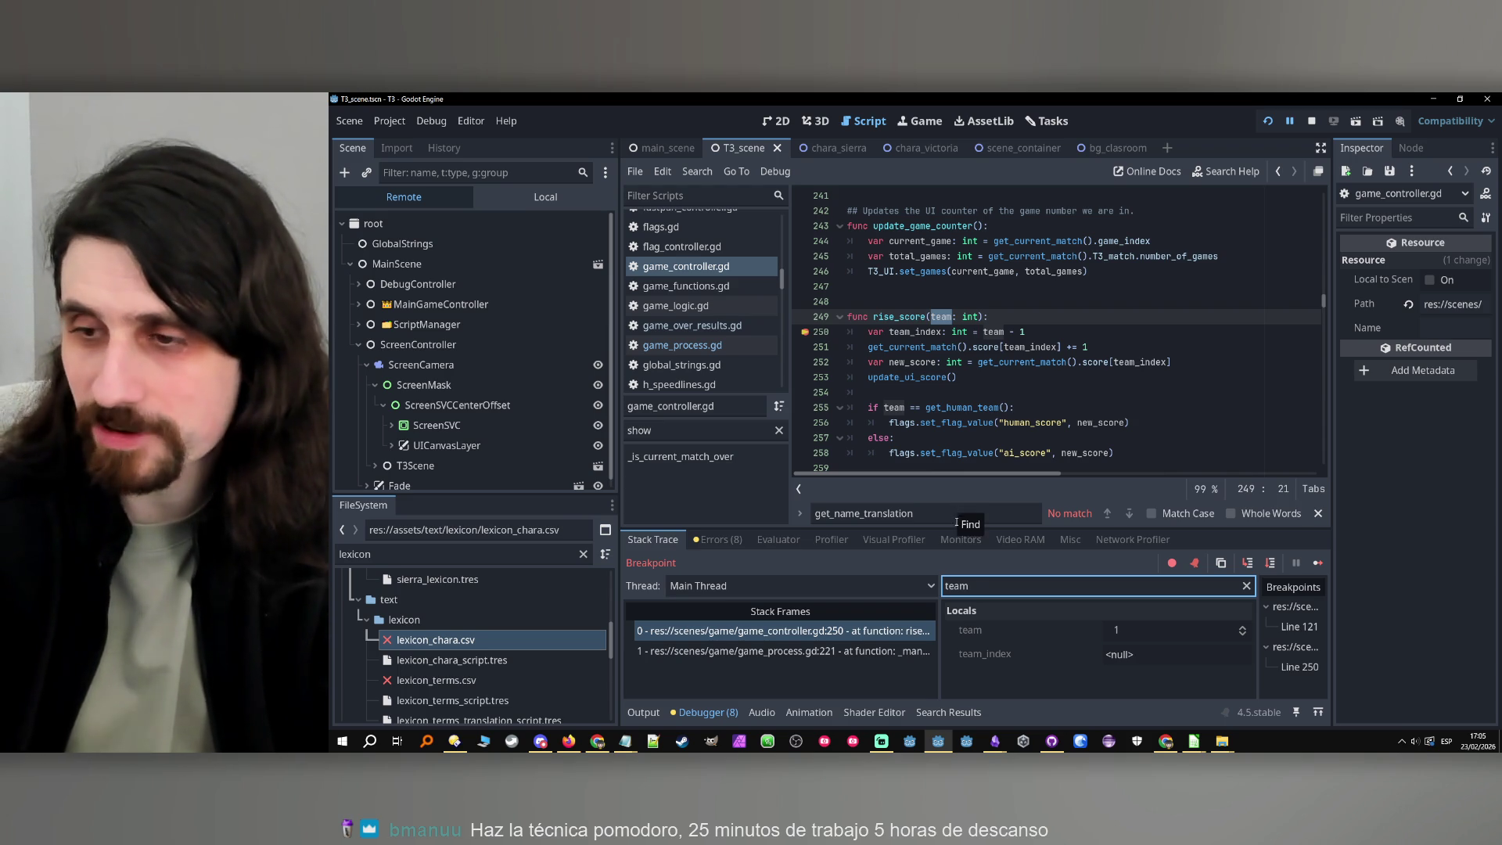
Step through get_current_match back into rise_score and filter Locals to team_index
click(1271, 565)
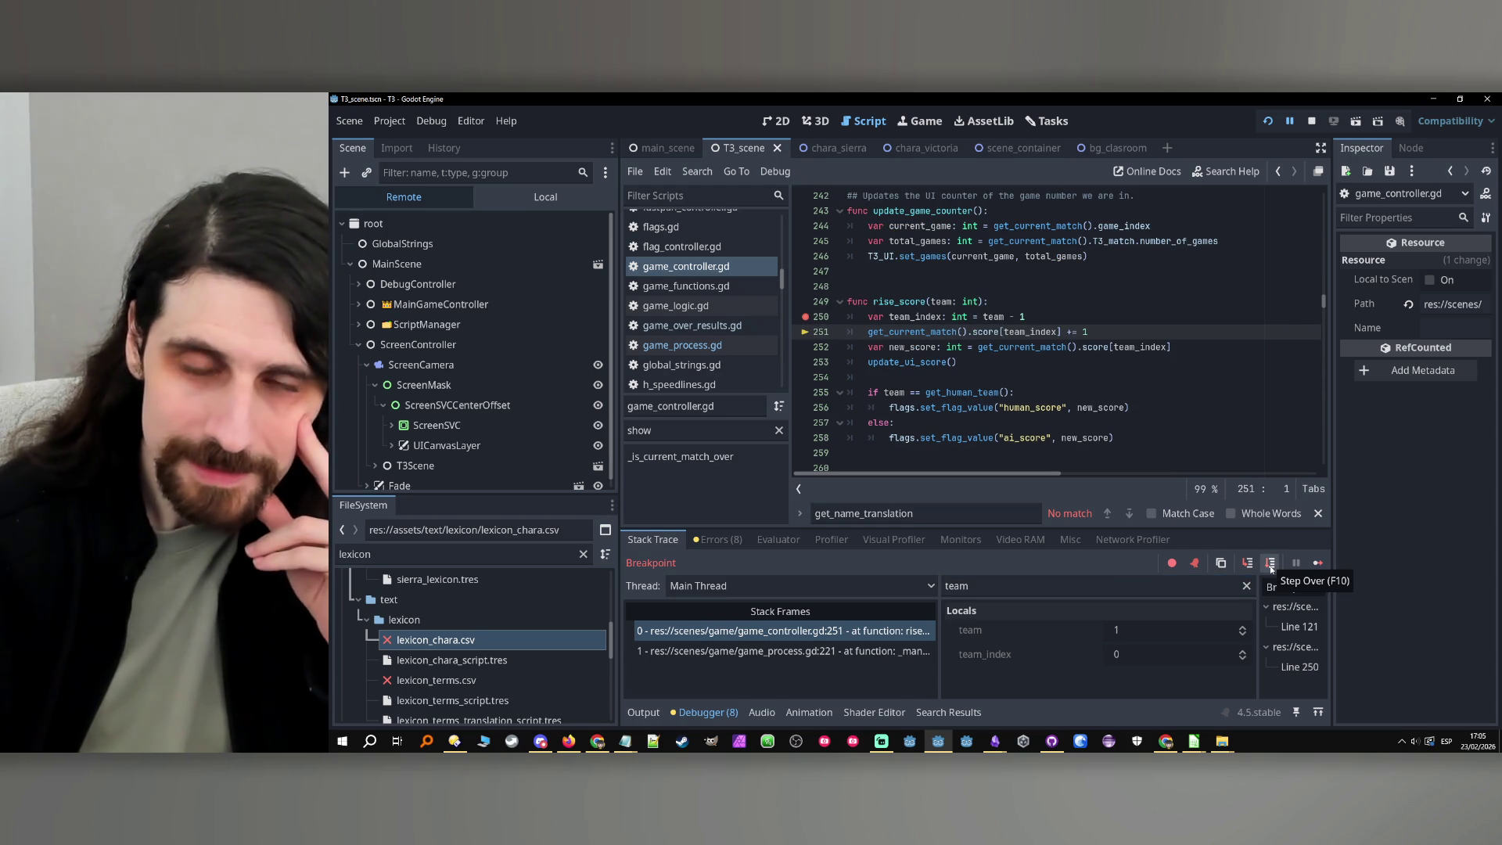
double_click(911, 331)
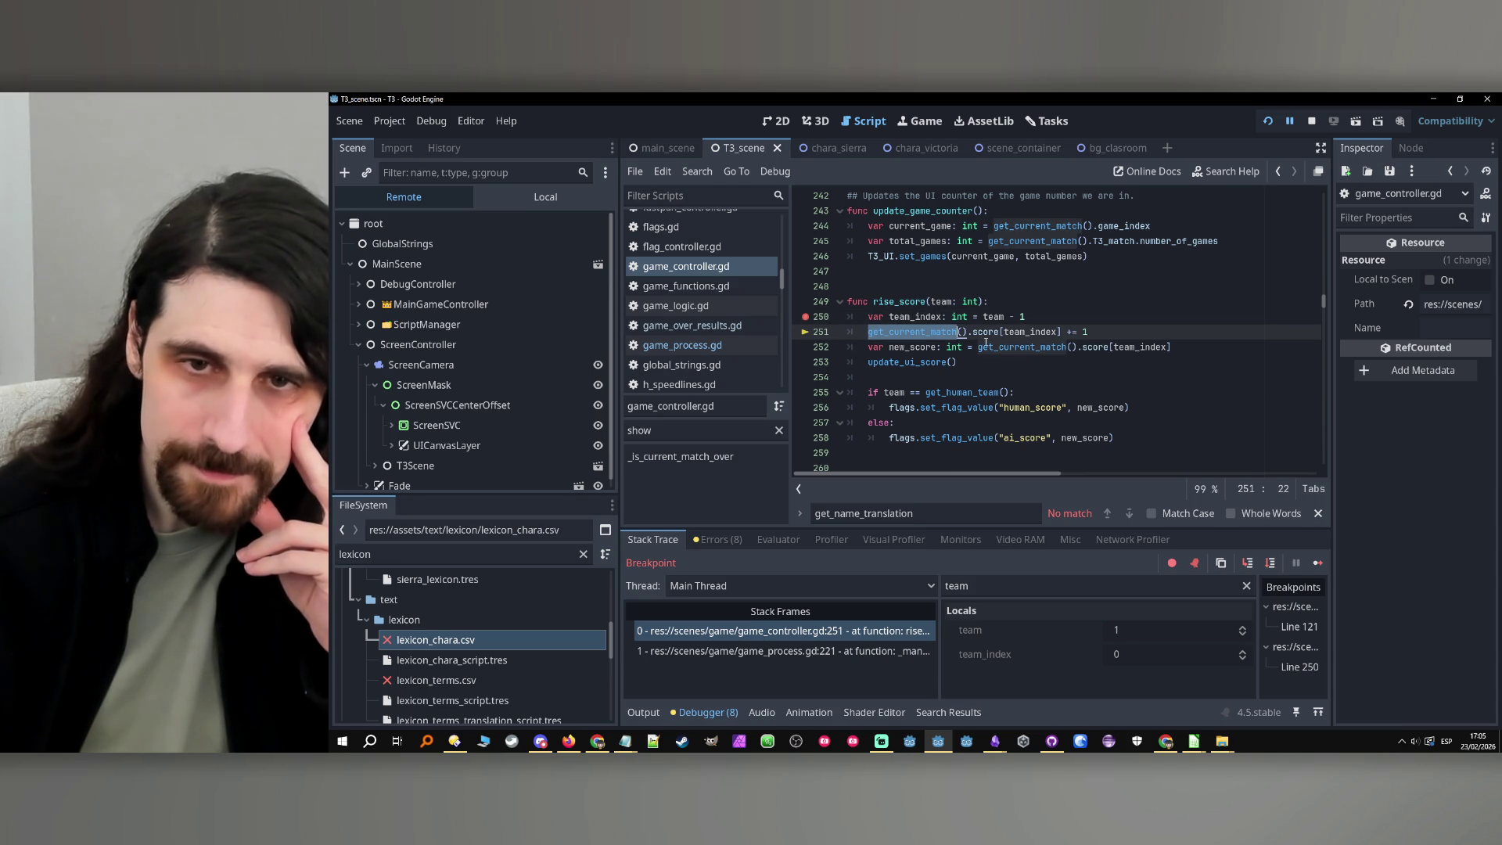
click(931, 331)
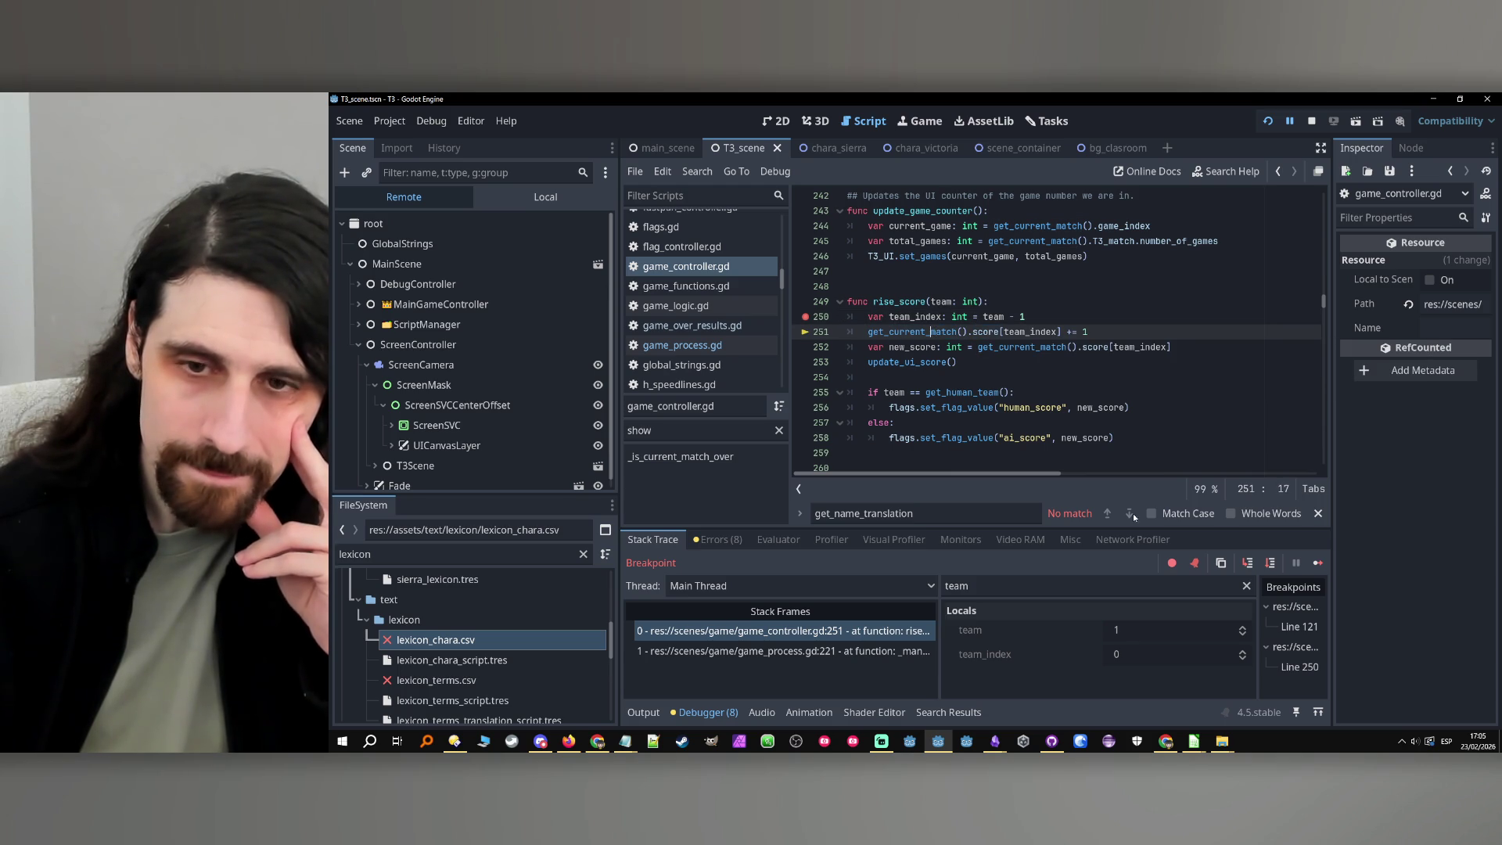
click(1248, 564)
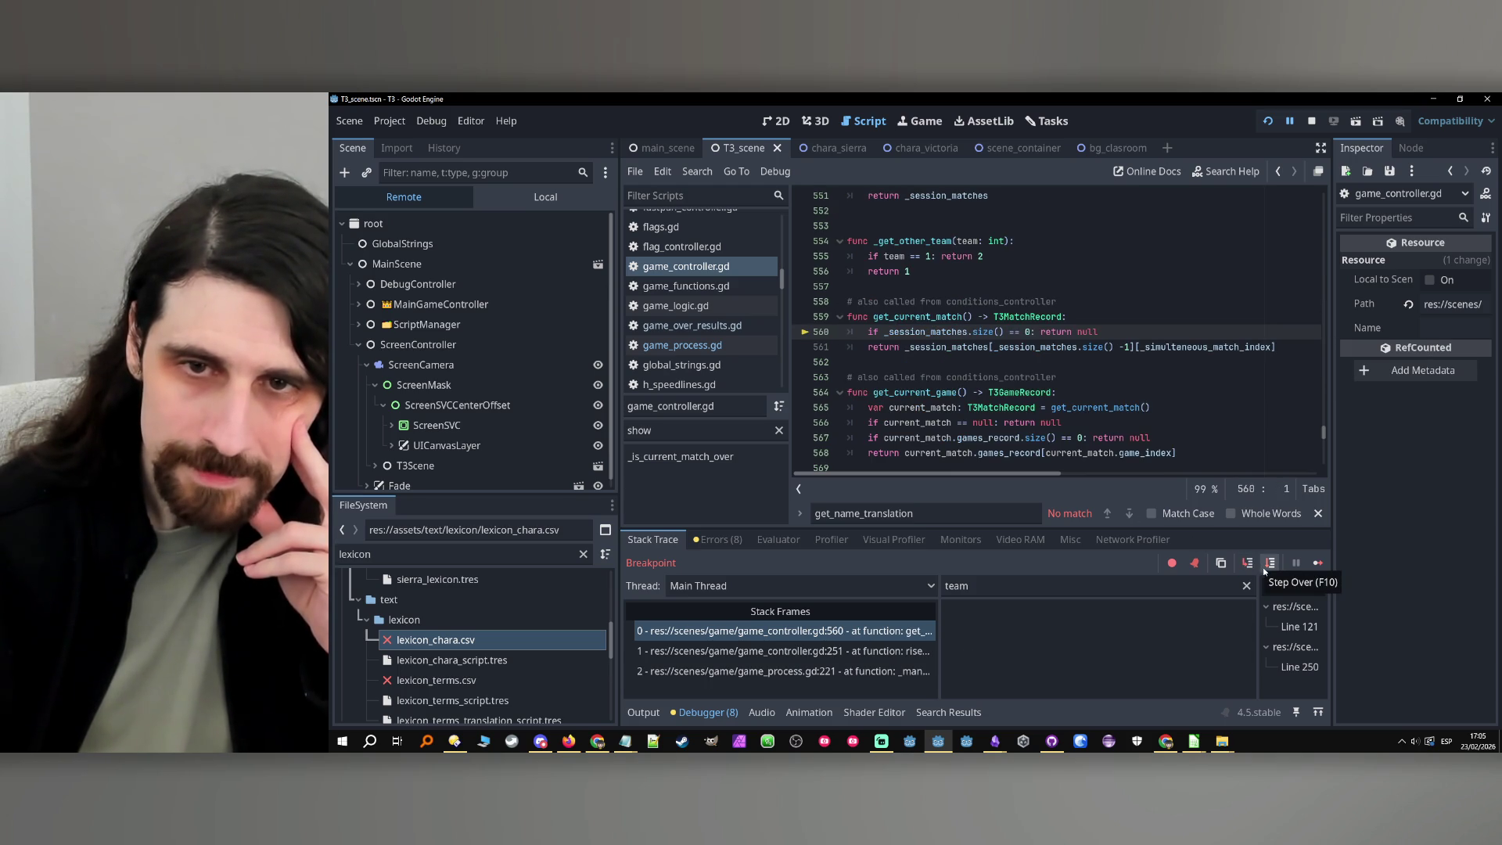
click(1267, 567)
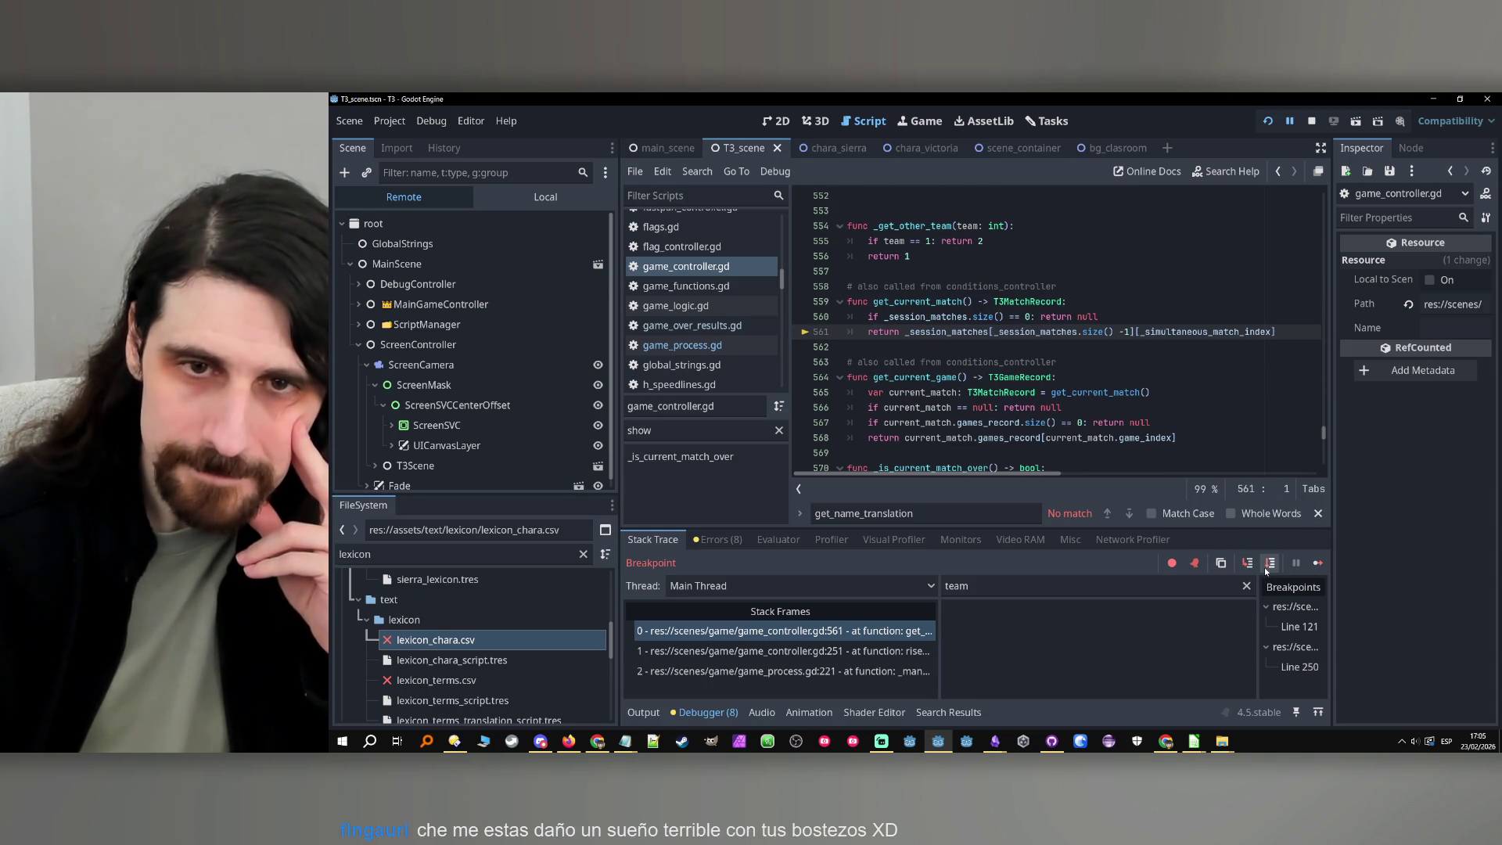
click(1267, 566)
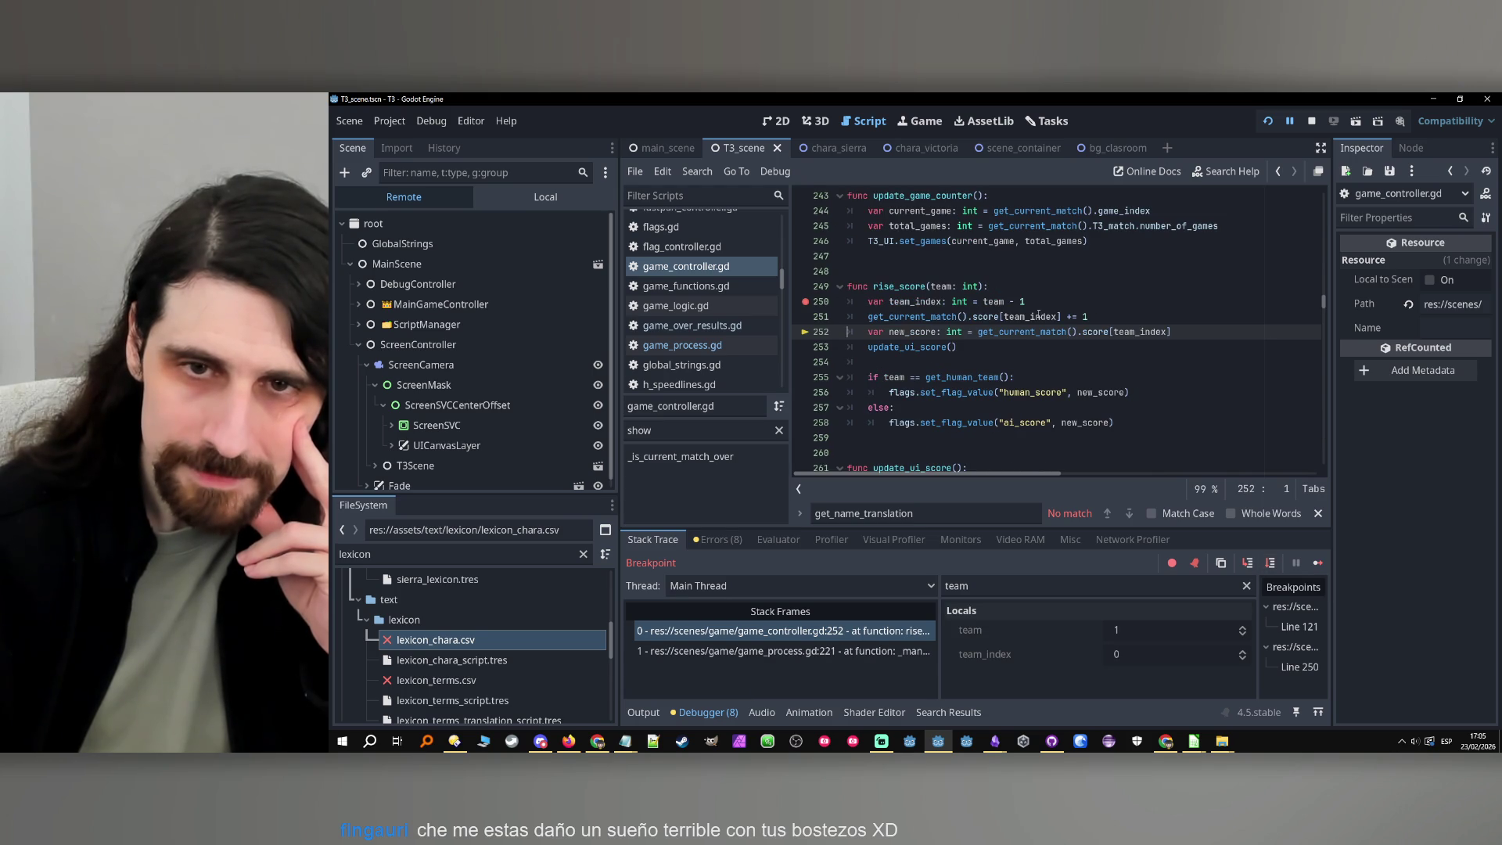
click(987, 317)
double_click(1032, 317)
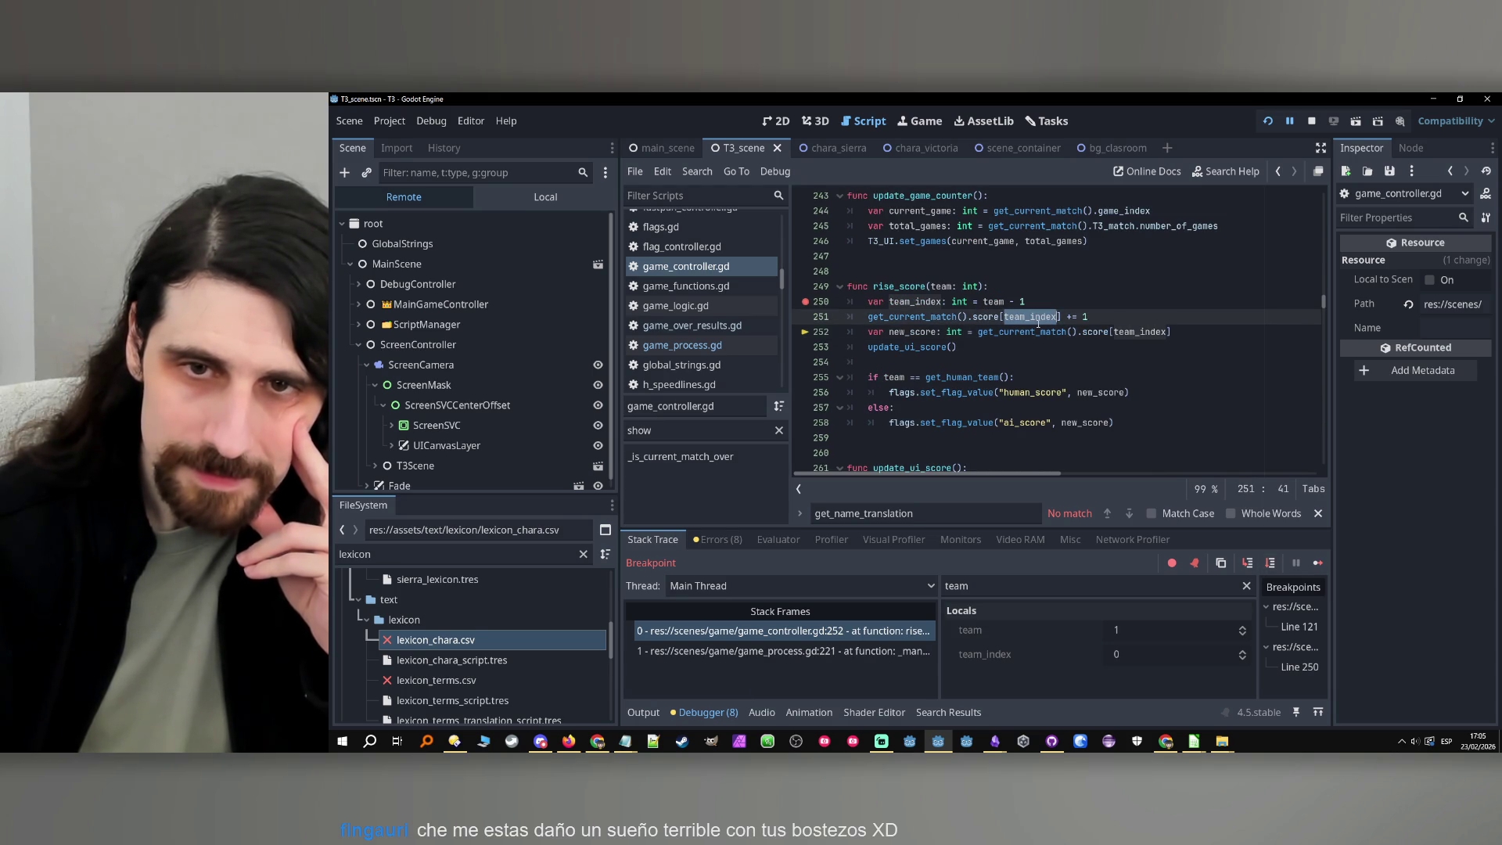
click(1046, 585)
text(_index)
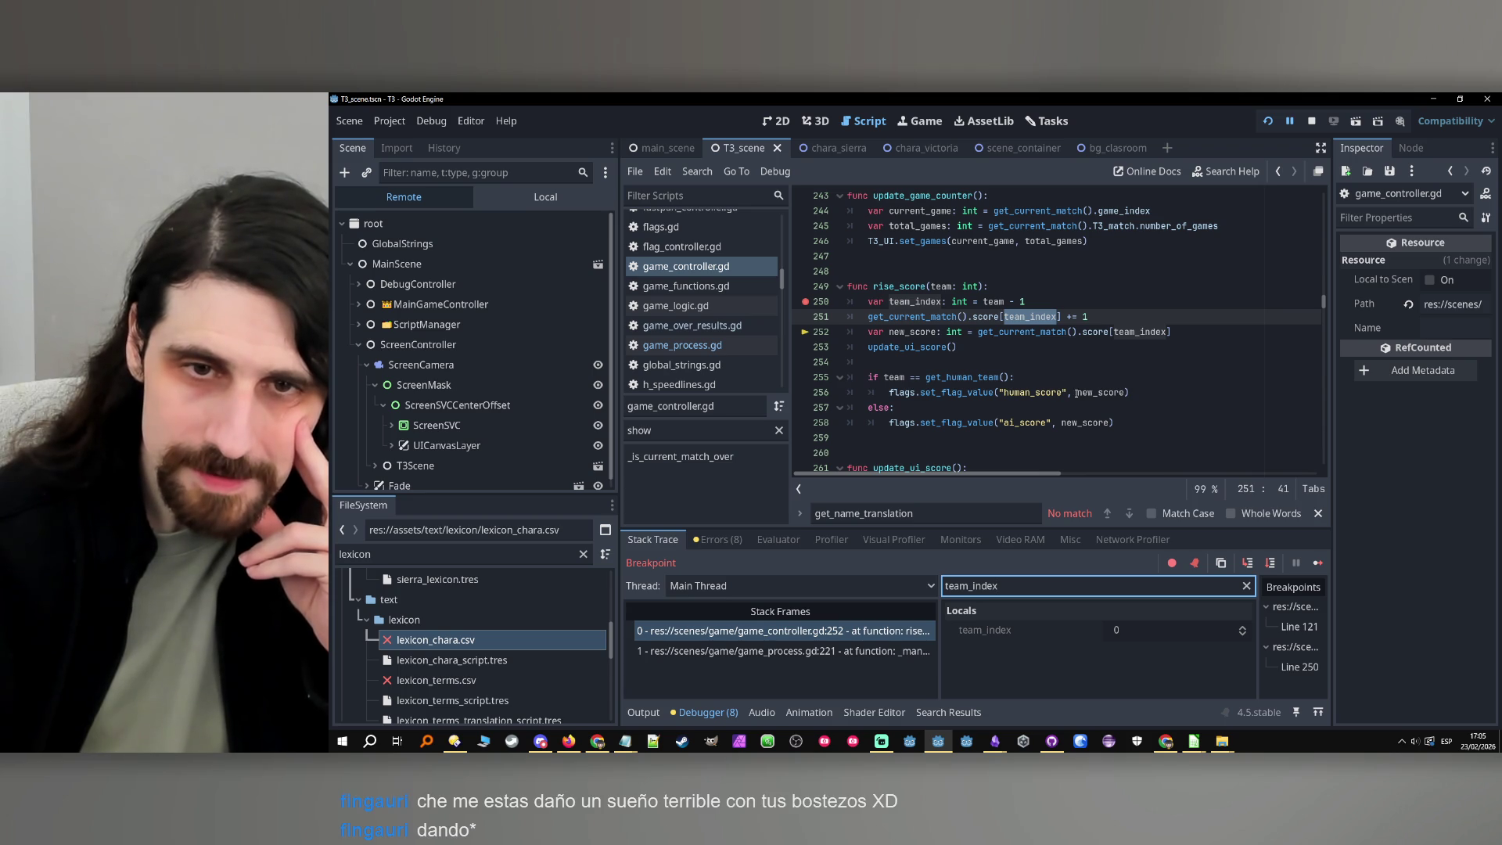
Step past the score increment and filter Locals to new_score, which reads 2
click(1269, 563)
double_click(912, 316)
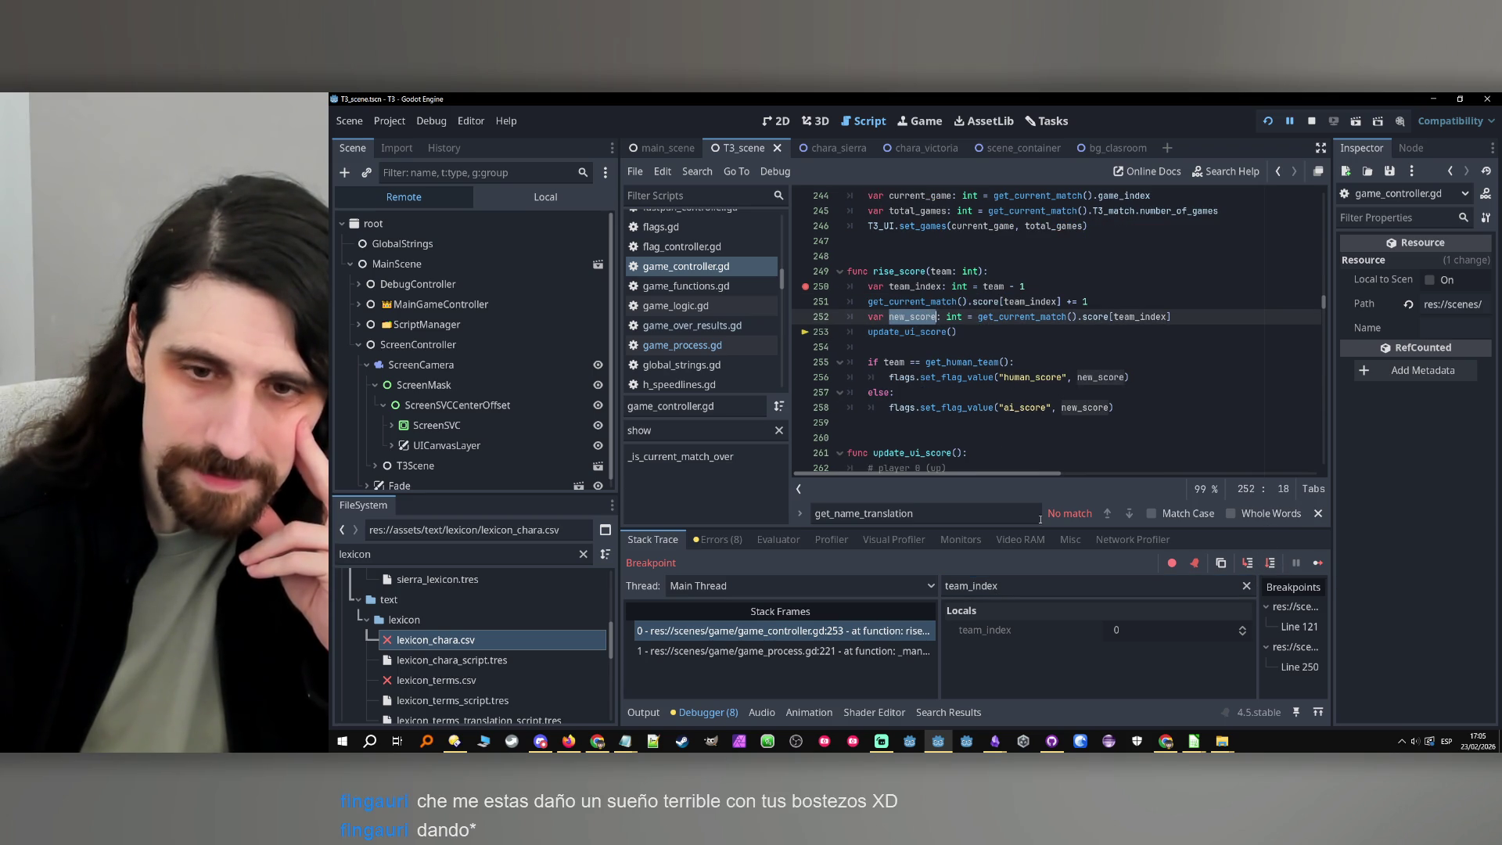
double_click(1032, 595)
text(new_score)
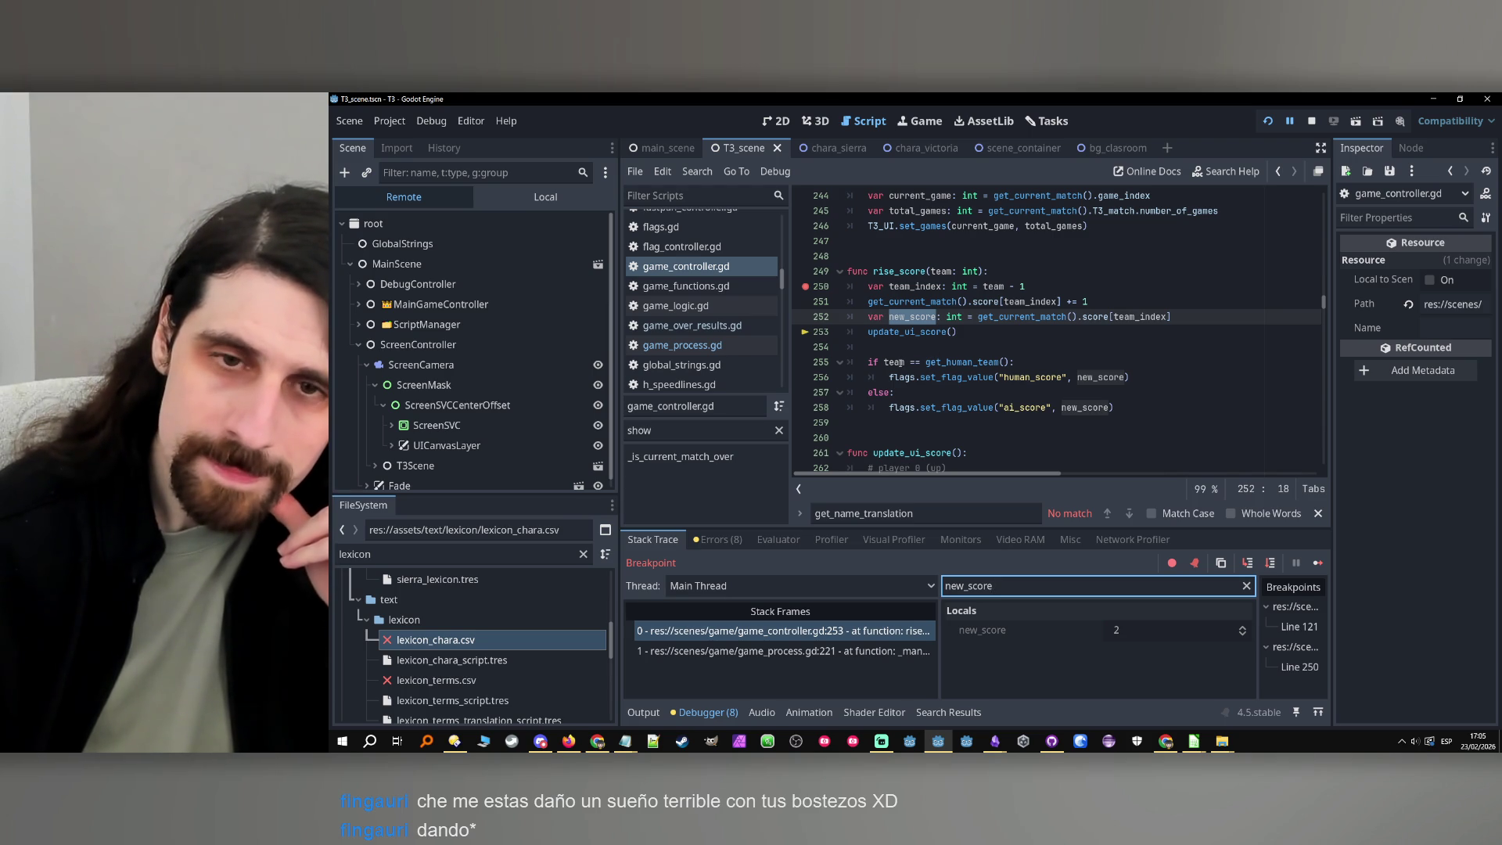
mouse_move(901, 363)
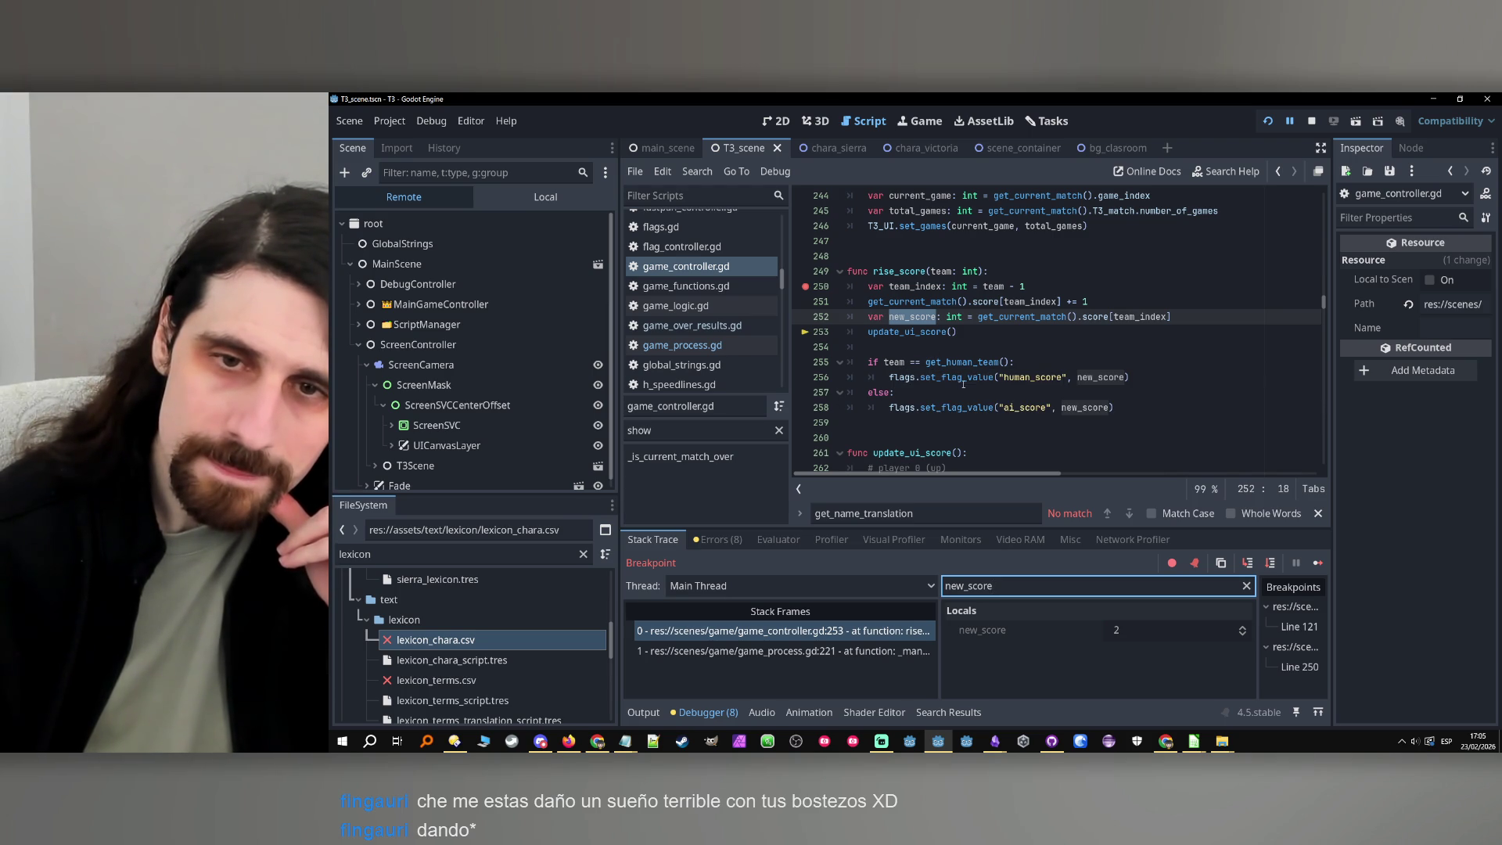
Step into update_ui_score, review its set_score lines 263–265, then stop the running project
click(1250, 563)
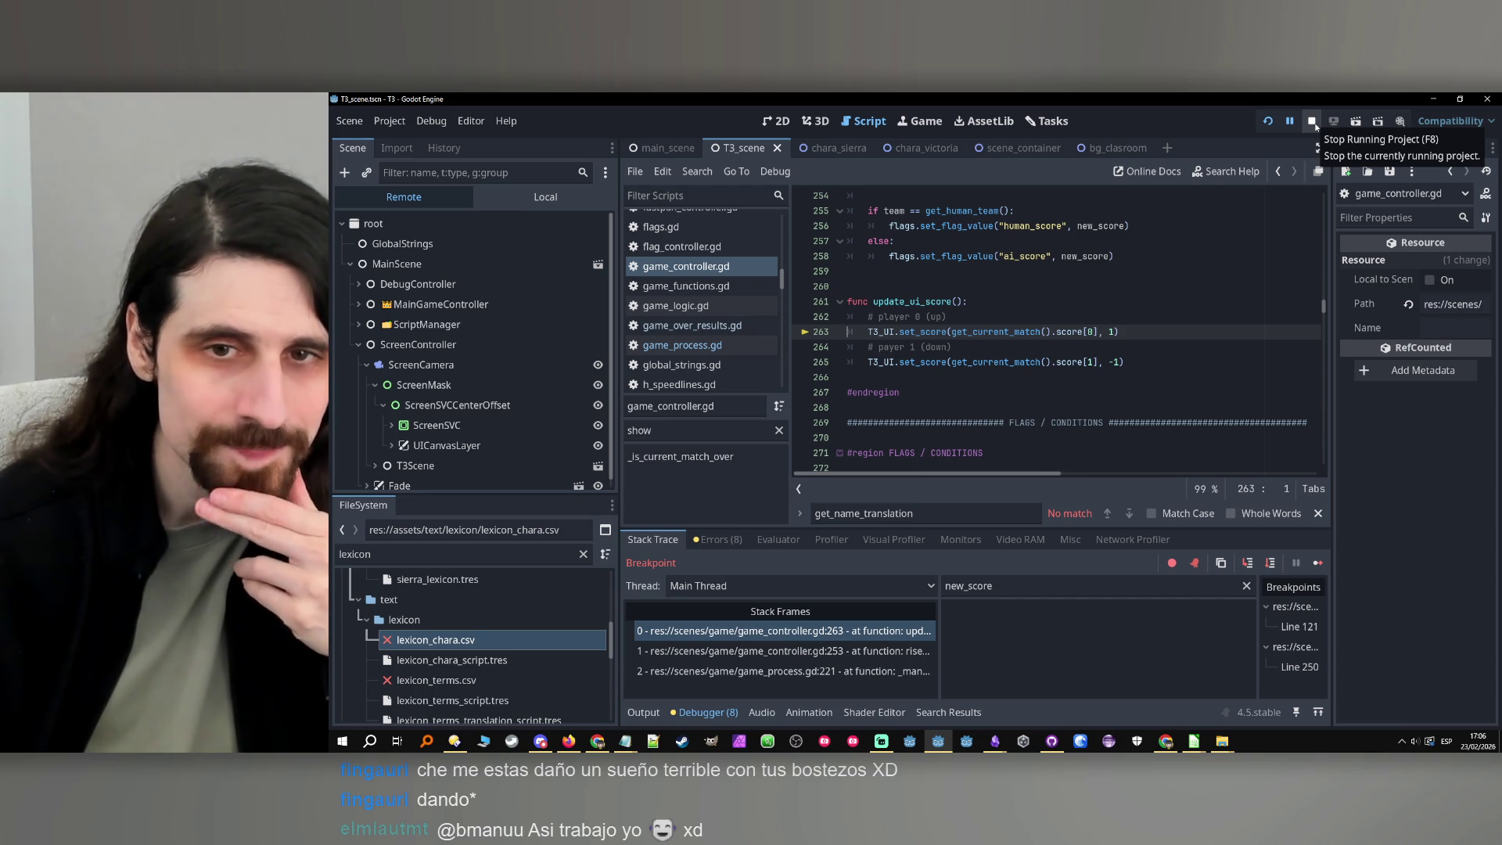
click(1127, 372)
click(1141, 357)
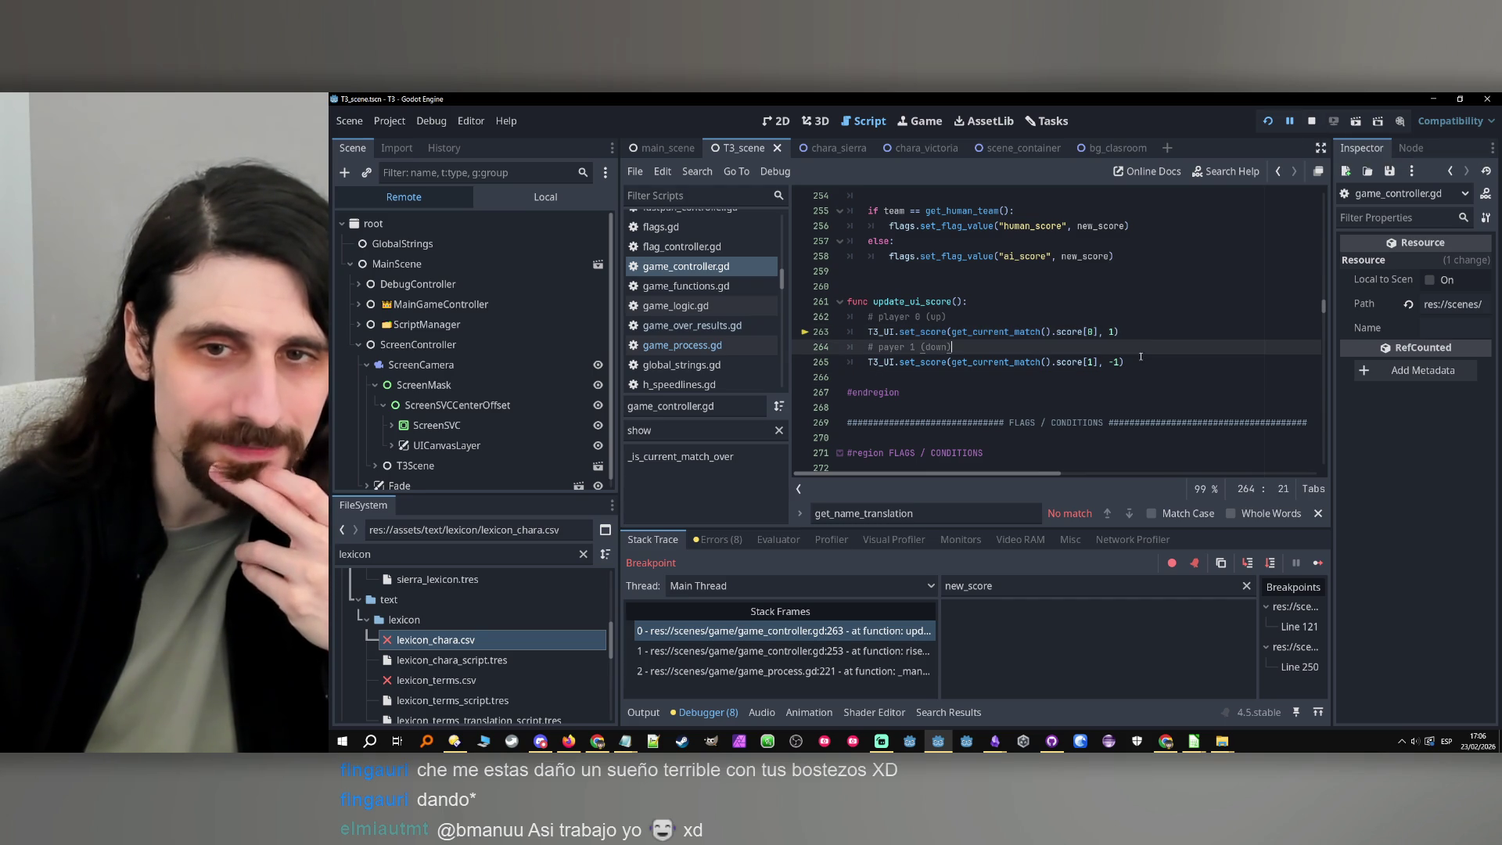
click(1136, 361)
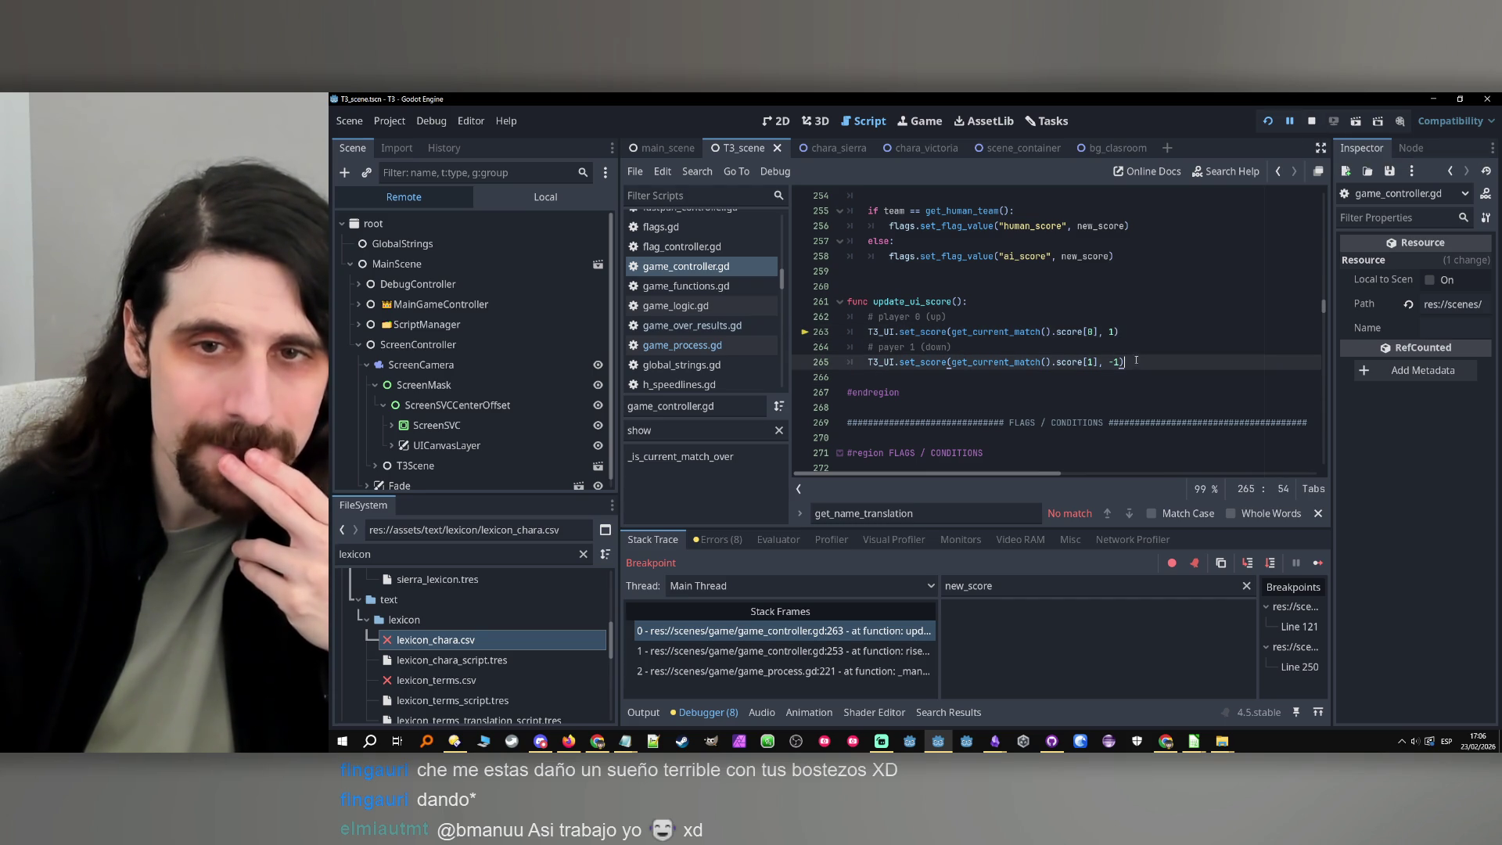
click(1315, 120)
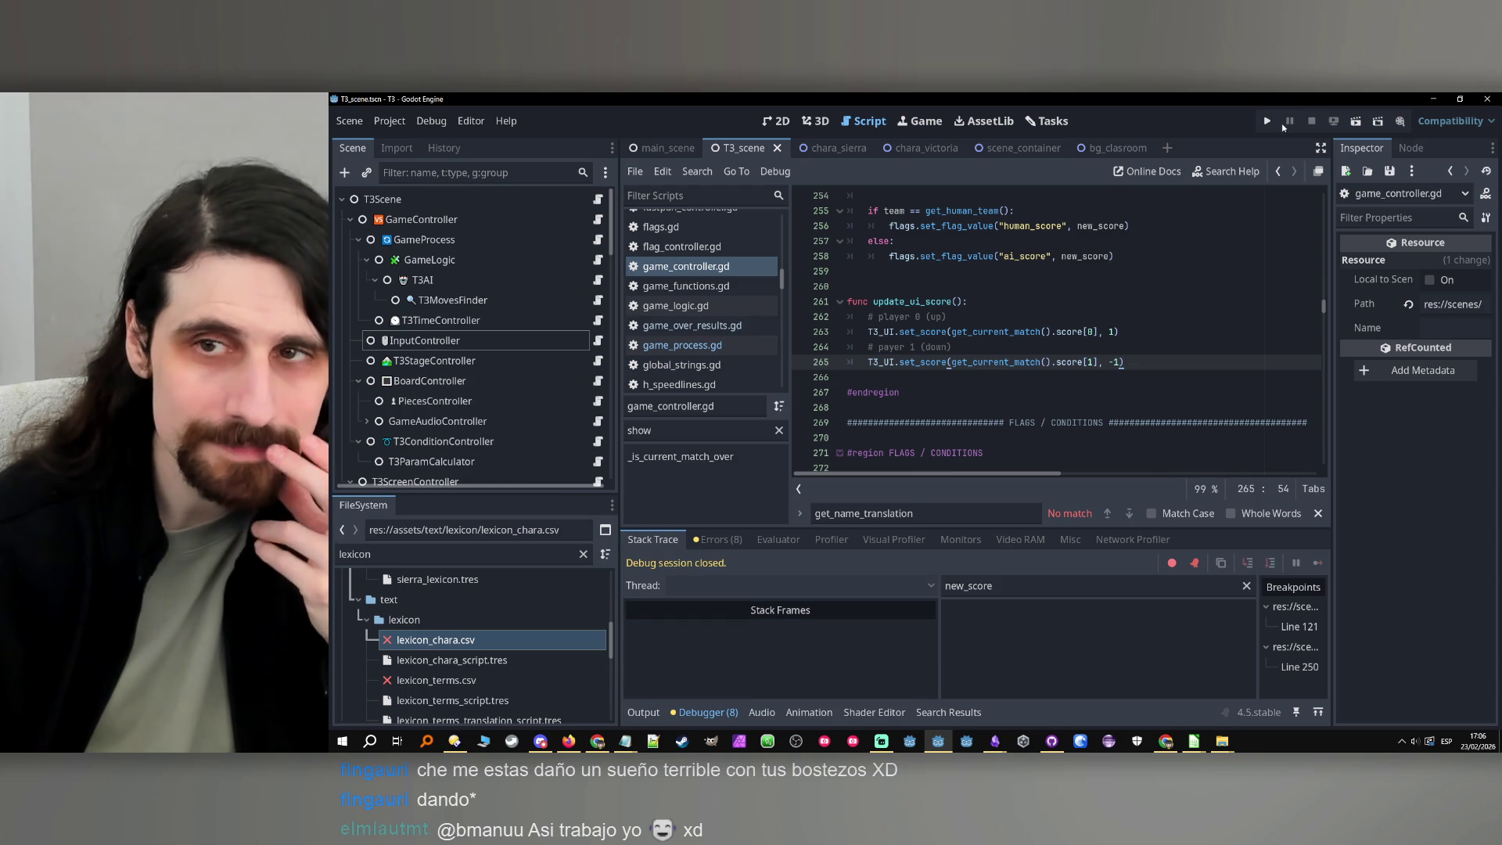
click(1278, 171)
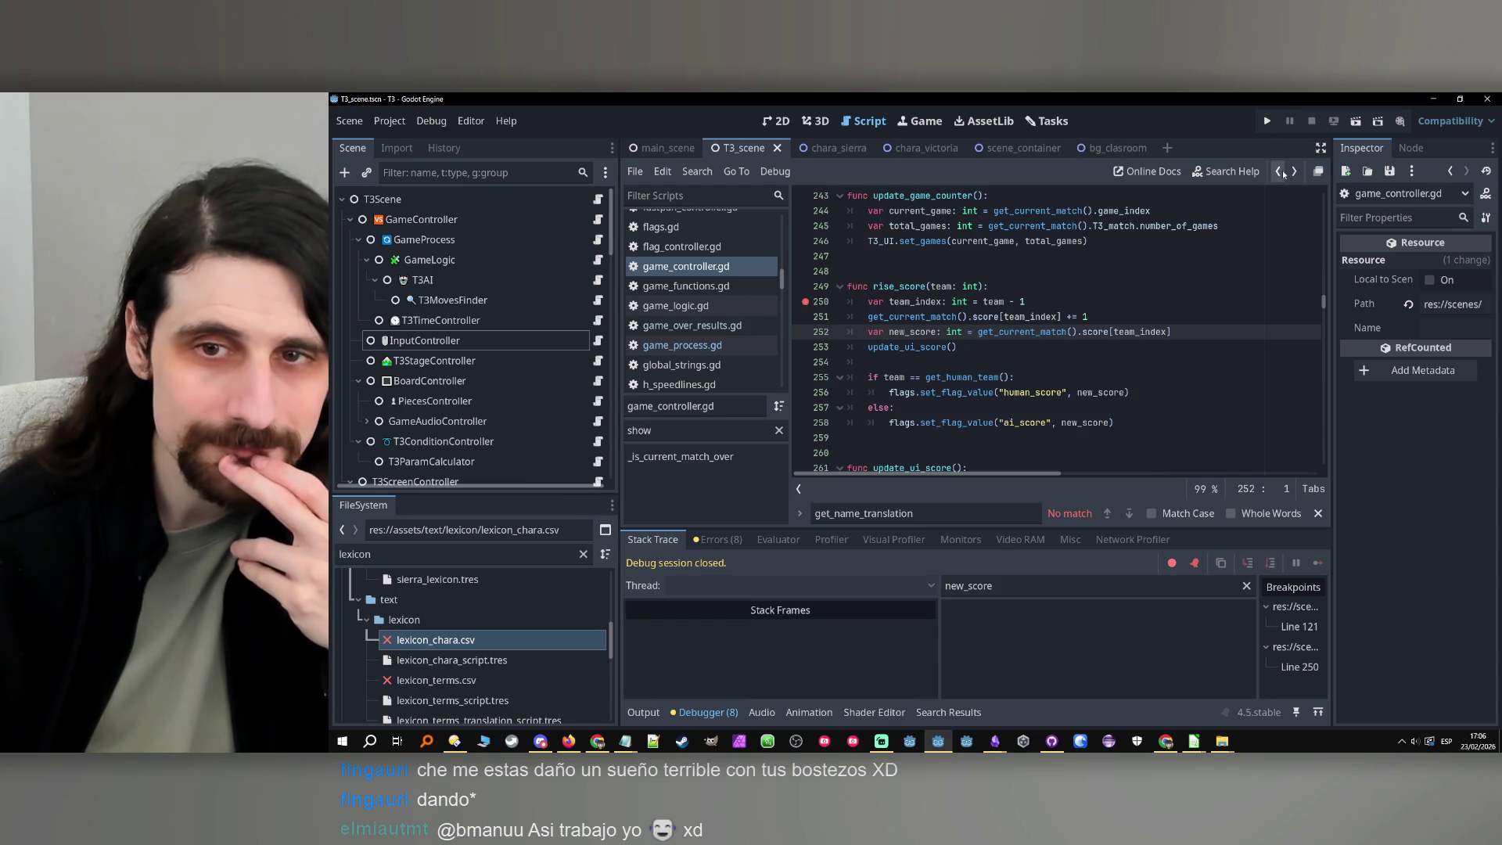
Jump from score on line 251 to its T3MatchRecord declaration with the '# team_index' comment
click(991, 317)
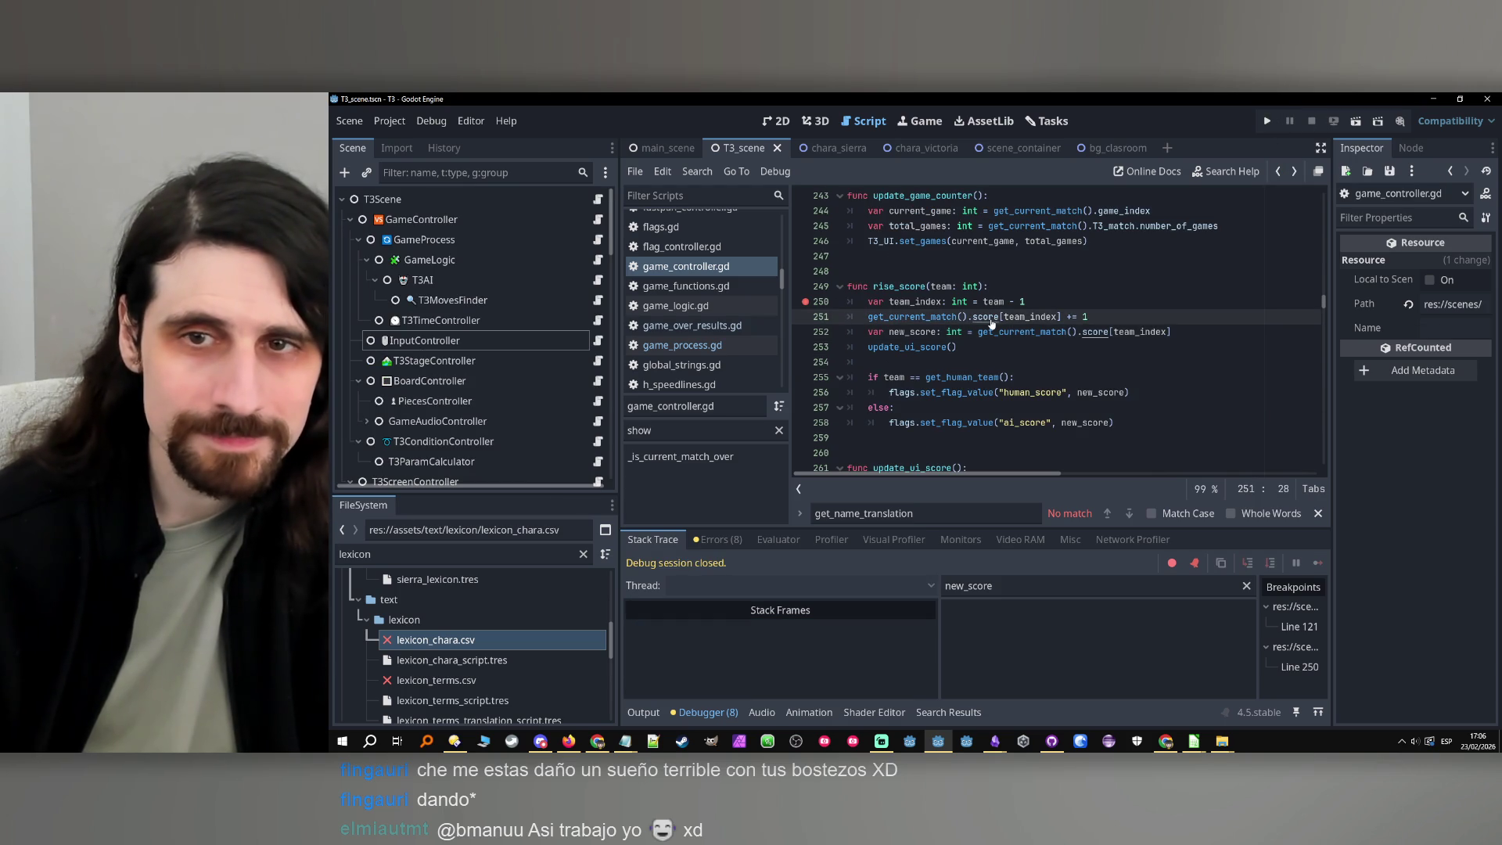
ctrl+click(991, 319)
click(1164, 330)
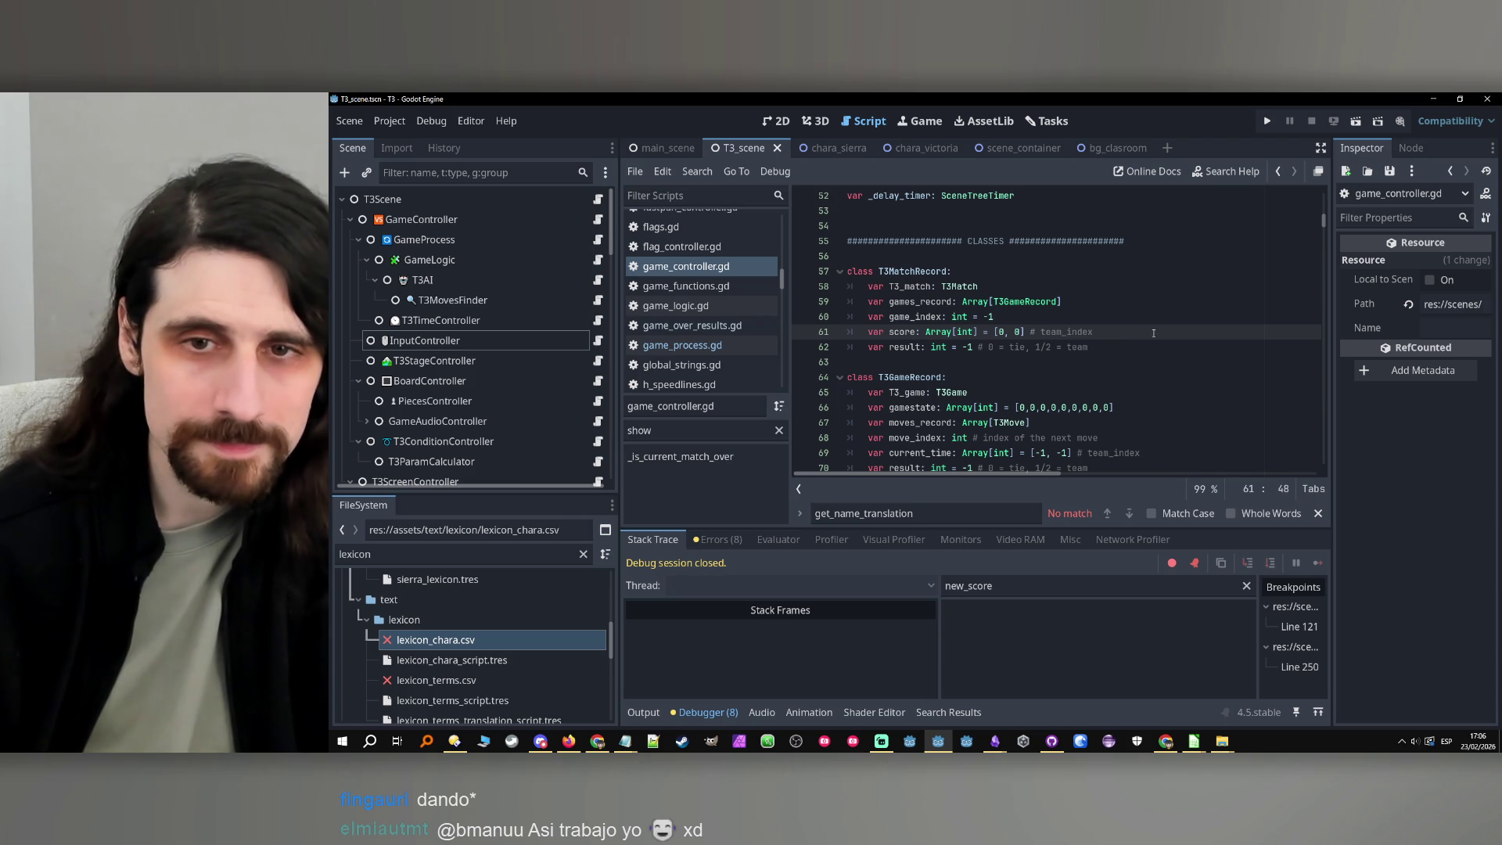
double_click(1093, 333)
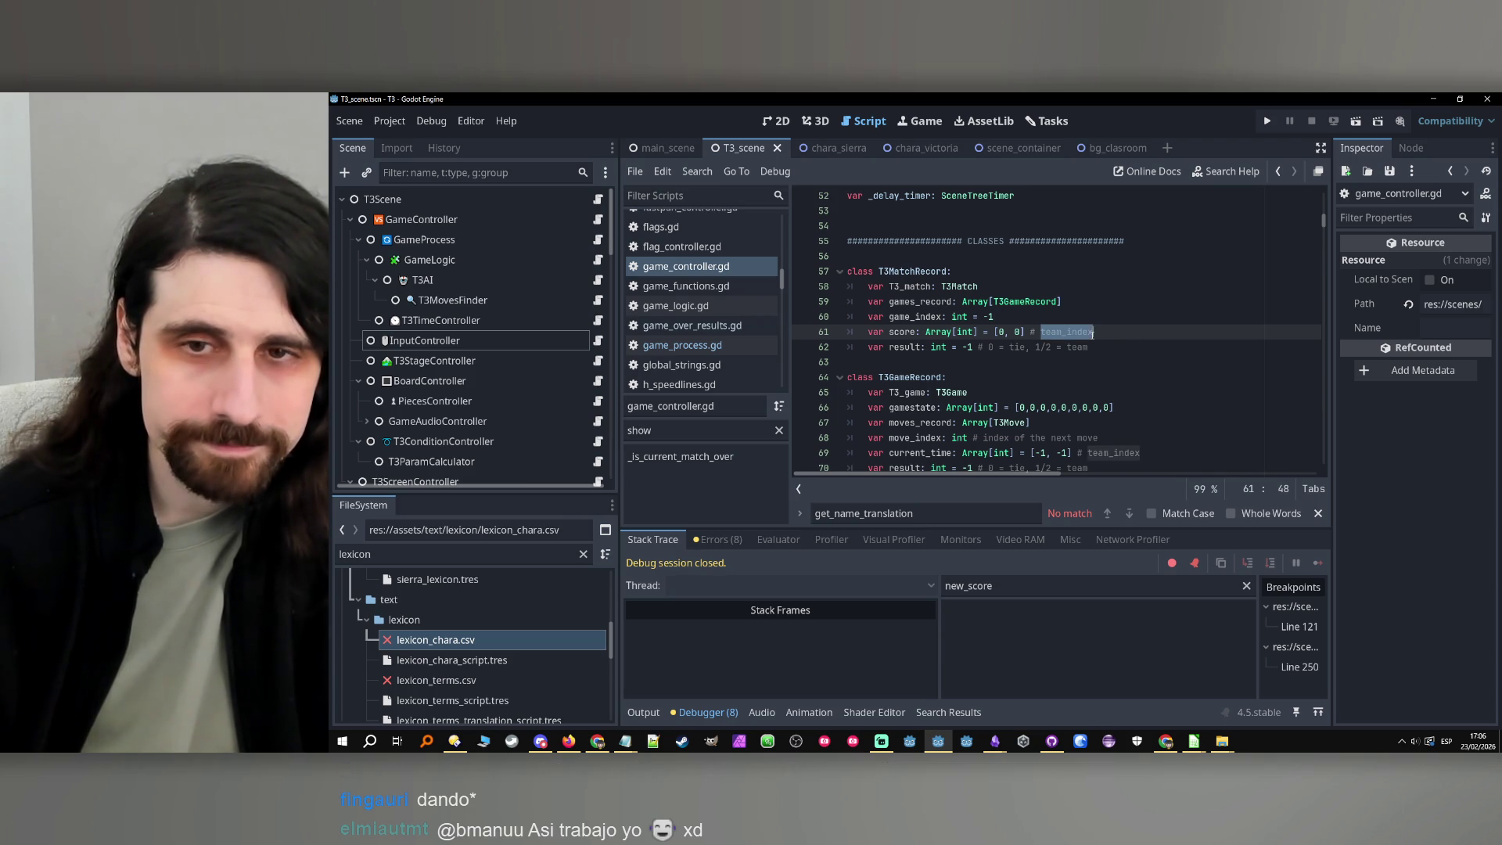
scroll(1127, 338, up, 5)
scroll(1152, 345, down, 6)
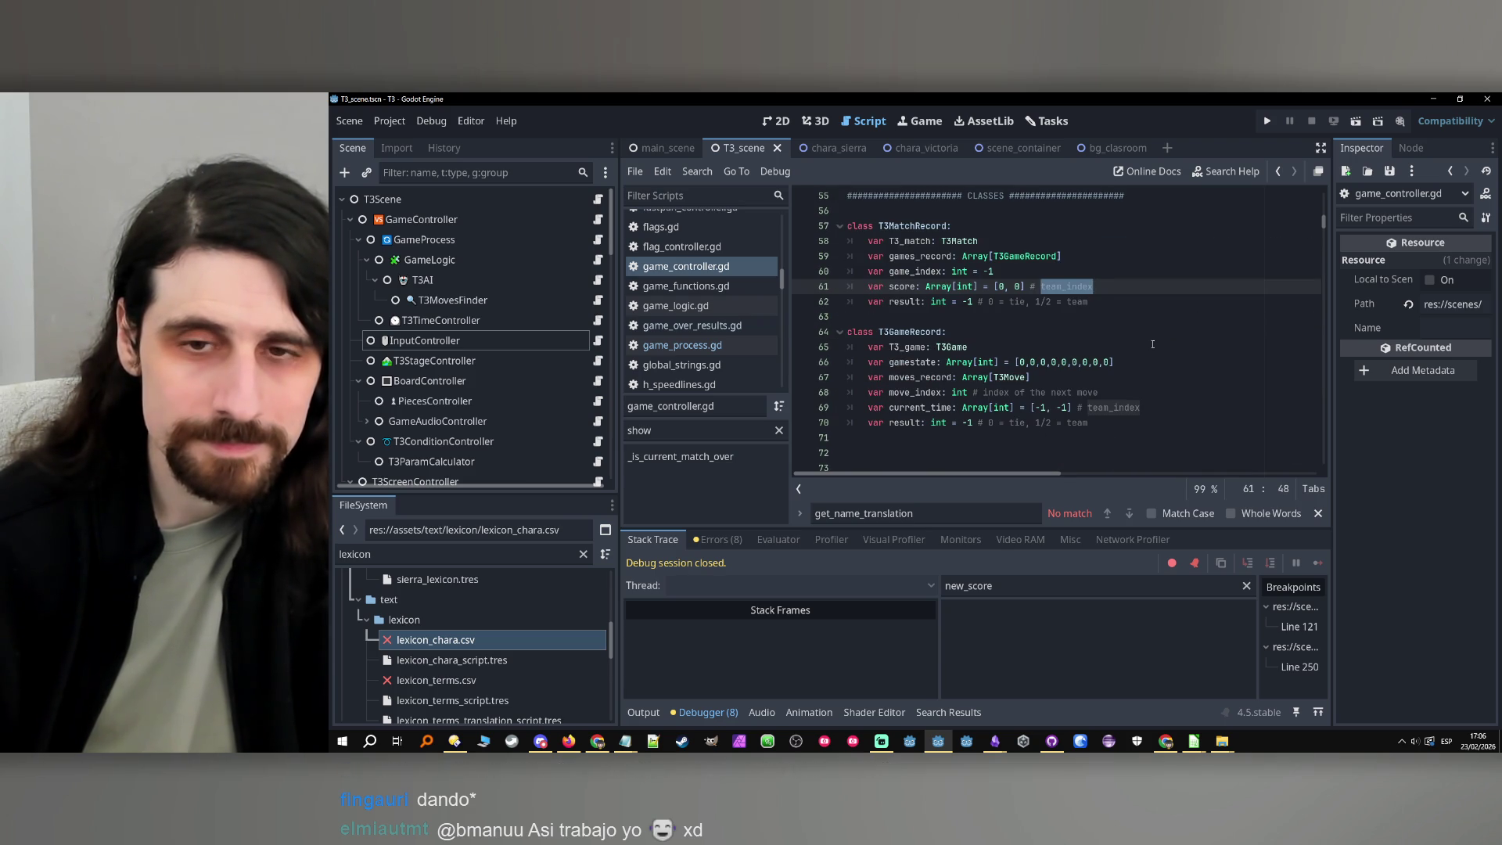
scroll(1140, 350, up, 15)
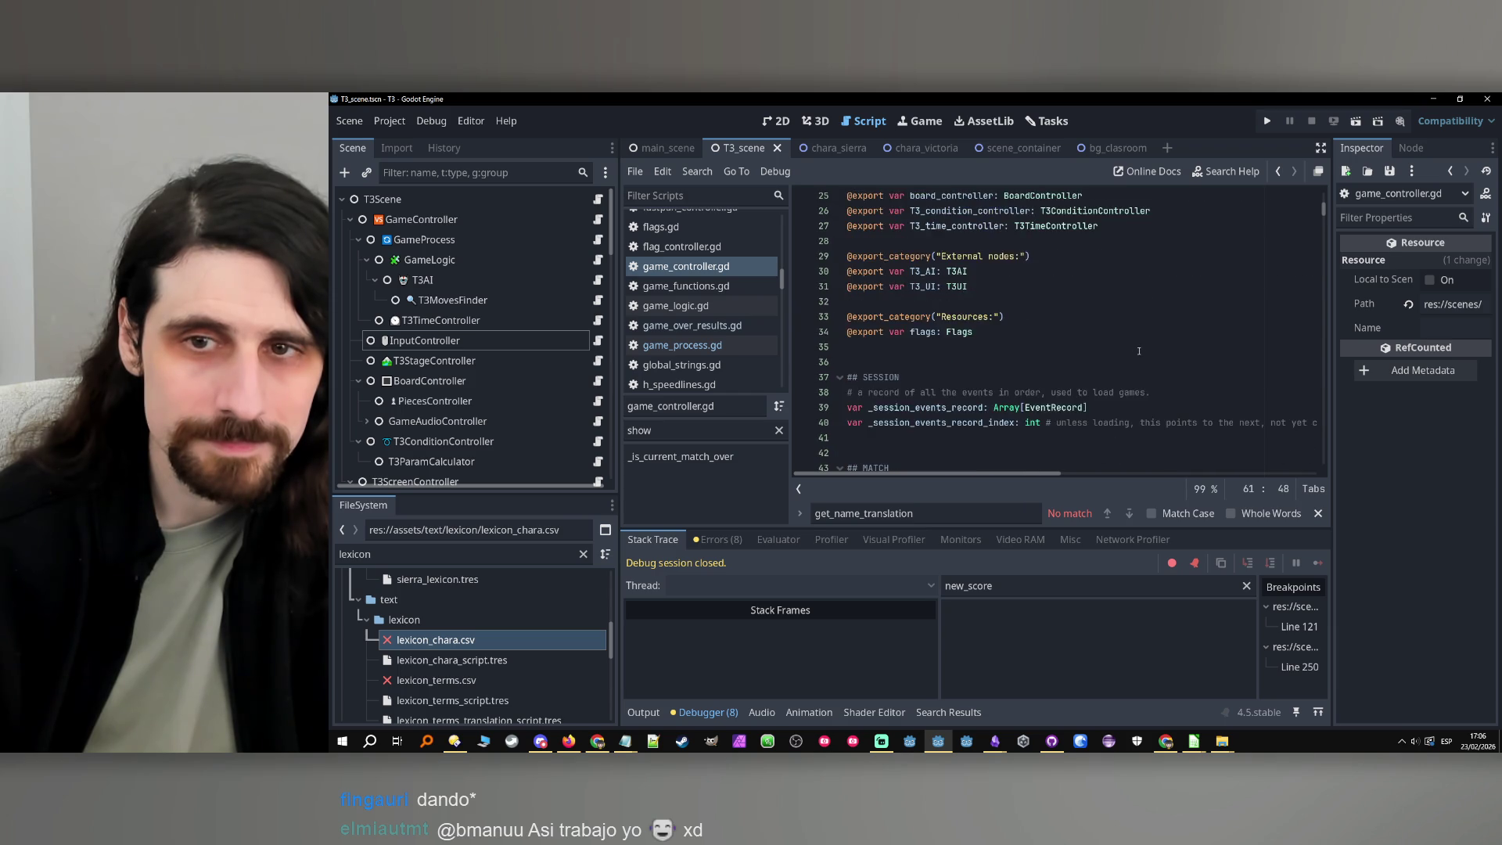
scroll(1139, 350, down, 15)
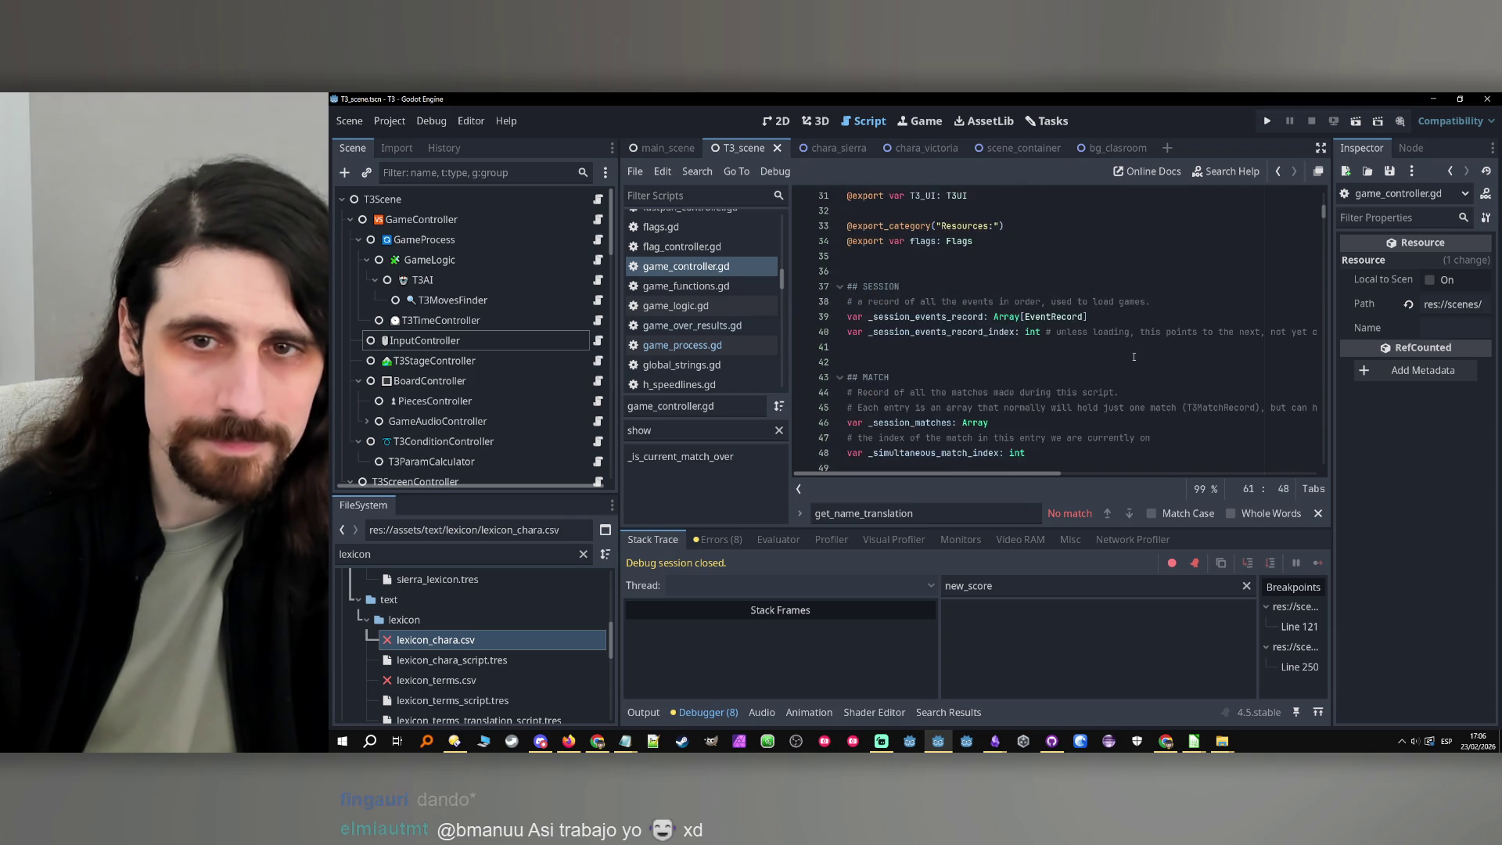
Search the project for team_index and open its first matches in pieces_controller.gd
click(697, 172)
click(712, 281)
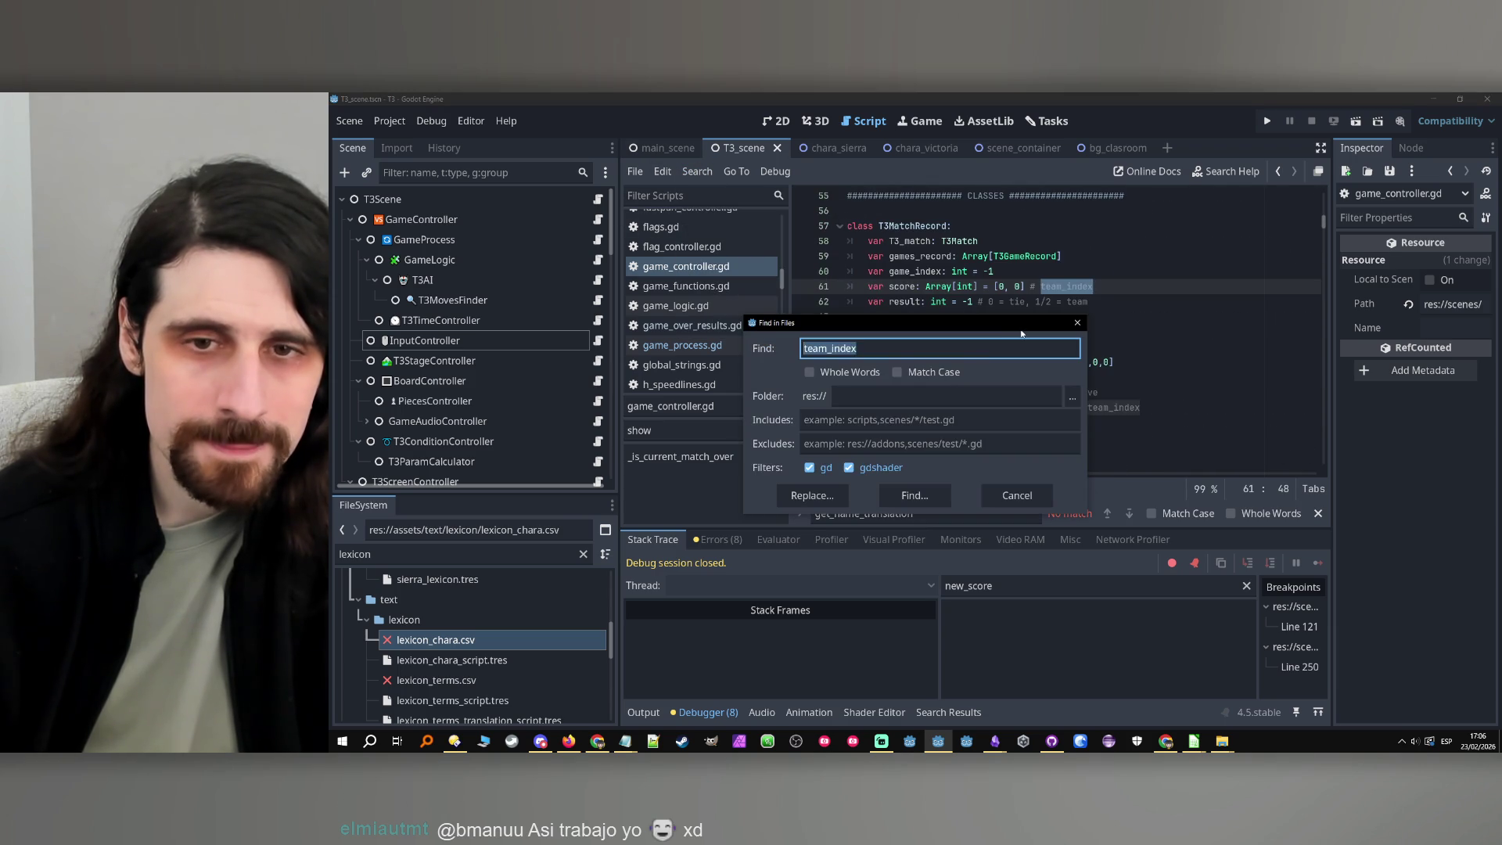
click(909, 500)
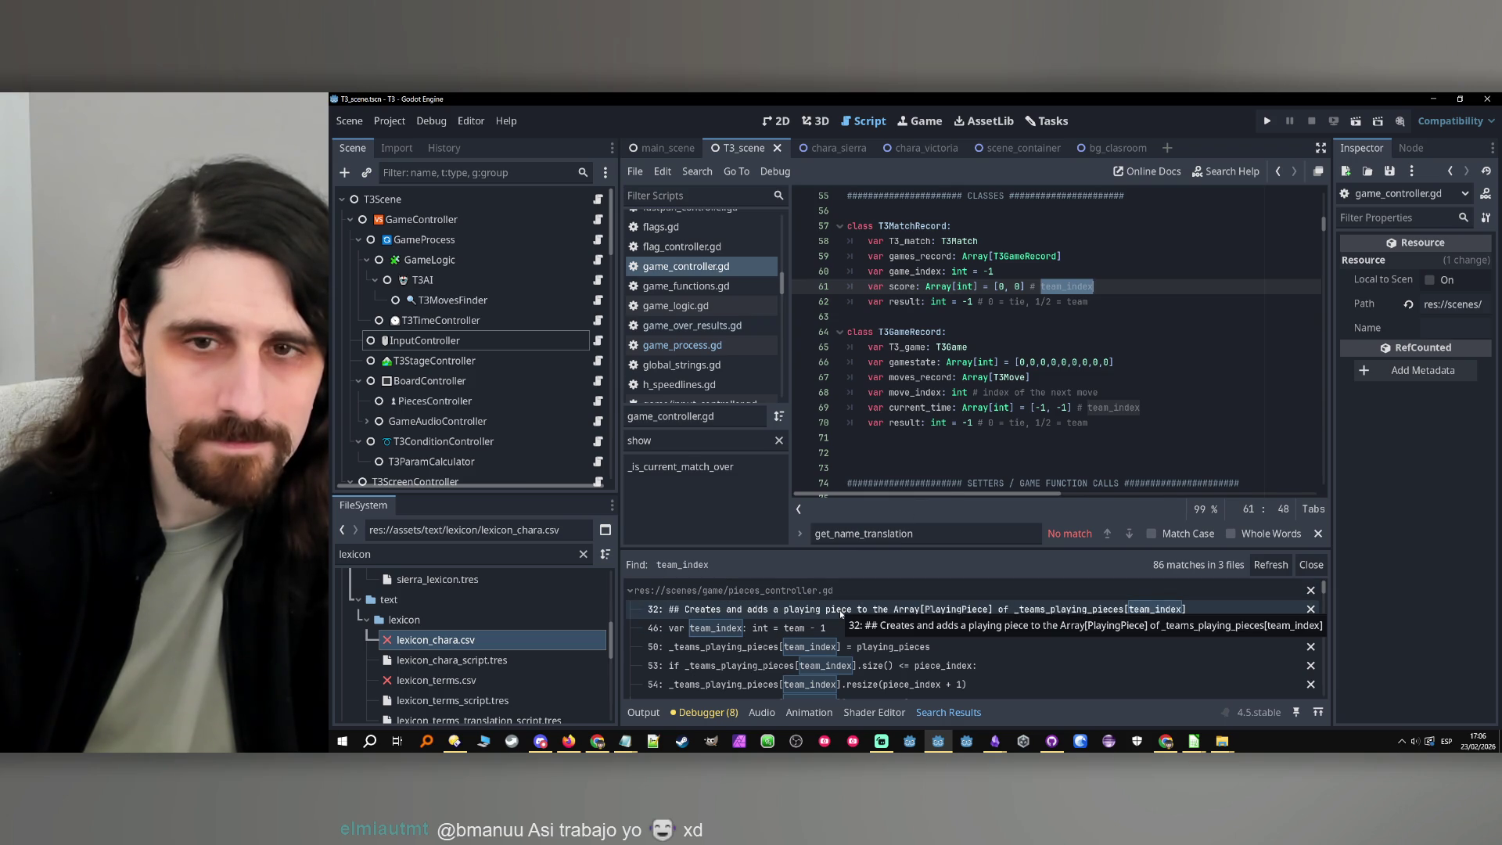
click(841, 614)
click(834, 630)
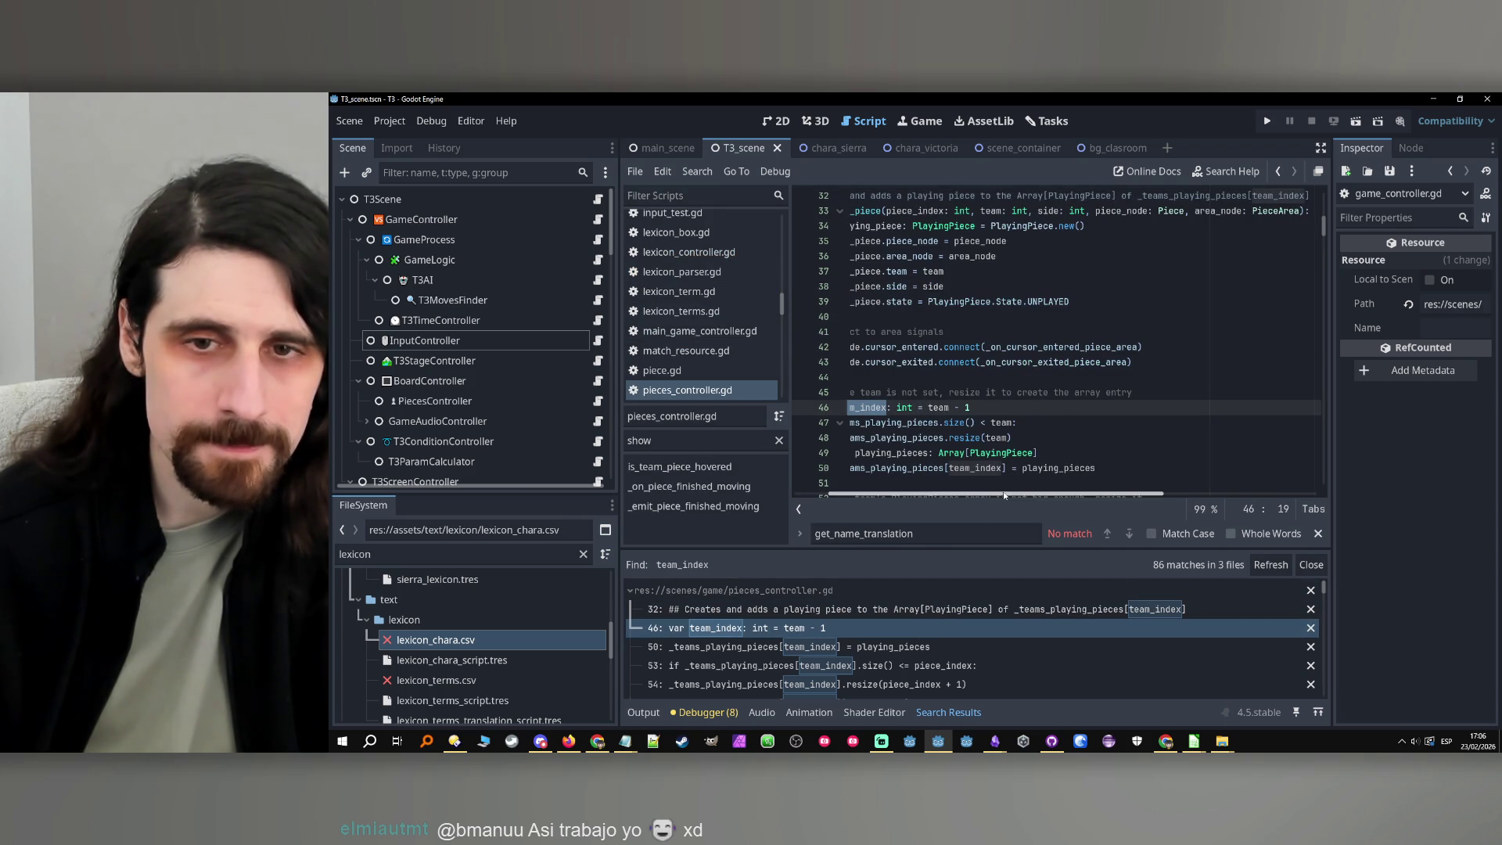
drag(953, 494, 917, 494)
Go through the team_index matches at lines 50 to 79 in pieces_controller.gd
click(799, 649)
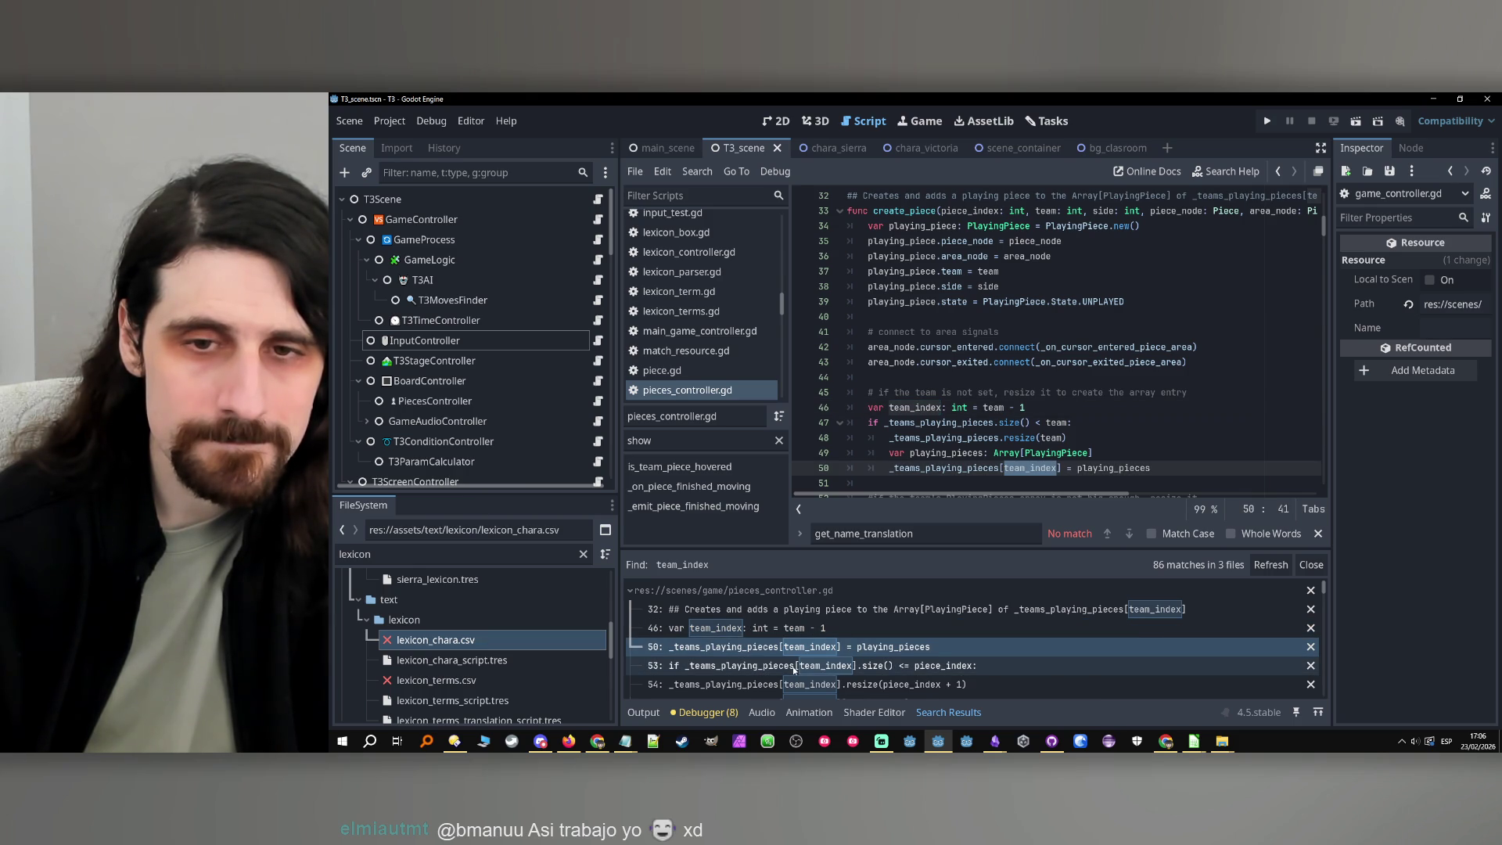
click(794, 667)
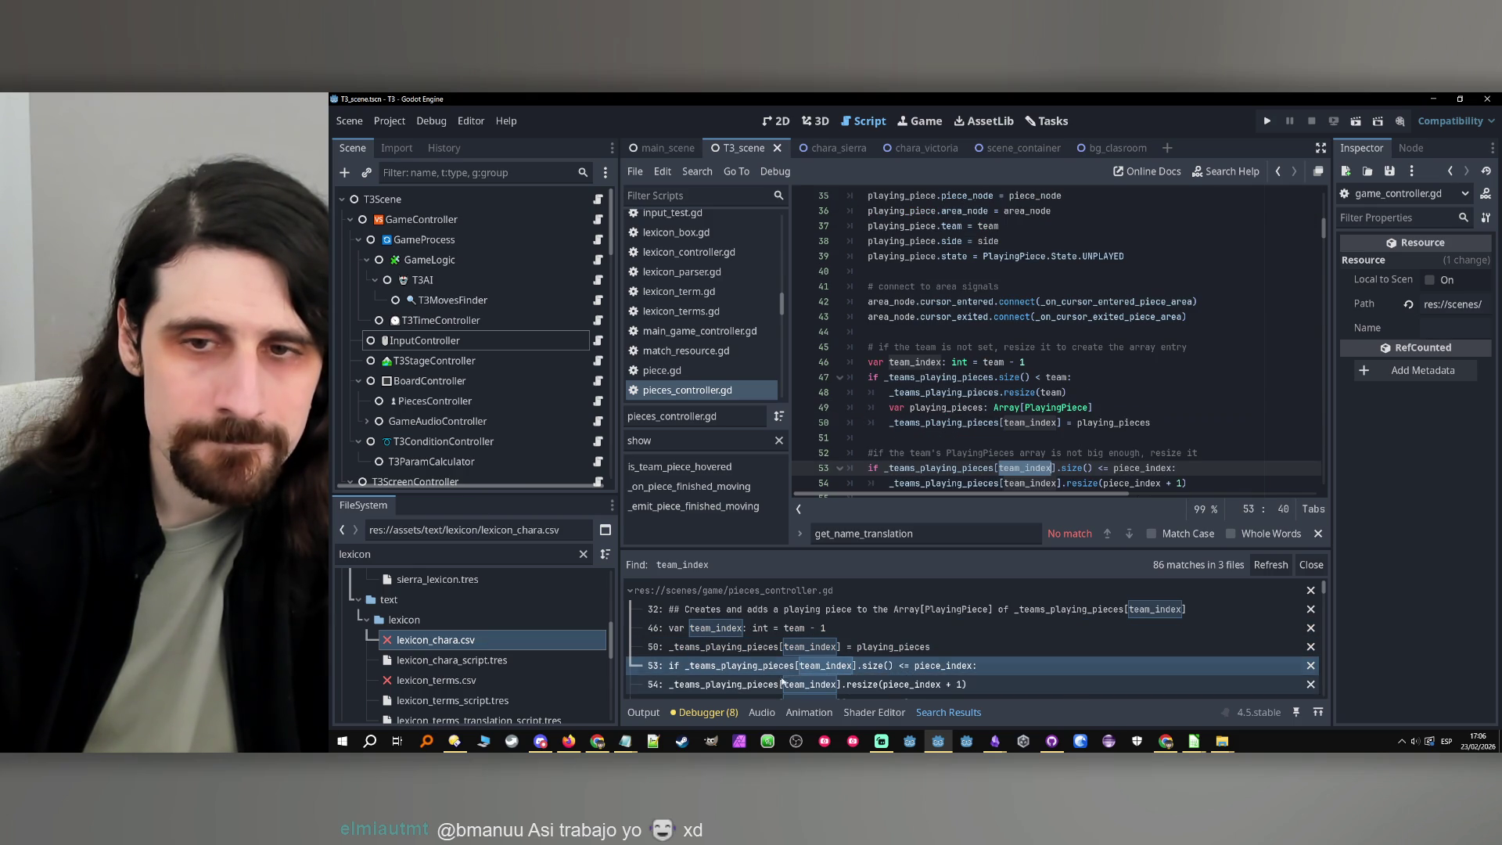
click(779, 683)
scroll(780, 673, down, 2)
click(788, 631)
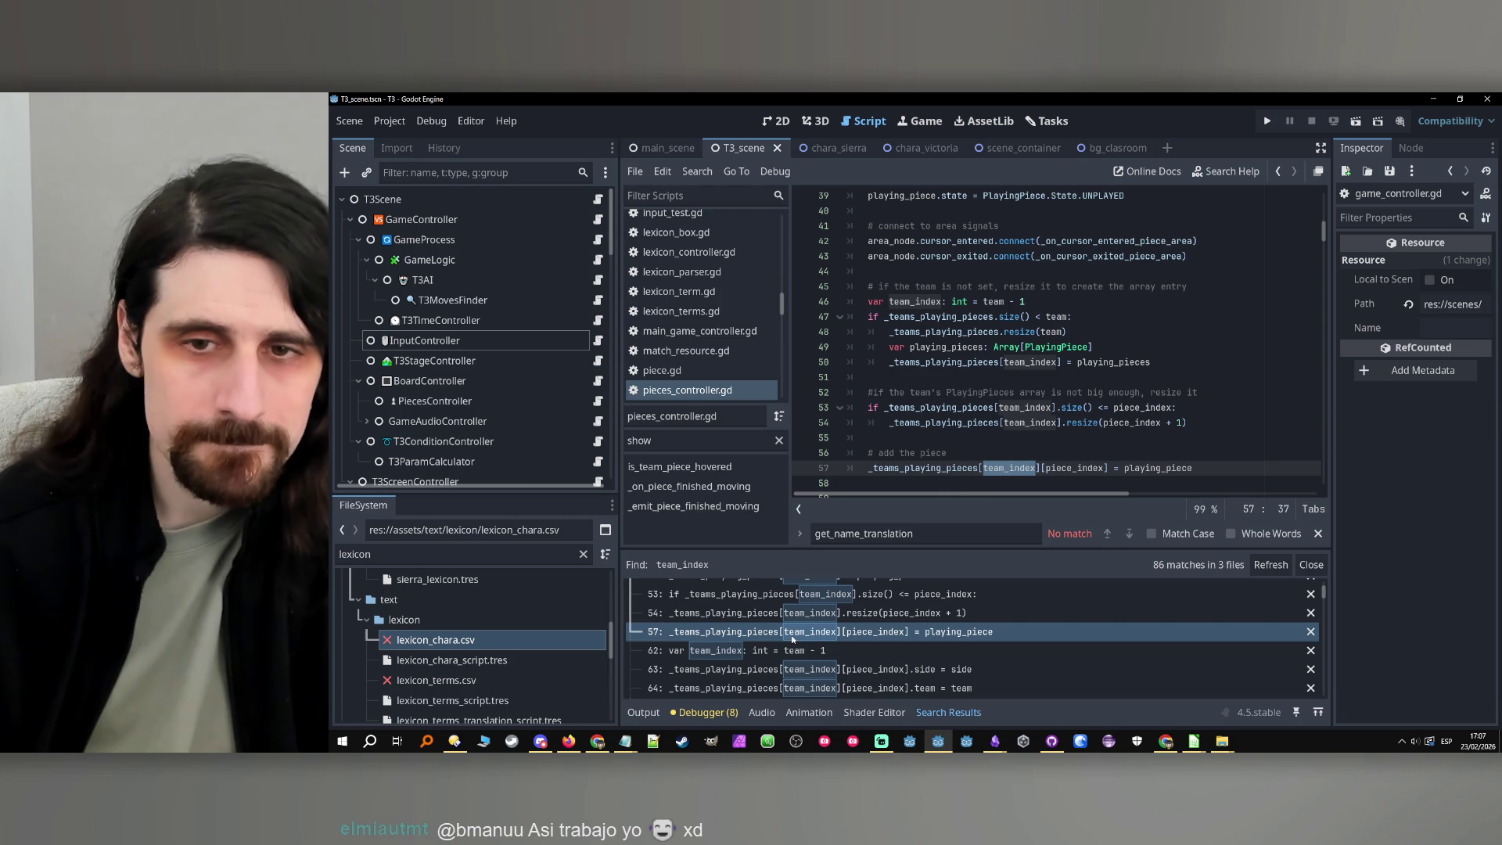
click(789, 650)
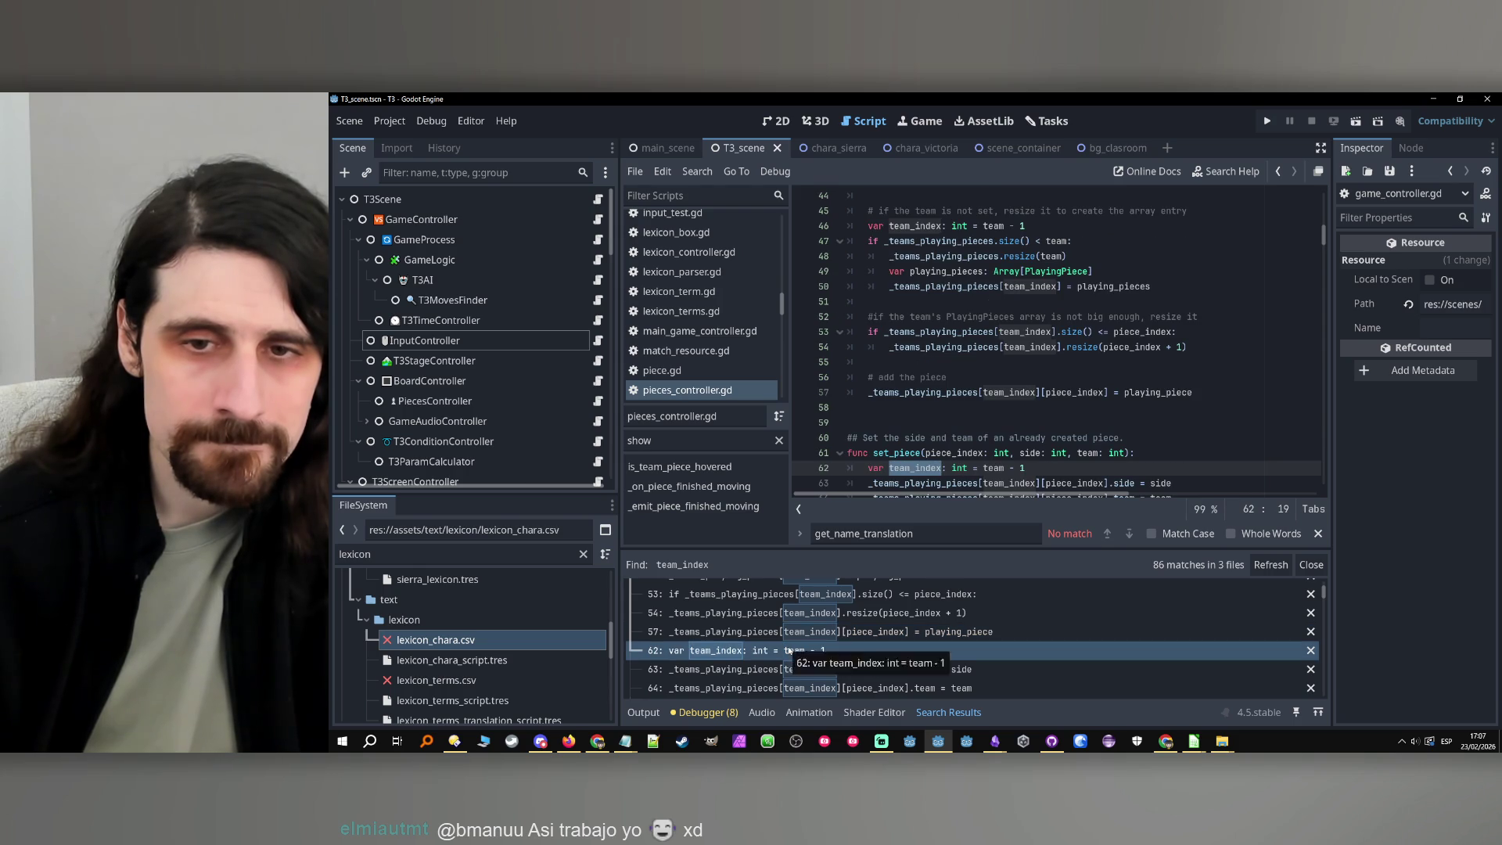
scroll(788, 650, down, 1)
scroll(789, 649, down, 1)
scroll(798, 647, up, 1)
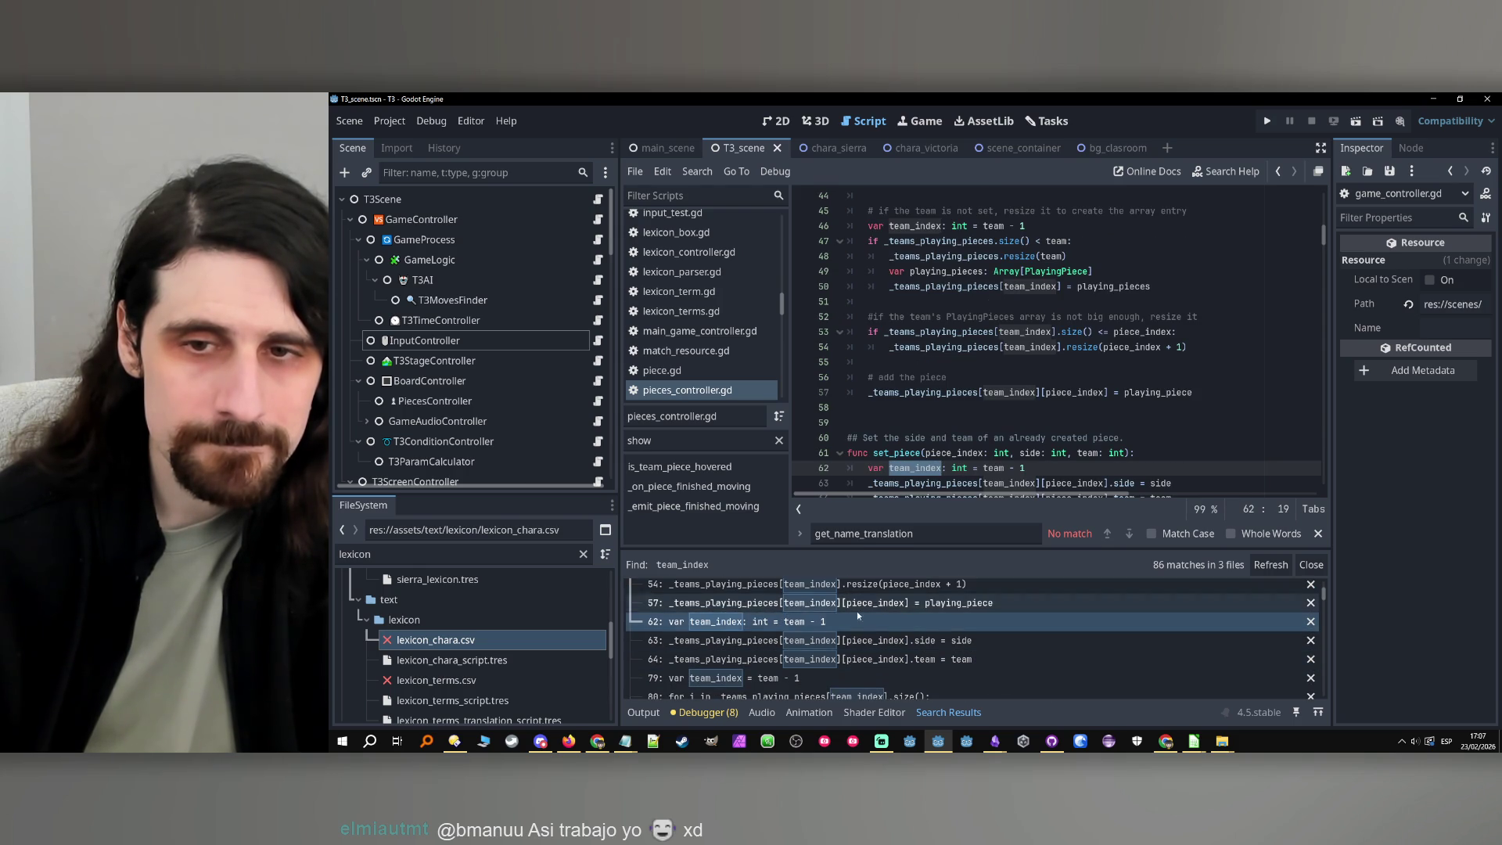
click(844, 639)
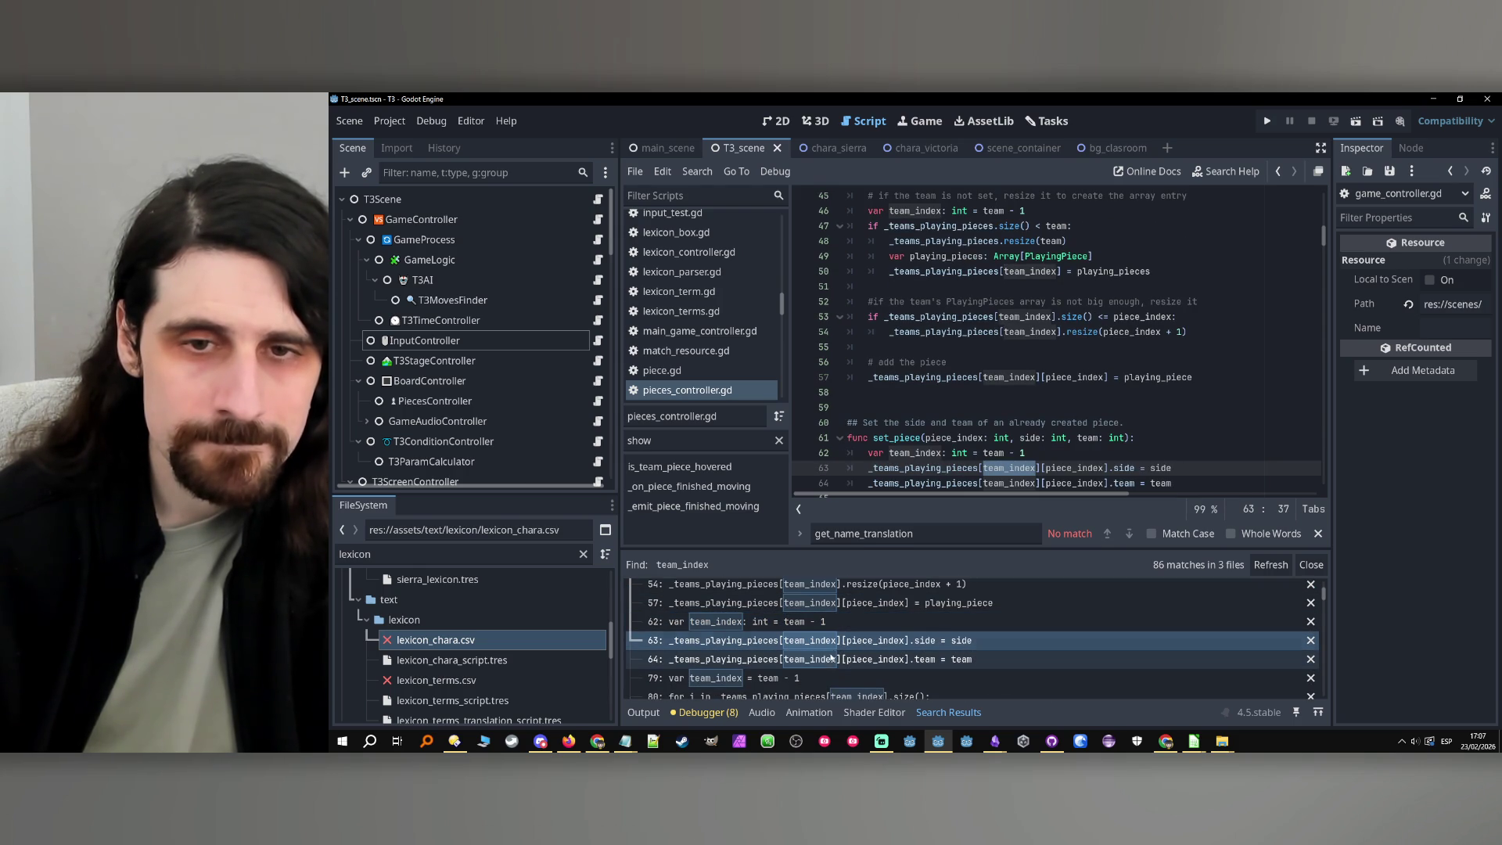
click(823, 667)
scroll(806, 649, down, 3)
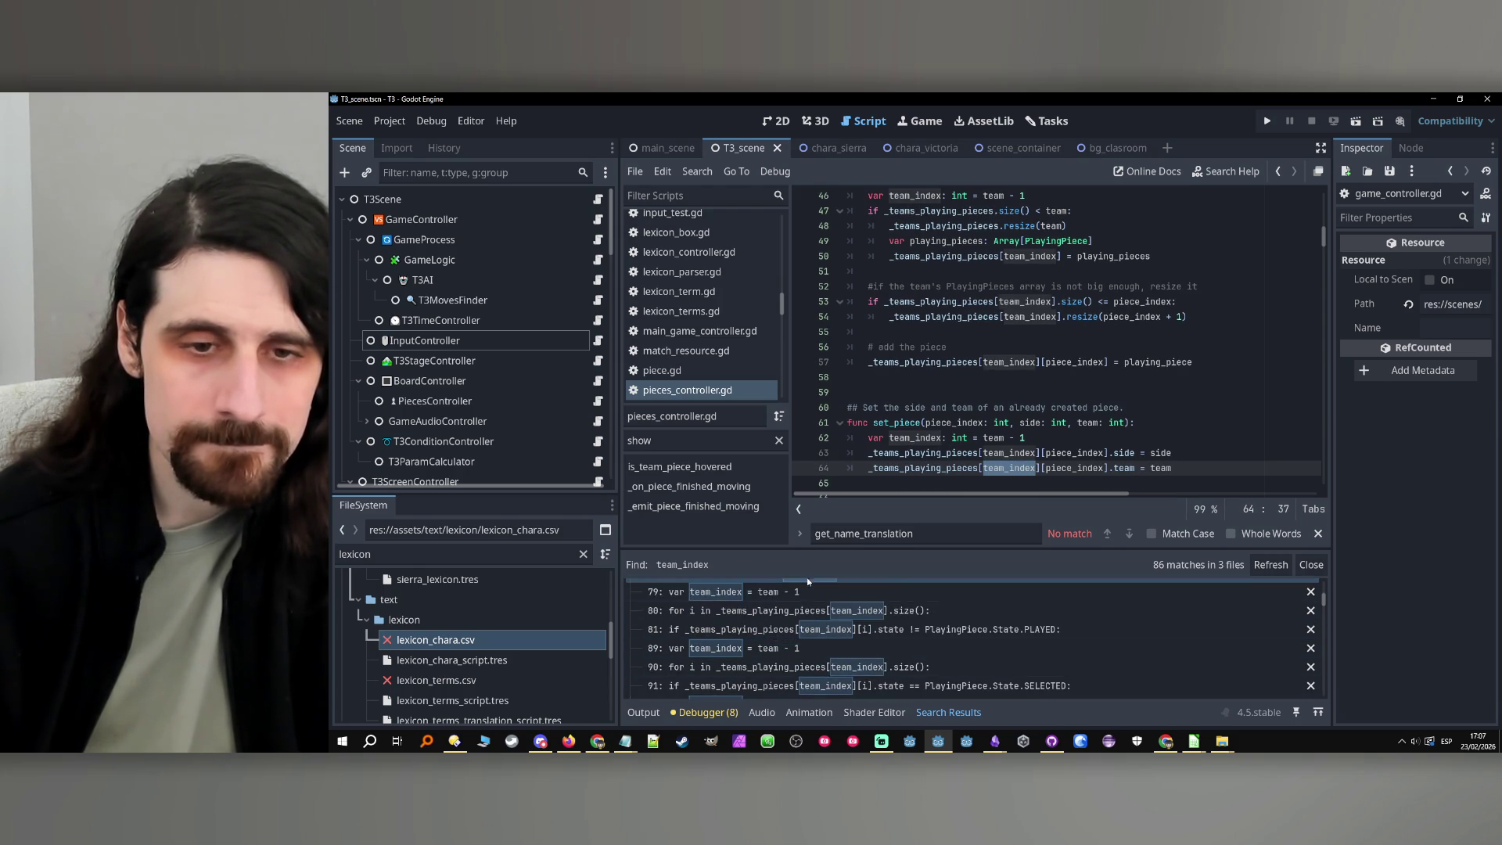
click(792, 622)
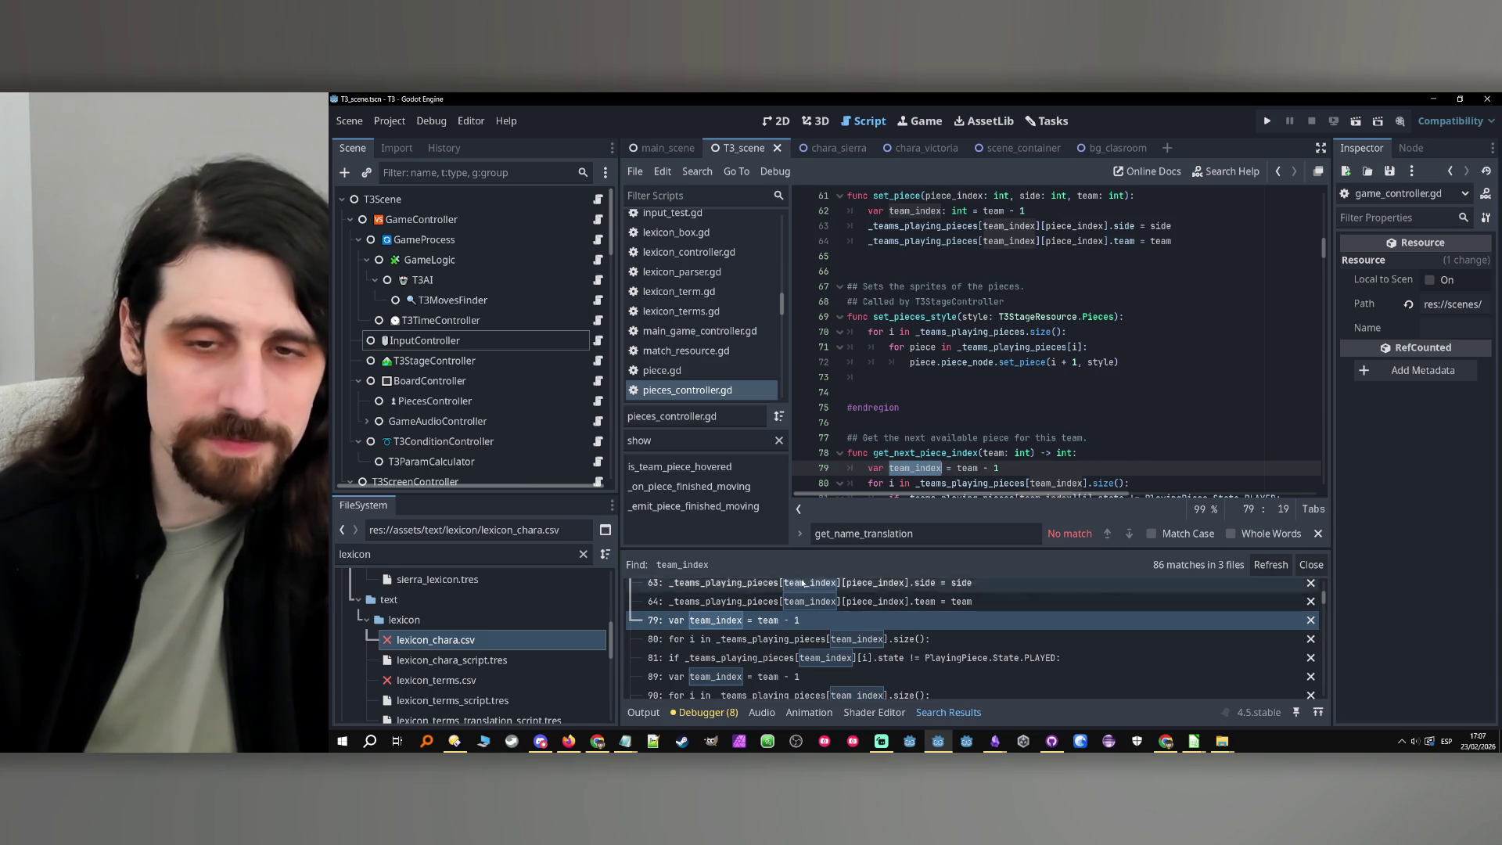
scroll(753, 670, down, 2)
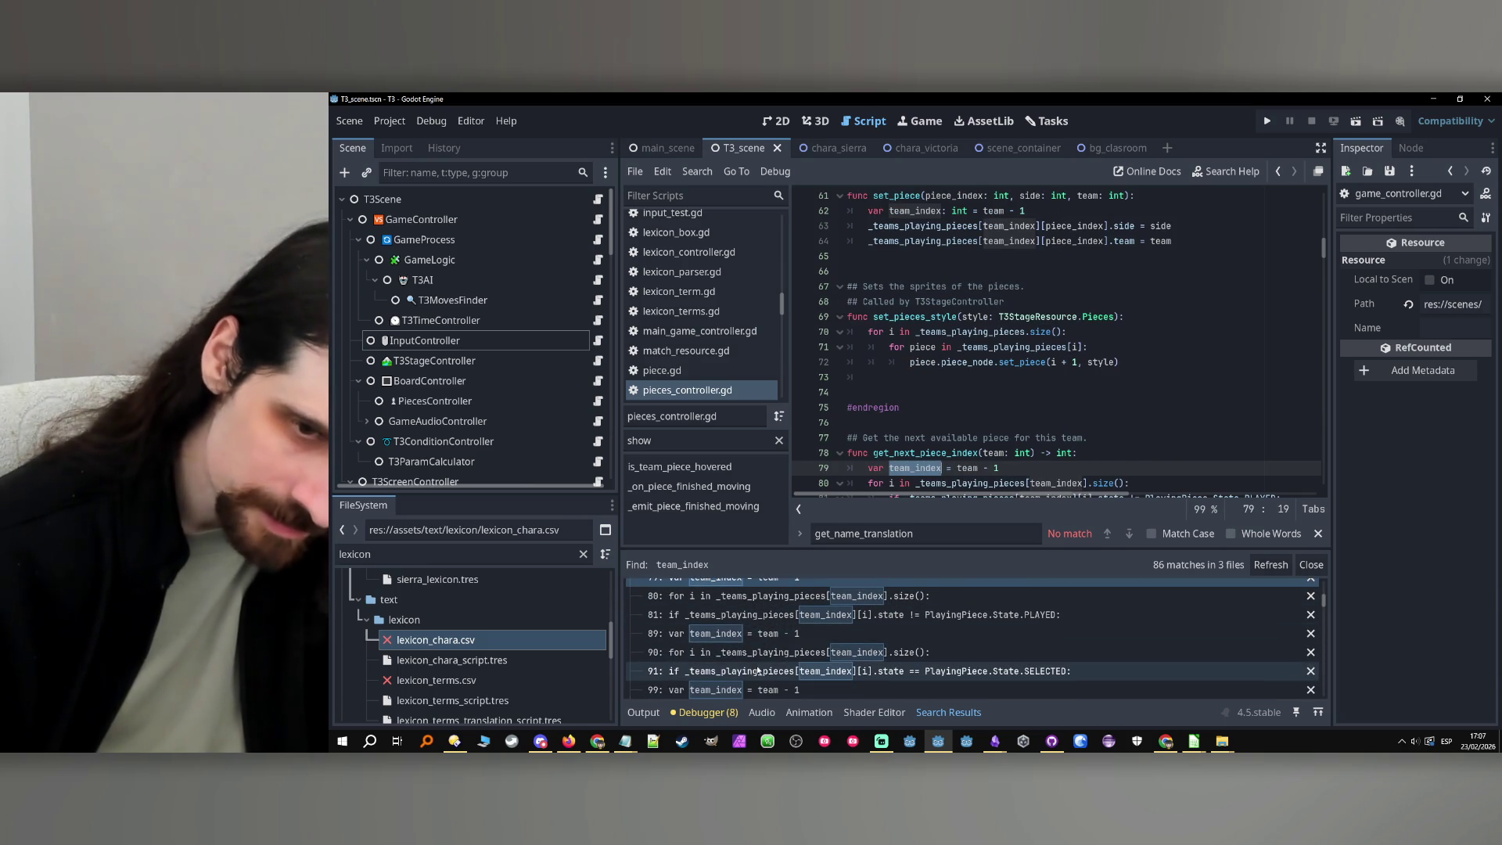
scroll(754, 671, down, 2)
Open the line 99 match and review select_piece, where team_index is derived from team
click(734, 662)
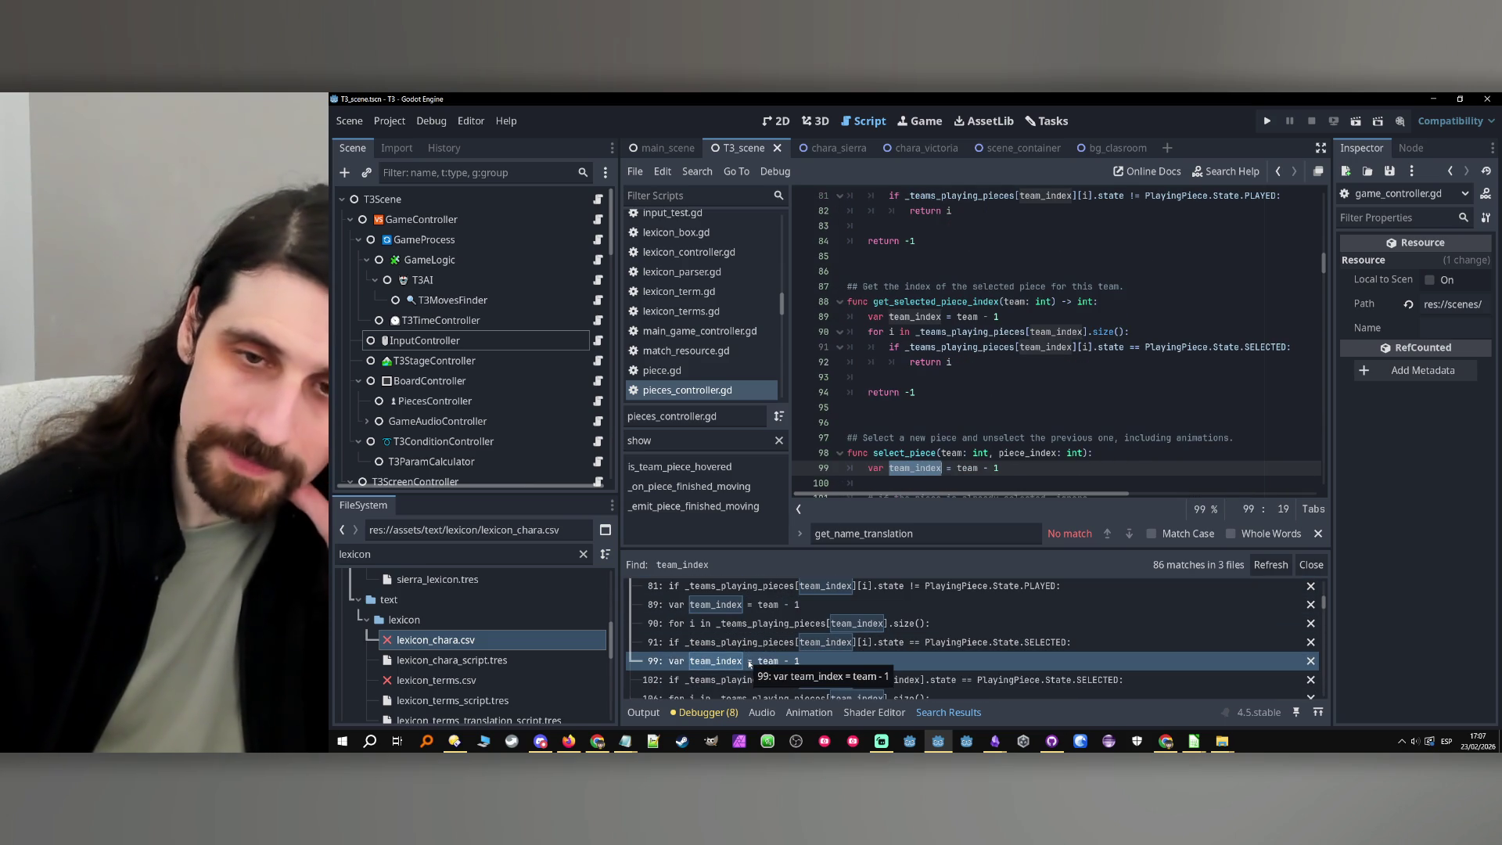
scroll(733, 666, down, 3)
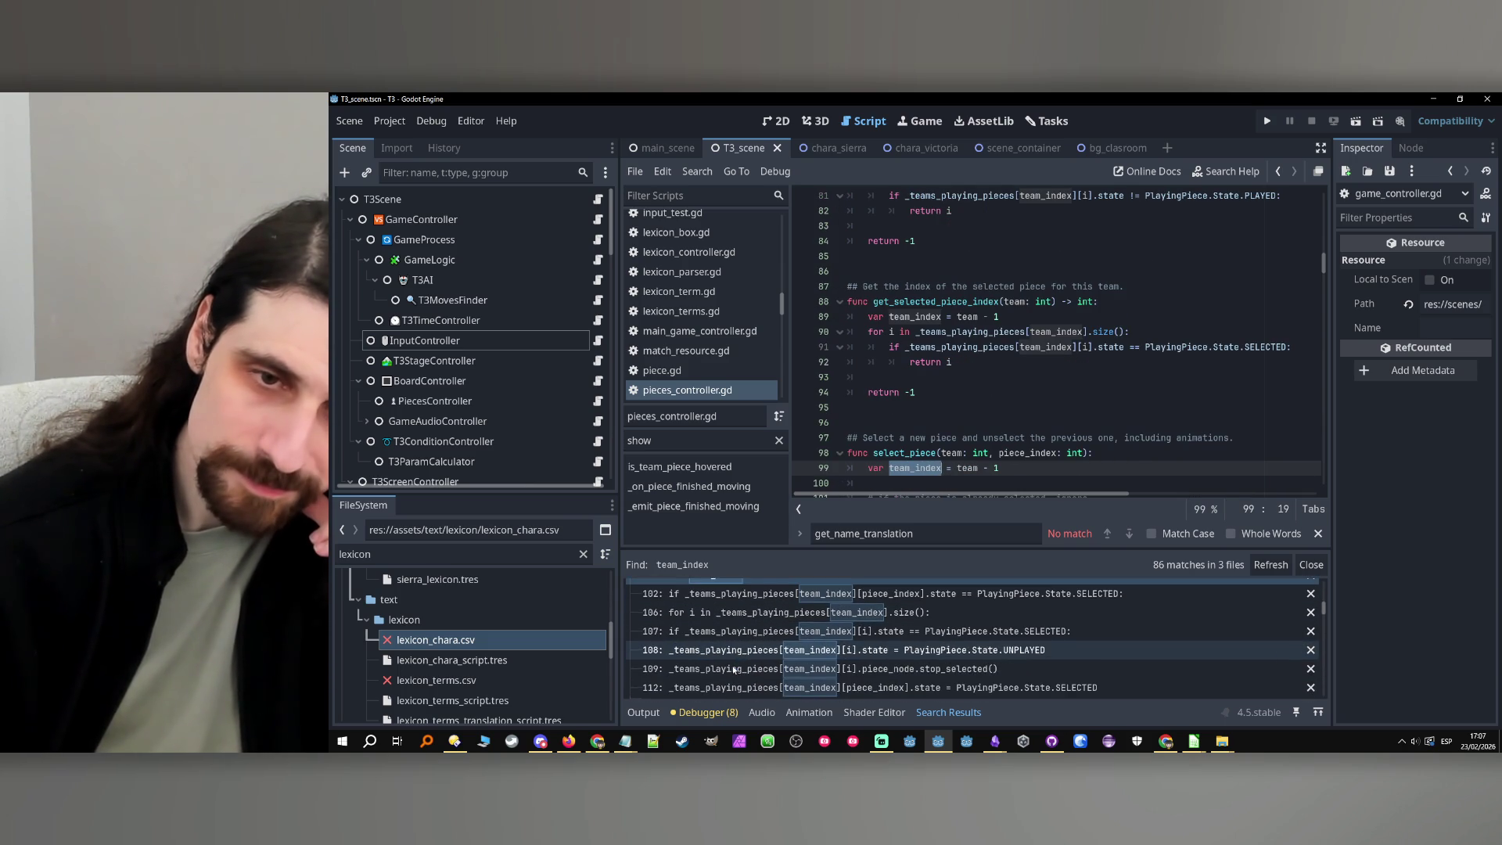
scroll(734, 670, up, 2)
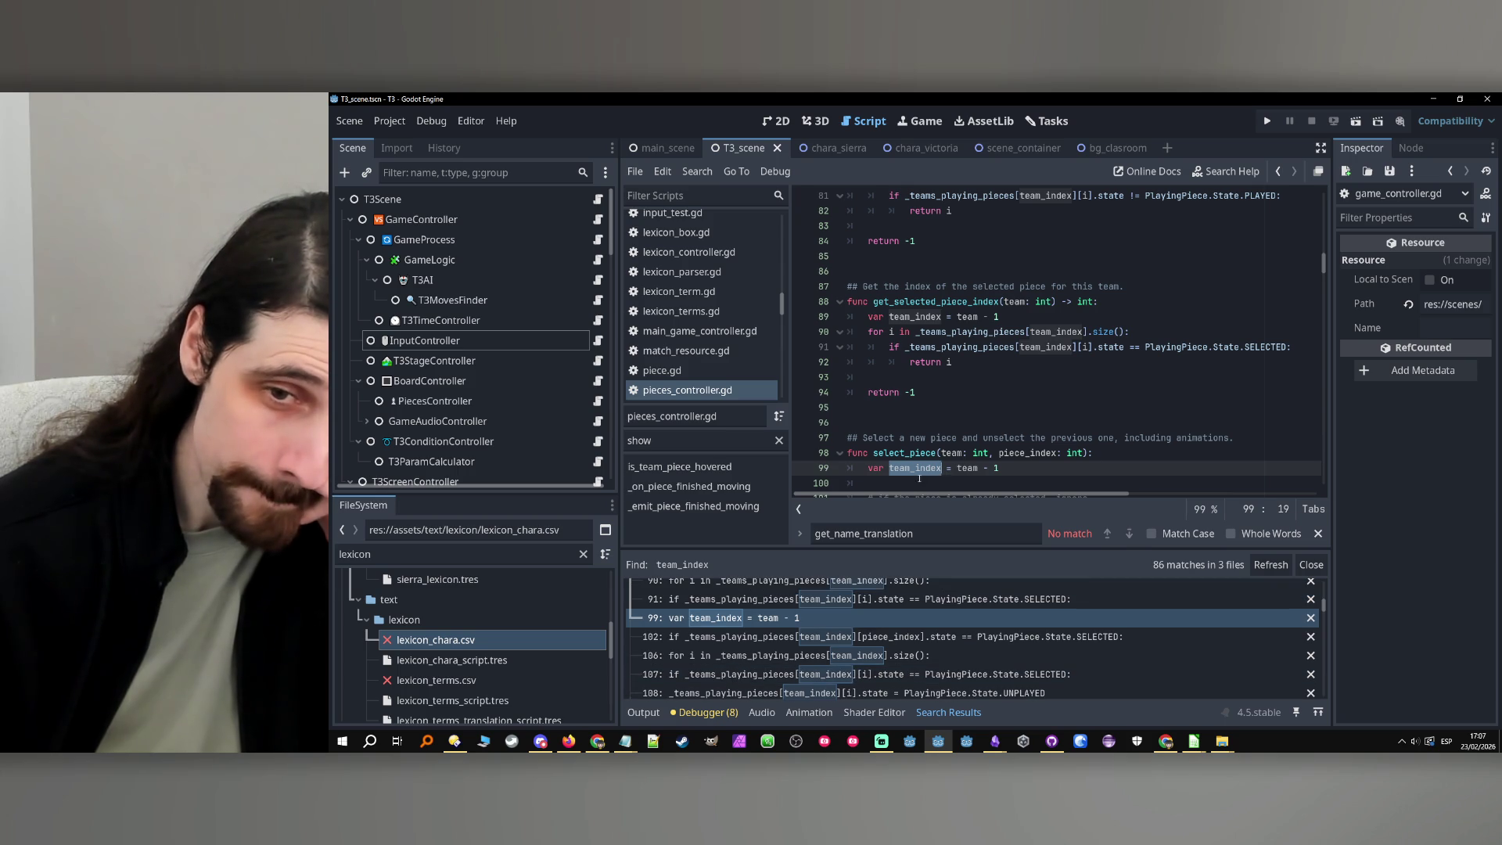
scroll(937, 480, down, 1)
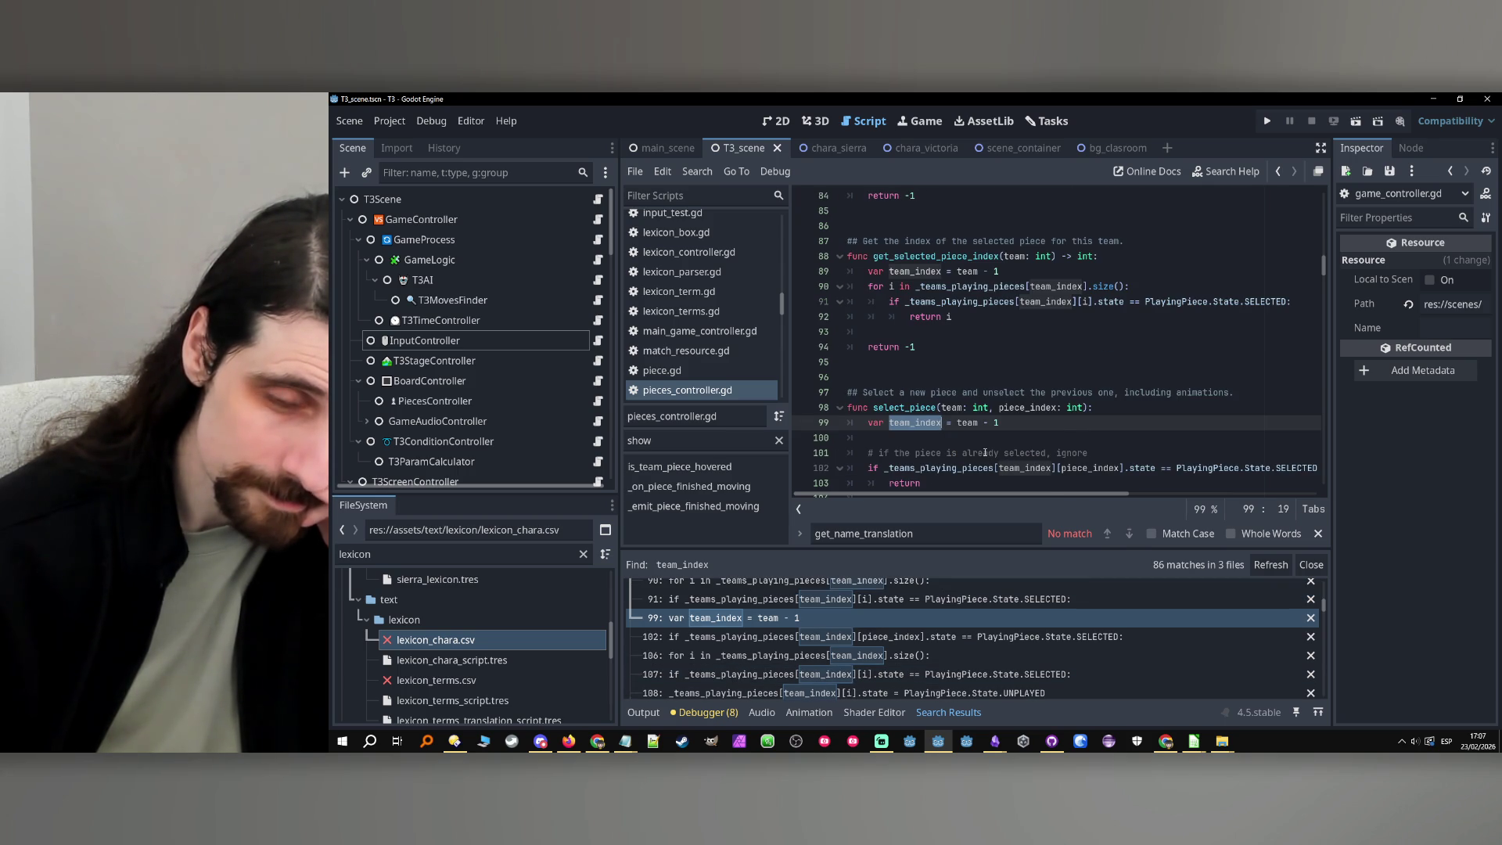
scroll(985, 453, down, 3)
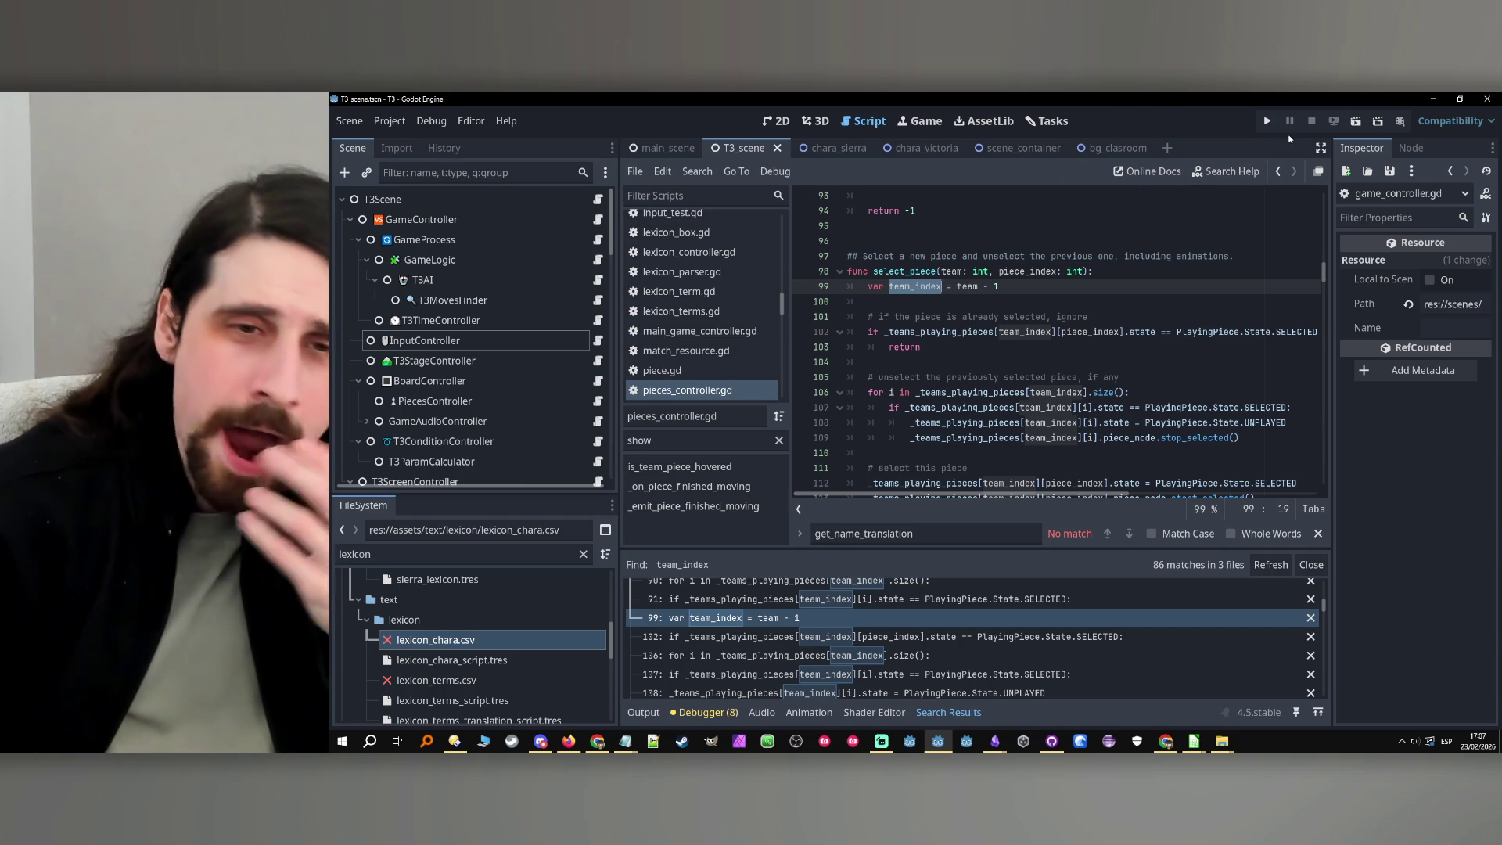
scroll(1014, 310, up, 2)
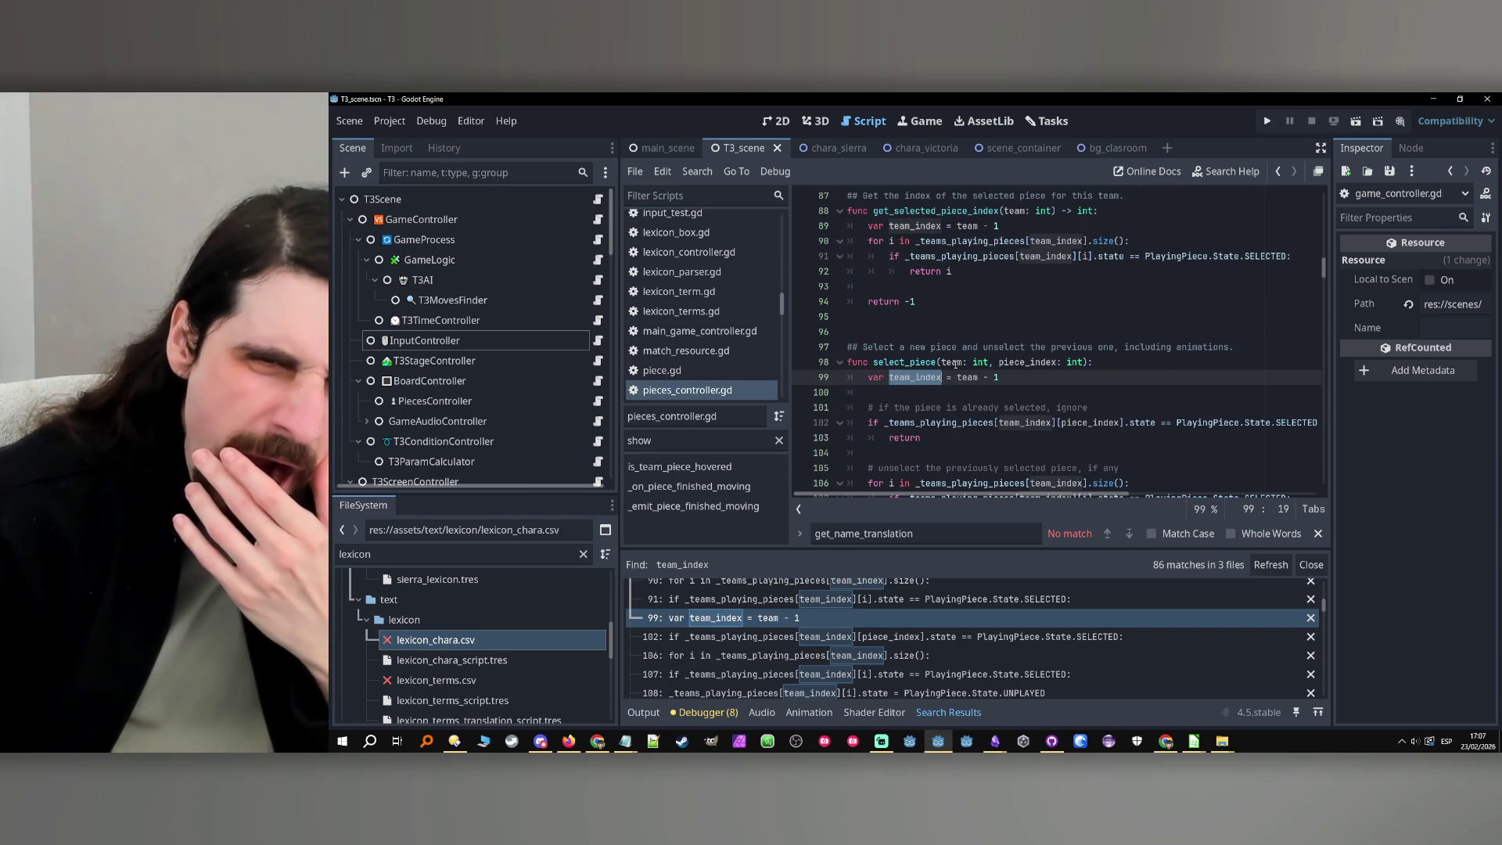
scroll(955, 364, up, 2)
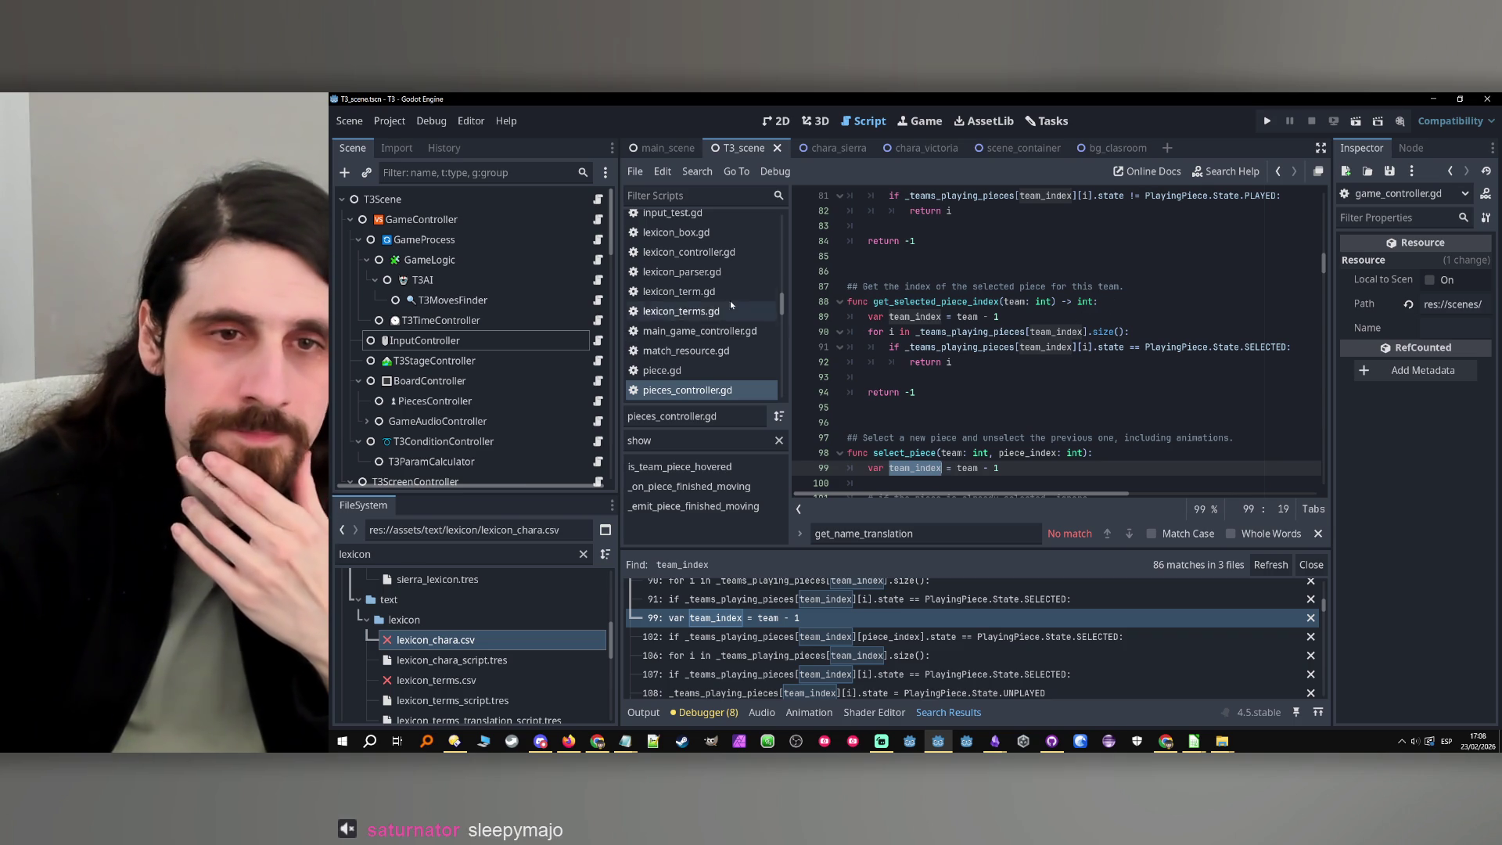
scroll(718, 282, up, 8)
scroll(718, 282, down, 2)
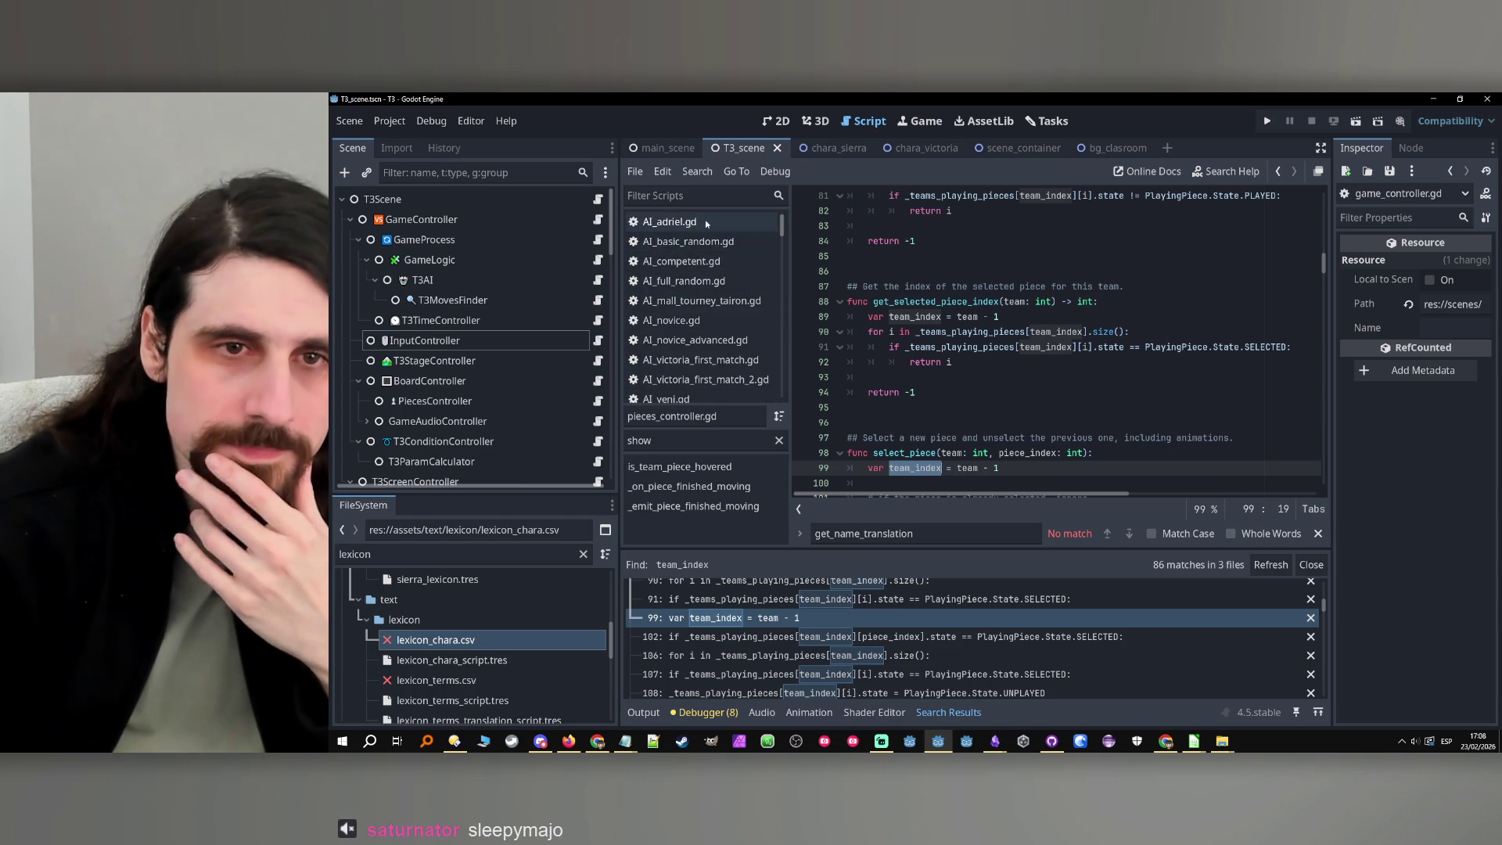
key(Page_Up)
Append '(0 = X, 1 = O)' to the score array's '# team_index' comment on line 61
scroll(708, 224, down, 3)
key(alt+Left)
key(alt+Left)
key(alt+Left)
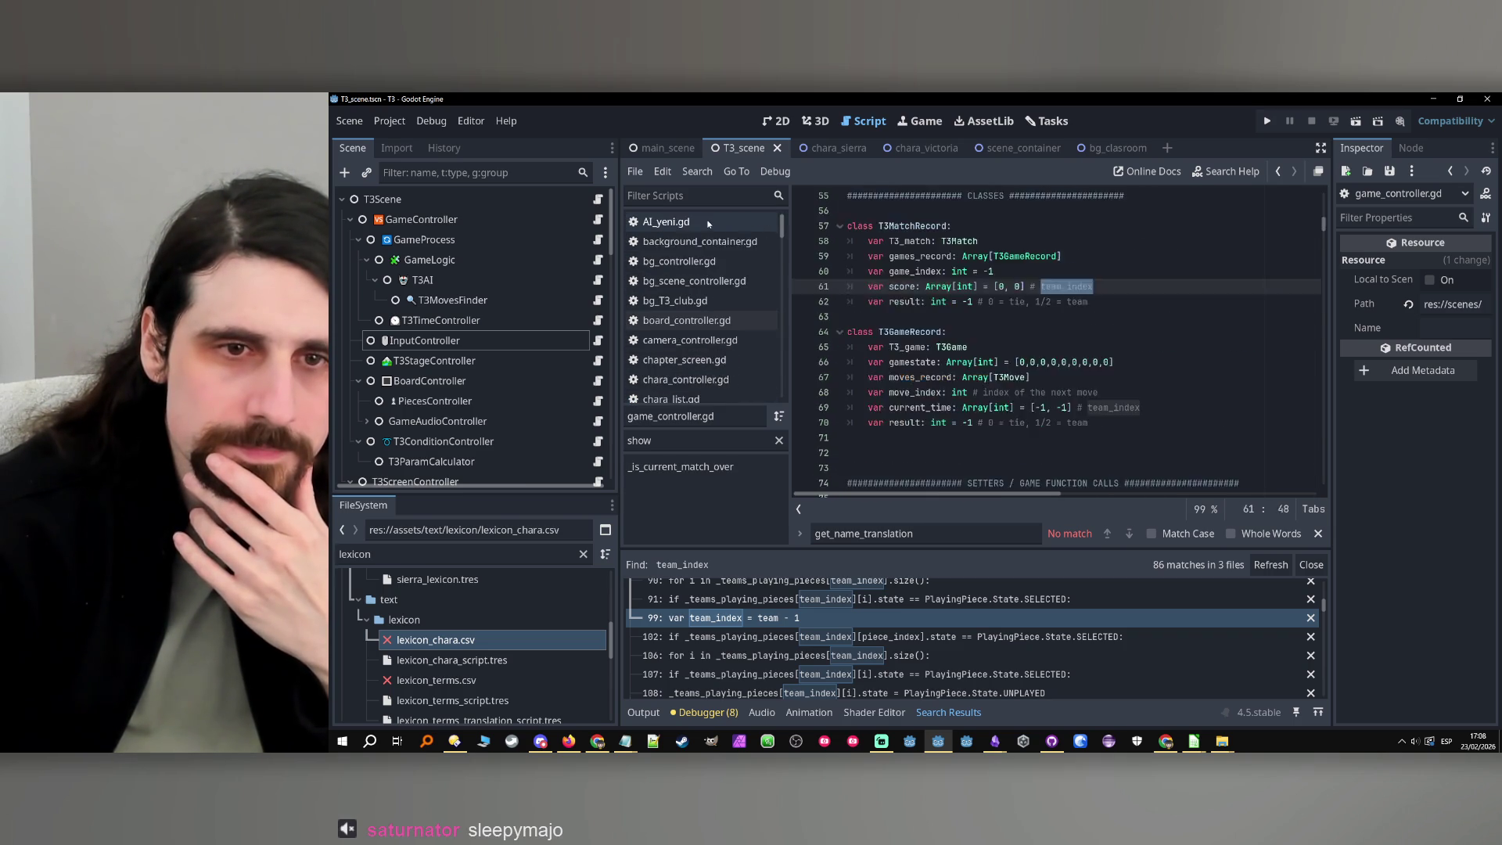
key(alt+Left)
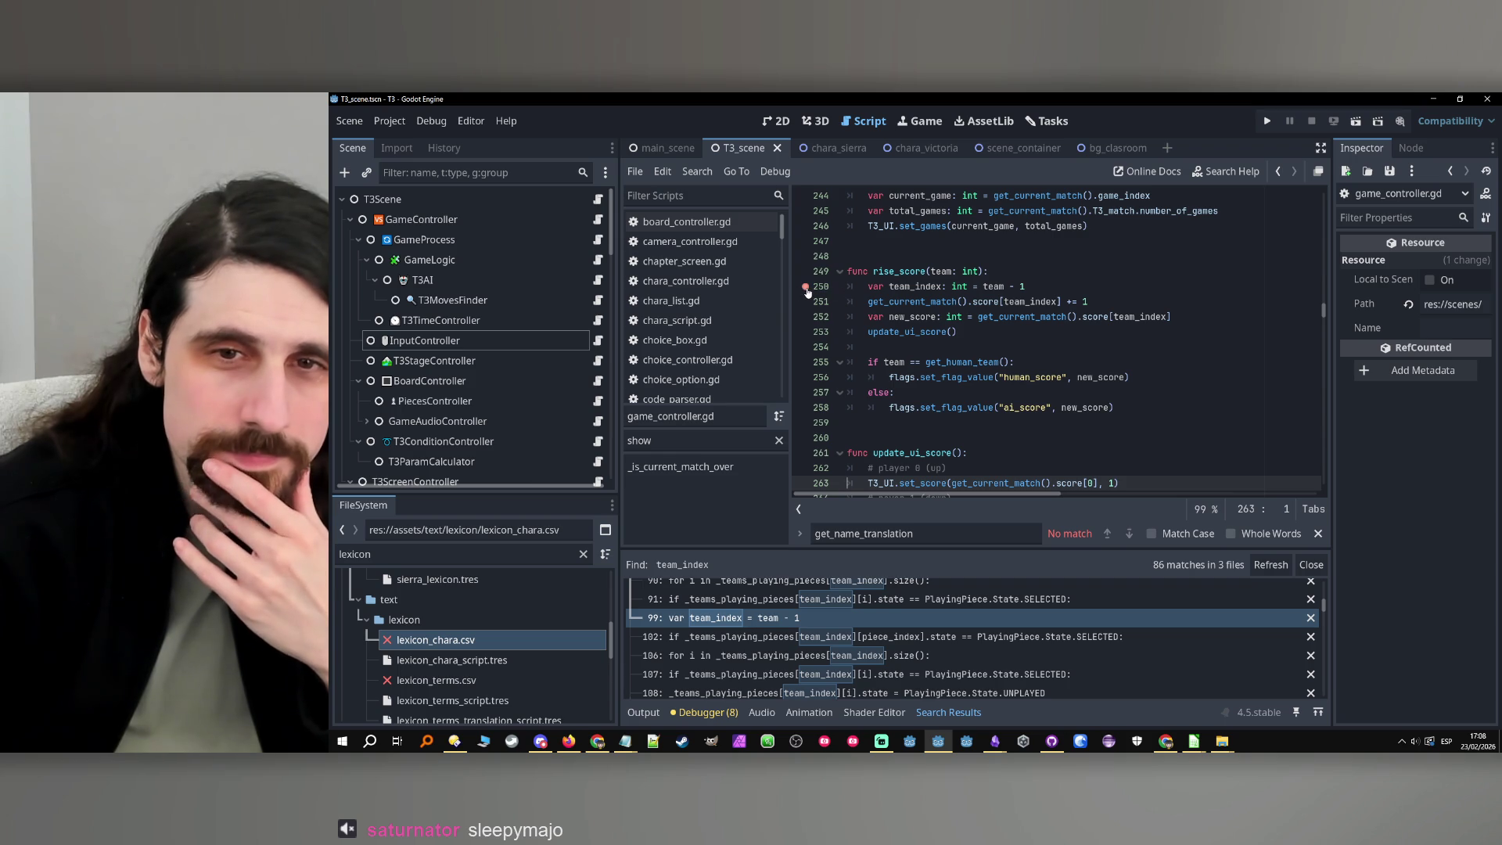
click(985, 302)
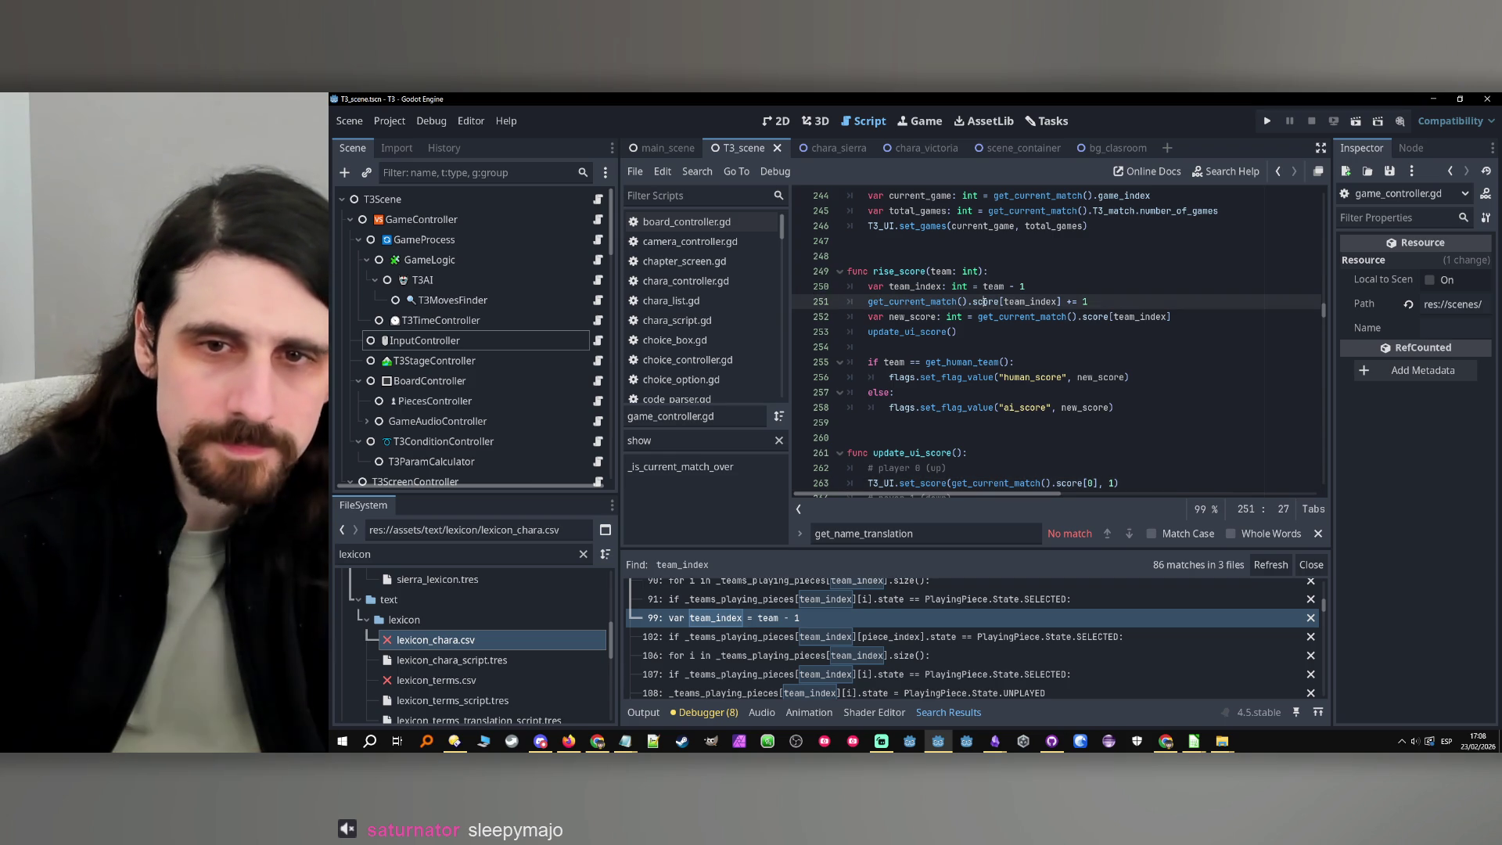
ctrl+click(985, 302)
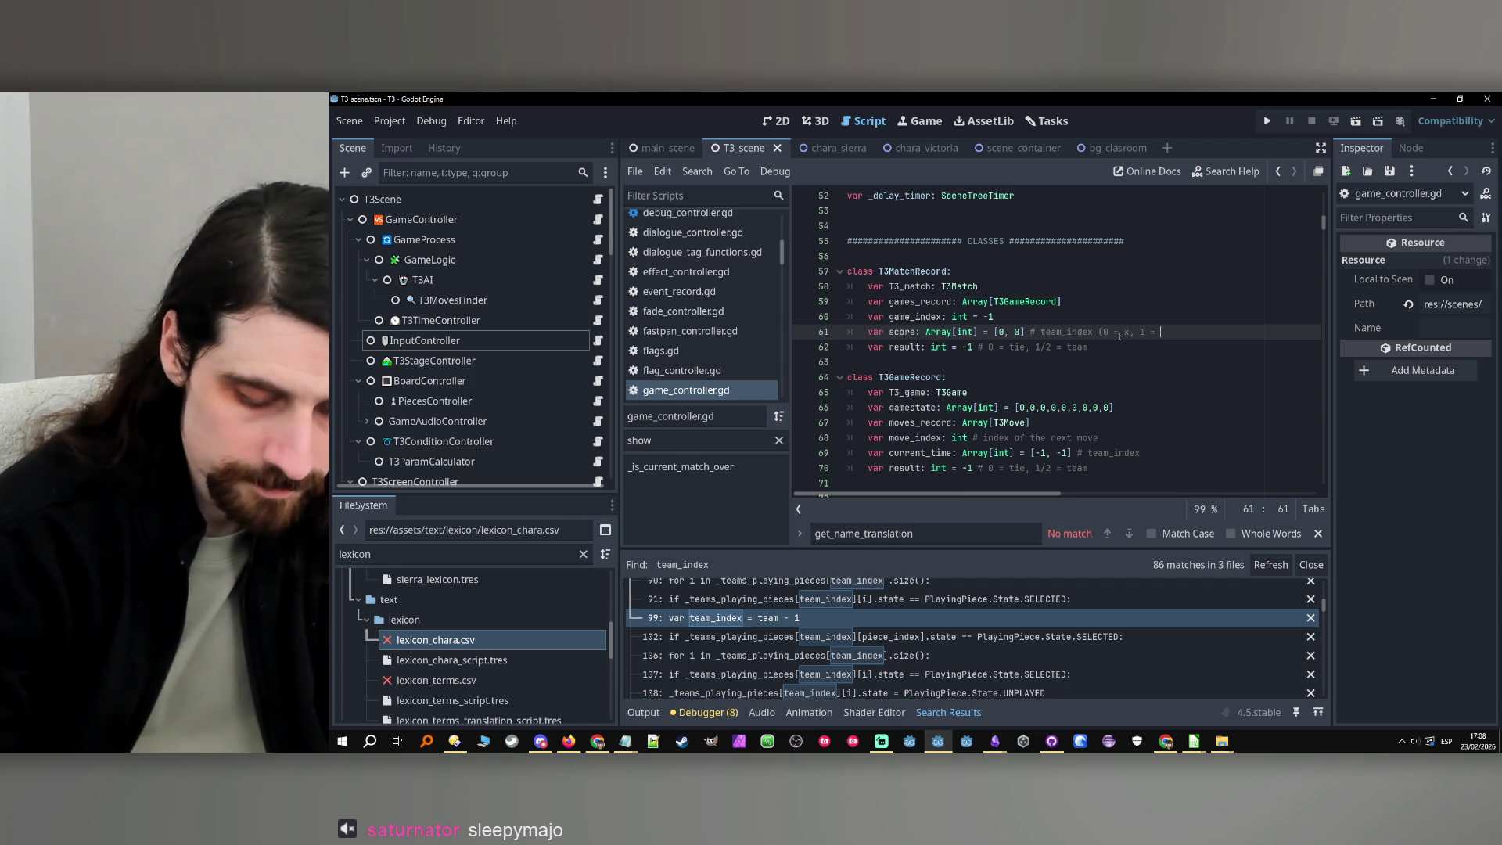
text(o)
text())
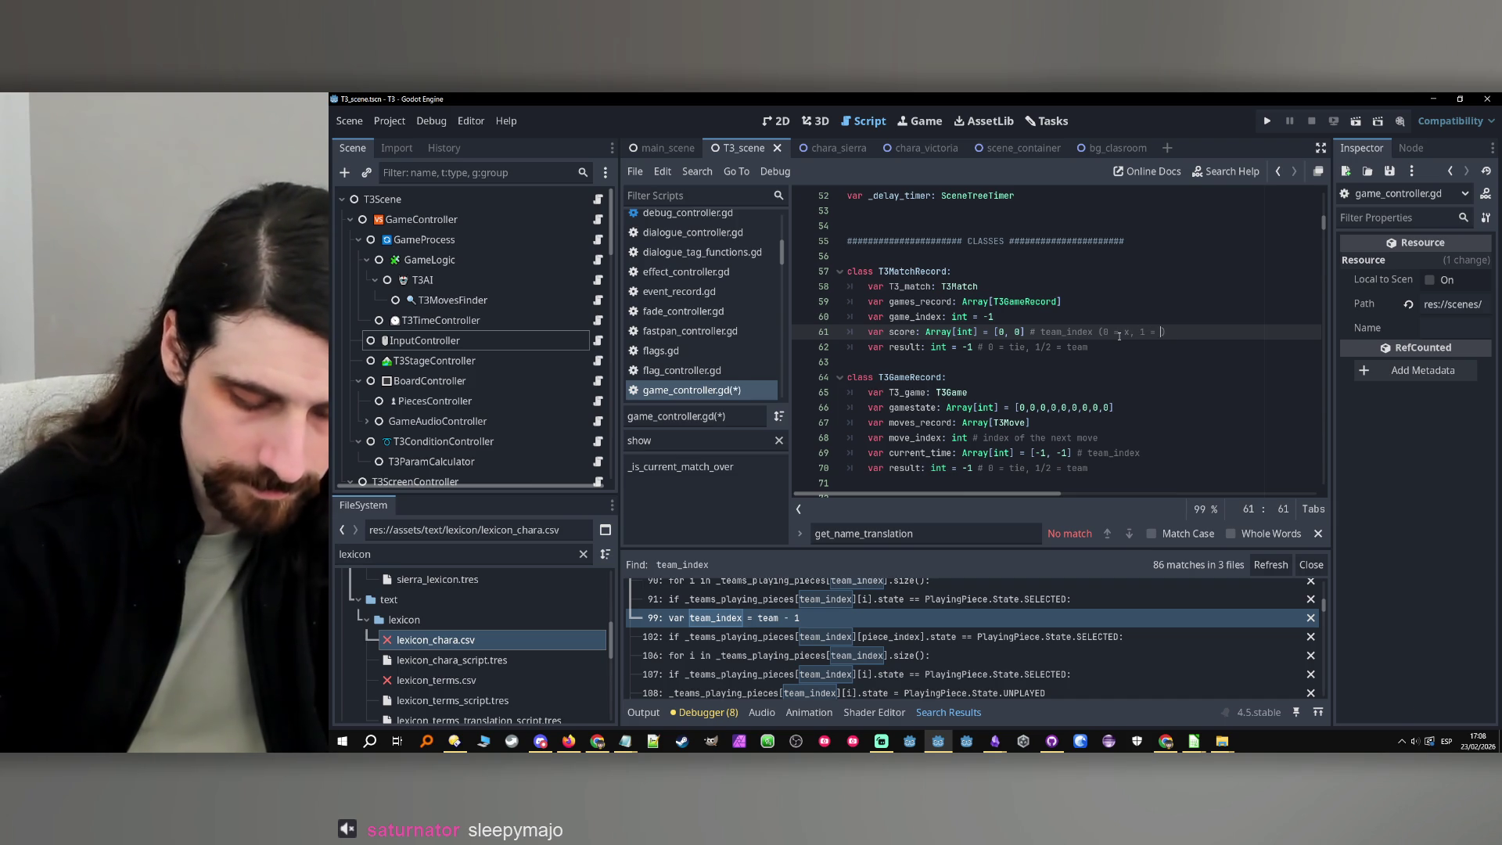
key(Caps_Lock)
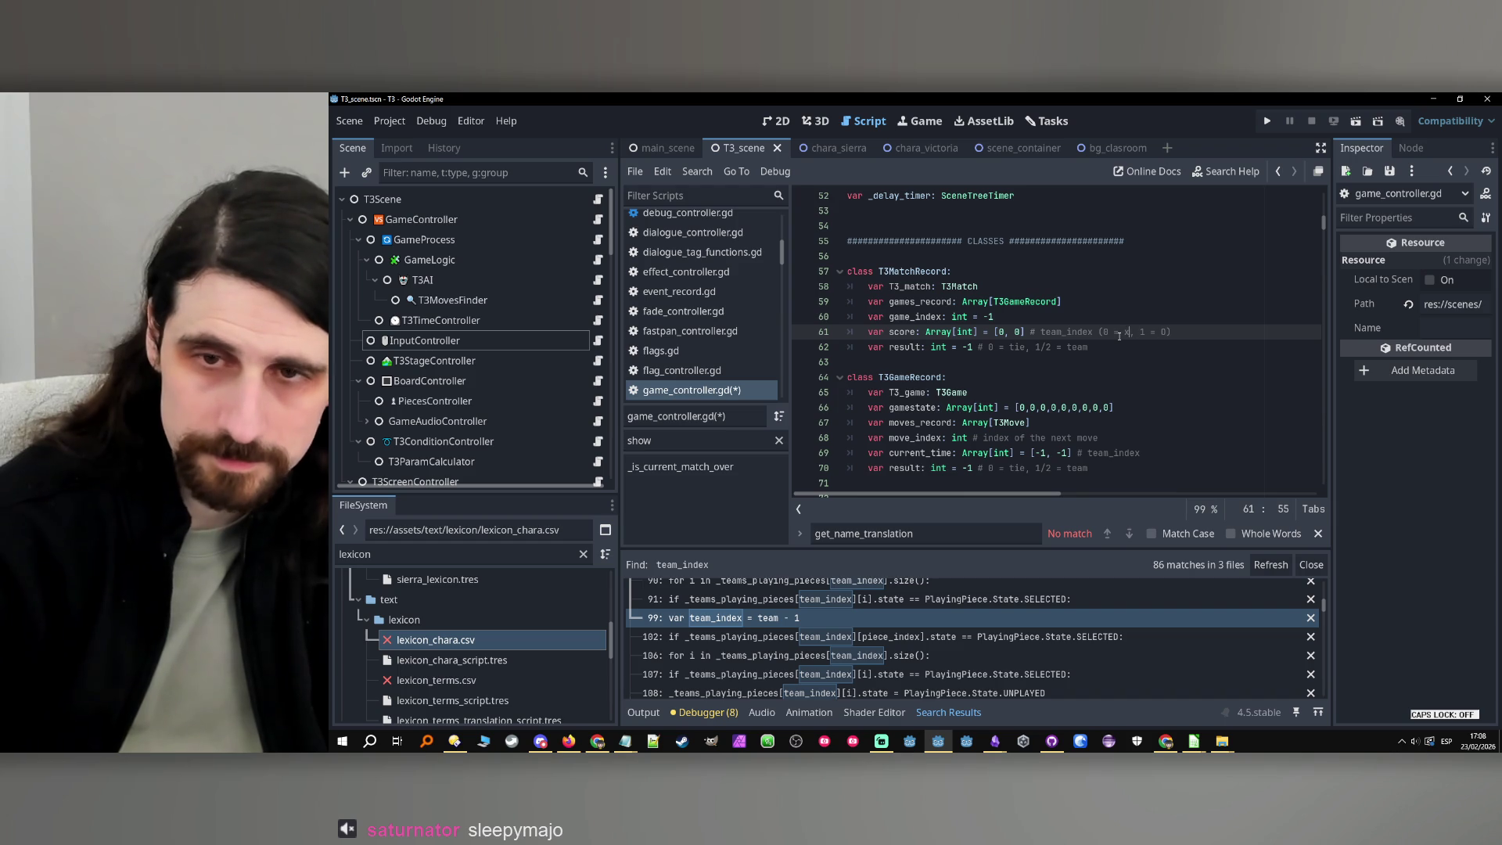
click(1083, 332)
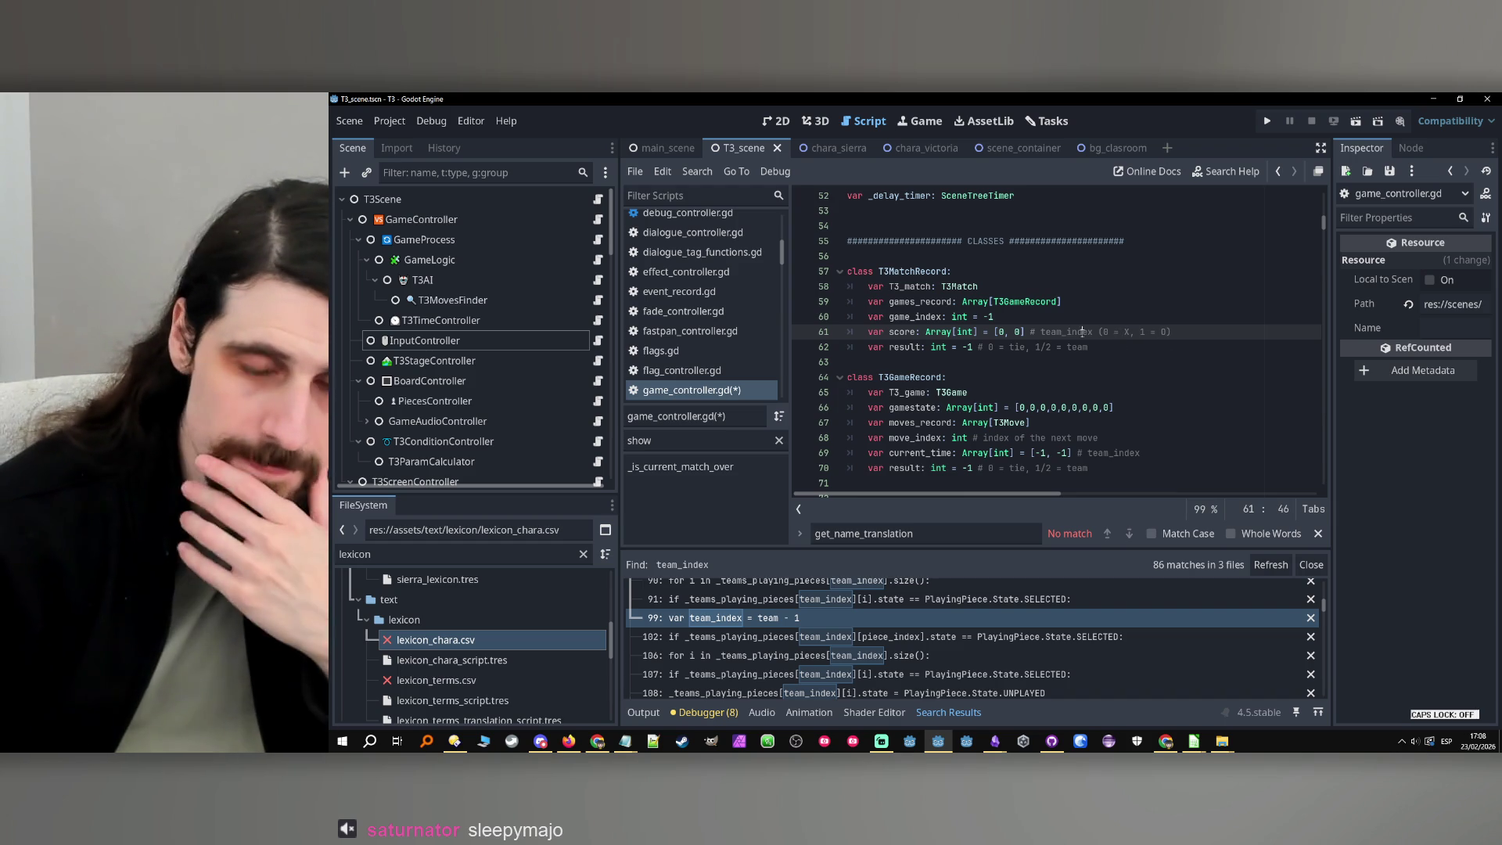
double_click(901, 332)
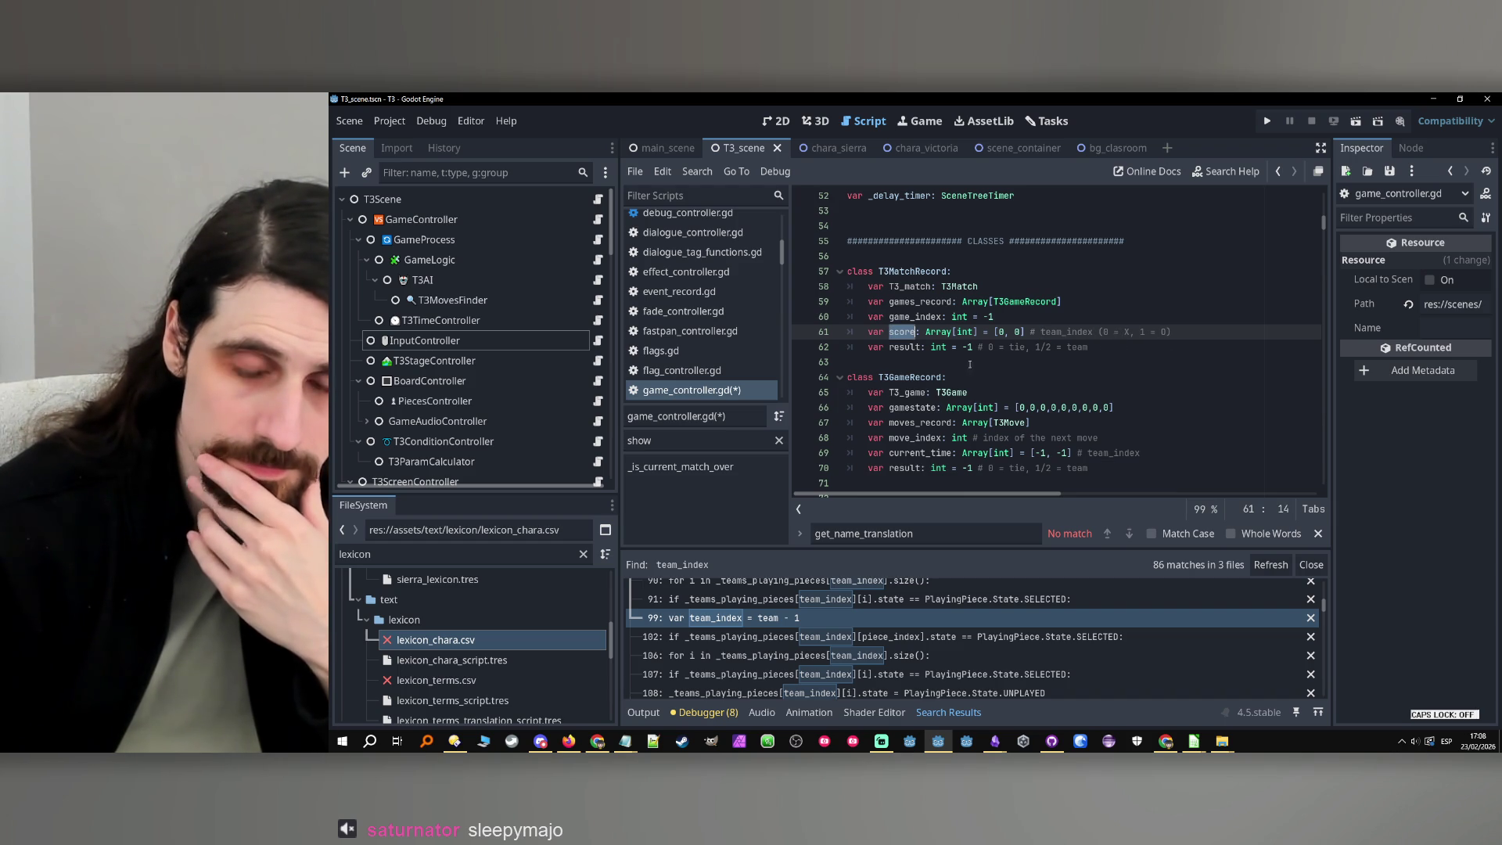
click(1116, 348)
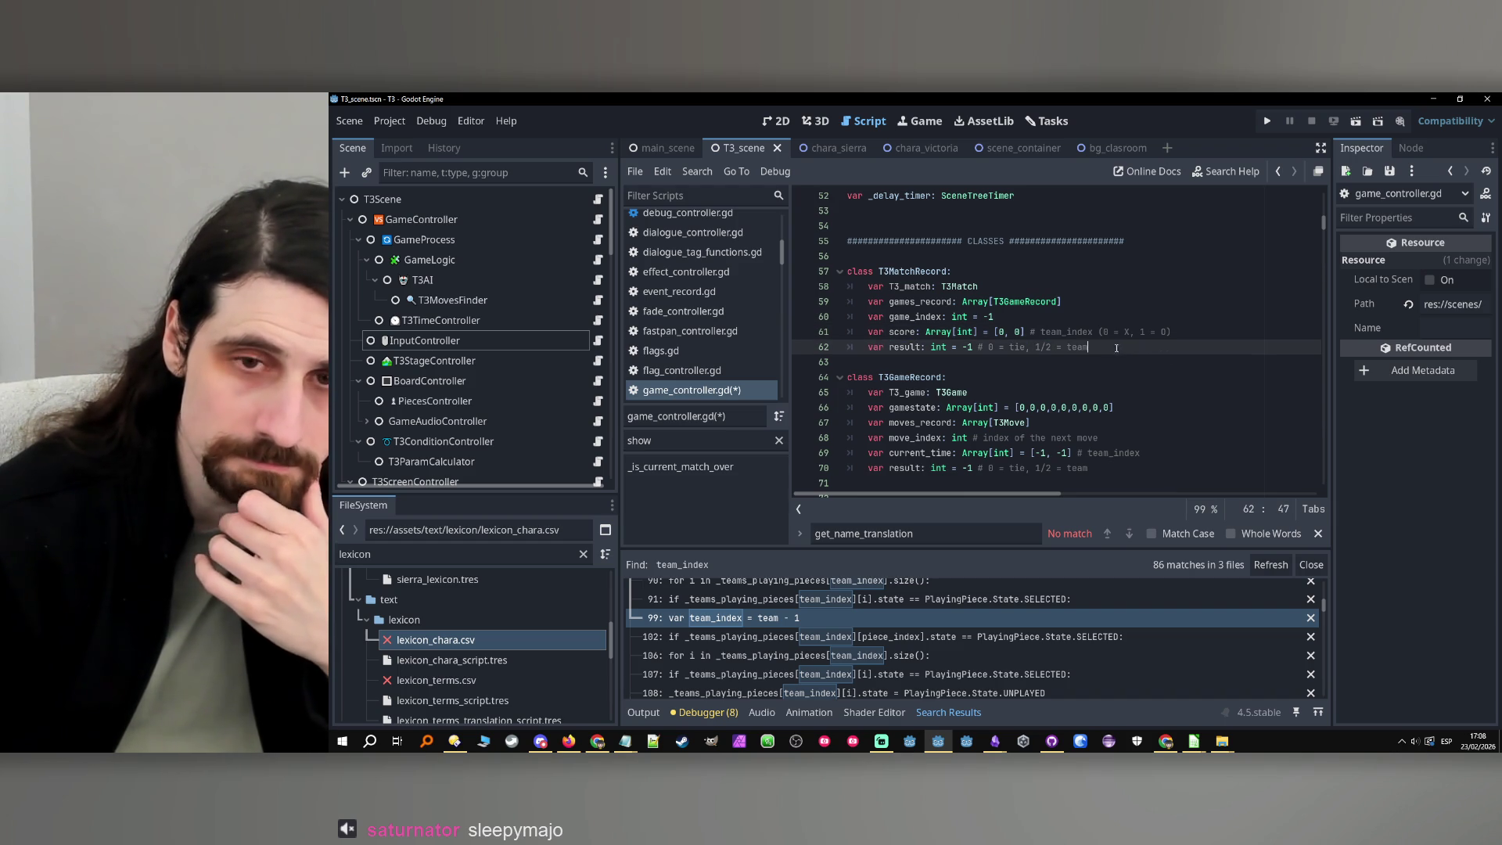
click(499, 557)
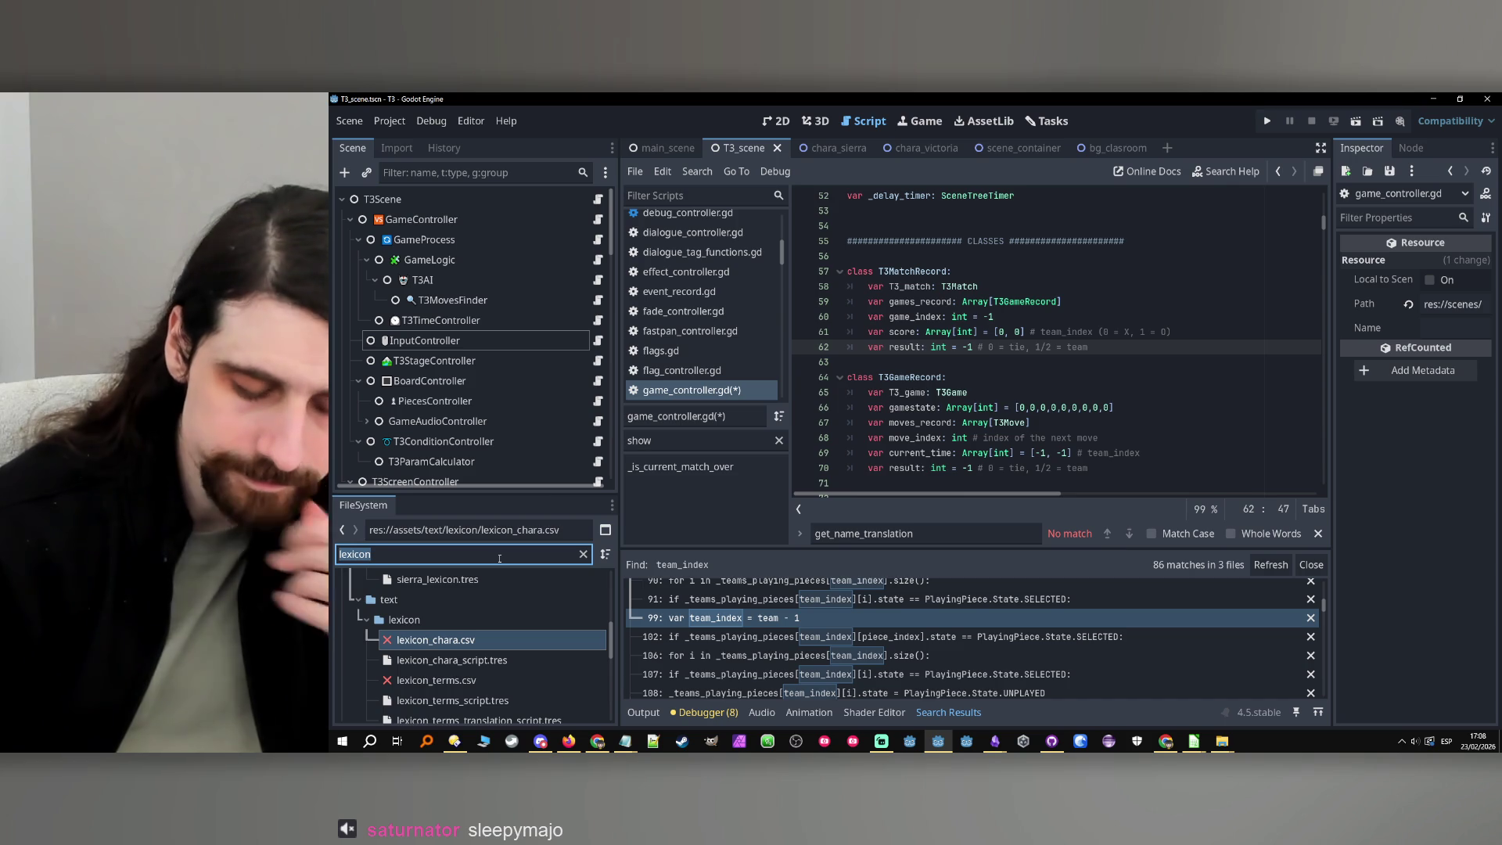
Filter FileSystem for 'match' and inspect match_mall_tourney_kid.tres, including Bottom Team and Initial Scores
text(match)
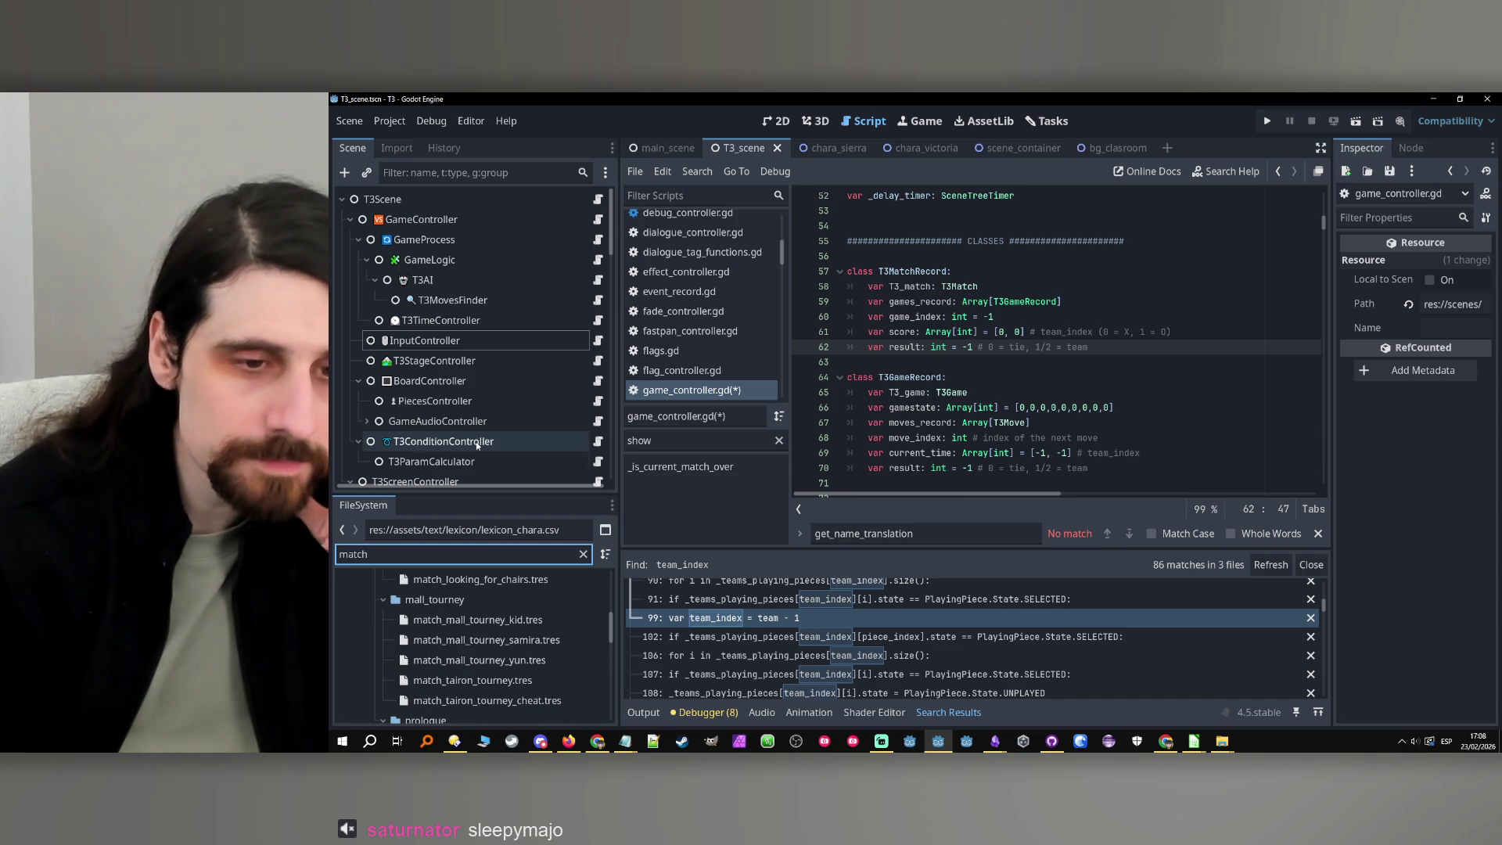
click(477, 620)
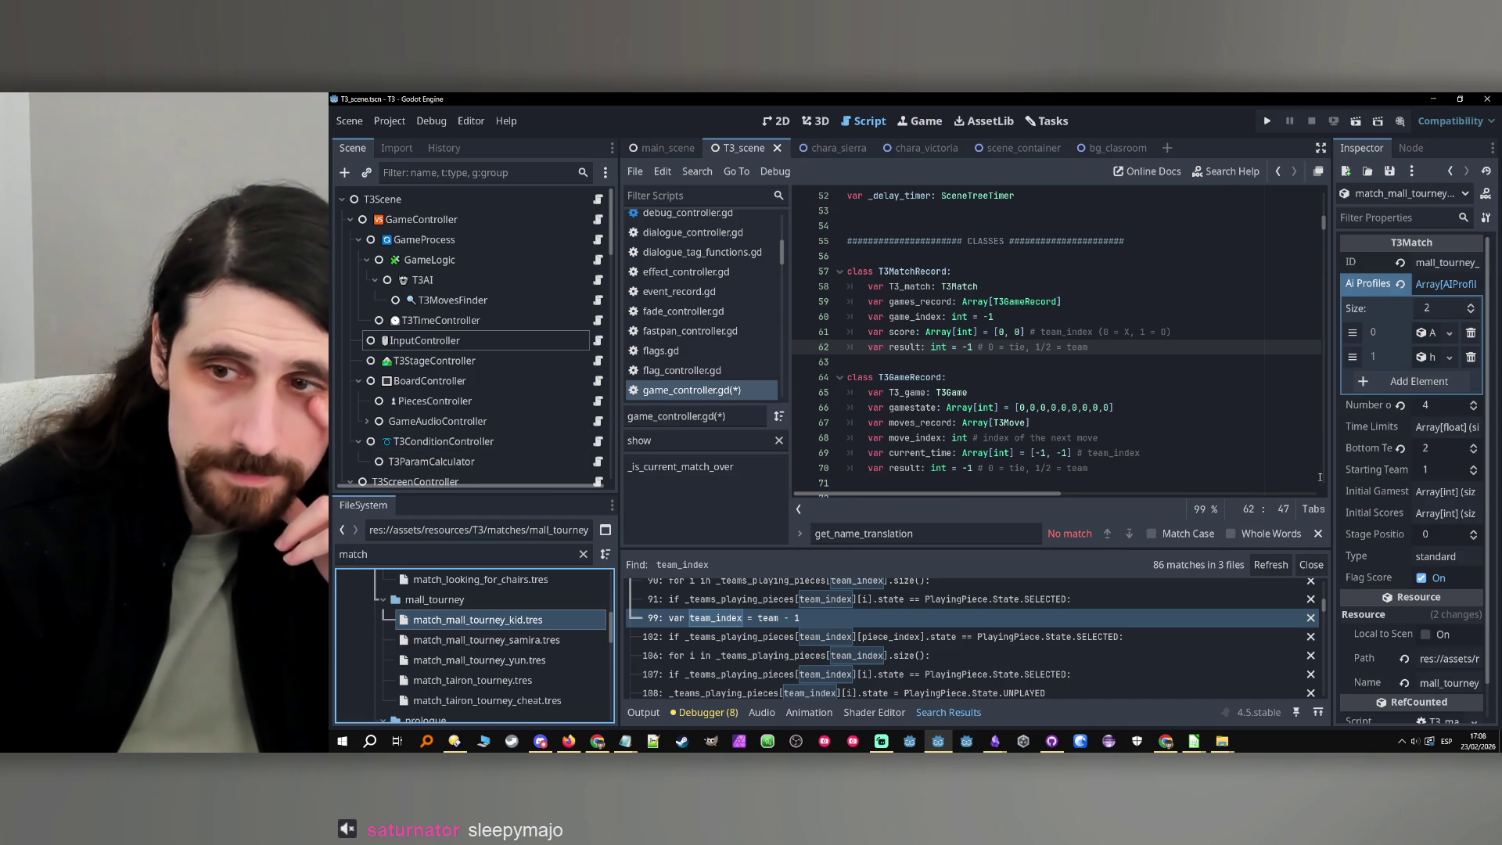
drag(1330, 452, 1211, 452)
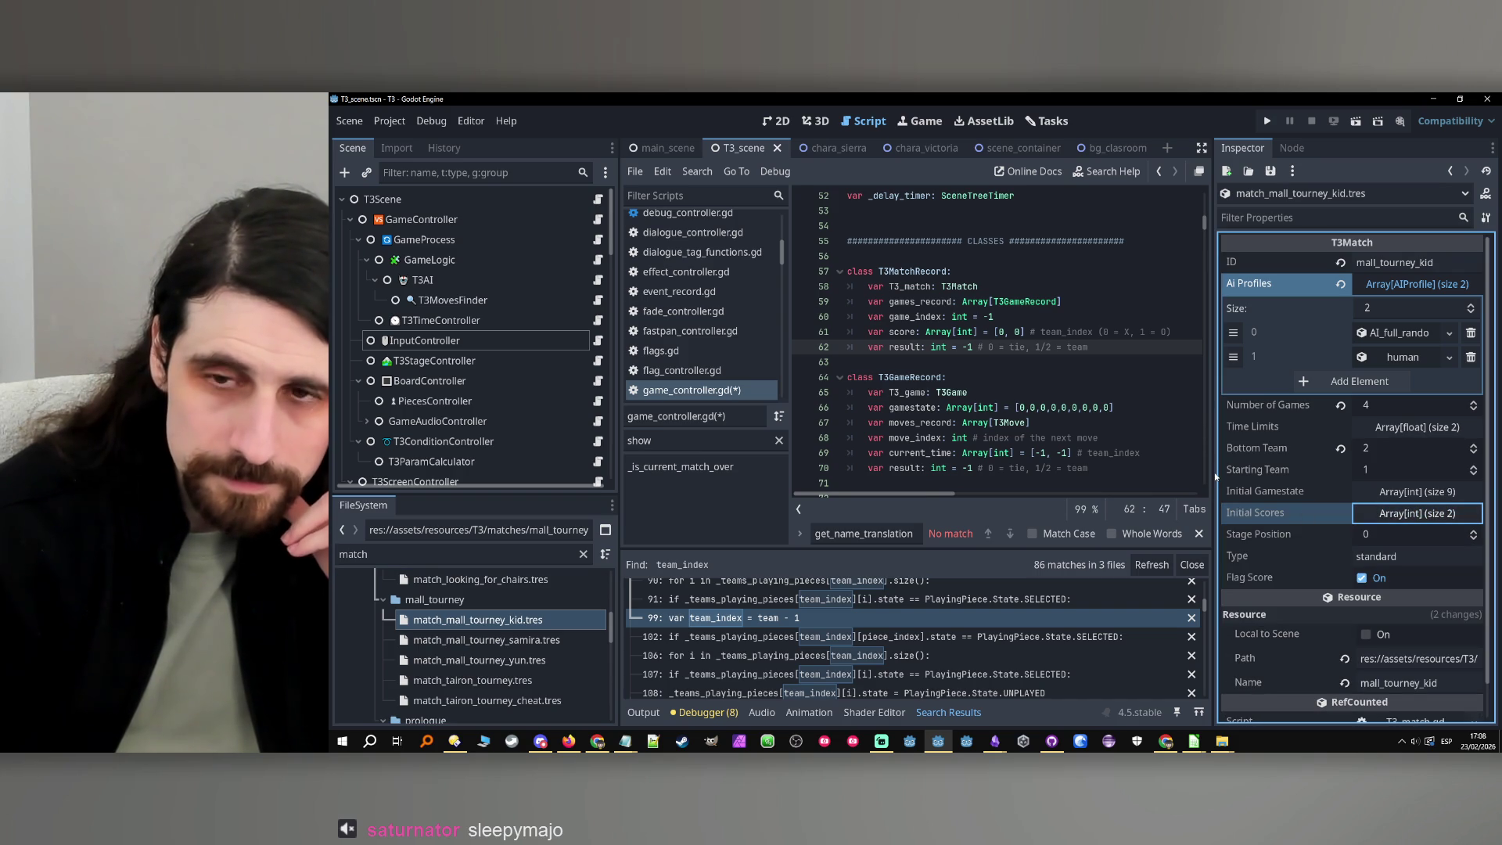
drag(1211, 475, 1265, 475)
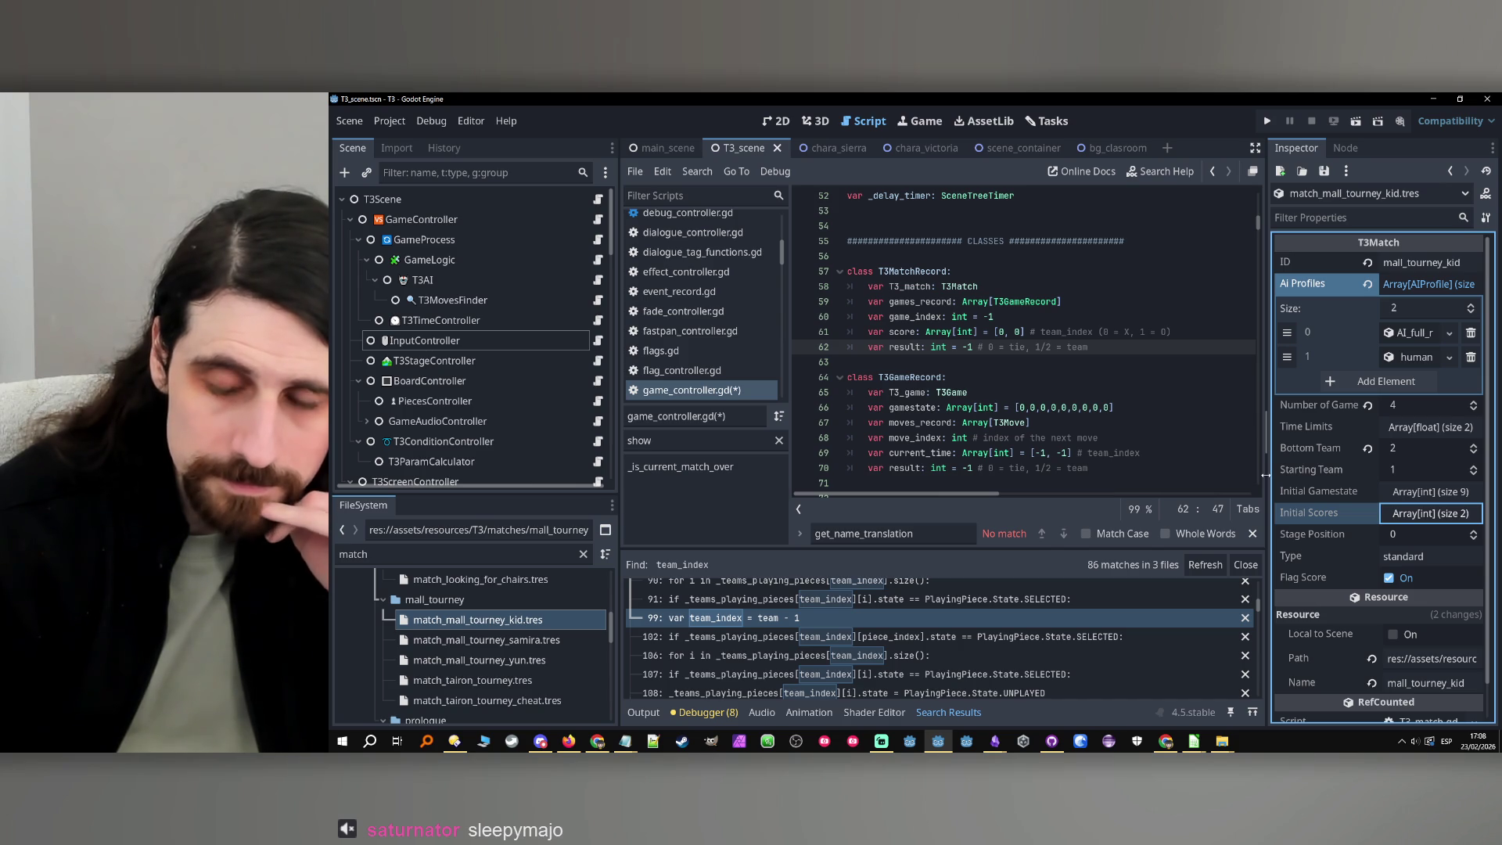
drag(1265, 475, 1269, 475)
scroll(1180, 422, down, 1)
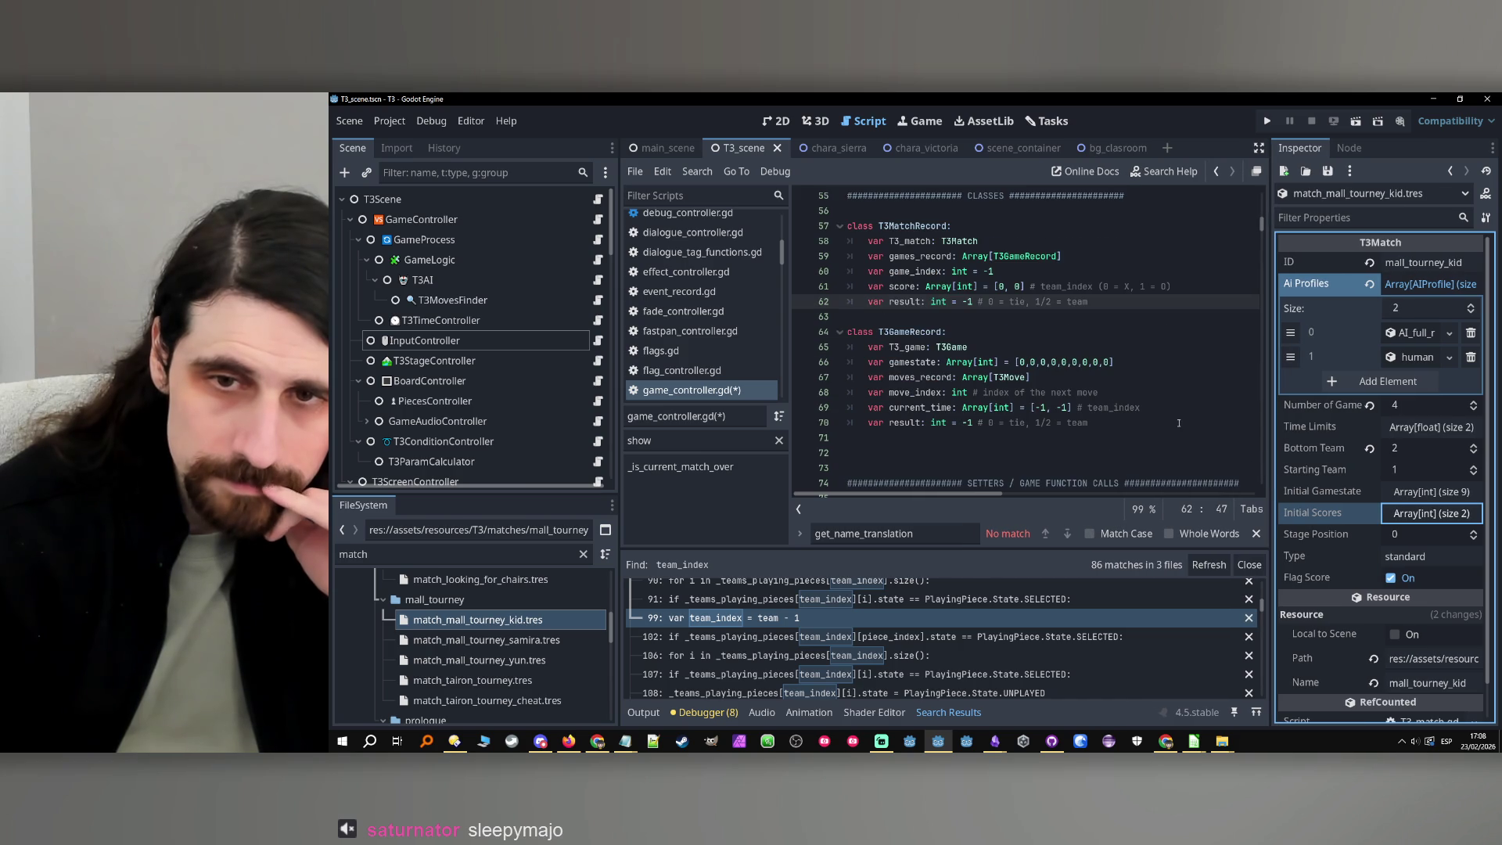
Review the current_time declaration on line 69 of T3GameRecord
click(1137, 402)
scroll(1142, 407, up, 1)
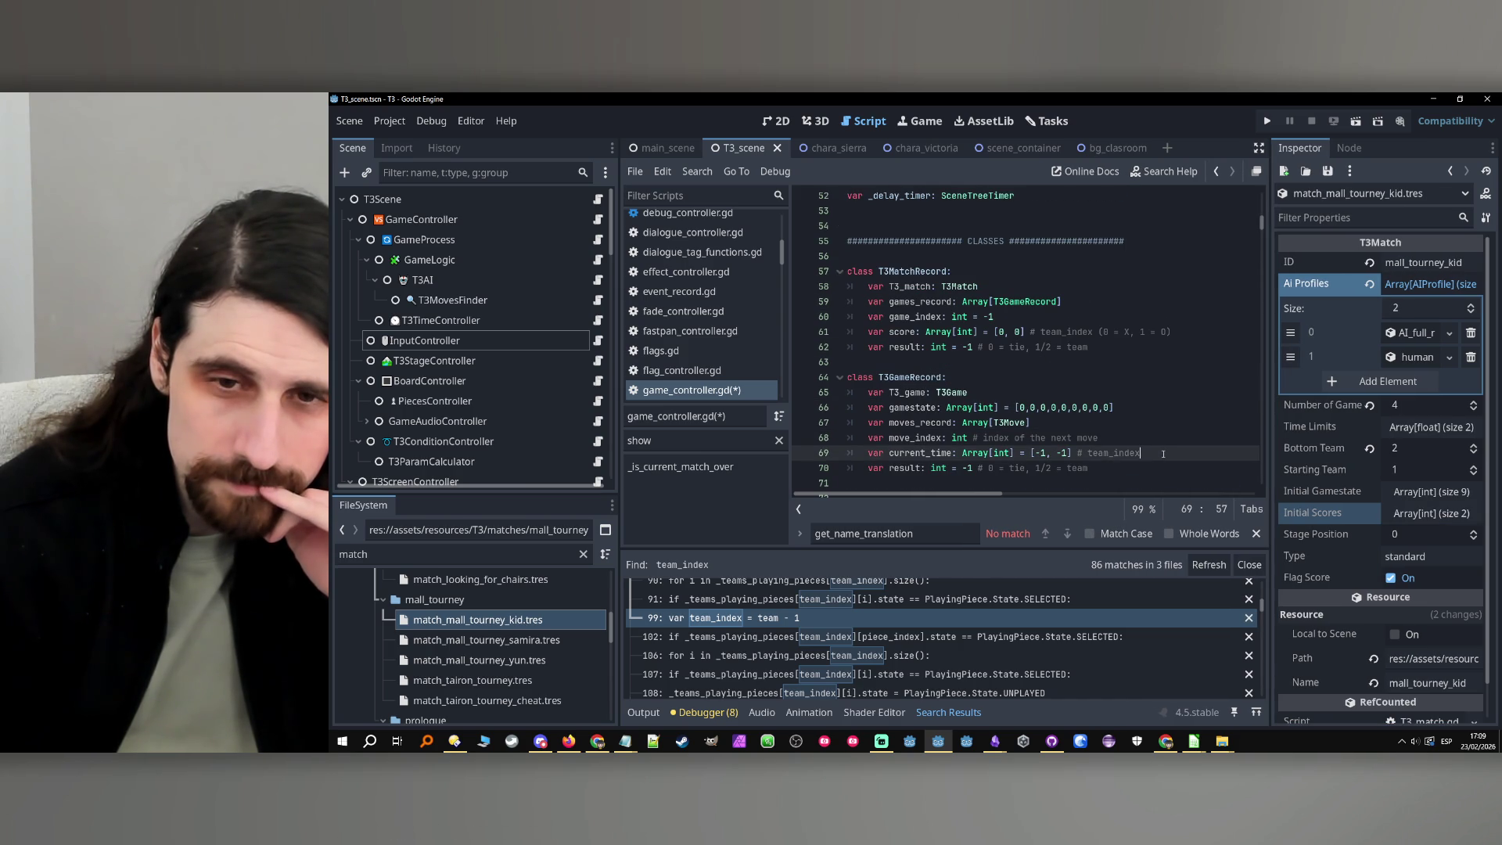
scroll(1162, 453, down, 15)
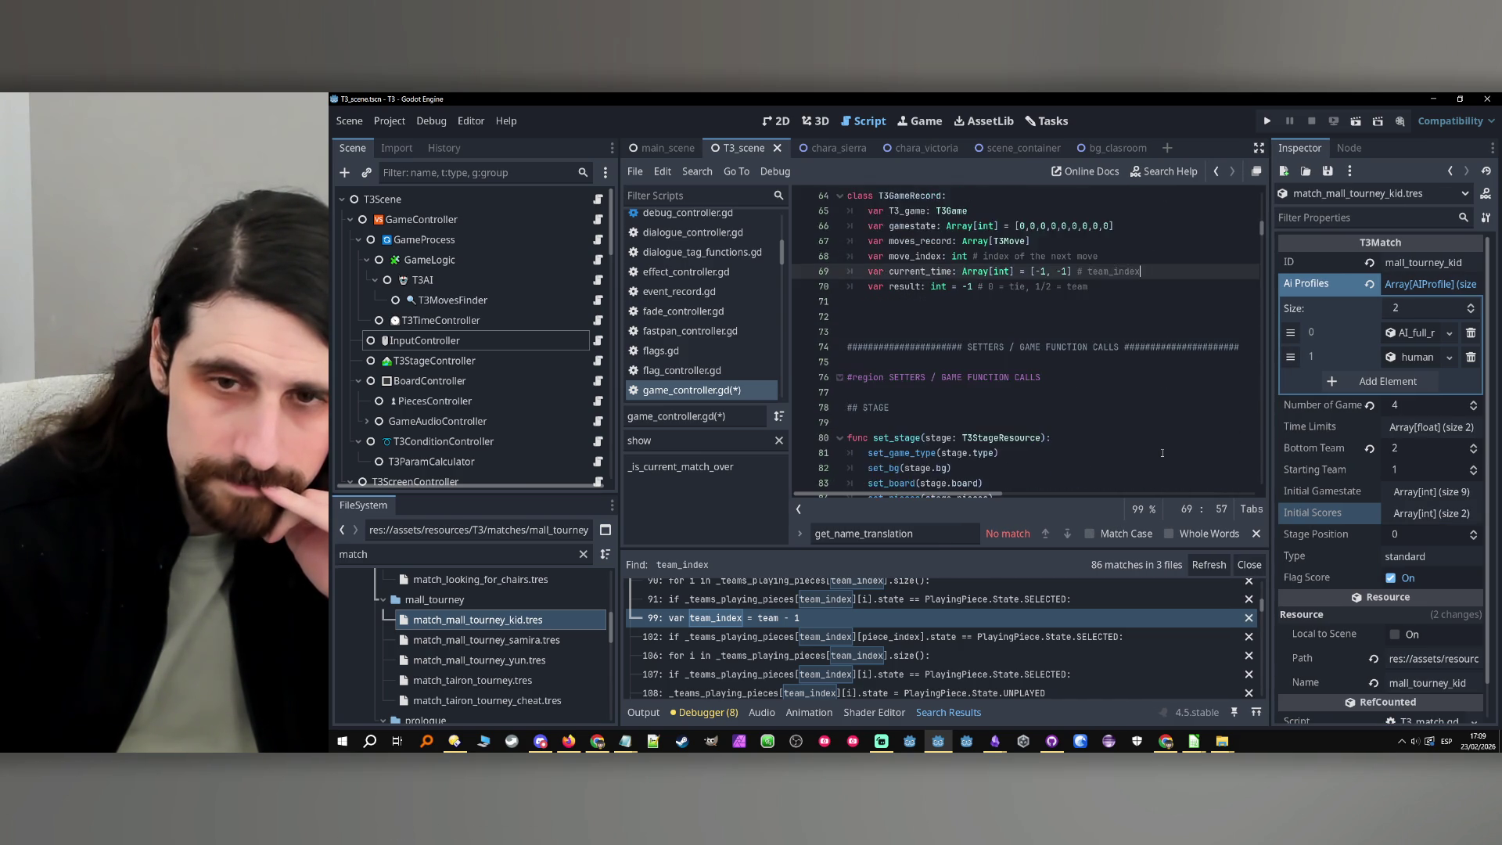
scroll(1160, 452, up, 20)
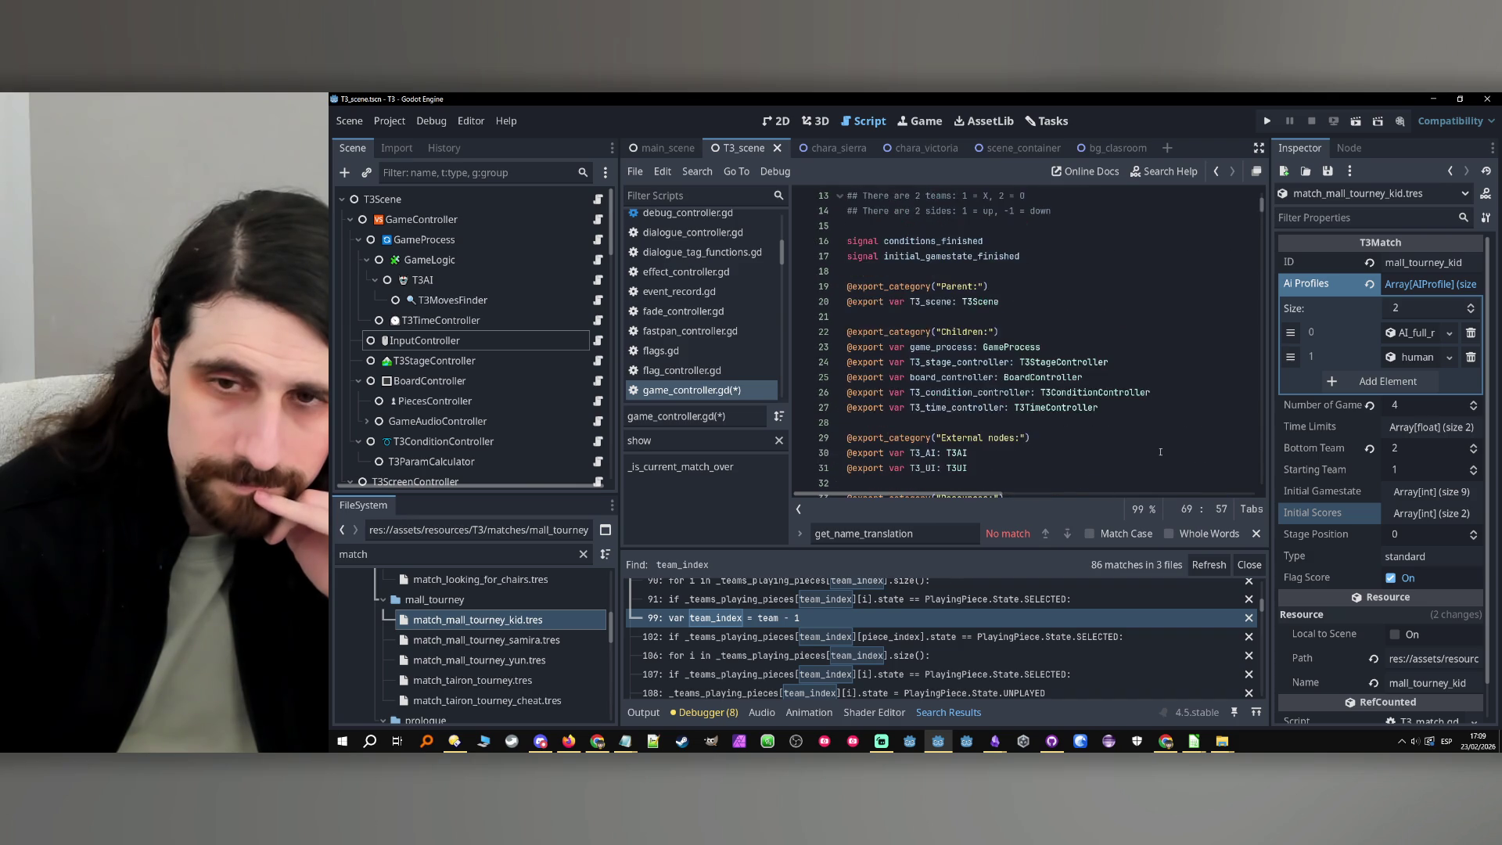
scroll(1160, 451, down, 18)
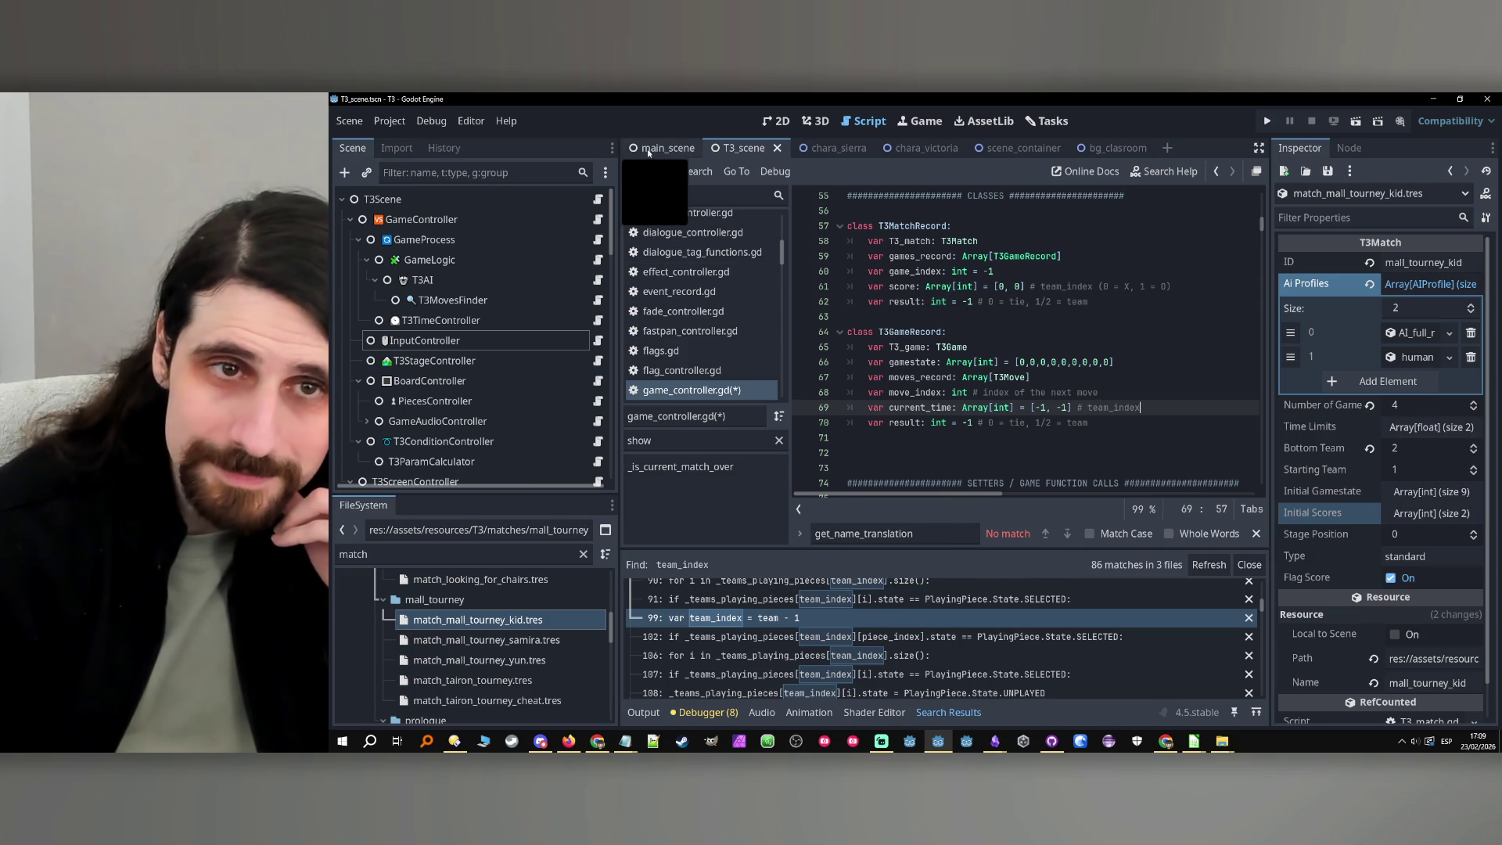
click(431, 121)
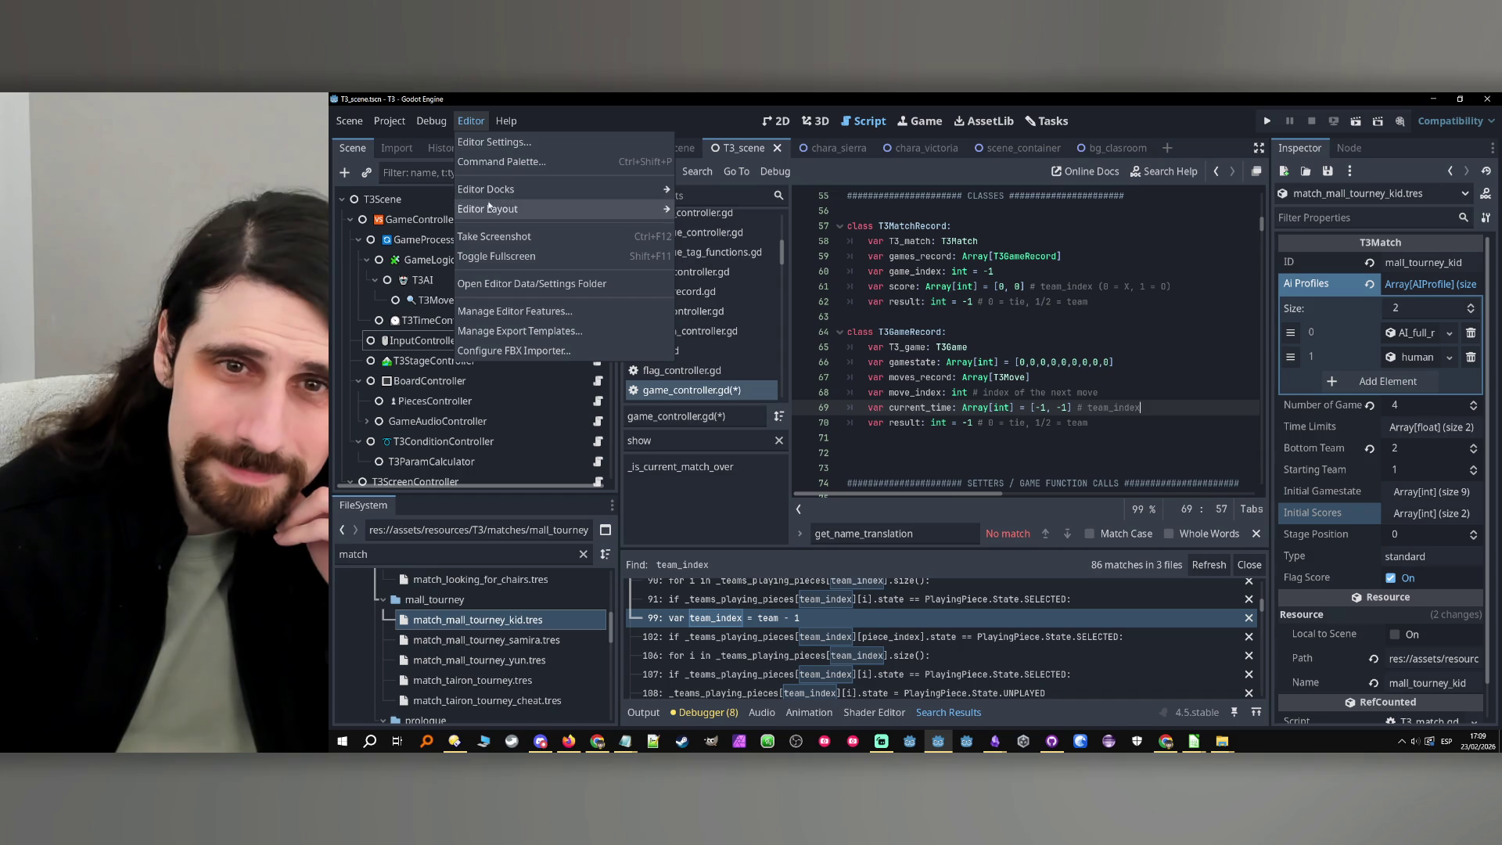
Find 'initial_scores' in all files (5 matches in 3 files) and open the T3_match.gd declaration
click(679, 166)
click(697, 171)
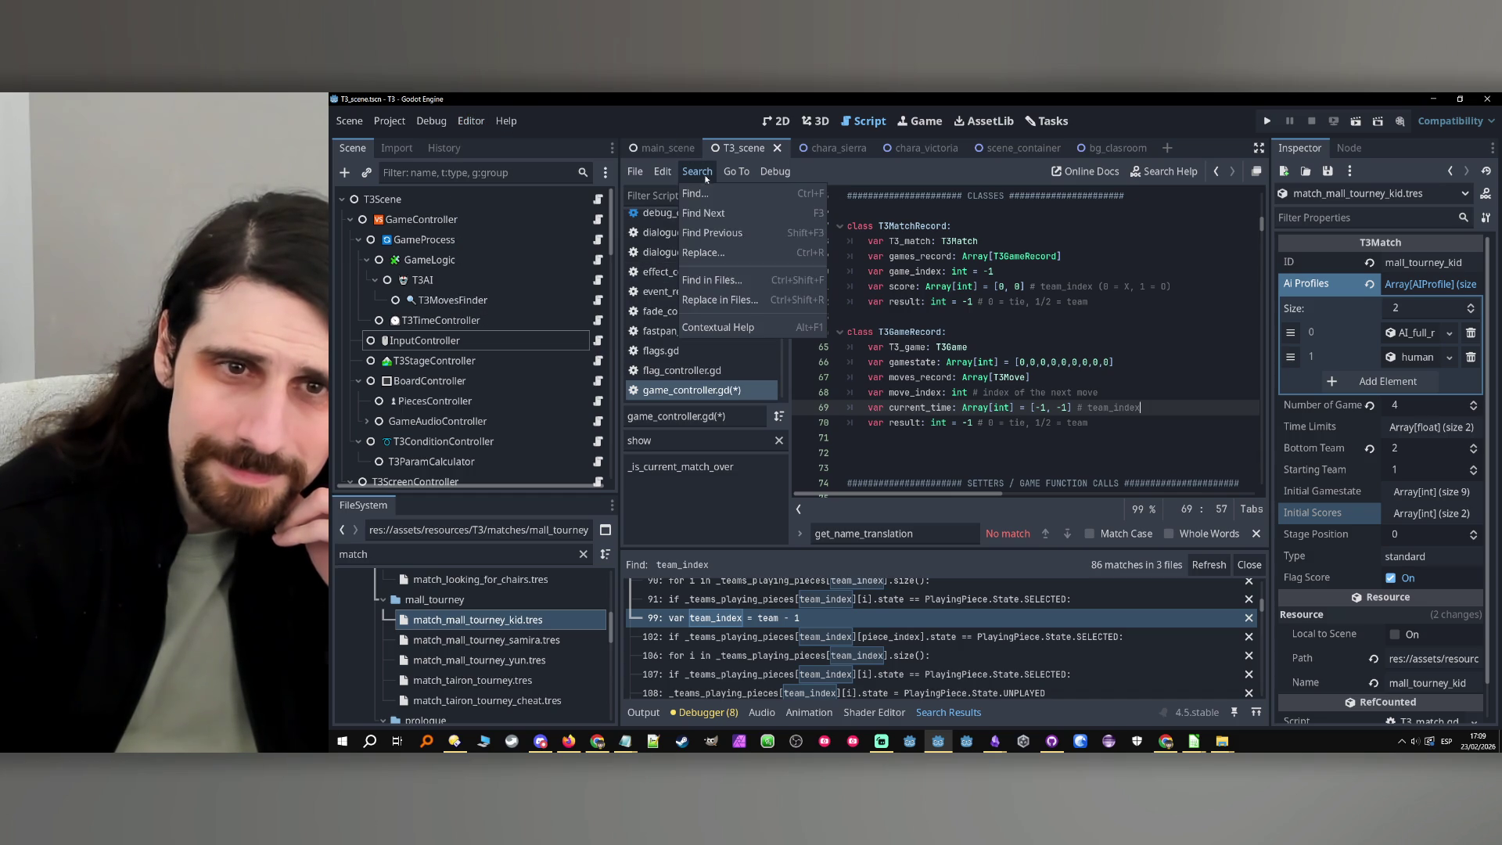
click(753, 288)
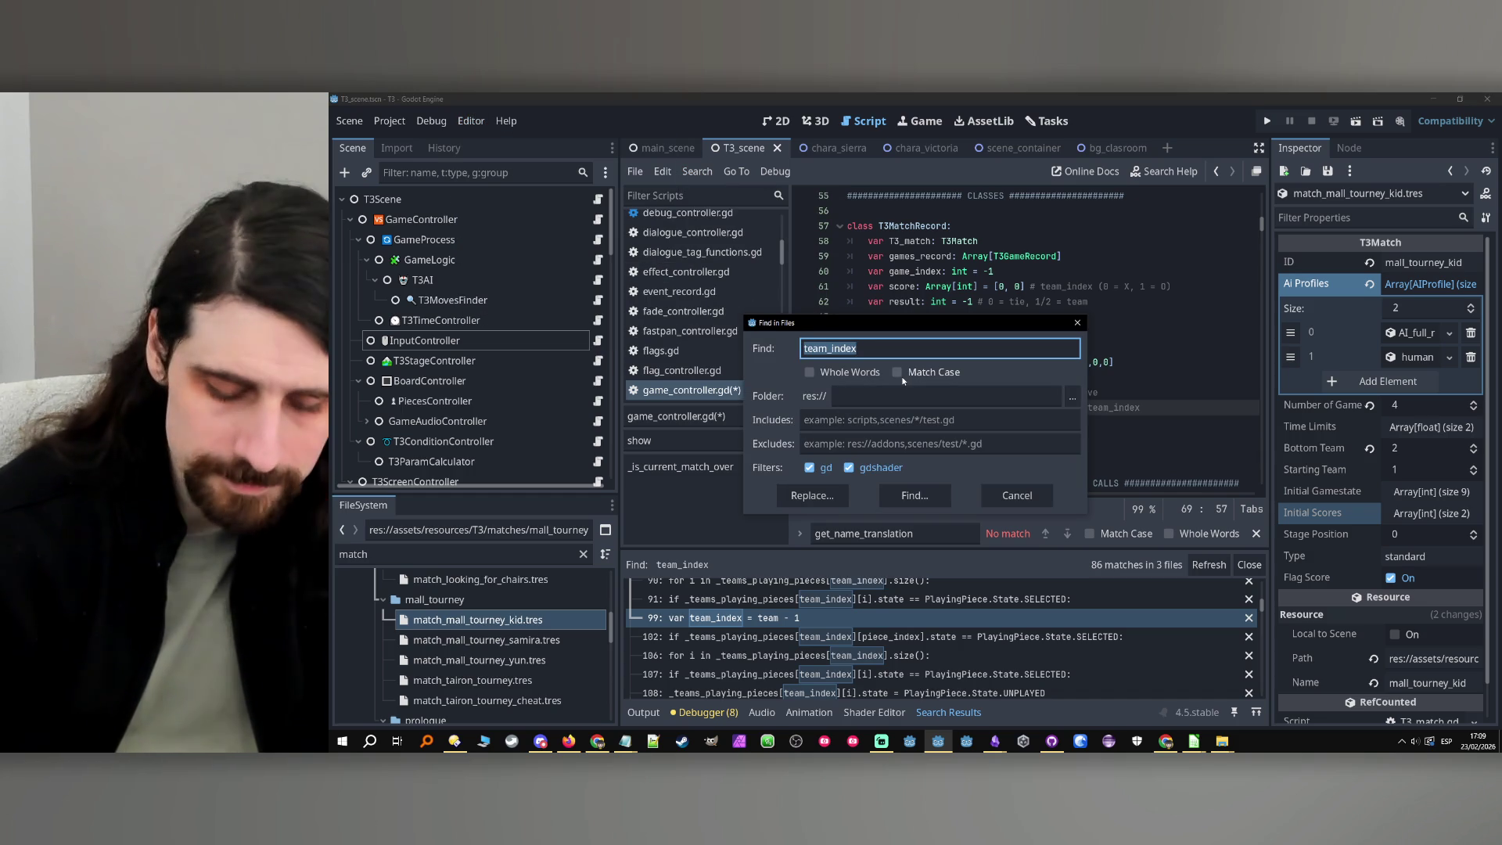
text(initial_scorea)
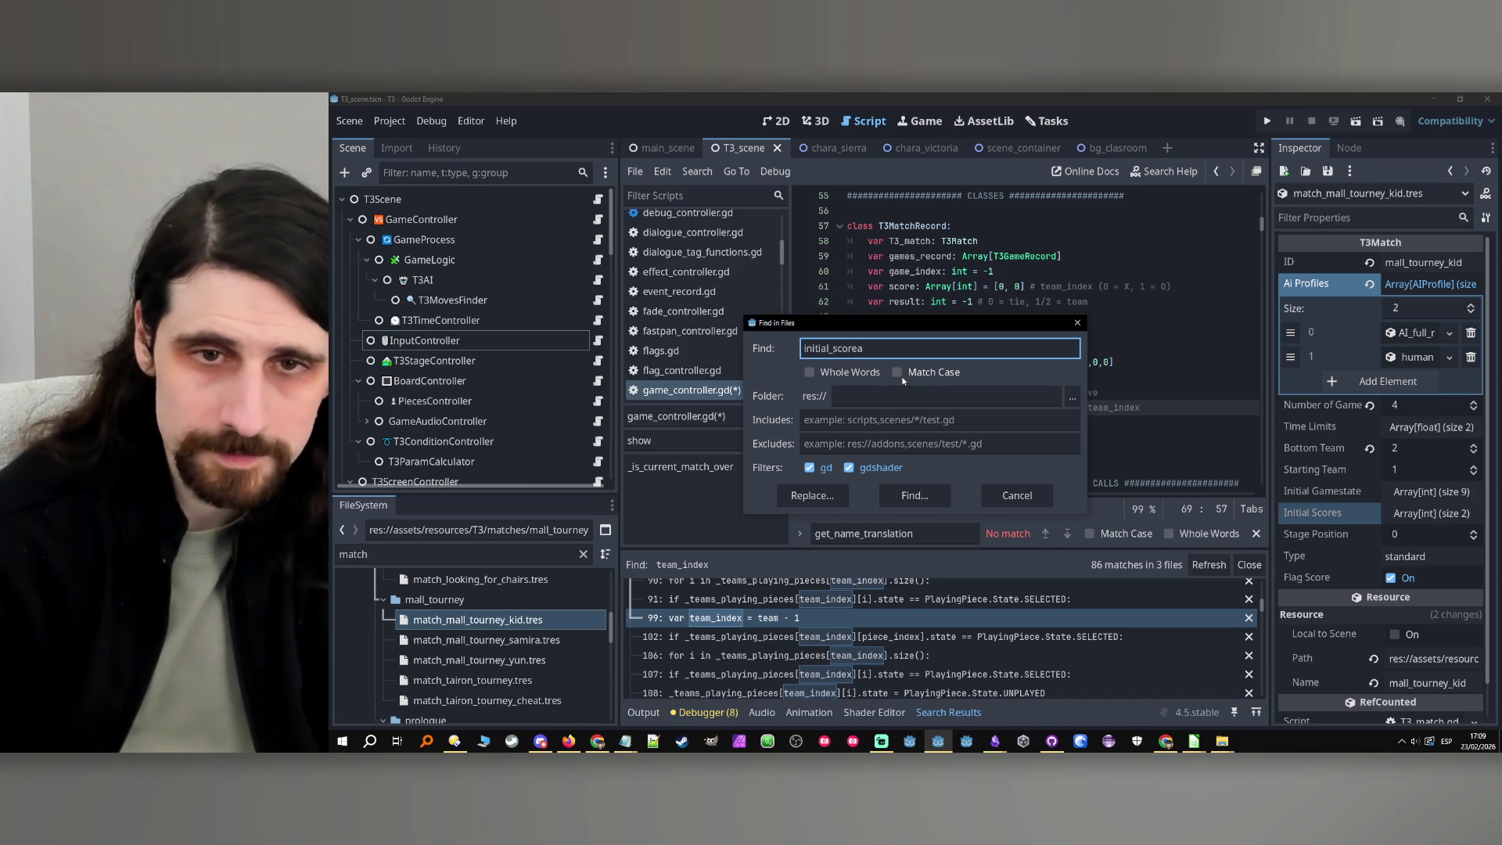
key(BackSpace)
text(s)
click(939, 495)
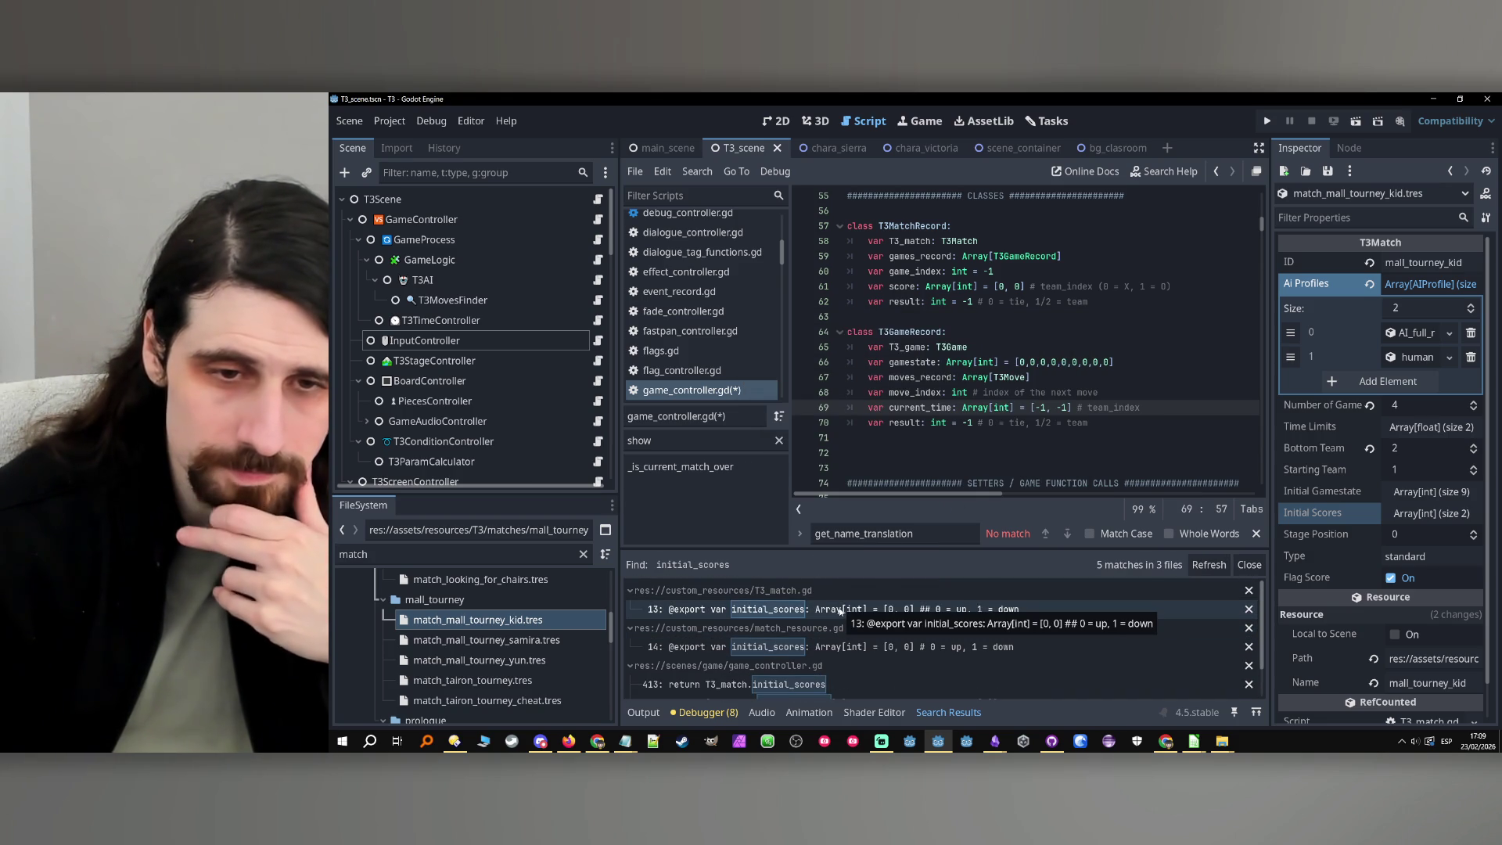
click(840, 611)
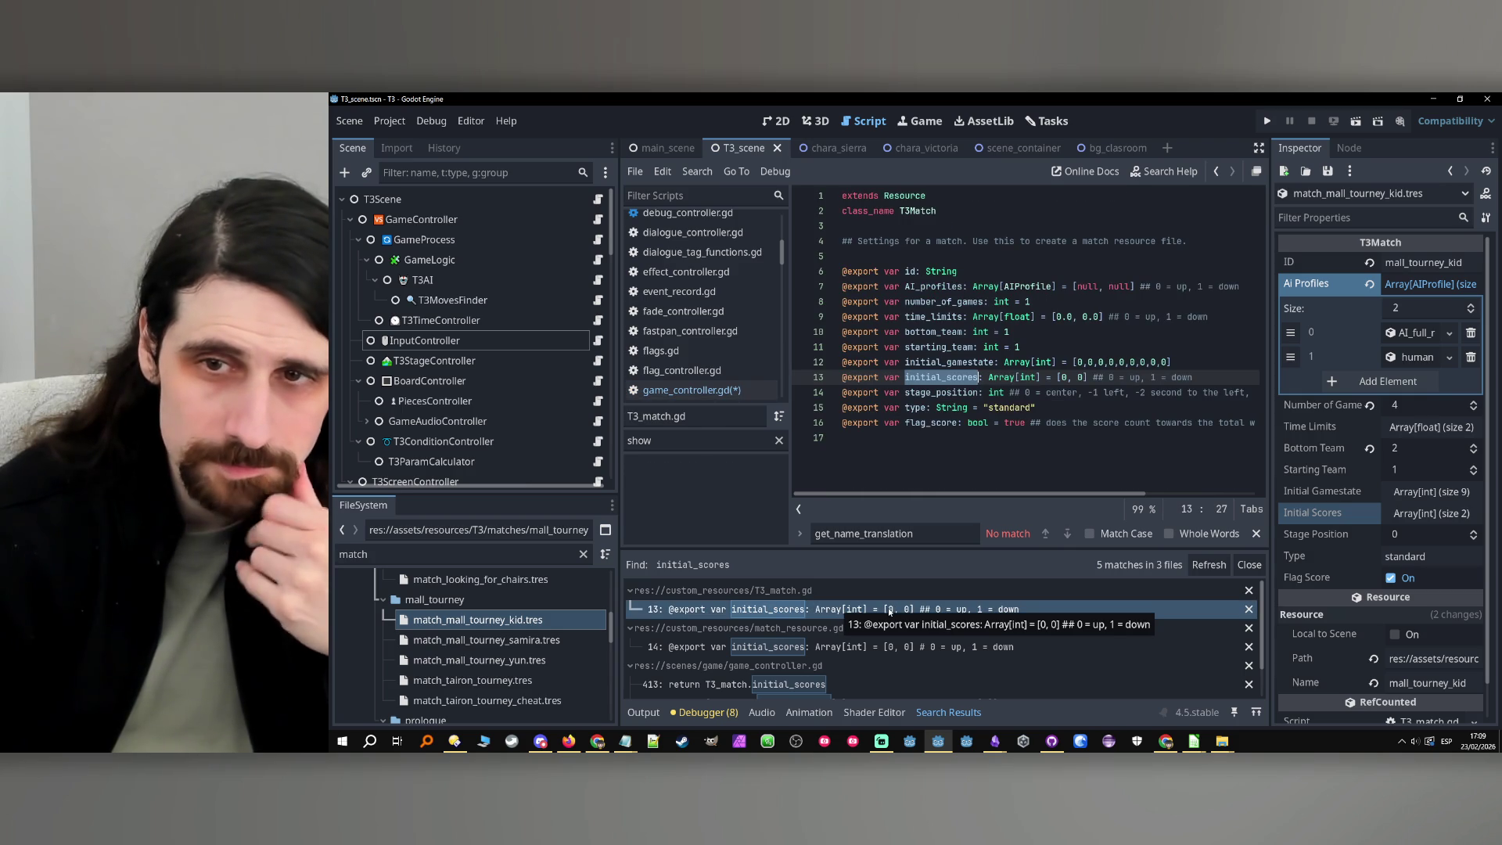
Visit the initial_scores matches in match_resource.gd and game_controller.gd lines 413 and 415
drag(1196, 377, 1093, 377)
key(ctrl+c)
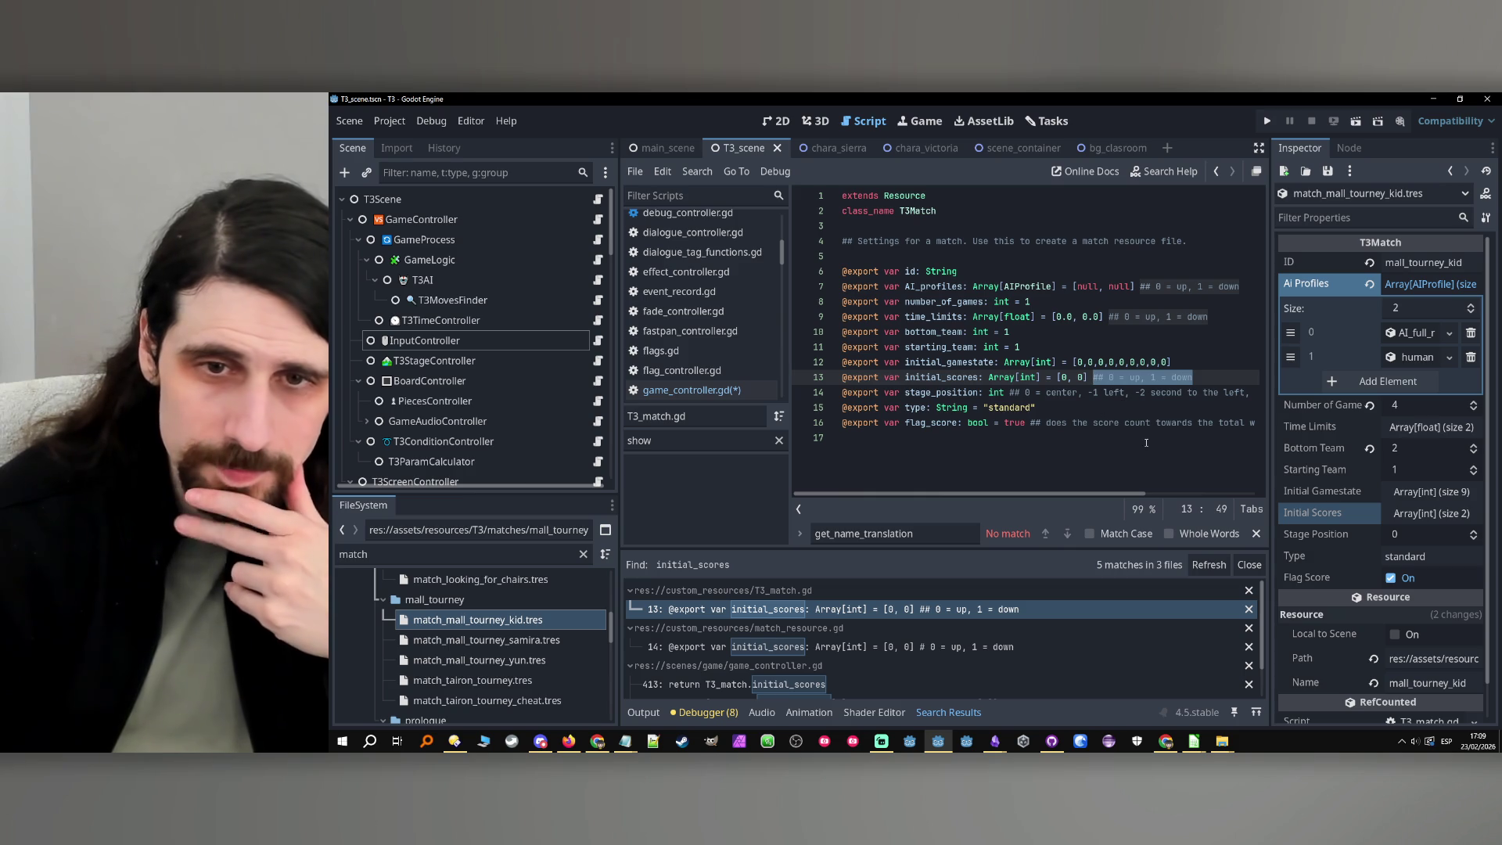
click(892, 647)
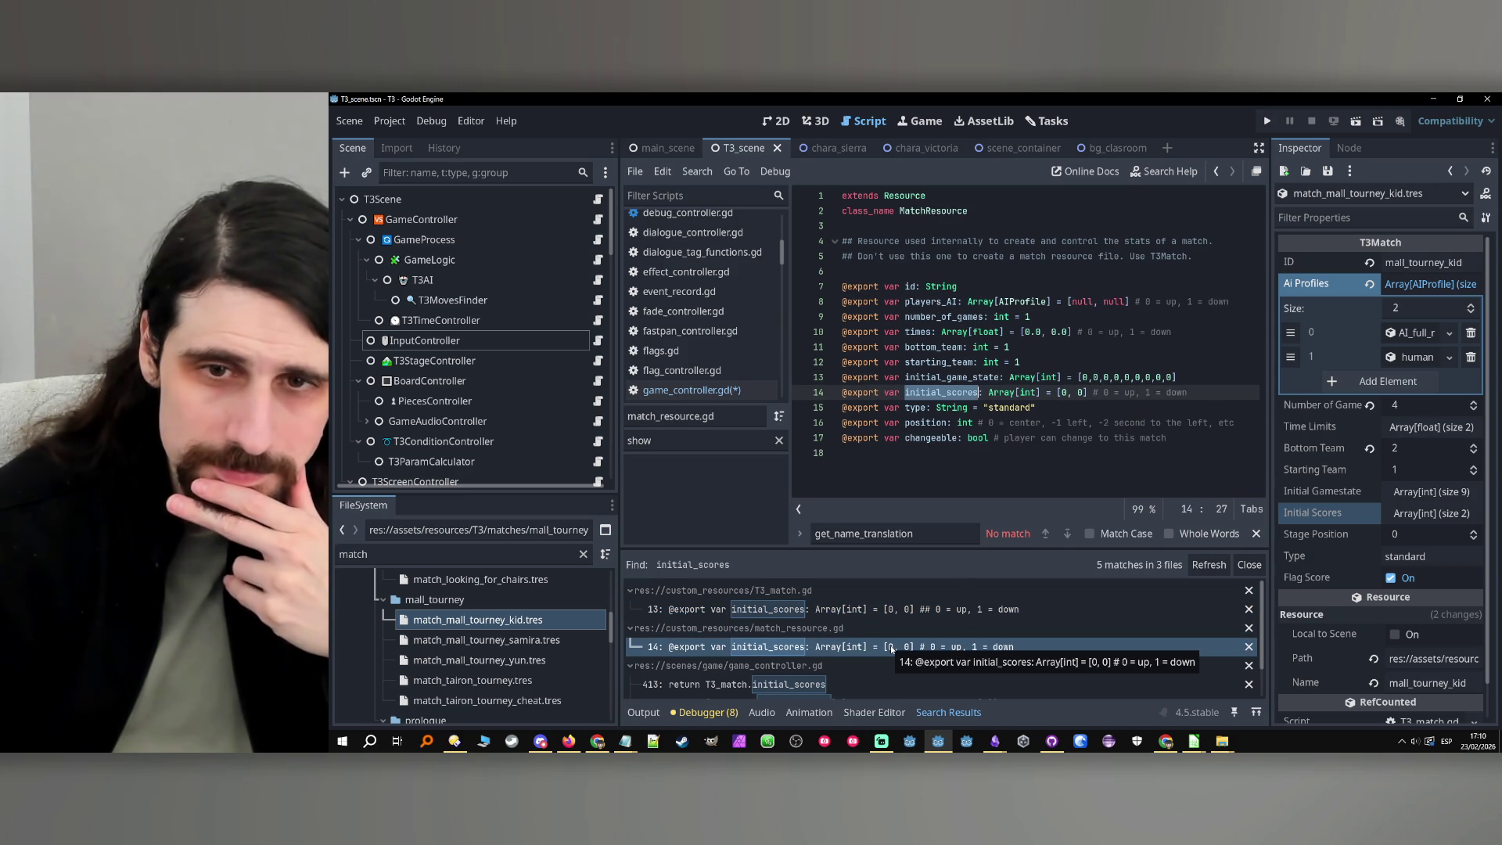
scroll(860, 651, down, 2)
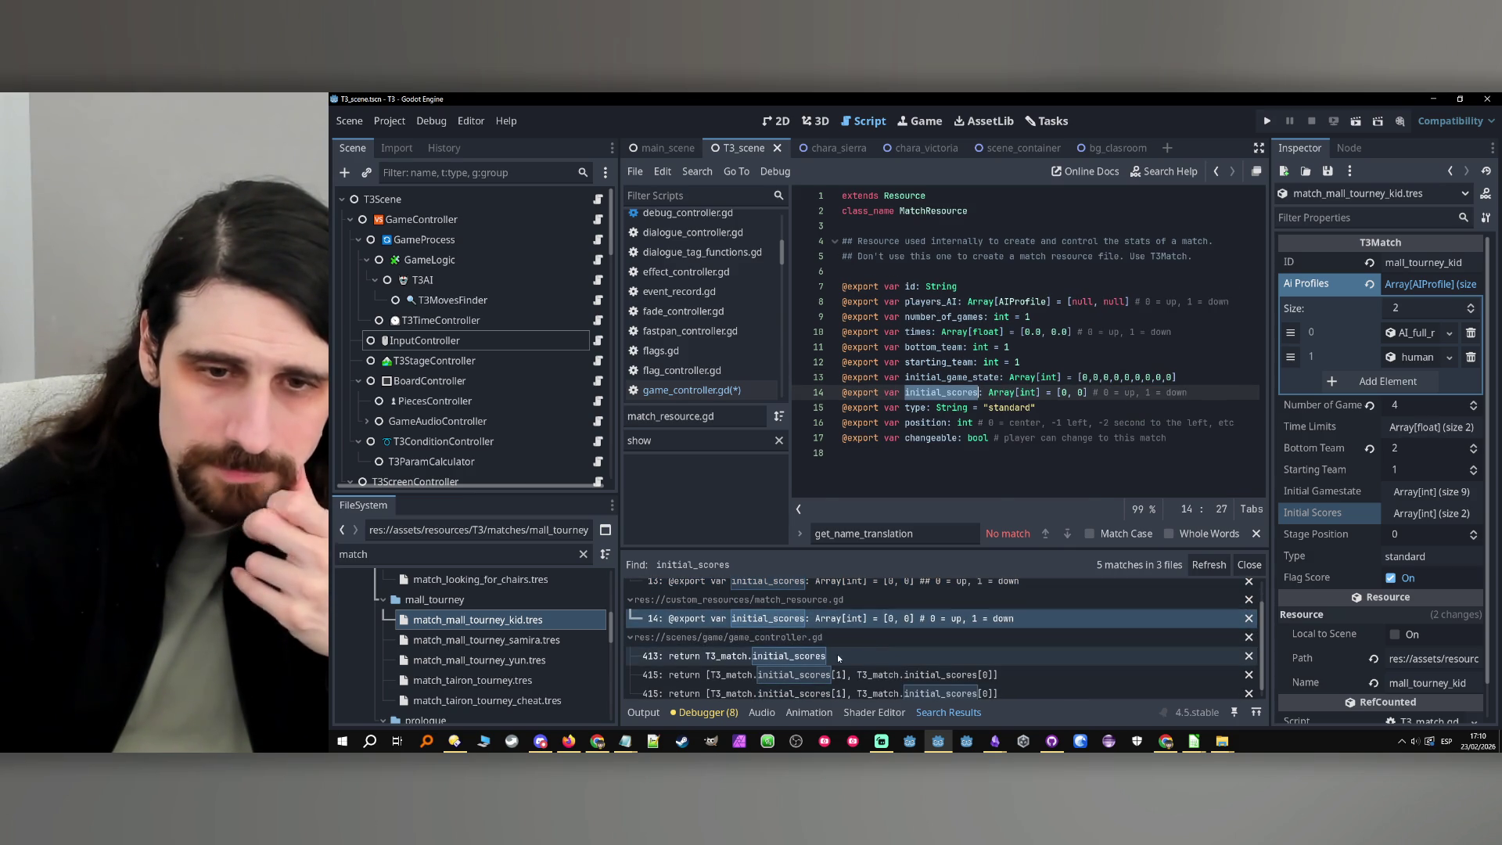
click(837, 654)
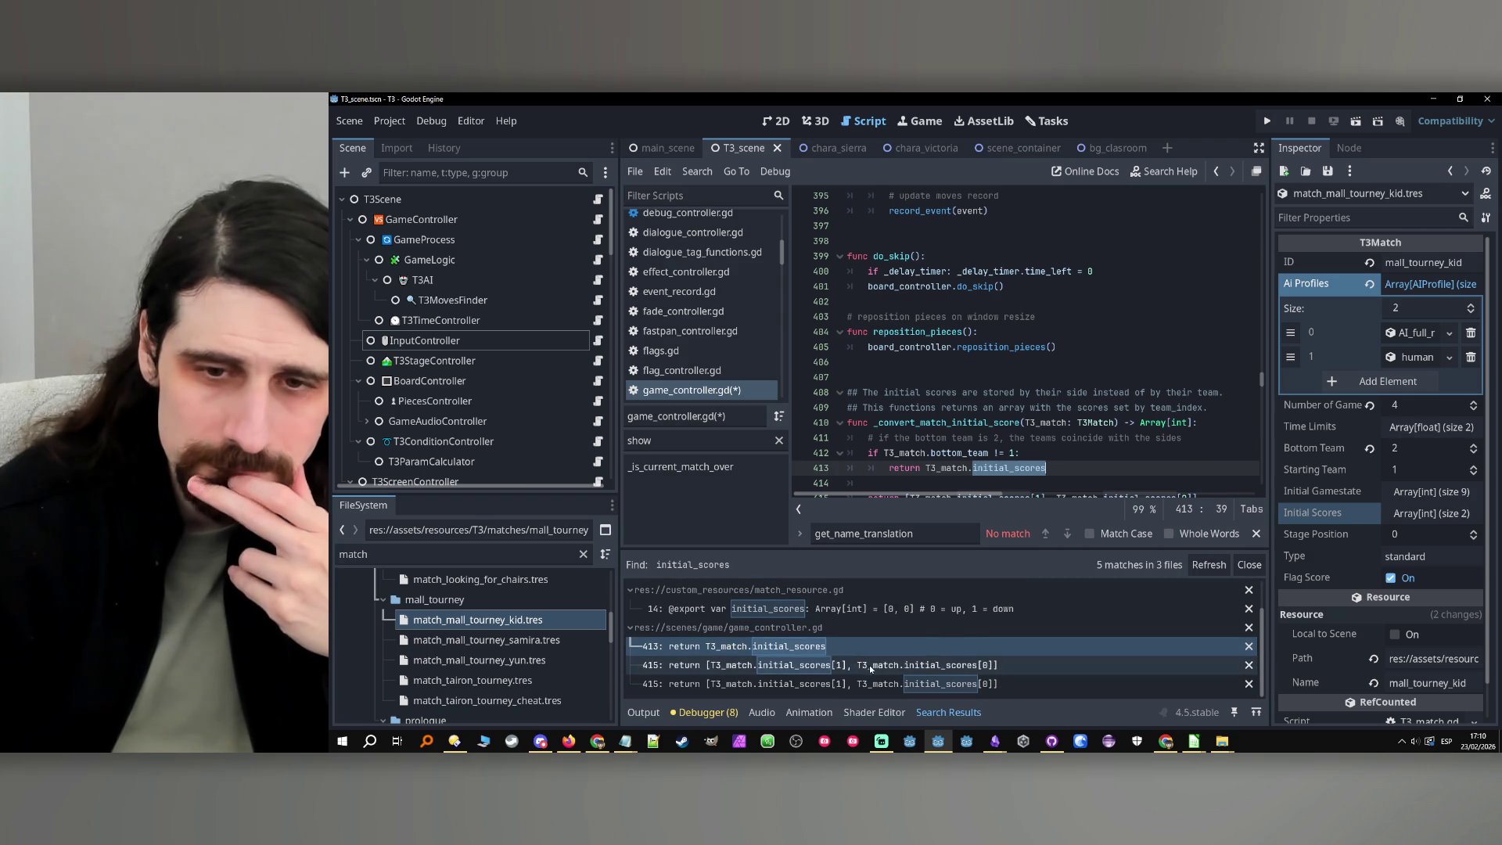
click(856, 665)
click(878, 684)
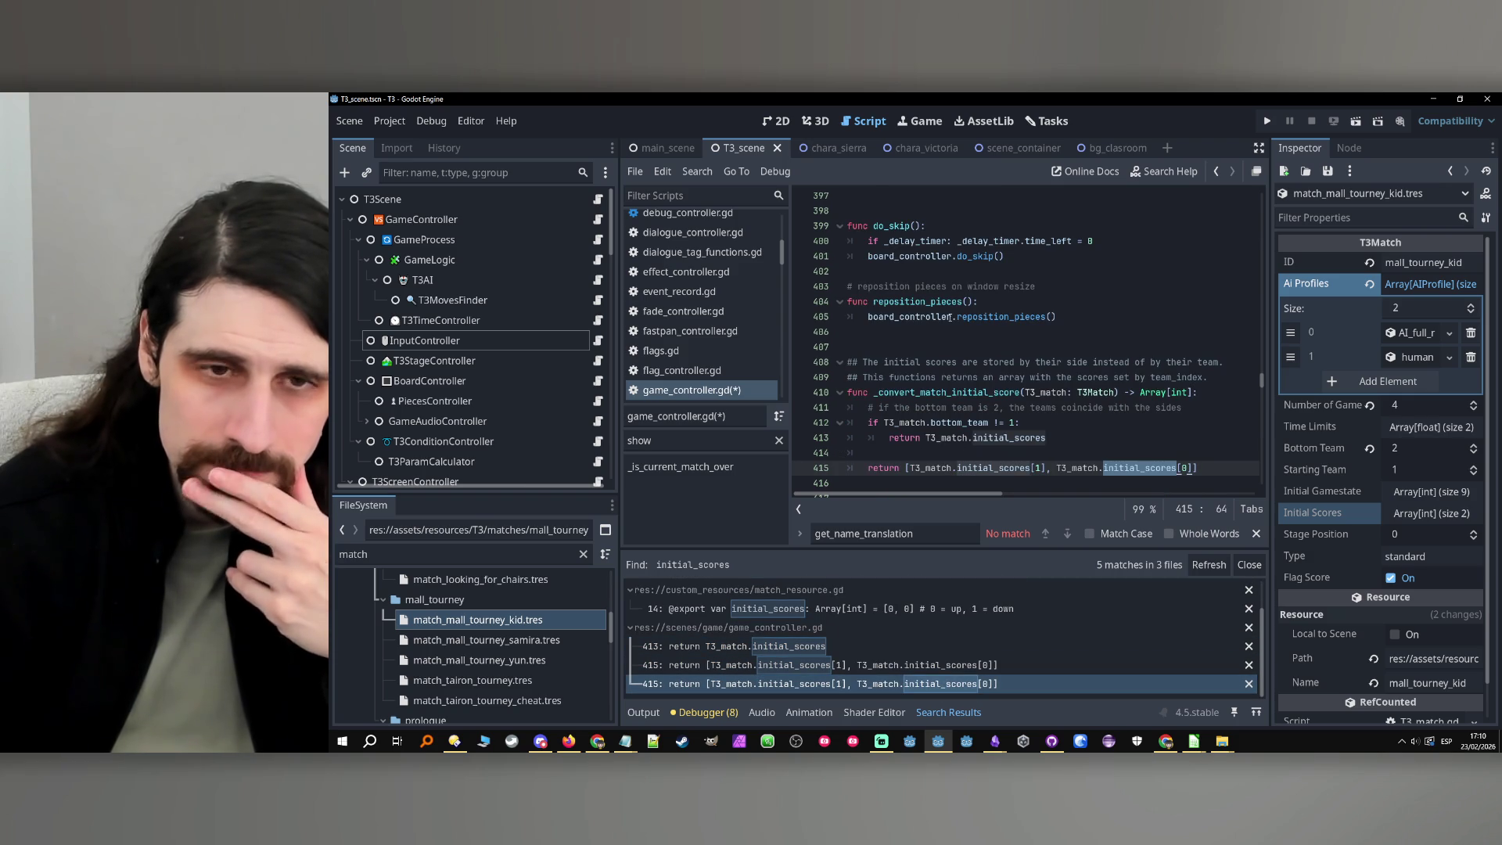
scroll(696, 266, up, 5)
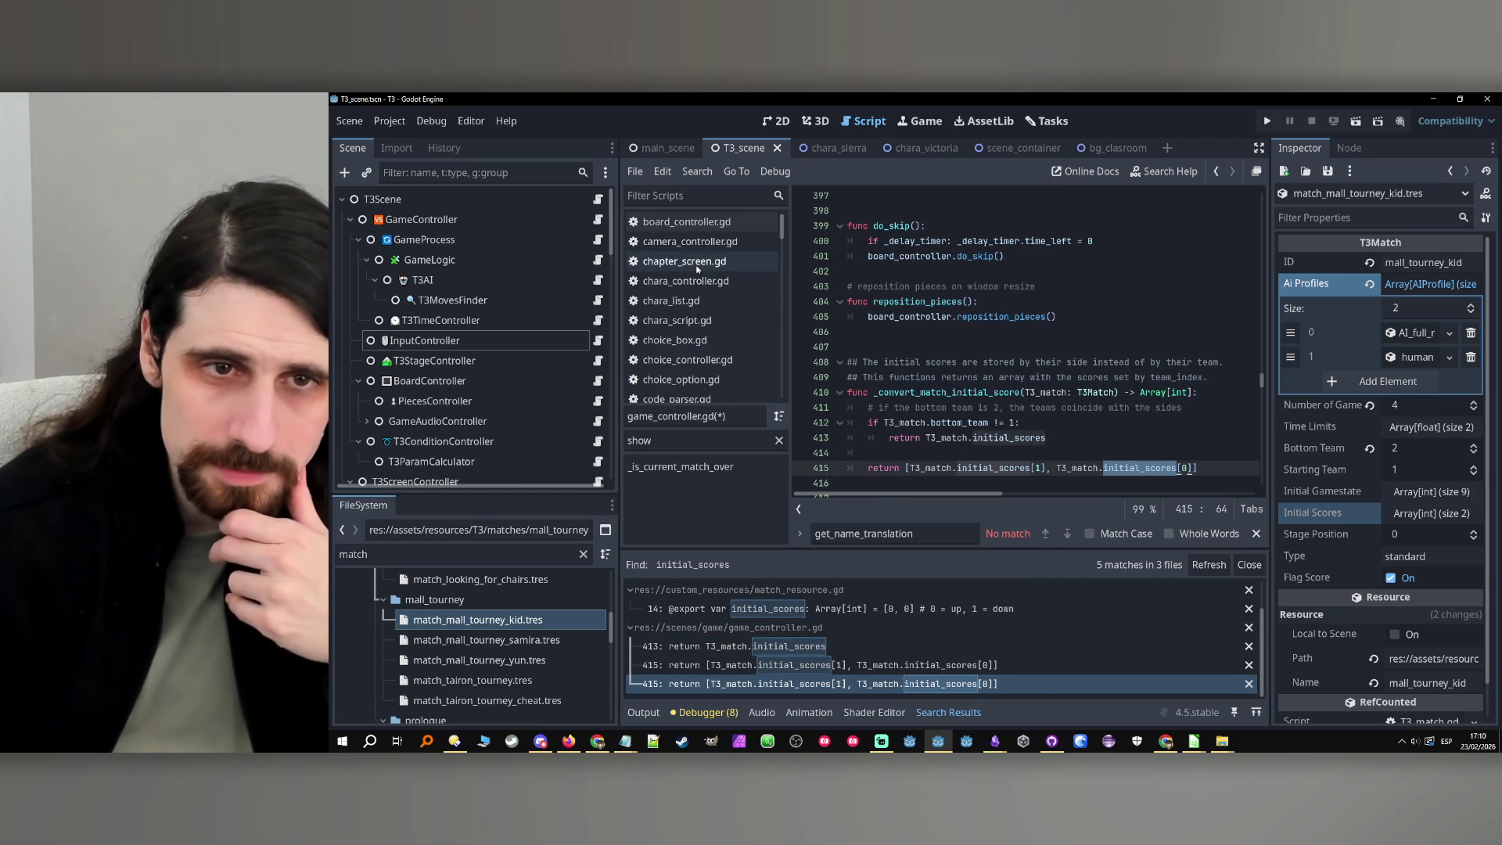
Navigate back to T3_match.gd, then forward to game_controller.gd line 69
click(1214, 171)
click(1214, 171)
click(1214, 171)
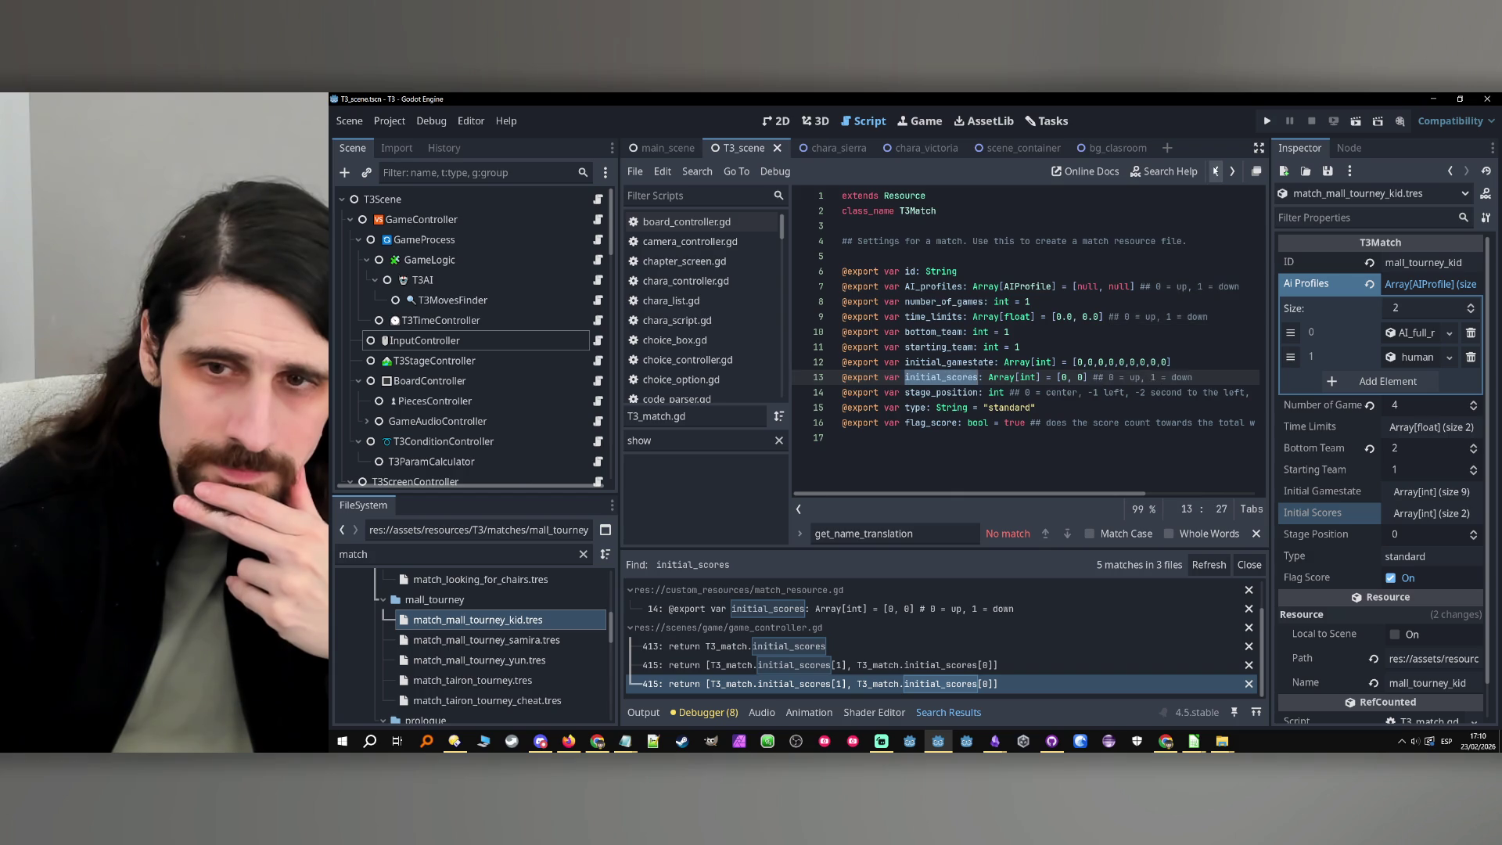
click(1215, 172)
click(1215, 171)
click(1230, 172)
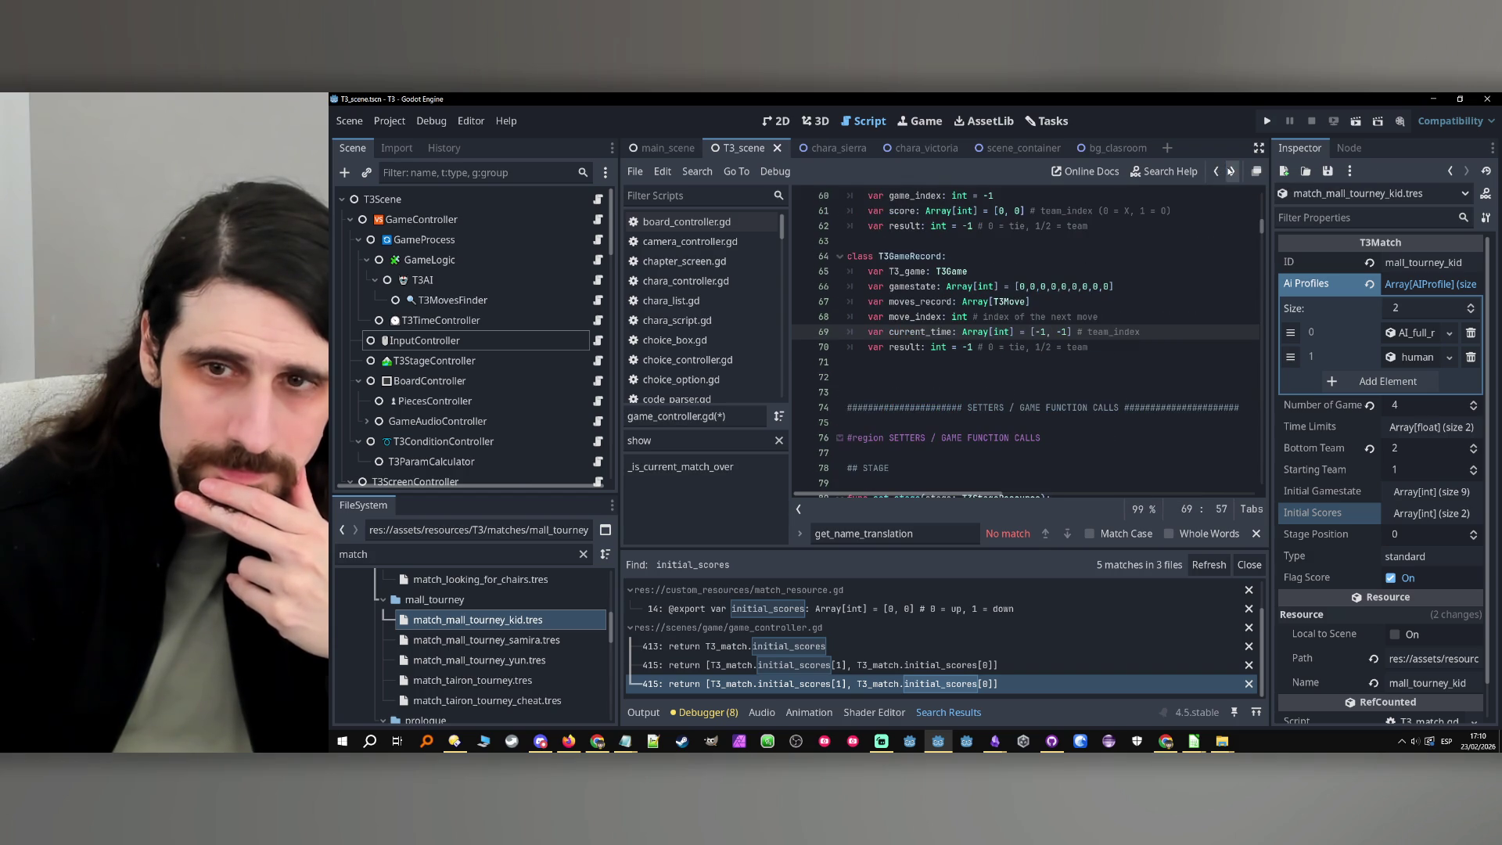
Replace the score comment with '0 = up, 1 = down' and make the result comment a doc comment
scroll(1097, 307, up, 3)
scroll(1097, 307, down, 1)
drag(1172, 302, 1028, 306)
key(ctrl+v)
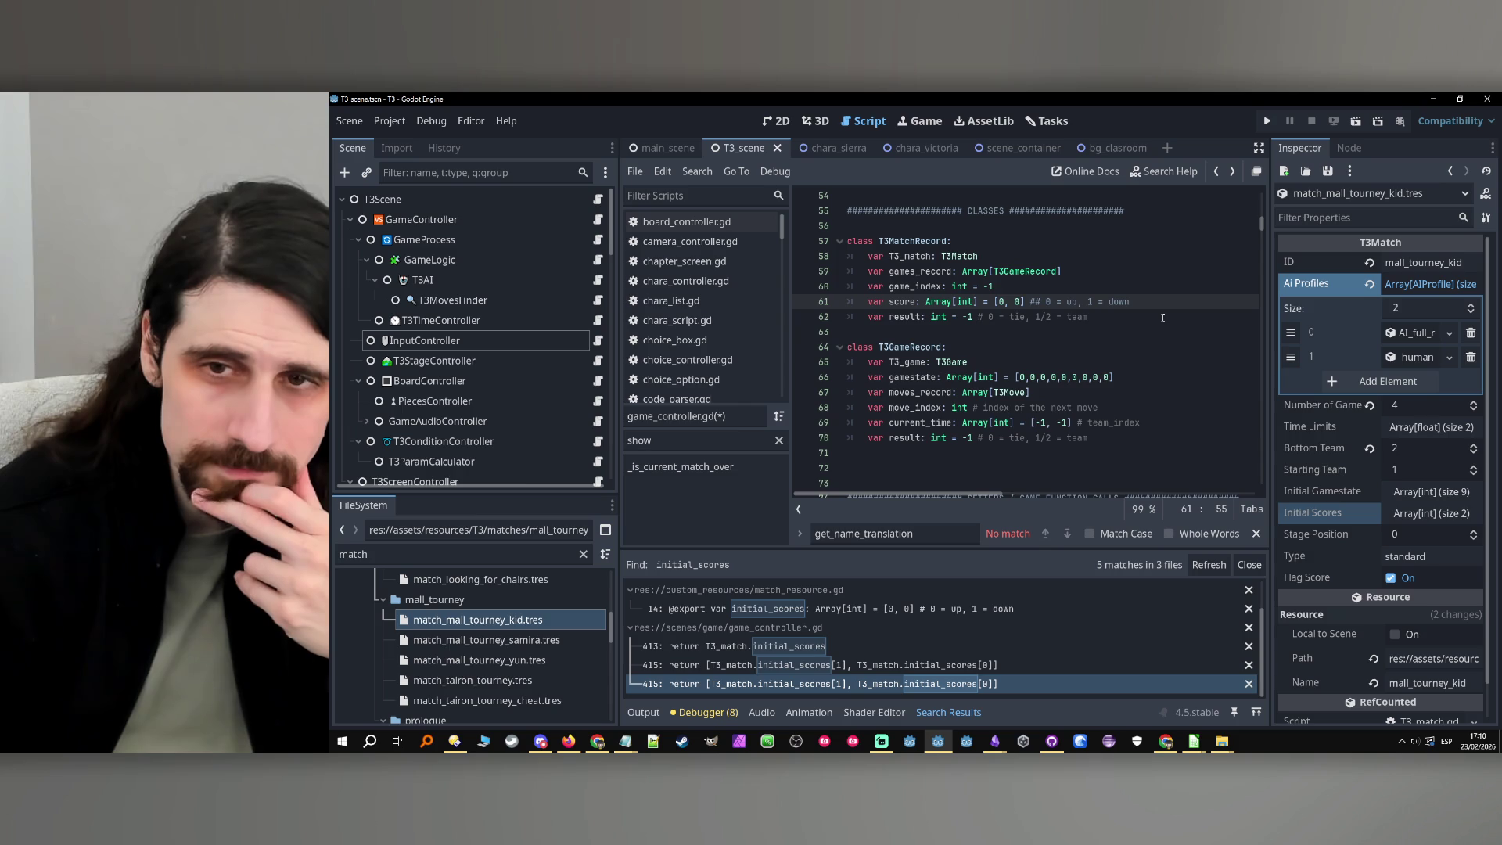
click(974, 318)
text(#)
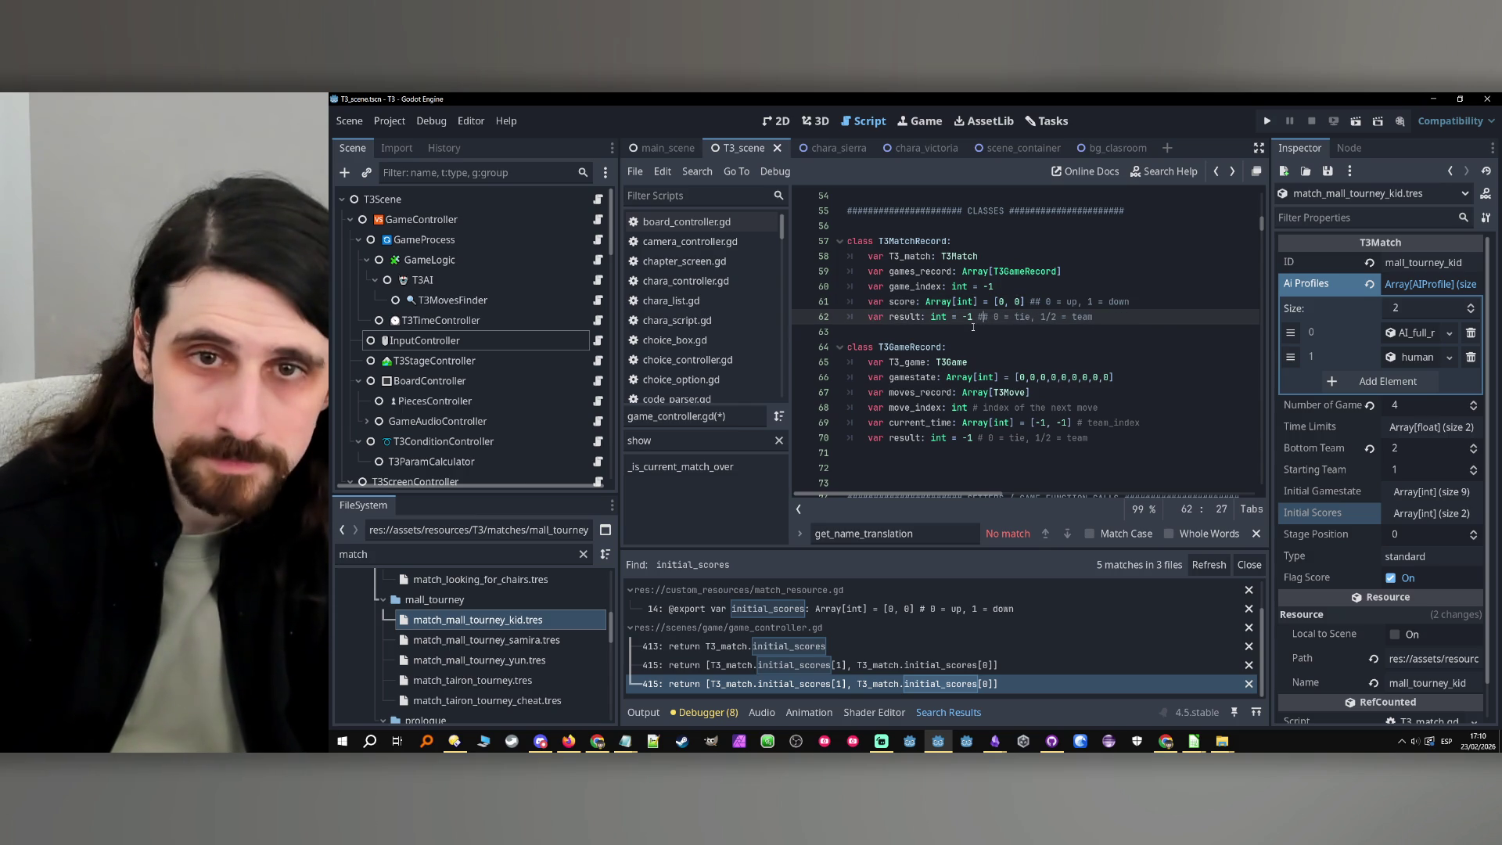
Add an extra '#' to the move_index, current_time and result comments to make them doc comments
scroll(1016, 335, up, 1)
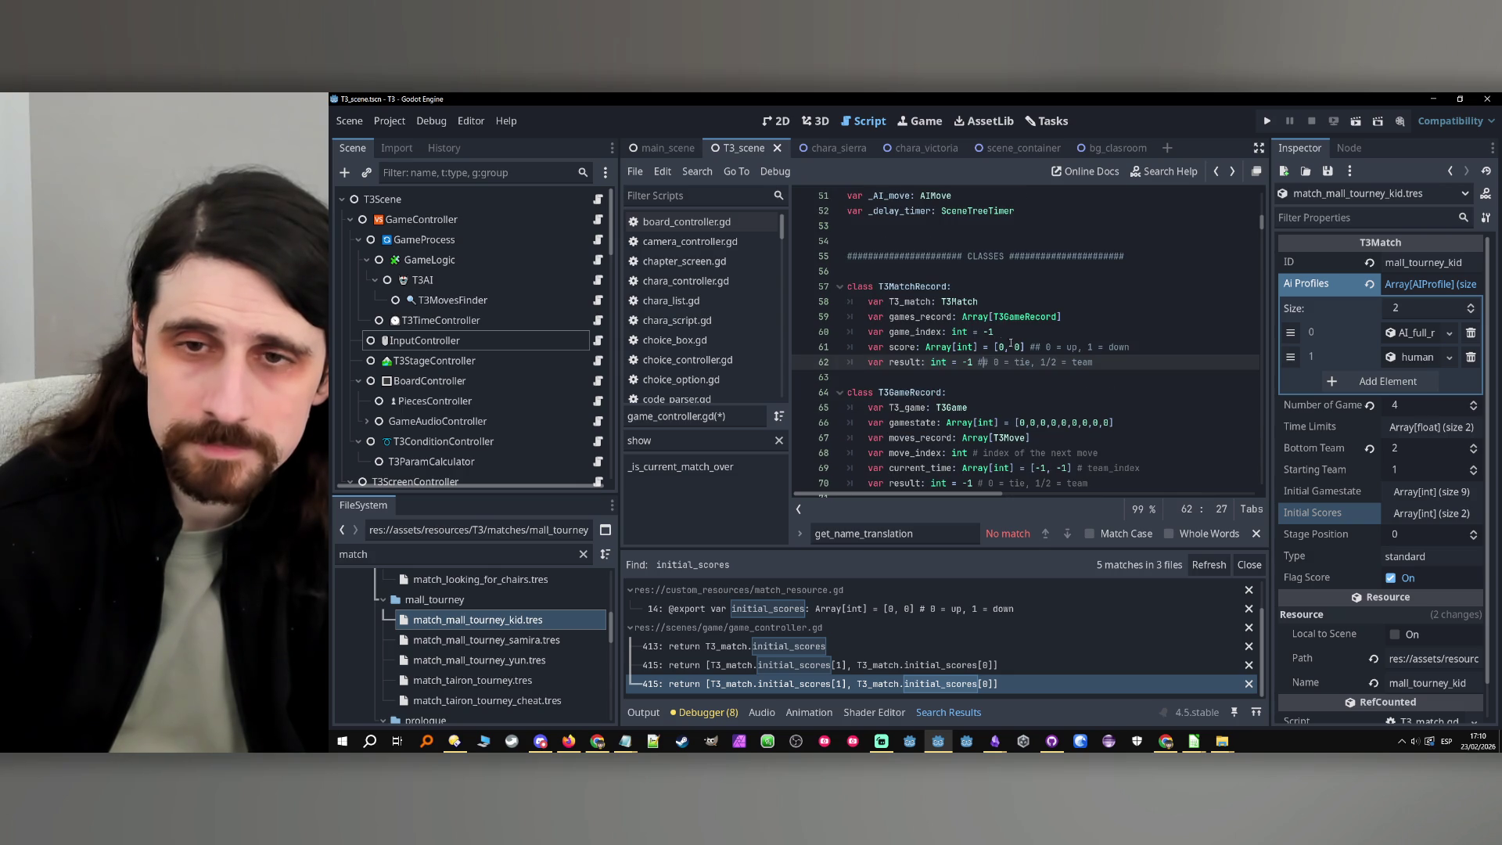
scroll(1068, 360, down, 1)
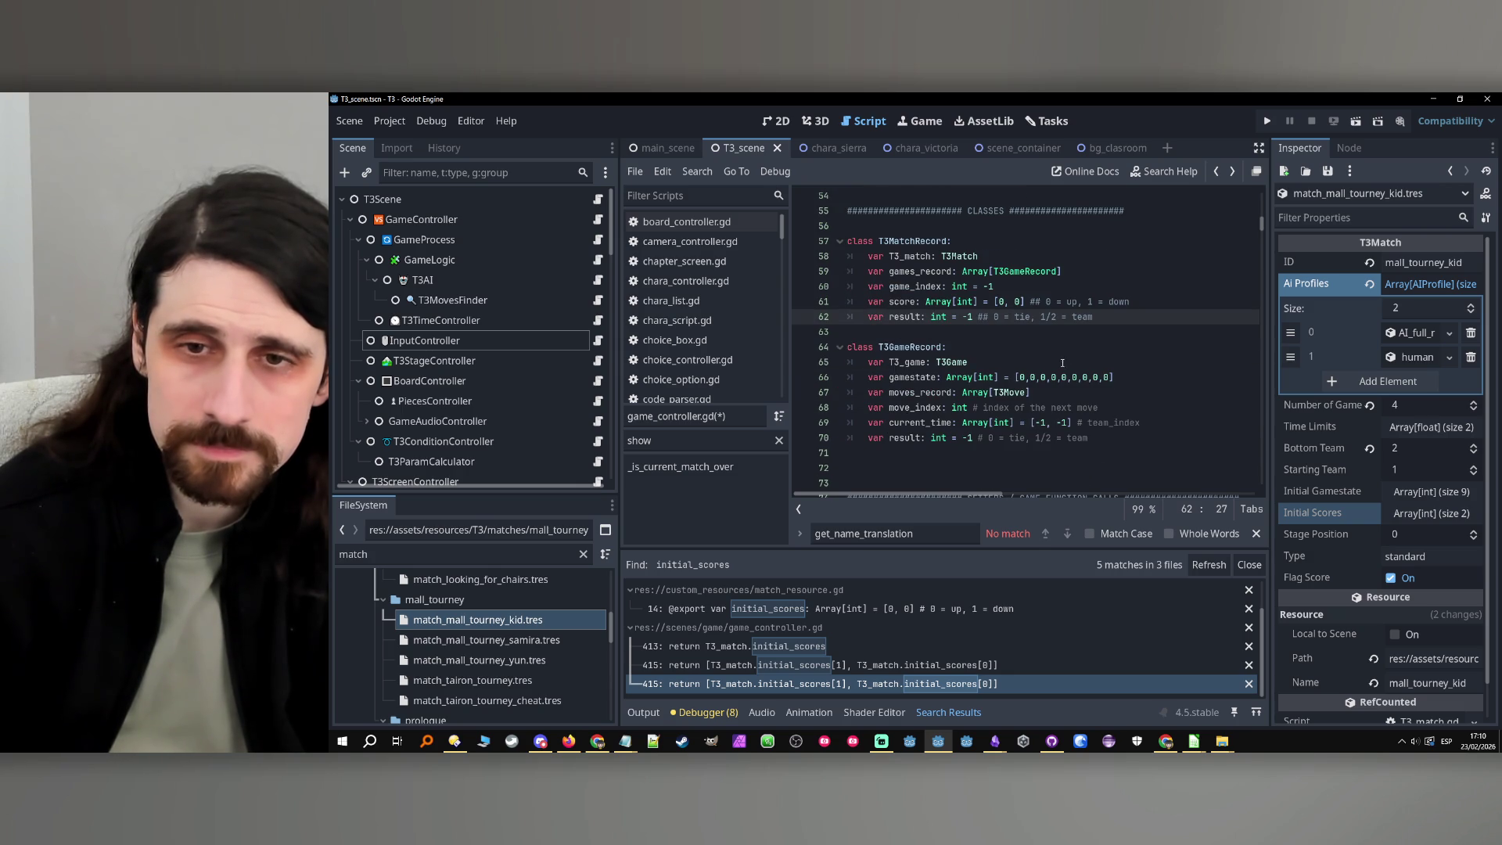
click(978, 407)
text(#)
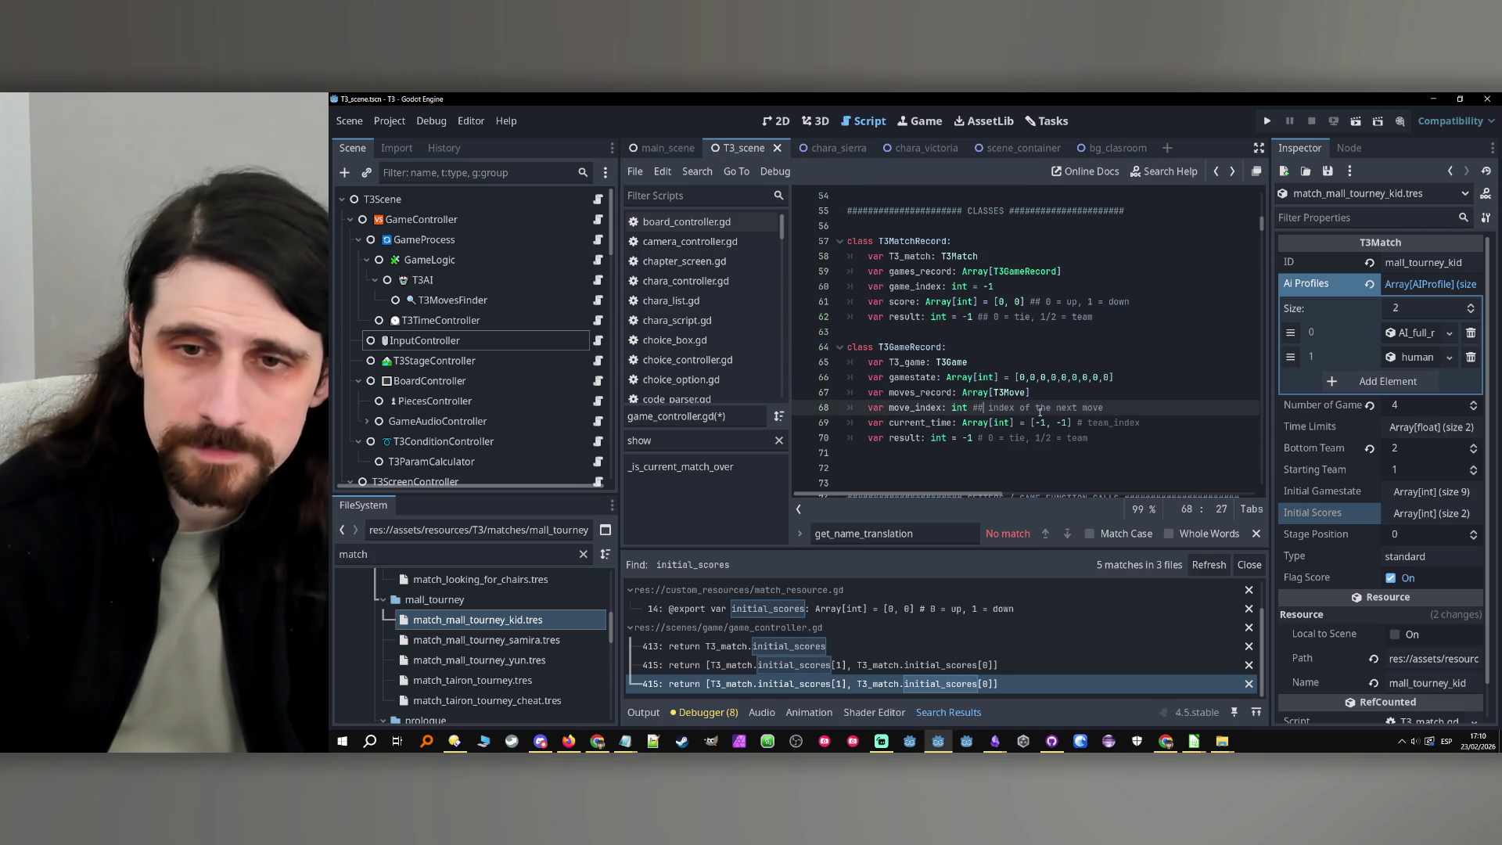
click(1083, 422)
text(#)
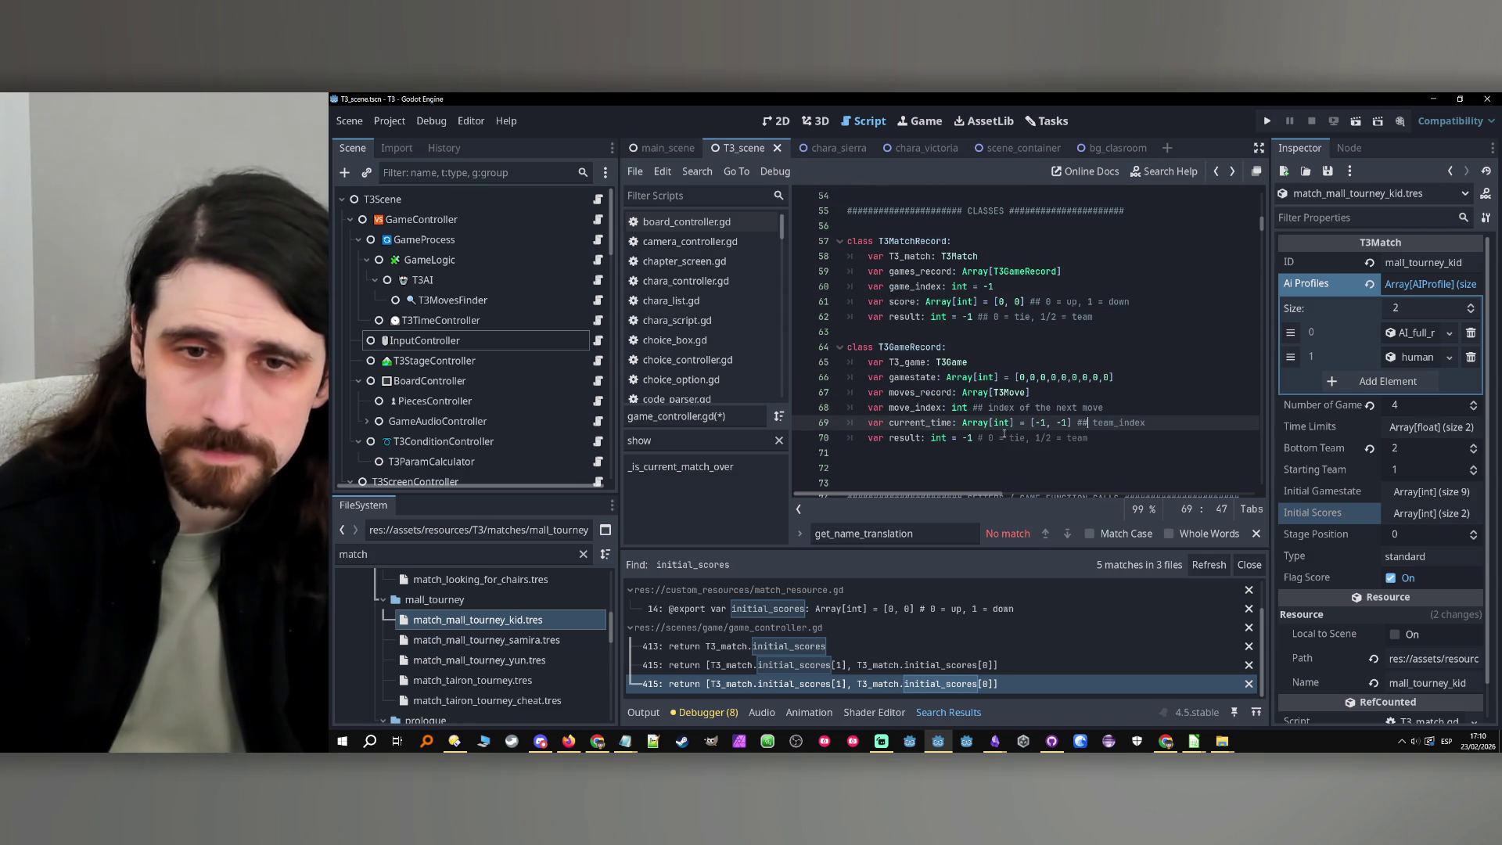
click(980, 438)
text(#)
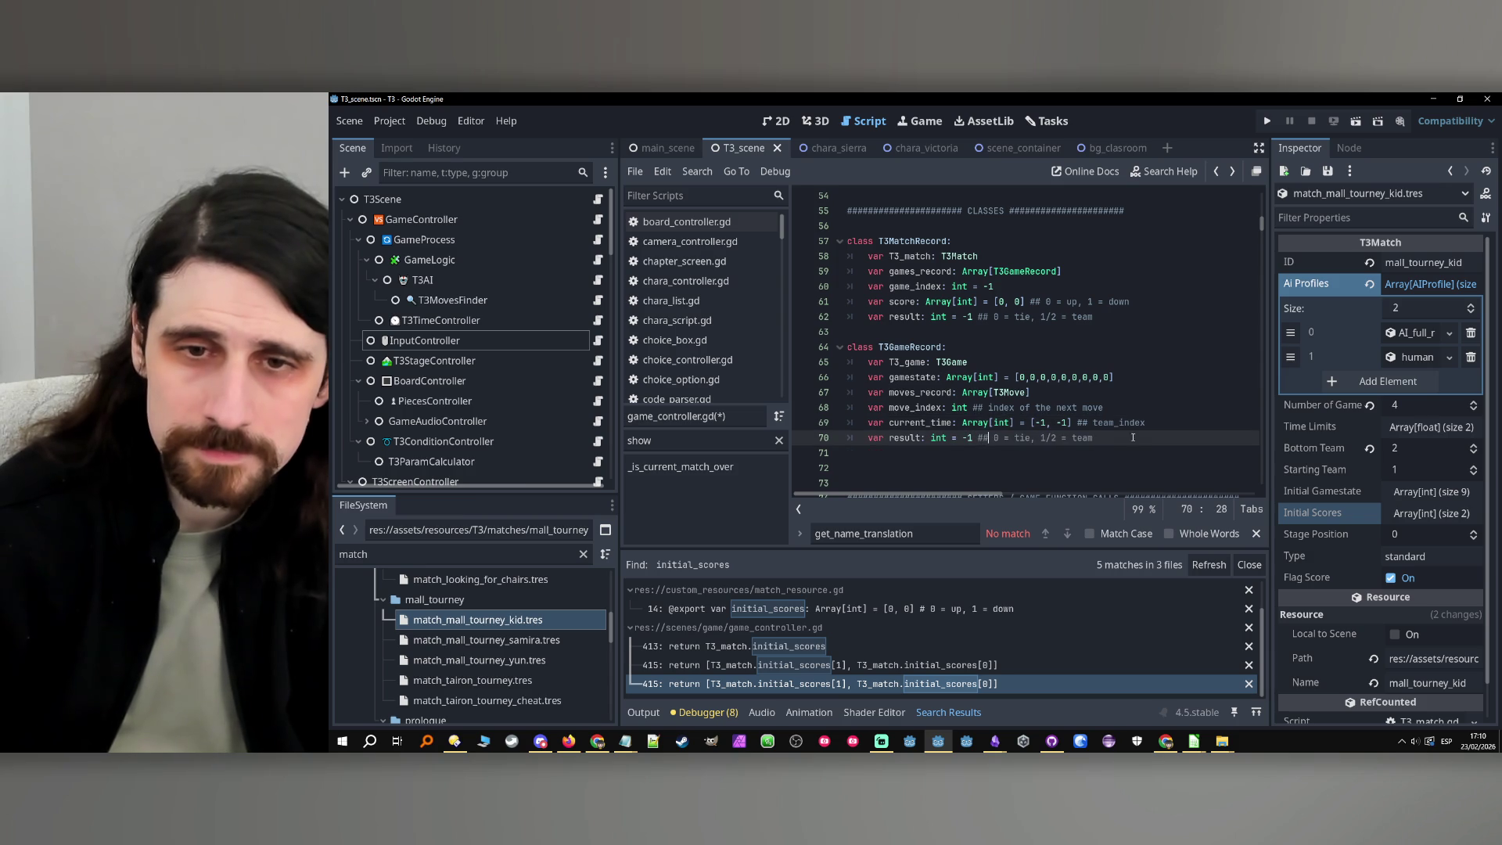
Replace current_time's team_index comment with '0 = up, 1 = down' and remove the duplicated marker
click(1172, 424)
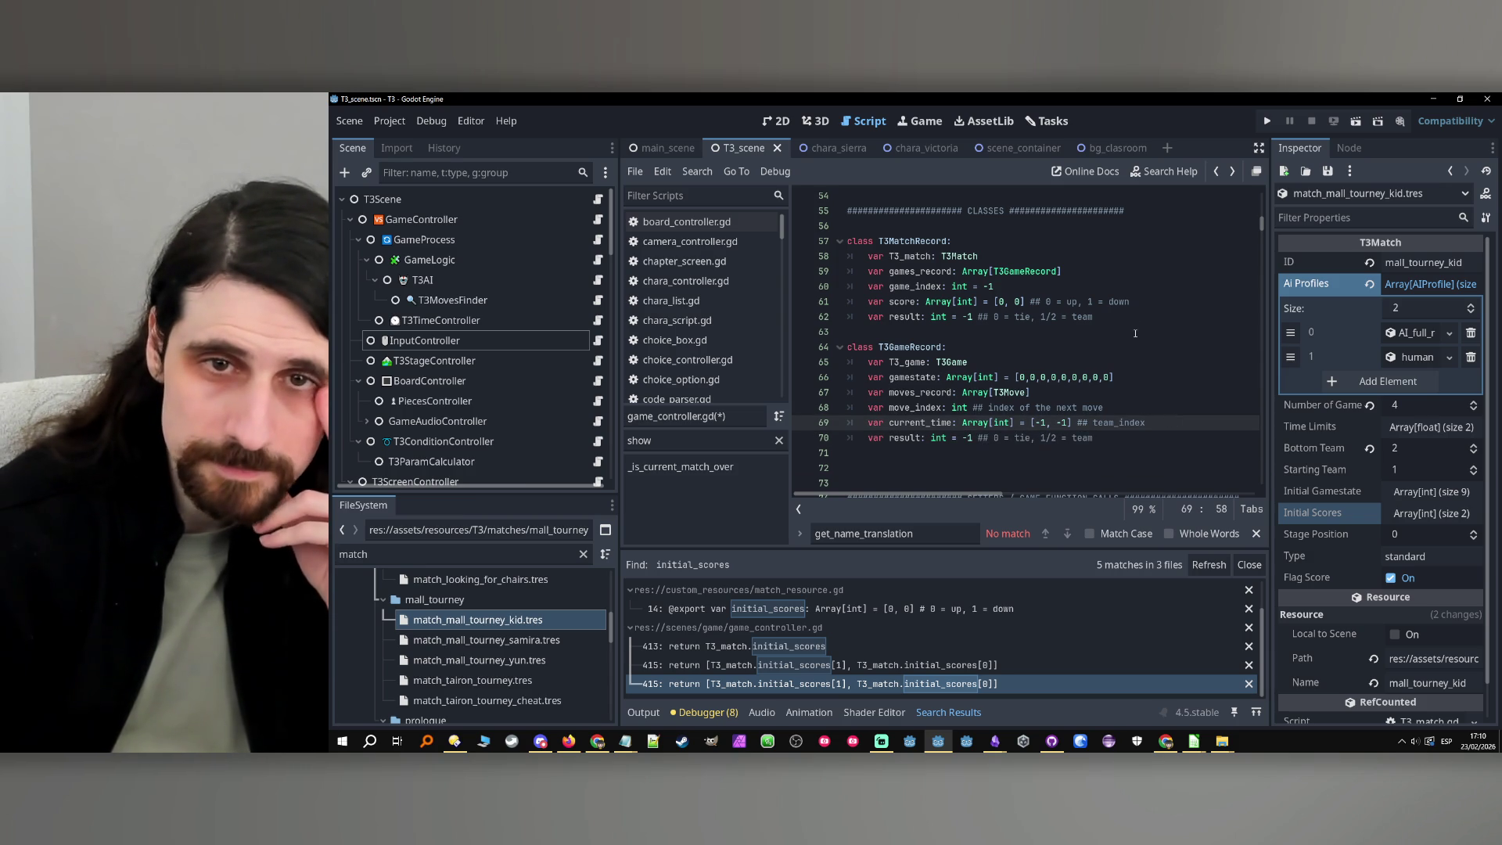
drag(1171, 422, 1088, 423)
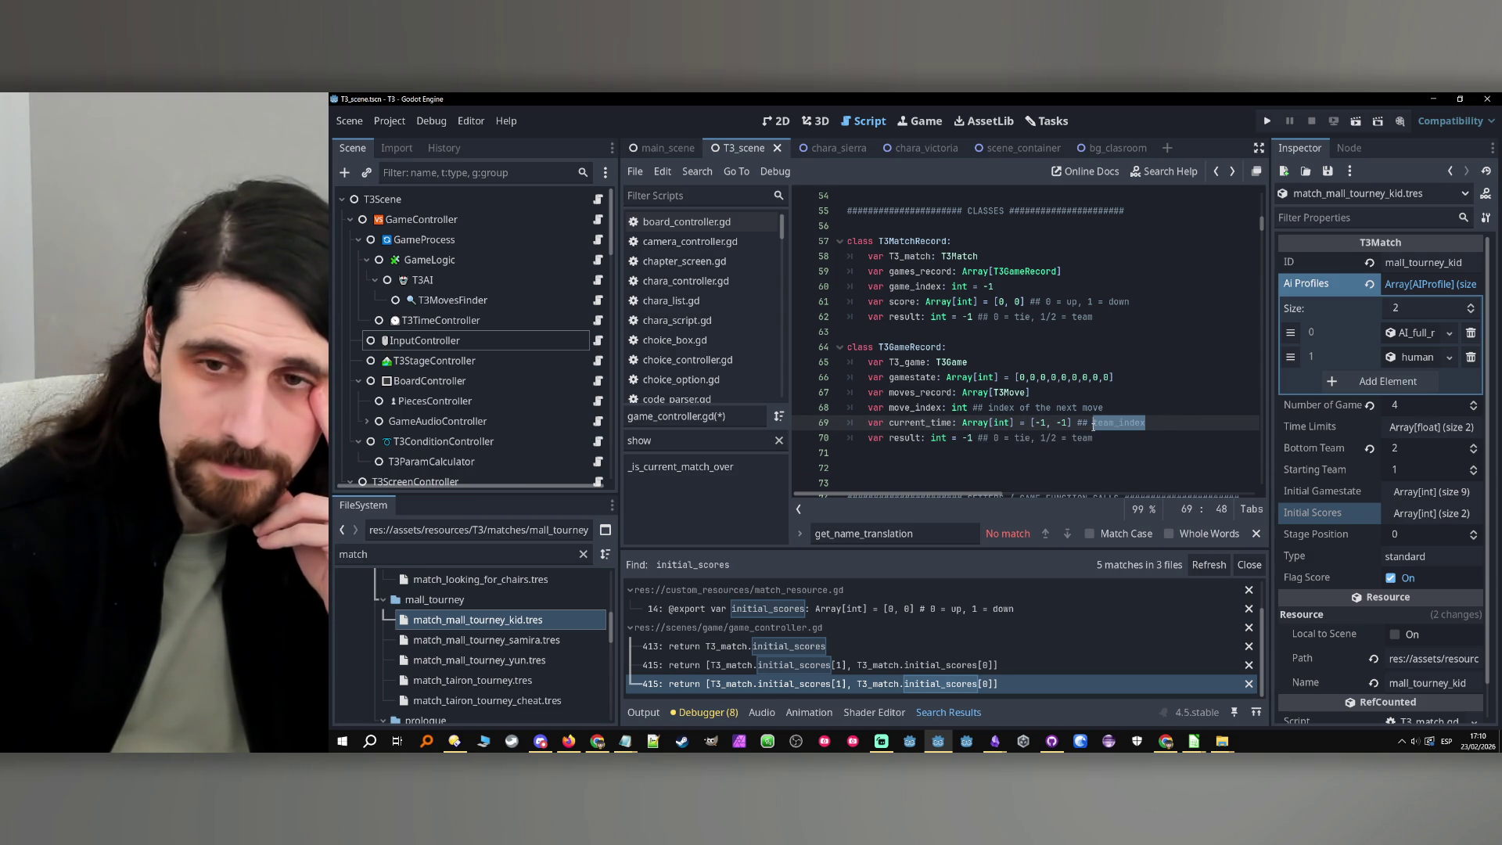
text(## 0 = up, 1 = down)
double_click(1093, 424)
key(BackSpace)
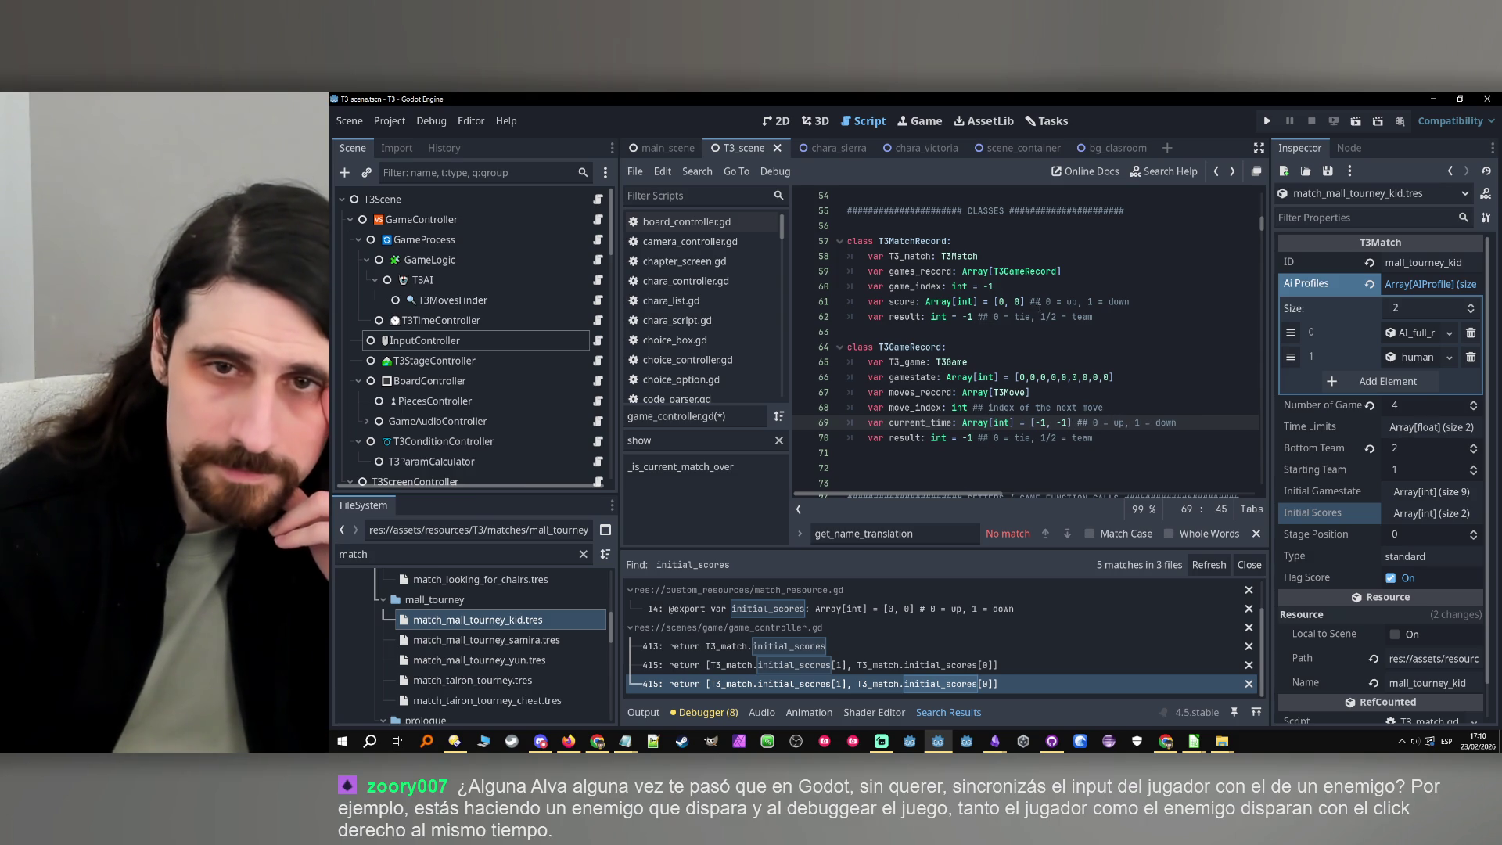
scroll(1040, 307, up, 1)
double_click(913, 286)
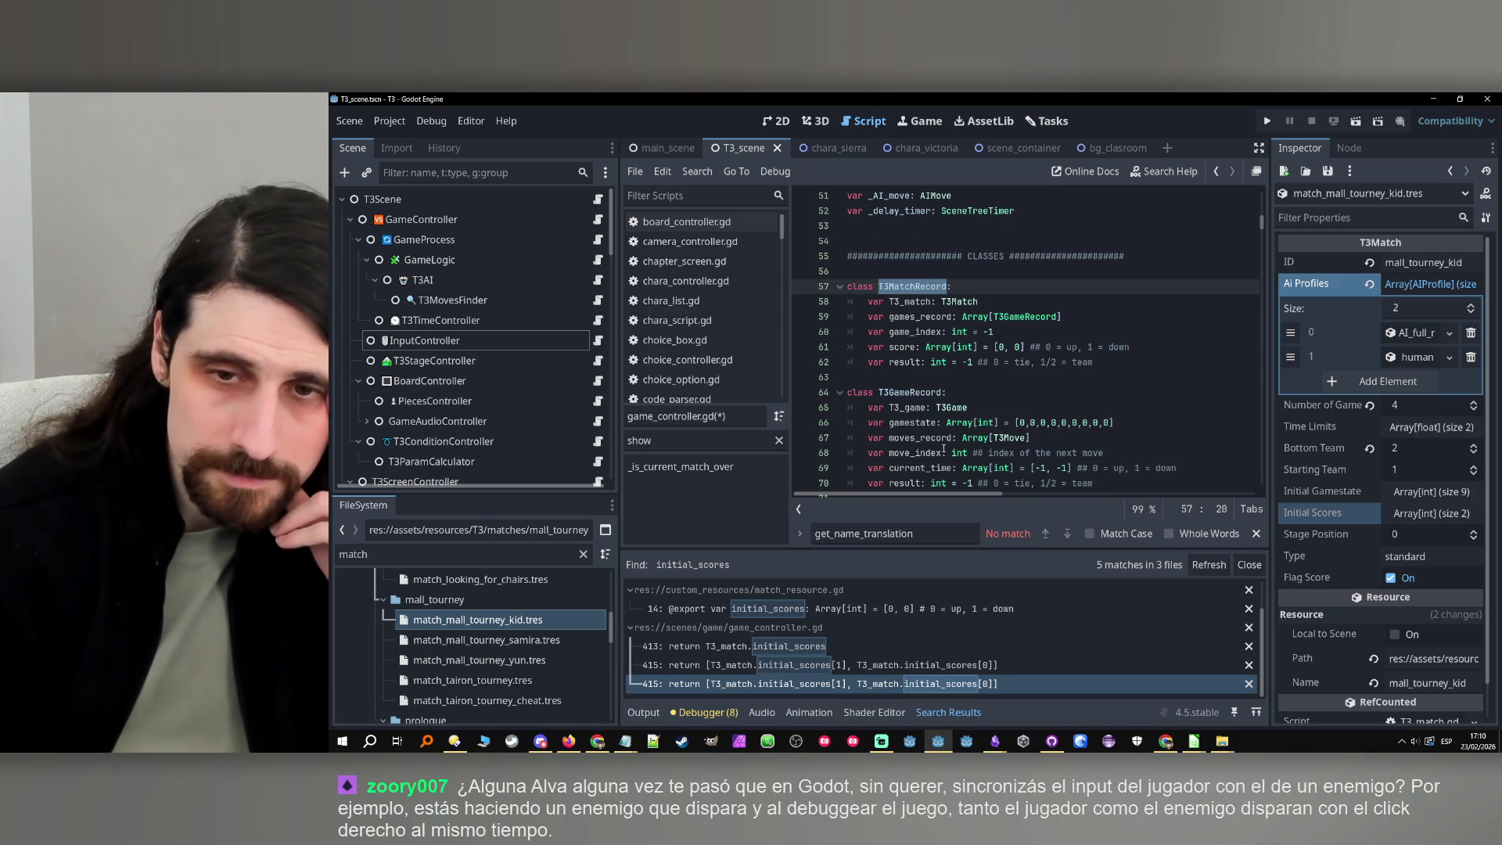
scroll(944, 451, down, 1)
click(626, 741)
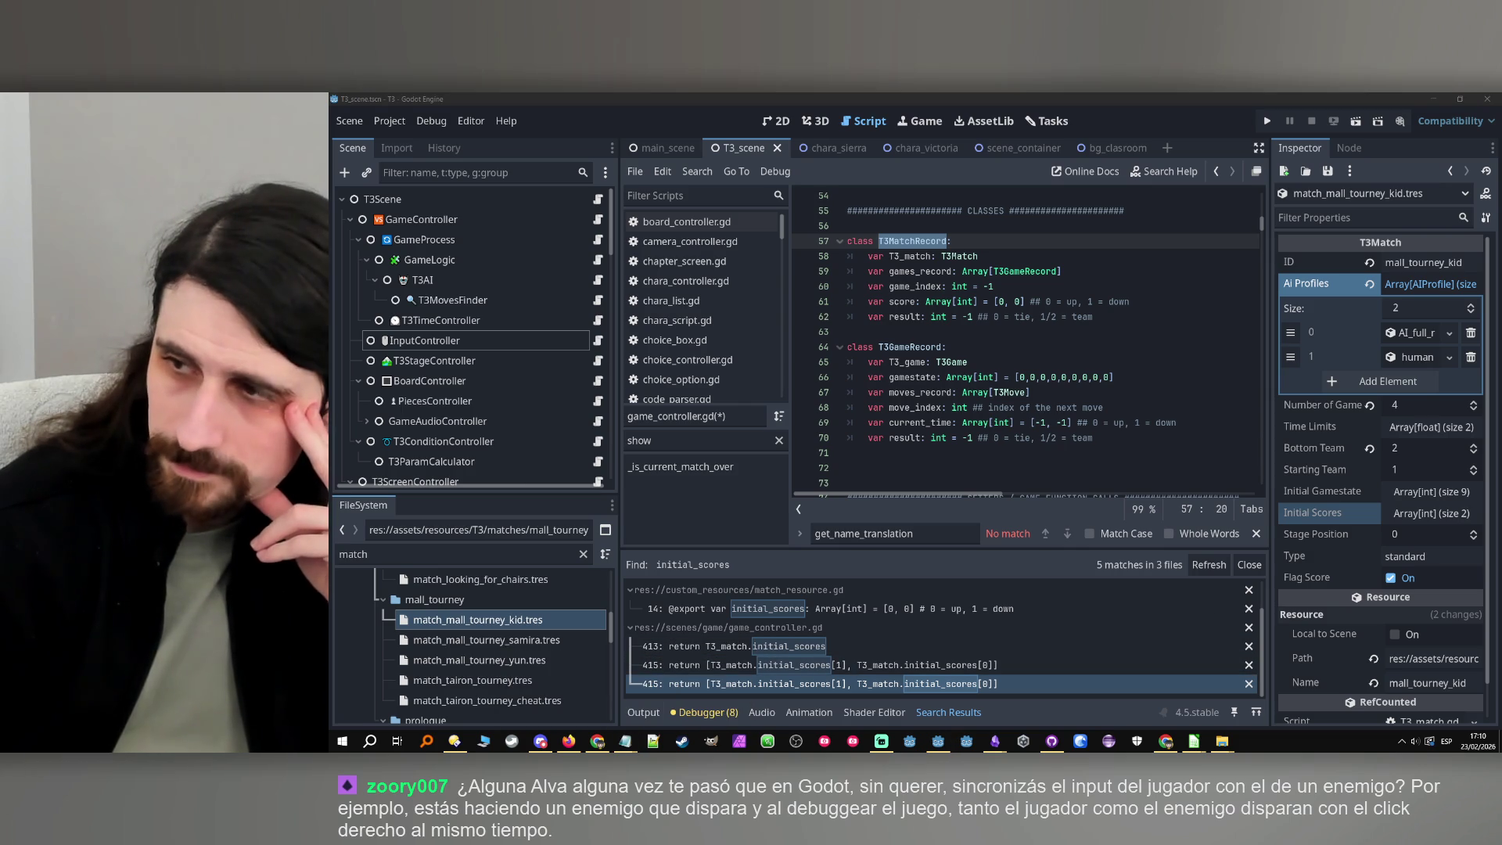
Close the Notepad window holding the code snippet without saving it
mouse_move(625, 741)
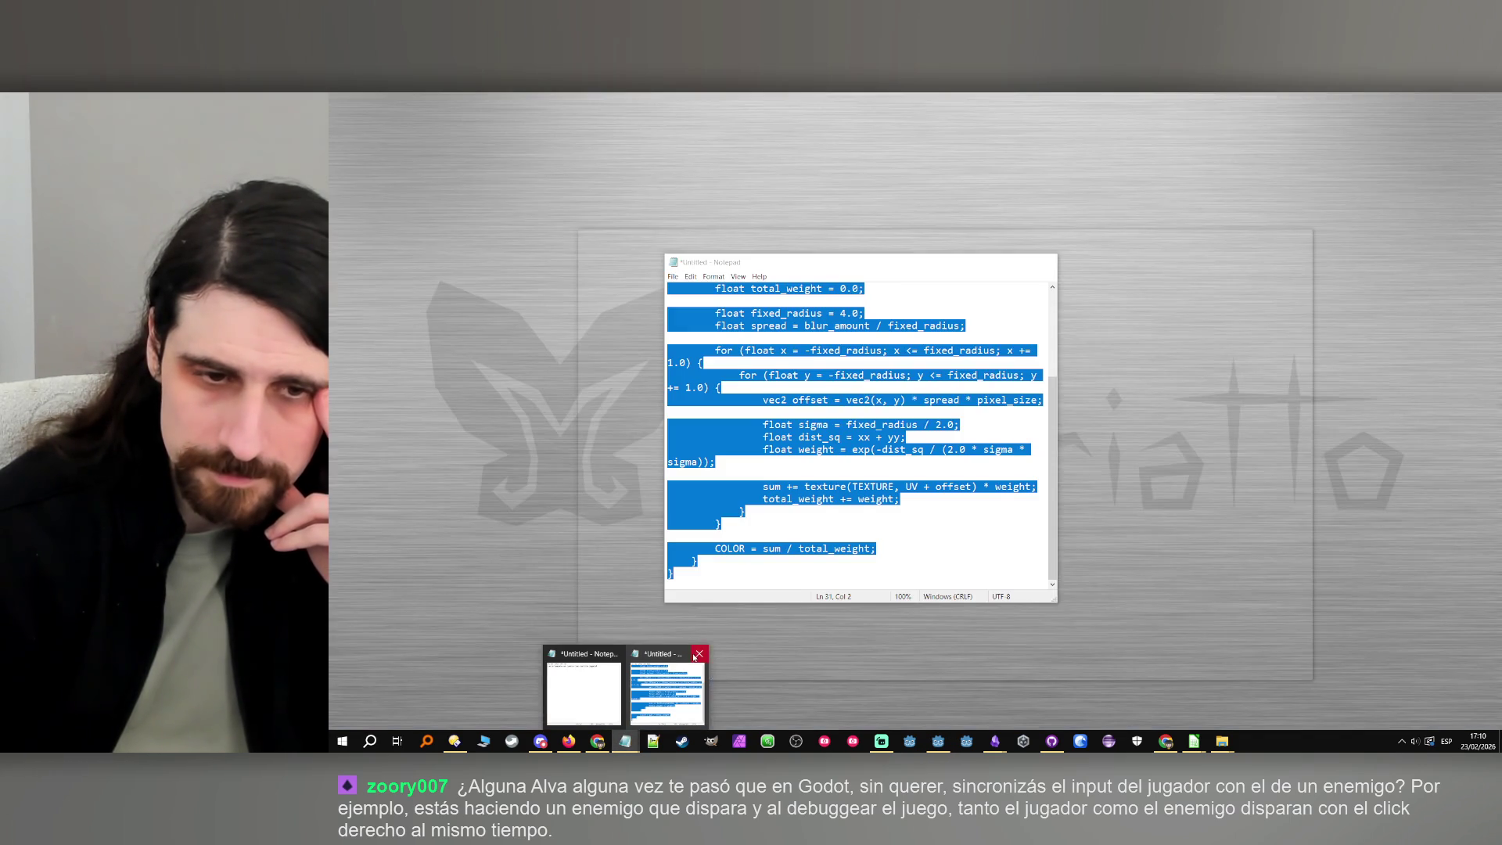
click(699, 653)
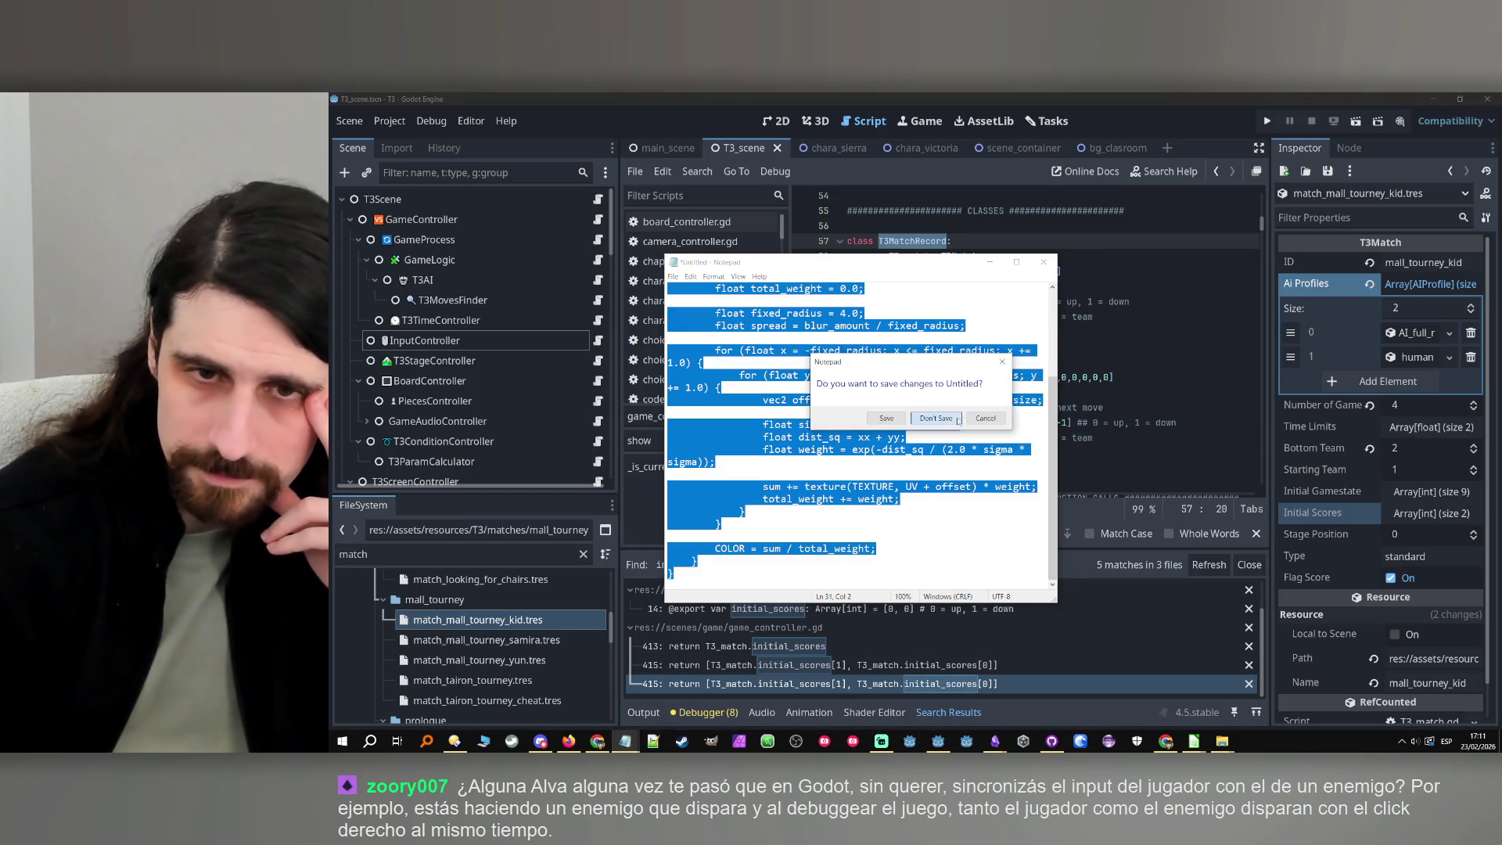
click(936, 419)
Add the line 'empate = 0.5' below the draw question in the Notepad notes
click(625, 741)
click(947, 347)
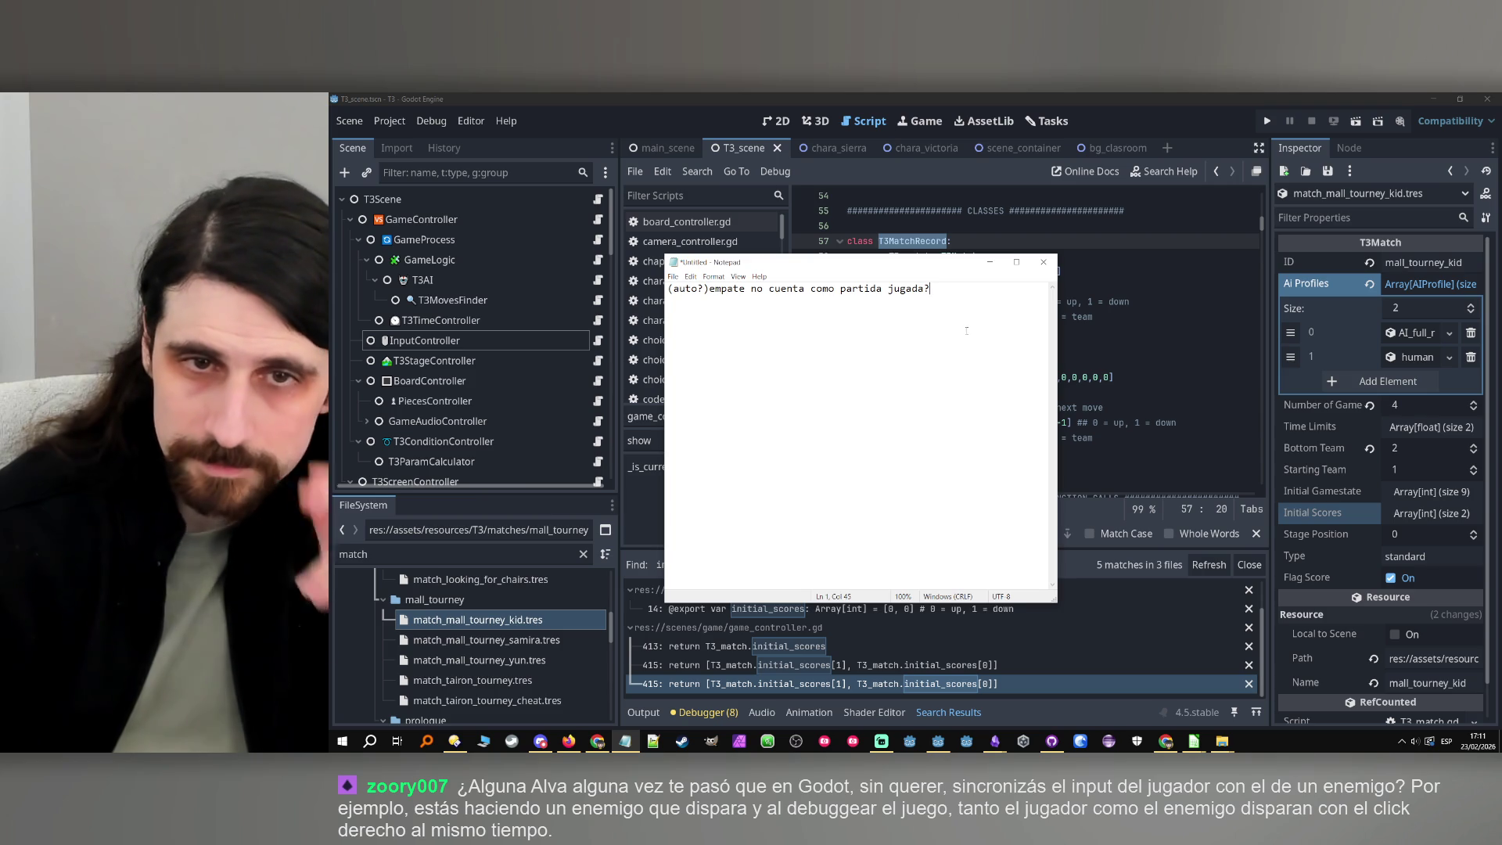
text(empate = 0.5)
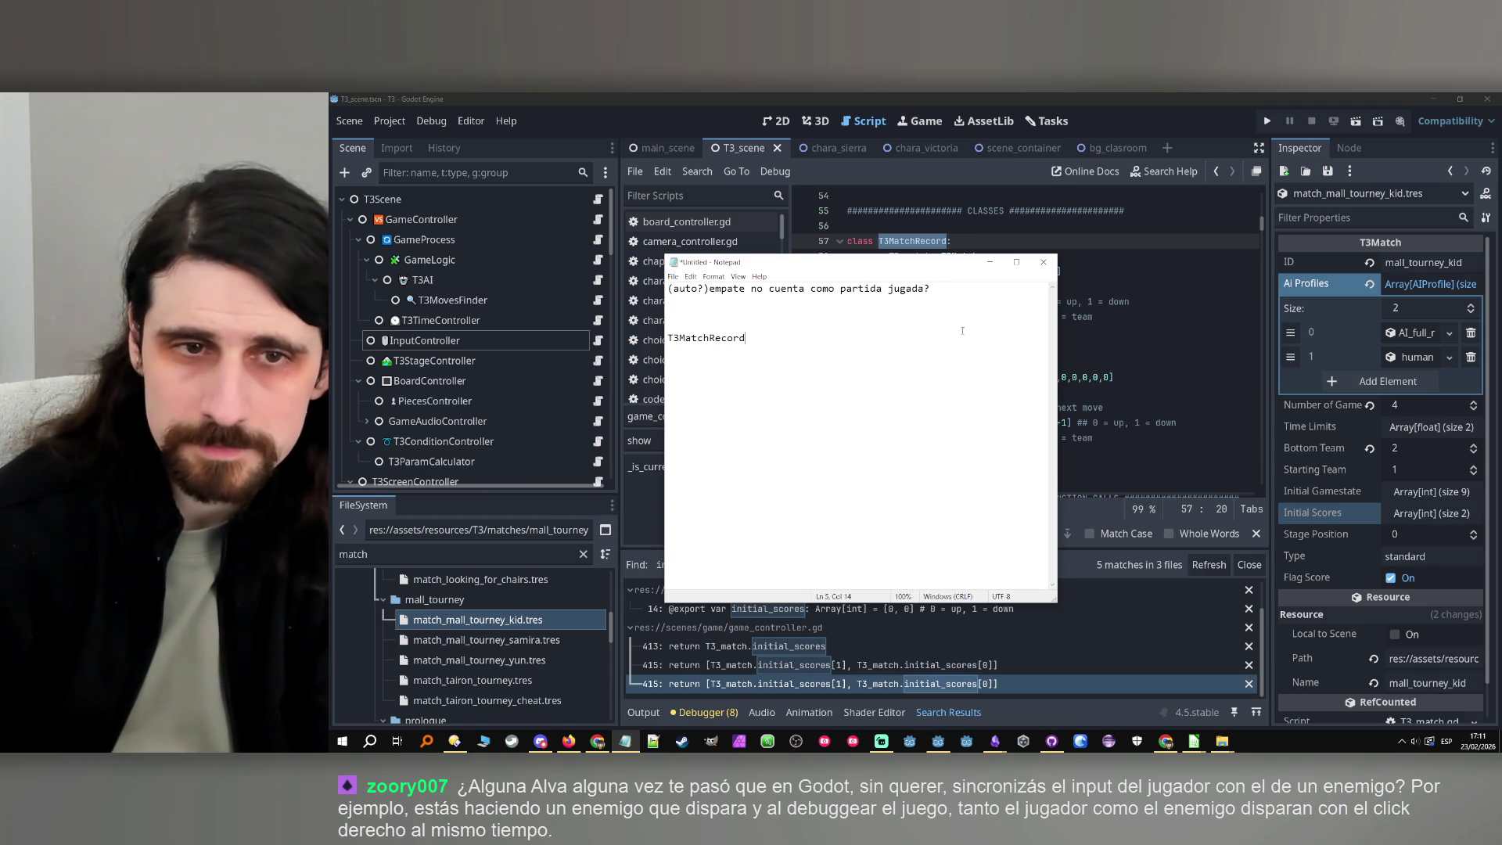
click(989, 263)
Paste the T3GameRecord class name into the Notepad notes and minimize them
click(945, 347)
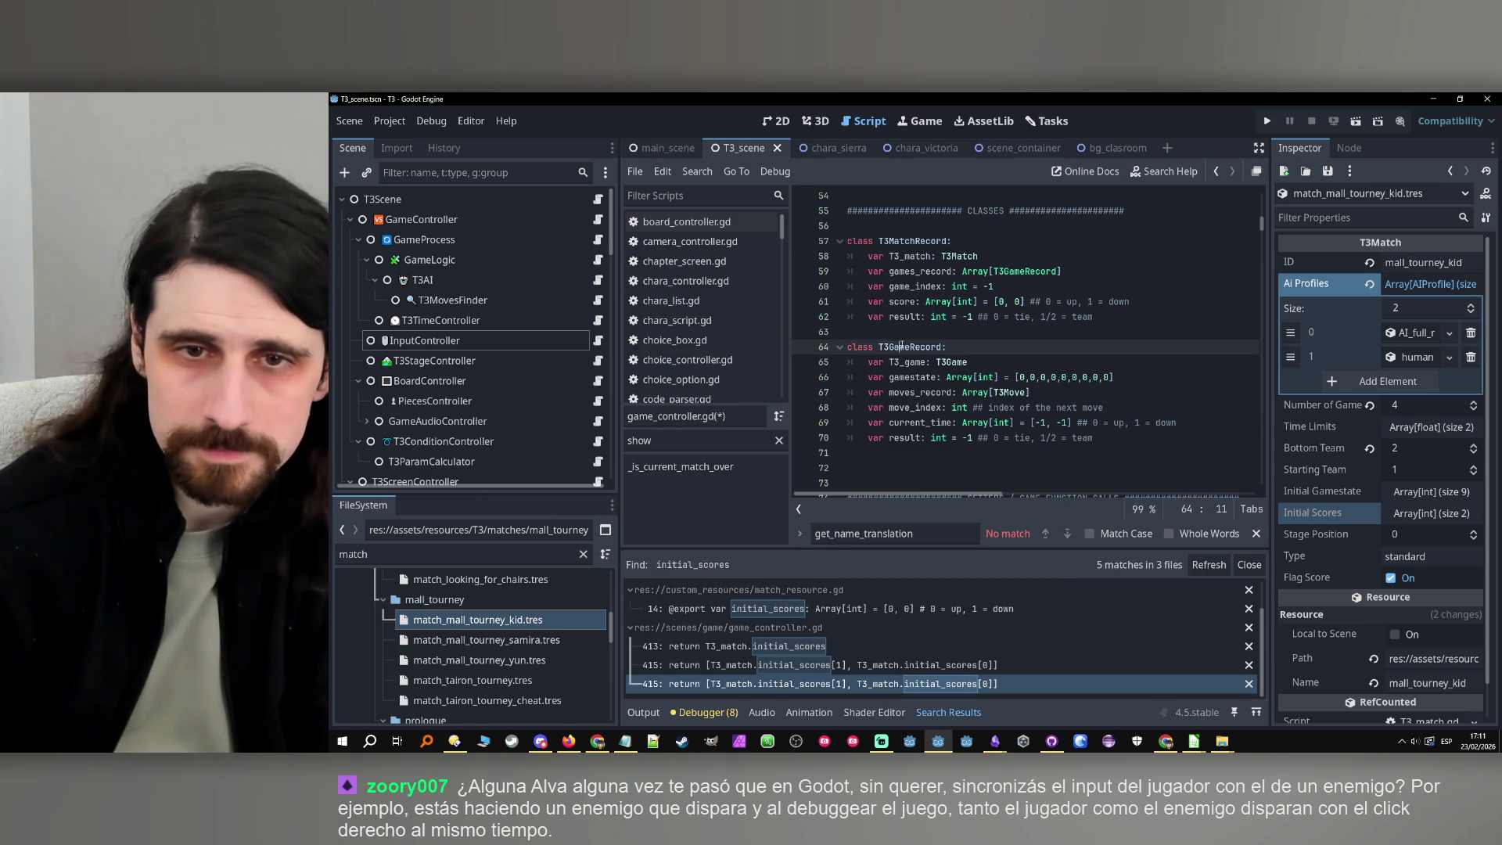
click(617, 744)
click(617, 743)
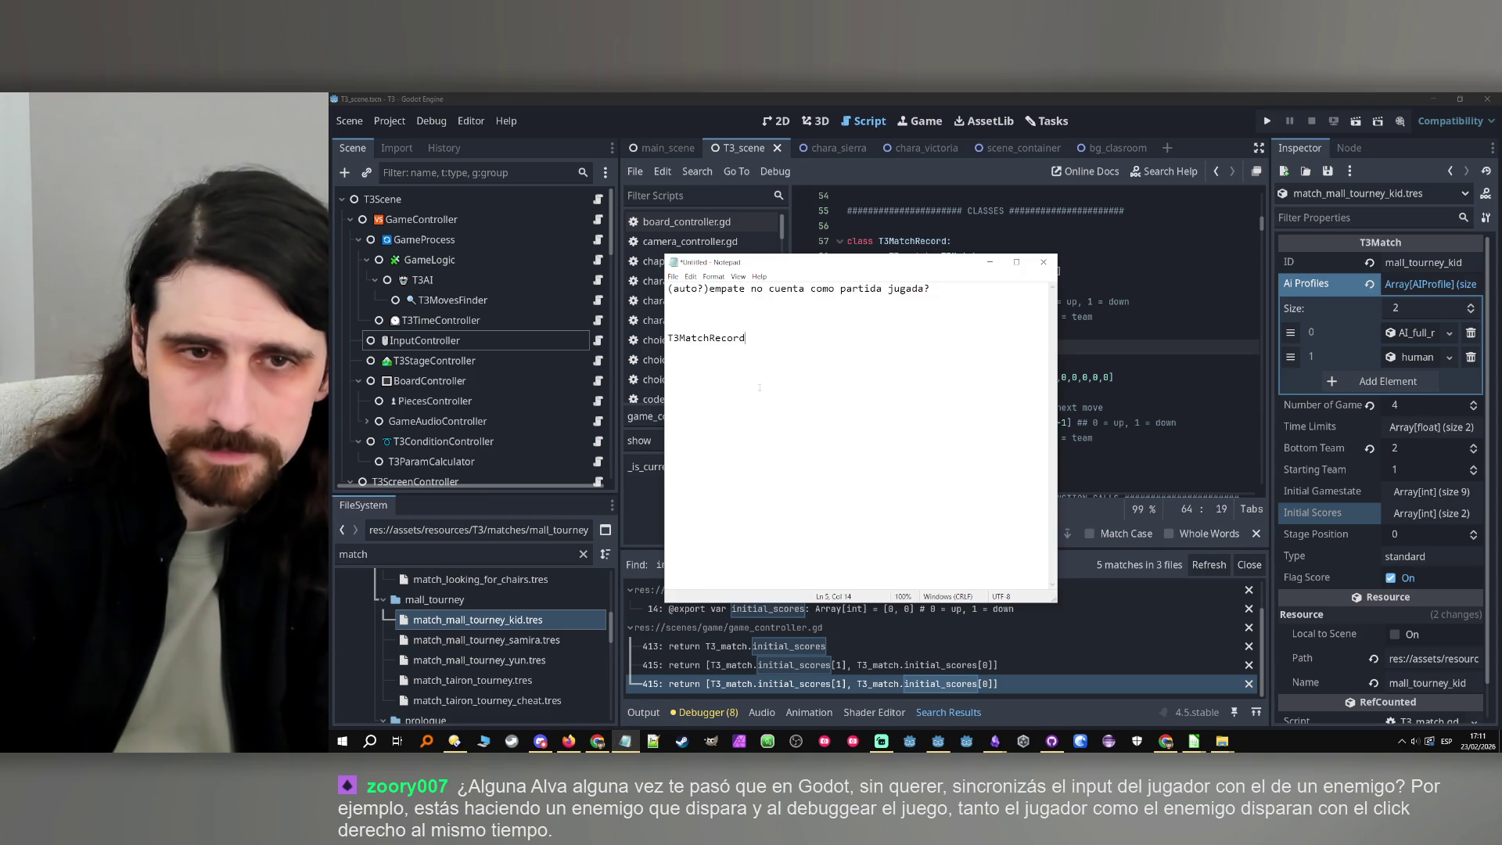
text(T3GameRecord)
click(990, 262)
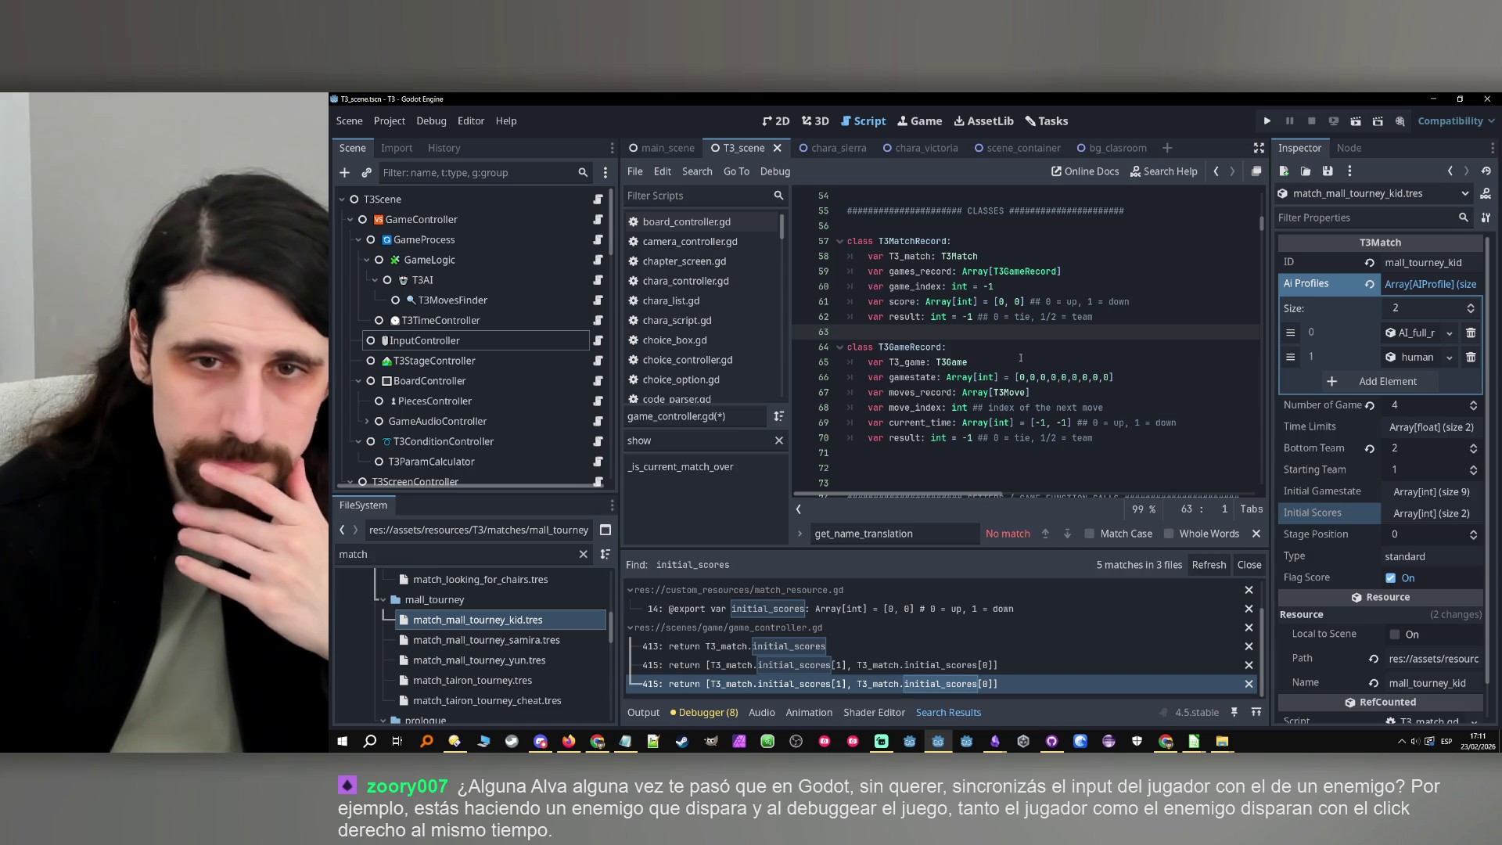
Run a project-wide Find in Files search for '.current_time'
click(938, 359)
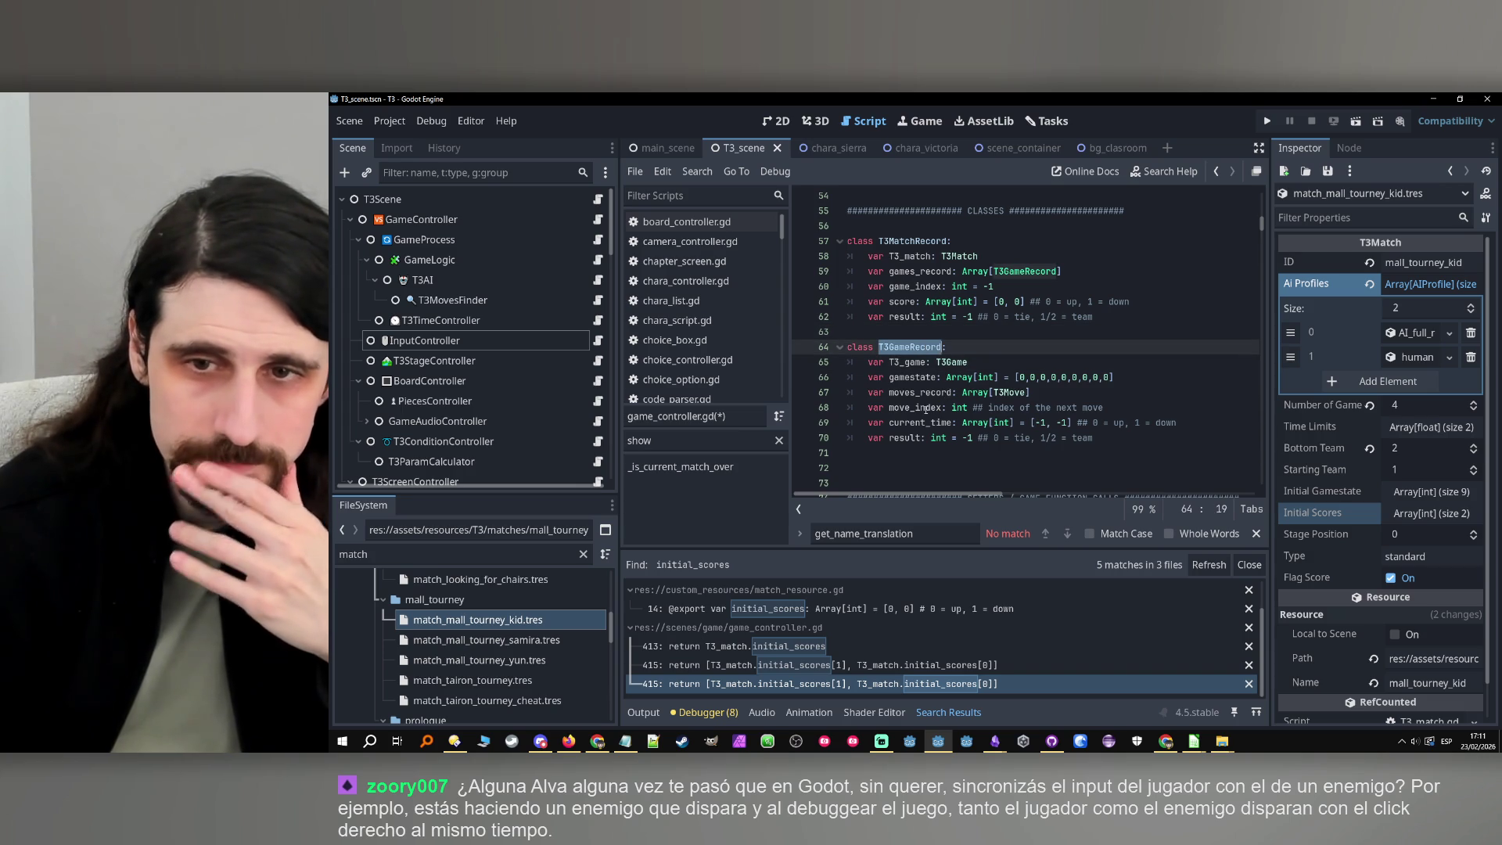
double_click(920, 408)
double_click(924, 422)
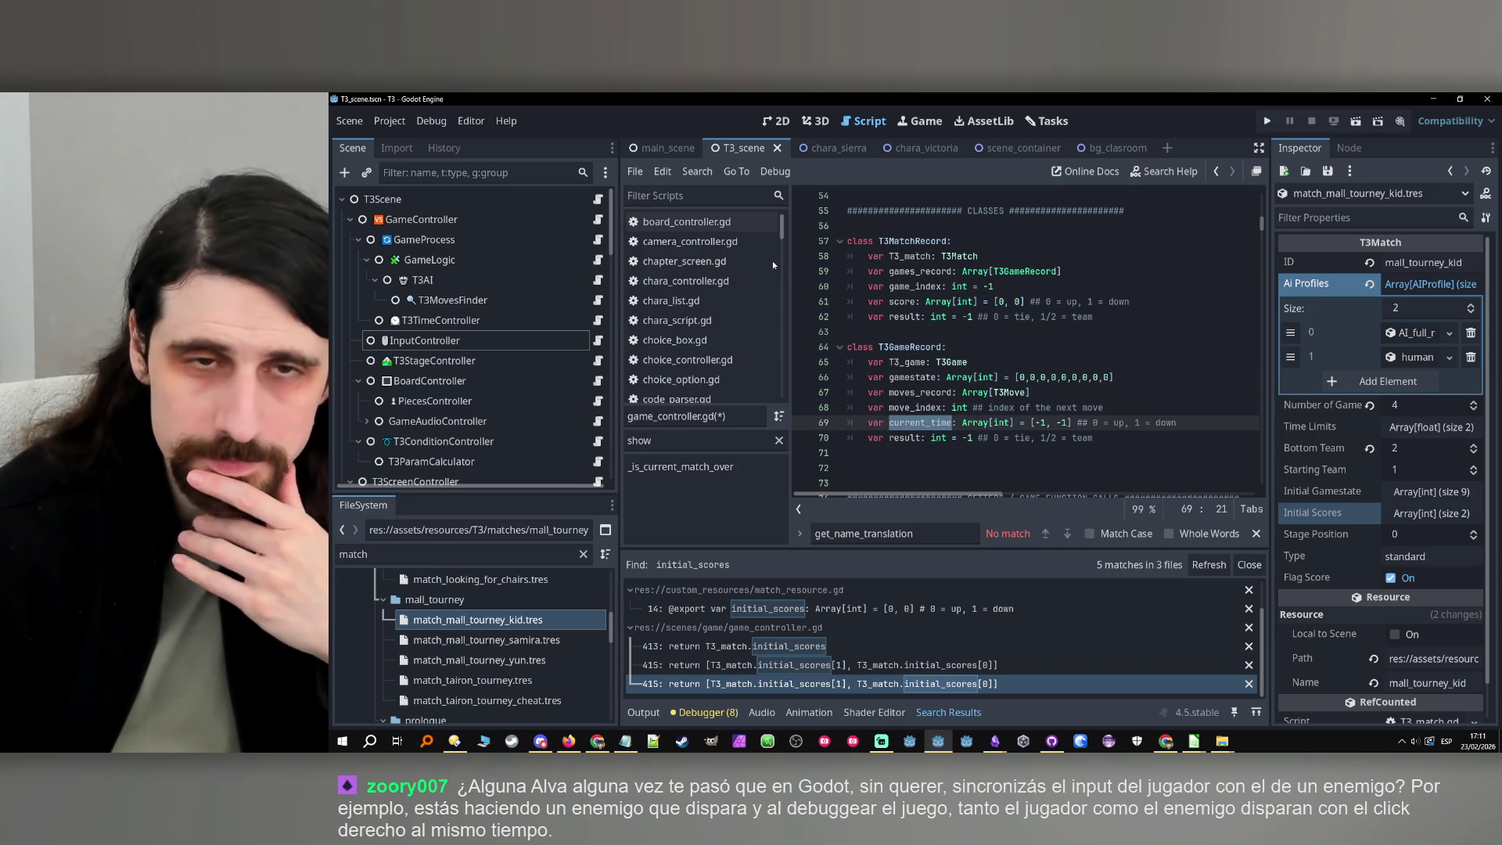
click(696, 172)
click(732, 280)
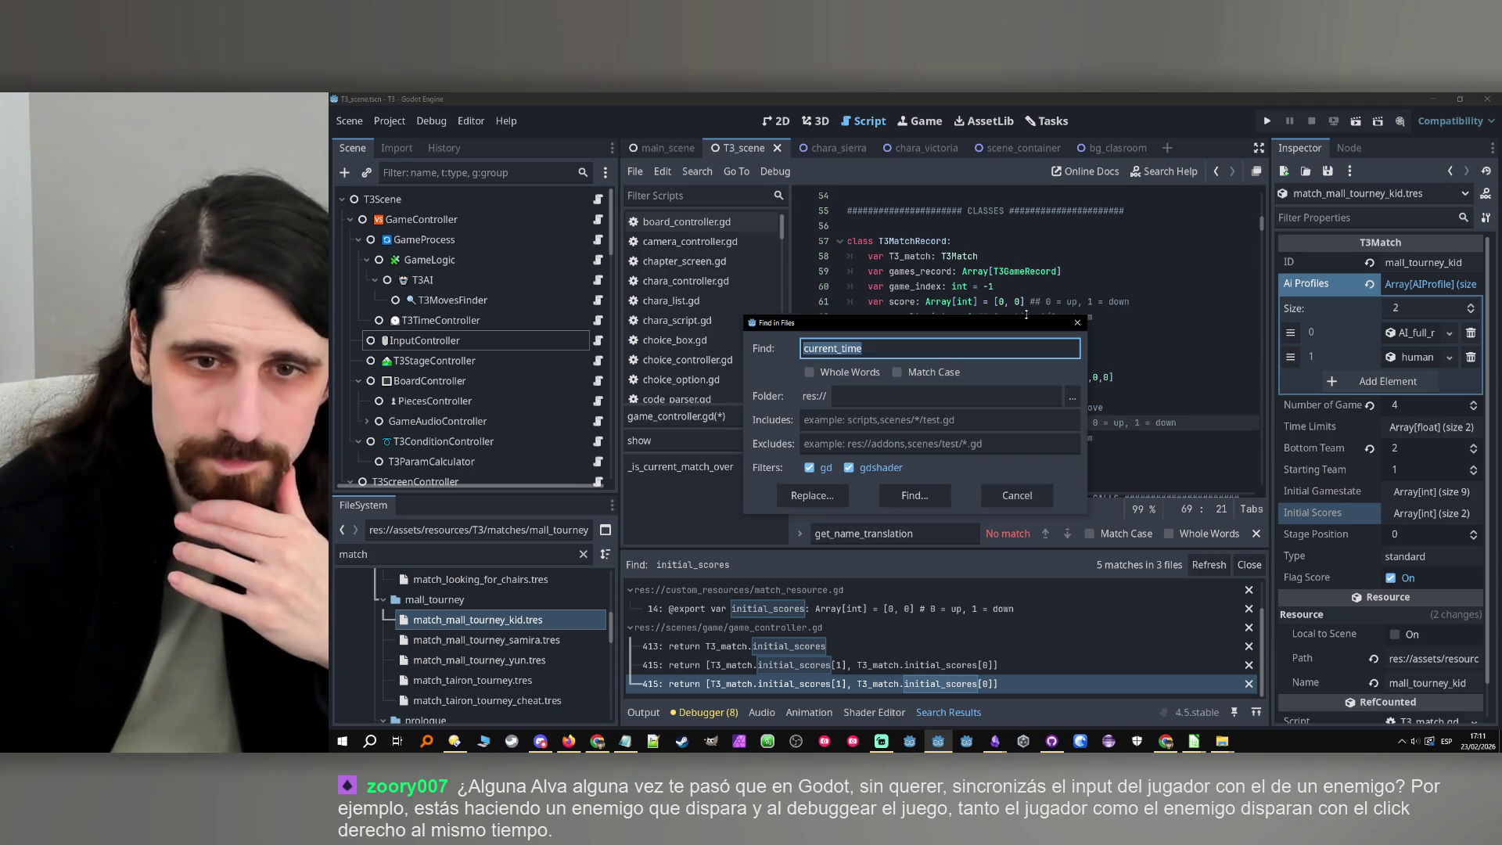
key(Home)
text(.)
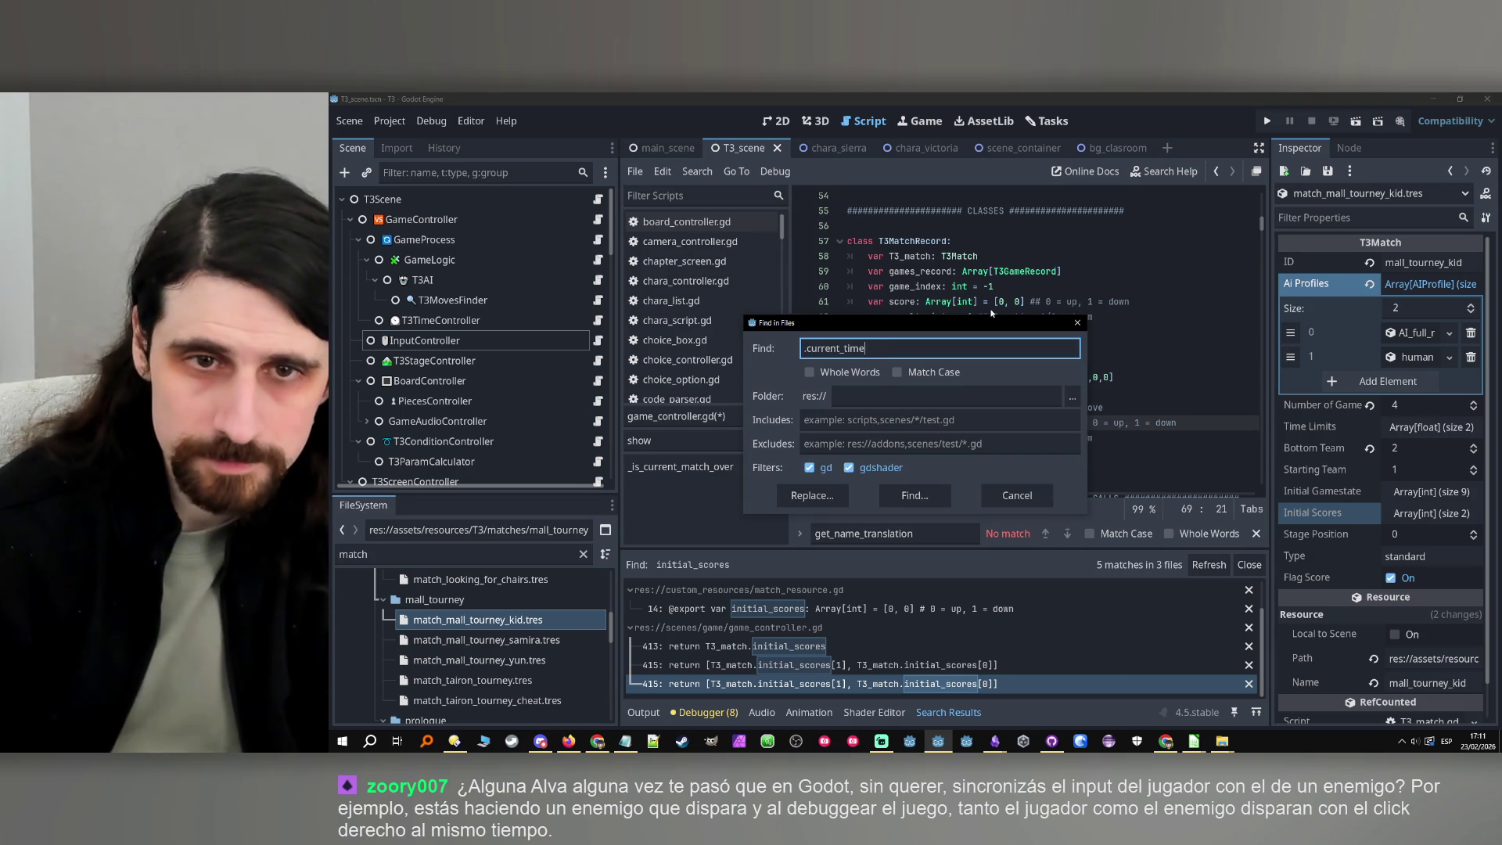
mouse_move(923, 325)
mouse_down()
mouse_move(1057, 336)
mouse_move(994, 347)
mouse_up()
click(987, 513)
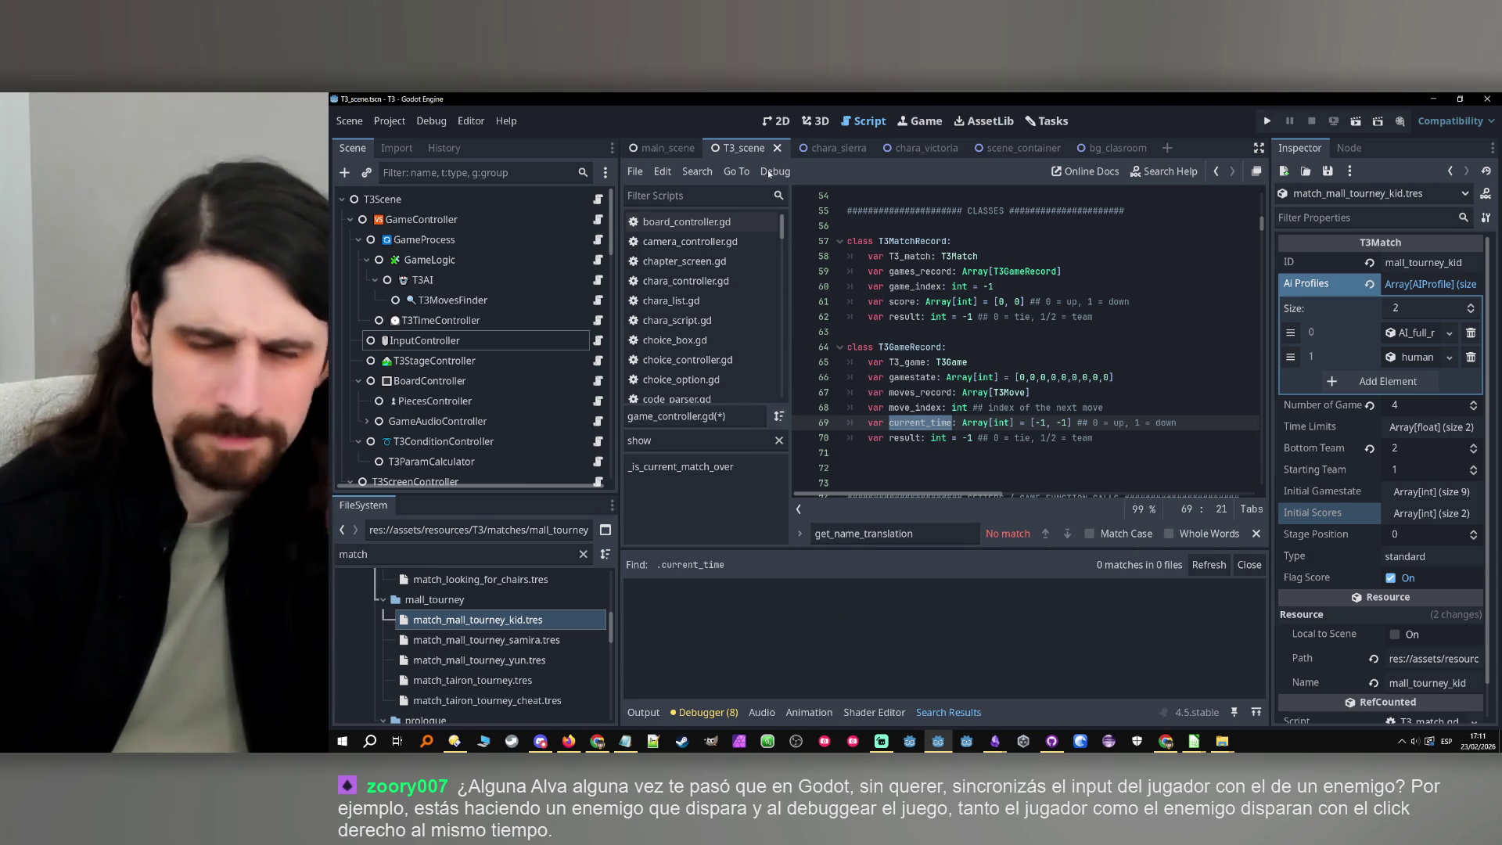
Repeat the project-wide search for 'current_time' without the leading dot
click(663, 171)
mouse_move(697, 171)
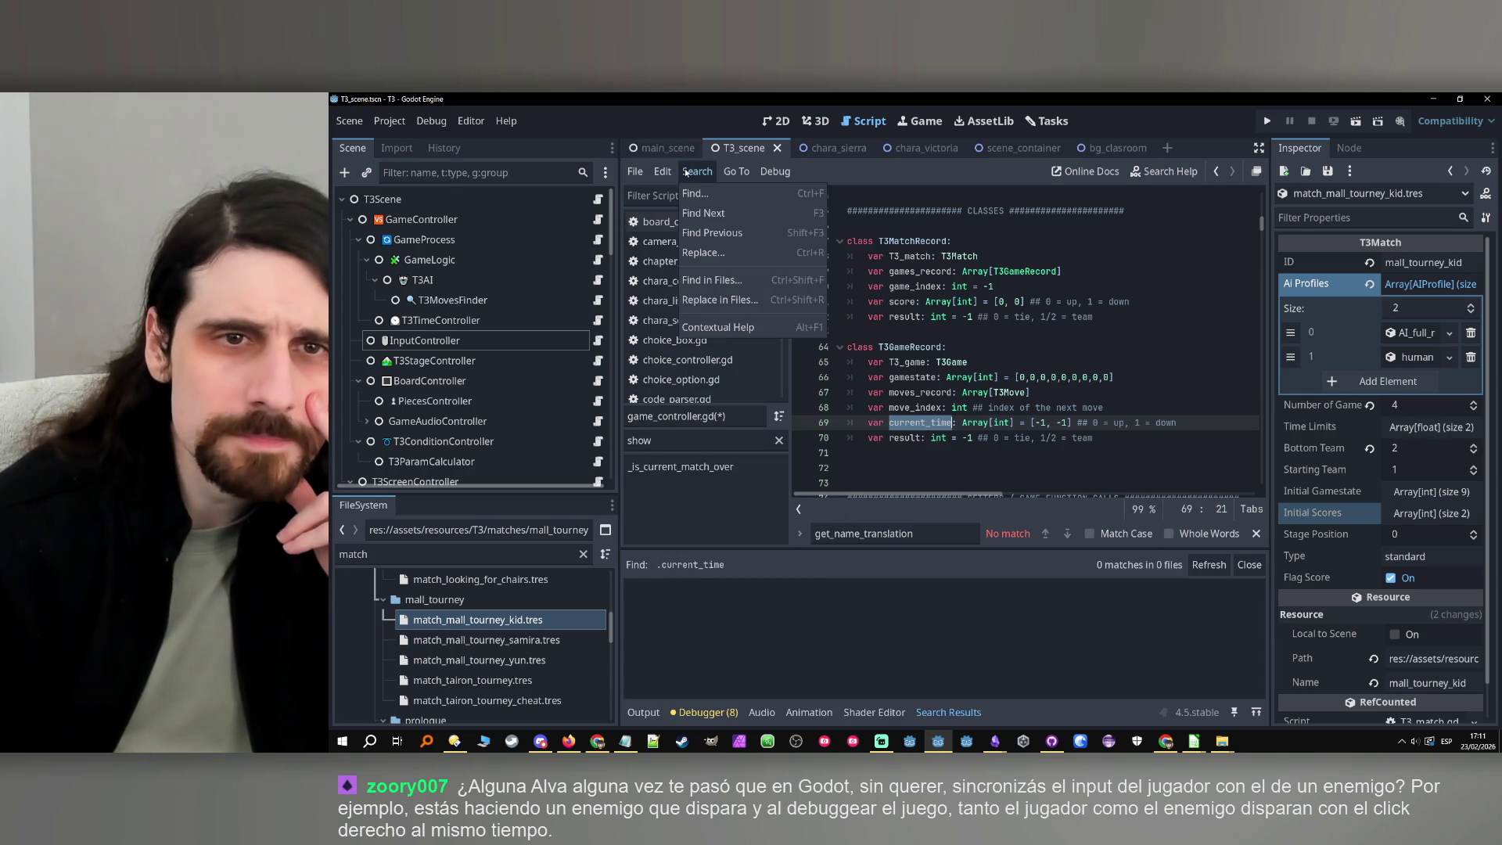
click(716, 280)
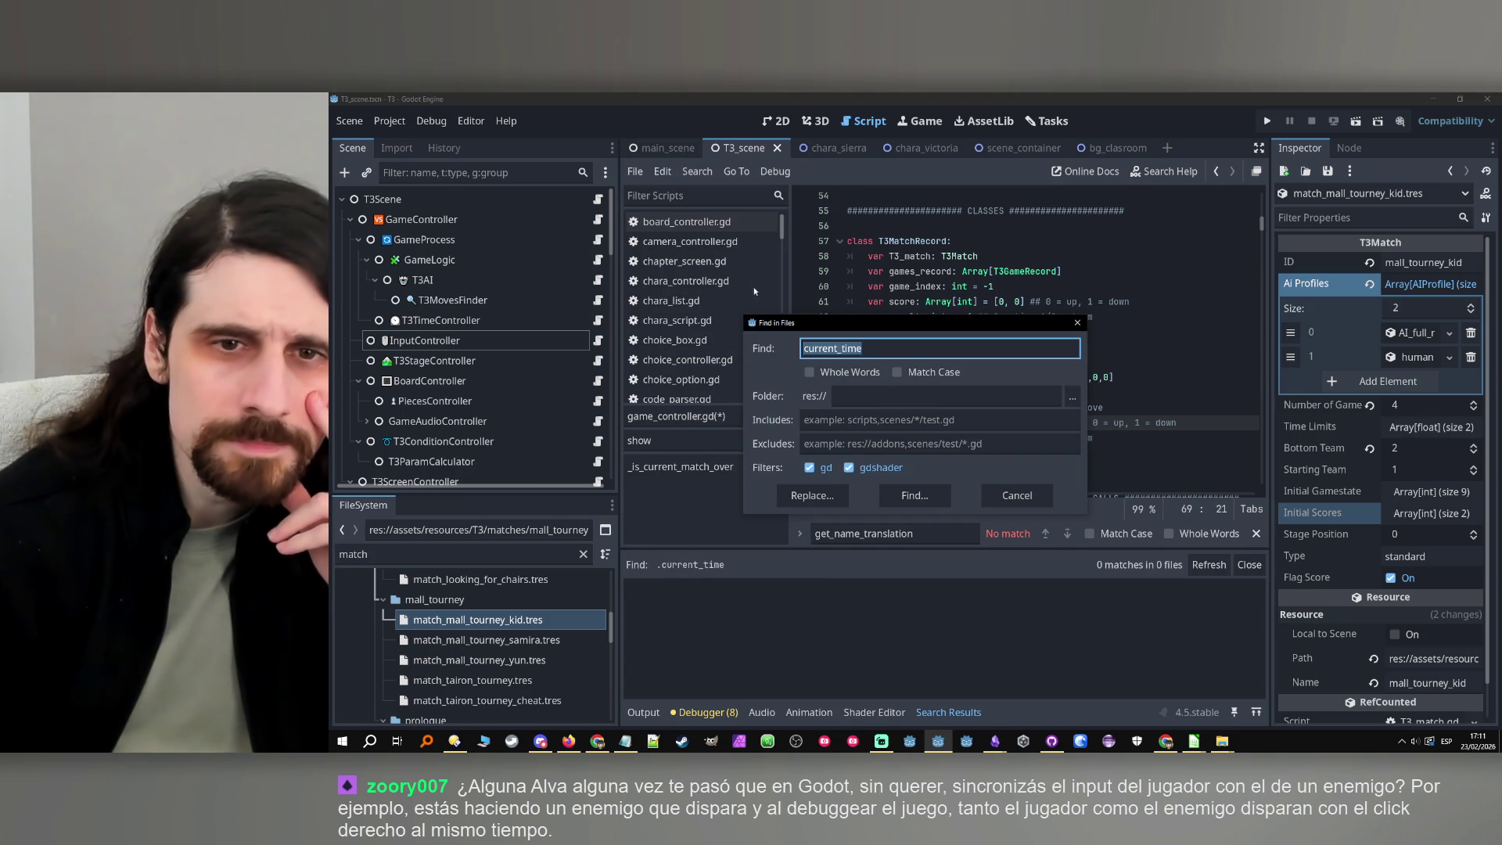
click(916, 495)
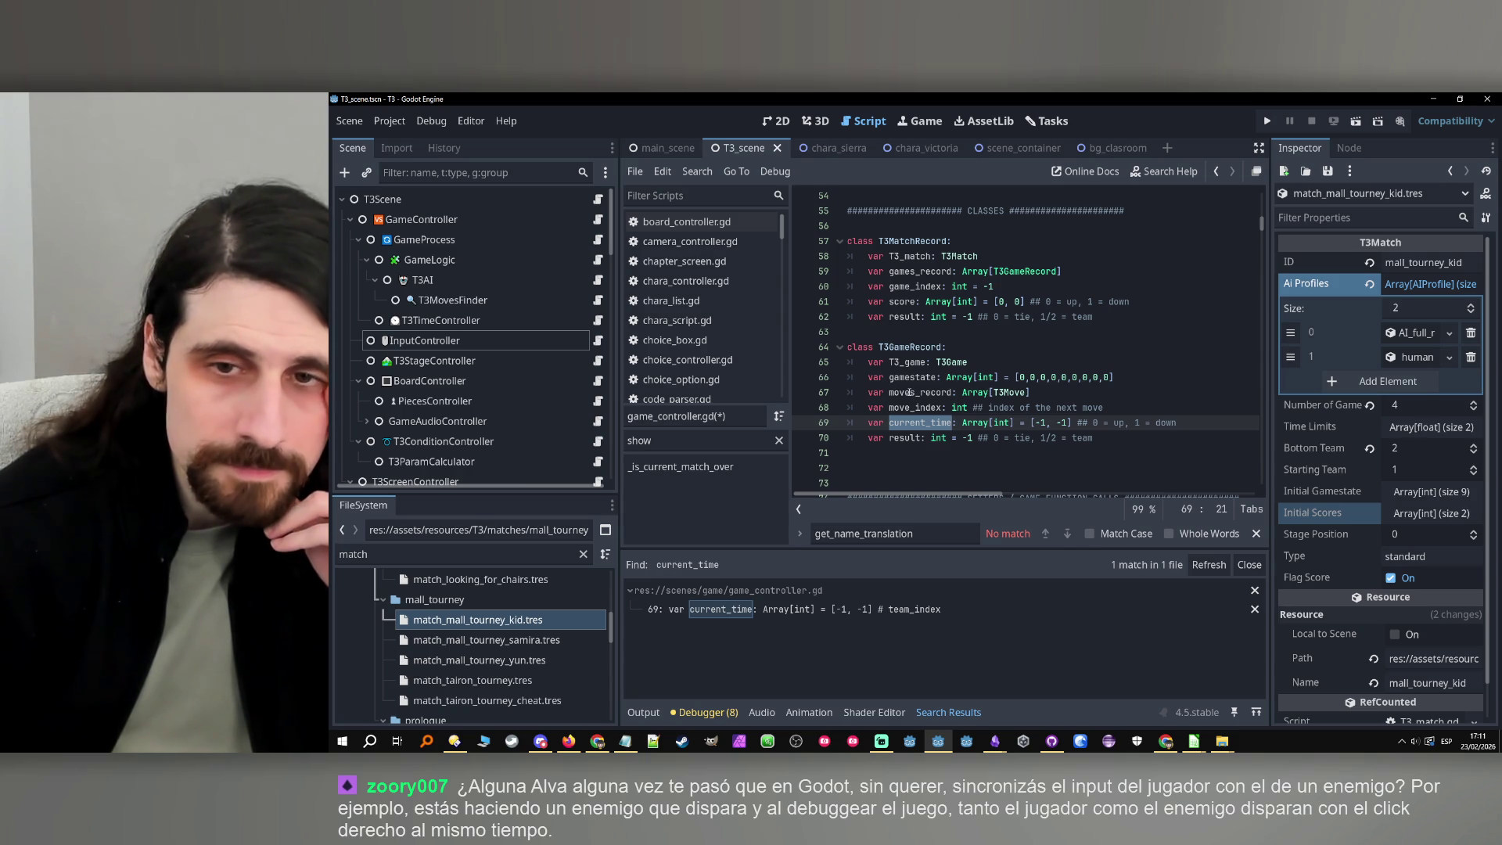
Search the whole project for '.score', listing 10 matches in 2 files
double_click(903, 302)
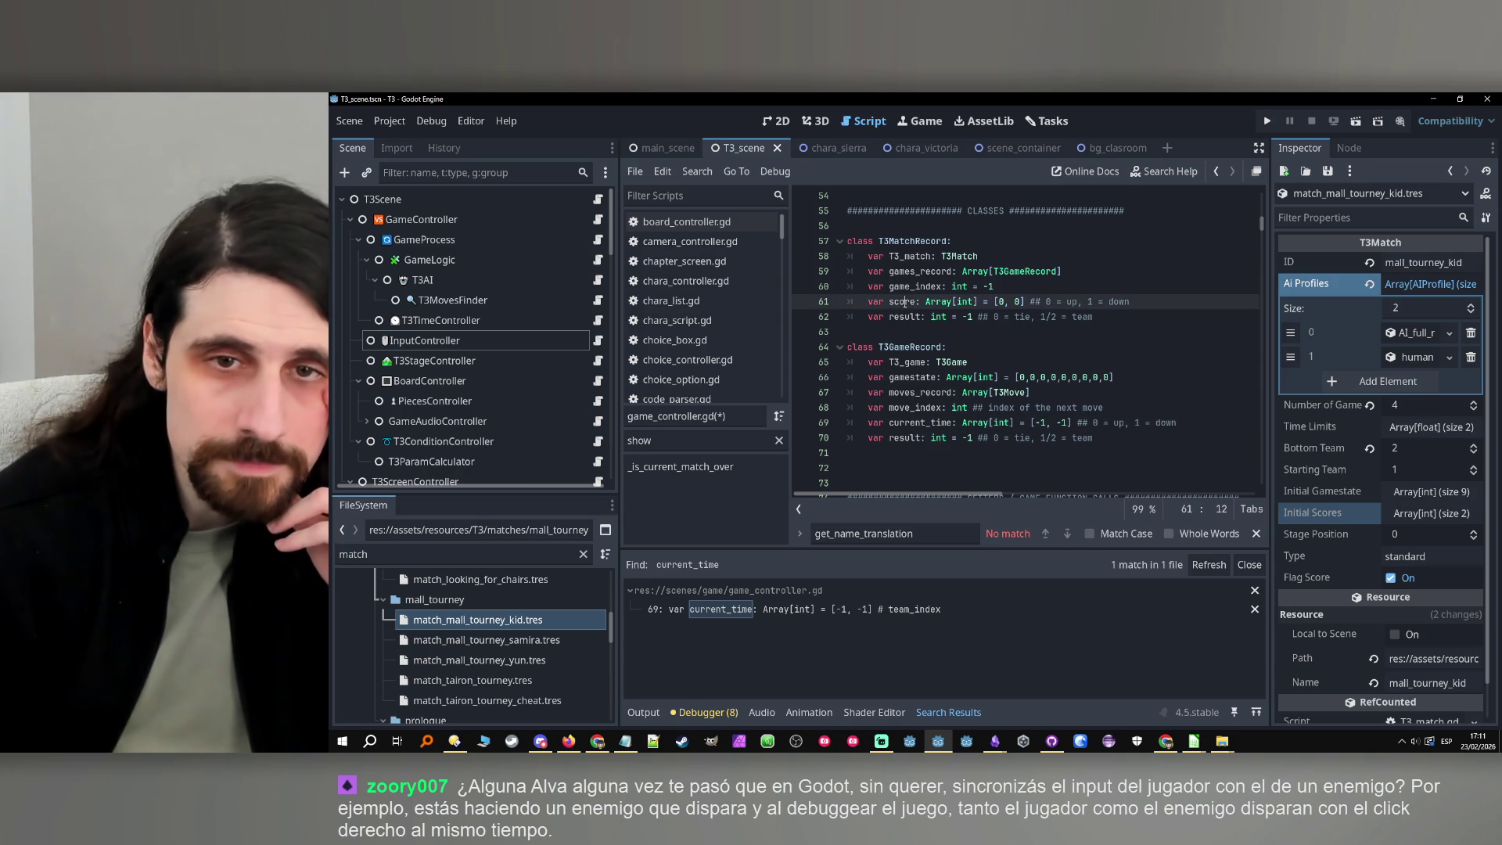
scroll(929, 346, up, 4)
scroll(929, 346, down, 2)
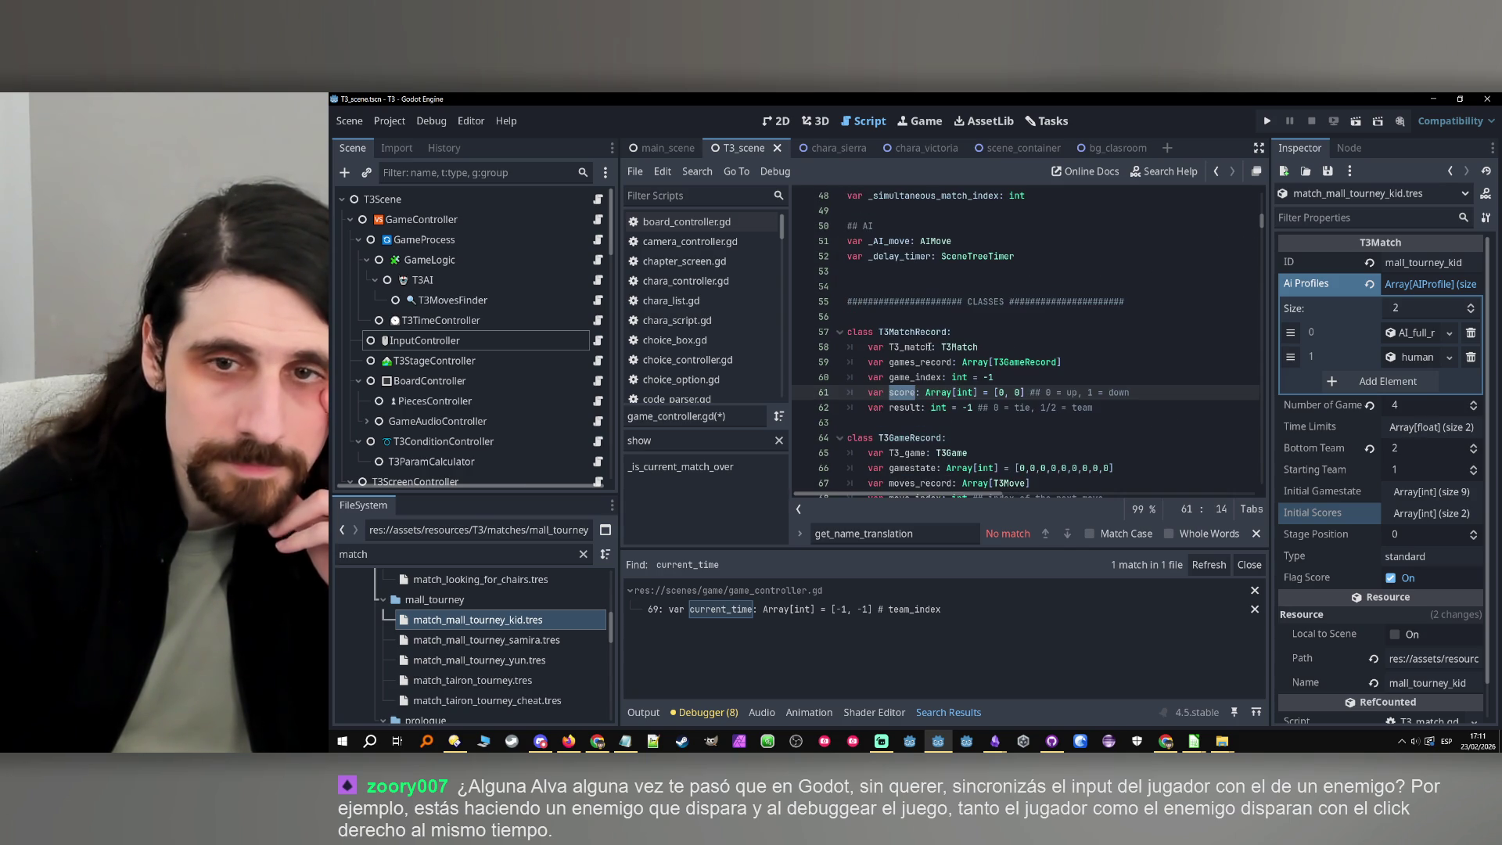
scroll(966, 350, down, 1)
click(697, 171)
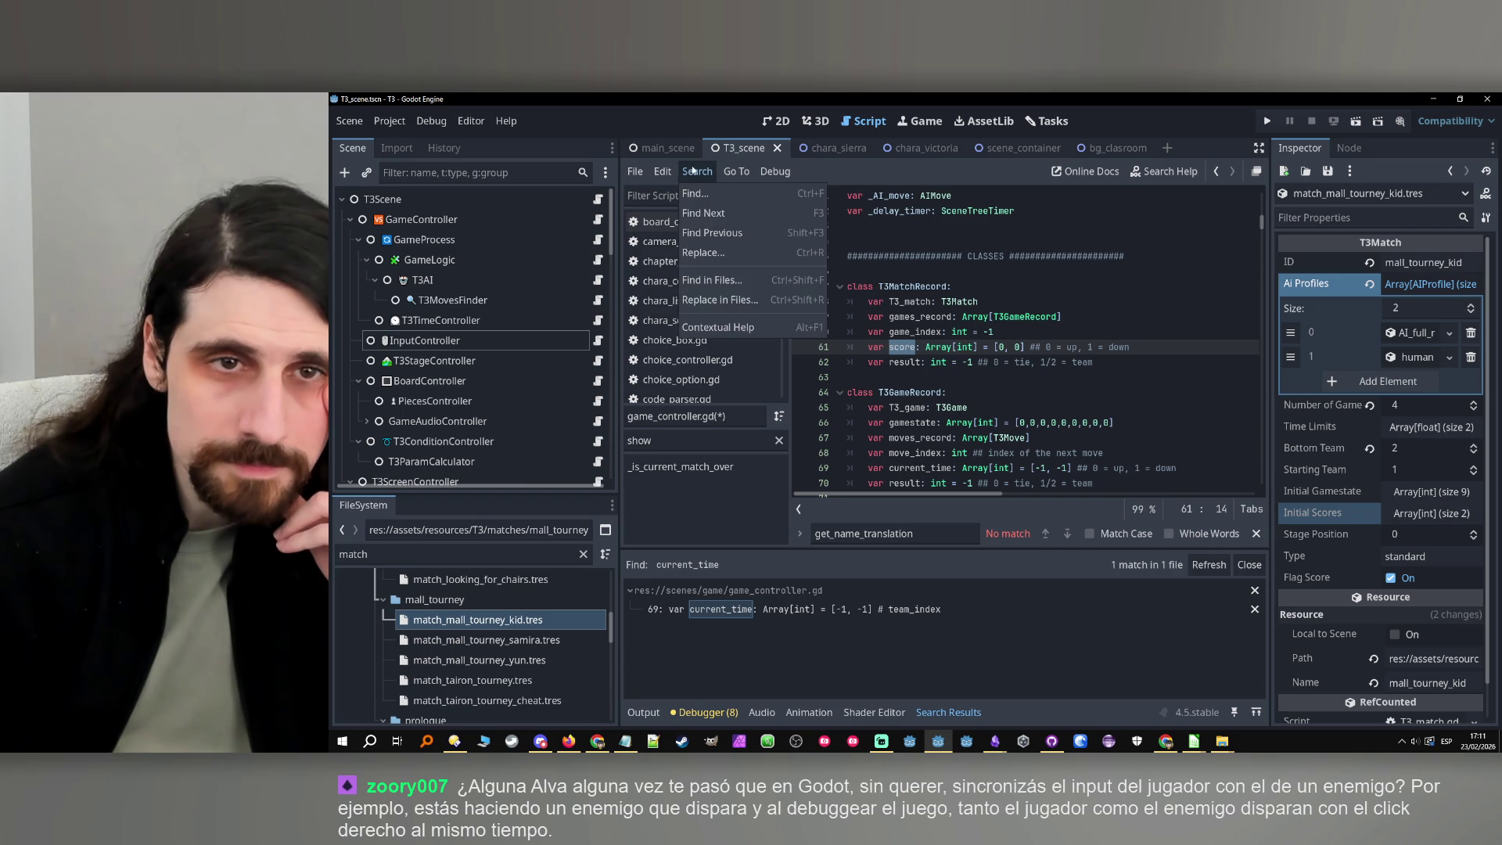
click(738, 280)
text(.score)
click(914, 496)
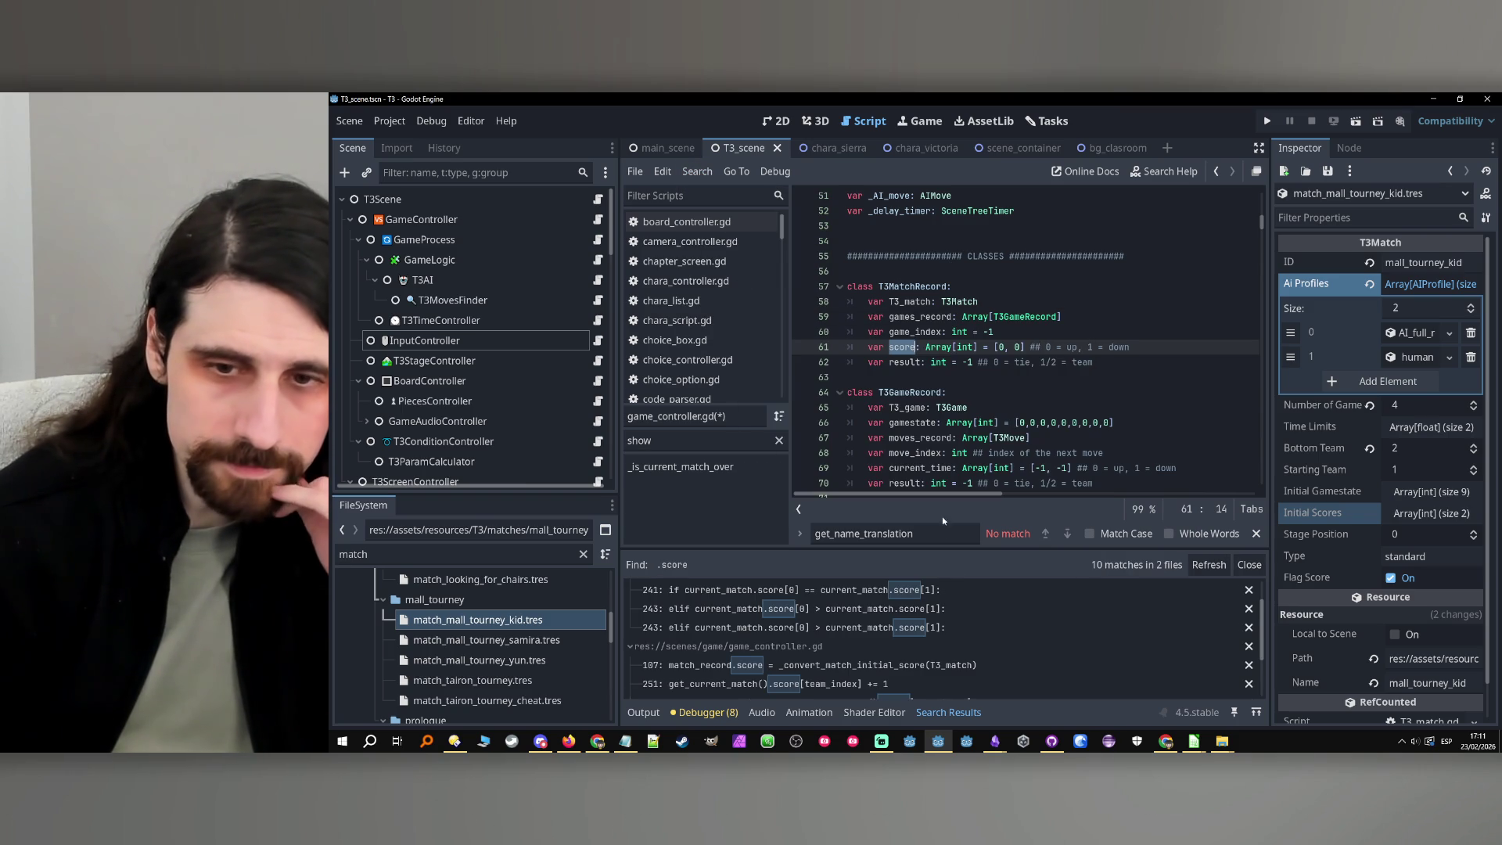
Open the first '.score' match in game_process.gd and widen the code area
click(849, 603)
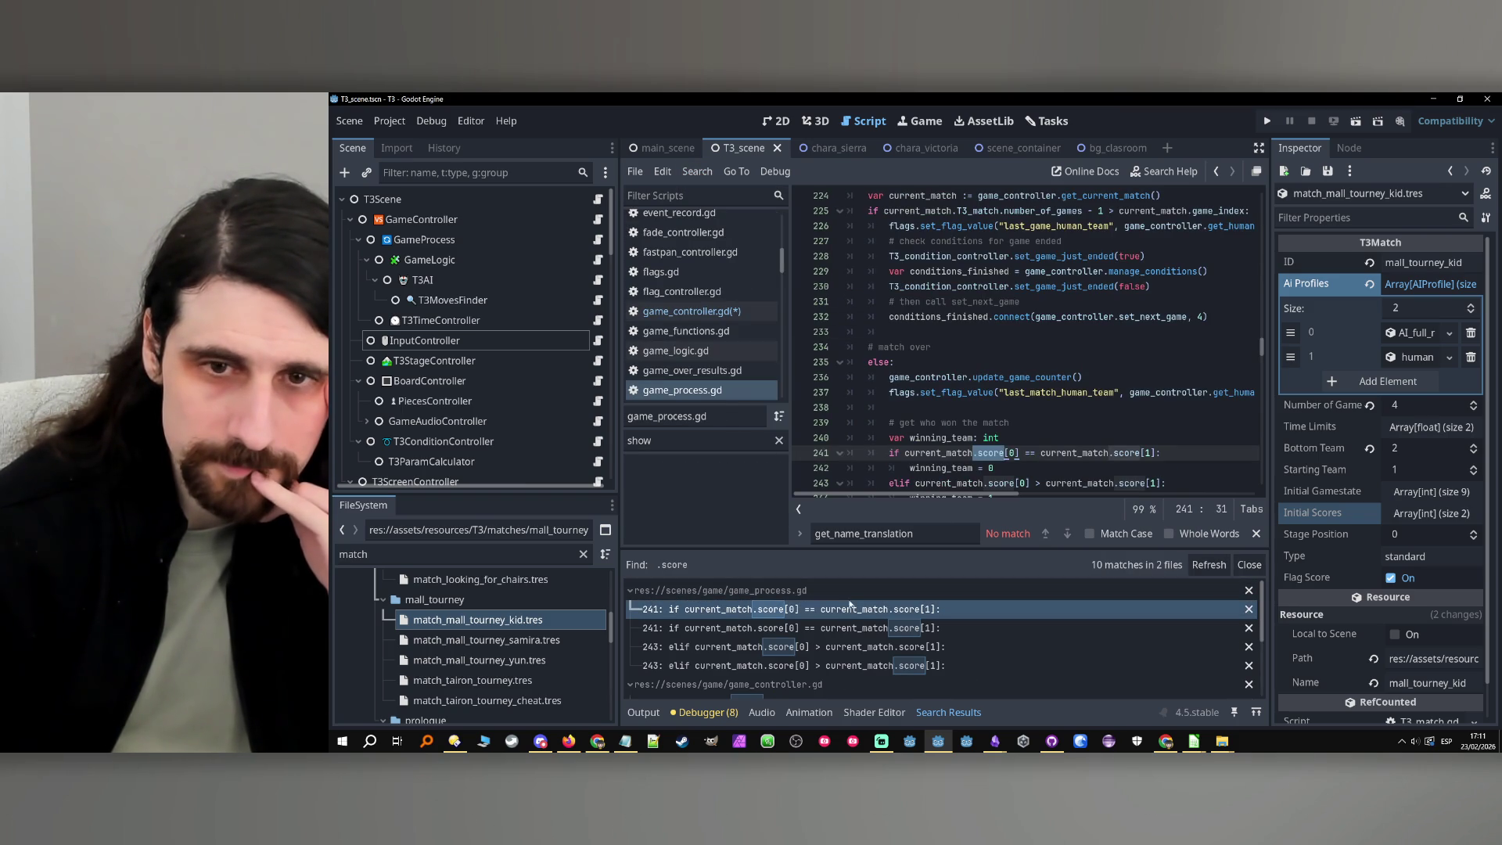
scroll(1067, 427, down, 1)
scroll(1110, 405, down, 1)
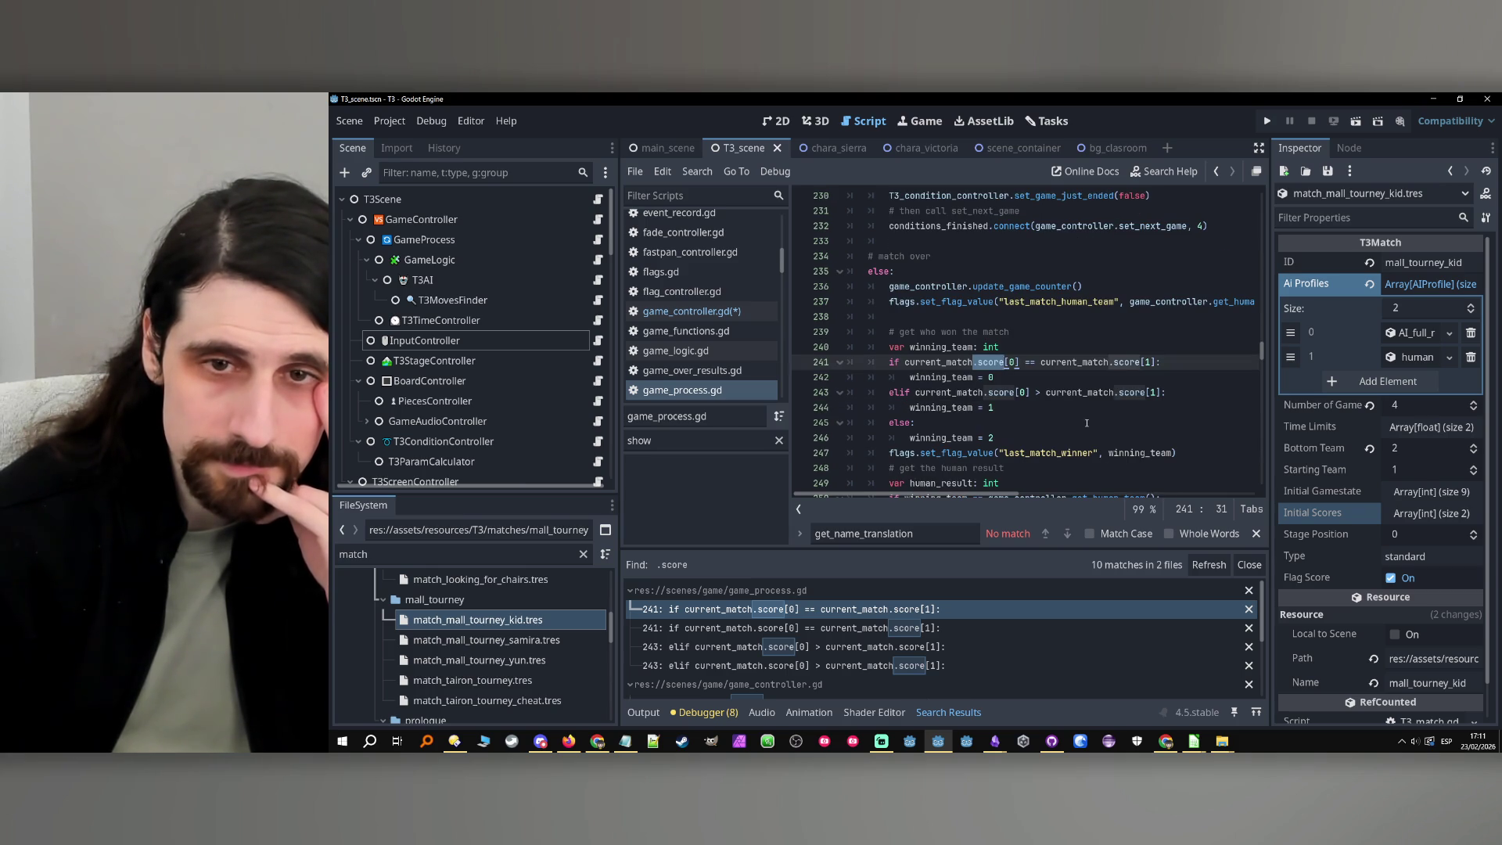
scroll(1087, 423, down, 1)
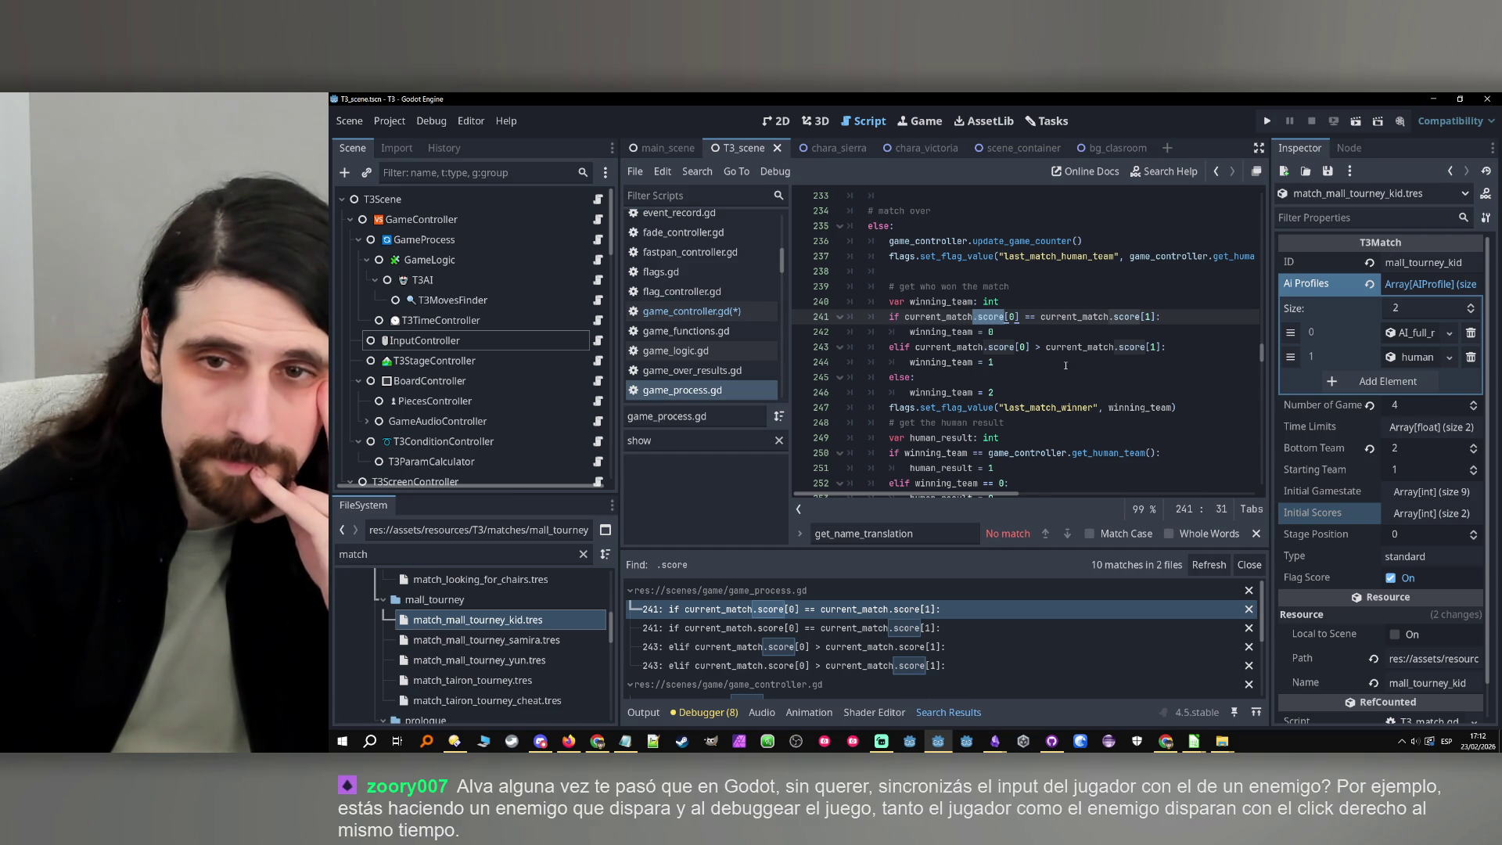
drag(1271, 407, 1337, 406)
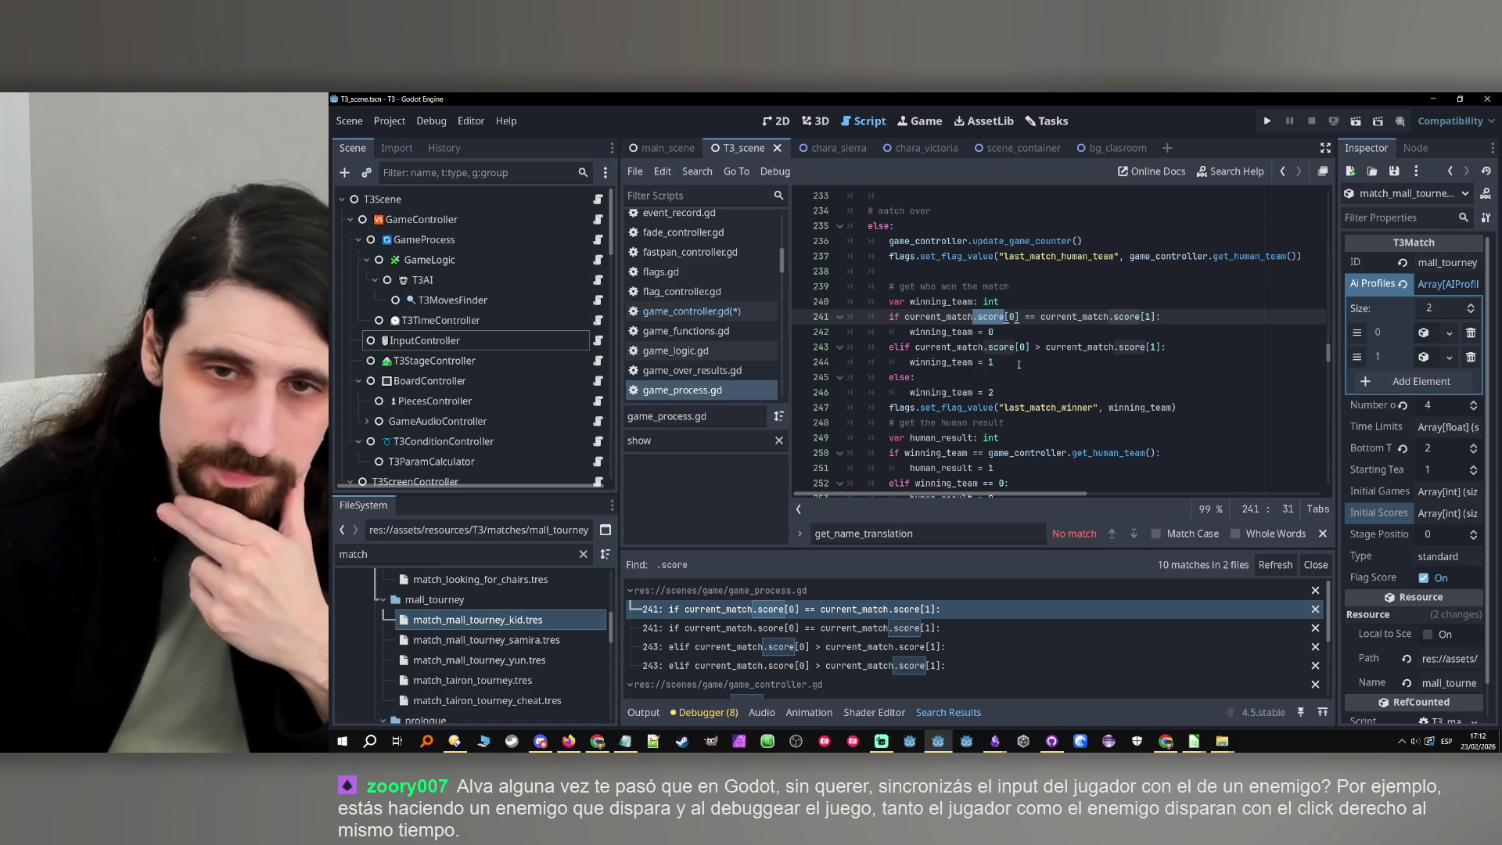
Jump to the next 'score' occurrence at the winning_team check, then go back
key(F3)
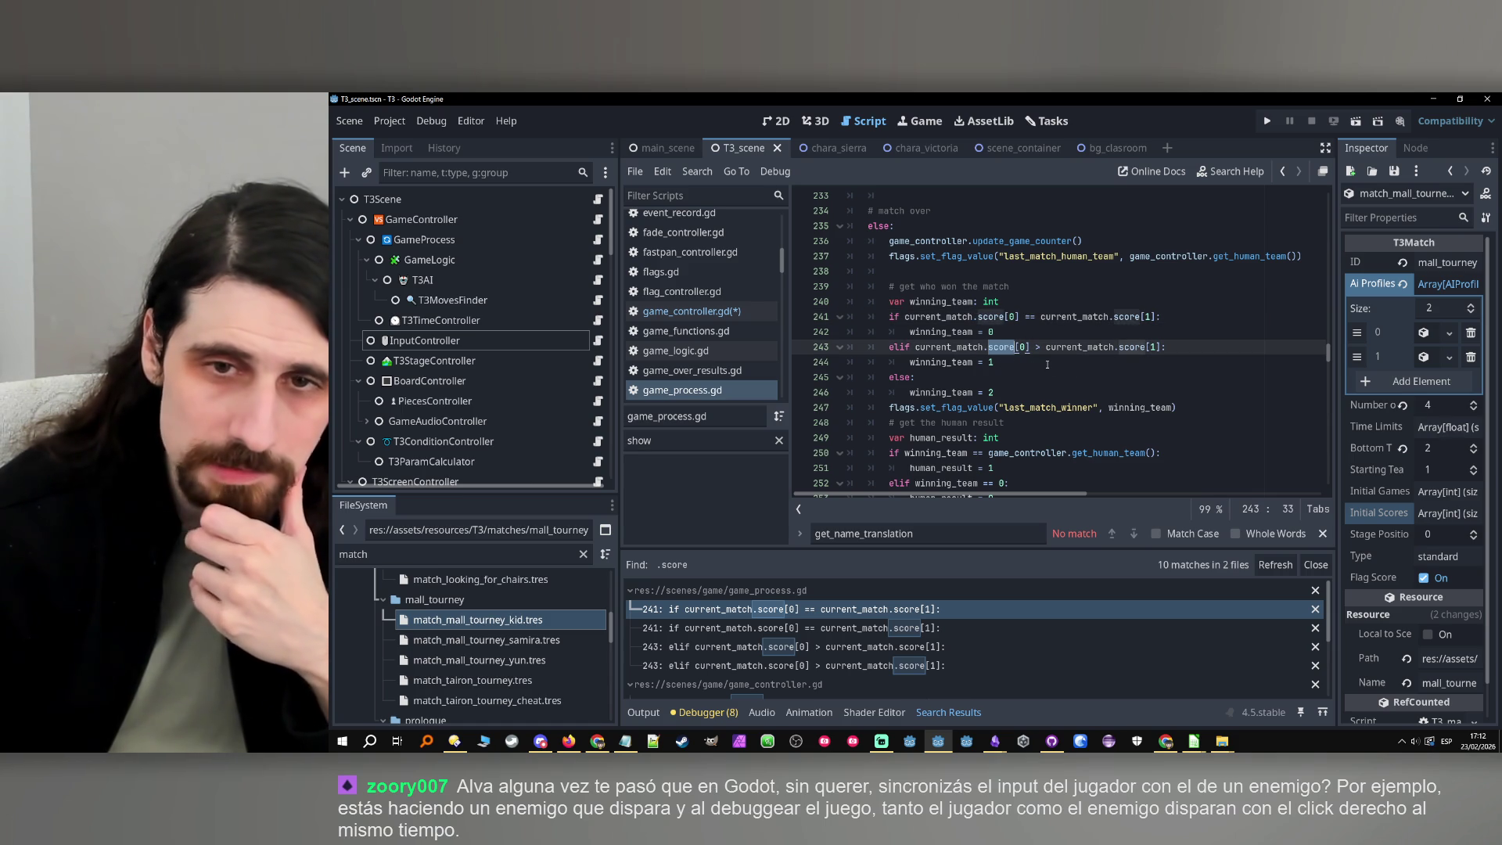
click(1046, 363)
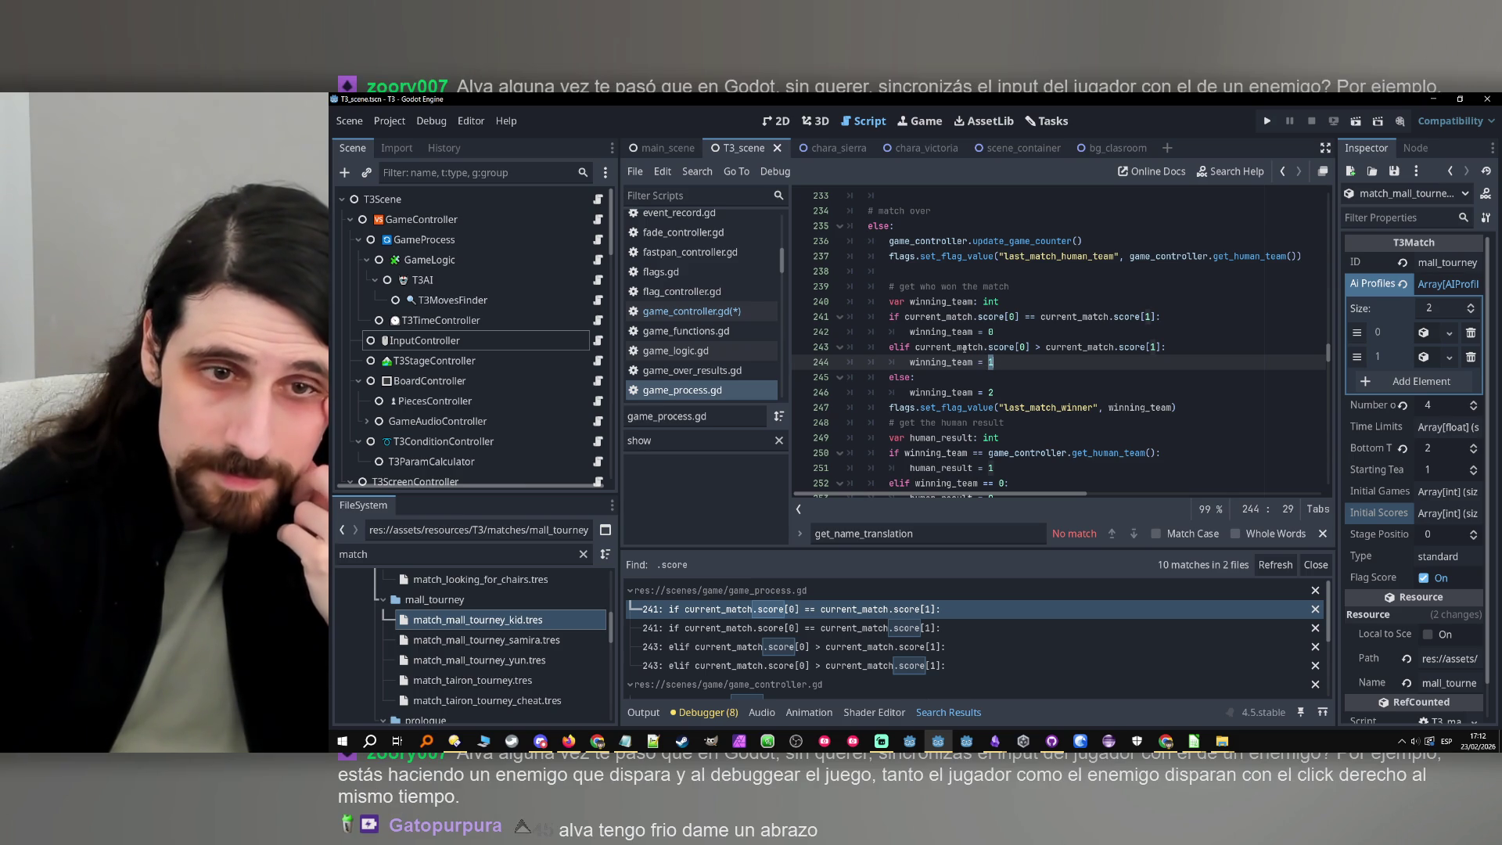
mouse_move(966, 348)
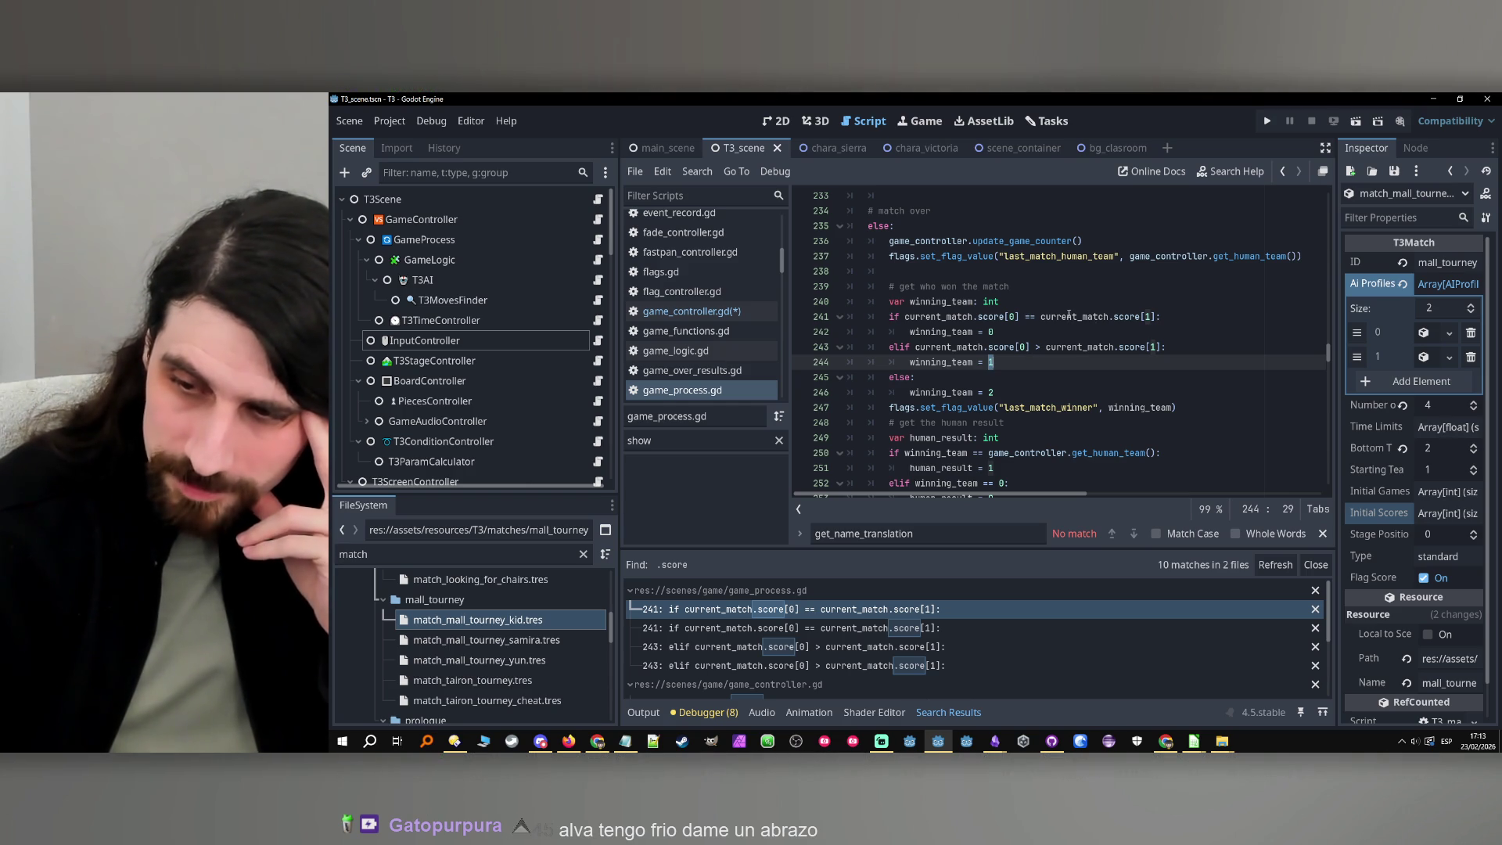
mouse_move(1068, 313)
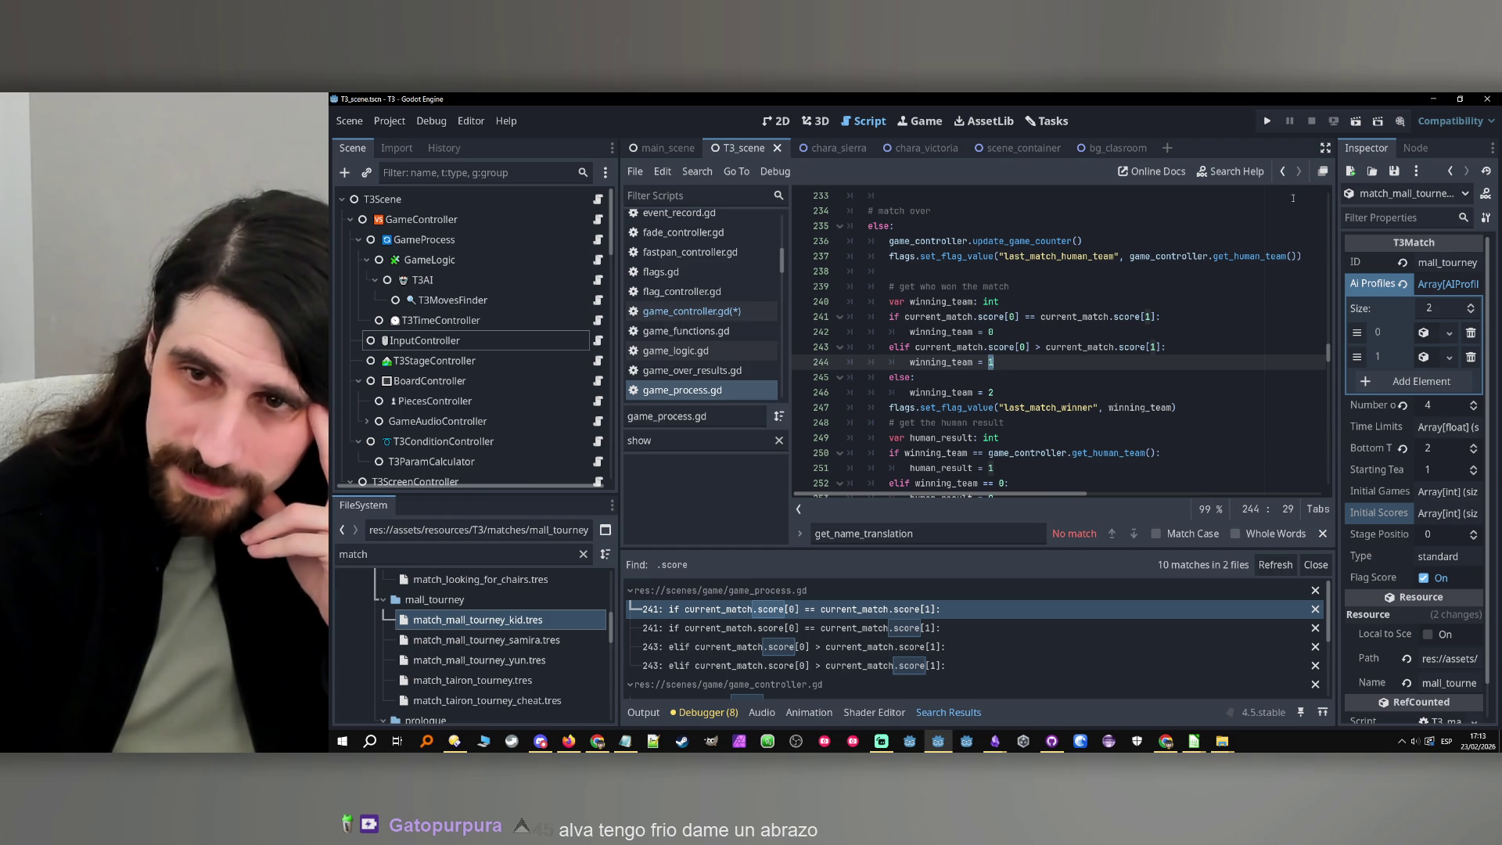
click(1282, 170)
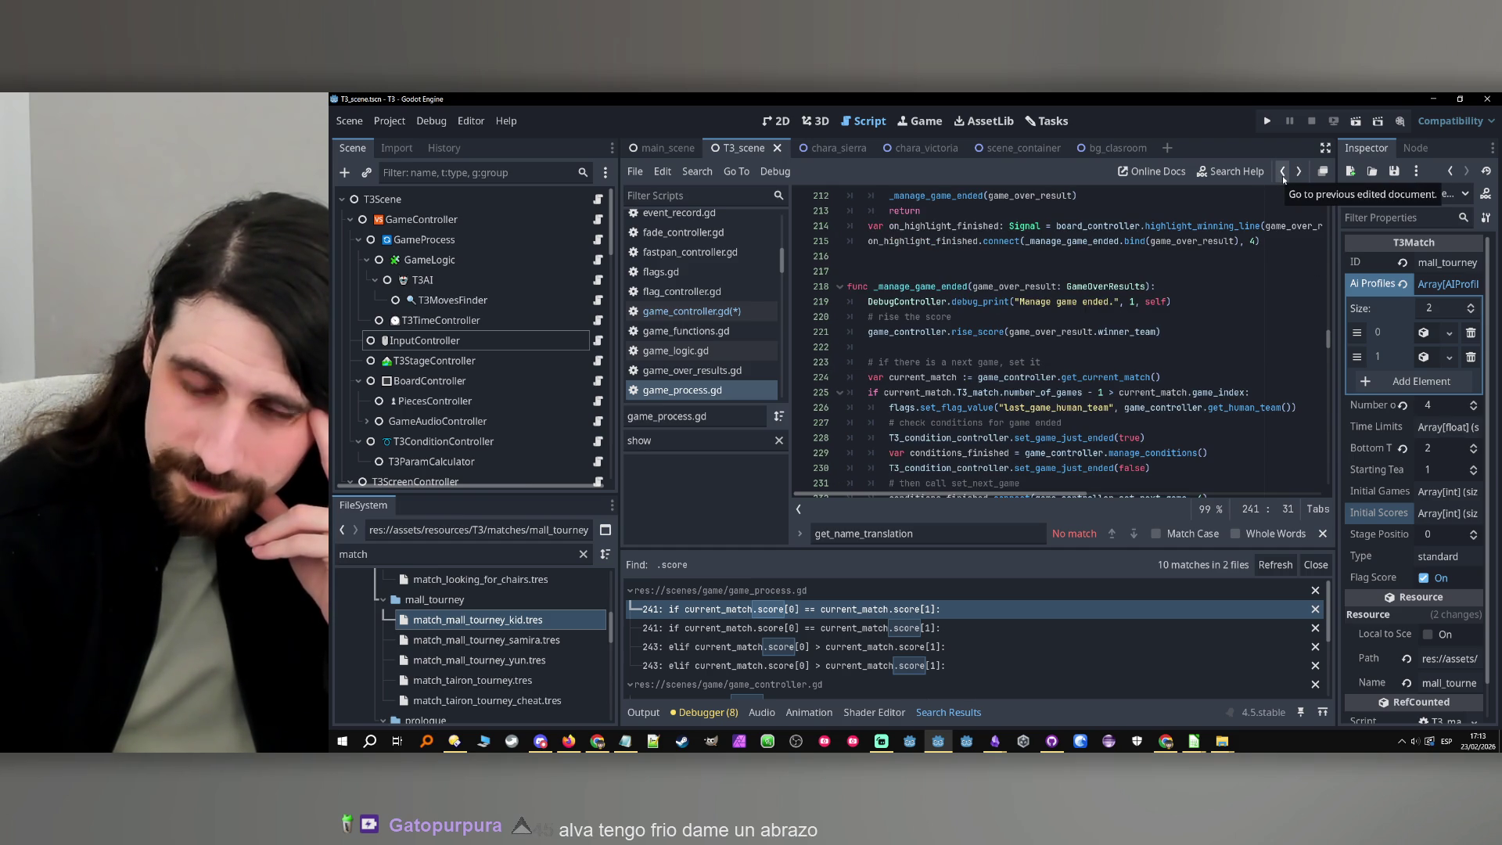
Reword the line 61 and 69 comments to 'team_index (0 = X, 1 = O)'
click(1284, 179)
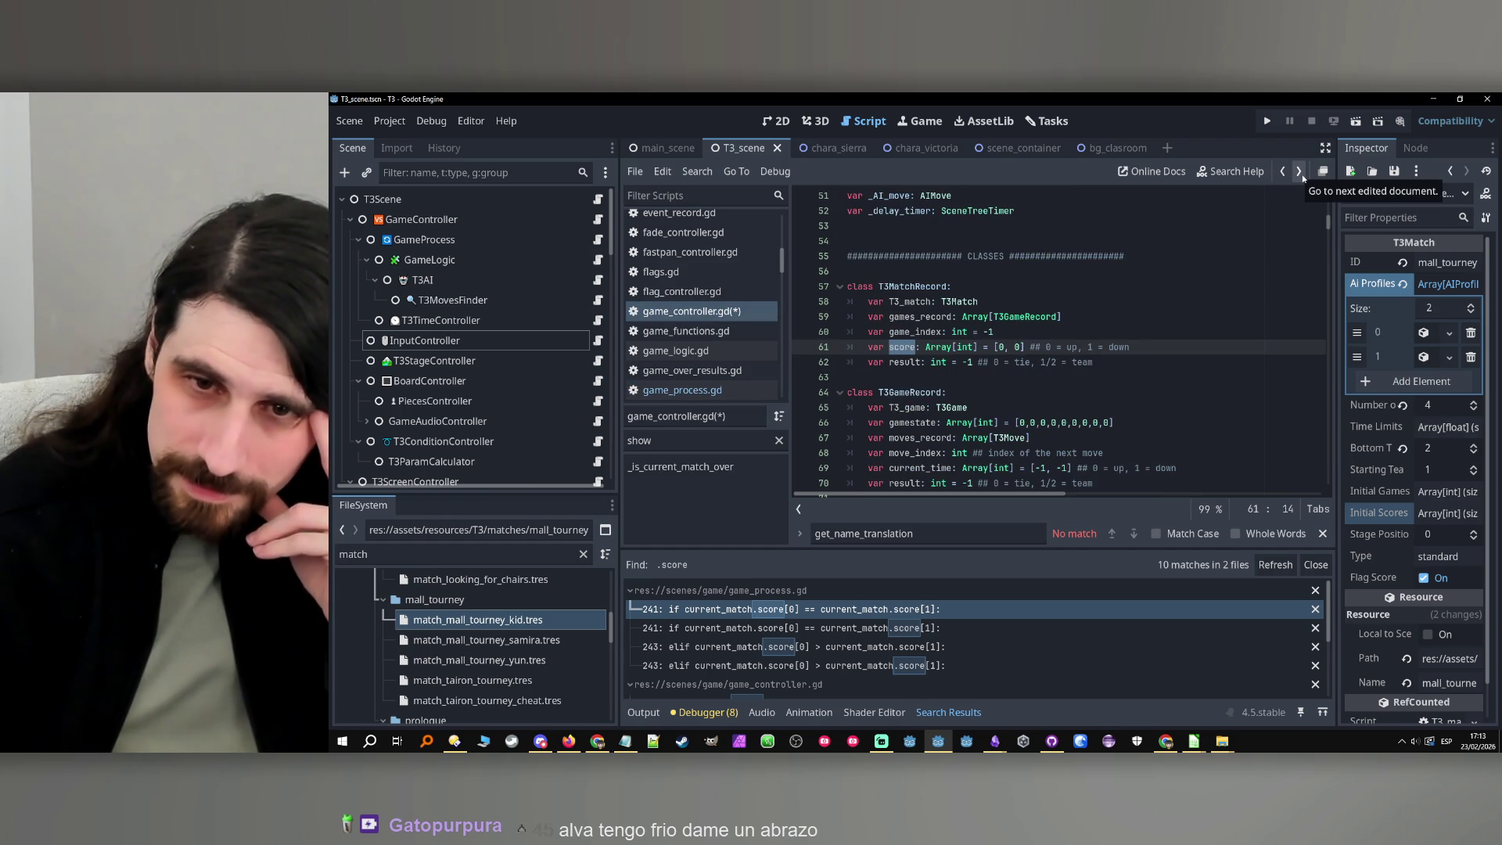
scroll(1183, 297, down, 2)
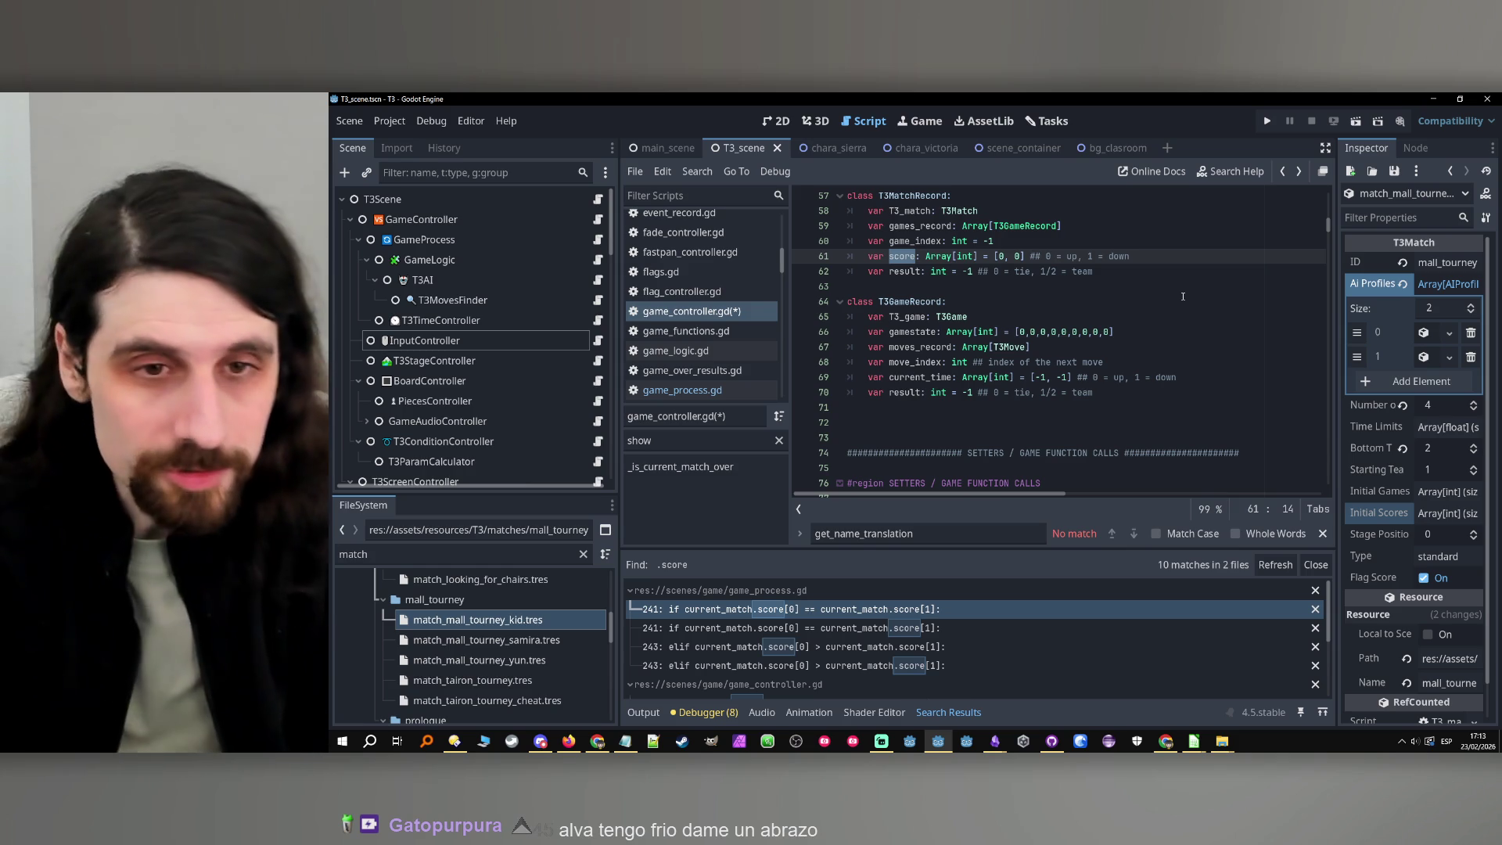
scroll(1161, 232, up, 1)
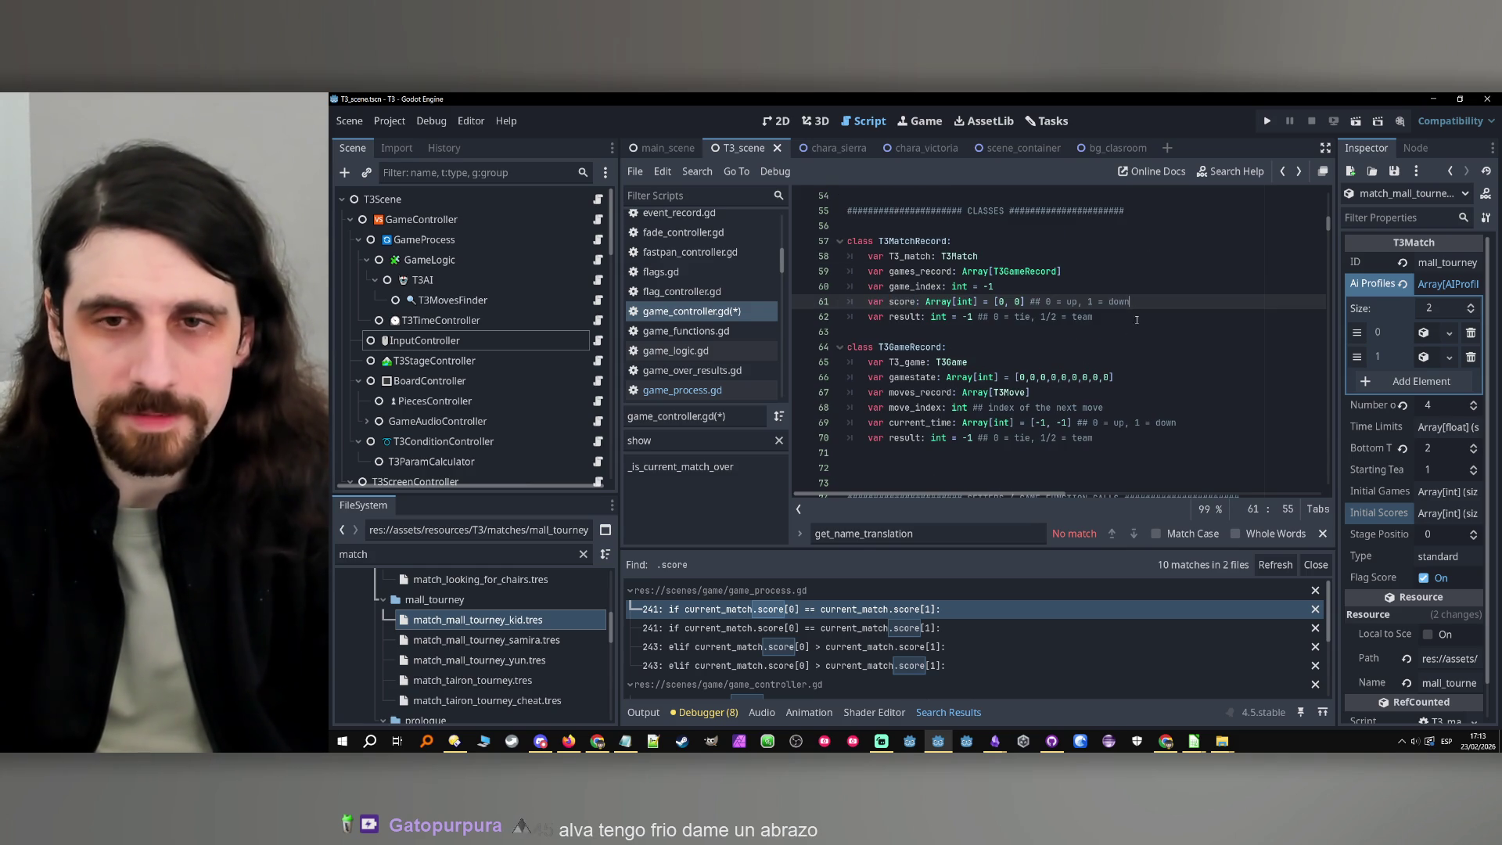
key(ctrl+z)
key(ctrl+z)
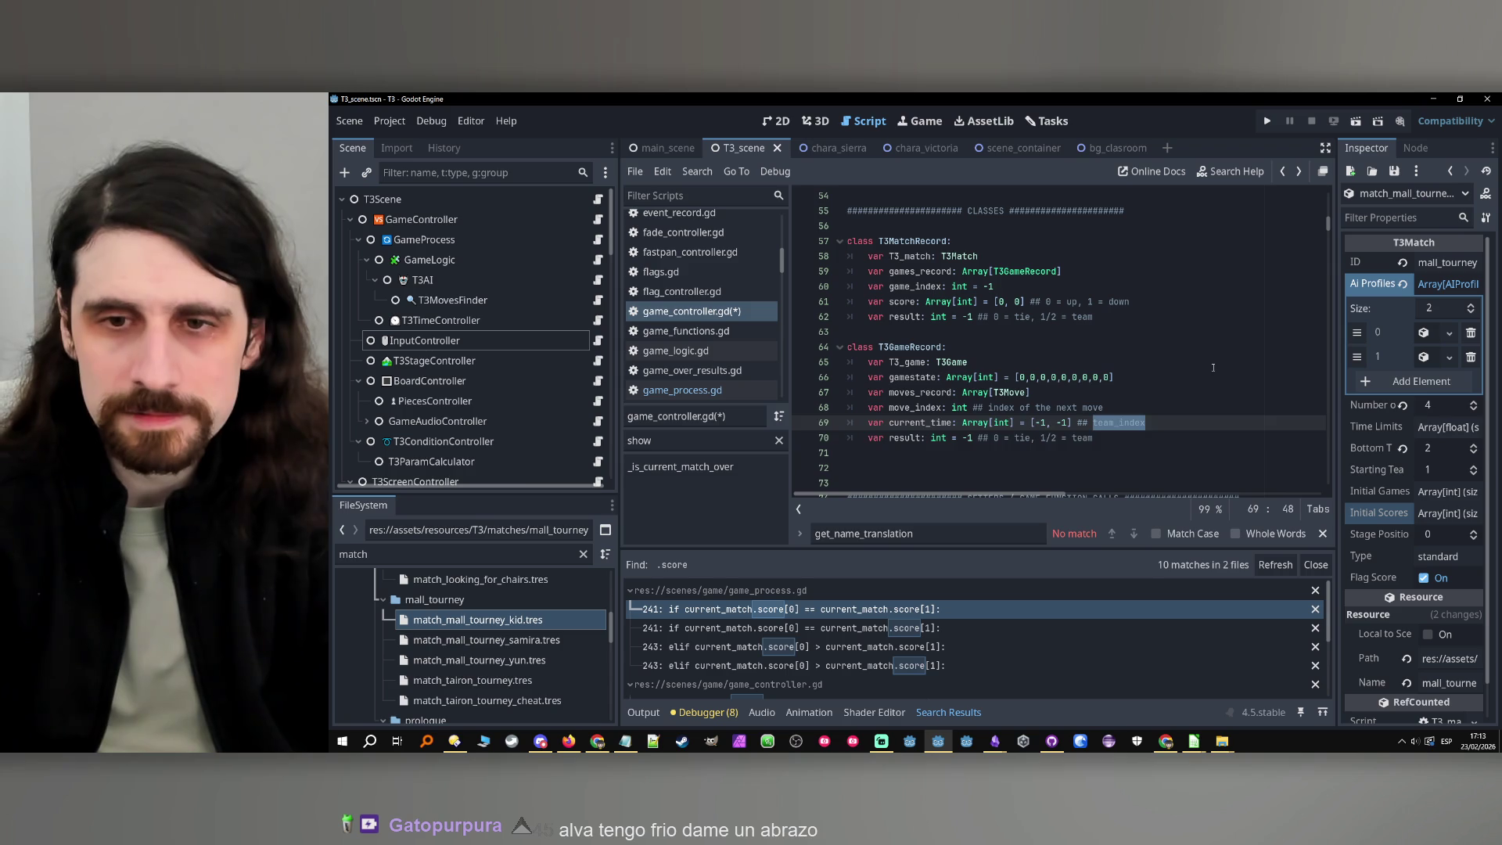
key(ctrl+z)
key(ctrl+z)
key(ctrl+z)
key(ctrl+z)
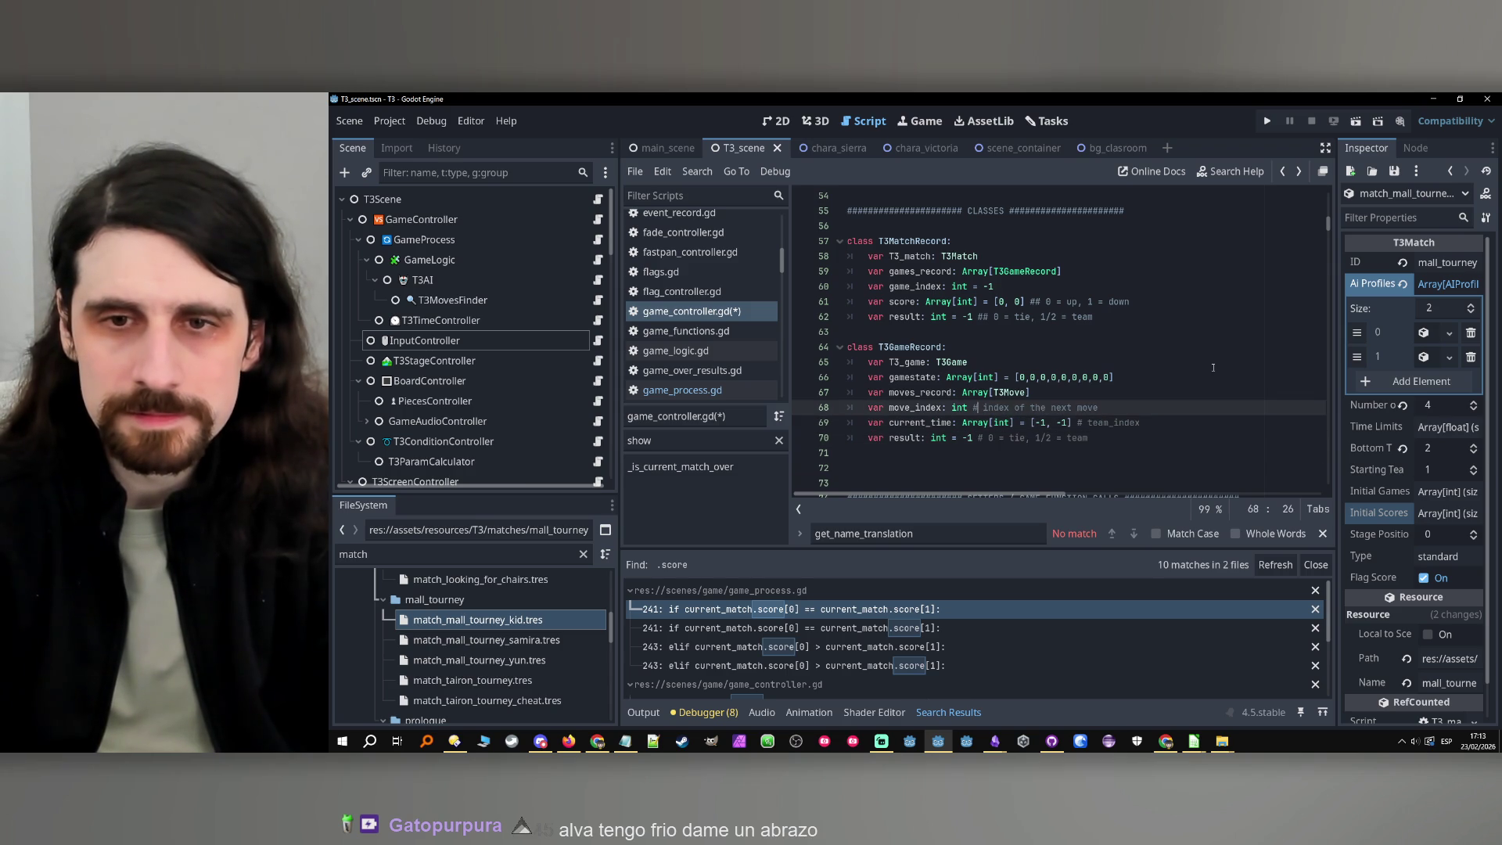
key(ctrl+z)
key(ctrl+z)
key(ctrl+z)
key(ctrl+z)
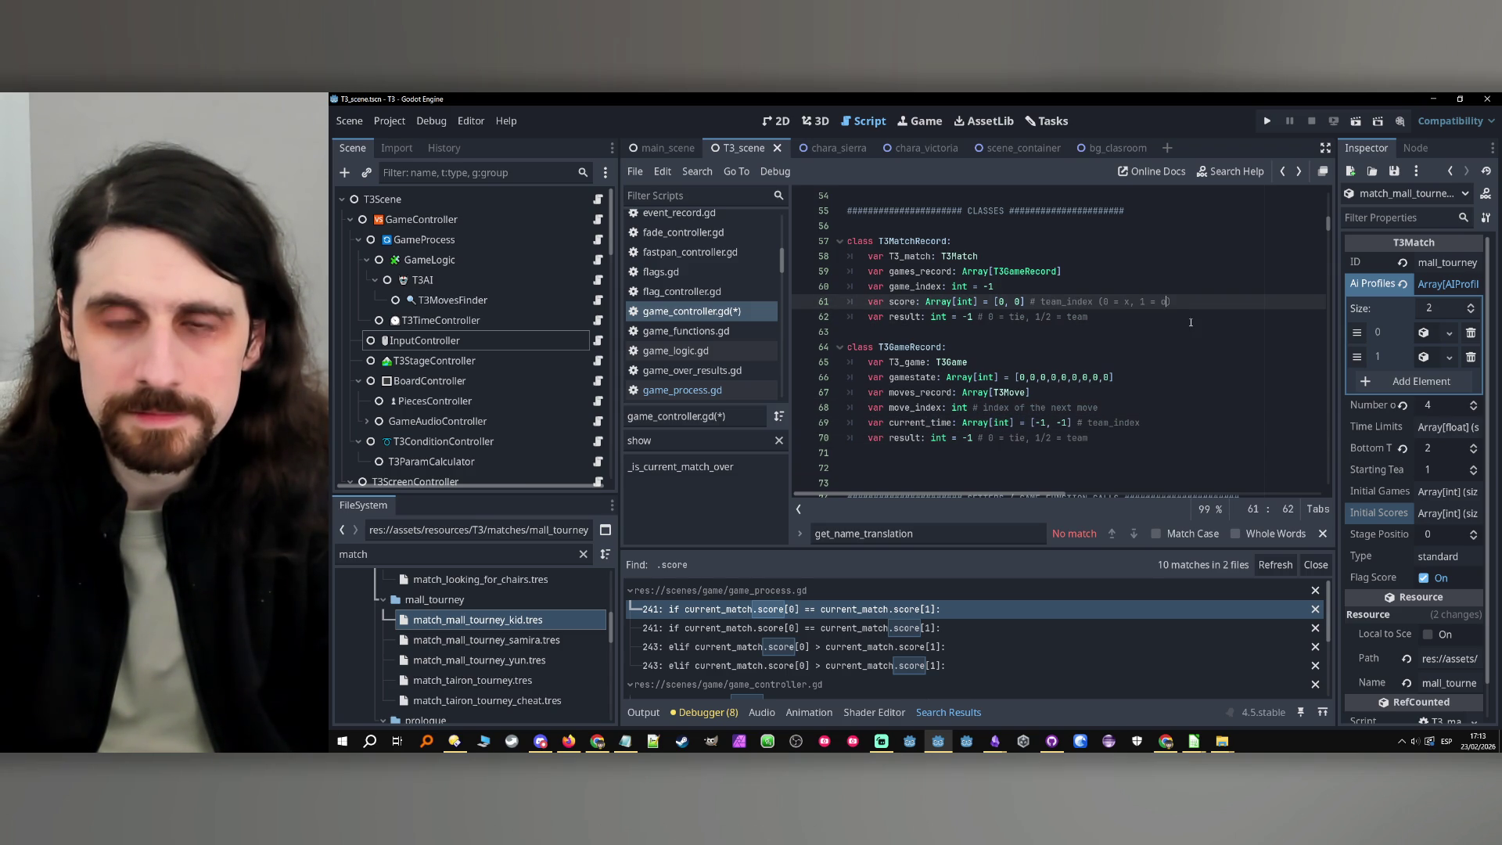
key(Caps_Lock)
key(ctrl+z)
key(BackSpace)
text(X)
Turn the line 61 and 62 score comments into '##' doc comments
click(1122, 322)
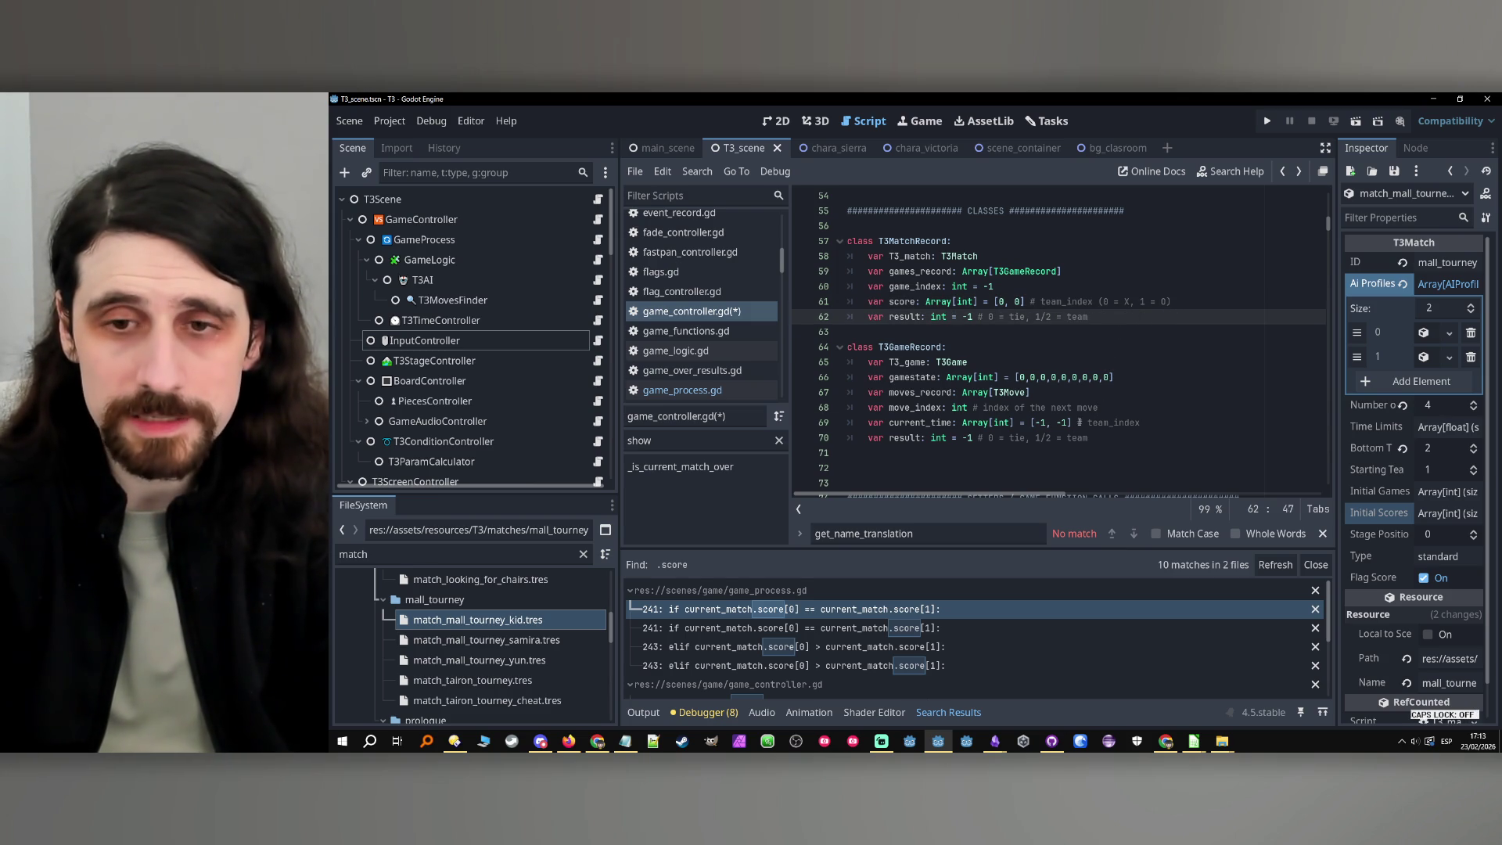
double_click(1115, 422)
click(1119, 435)
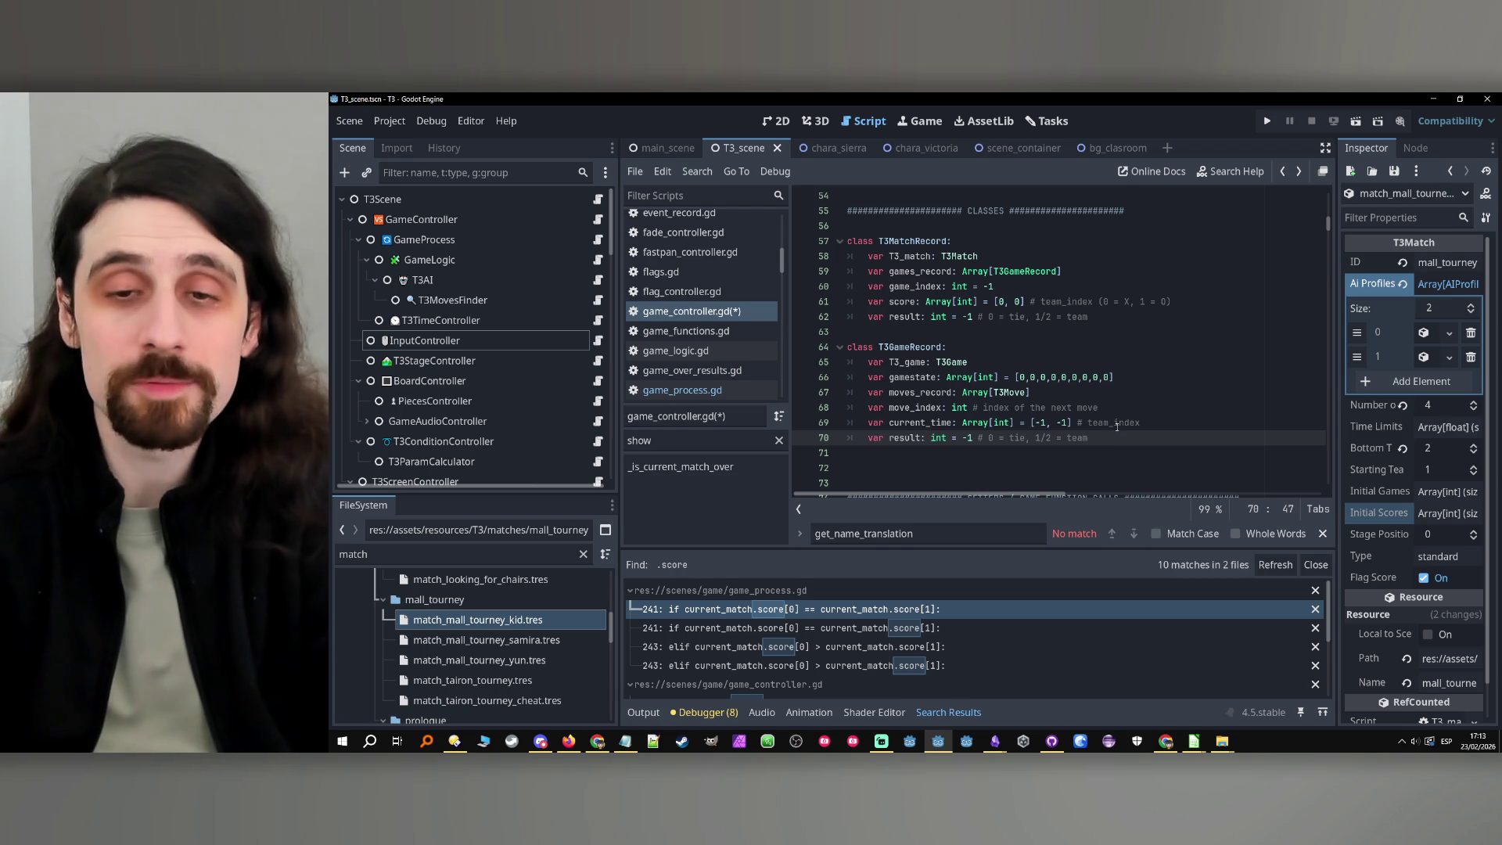
scroll(1111, 426, up, 5)
scroll(1106, 427, down, 5)
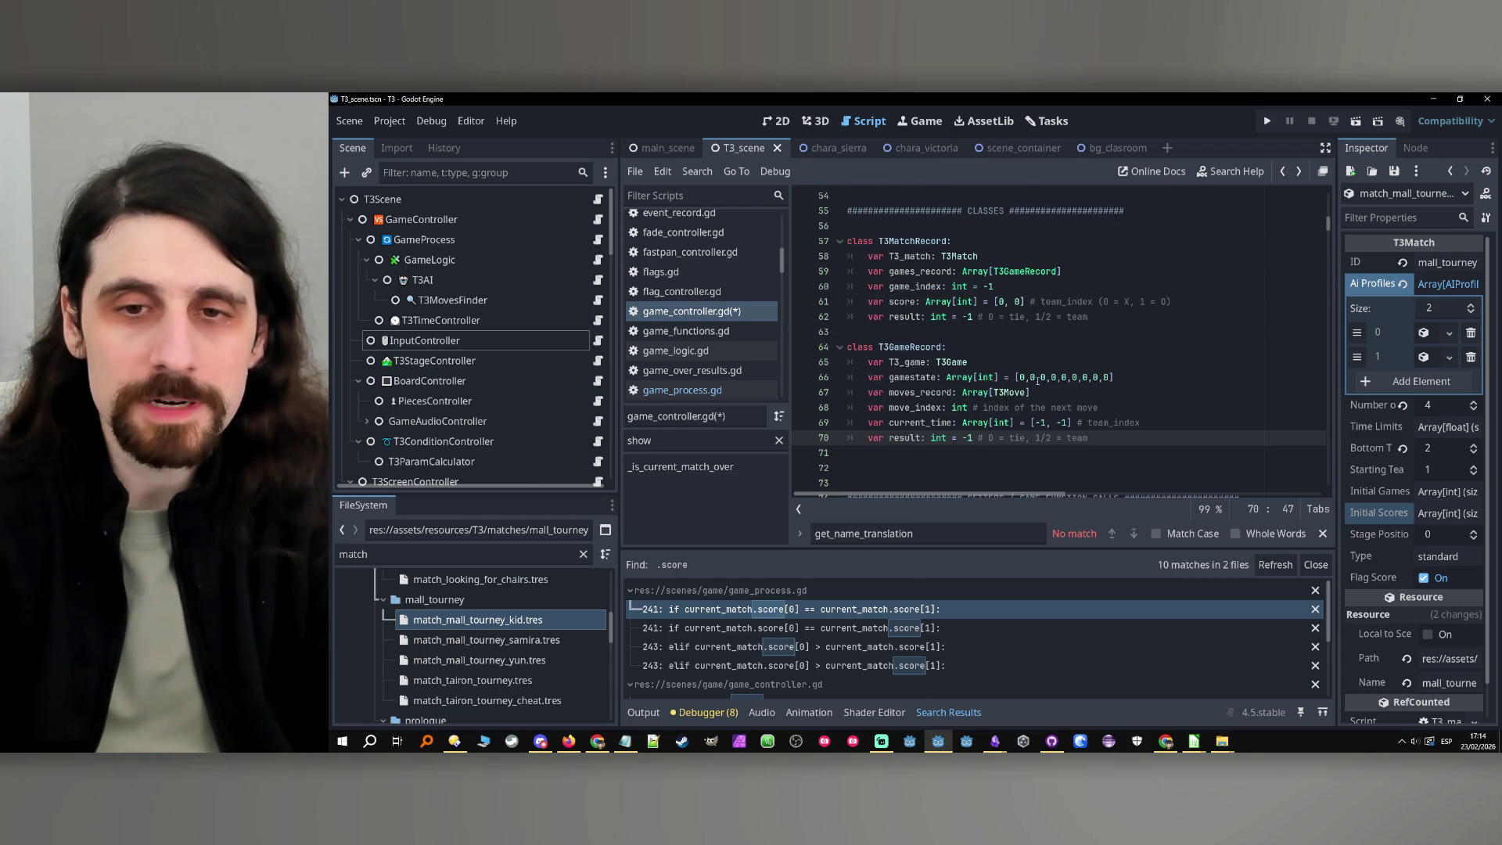
click(1032, 302)
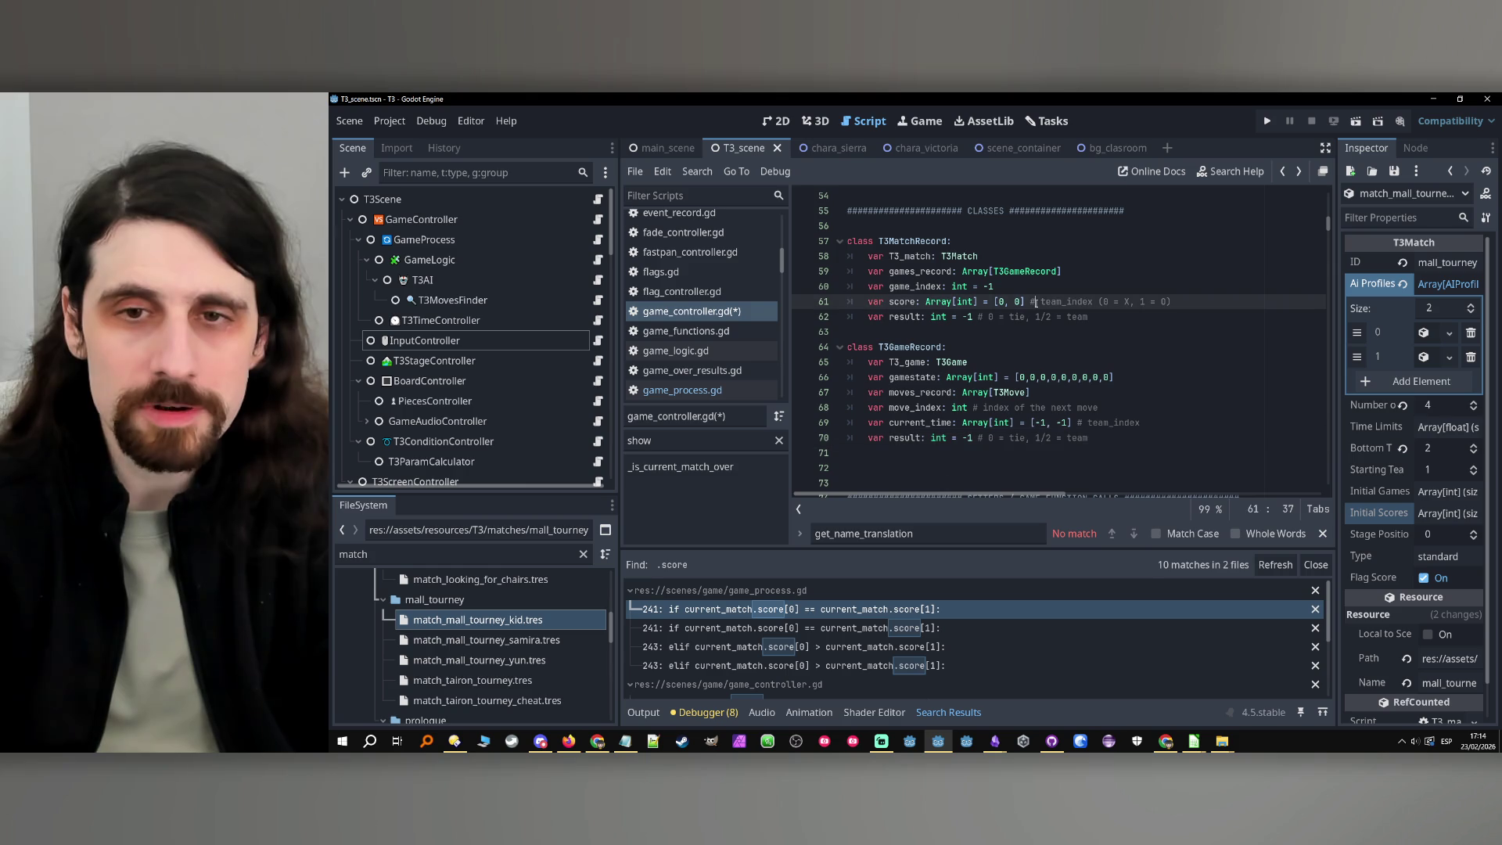
text(#)
click(984, 317)
text(#)
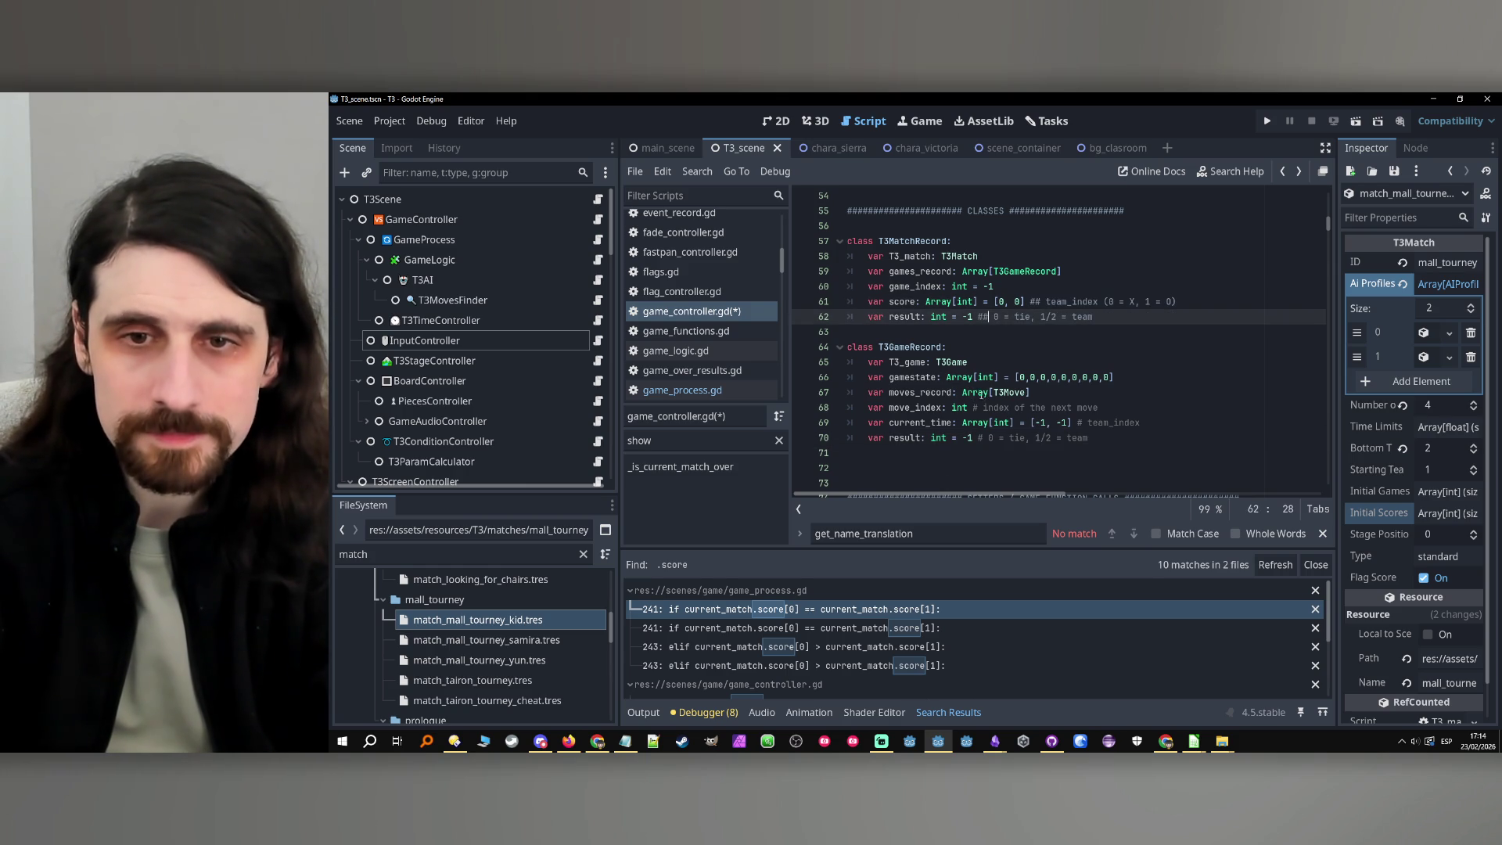
click(978, 408)
scroll(970, 391, up, 2)
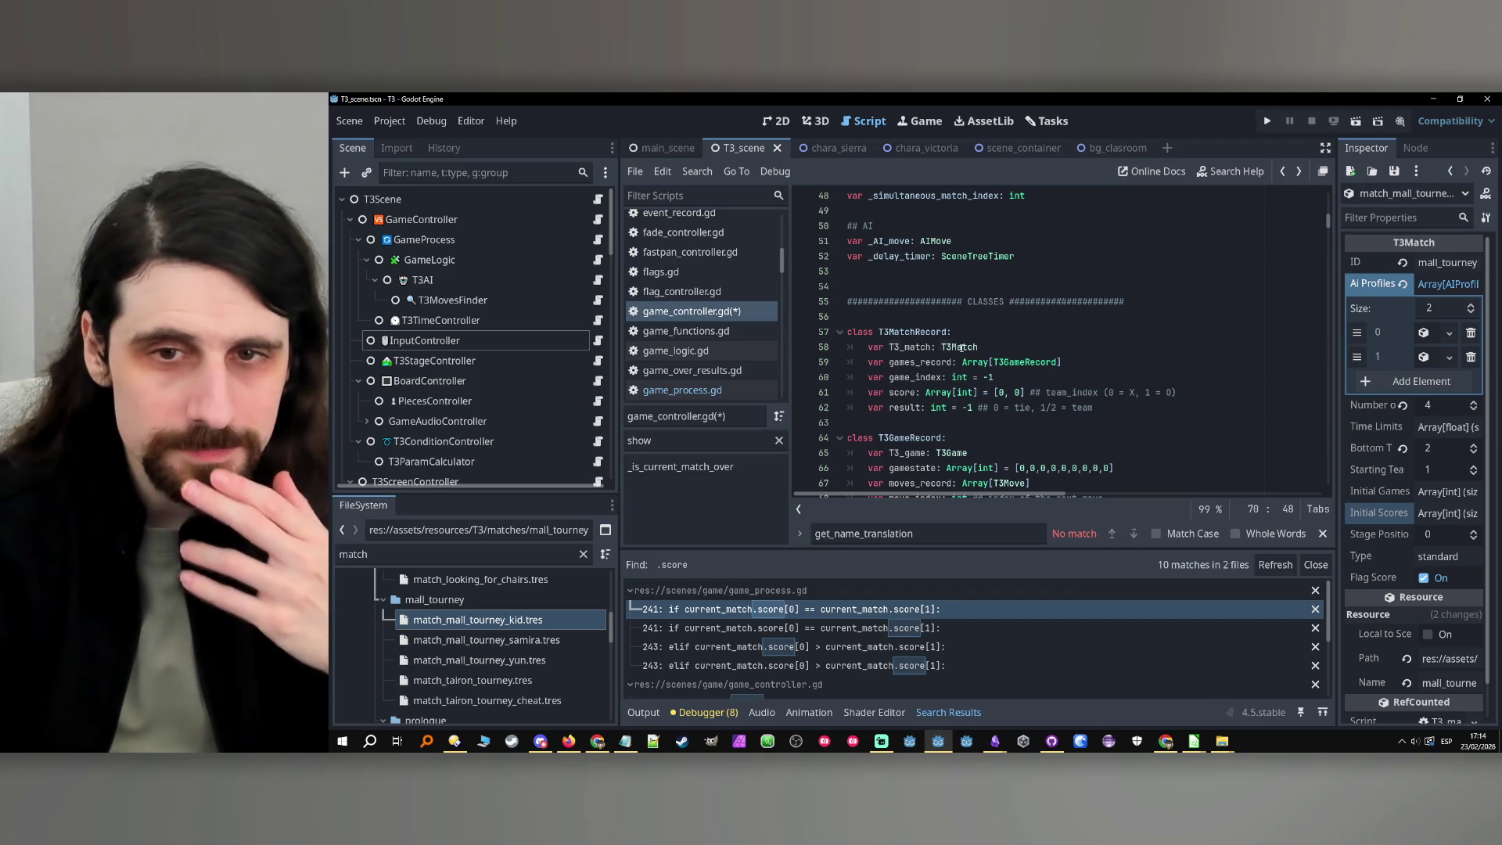
click(962, 347)
Look up initial_scores in T3_match.gd, then find its use at line 413 of game_controller.gd
ctrl+click(962, 347)
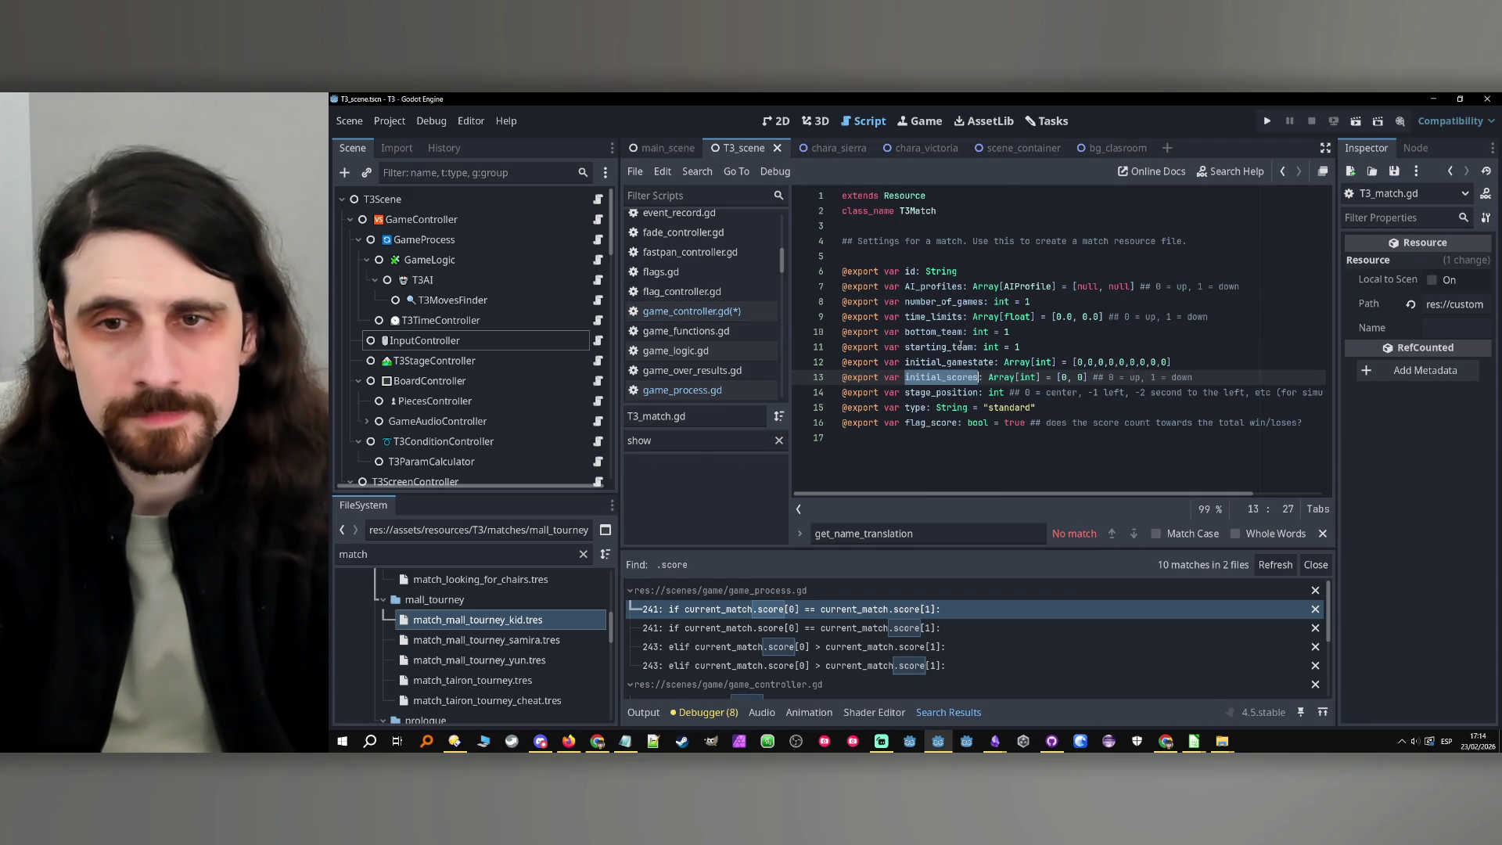
click(1227, 307)
click(1190, 364)
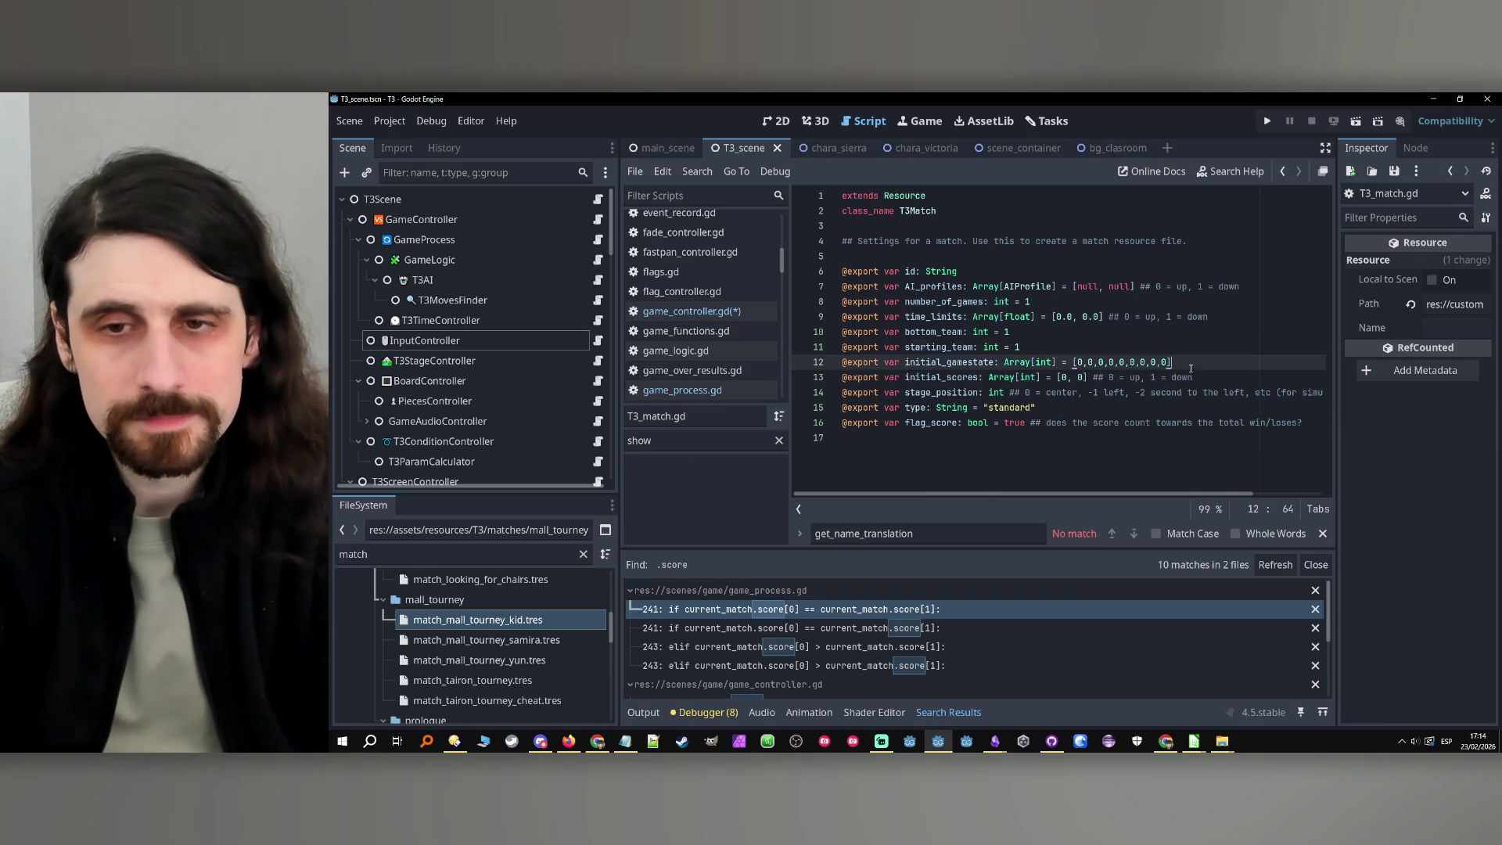
double_click(918, 378)
key(ctrl+c)
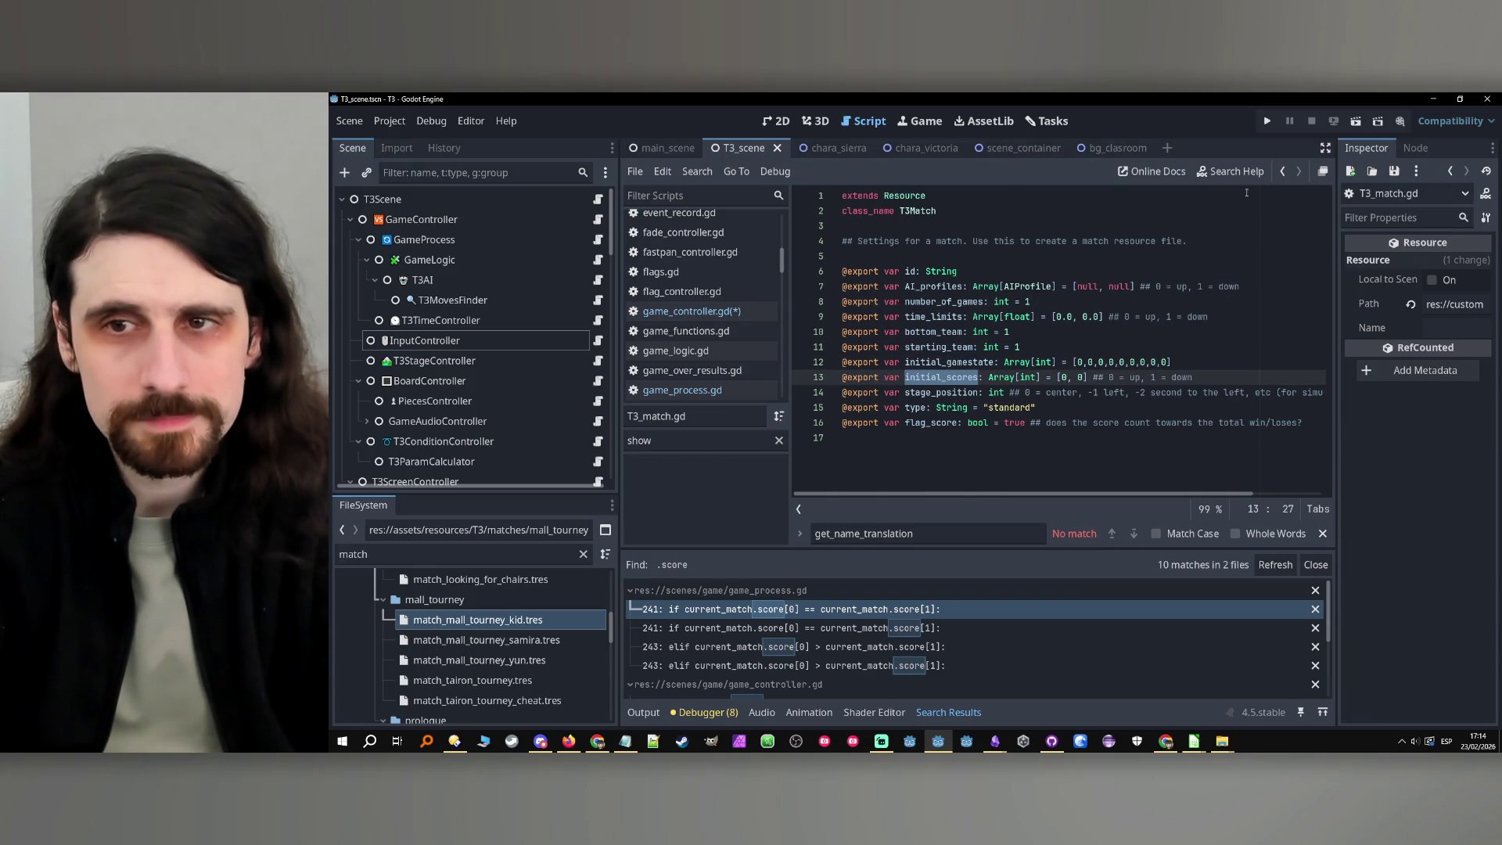
click(1283, 172)
key(ctrl+f)
key(ctrl+v)
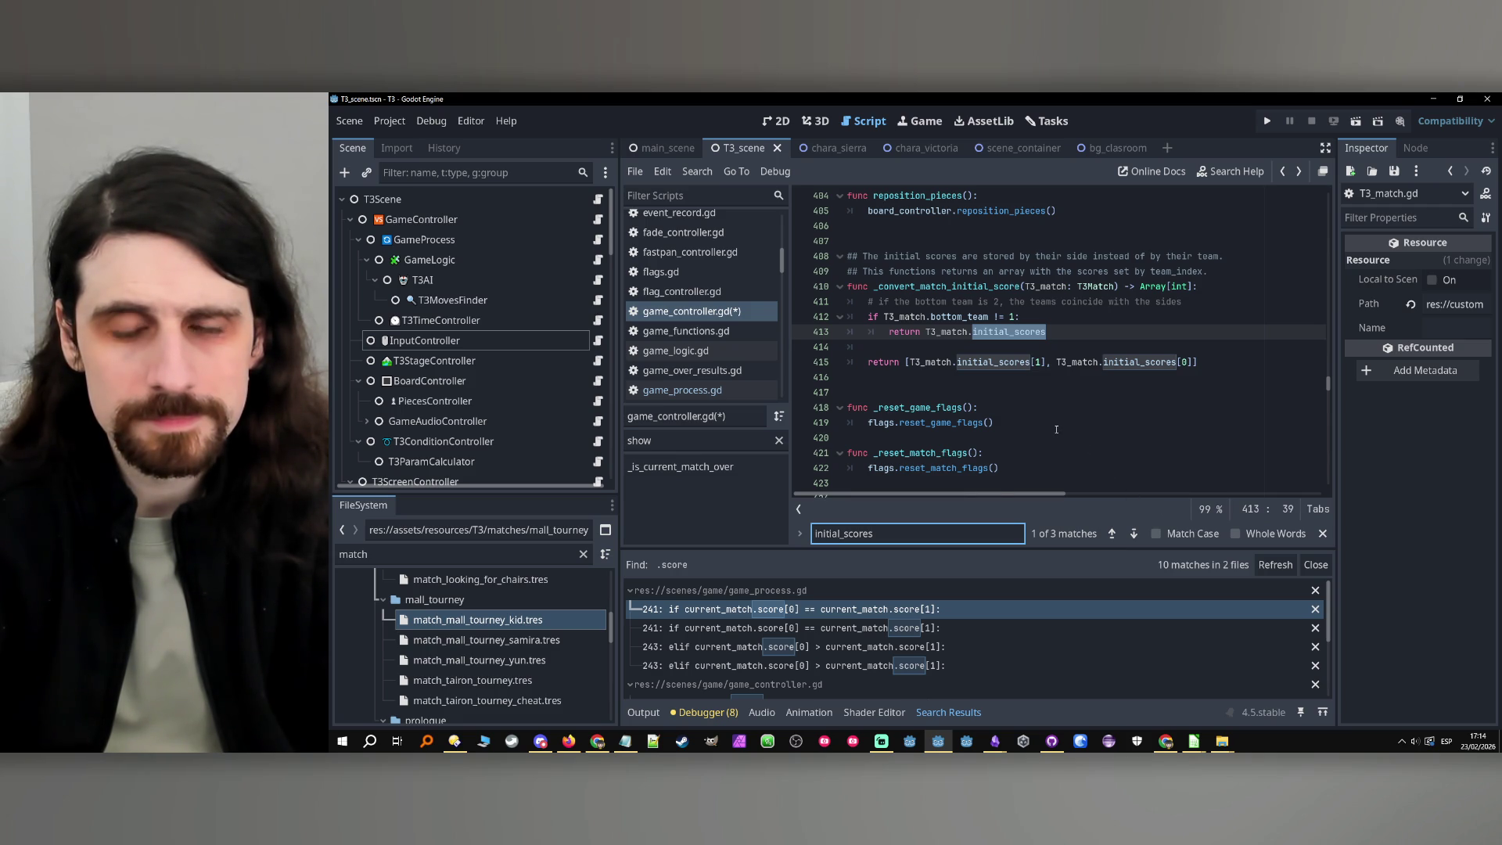
Review _convert_match_initial_score and replace the find text with '.scpr'
scroll(1056, 430, down, 3)
scroll(1057, 430, down, 6)
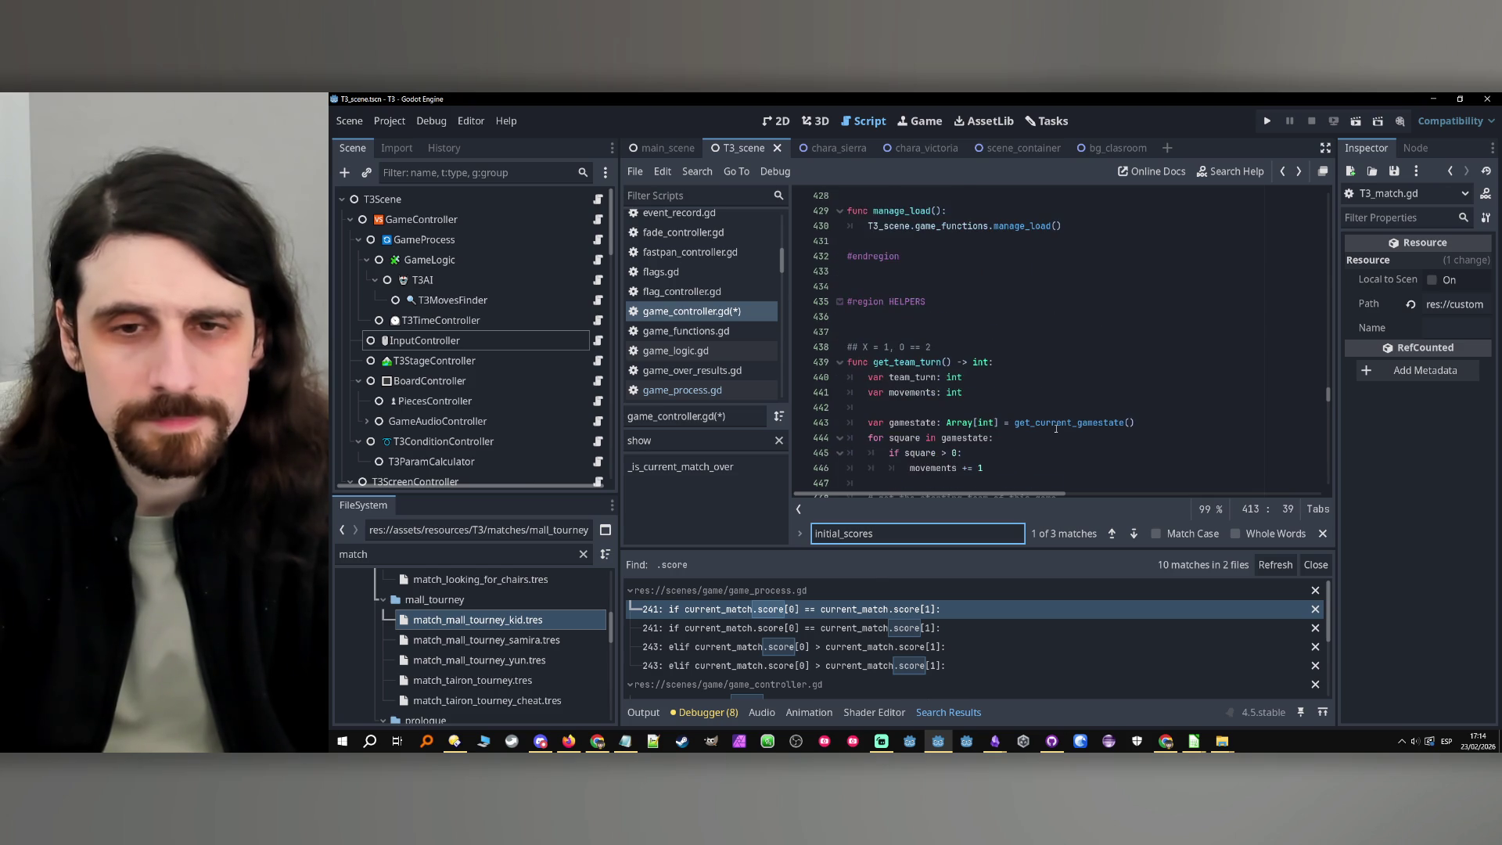
scroll(1044, 339, up, 2)
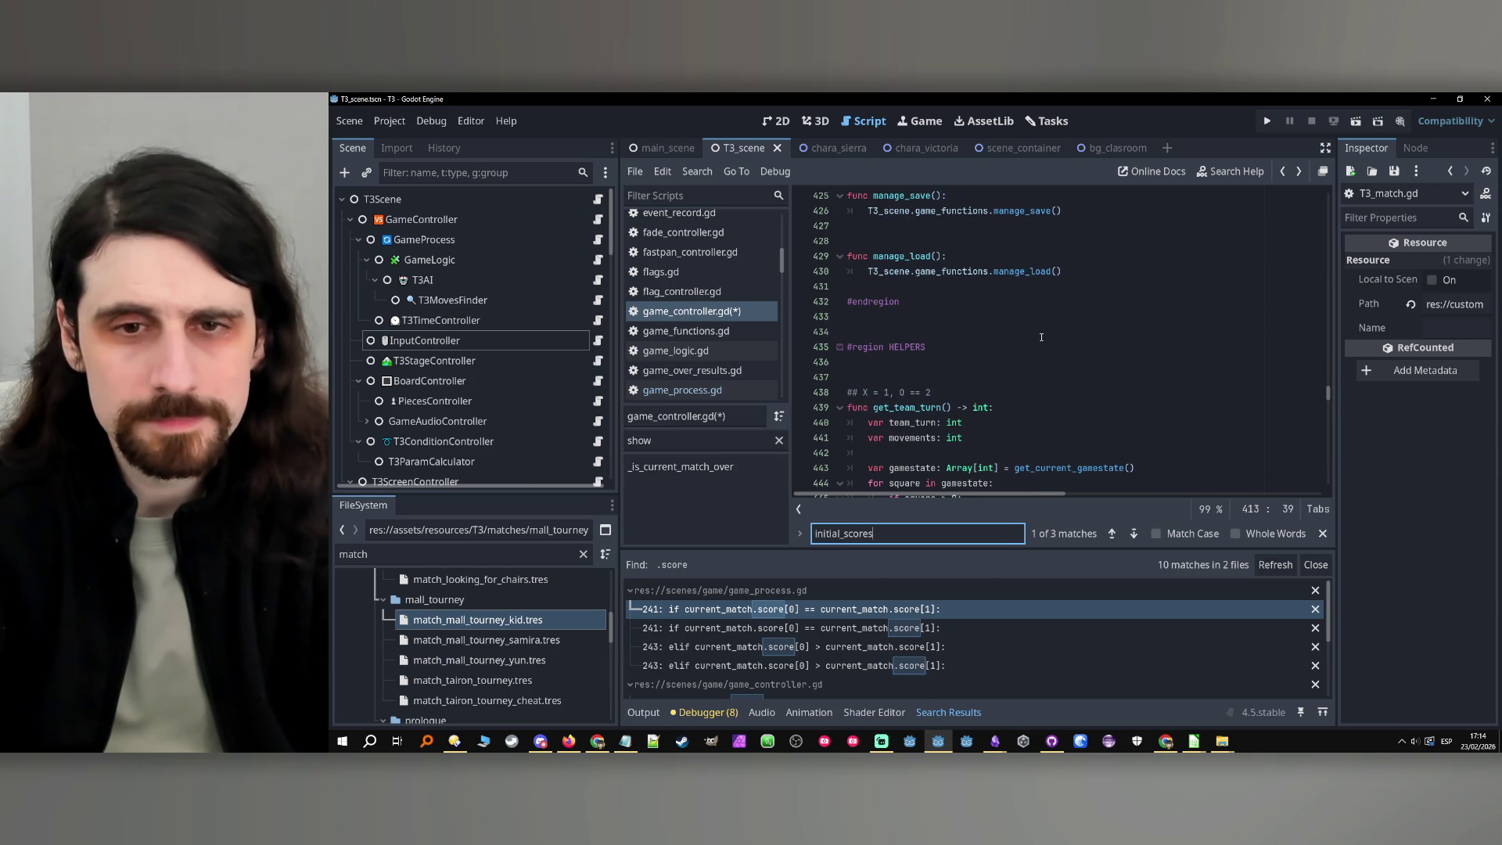
scroll(1095, 379, up, 6)
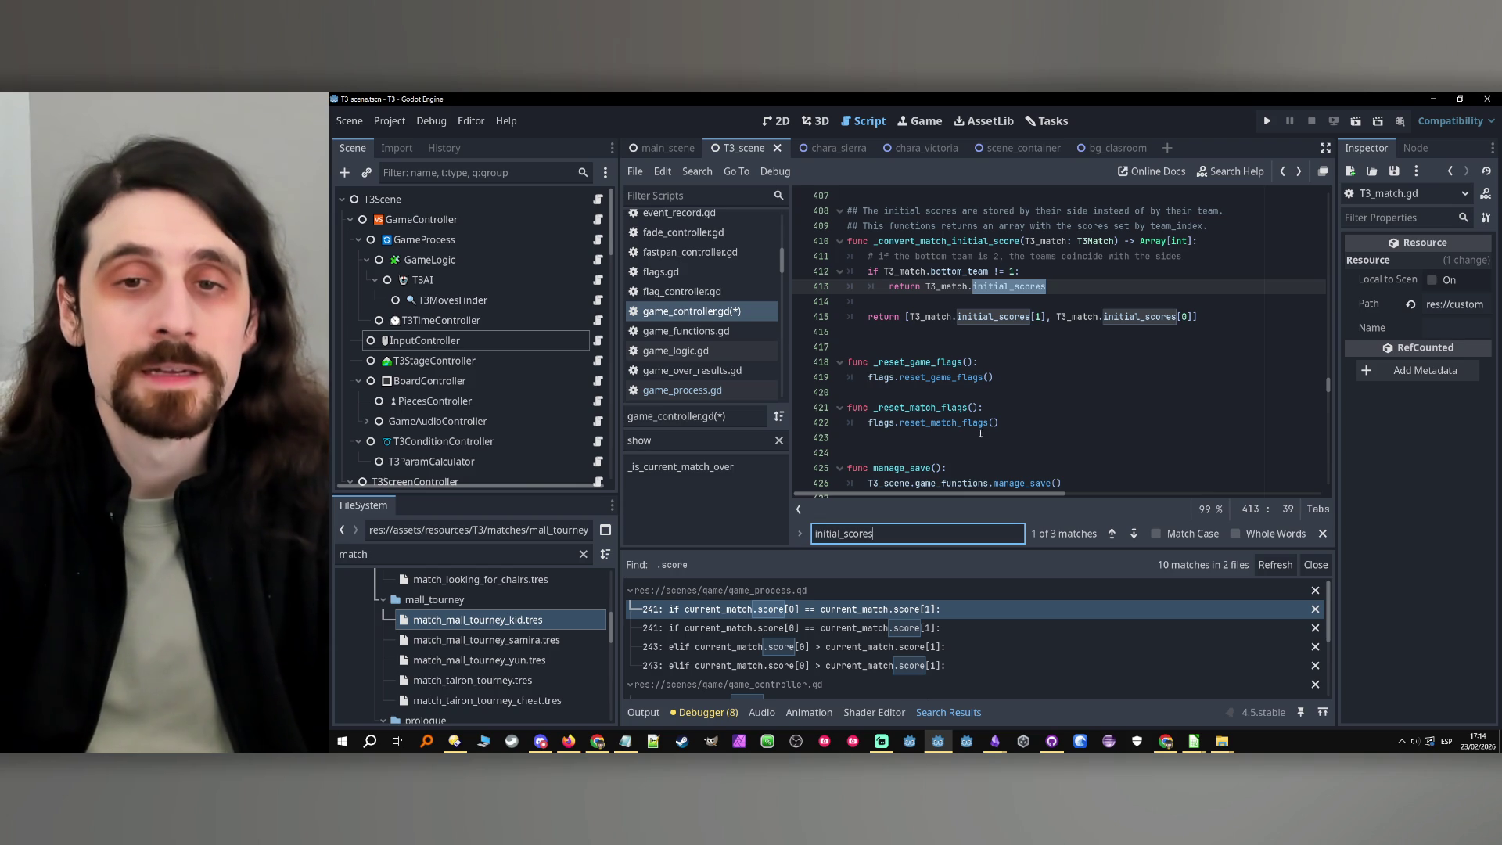
scroll(1009, 454, up, 1)
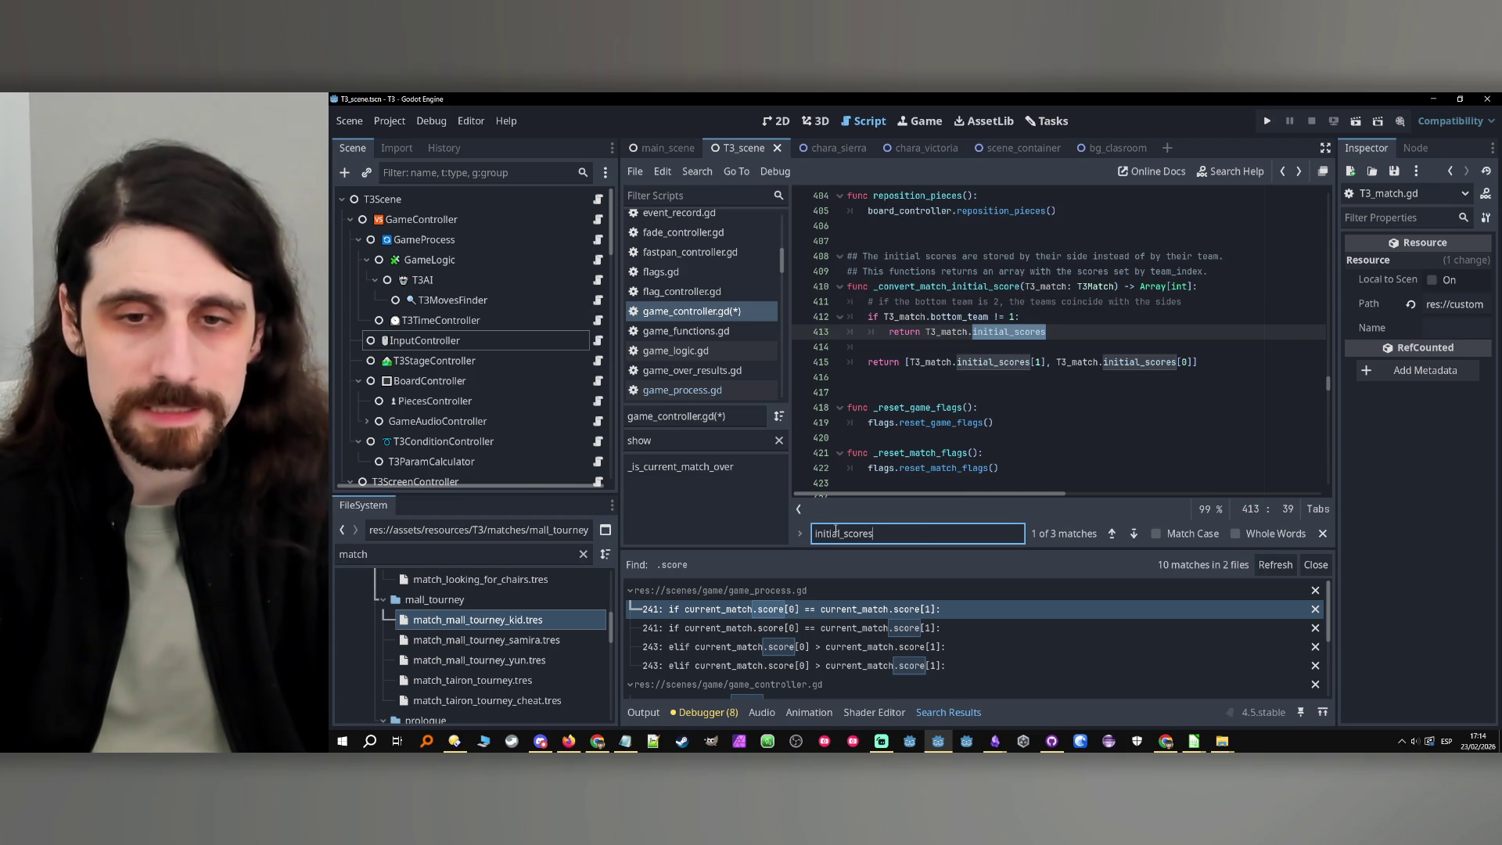
key(ctrl+a)
text(.)
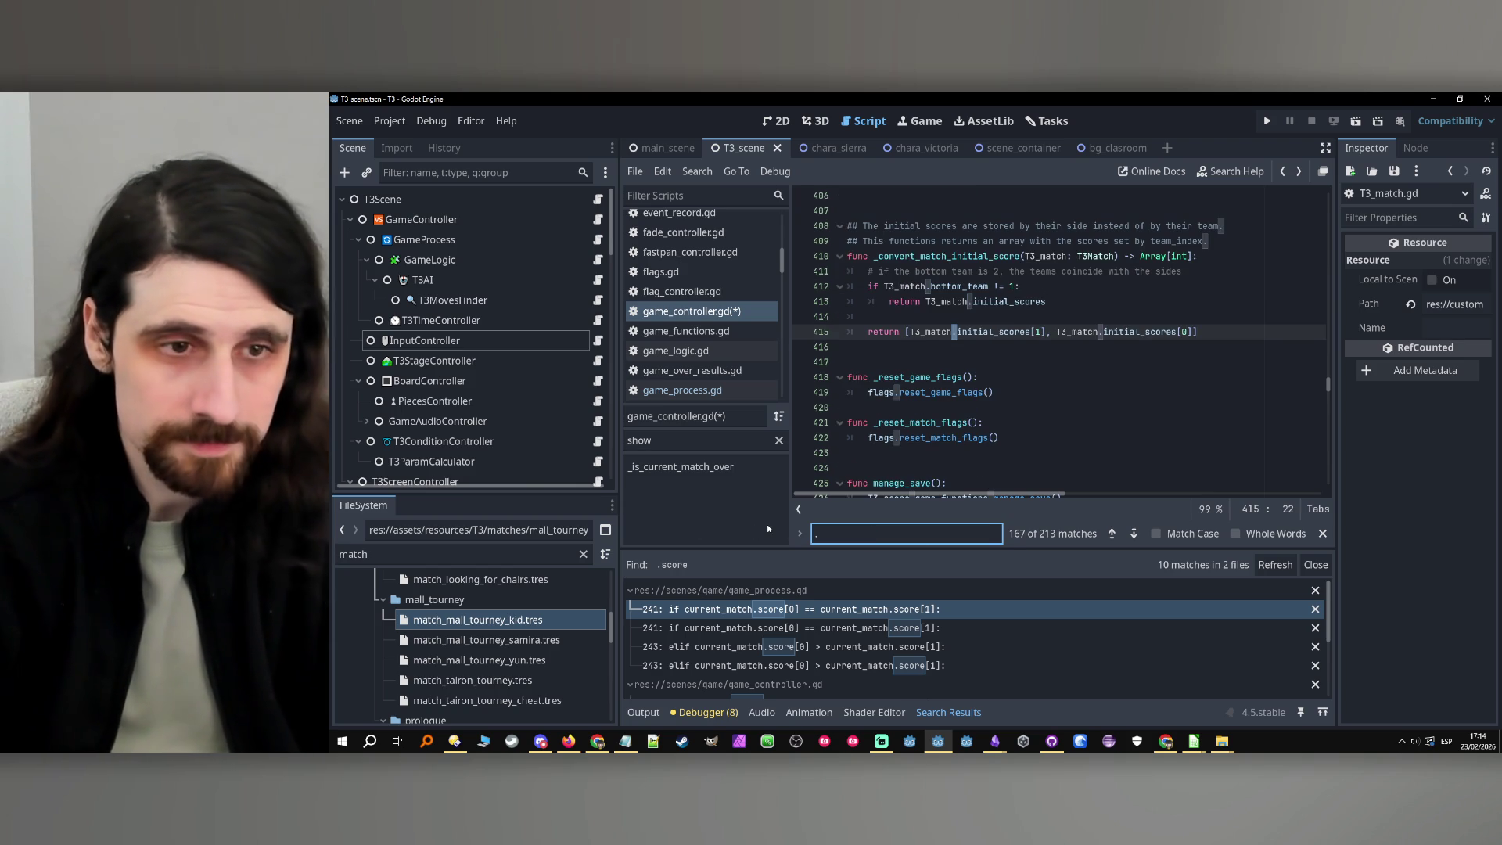
text(scpr)
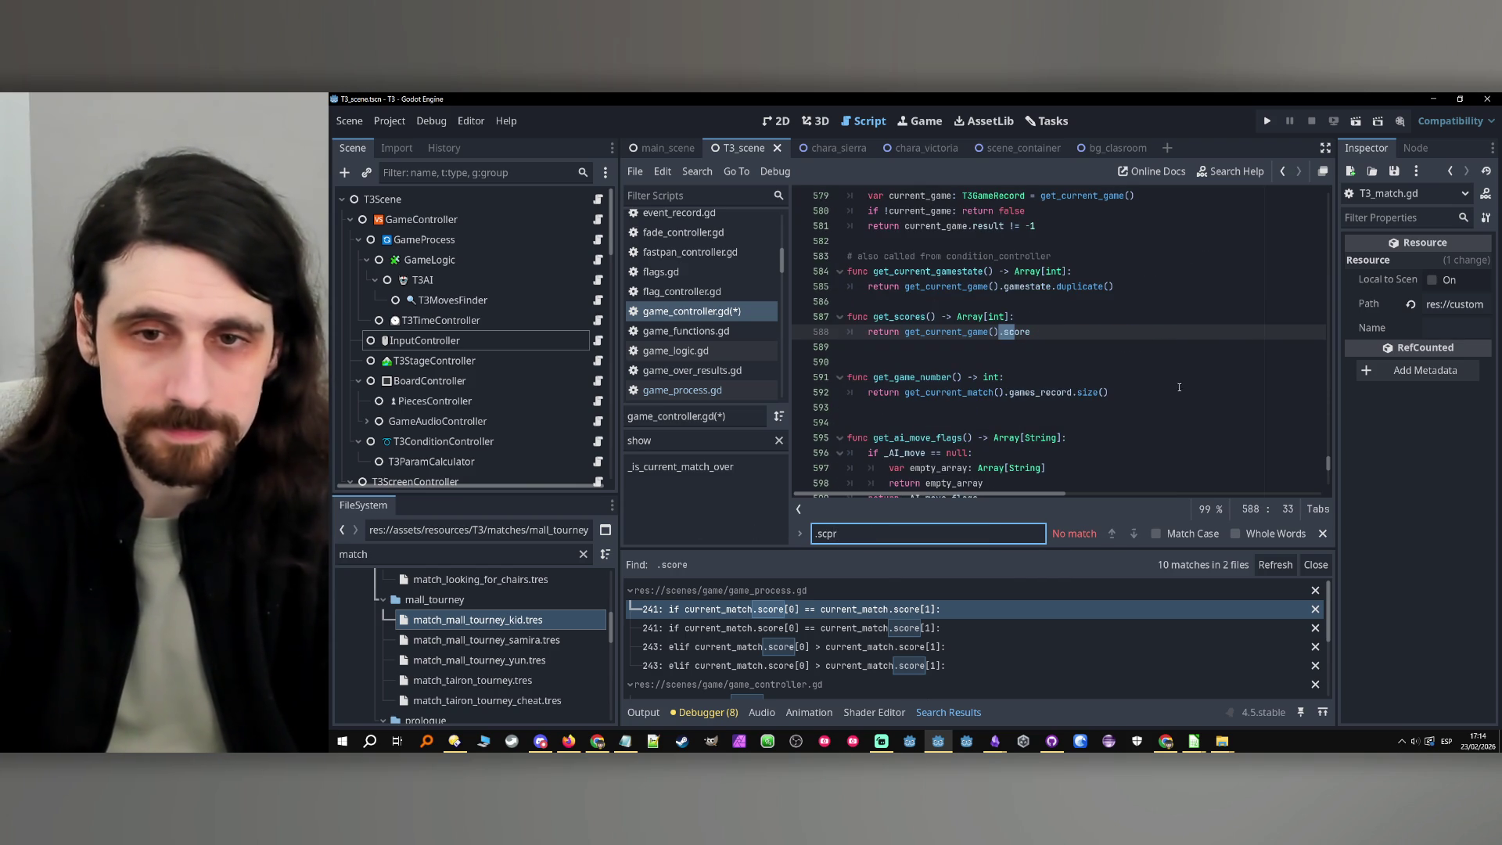
Correct the search to '.score', reach rise_score's team_index update, and jump to update_ui_score
click(1008, 332)
click(828, 533)
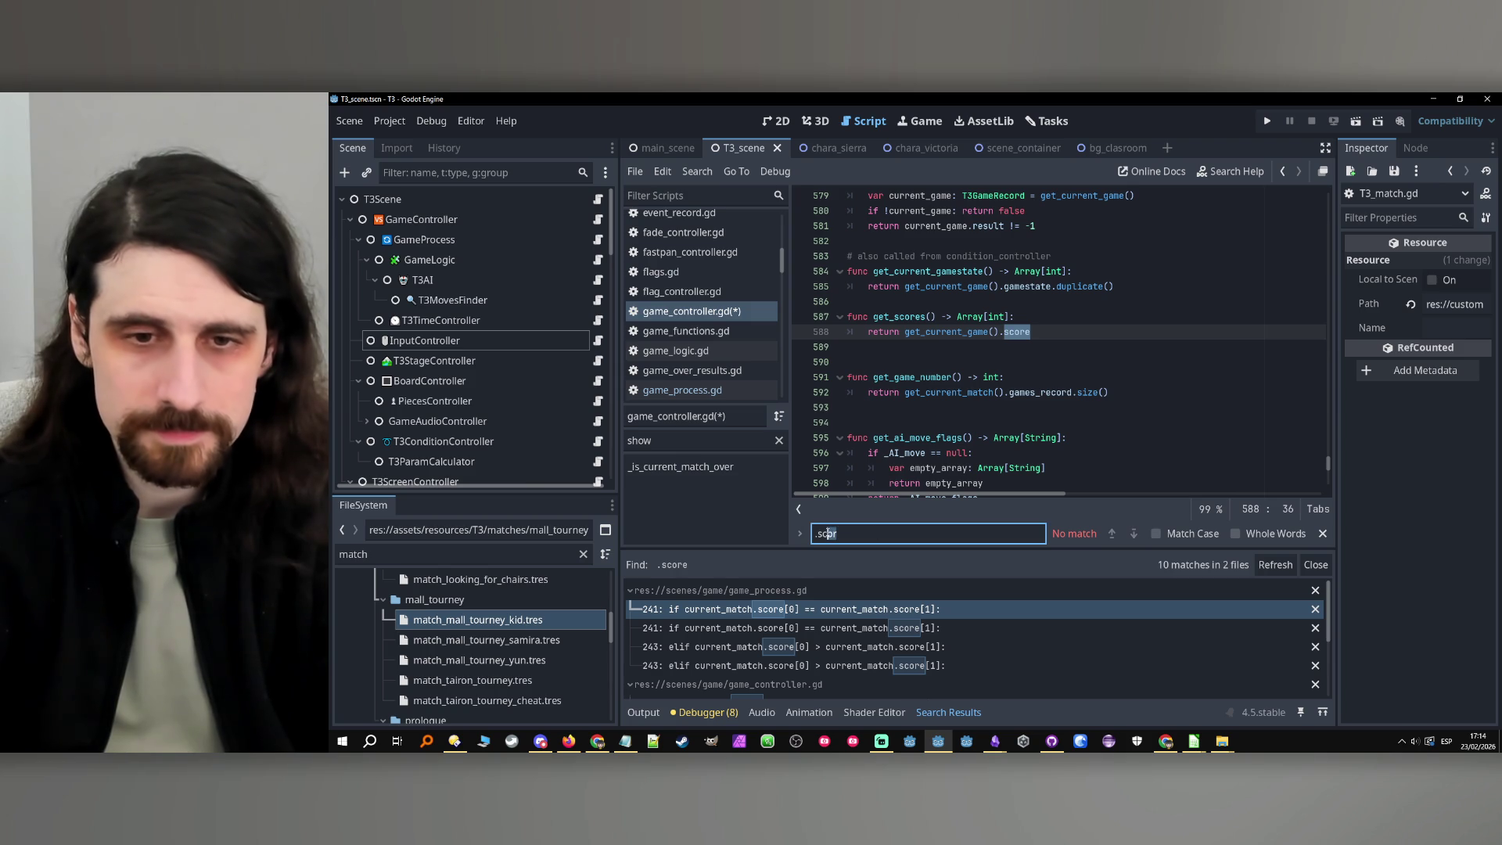
key(ctrl+a)
text(.score)
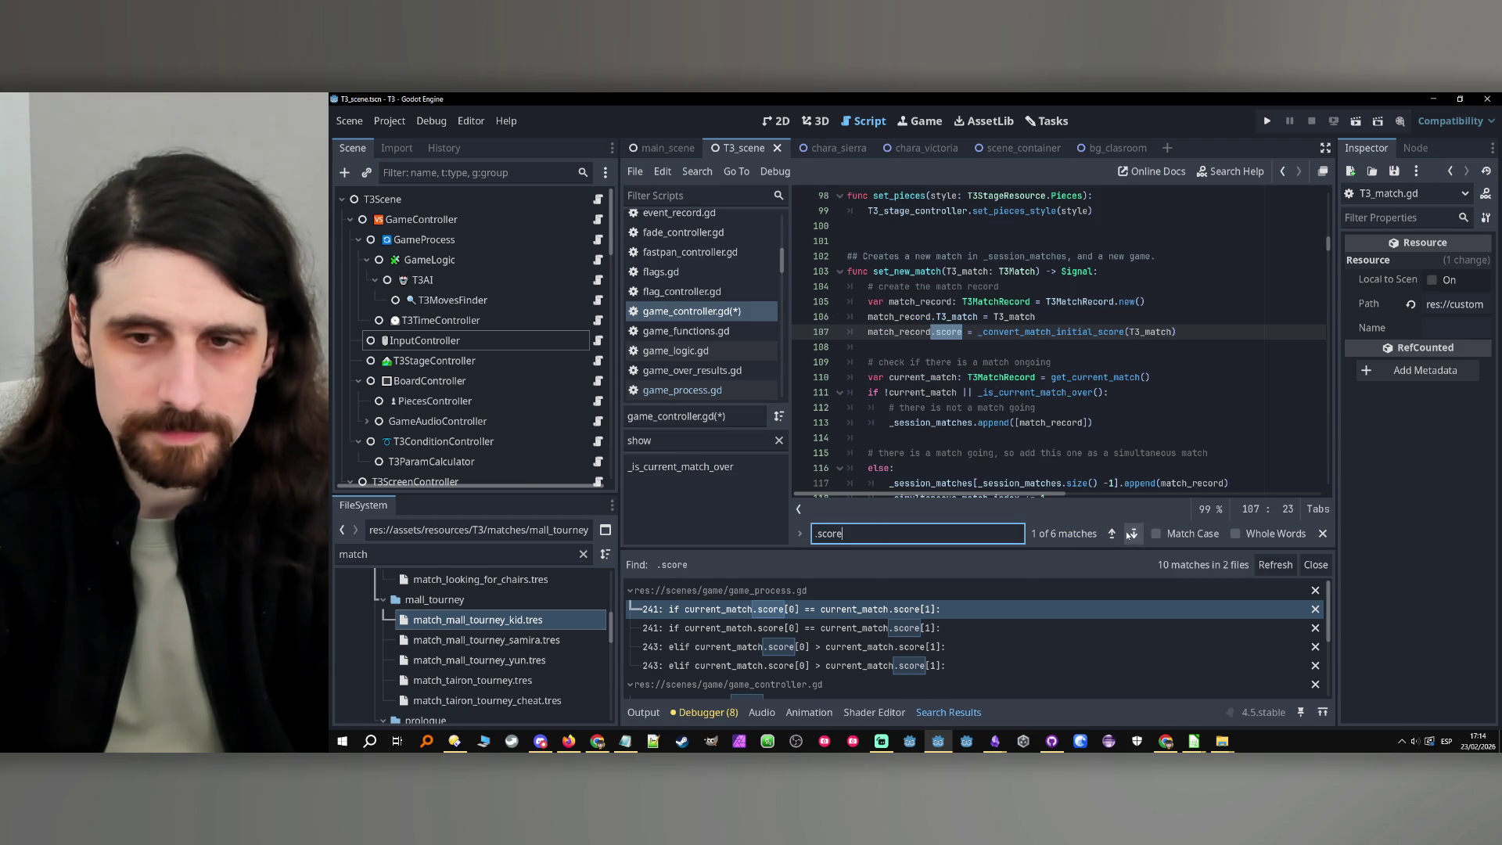
click(1134, 534)
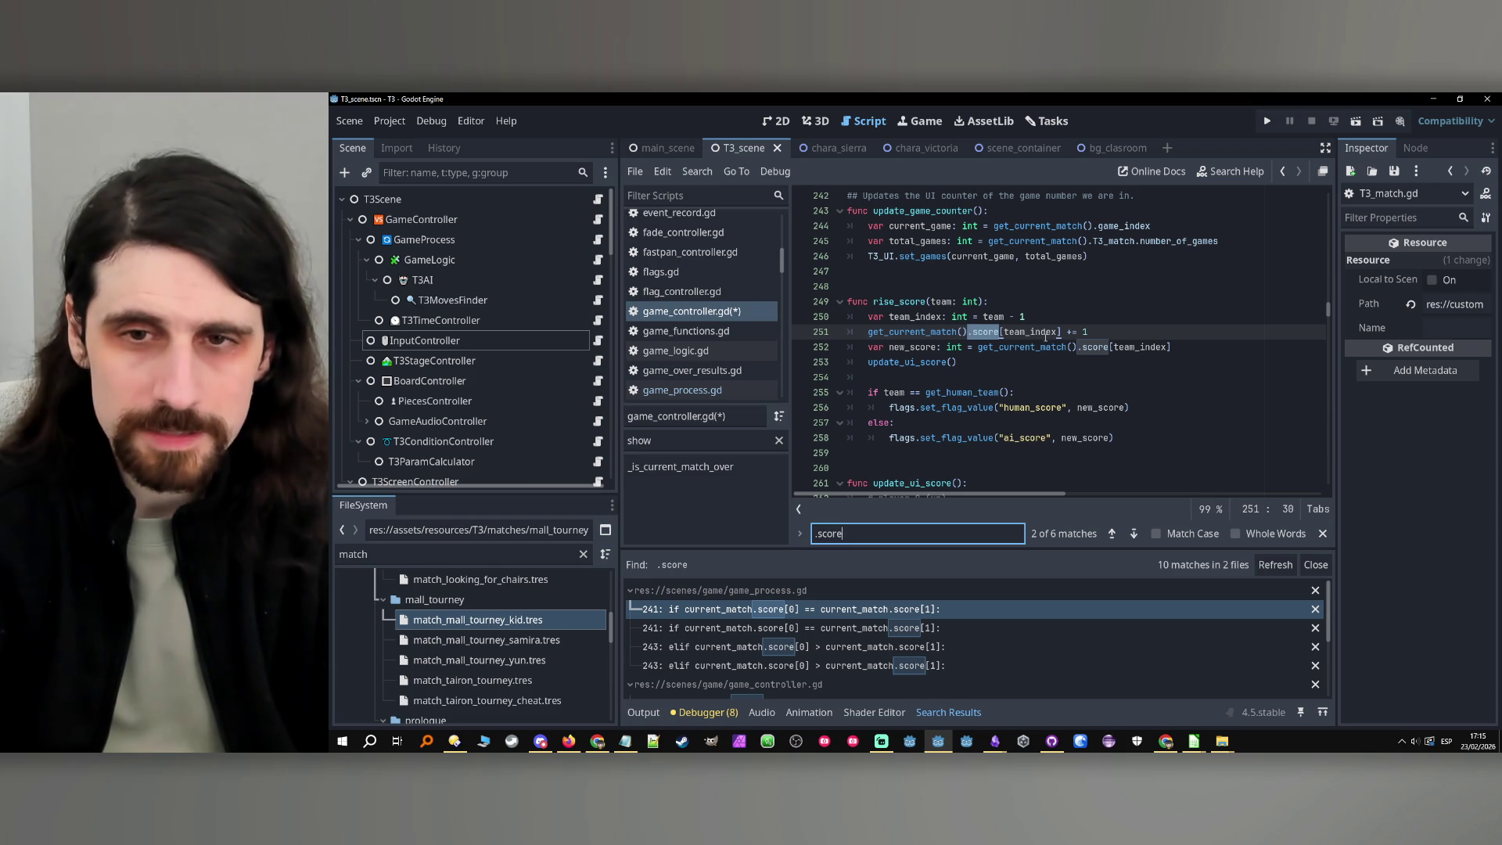
double_click(1045, 333)
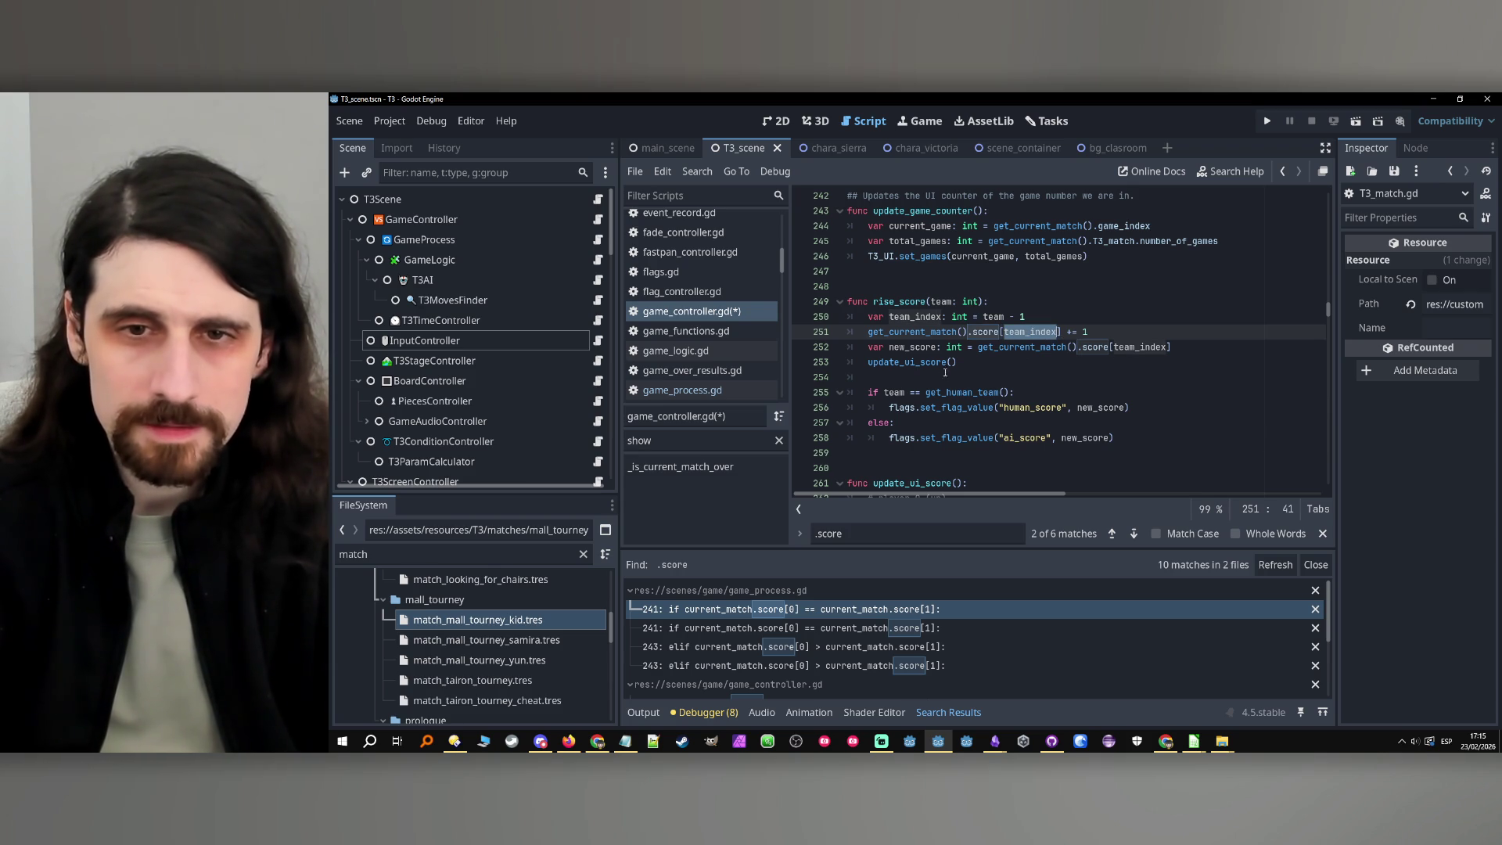
click(933, 362)
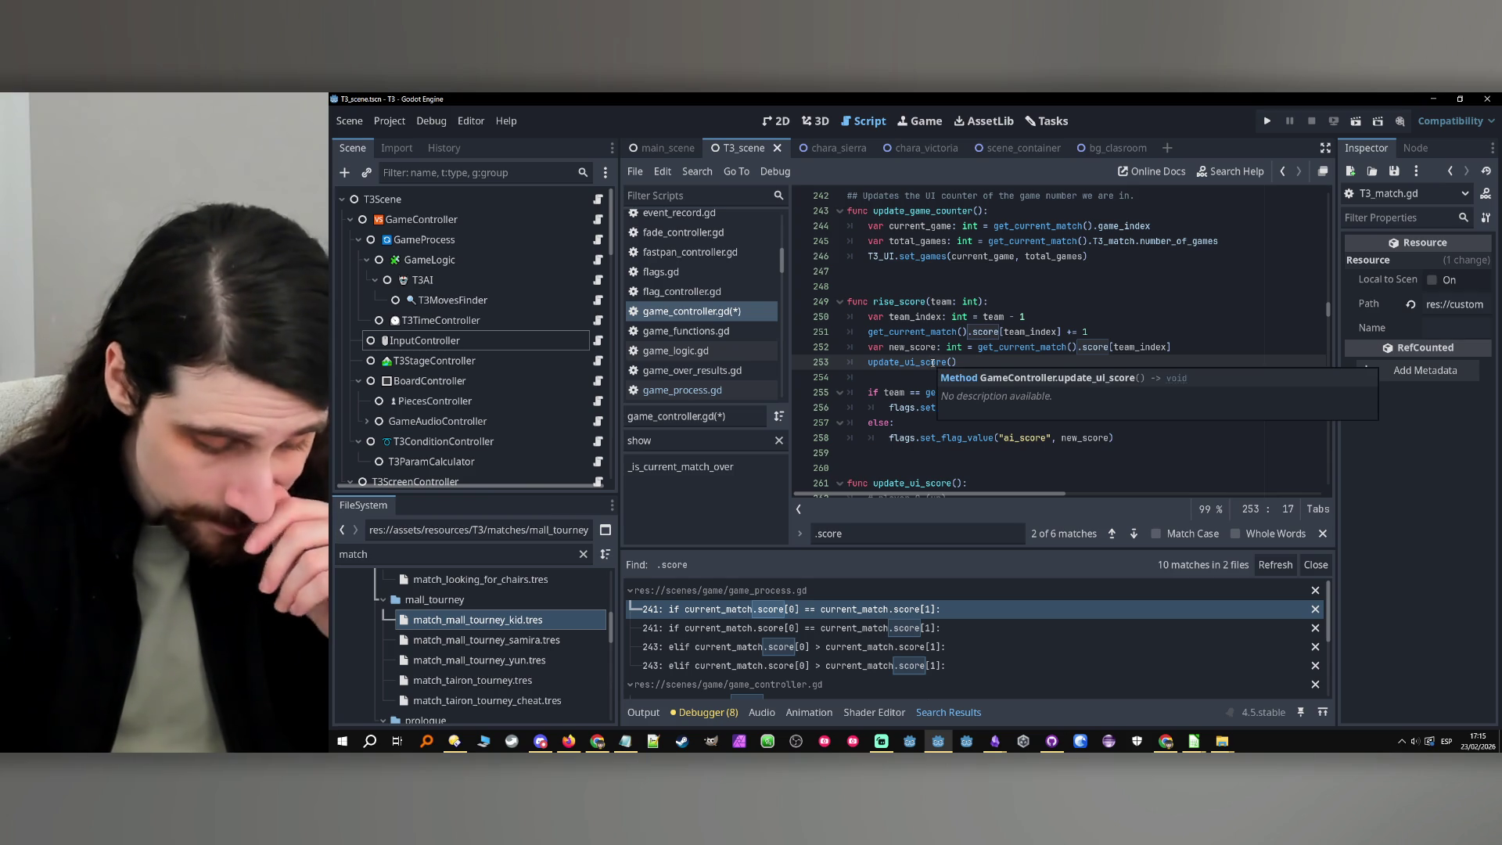
ctrl+click(932, 362)
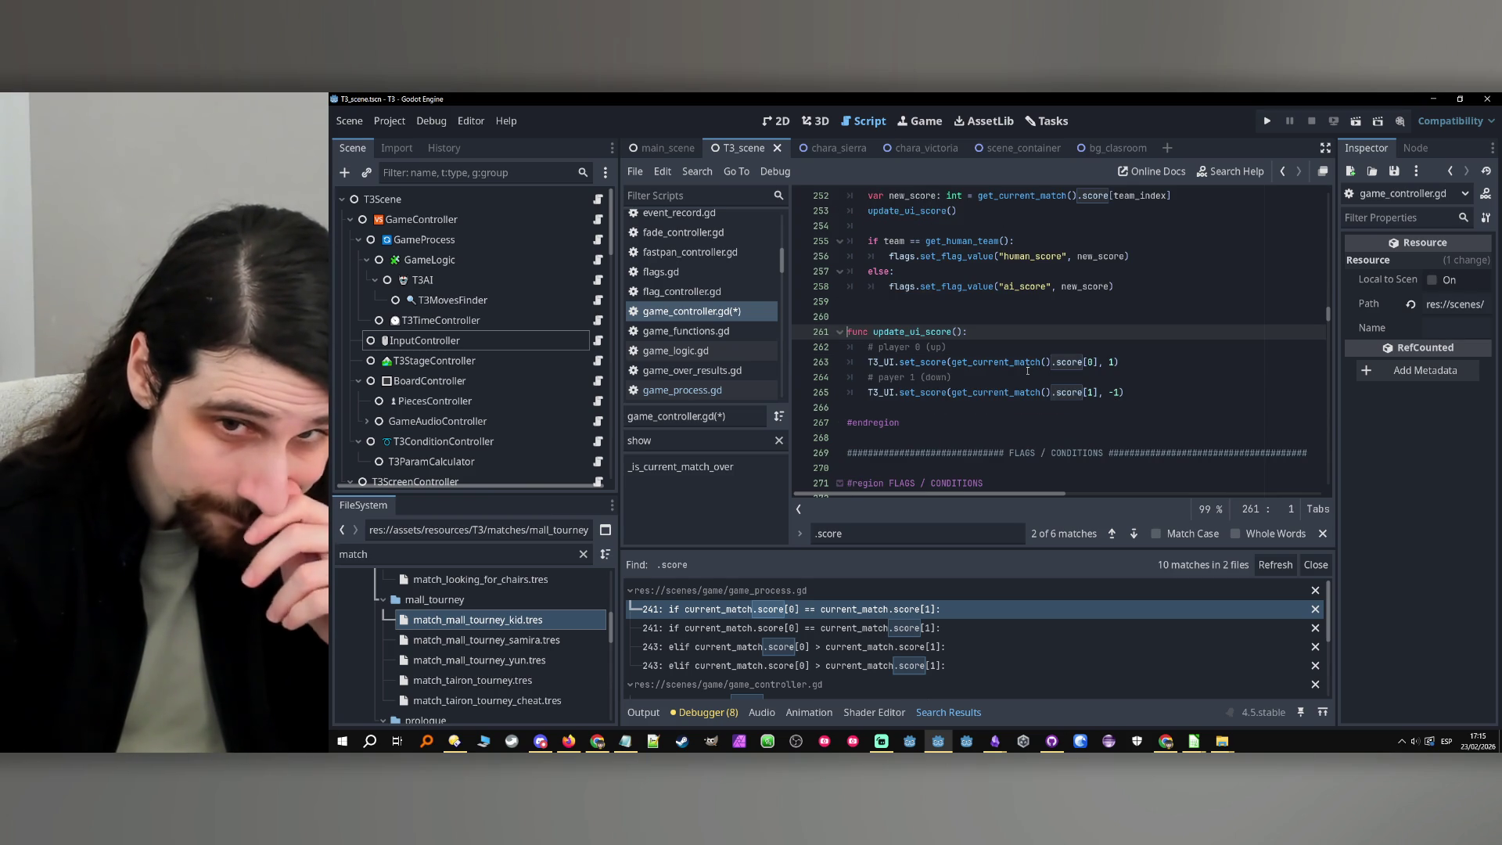
Insert a blank first line into the update_ui_score function body
mouse_move(1028, 371)
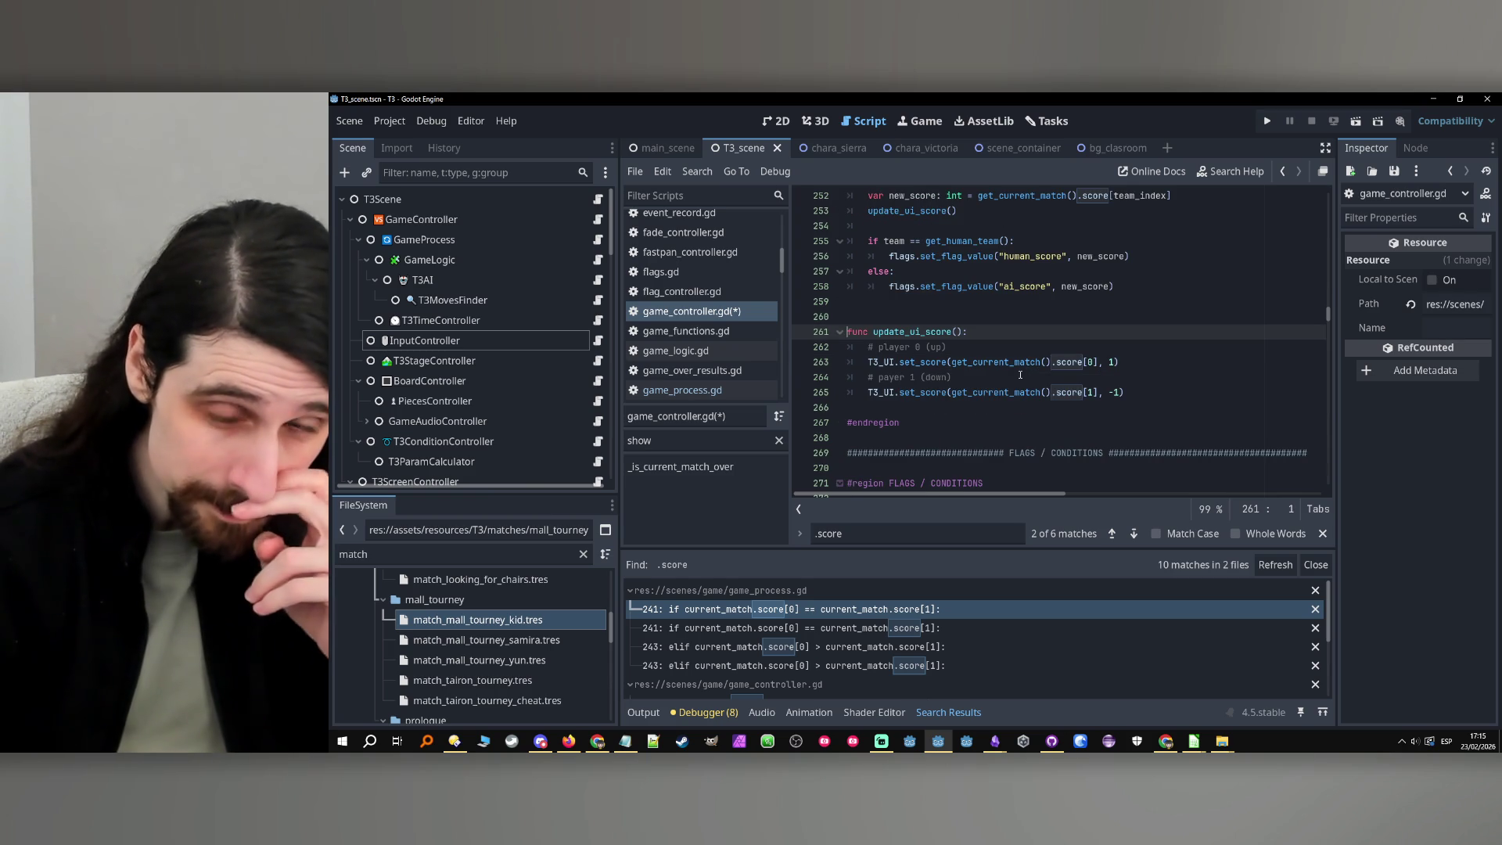
click(1018, 377)
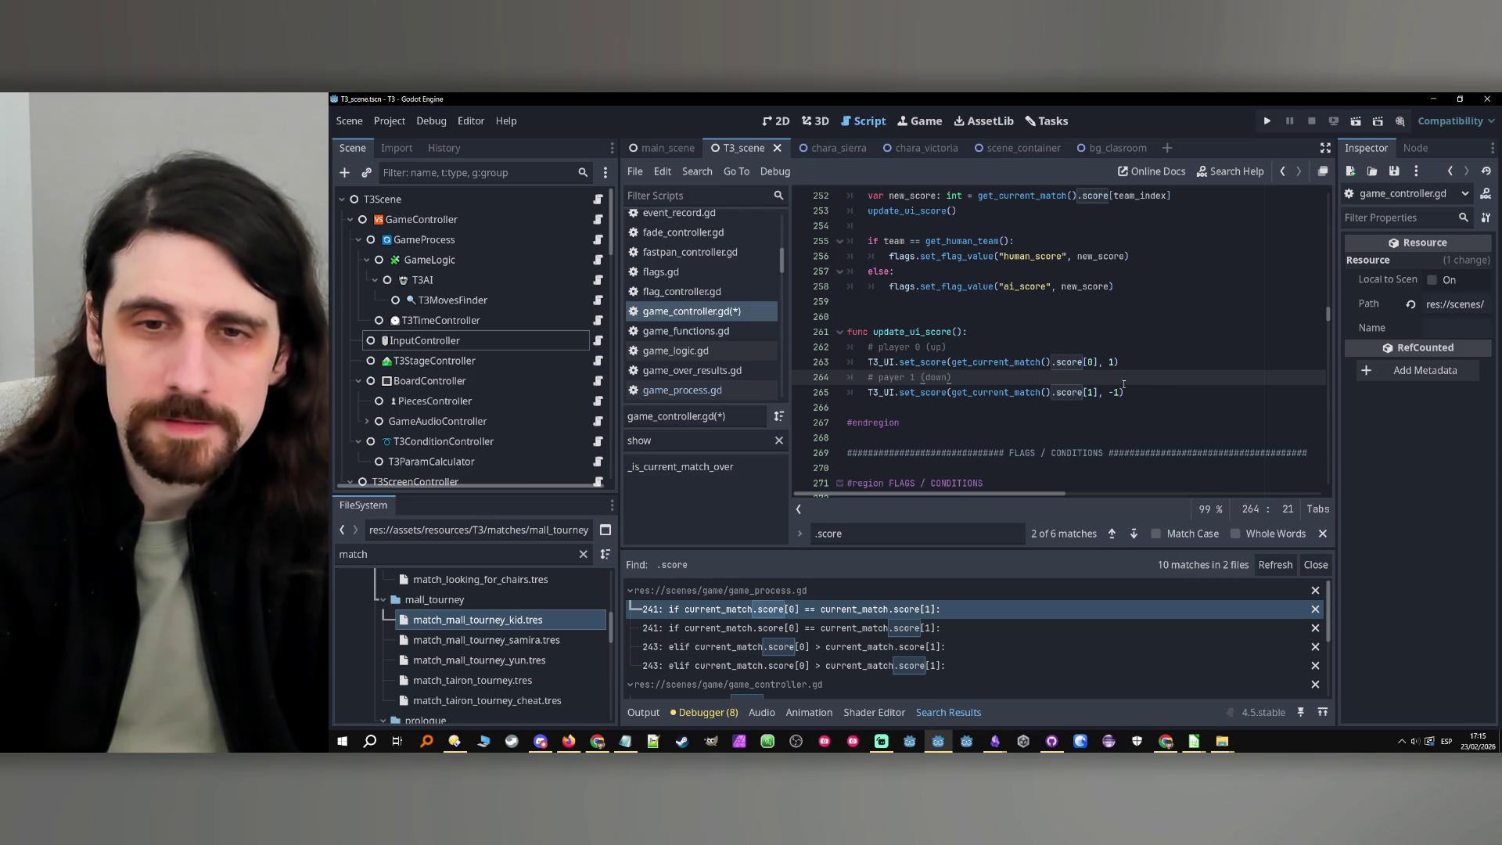
click(924, 362)
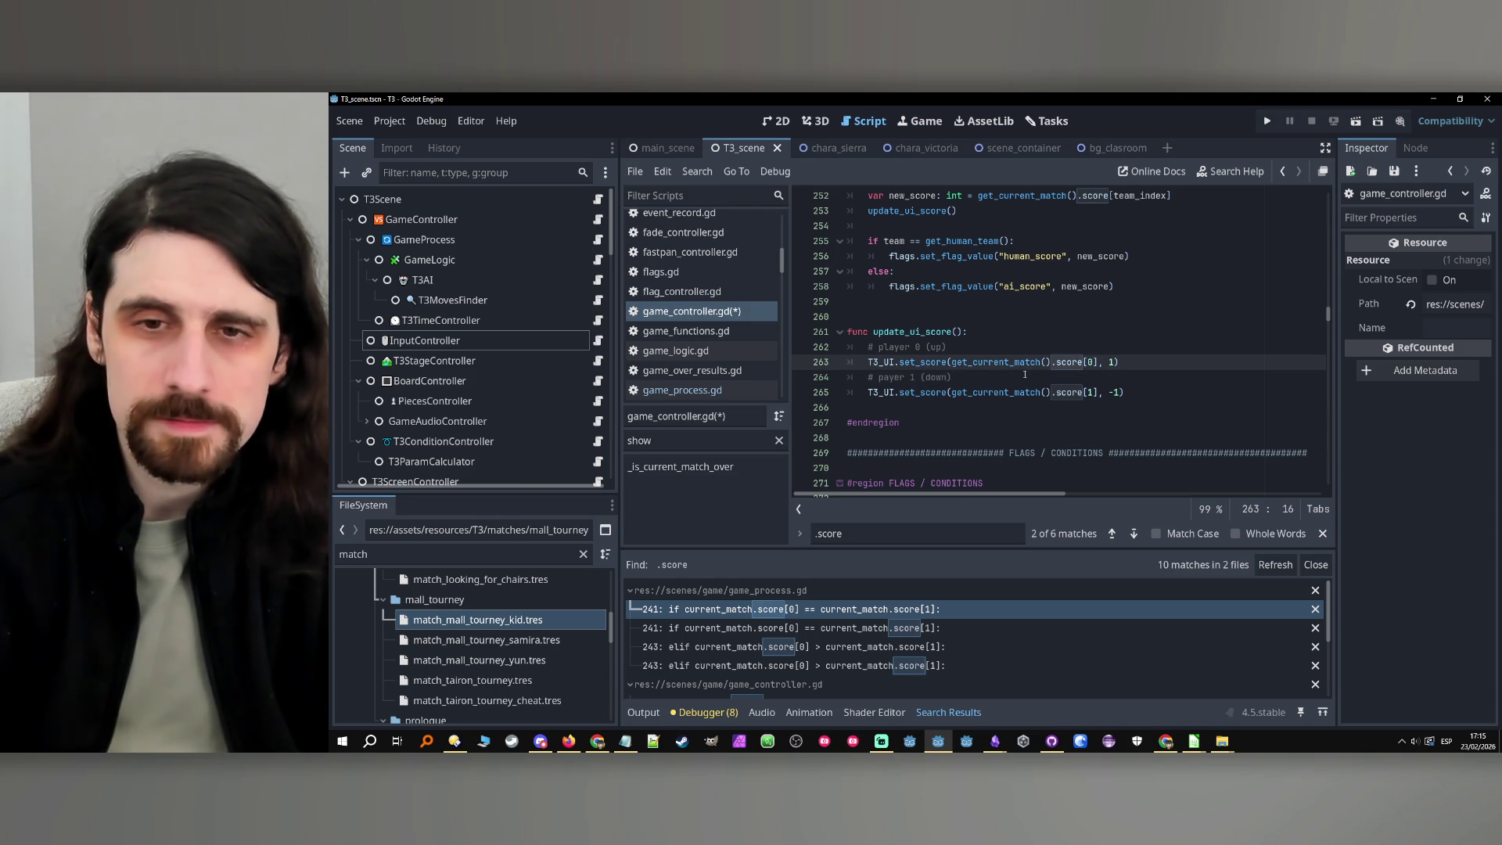
click(1051, 336)
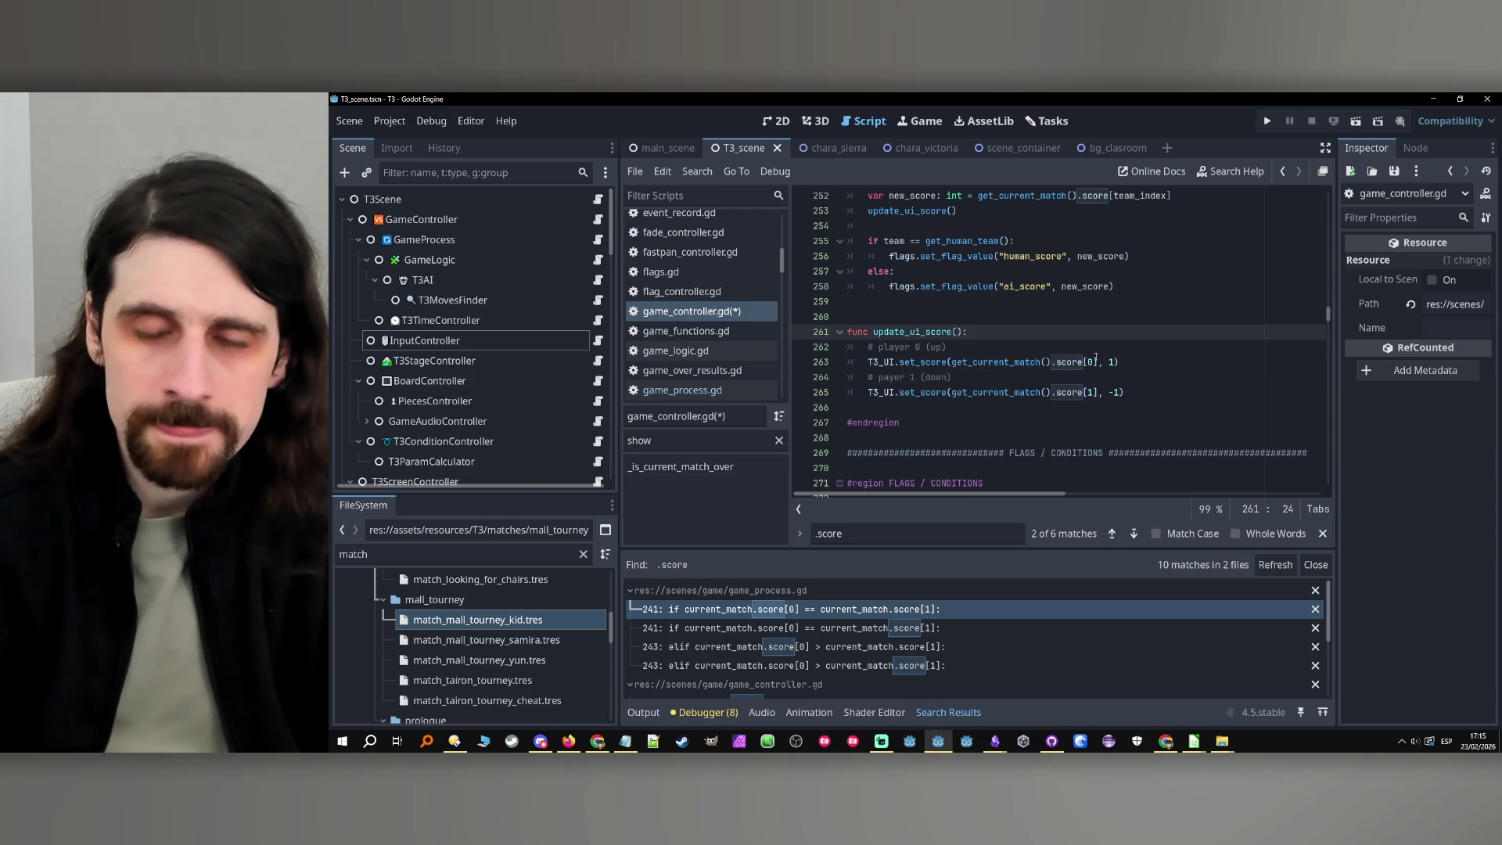
key(Return)
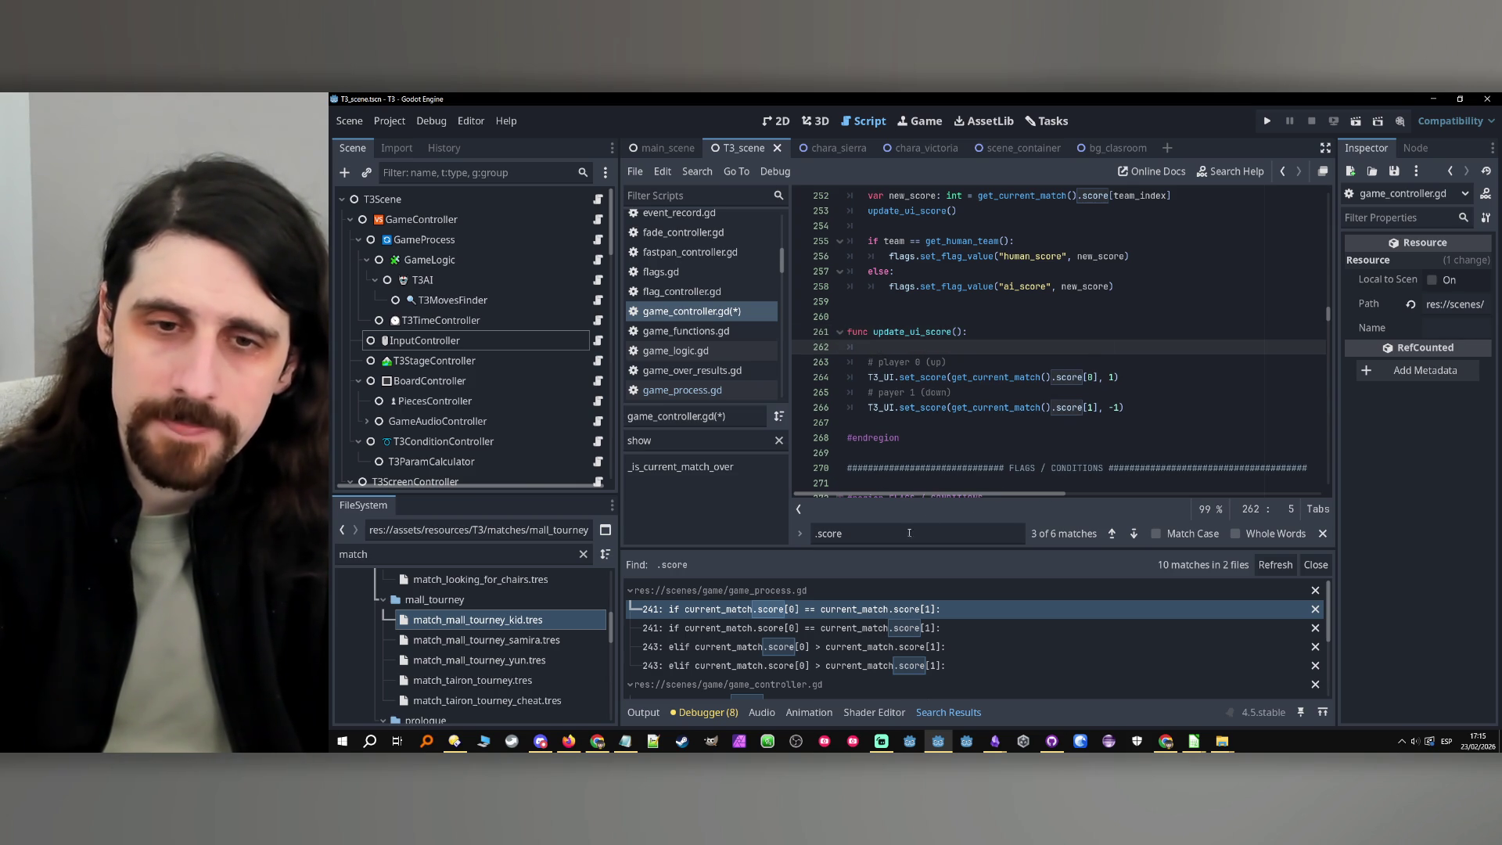
double_click(912, 331)
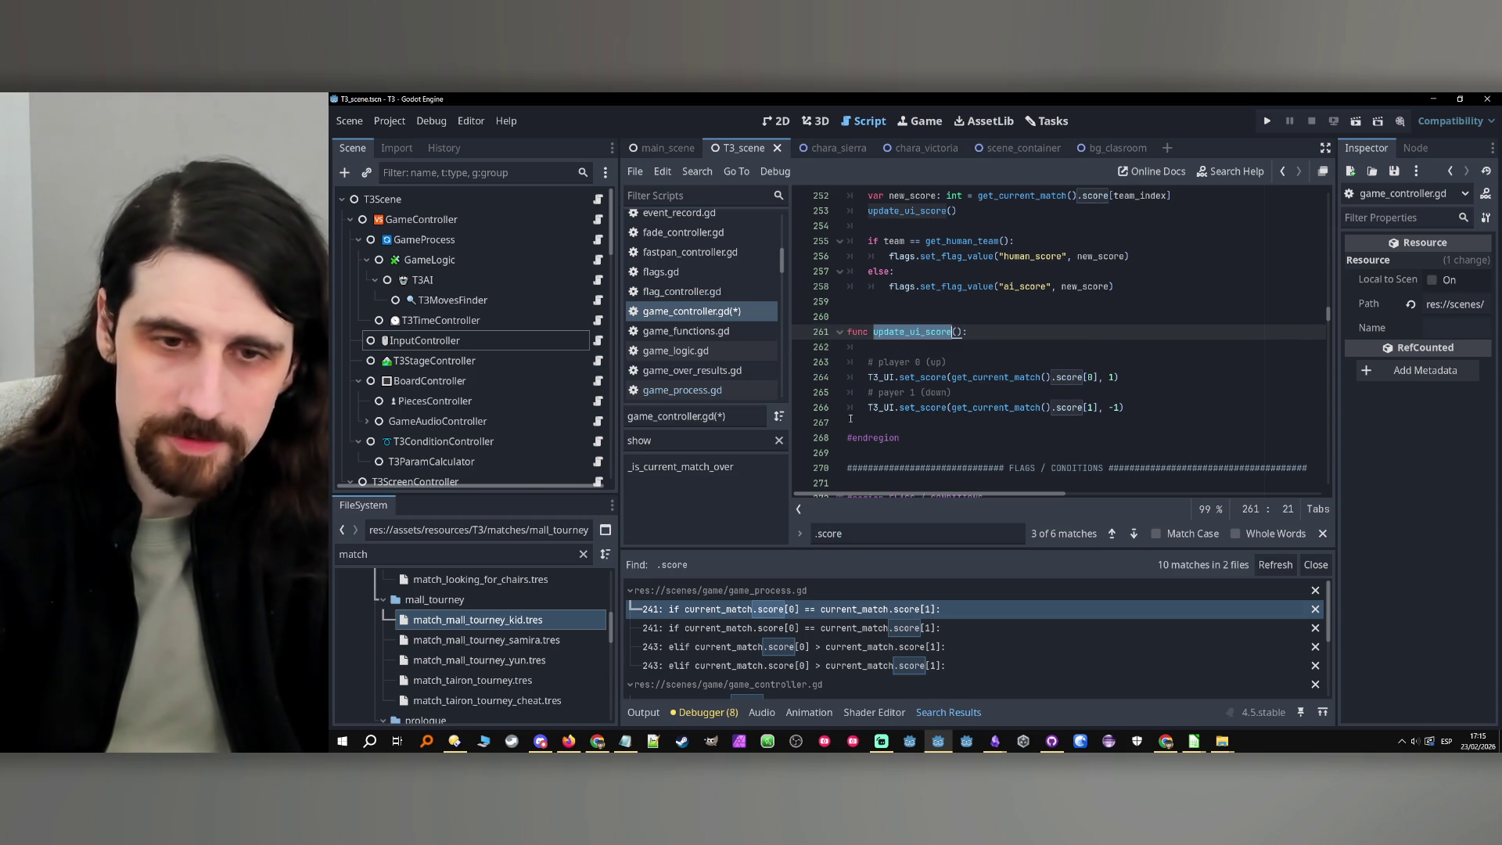
Search game_controller.gd for 'coinci' to reach the bottom-team check
right_click(625, 741)
click(618, 688)
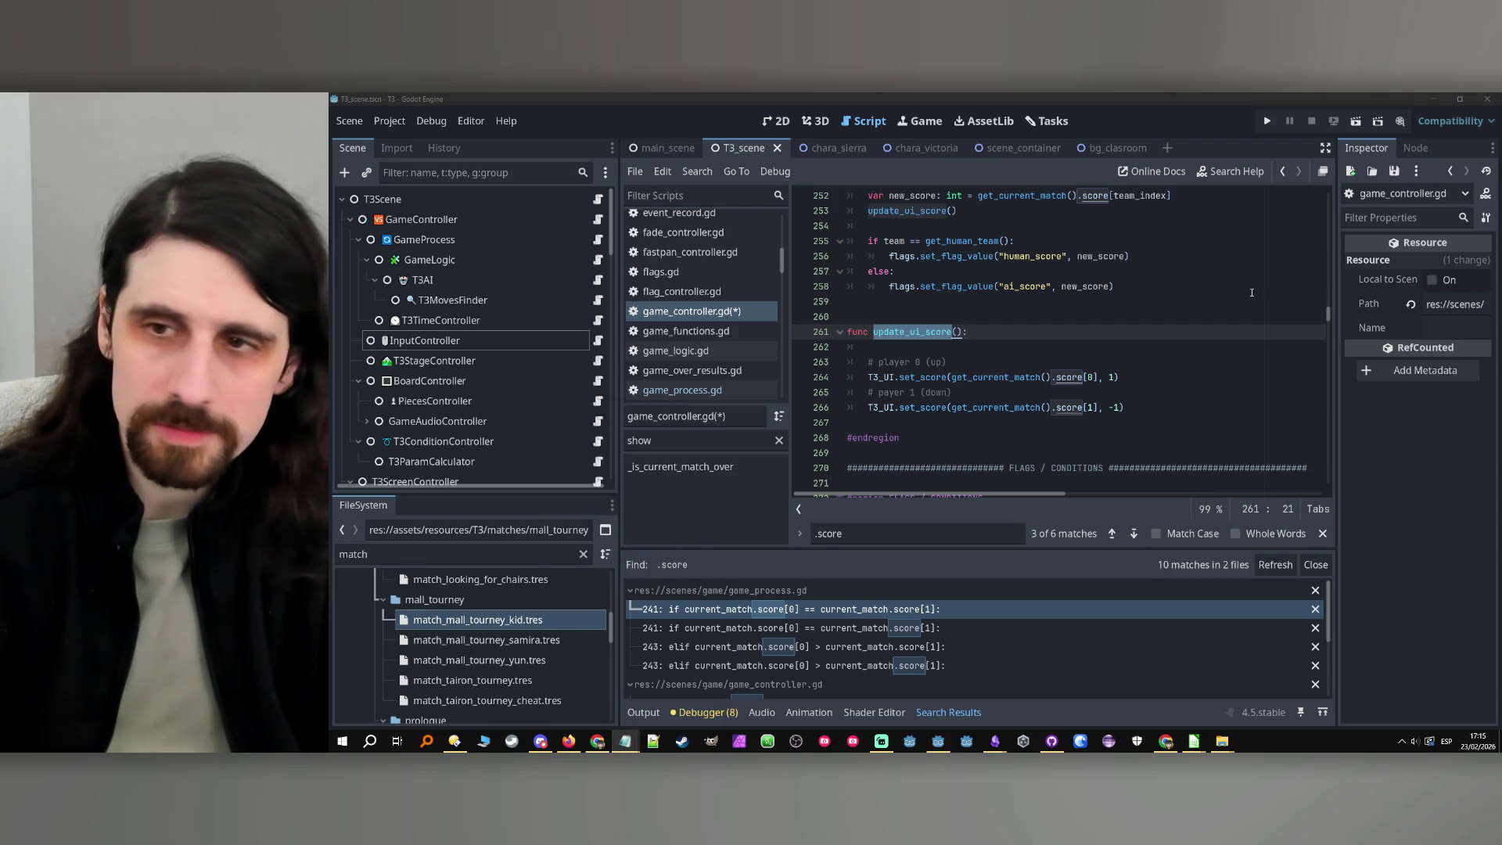
click(917, 540)
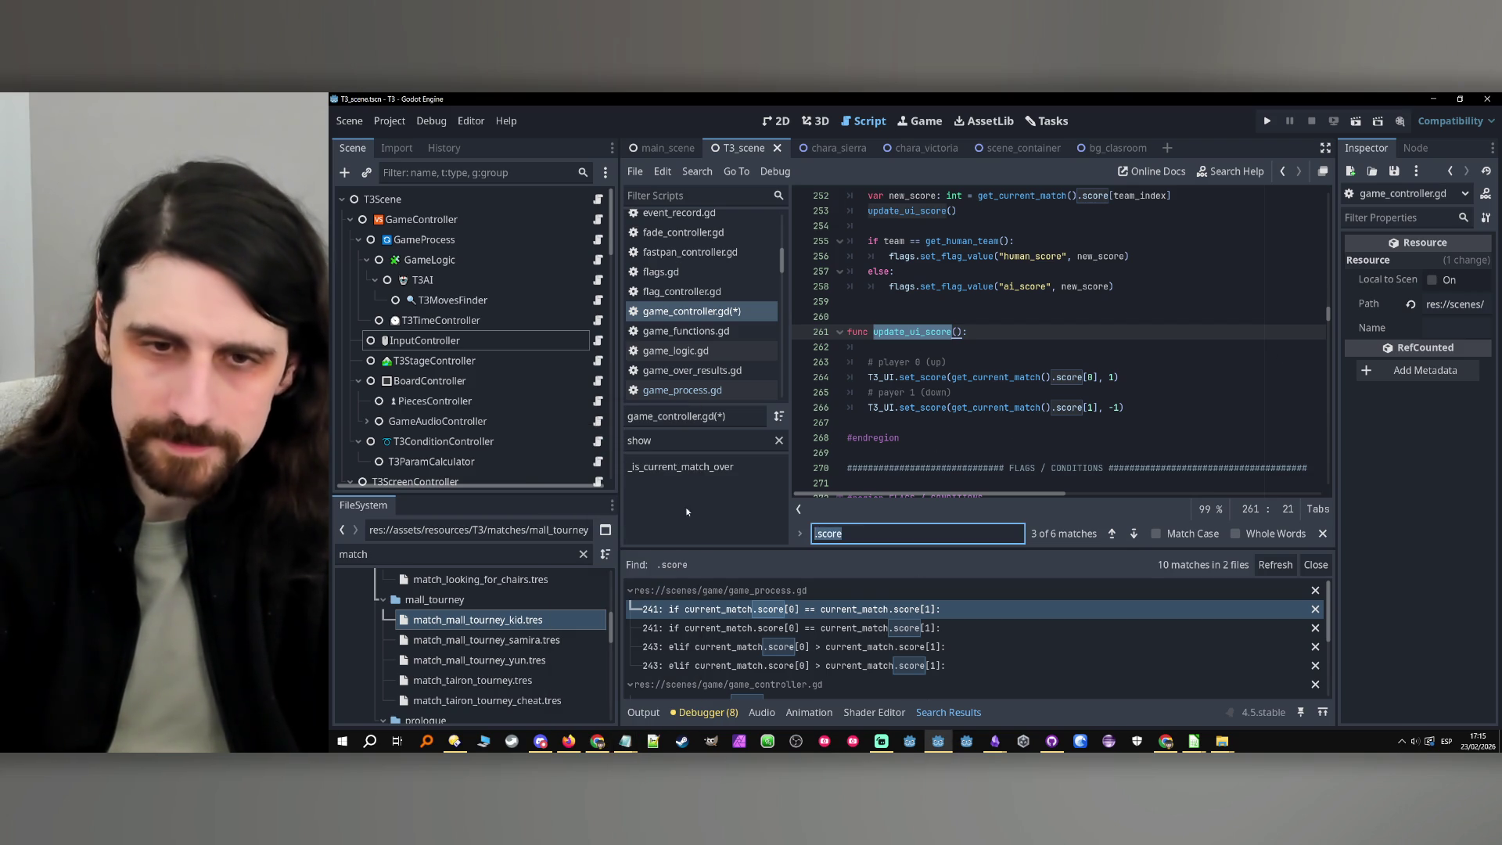
text(coinci)
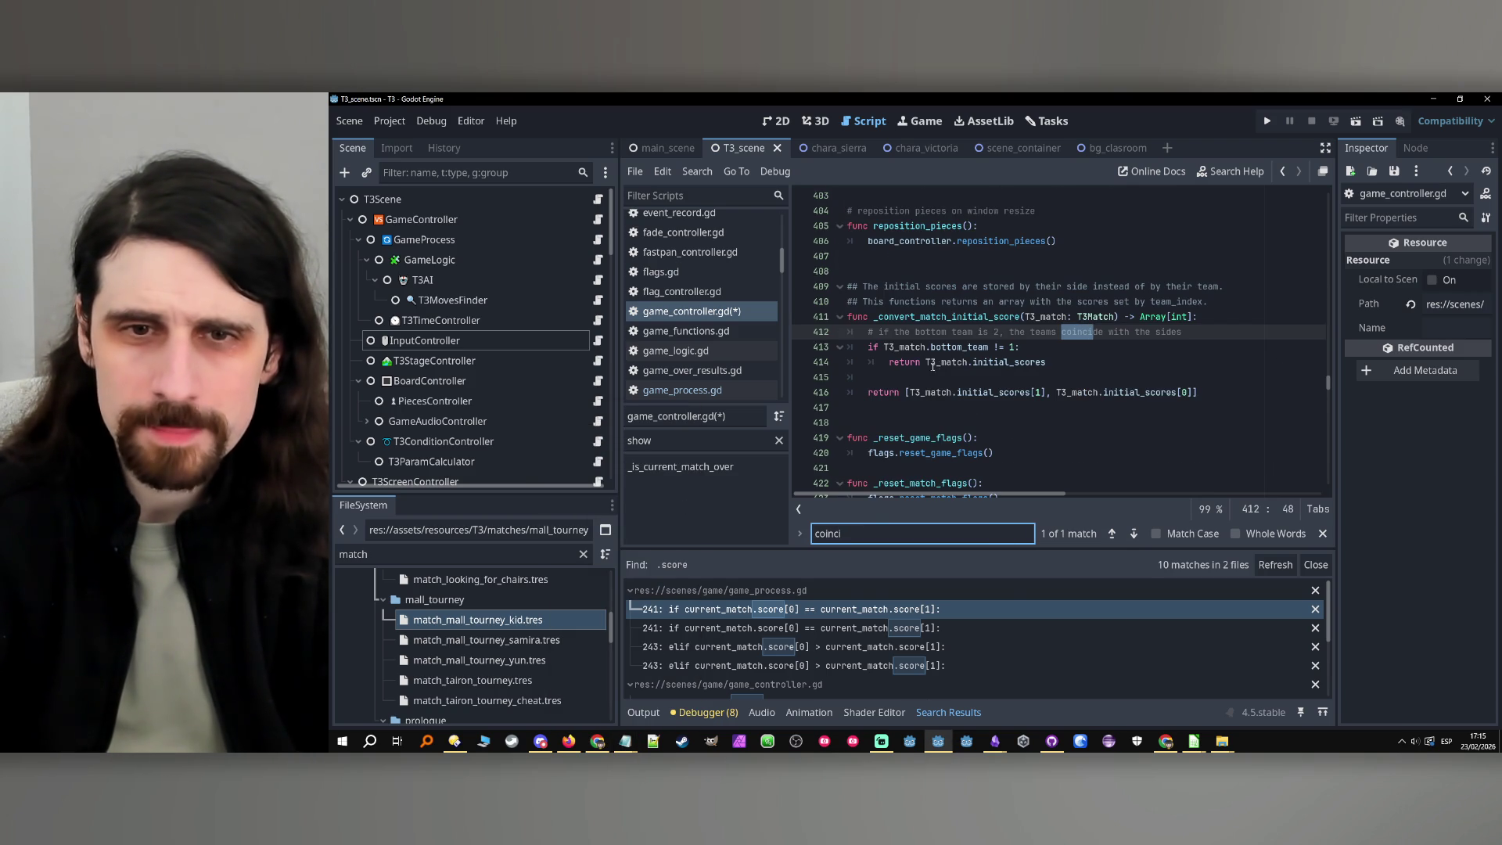
Copy the bottom_team check lines 413–414 into update_ui_score
drag(868, 349, 1081, 365)
key(ctrl+c)
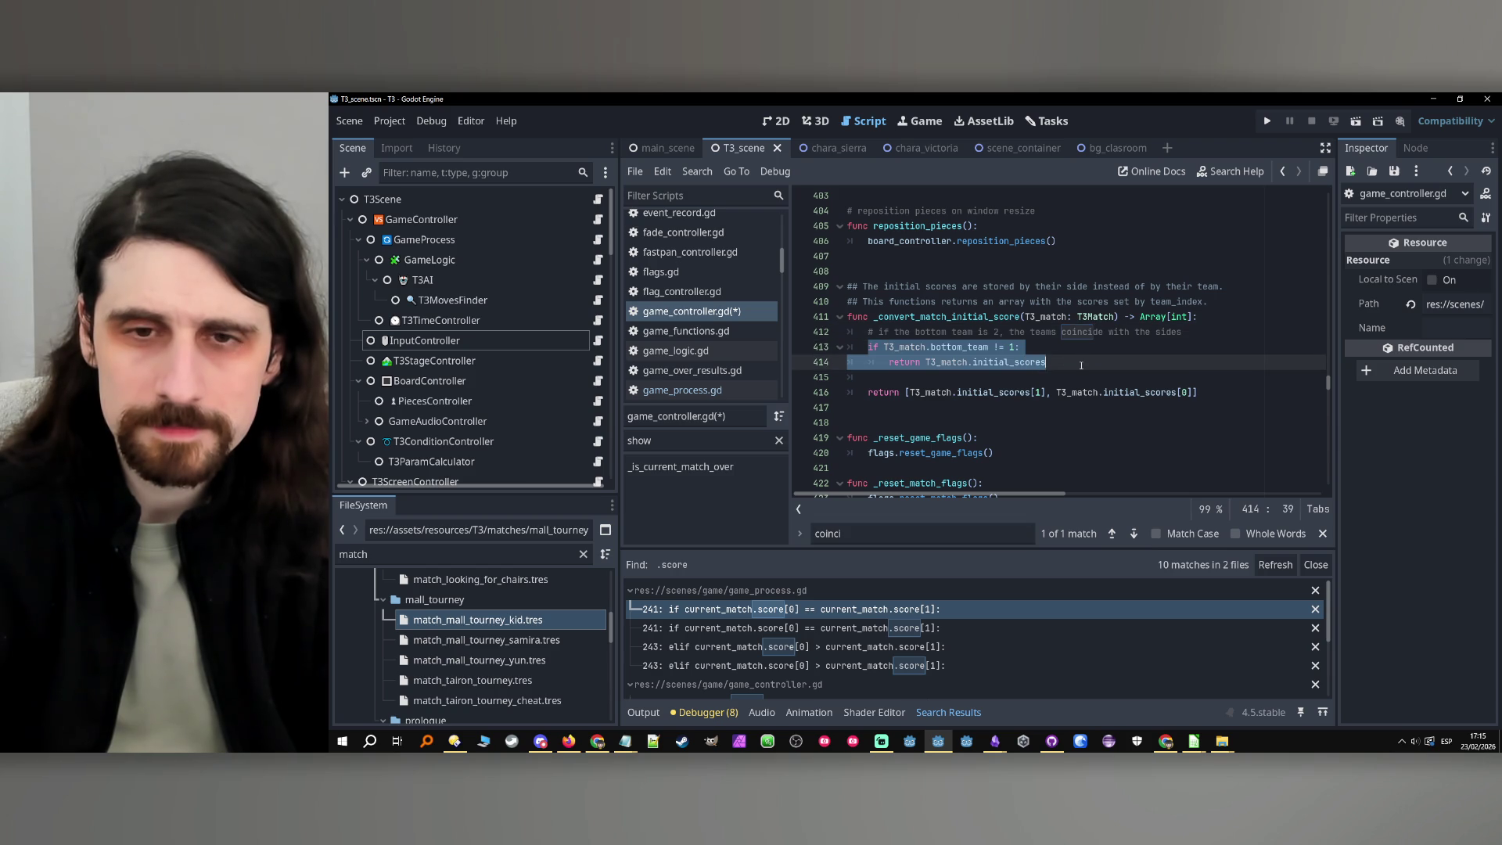
click(1282, 171)
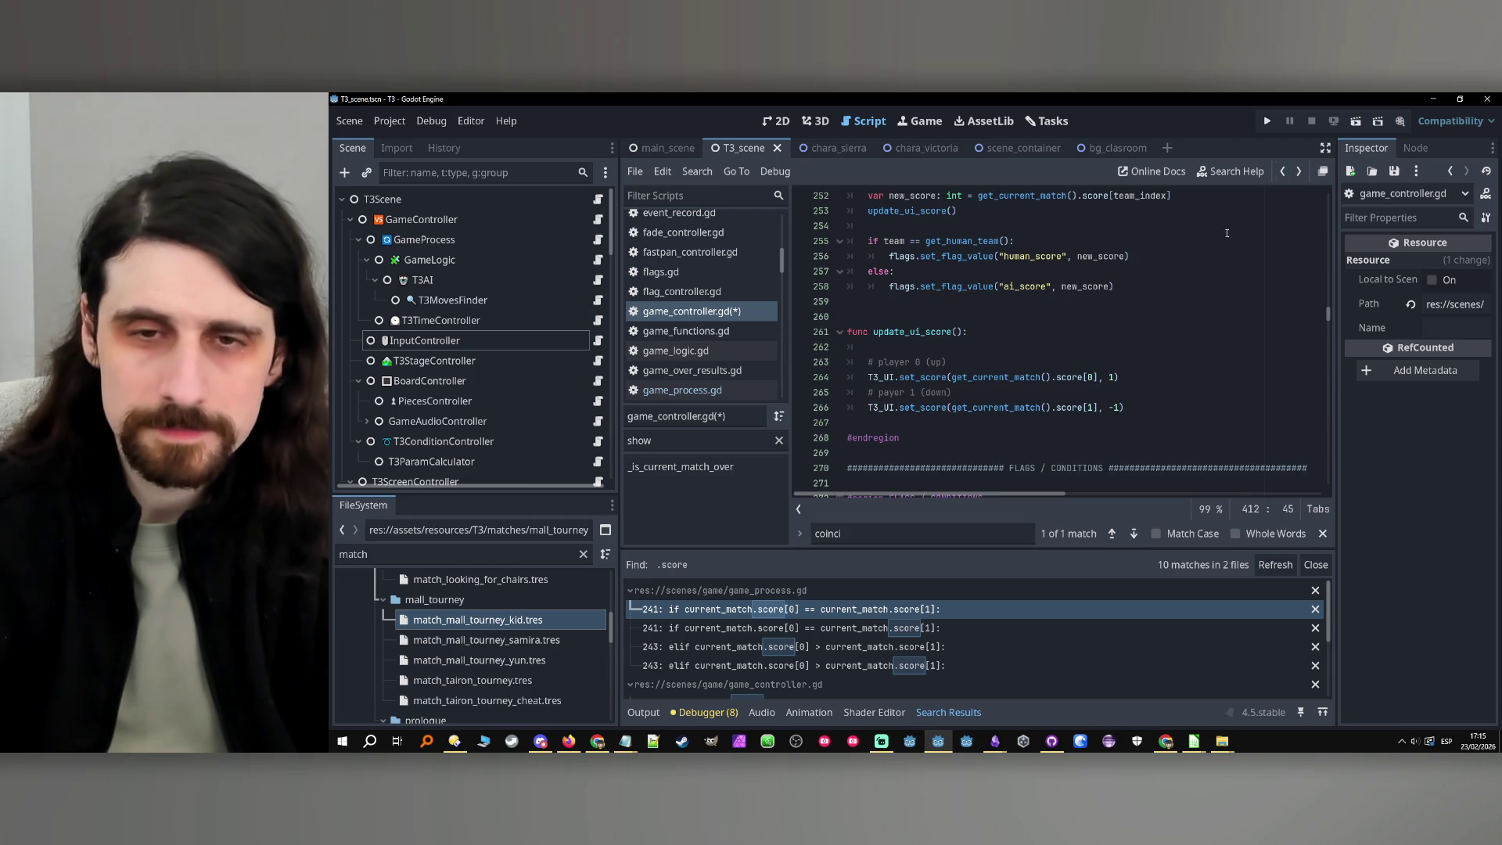
click(1014, 348)
key(Return)
key(Return)
key(Up)
key(Up)
key(ctrl+v)
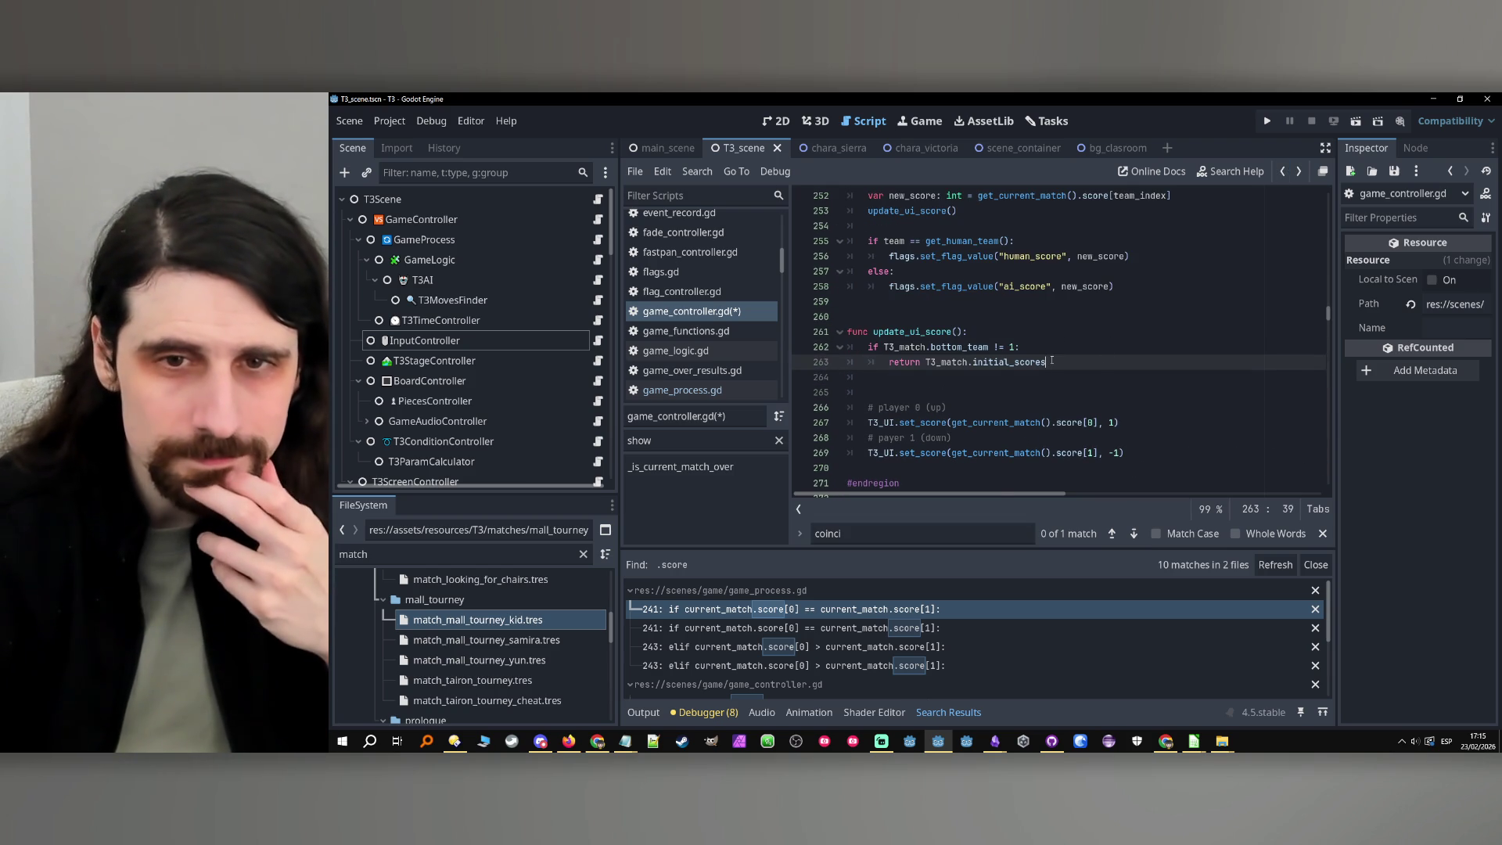
Write 'if get_current_match().bottom_team != 1:' above the pasted lines
click(1026, 338)
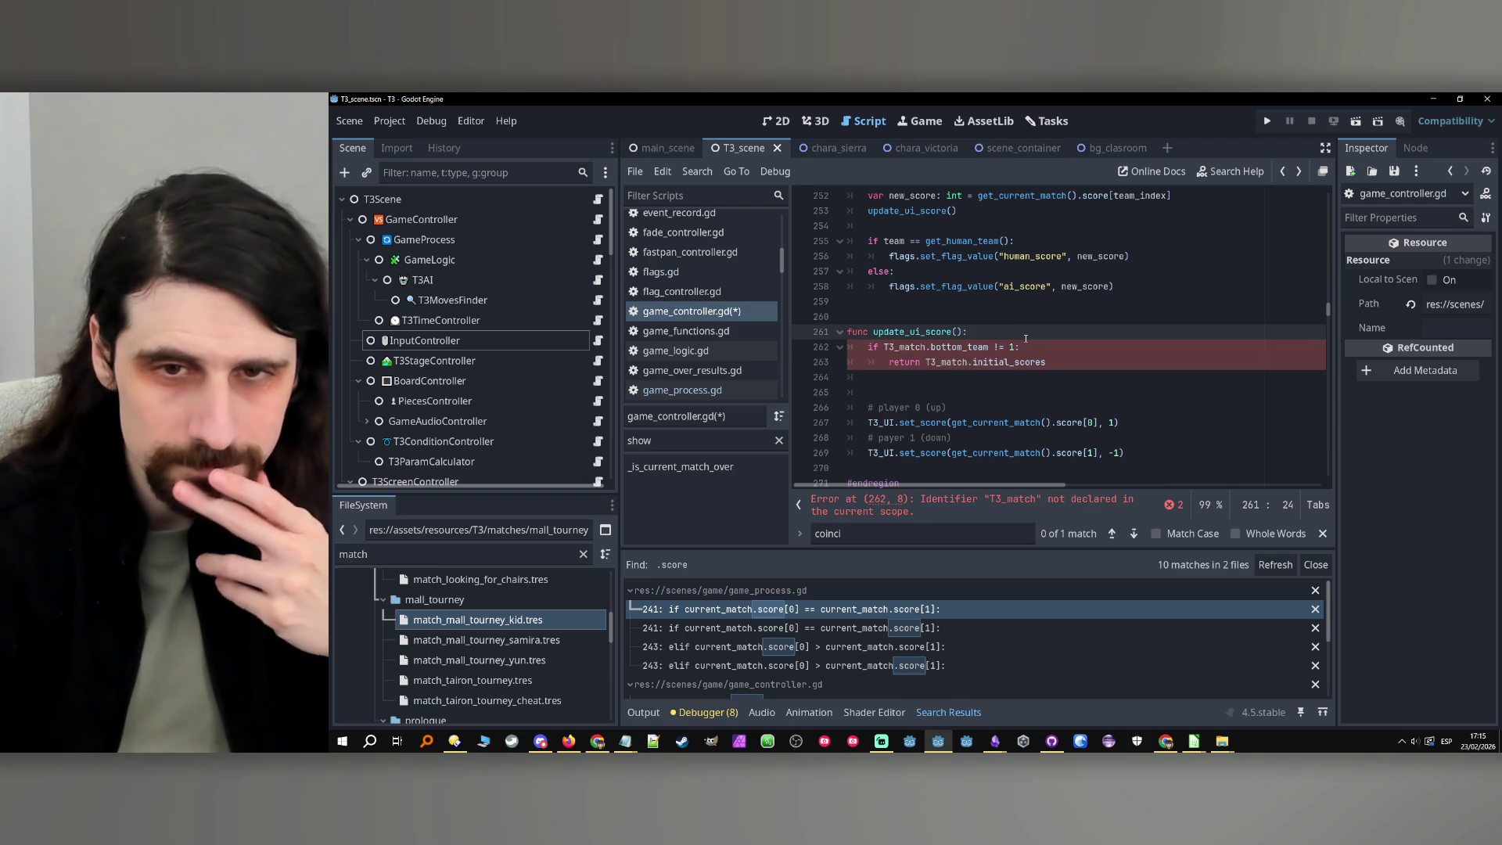
key(Return)
text(get_cur)
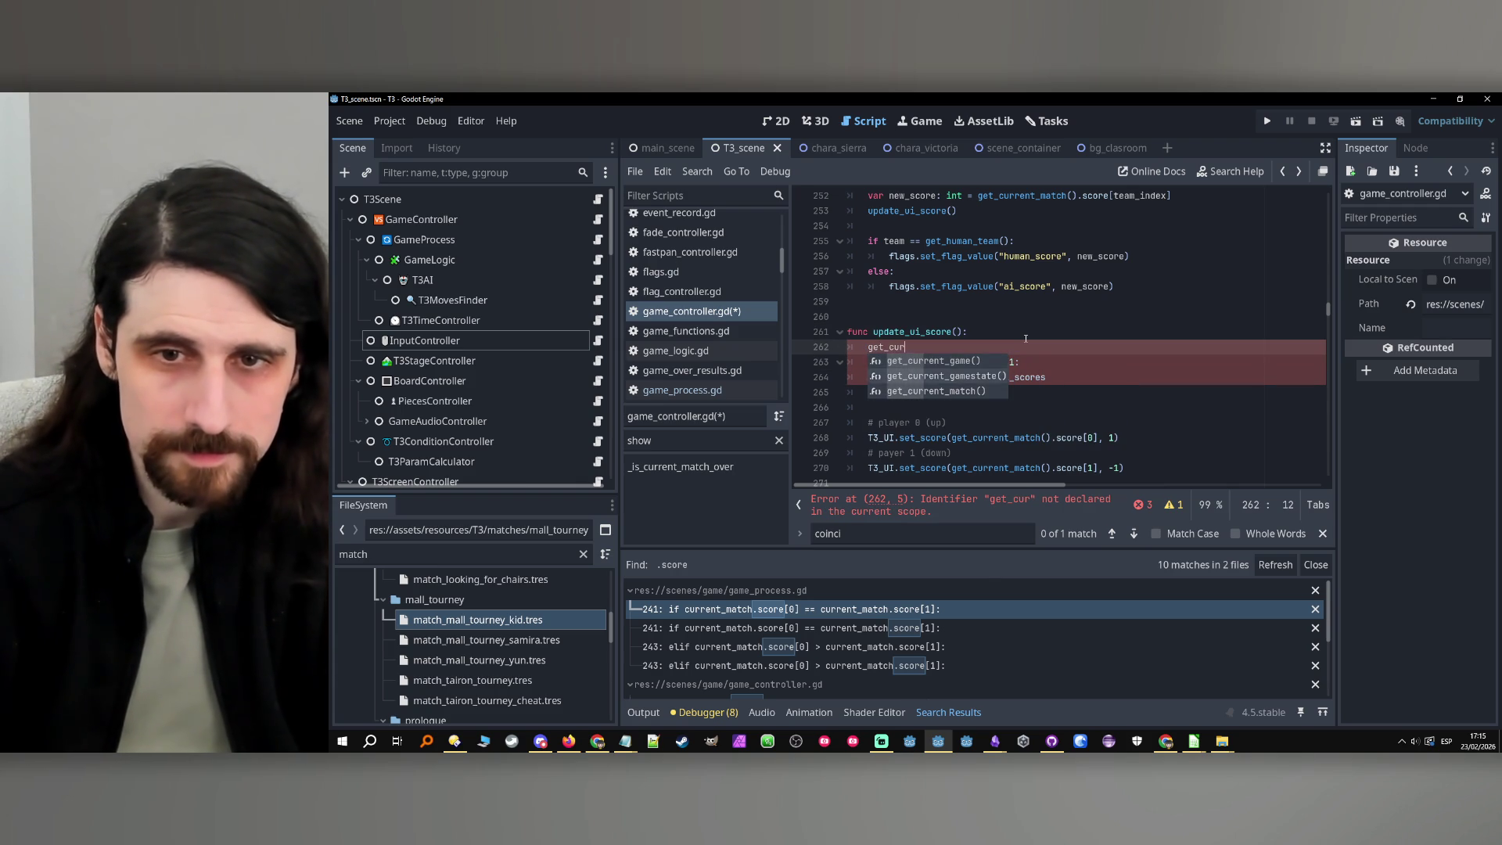
key(Down)
key(Return)
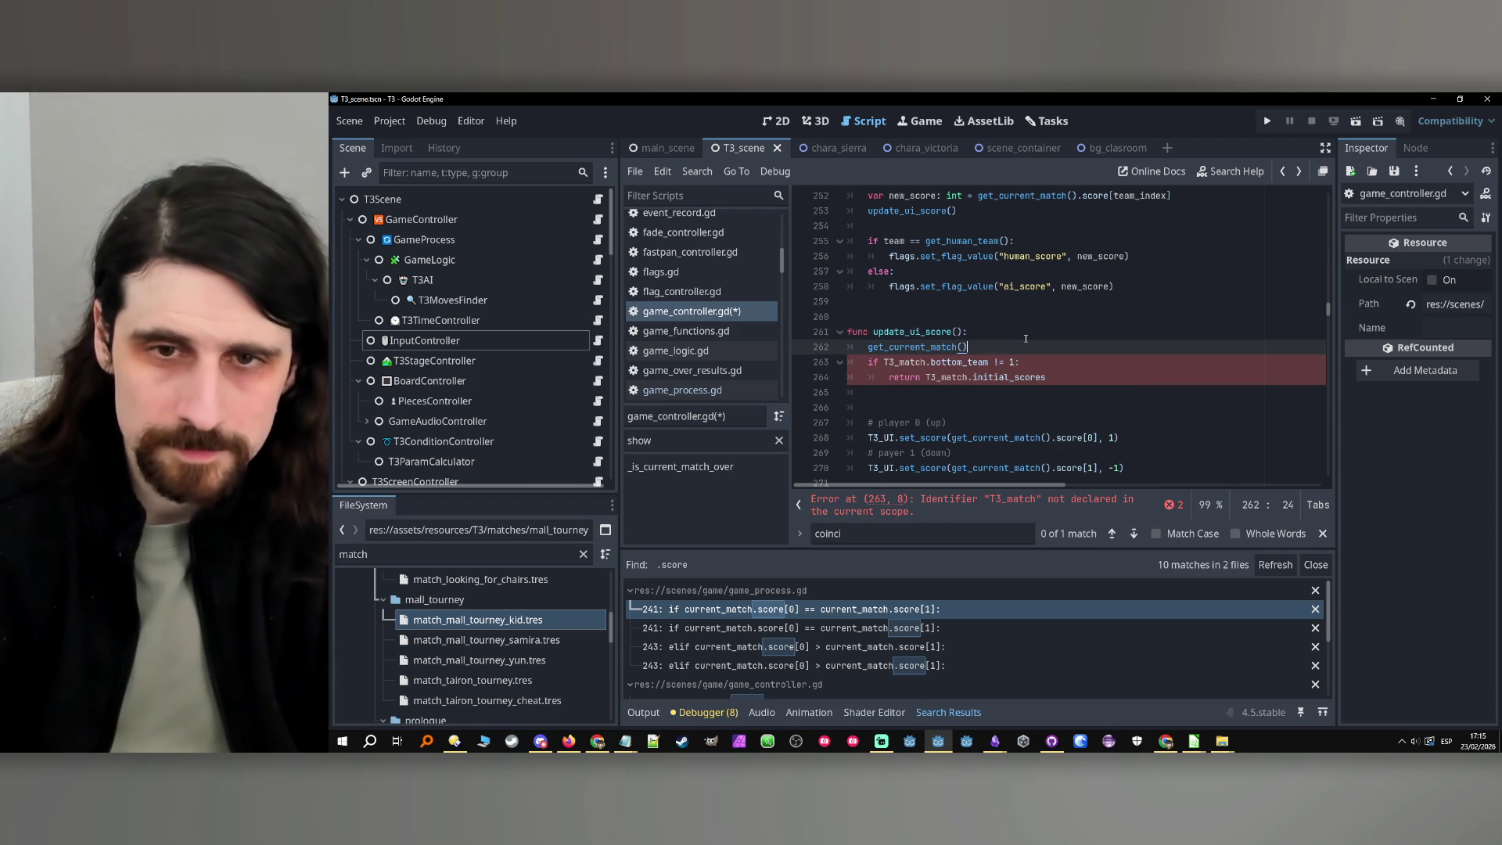
text(.bo)
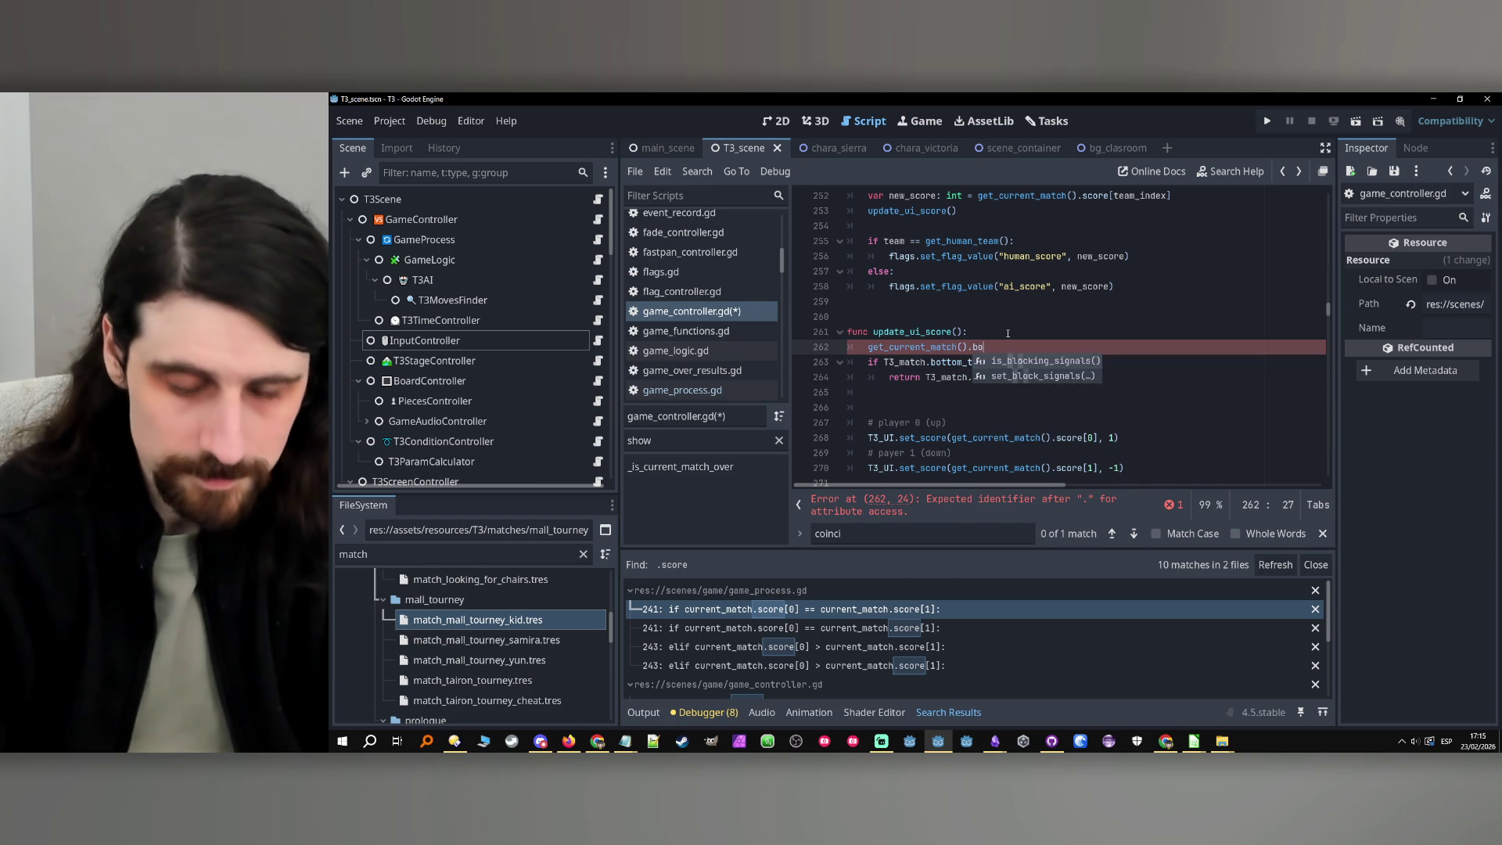
text(ttom_team)
drag(1020, 362, 994, 363)
key(ctrl+c)
click(1079, 349)
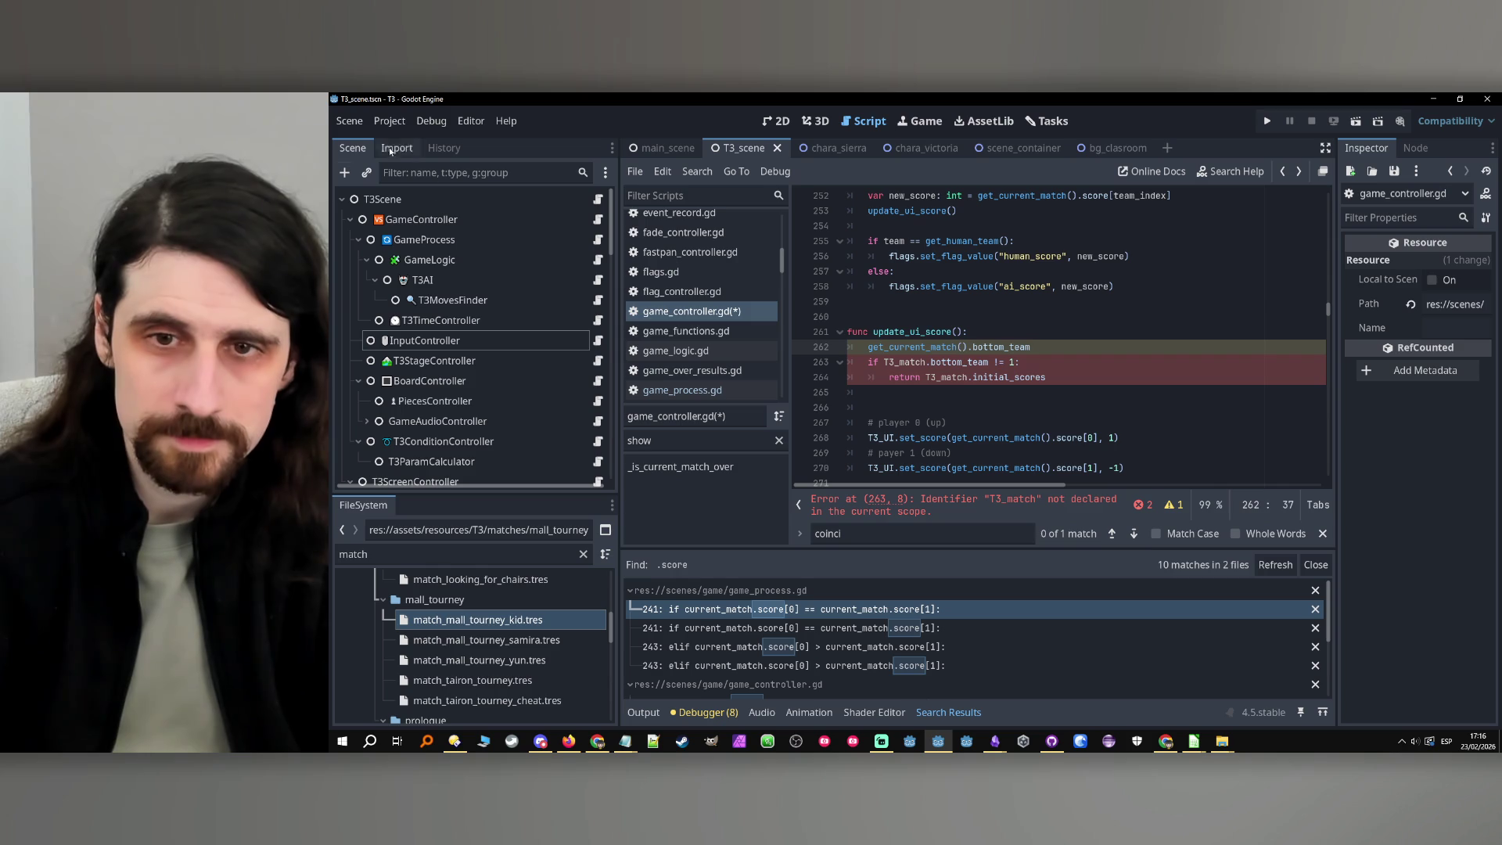
key(ctrl+v)
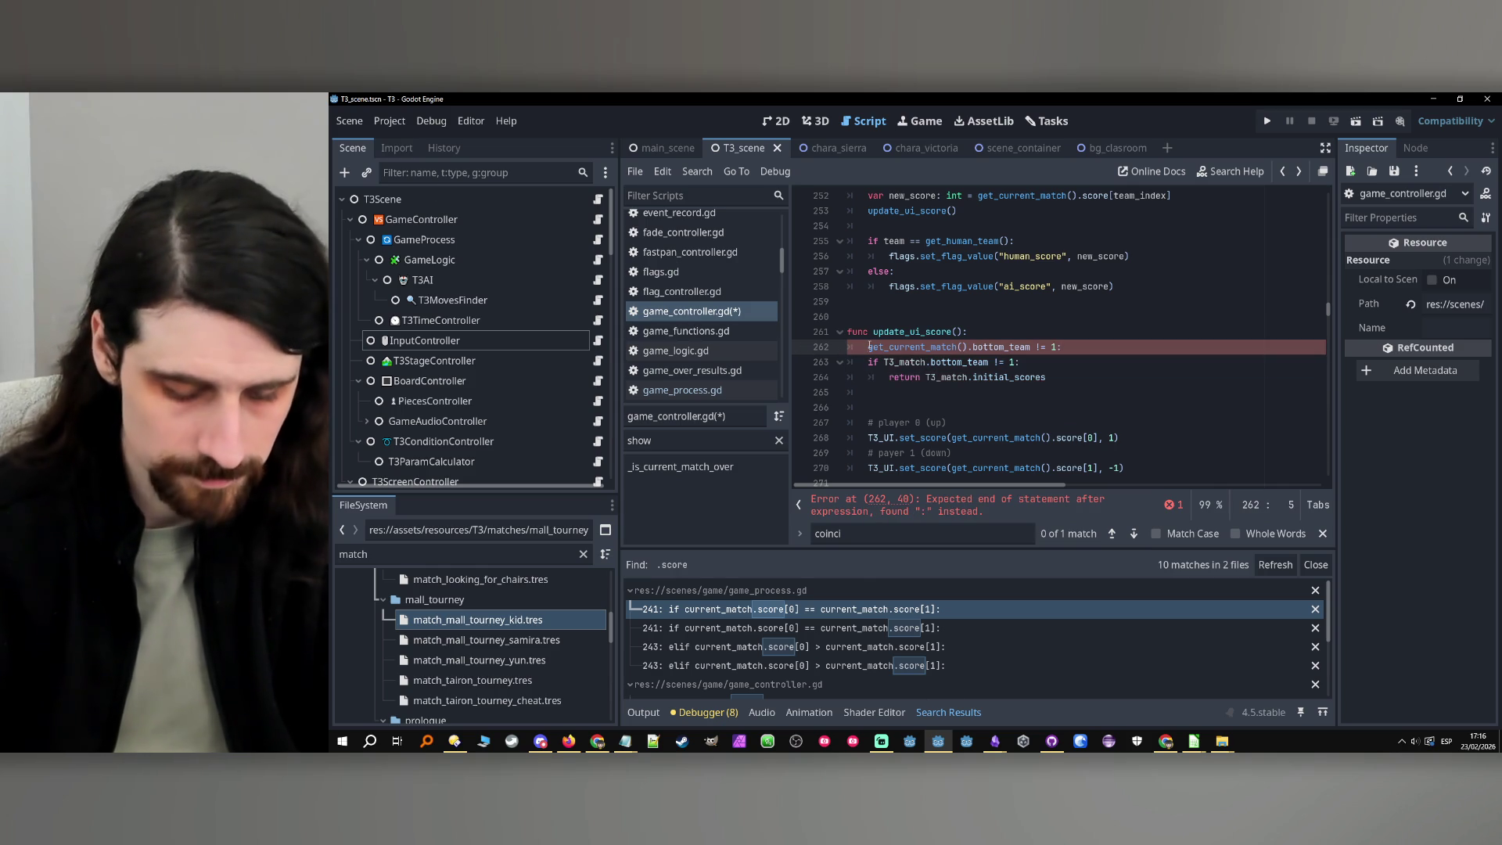
text(if)
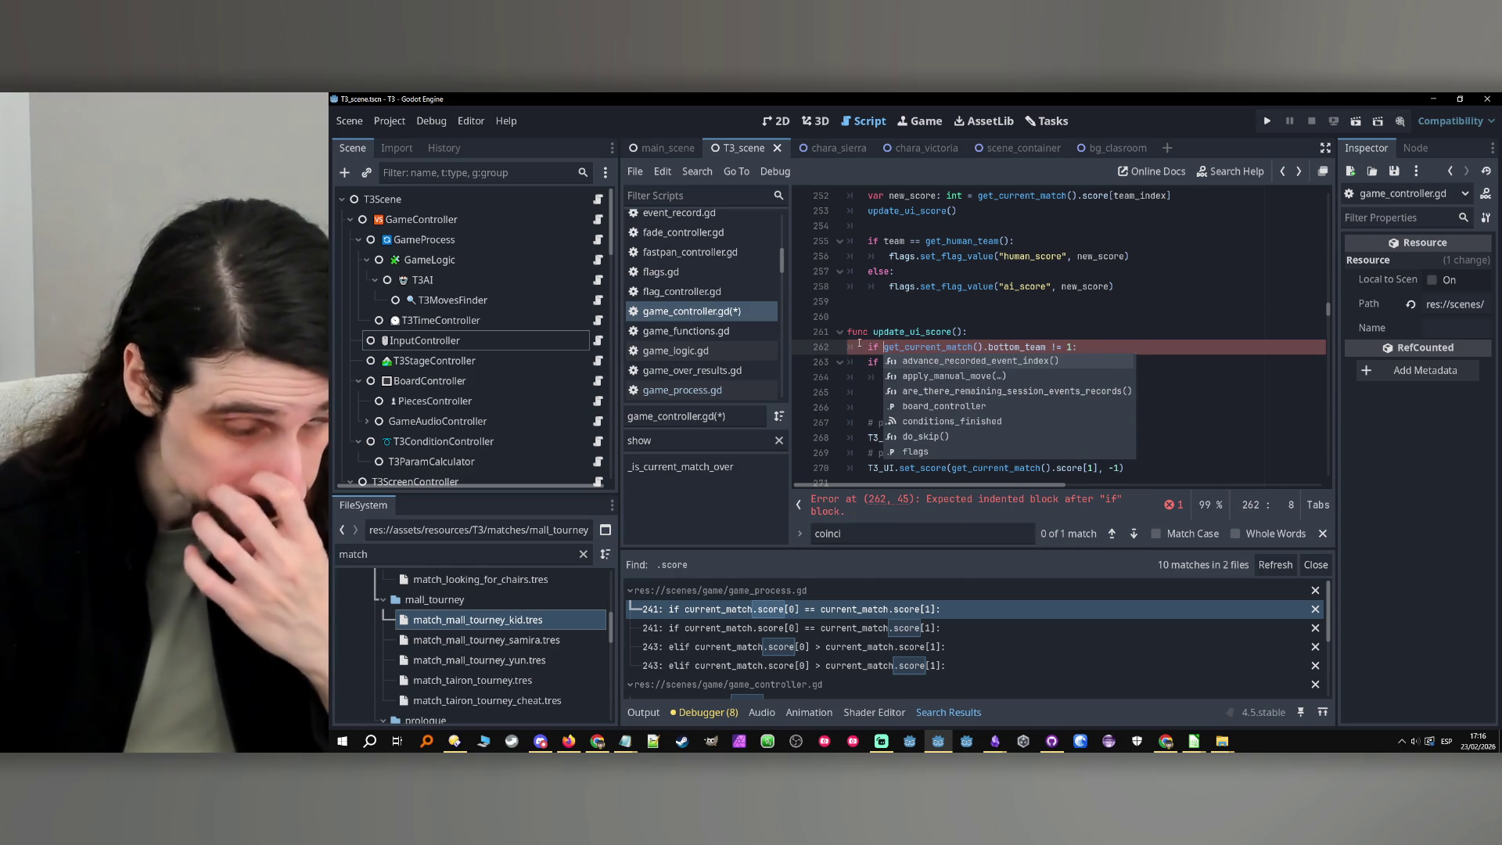
click(1160, 352)
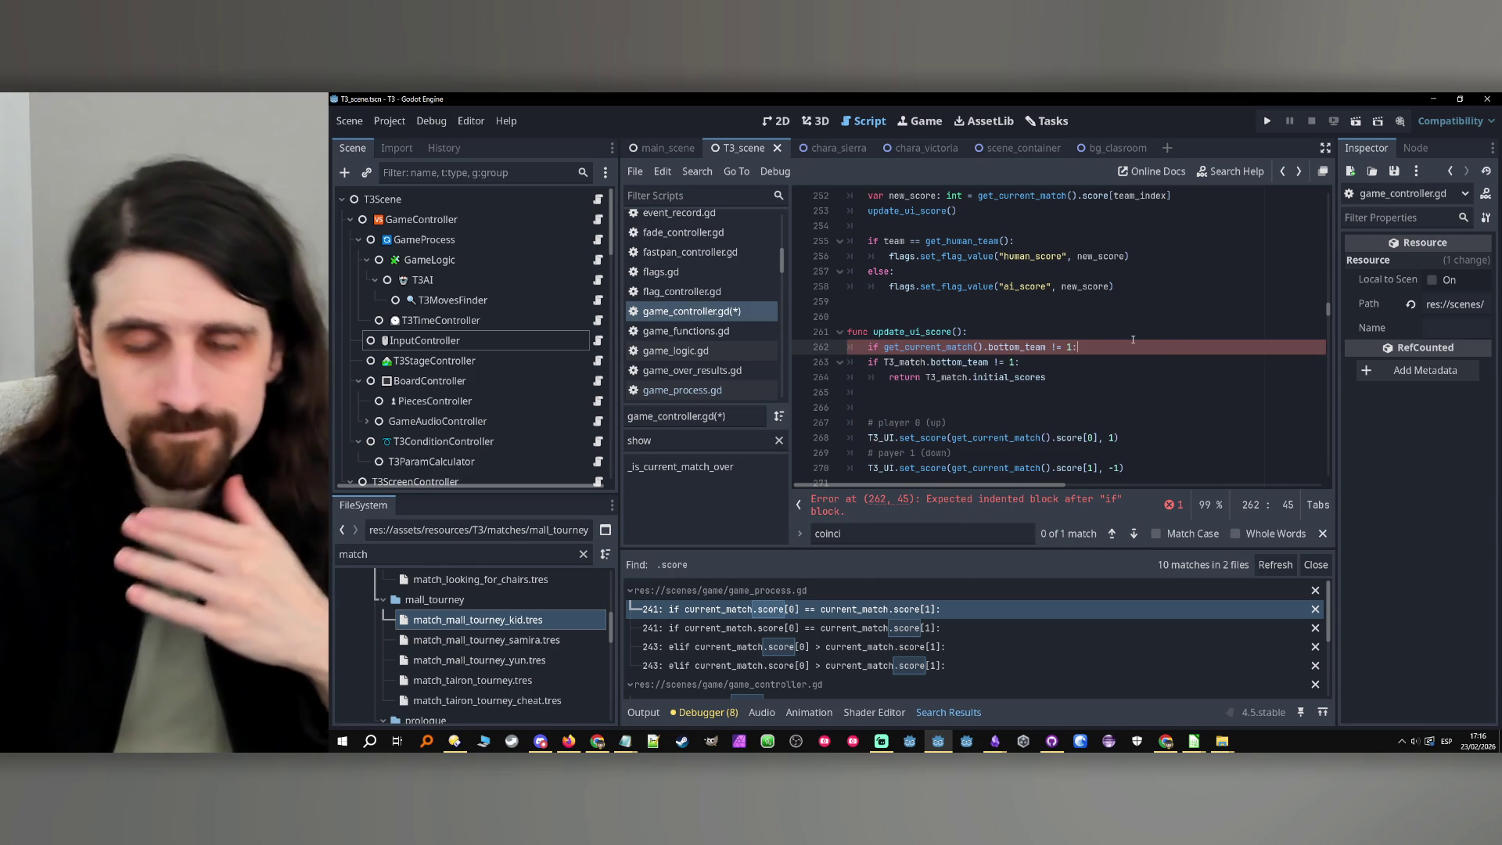
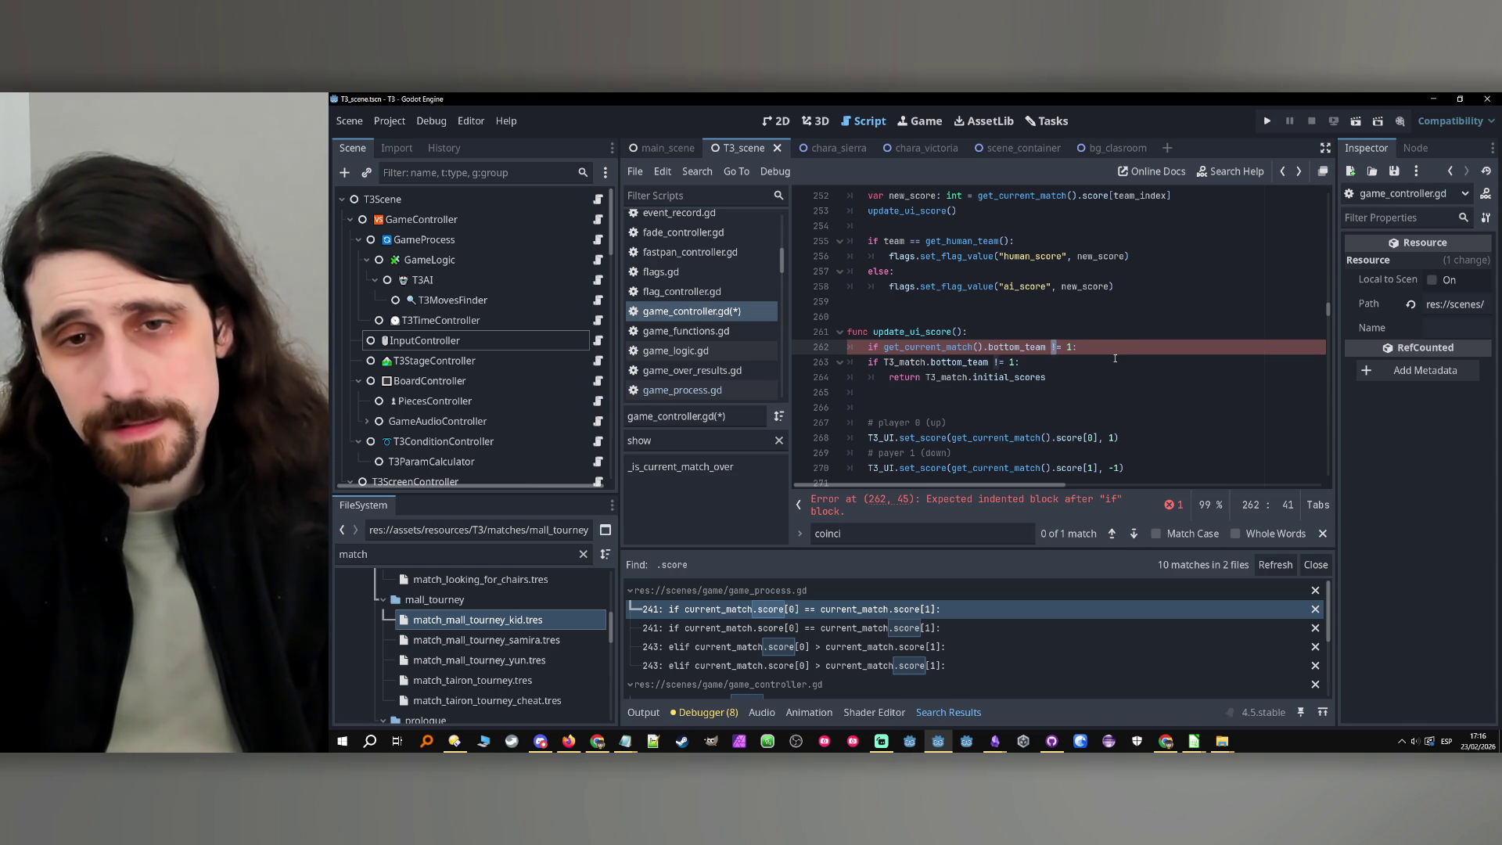
Find the matching bottom_team condition in _convert_match_initial_score and copy its comment into update_ui_score
drag(1115, 359, 861, 362)
key(ctrl+f)
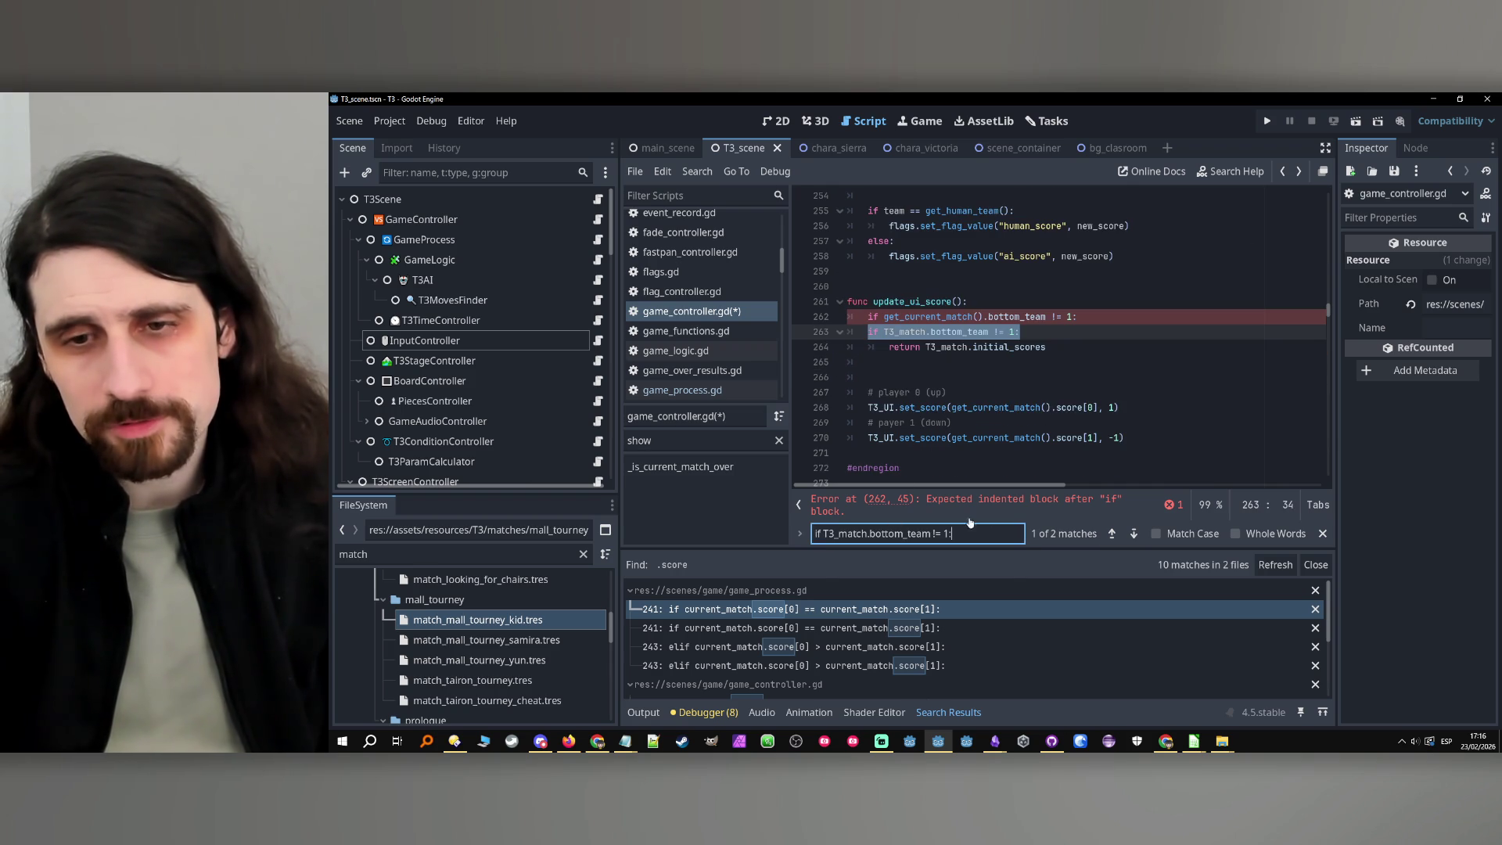
click(1113, 535)
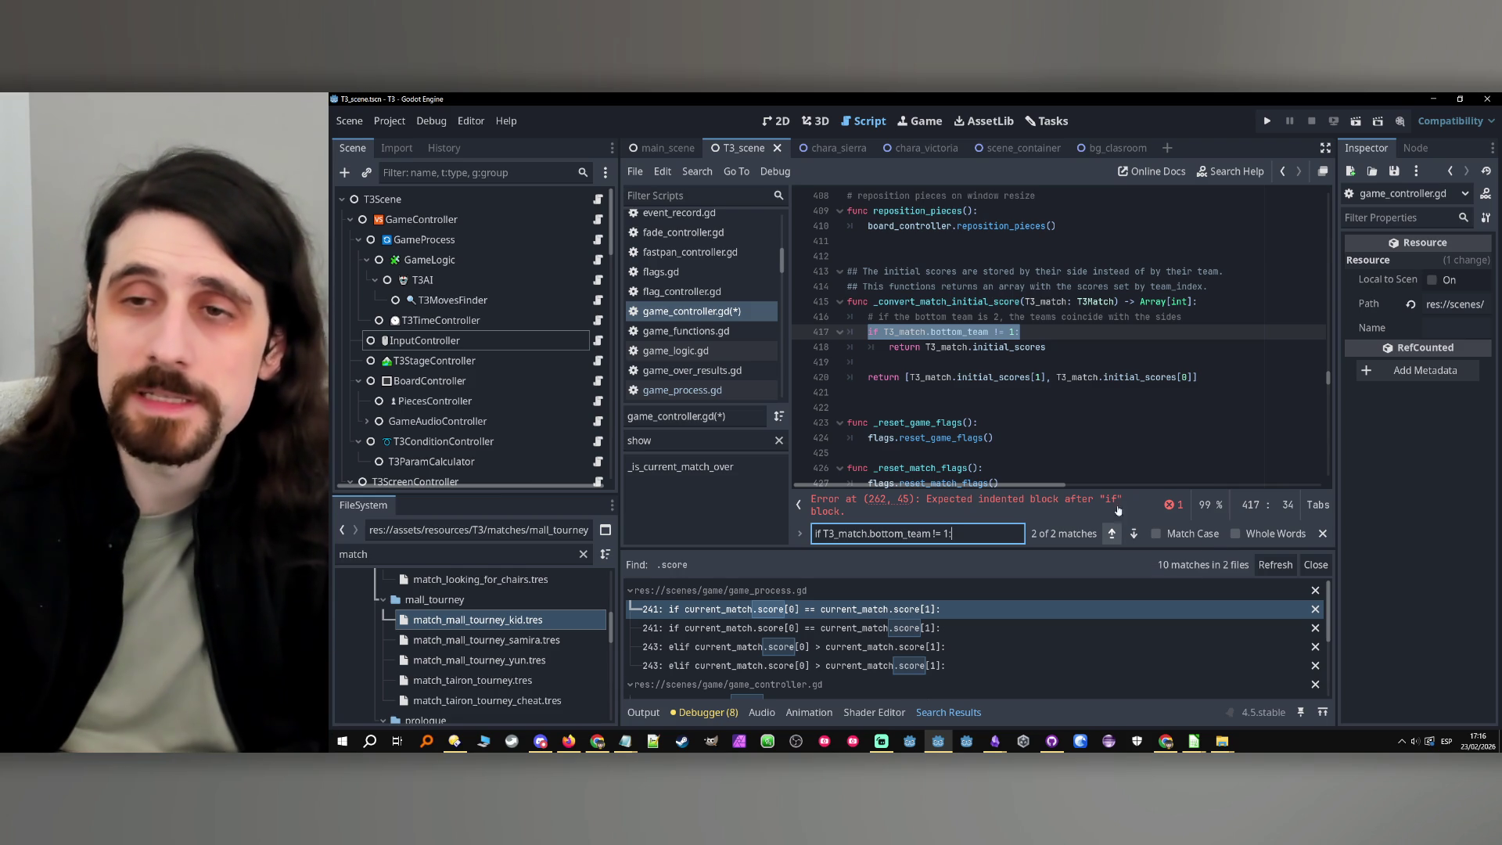
drag(1183, 318, 870, 317)
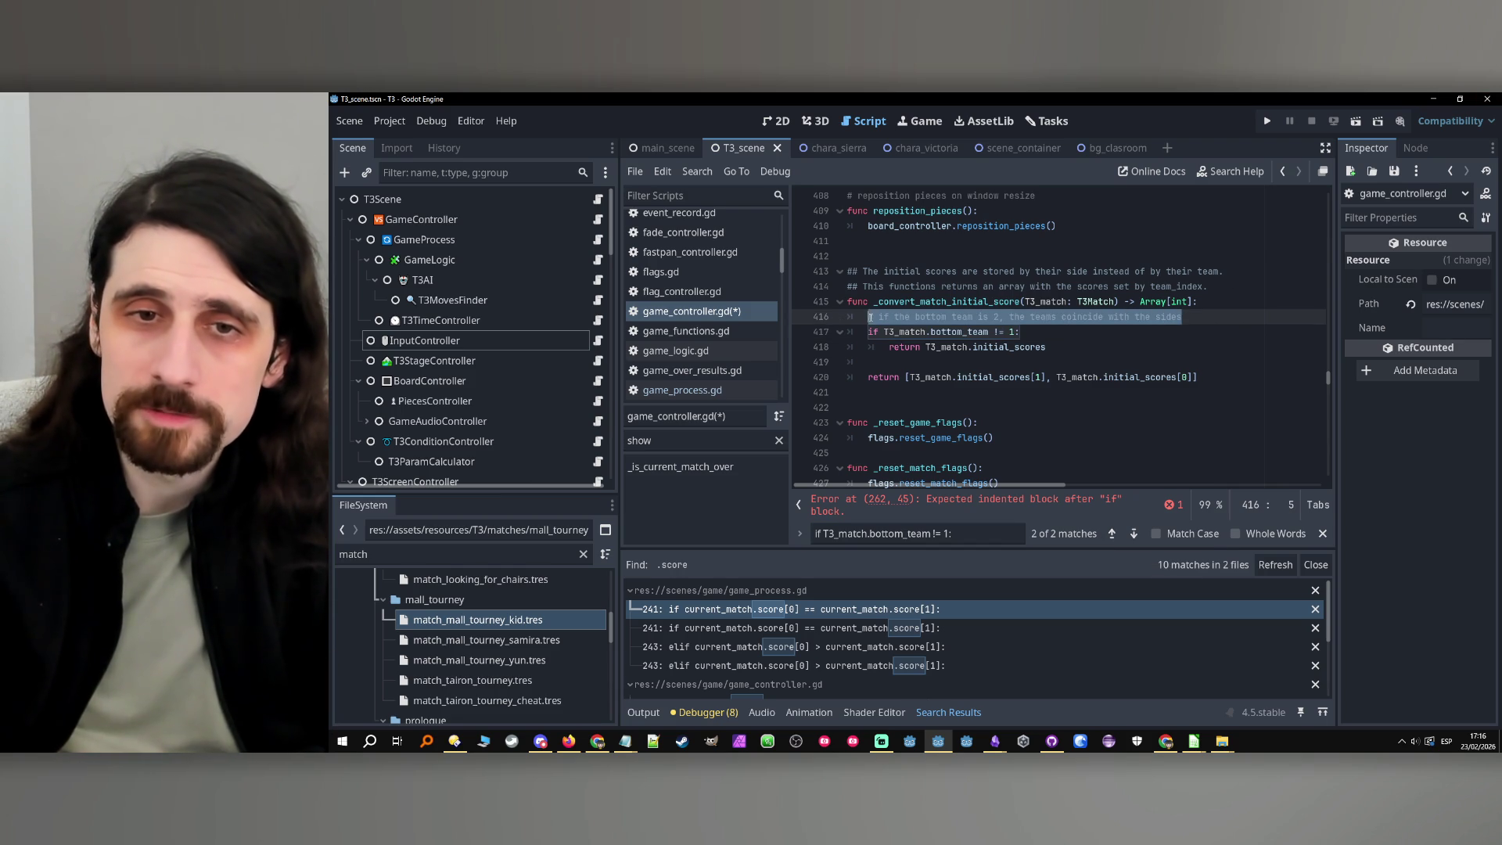
click(1135, 534)
click(1135, 534)
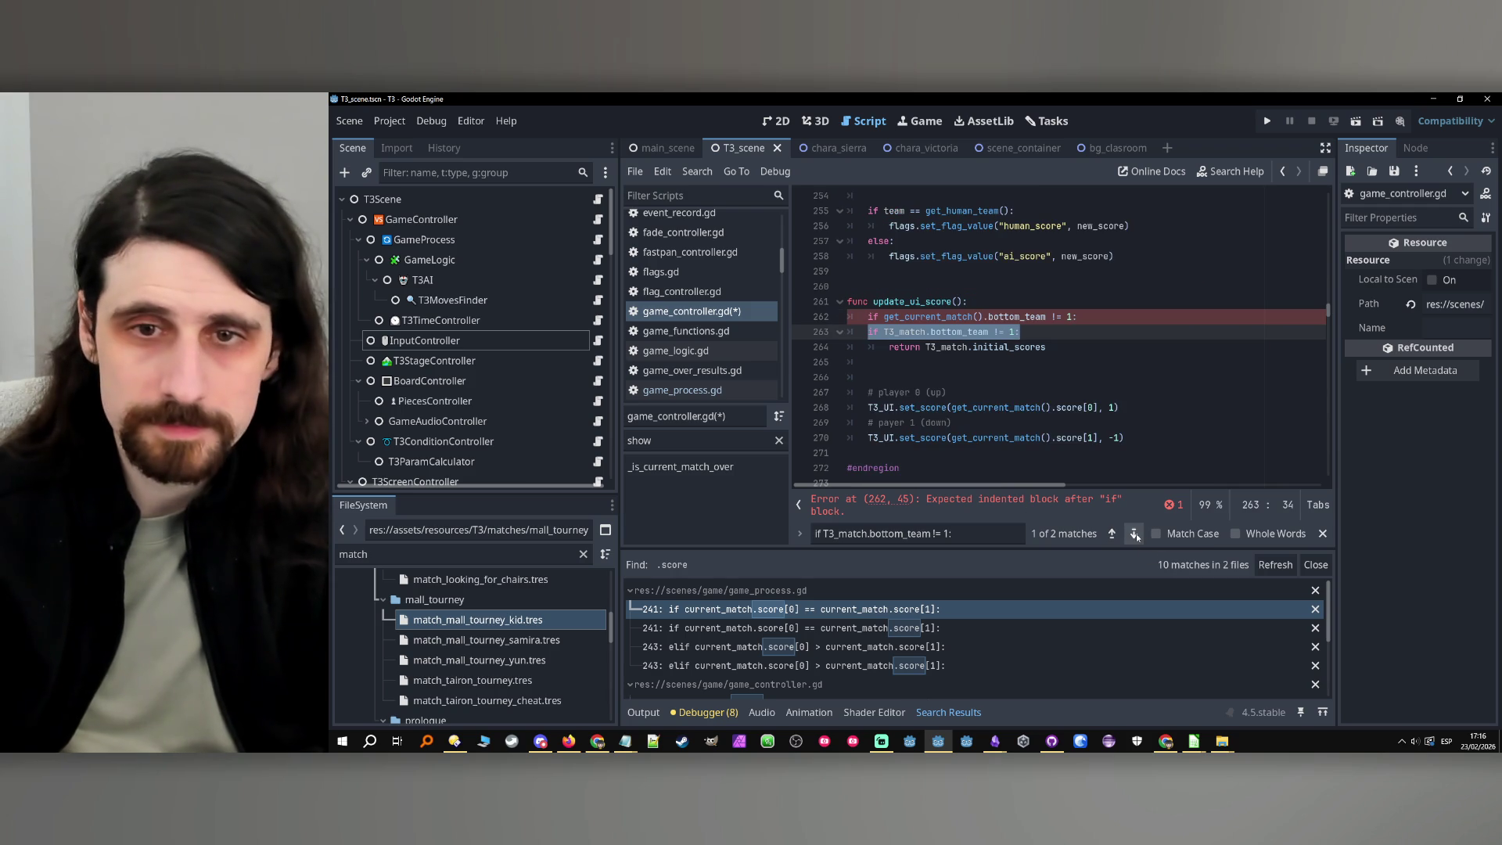
click(1093, 315)
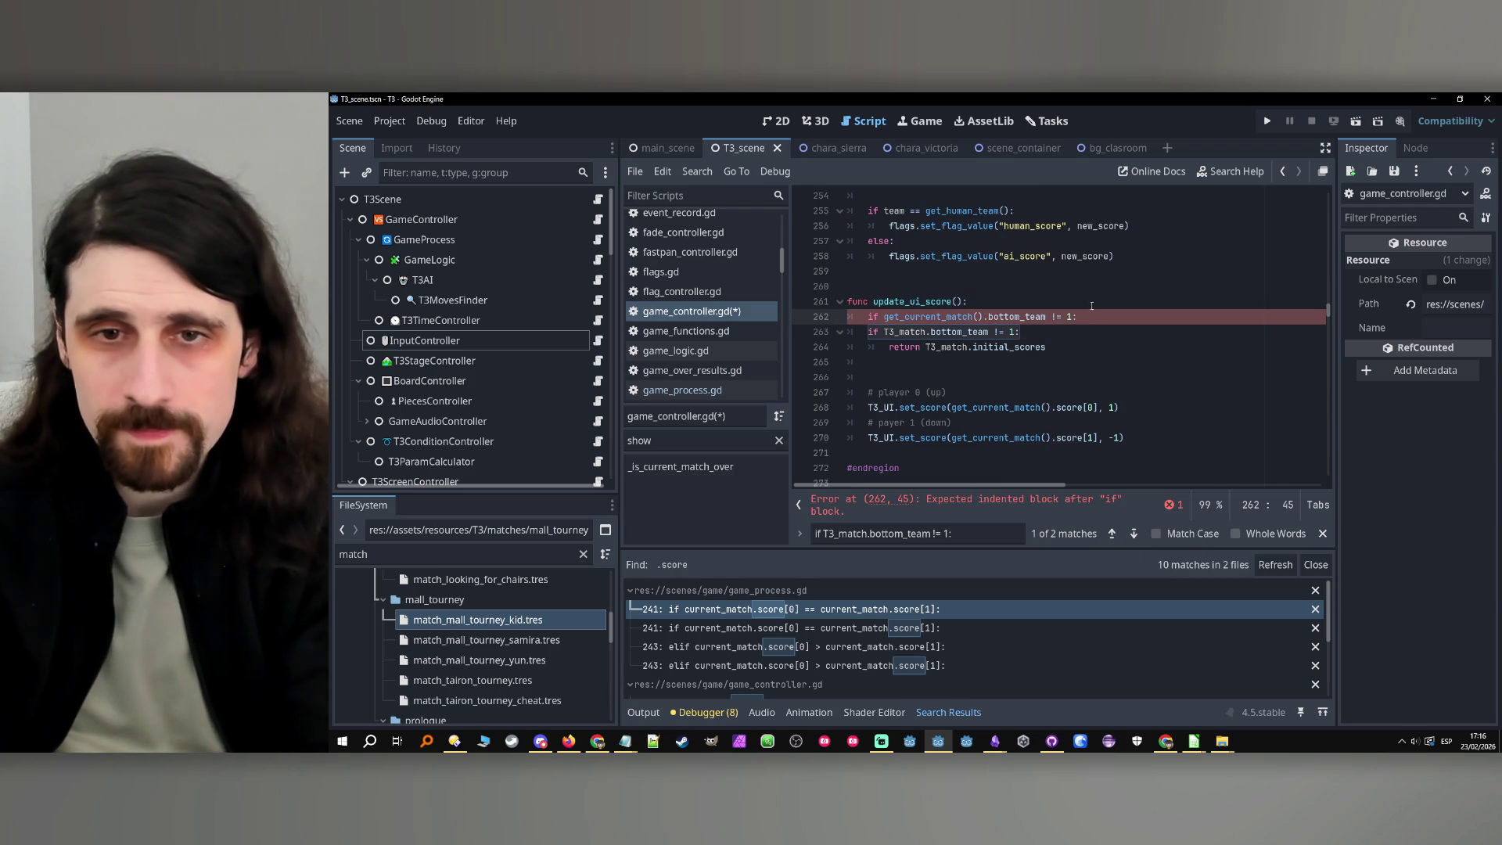
key(ctrl+z)
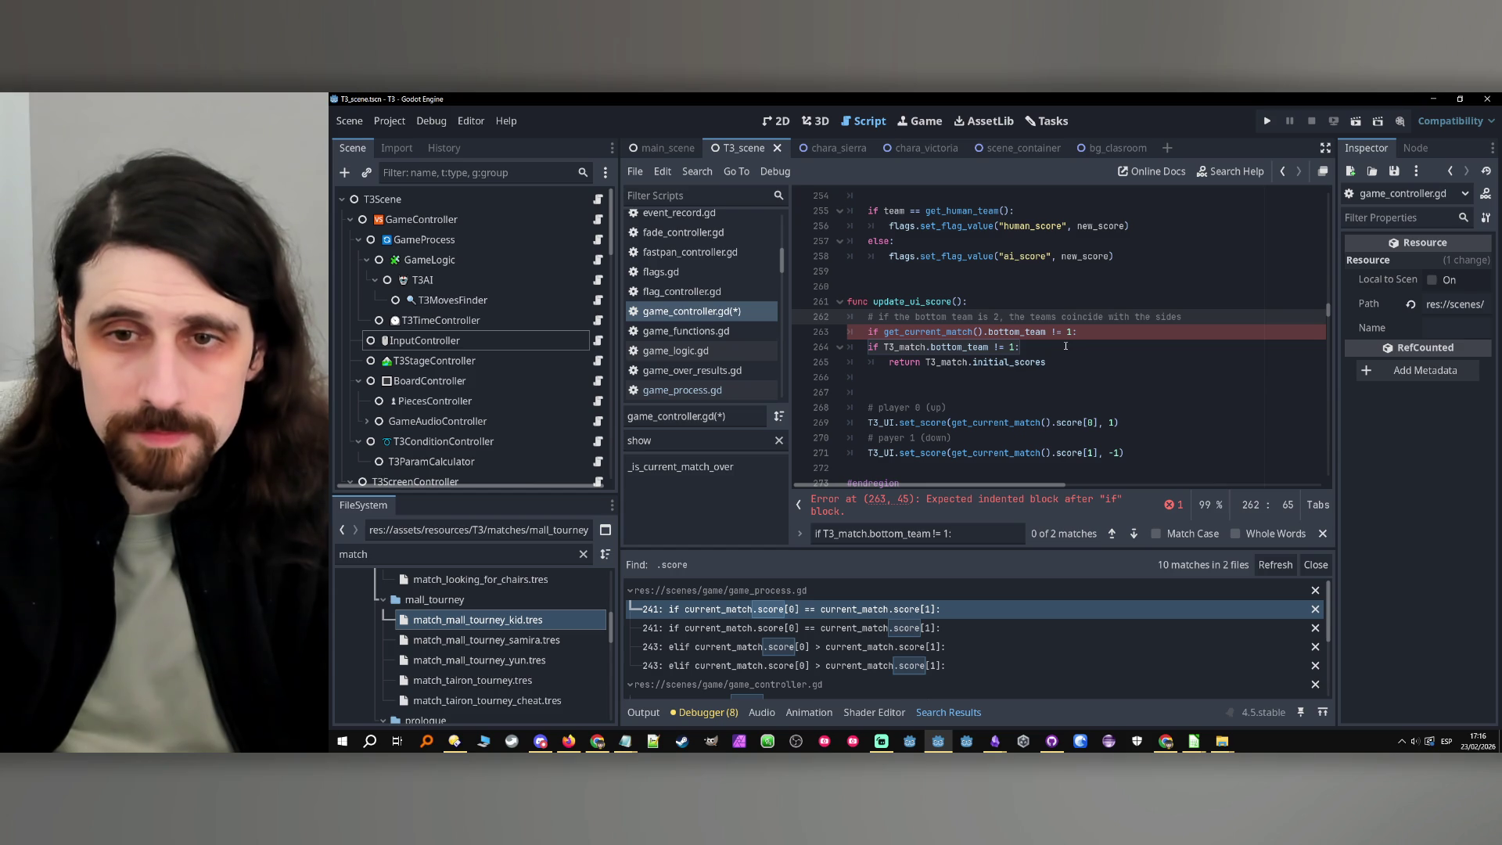
Delete the redundant 'if T3_match.bottom_team != 1:' line, keeping the score-setting lines' indentation
click(1132, 332)
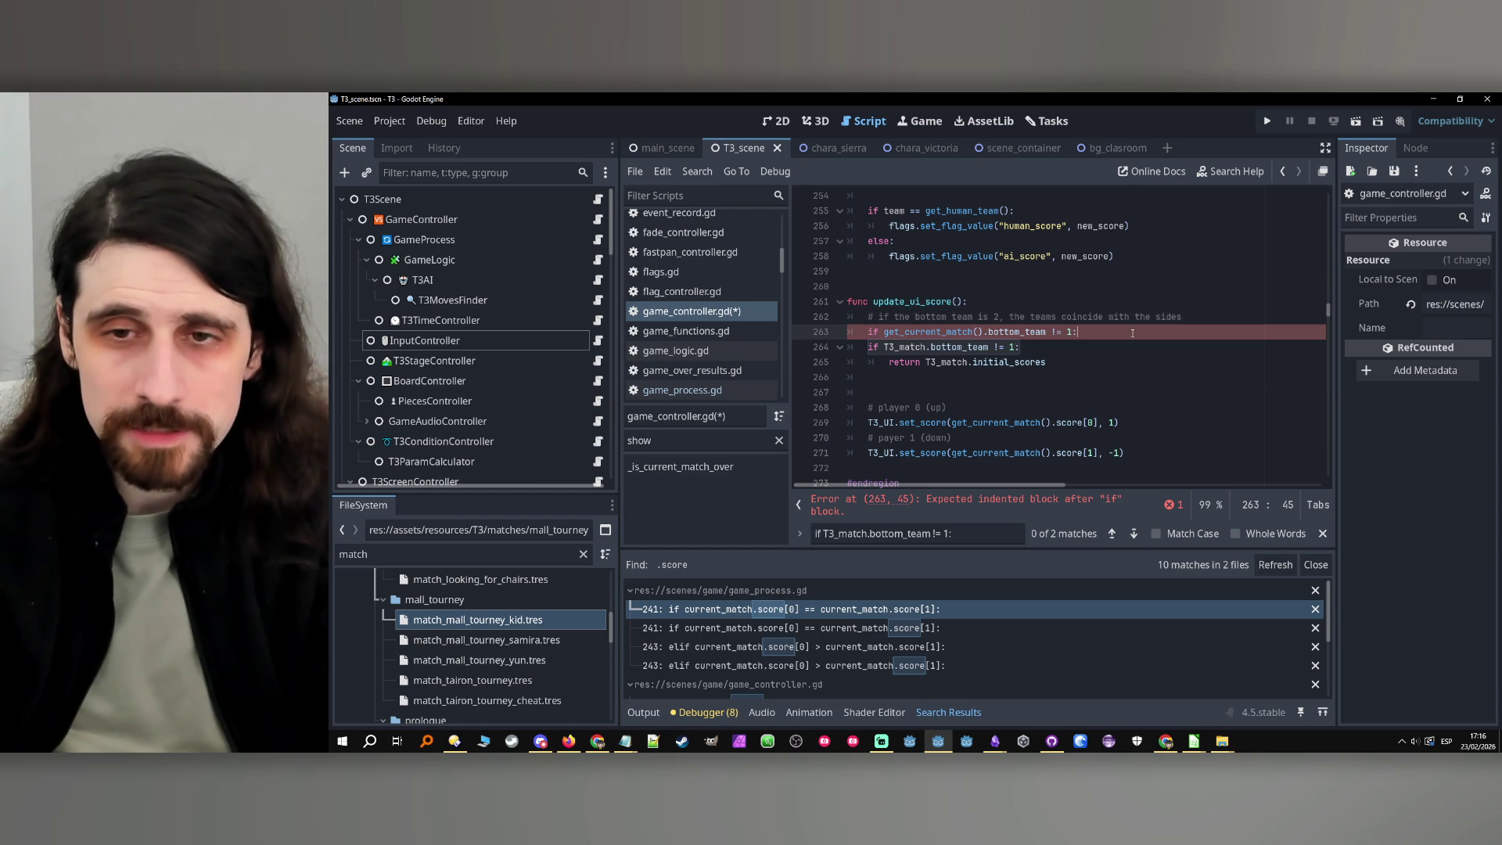
drag(868, 347, 1054, 352)
key(BackSpace)
key(BackSpace)
key(BackSpace)
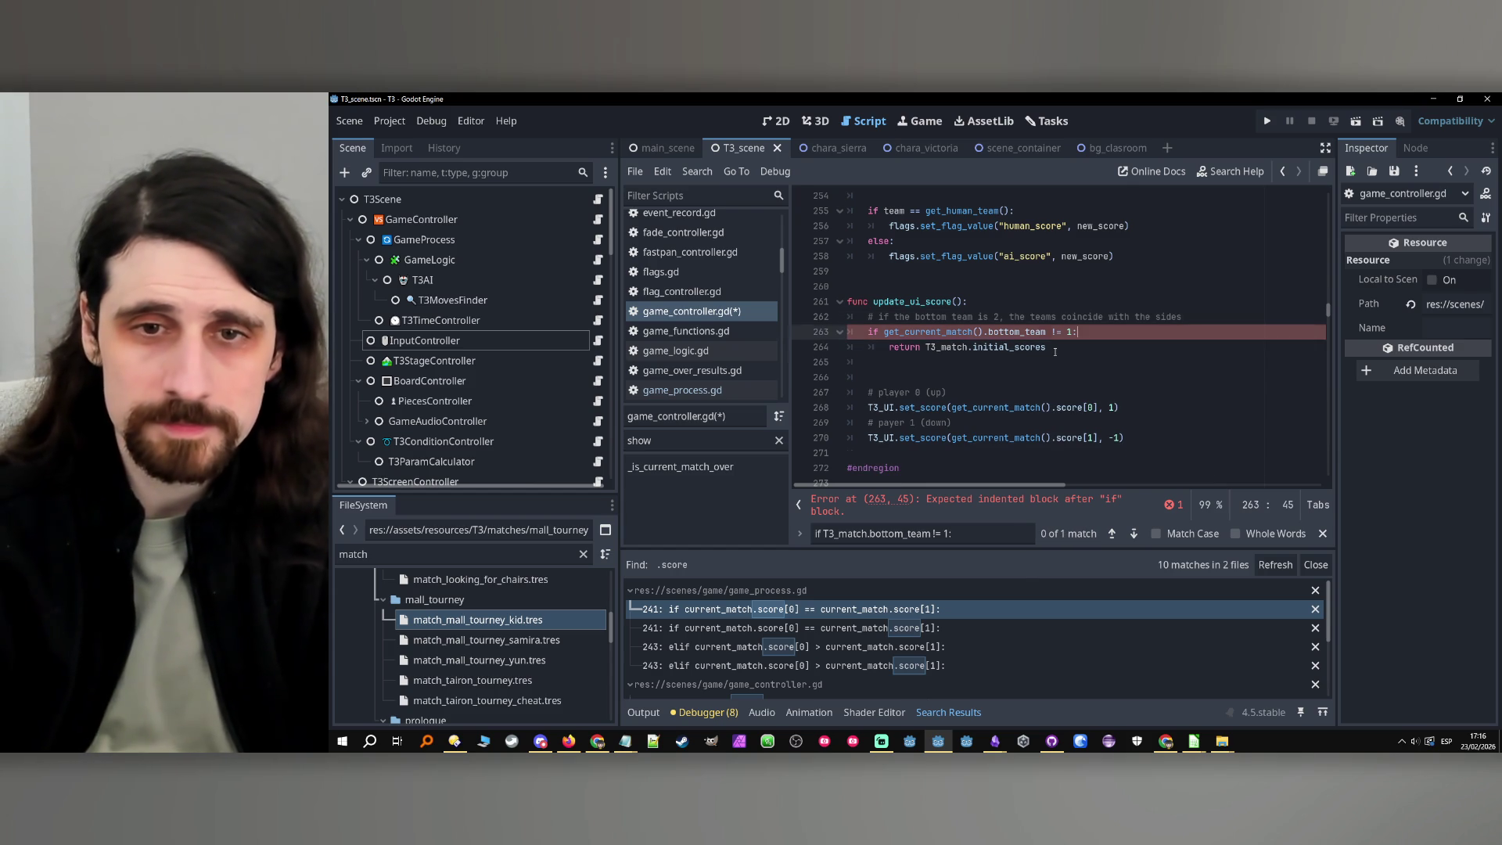
drag(1127, 438, 870, 394)
key(Tab)
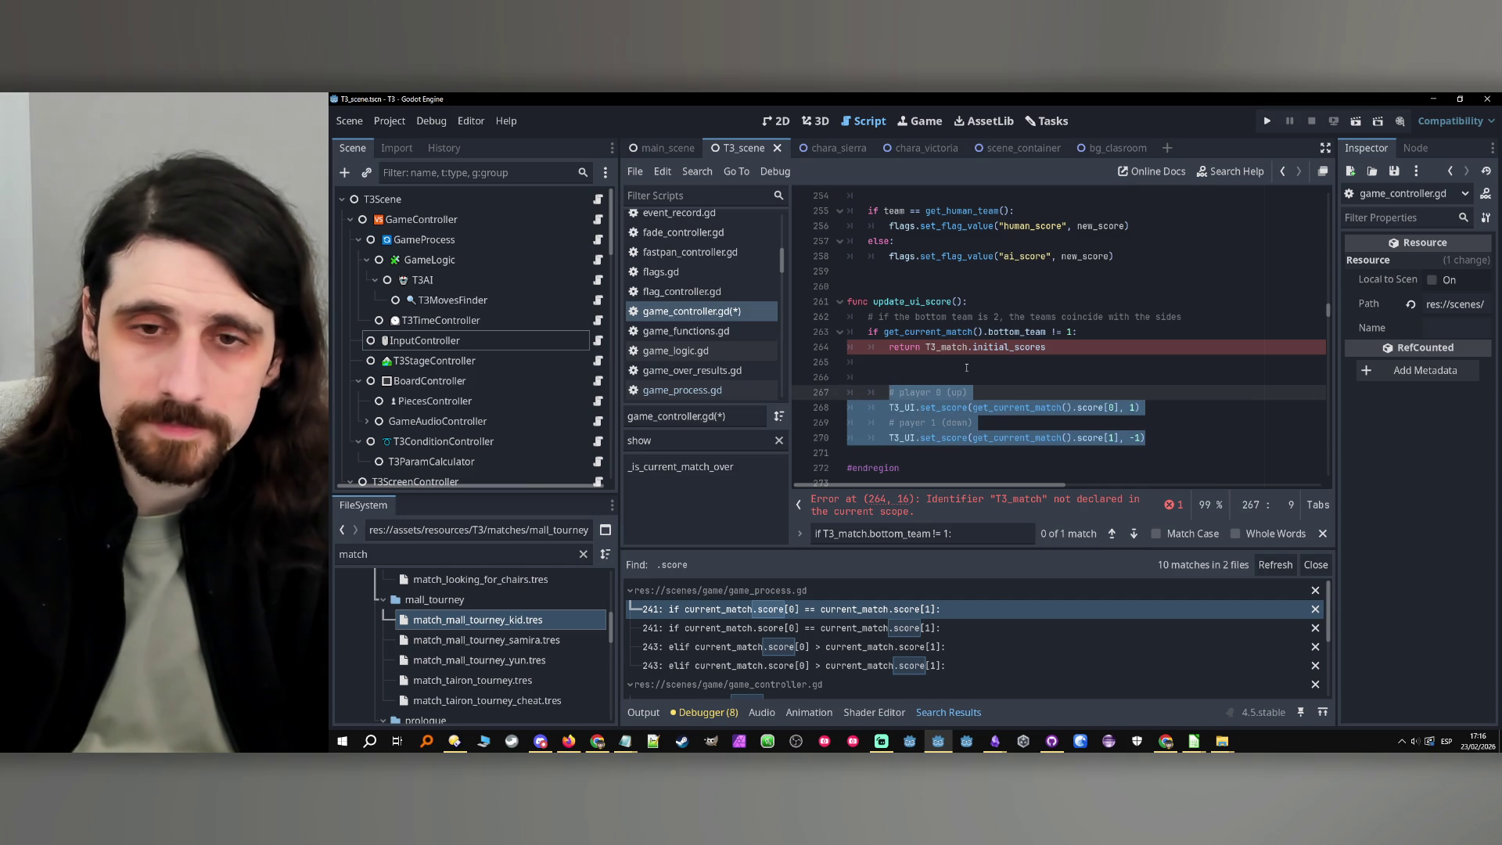
key(shift+Tab)
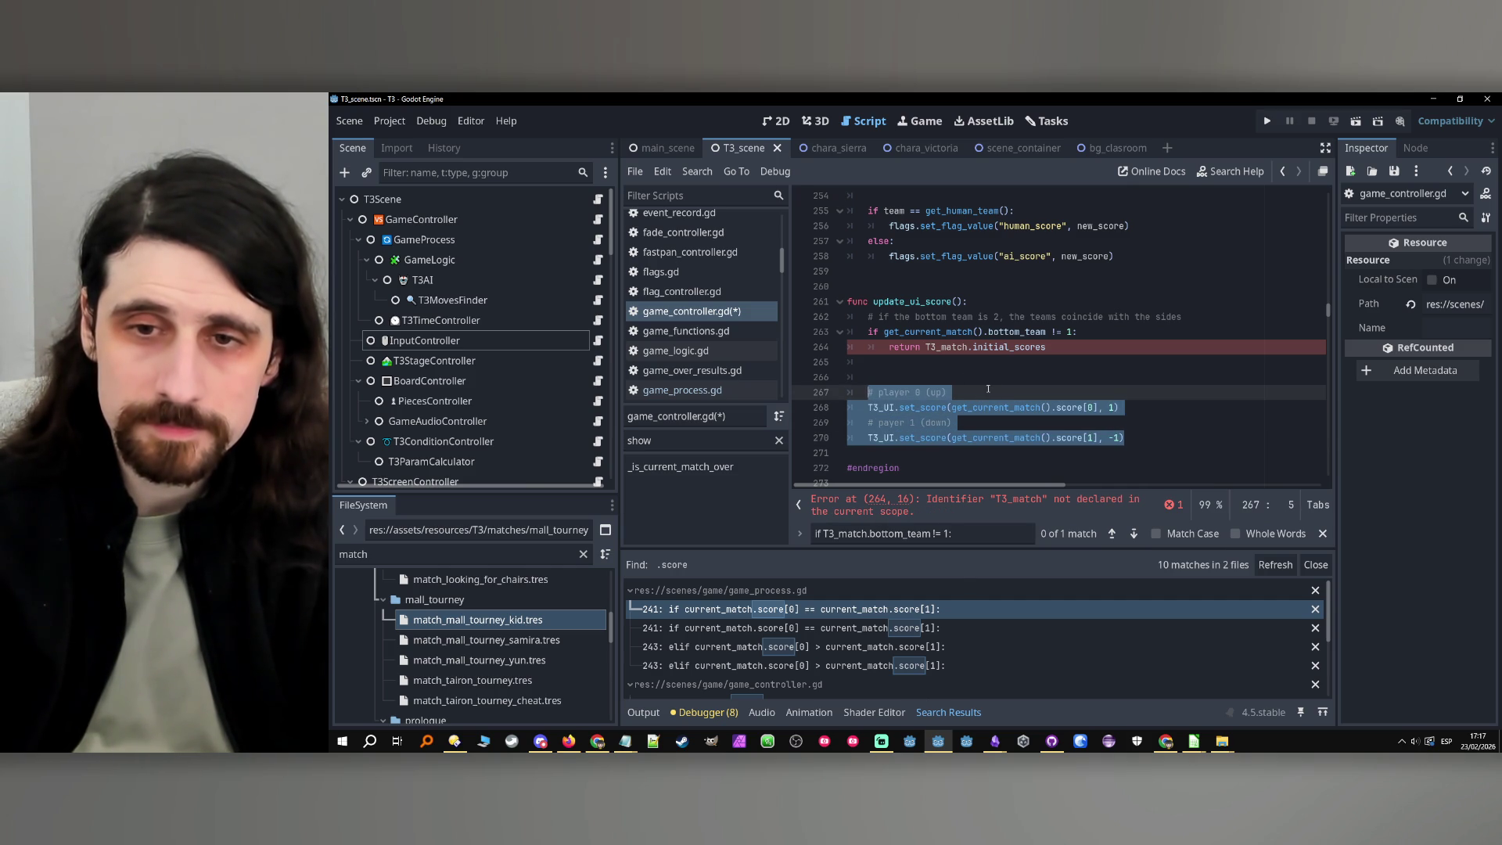
key(Up)
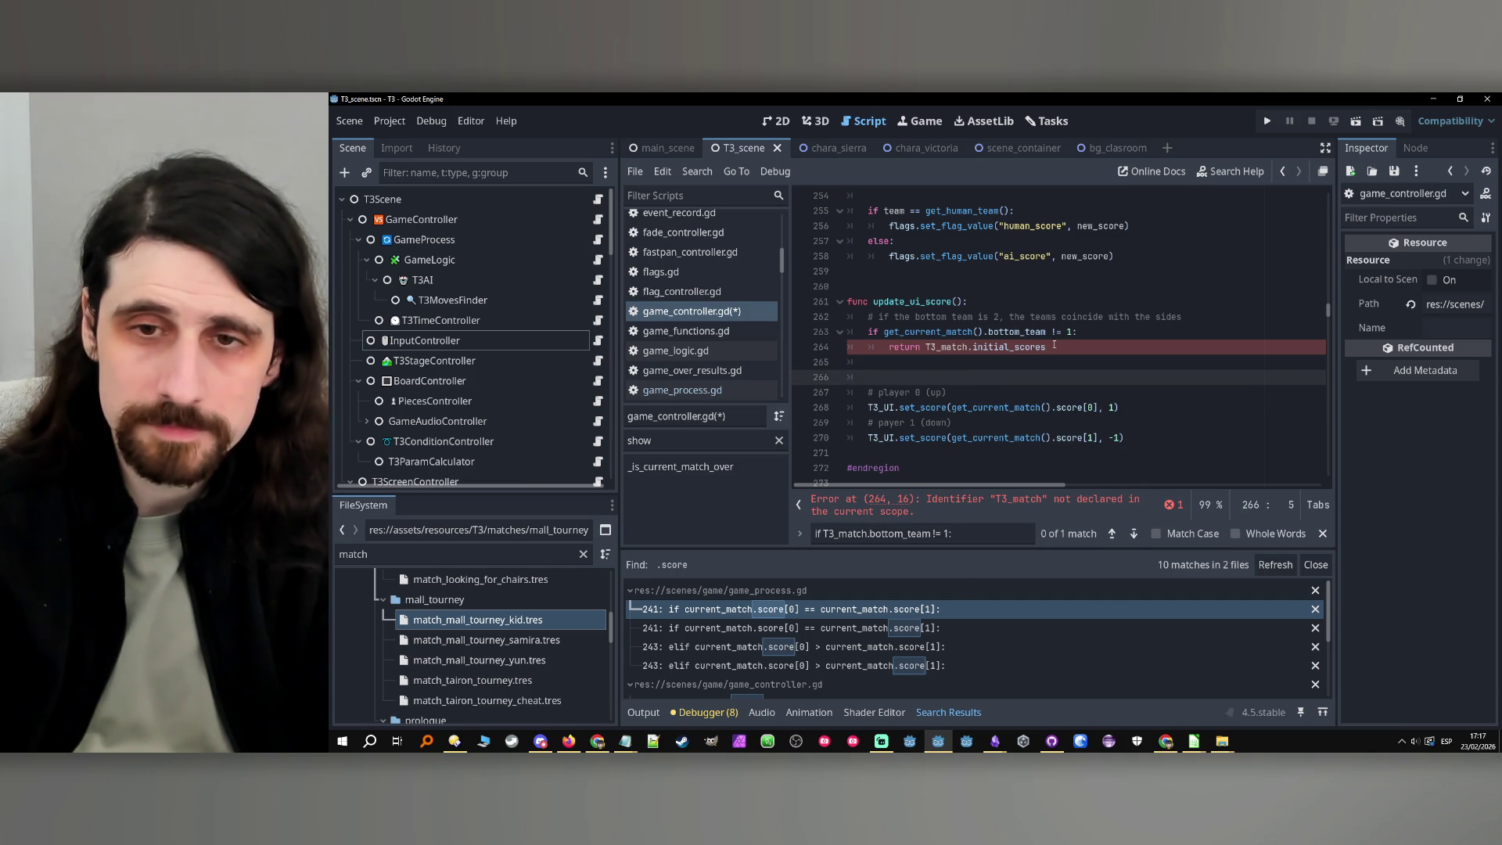
click(1227, 317)
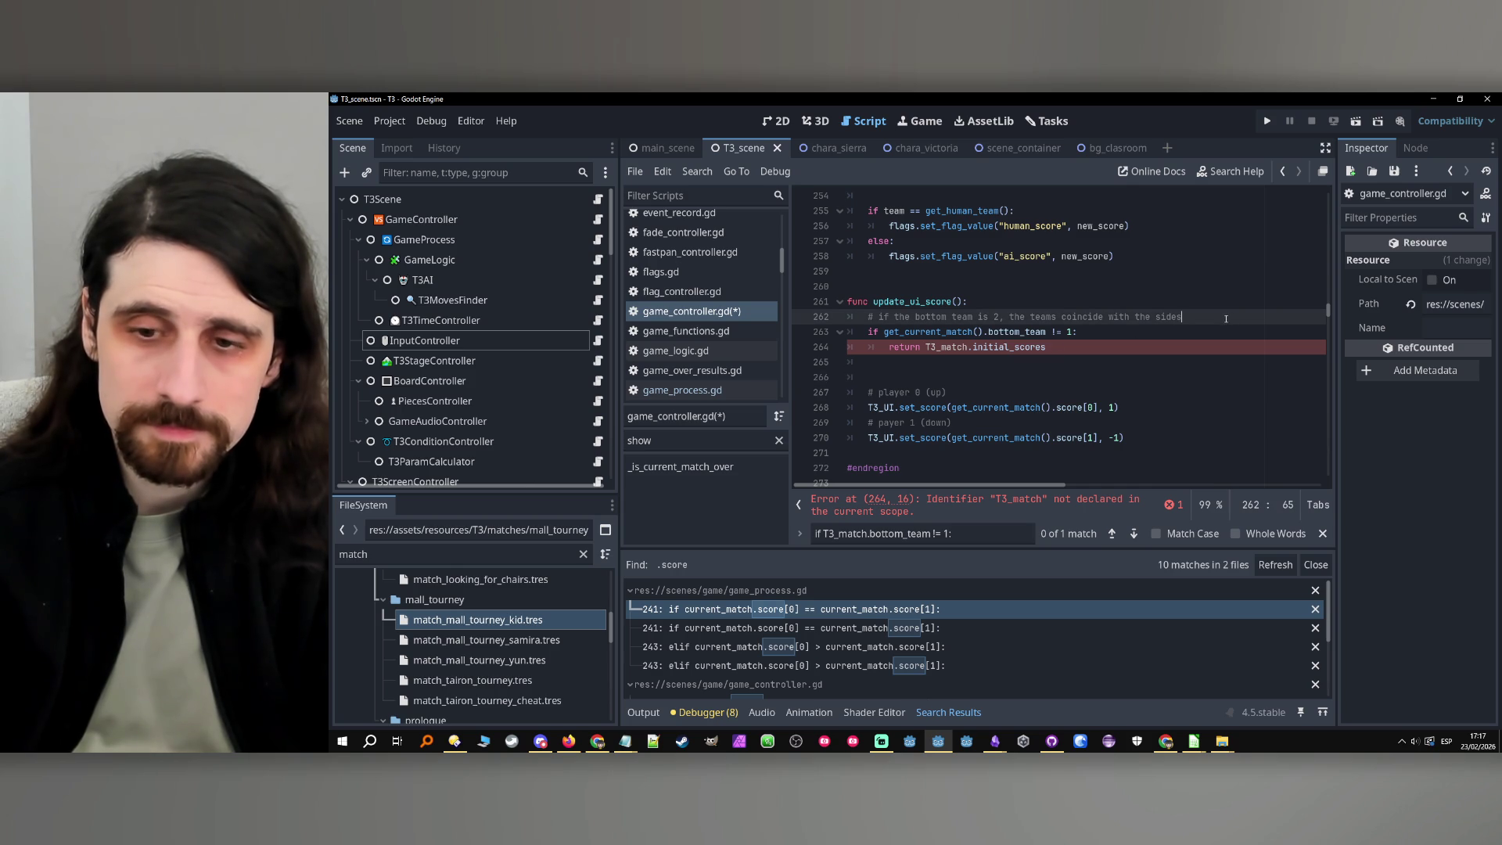
click(1162, 302)
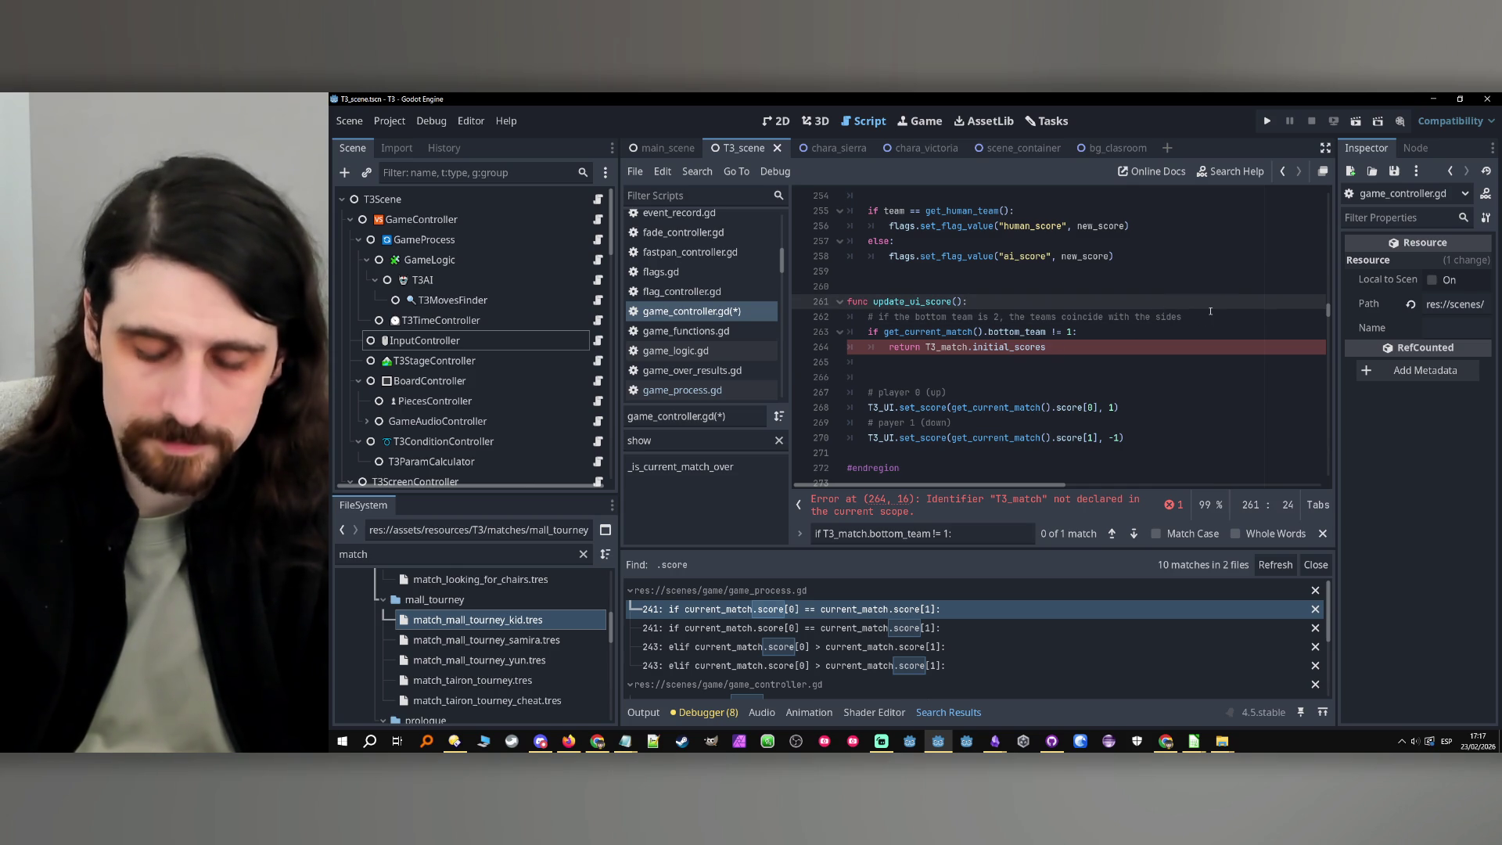
Declare 'var team_index_of_player_up: int' at the top of update_ui_score
key(Return)
text(var)
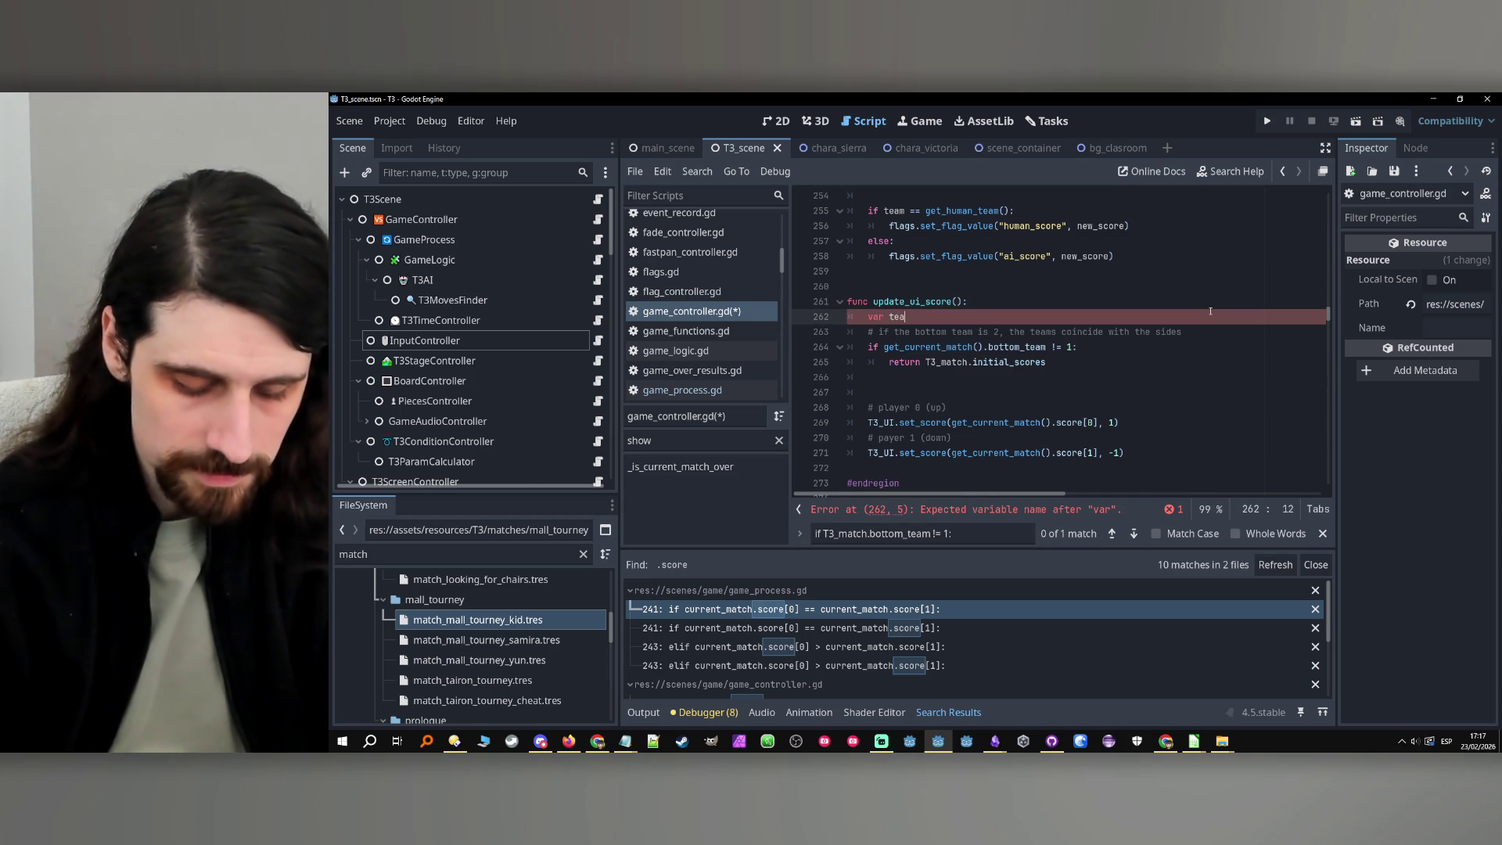
text( team_index_of_player_)
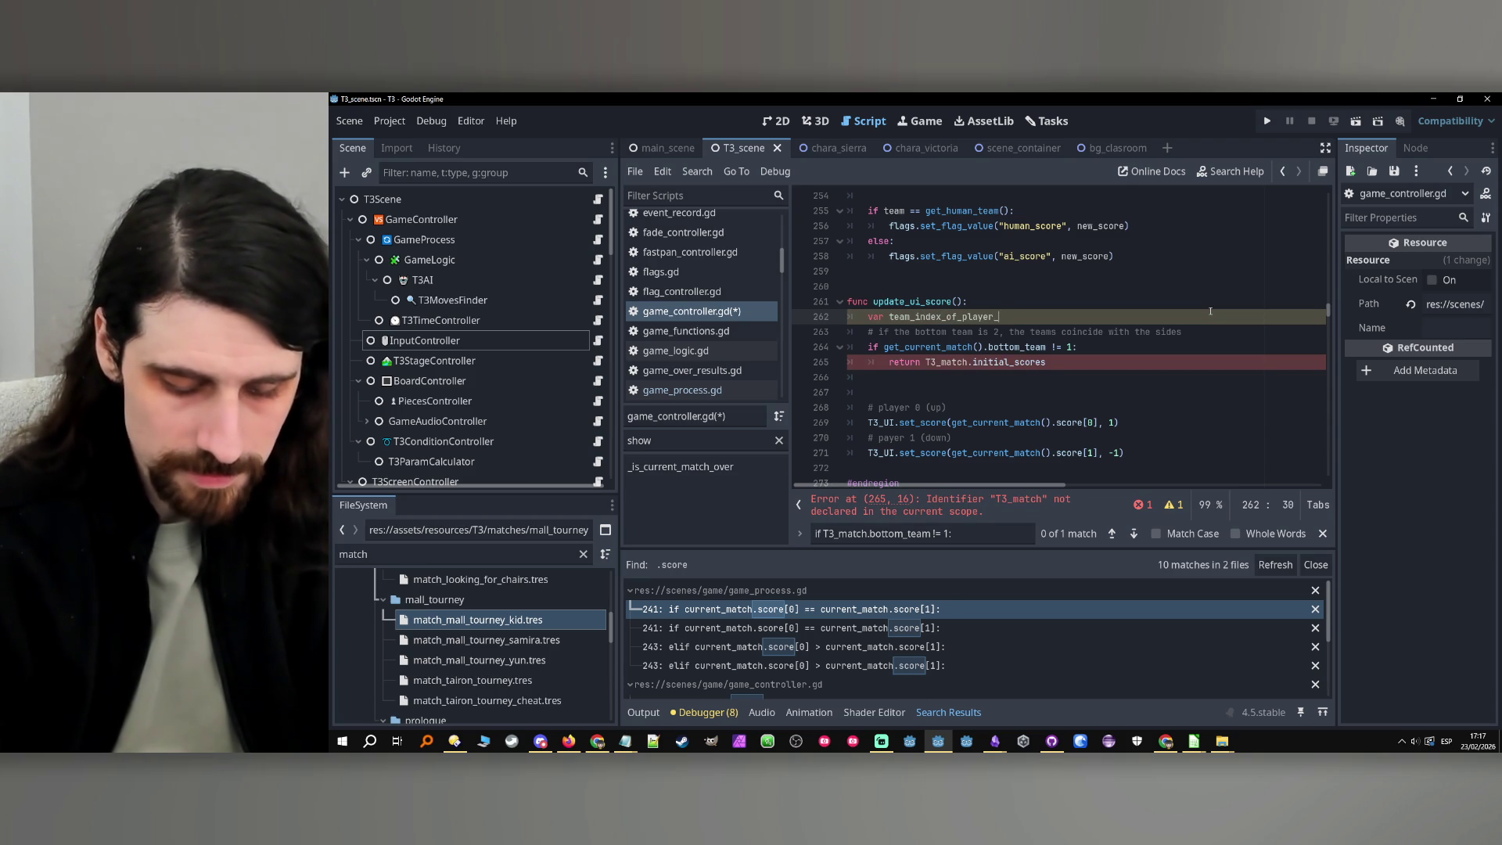
text(up: int)
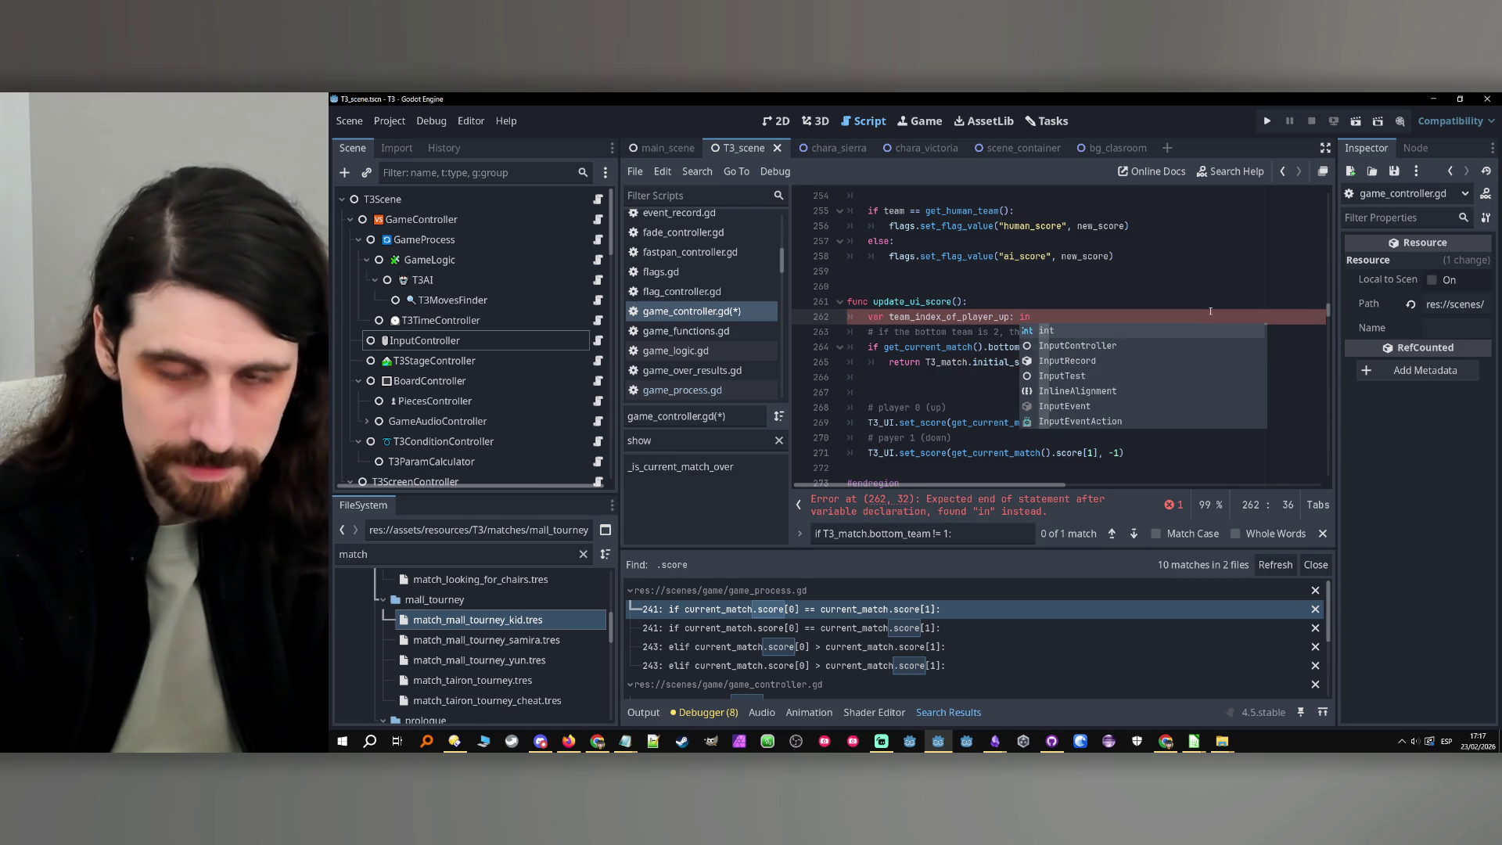
key(ctrl+z)
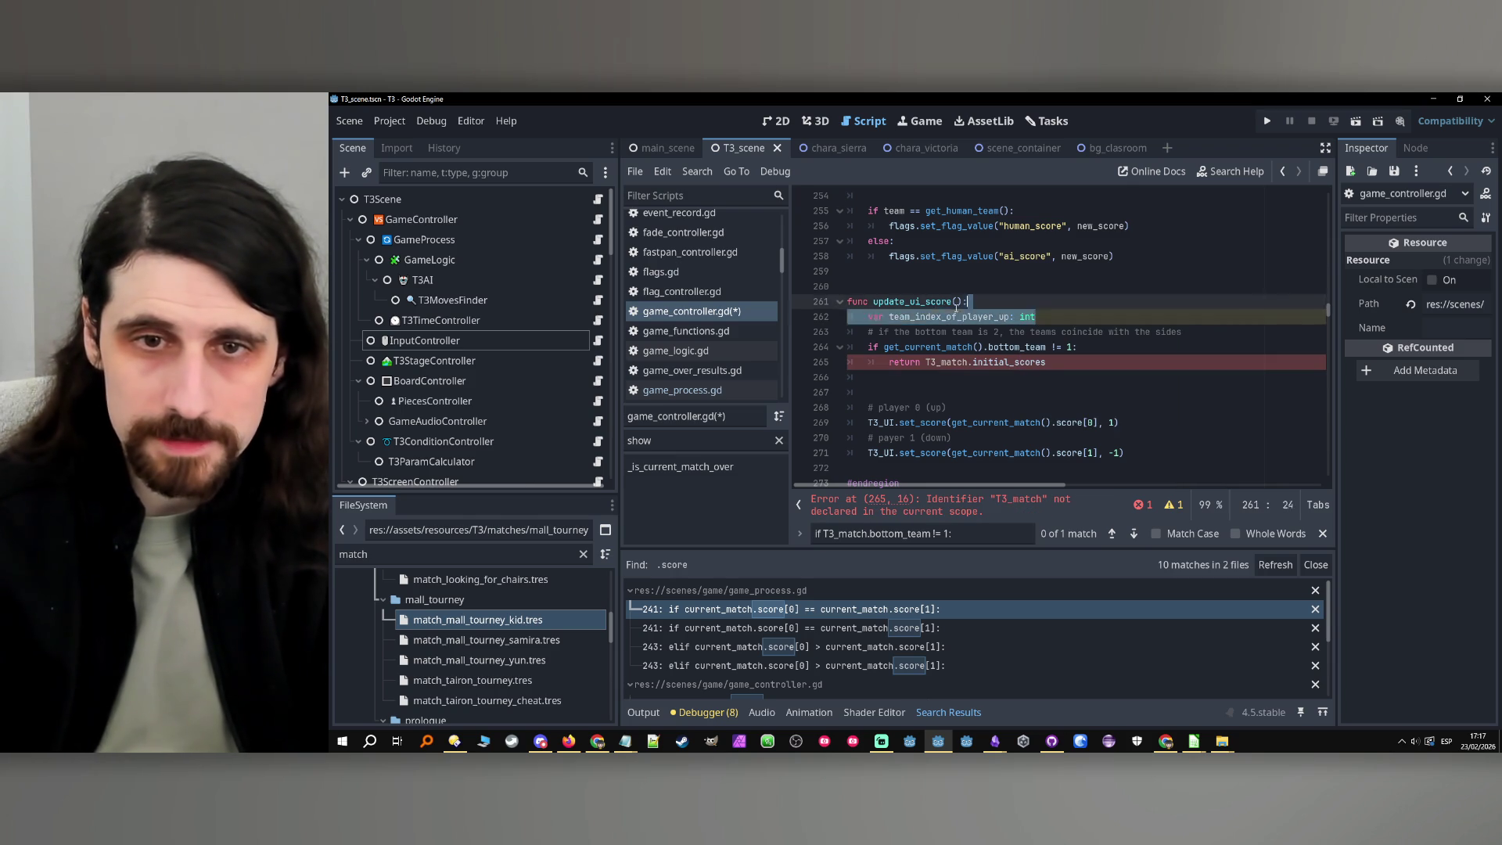
key(Return)
key(ctrl+z)
key(ctrl+z)
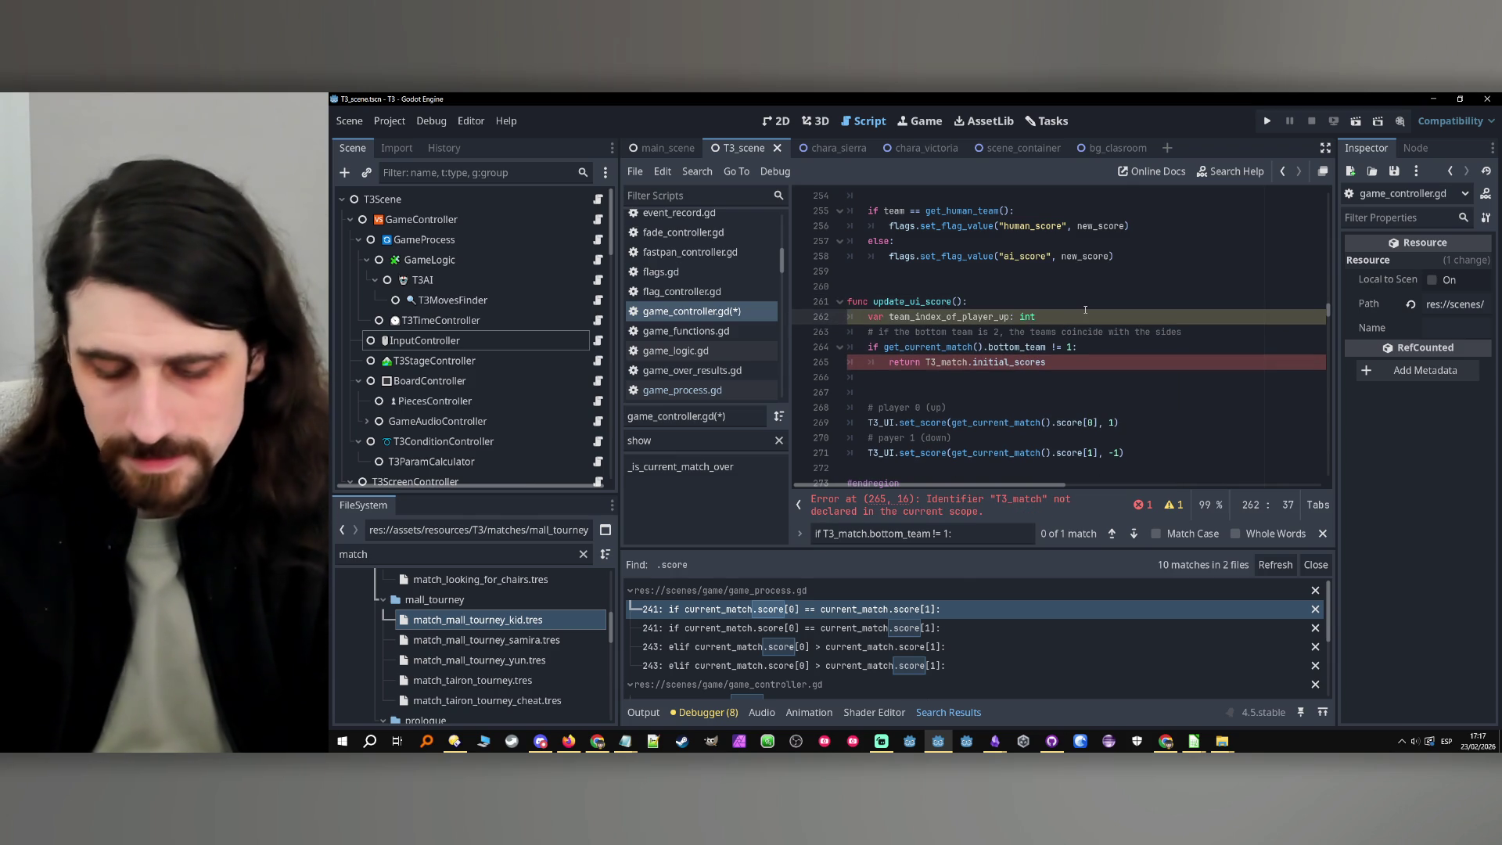
Duplicate that declaration and rename the copy to team_index_of_player_down
key(ctrl+shift+d)
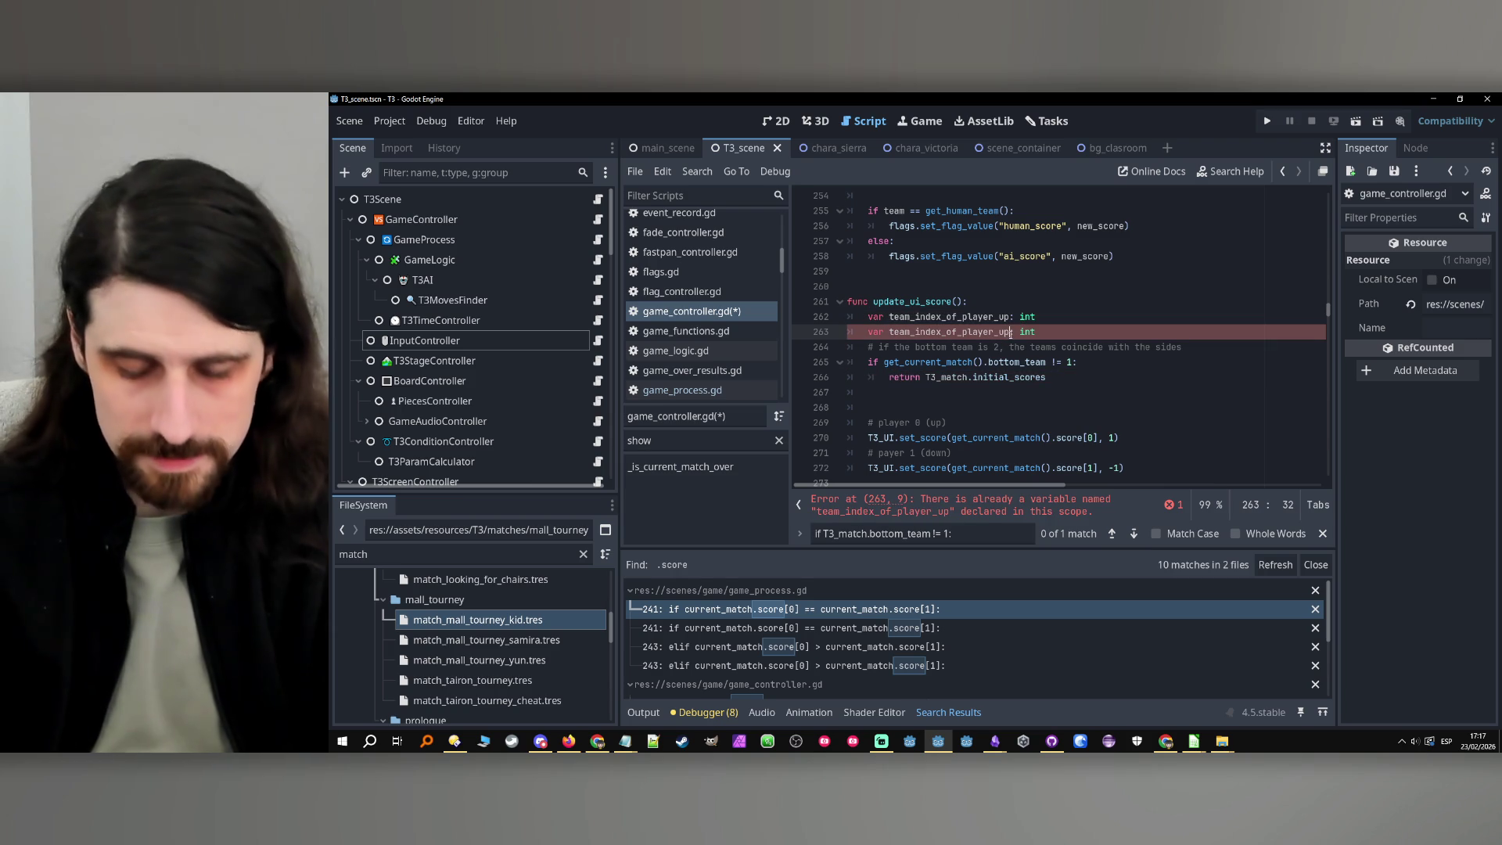
key(BackSpace)
key(BackSpace)
text(down)
click(953, 317)
double_click(953, 316)
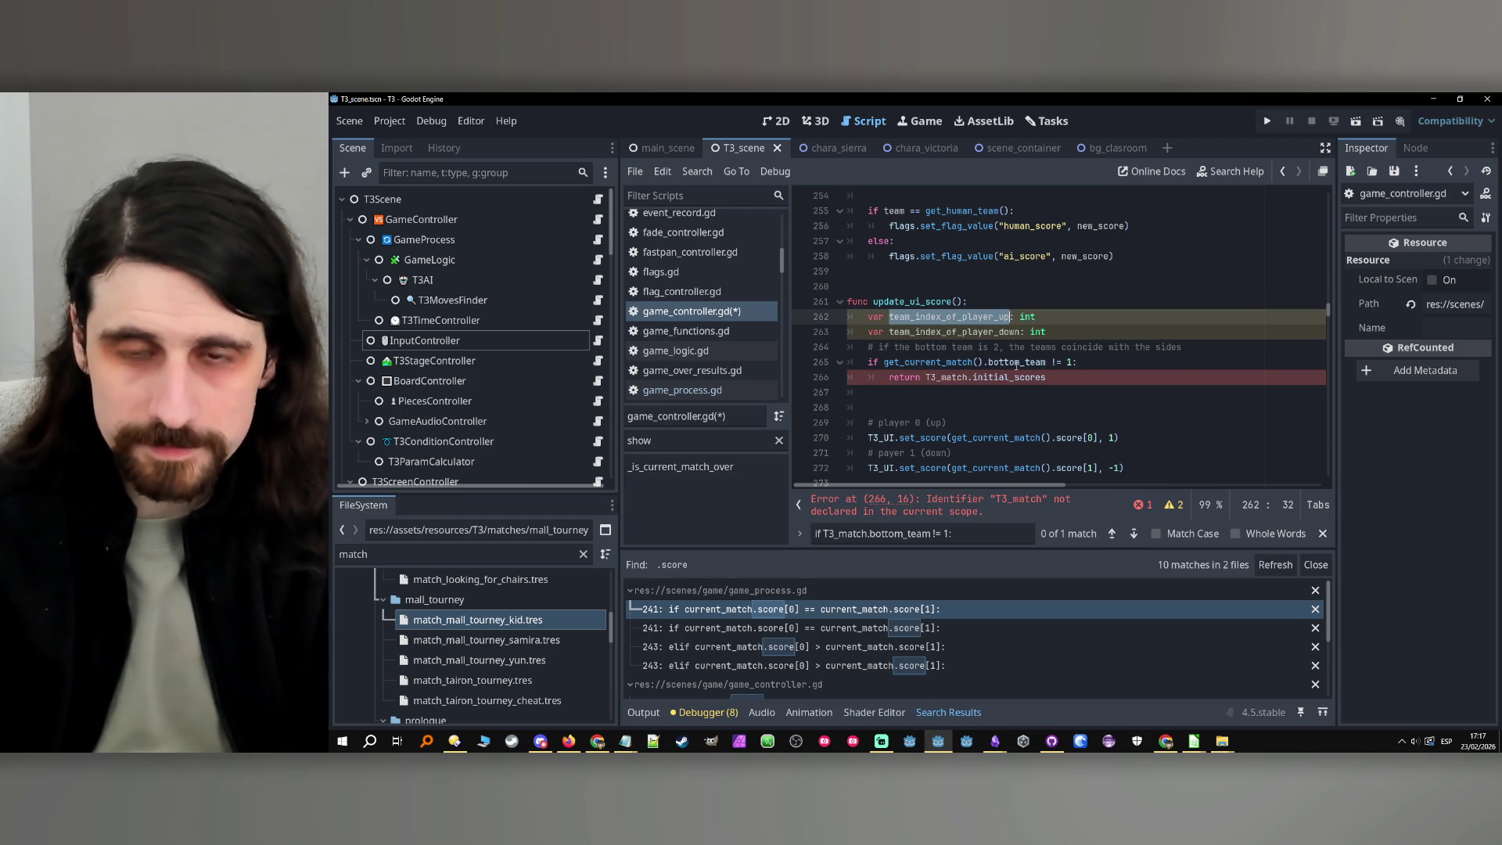
double_click(996, 362)
click(1082, 378)
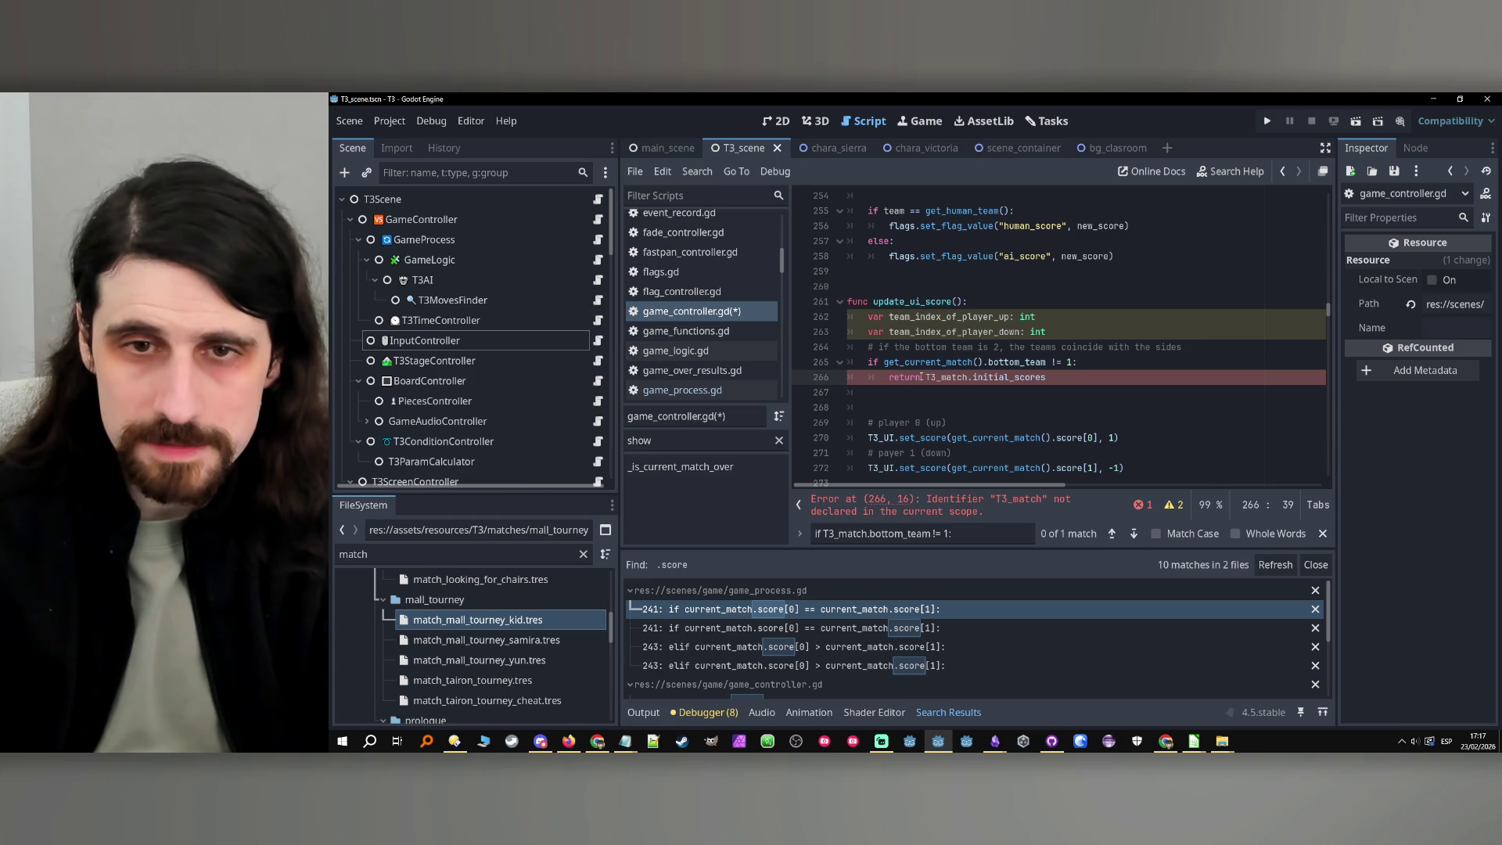
double_click(1001, 317)
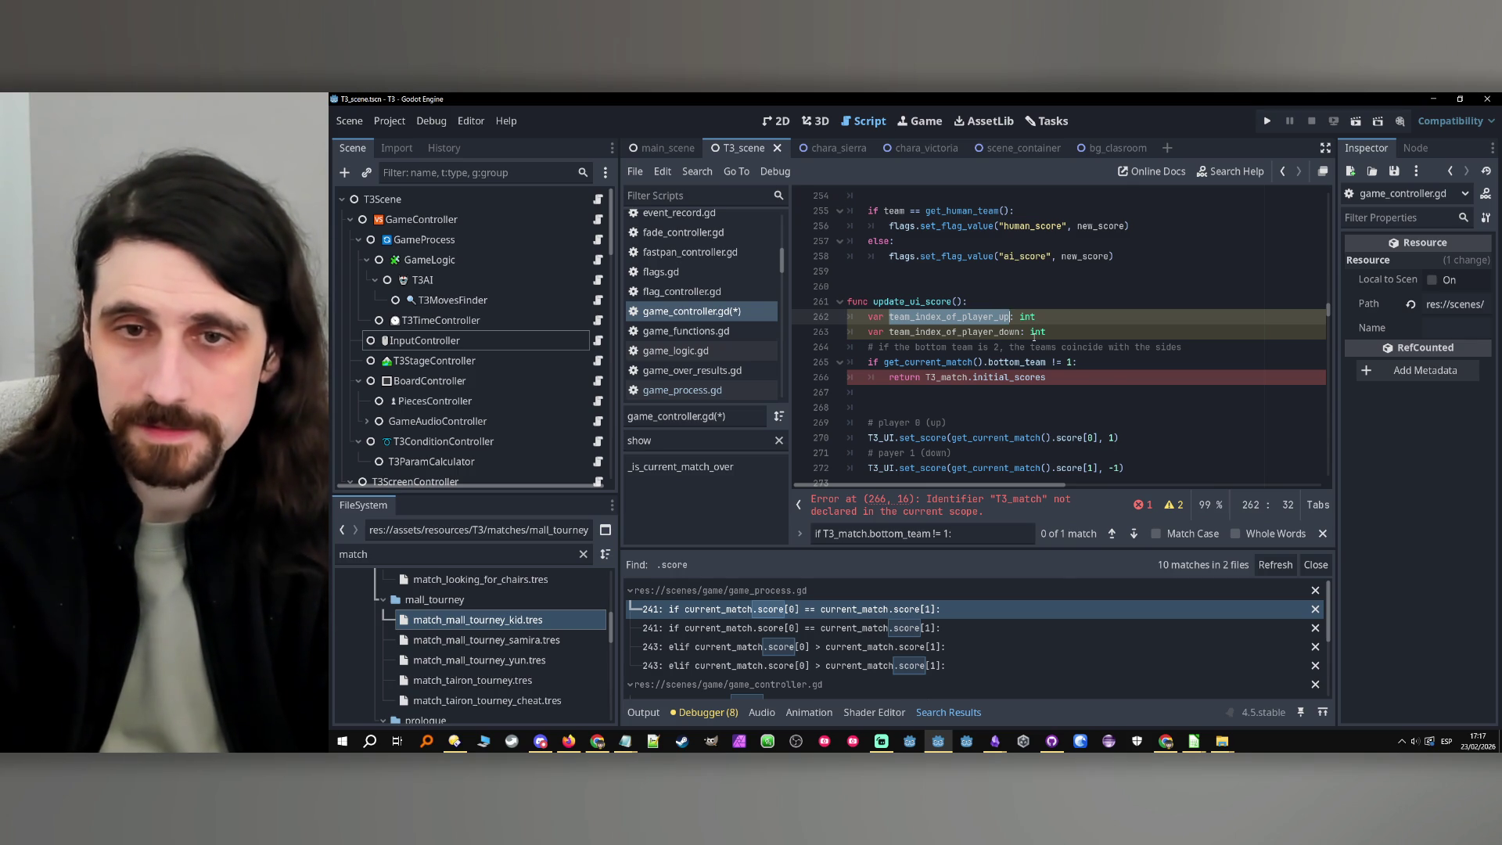
mouse_move(1034, 336)
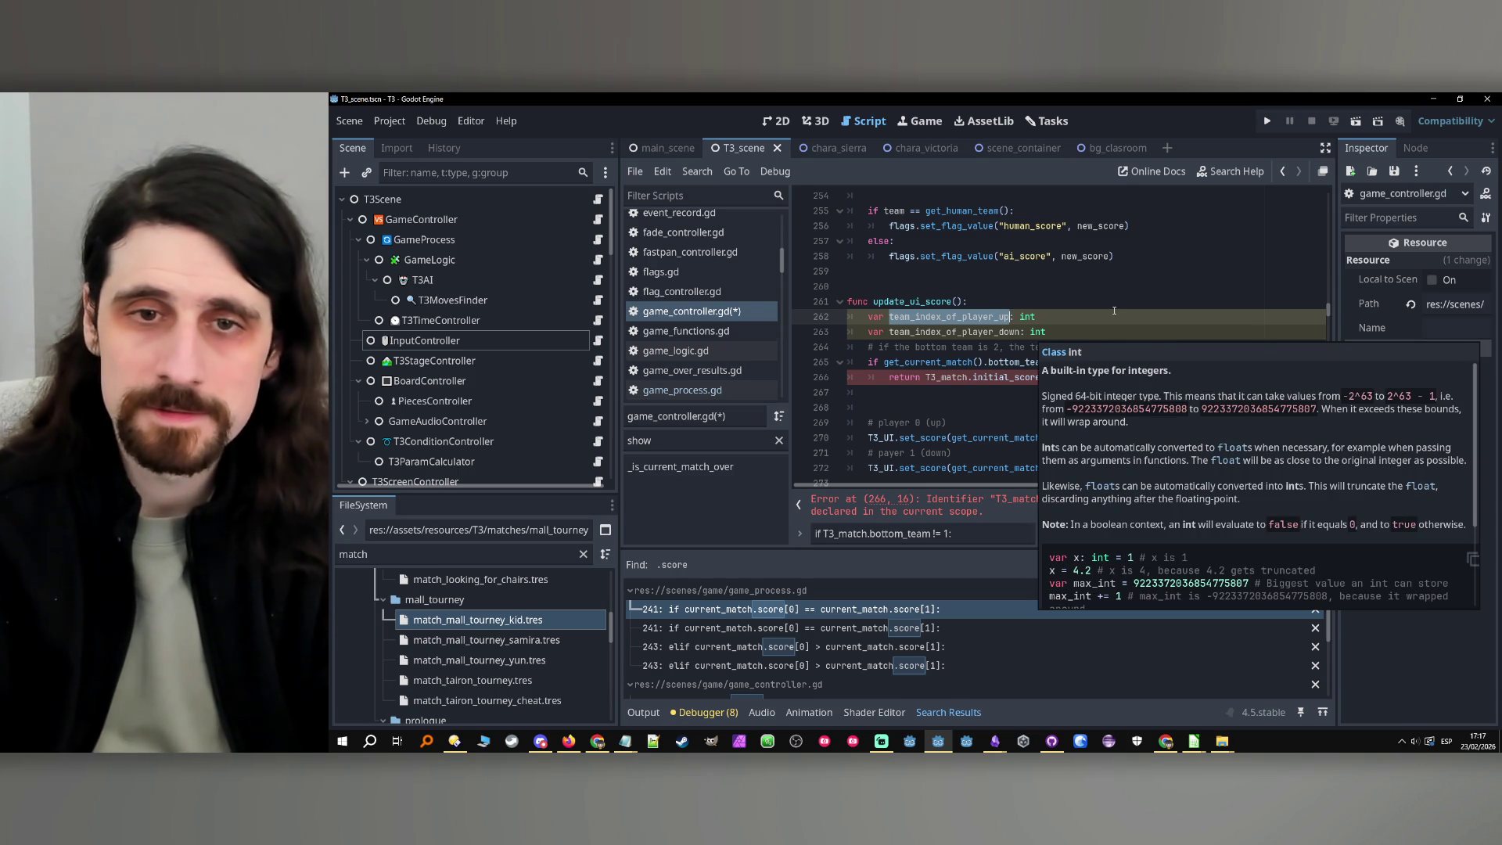
Add a new 'func get_team_index_of_player_up():' below the score-setting lines
scroll(948, 321, down, 3)
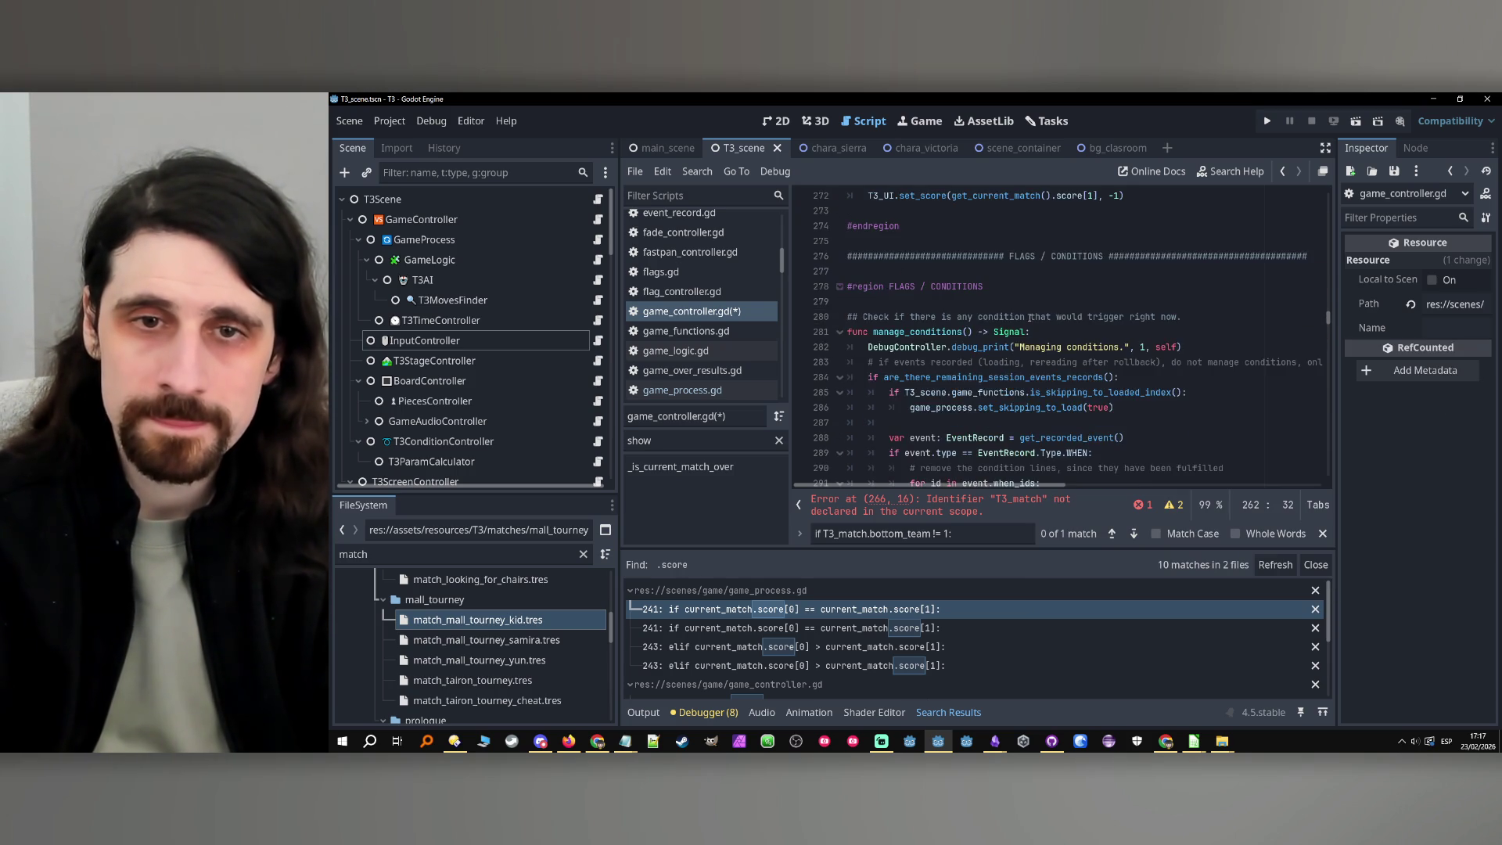
scroll(976, 359, down, 1)
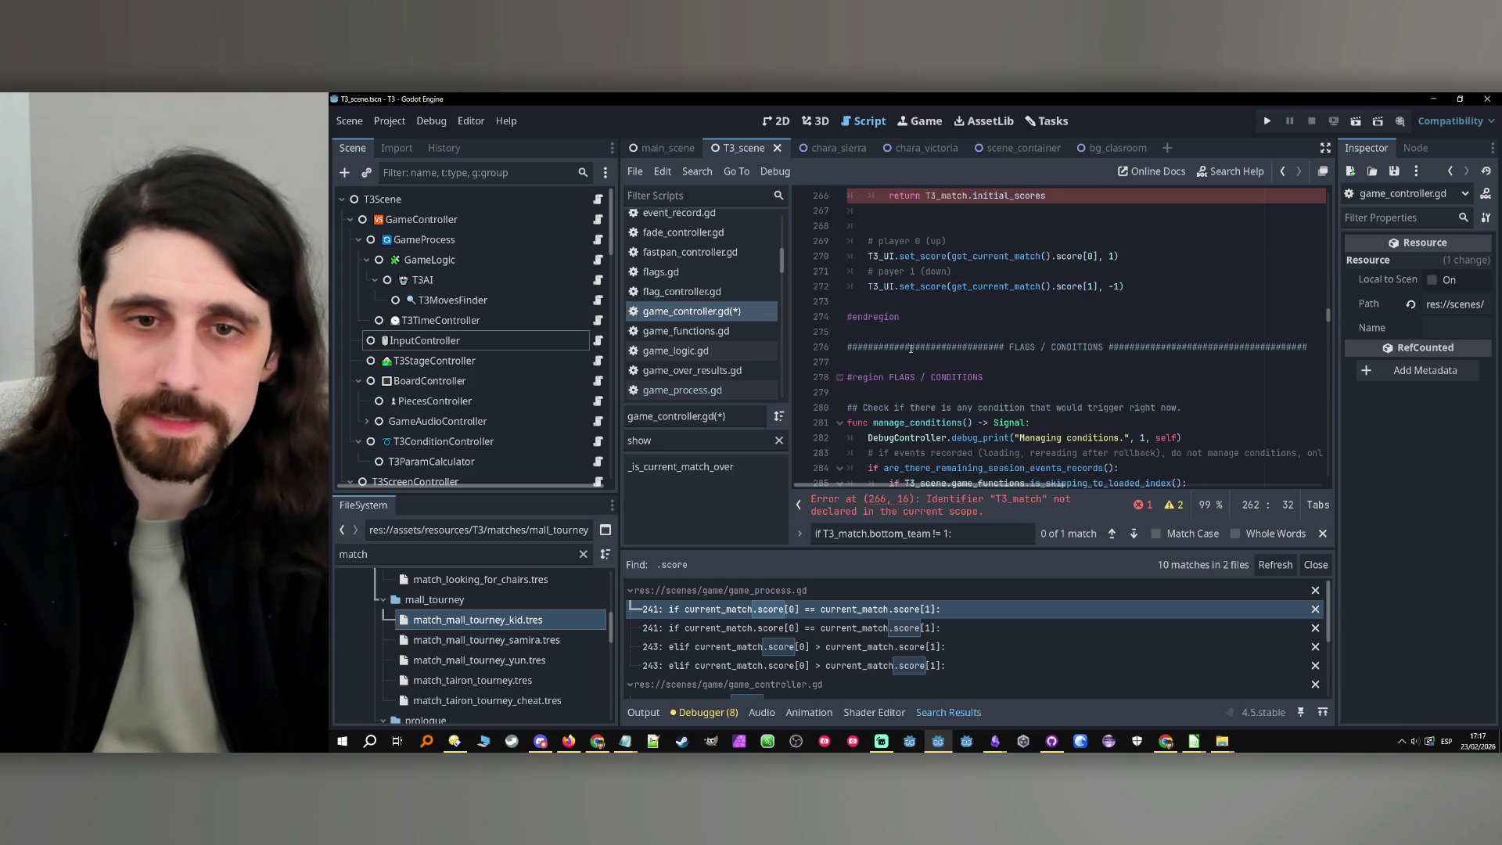
click(968, 302)
key(Return)
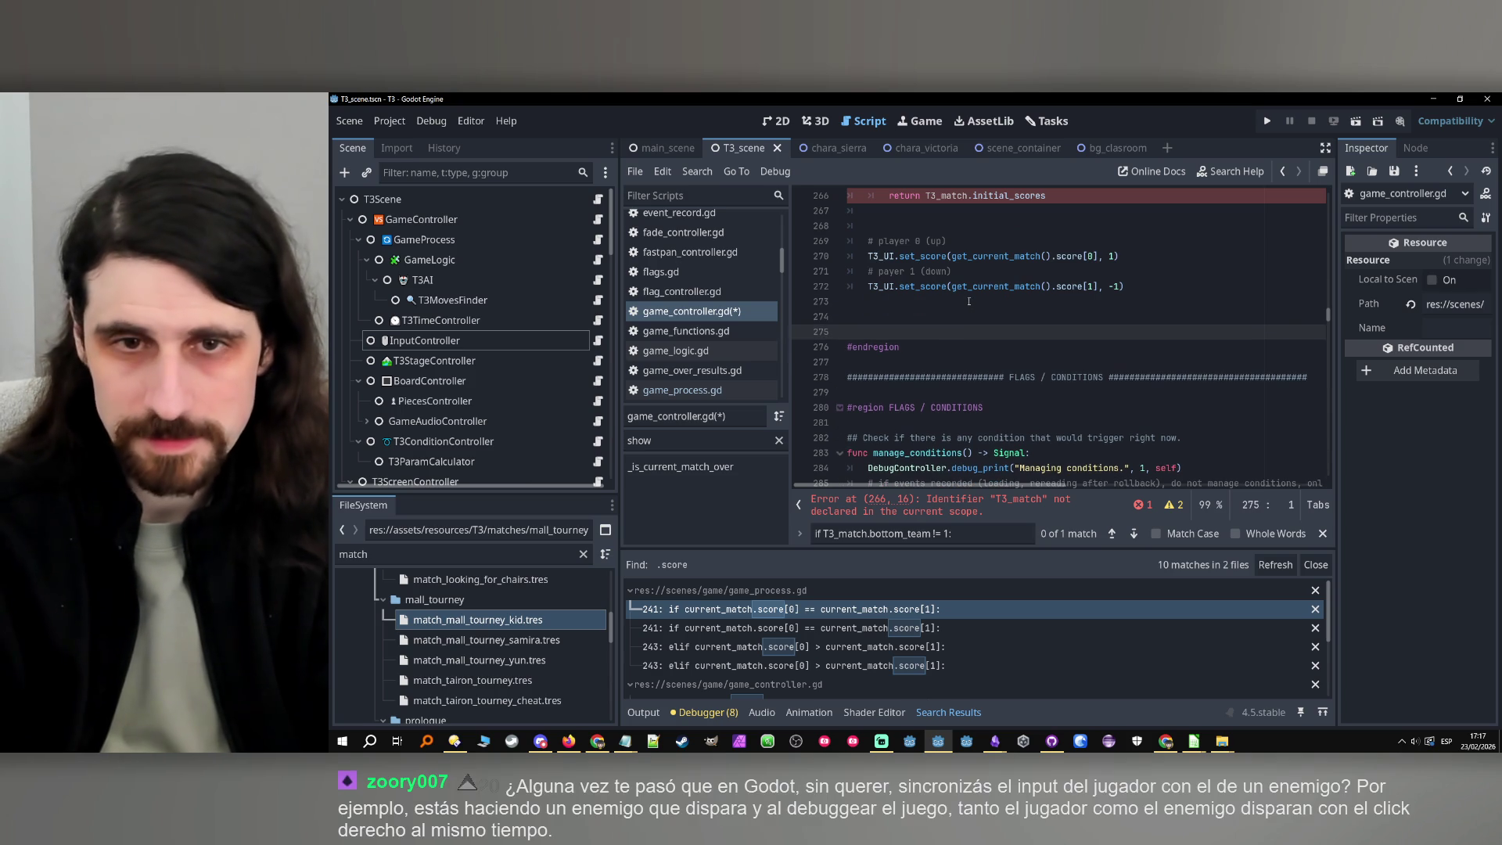
key(Return)
key(Up)
text(funv)
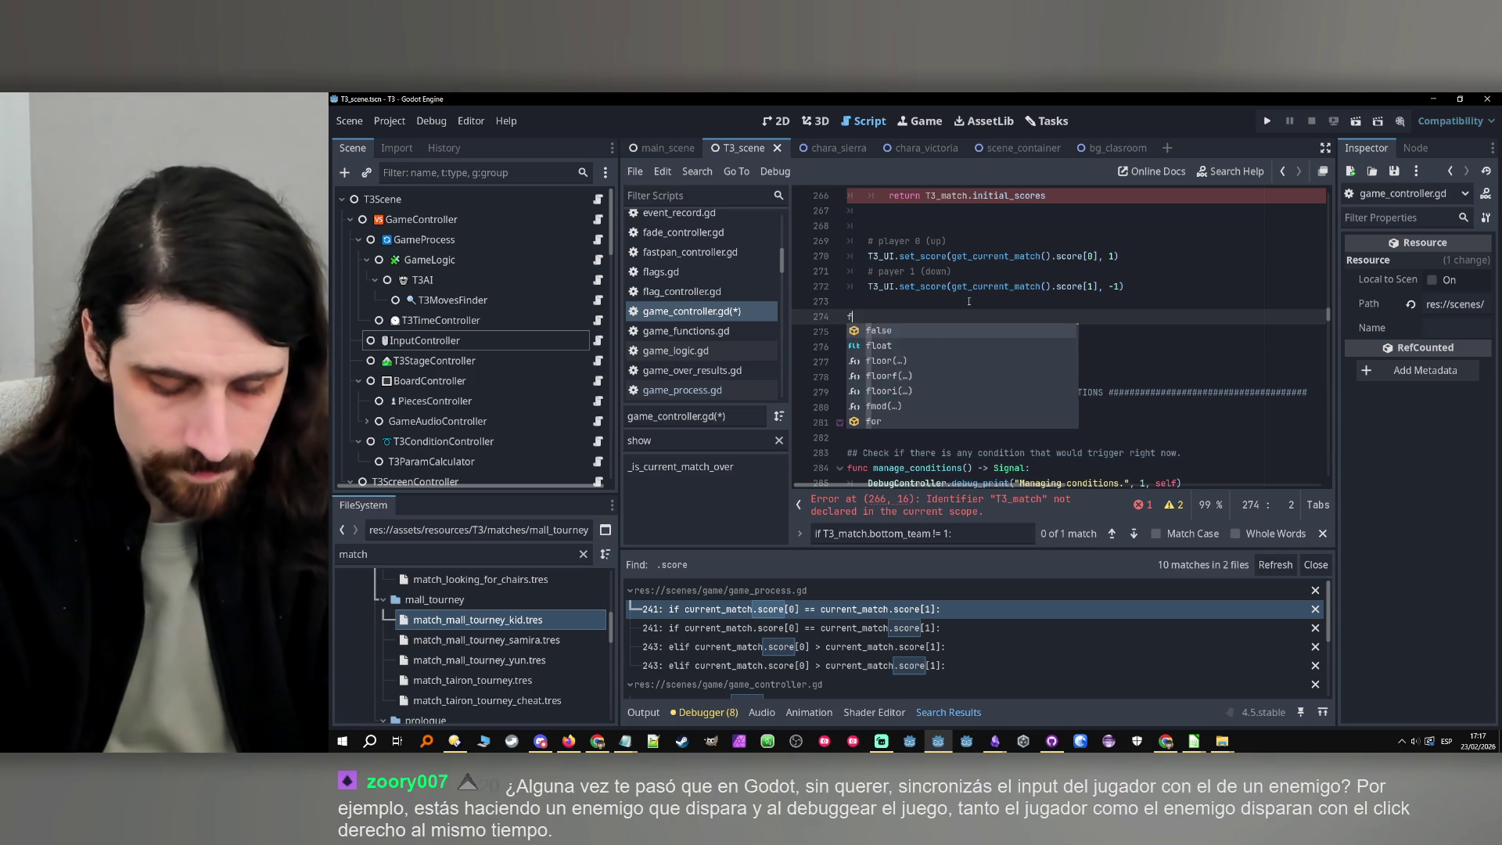
key(BackSpace)
key(BackSpace)
text(c he)
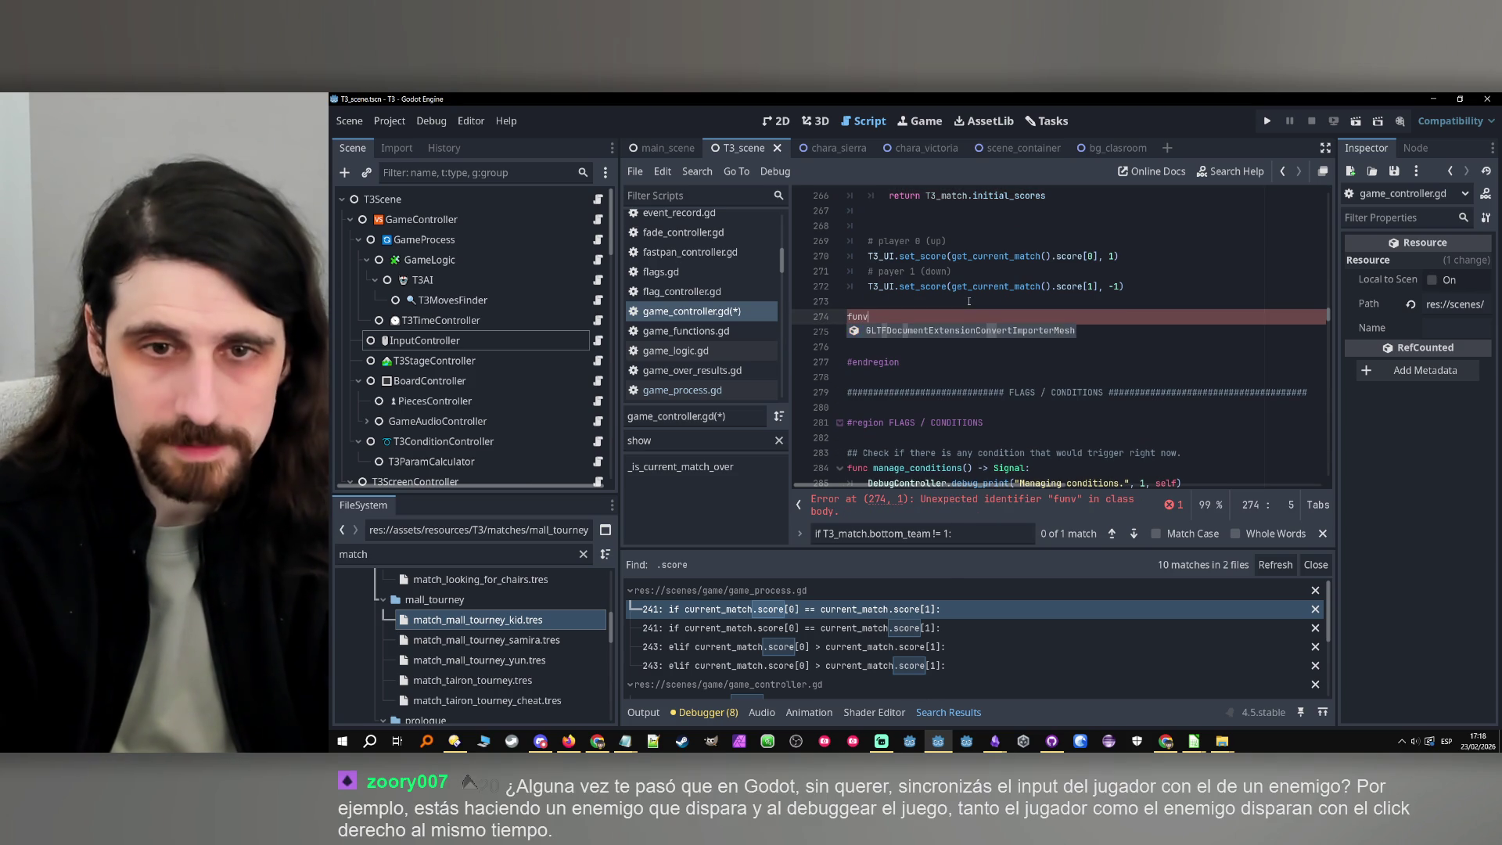
key(BackSpace)
key(BackSpace)
text(ge)
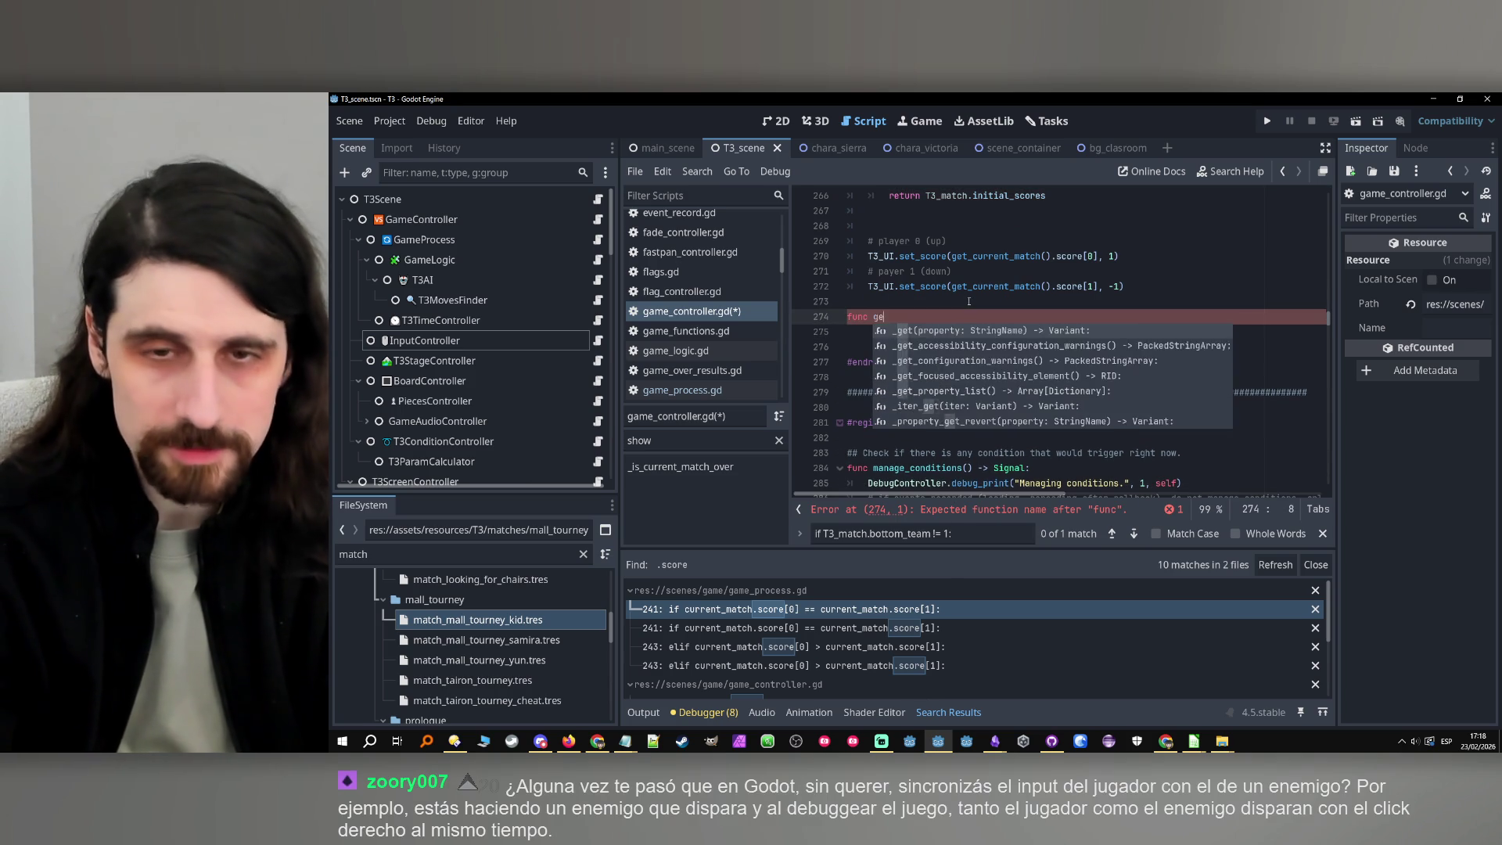
text(t_team_index_of_player_up)
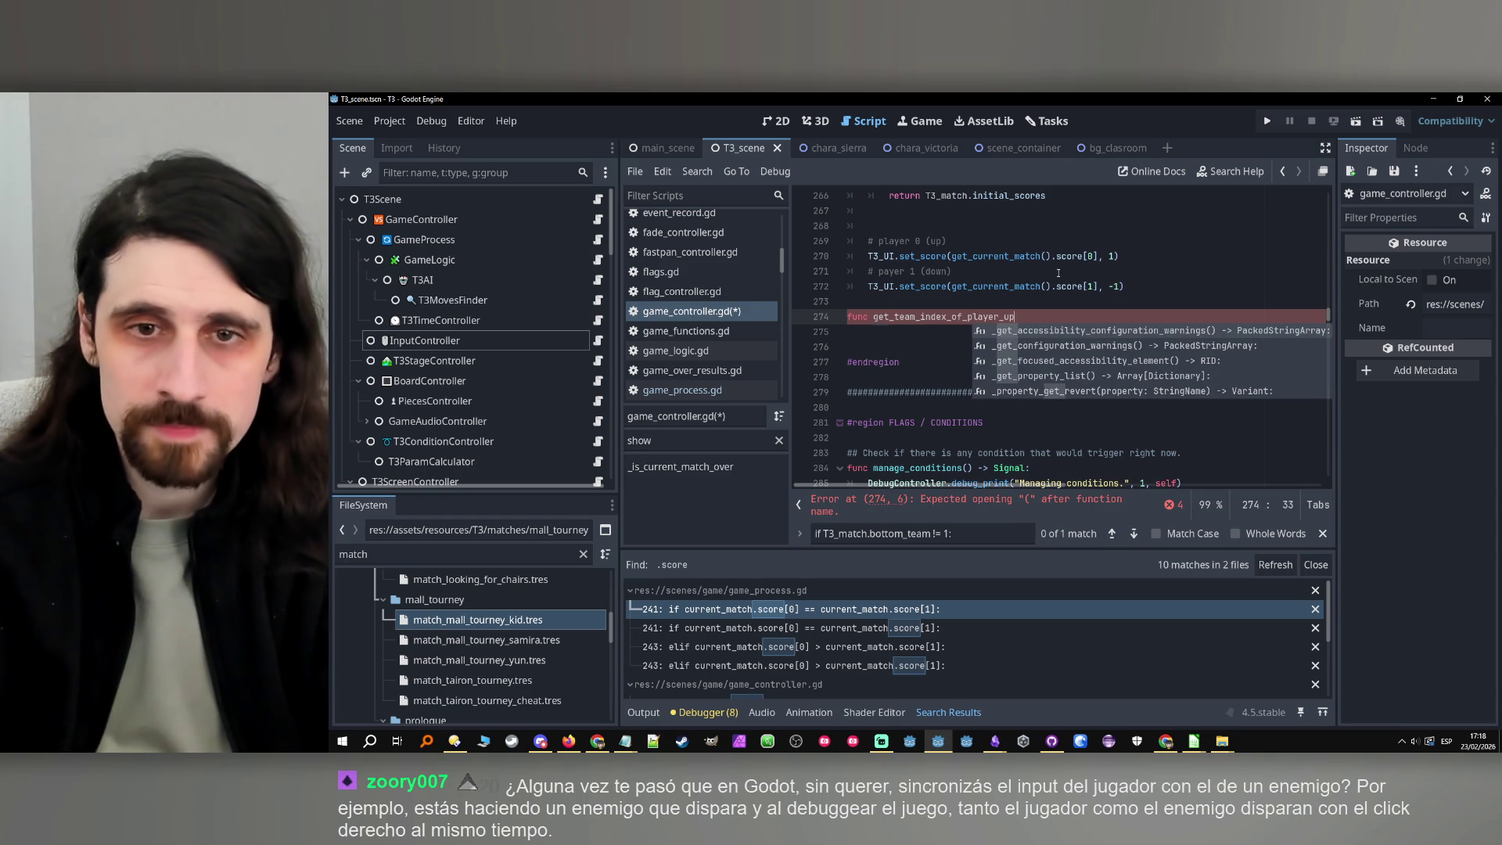
text(():)
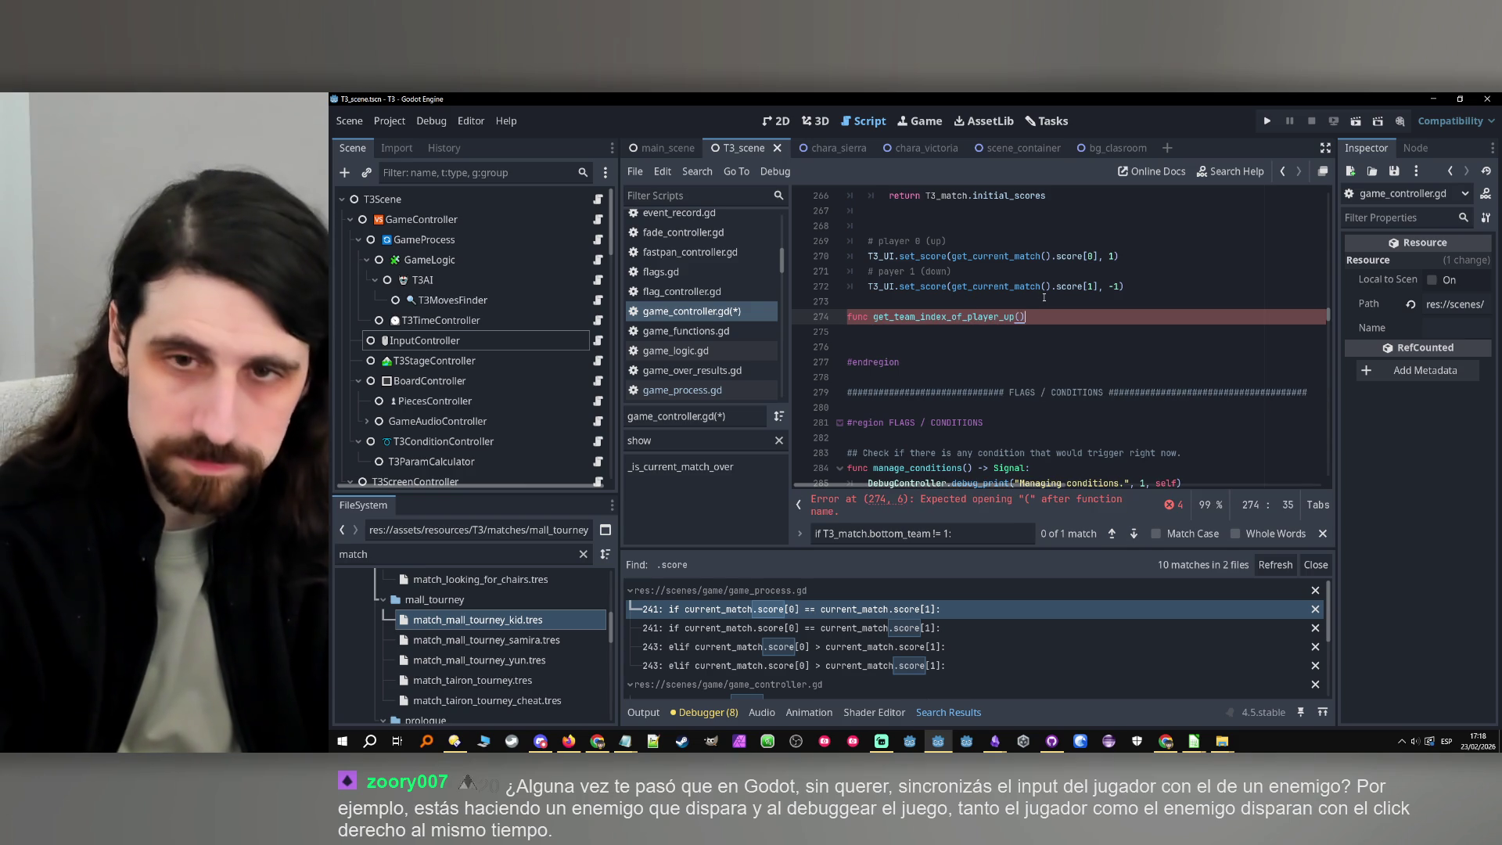
key(Return)
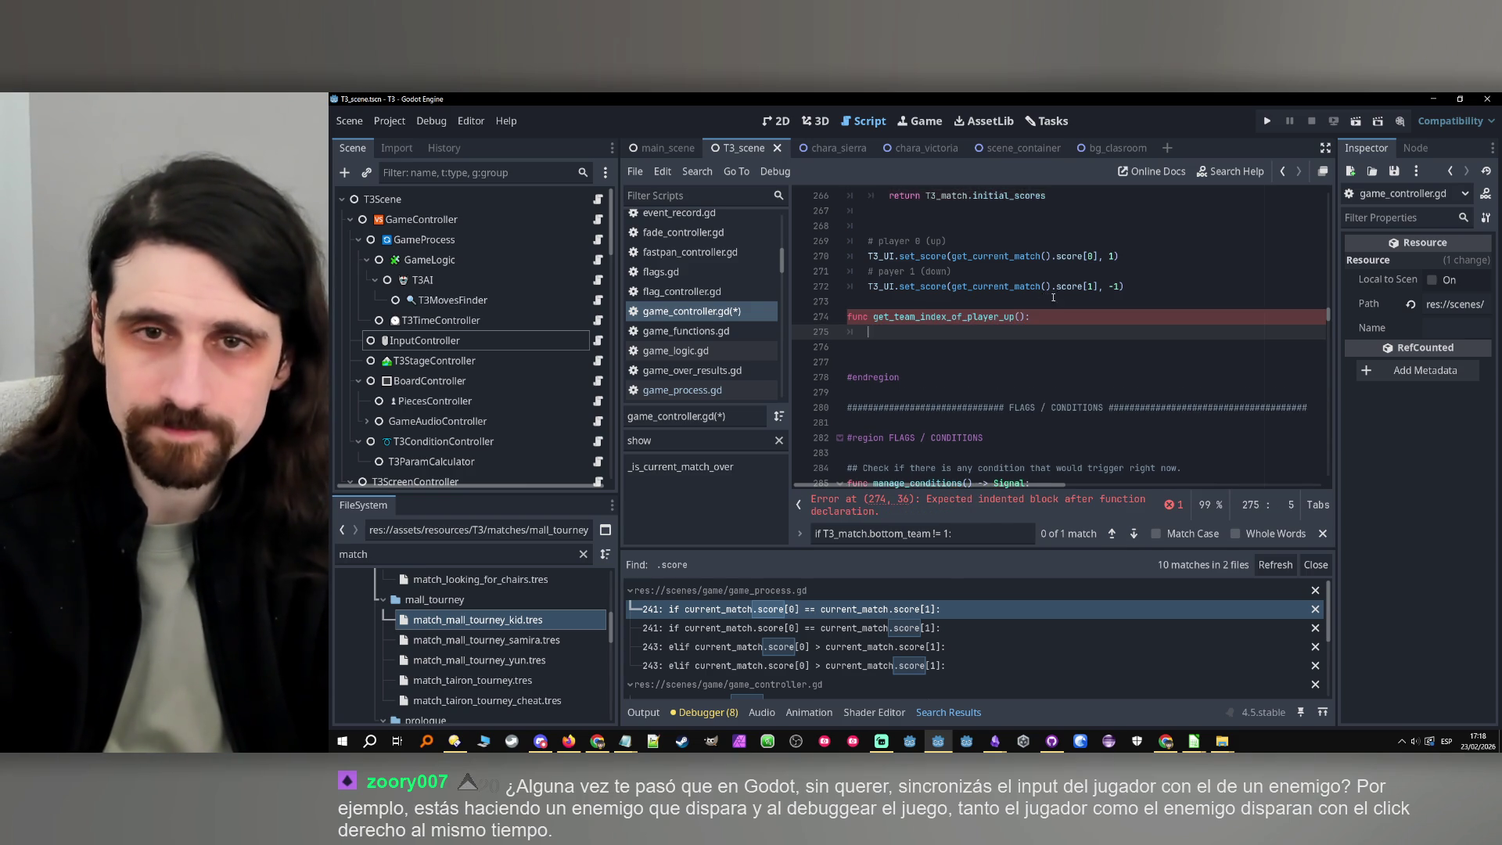
Look up the get_current_match().bottom_team expression on line 265 to reuse it
scroll(1017, 300, up, 6)
scroll(1001, 302, down, 3)
scroll(996, 302, down, 1)
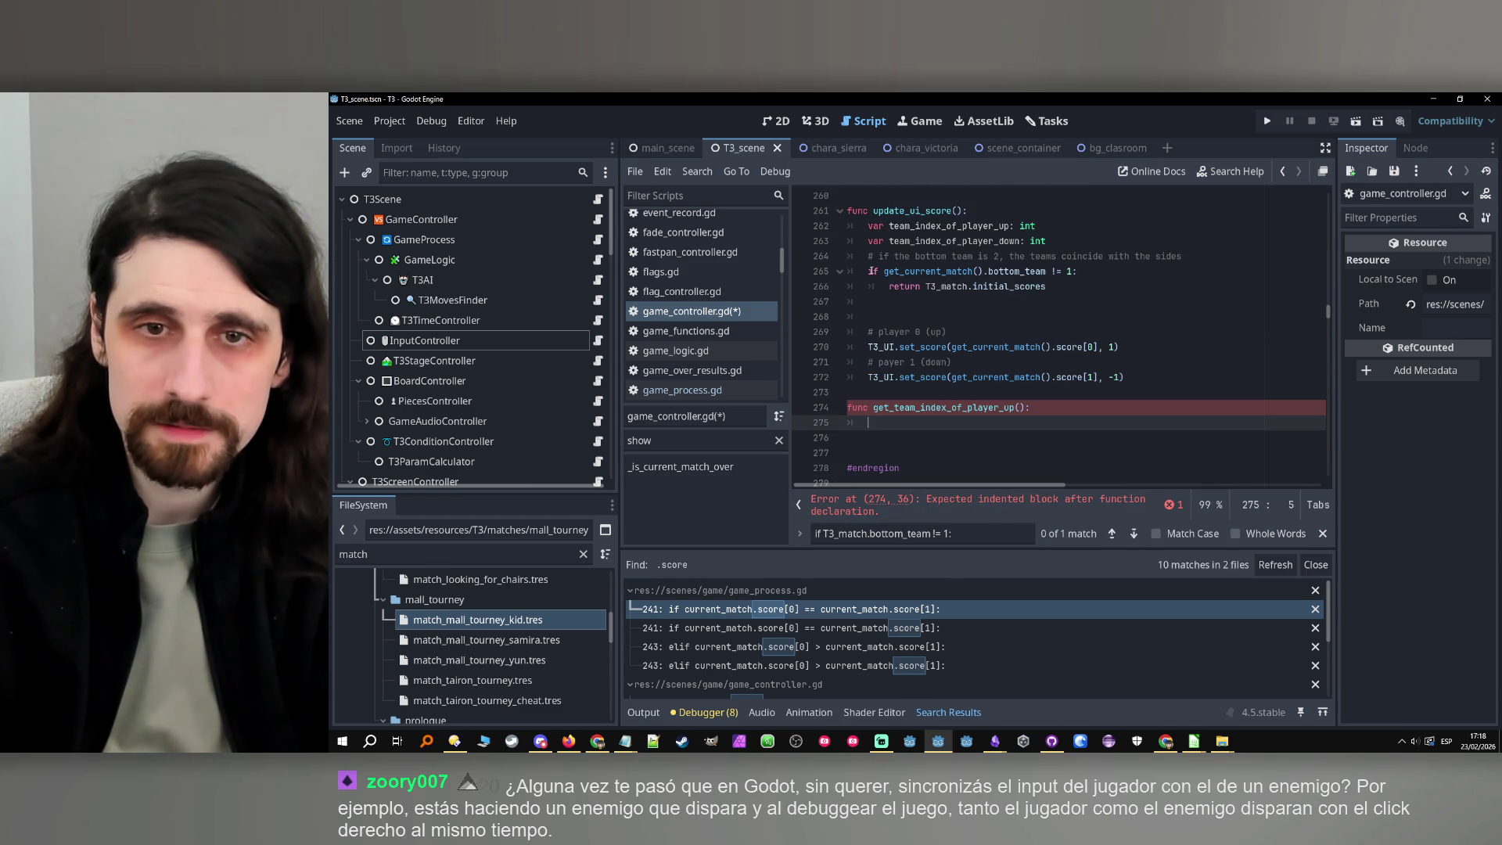
drag(865, 270, 1052, 272)
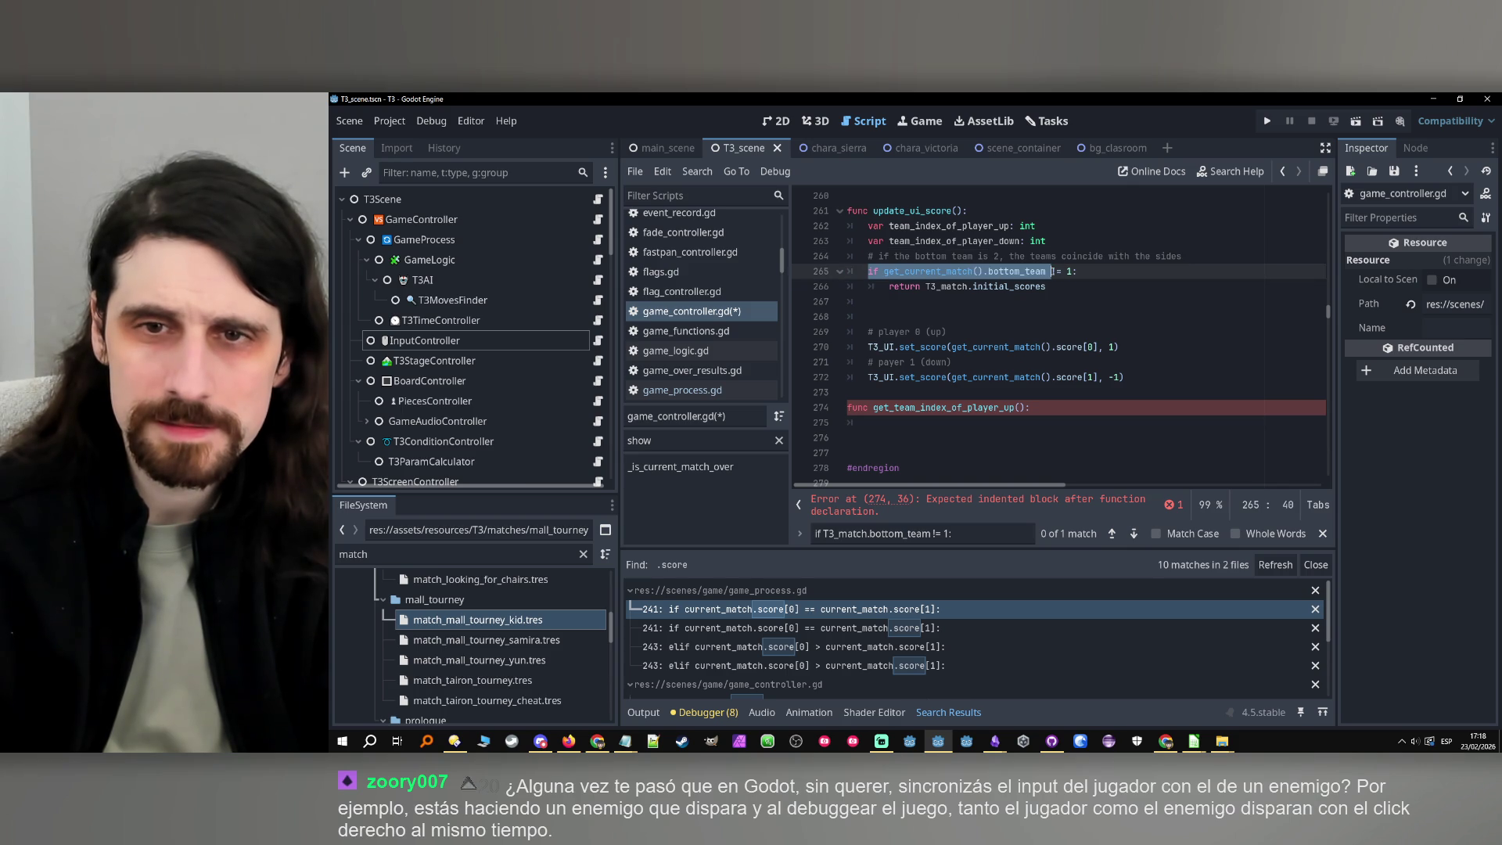
click(879, 428)
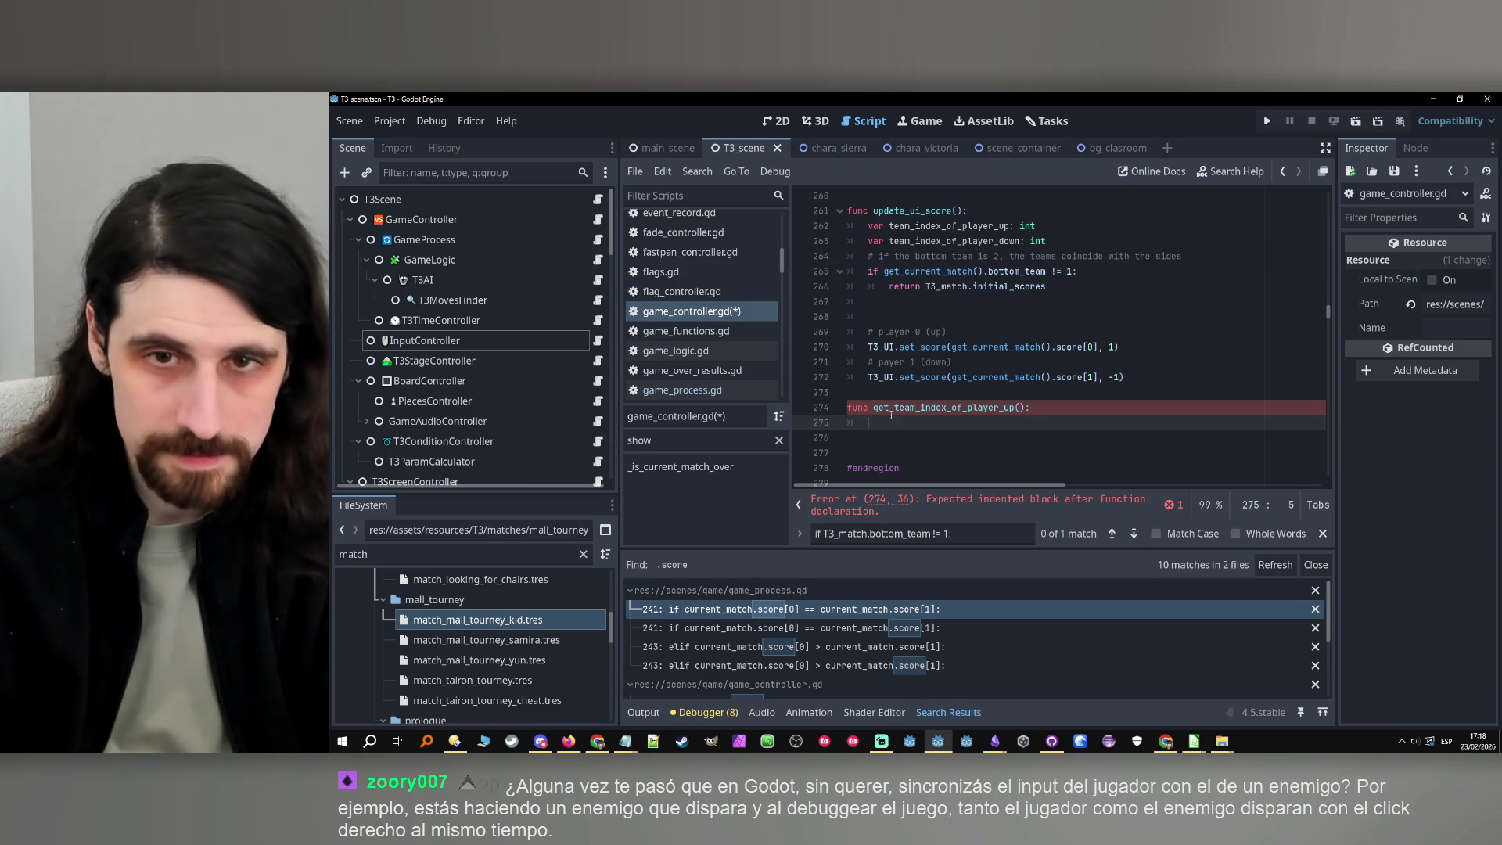
scroll(1044, 314, up, 1)
double_click(1020, 319)
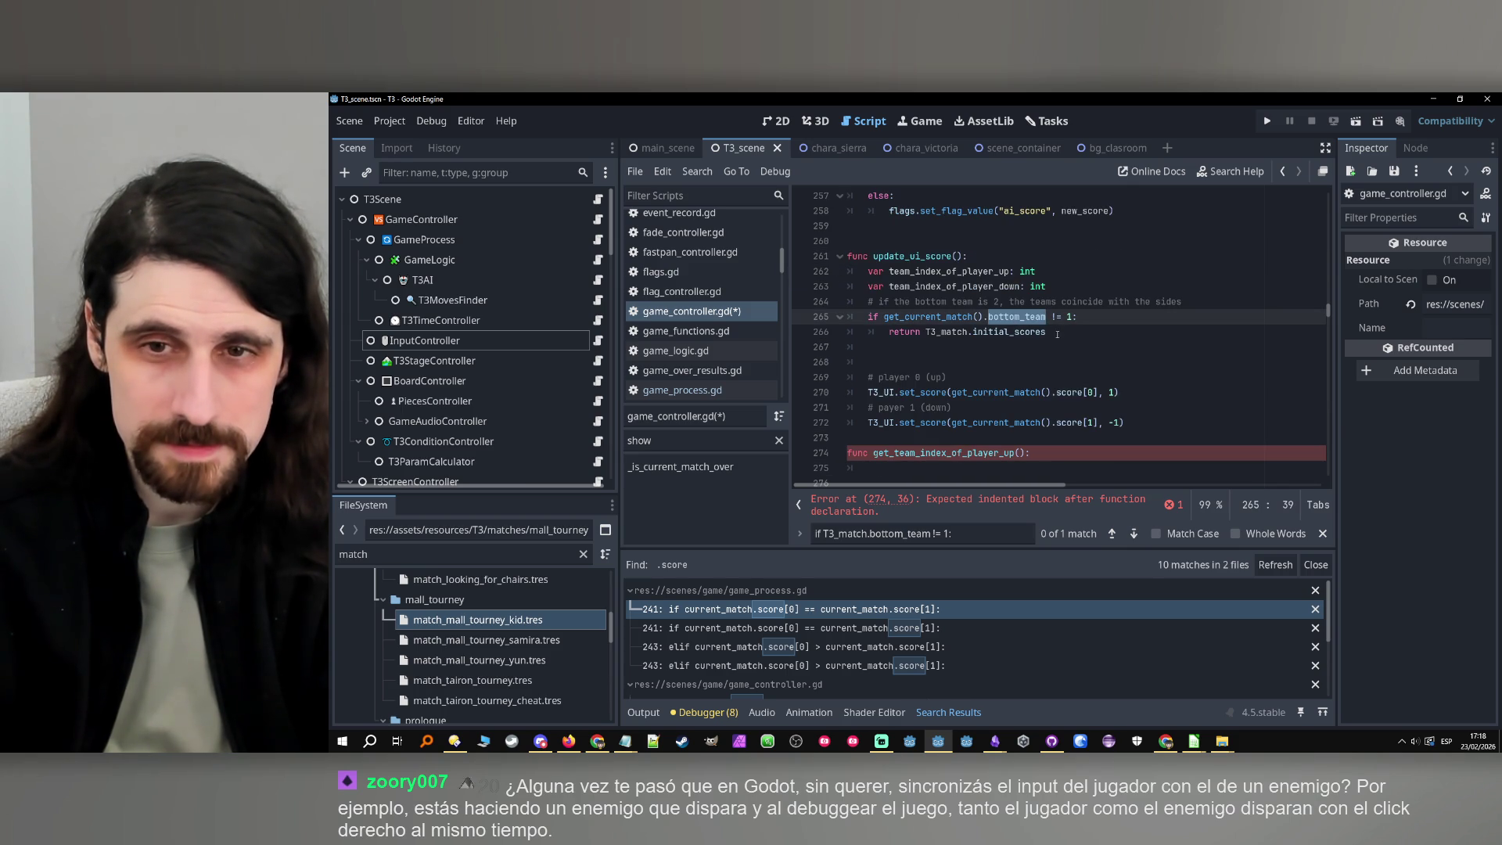
click(1064, 317)
double_click(1023, 318)
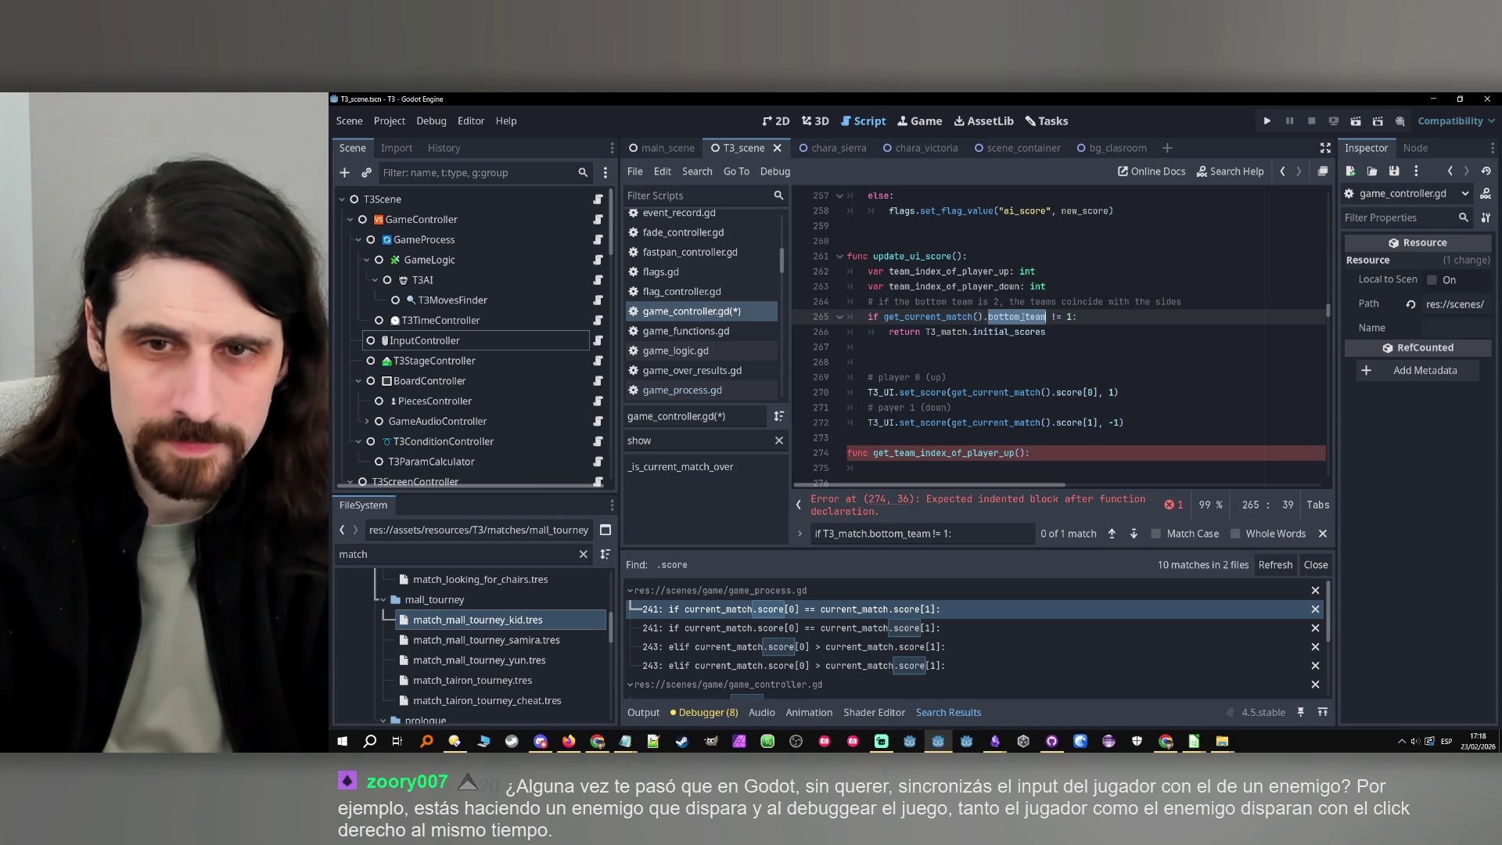
drag(1047, 317, 883, 317)
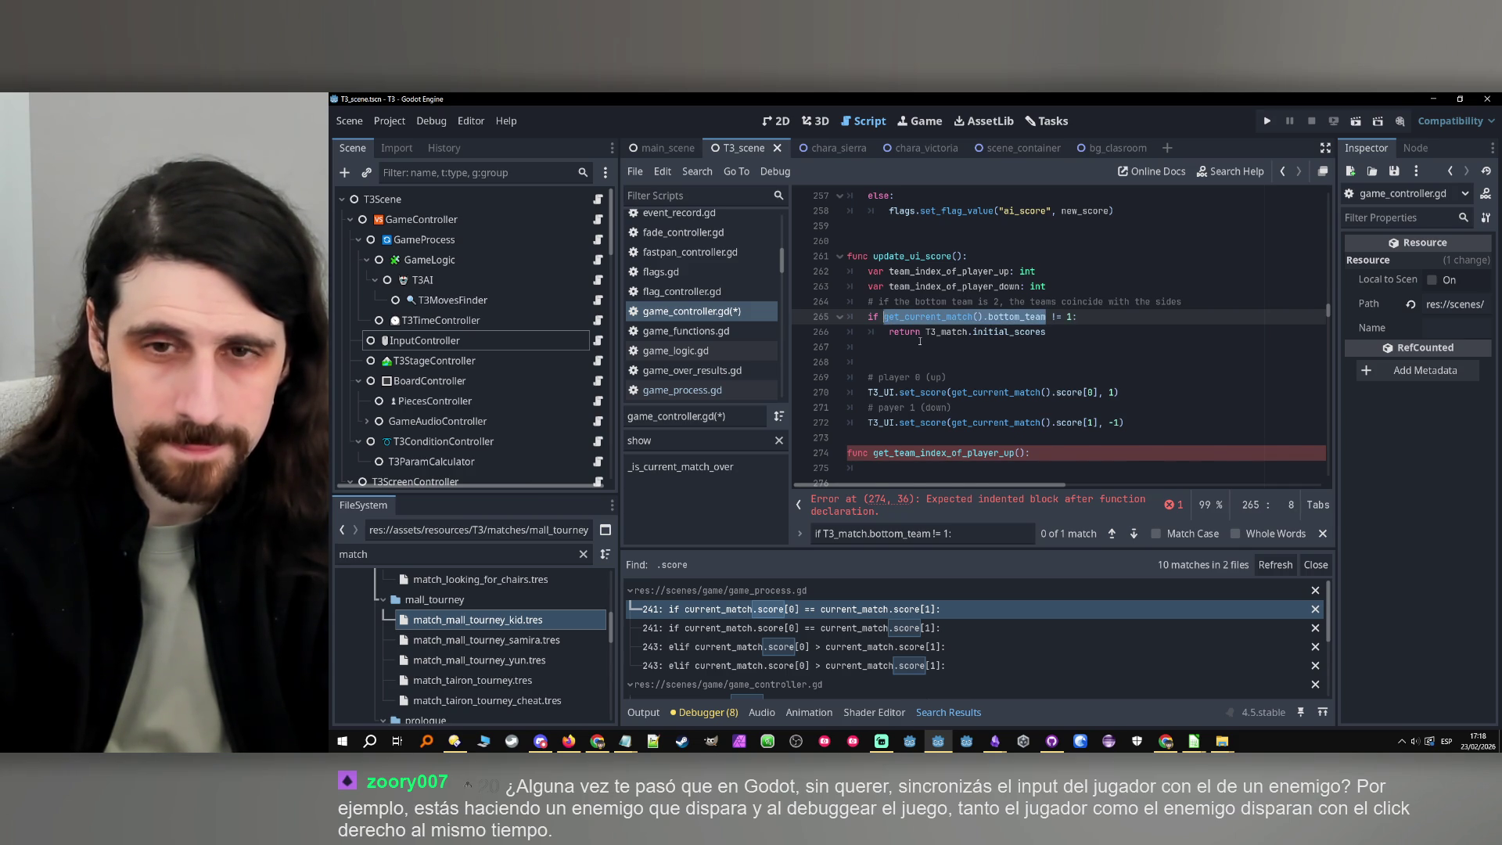
scroll(920, 341, down, 2)
click(971, 374)
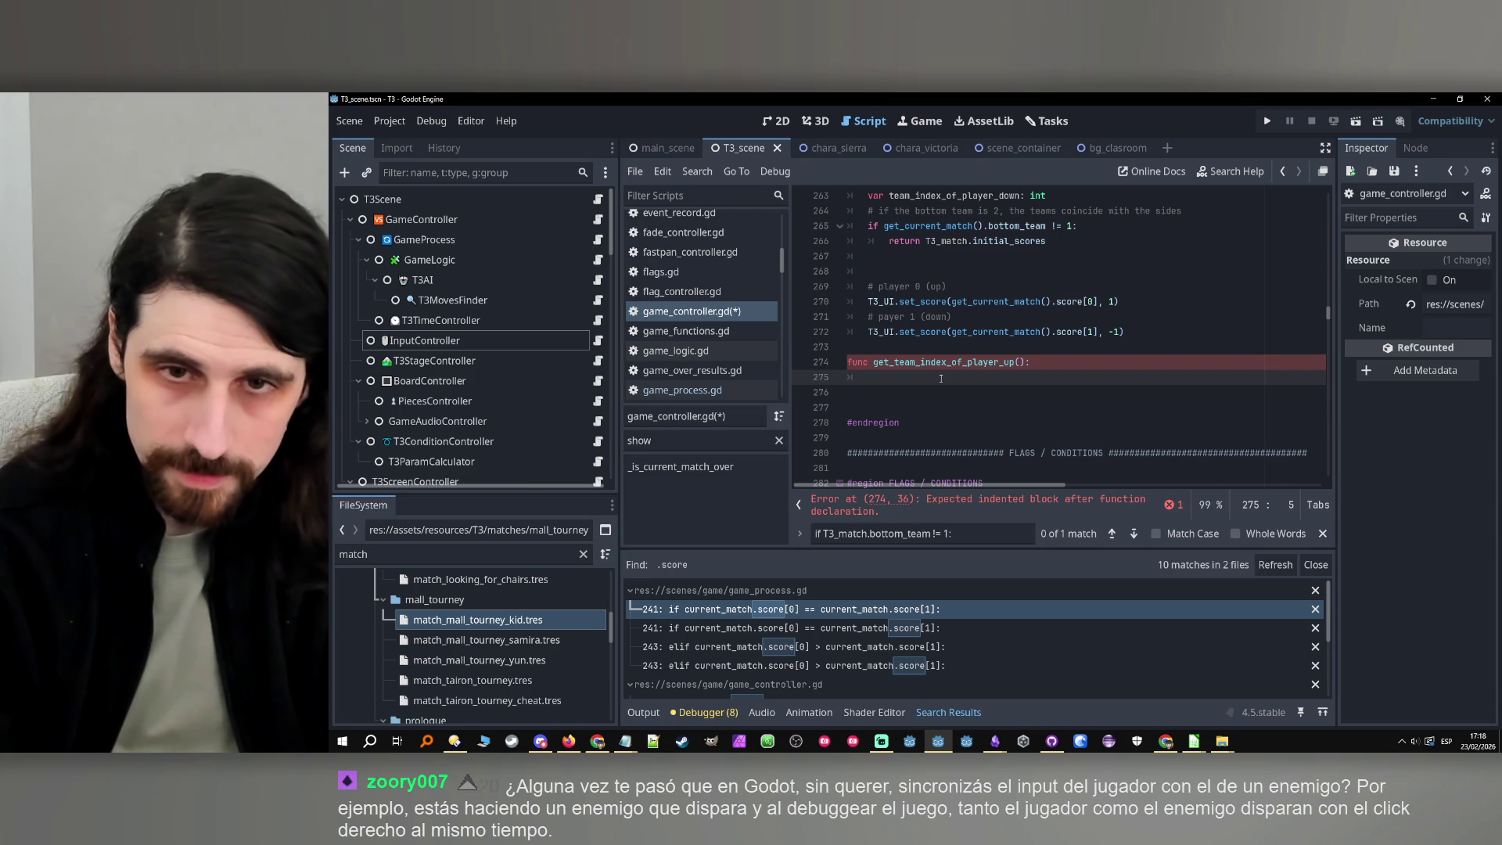
Give the function the body 'if get_current_match().bottom_team != 1', 'return 0', then 'return 1'
text(if get_current_match().bottom_team)
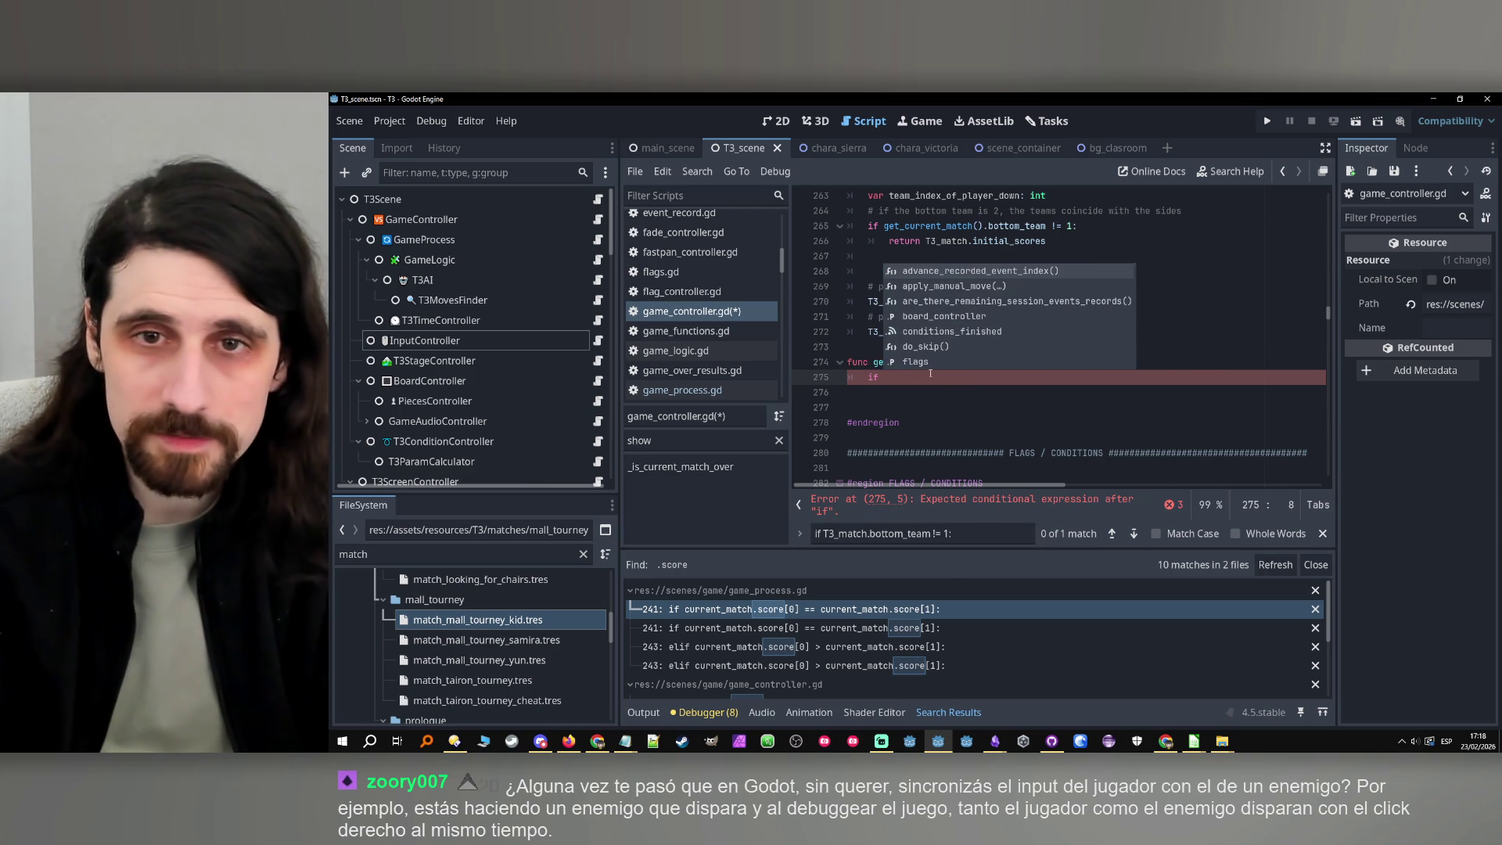
text( !)
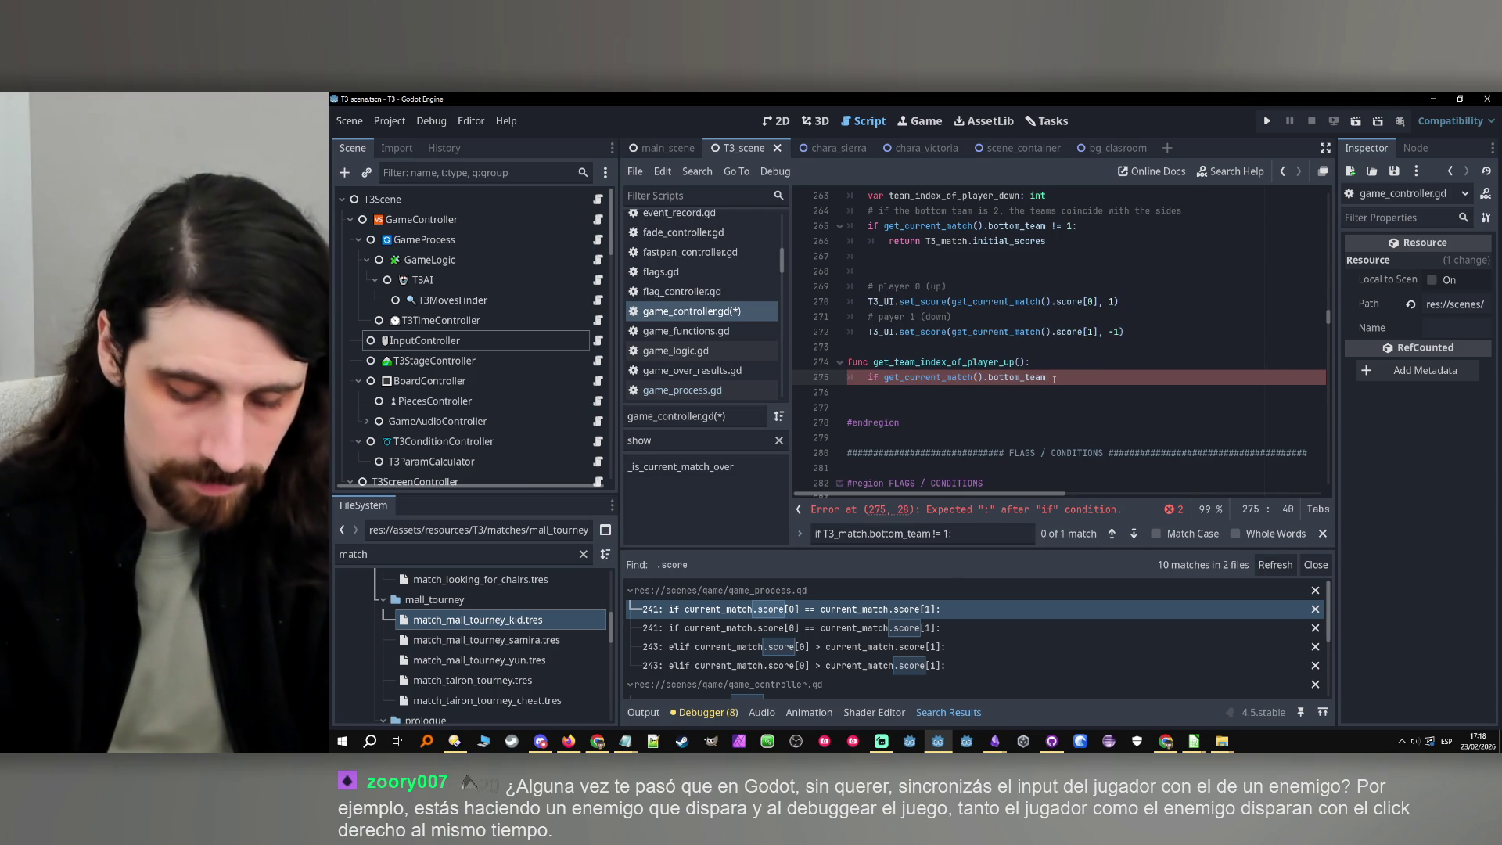
text(= 1:)
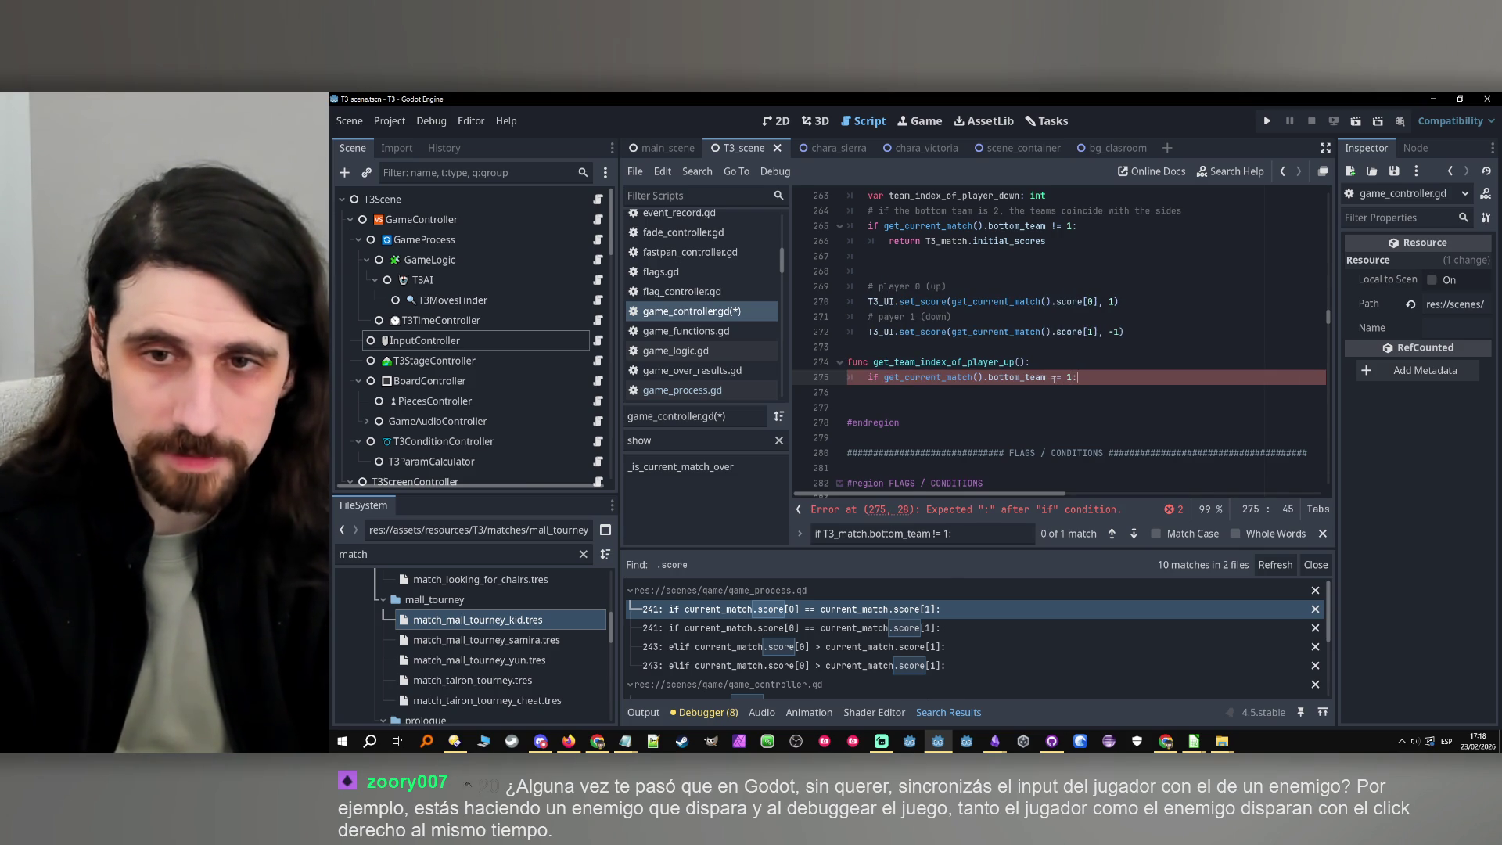
key(Return)
text(return )
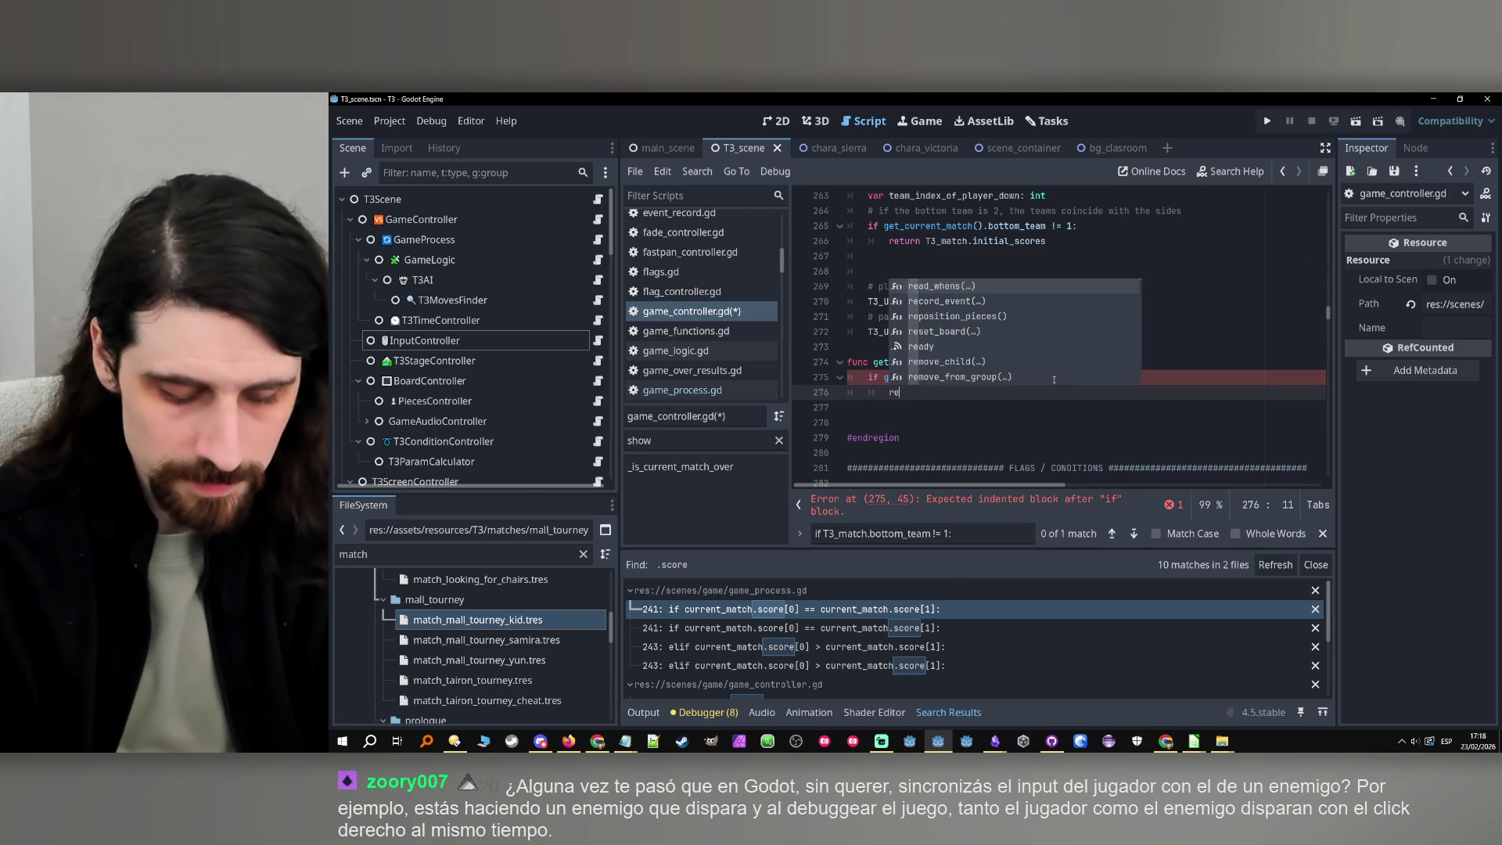
text(0)
key(Return)
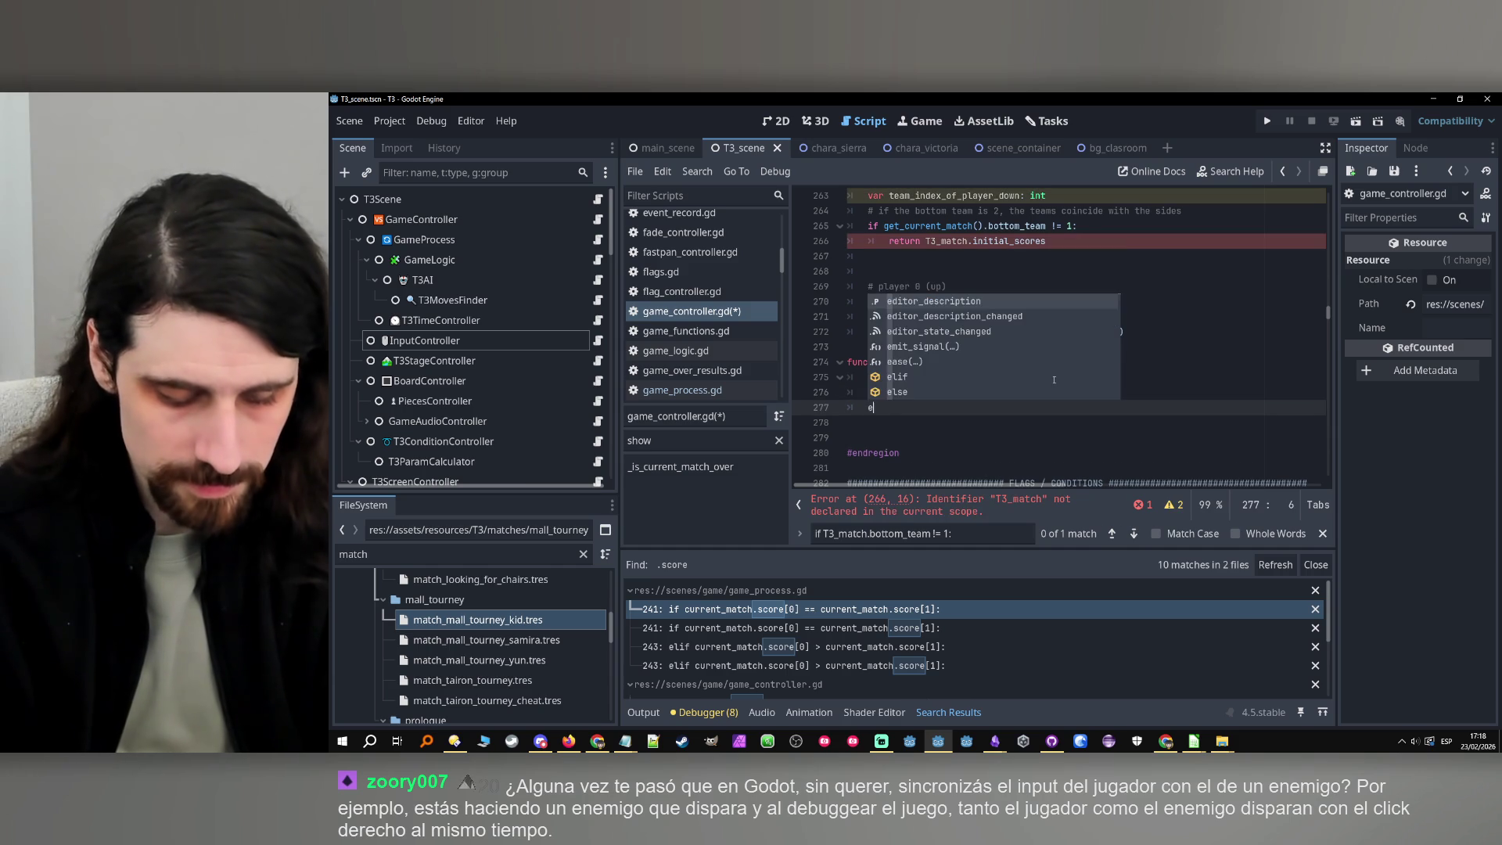
text(return 1)
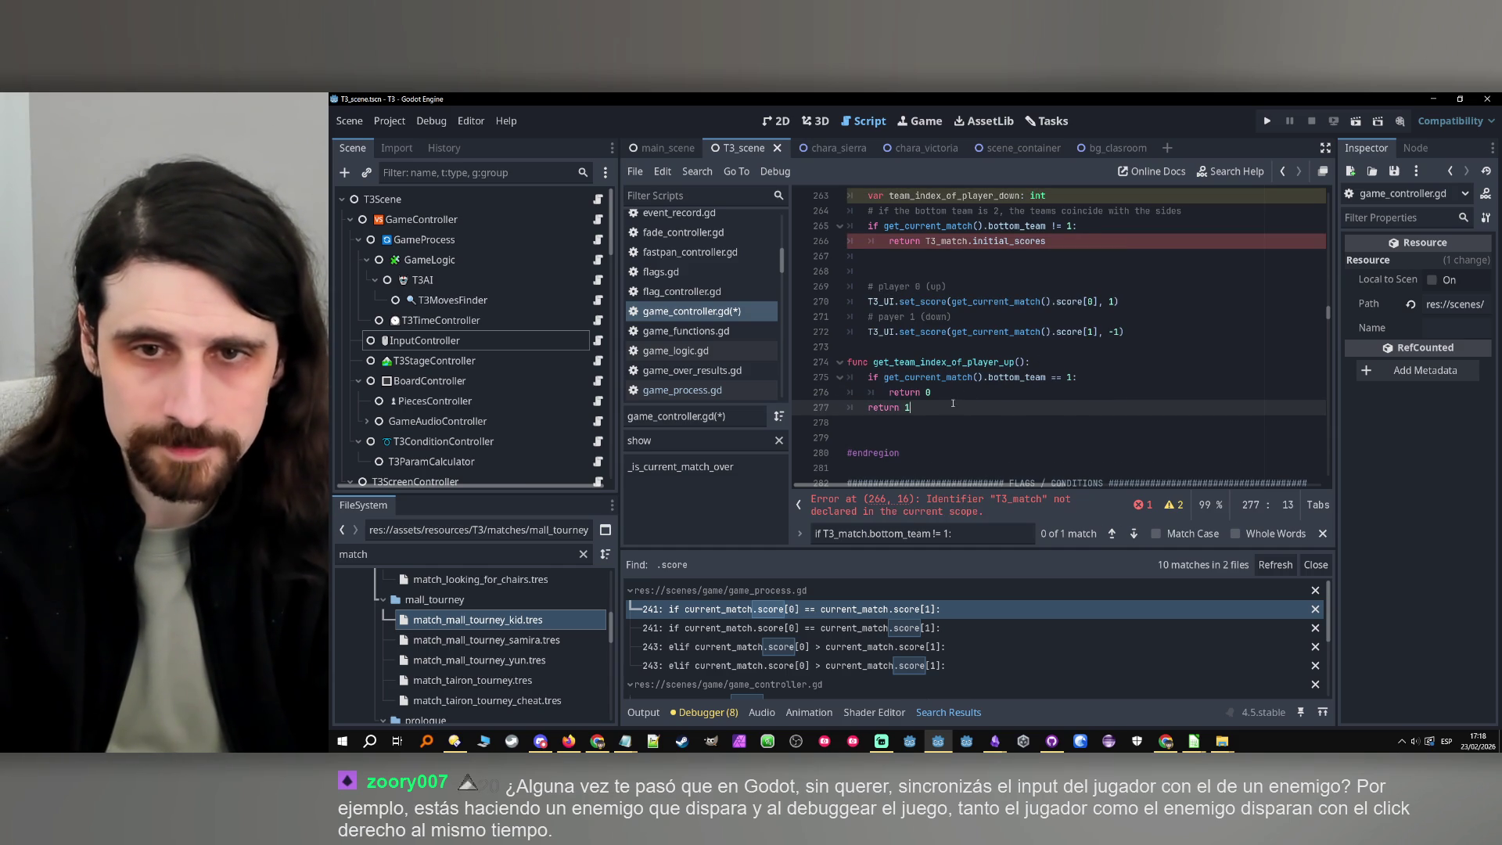
key(shift+Up)
key(shift+Up)
key(shift+Up)
key(shift+Home)
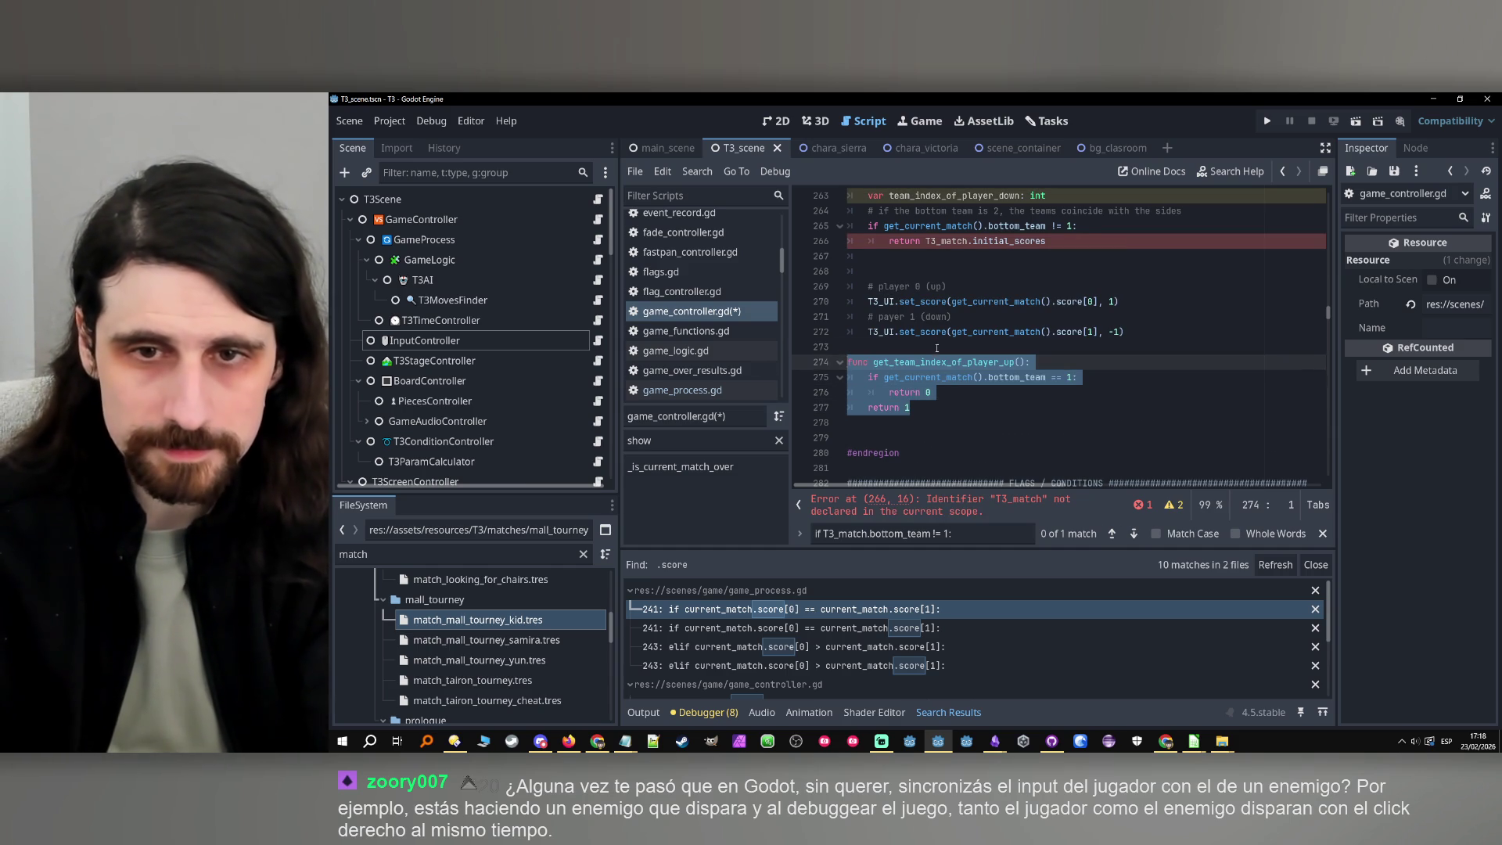
Add a blank line above the new function and index player 0's score by team_index_of_player_up
click(957, 349)
key(Return)
double_click(943, 378)
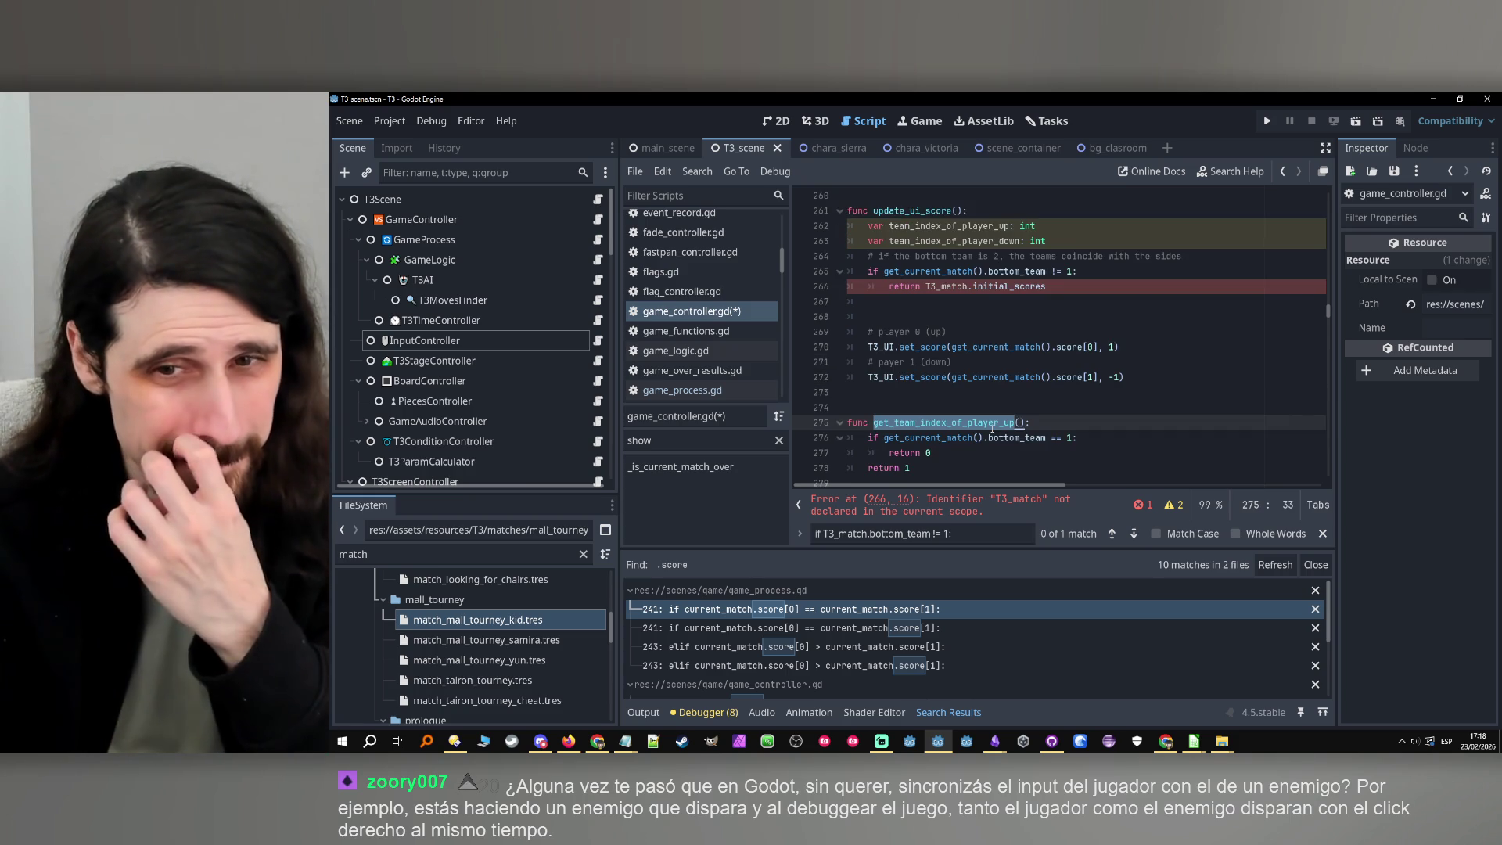
scroll(931, 378, down, 1)
scroll(931, 378, up, 3)
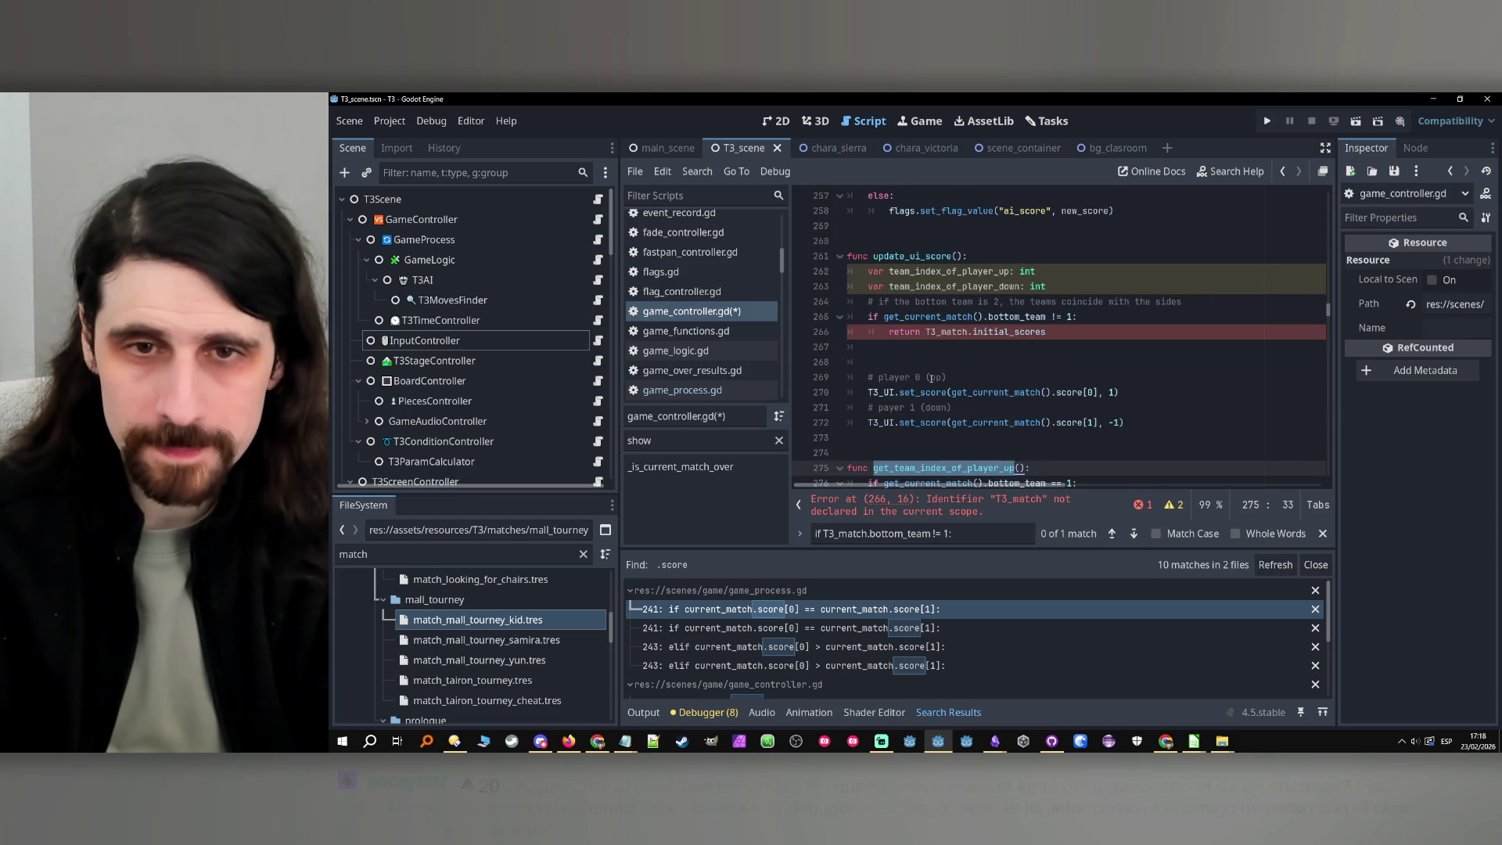
click(986, 302)
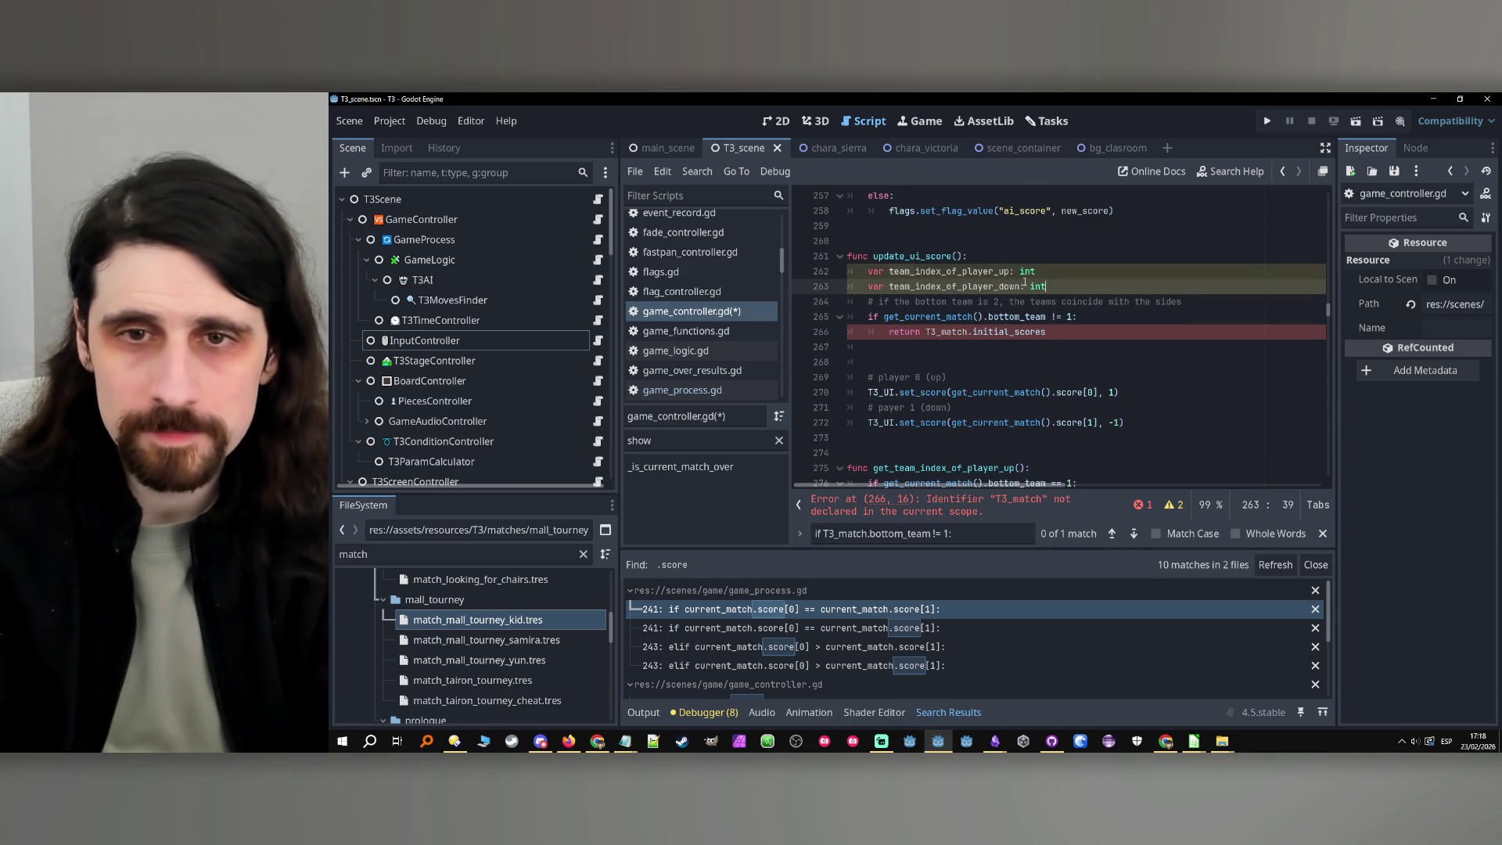
drag(1047, 286, 796, 272)
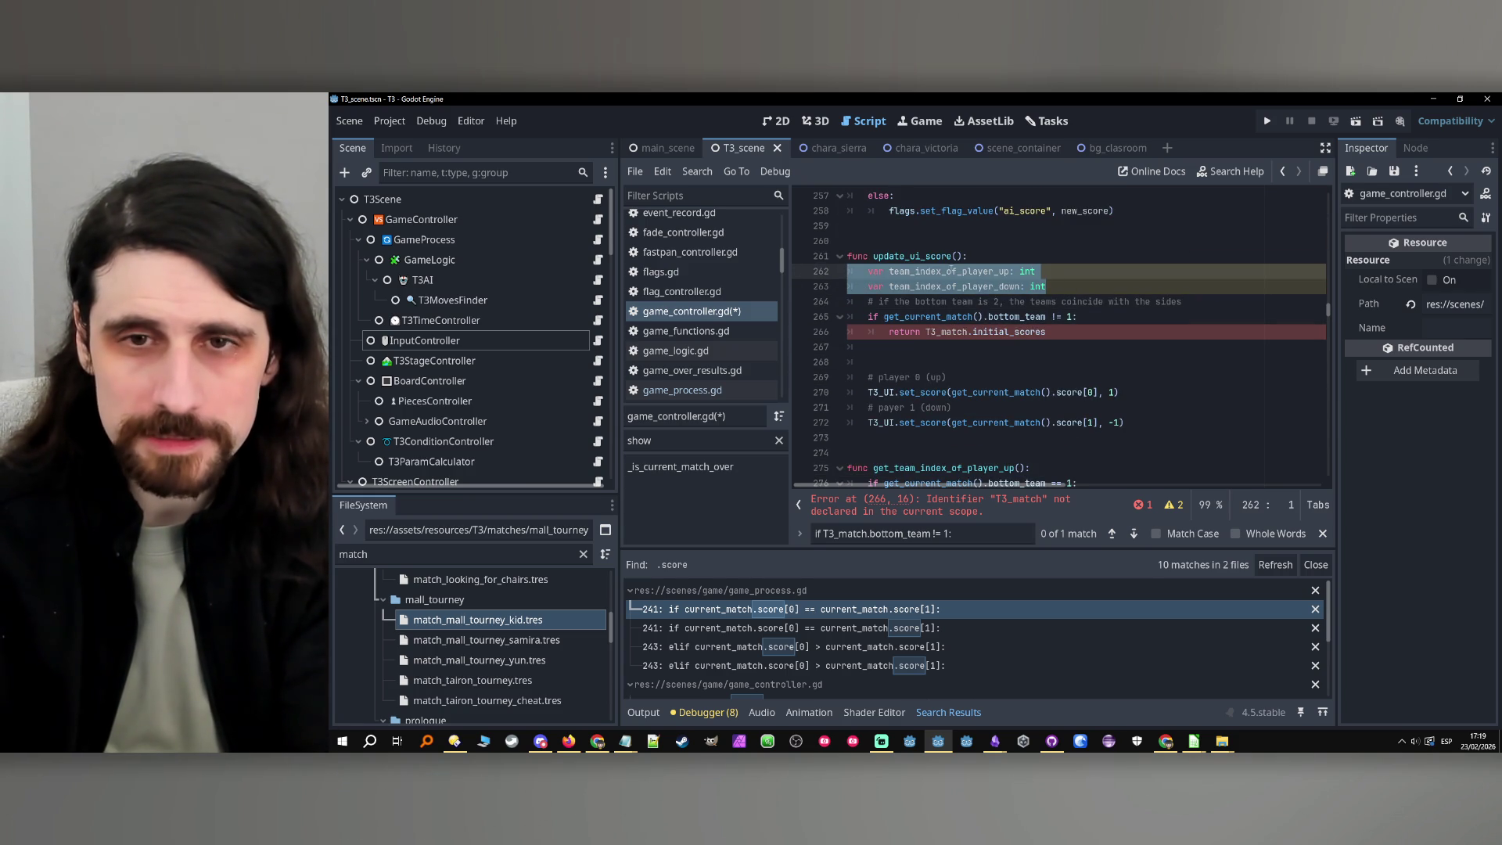
double_click(949, 270)
key(ctrl+c)
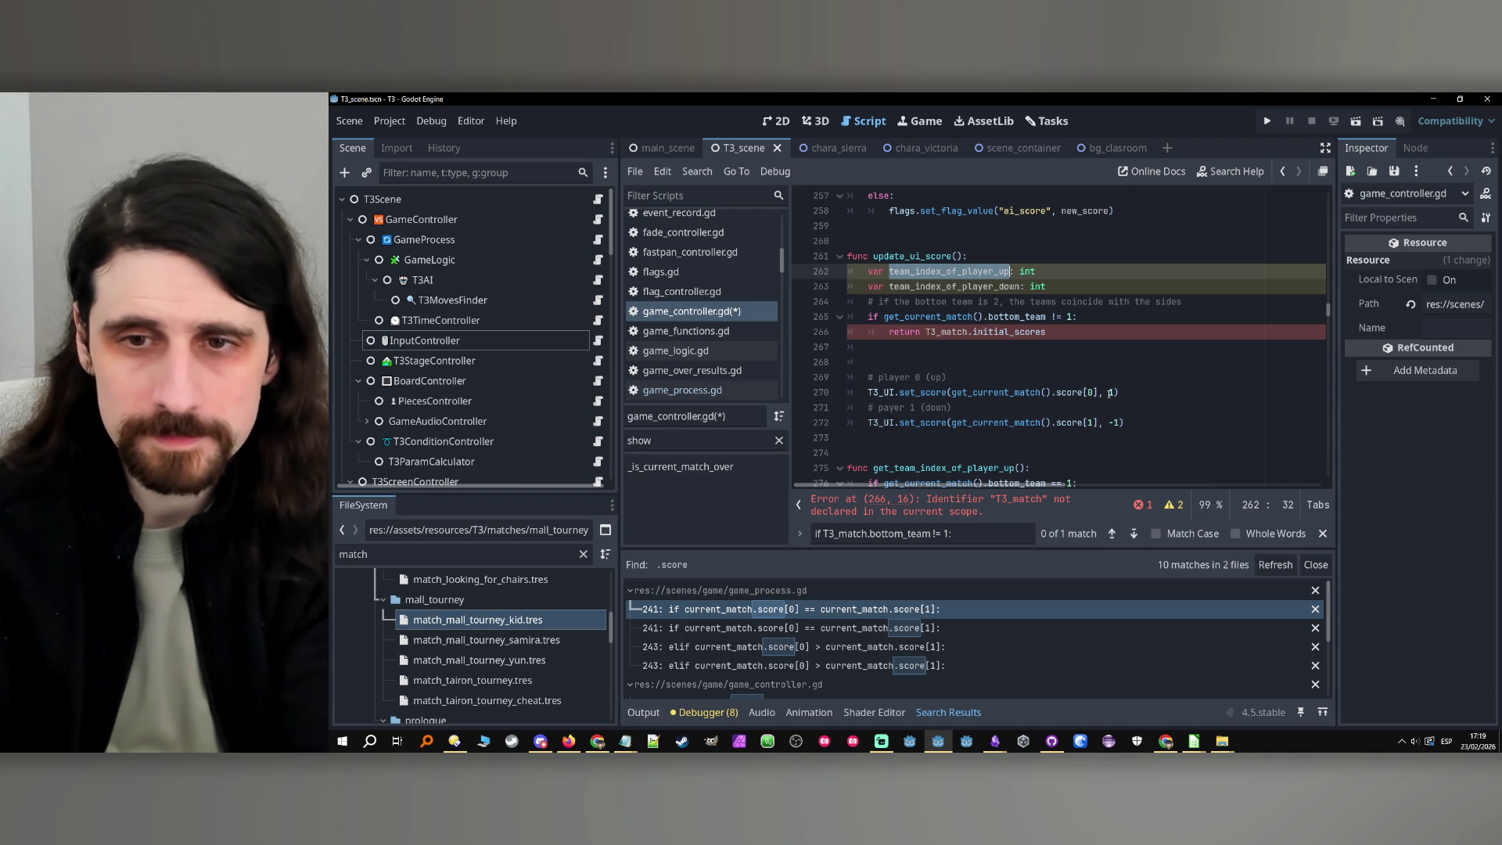
click(1110, 393)
click(1096, 393)
key(BackSpace)
key(ctrl+v)
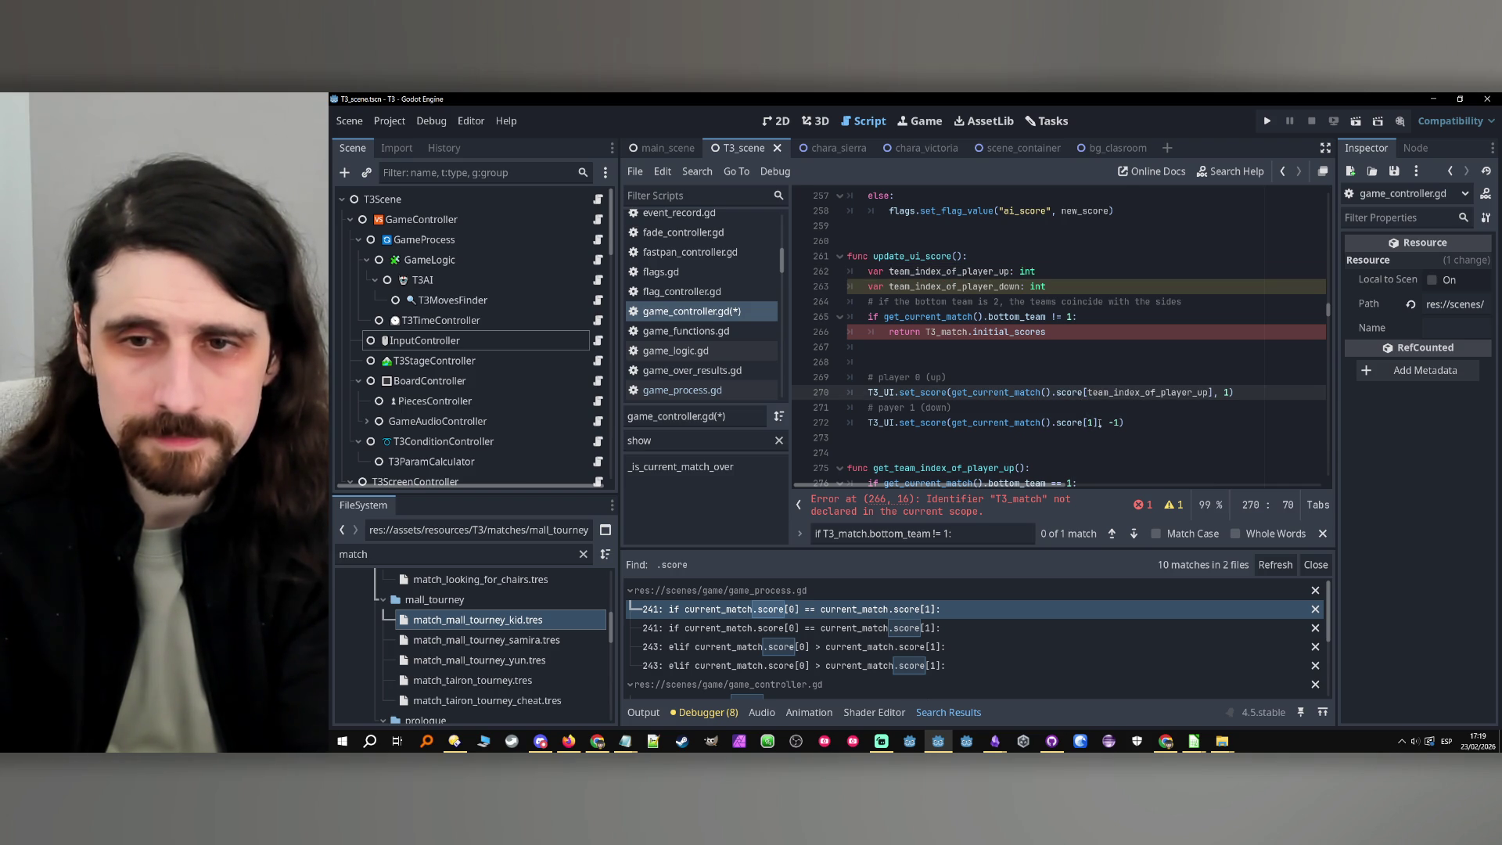
Index player 1's score by team_index_of_player_down
click(1096, 422)
key(BackSpace)
key(ctrl+v)
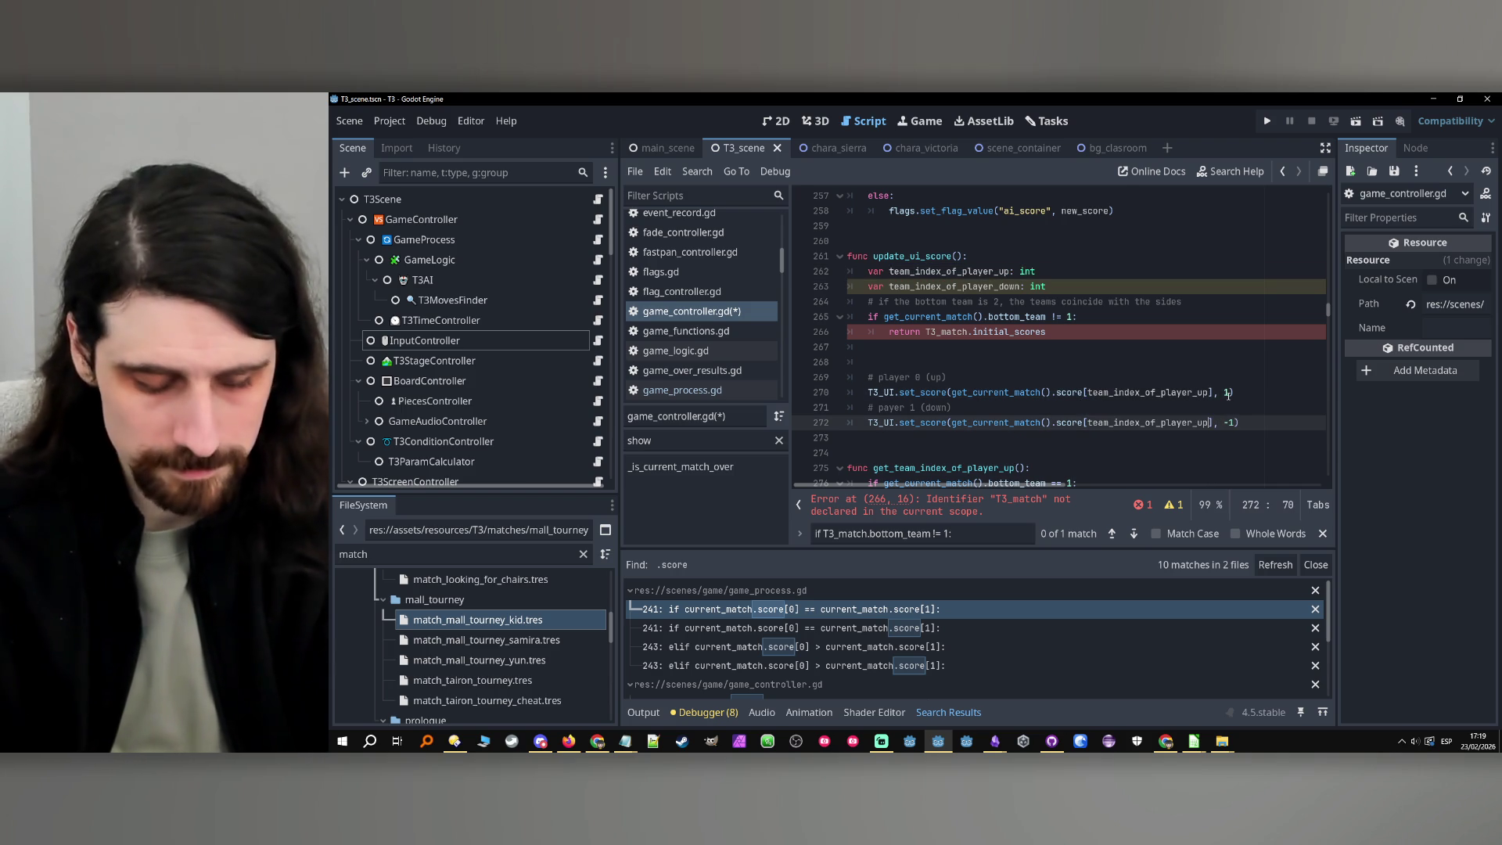
key(BackSpace)
key(BackSpace)
text(down)
Replace team_index_of_player_up on line 270 with a get_team_index_of_player_up() call
click(1138, 270)
text(=)
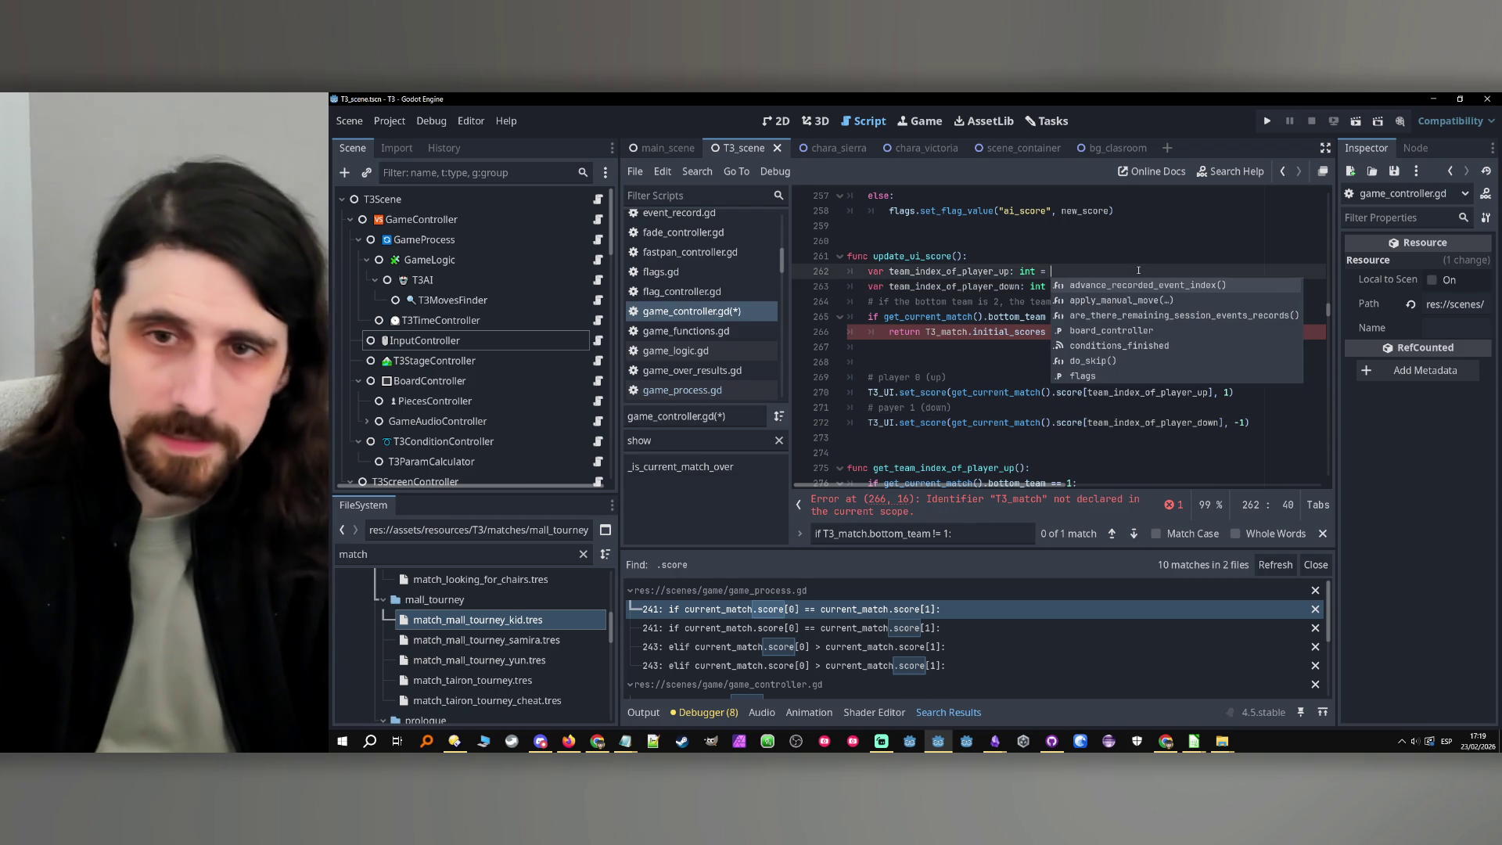
click(1051, 316)
scroll(984, 381, down, 2)
double_click(987, 378)
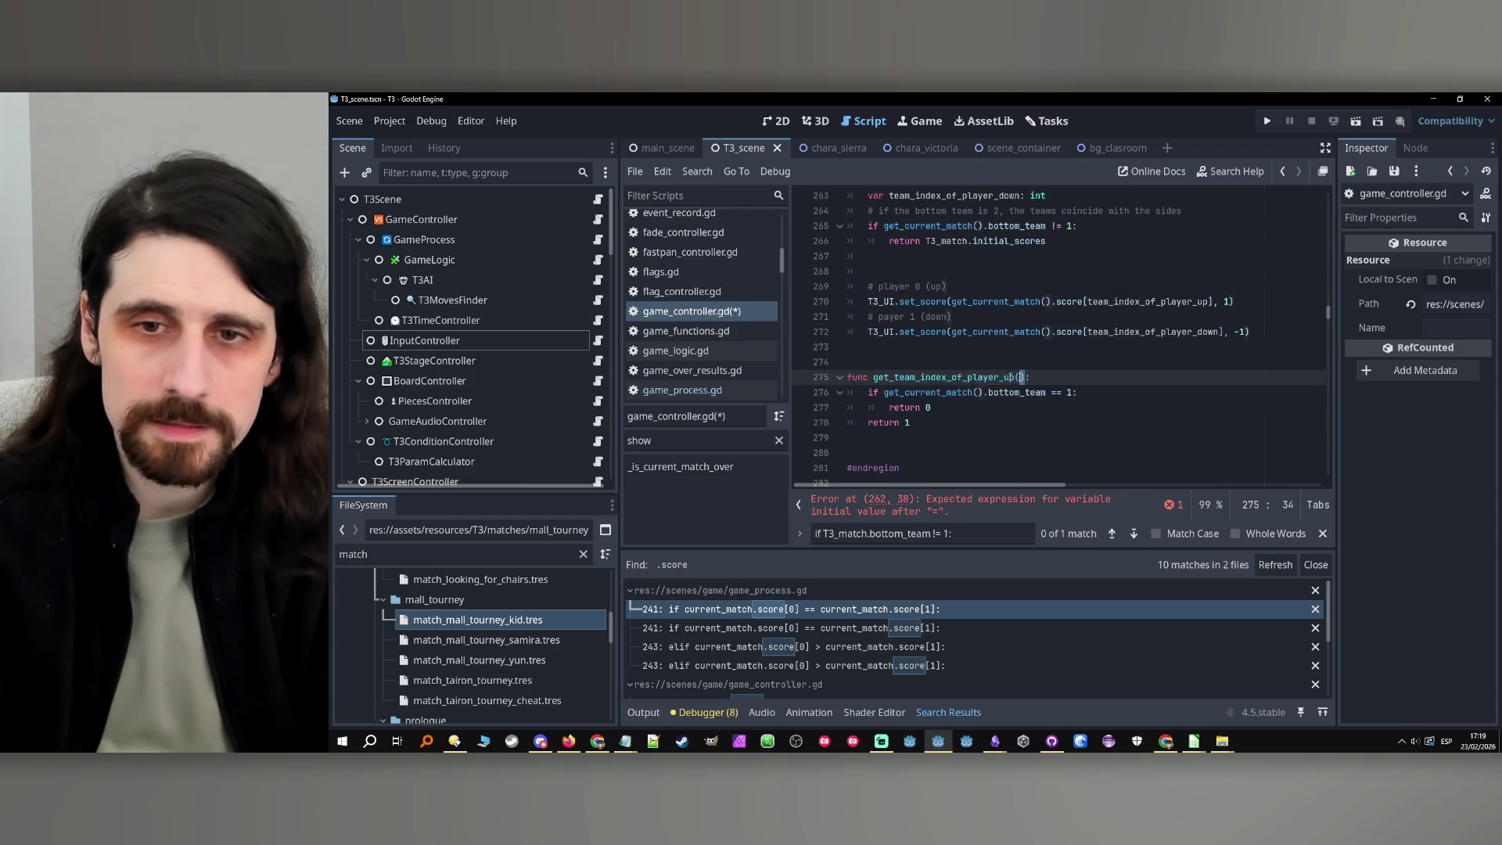
click(875, 378)
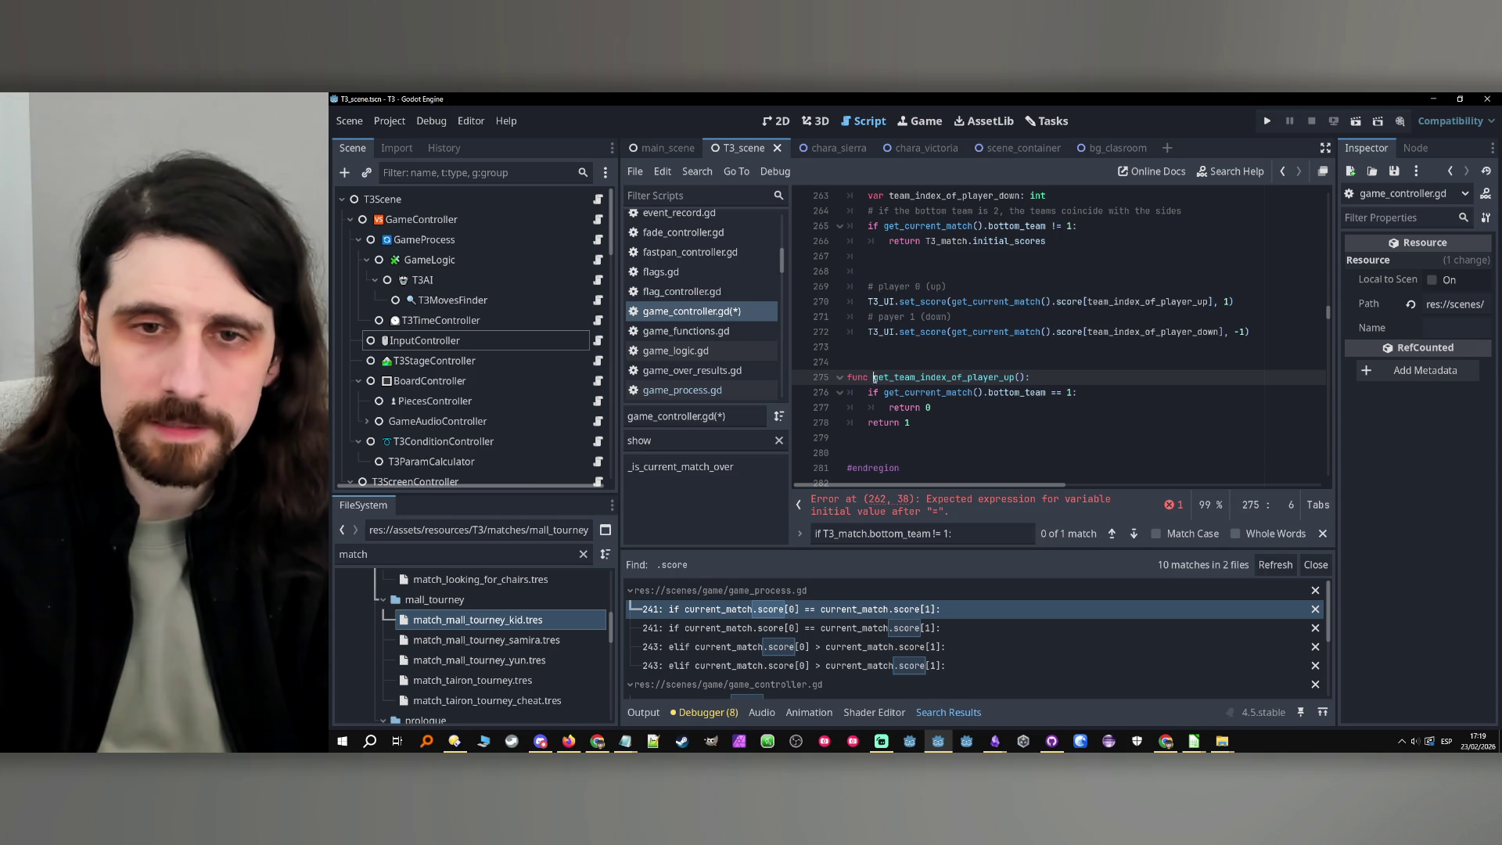
drag(875, 378, 1027, 381)
key(ctrl+c)
double_click(1148, 302)
key(ctrl+v)
Replace team_index_of_player_down on line 272 with get_current_match().bottom_team - 1
scroll(1015, 258, up, 1)
drag(1048, 273, 880, 272)
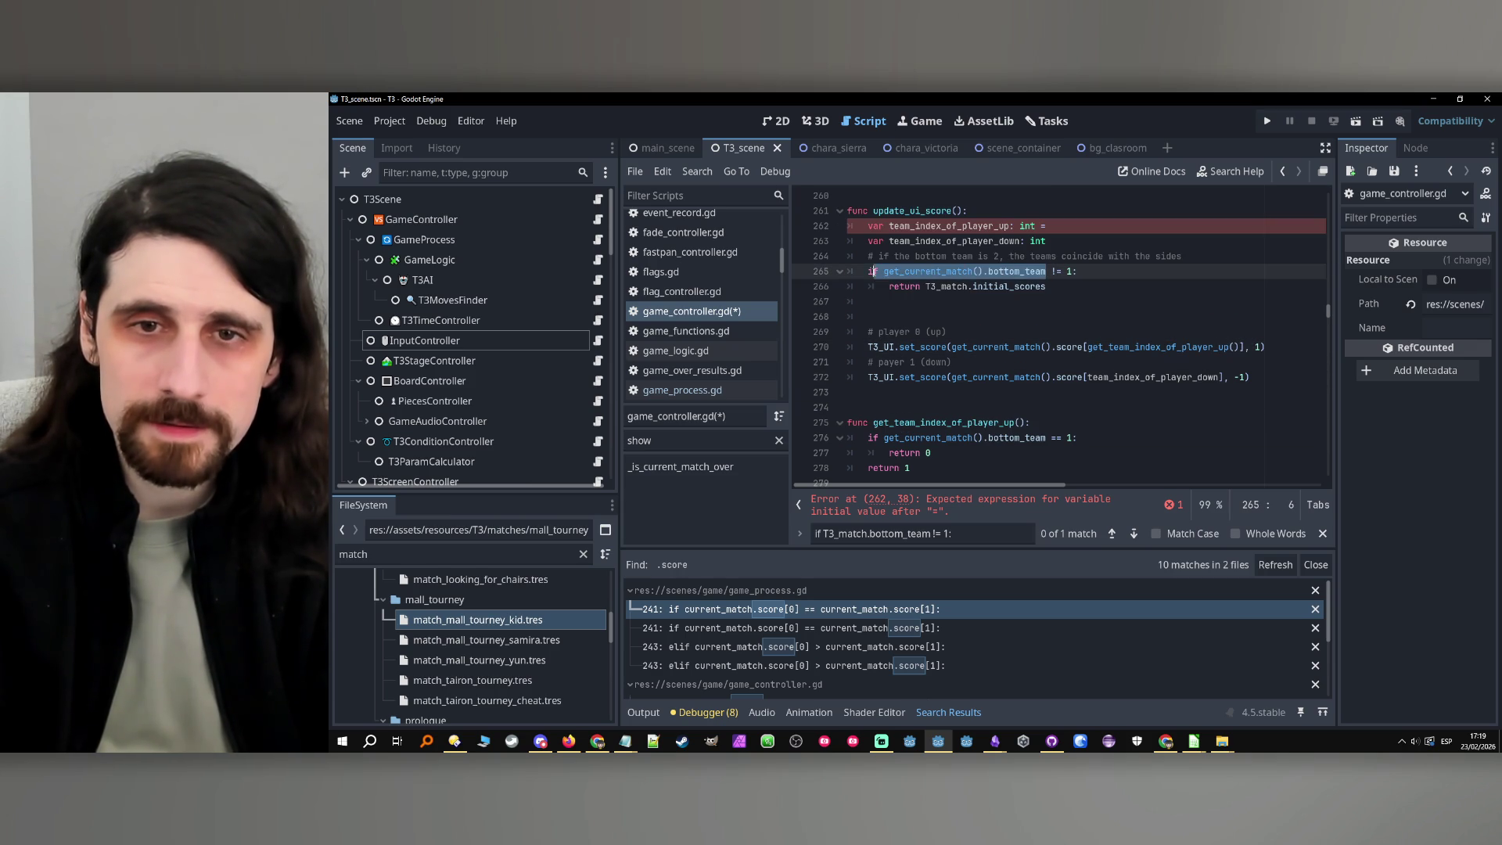
key(ctrl+c)
double_click(1144, 377)
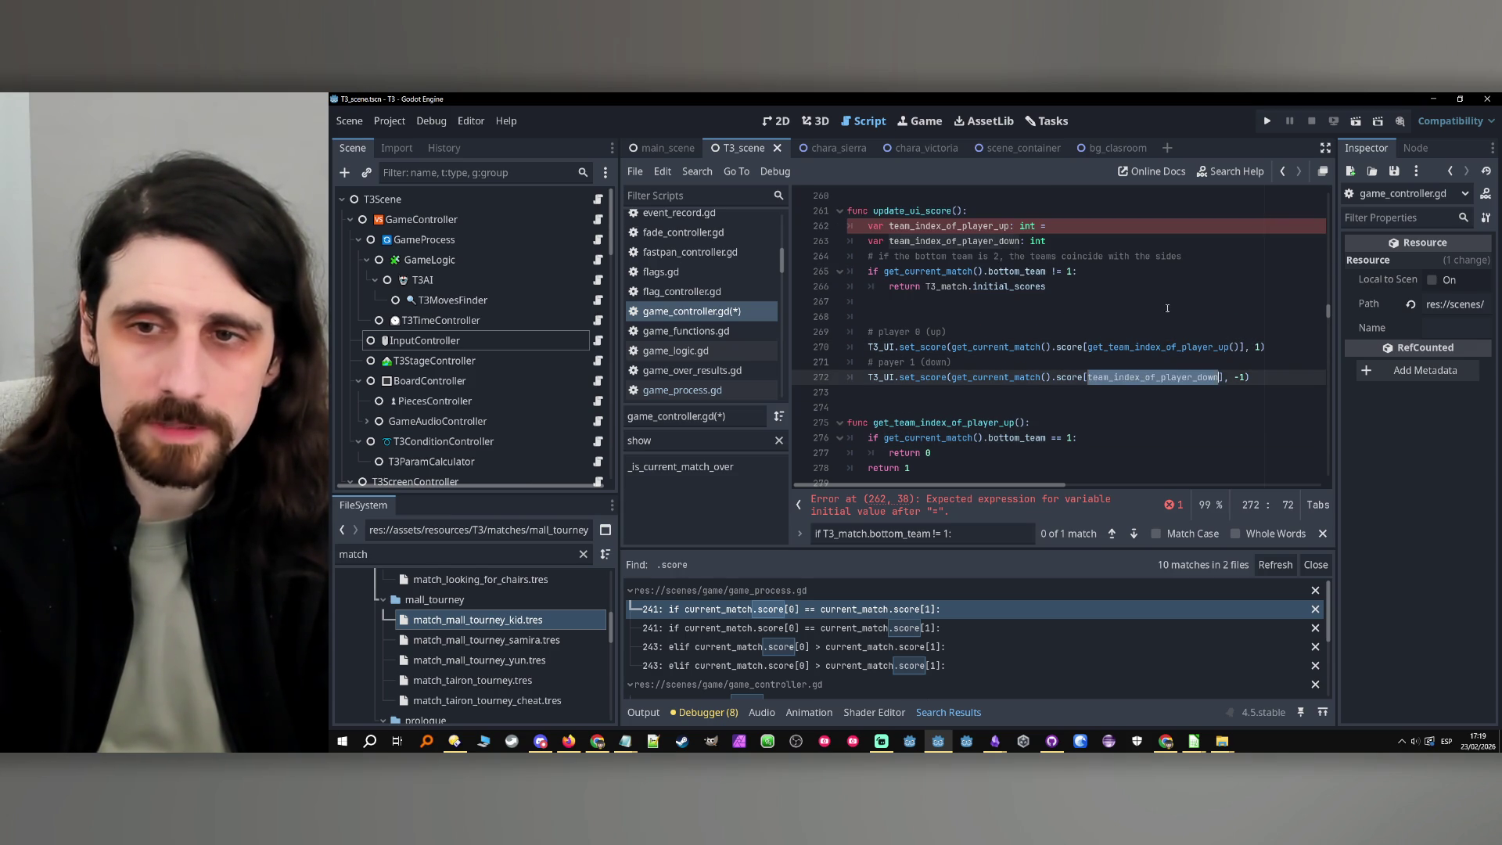
key(ctrl+v)
click(1140, 316)
click(1252, 377)
text(- 1)
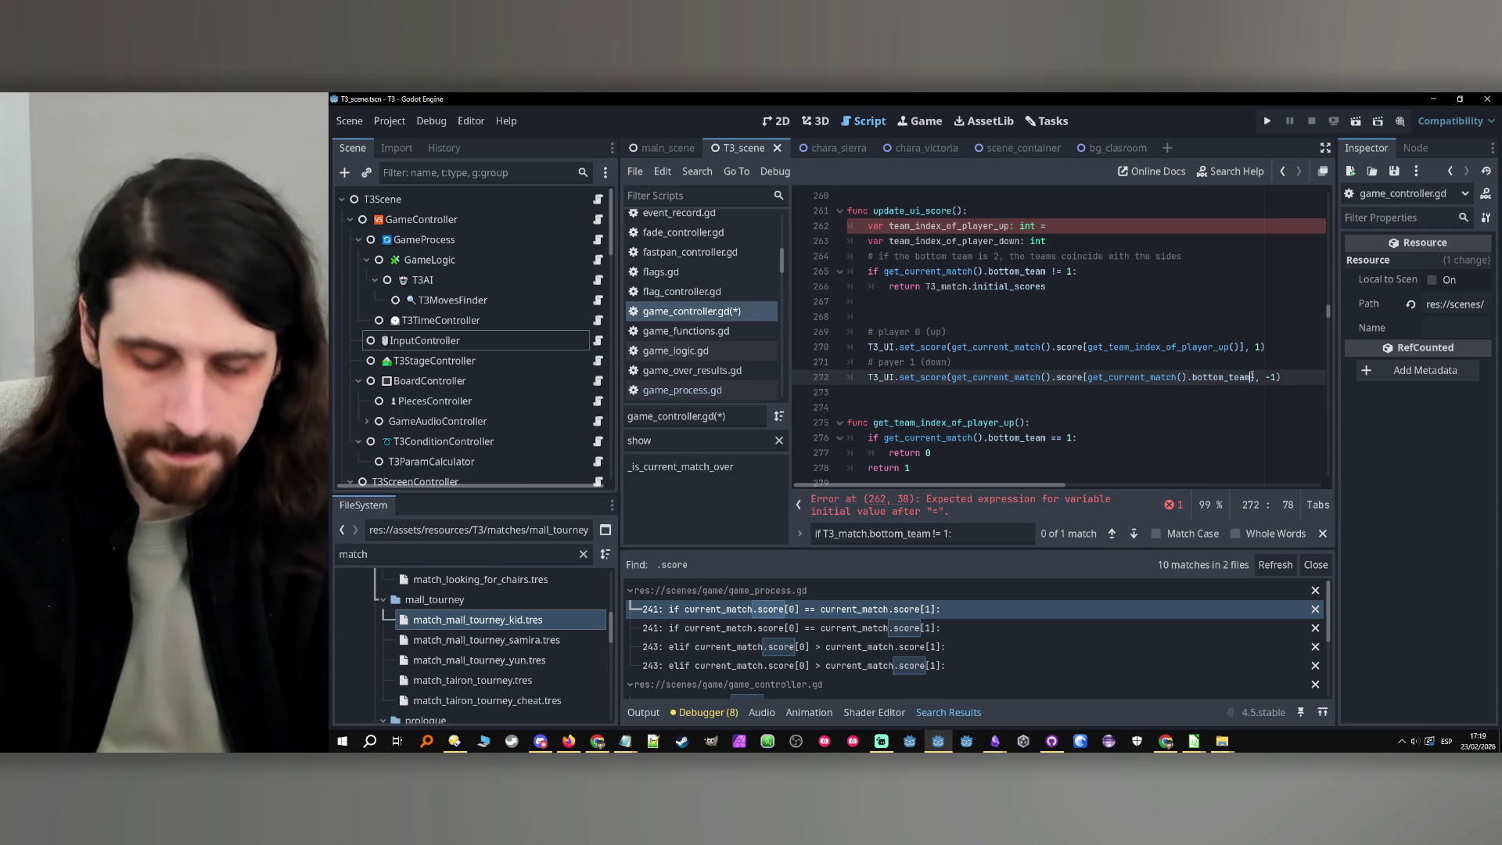
Delete the unused declarations and early-return block, then save game_controller.gd
click(1095, 302)
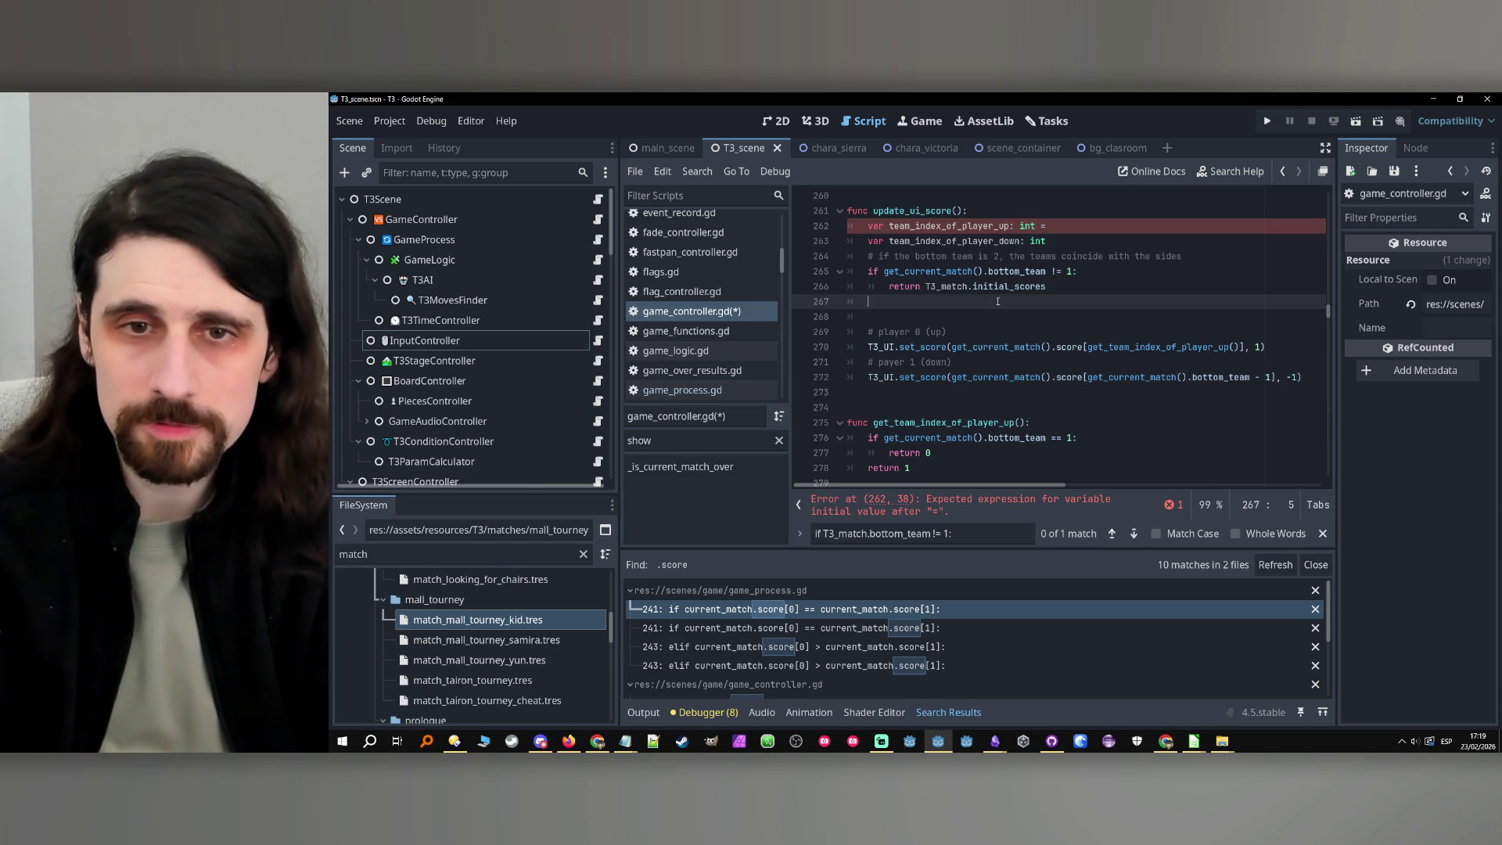
drag(1095, 317, 687, 239)
key(Delete)
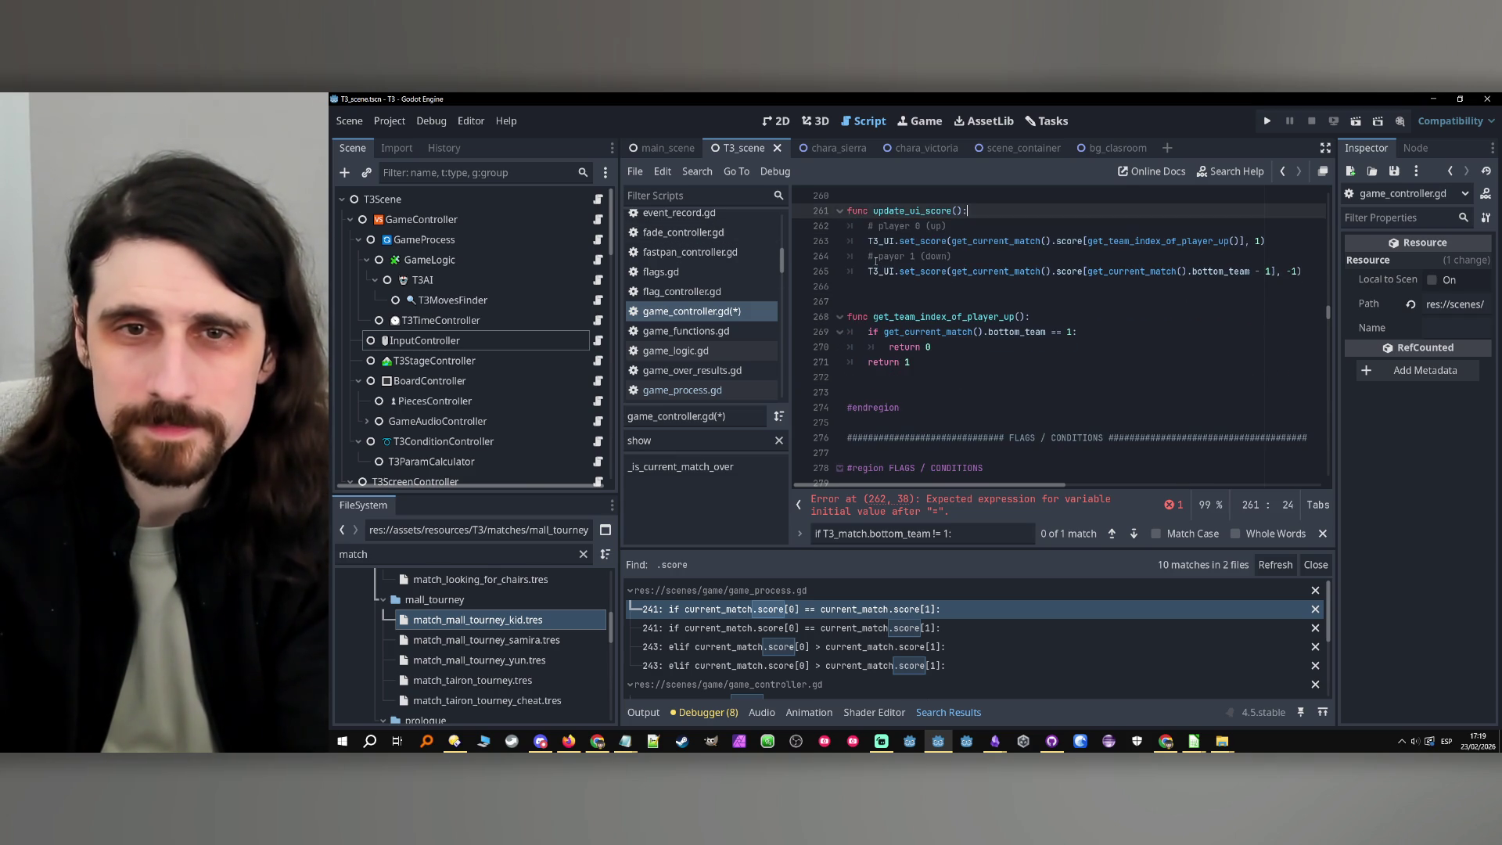
key(Down)
key(Down)
key(End)
key(ctrl+s)
key(Up)
key(Up)
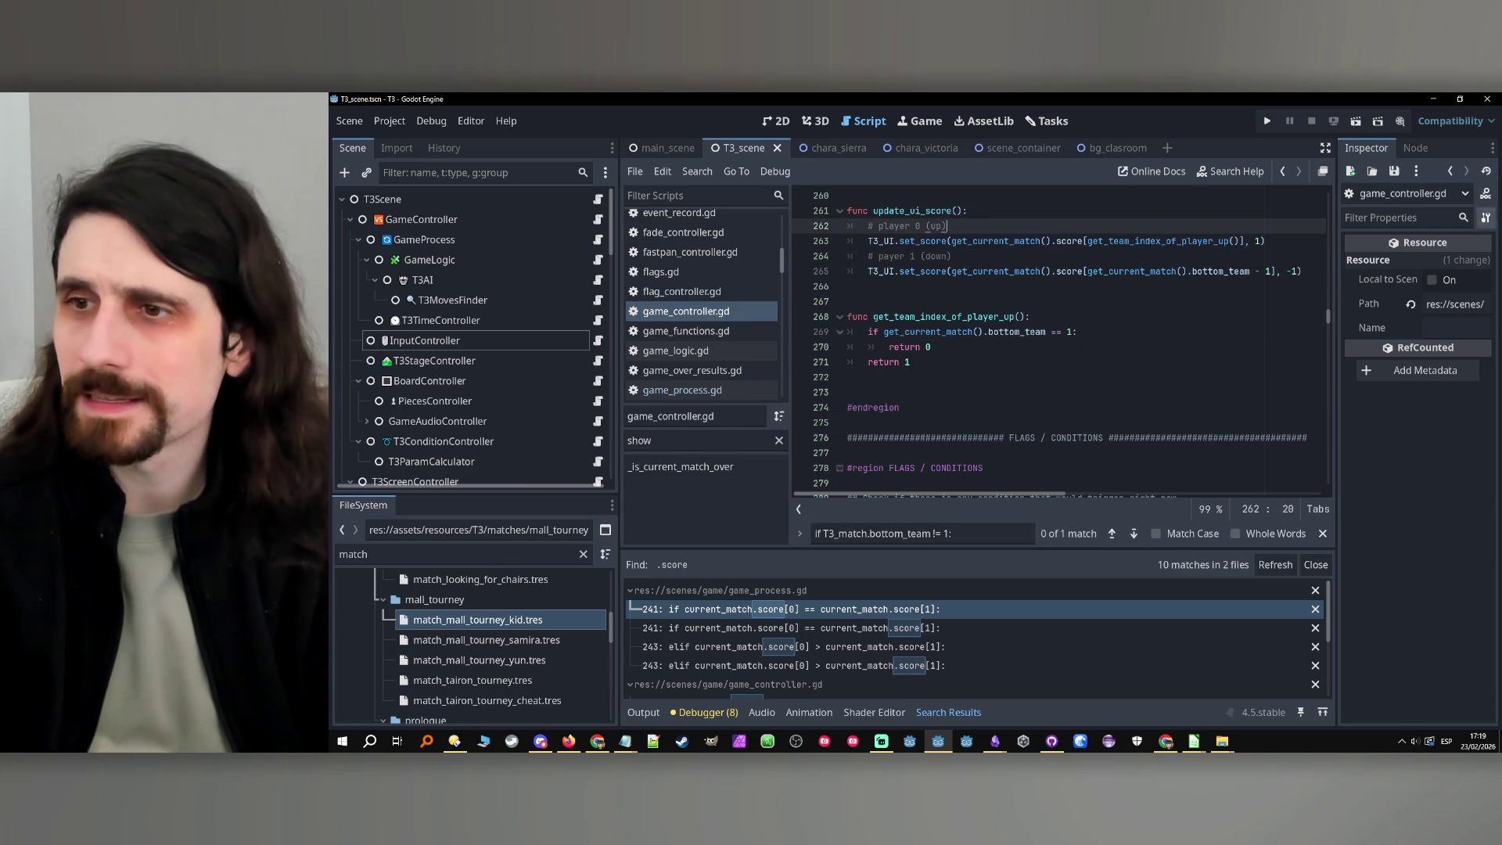
key(alt+Tab)
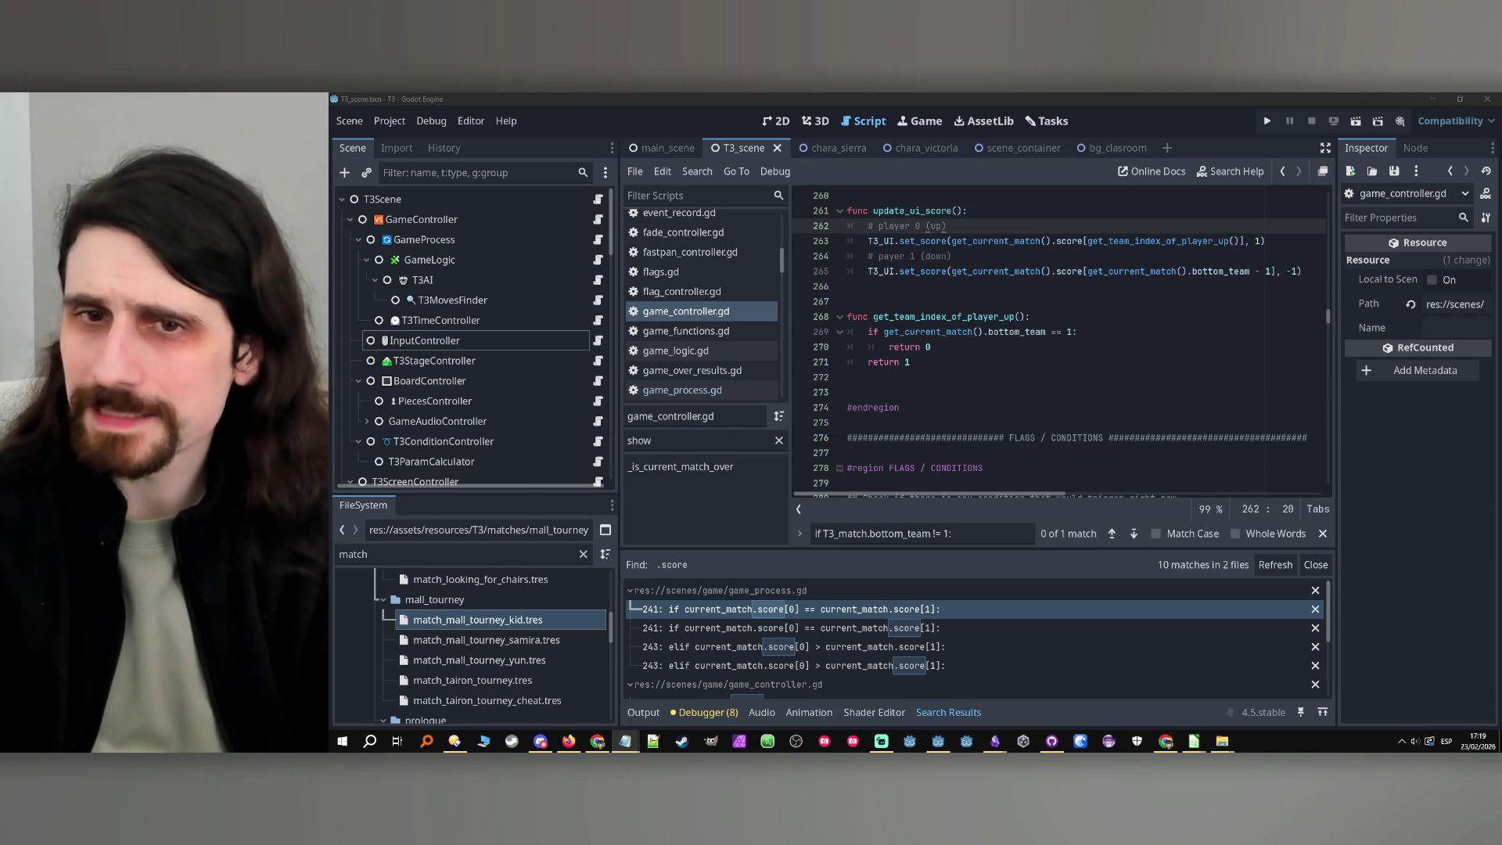
key(alt+Tab)
click(1204, 271)
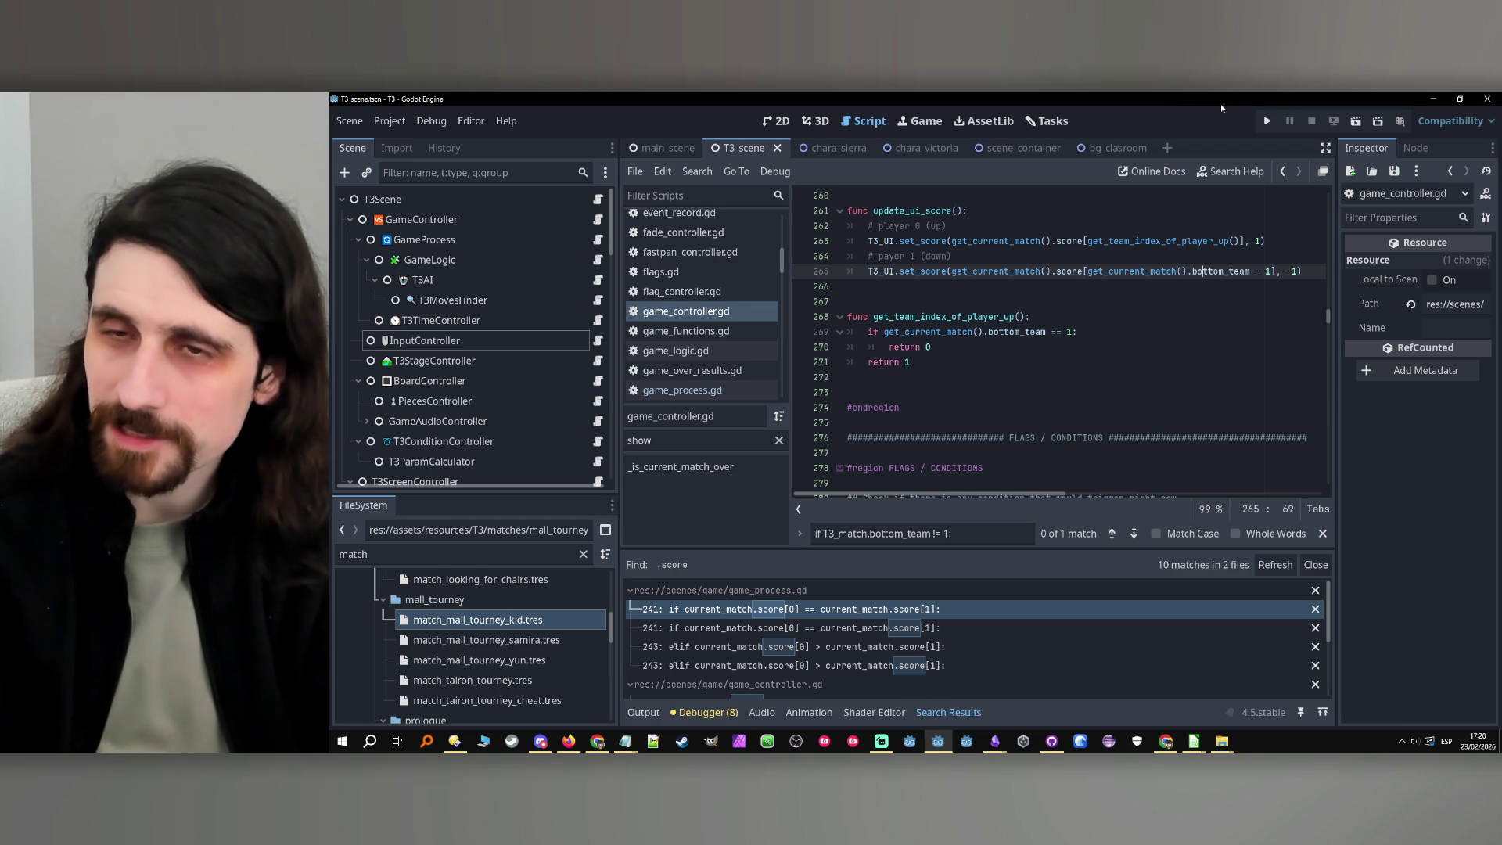
Run the project and click past the Chapter 0 title and opening dialogue until the debugger halts at line 269
click(1268, 121)
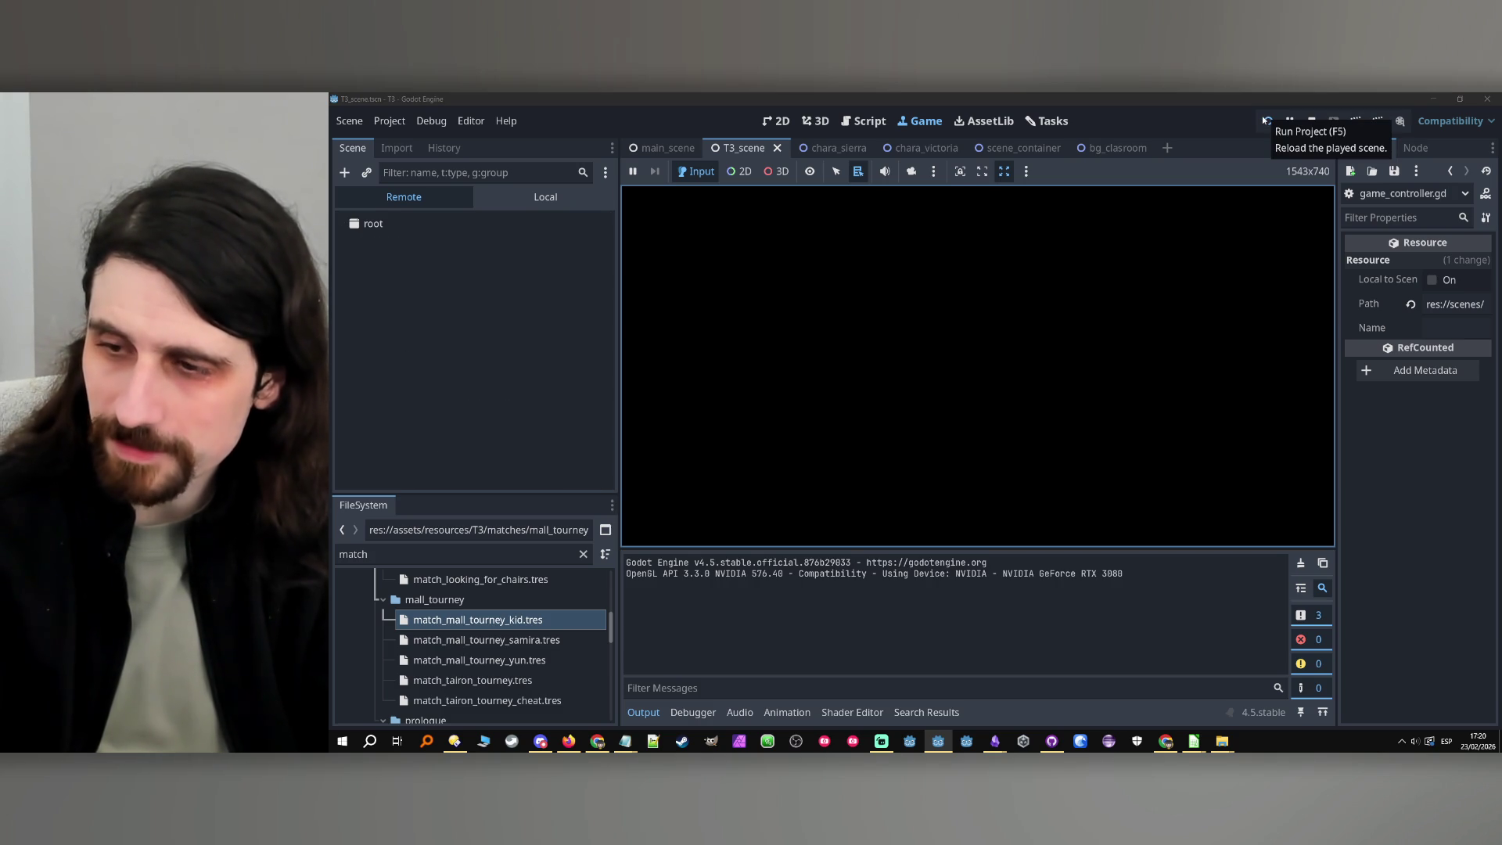
click(1266, 120)
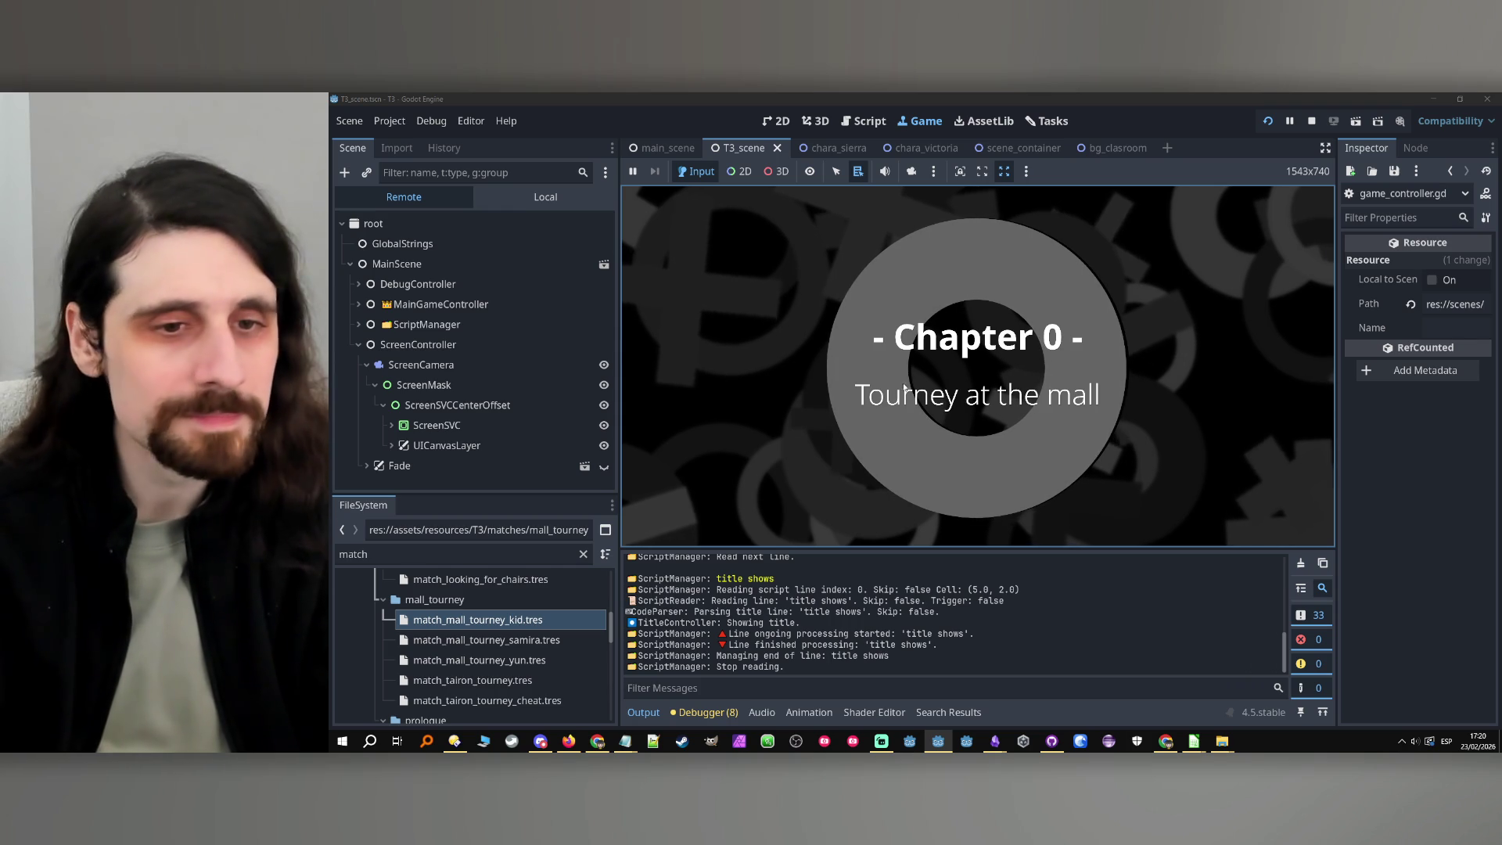
click(1097, 399)
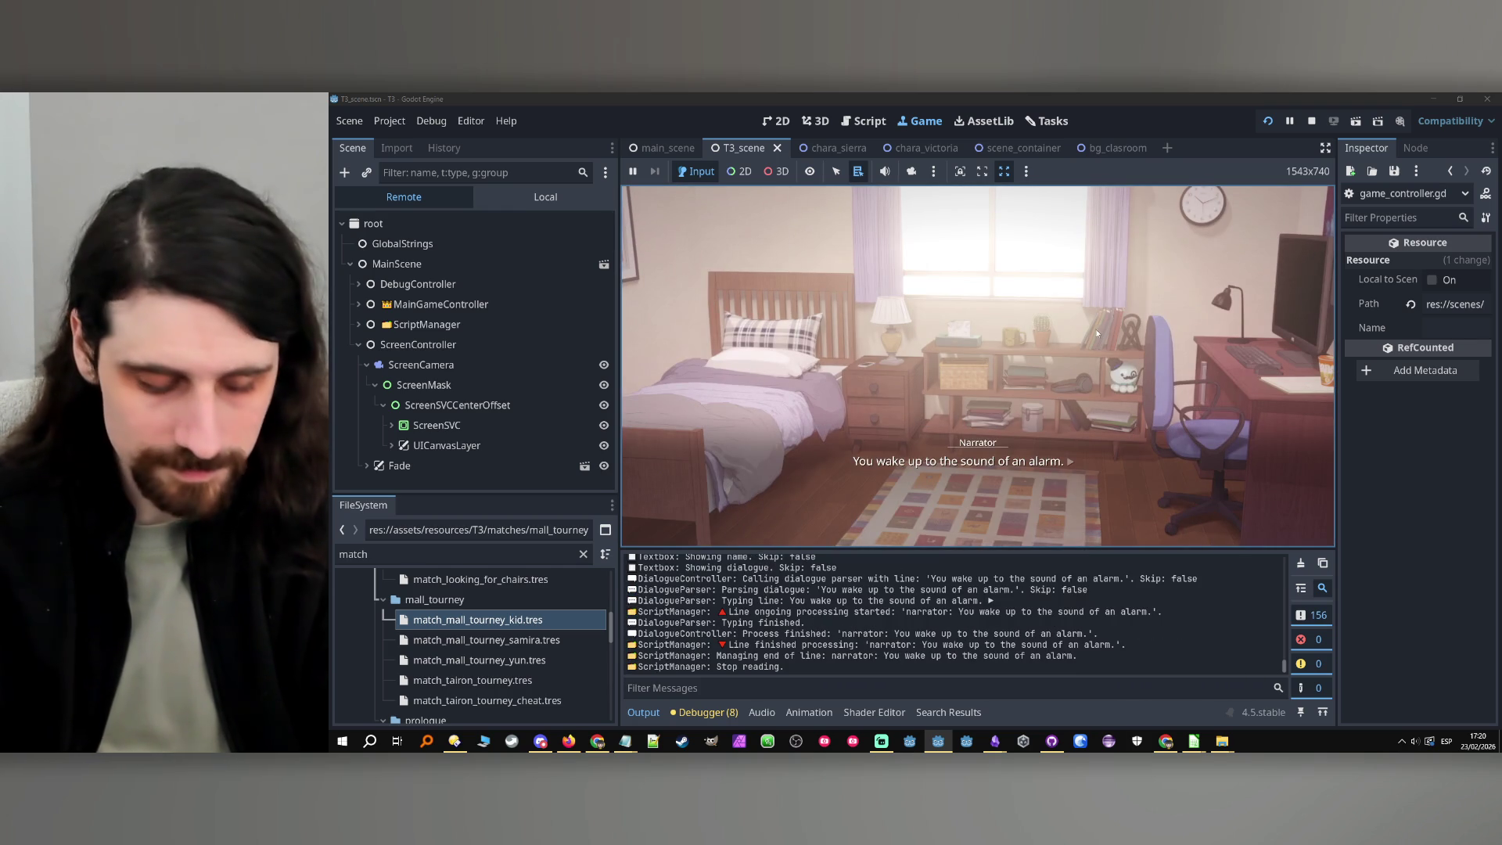
click(1093, 330)
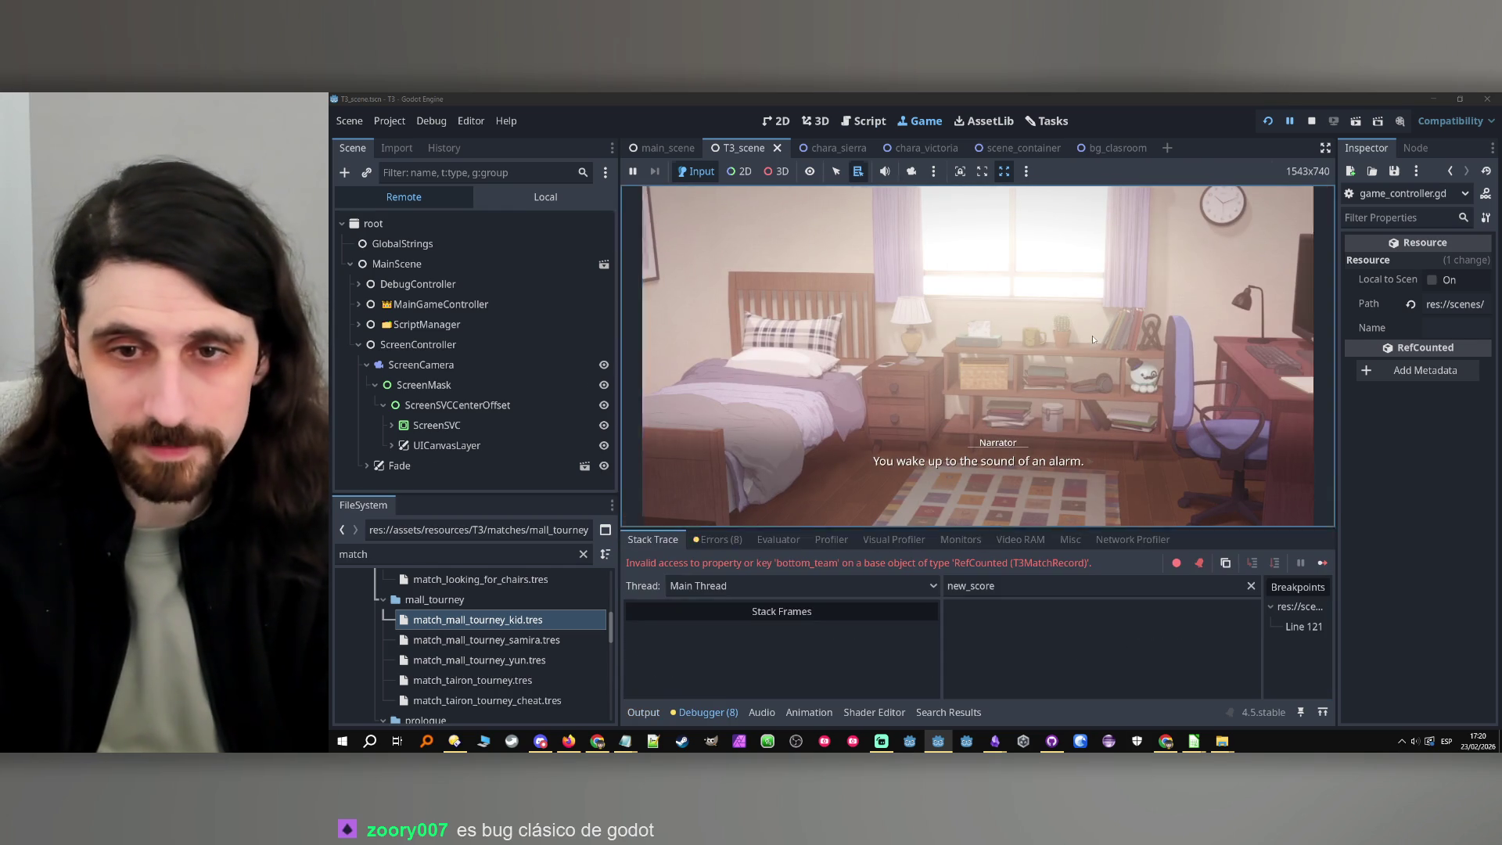
click(1080, 345)
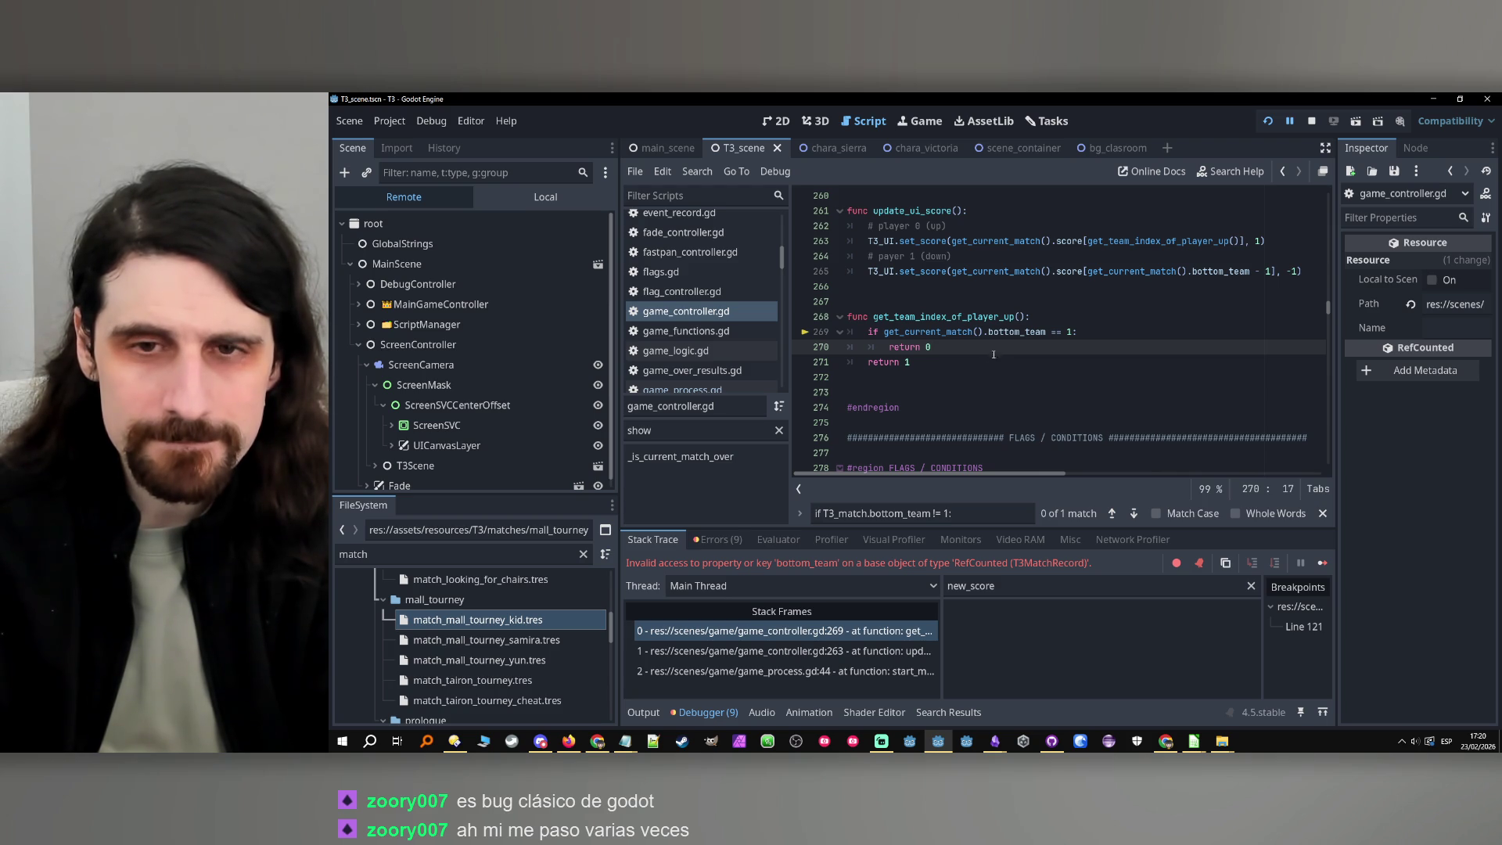
Inspect the get_current_match definition and the T3MatchRecord class it returns
mouse_move(932, 339)
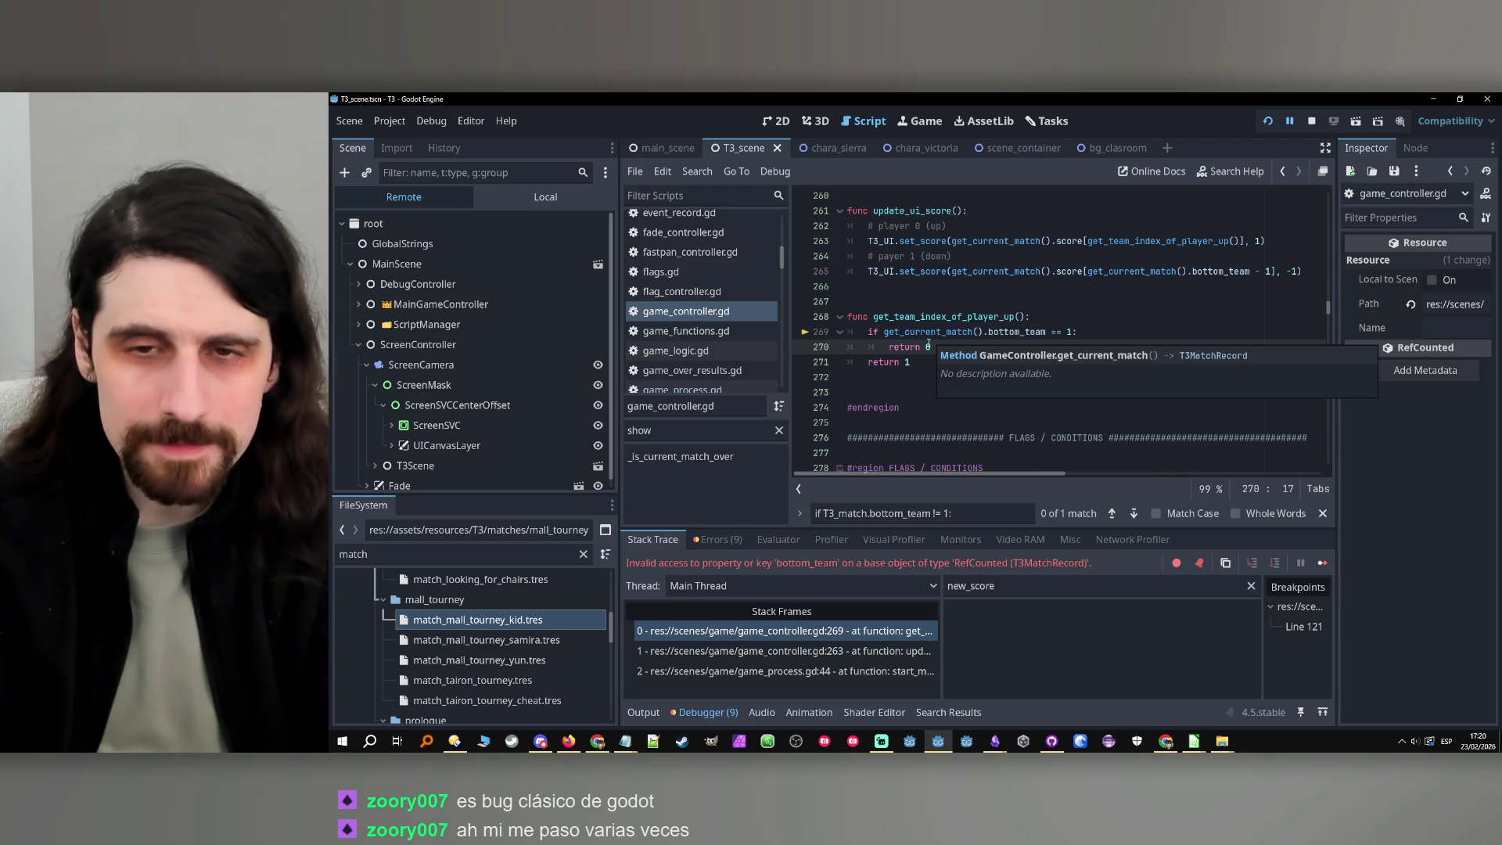
double_click(921, 333)
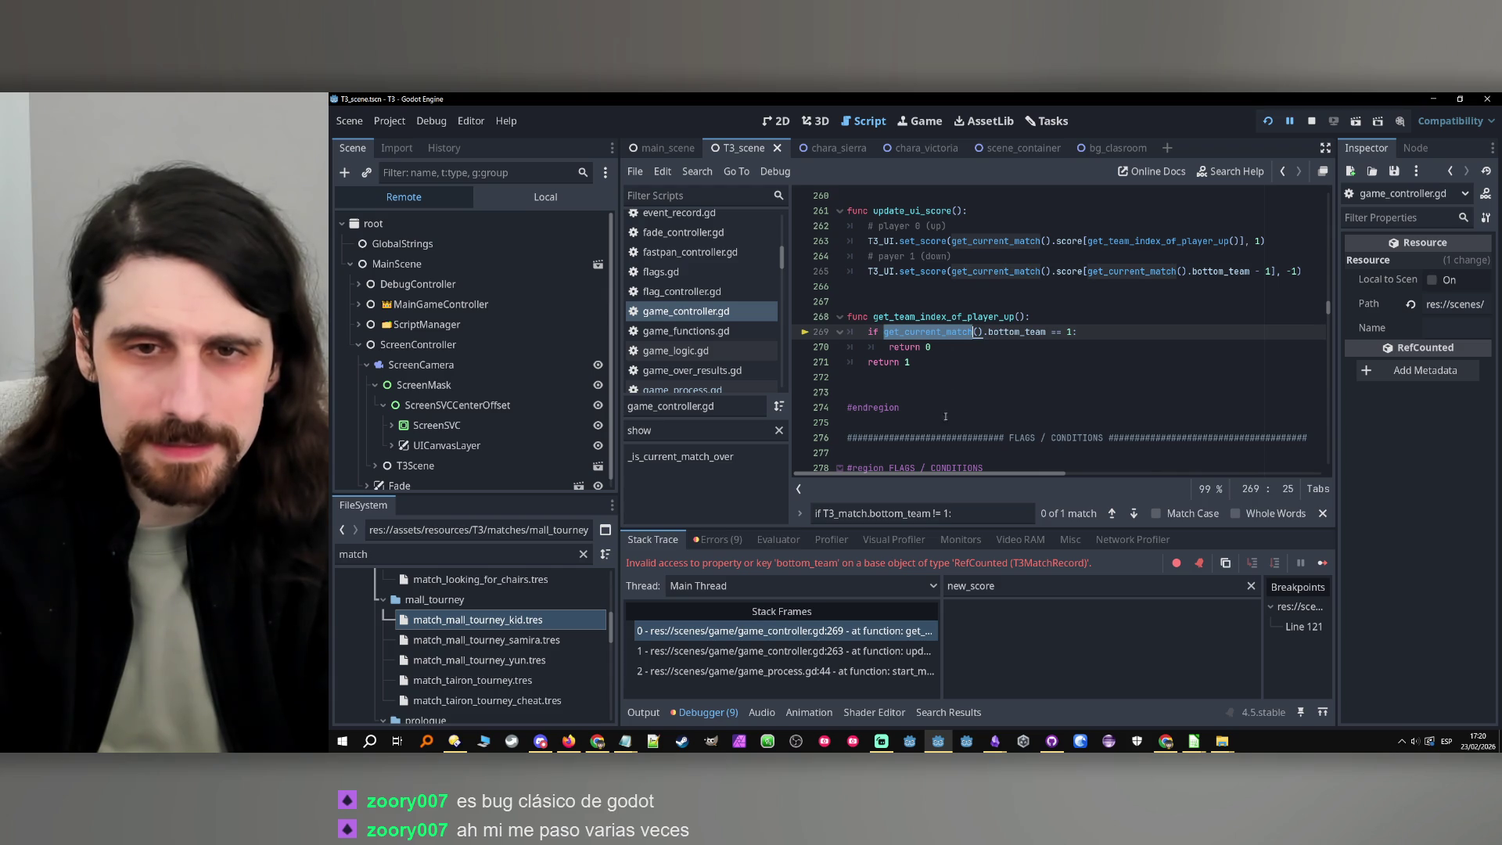
ctrl+click(944, 333)
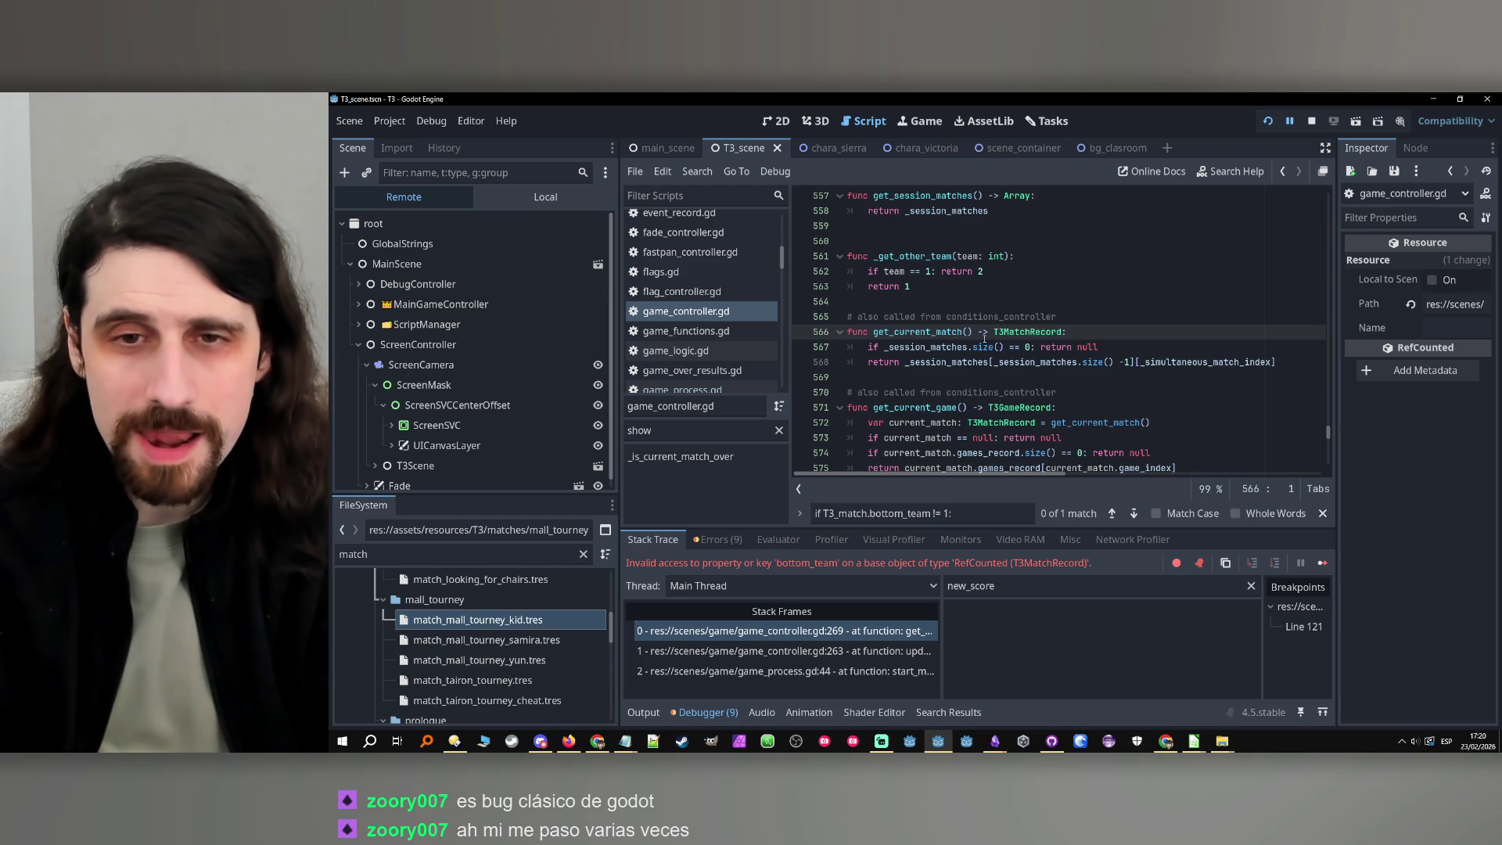
click(949, 362)
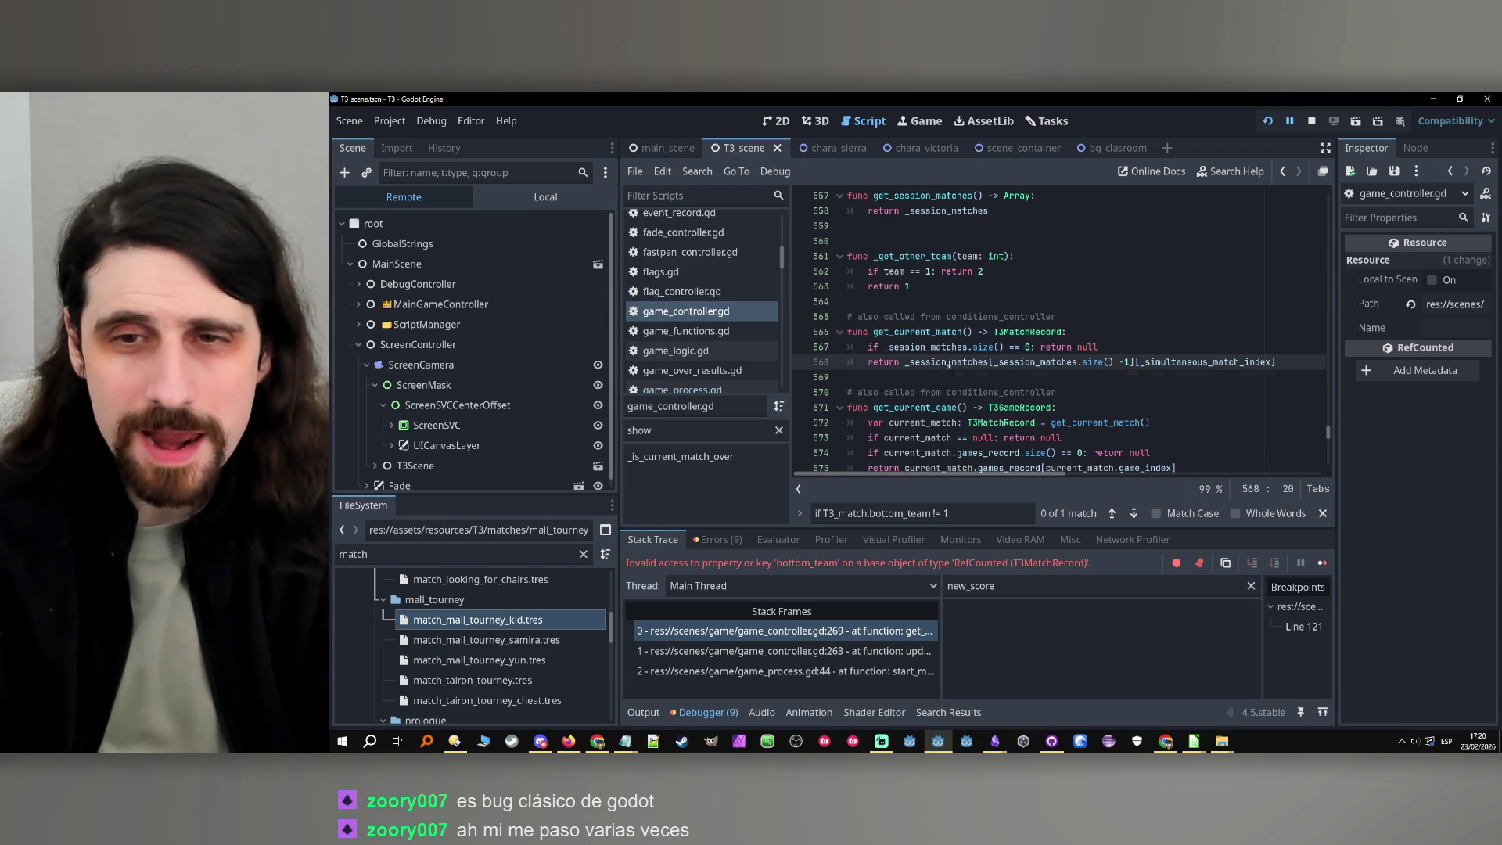
scroll(1182, 296, up, 20)
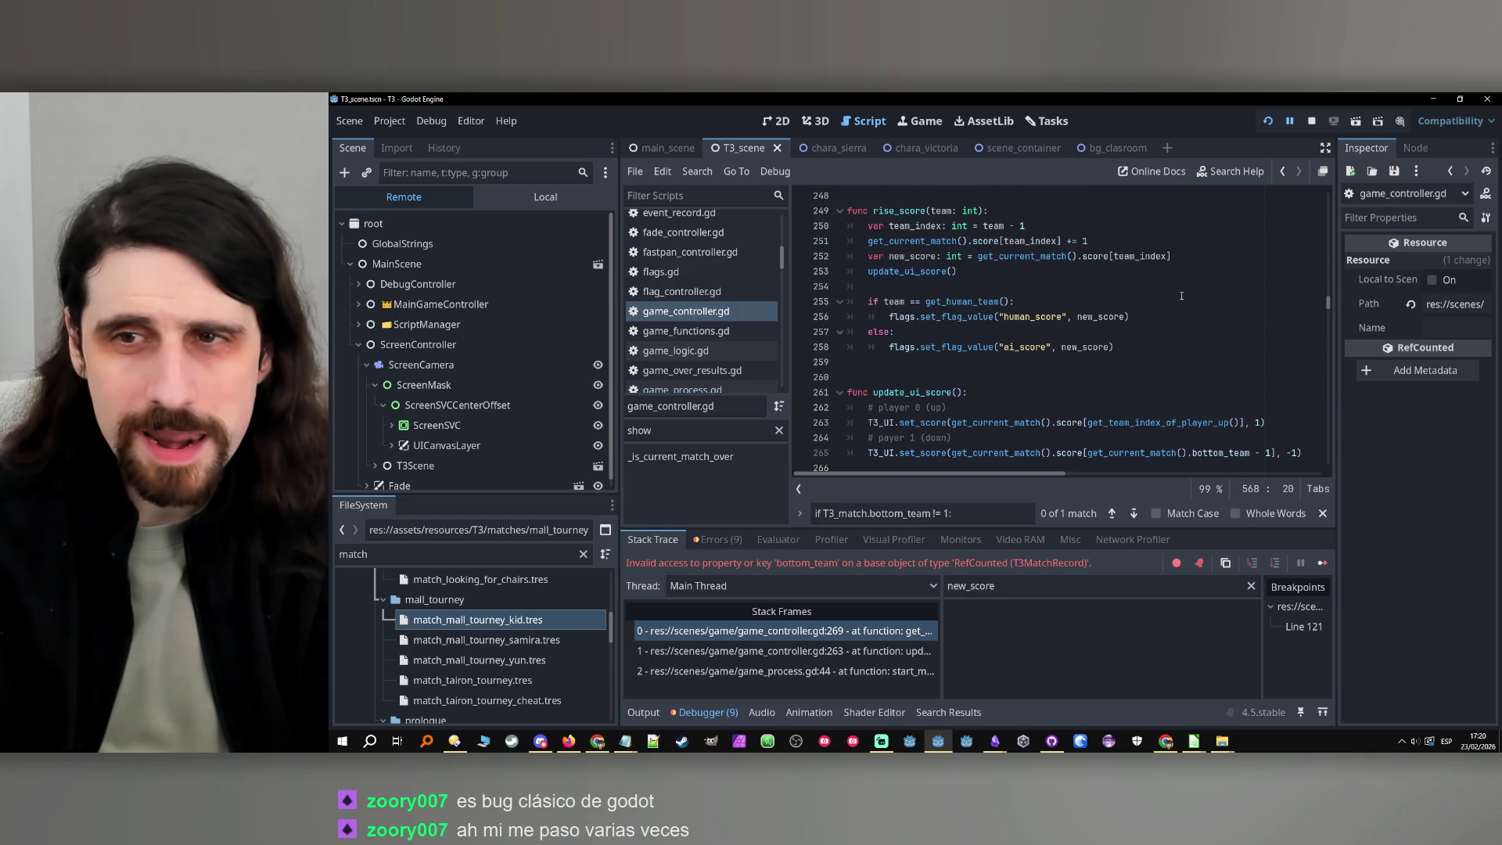
drag(1014, 563, 1078, 565)
key(ctrl+c)
key(ctrl+f)
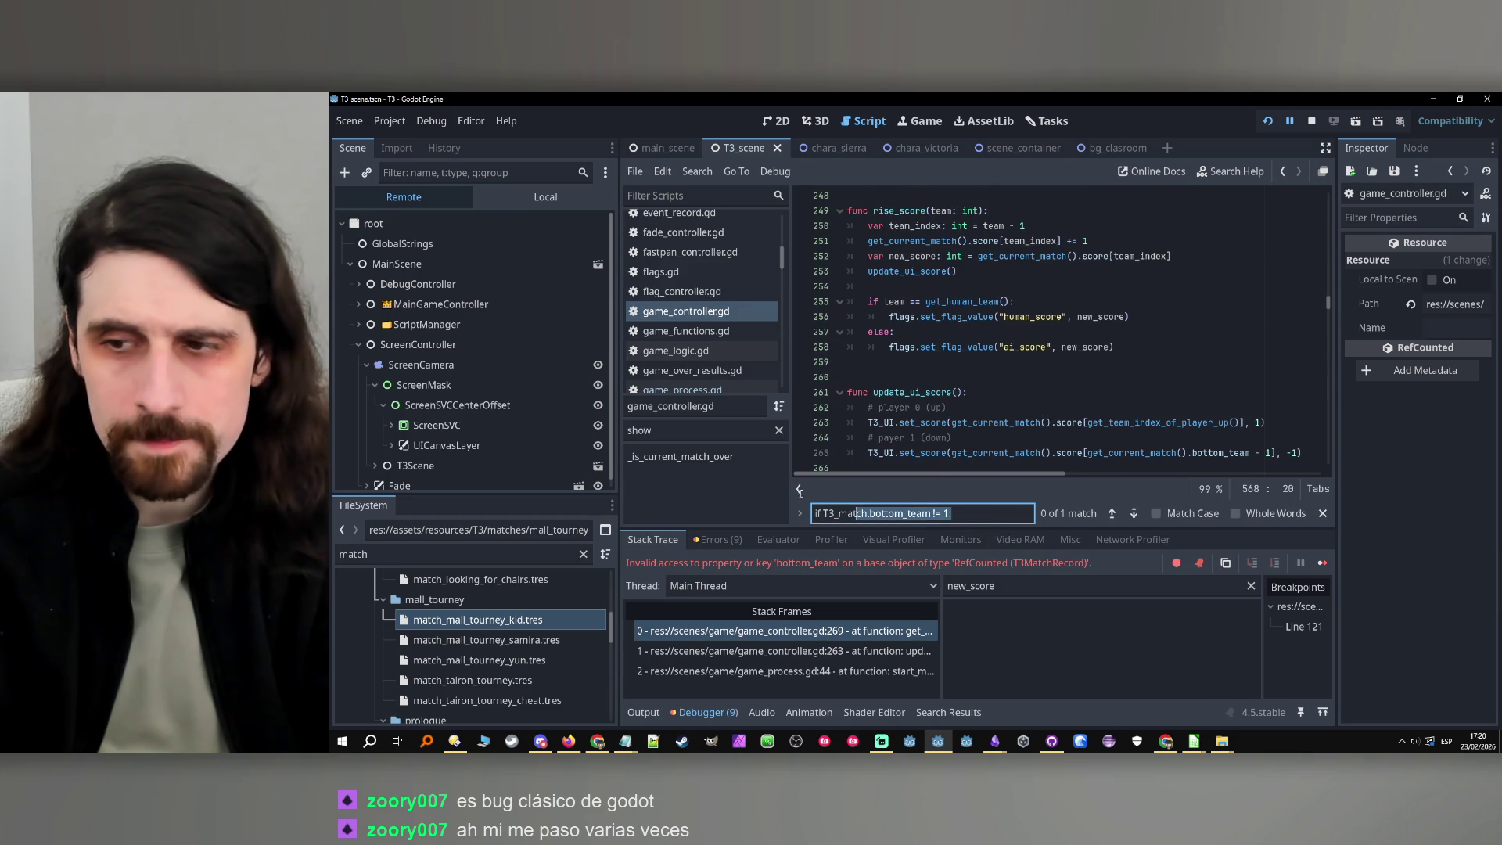
key(ctrl+v)
ctrl+click(1022, 332)
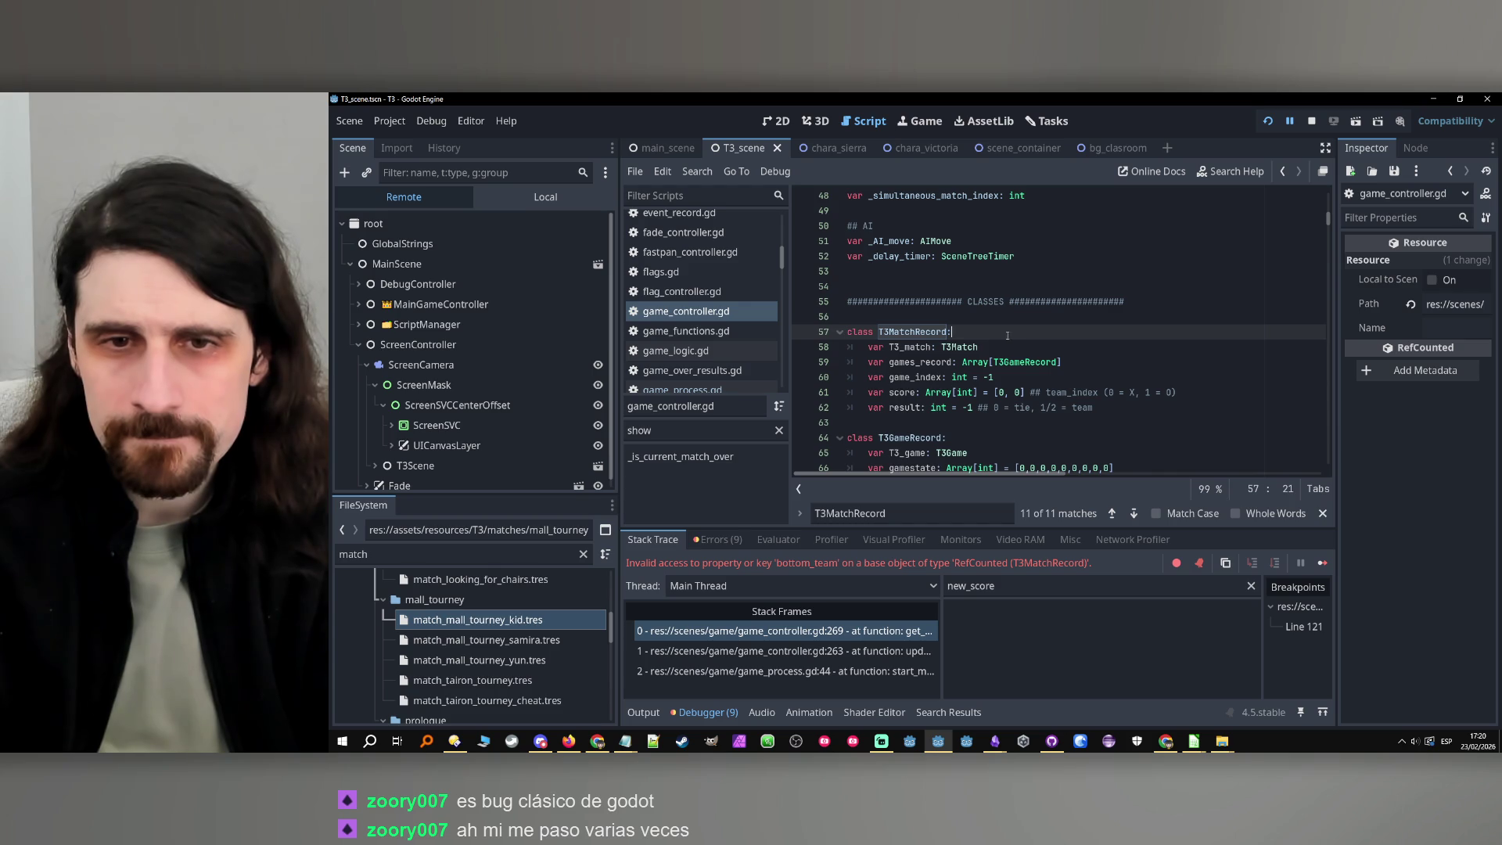
scroll(951, 377, down, 2)
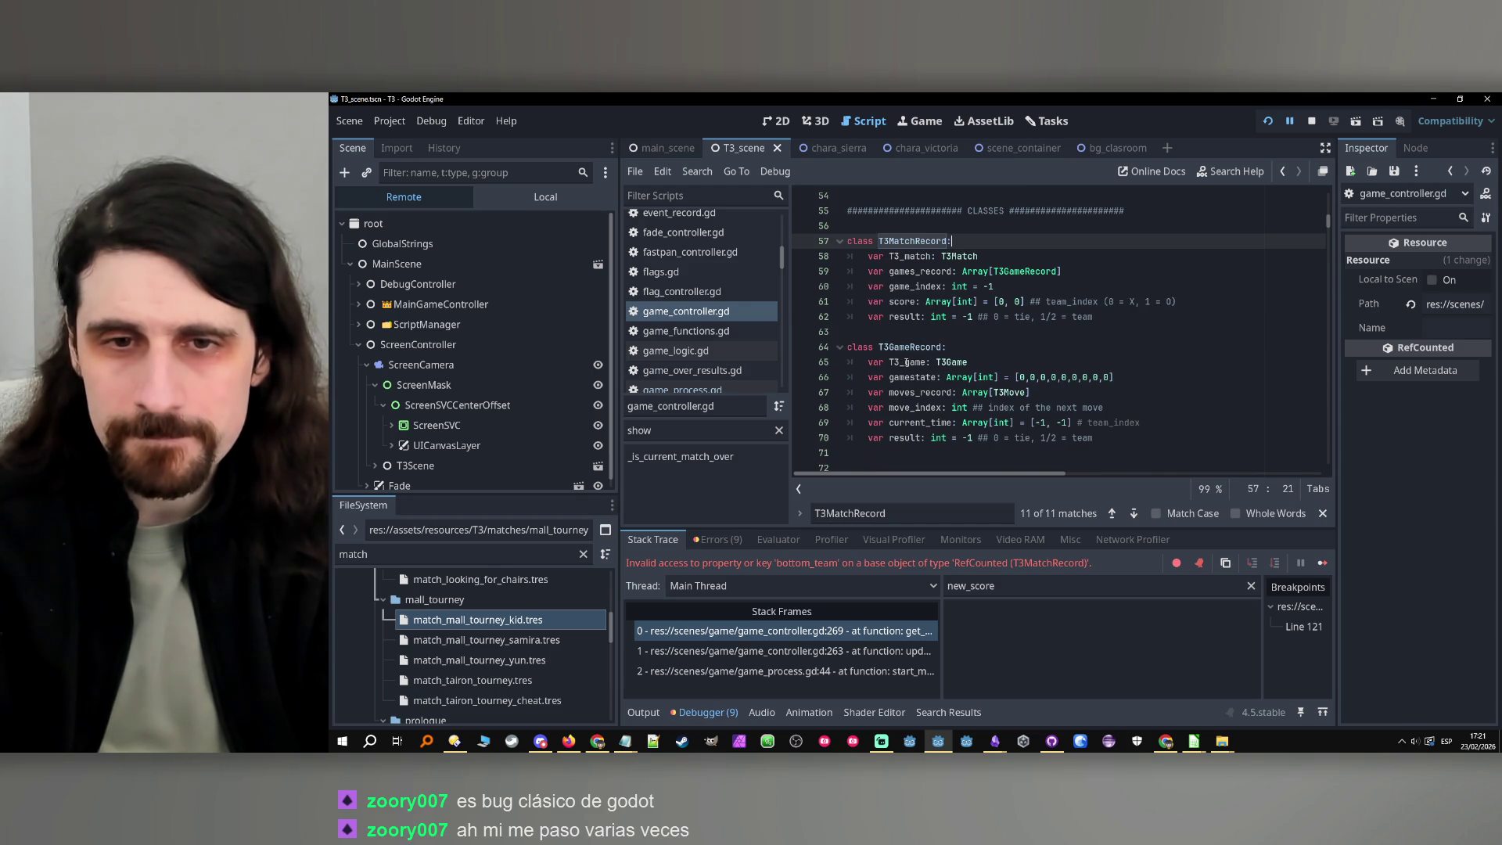
scroll(921, 375, up, 1)
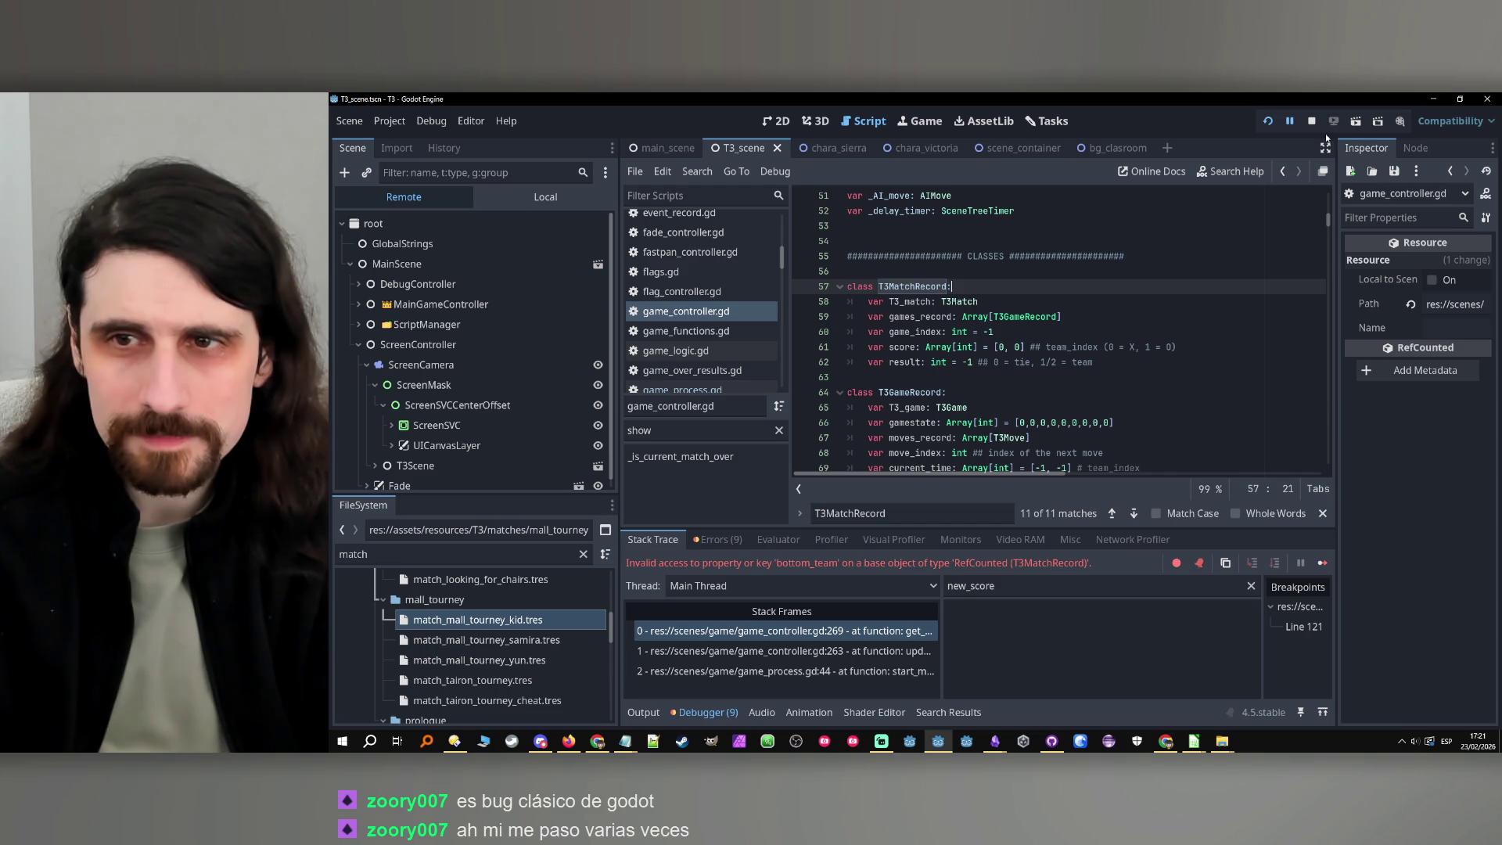
Return to line 269 and search for .bottom_team, stepping through its 8 matches
click(1284, 172)
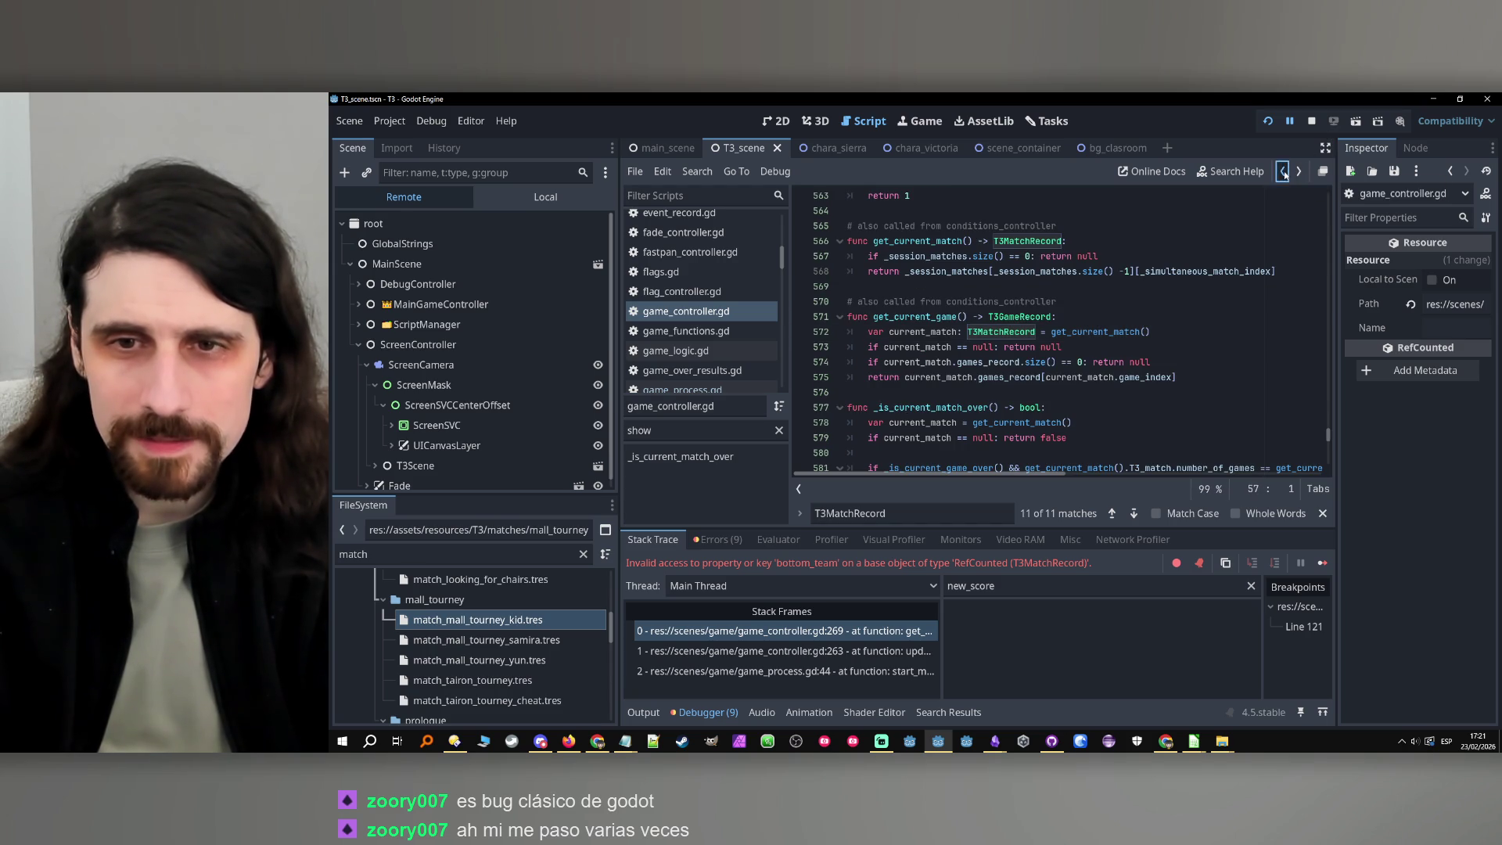
click(1284, 172)
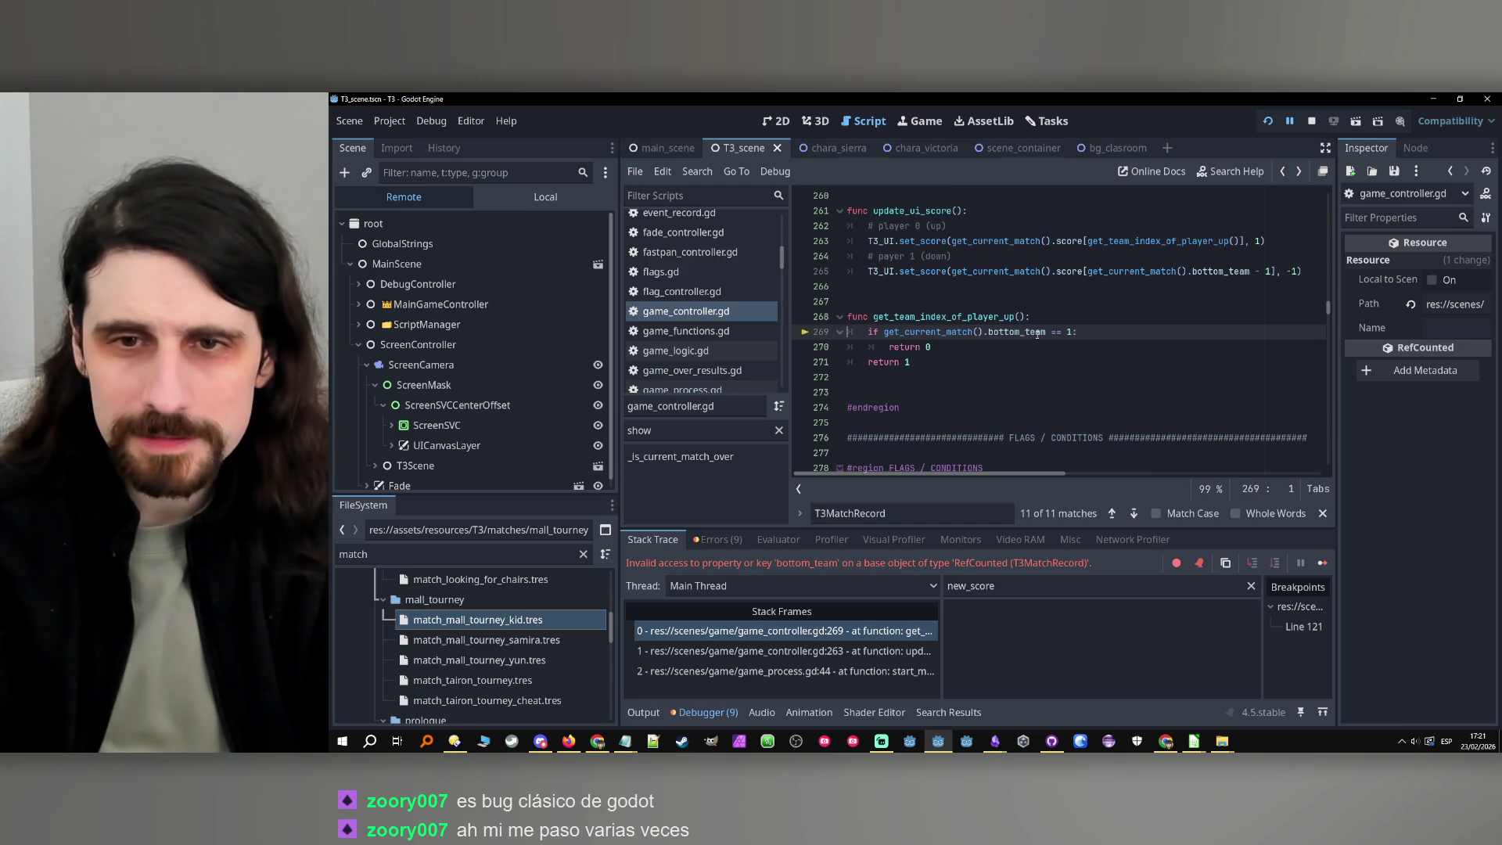
drag(1047, 332, 982, 332)
key(ctrl+f)
click(1111, 514)
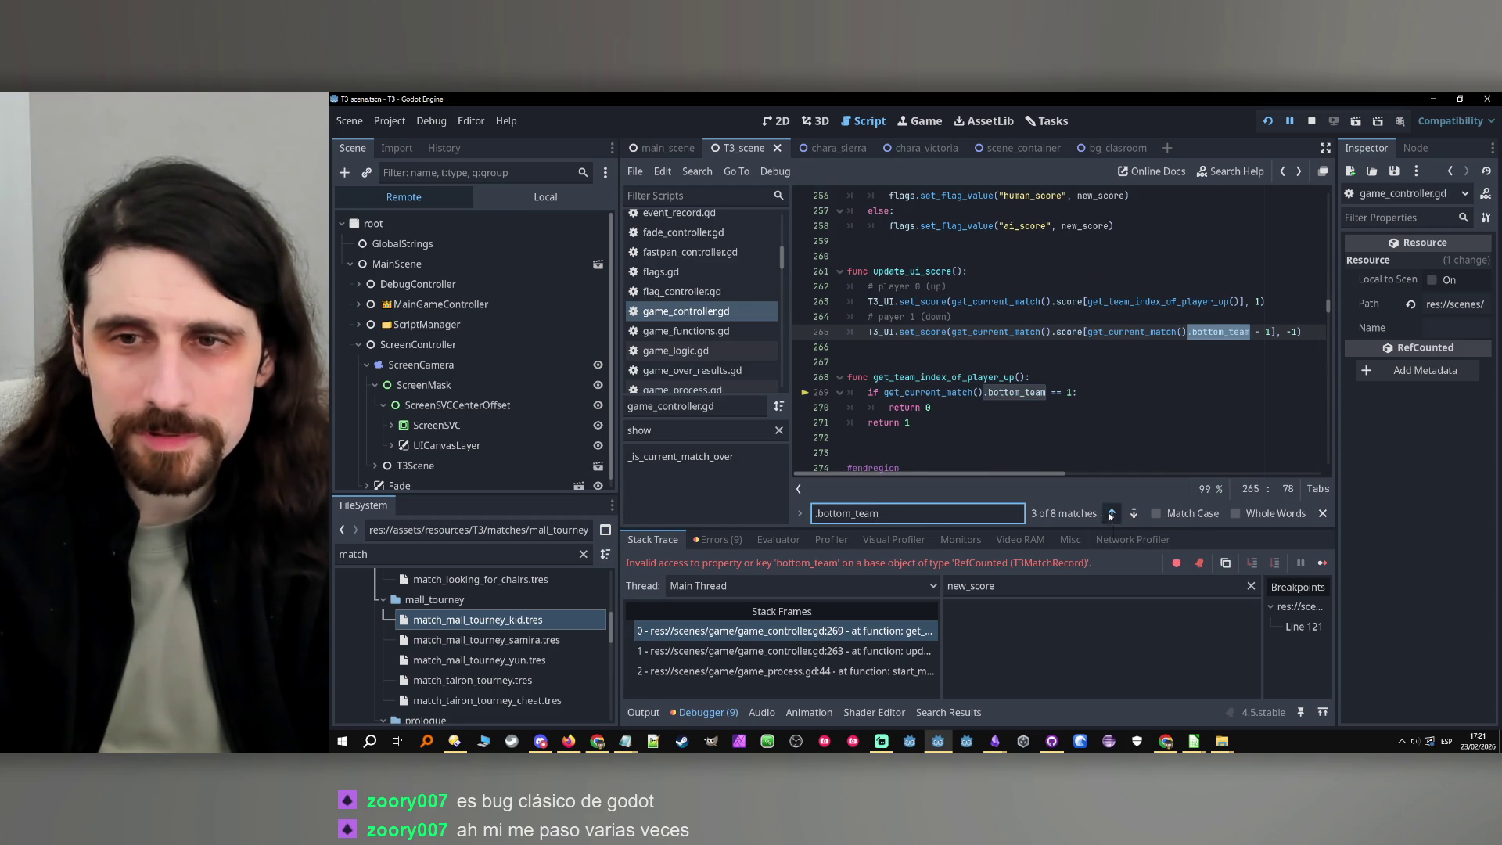
click(1111, 514)
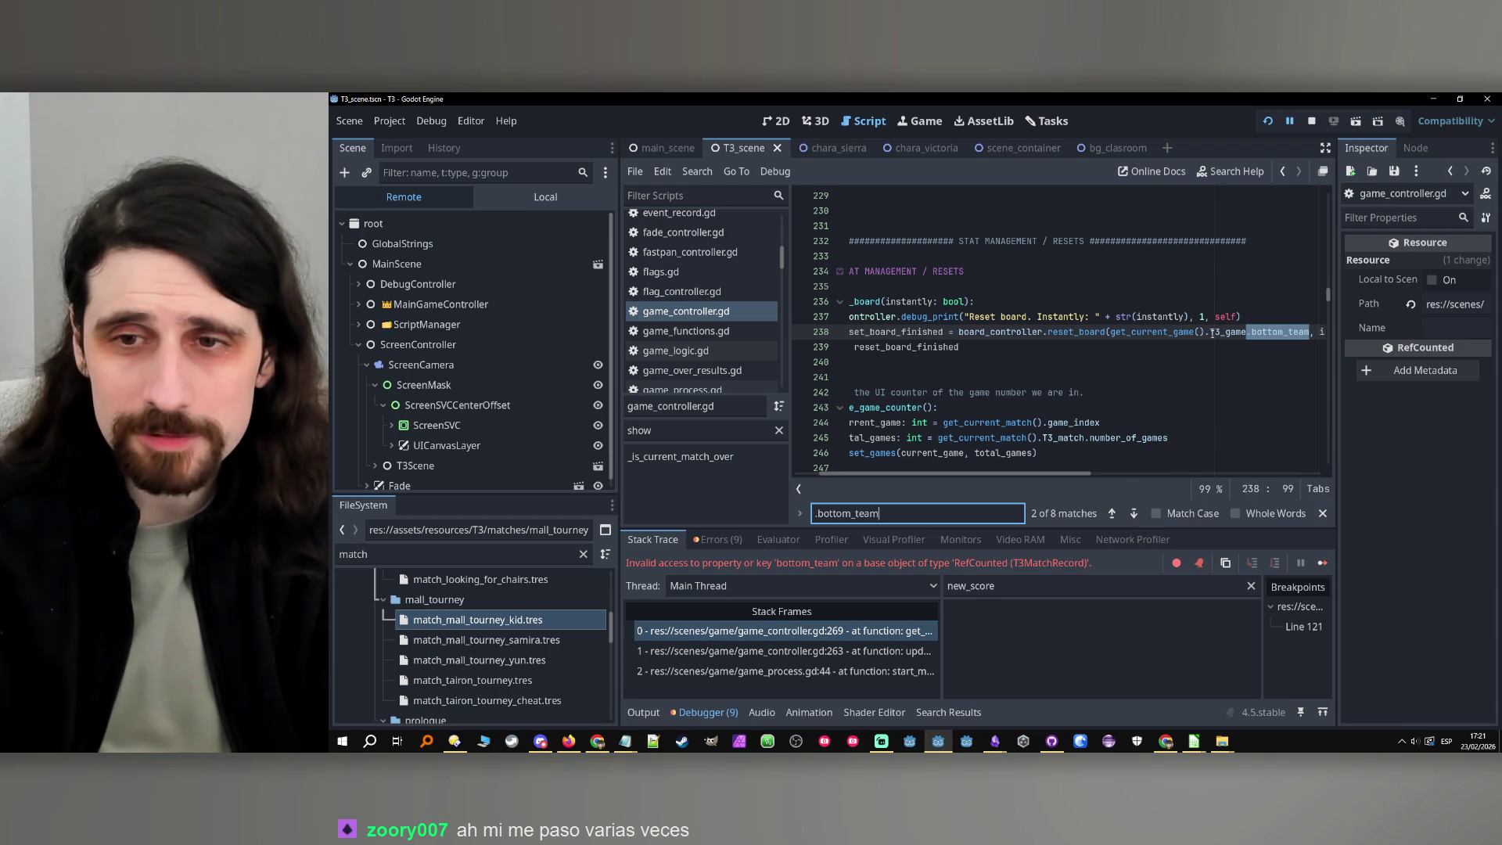
Change lines 265 and 269 to read get_current_game().T3_game.bottom_team instead of get_current_match().bottom_team
drag(1207, 331, 1311, 332)
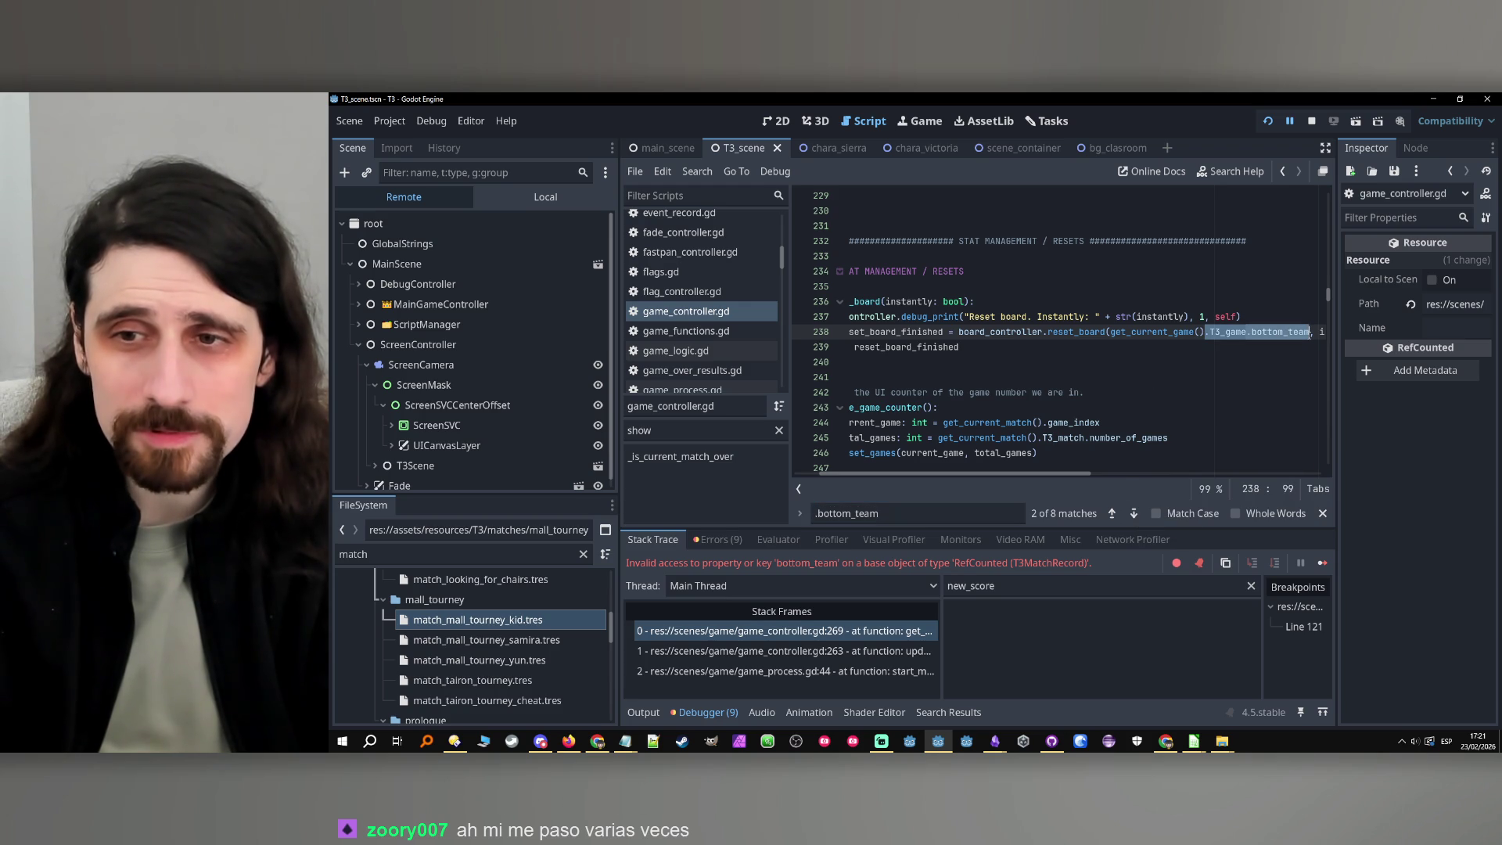
click(1134, 513)
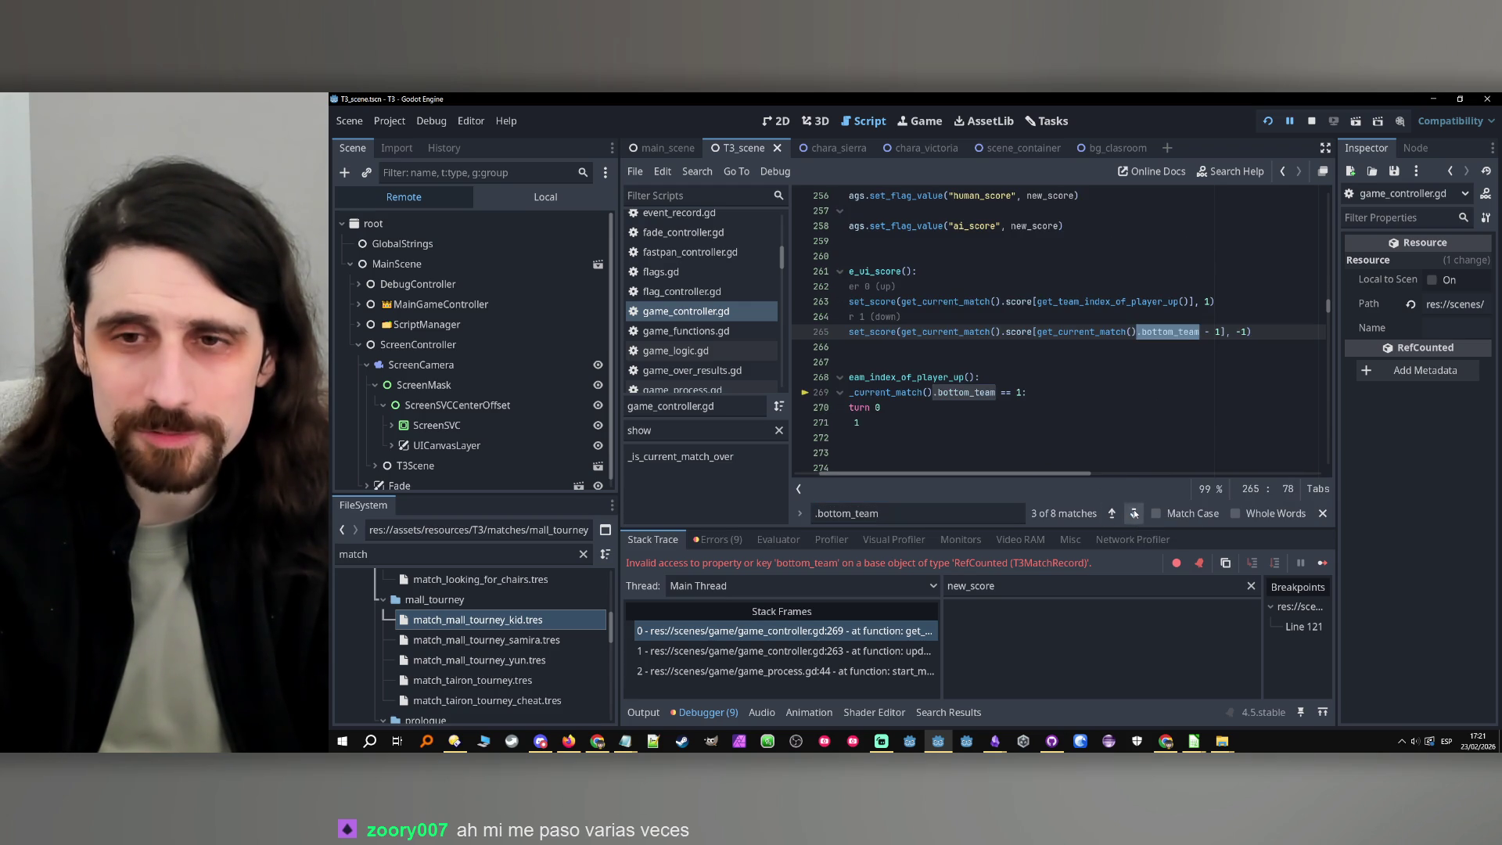
drag(1127, 332, 1098, 334)
text(game)
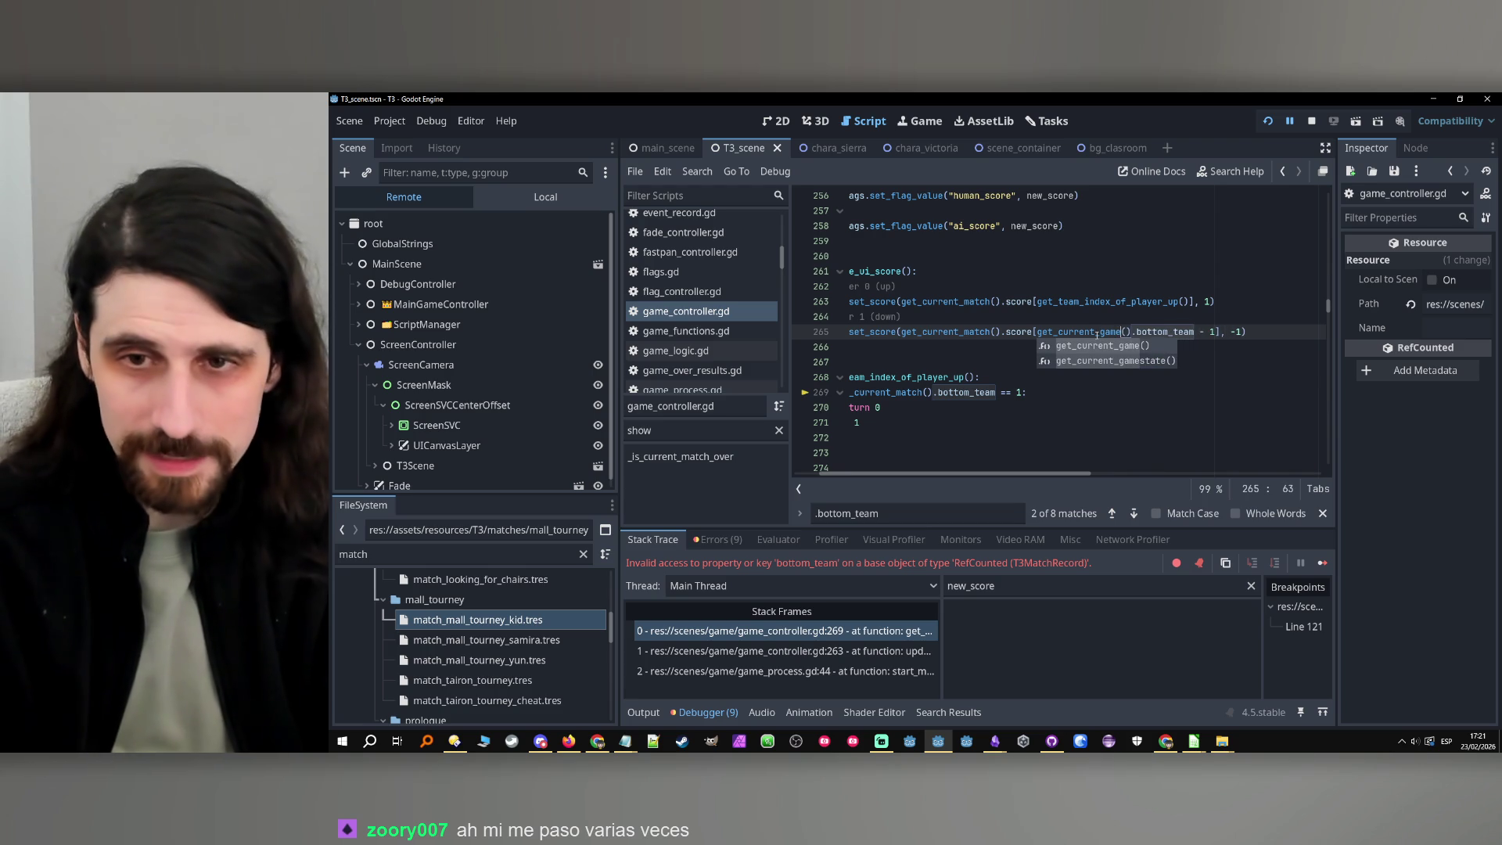
click(1175, 332)
click(1136, 331)
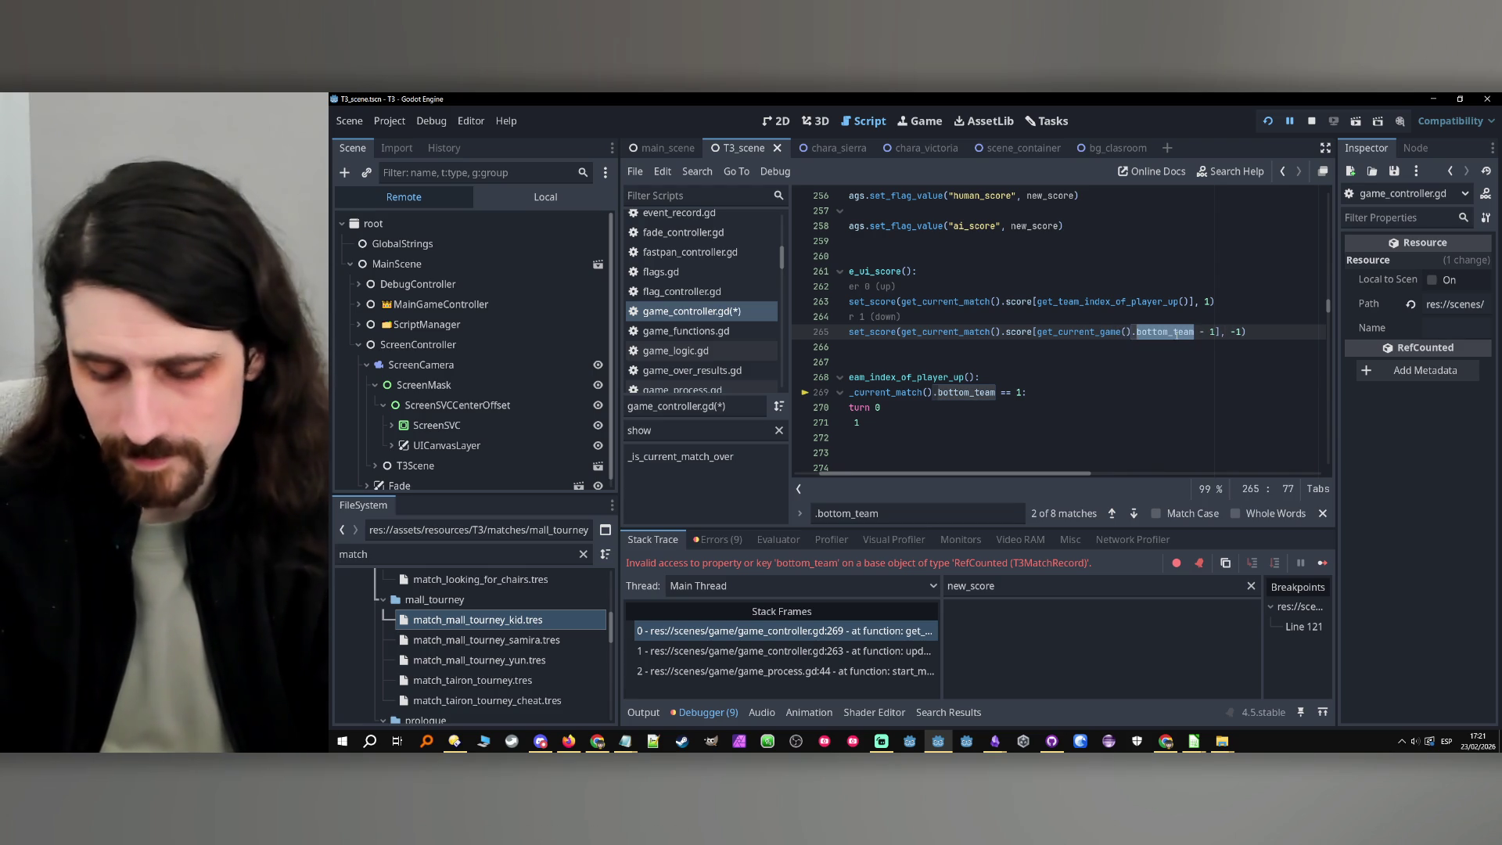
text(T3_game.)
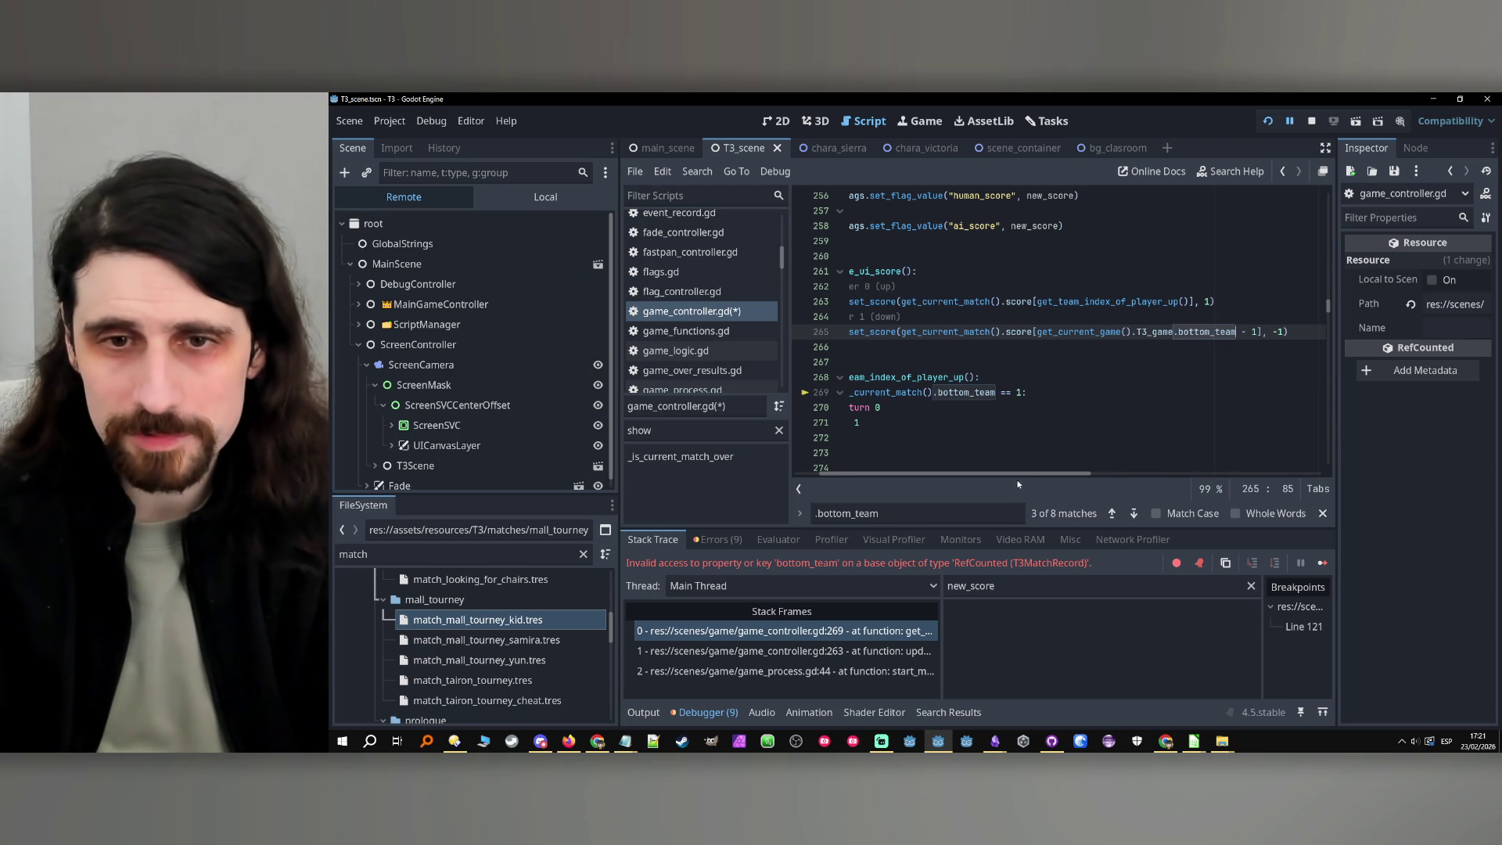
scroll(1018, 484, left, 2)
drag(972, 392, 947, 392)
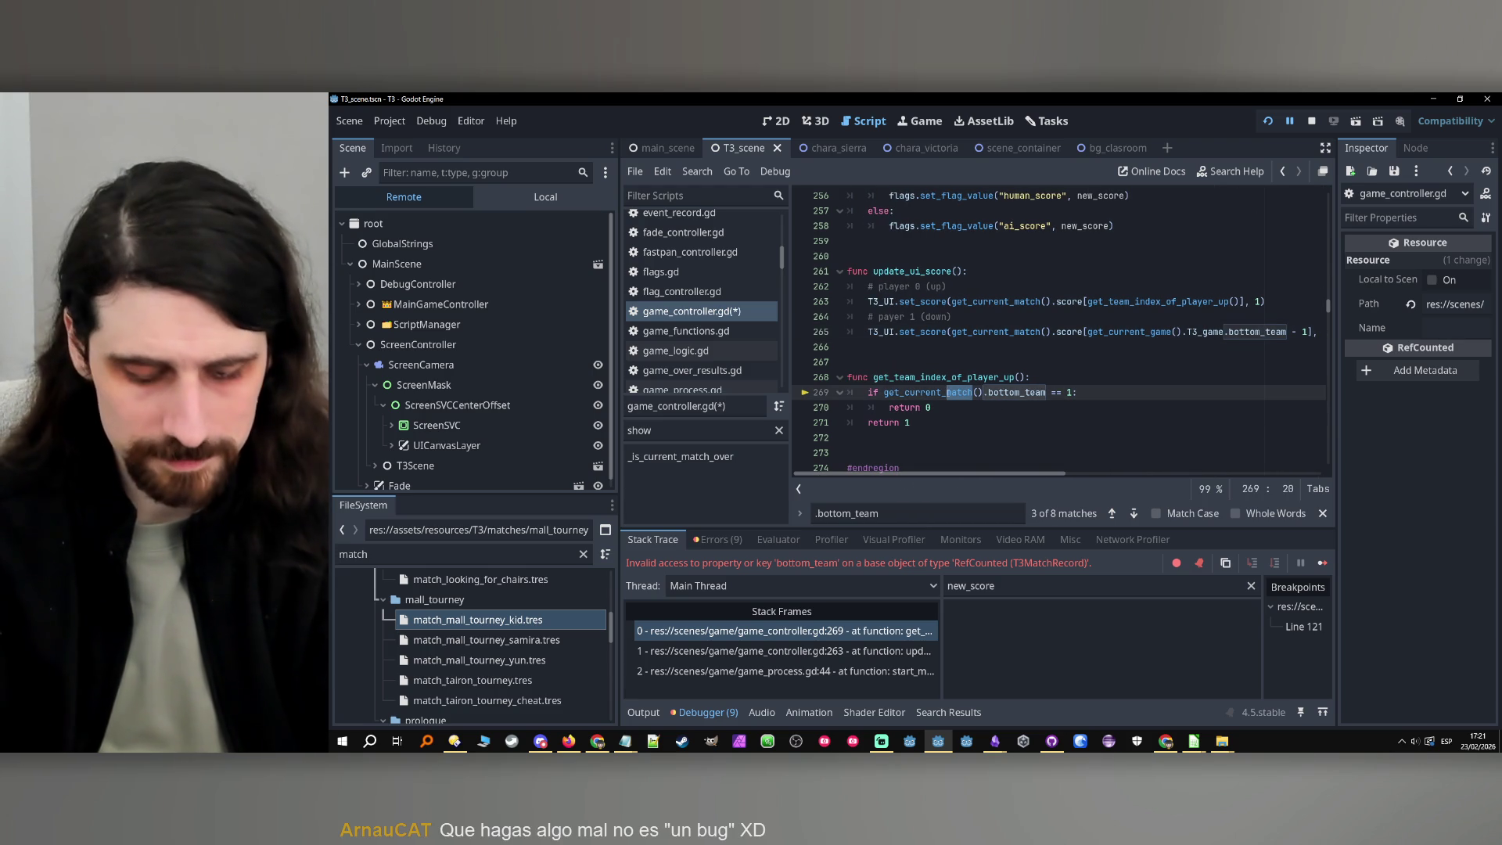
text(ga)
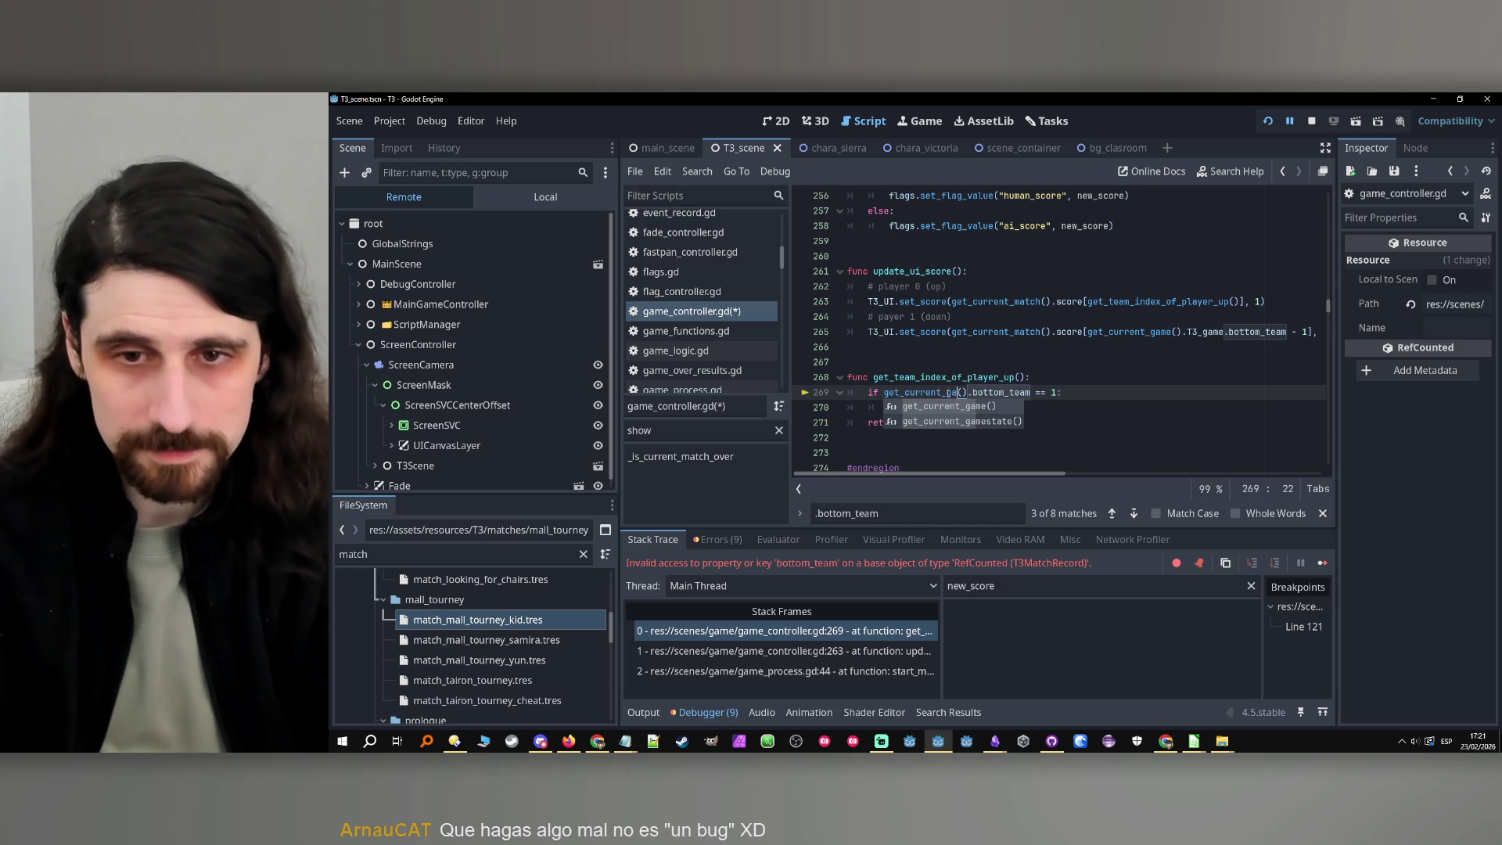
text(me().)
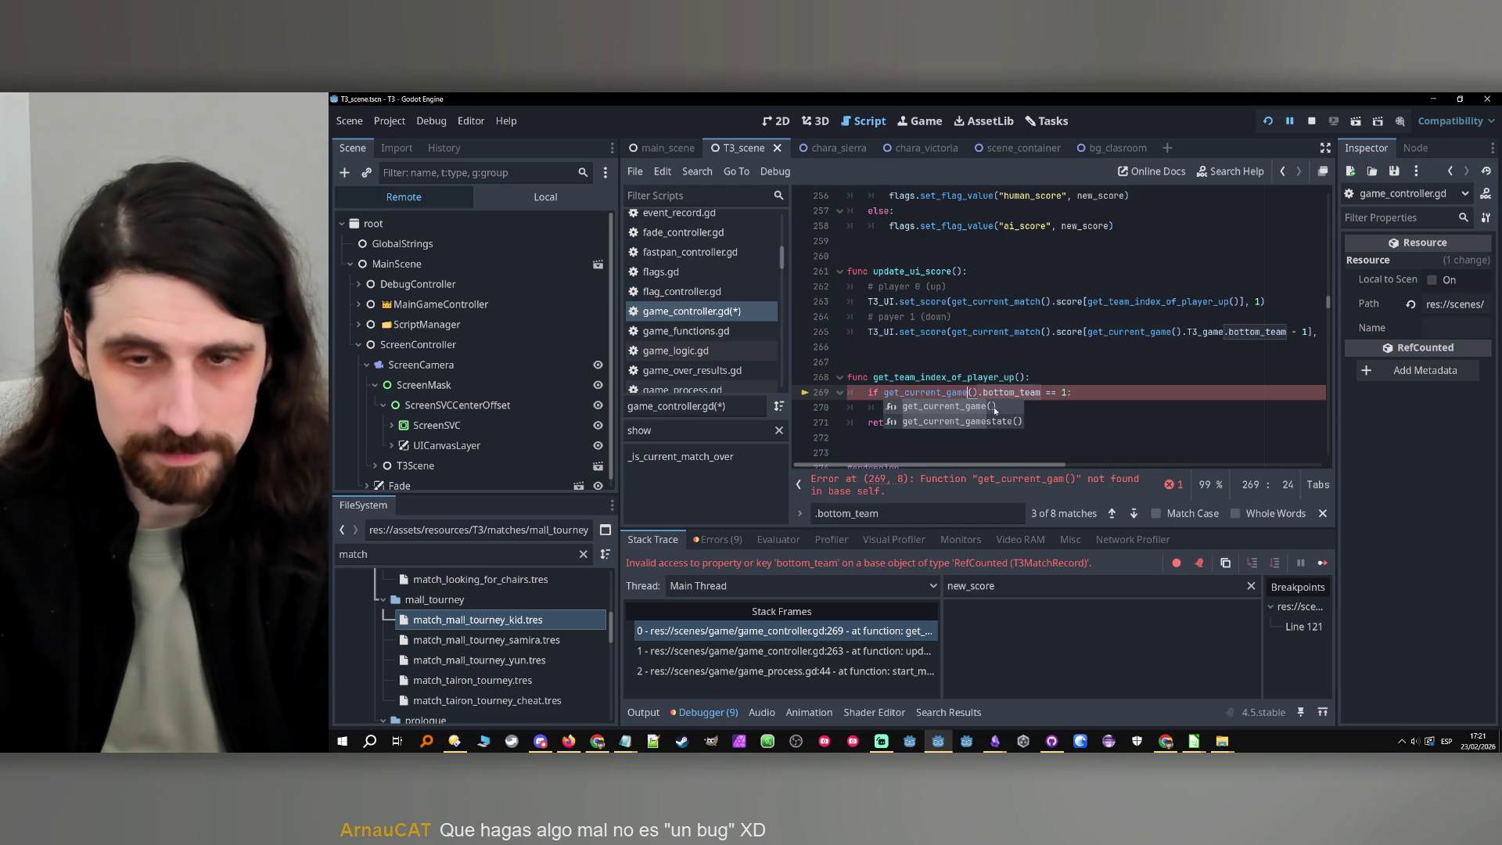
text(T3_game.)
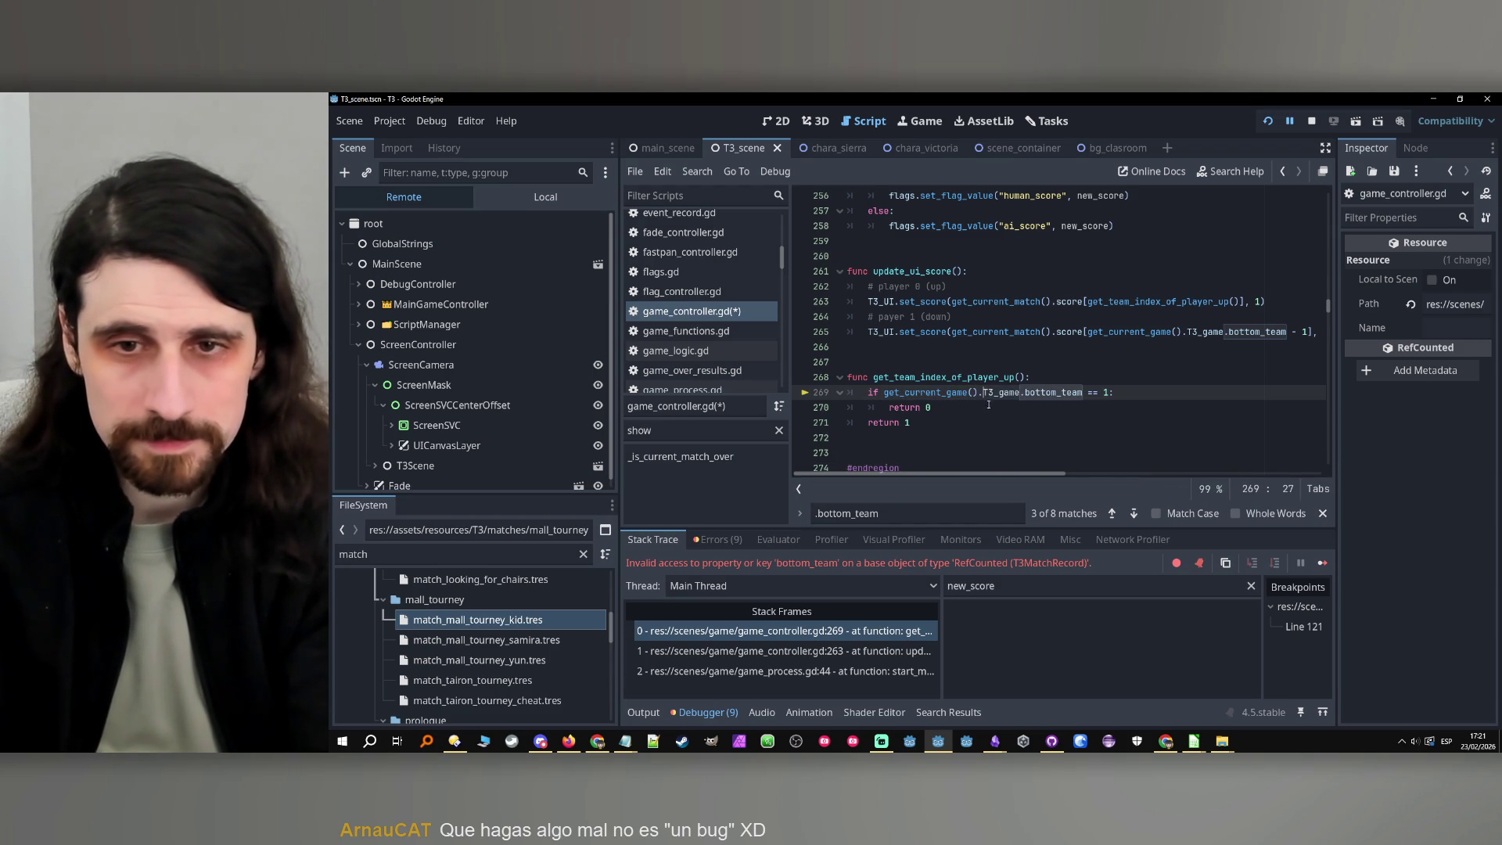
Copy the whole get_team_index_of_player_up function
drag(911, 423, 695, 376)
key(ctrl+c)
click(950, 437)
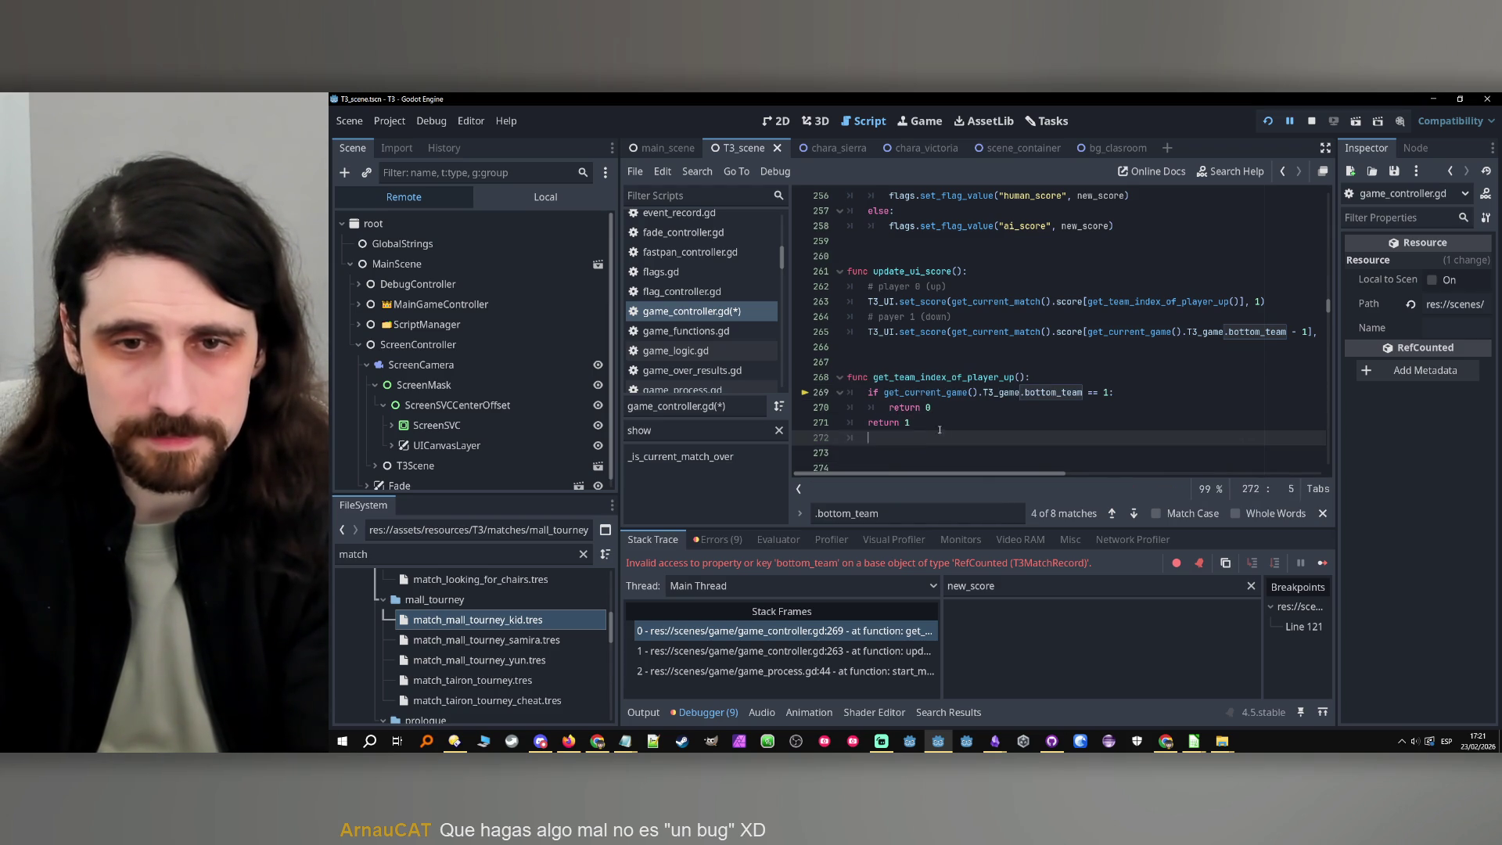
Paste a duplicate of get_team_index_of_player_up and rename it get_team_index_of_player_down
key(Return)
key(ctrl+v)
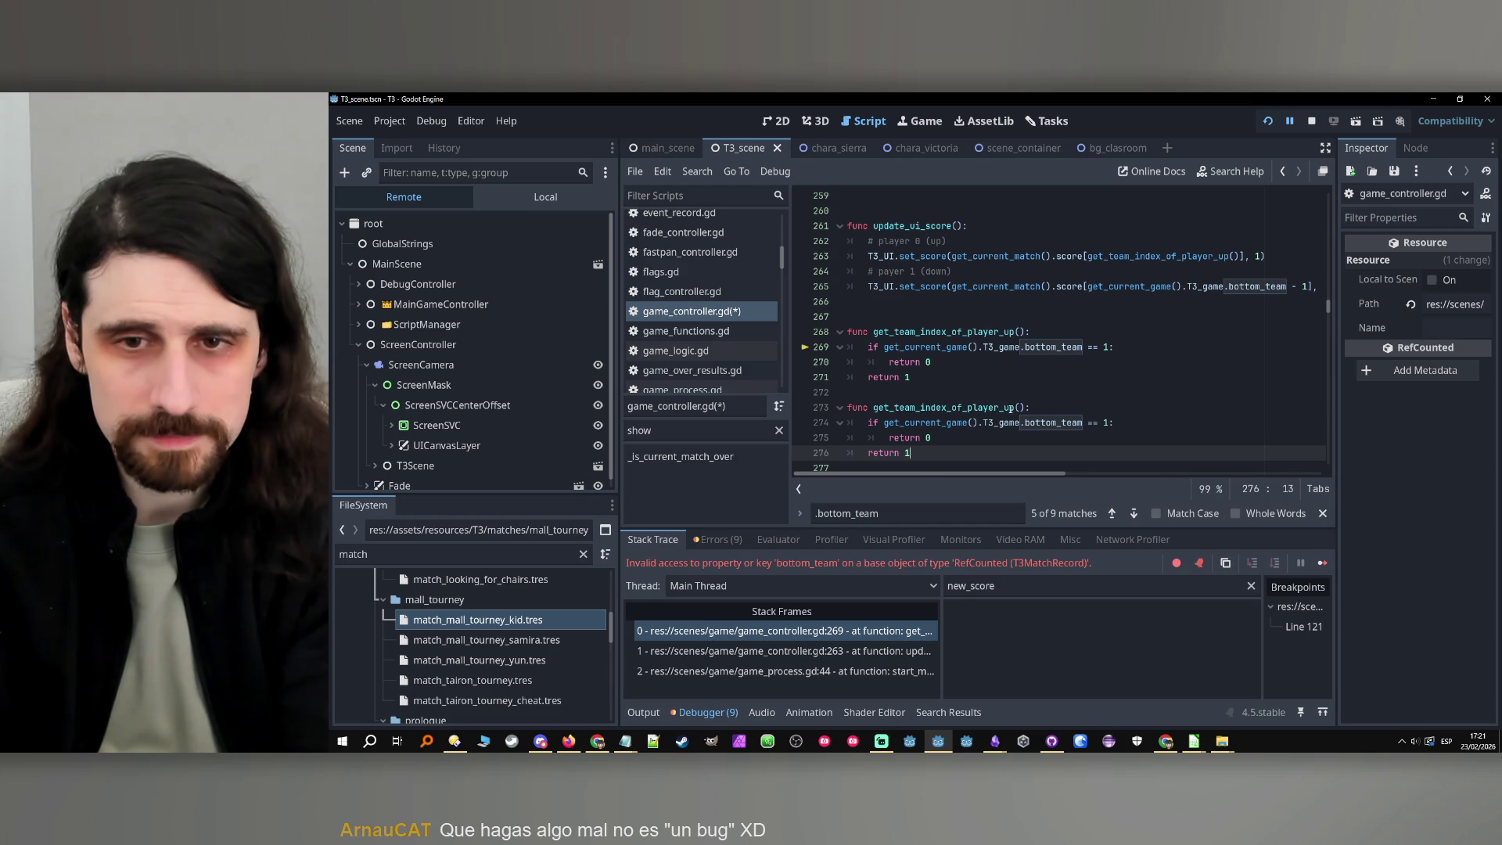
double_click(1010, 408)
text(down)
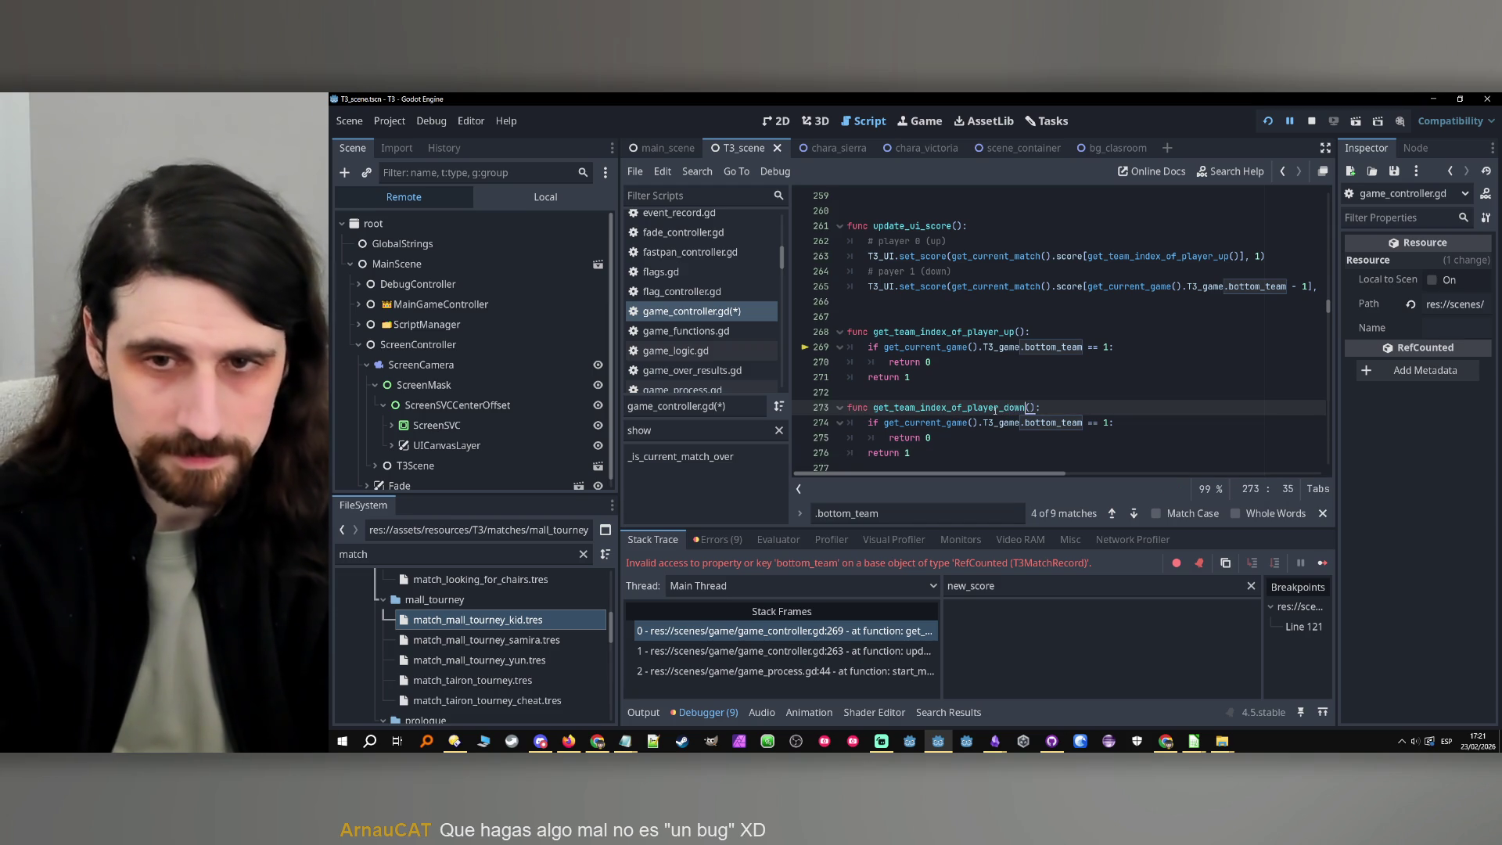
double_click(995, 407)
click(1009, 439)
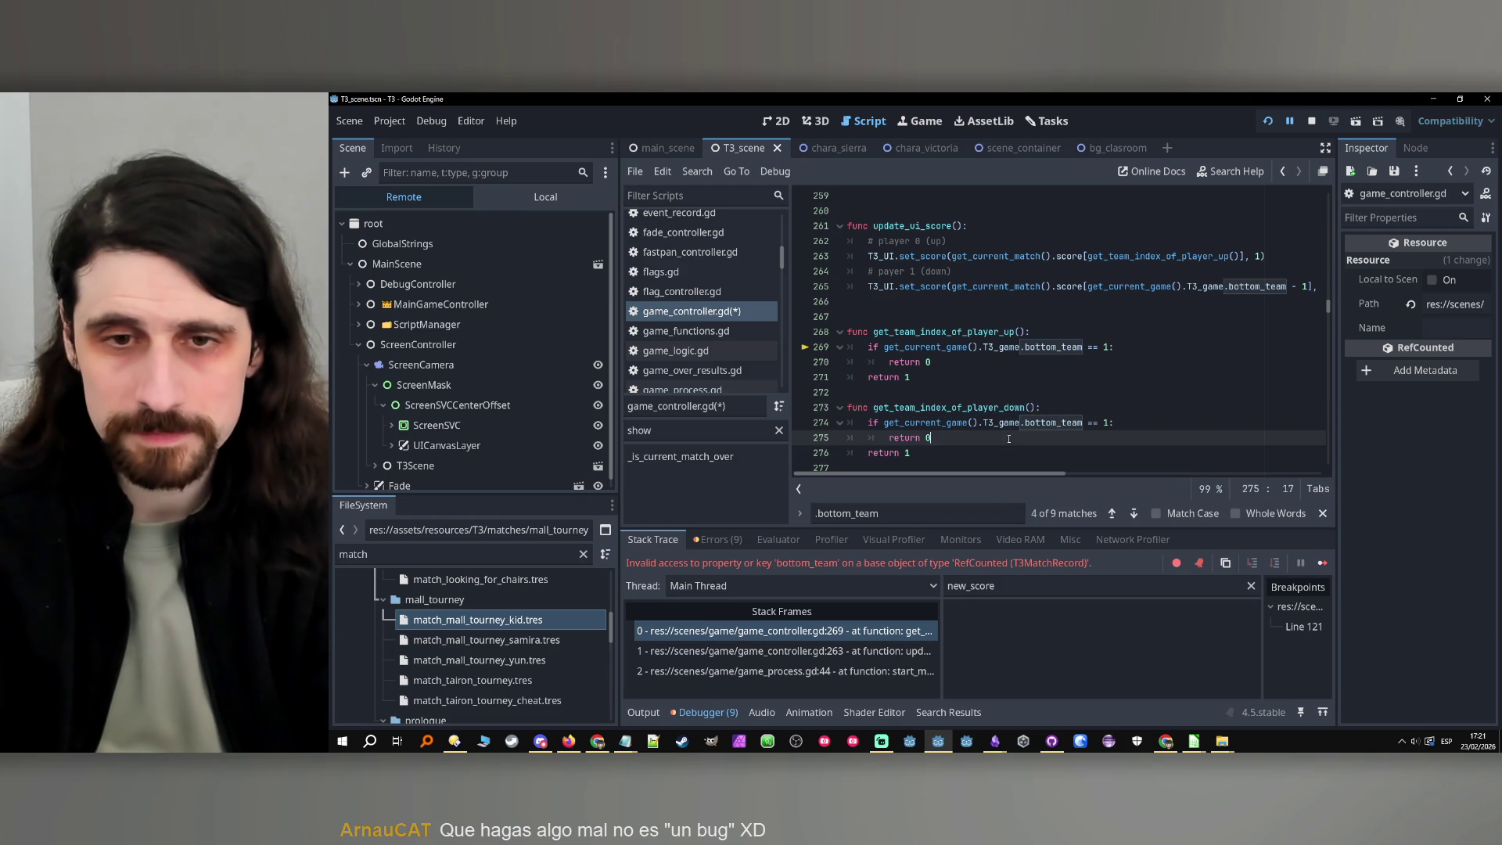
key(shift+Left)
key(Right)
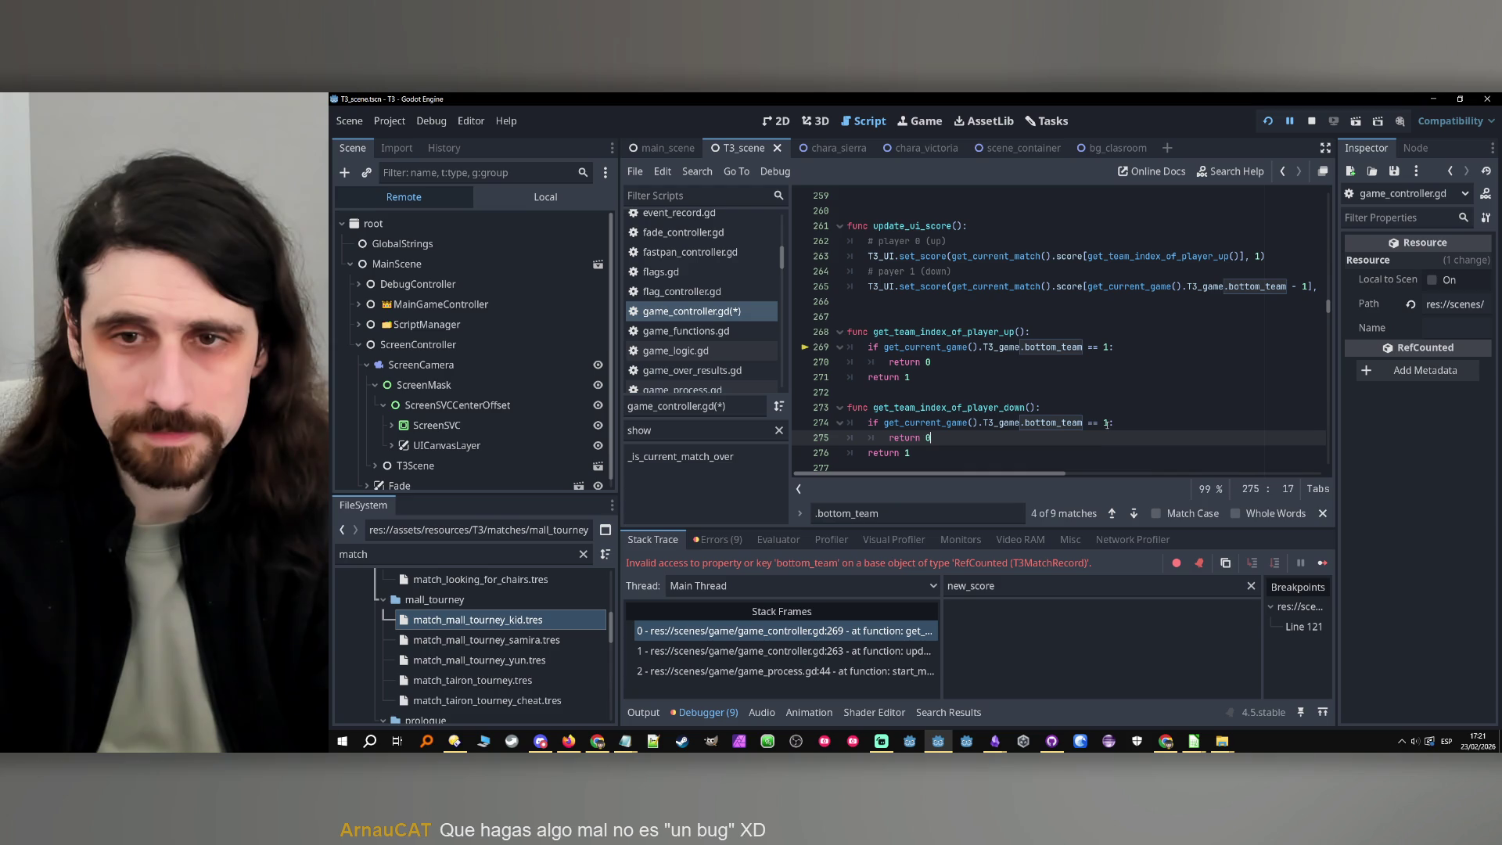
Replace the bottom_team - 1 index on line 265 with get_team_index_of_player_down()
scroll(1087, 362, up, 1)
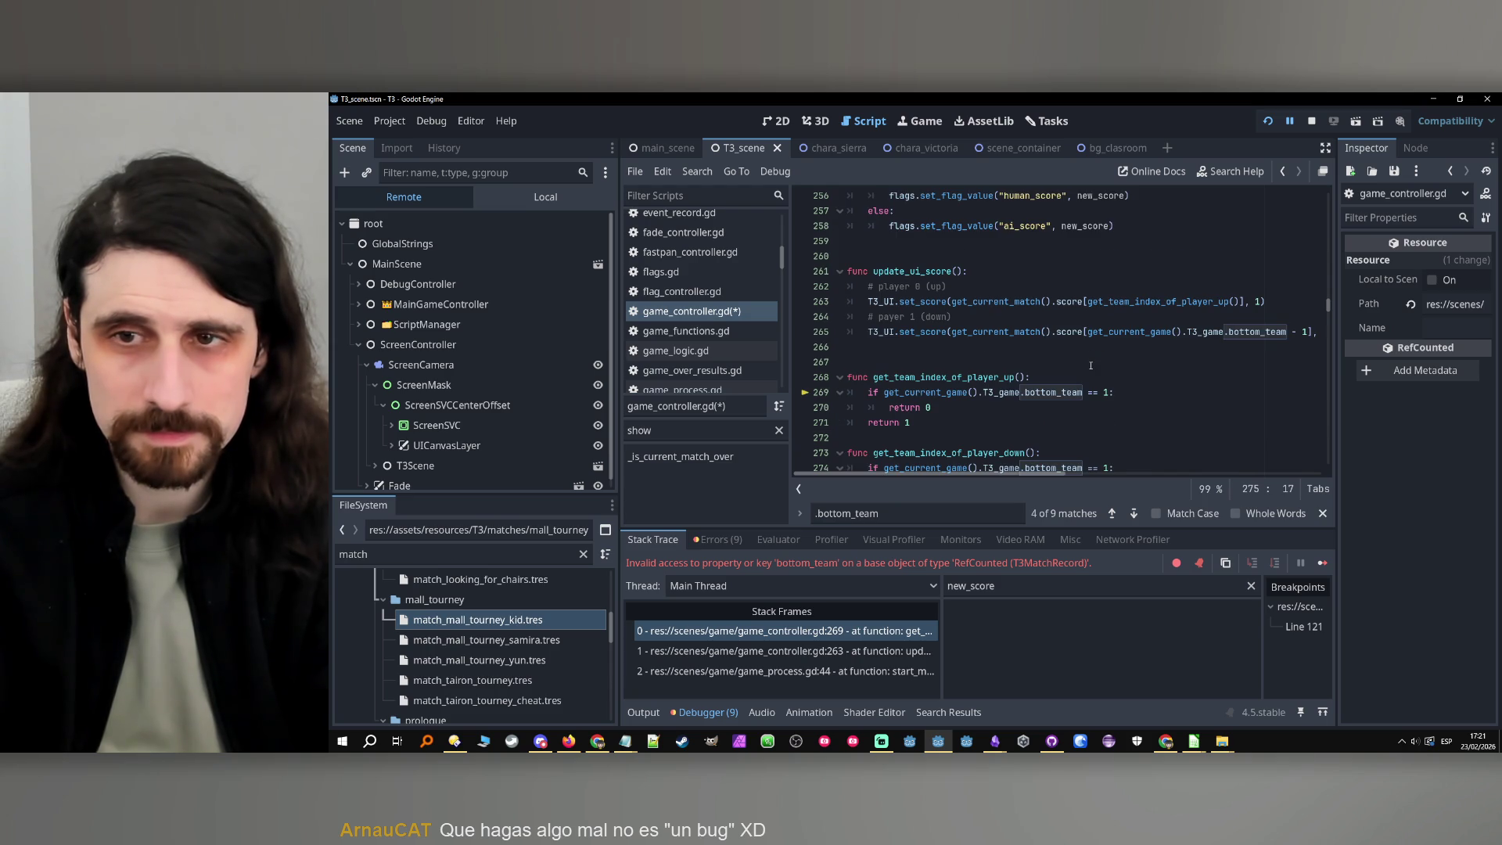
drag(1308, 332, 1087, 332)
key(ctrl+v)
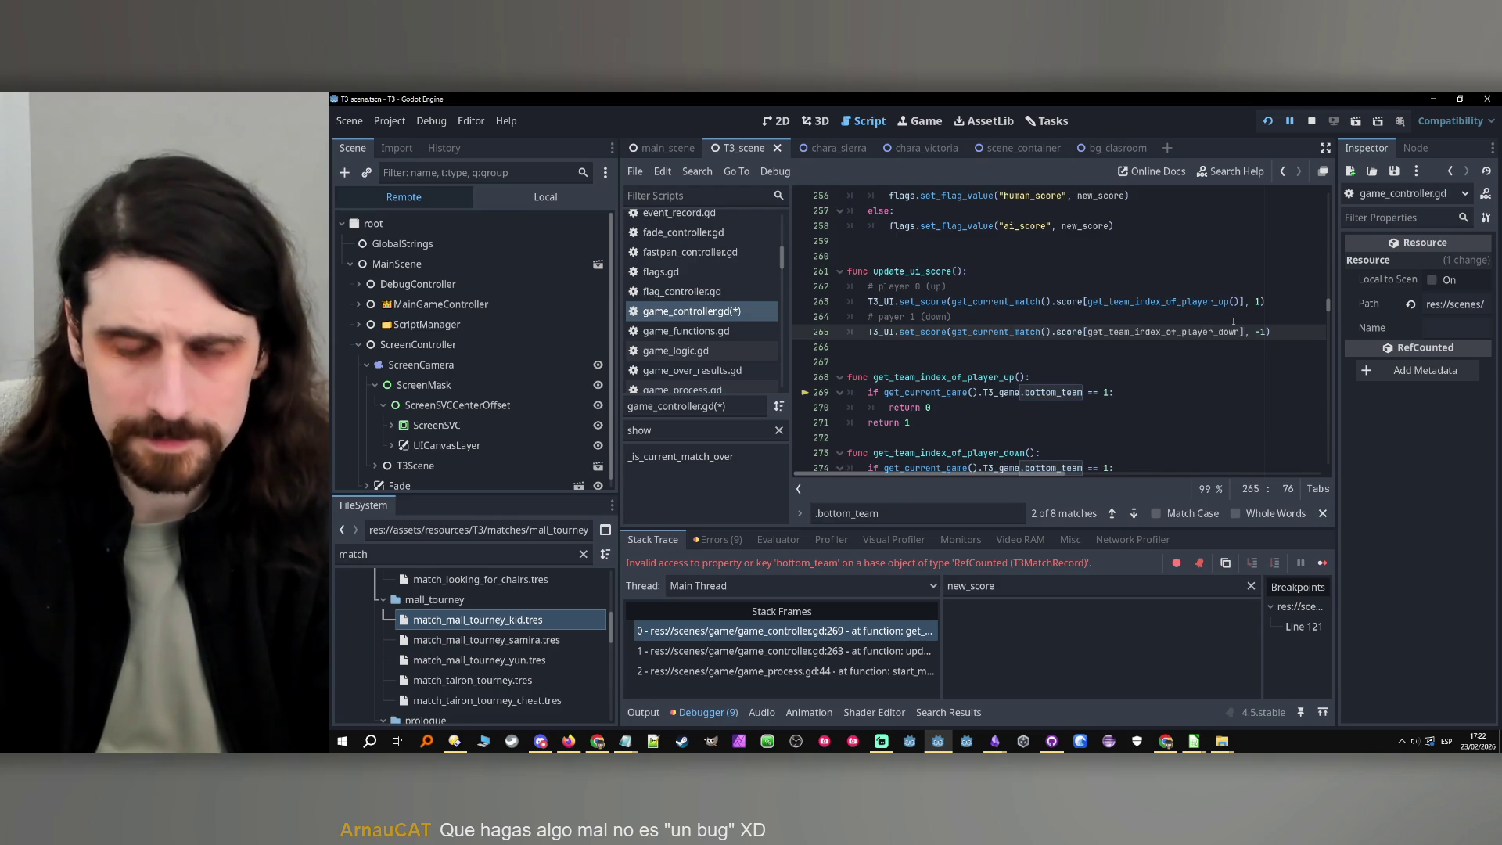
text(())
scroll(1039, 323, down, 2)
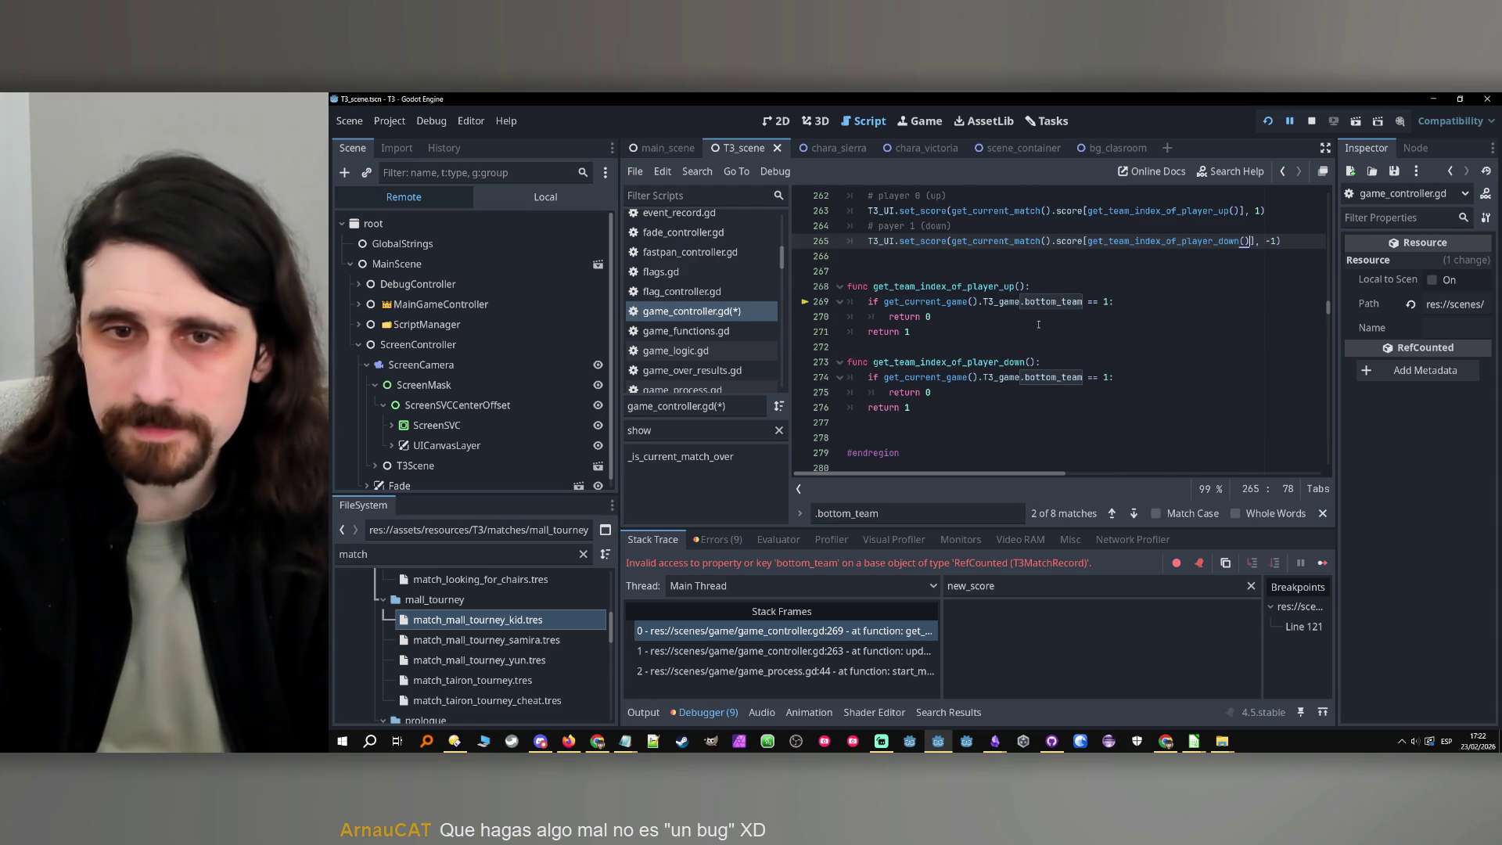
Make get_team_index_of_player_up return 1 when bottom_team == 1, otherwise 0
click(1038, 327)
scroll(1038, 327, up, 1)
click(1025, 346)
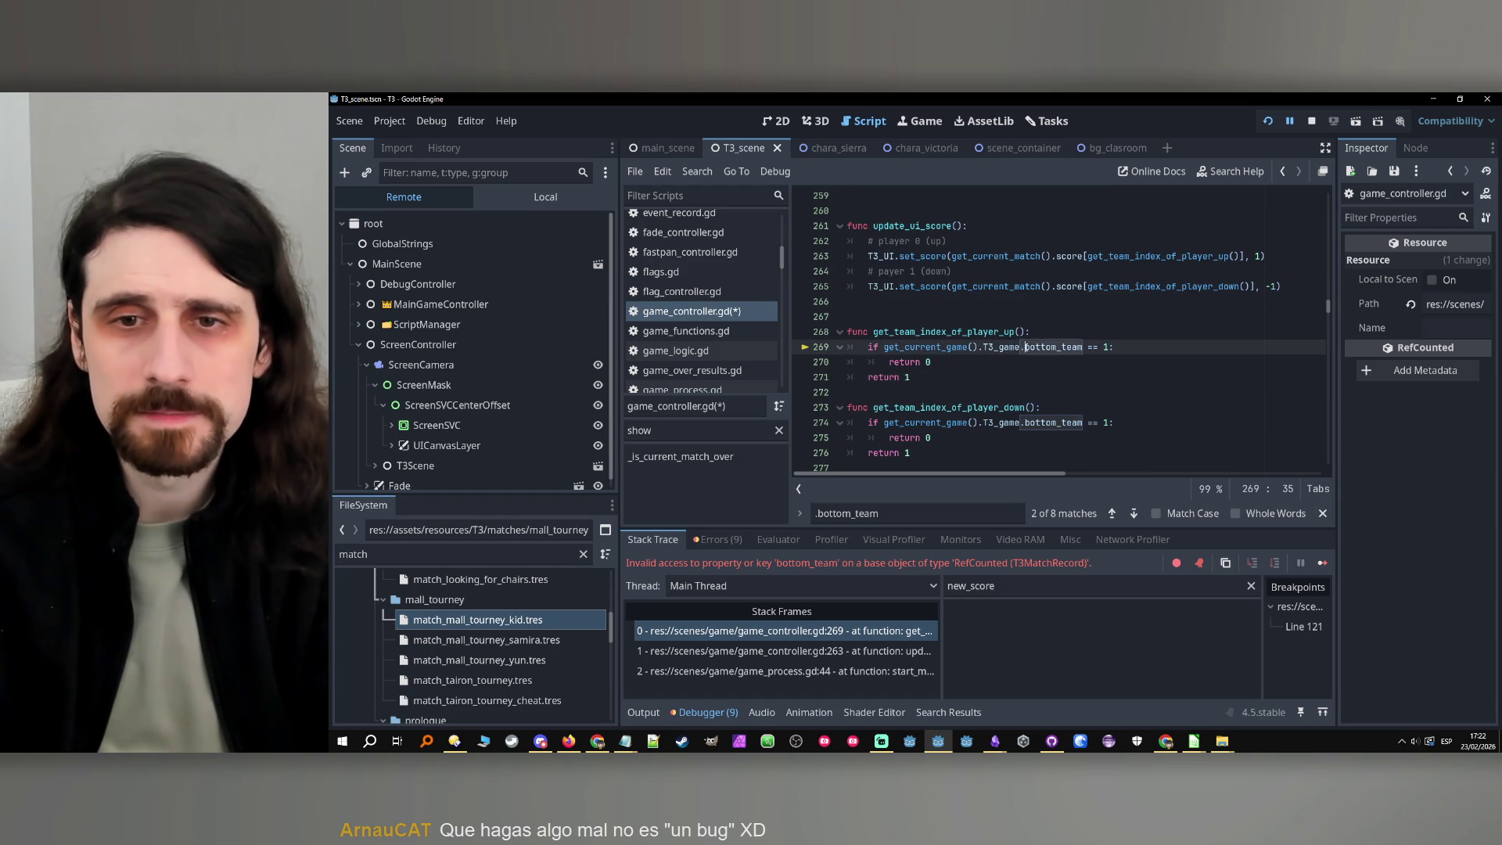
double_click(1026, 347)
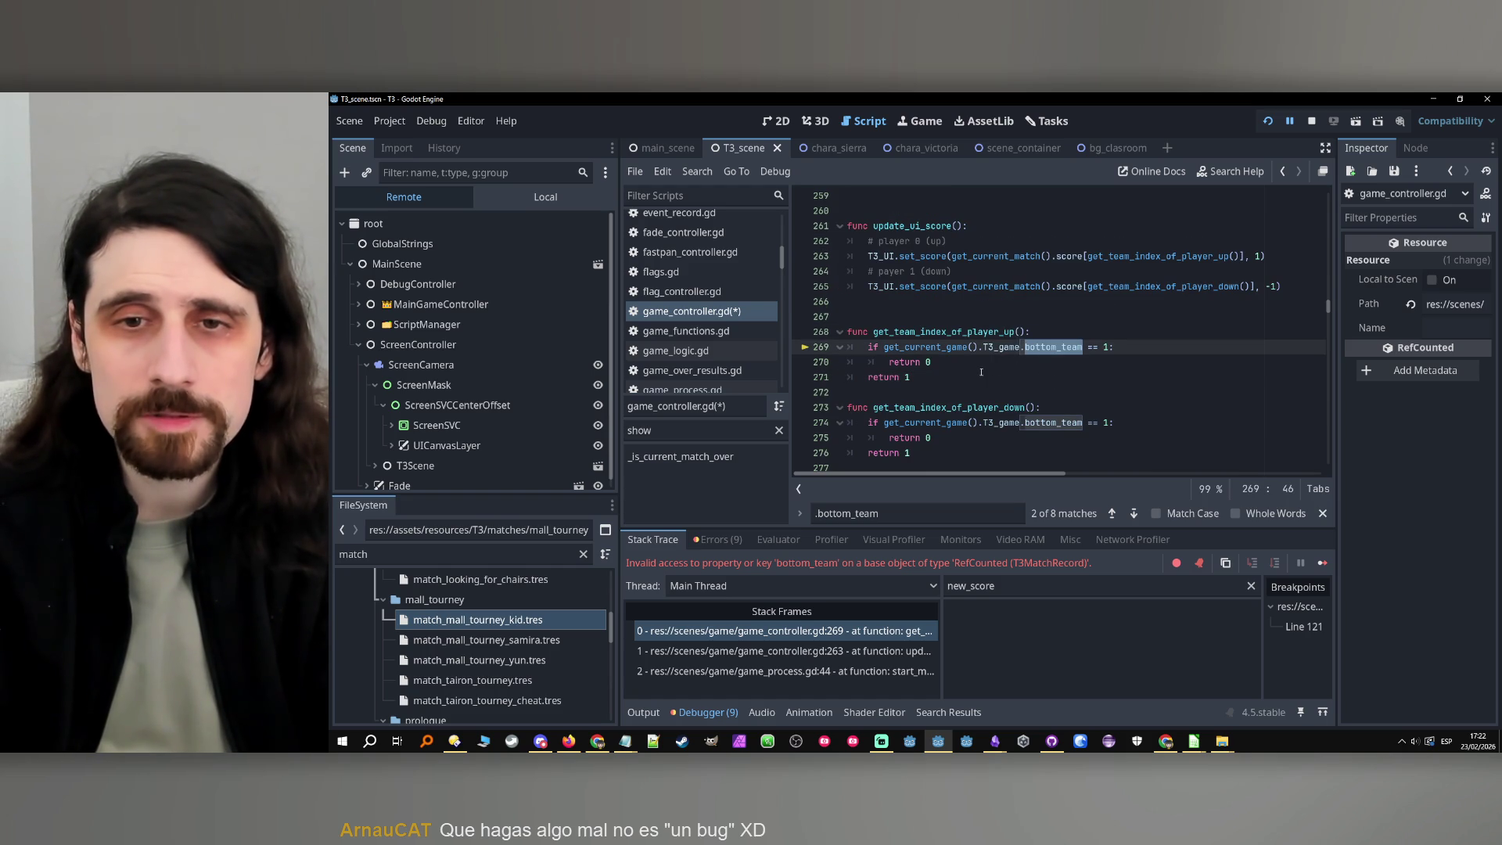
click(1032, 367)
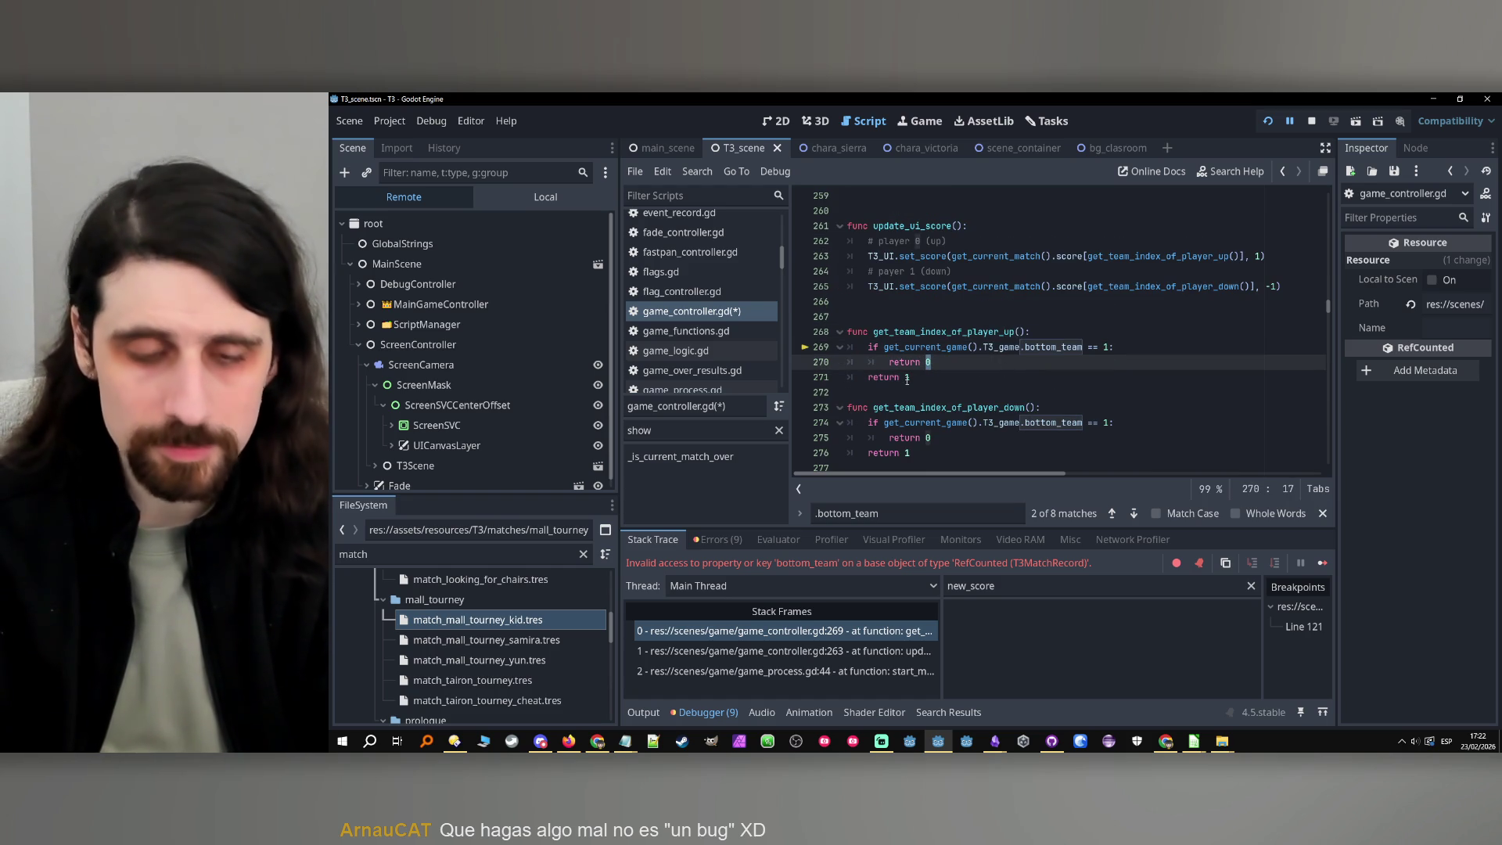
key(BackSpace)
text(1)
click(907, 377)
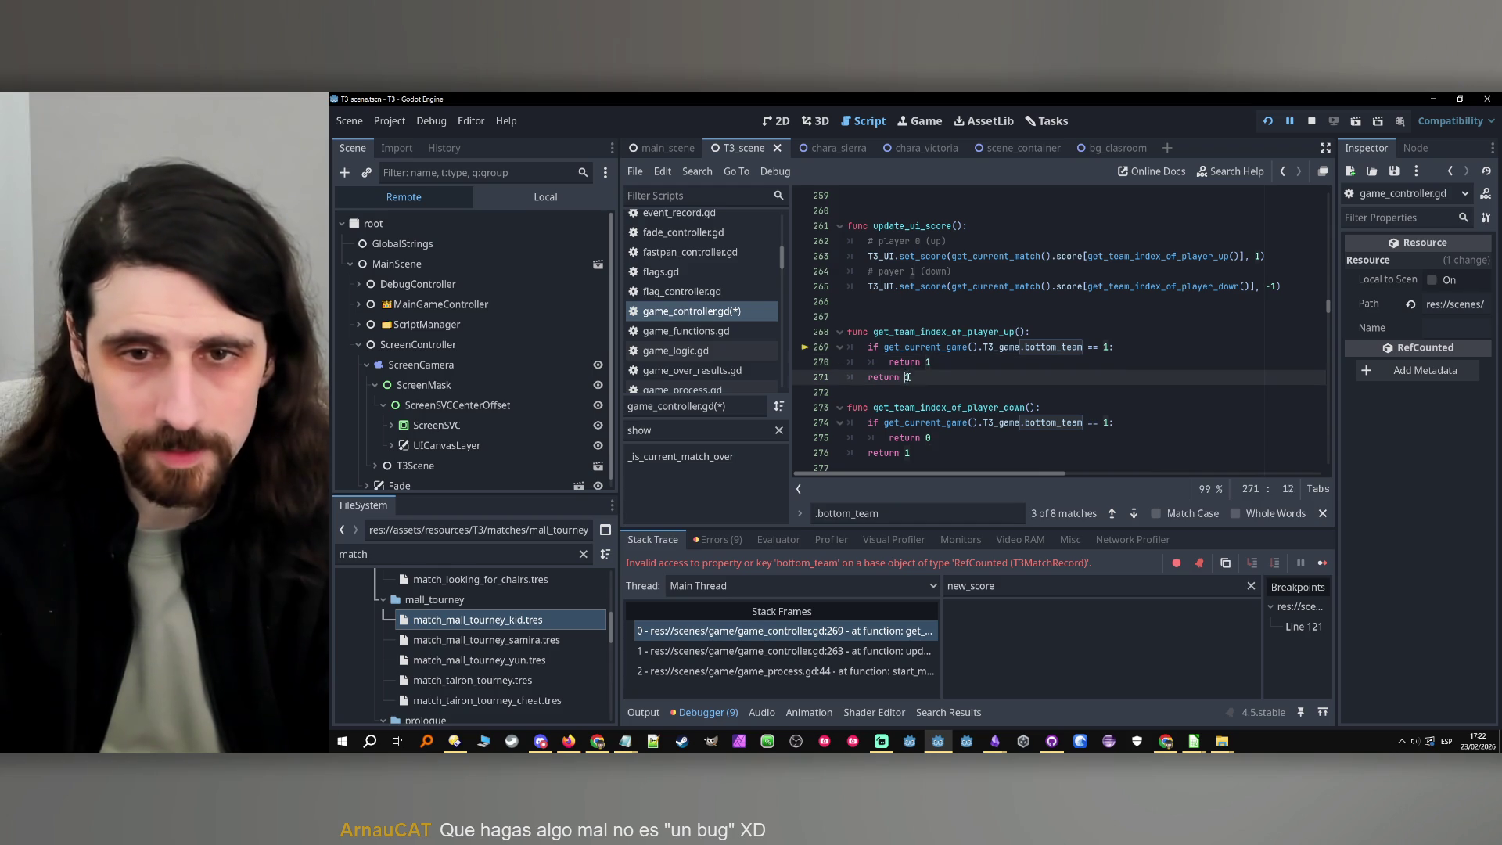
key(BackSpace)
text(0)
click(935, 438)
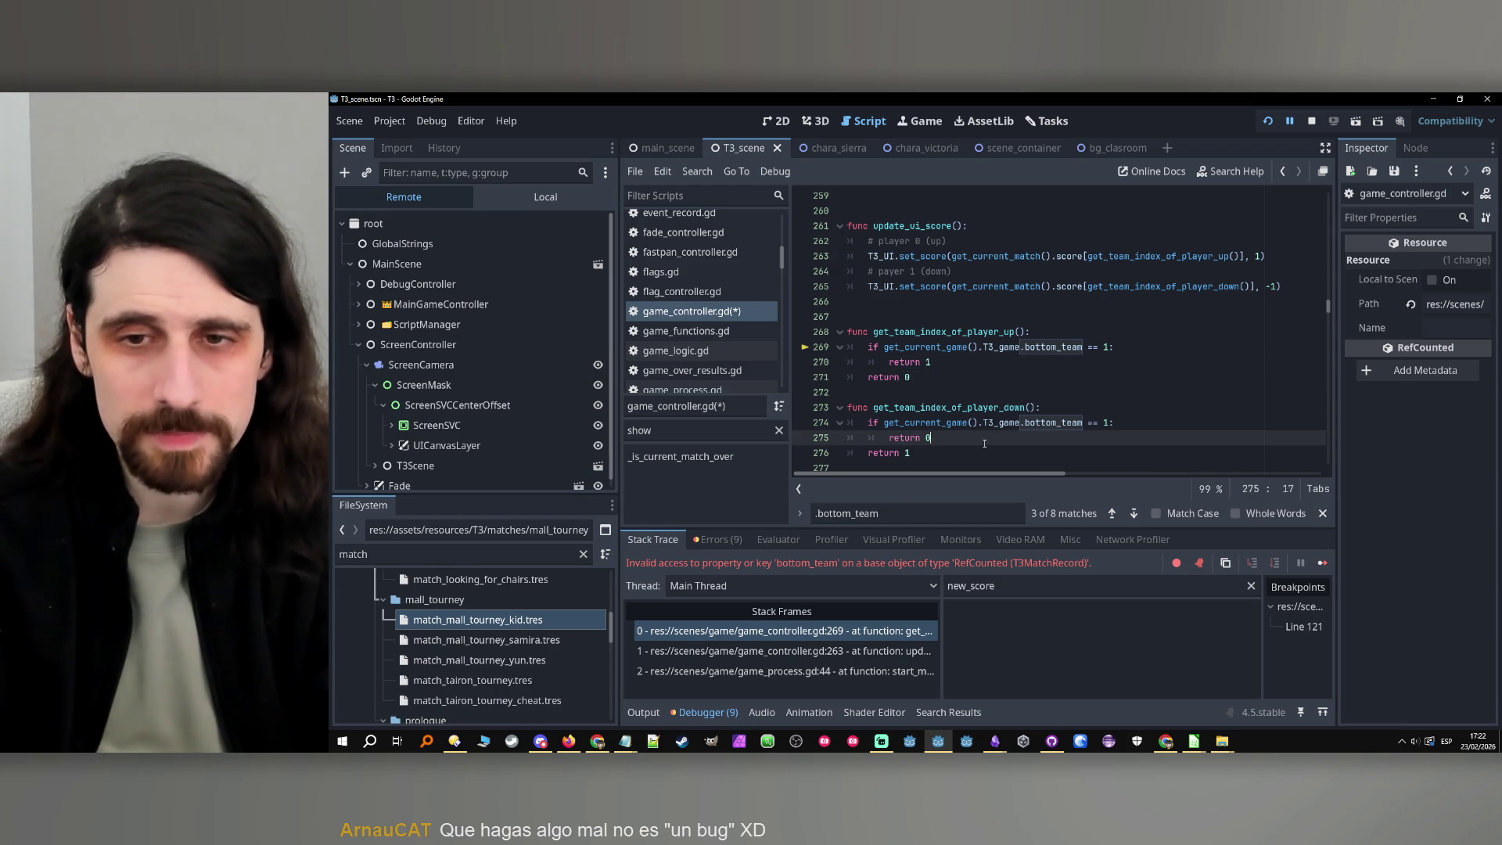
click(889, 315)
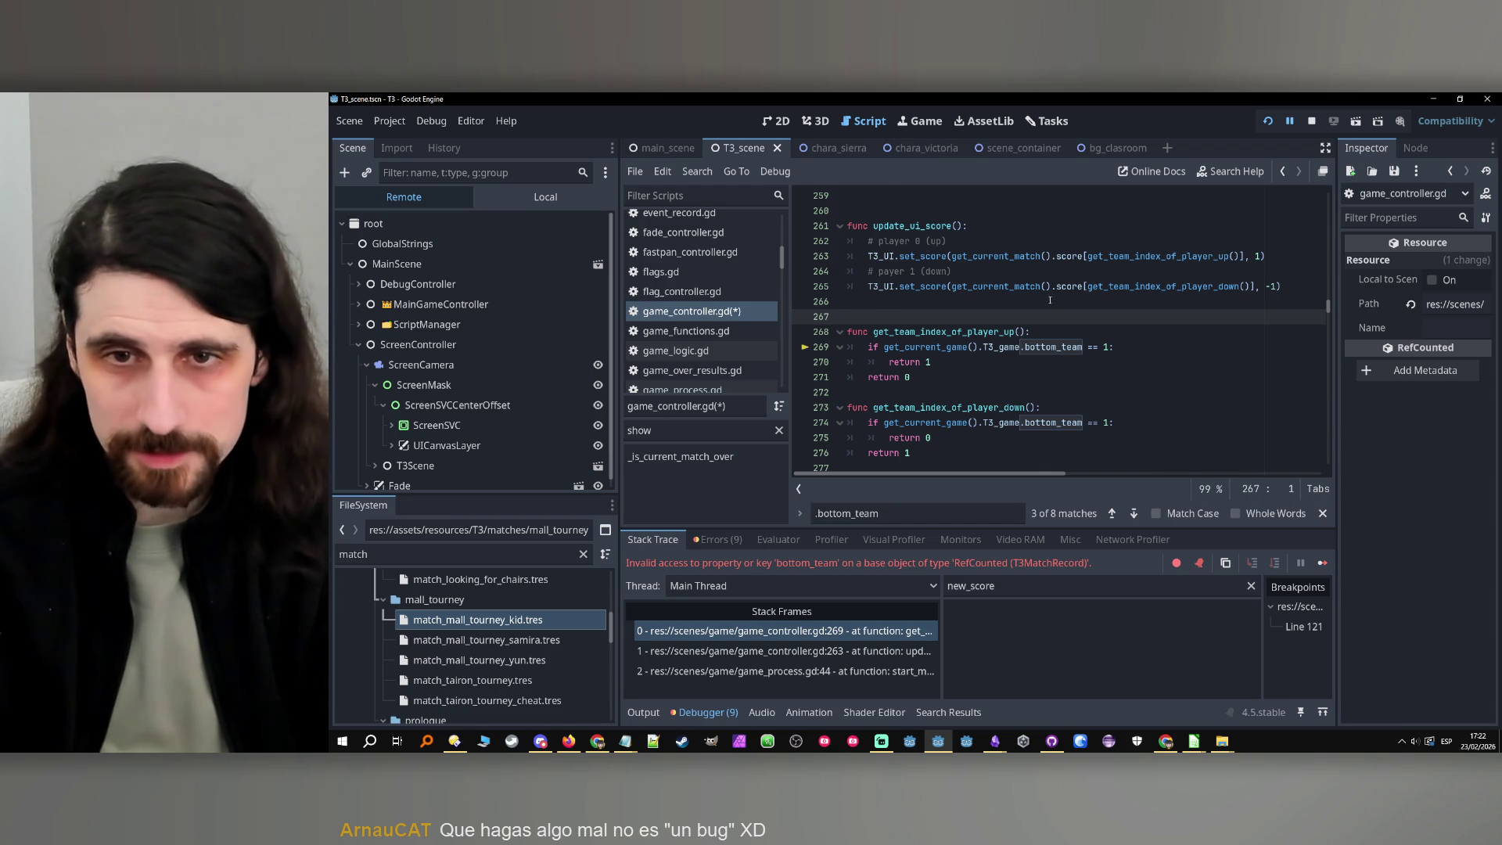
Add an -> int return type to the get_team_index_of_player_up and get_team_index_of_player_down headers
click(1027, 331)
text(-> )
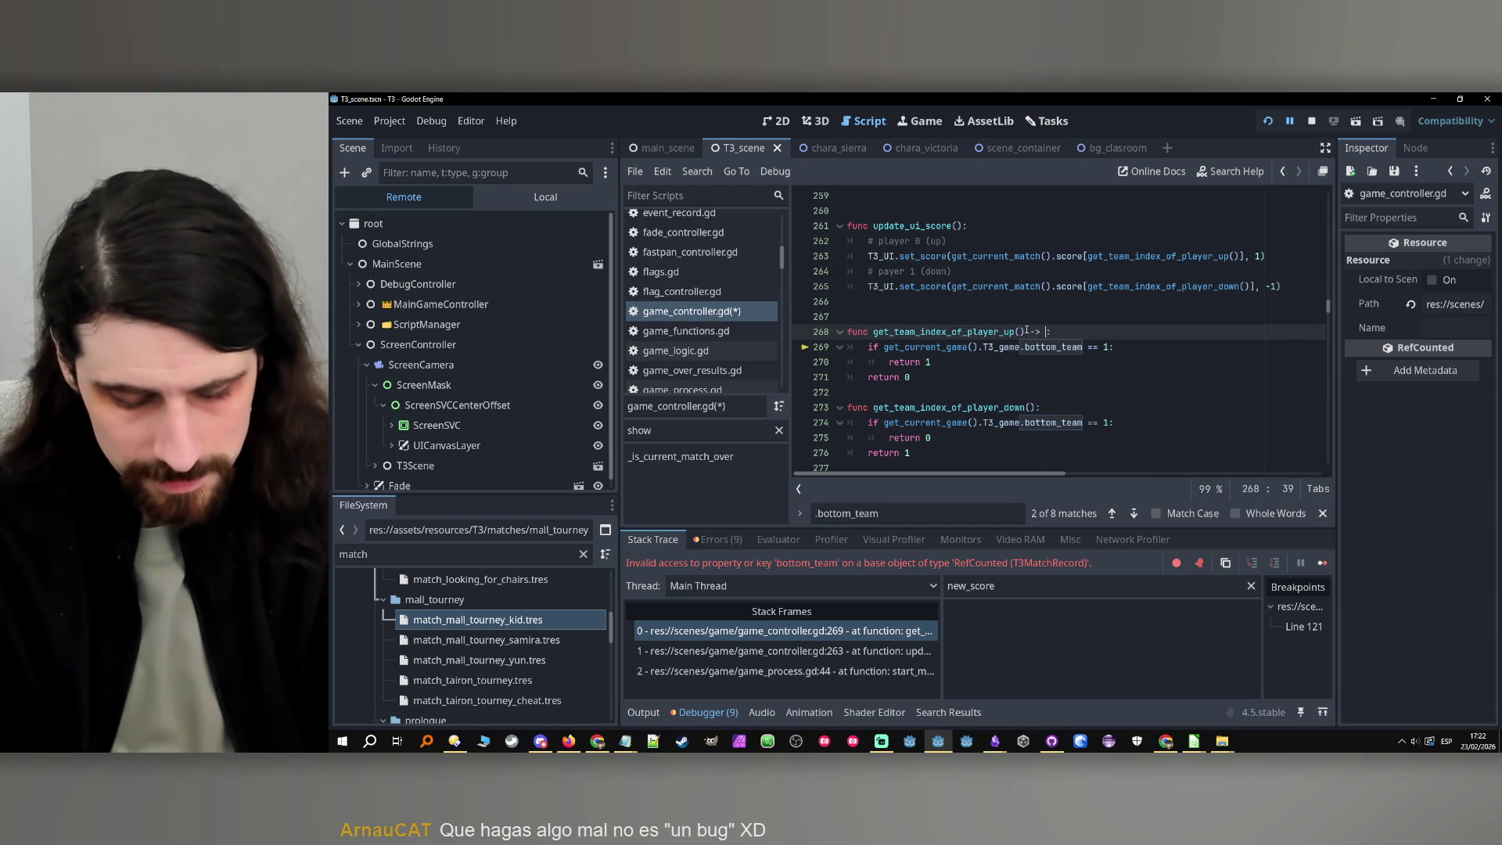
text(int)
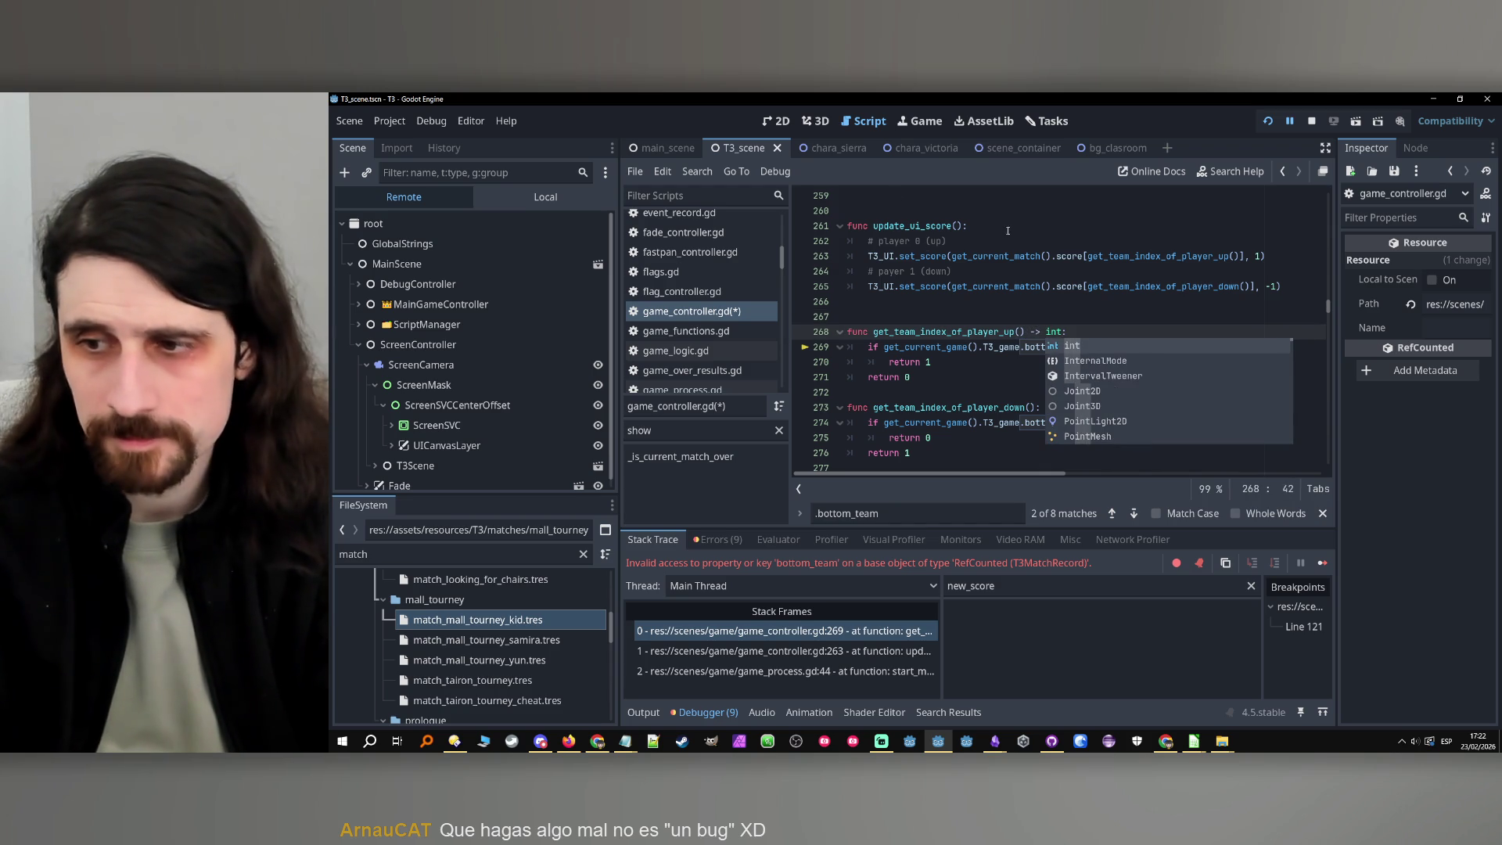
click(1010, 240)
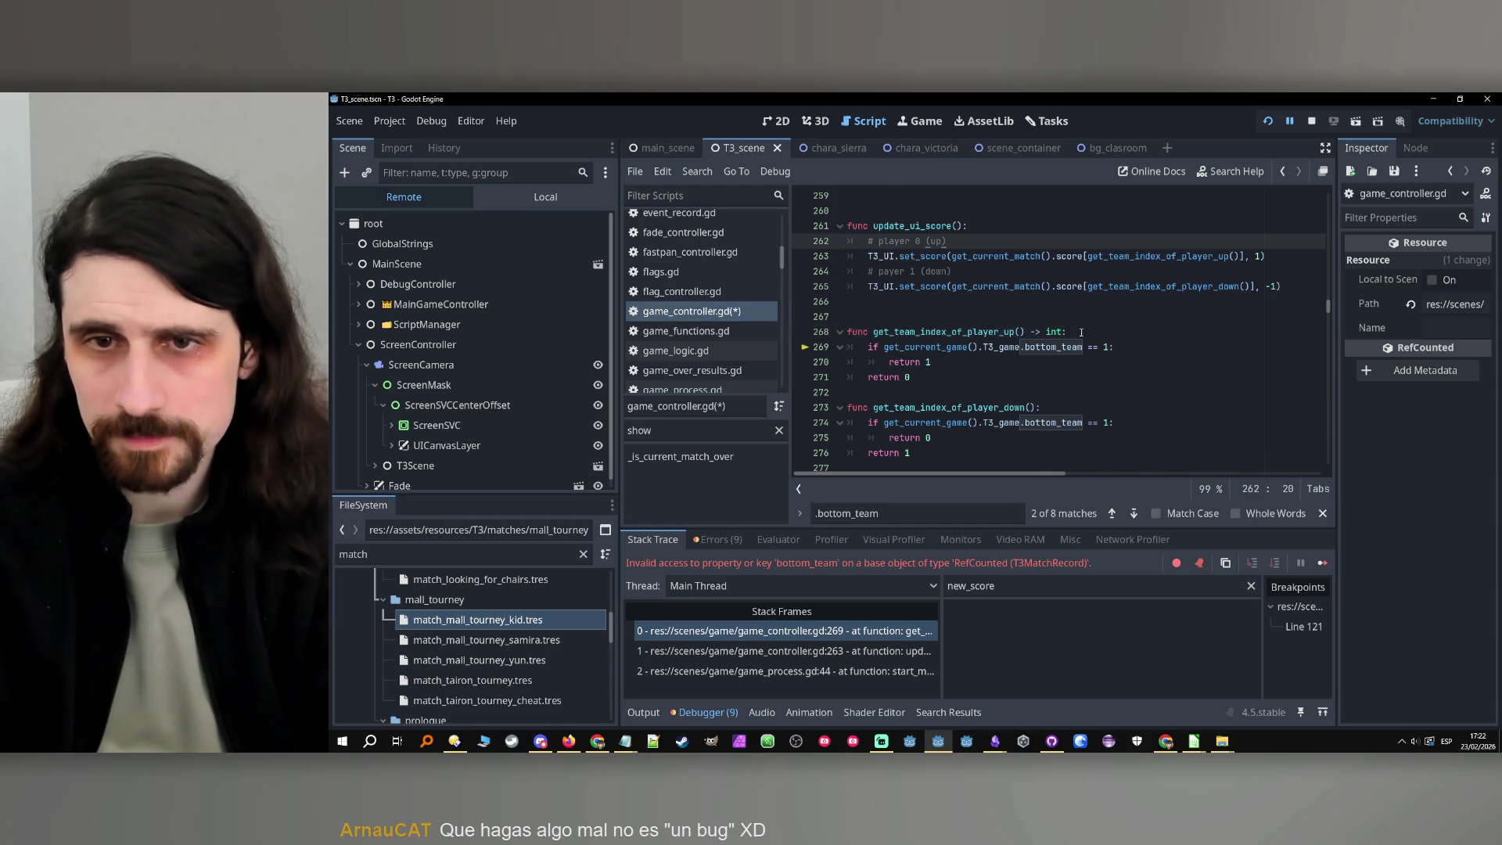
drag(1081, 332, 1025, 331)
key(ctrl+c)
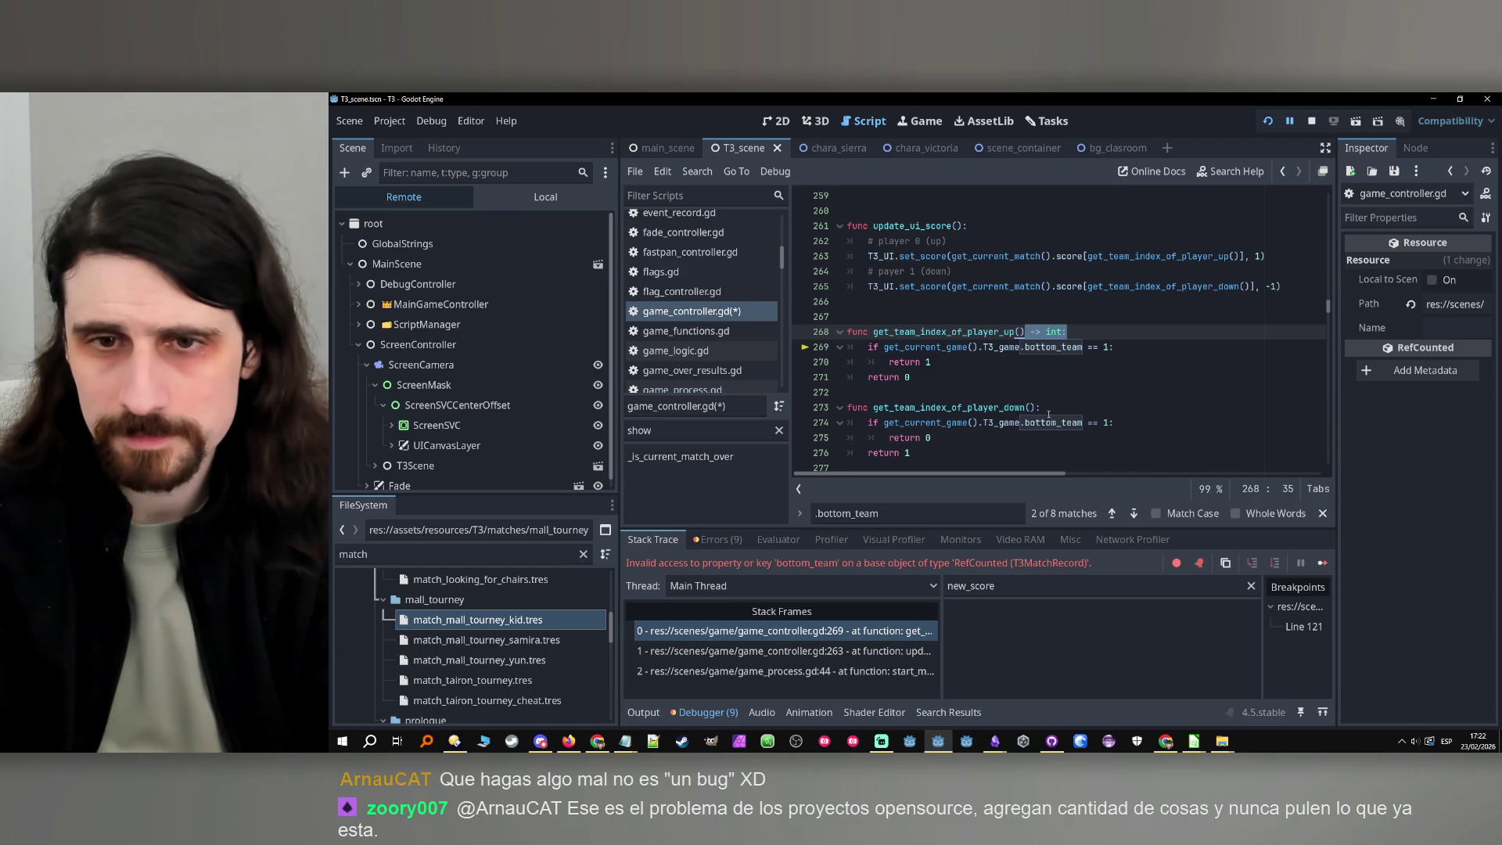
click(1037, 408)
key(ctrl+v)
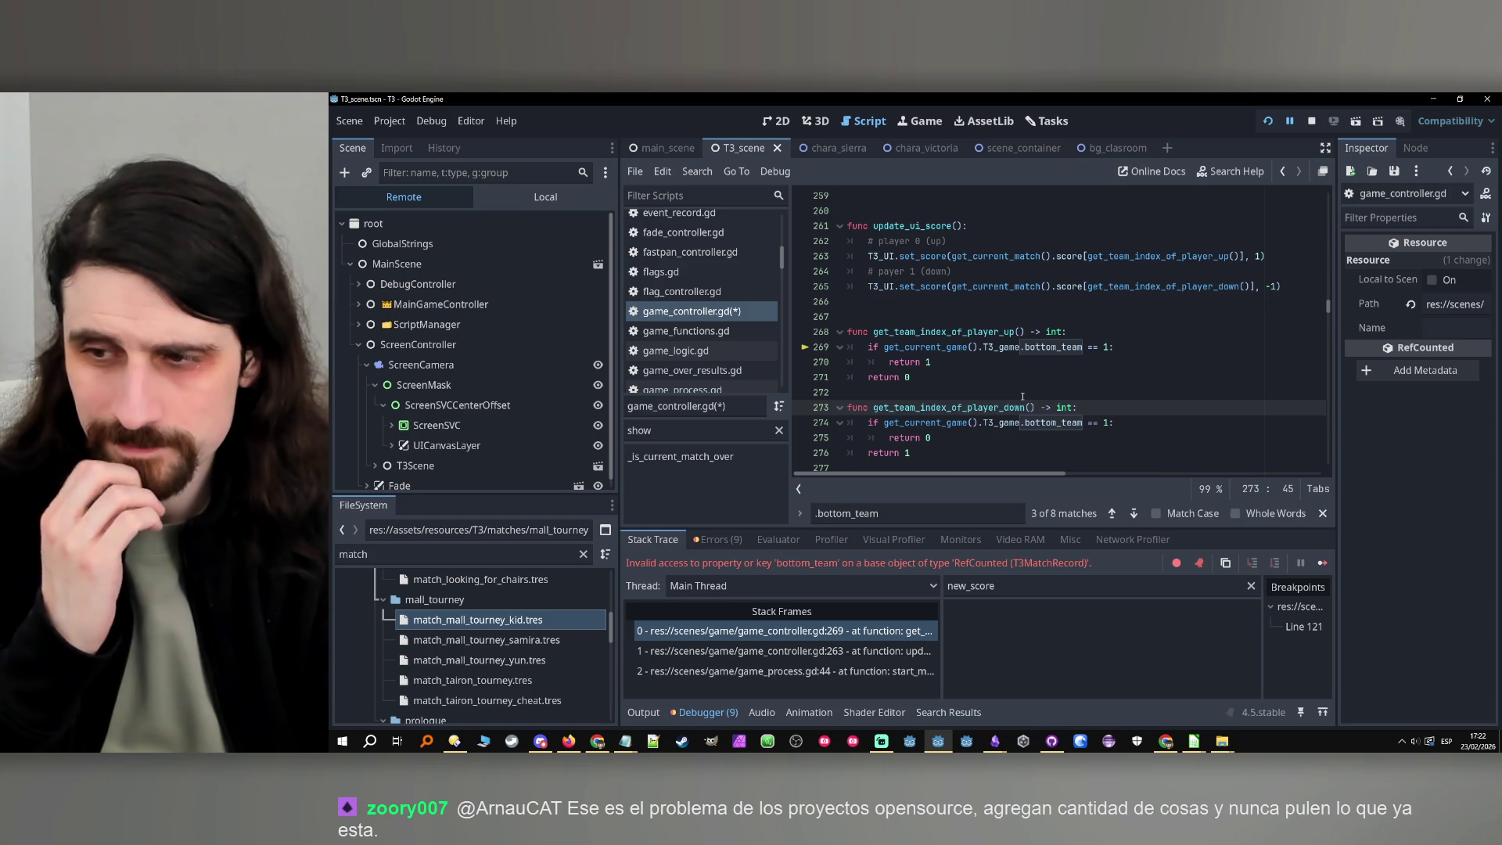
key(Up)
key(Up)
click(978, 391)
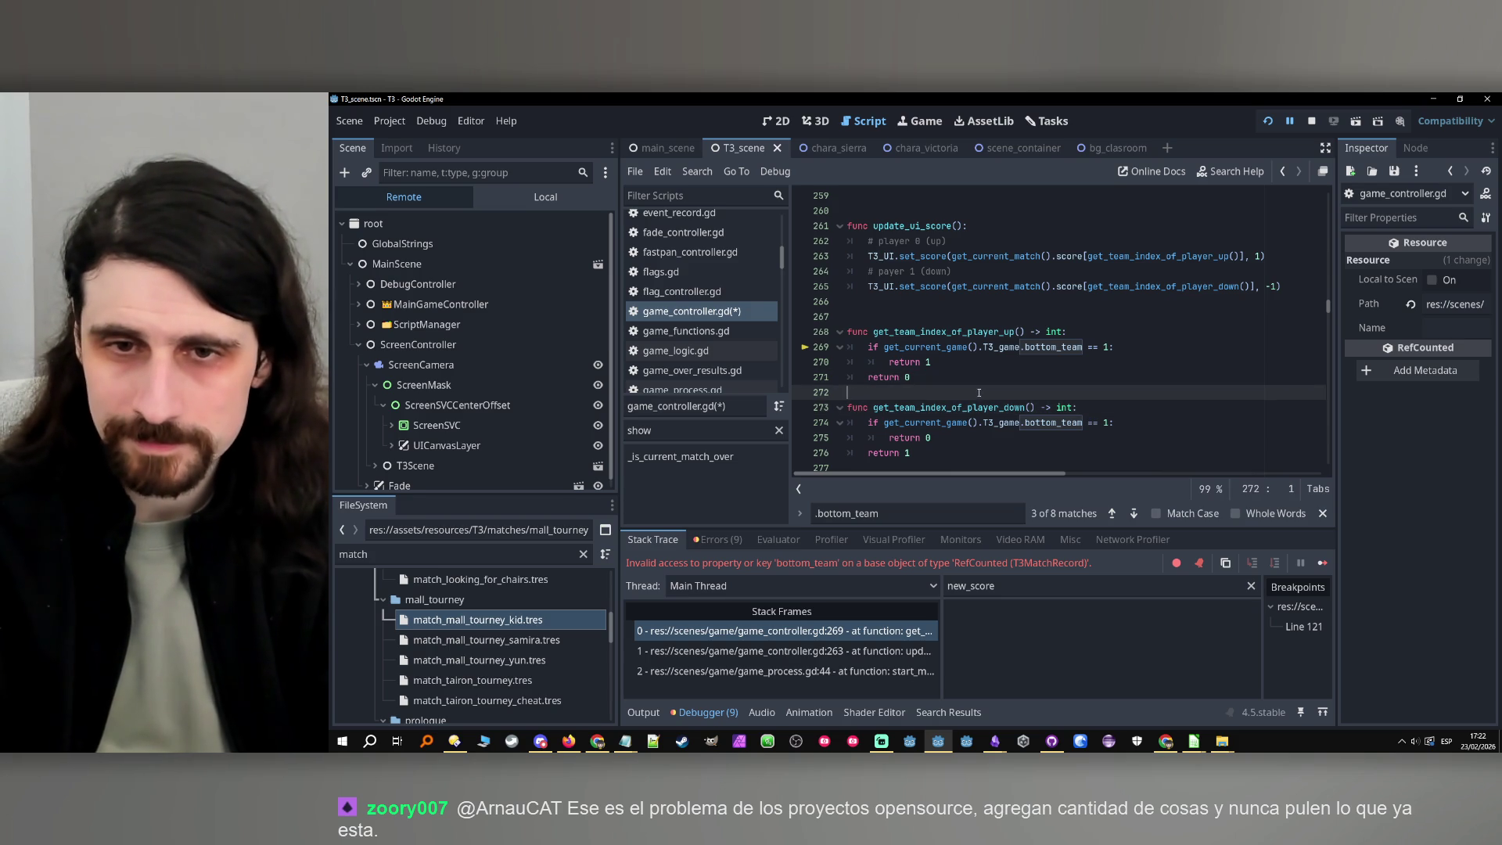
Stop the running debug session and move to blank line 267 above get_team_index_of_player_up
click(1310, 124)
click(938, 365)
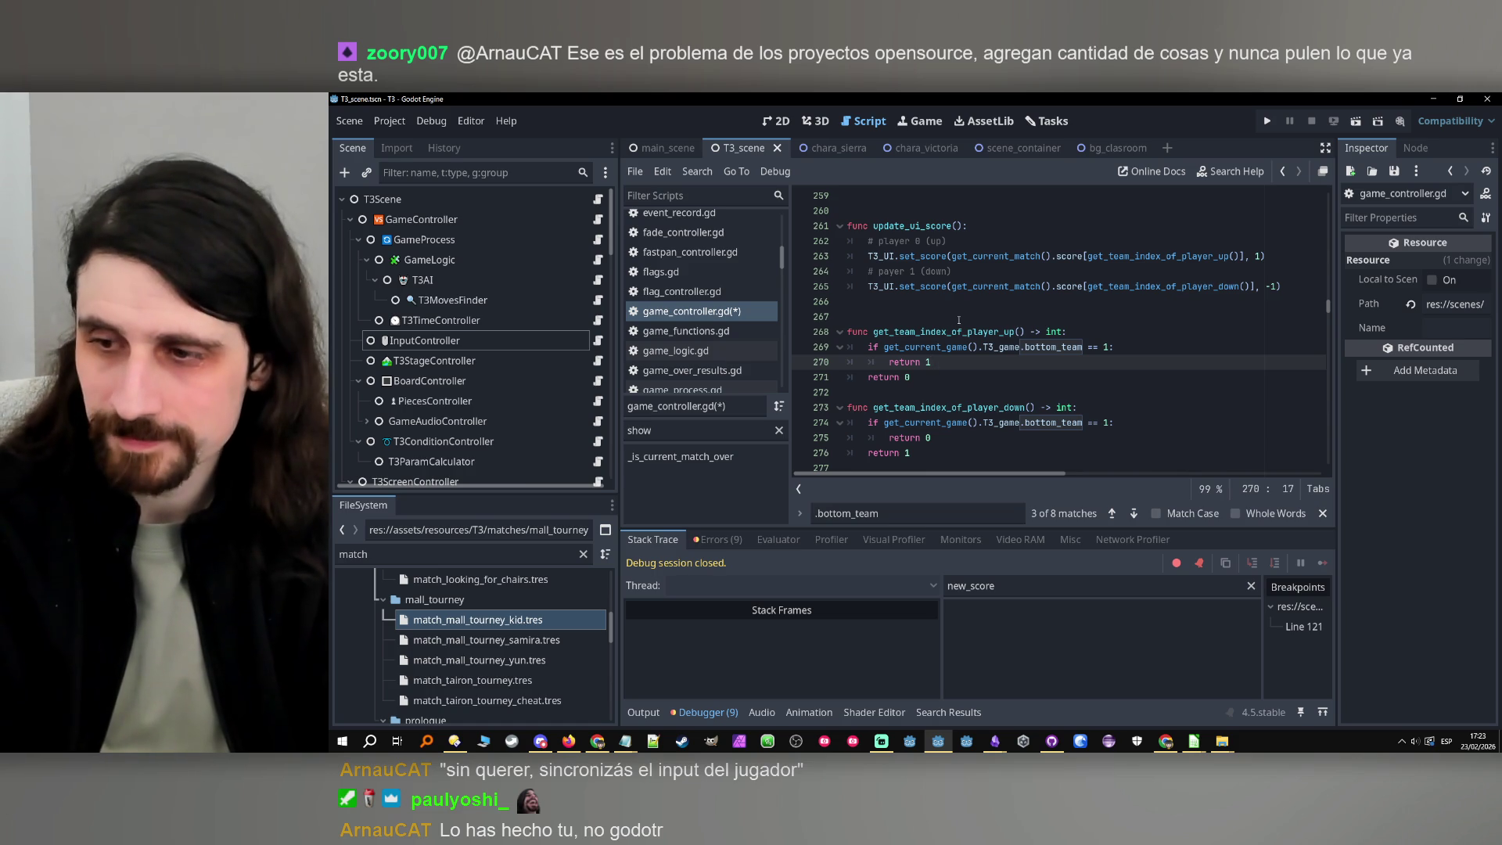
scroll(928, 360, down, 1)
scroll(924, 336, up, 1)
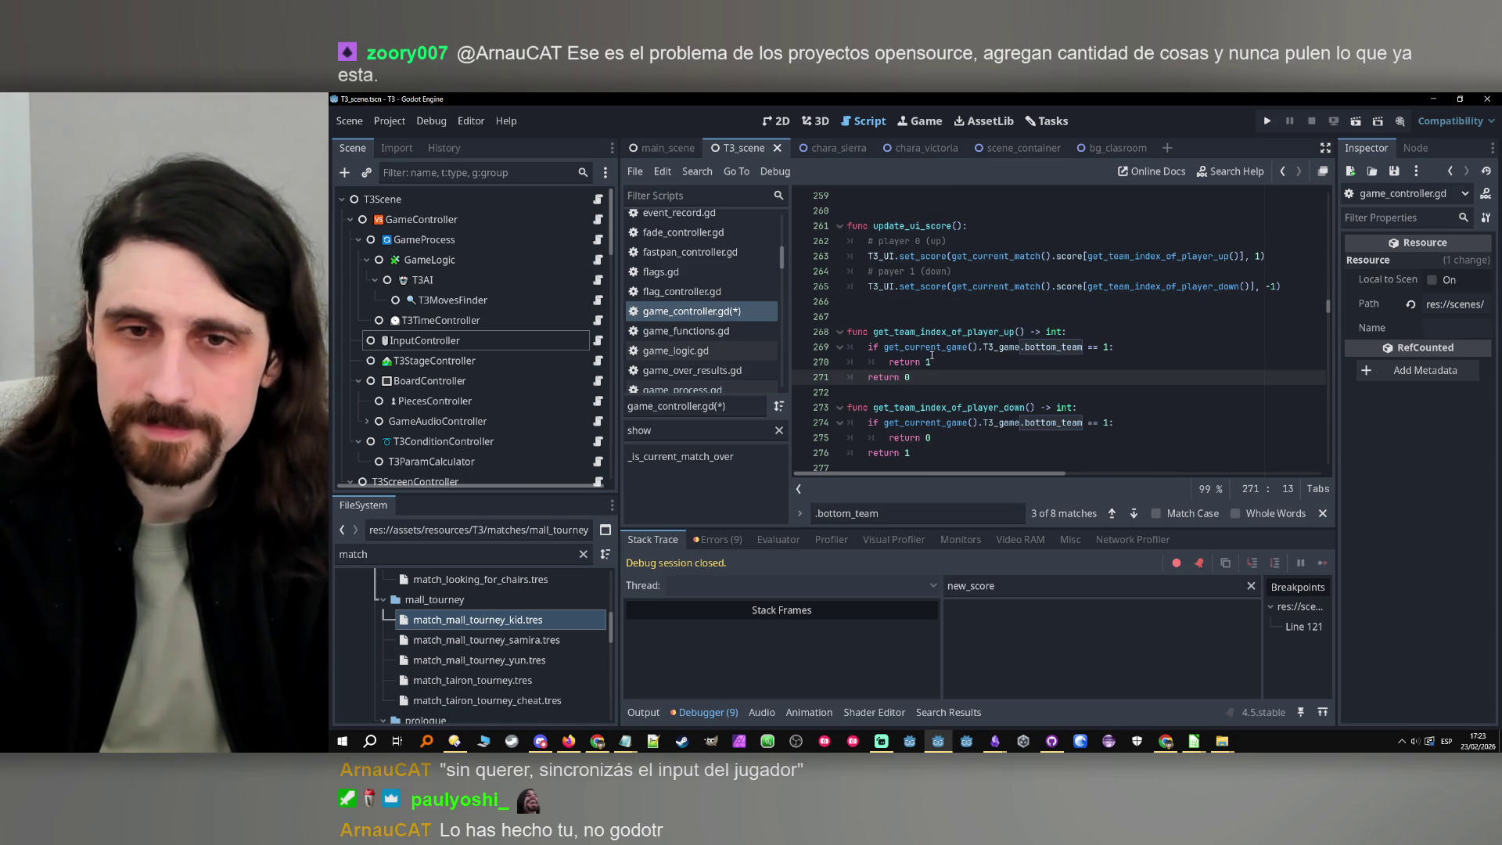
click(920, 316)
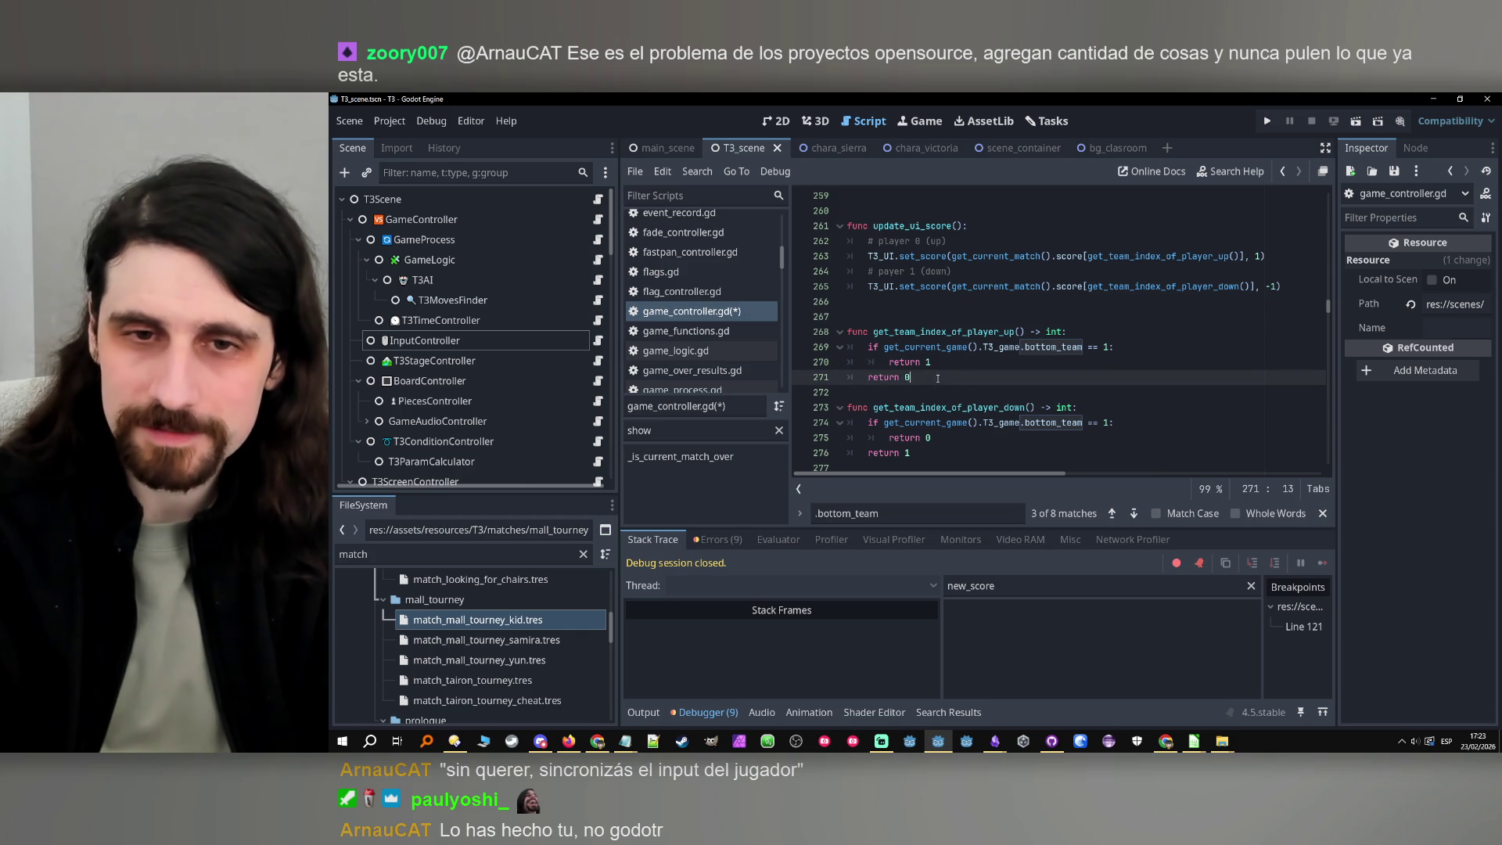
click(889, 317)
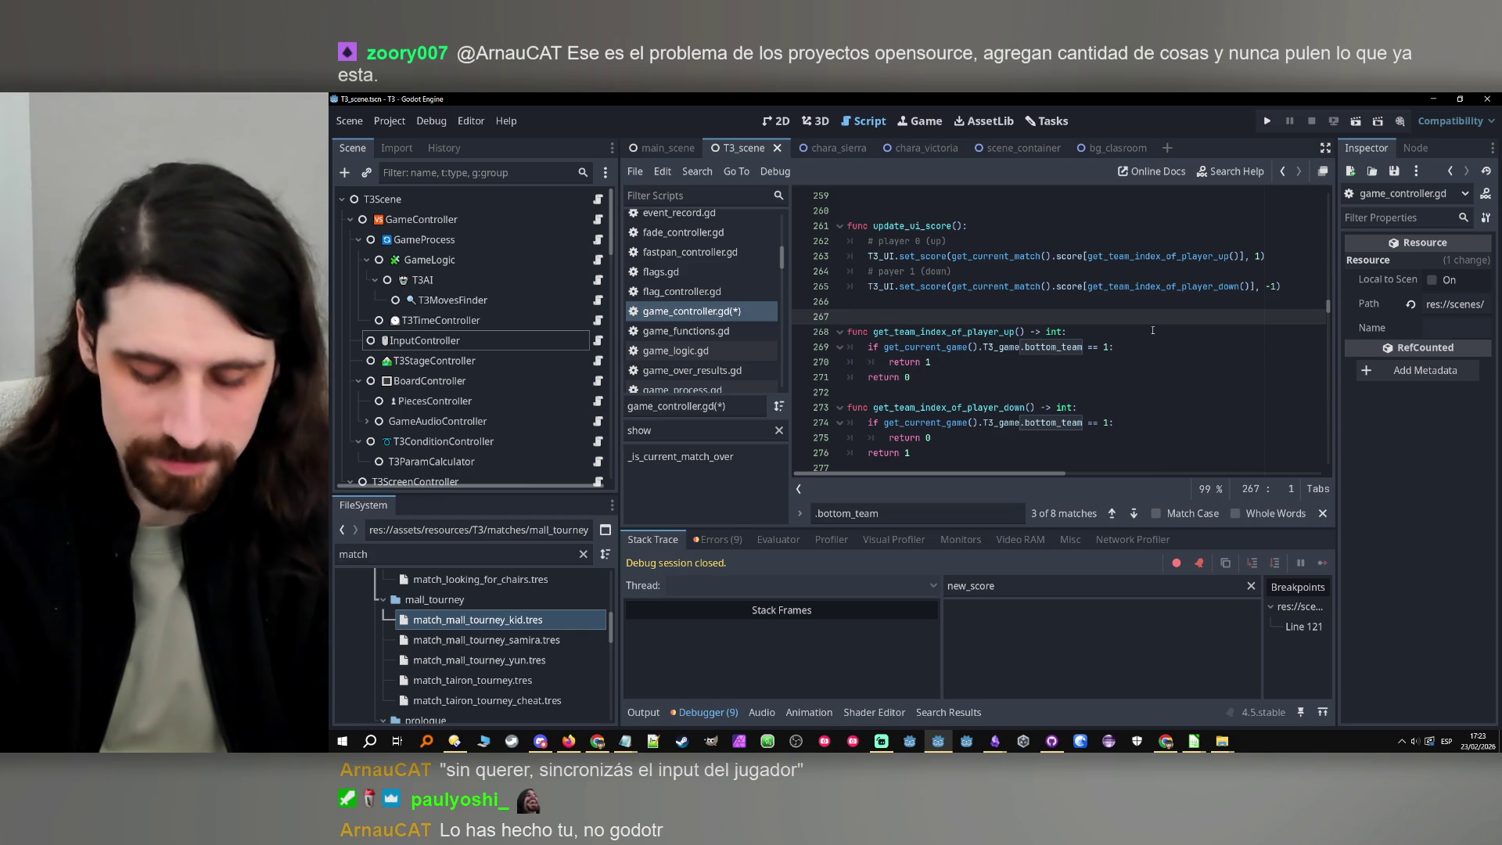
Write a ## doc comment above get_team_index_of_player_up: returns the team index for the board's upper side
text(##)
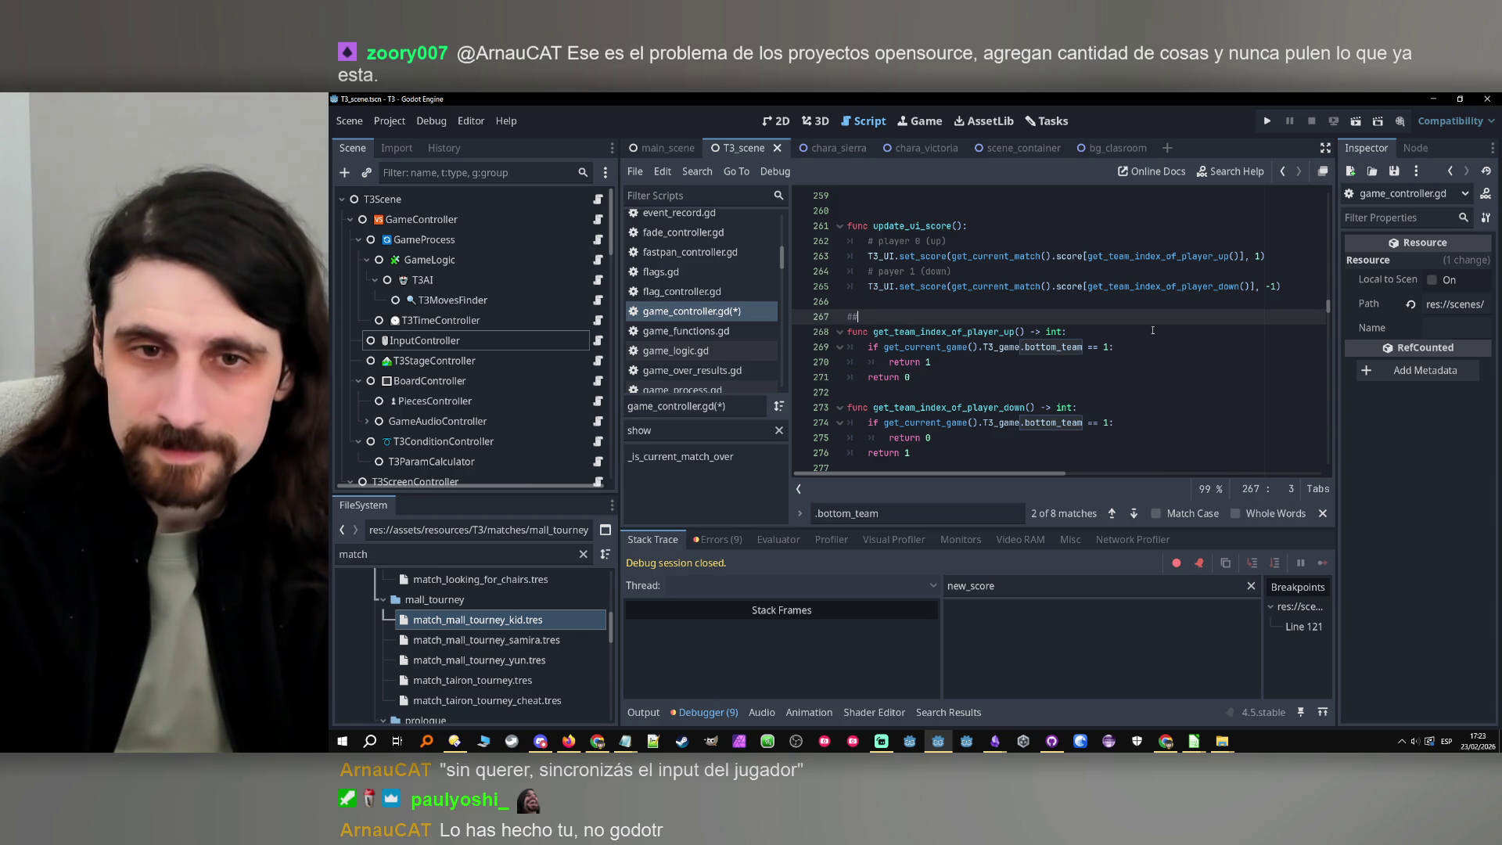
key(Caps_Lock)
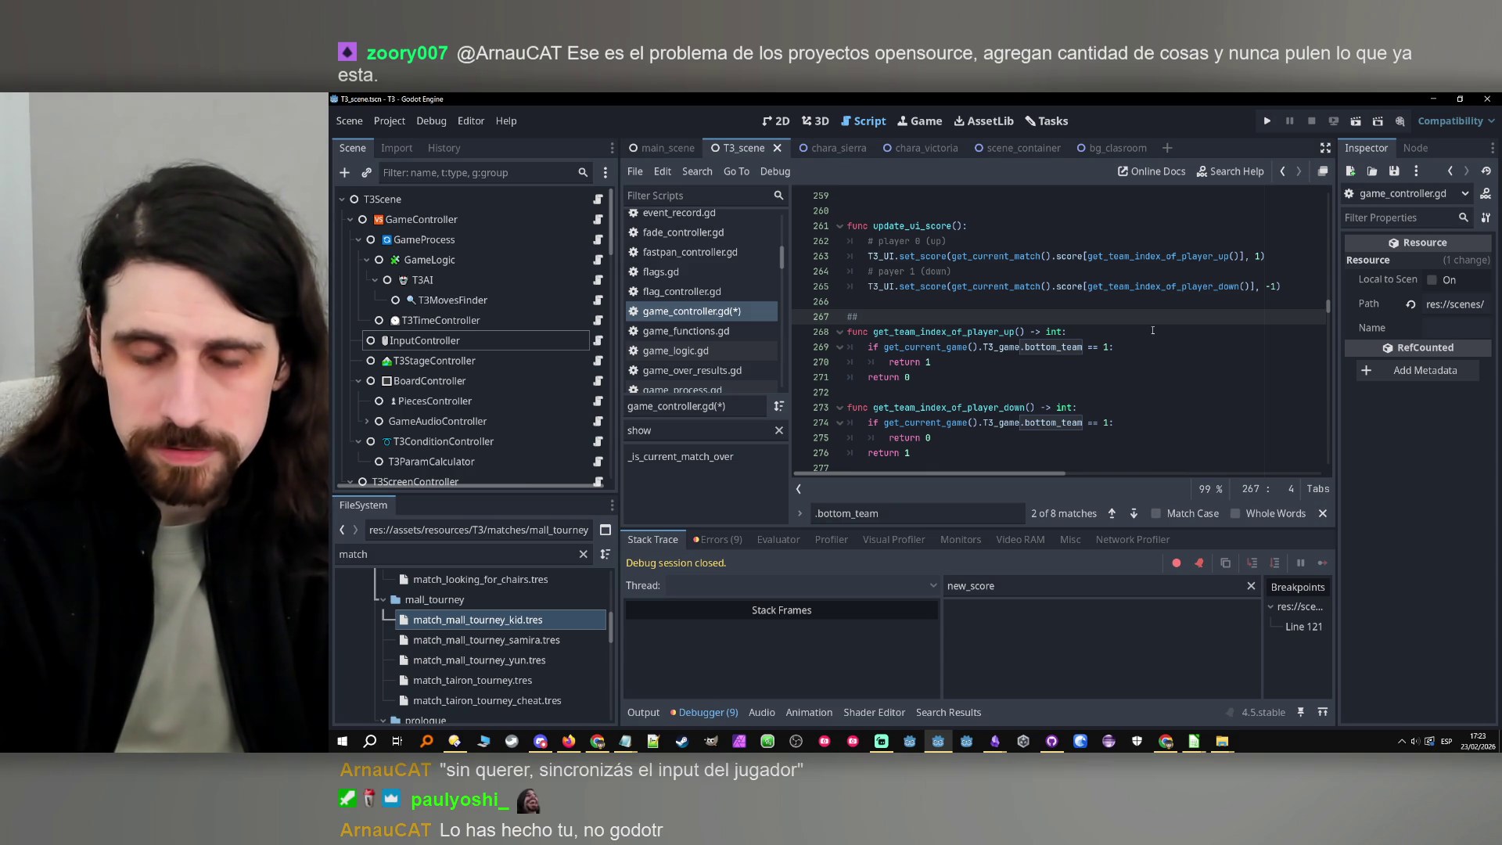
text(R)
key(Caps_Lock)
text(e)
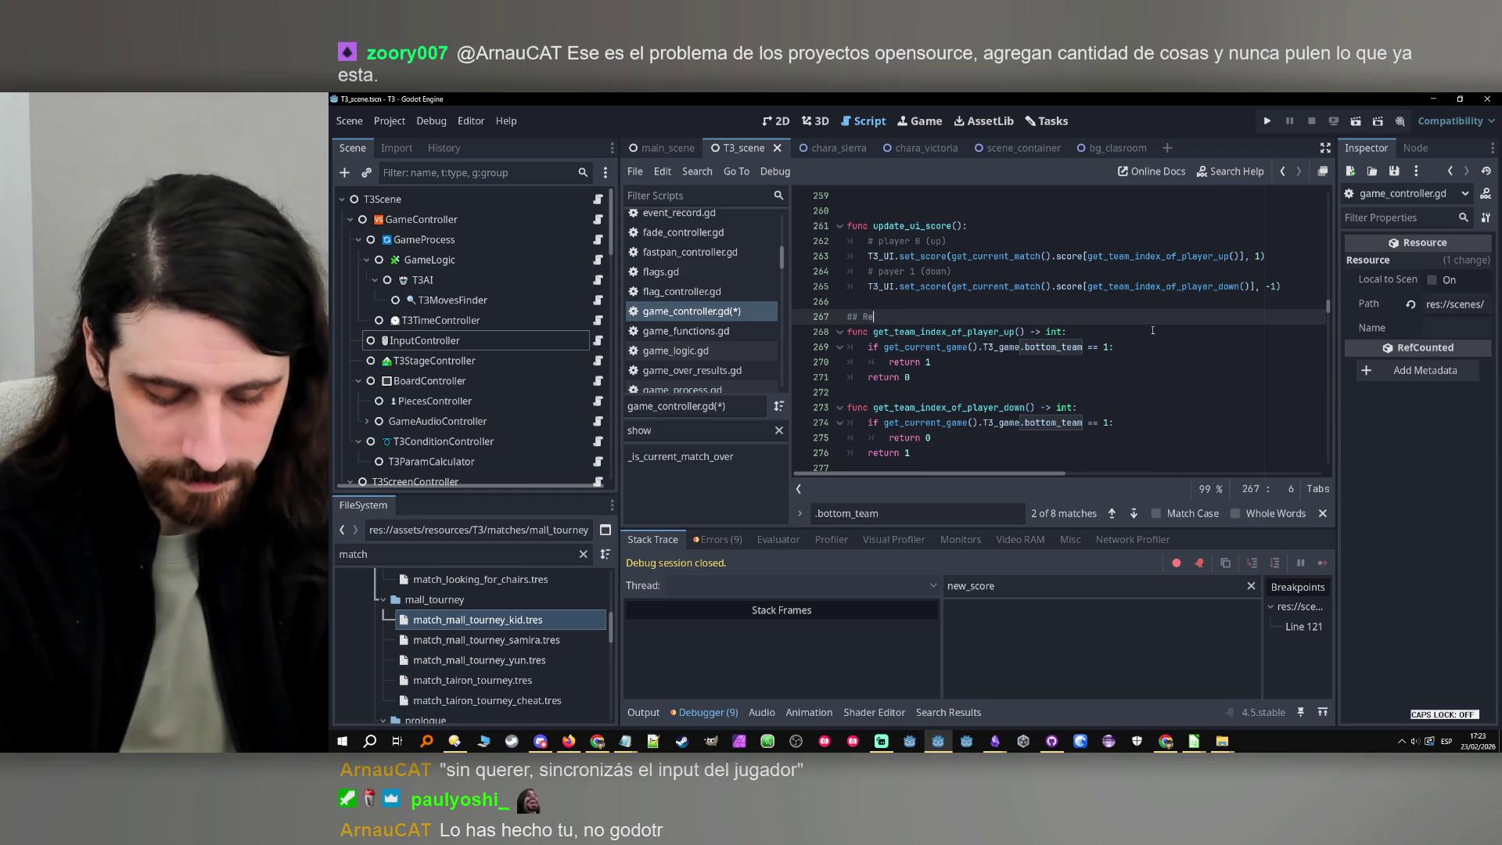
text(turn the the)
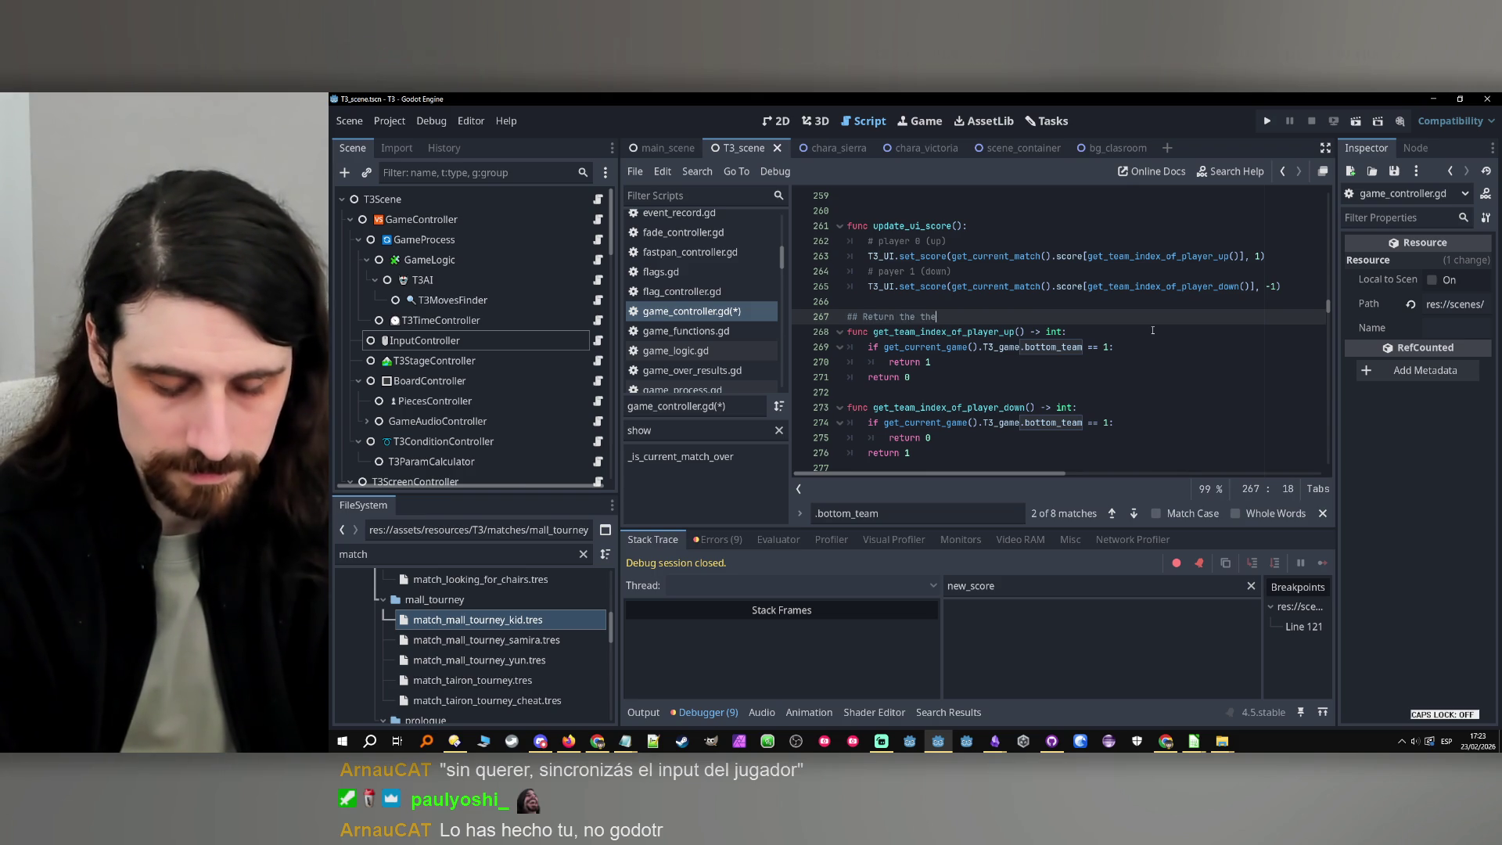
key(BackSpace)
key(BackSpace)
text(eam_in)
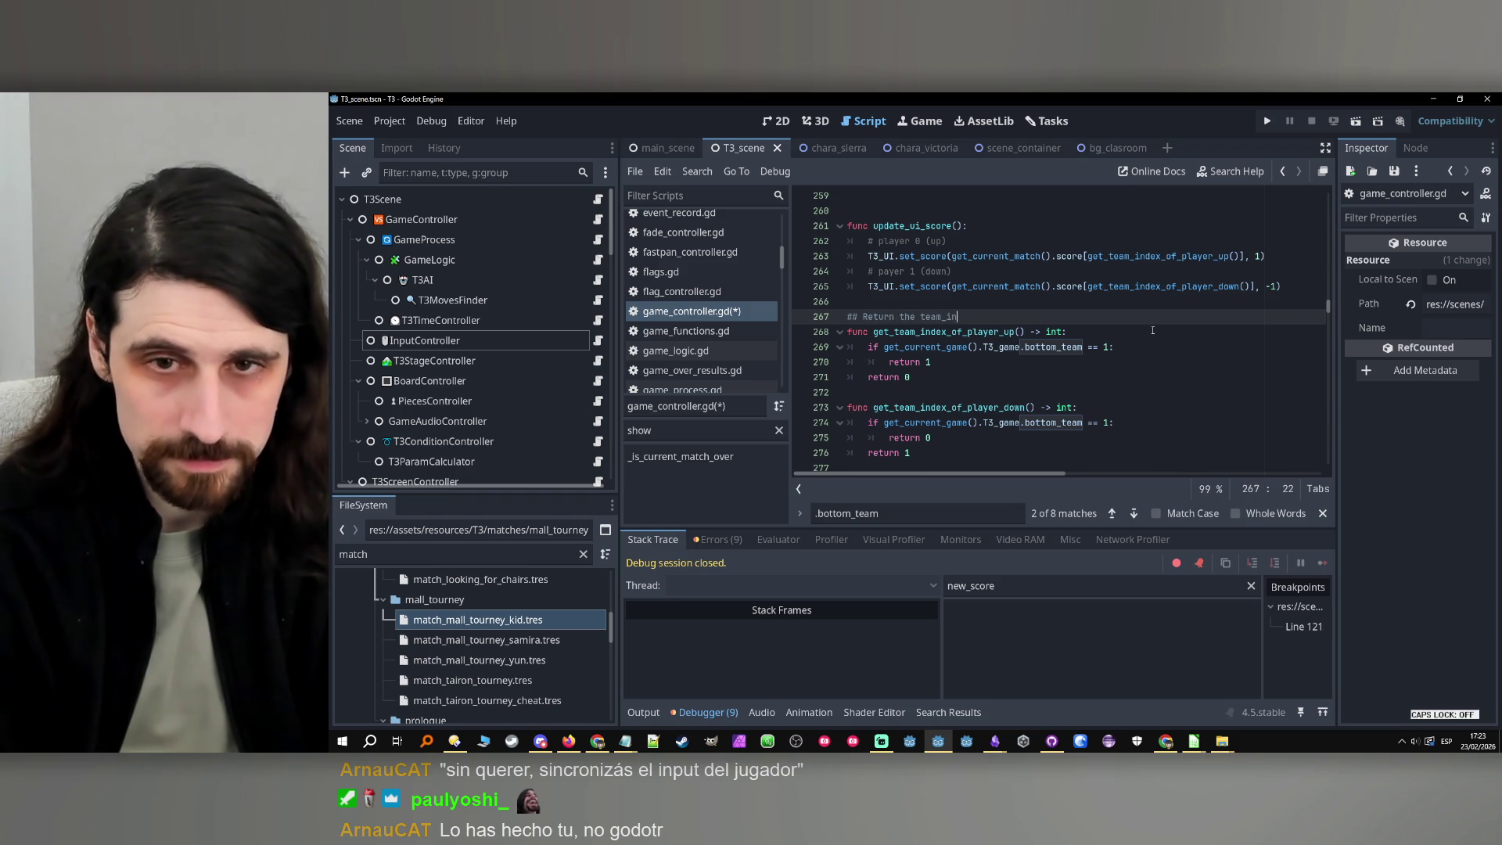
text(d)
text( ()
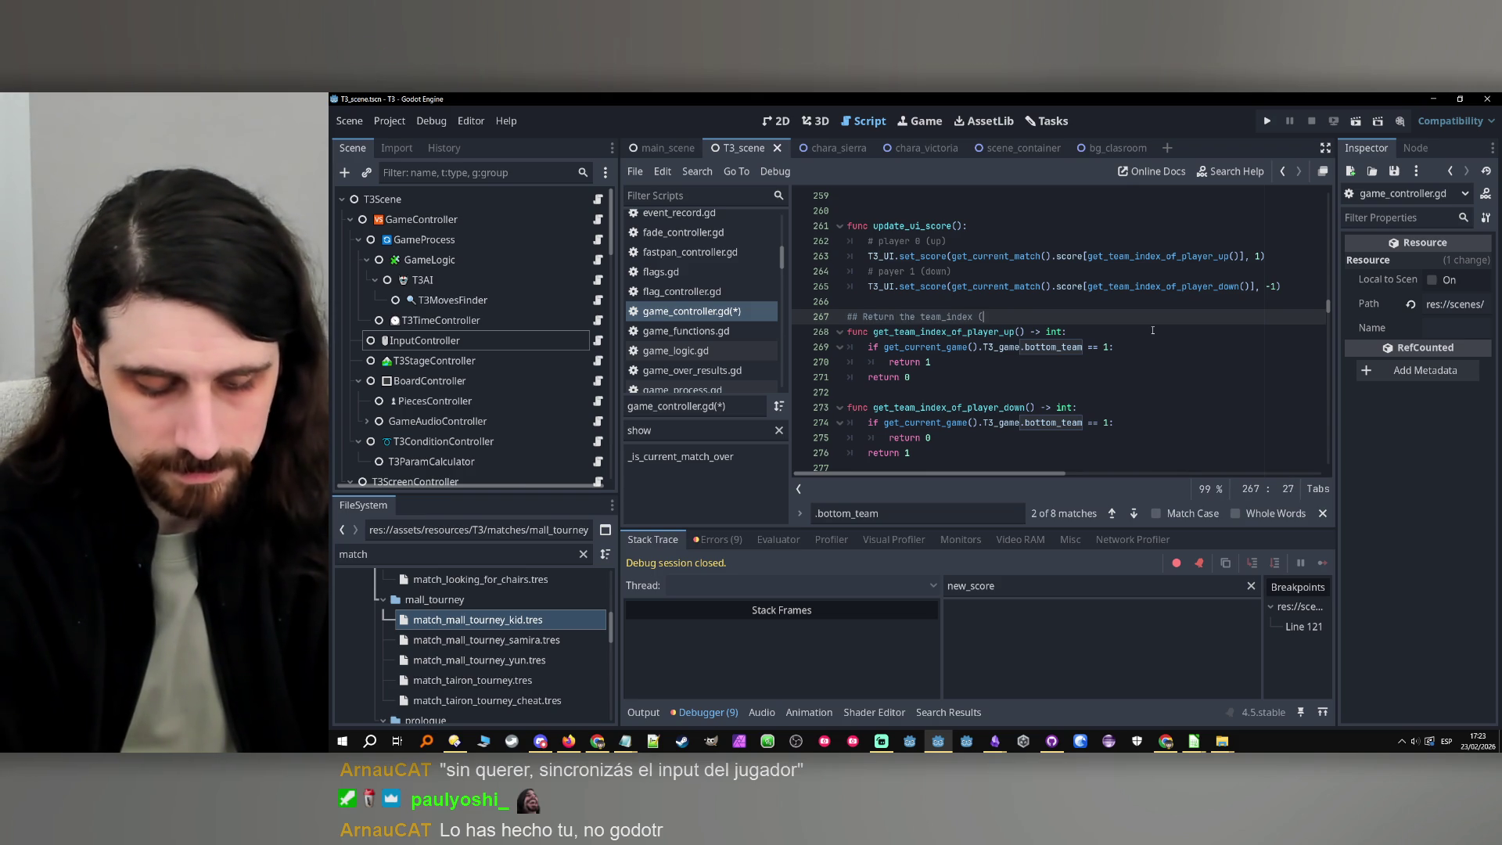
text(tm - 1)
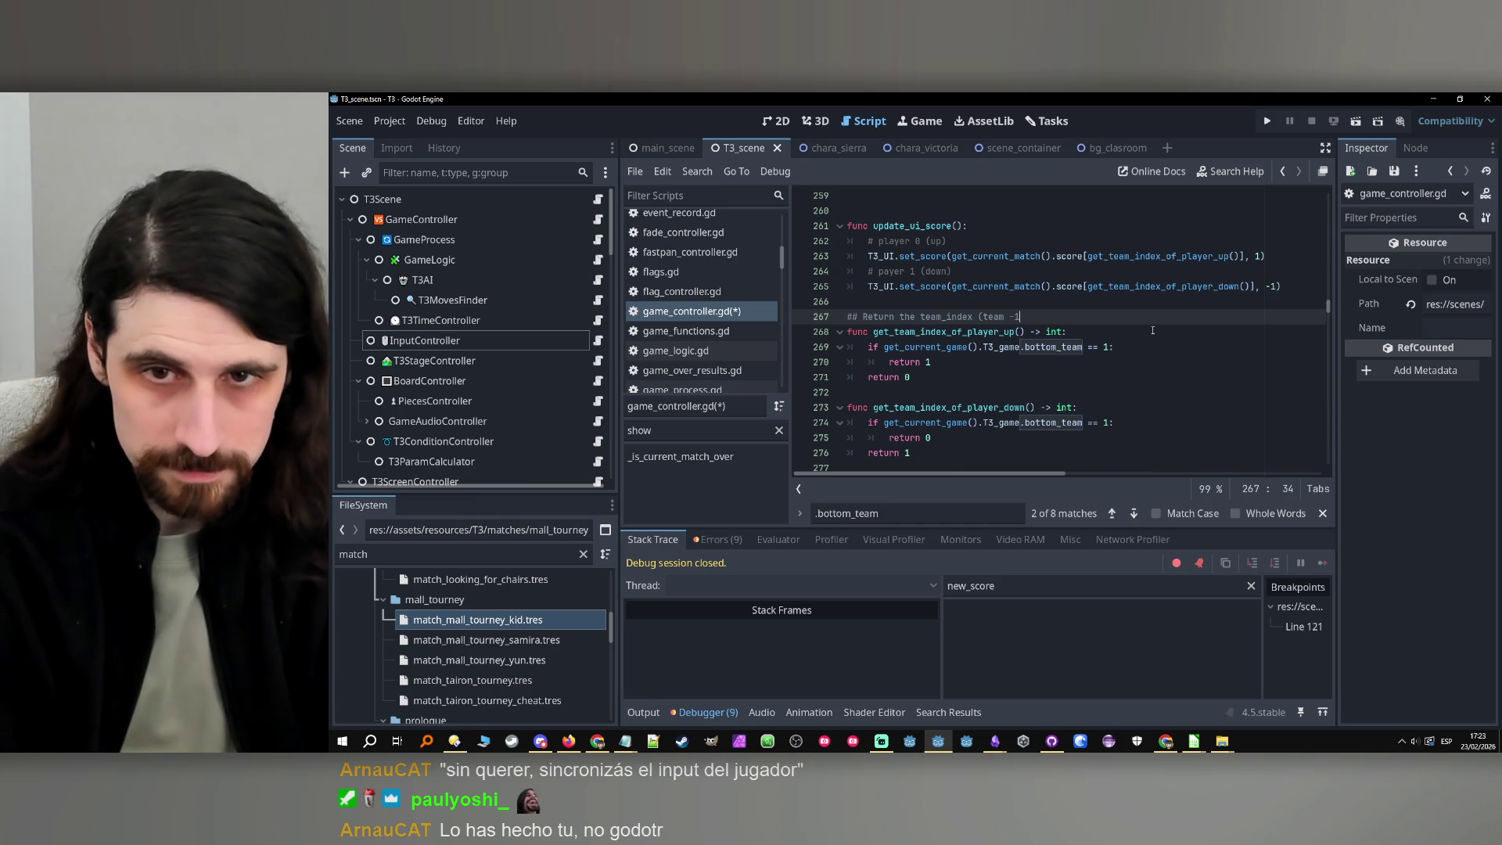
text()of the te)
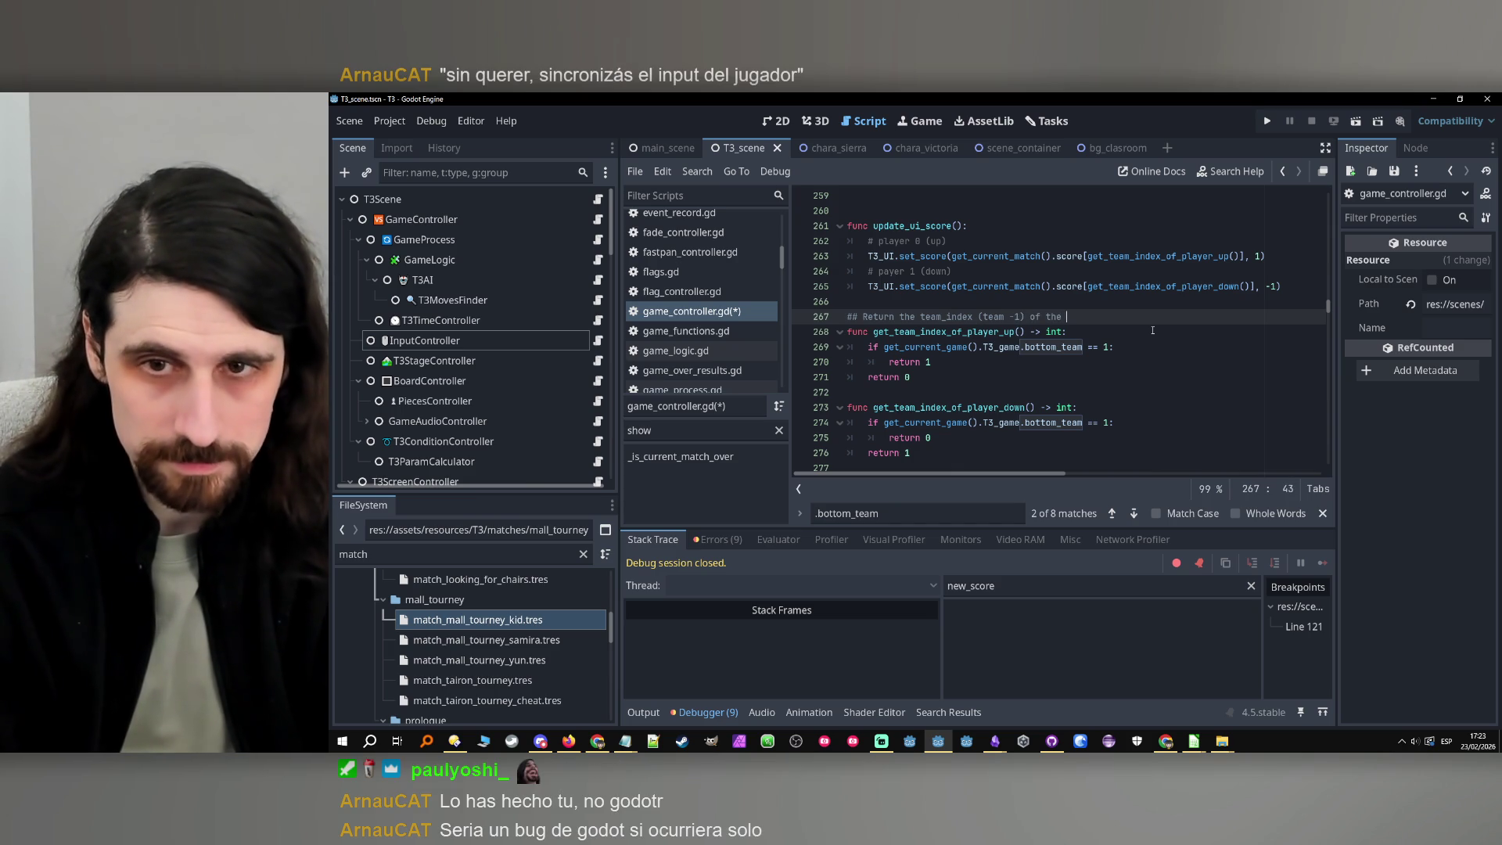
text(in the)
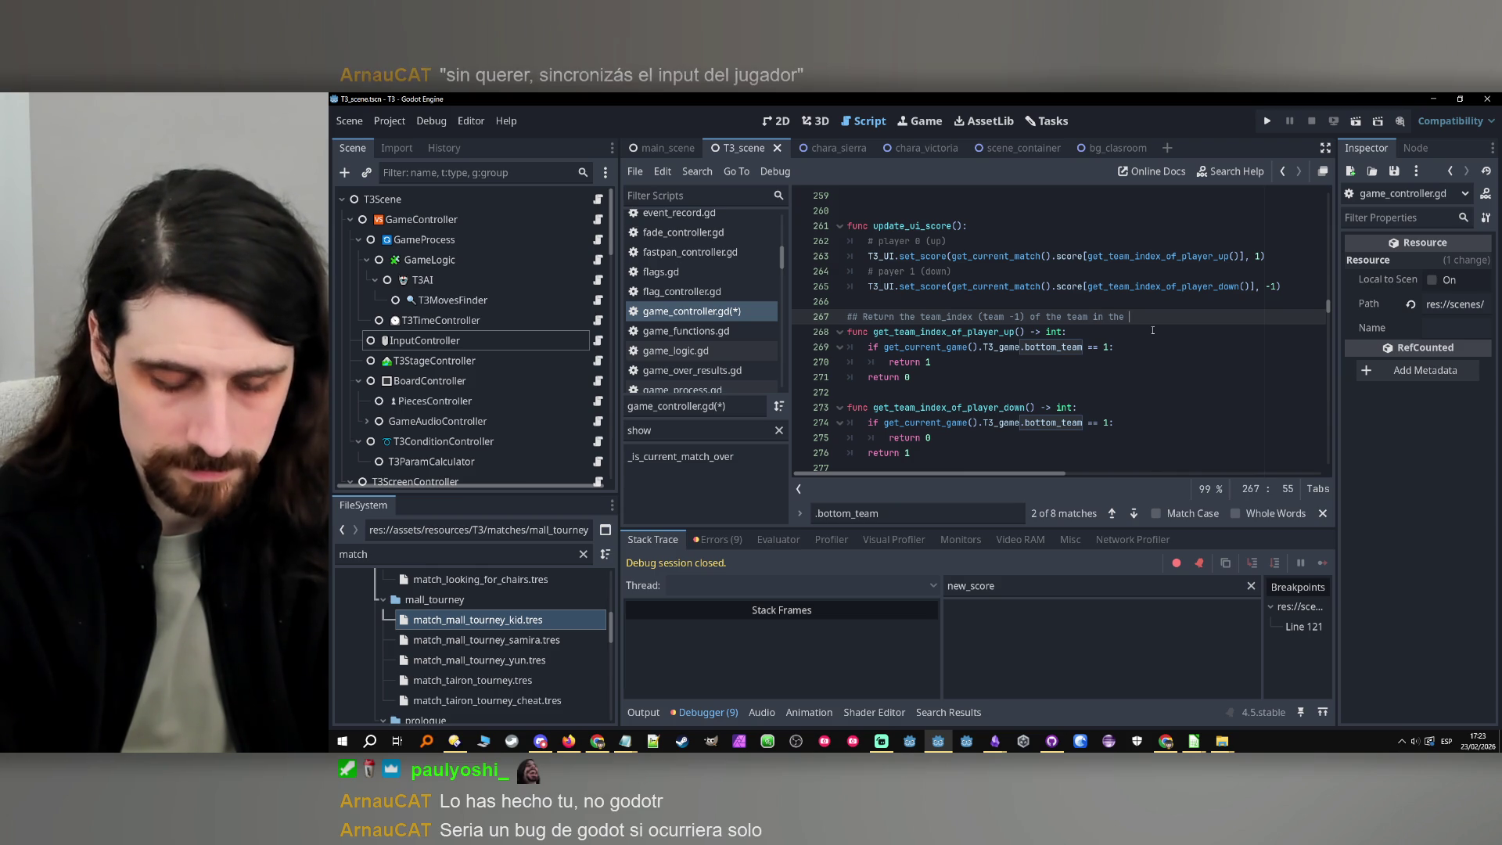
text(upper side of the boa)
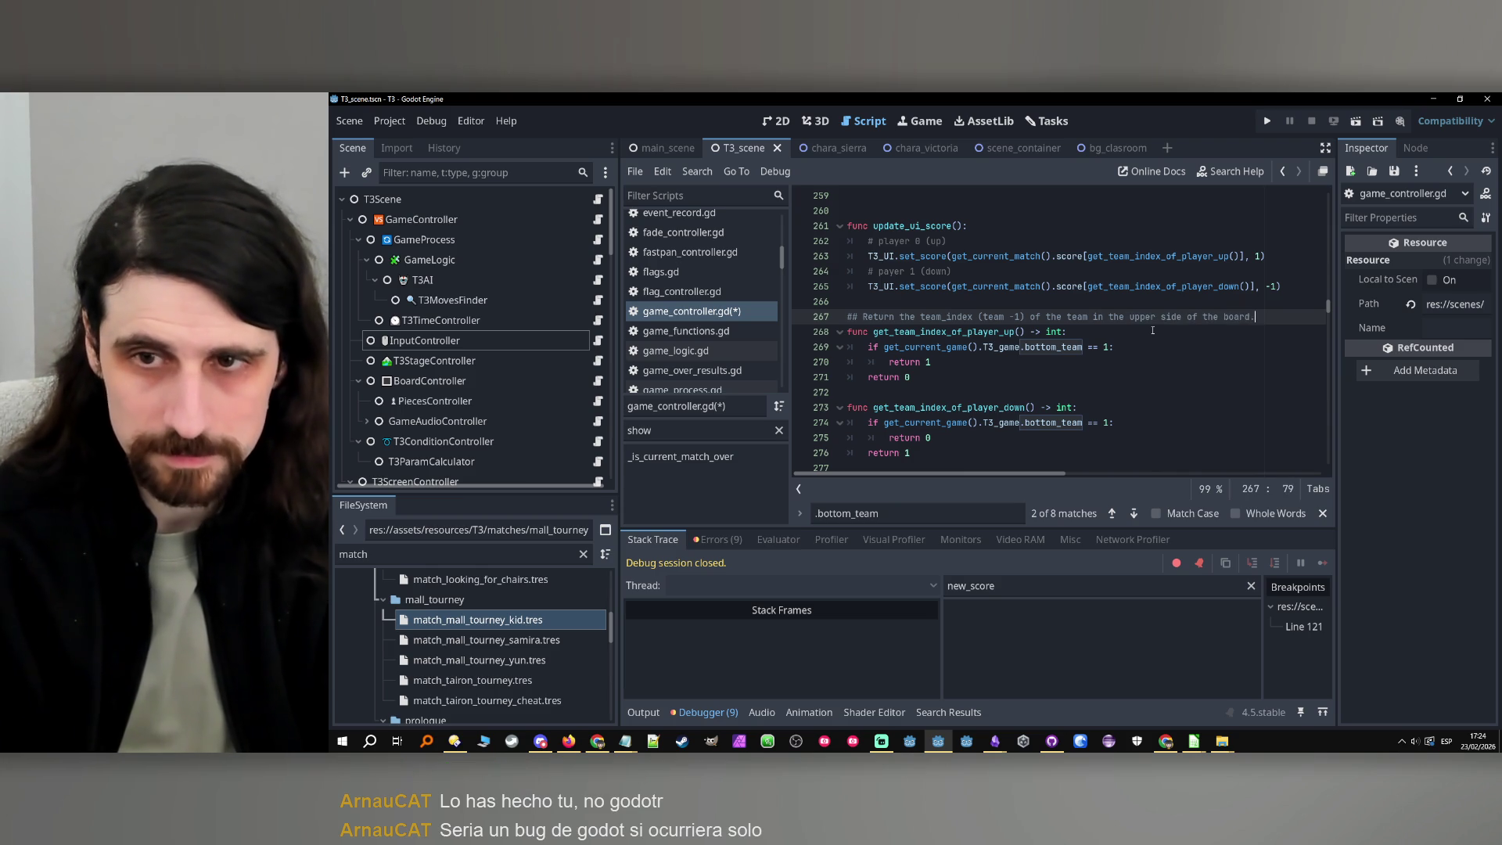
text(rd.)
Copy the doc comment above get_team_index_of_player_down, changing 'upper' to 'bottom'
key(shift+Left)
key(shift+Left)
key(shift+Left)
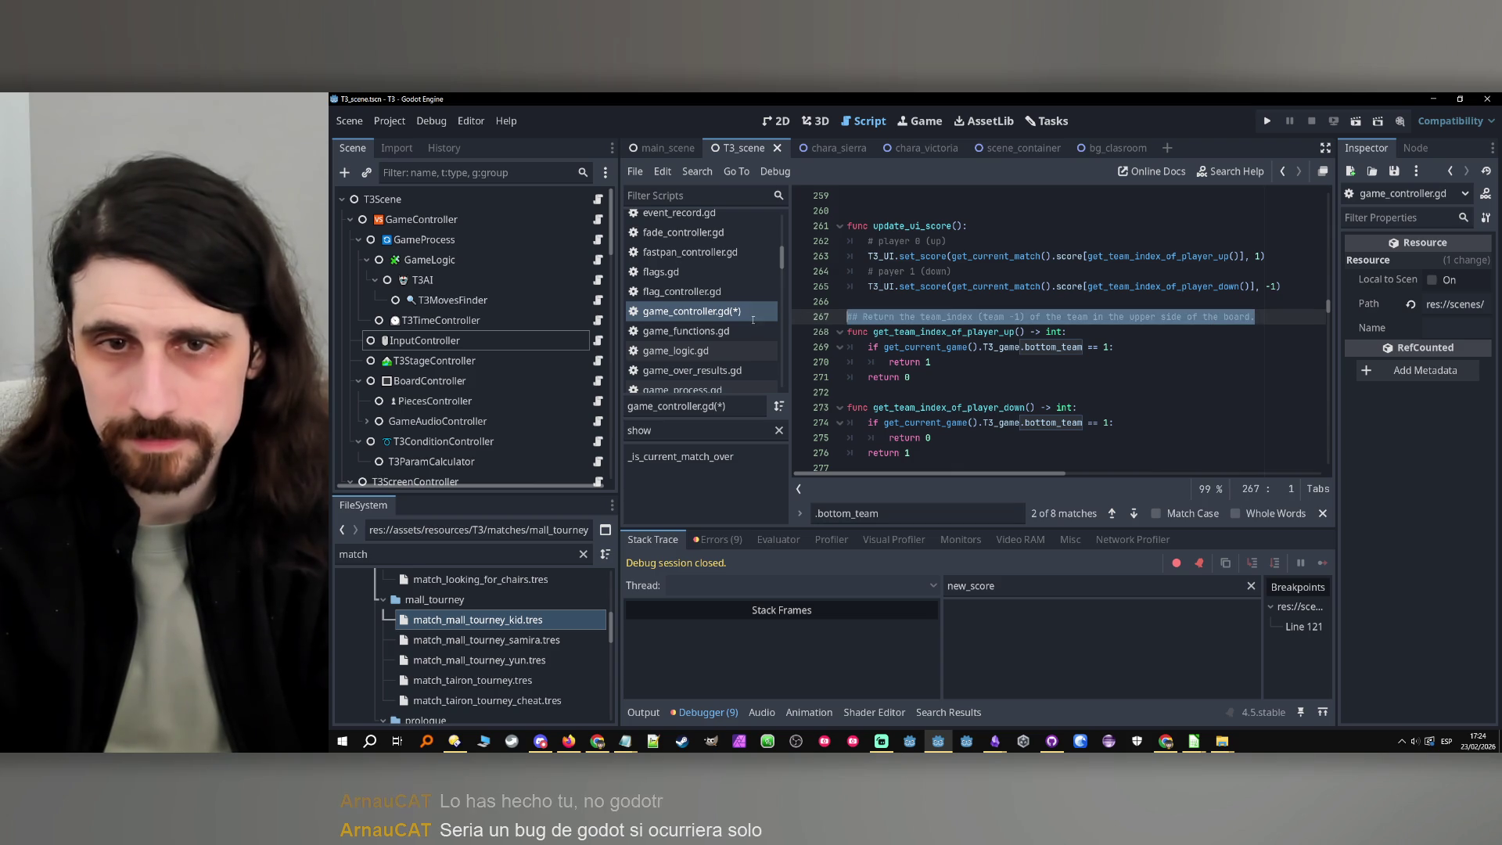
click(1047, 394)
text(## Return the team_index (team -1) of the team in the upper side of the board.)
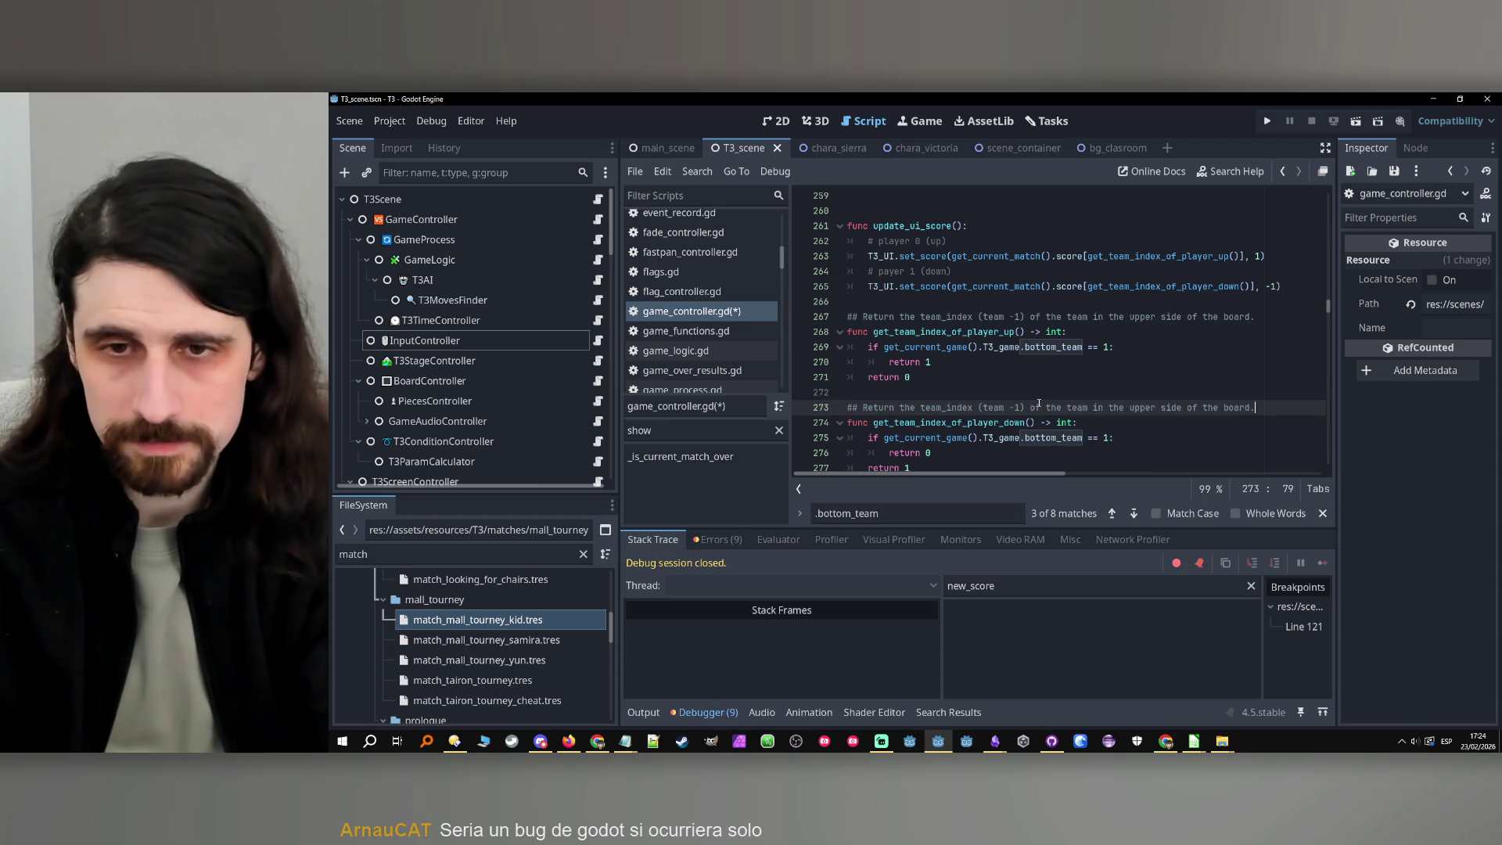
click(1131, 408)
drag(1131, 408, 1156, 408)
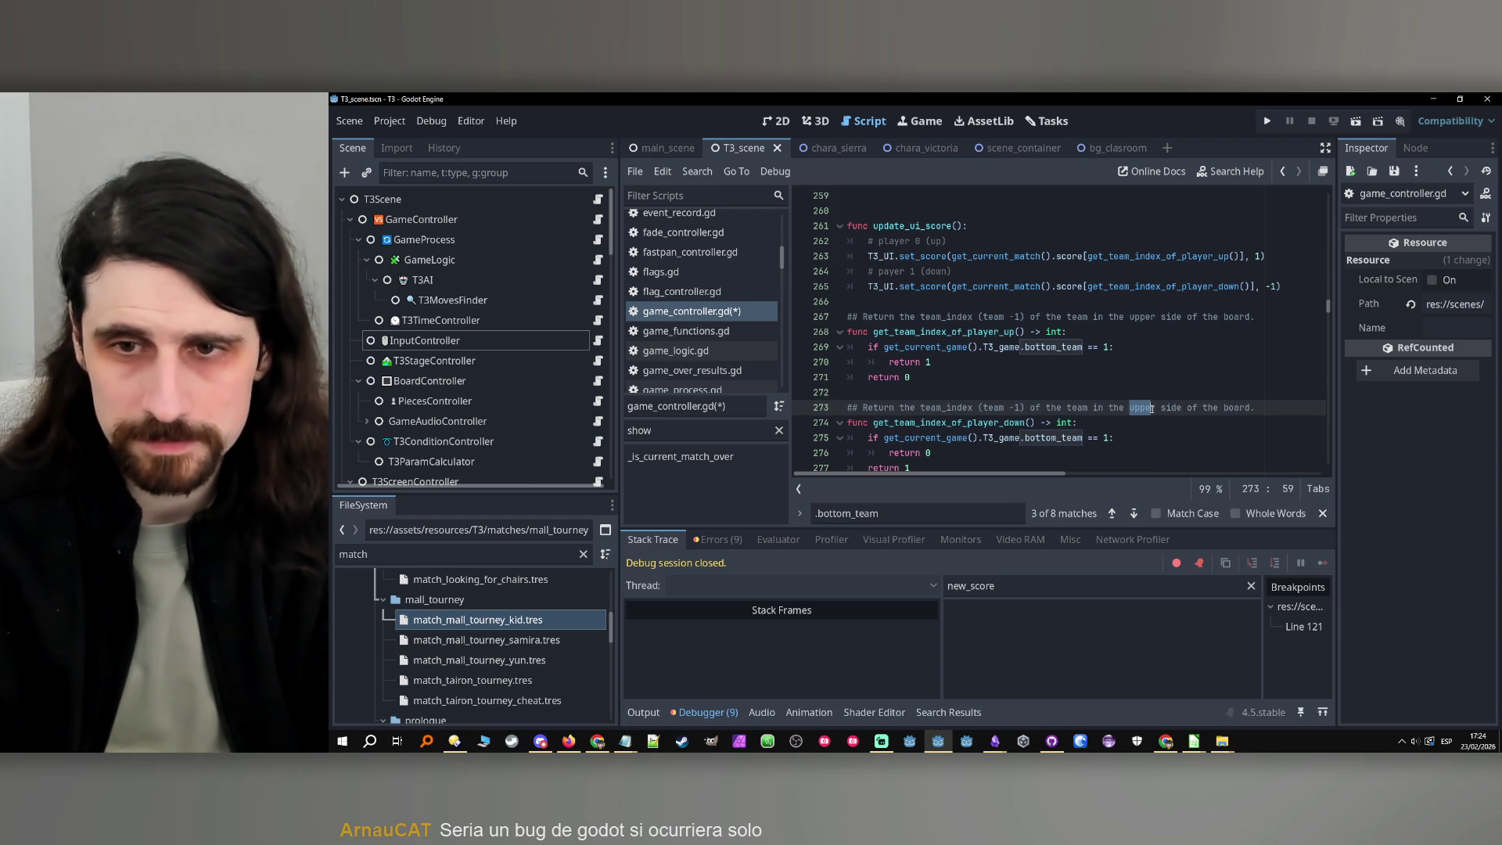
text(bottom)
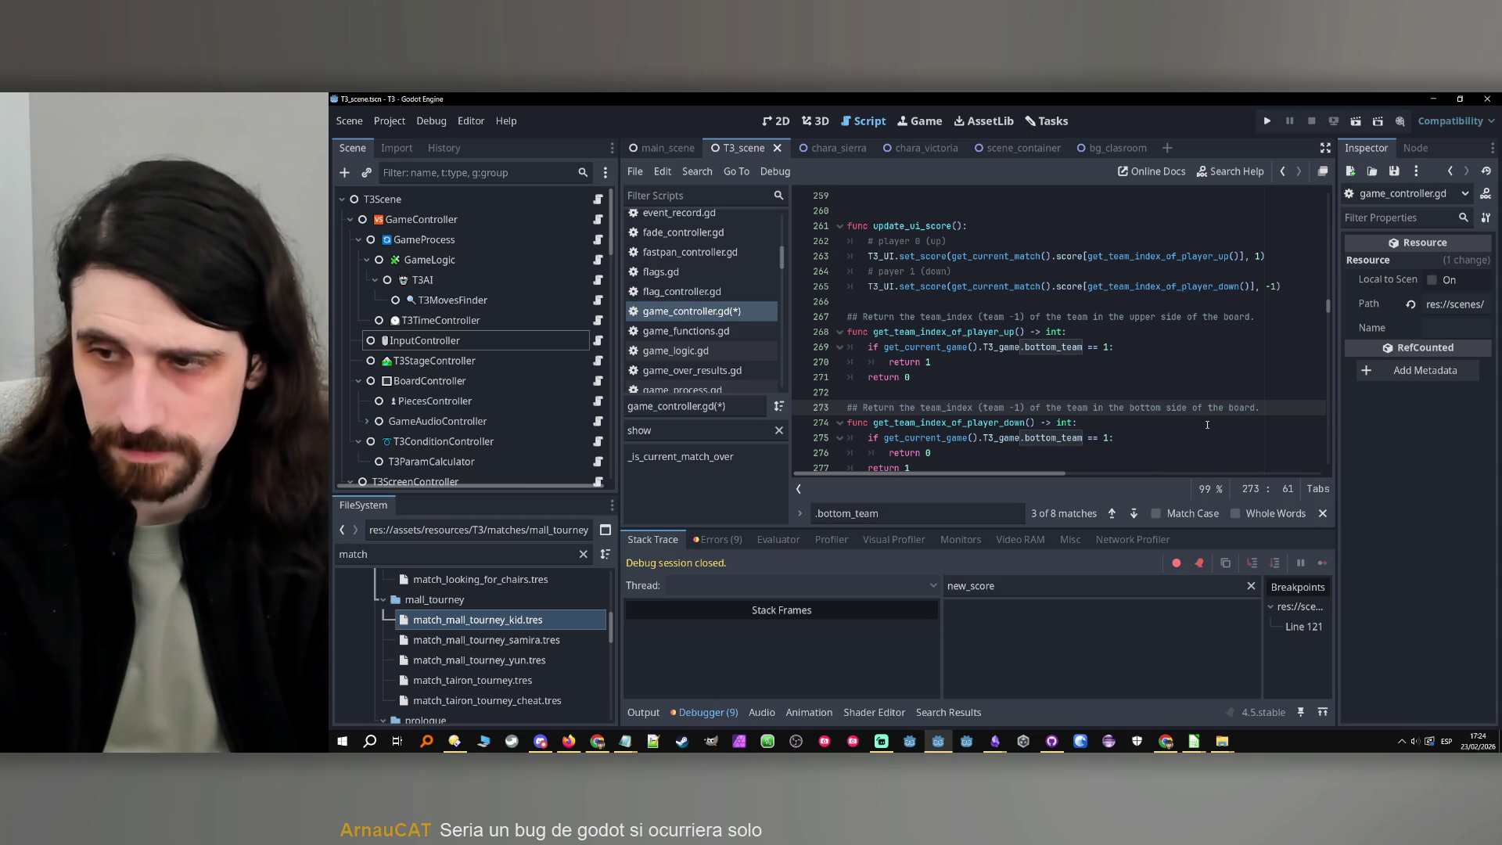
click(1200, 422)
Save game_controller.gd and run the game
key(ctrl+s)
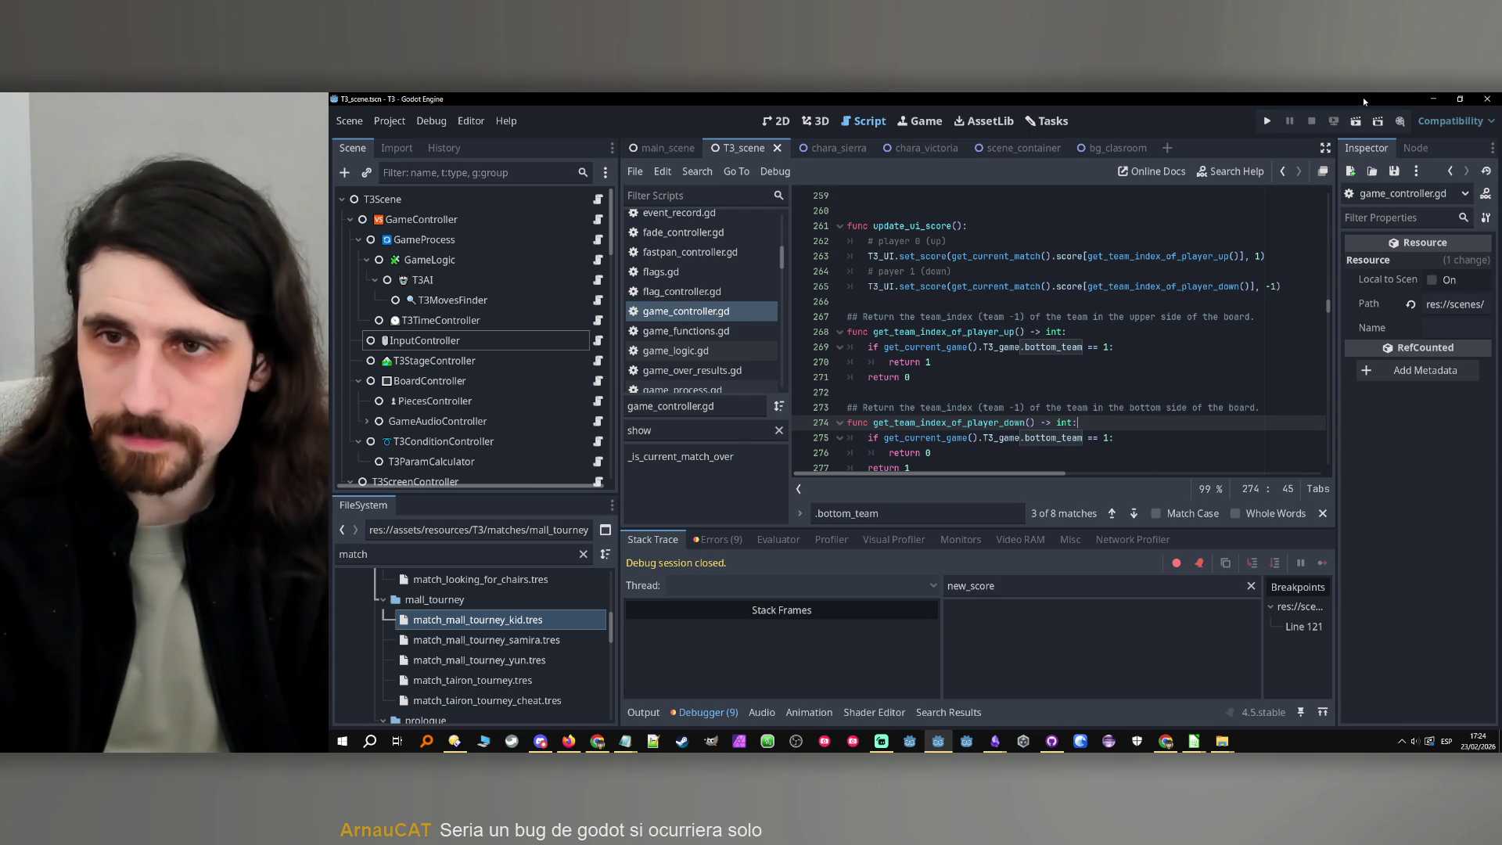
scroll(1181, 376, down, 1)
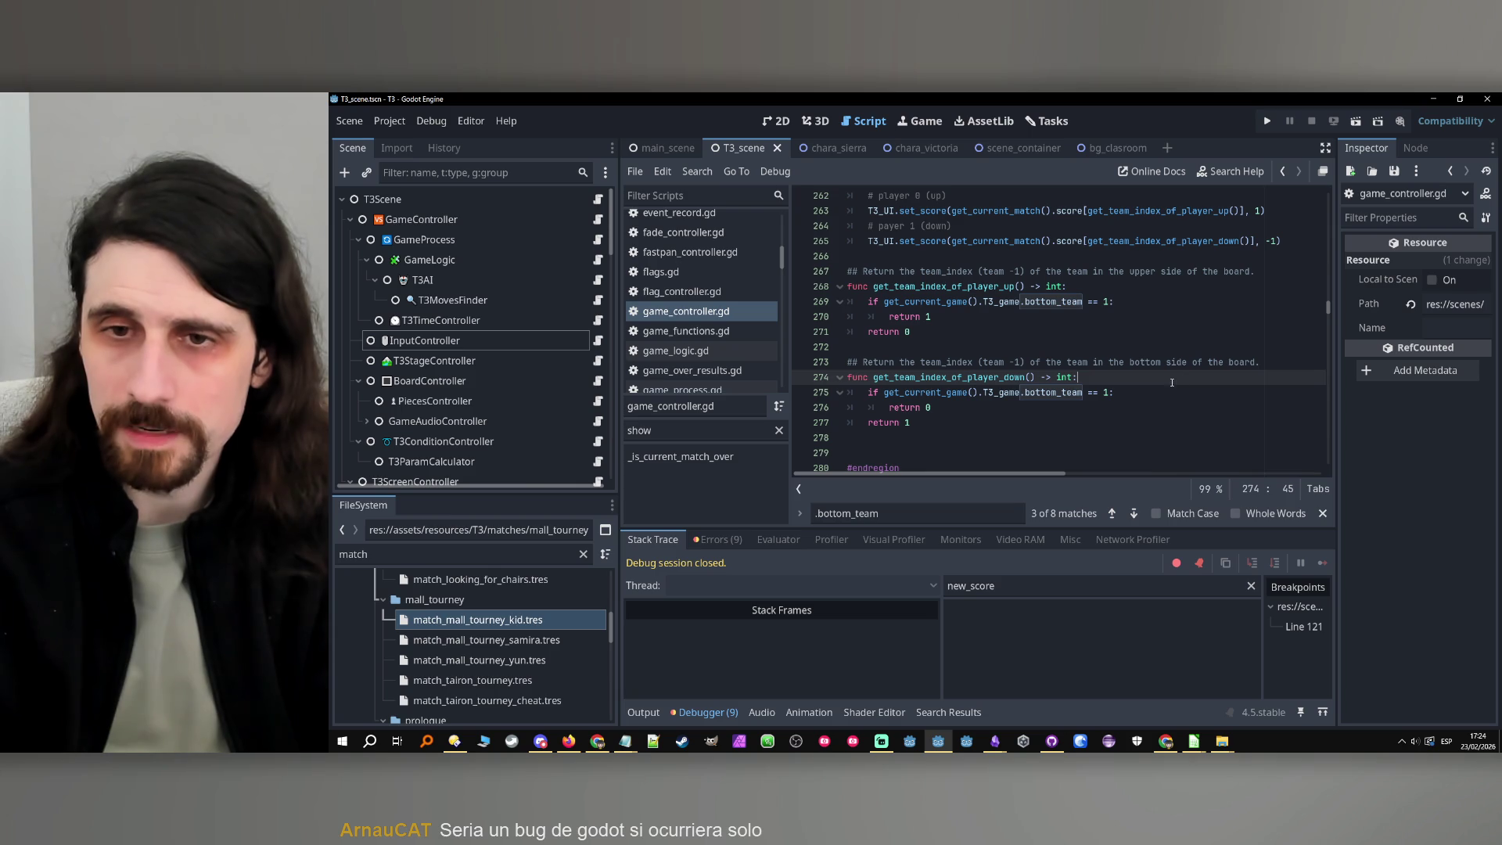
click(1168, 389)
click(1267, 122)
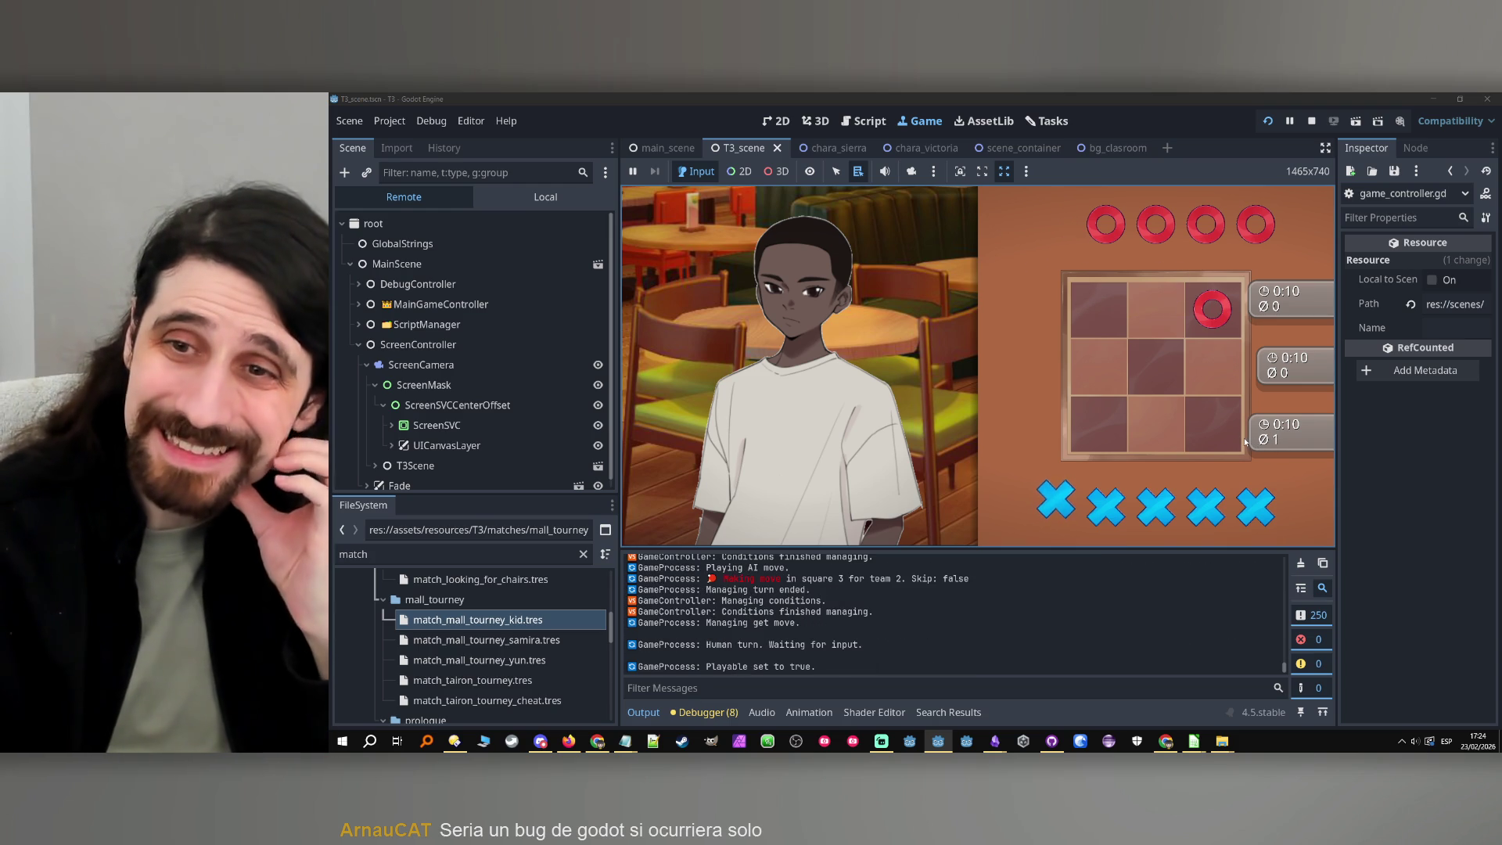
Stop the game with F8 and move the Auto win UI bug card to Done on the task board
key(F8)
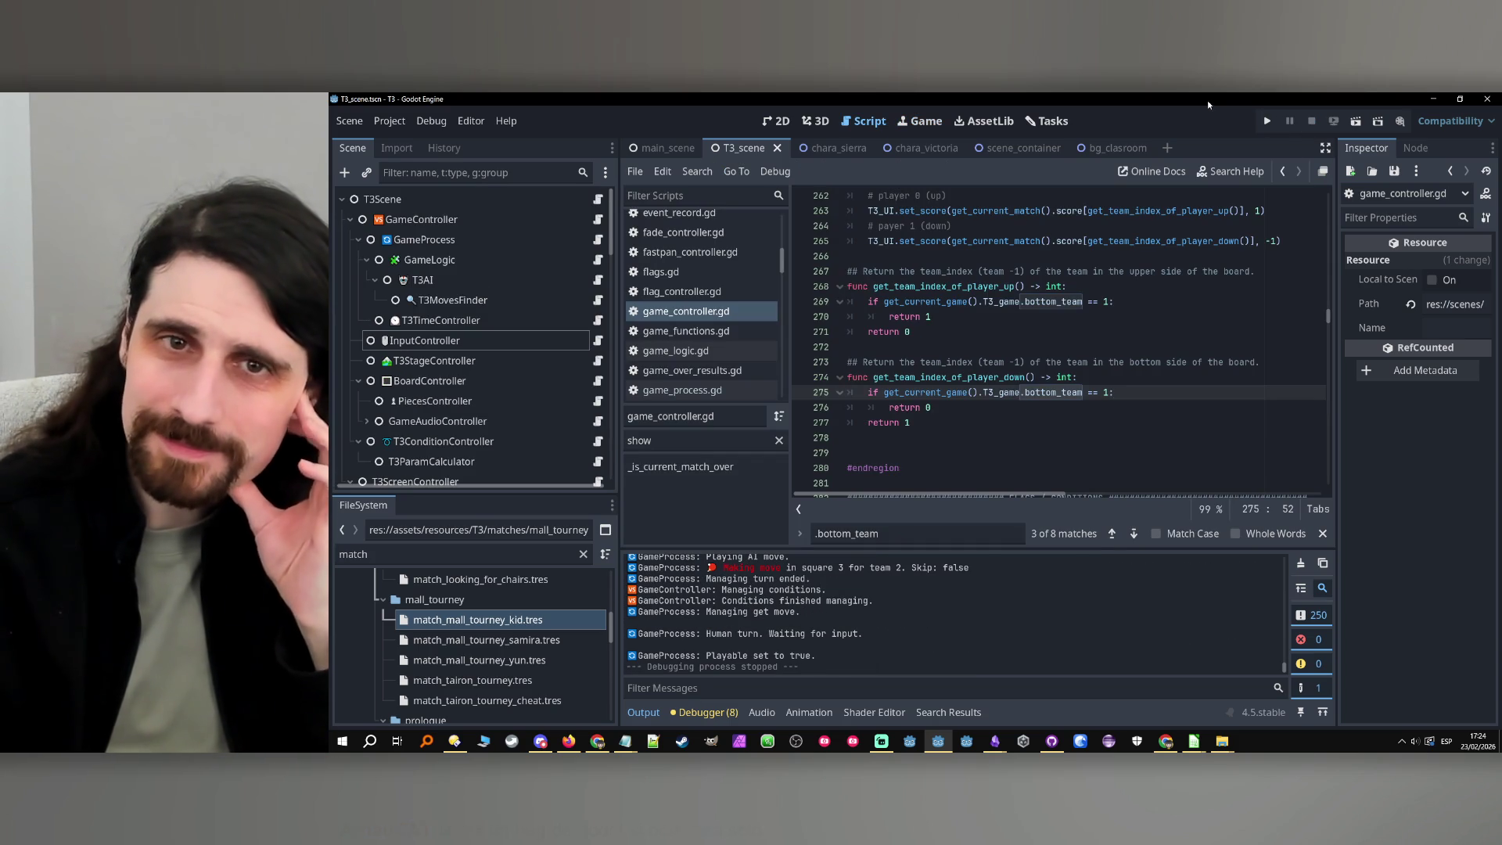
click(1048, 120)
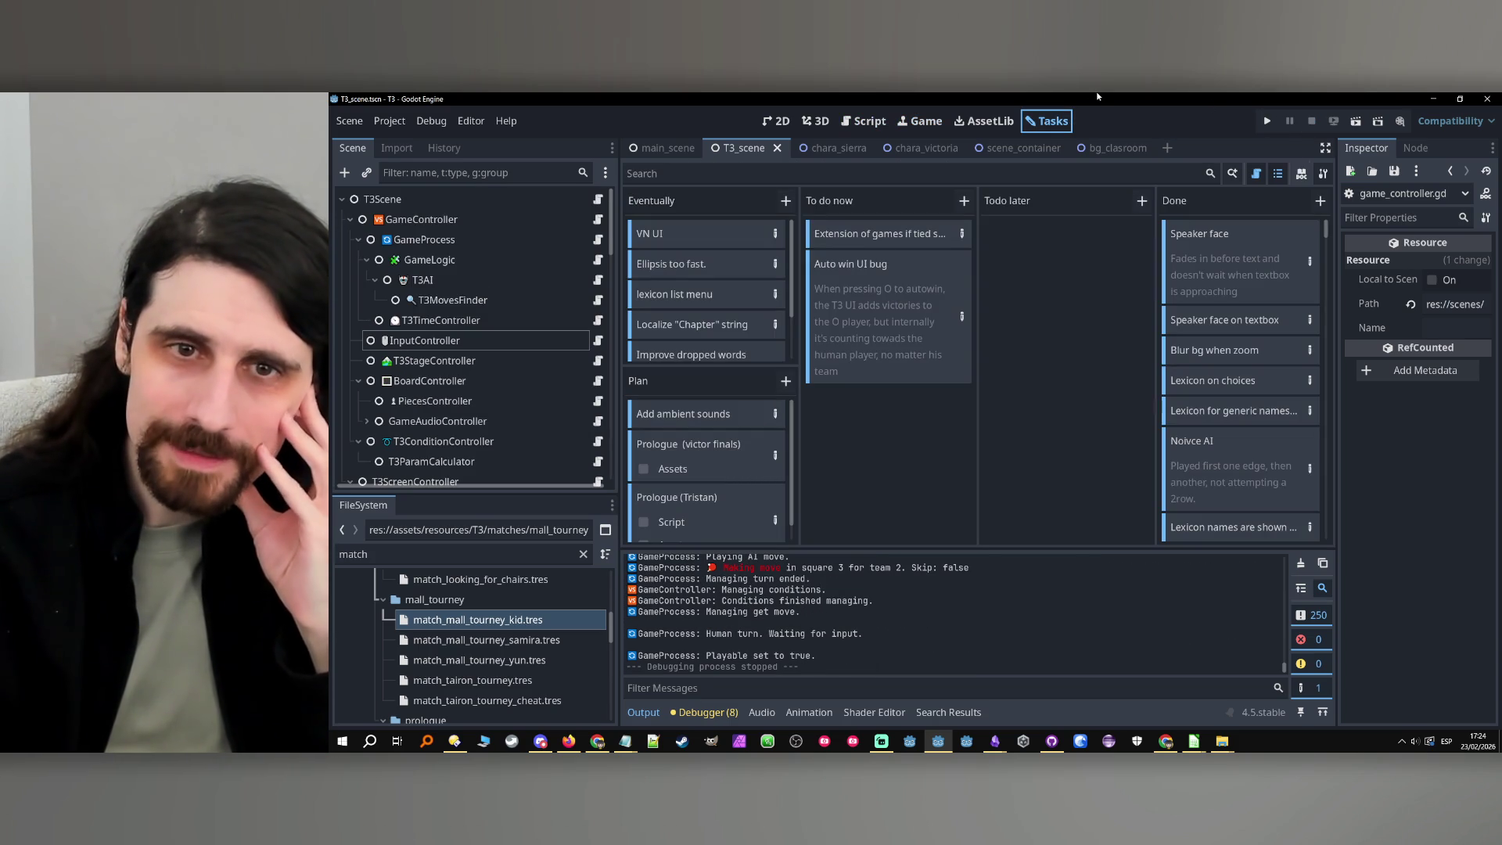
mouse_move(876, 283)
mouse_down()
mouse_move(1232, 295)
mouse_move(1270, 255)
mouse_up()
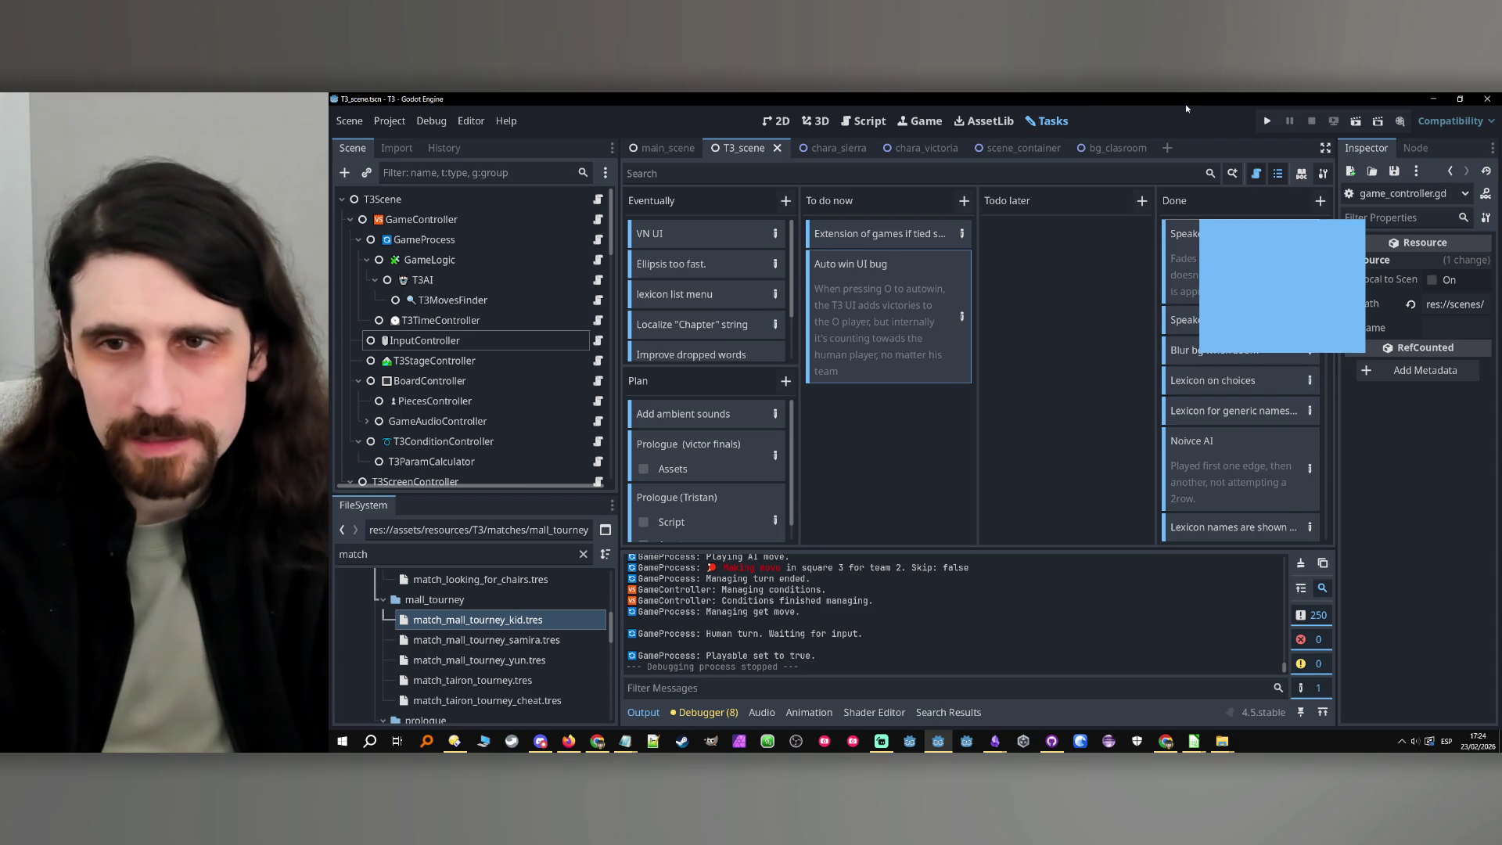
drag(1186, 109, 1186, 109)
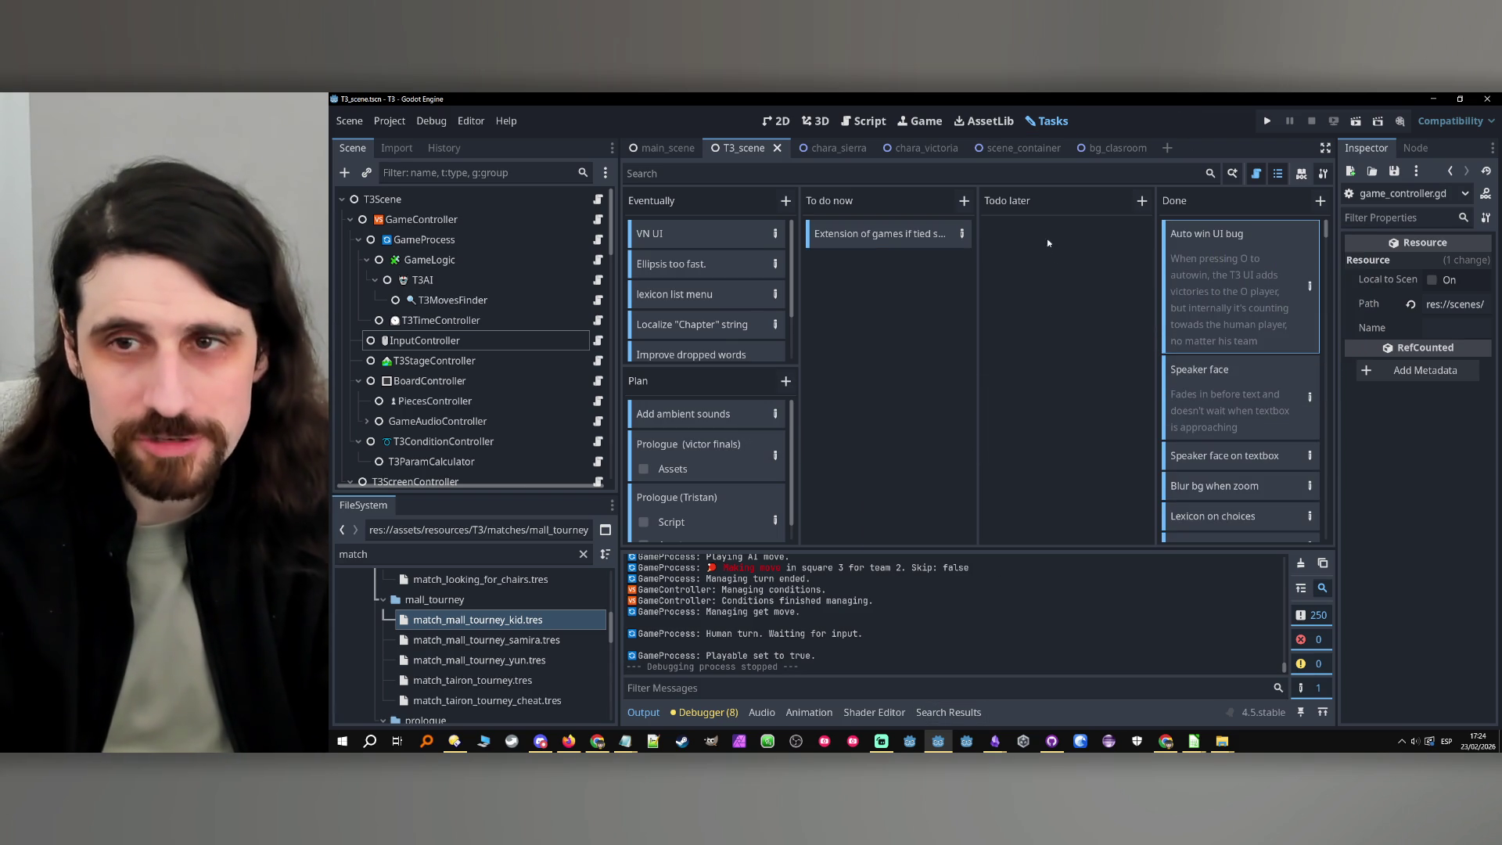
click(1051, 740)
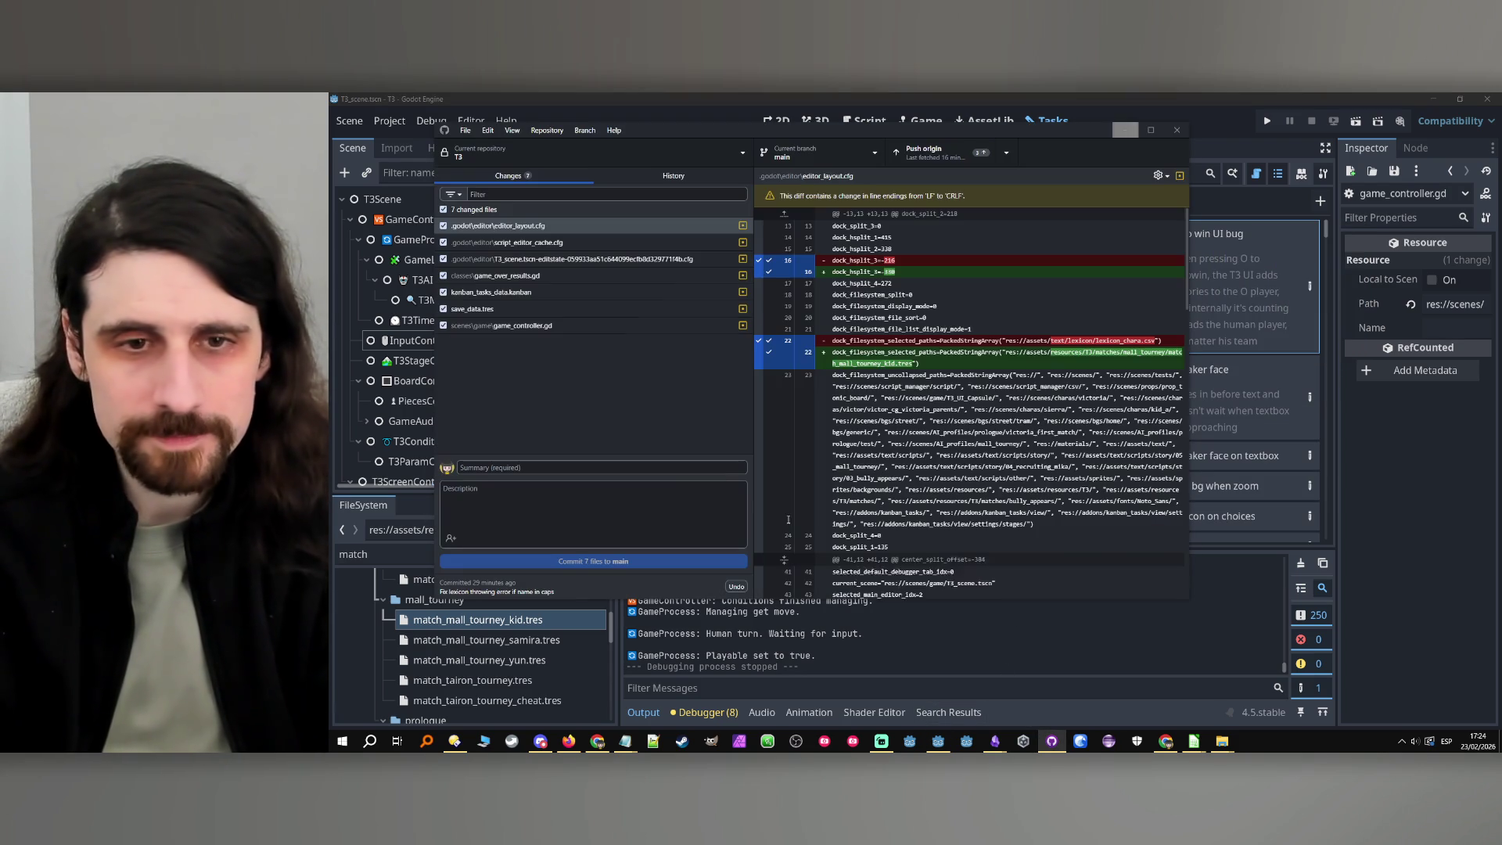
Commit the 7 changed files to main with the summary 'Fixed autowin UI bug'
click(678, 471)
text(Fixed)
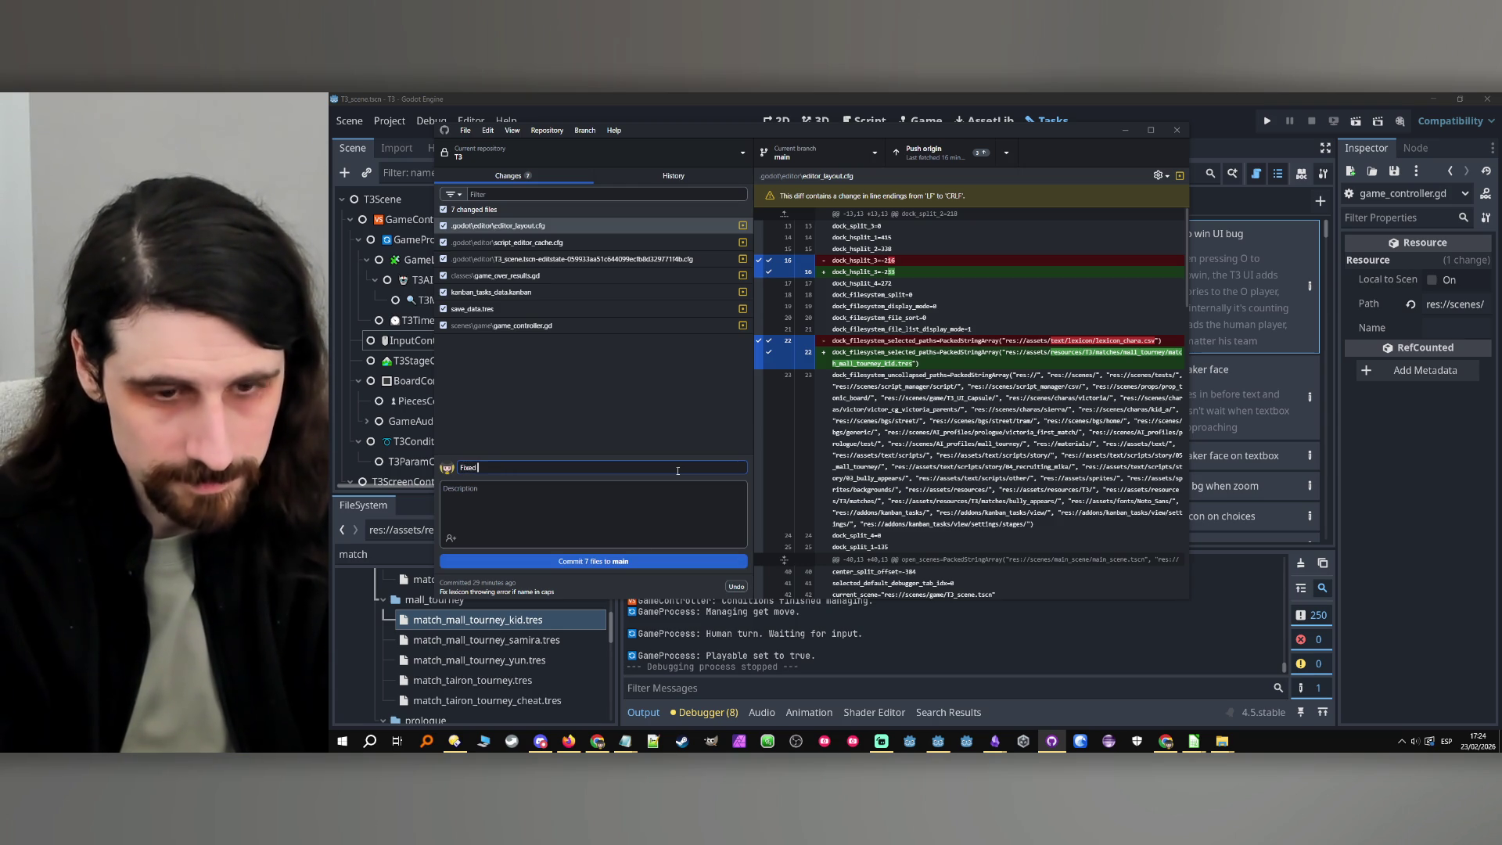
text(uto)
text(win UI bug)
key(ctrl+a)
key(ctrl+c)
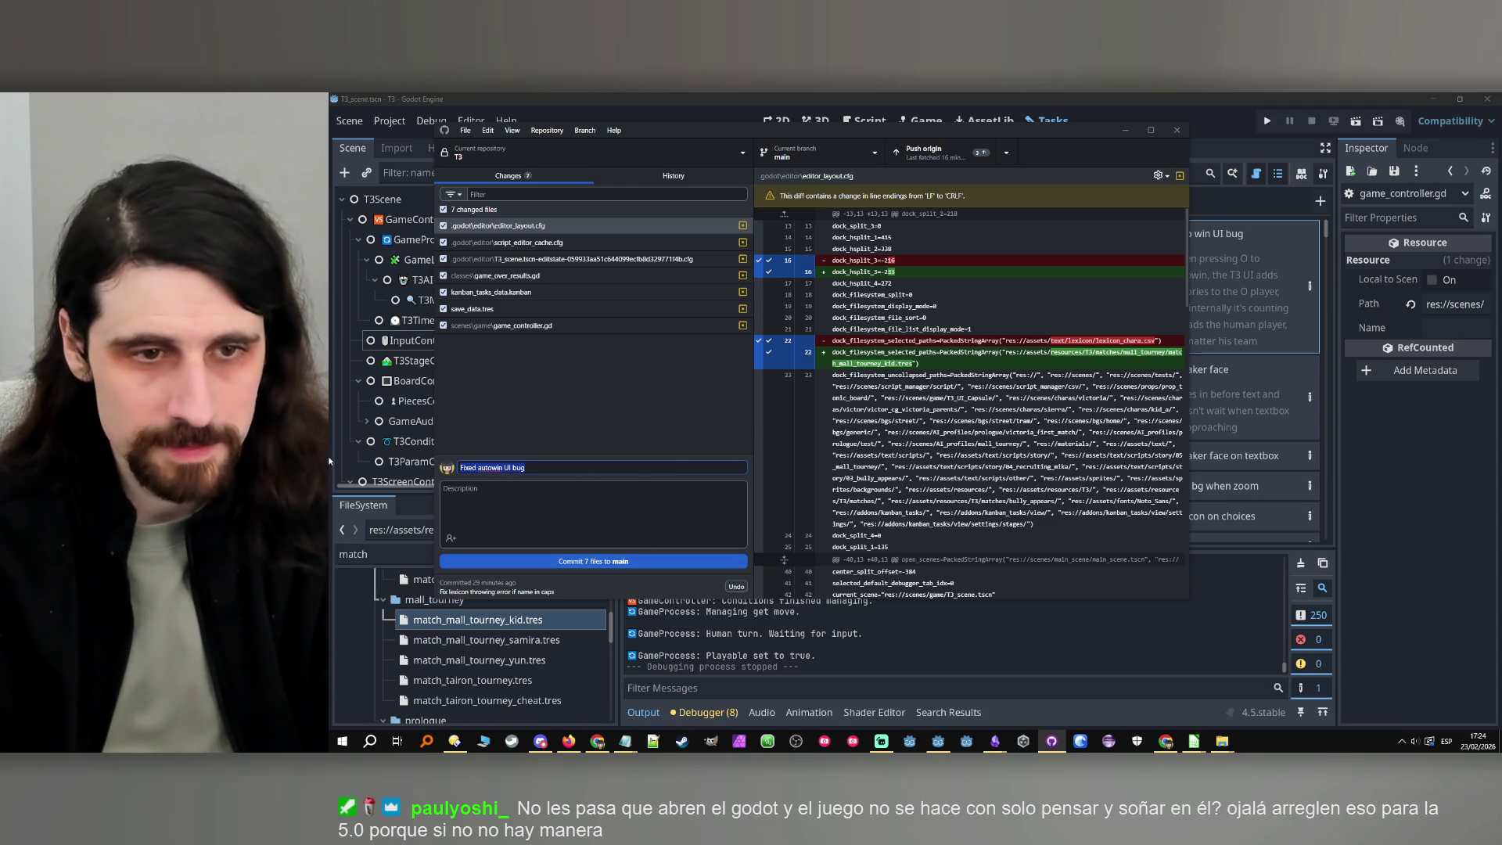
click(501, 561)
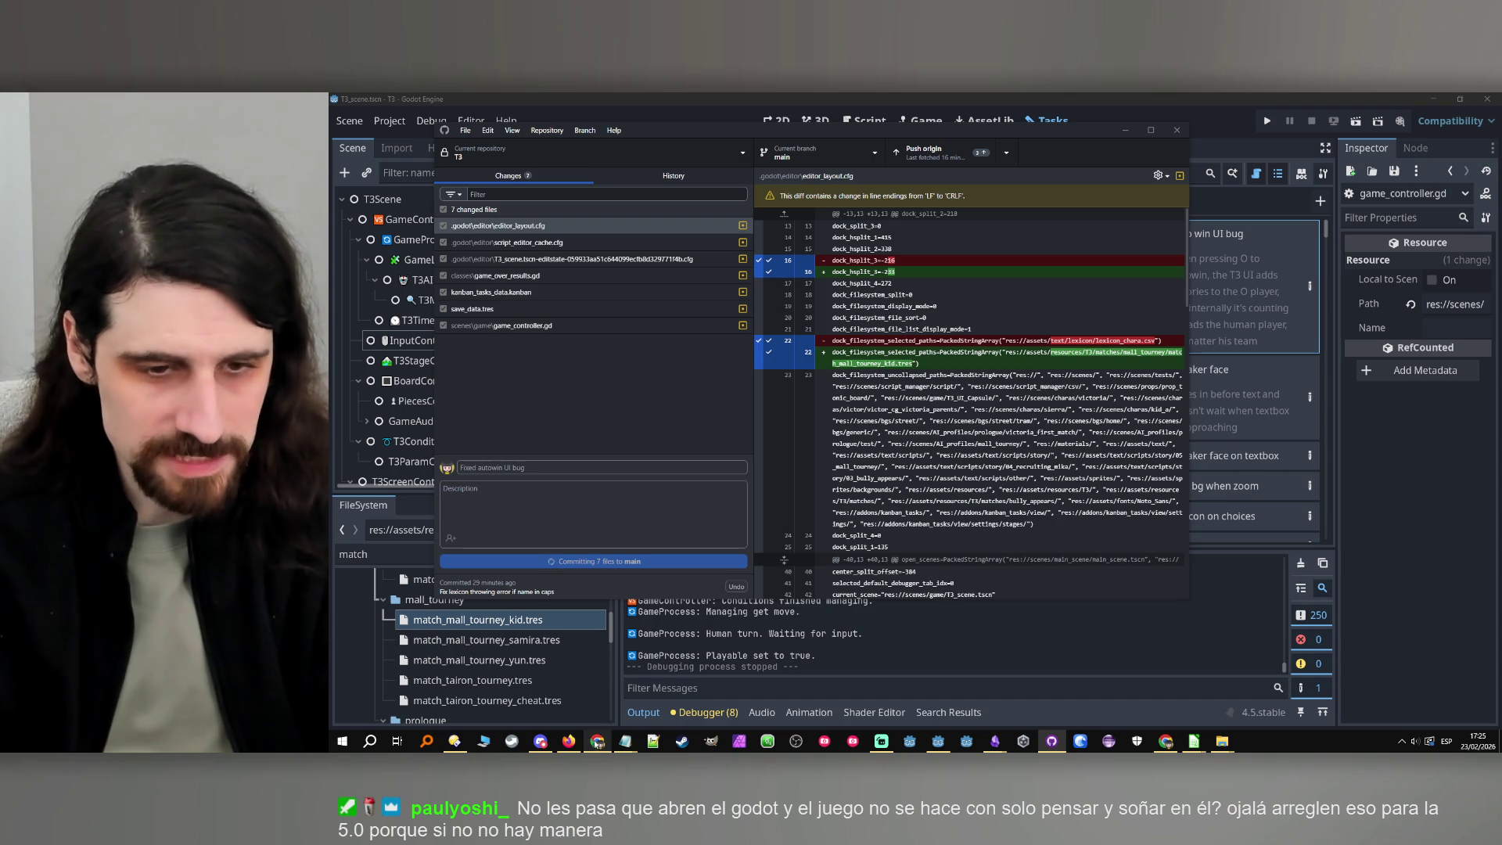
mouse_move(596, 744)
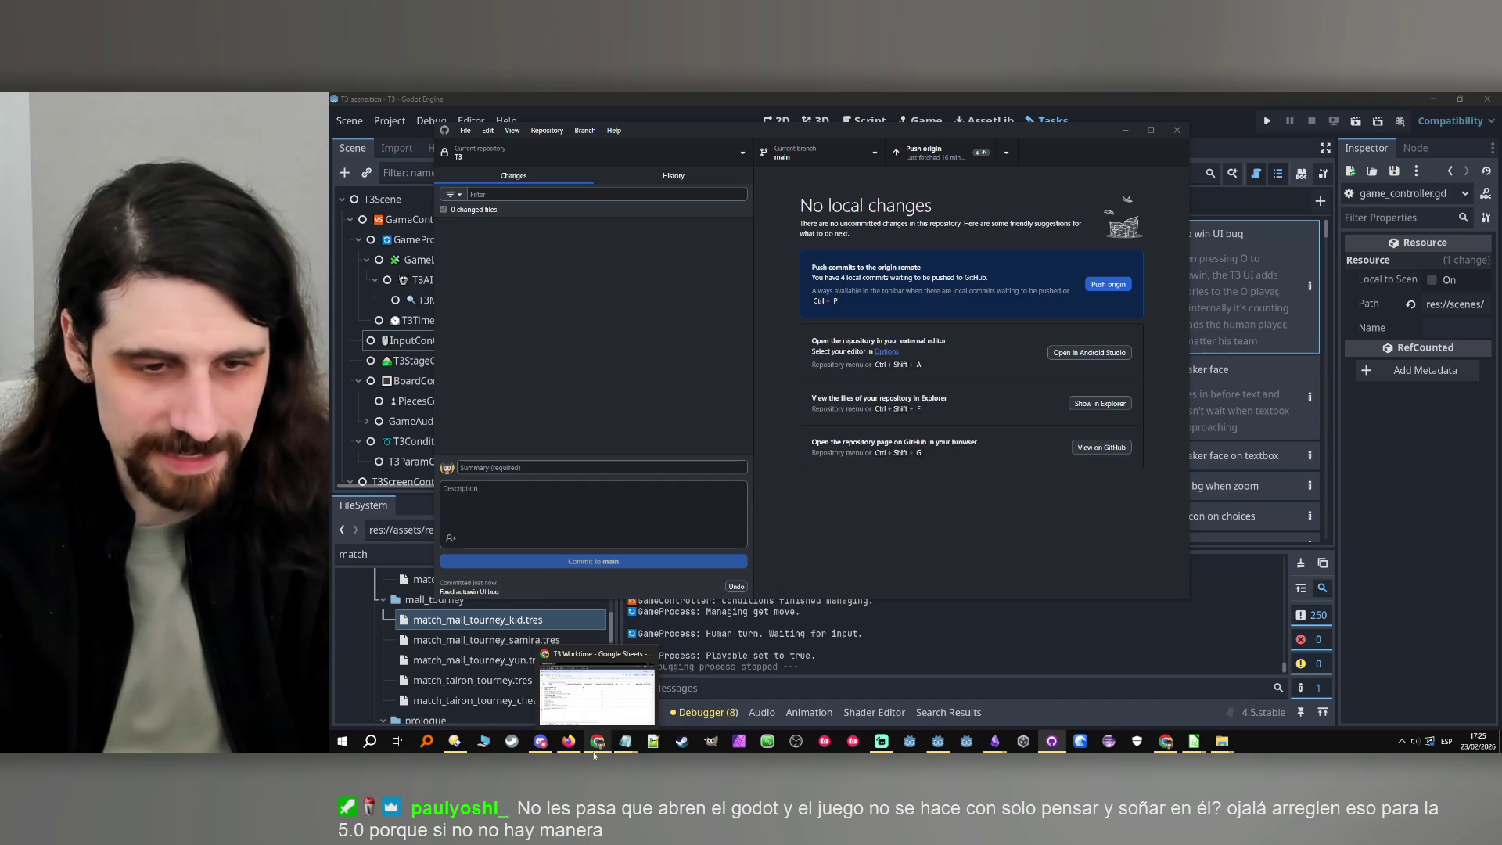
click(567, 661)
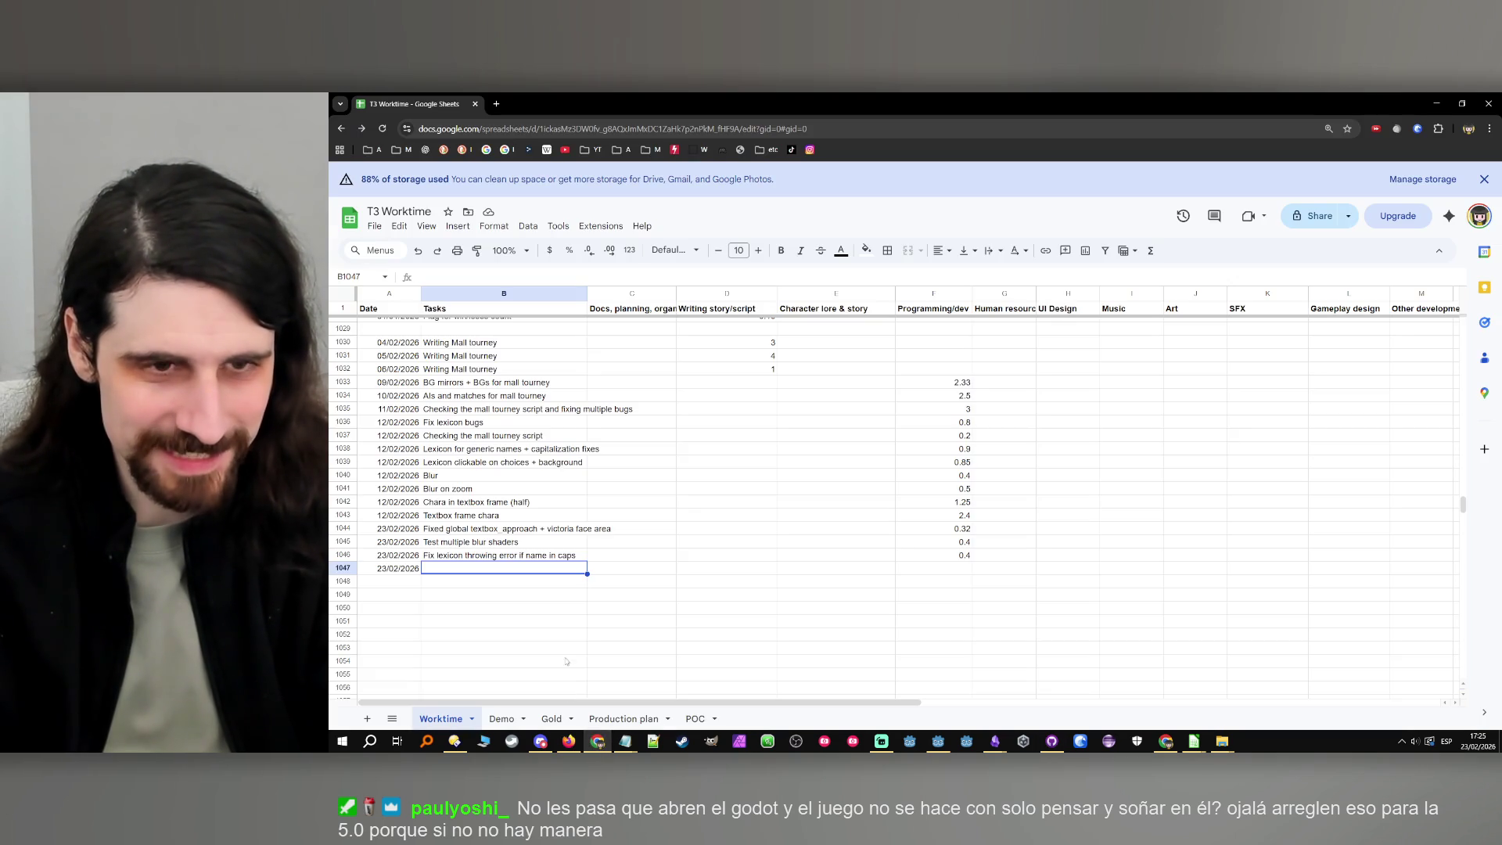
Enter 'Fixed autowin UI bug' in B1047 and copy 0.4 hours from F1046 into F1047
key(ctrl+v)
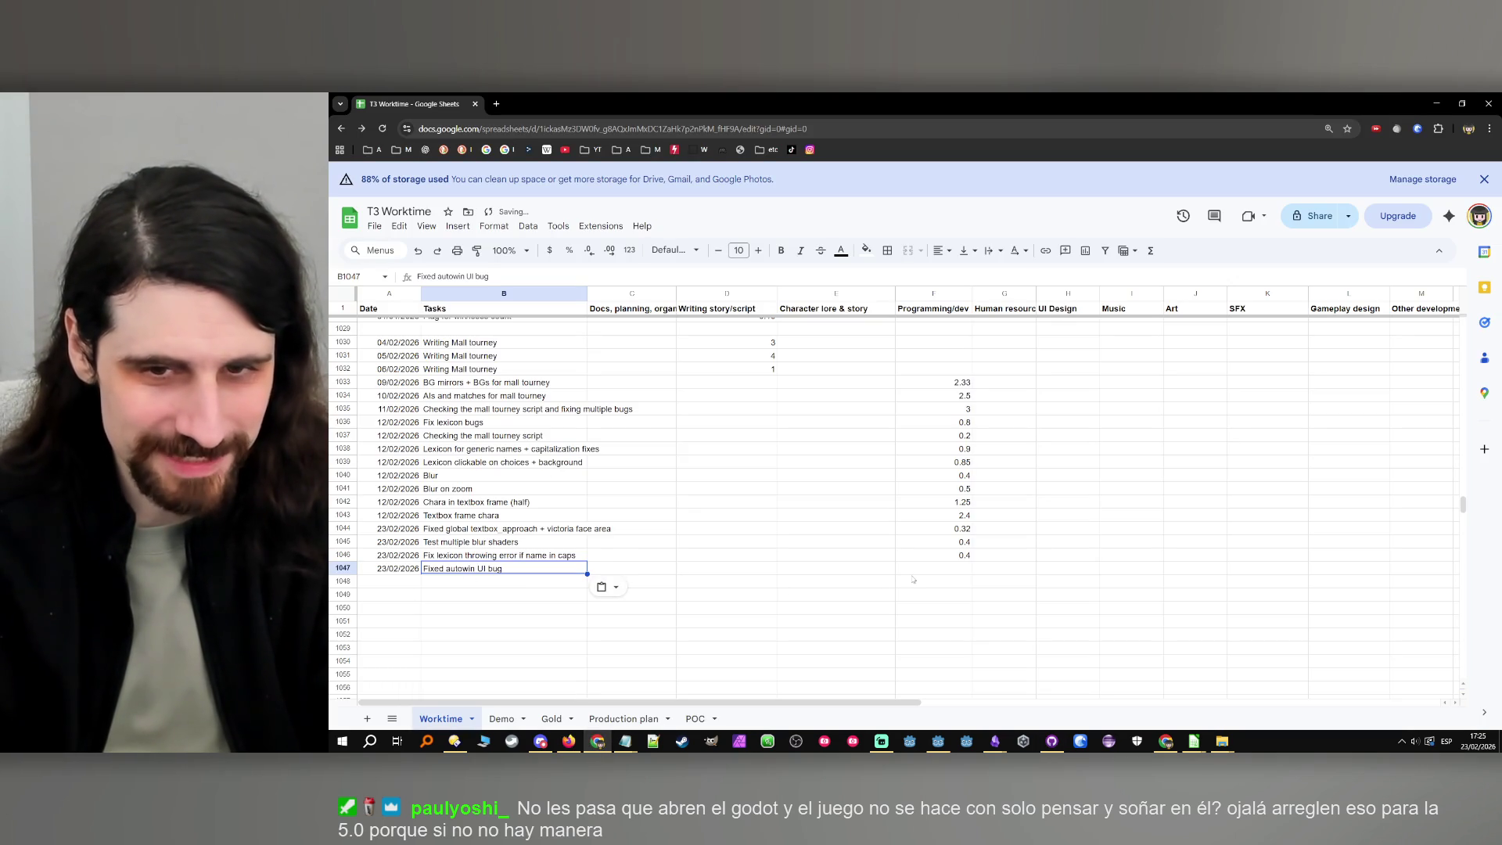
key(Right)
key(Right)
key(Right)
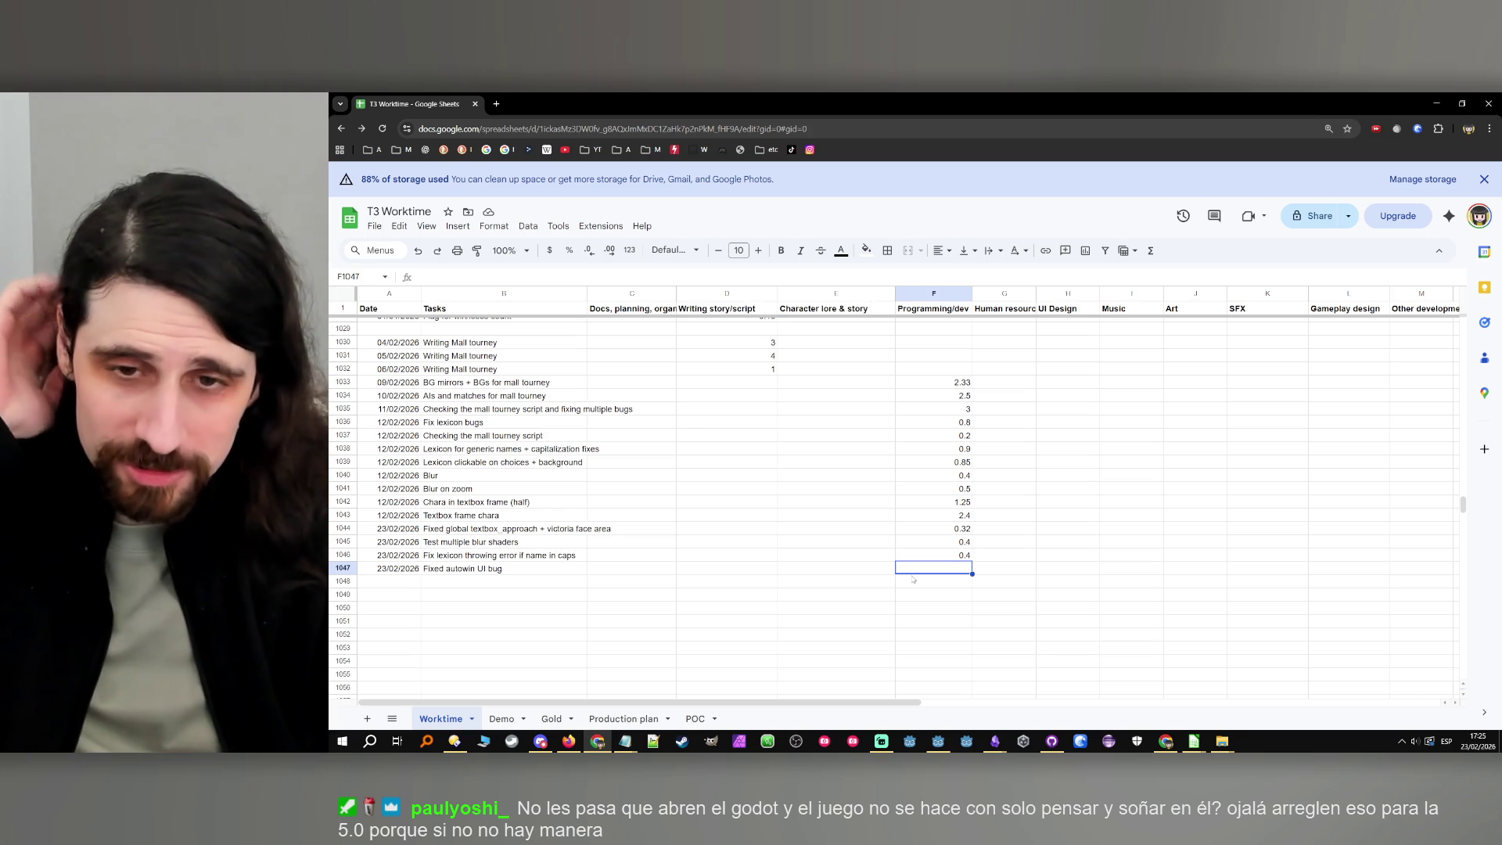
click(956, 559)
key(ctrl+c)
click(953, 569)
key(ctrl+v)
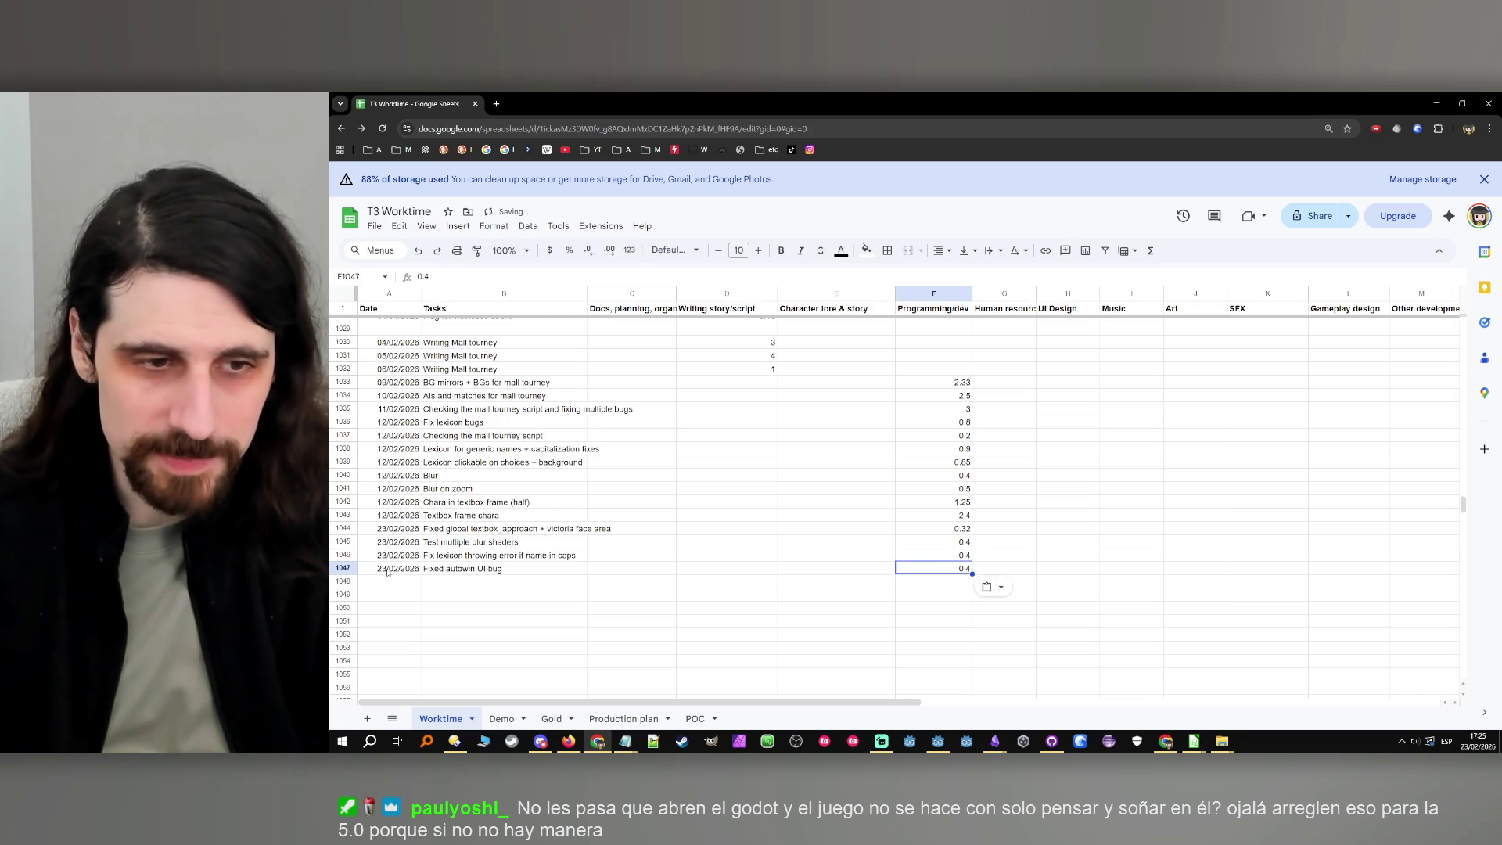
Copy the date 23/02/2026 into A1048 and minimize the spreadsheet window
click(388, 568)
key(ctrl+c)
click(388, 581)
key(ctrl+v)
click(432, 583)
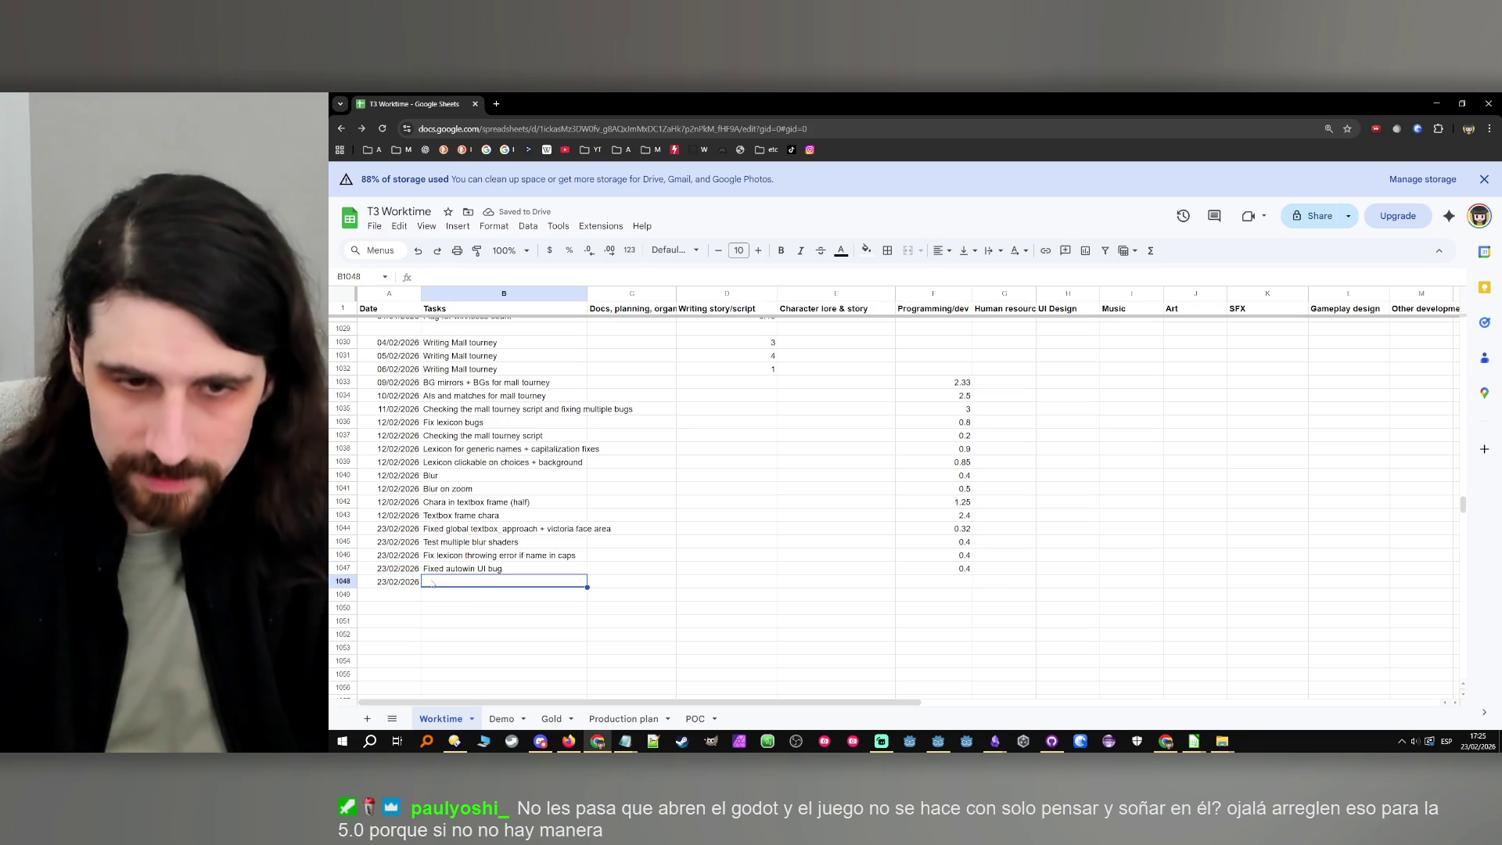
click(594, 739)
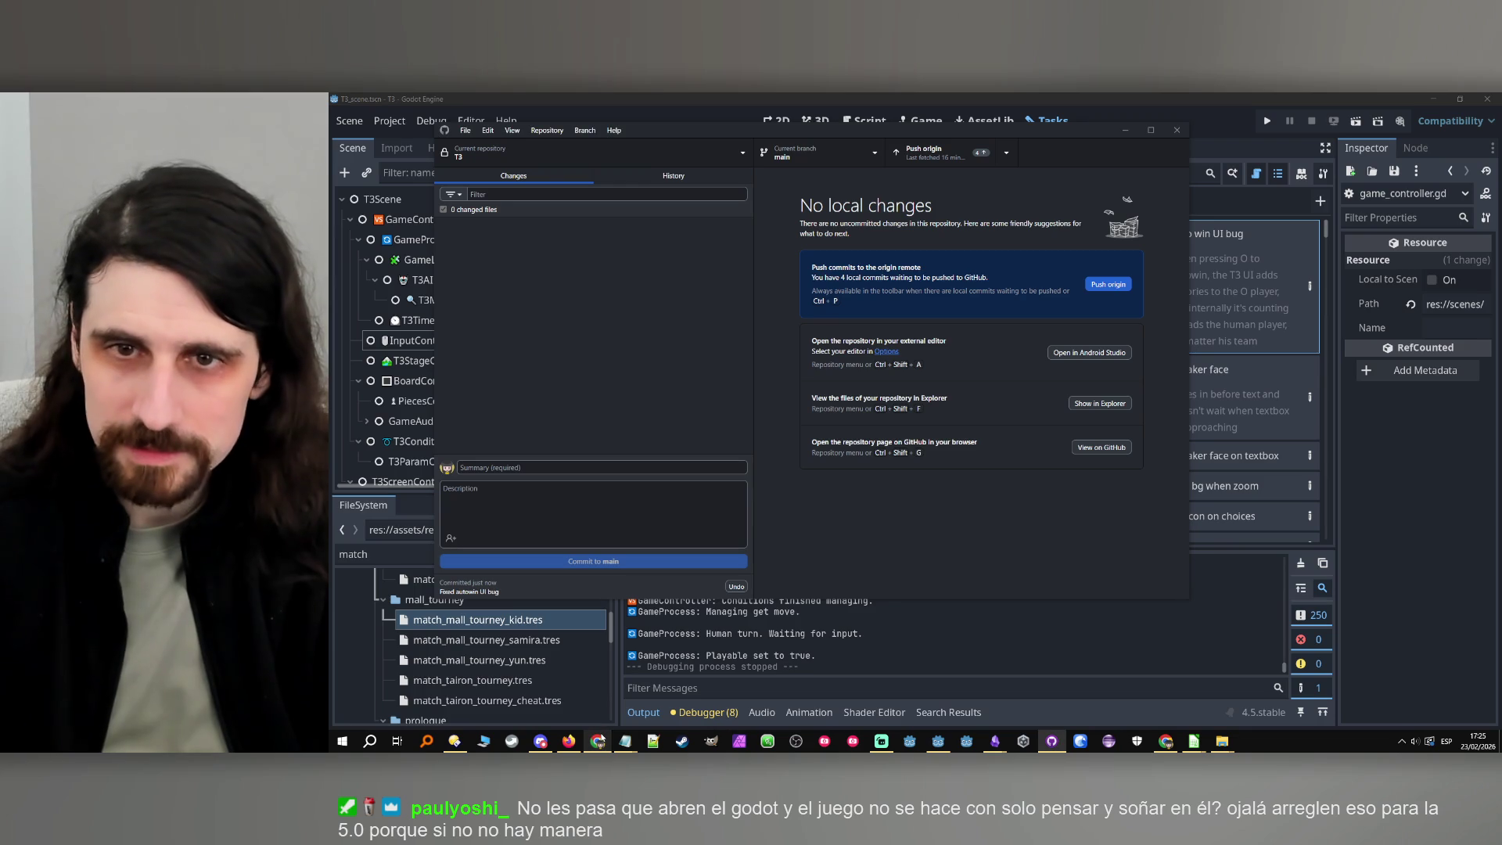
Minimize GitHub Desktop and run the game again from Godot
click(1120, 135)
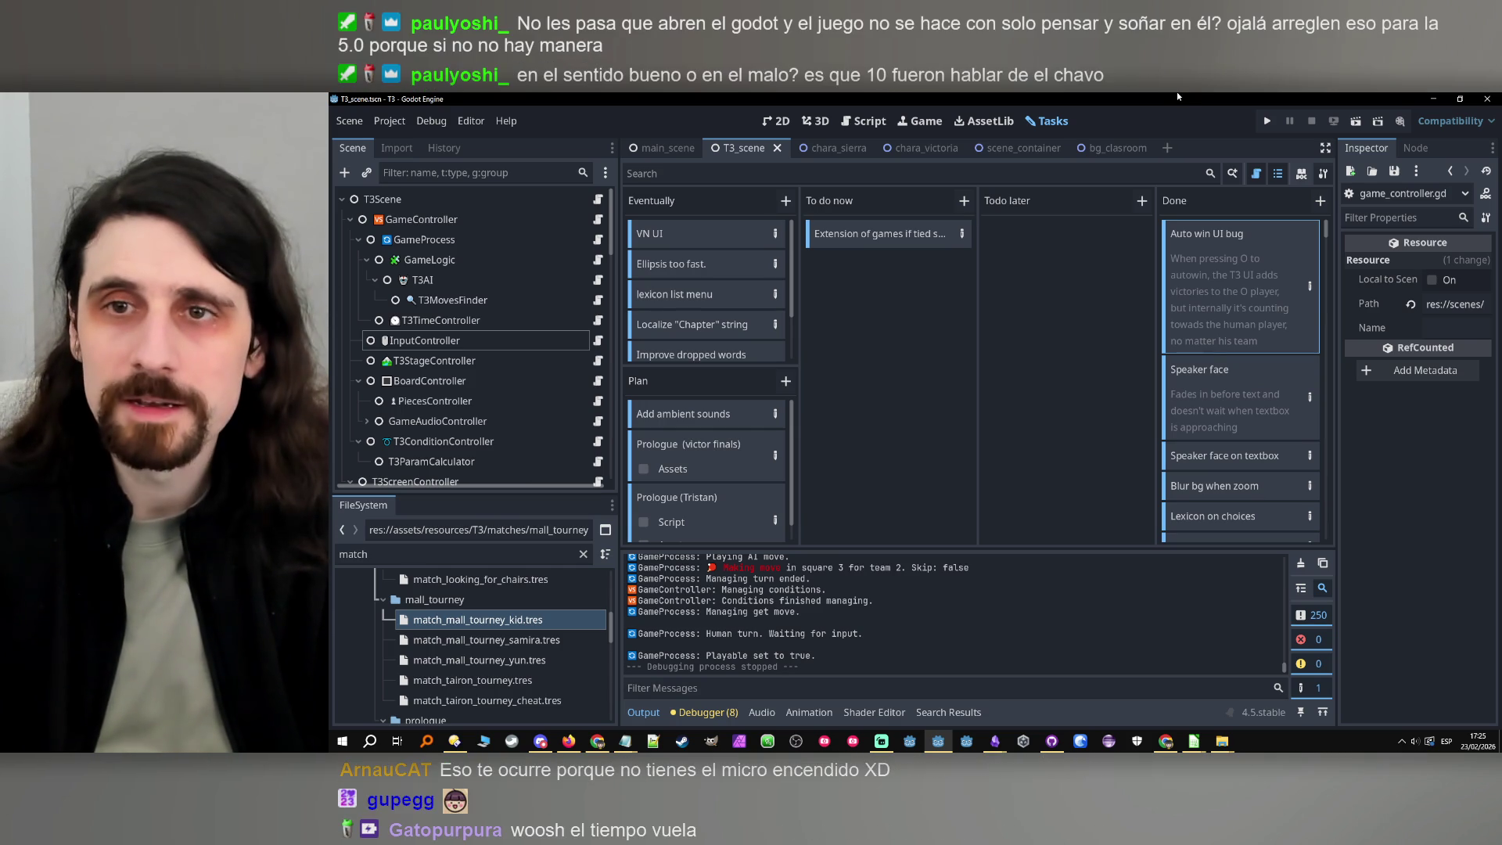
click(1267, 120)
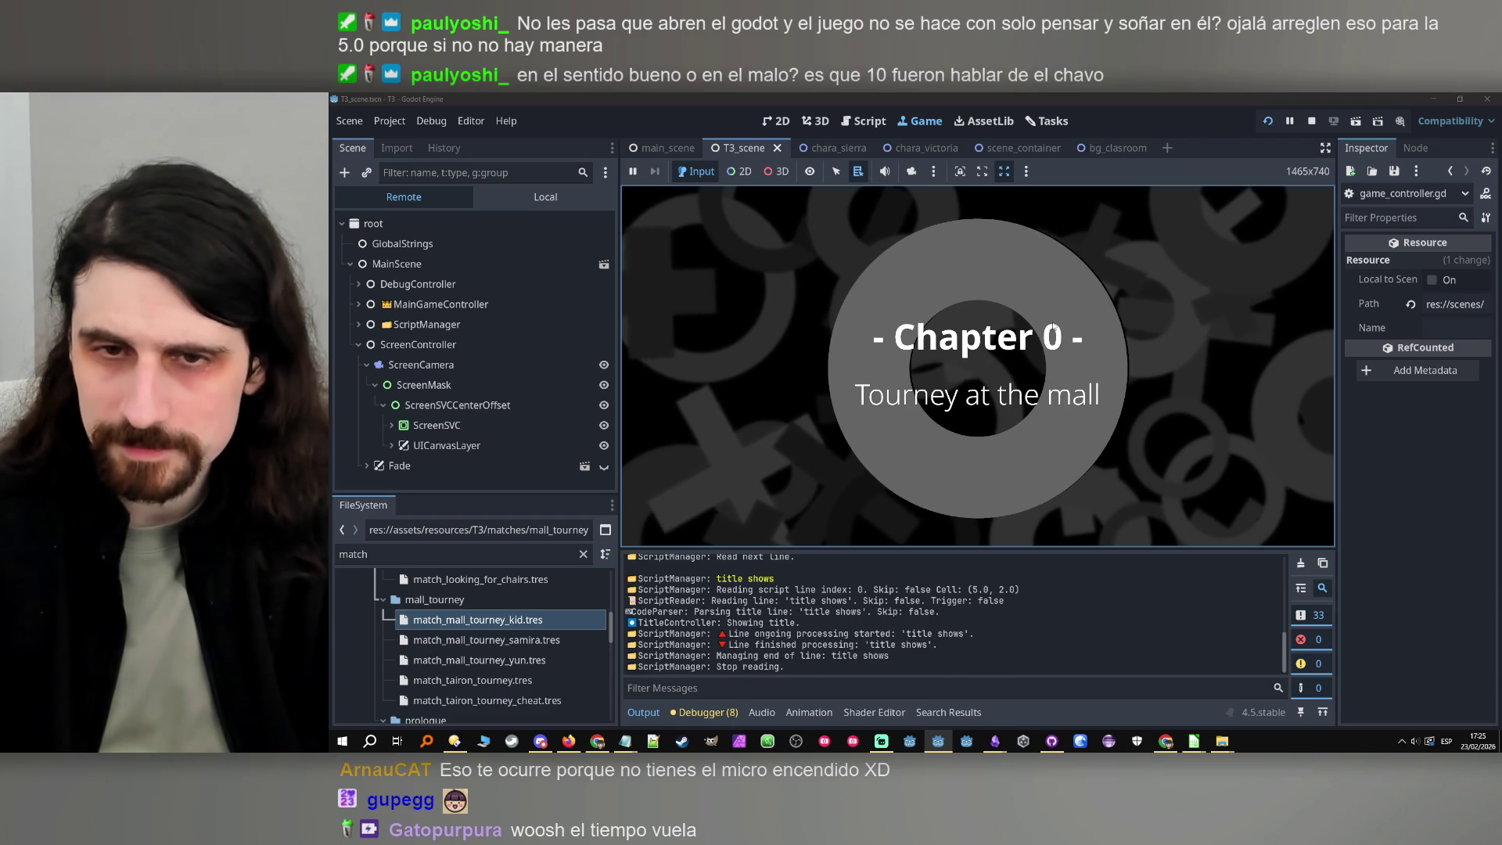
Advance past the chapter title and intro dialogue, answer Yes, then skip the tic-tac-toe game twice
click(1051, 308)
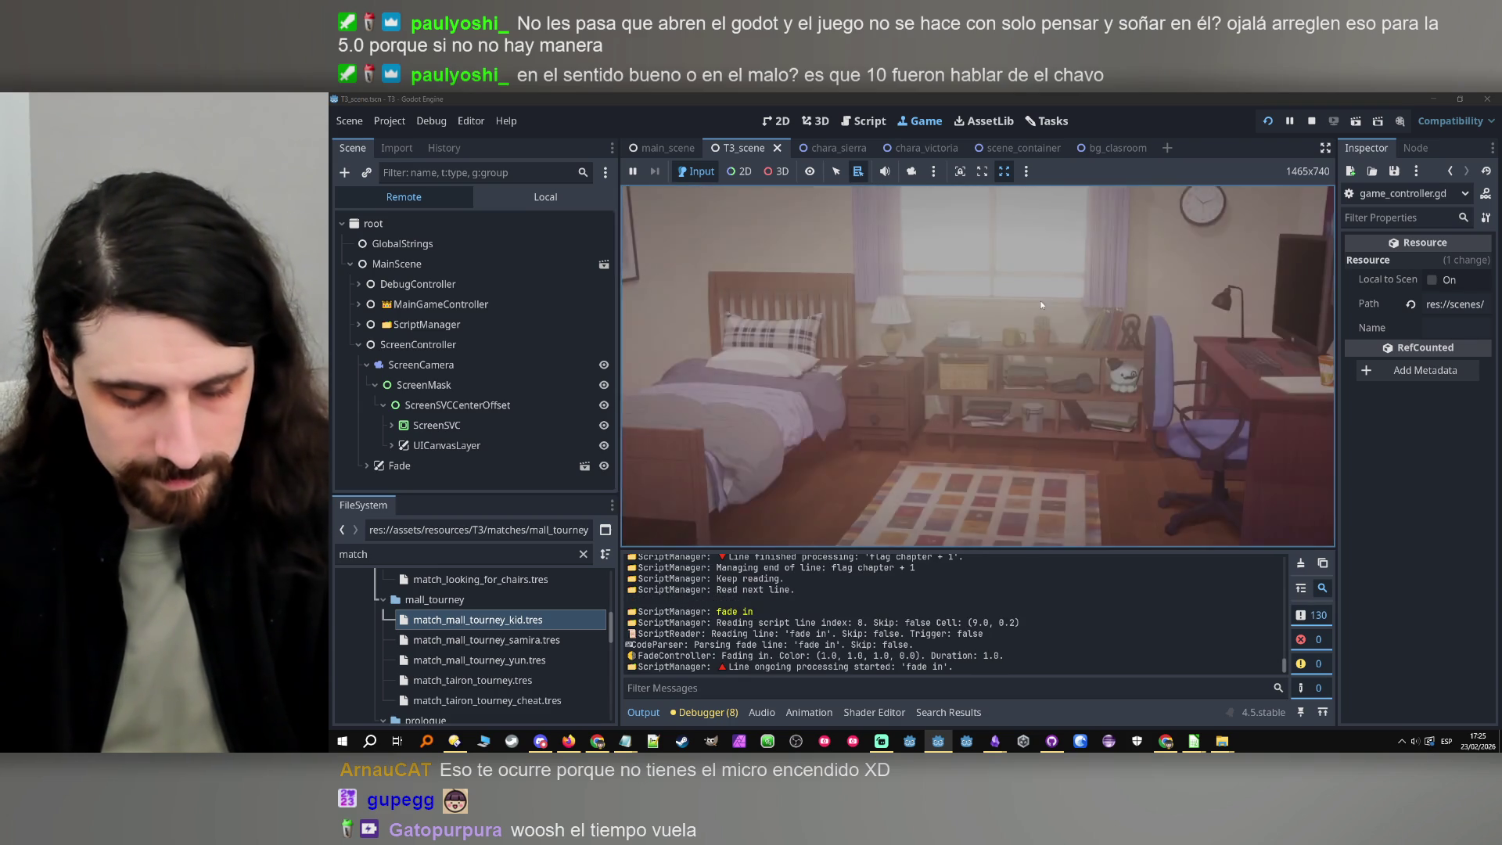
click(1006, 342)
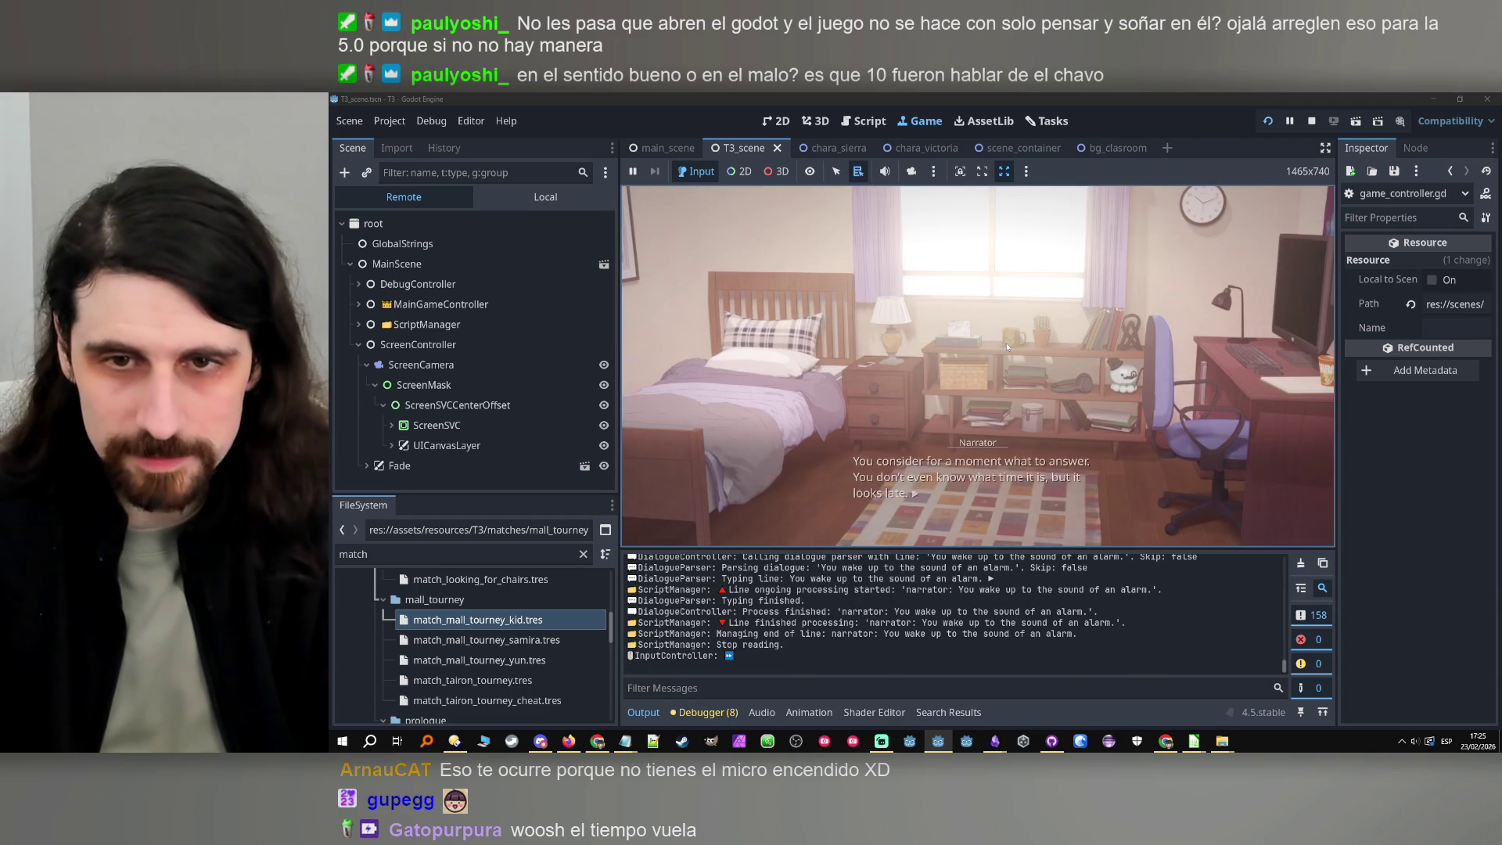
click(1006, 343)
click(1040, 356)
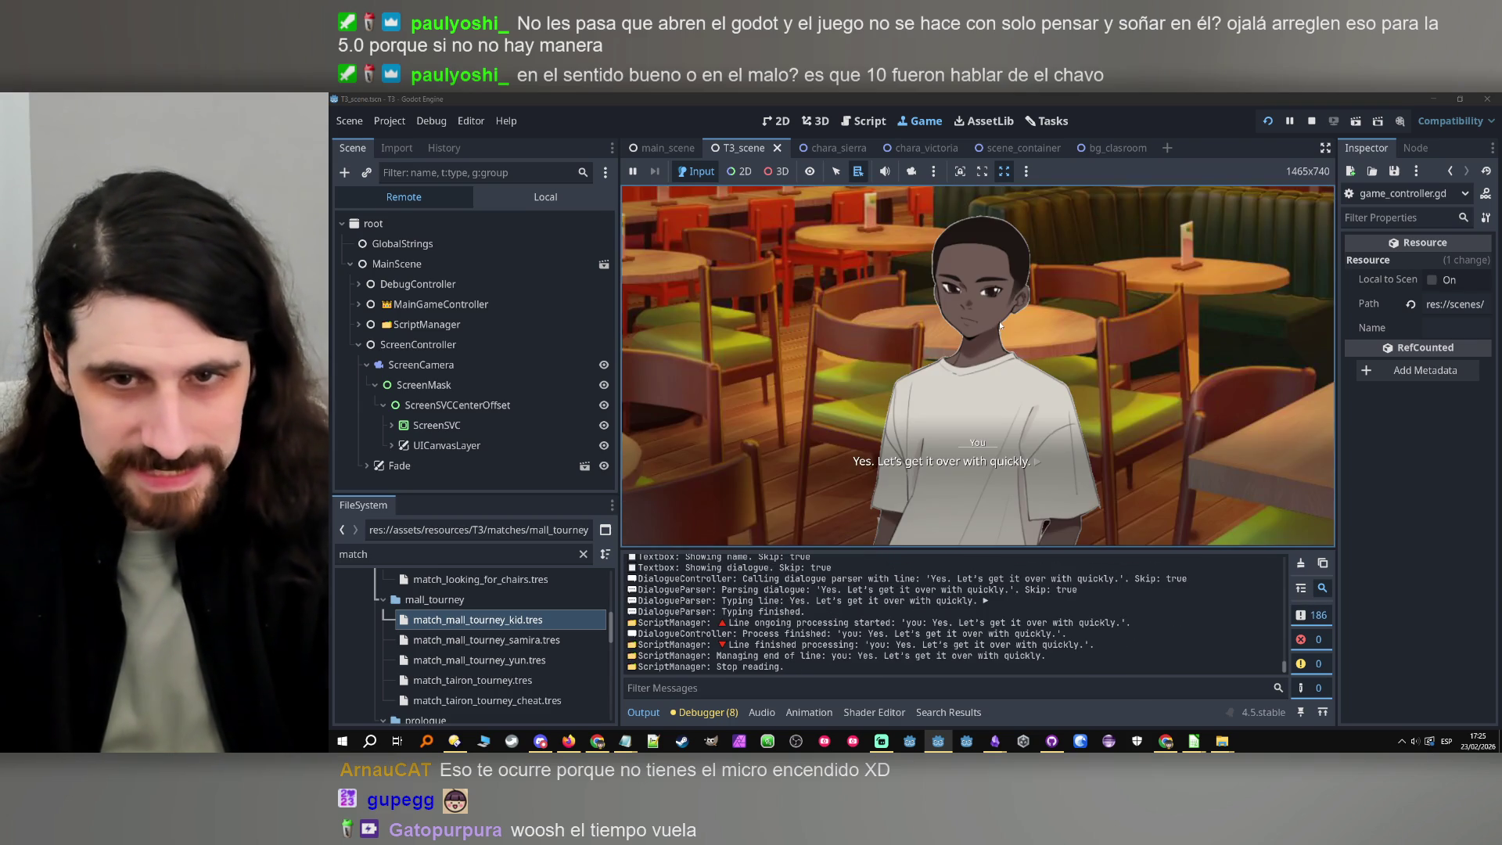
click(1020, 391)
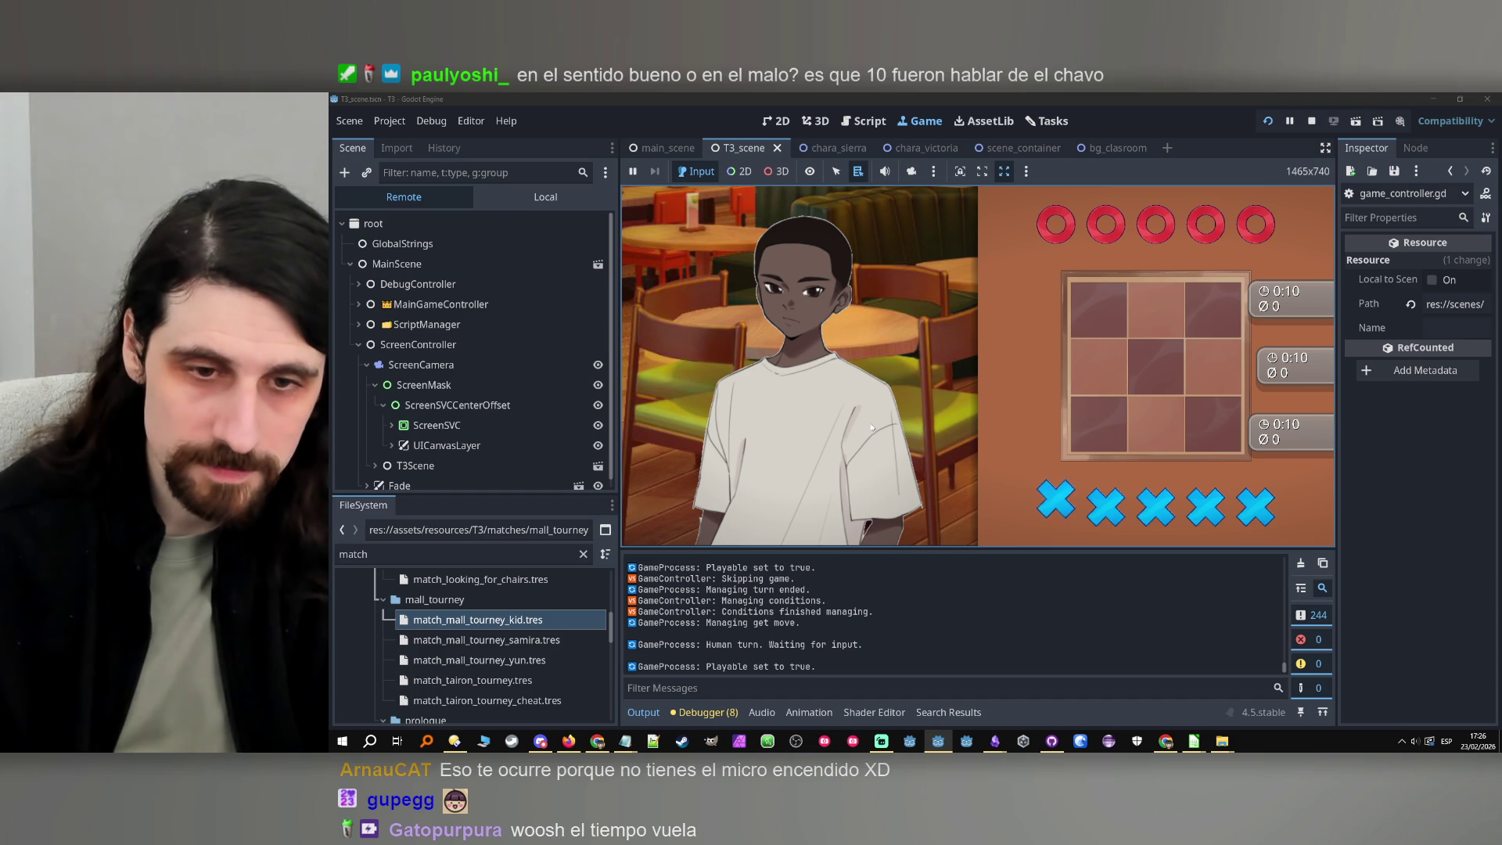
scroll(735, 668, up, 3)
scroll(735, 667, down, 3)
click(971, 472)
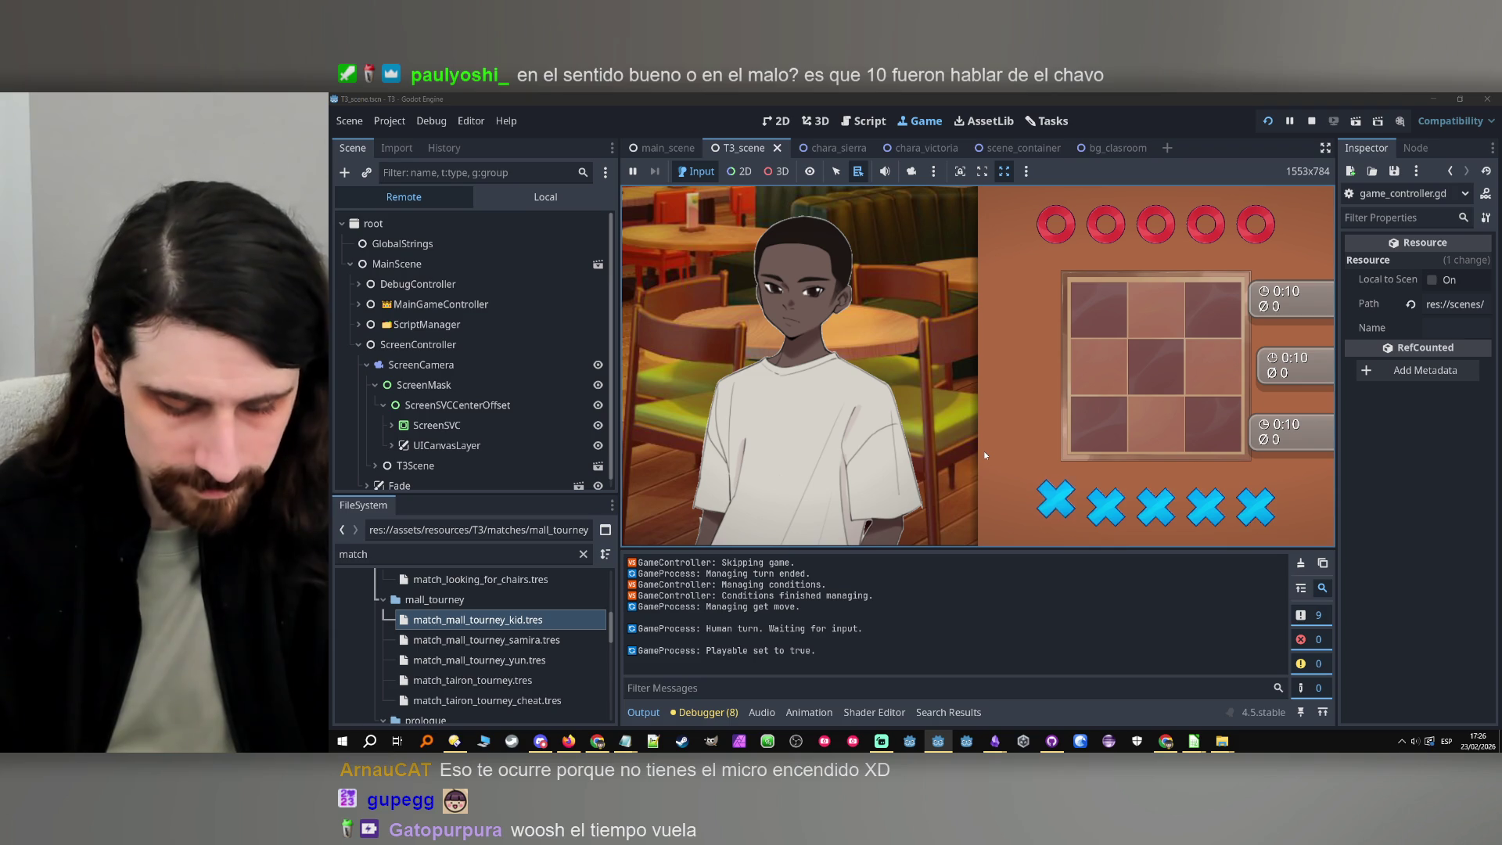
key(s)
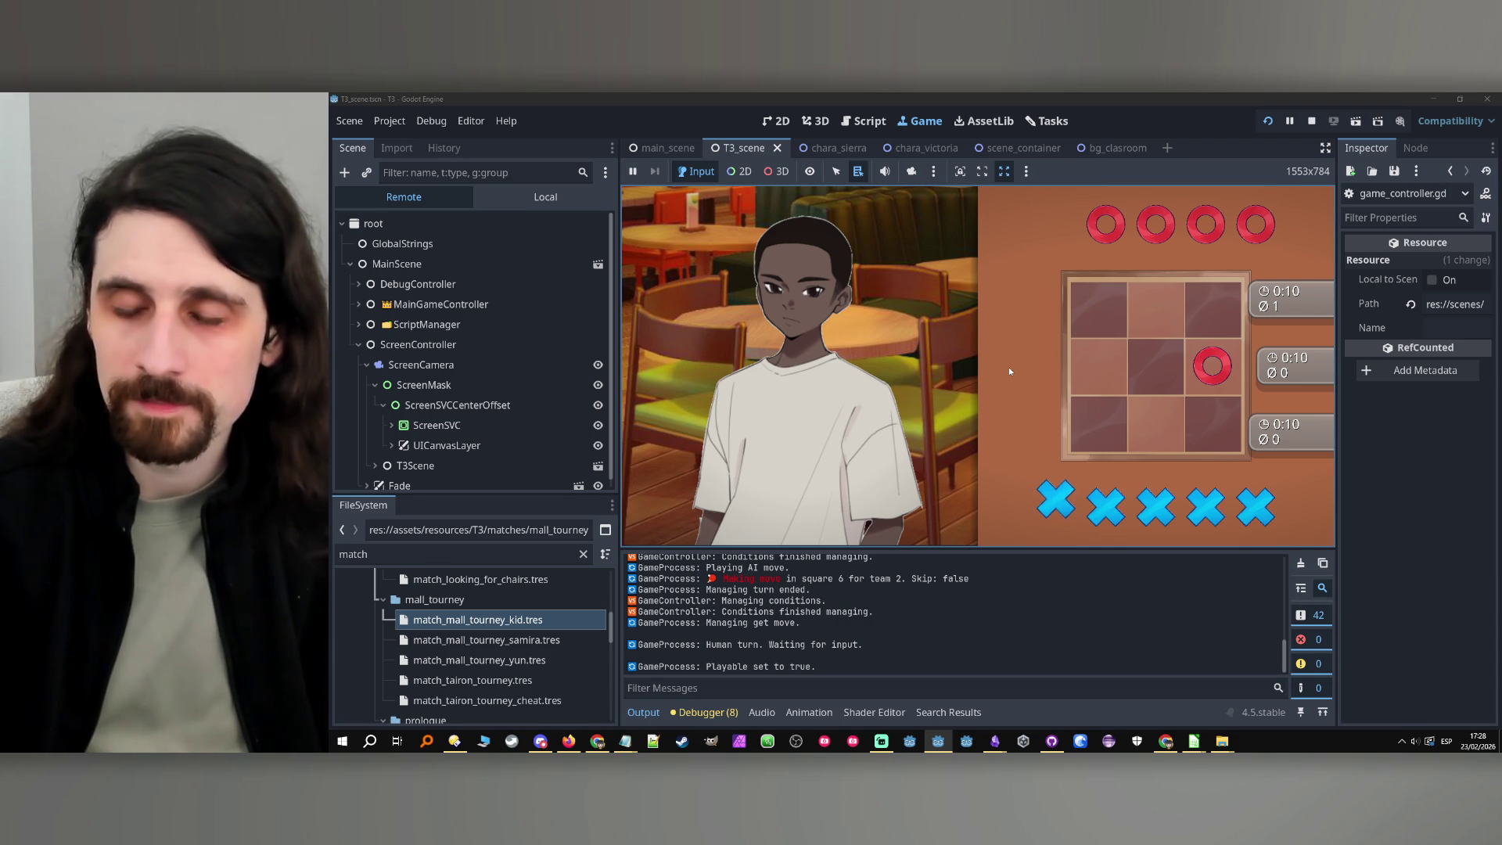
Delete the T3MatchRecord and T3GameRecord lines from the Notepad notes
mouse_move(625, 741)
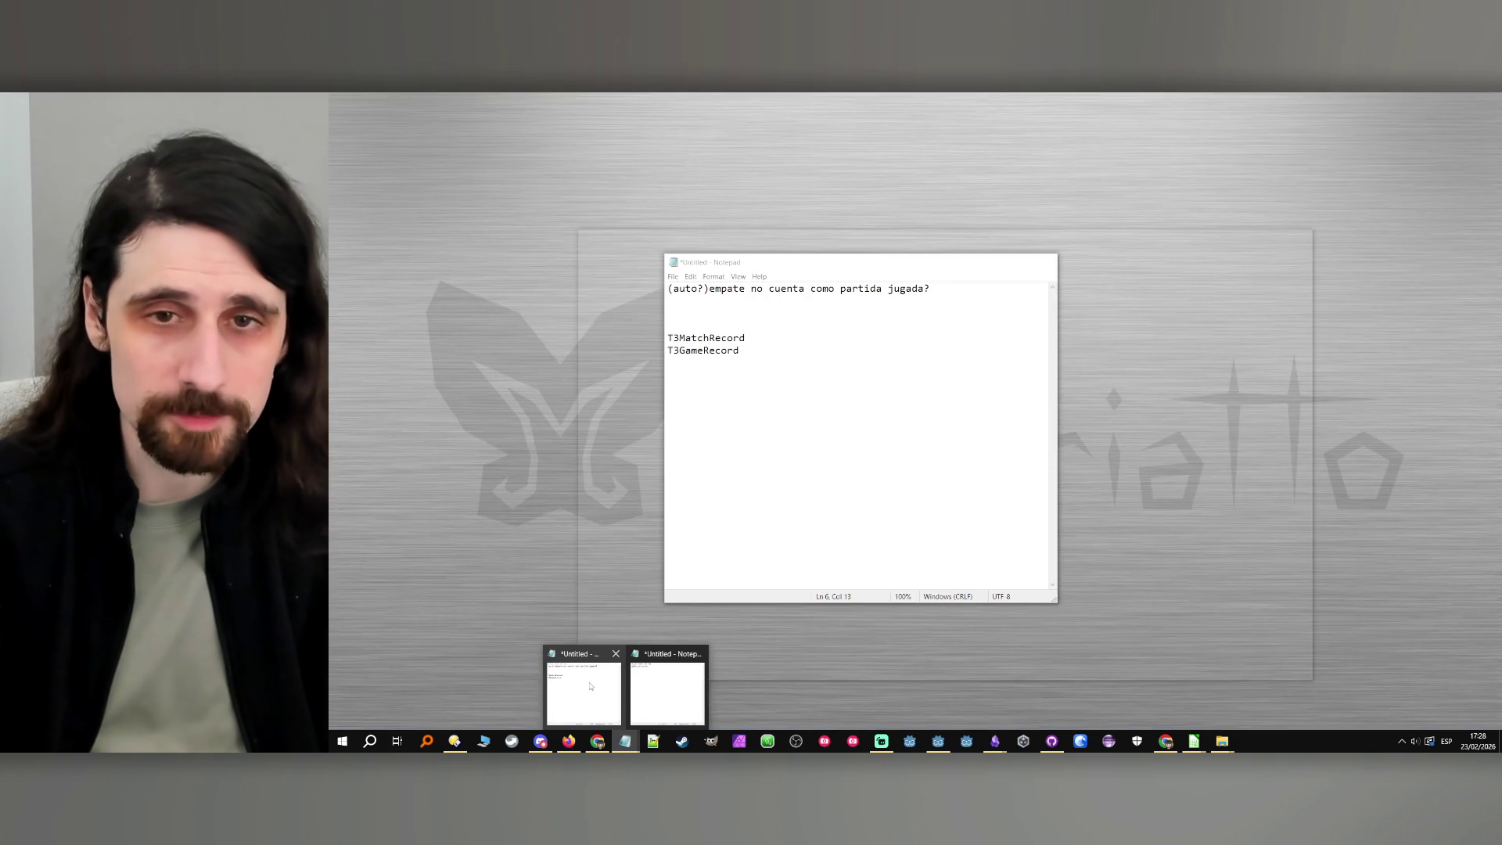
click(583, 689)
drag(771, 359, 654, 327)
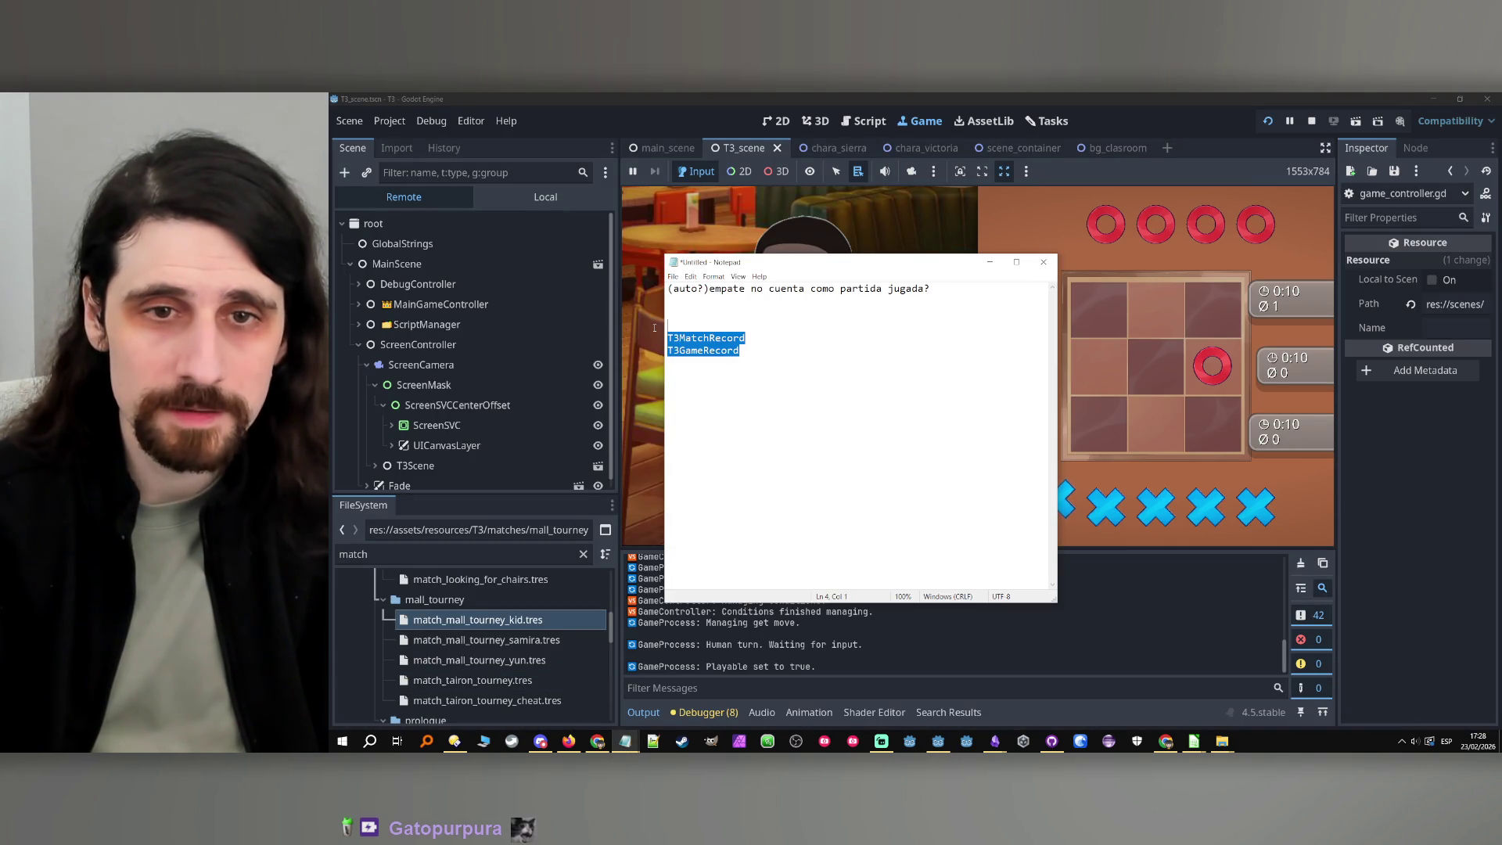
key(BackSpace)
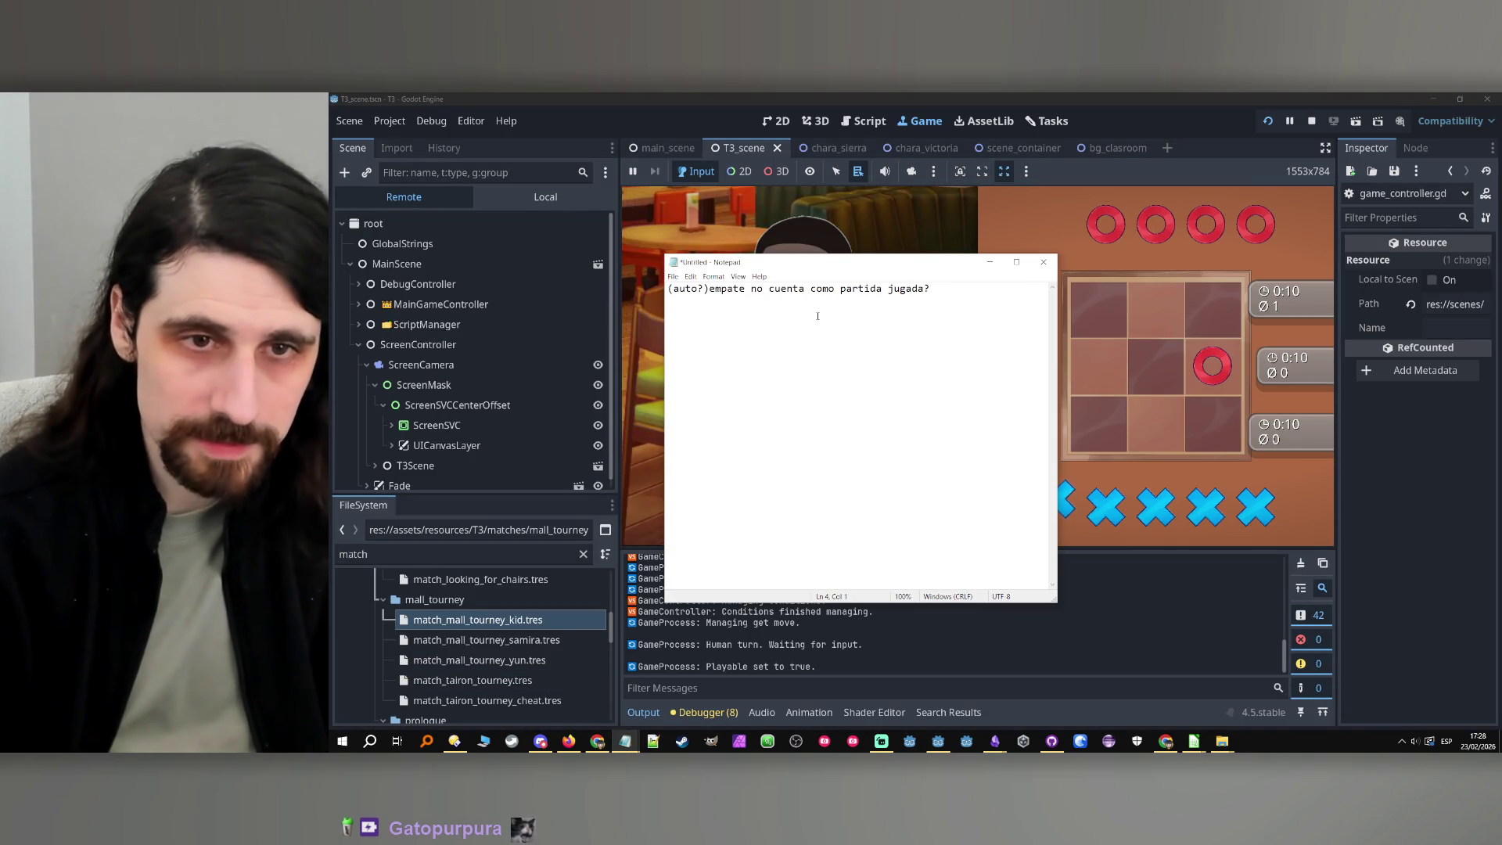
Write the note 'no se cuentan las partidas que llevamos', hide Notepad and stop the running game
key(BackSpace)
text(no)
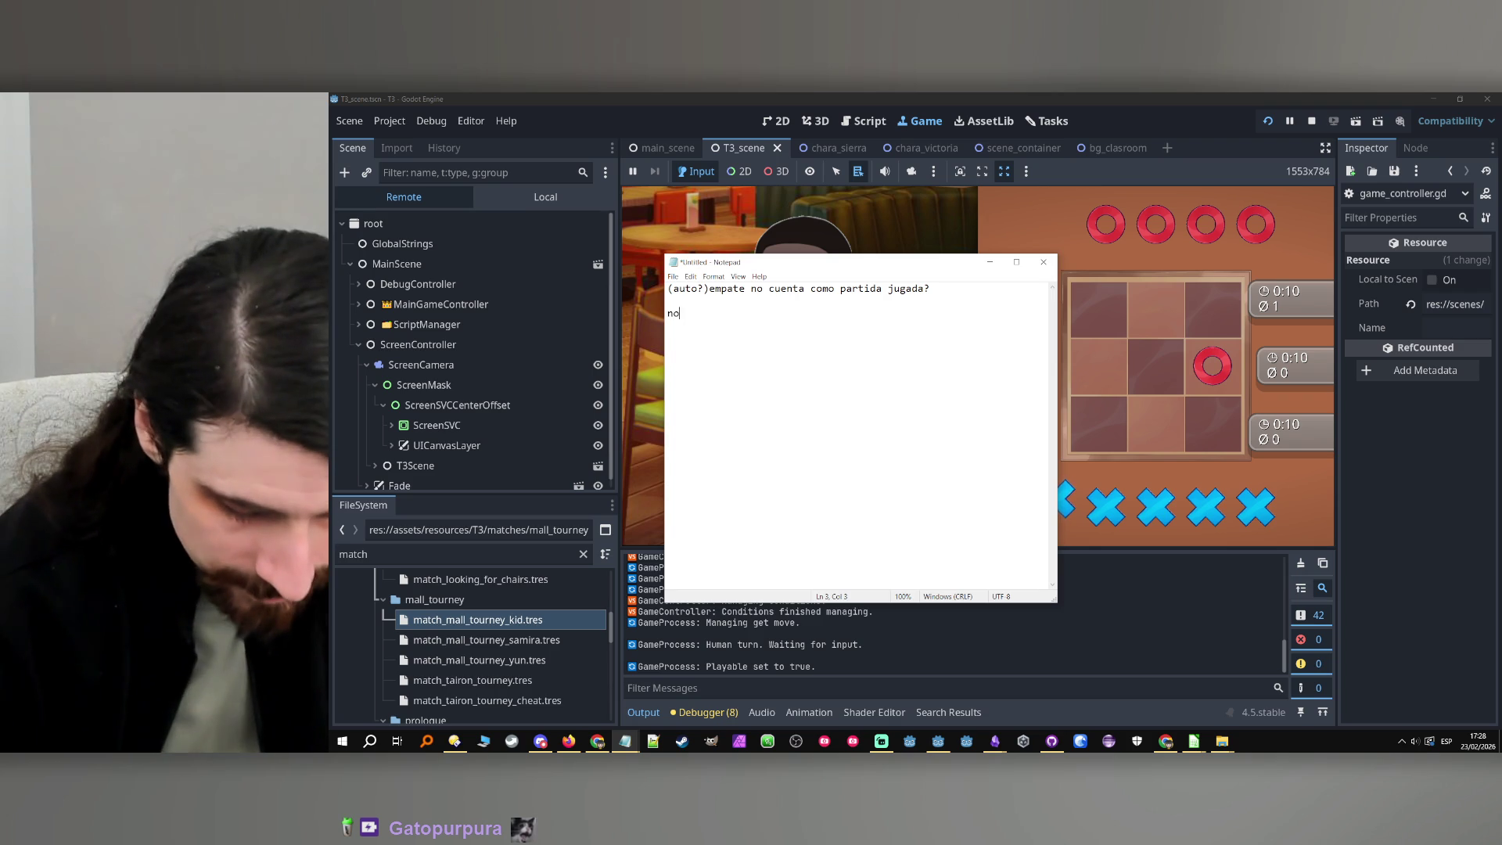
text( se cuentan )
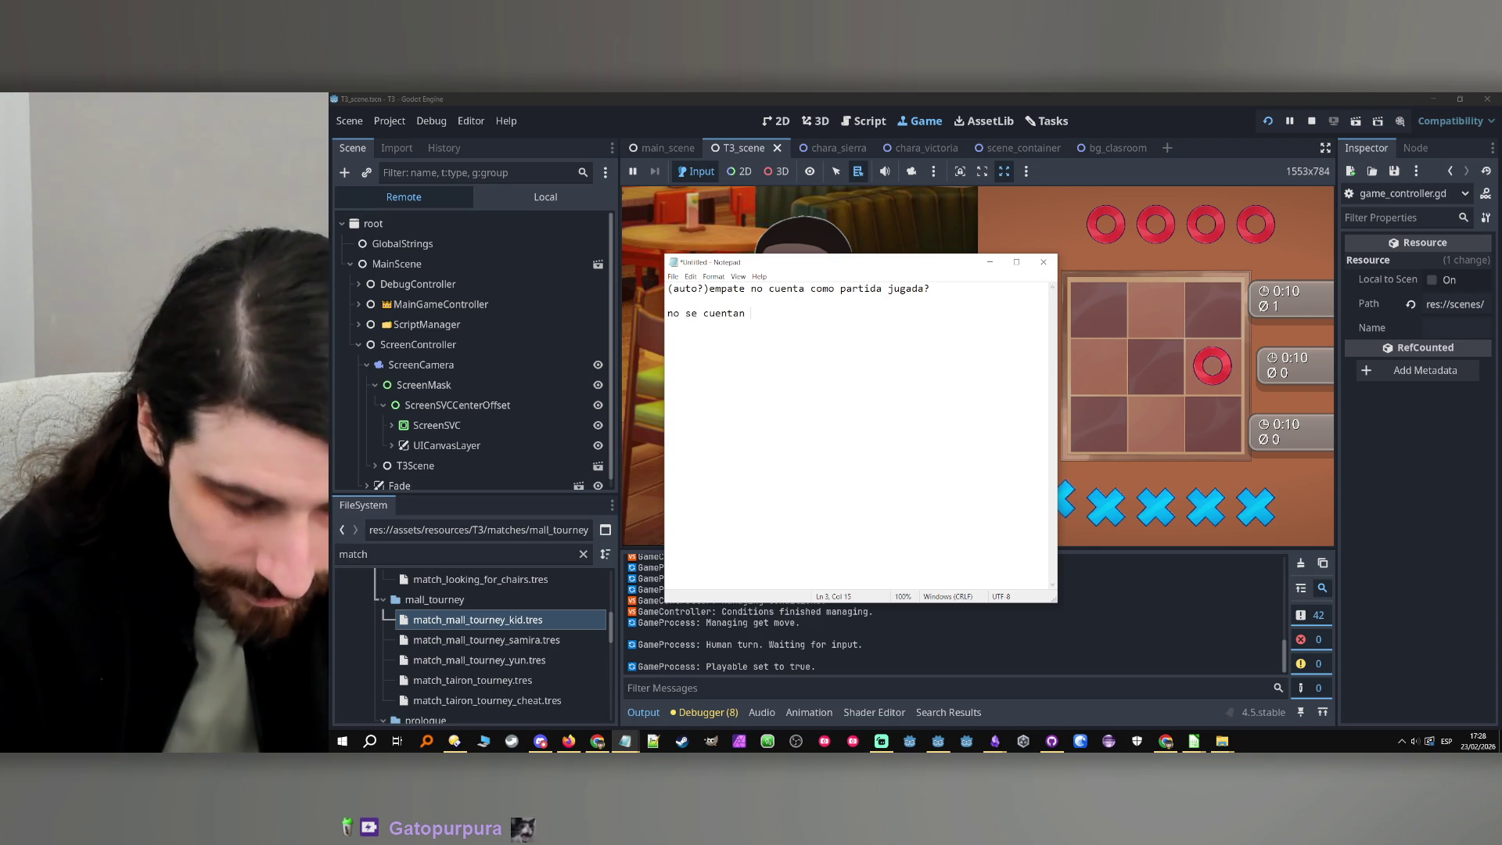
text(las)
key(BackSpace)
key(BackSpace)
key(BackSpace)
text(l)
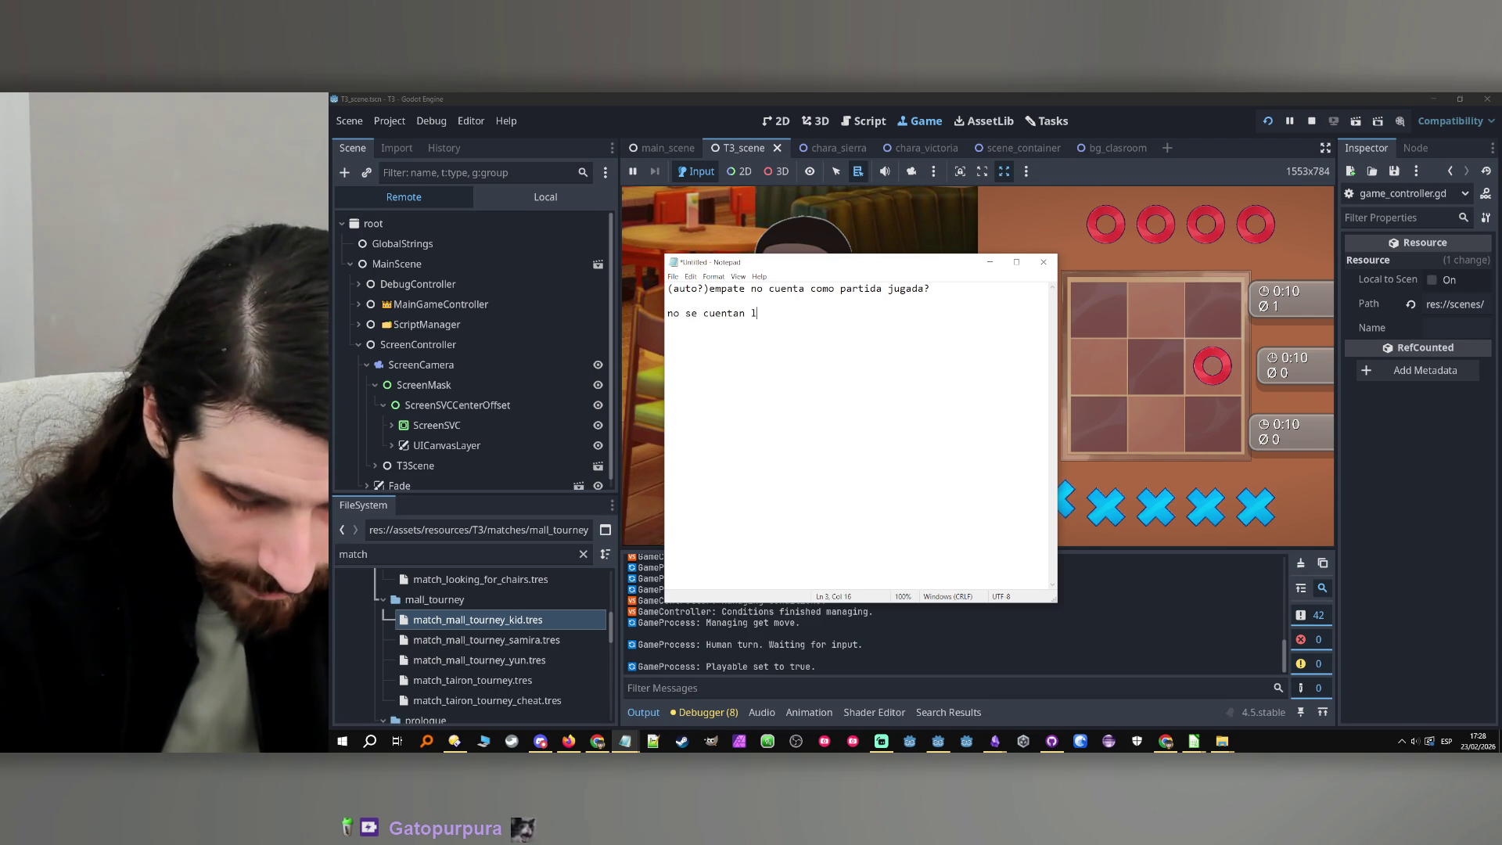
text(as par)
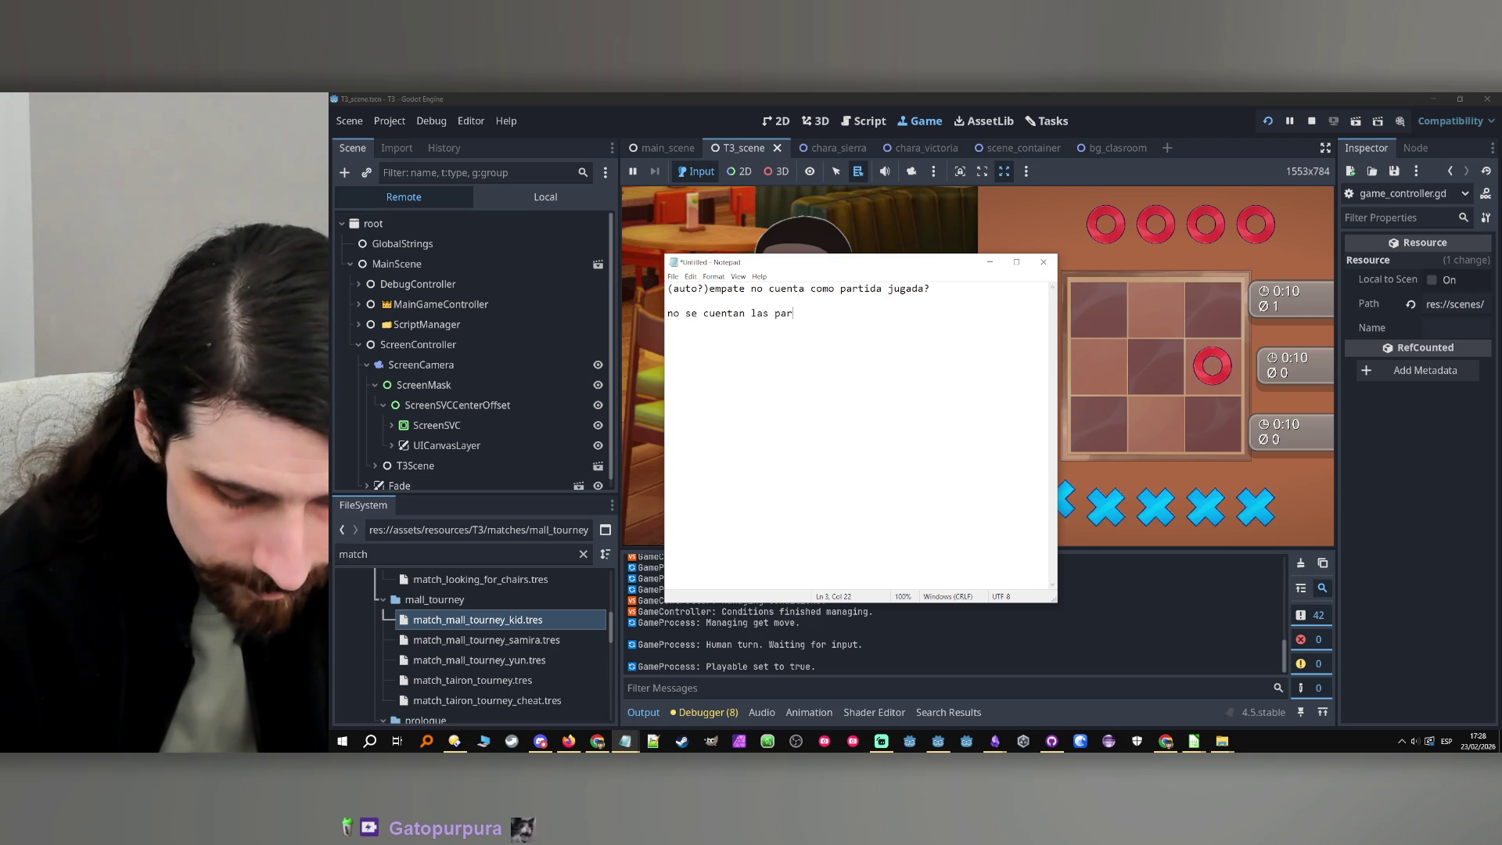
text(tida)
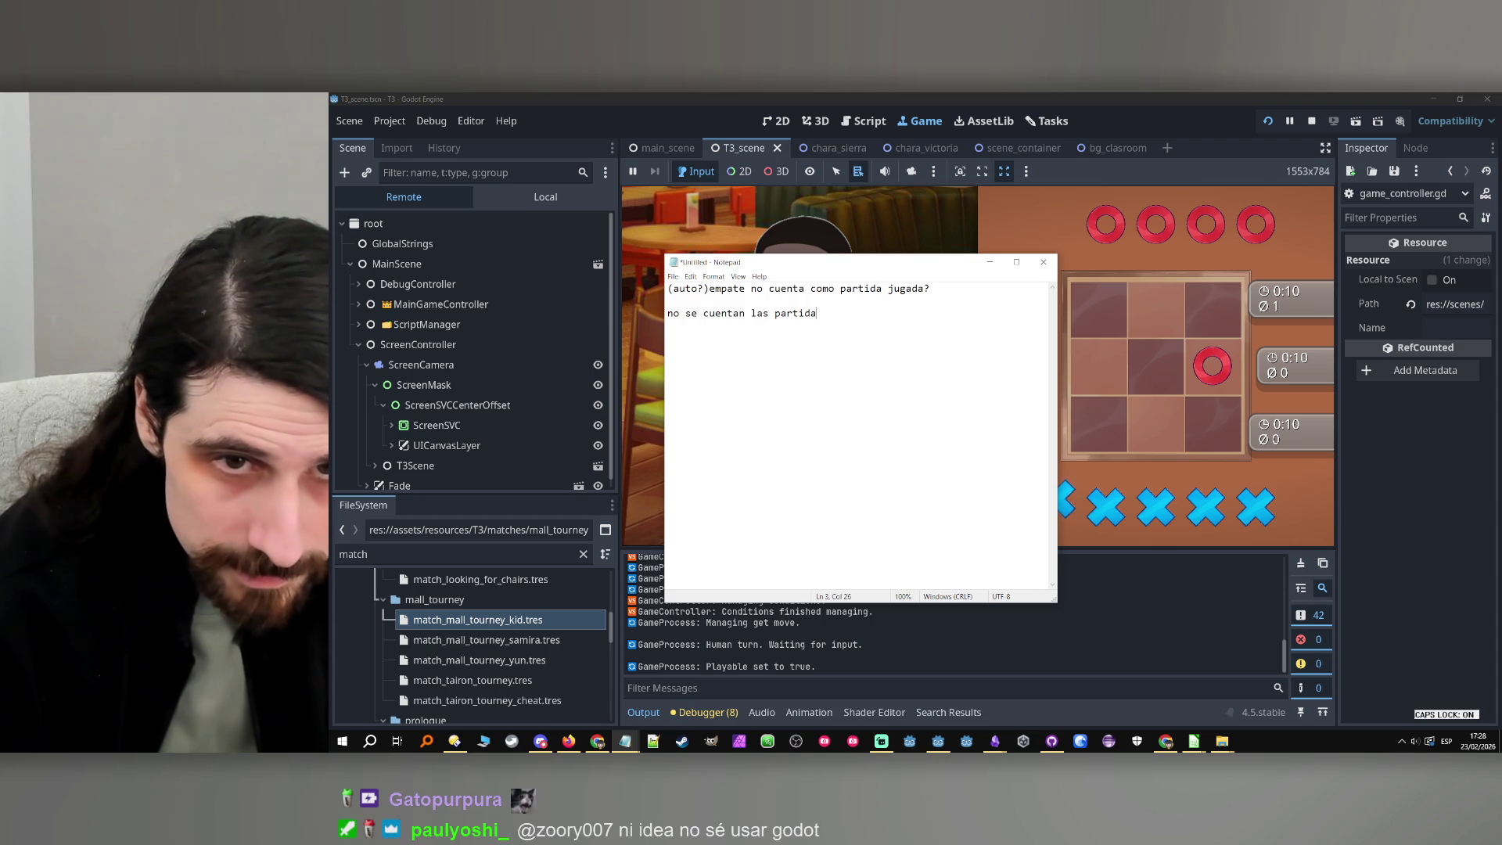
text(s que llevamos)
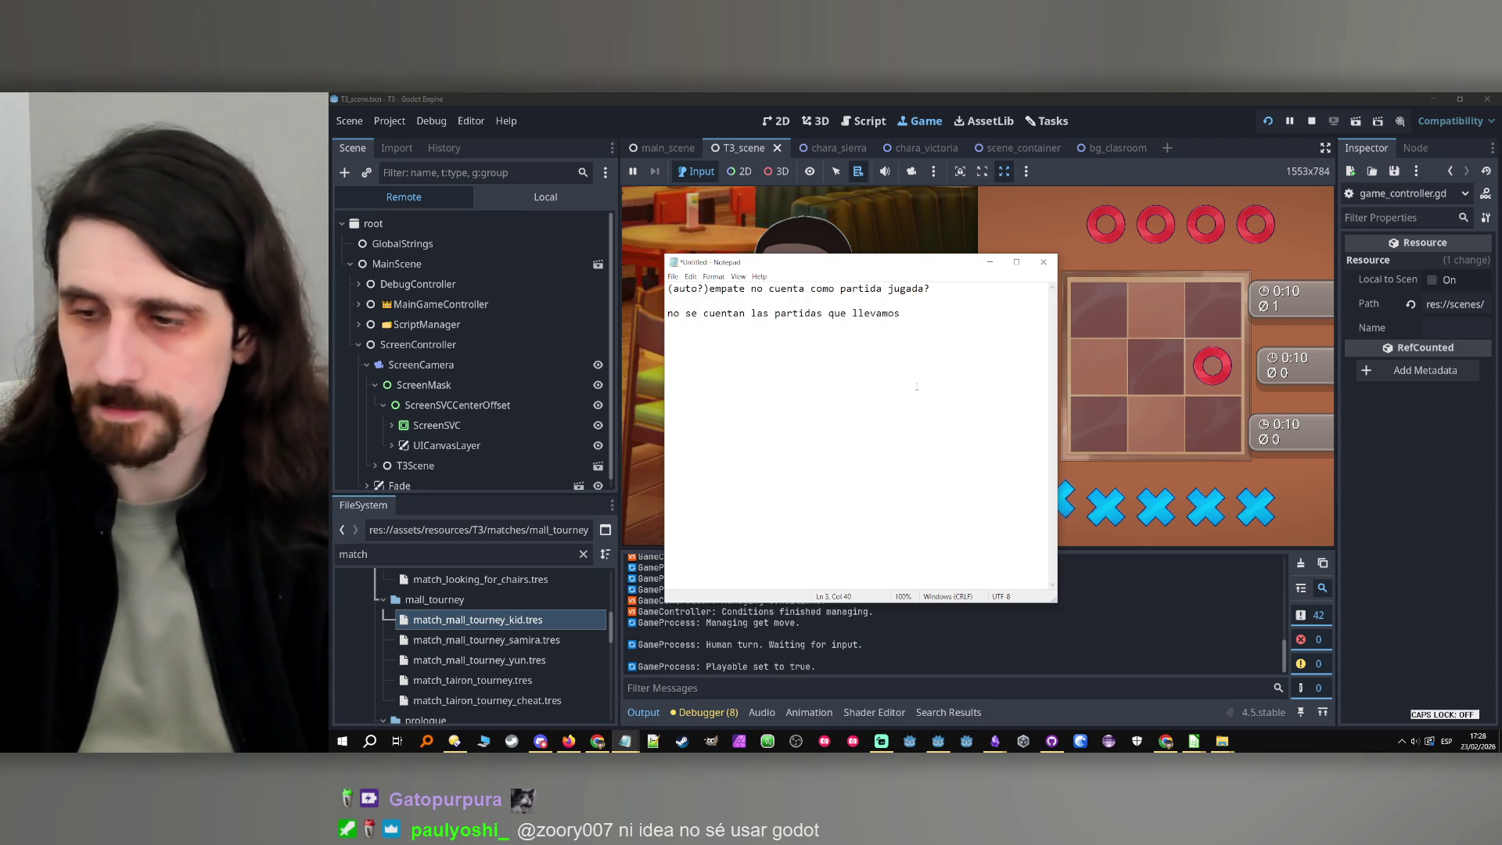
click(990, 262)
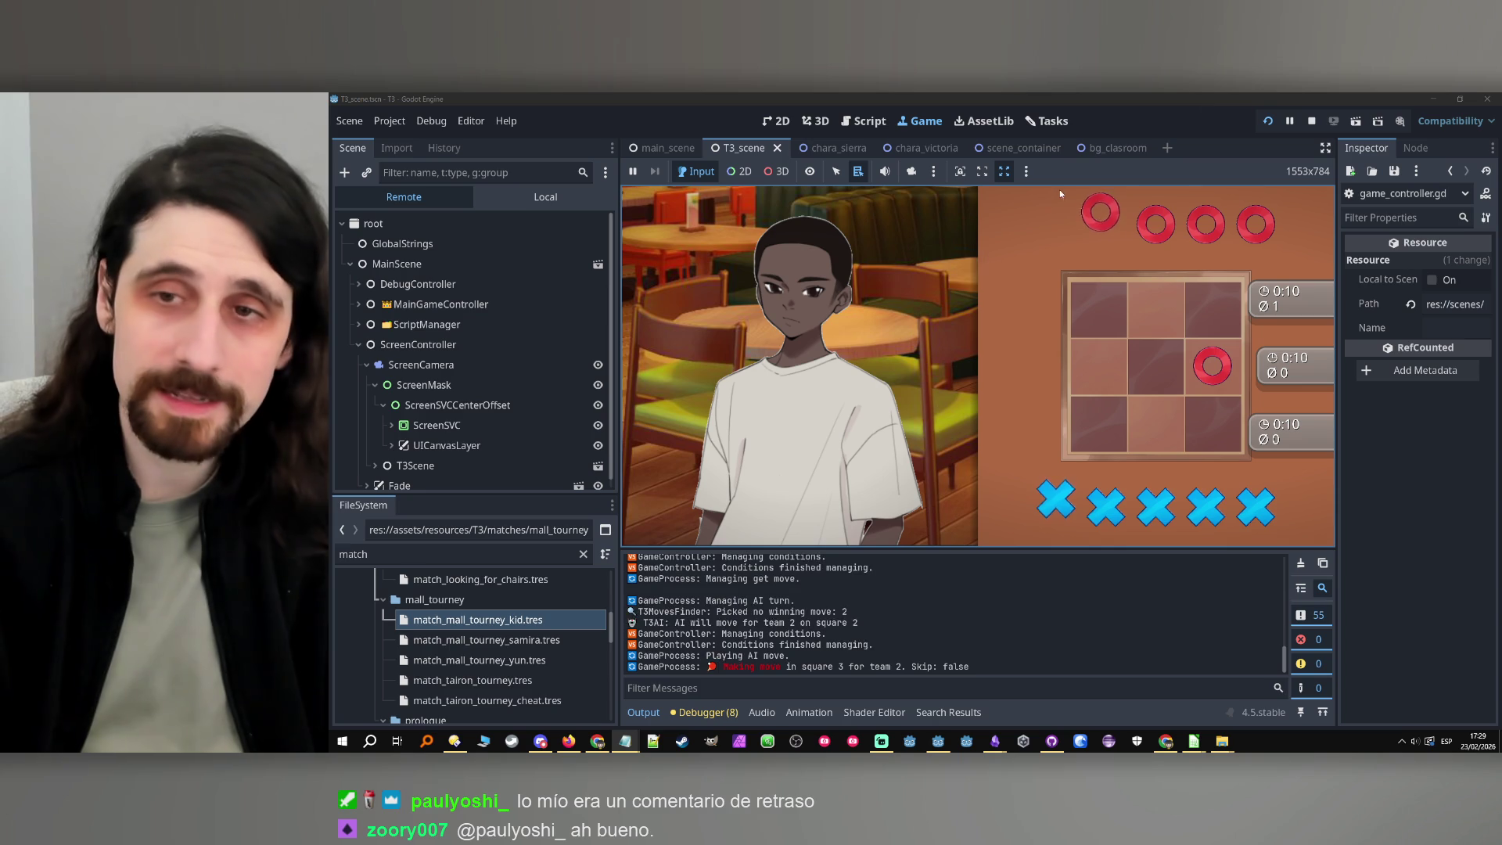
click(1314, 119)
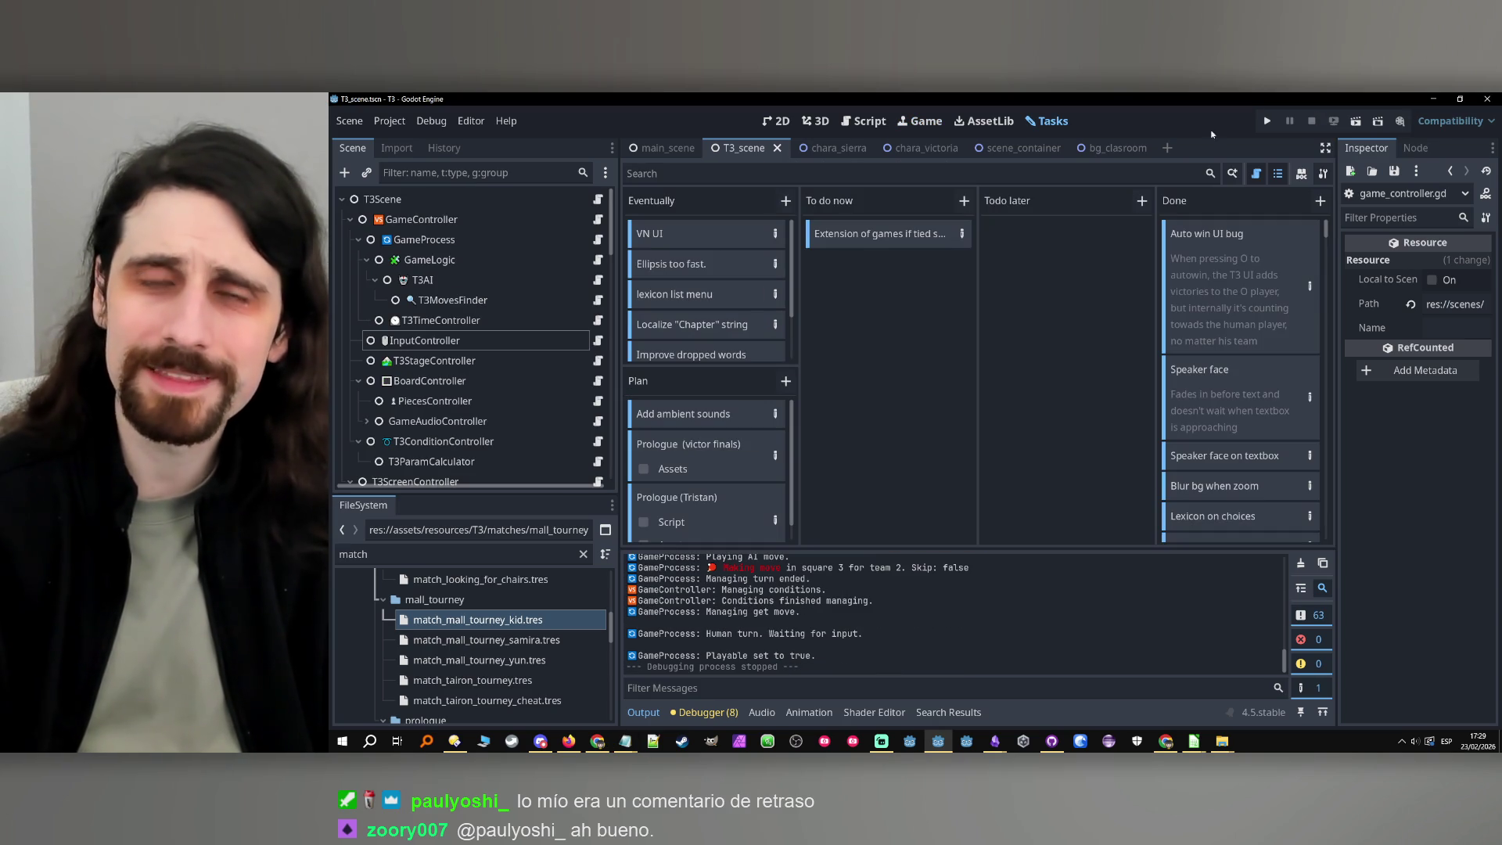
Select the InputController node and search all project files for 'autotie'
click(493, 344)
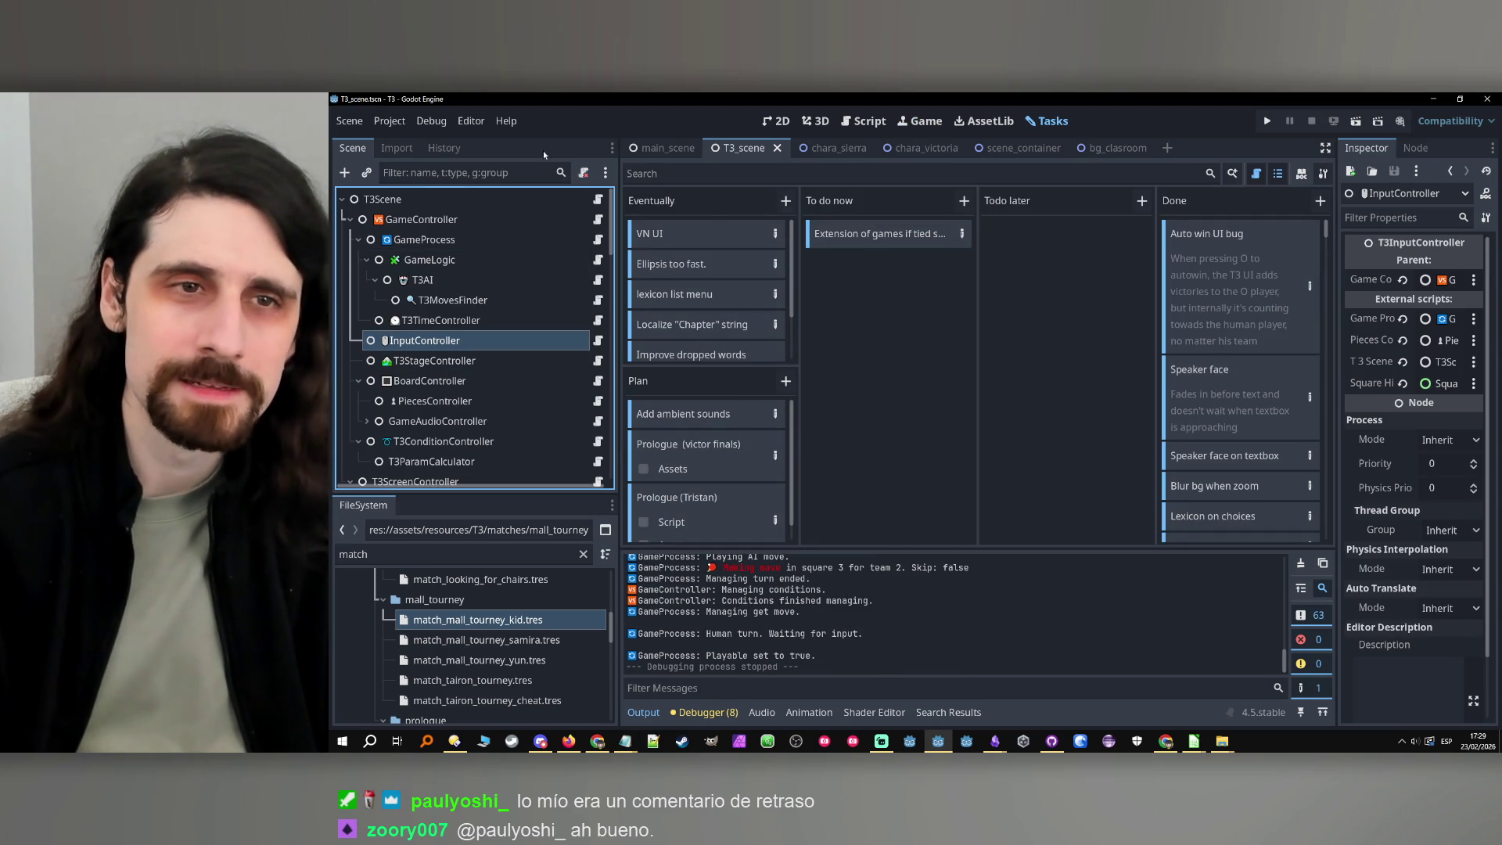
click(852, 126)
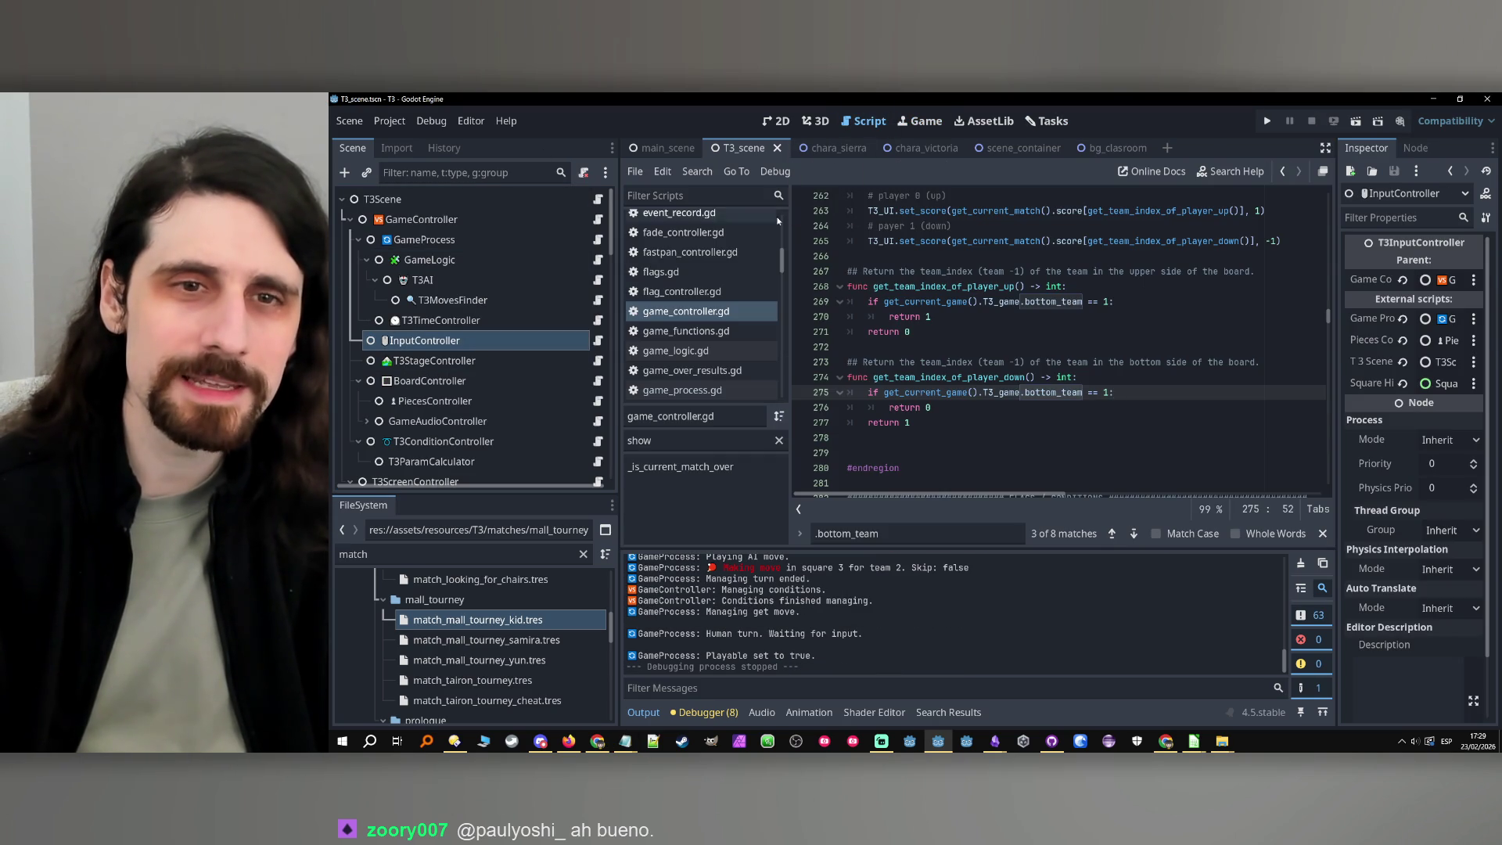
click(708, 171)
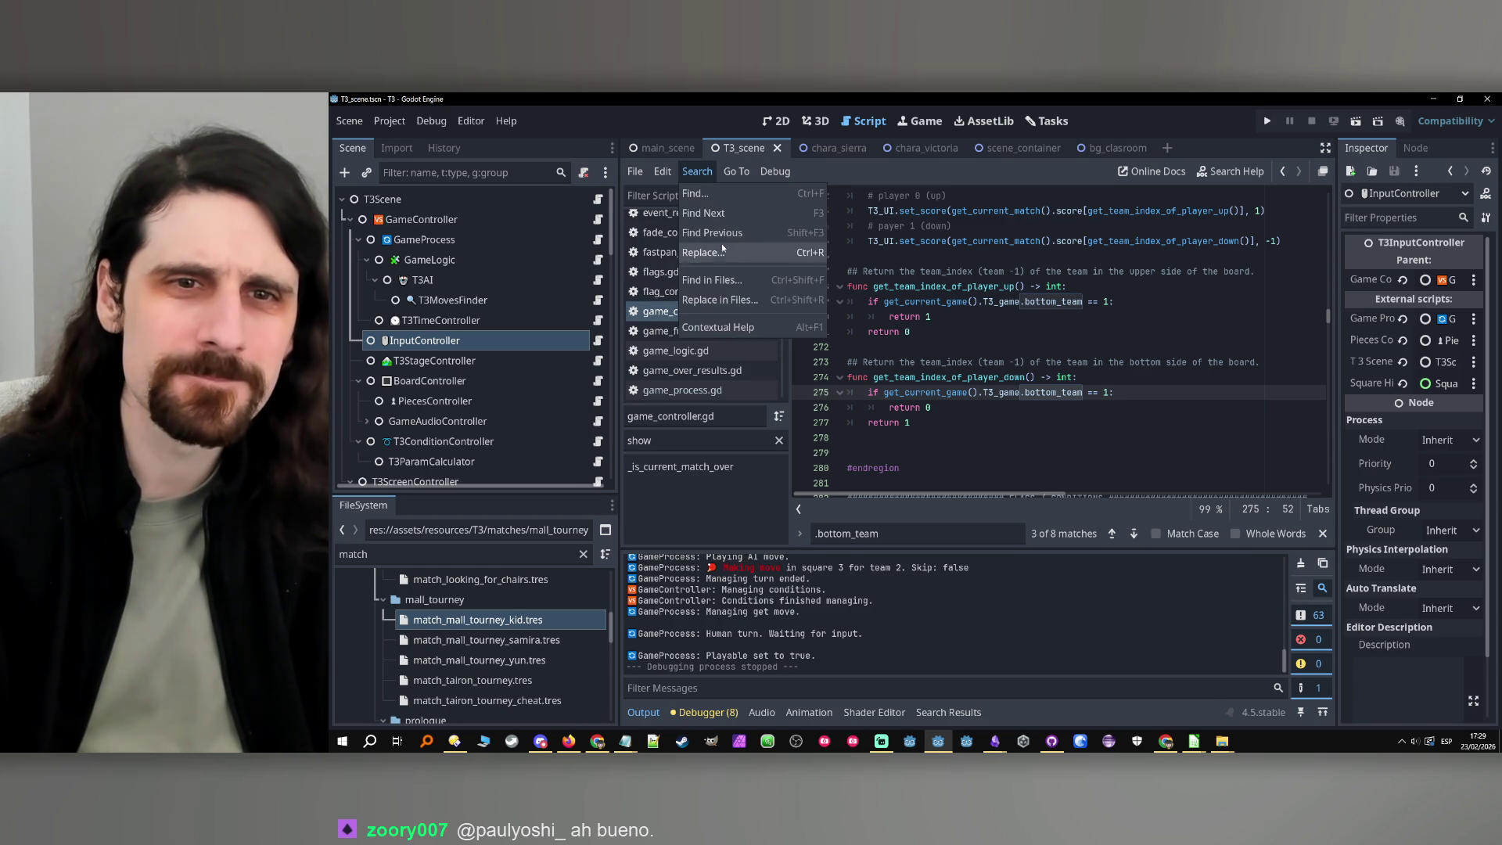
click(719, 280)
text(autotie)
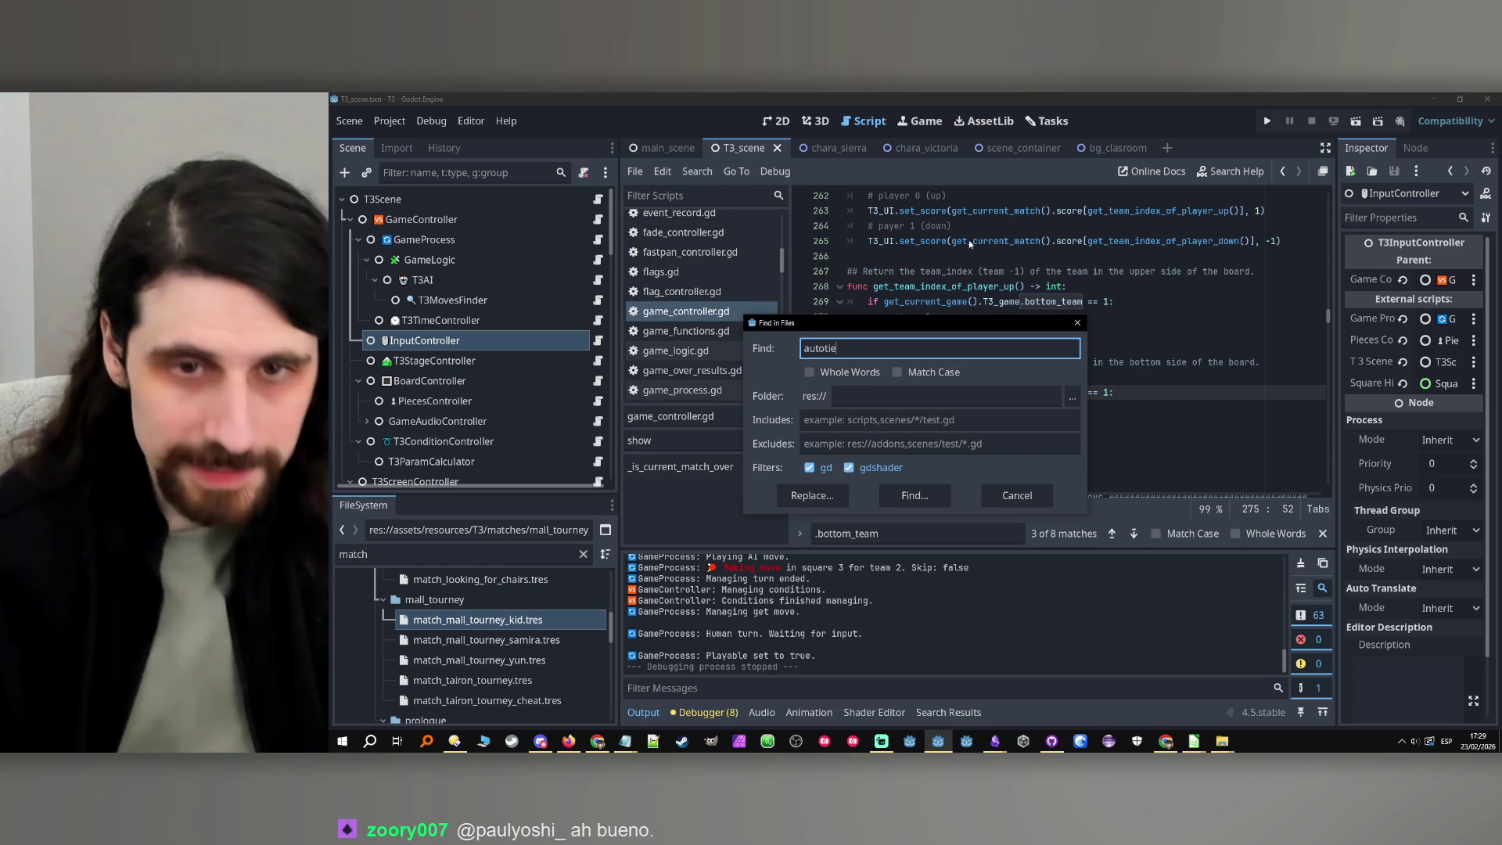
click(921, 498)
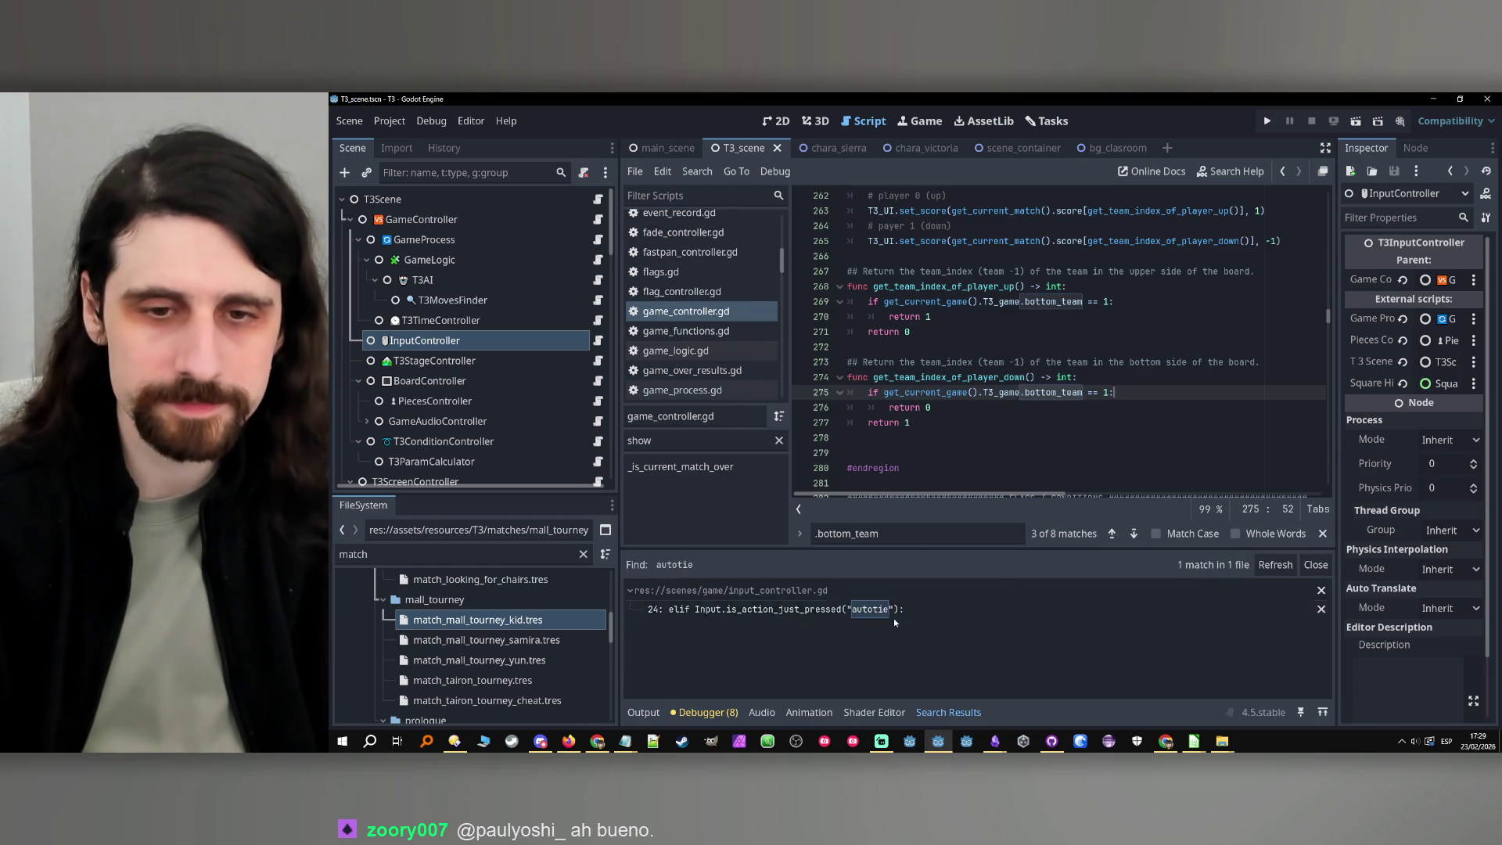
Open the autotie match in input_controller.gd and jump to the _skip_game definition
click(870, 612)
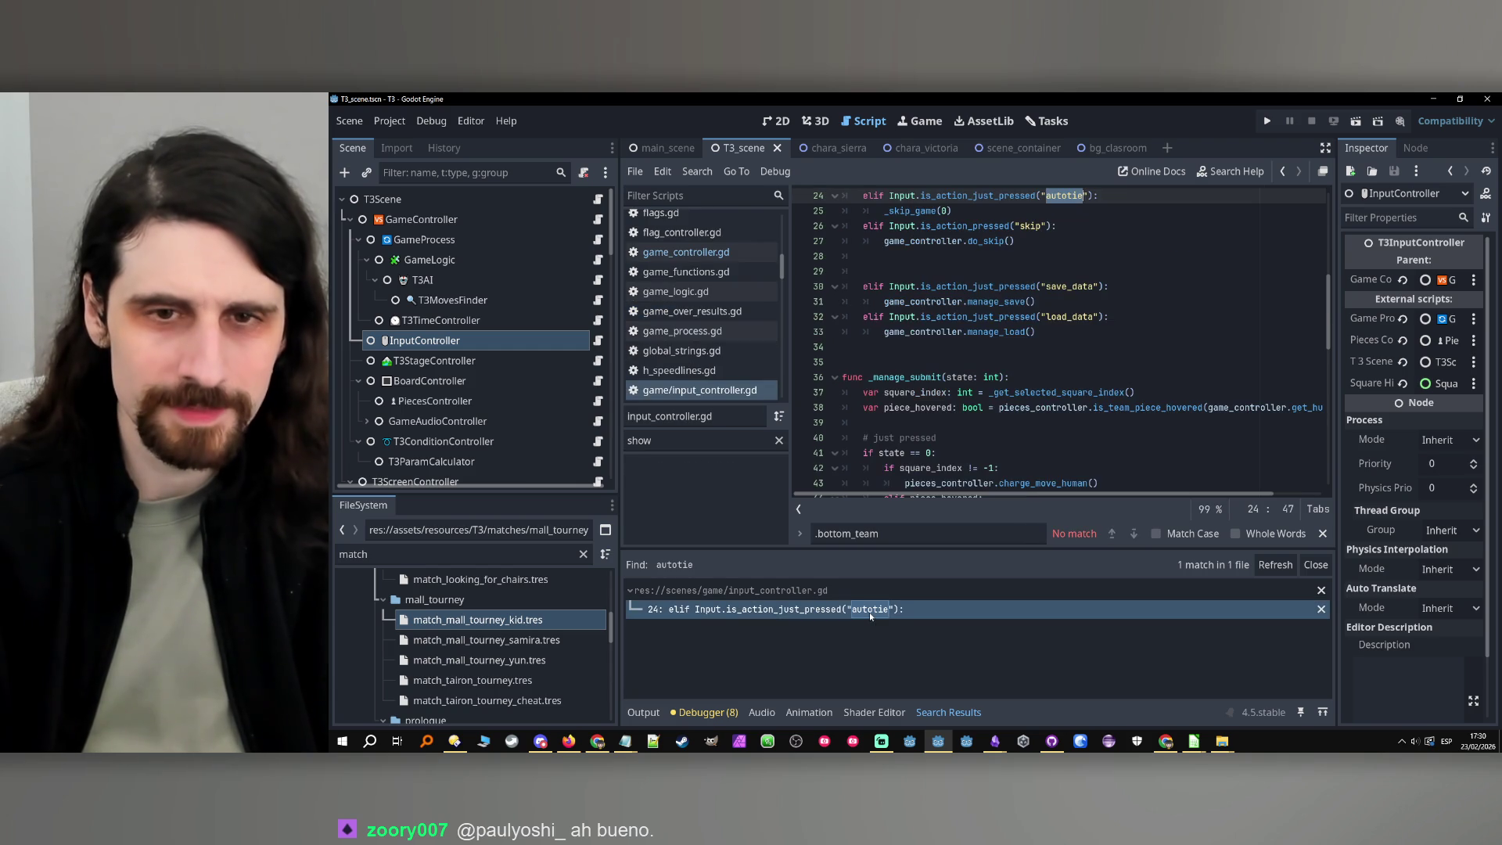
scroll(1083, 271, up, 2)
click(913, 303)
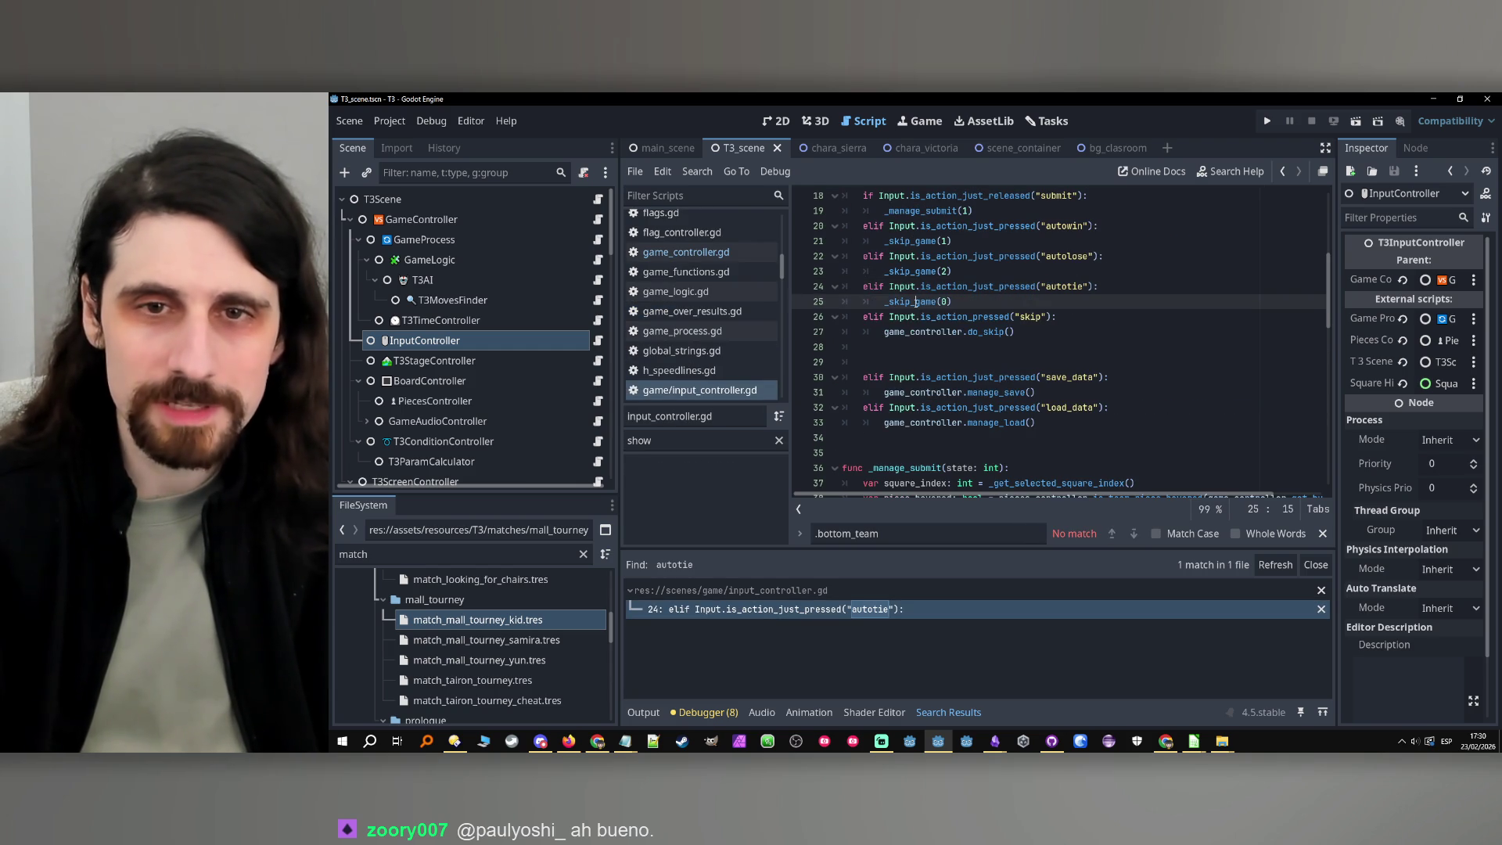
ctrl+click(915, 303)
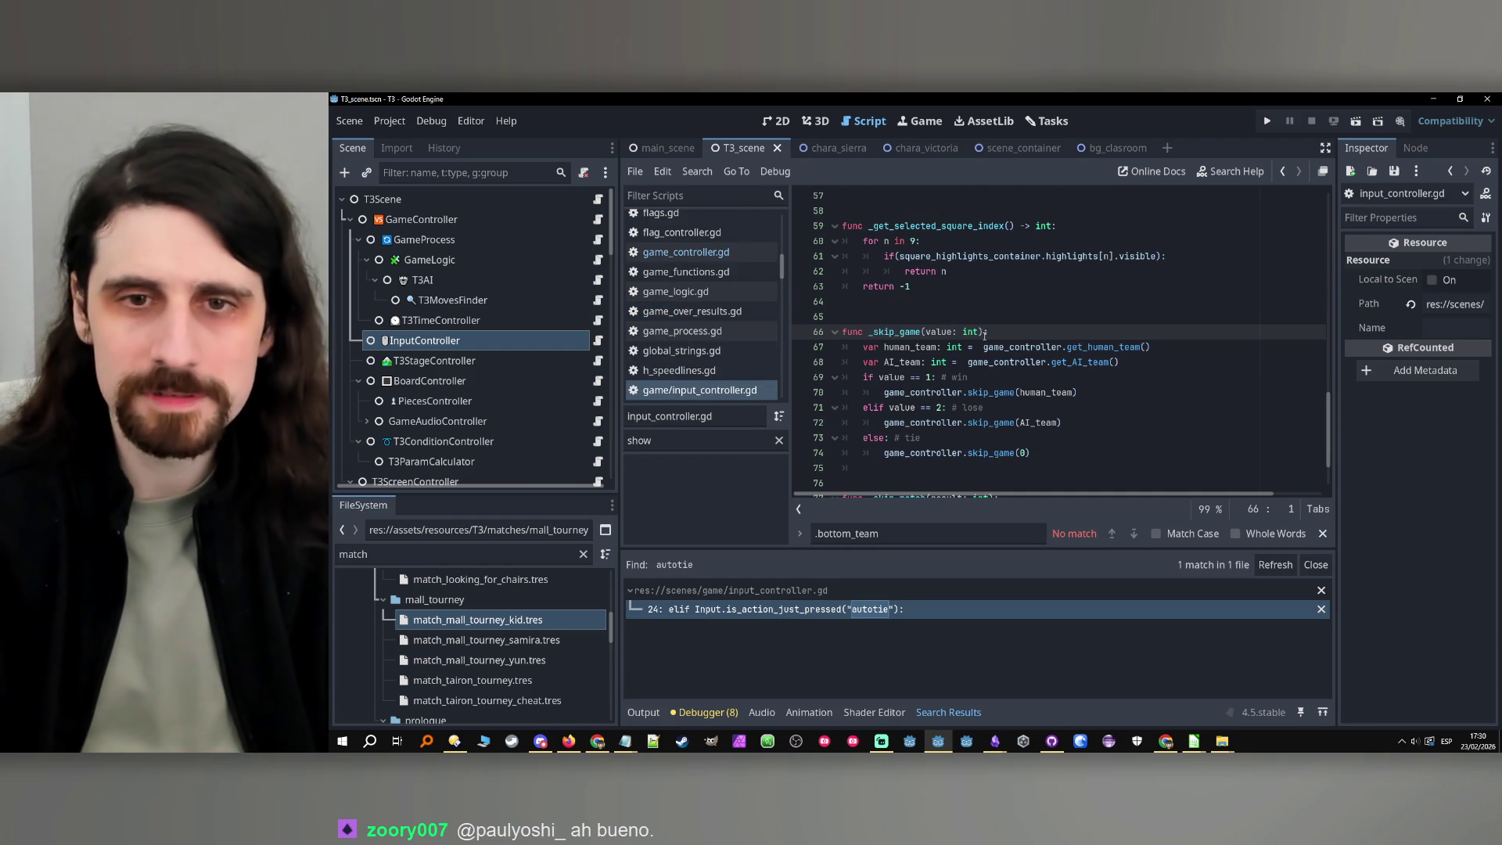
Follow the tie branch's skip_game(0) call into its definition in game_controller.gd
click(998, 453)
ctrl+click(998, 453)
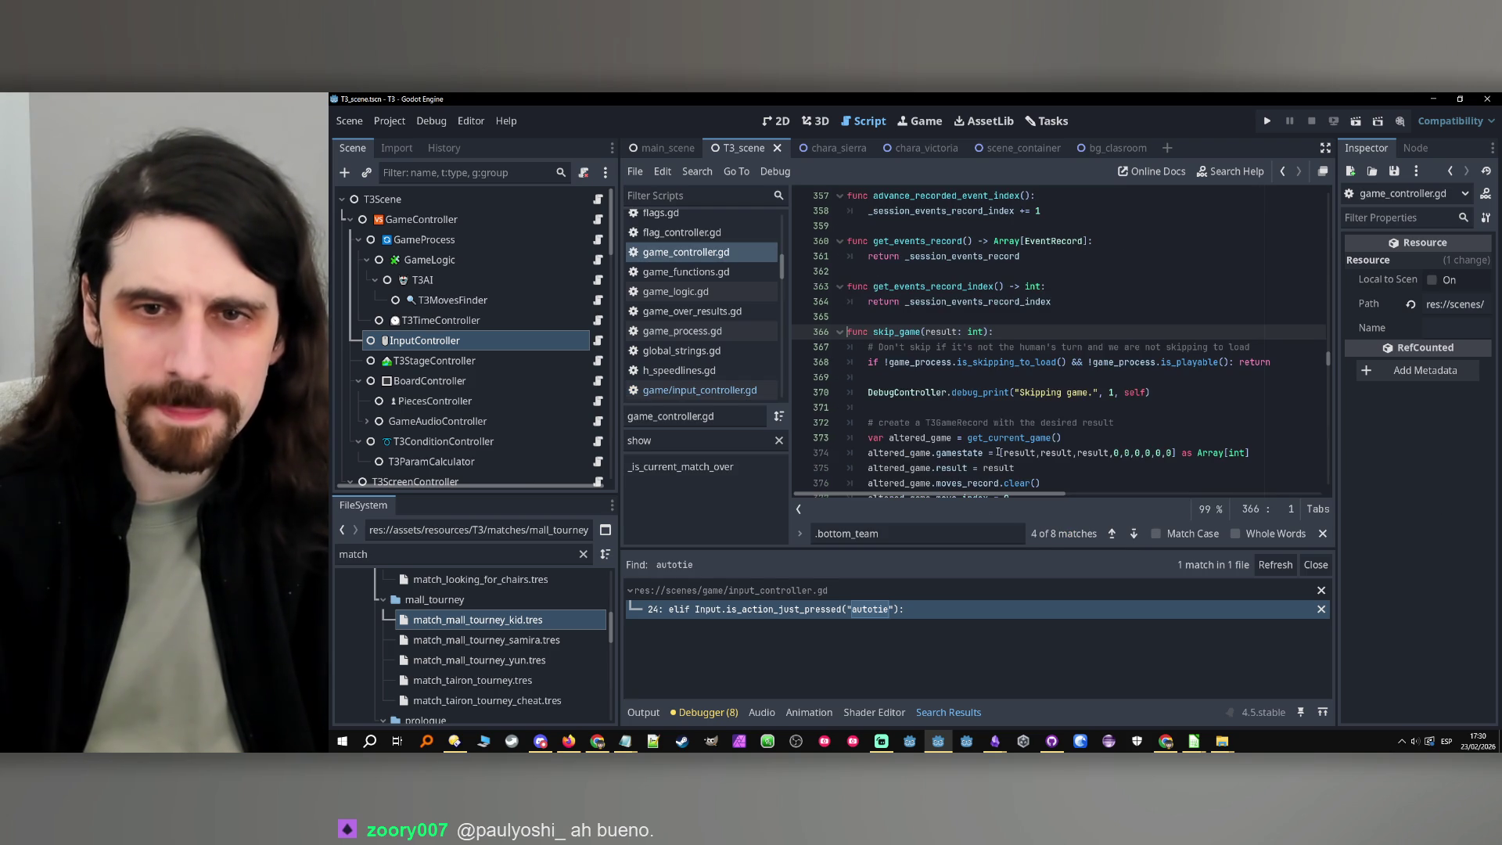
scroll(1015, 434, down, 2)
scroll(1044, 380, down, 3)
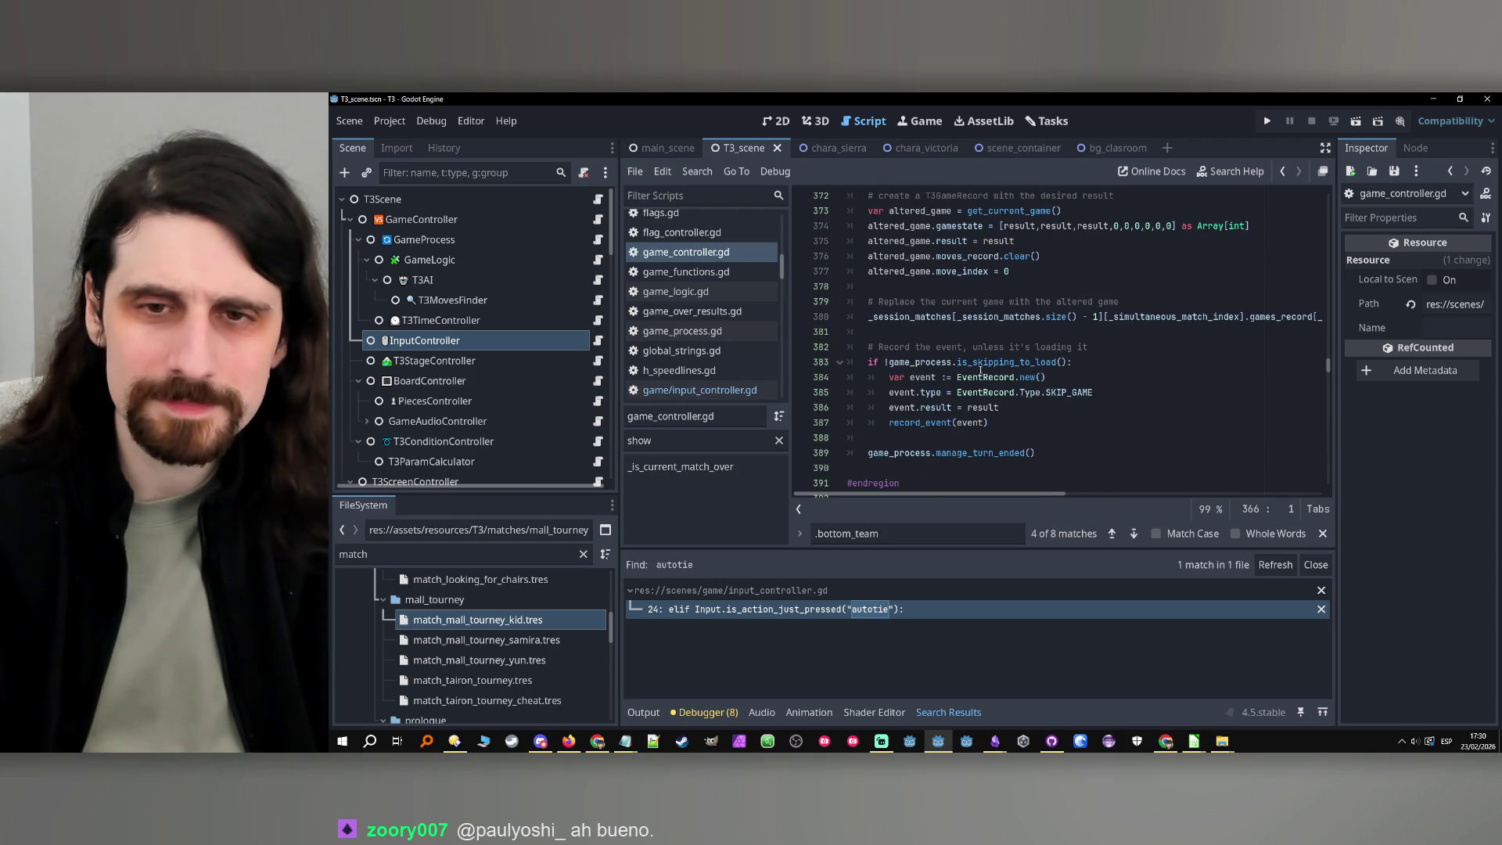
scroll(1015, 372, down, 1)
Follow manage_turn_ended into game_process.gd, show the Output log, and run the project
click(968, 408)
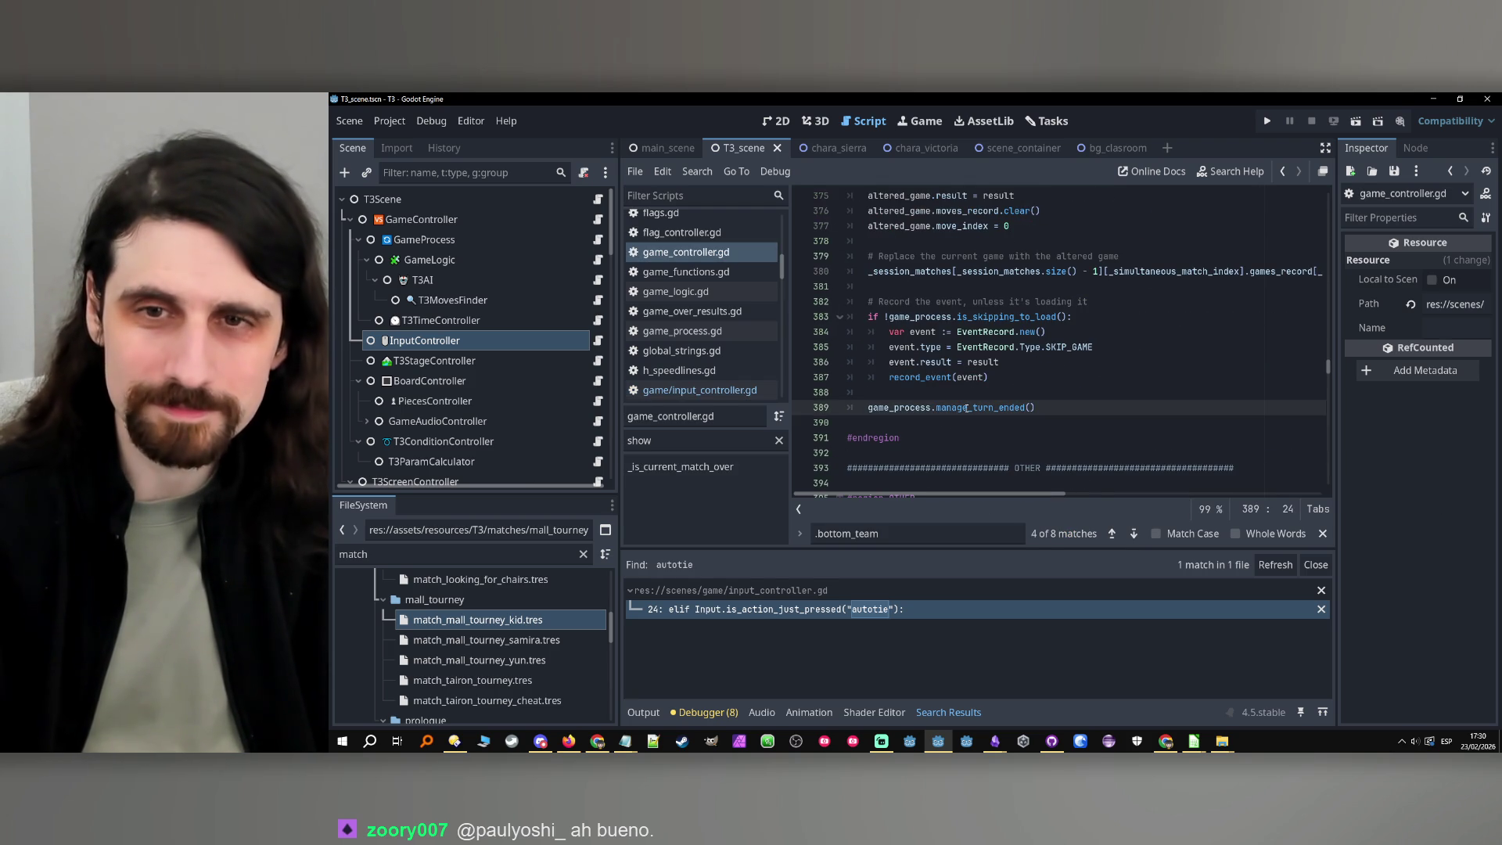
scroll(985, 406, up, 2)
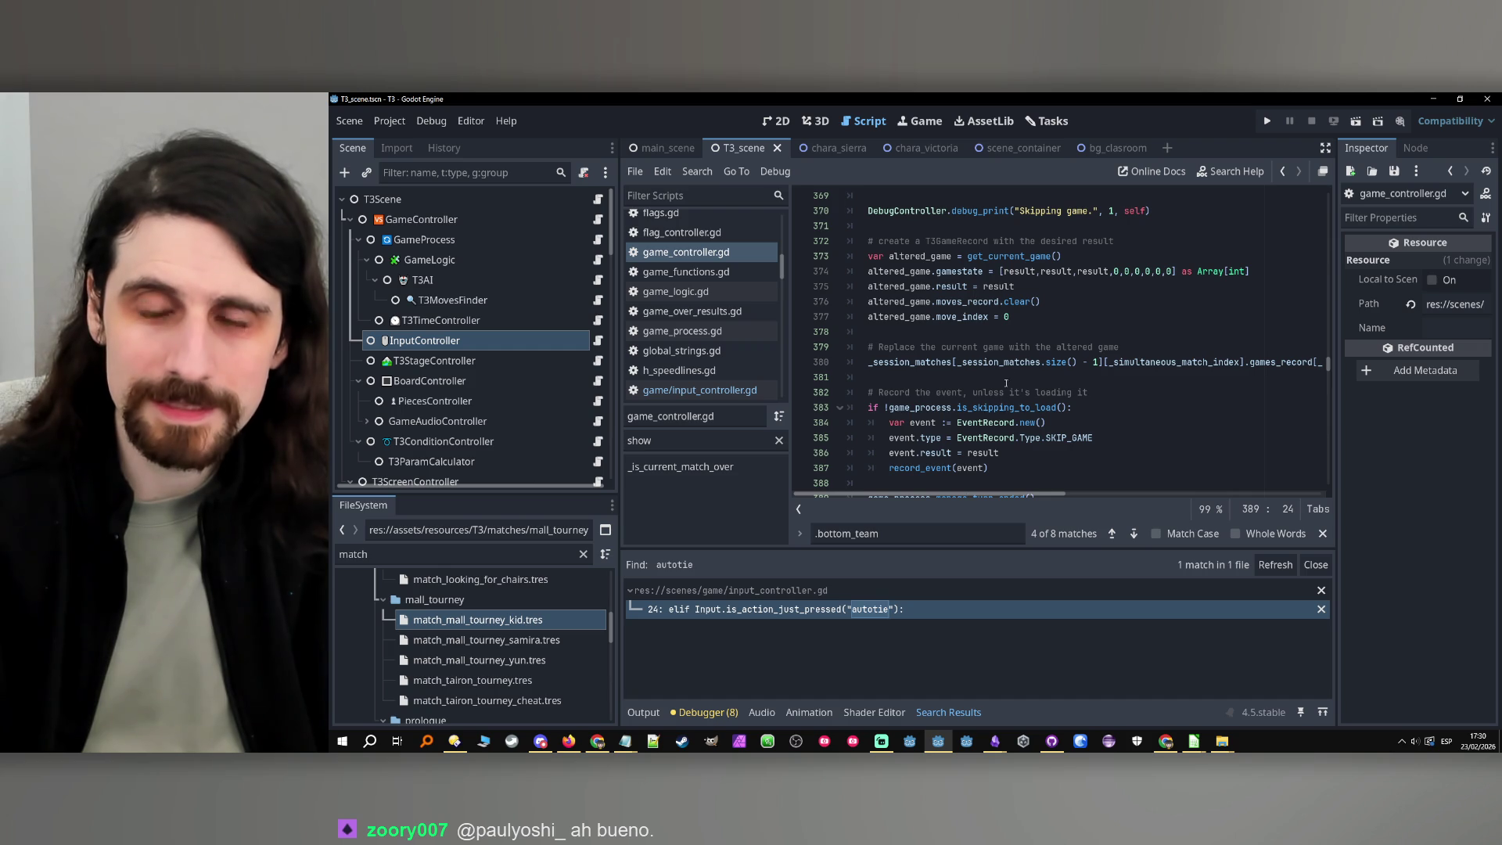
scroll(1005, 313, down, 2)
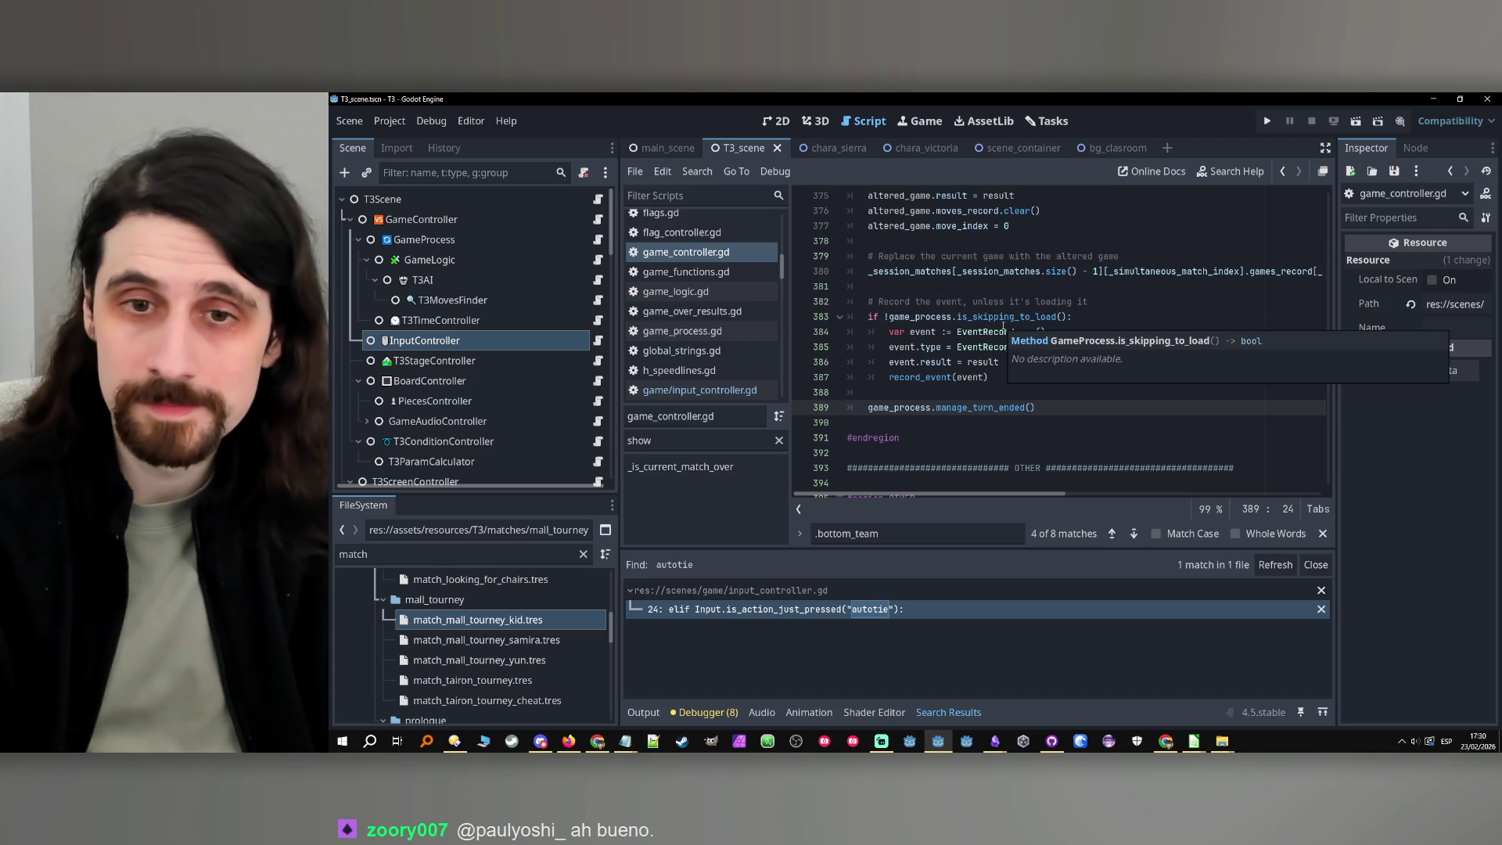
ctrl+click(993, 407)
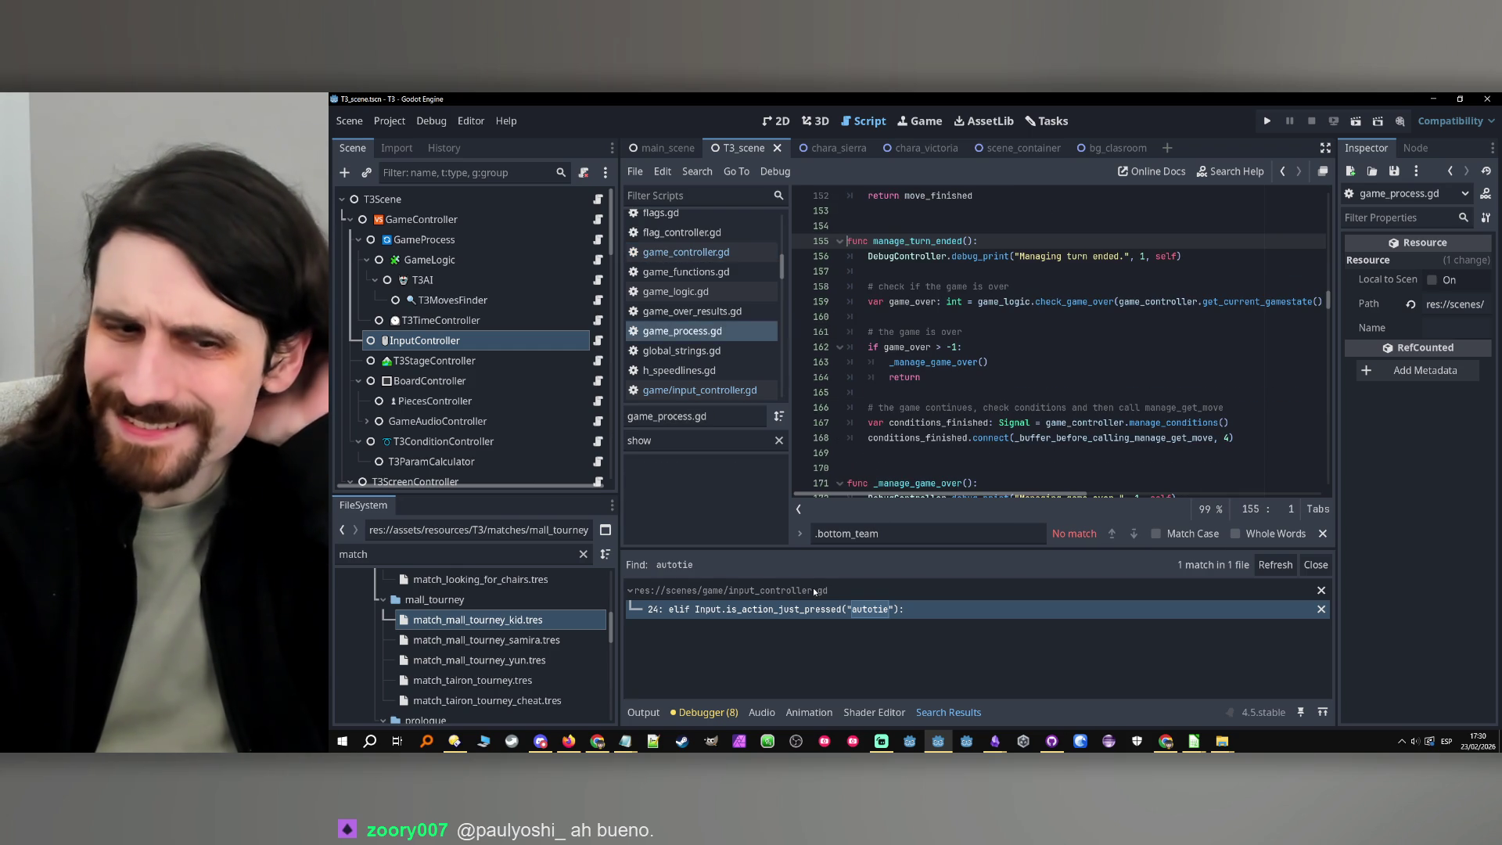
click(644, 711)
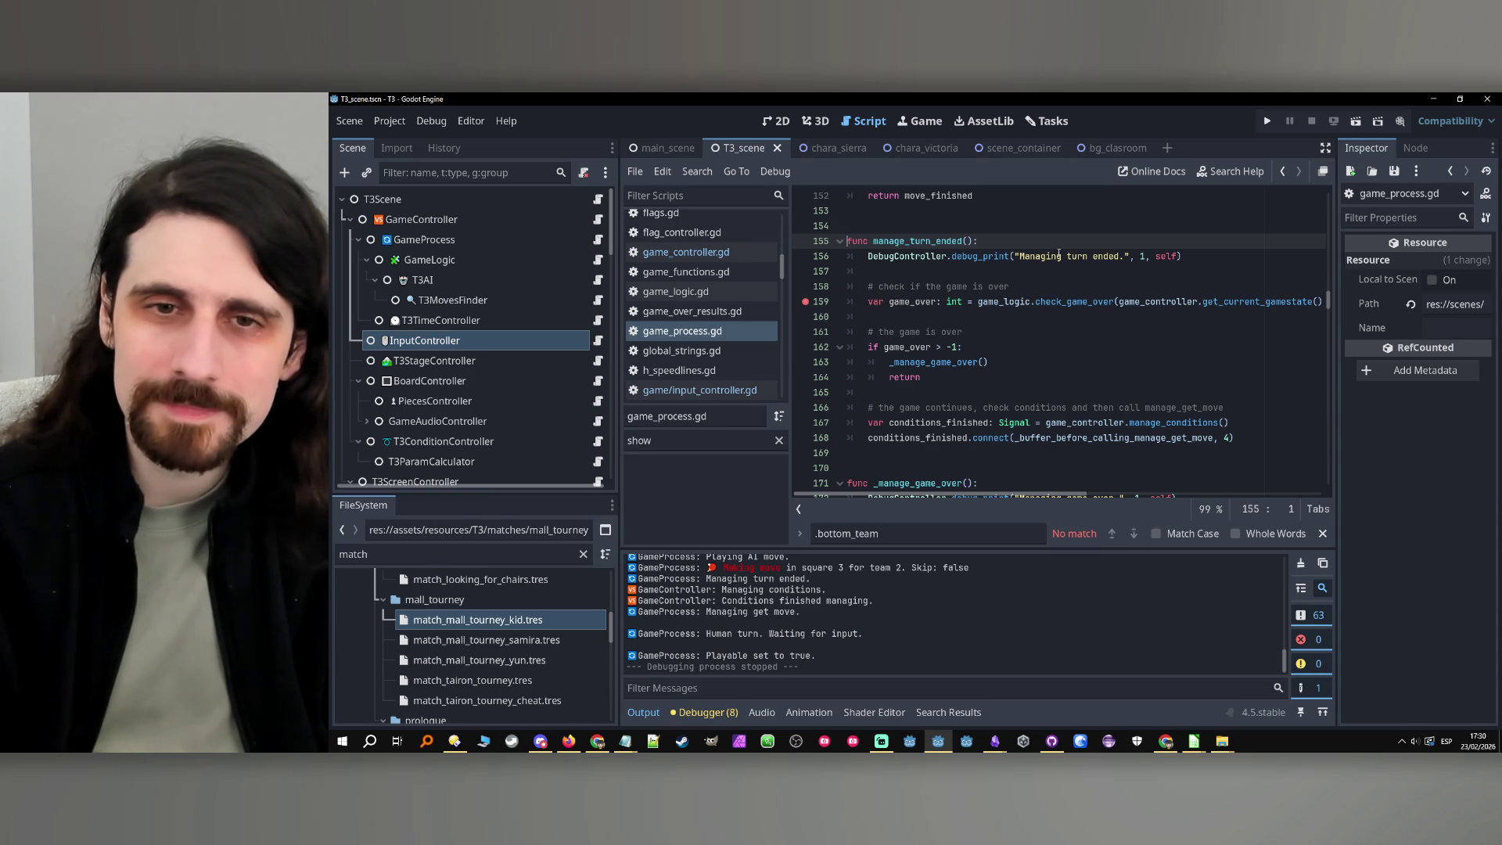
click(1271, 122)
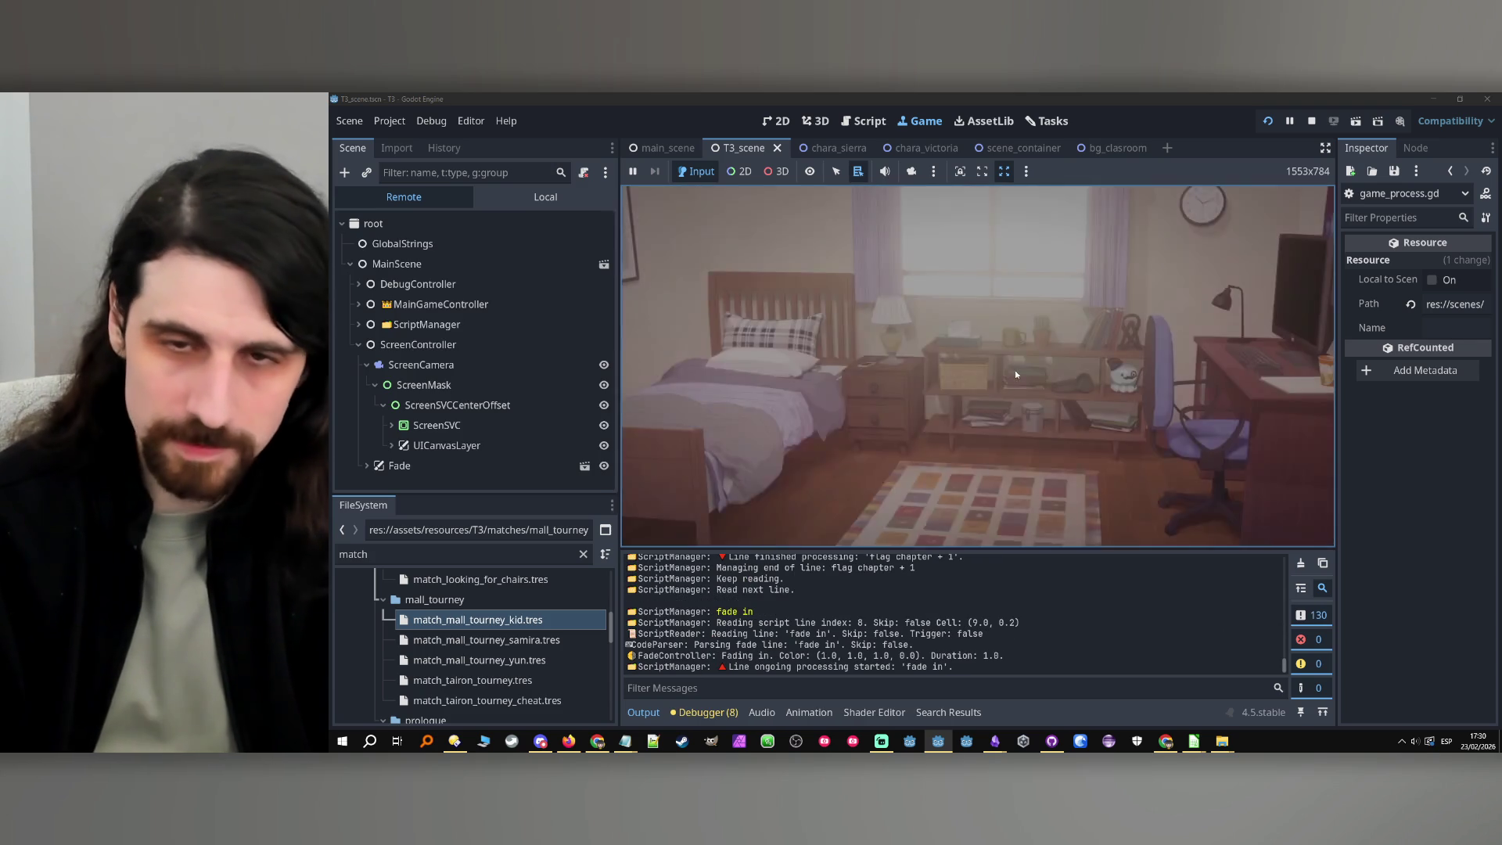
Play through the dialogue, removing the line 159 breakpoint, and place an X middle-left
click(1022, 368)
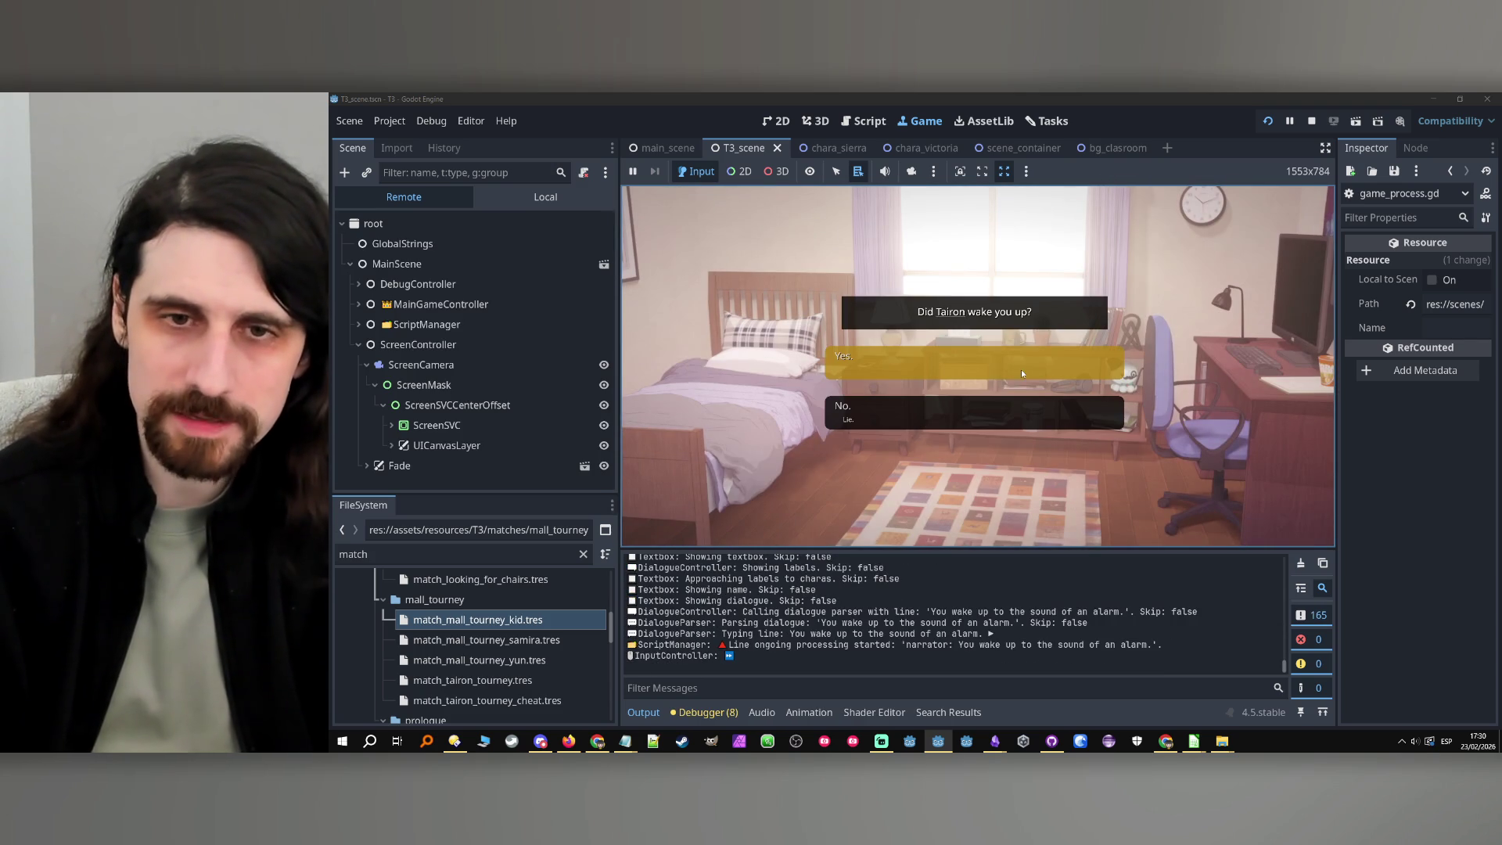
click(979, 365)
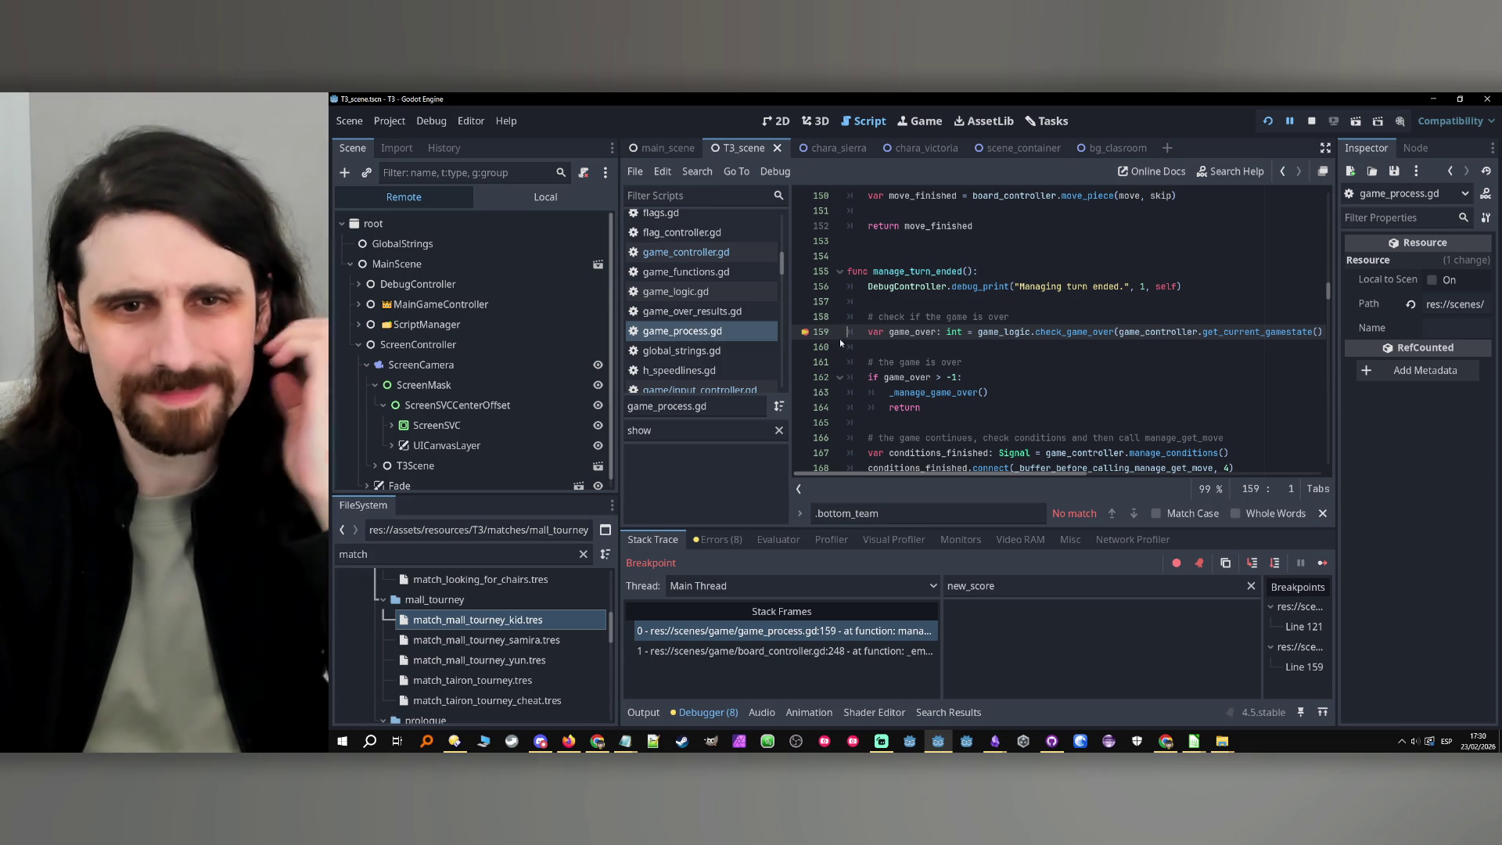
click(805, 332)
click(1323, 562)
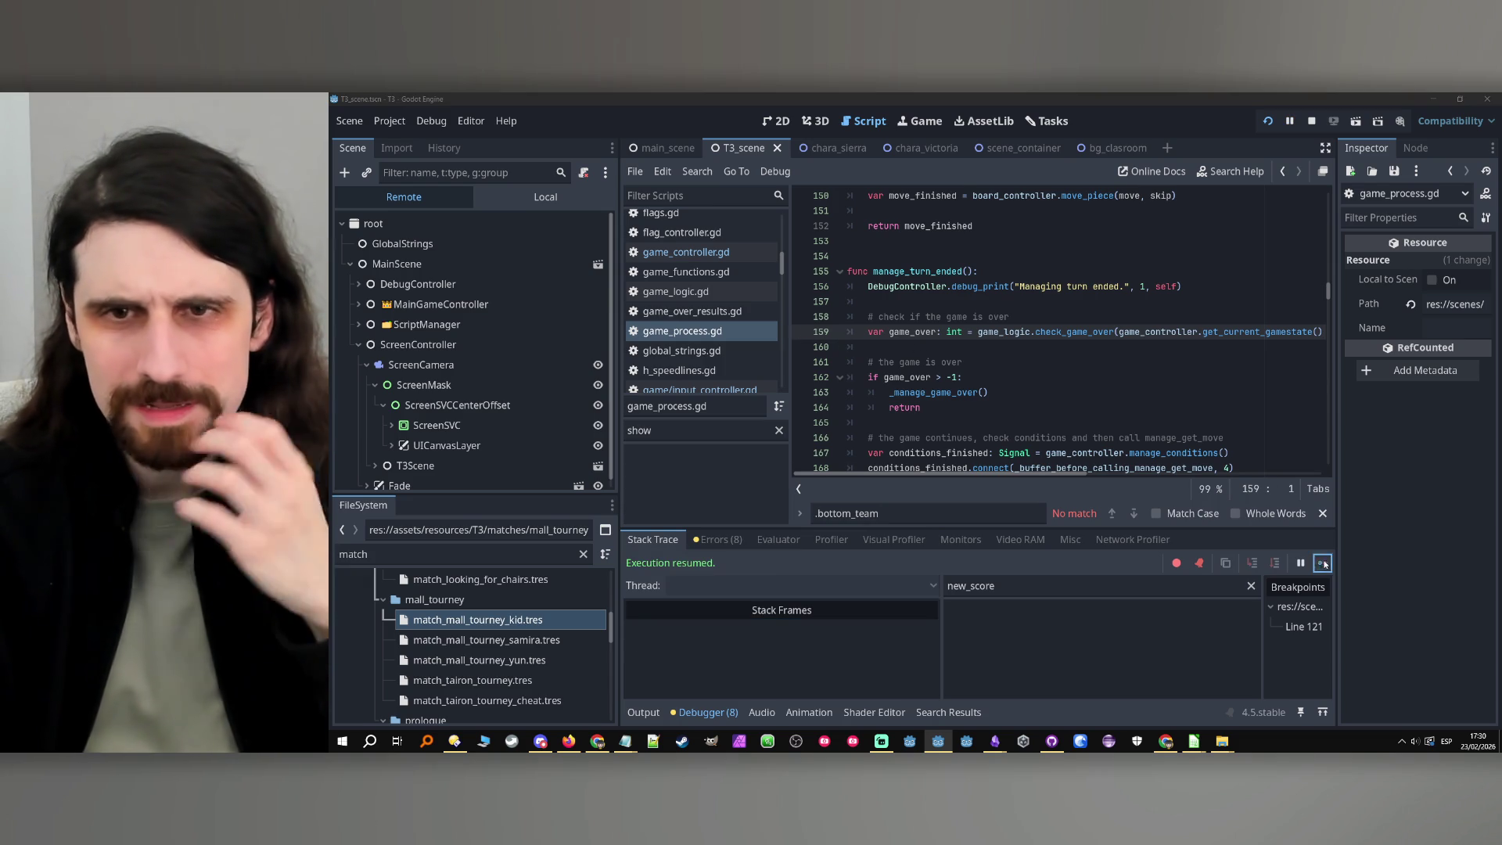
click(1082, 383)
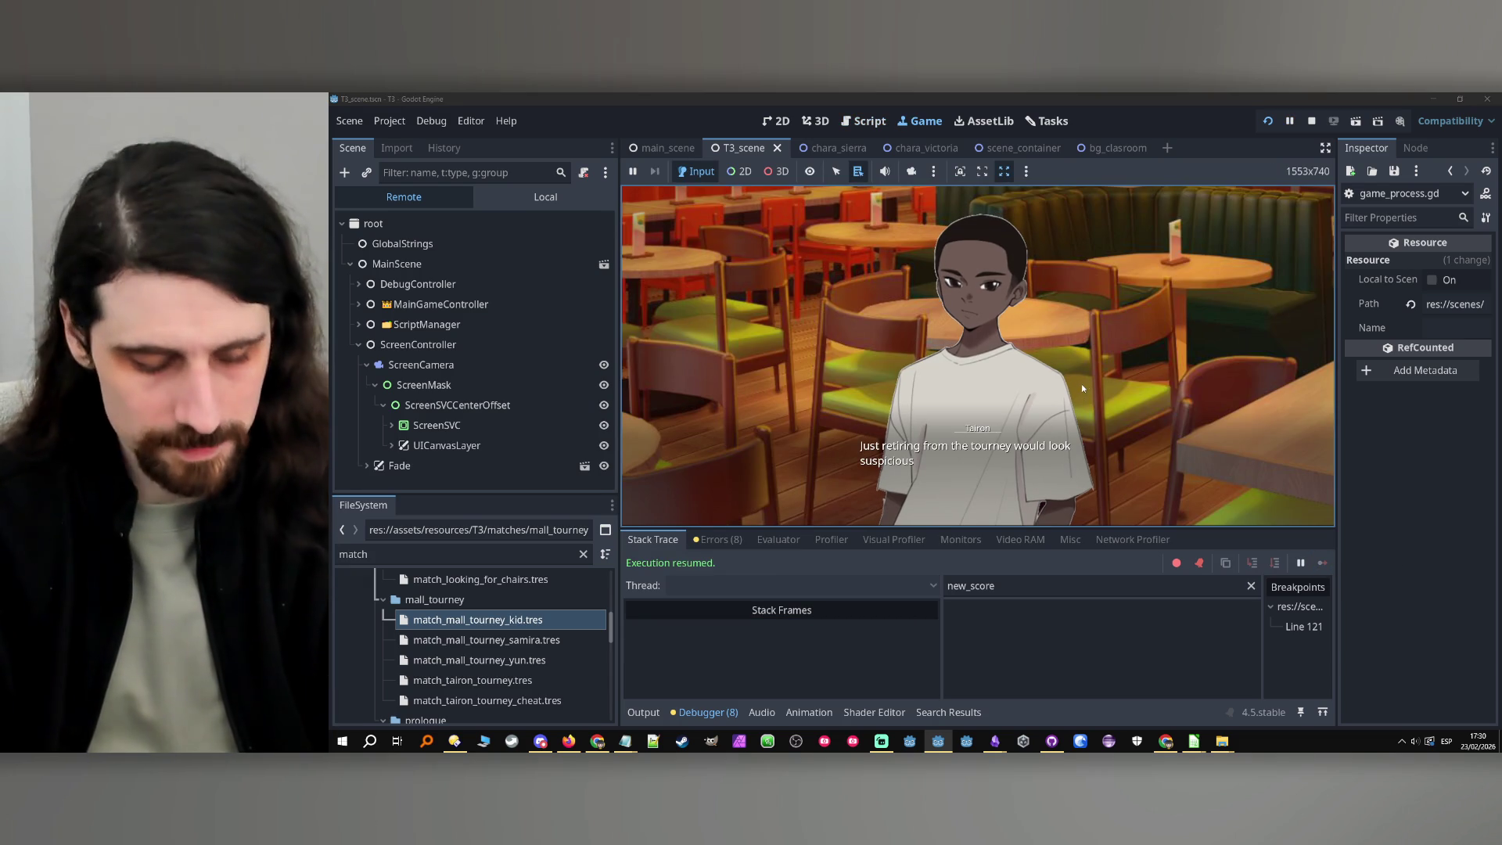
click(1083, 383)
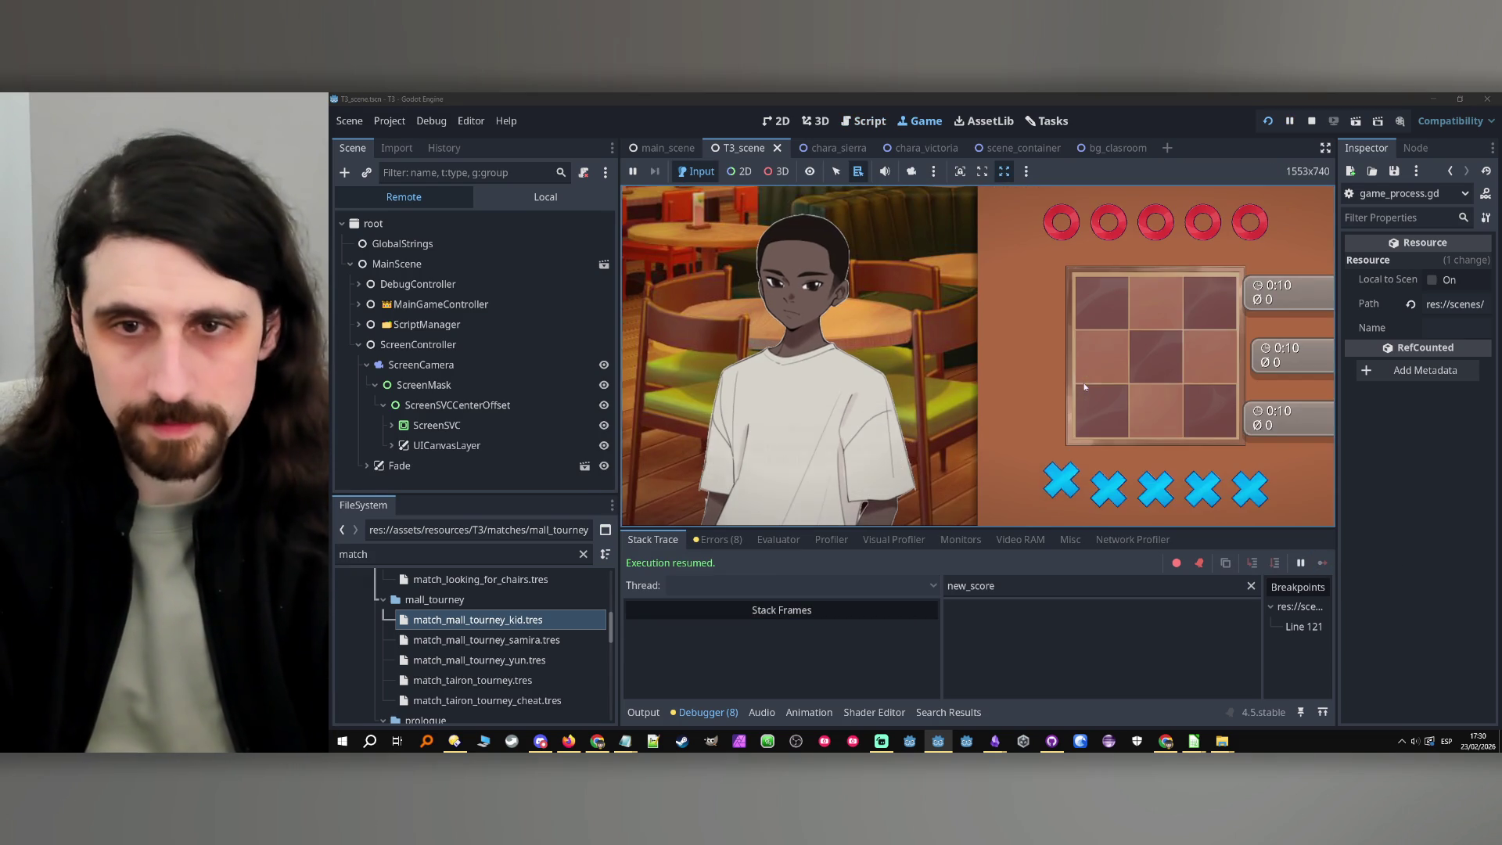
click(1094, 374)
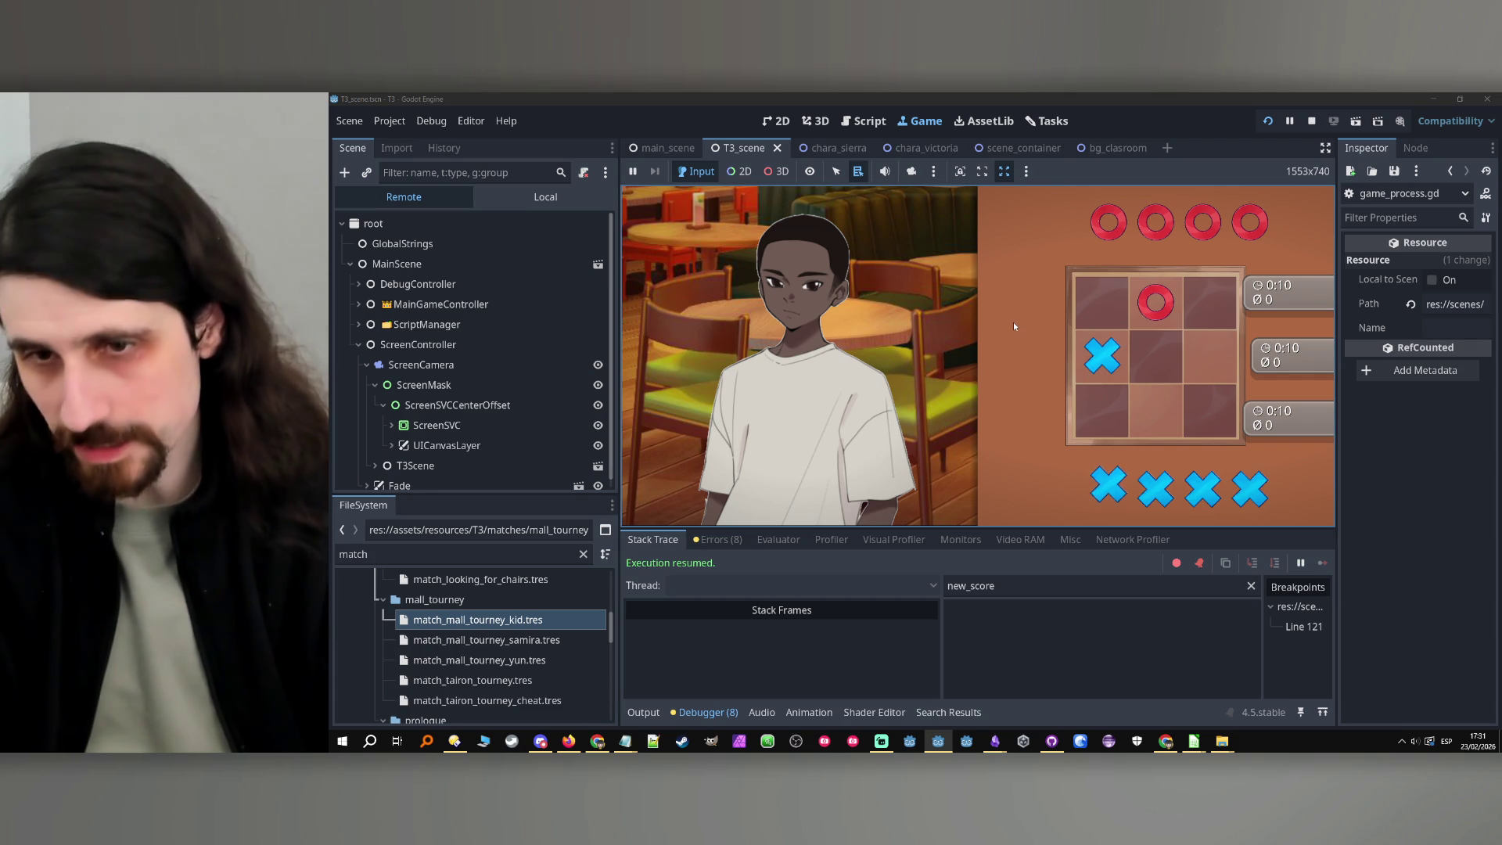
Clear the Output log, check the 'Managing turn ended.' message, and stop the game
click(646, 712)
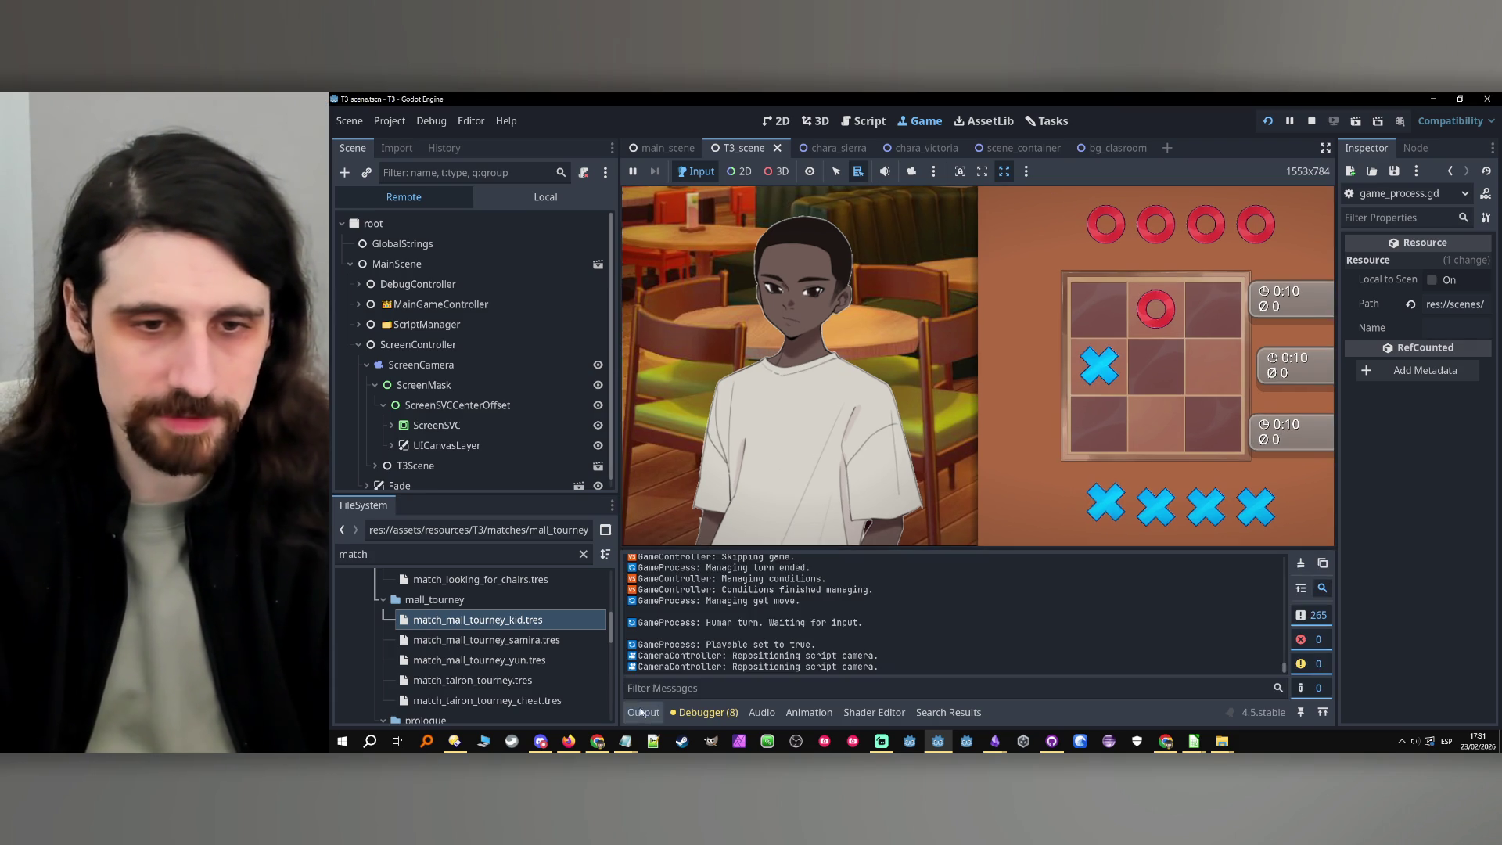
click(1300, 563)
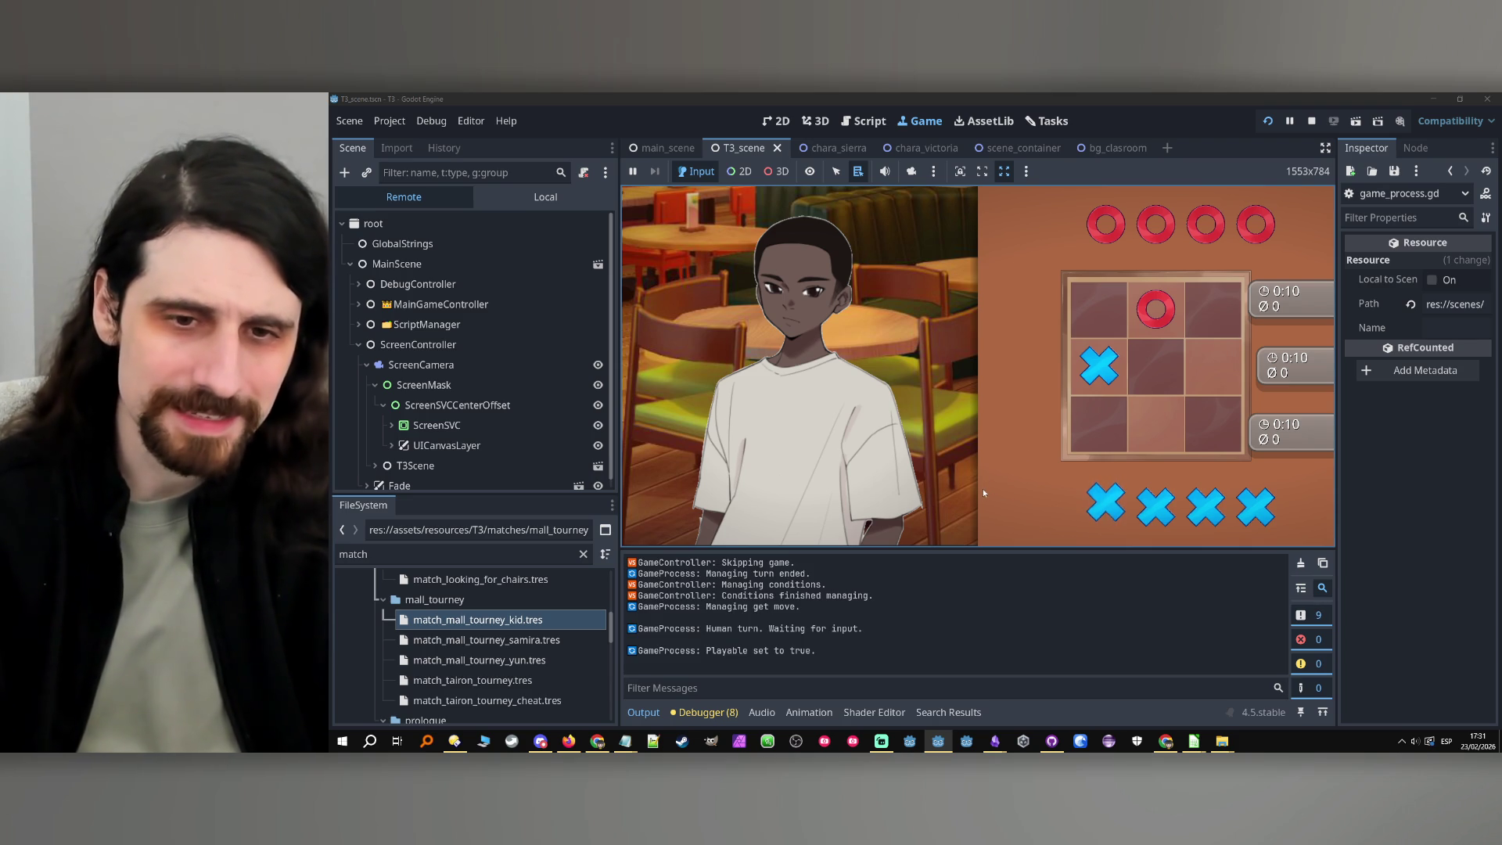
mouse_move(706, 575)
mouse_down()
mouse_move(841, 586)
mouse_move(811, 575)
mouse_move(793, 607)
mouse_up()
click(797, 607)
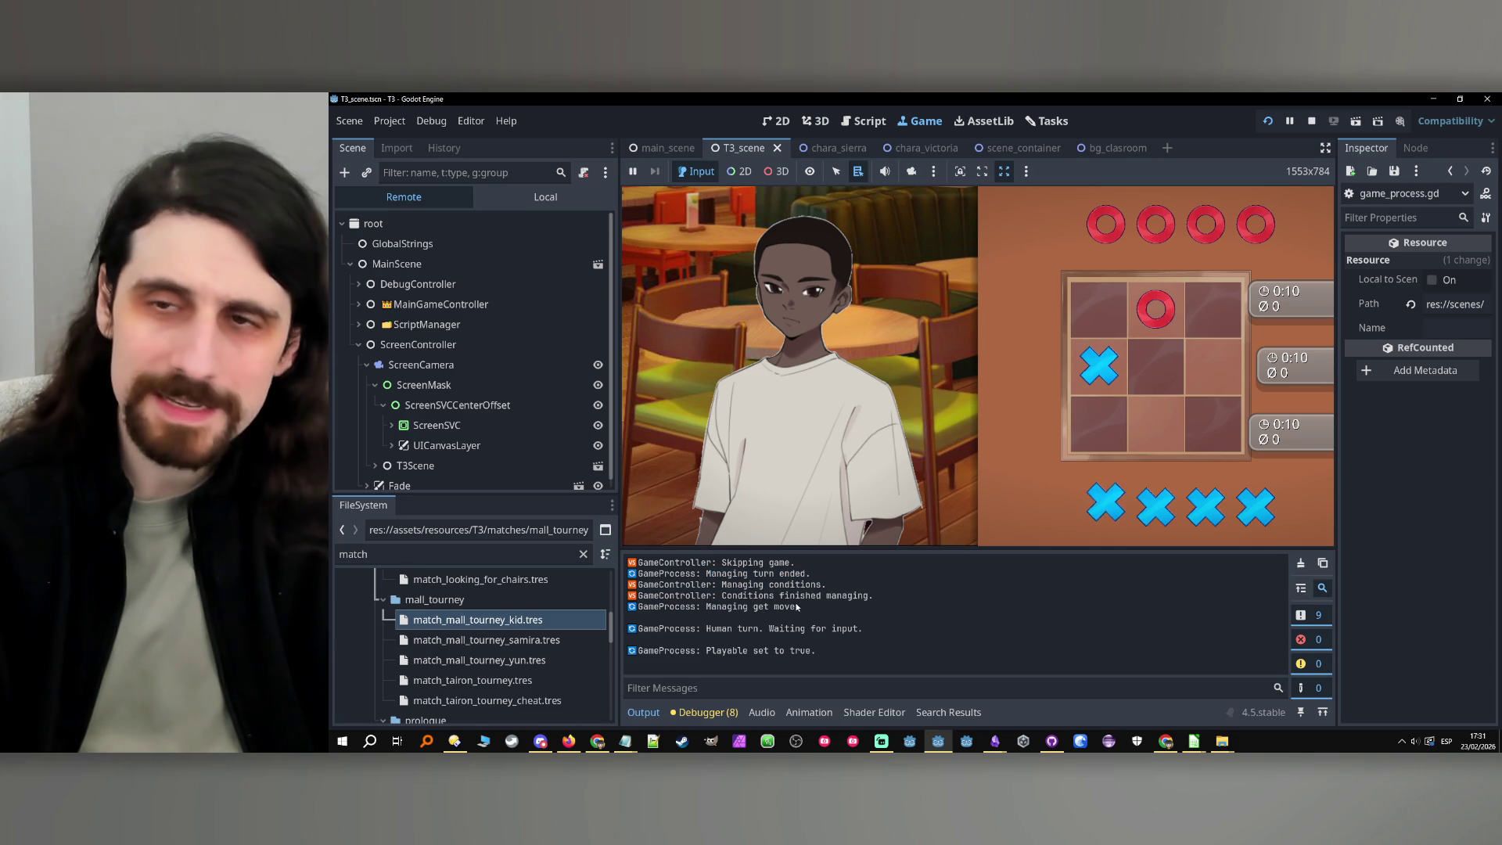
click(1312, 122)
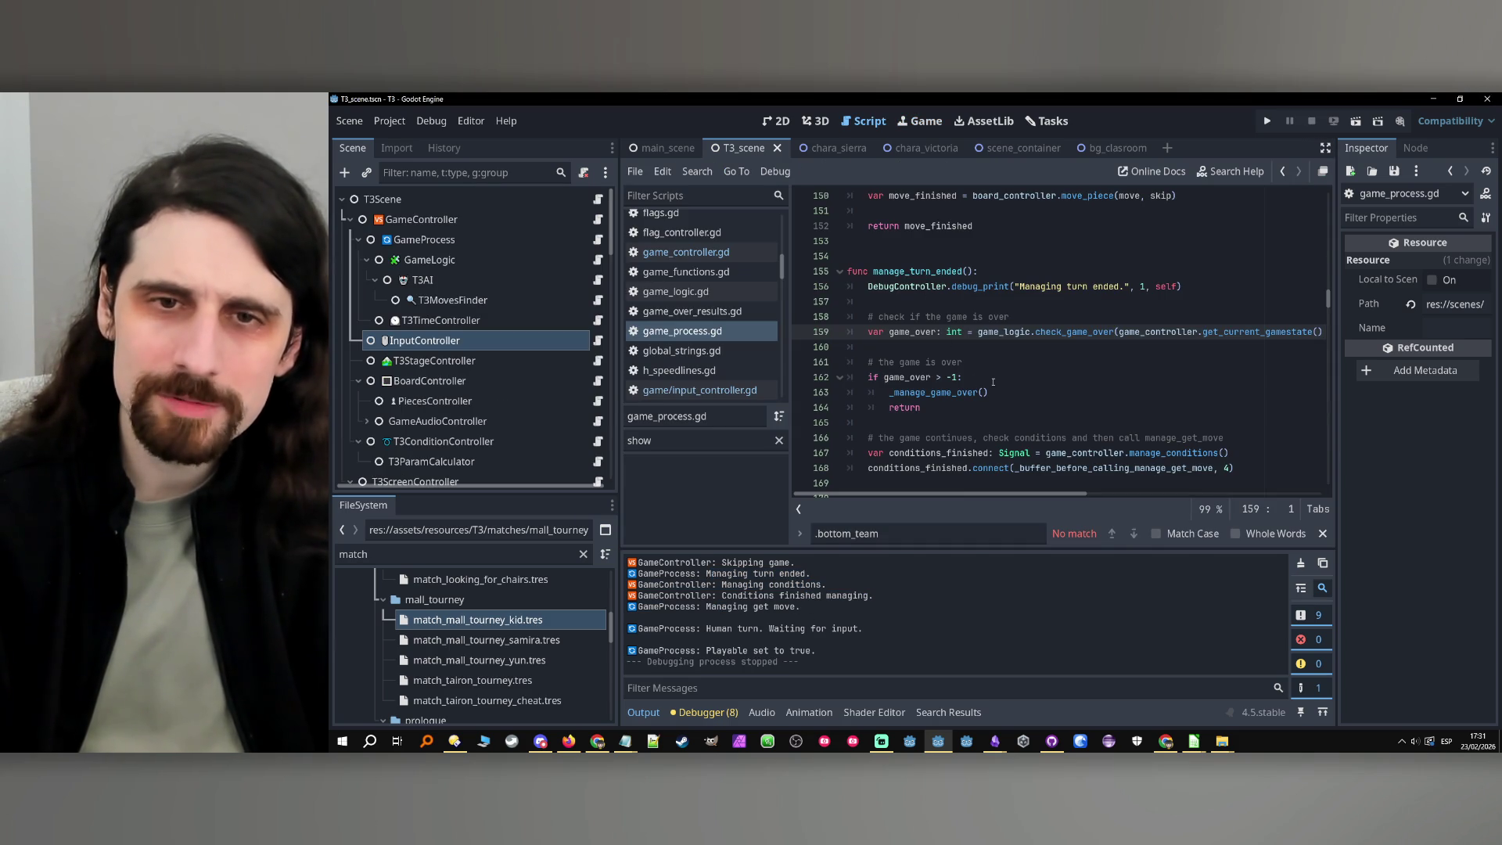
Select game_over on line 159 and step through script history back to game_process.gd's game-ended code
double_click(911, 333)
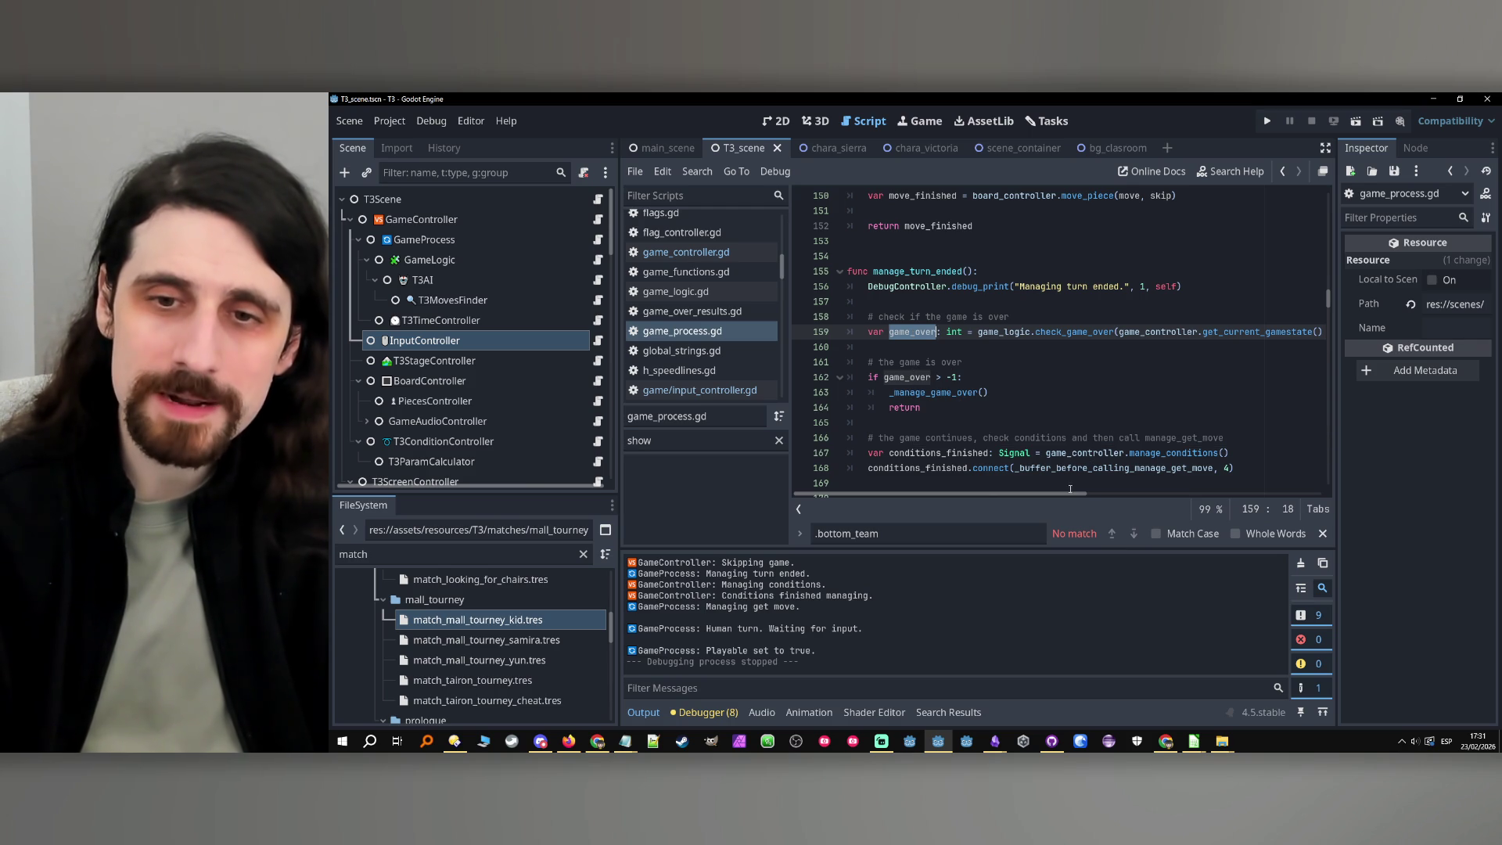
mouse_move(1072, 494)
mouse_down()
mouse_move(1101, 495)
mouse_move(1031, 504)
mouse_up()
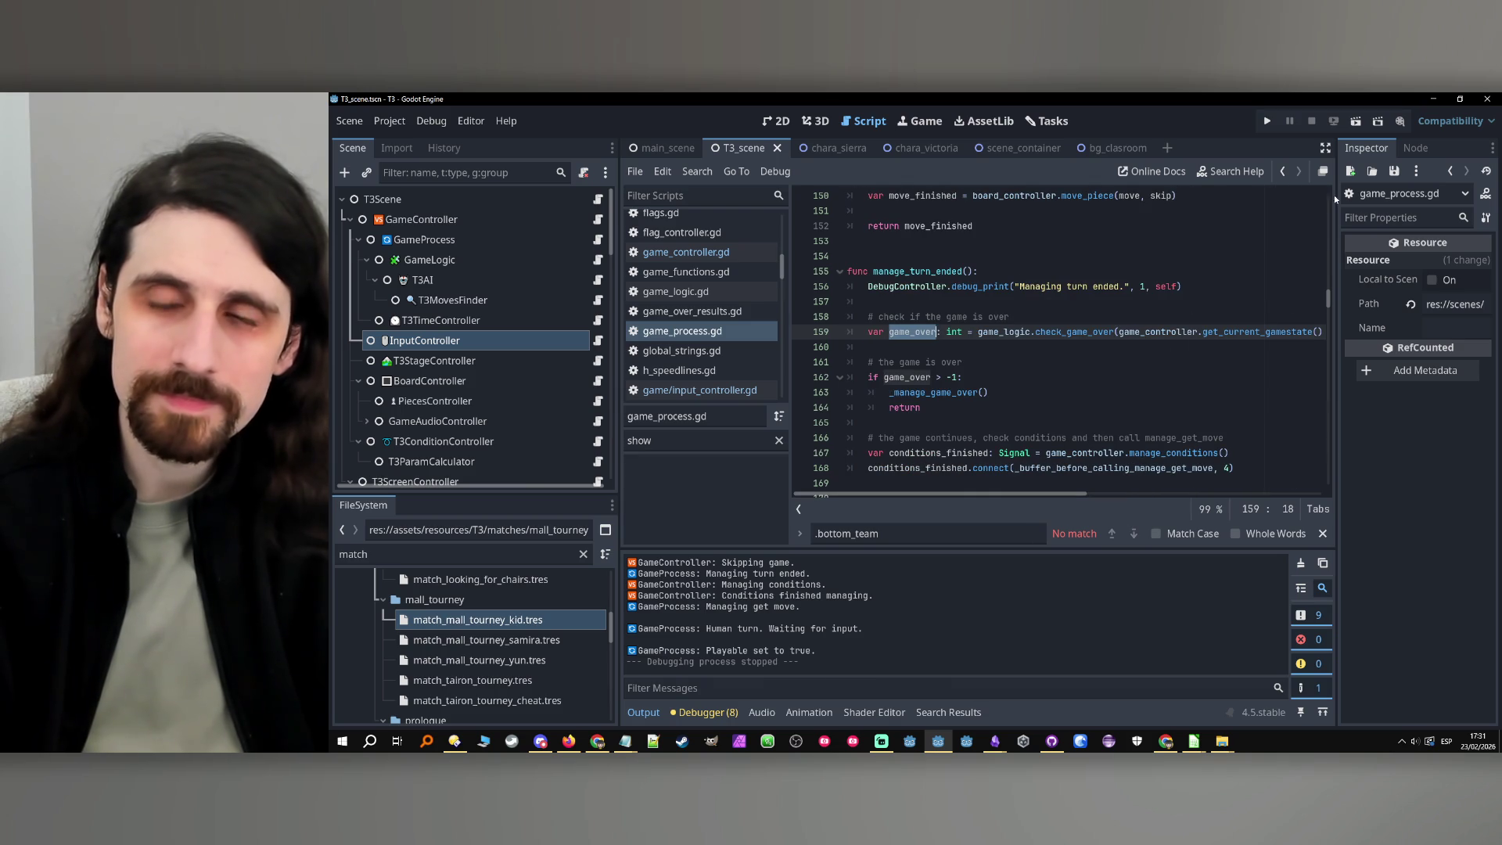
click(1284, 172)
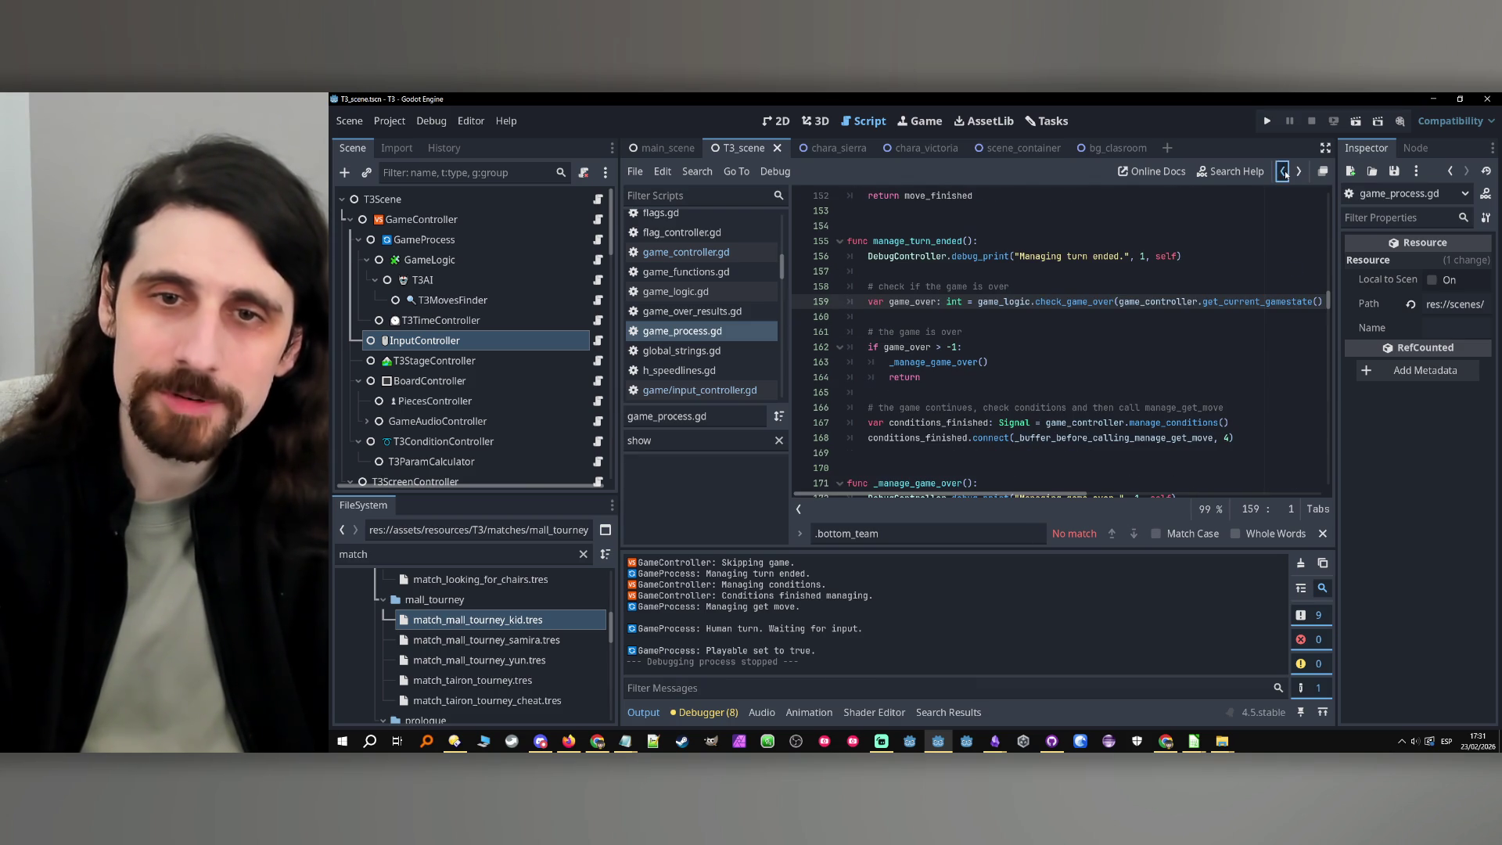
click(1285, 172)
click(1284, 172)
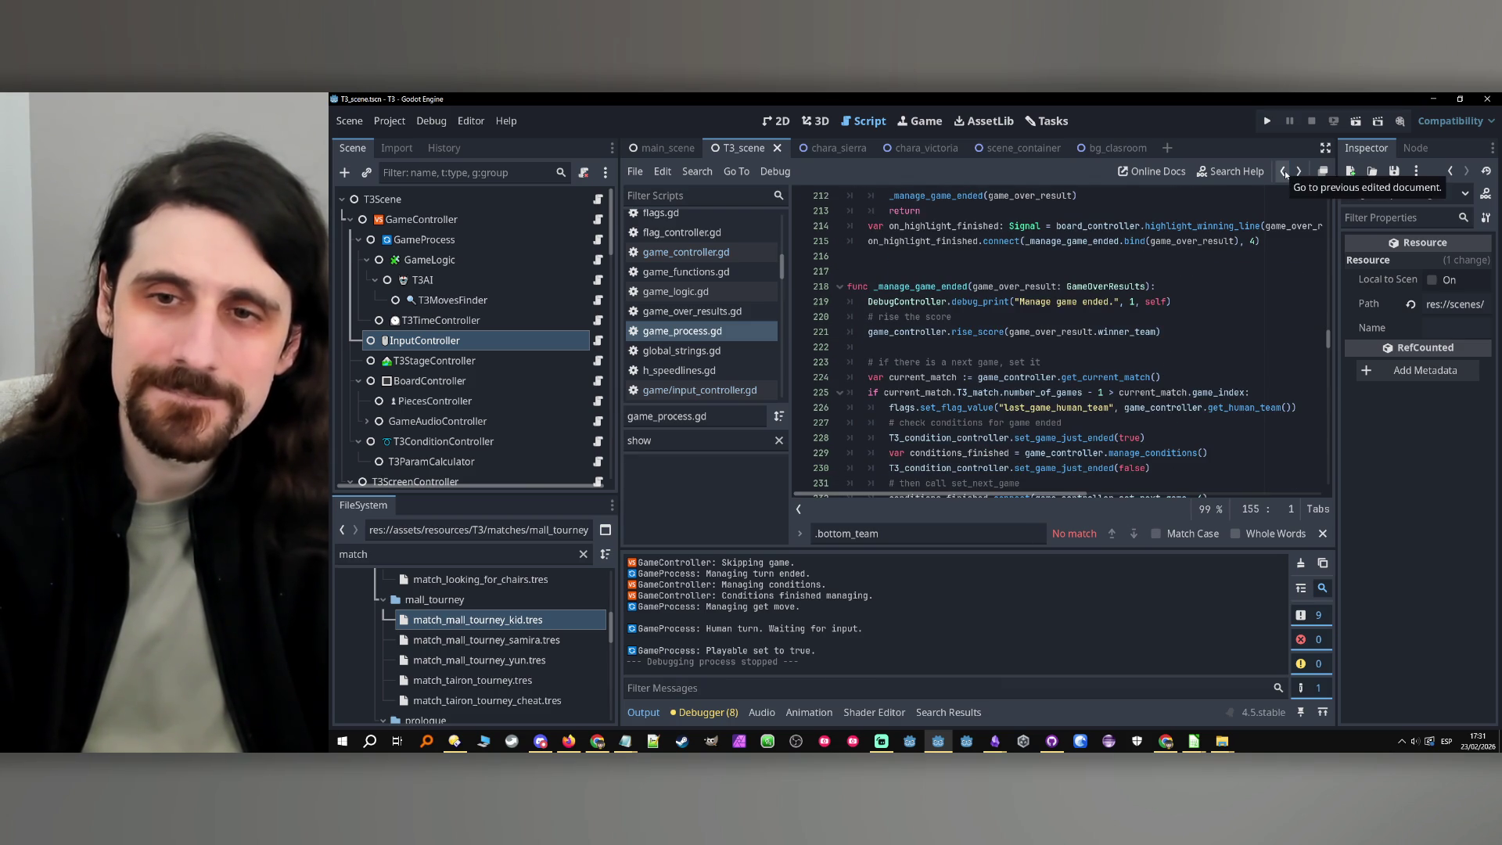
click(1285, 172)
click(1285, 172)
click(1284, 172)
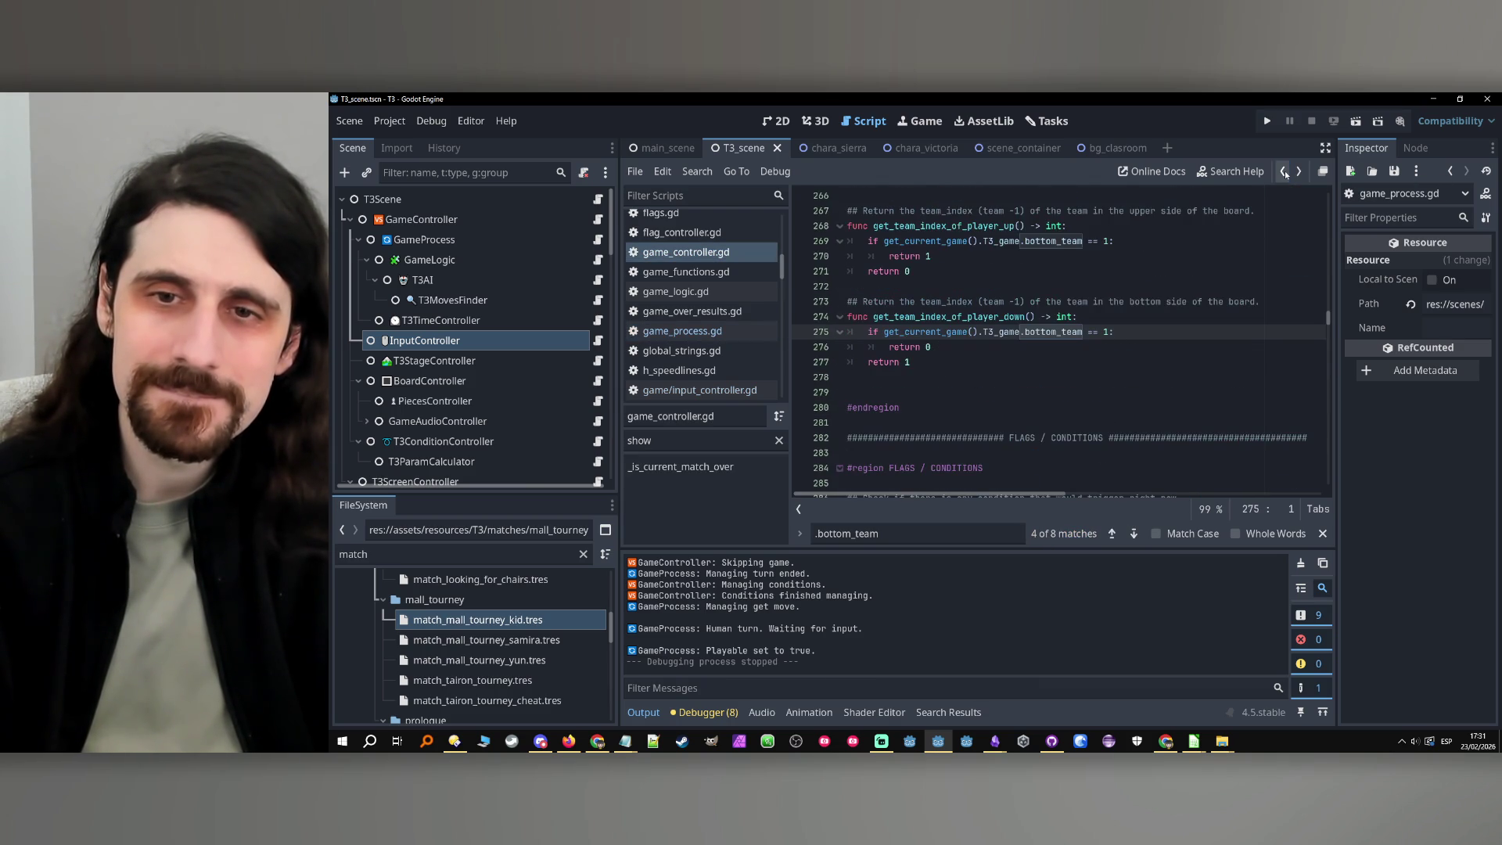
click(1285, 172)
click(1298, 172)
click(1298, 172)
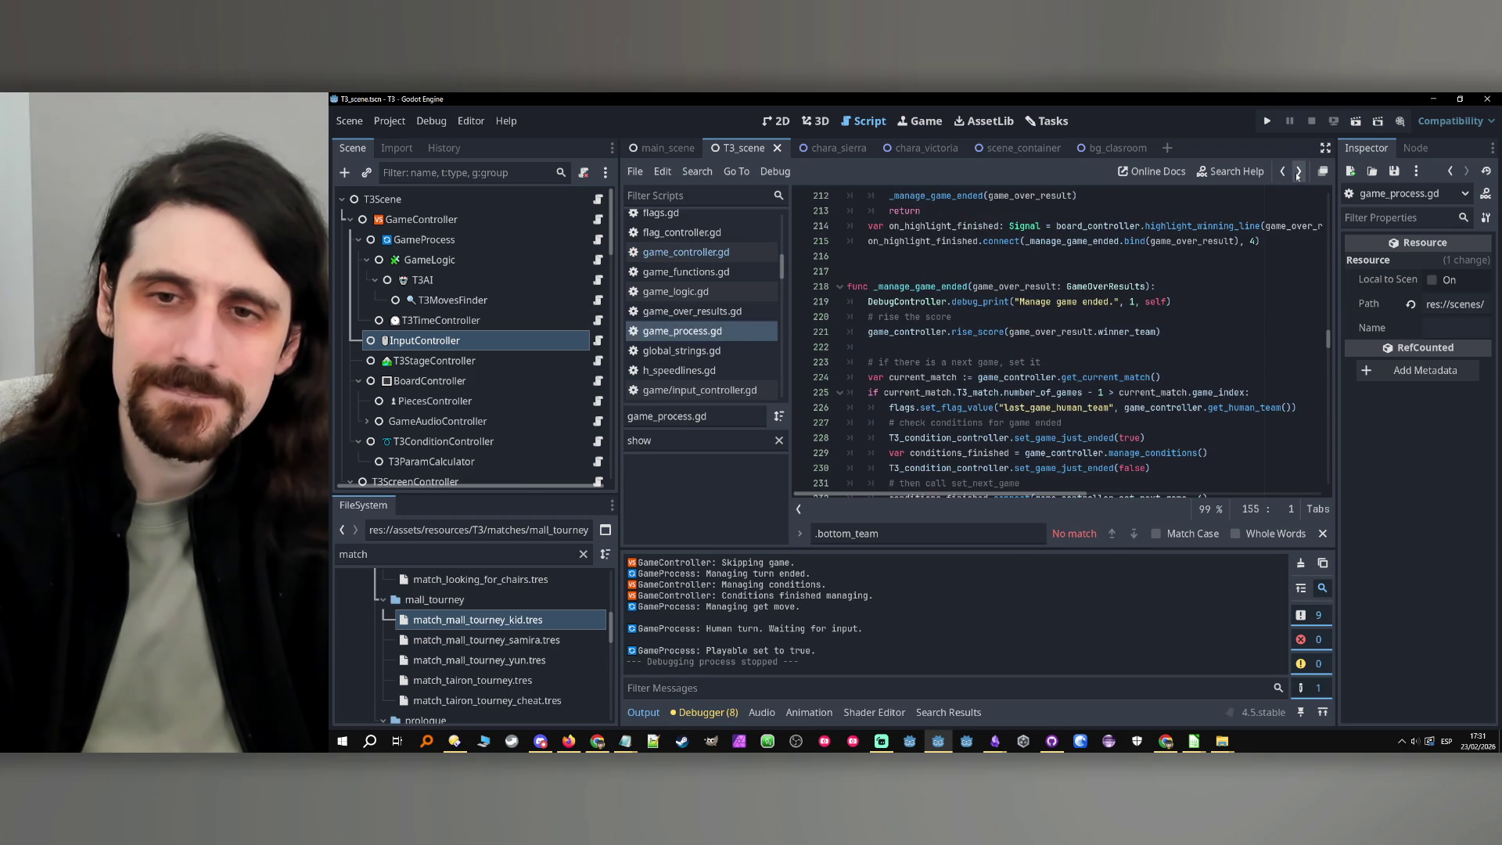
Open game_controller.gd and search all project files for 'result, re'
triple_click(941, 531)
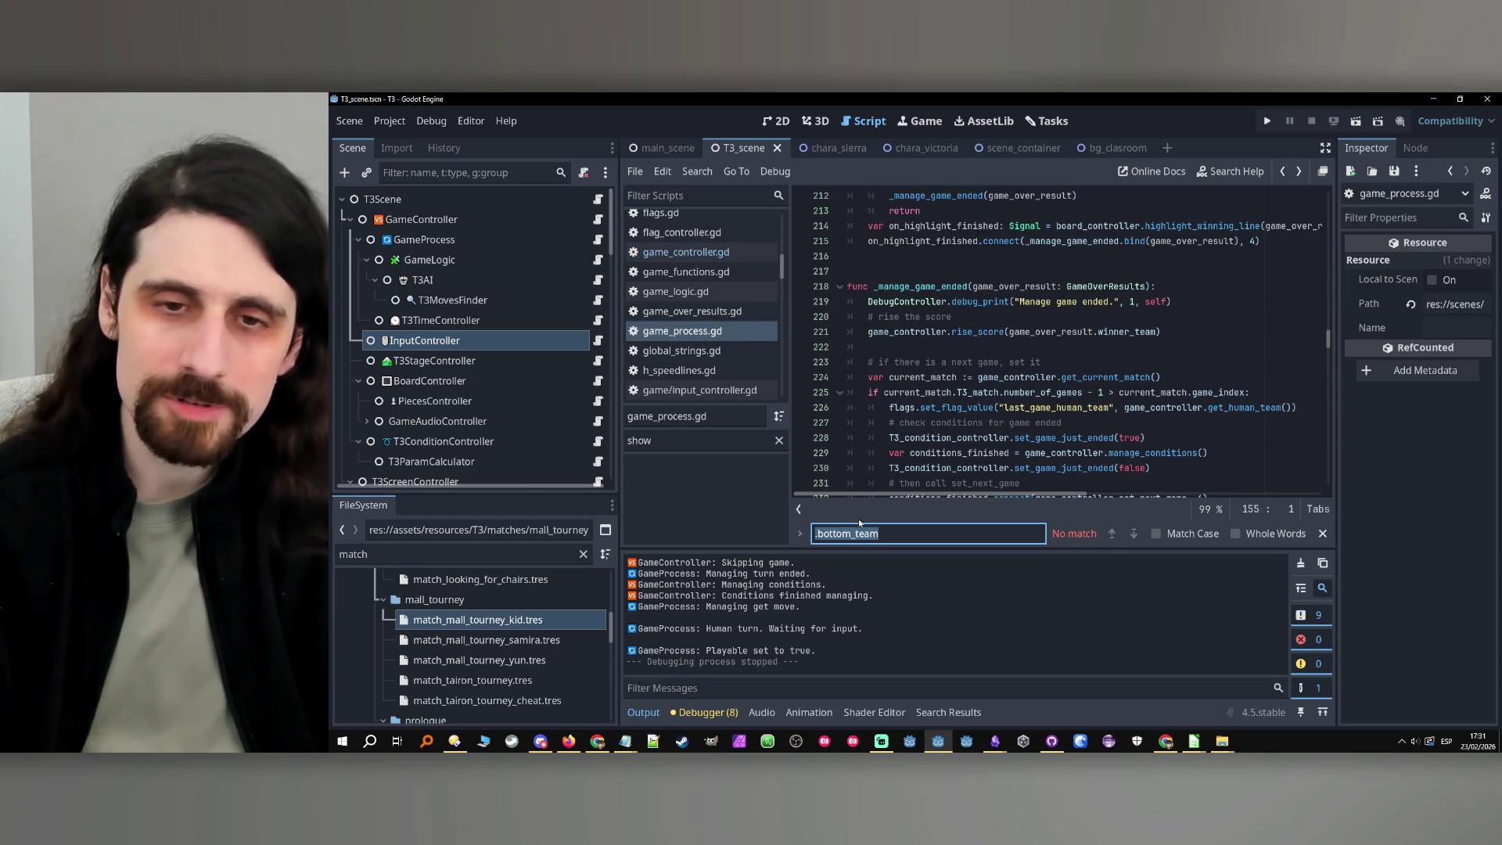
text(result, re)
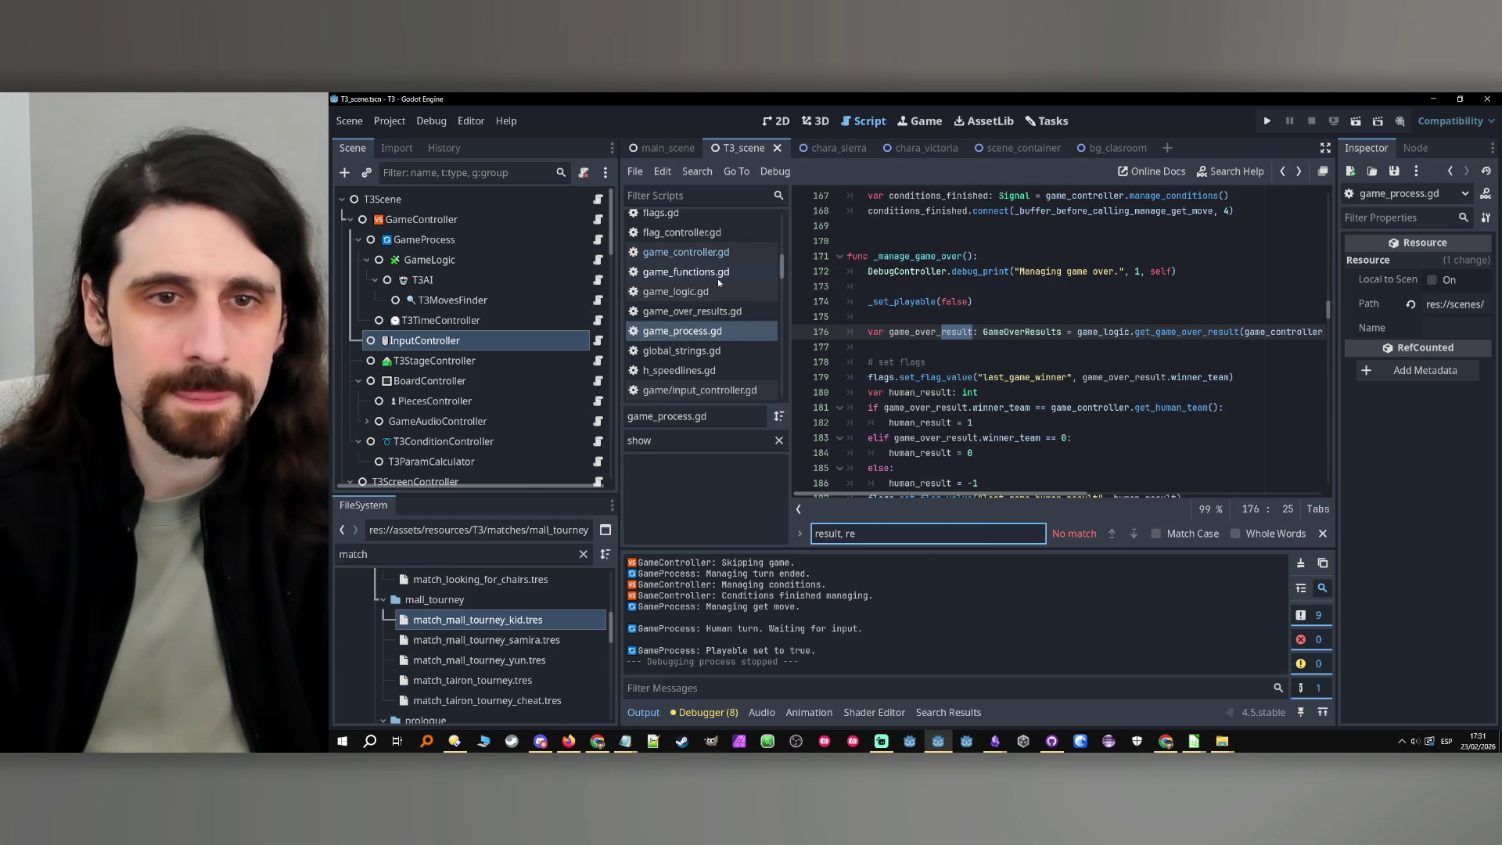
click(719, 255)
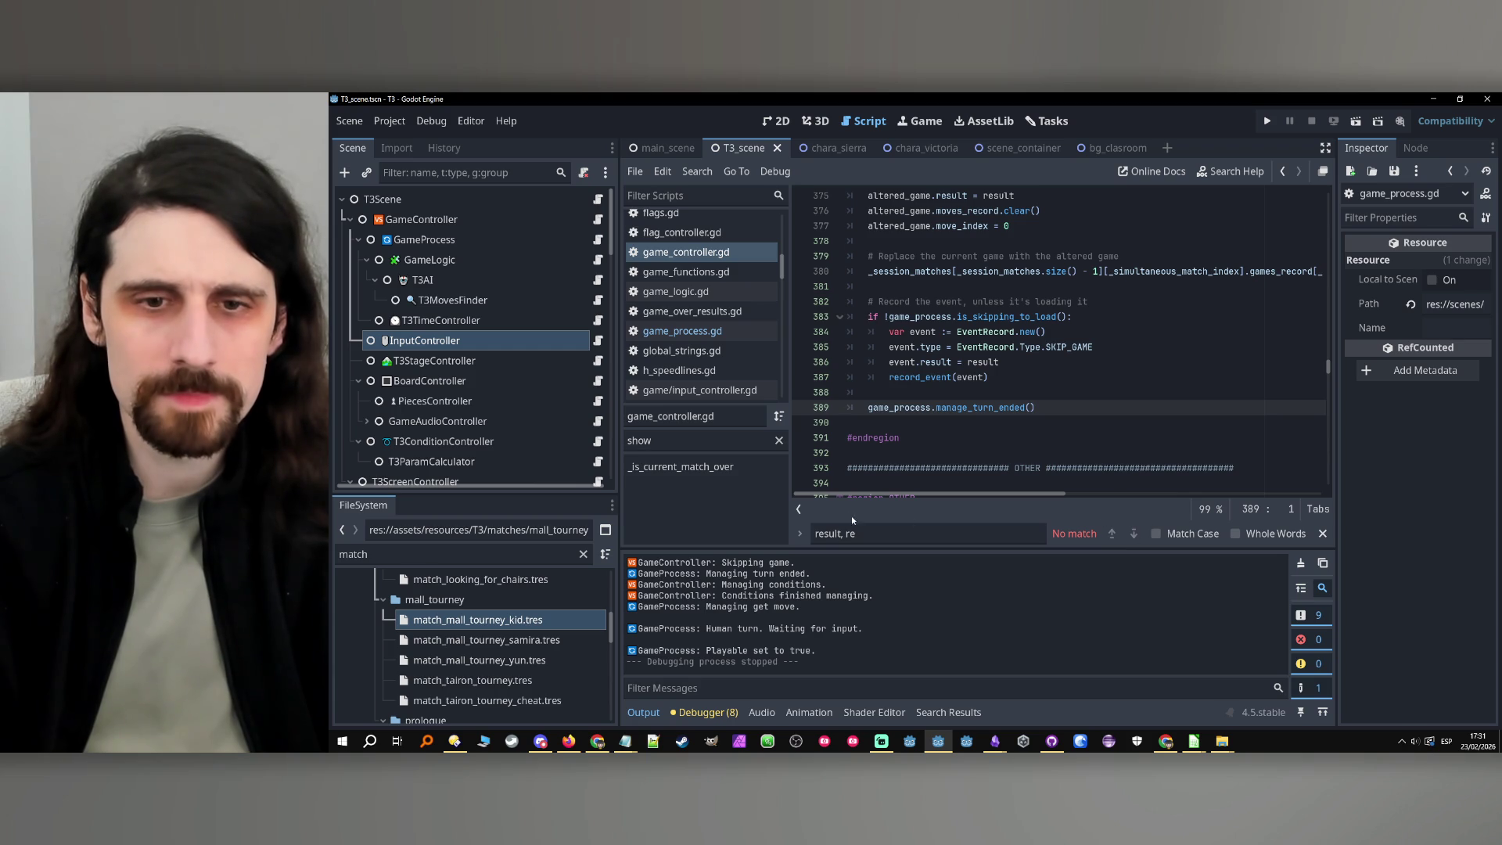
key(ctrl+f)
click(698, 172)
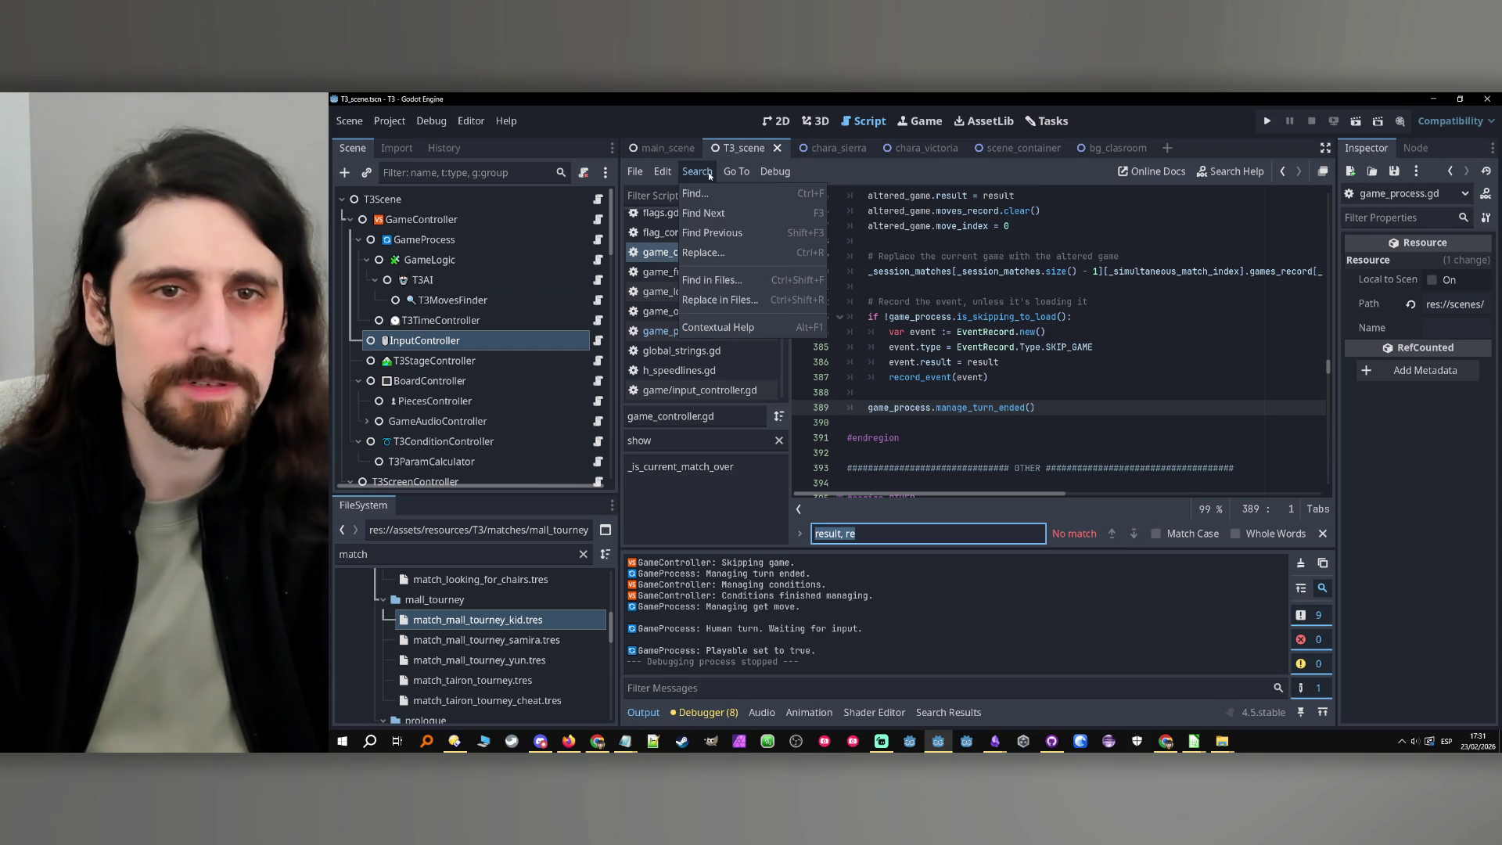
click(753, 280)
text(result, re)
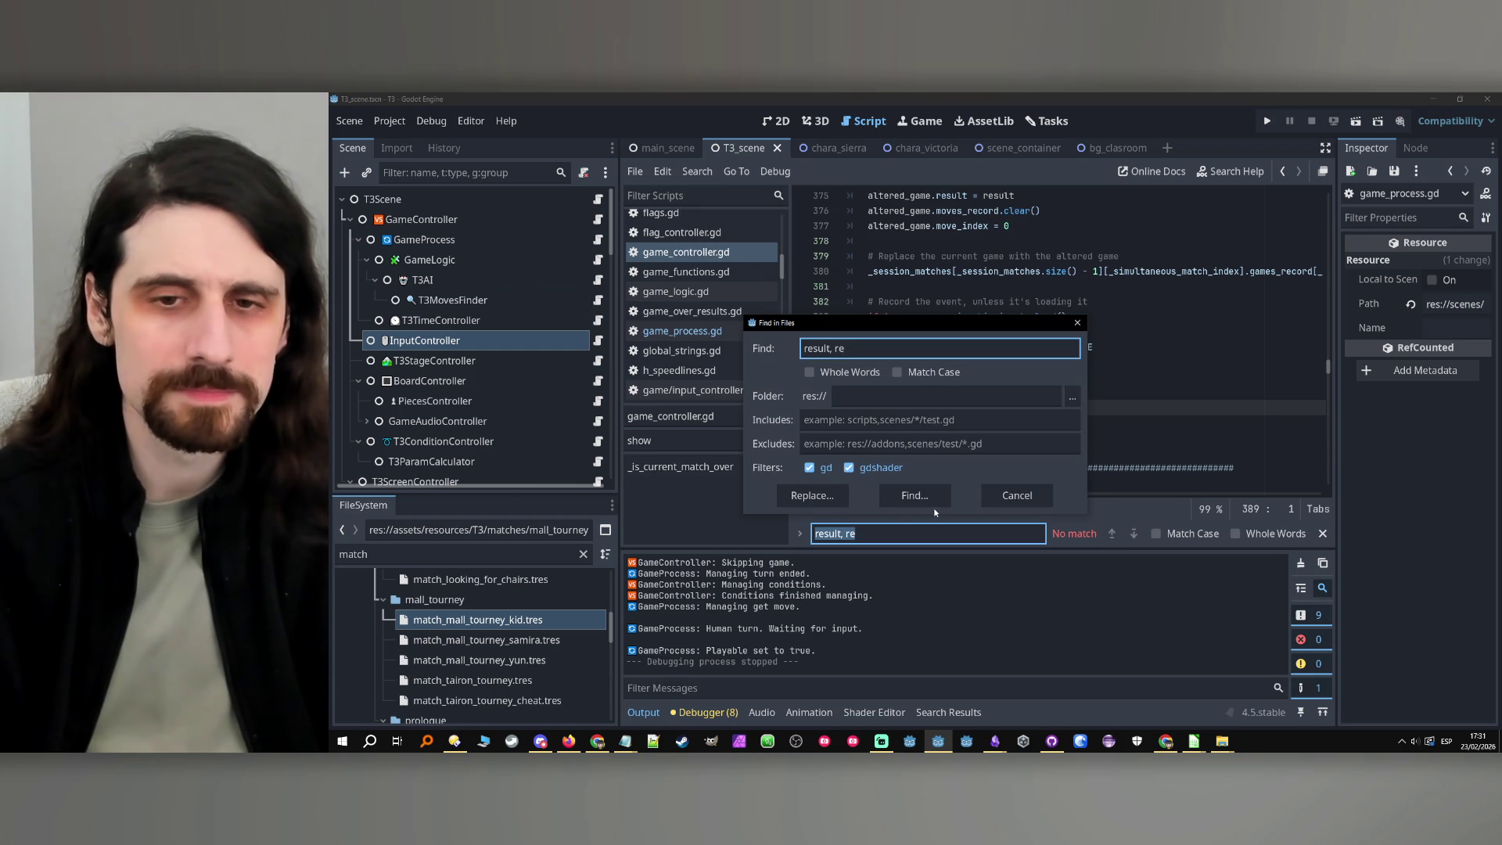
click(932, 503)
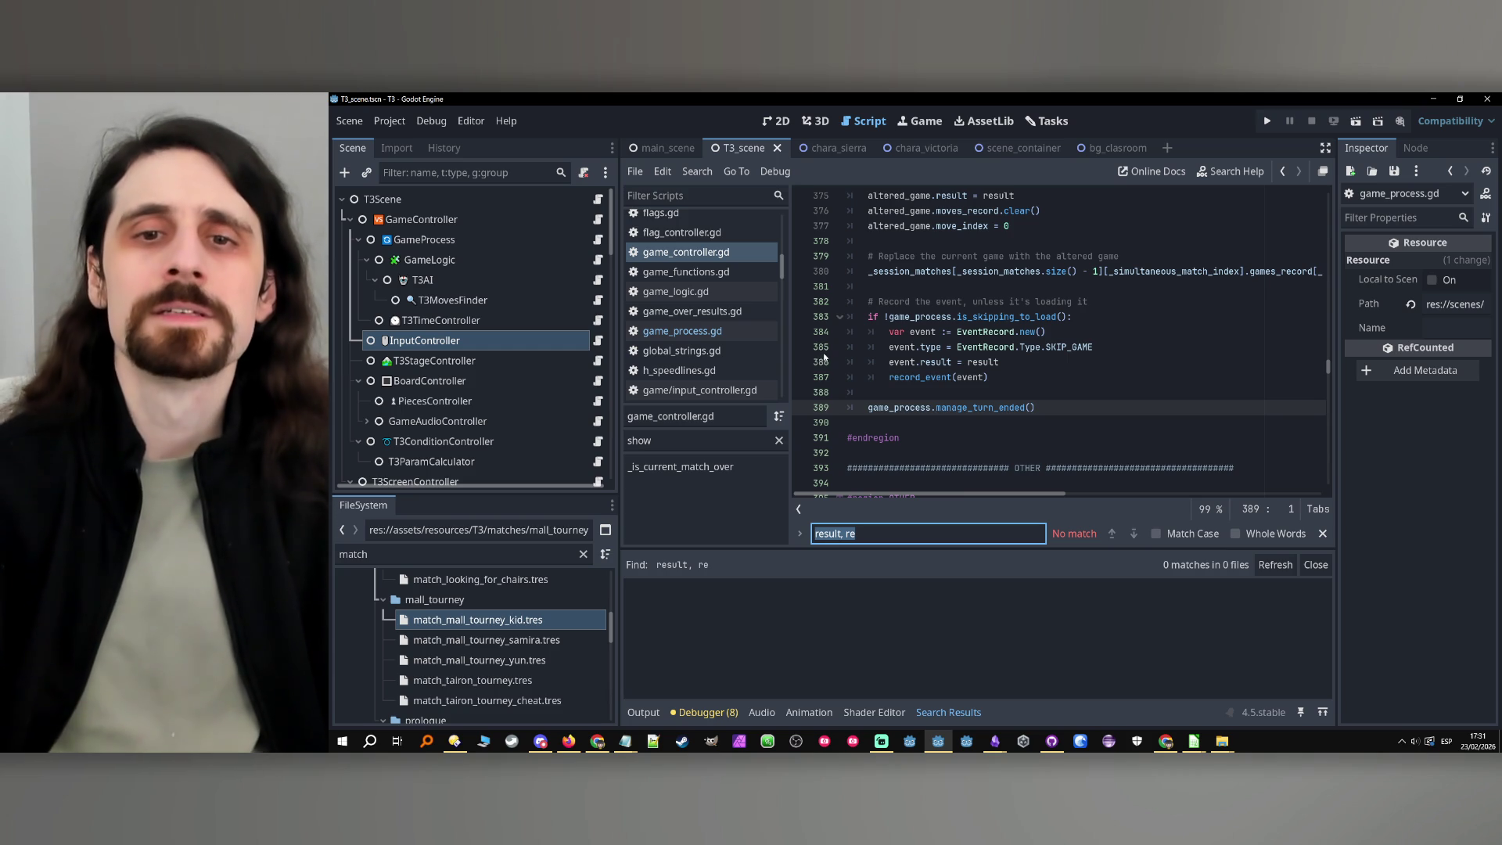
Extend the search term to 'result, result' and rerun the project-wide search
click(887, 535)
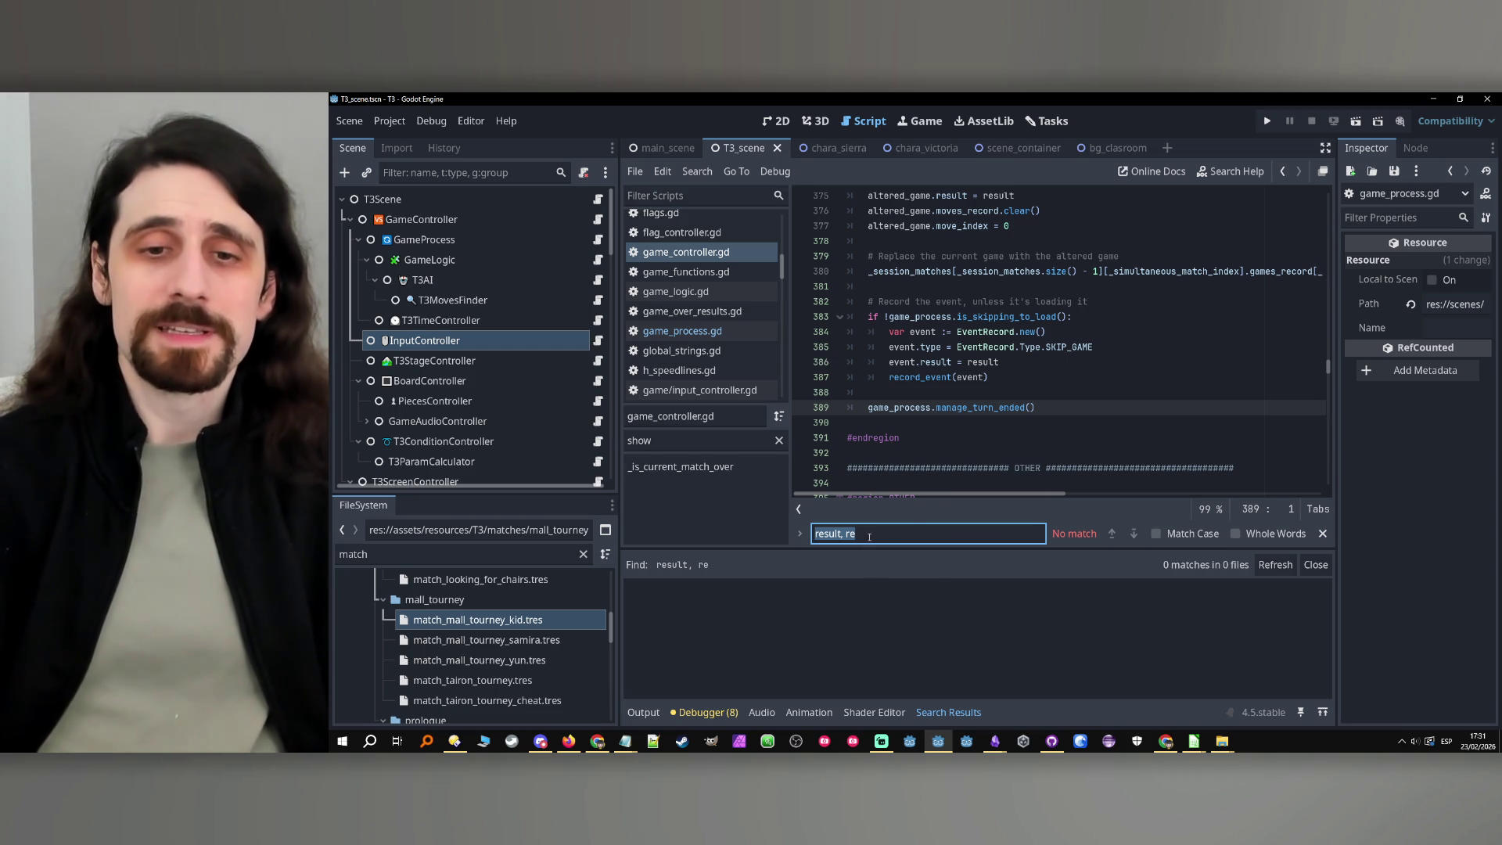
text(sult)
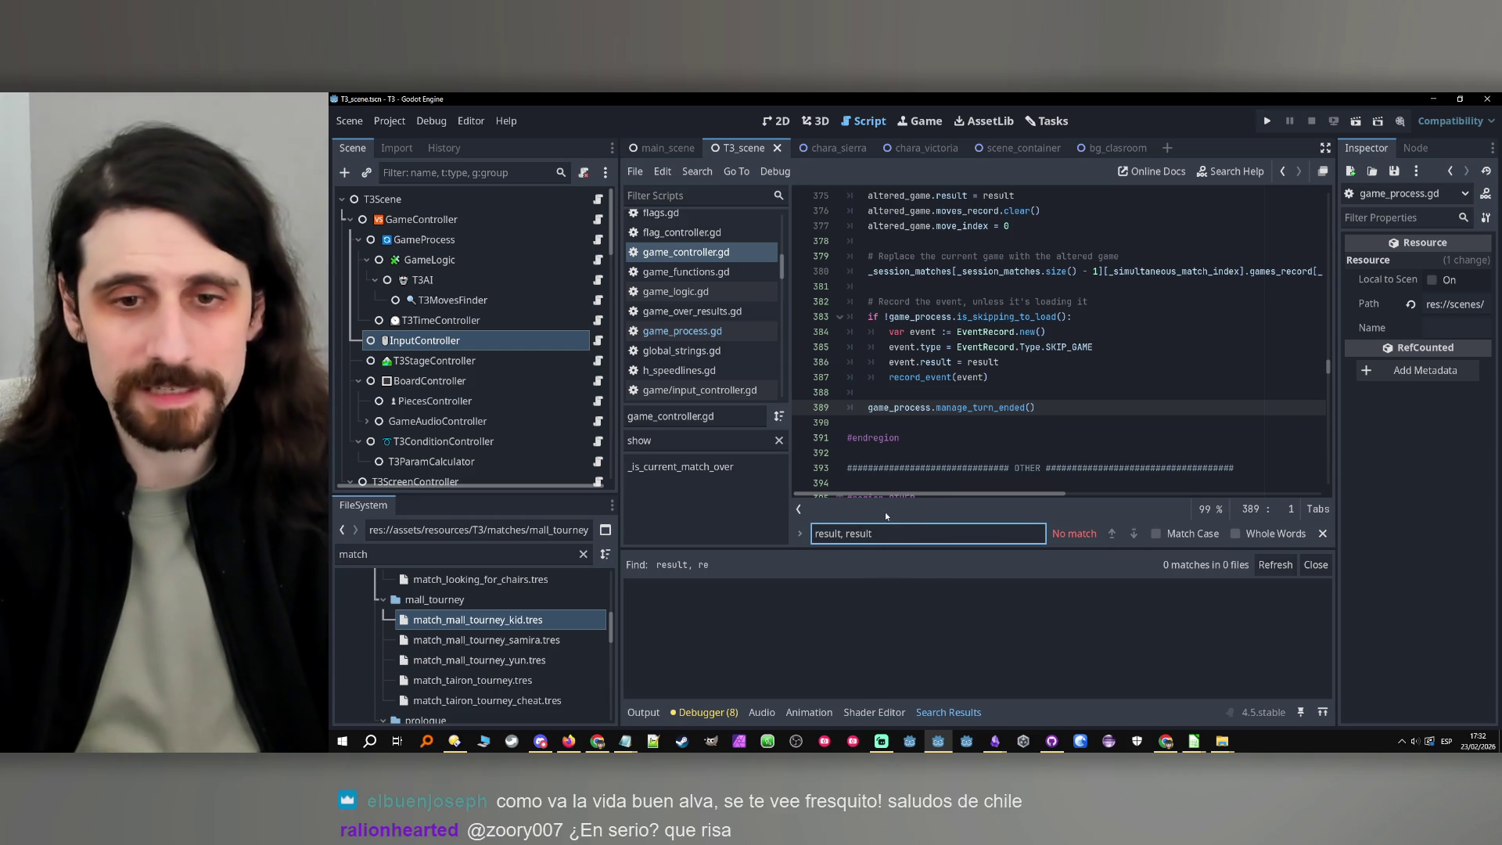
key(ctrl+a)
click(697, 171)
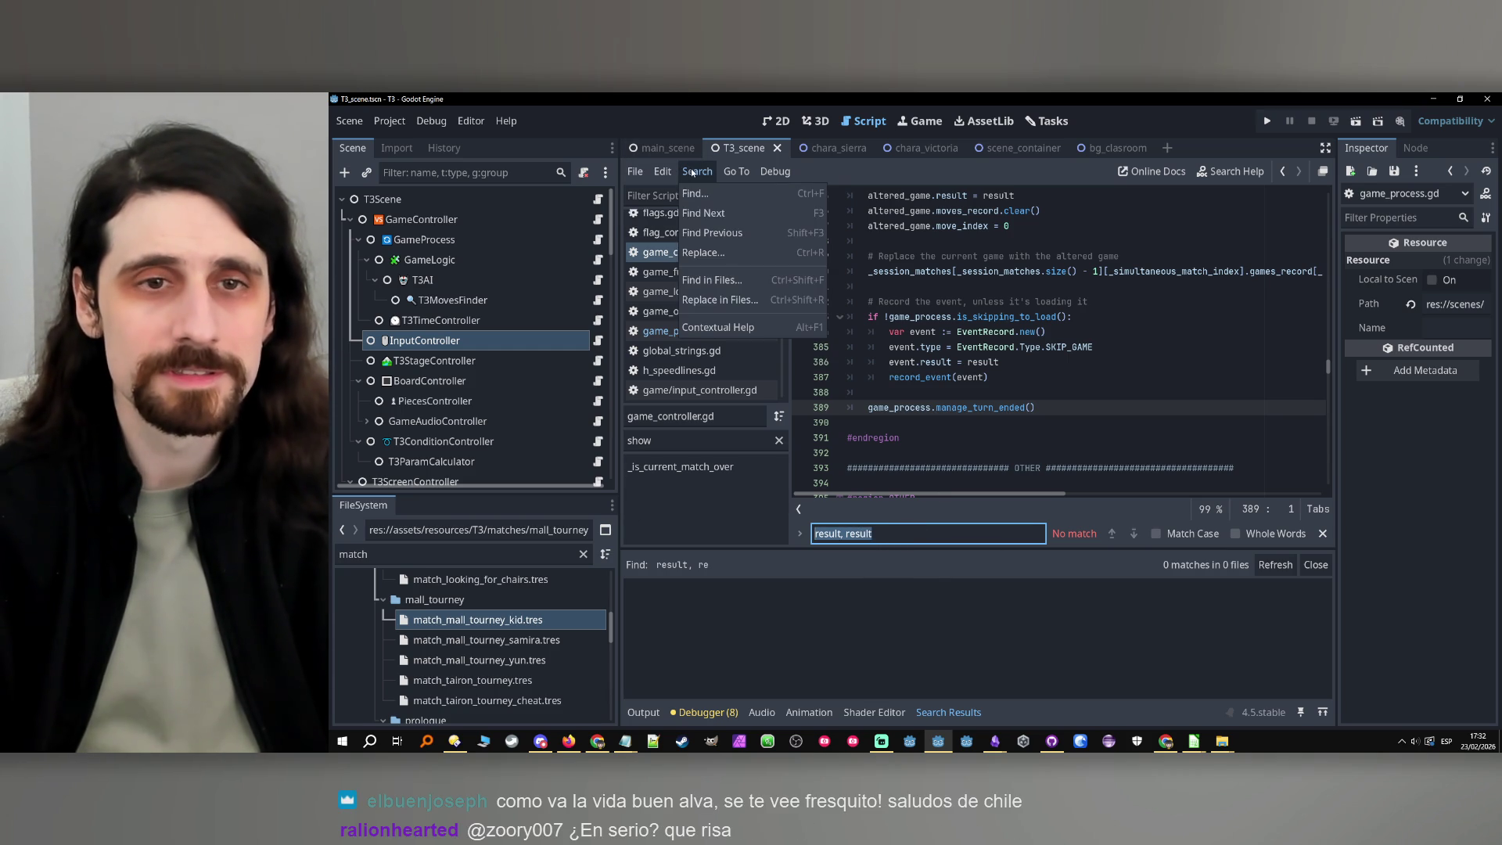
click(712, 280)
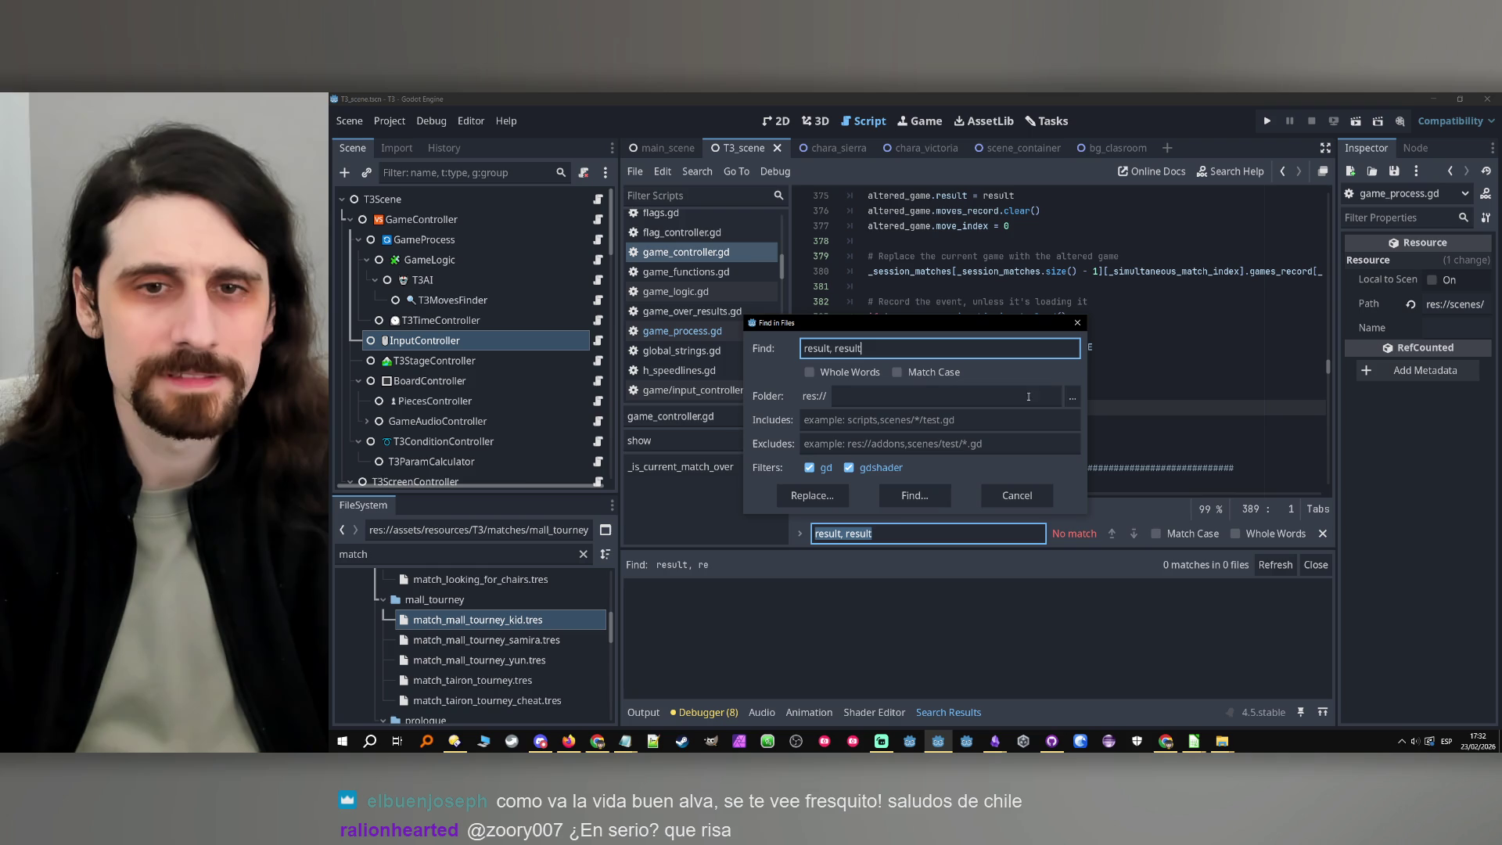
click(895, 496)
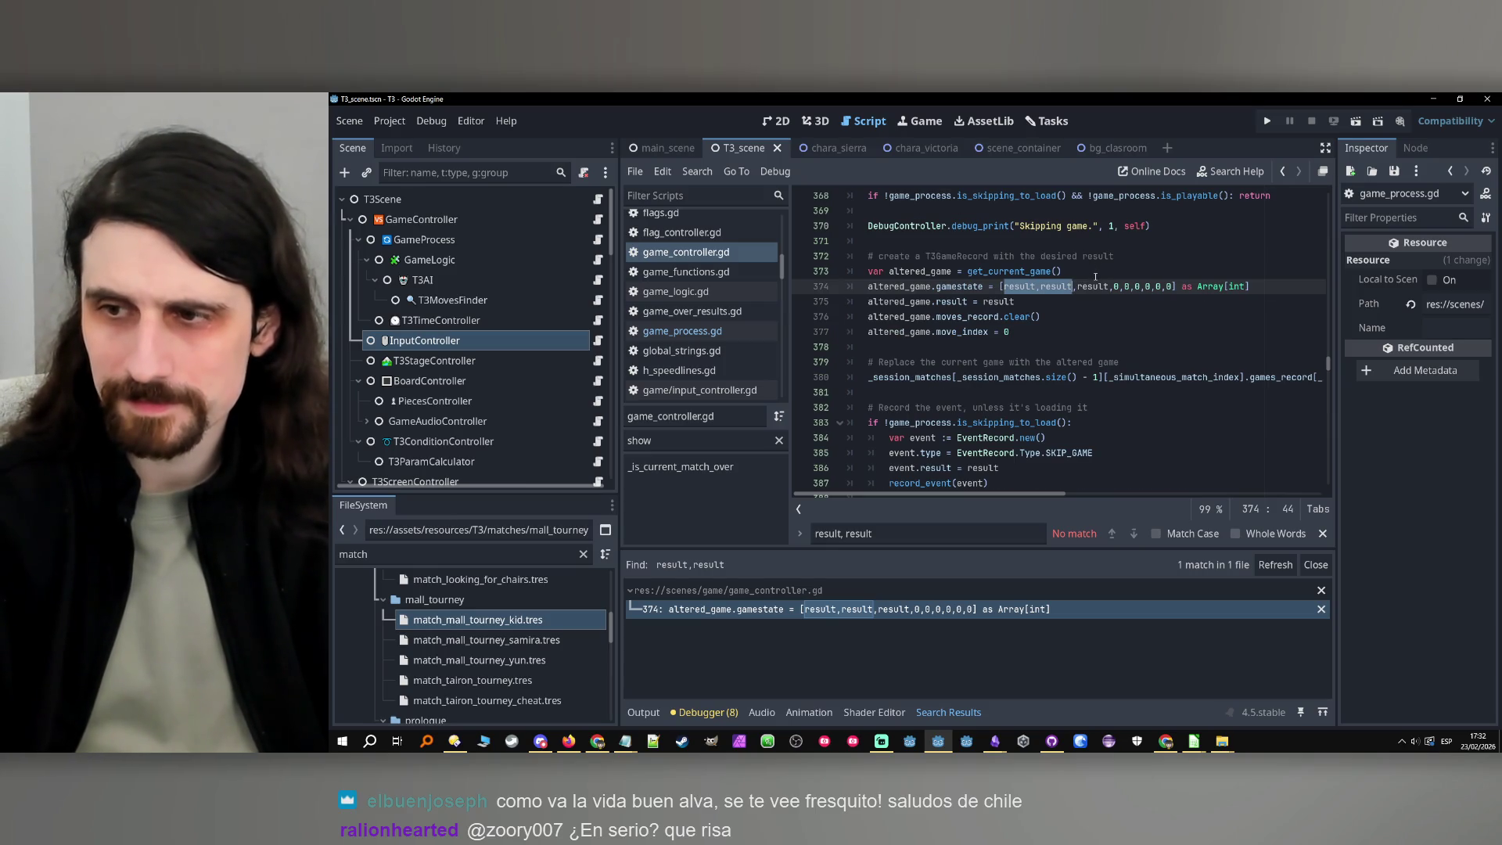
Inspect the result variable on line 374 and skip_game's result parameter
click(1026, 308)
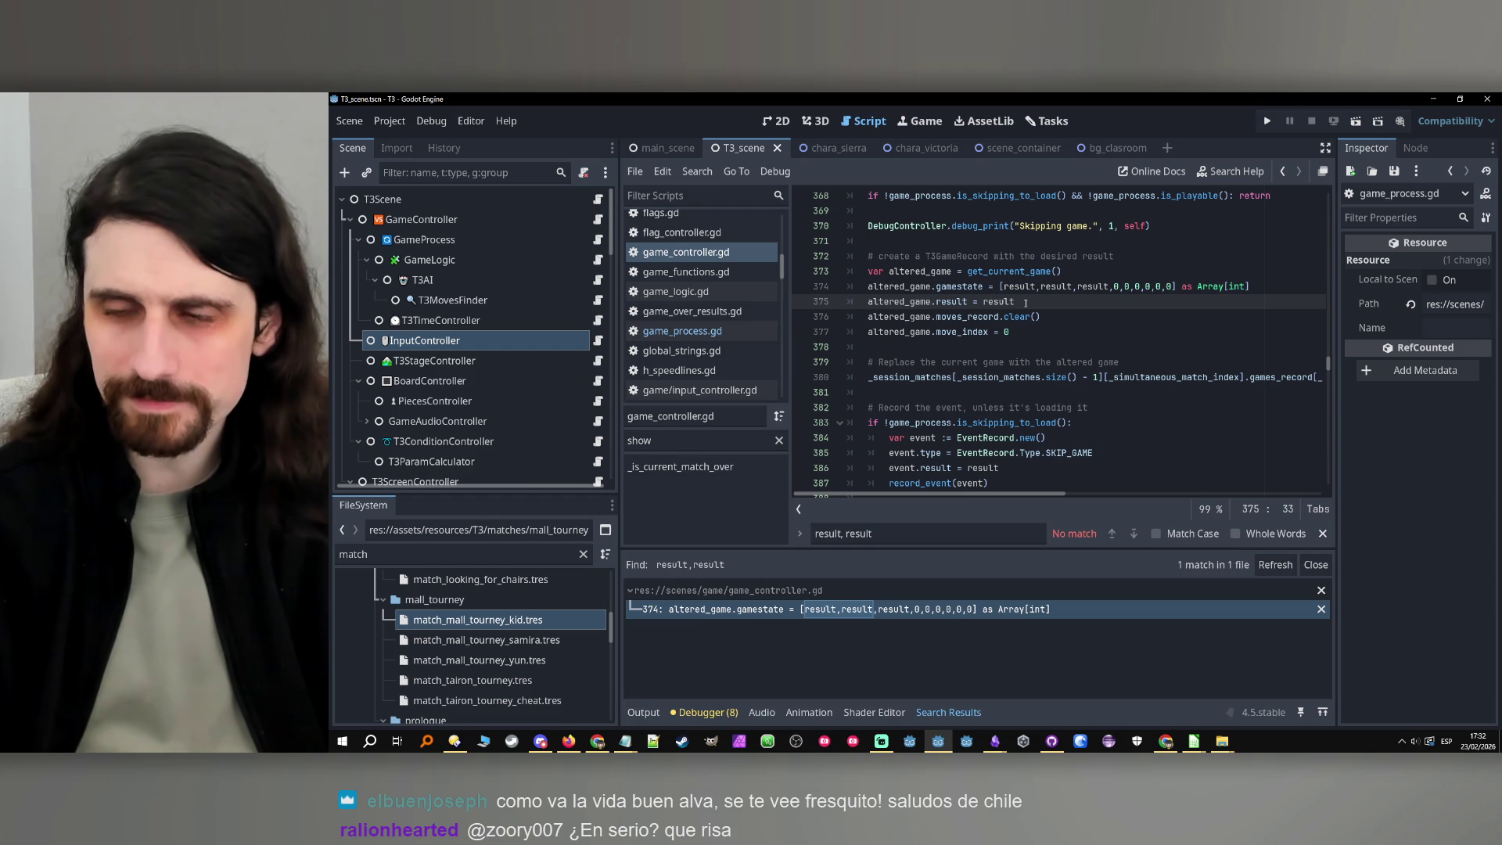
click(1014, 288)
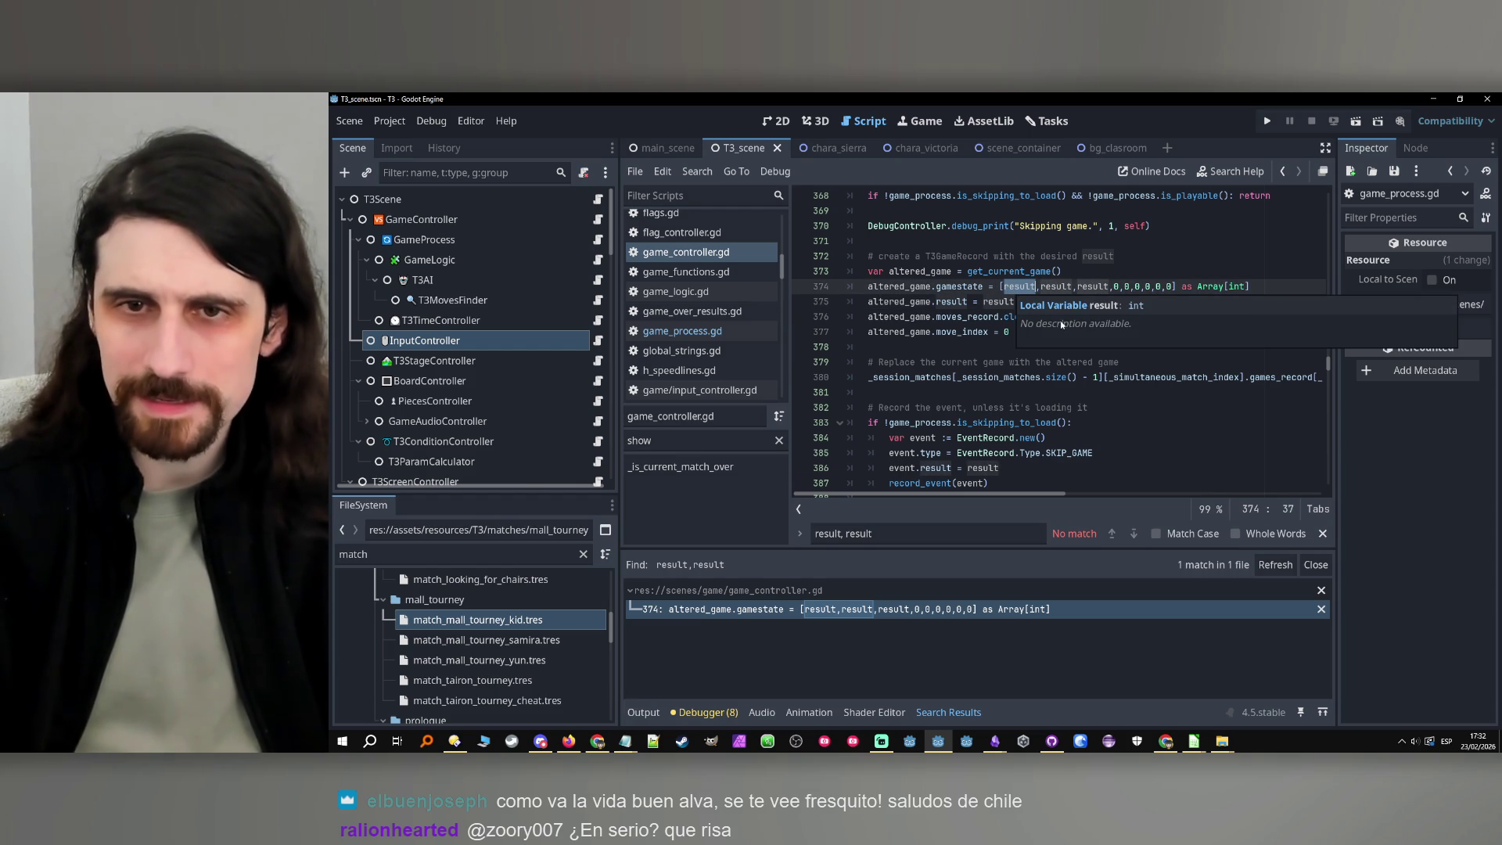
scroll(1093, 333, up, 1)
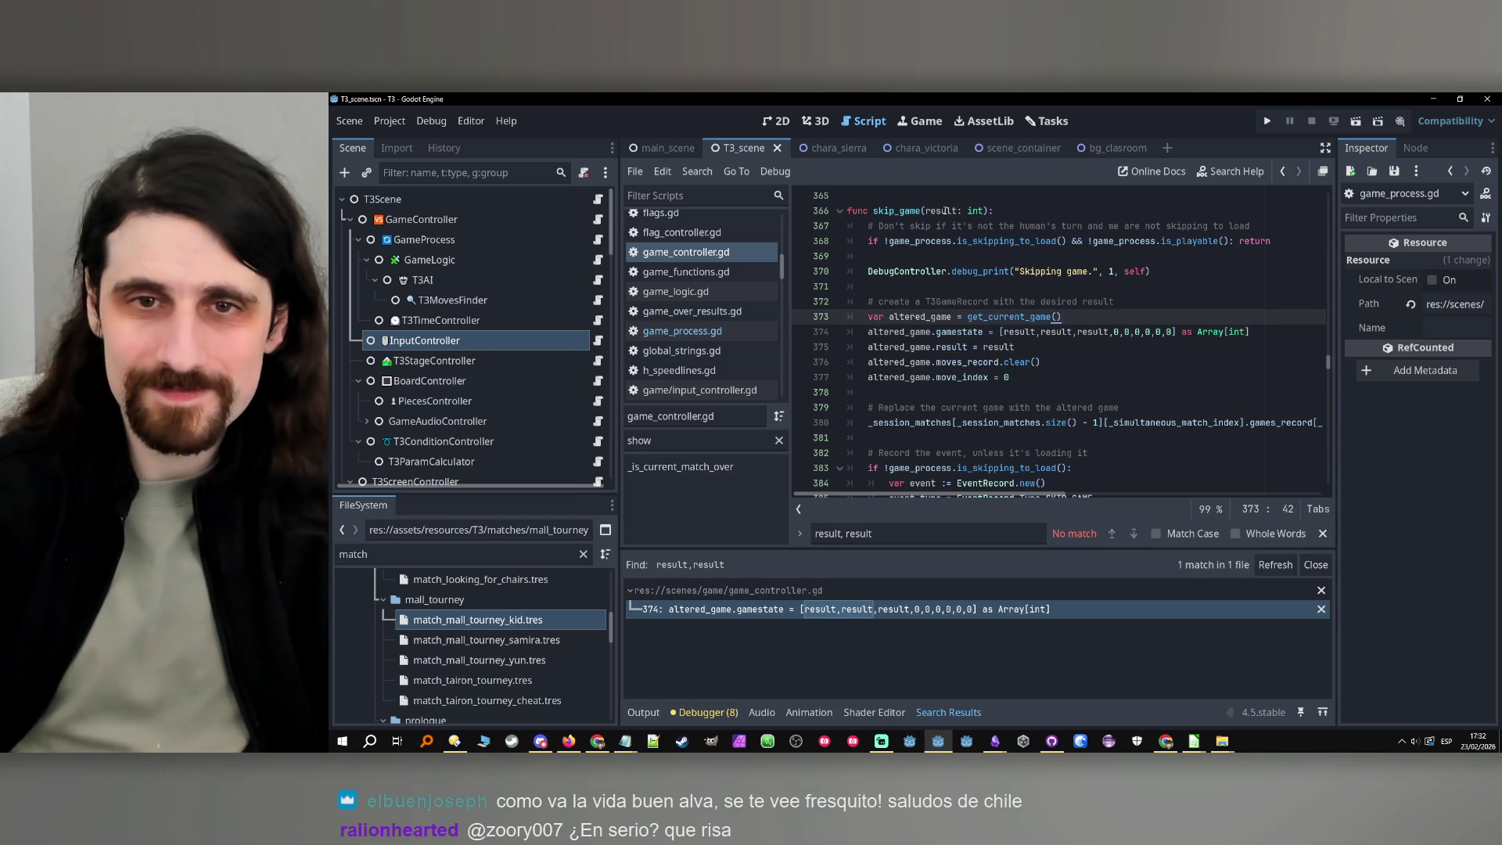
ctrl+click(1093, 331)
click(1120, 321)
Add 'if result == 0:' and 'else:' branches, indenting the gamestate line under else
key(Return)
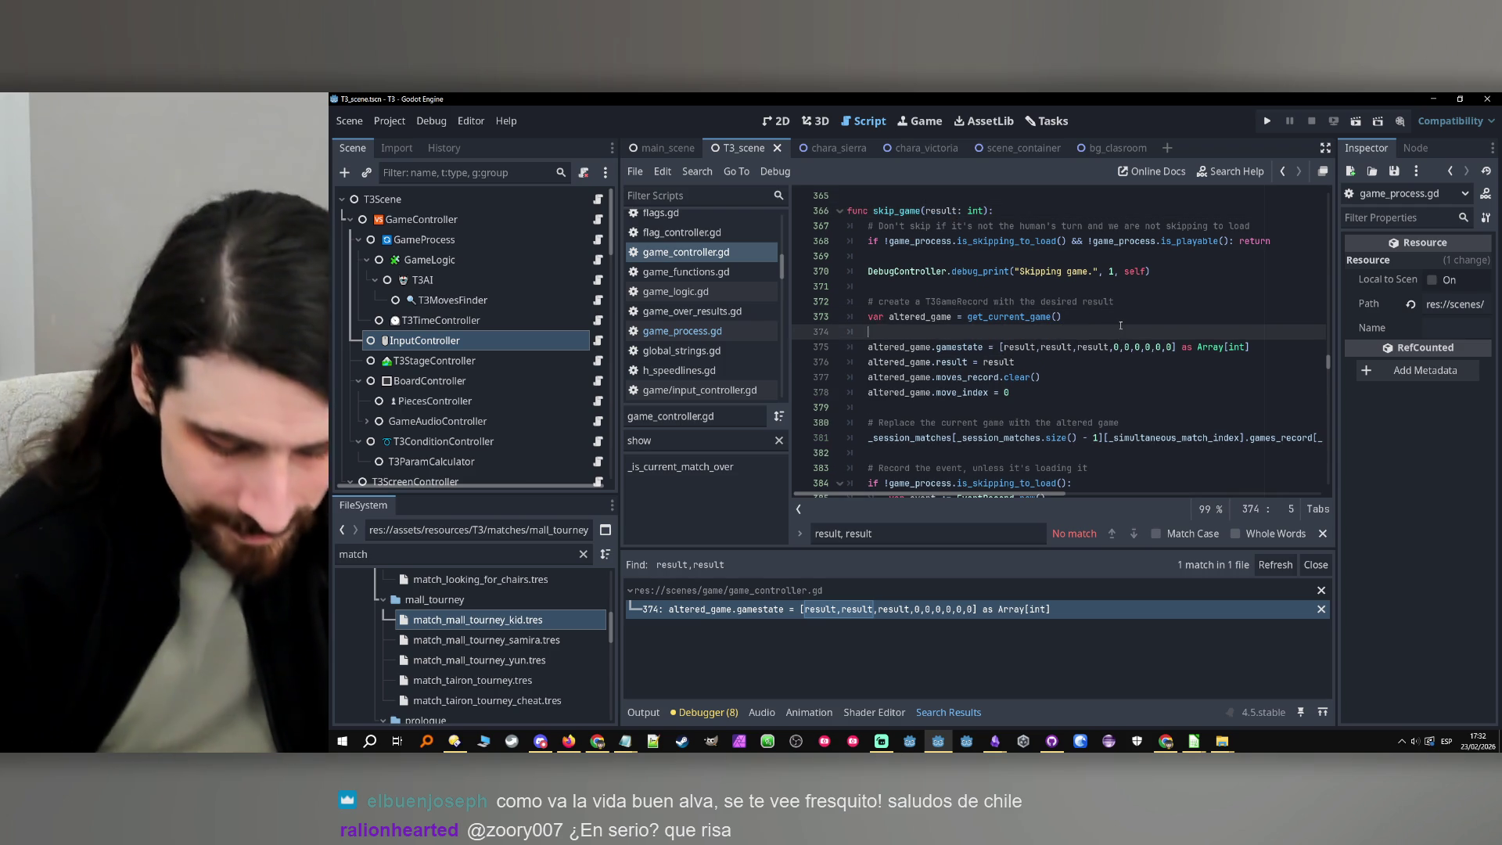
text(if result )
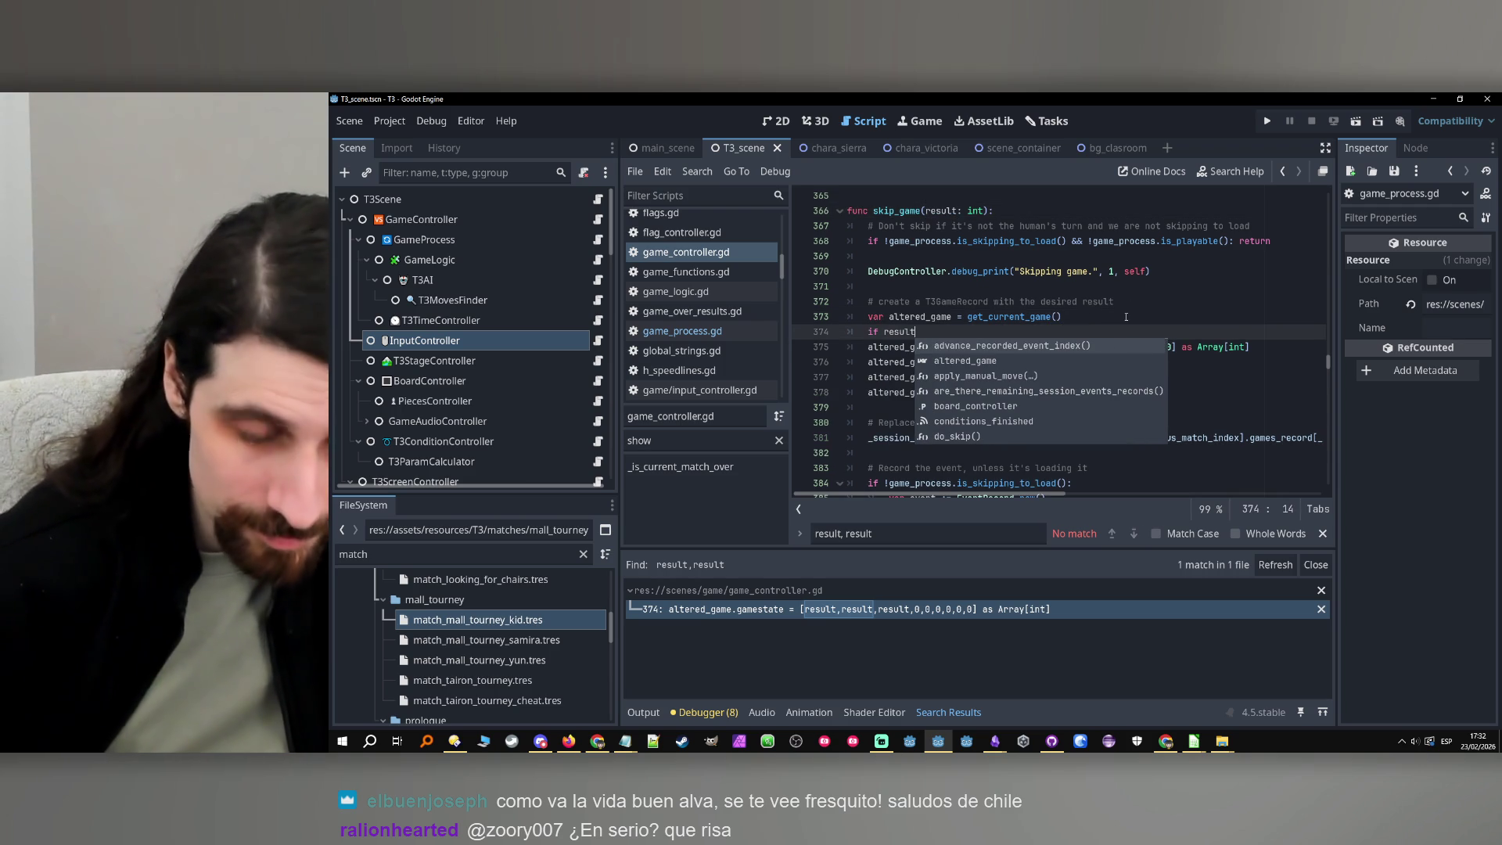
text(== 0:)
key(Return)
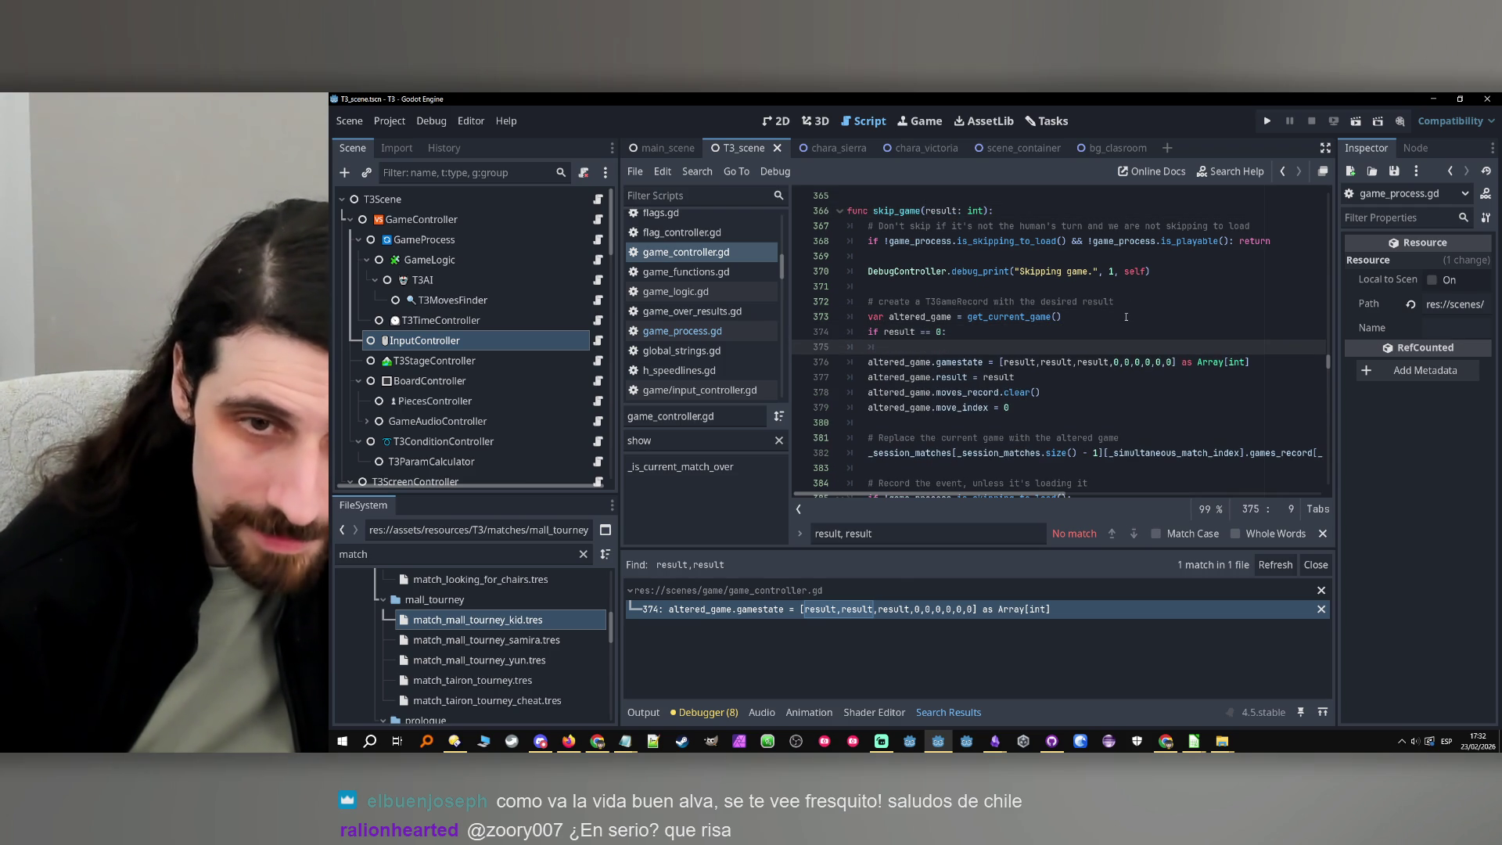
key(Return)
key(BackSpace)
text(else:)
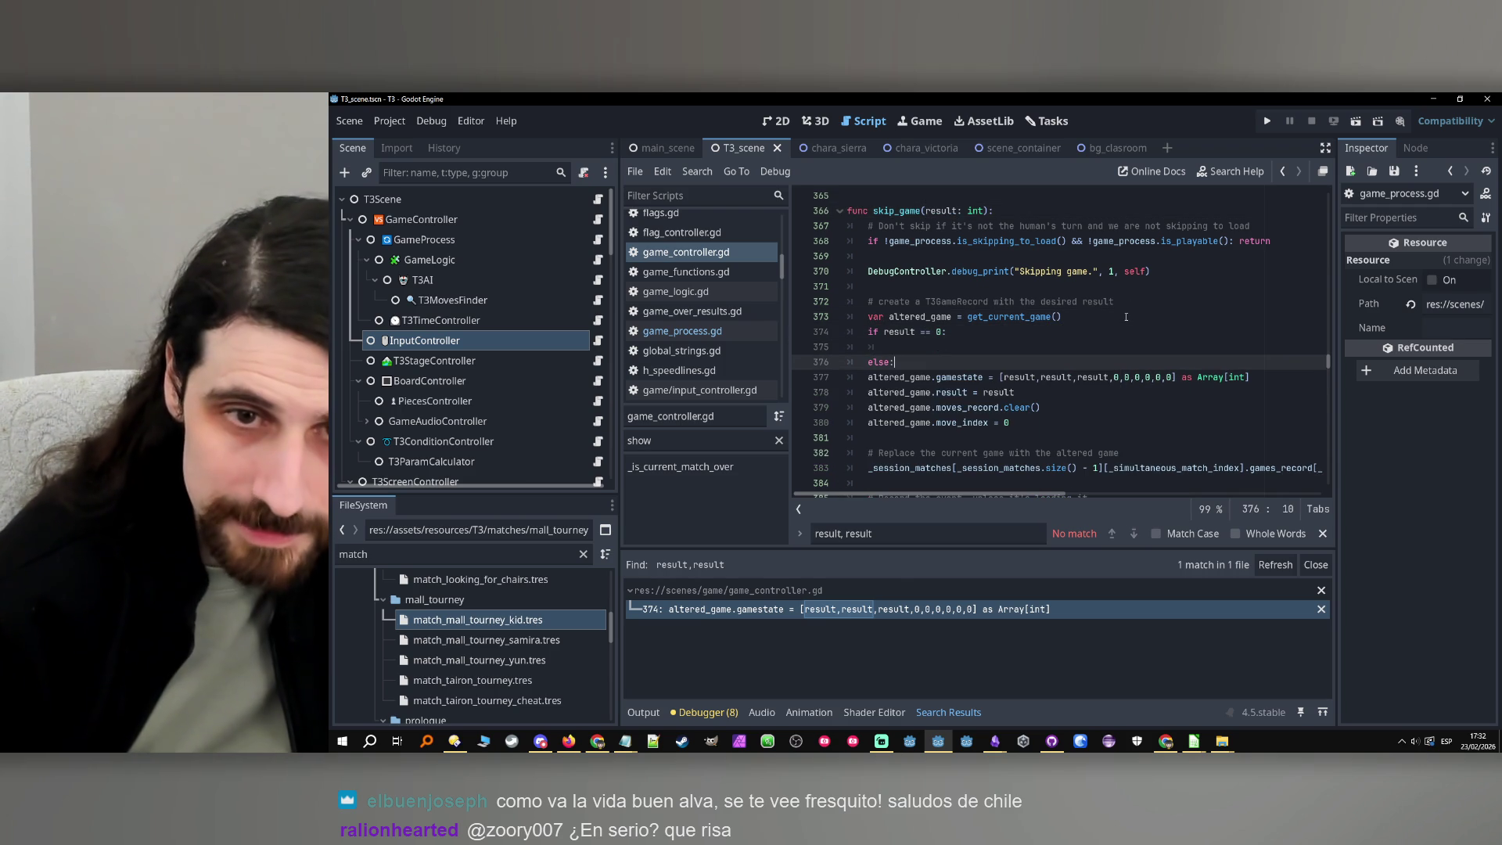
key(Down)
key(Home)
key(Tab)
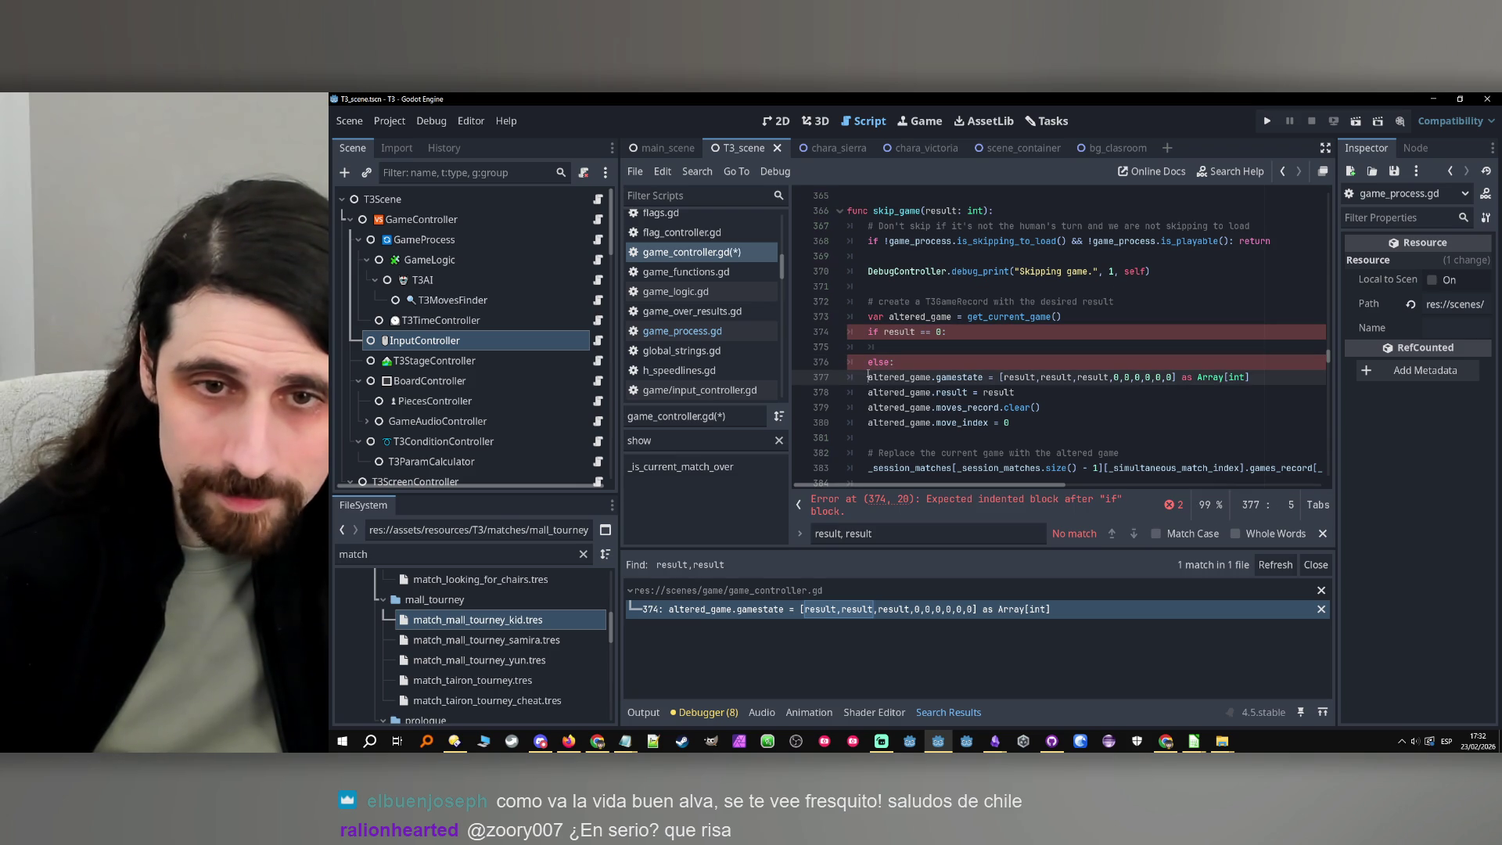
Copy the gamestate assignment from line 377 into the empty if branch on line 375
drag(1271, 377, 884, 378)
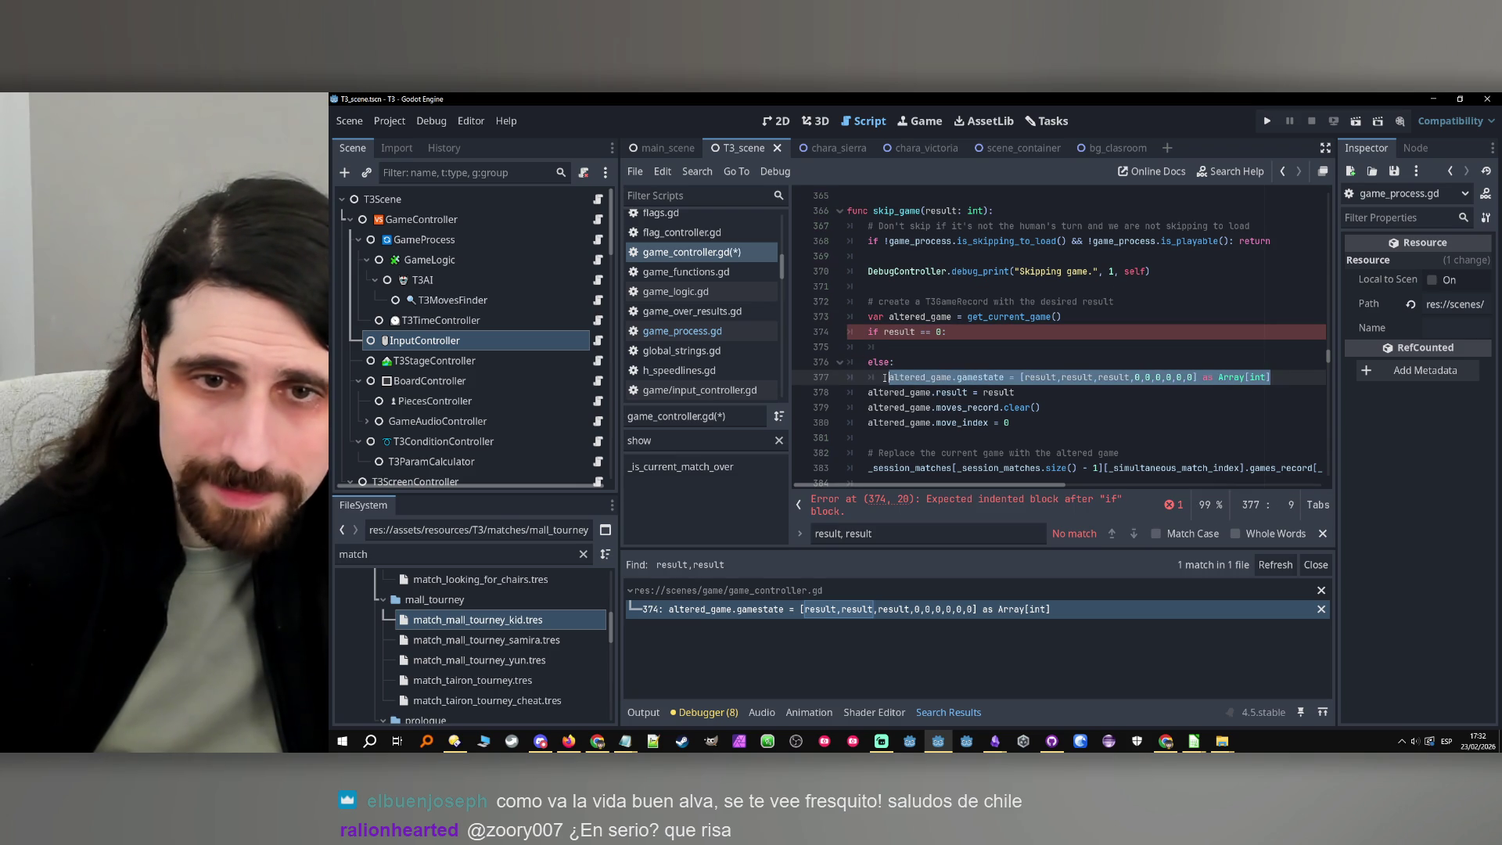
key(ctrl+c)
click(900, 346)
key(ctrl+v)
double_click(1040, 347)
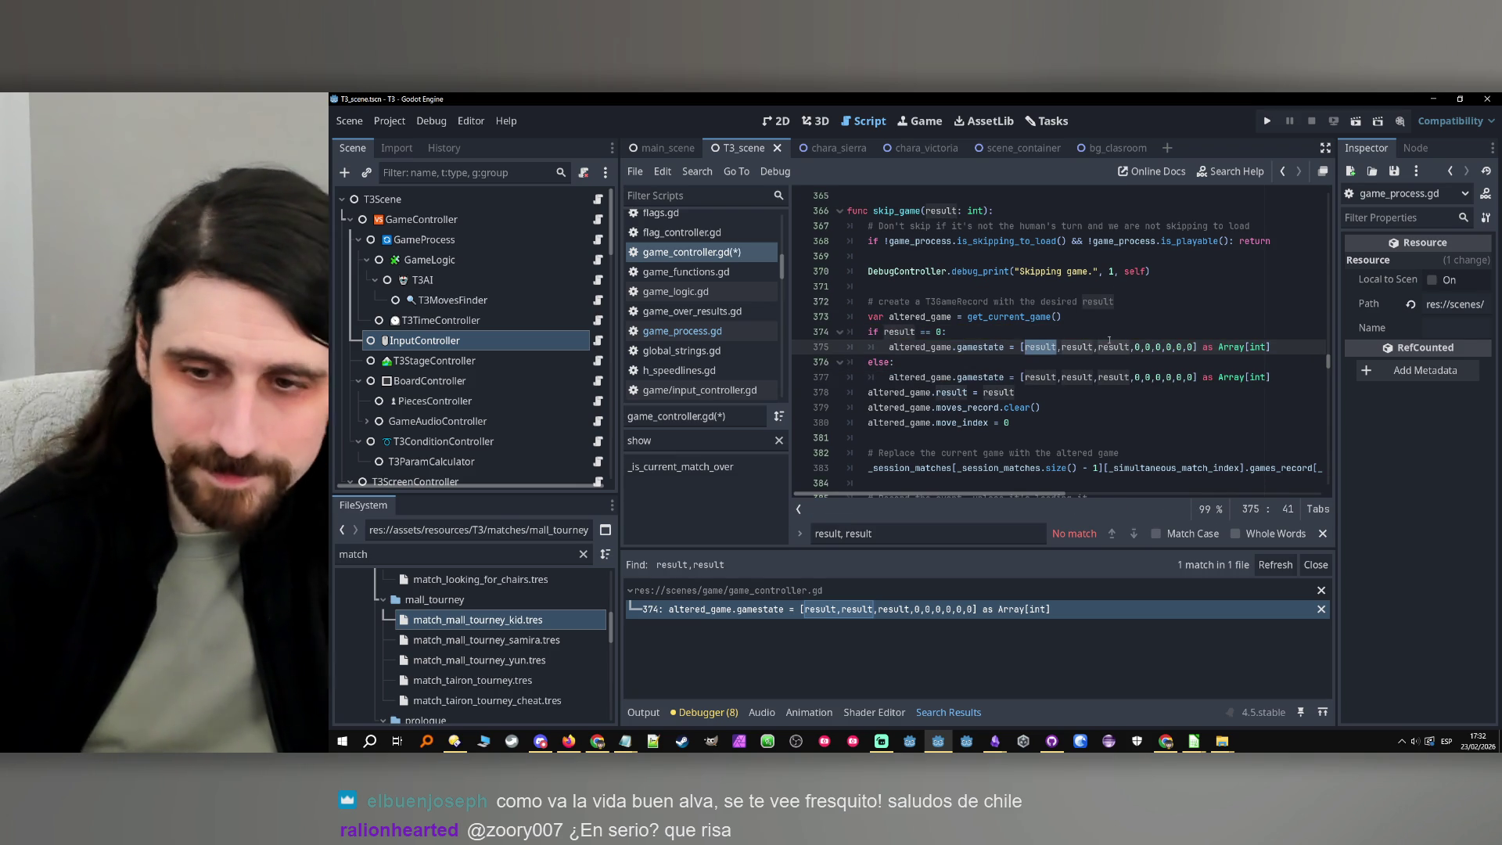
click(352, 750)
click(370, 741)
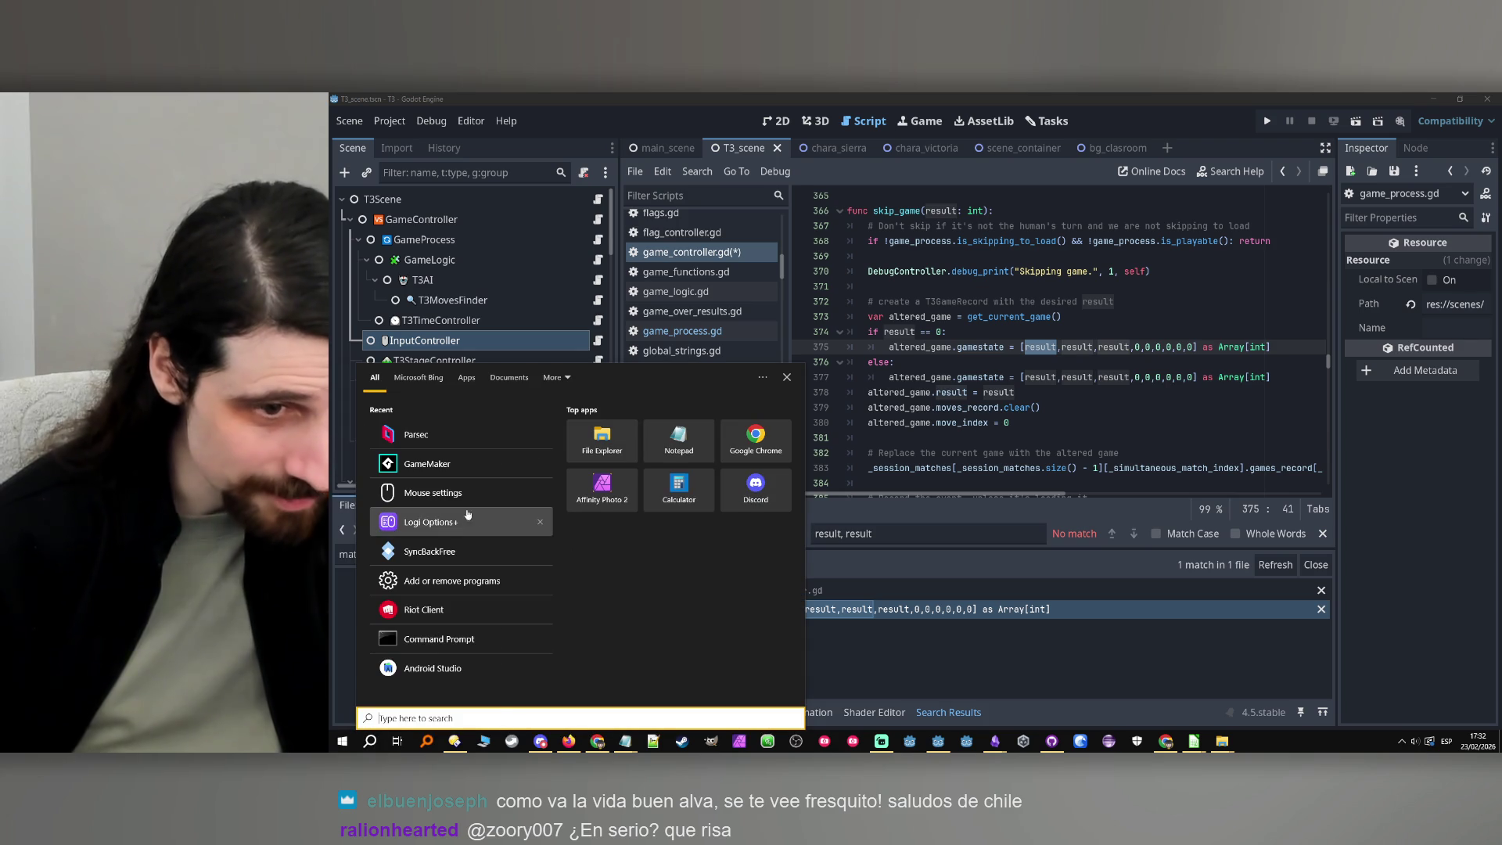
Launch Paint and draw a tic-tac-toe grid of two vertical and two horizontal lines
text(paint)
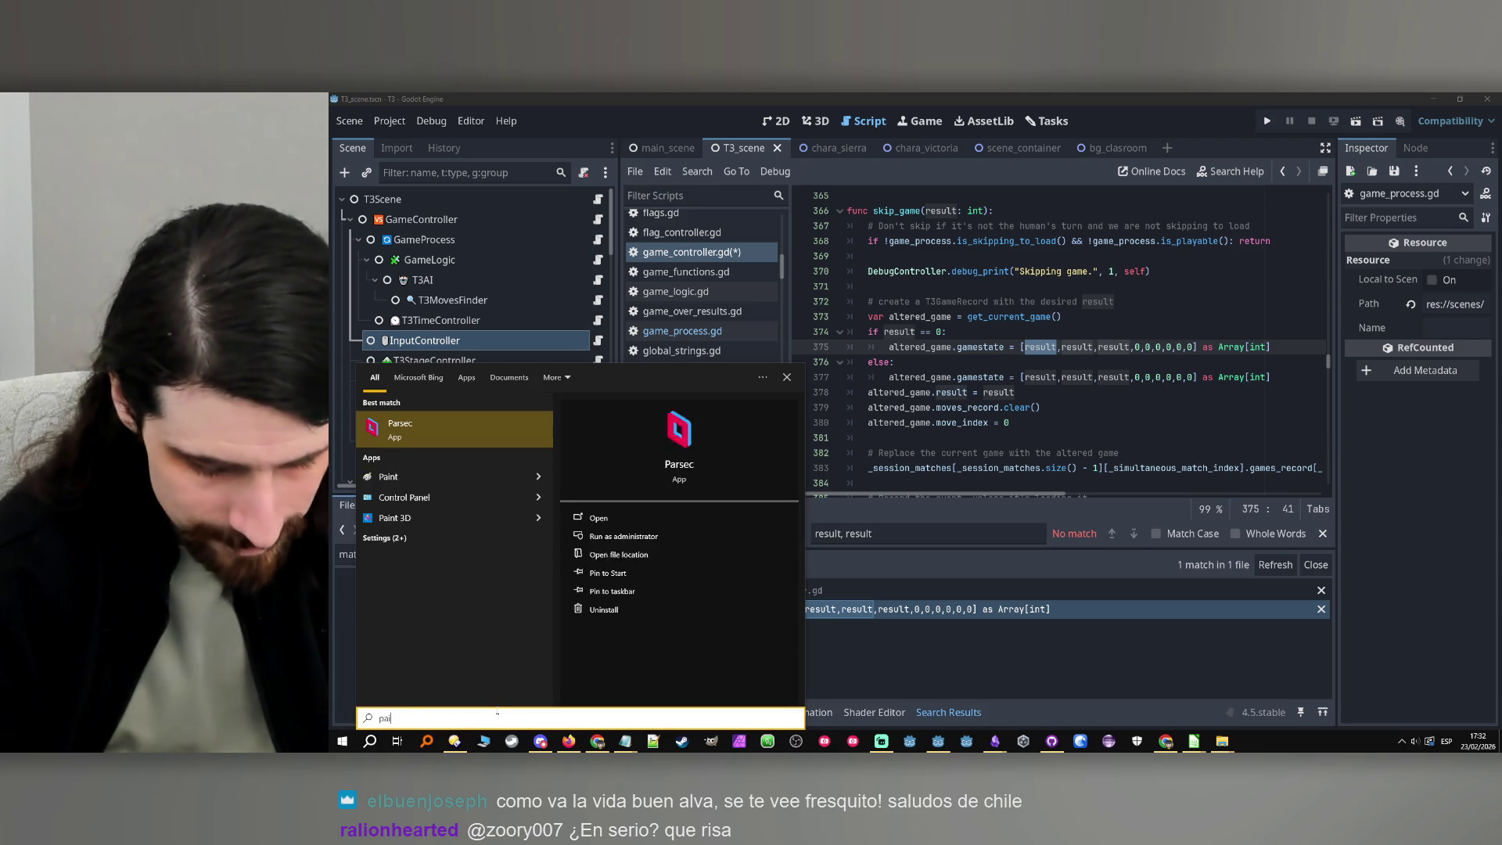
click(517, 426)
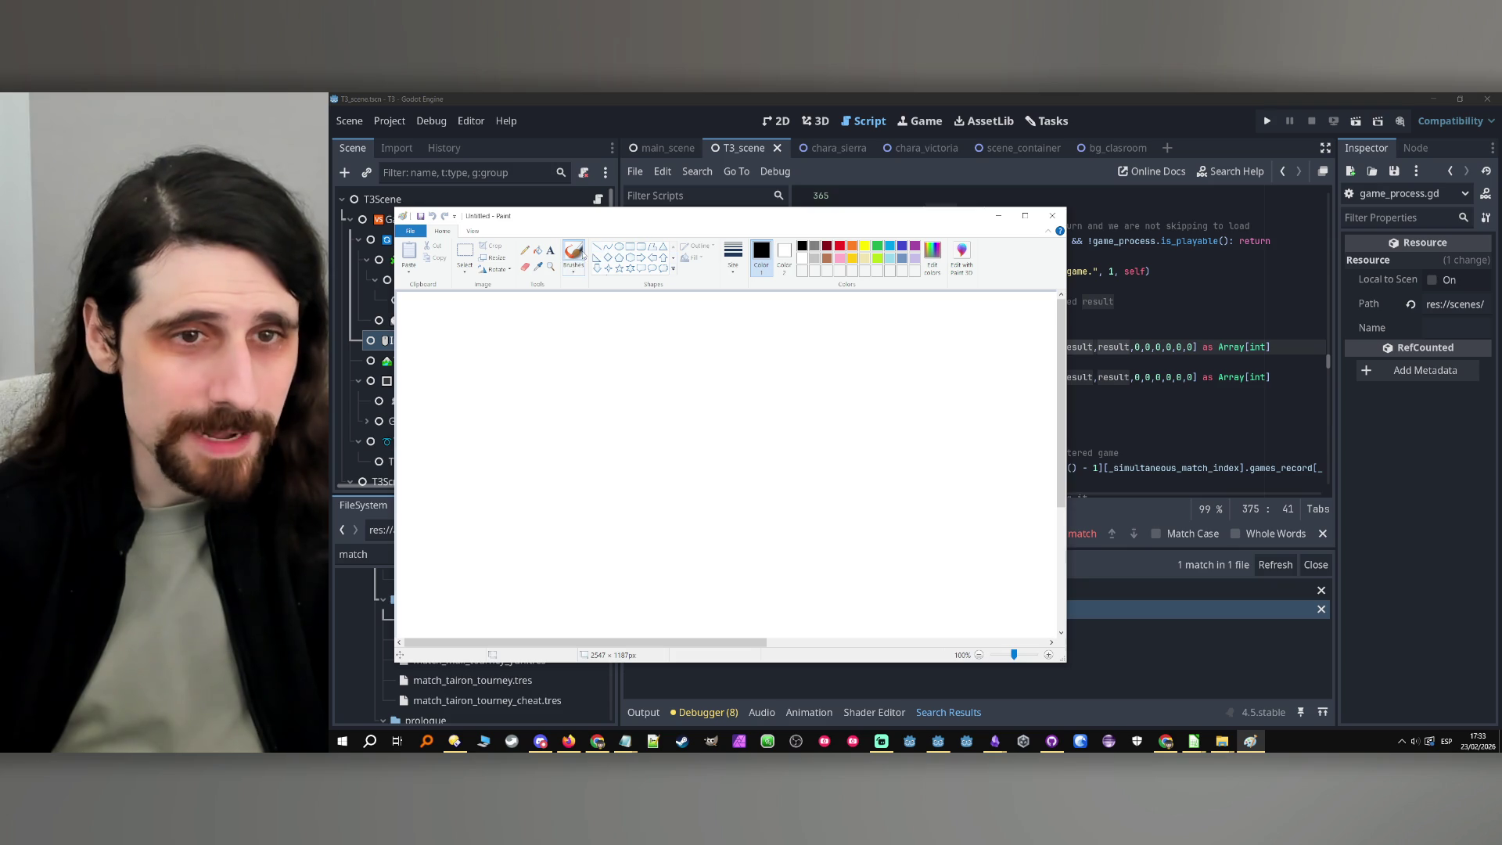
drag(496, 375, 498, 569)
drag(626, 378, 622, 566)
drag(423, 450, 690, 446)
drag(404, 538, 765, 523)
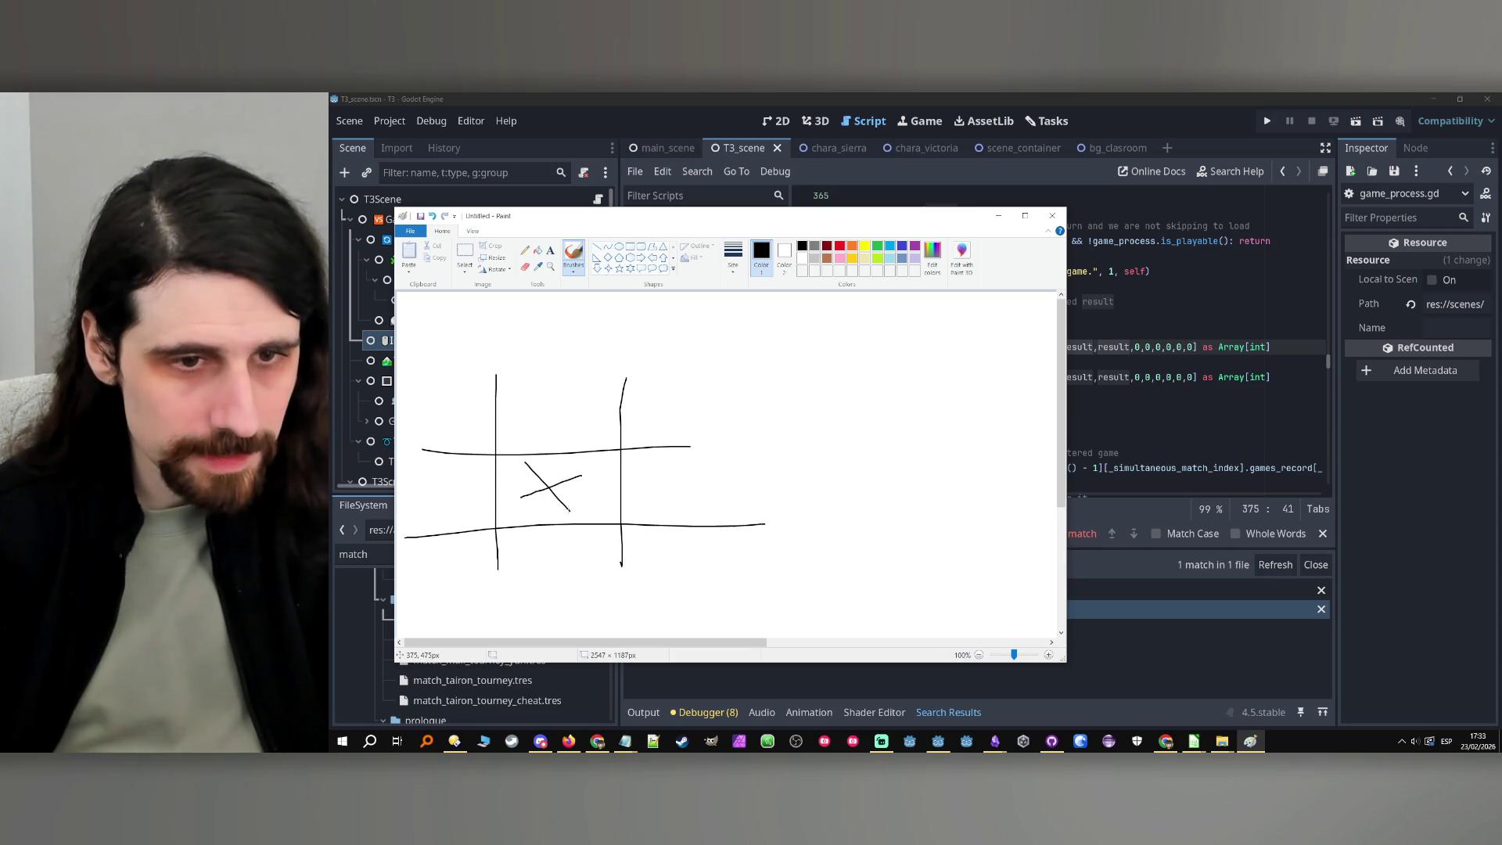
Draw O's top-right and left-middle, X's bottom-left and top-middle, jot cell numbers, then close Paint
drag(667, 424, 629, 395)
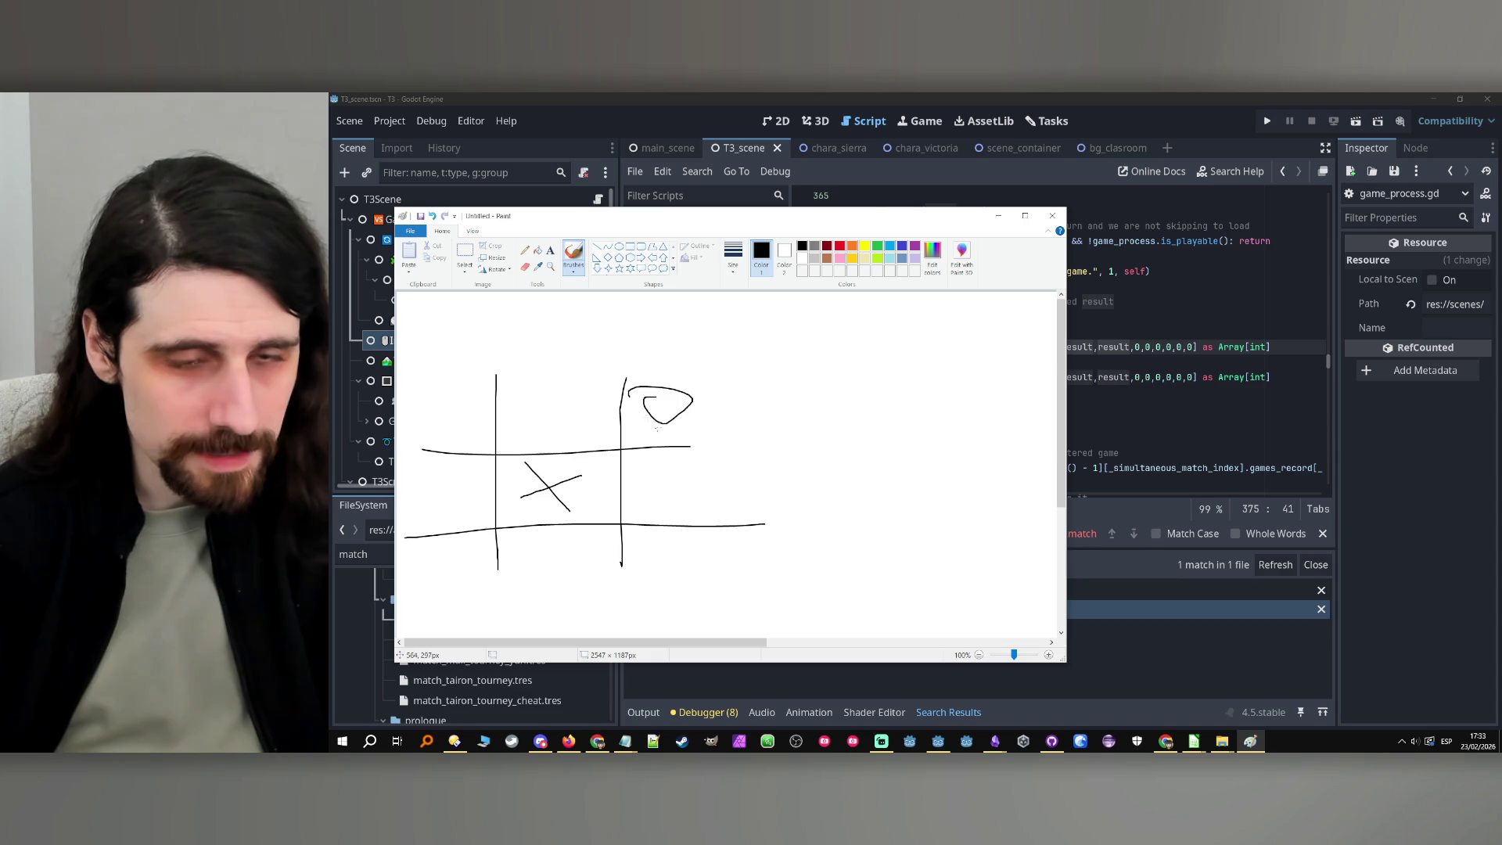
drag(451, 479, 441, 481)
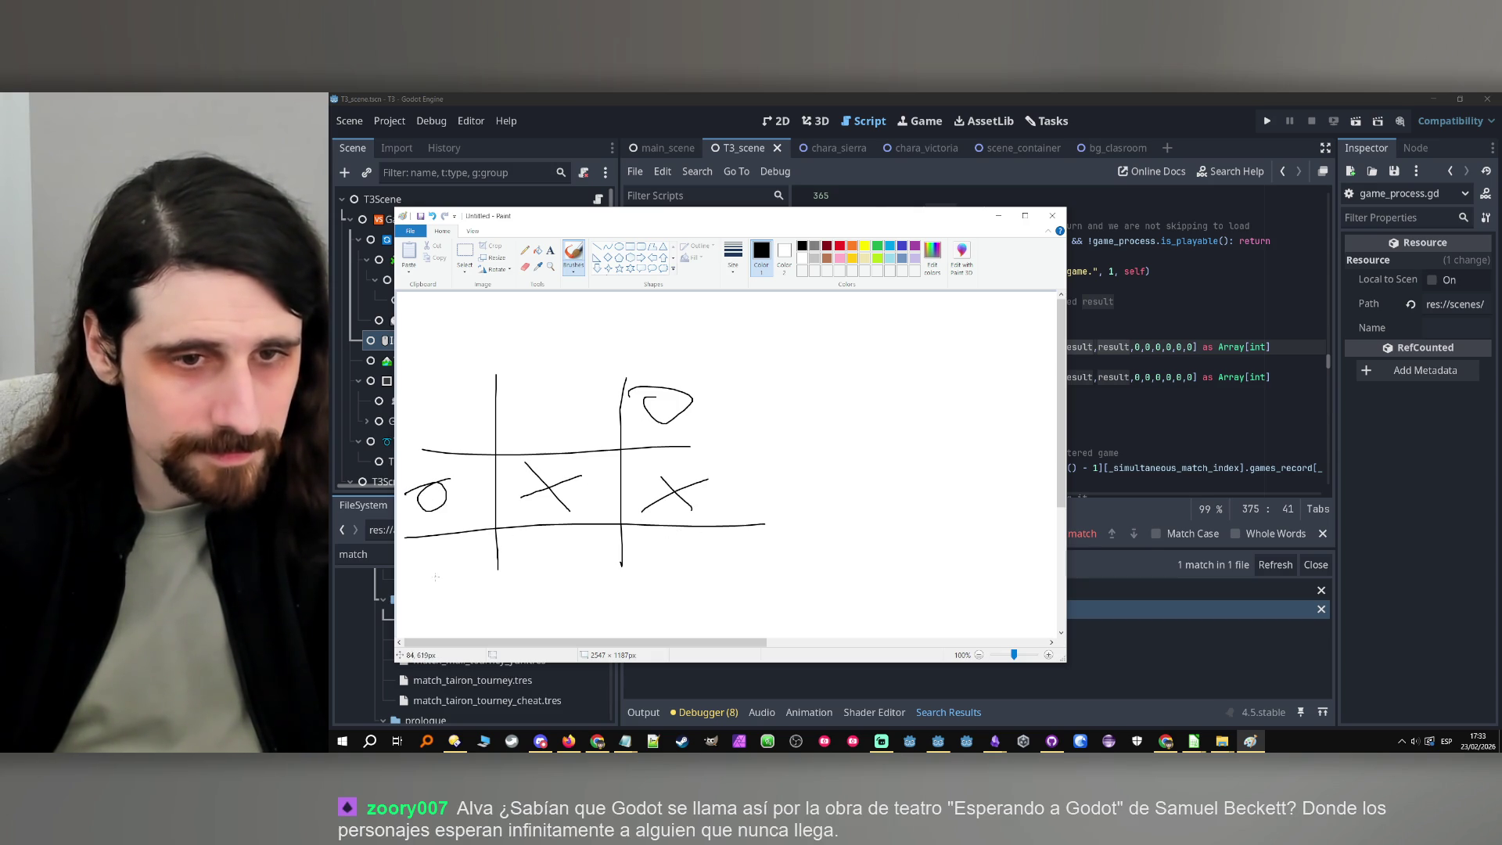
drag(429, 583, 499, 538)
drag(442, 545, 468, 577)
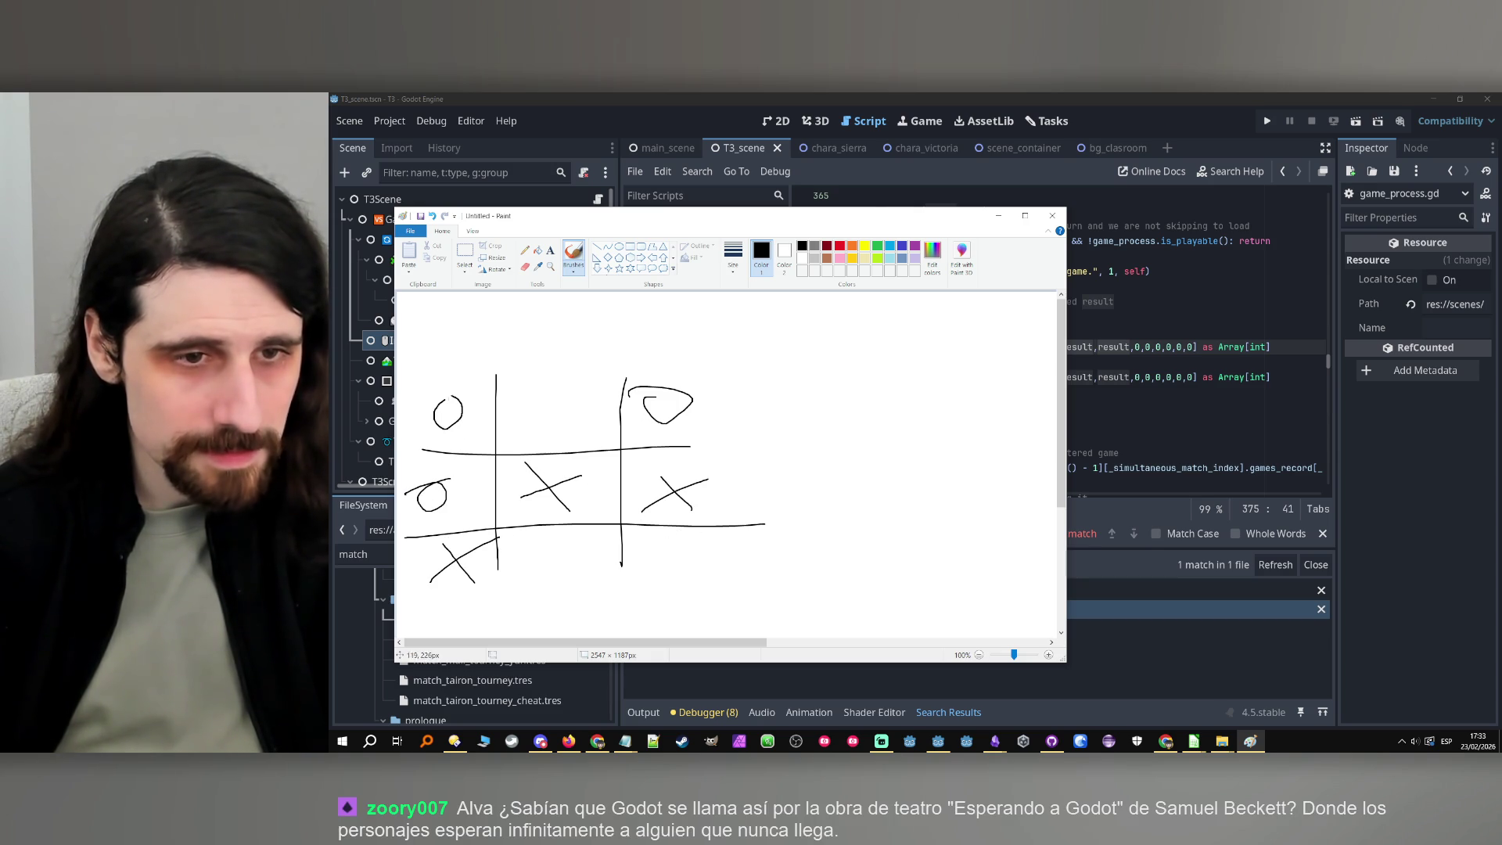
drag(564, 429, 632, 393)
drag(575, 398, 615, 433)
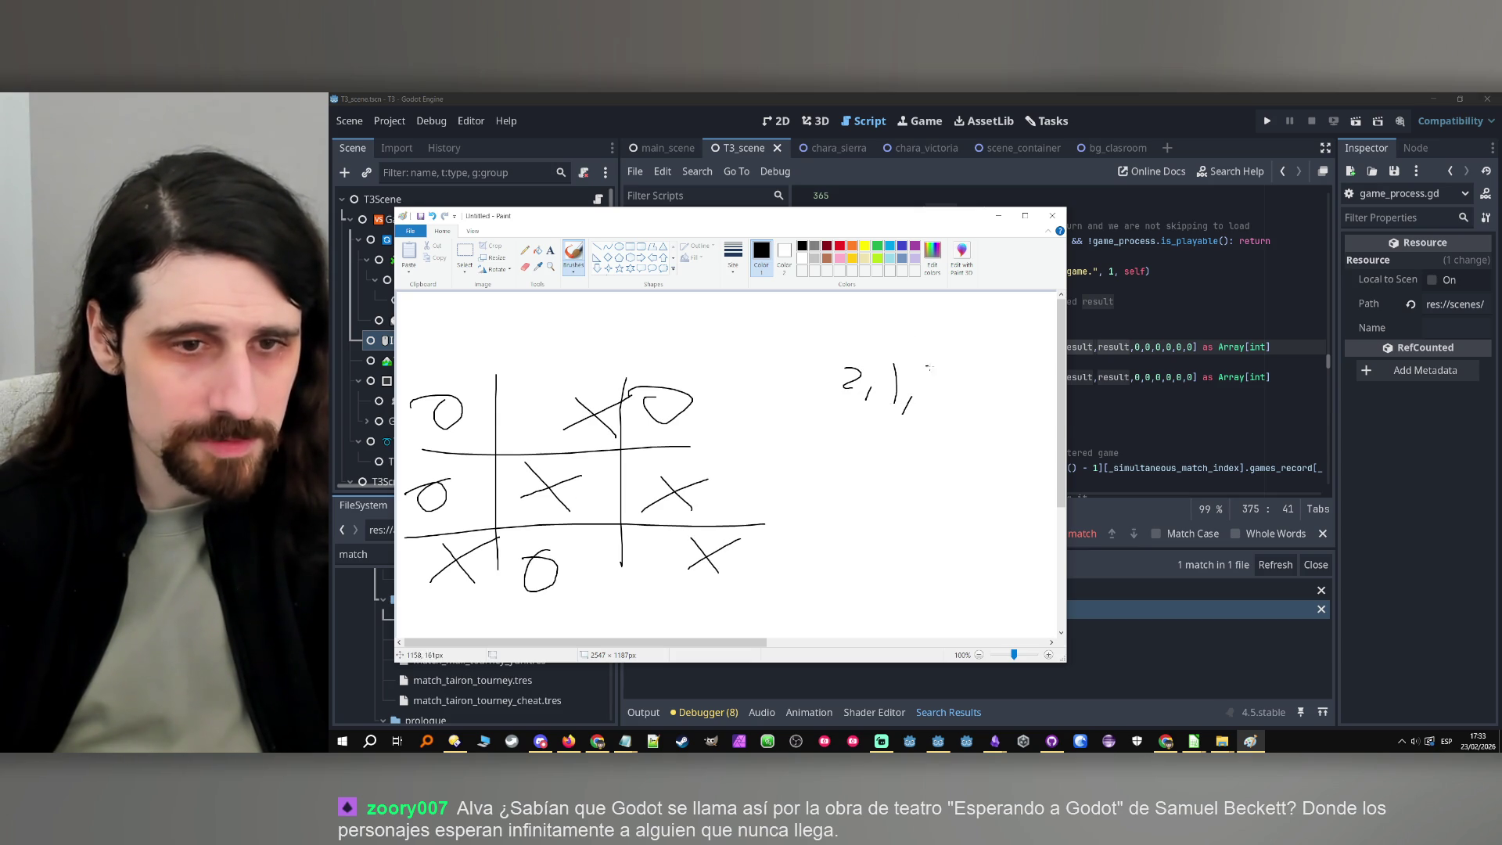
drag(972, 375, 969, 394)
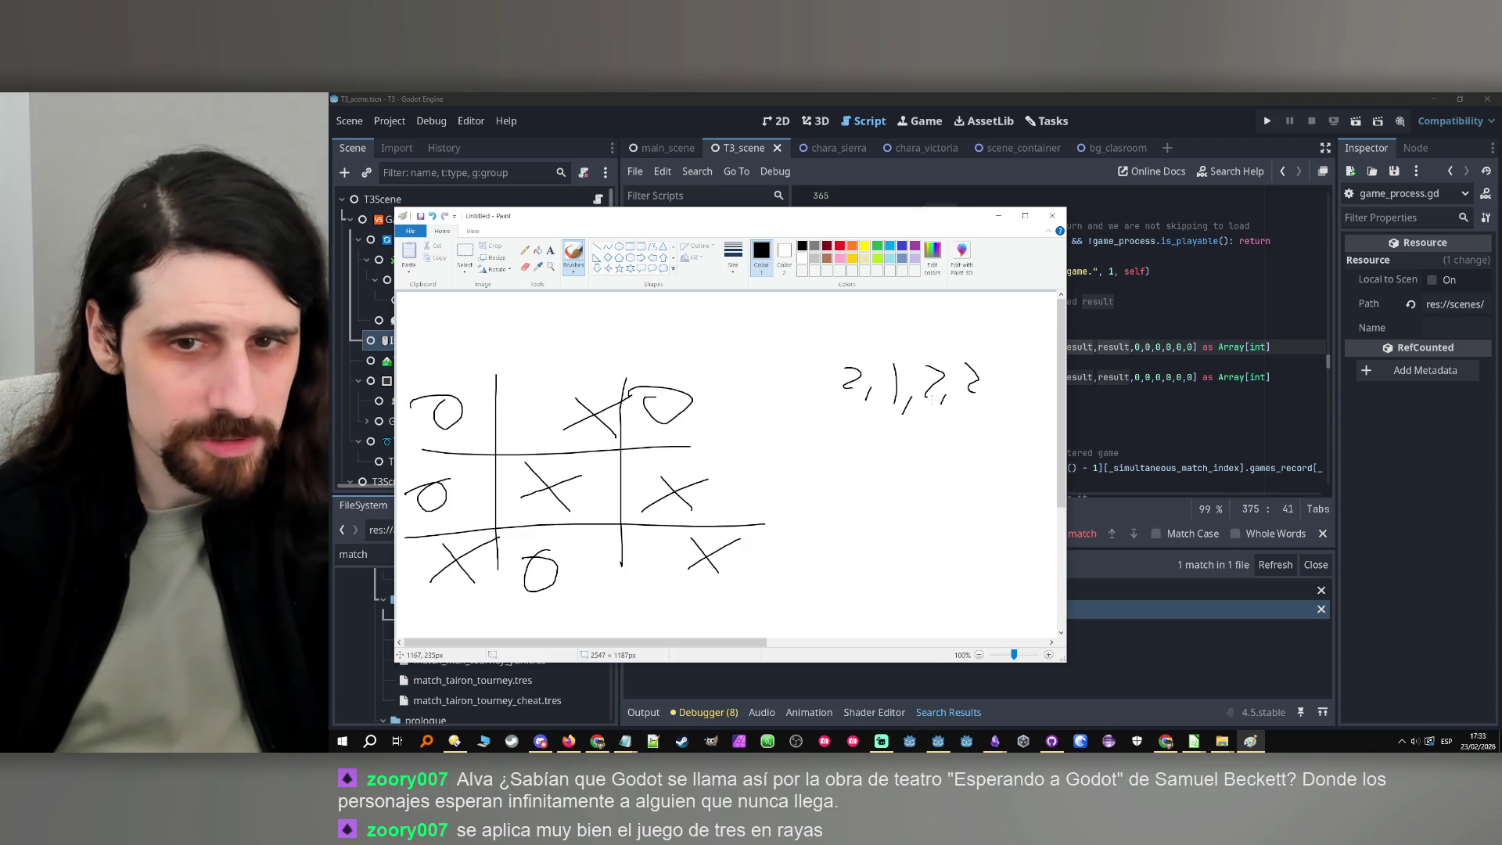
drag(863, 446, 869, 463)
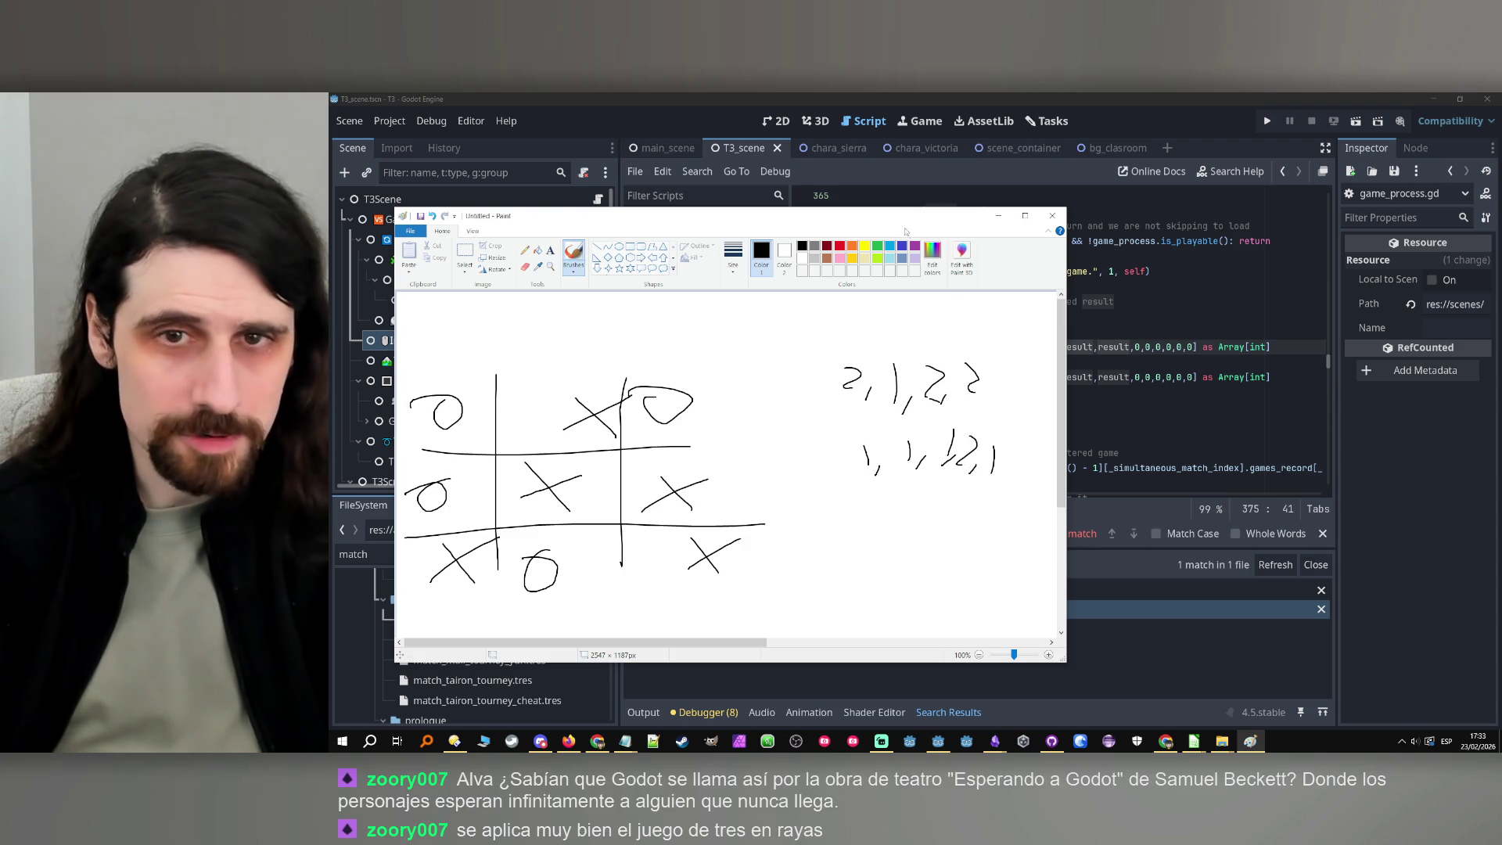
click(998, 215)
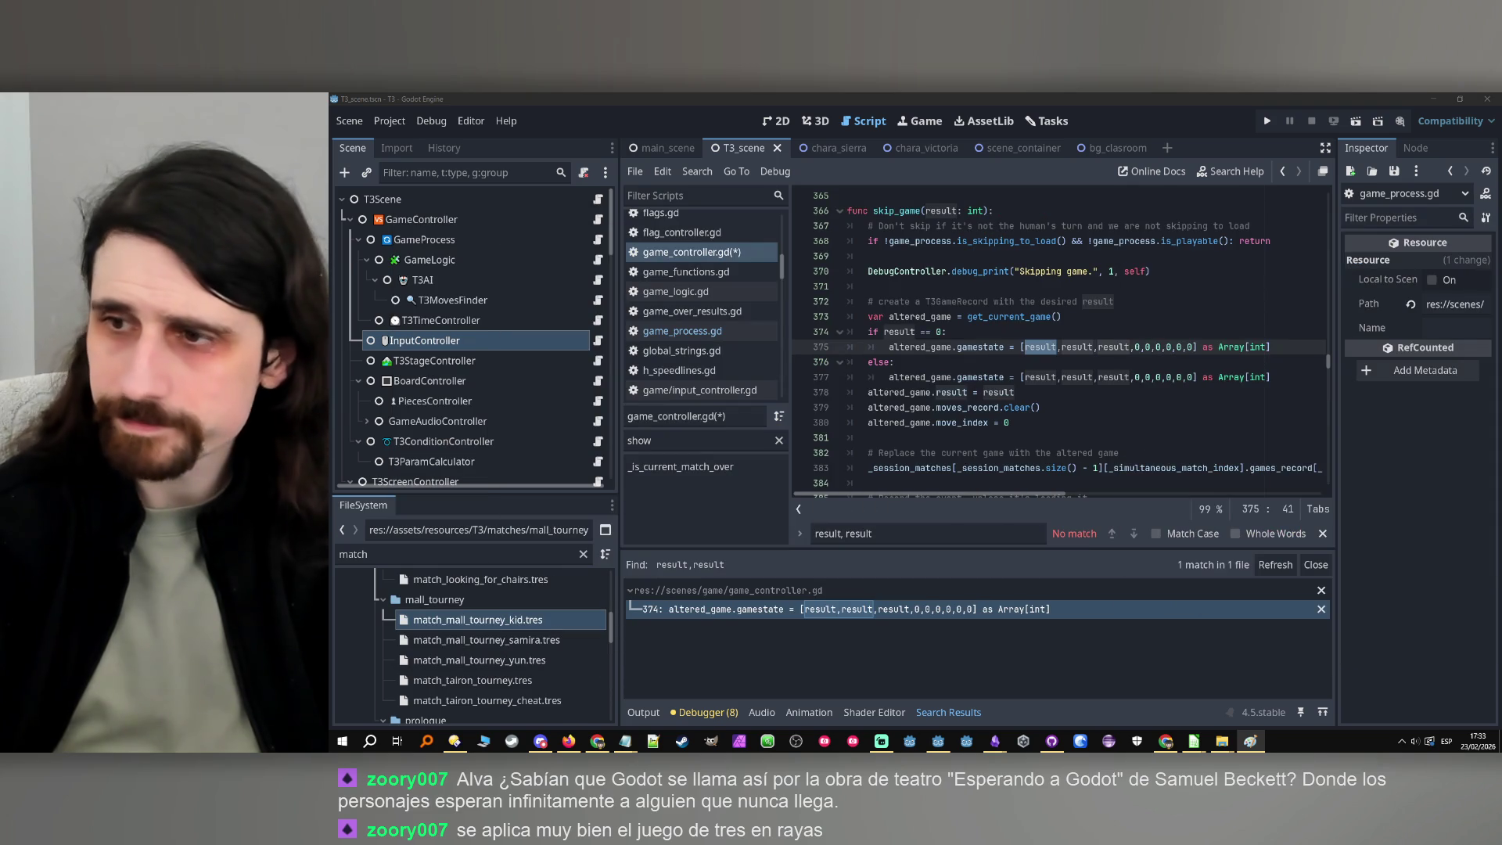
Replace the entries on line 375 so the tie gamestate reads [2,1,2,2,1,1,1,2,1]
text(2)
double_click(1055, 347)
text(1)
double_click(1062, 346)
text(2)
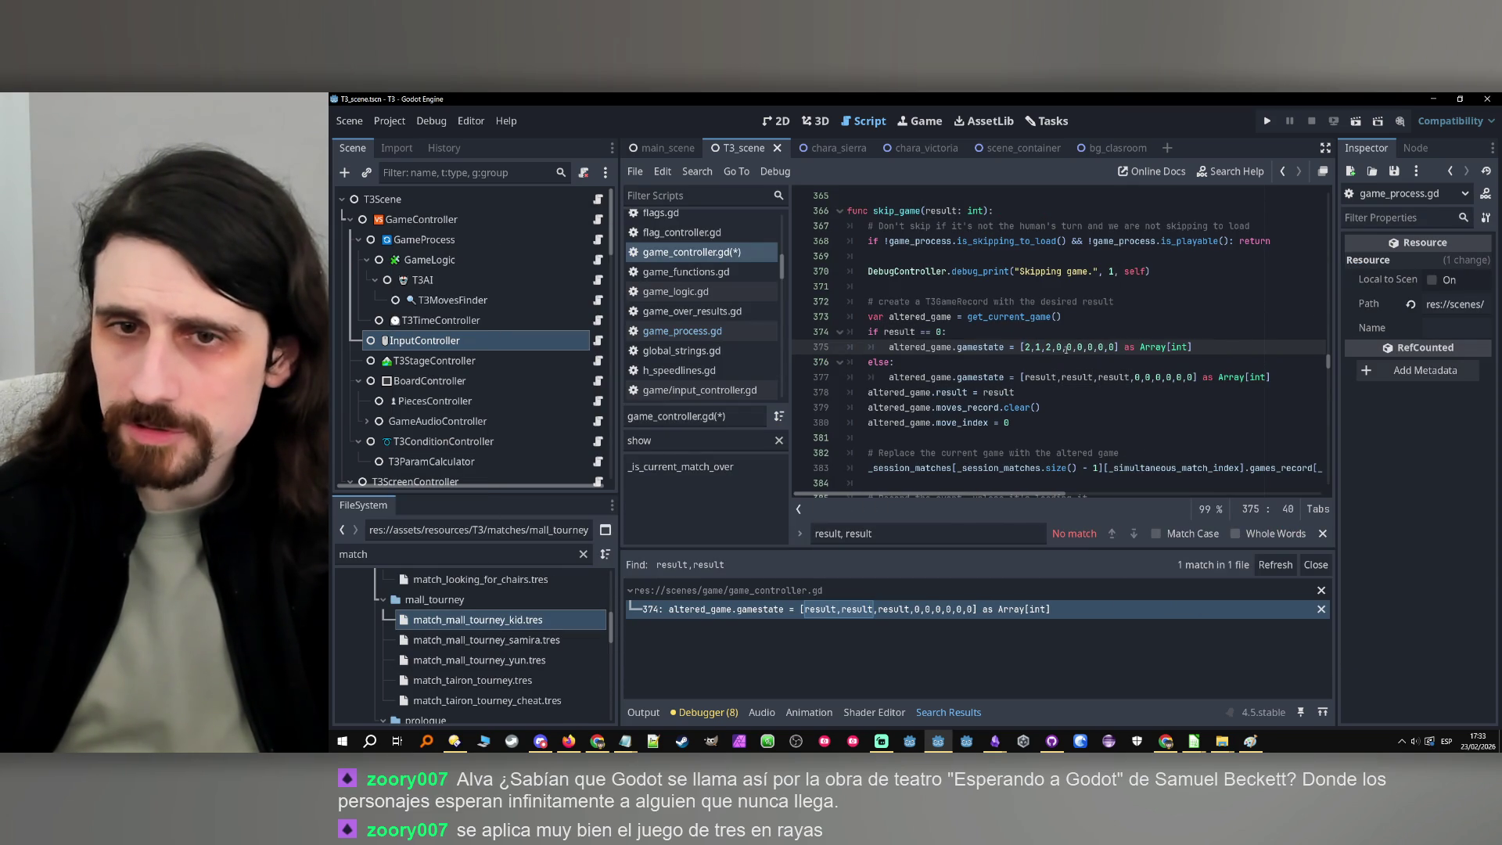
text(2)
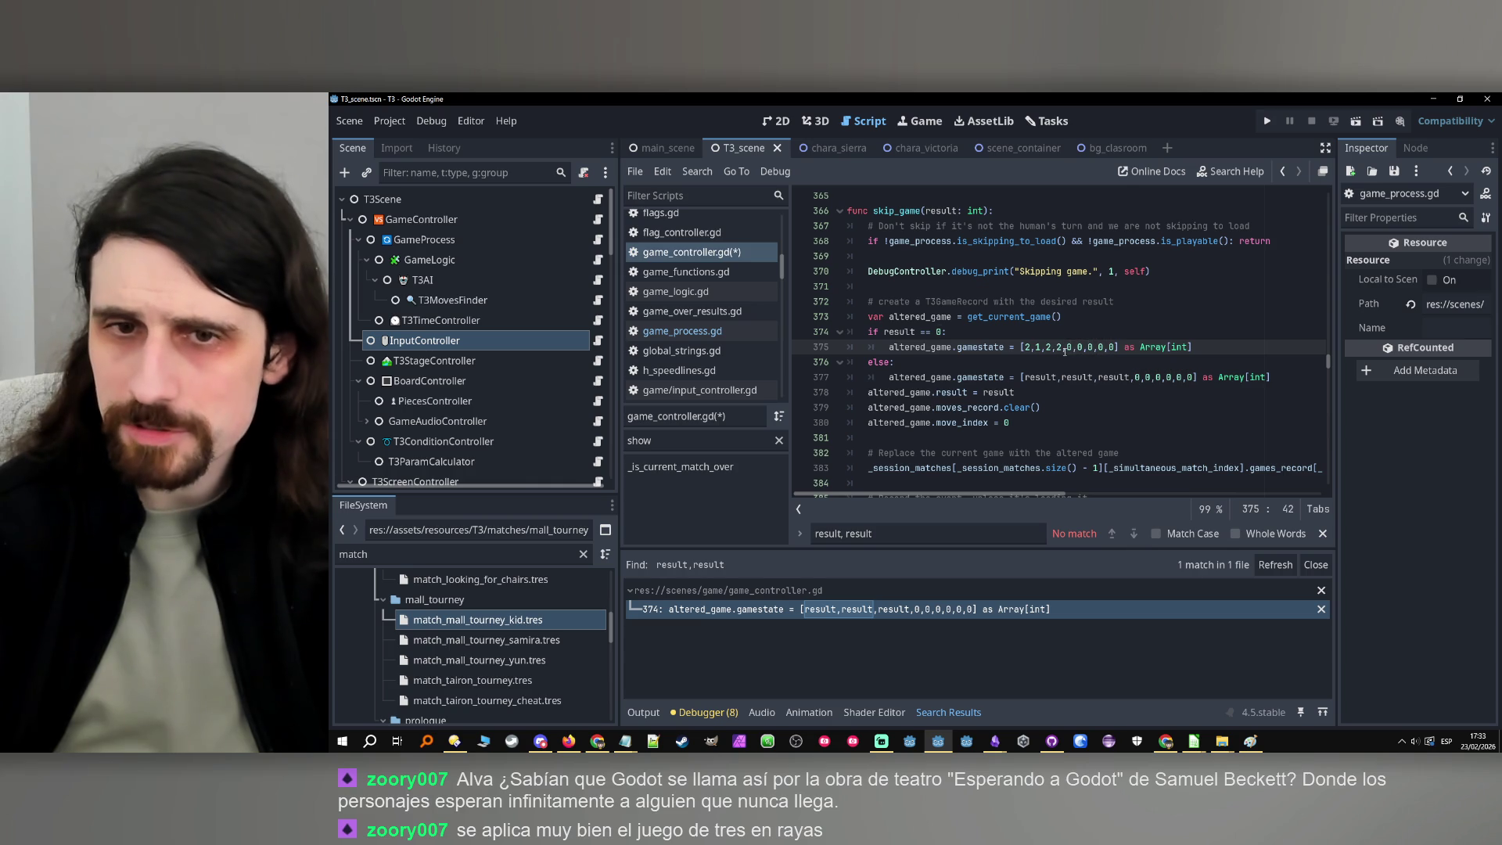
key(Right)
text(1)
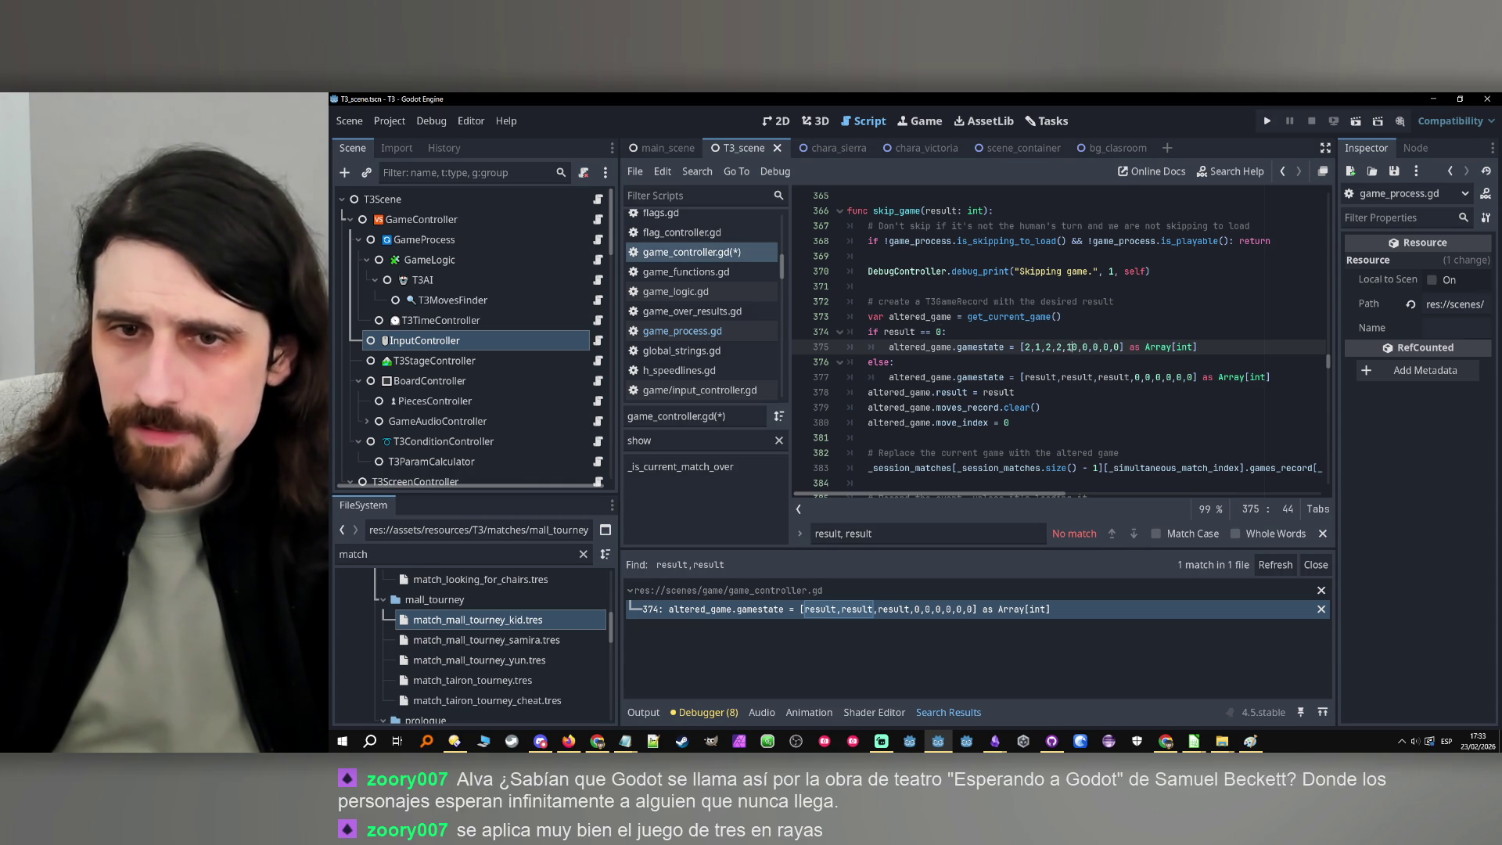
key(BackSpace)
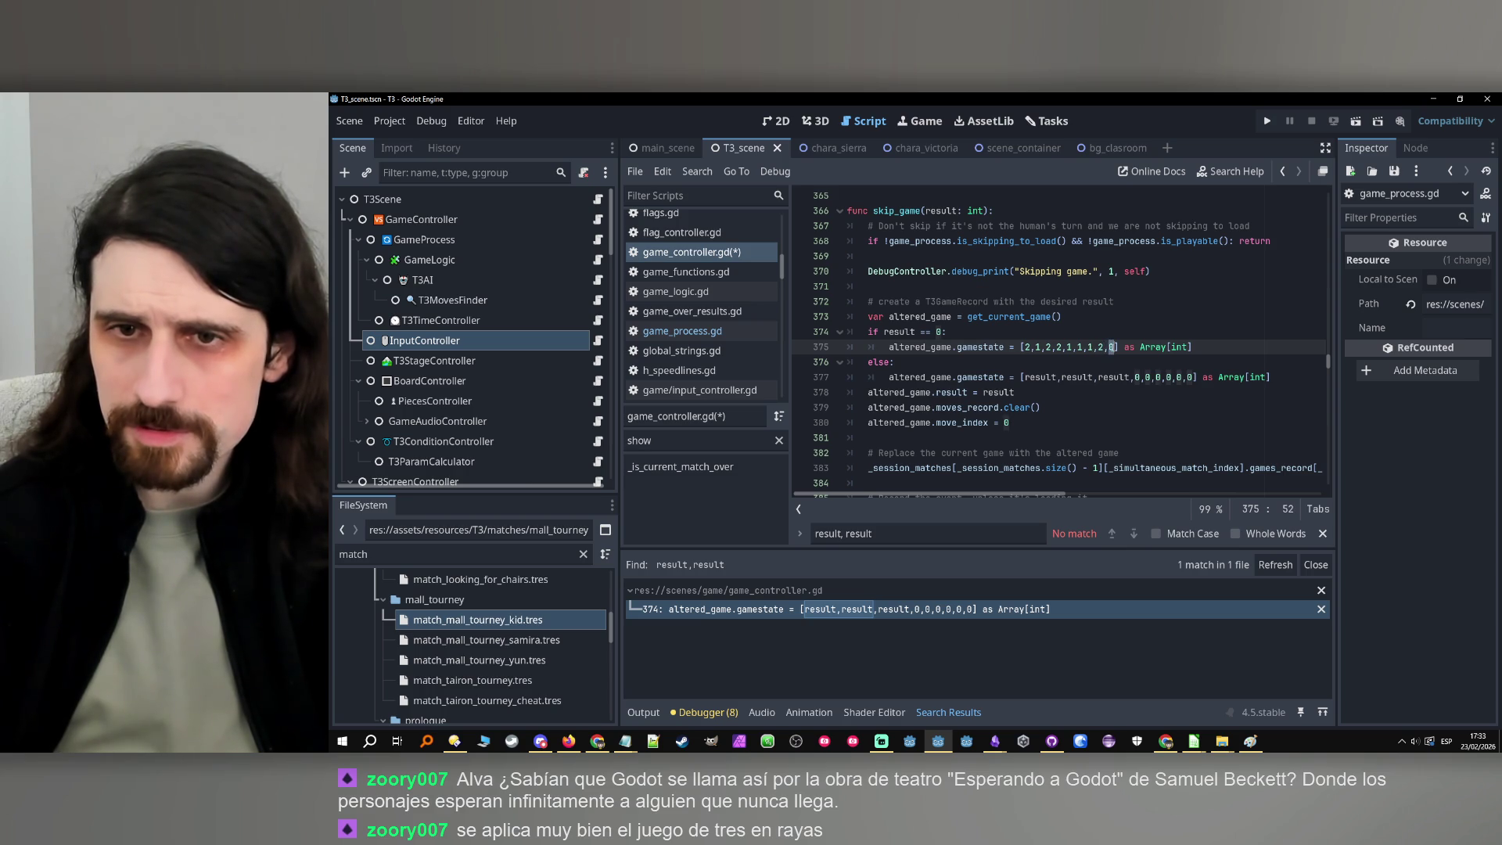
key(End)
Return to the Godot editor and run the project with F5
key(alt+Tab)
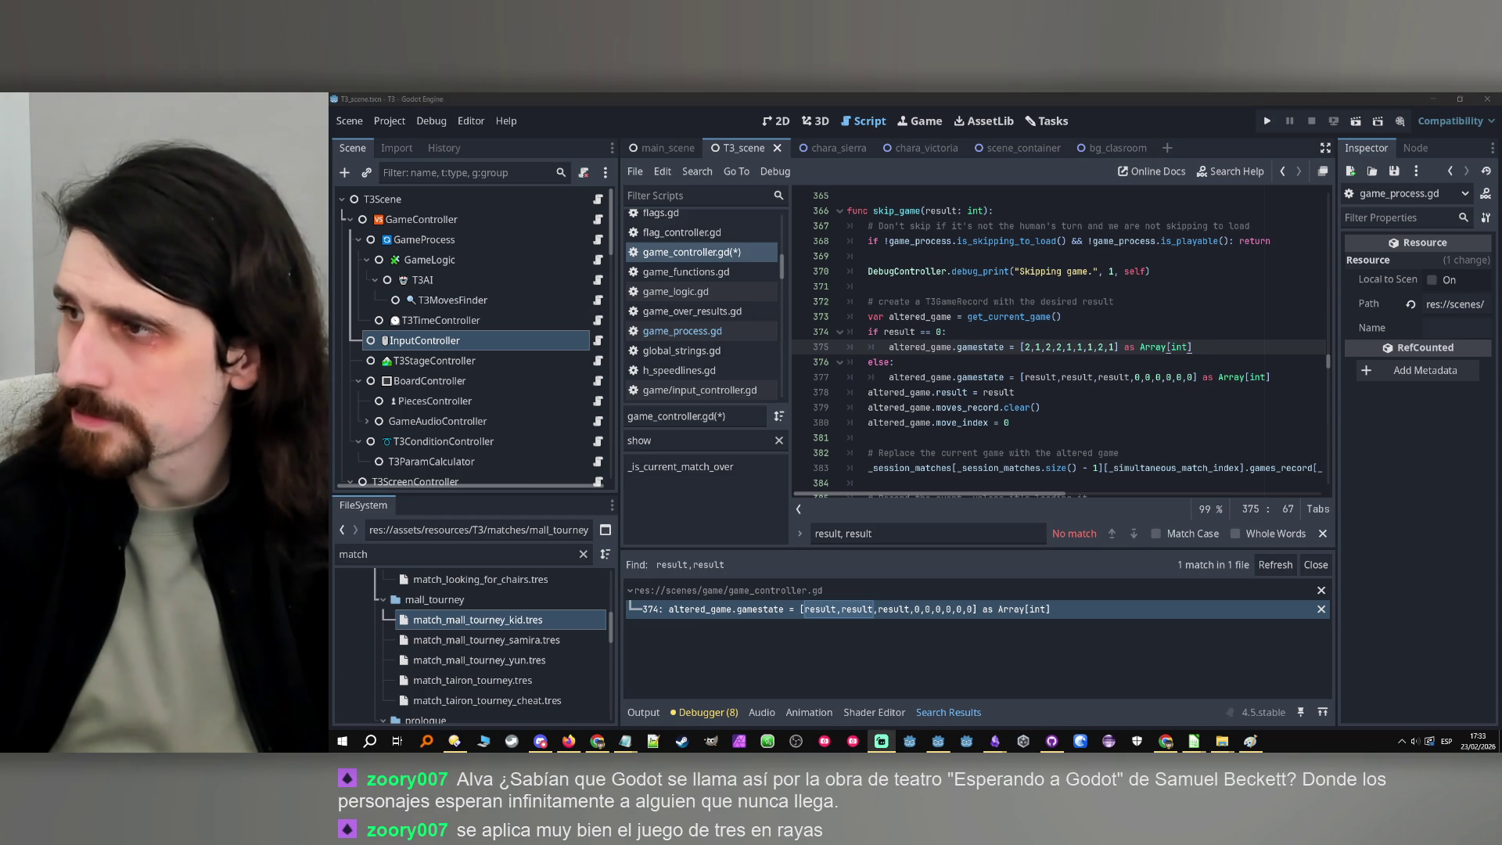
key(alt+Tab)
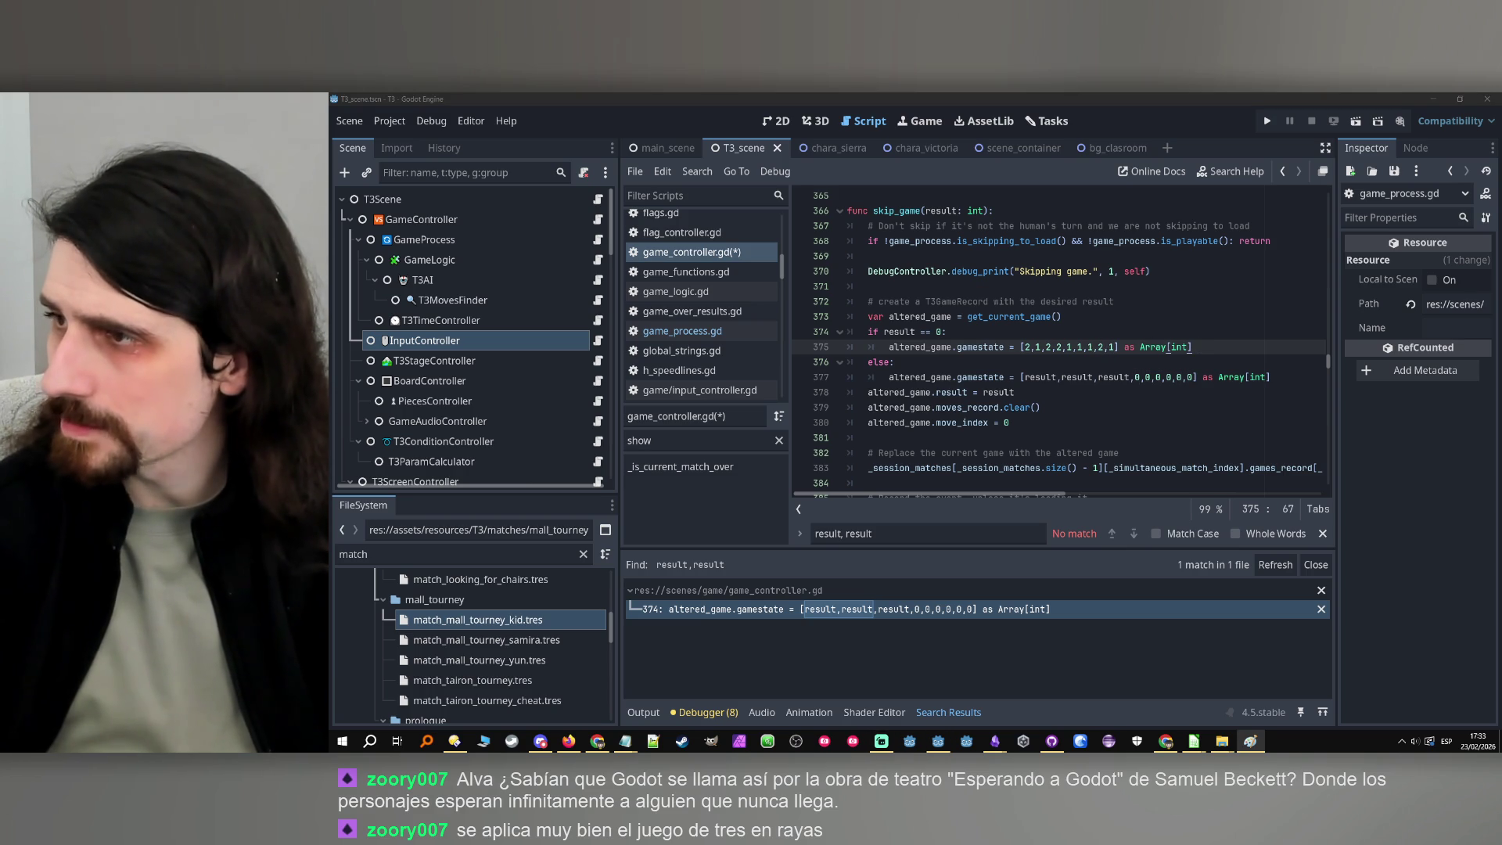
key(alt+Tab)
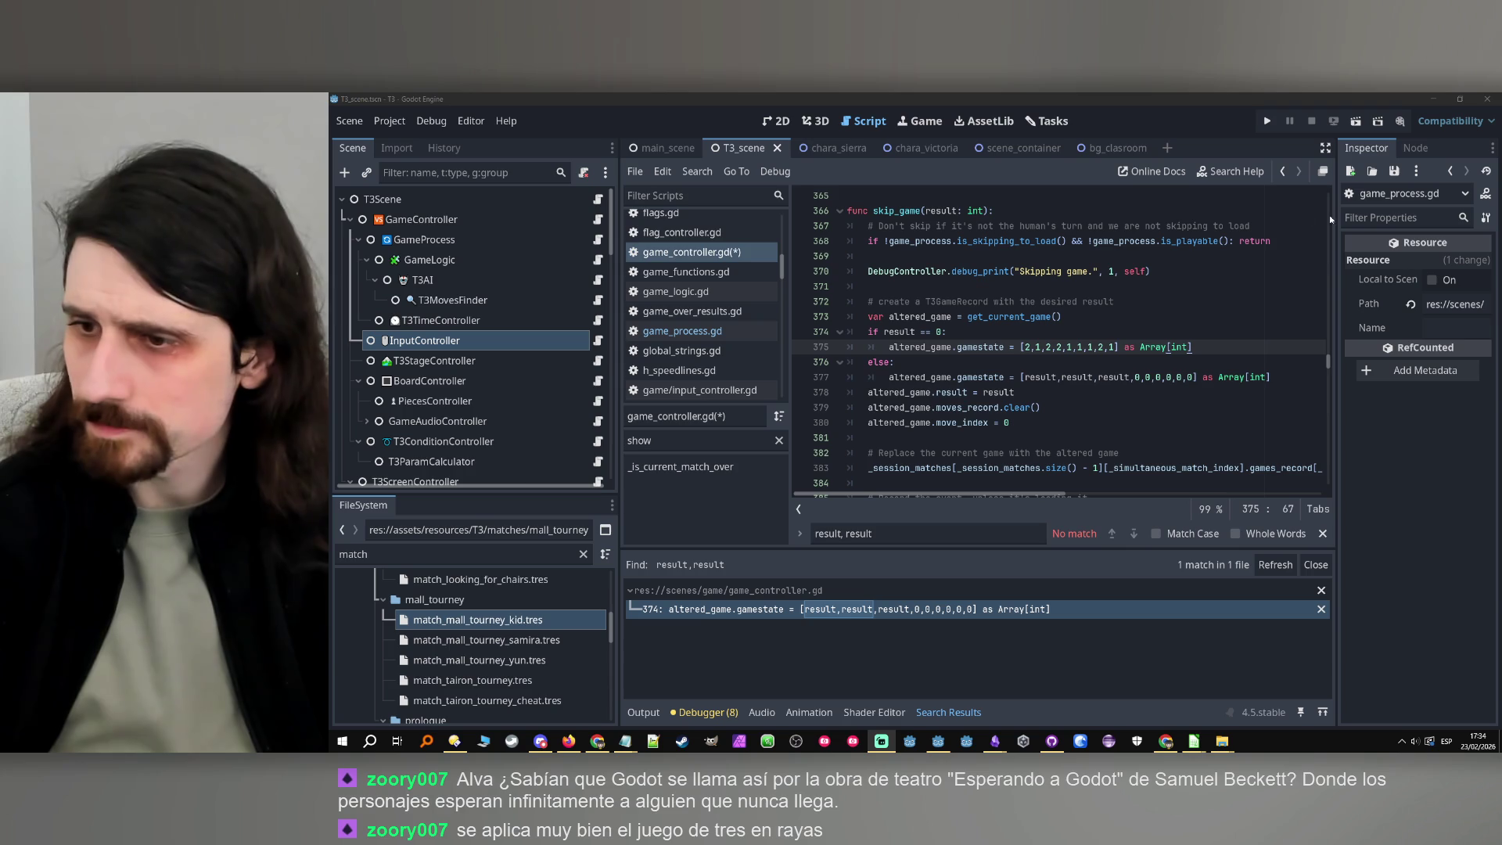
click(1078, 96)
key(F5)
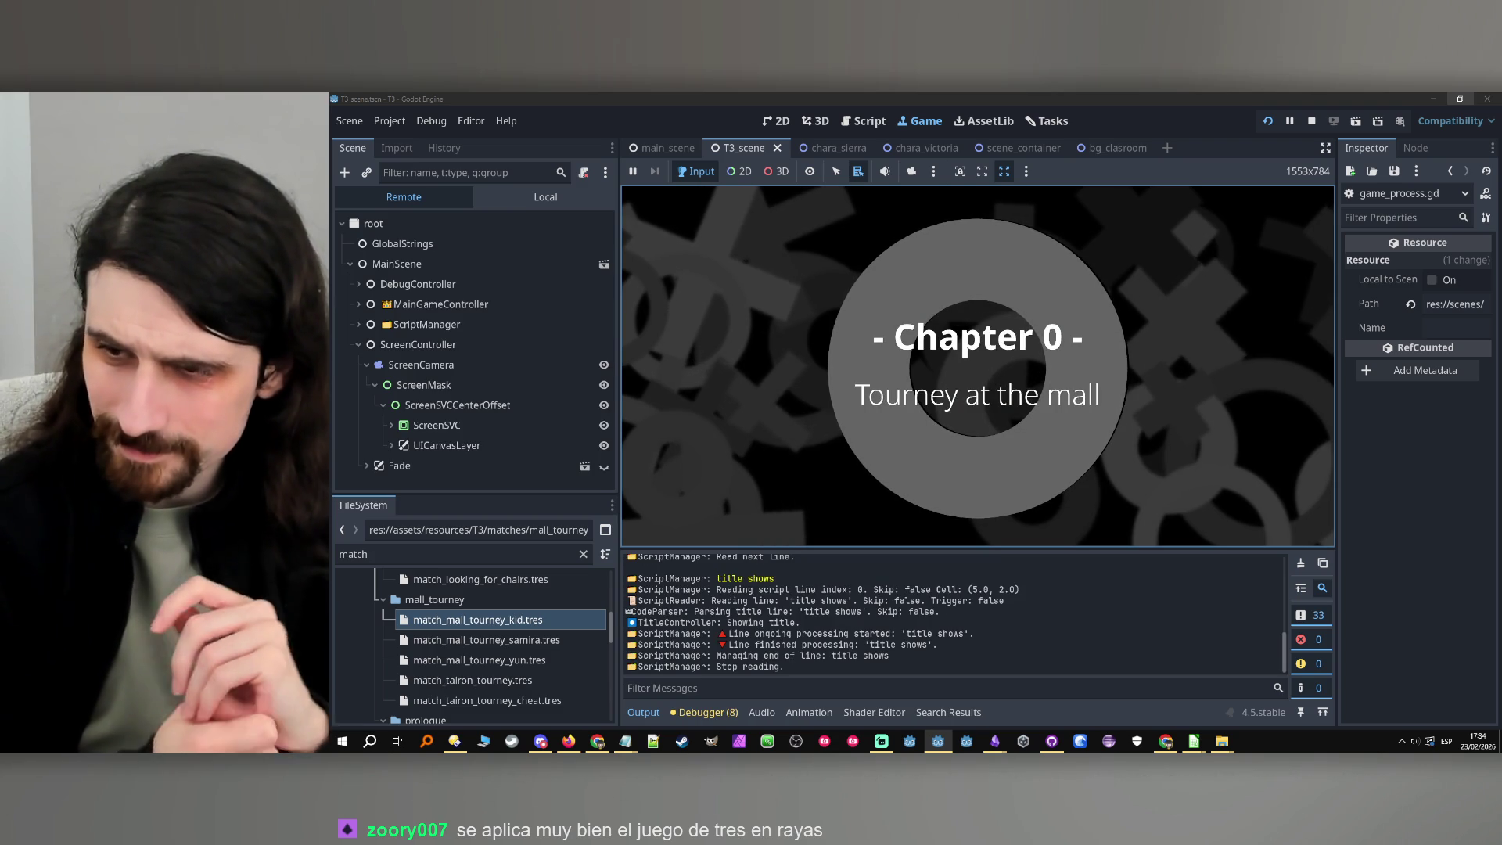
Pass the Chapter 0 title, fast-skip the dialogue, and start the mall tourney tic-tac-toe match
click(867, 350)
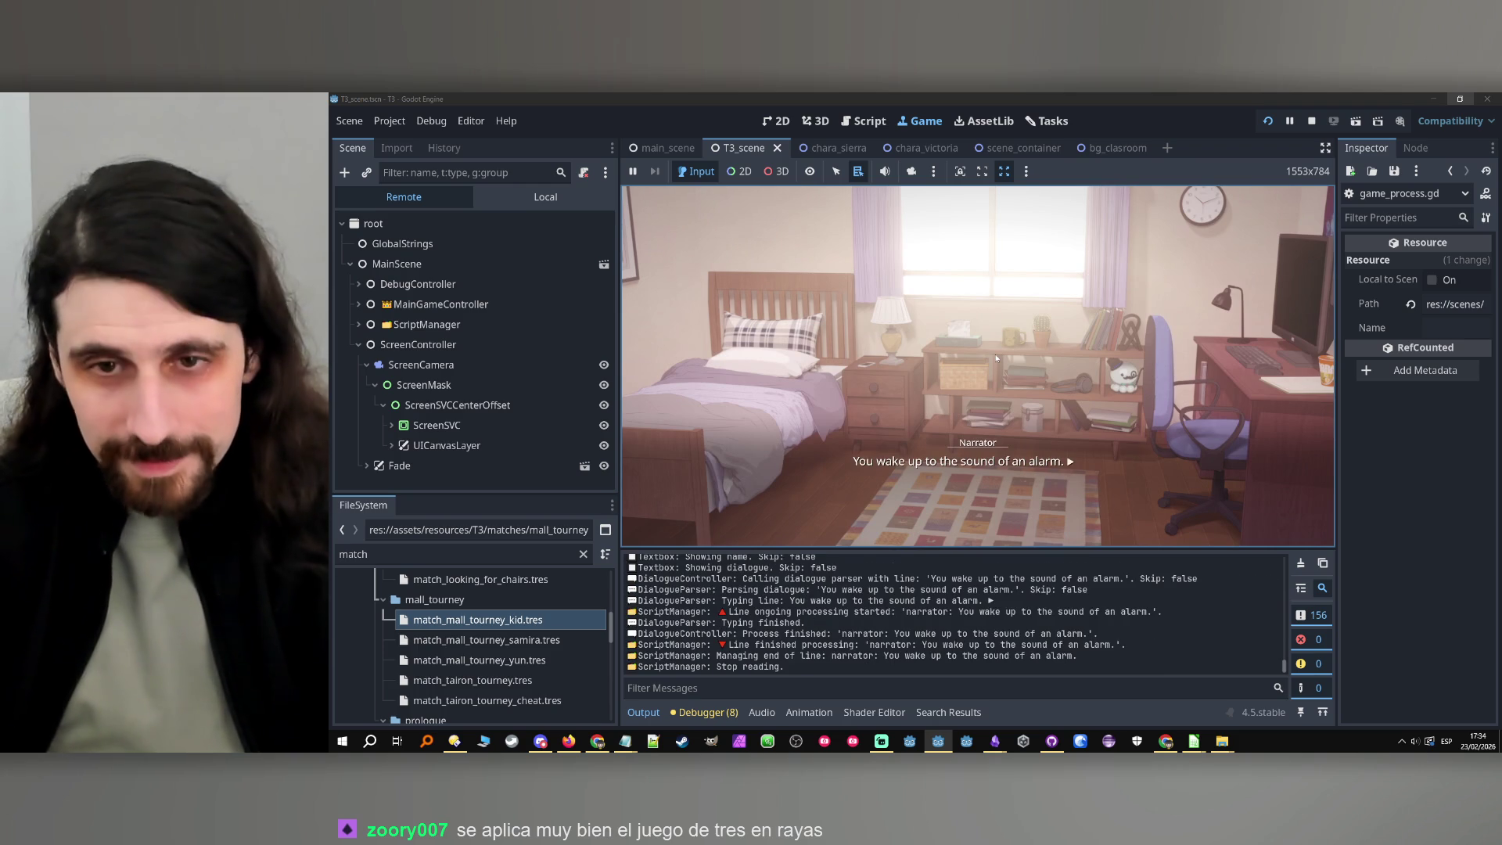
key(ctrl)
click(1097, 359)
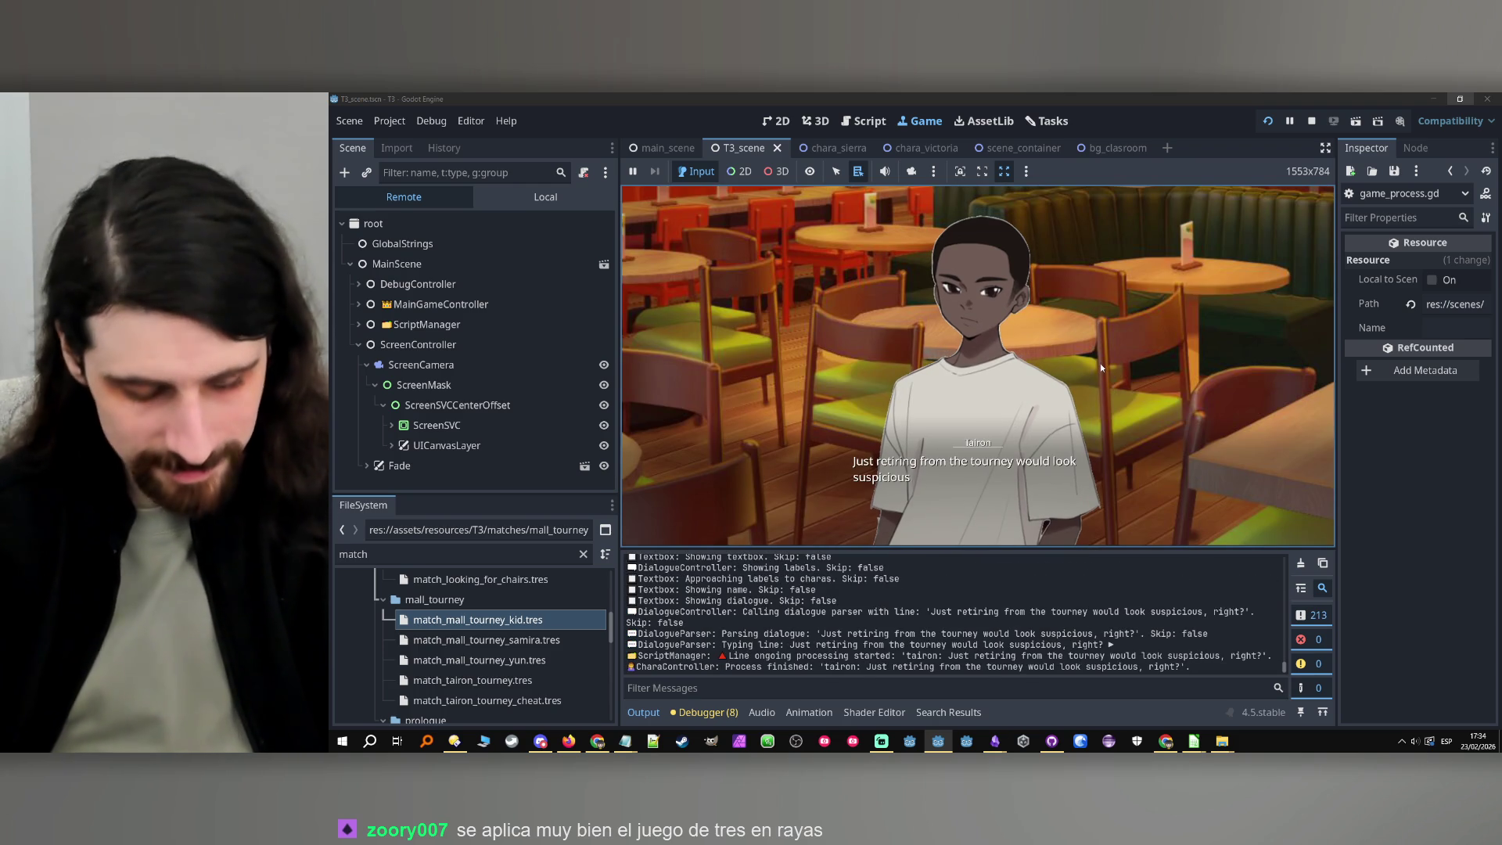
click(1088, 395)
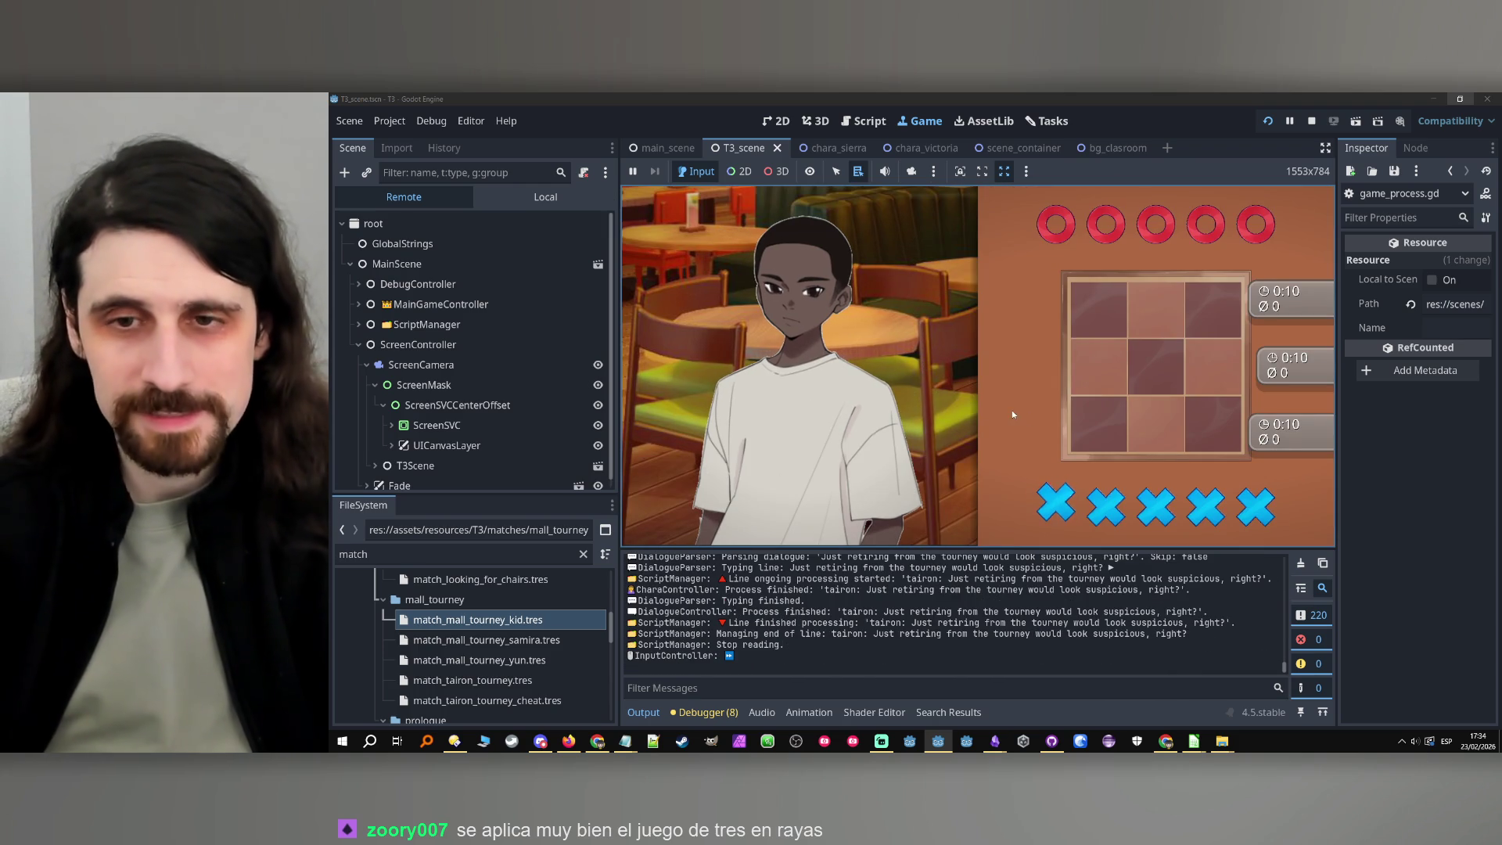
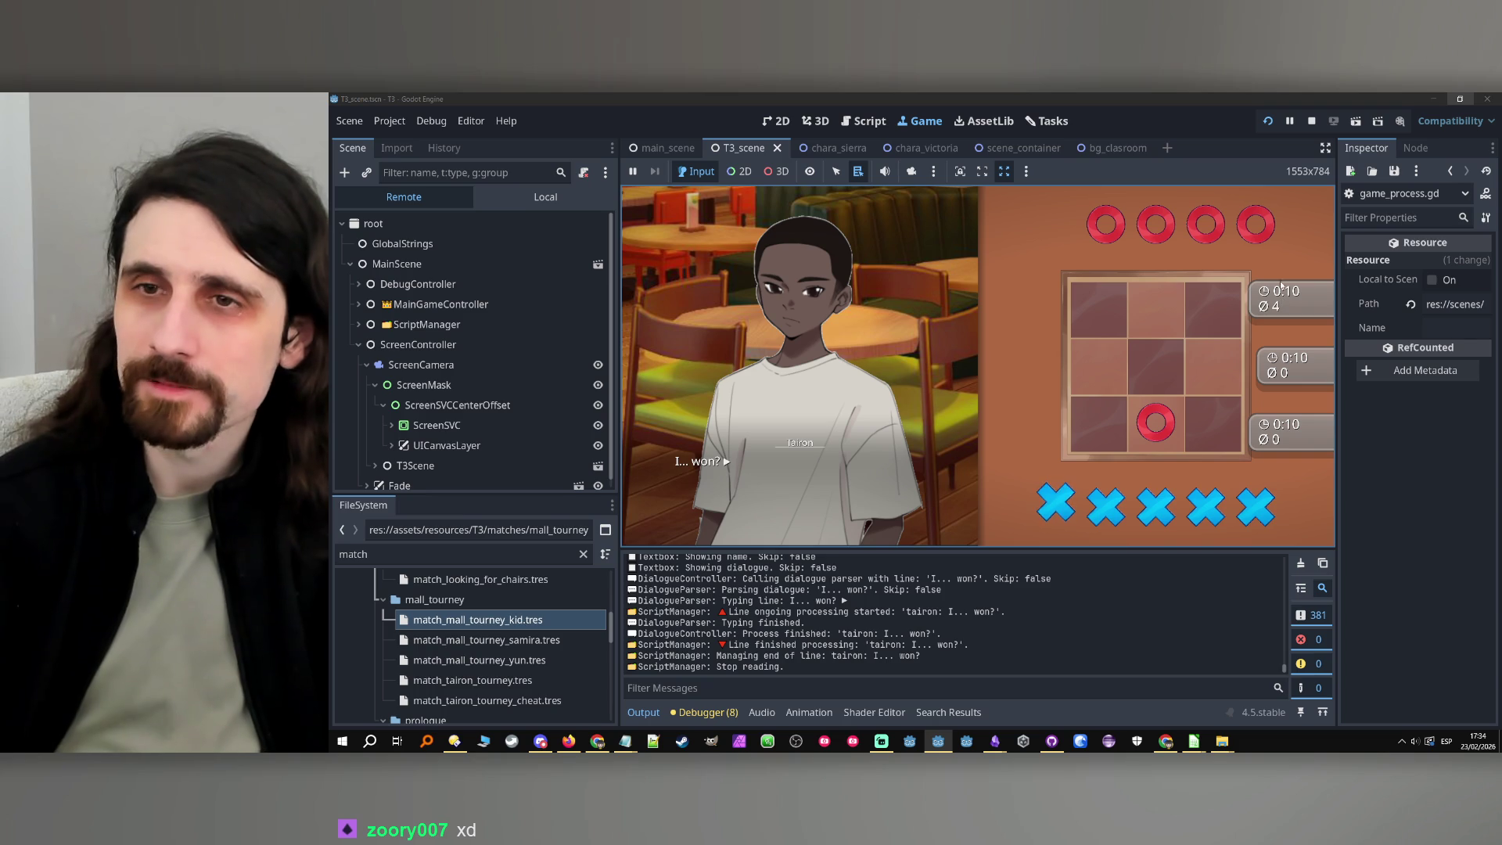
Restart the game and skip the intro dialogue ahead to the tic-tac-toe match
click(1311, 122)
click(1269, 121)
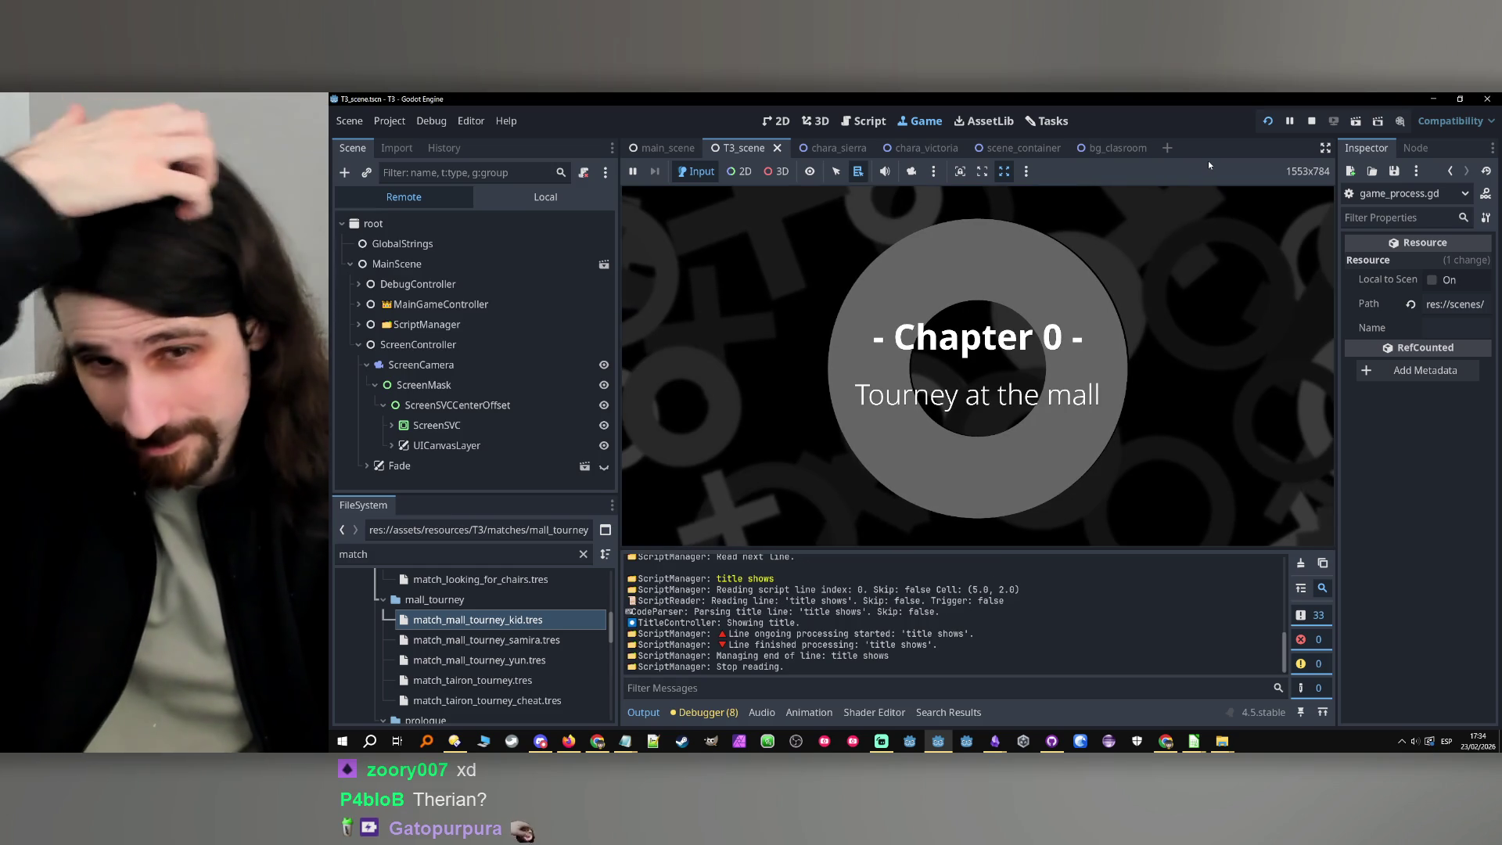
click(753, 496)
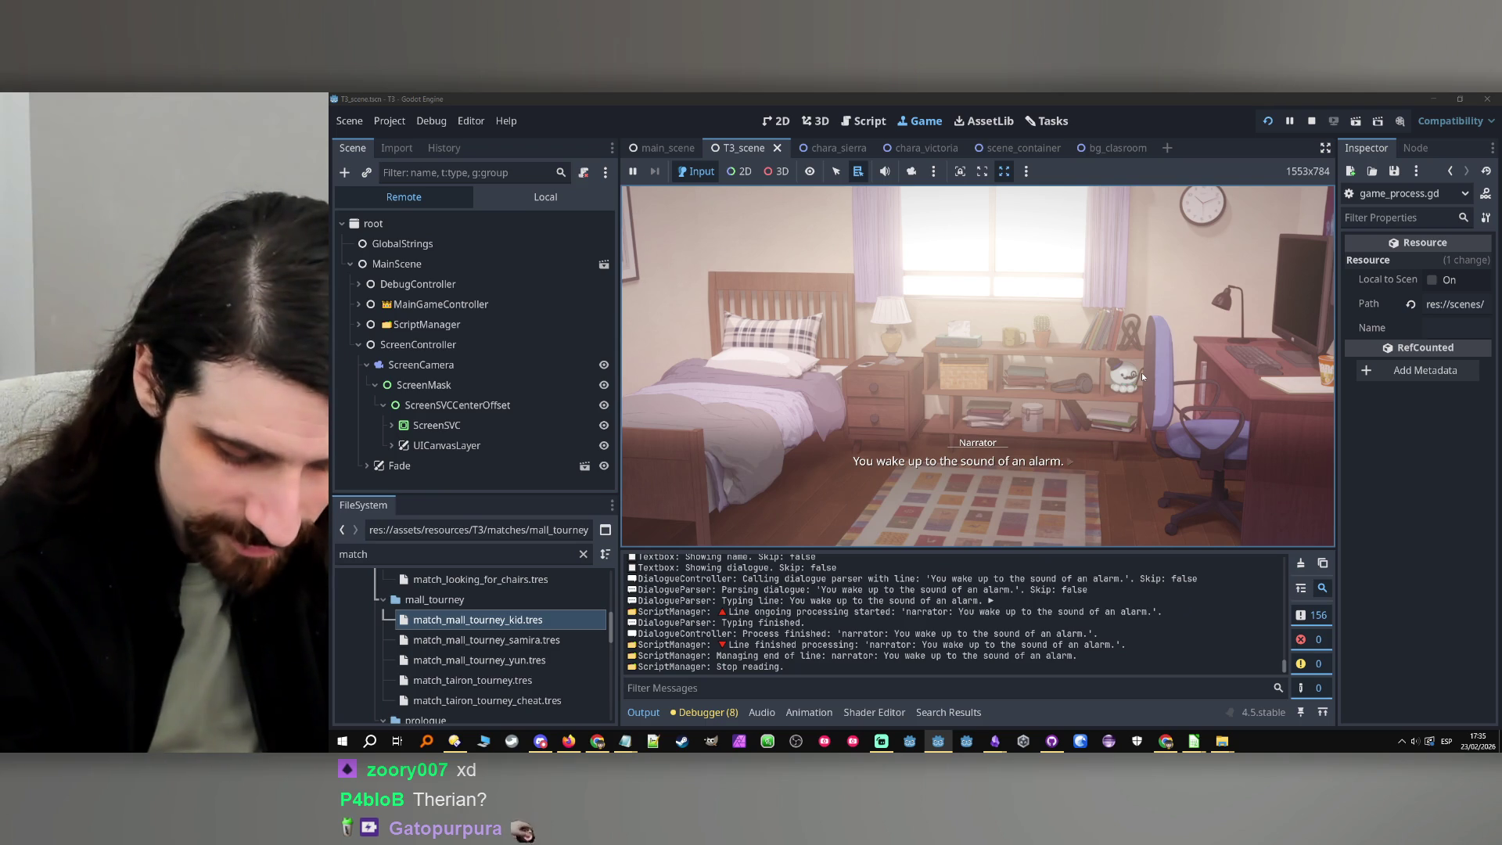
key(ctrl)
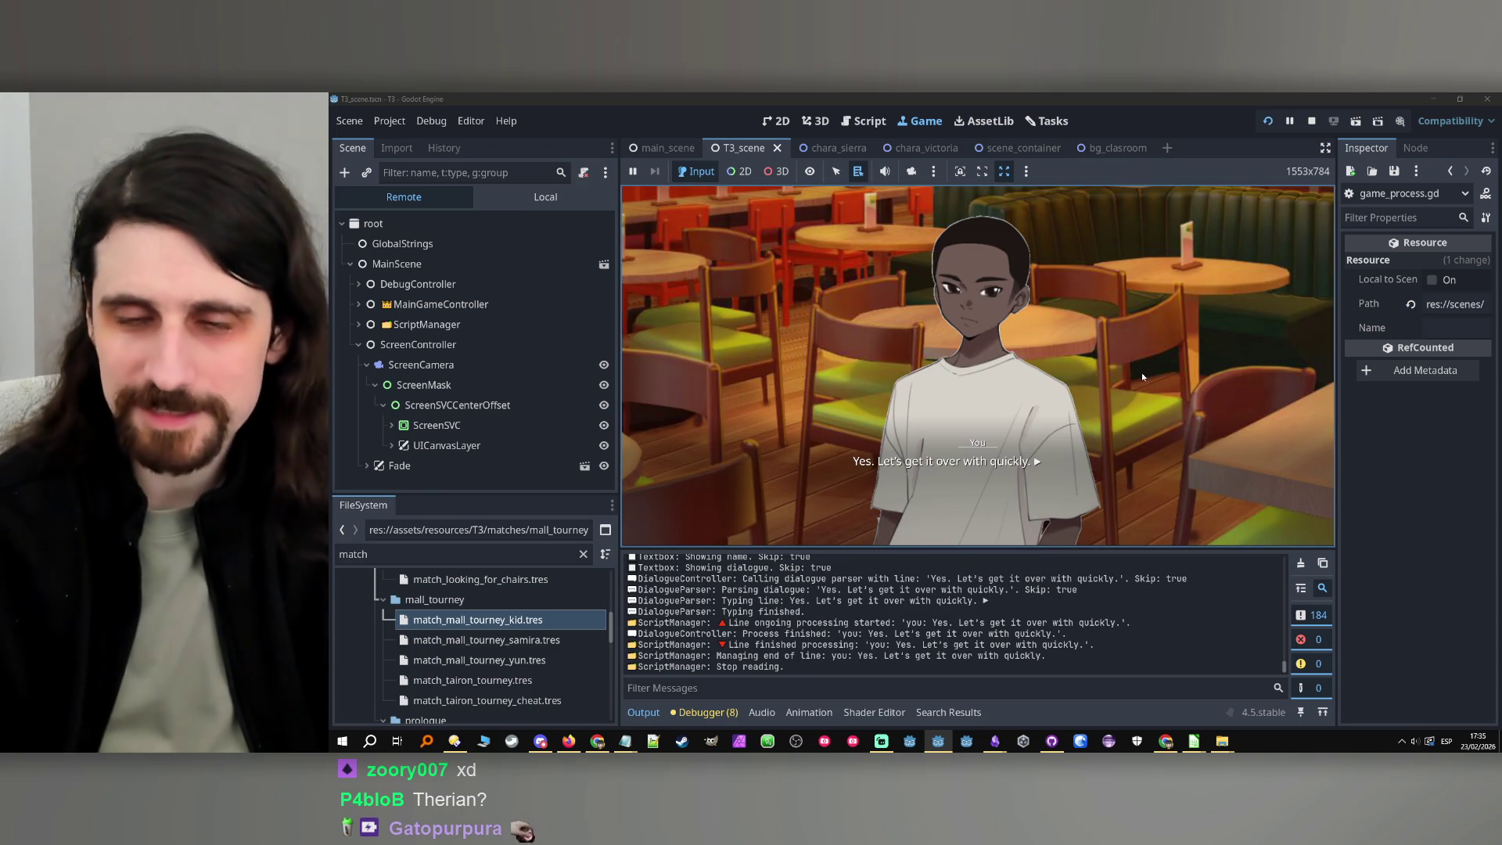
click(1189, 434)
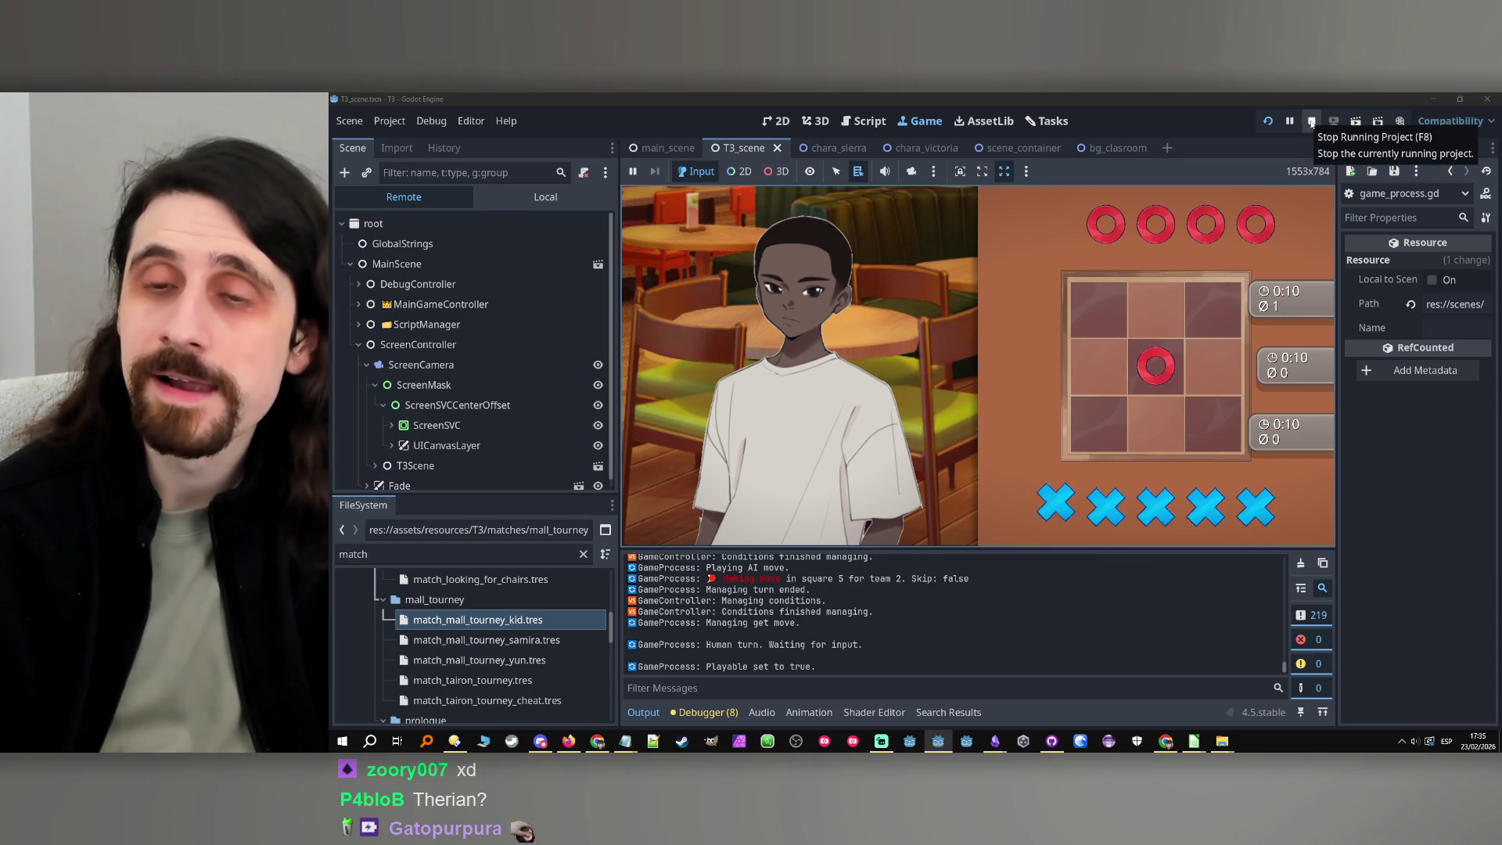
Stop the game and select altered_game on line 375 of skip_game
click(1312, 123)
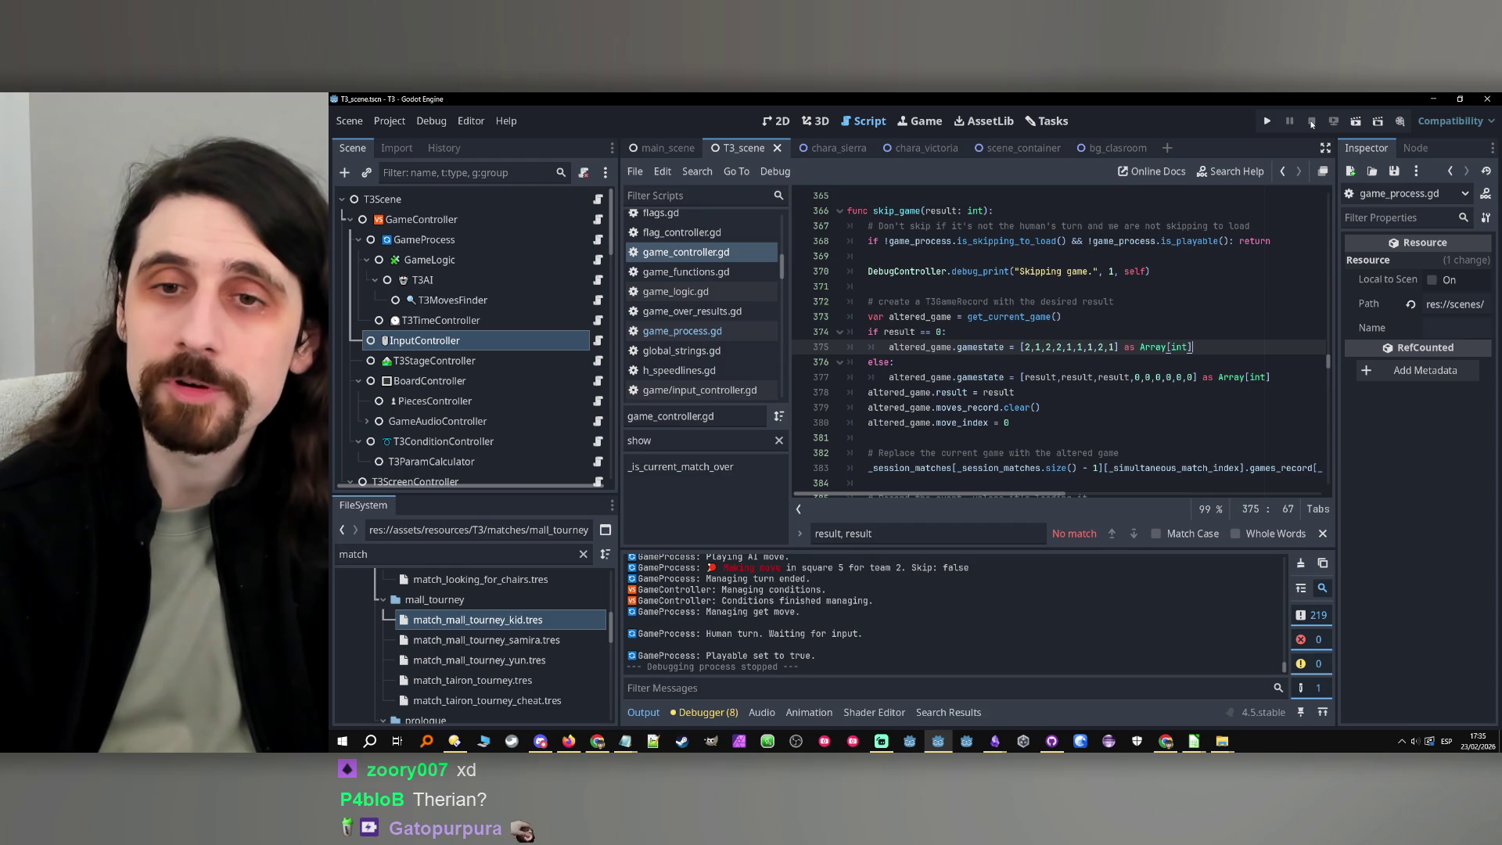
double_click(928, 348)
double_click(995, 349)
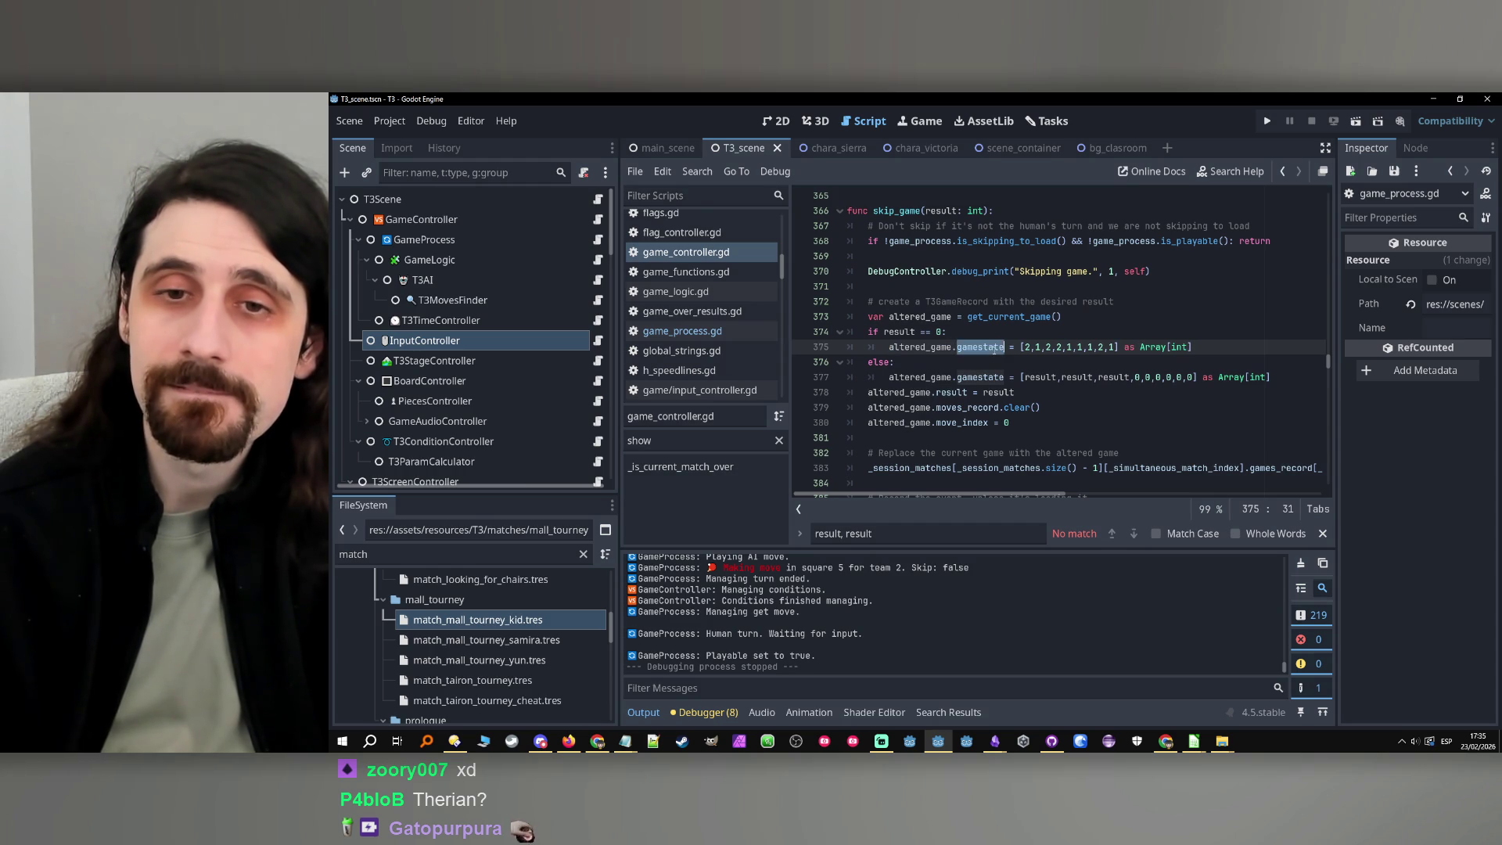
double_click(920, 347)
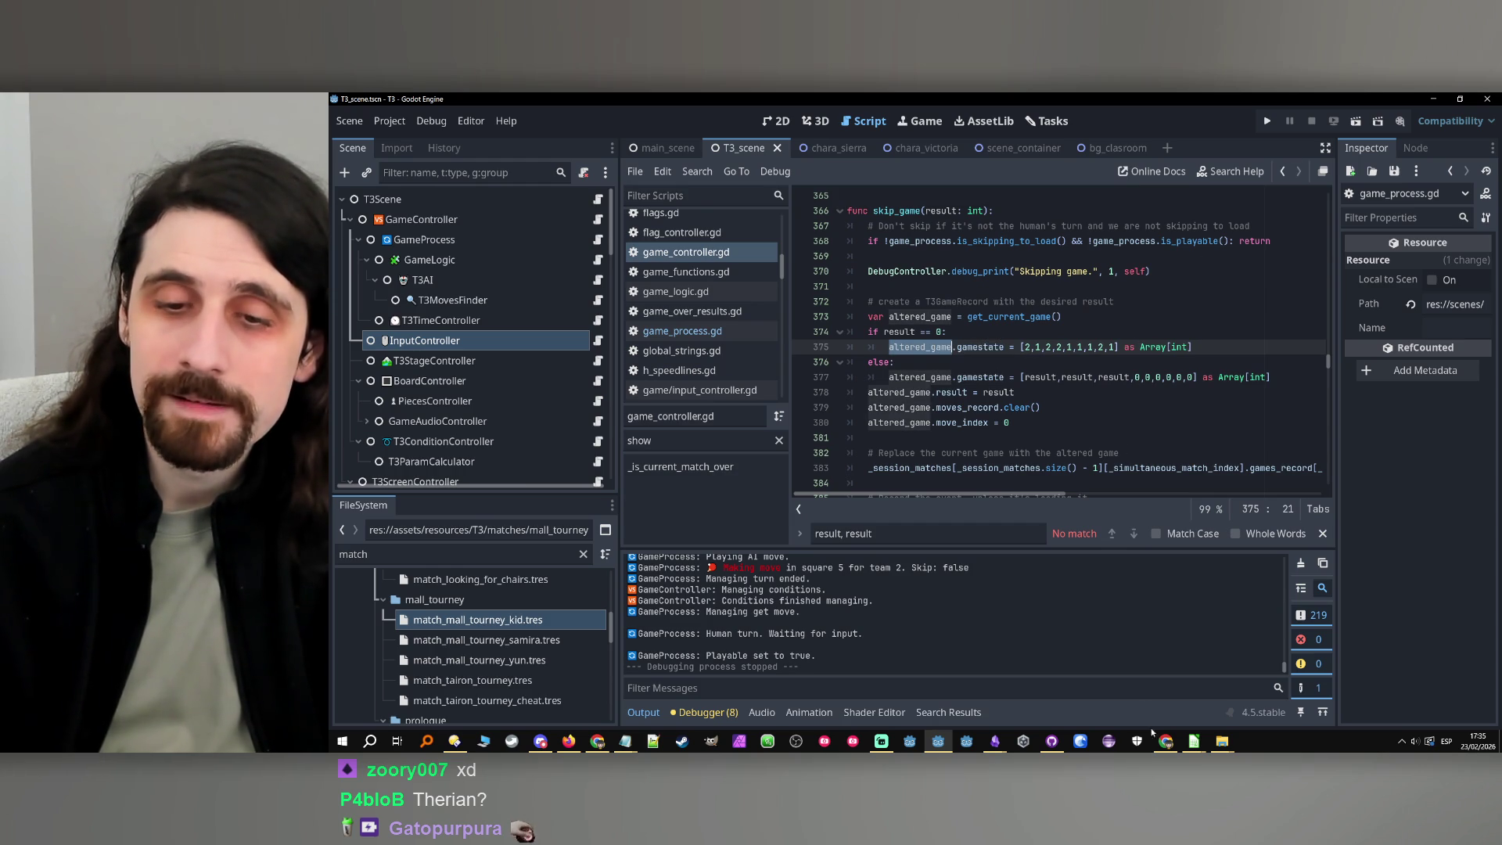
click(342, 741)
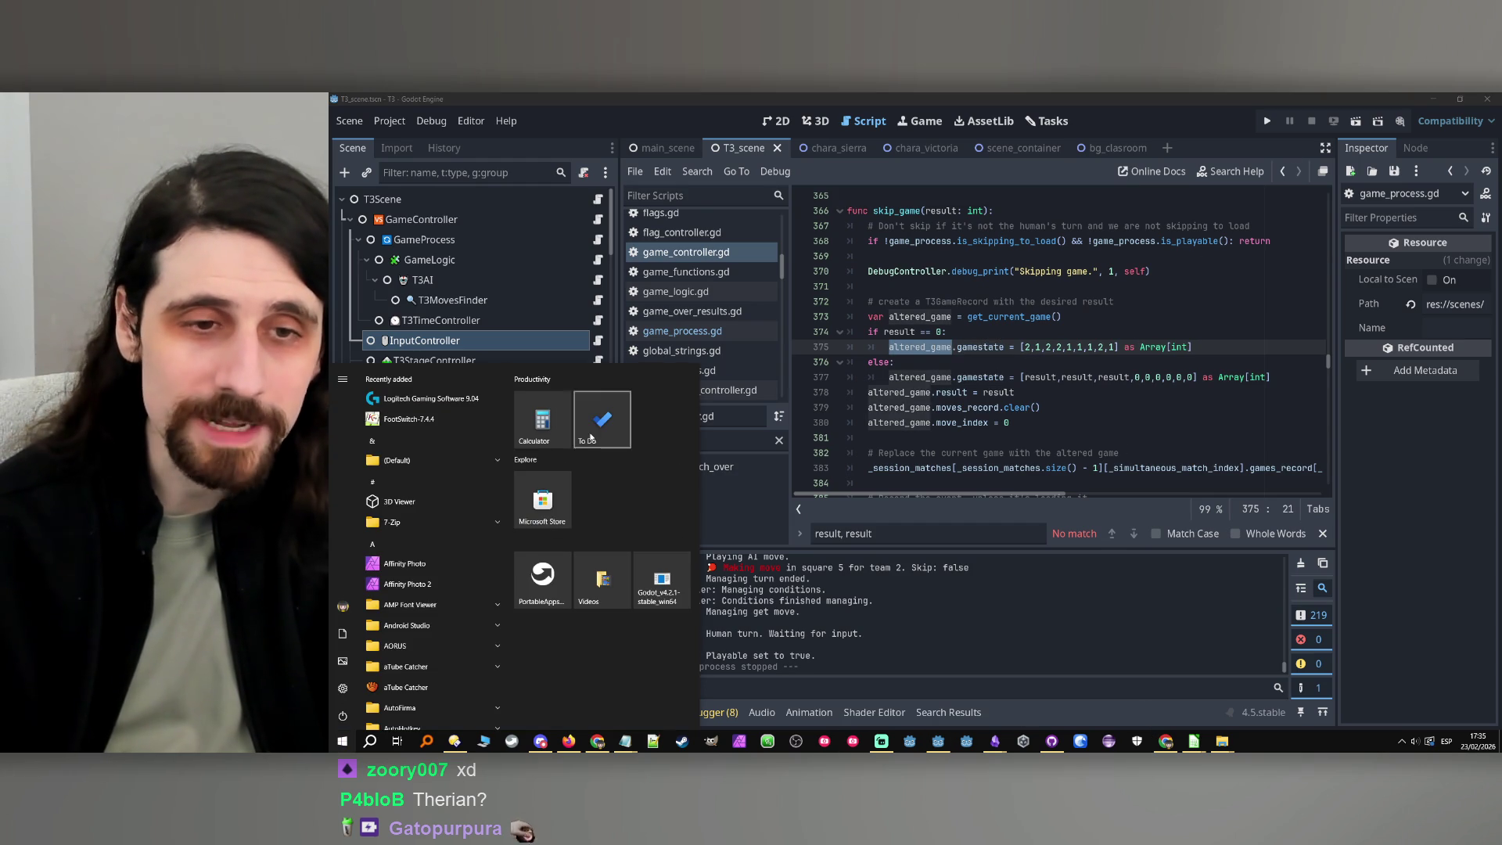
Launch Paint and draw a 3x3 tic-tac-toe grid with the brush
click(370, 741)
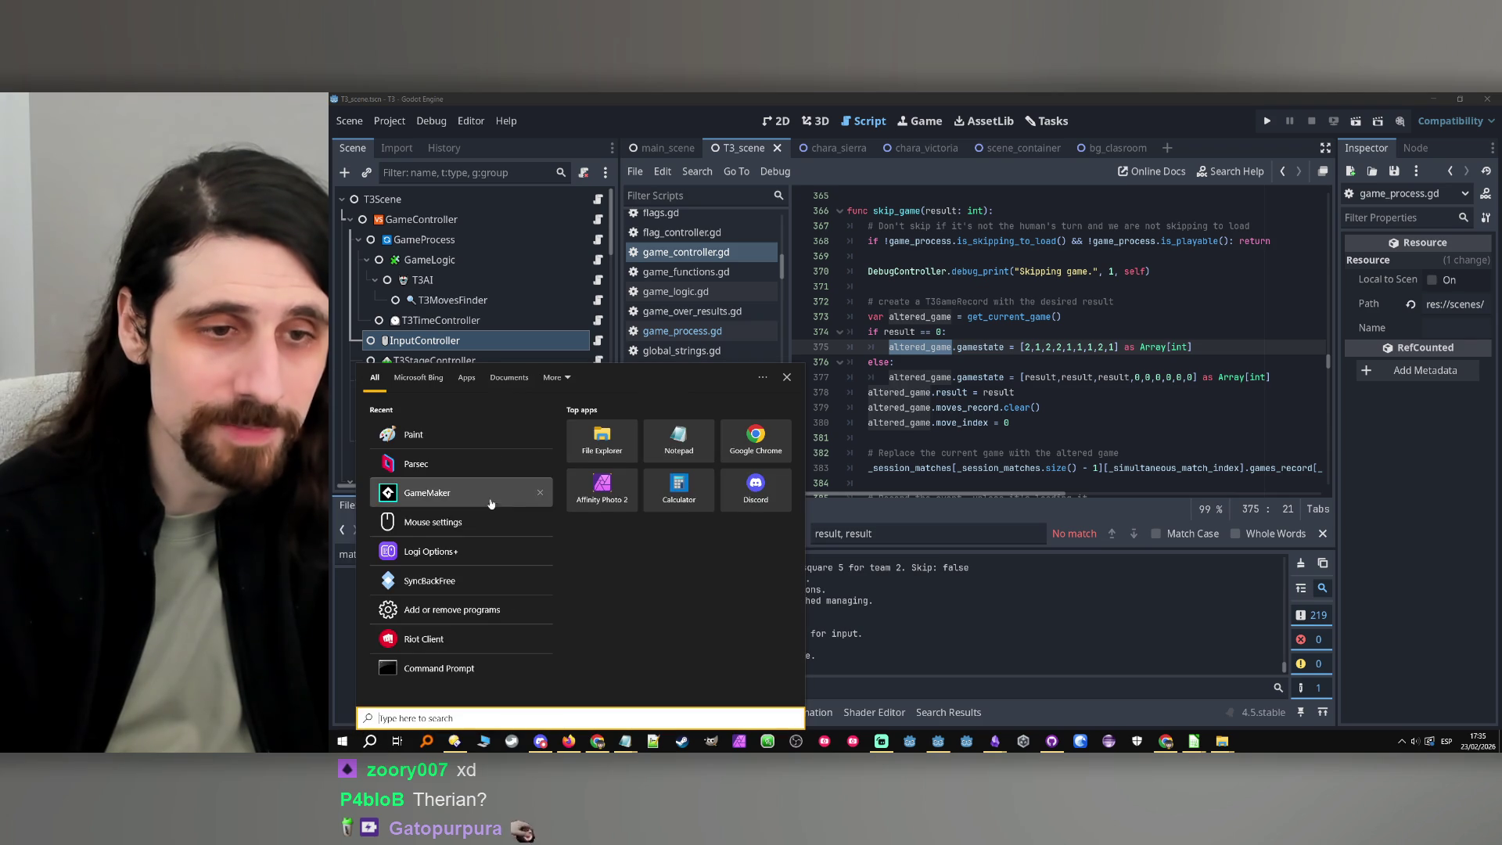
click(438, 434)
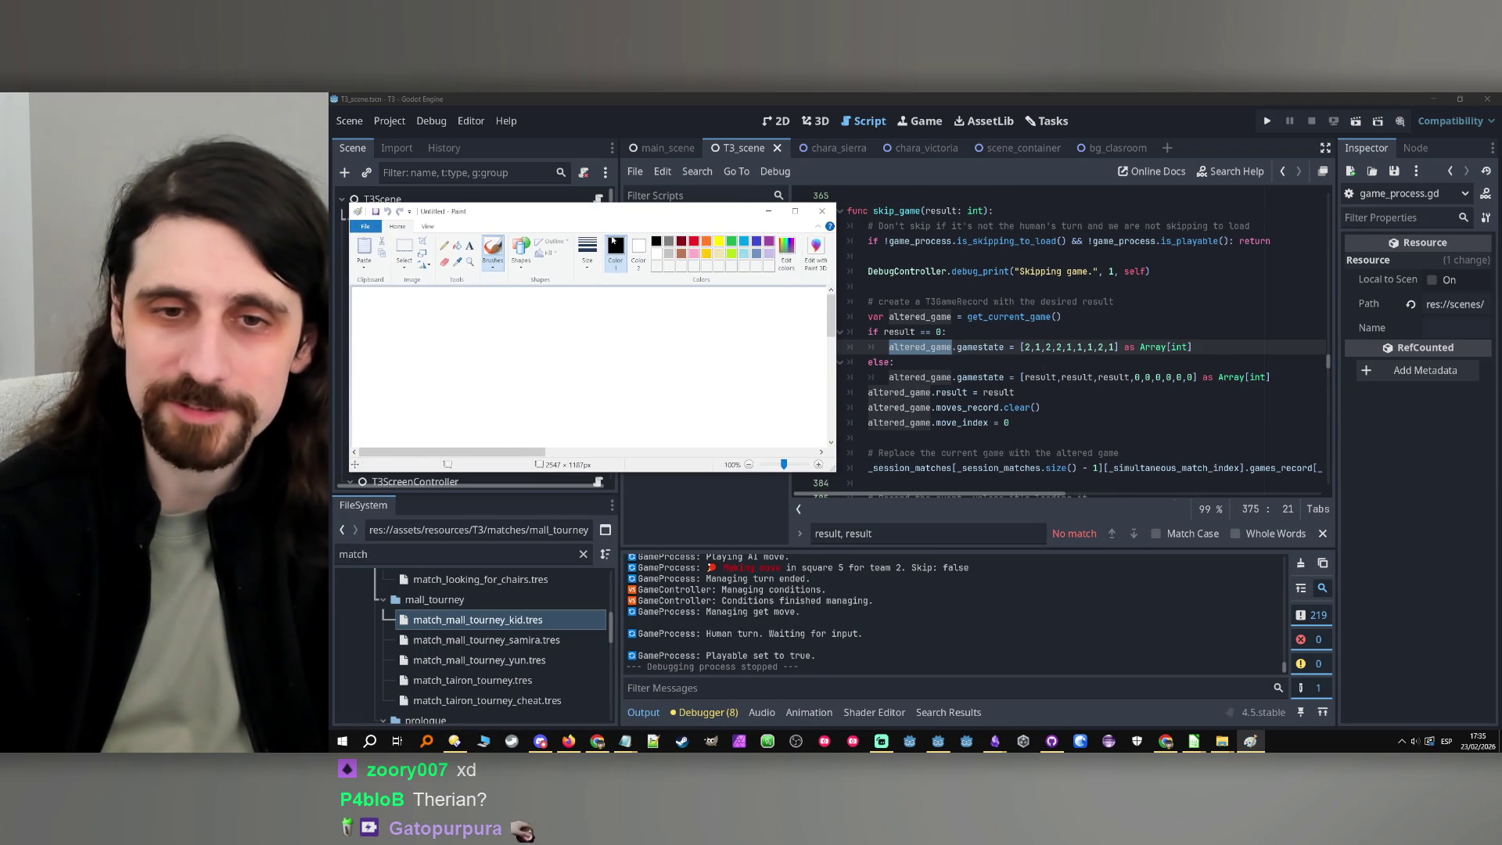
drag(484, 312, 493, 452)
drag(540, 315, 541, 460)
drag(428, 352, 639, 362)
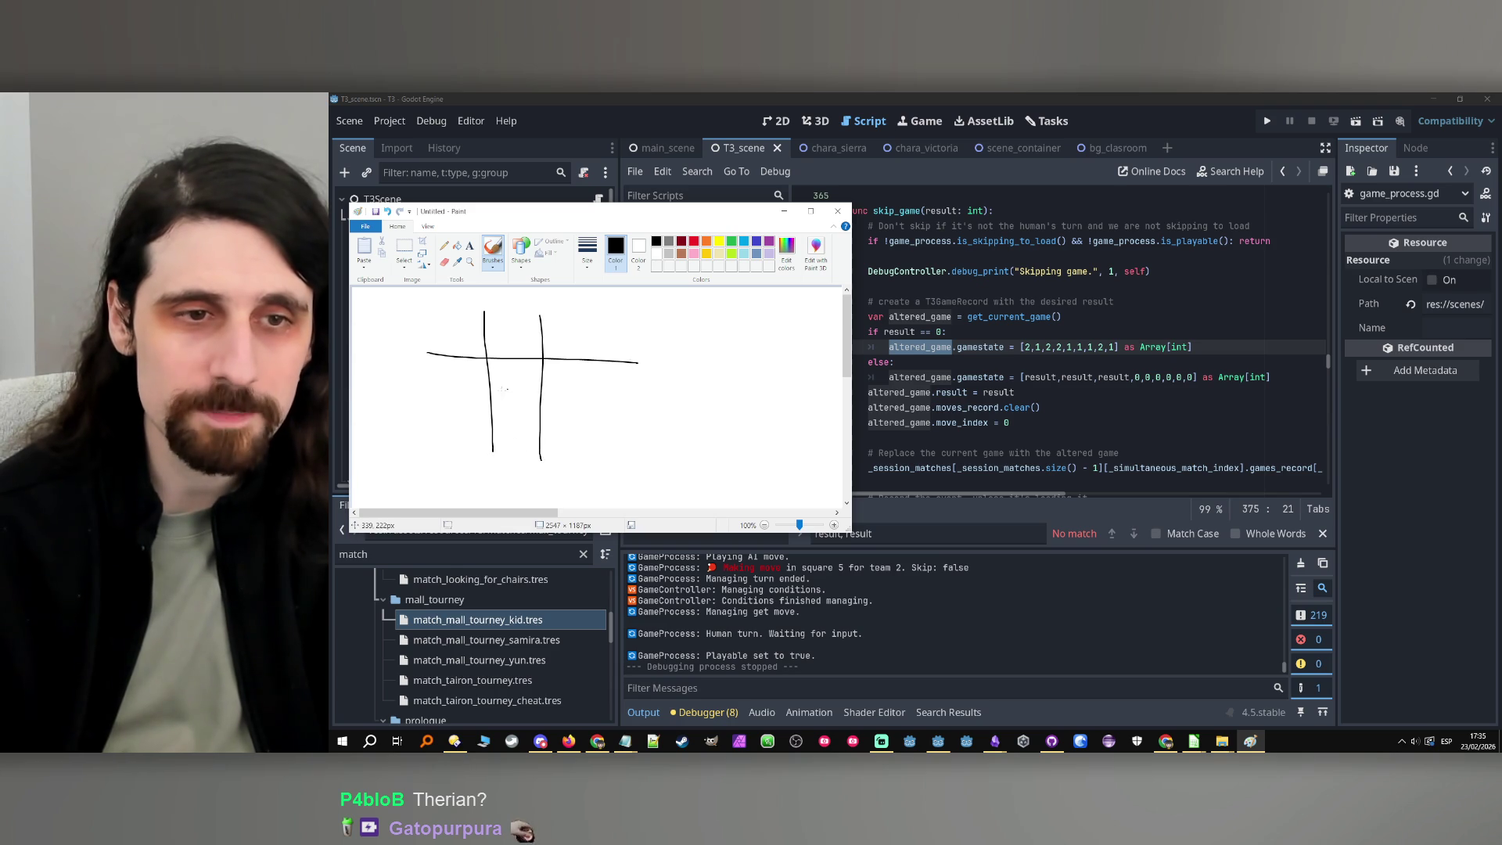
drag(552, 423, 628, 422)
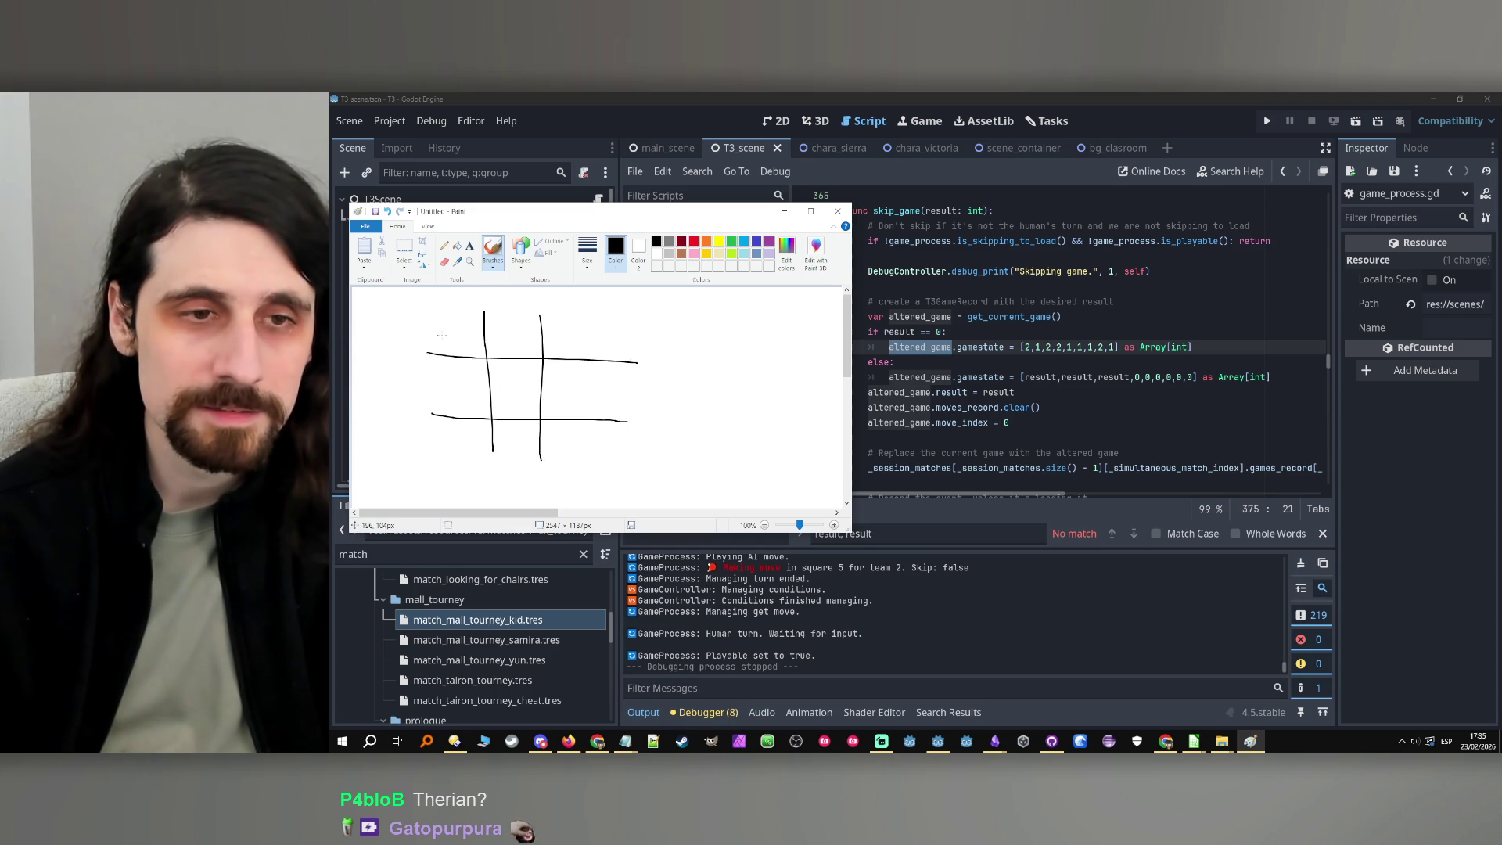
Fill the grid cells with X and O marks
mouse_move(516, 328)
mouse_down()
mouse_move(536, 354)
mouse_move(582, 355)
mouse_move(586, 330)
mouse_up()
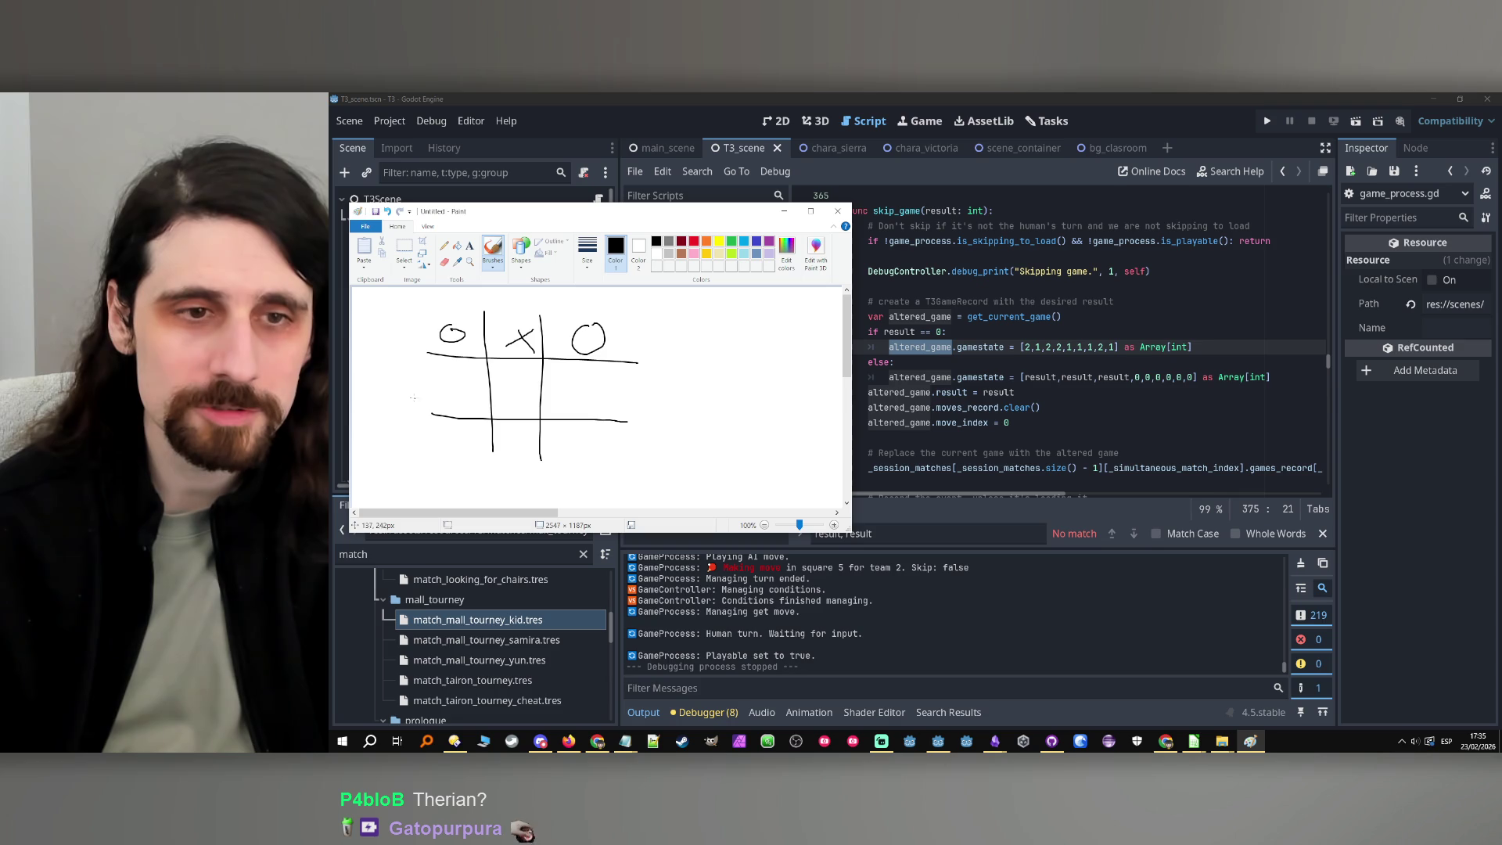
mouse_move(462, 376)
mouse_down()
mouse_move(504, 405)
mouse_move(608, 387)
mouse_up()
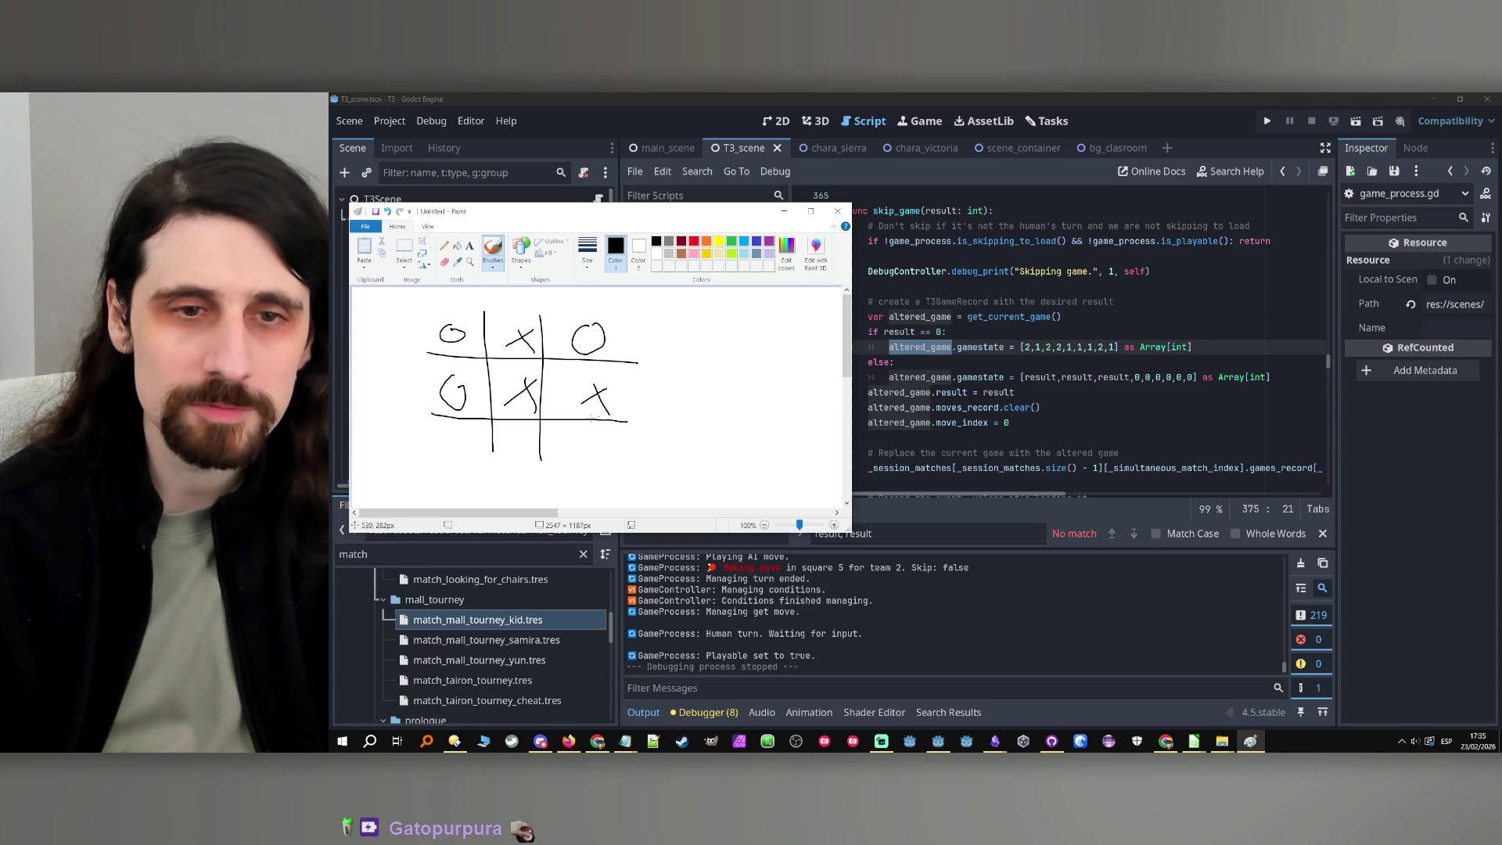
drag(527, 434, 614, 461)
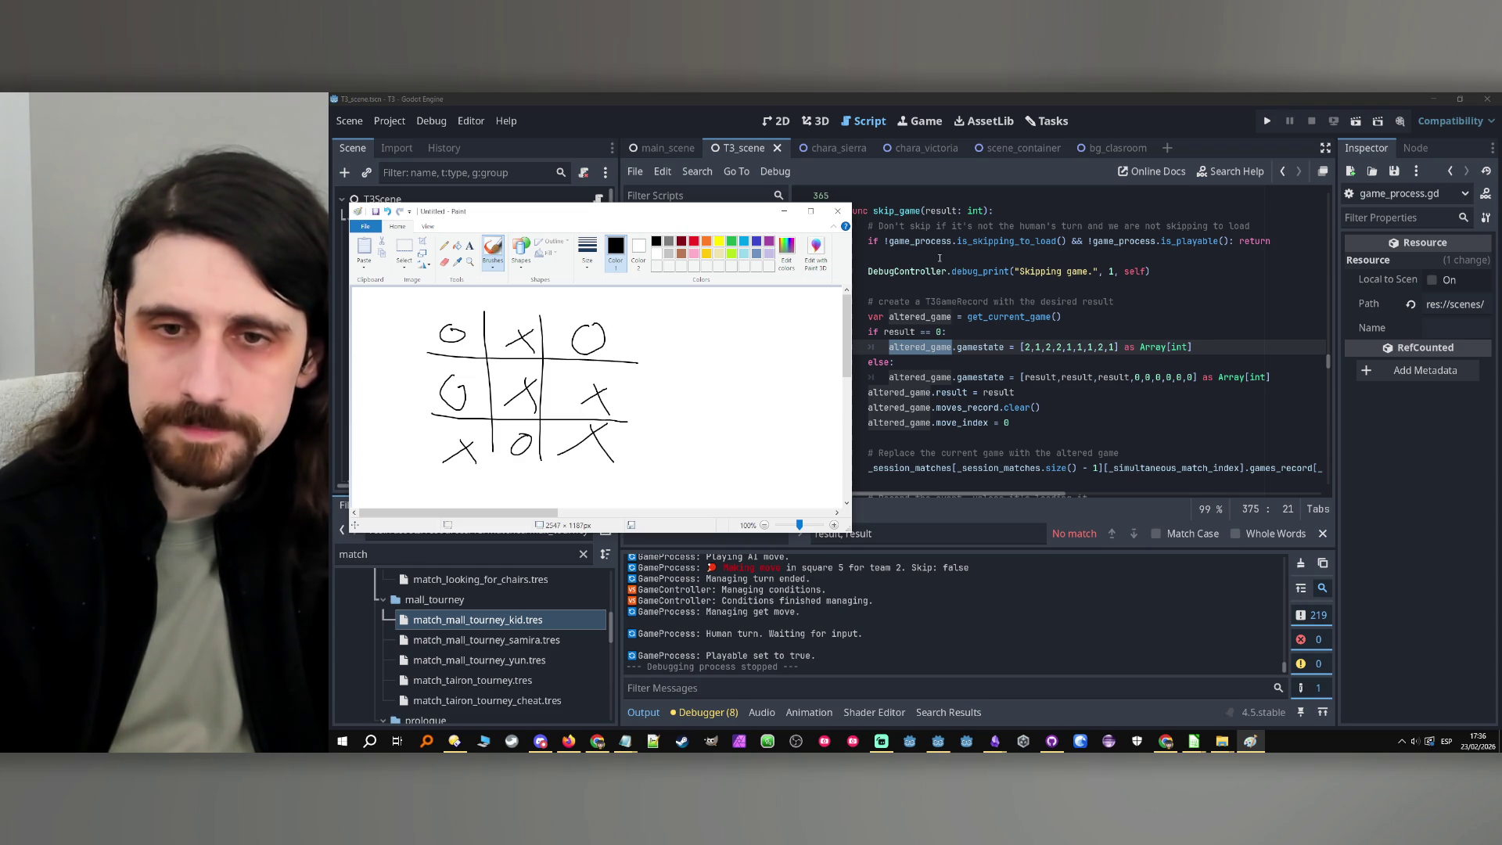
Move the sketch aside and close Paint without saving
scroll(1074, 399, down, 2)
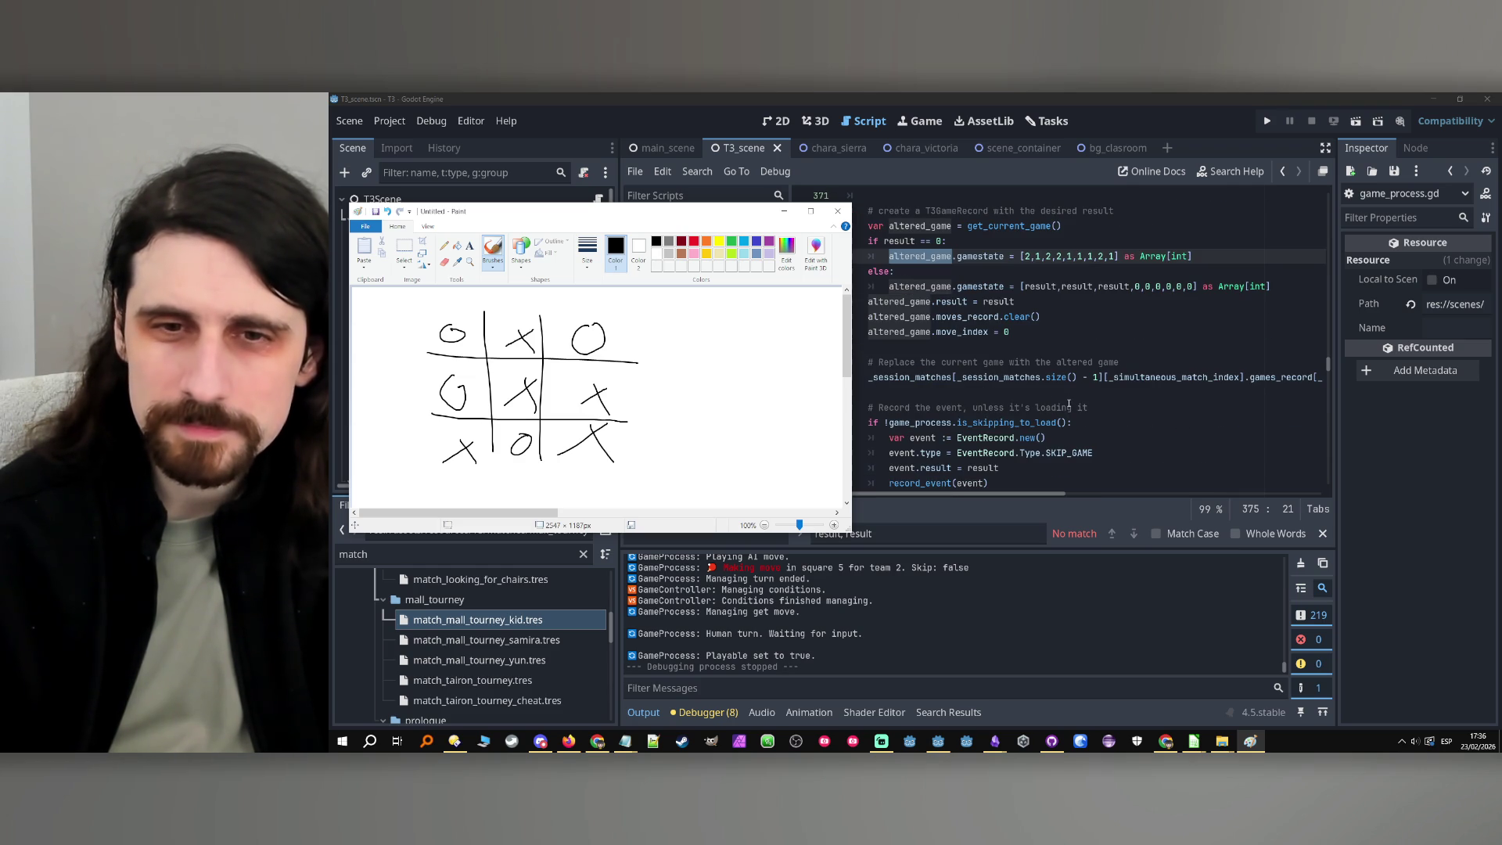
scroll(1069, 404, up, 3)
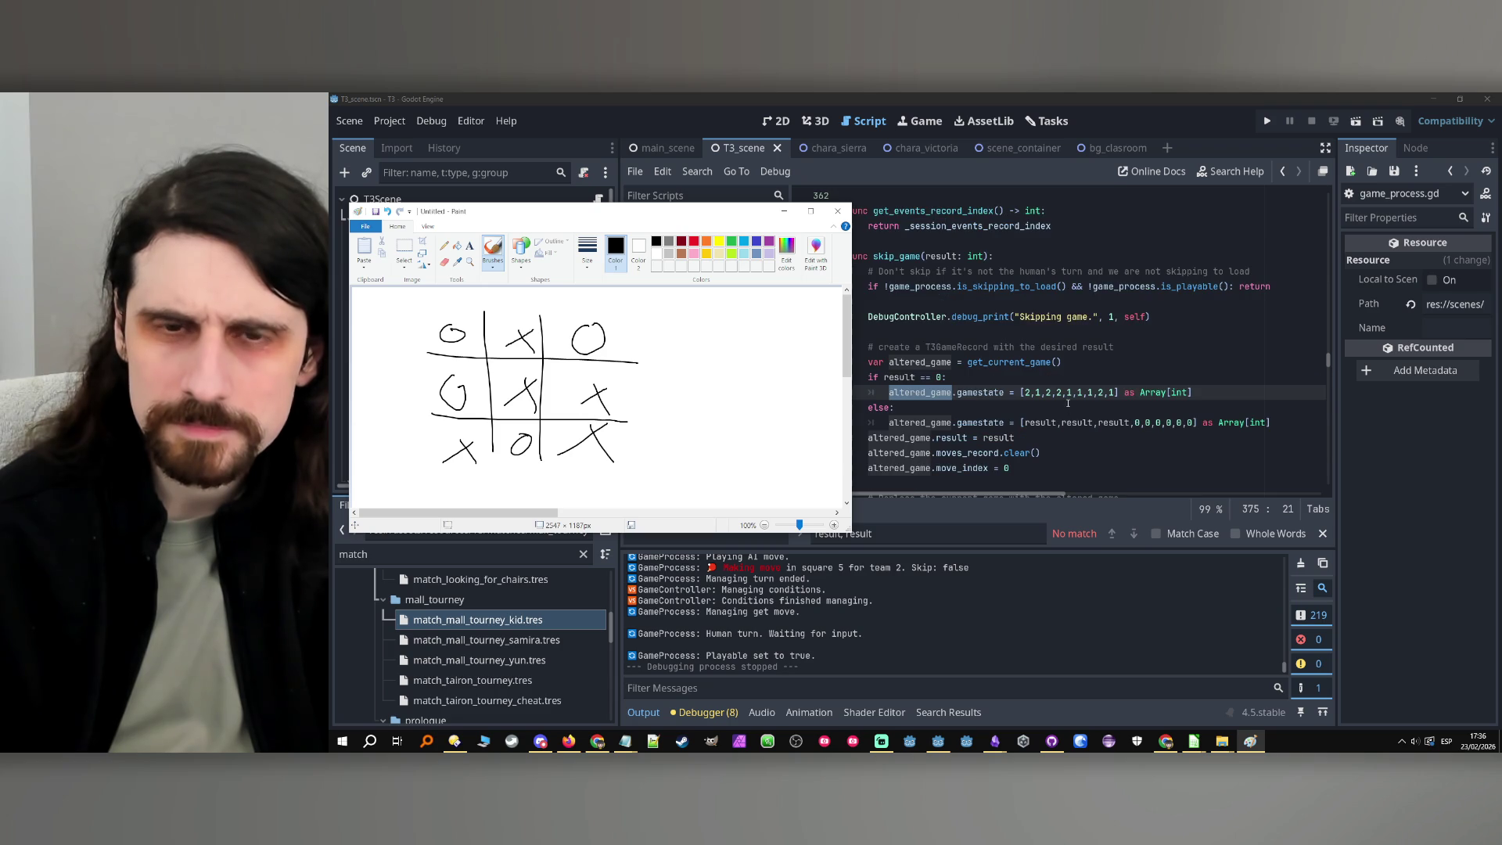
mouse_move(748, 228)
mouse_down()
mouse_move(1501, 235)
mouse_move(1229, 279)
mouse_up()
click(1319, 262)
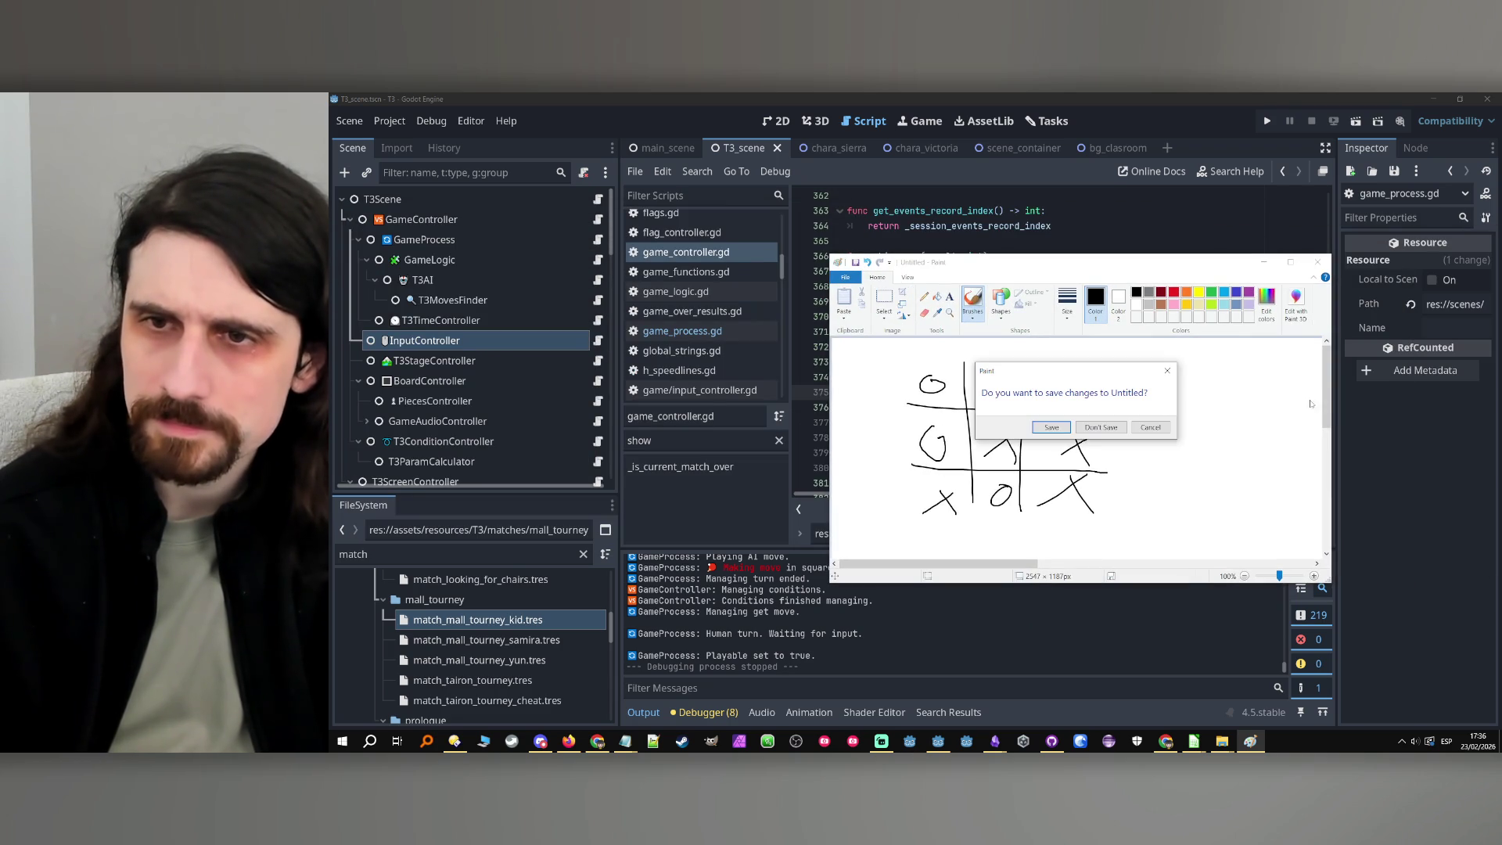
click(1102, 427)
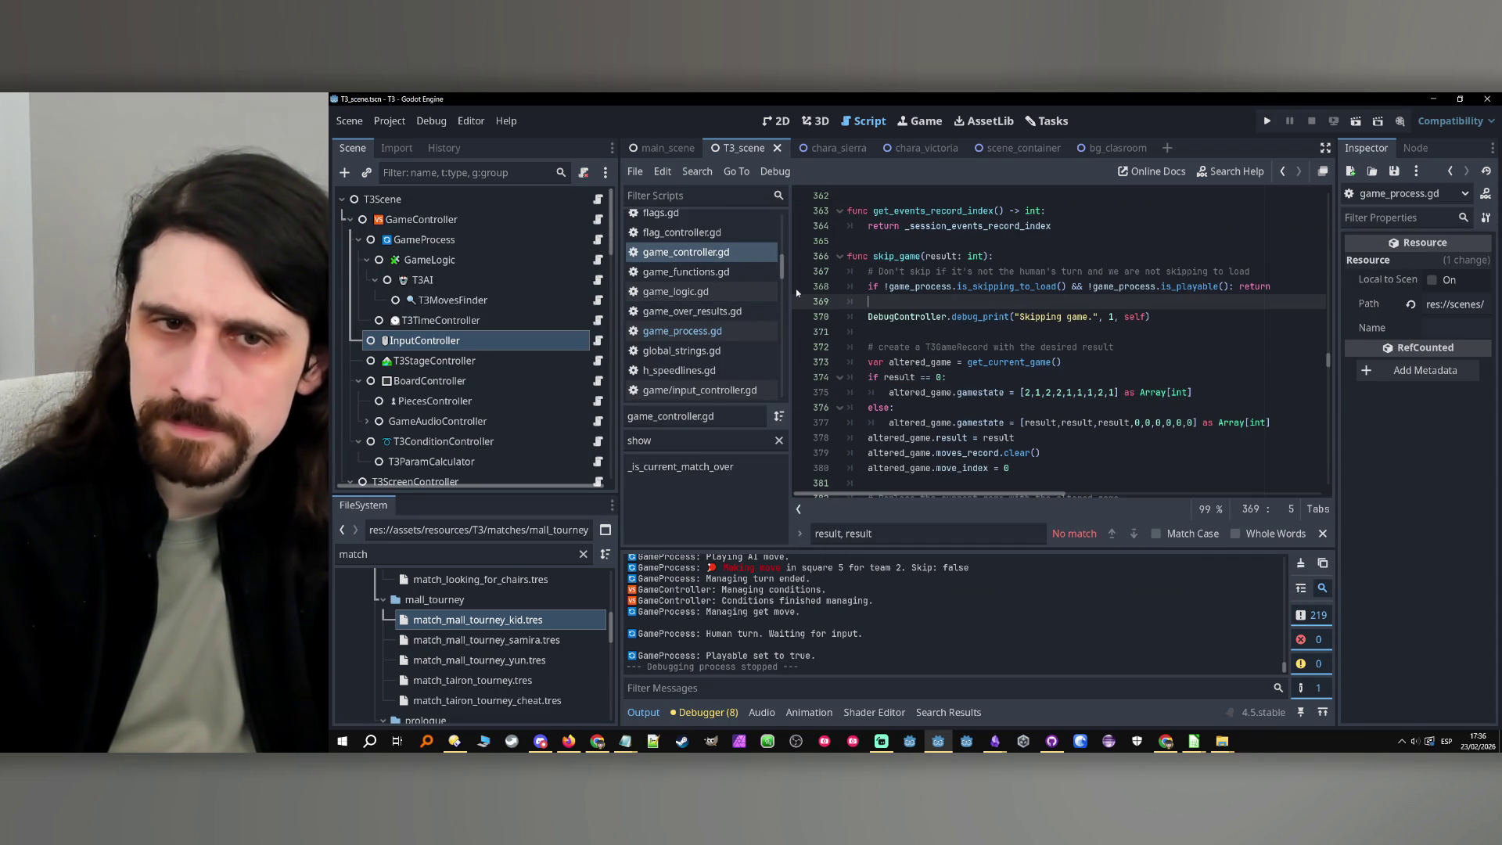
Run the project, advance to the board, and break on line 368 in skip_game
click(1268, 121)
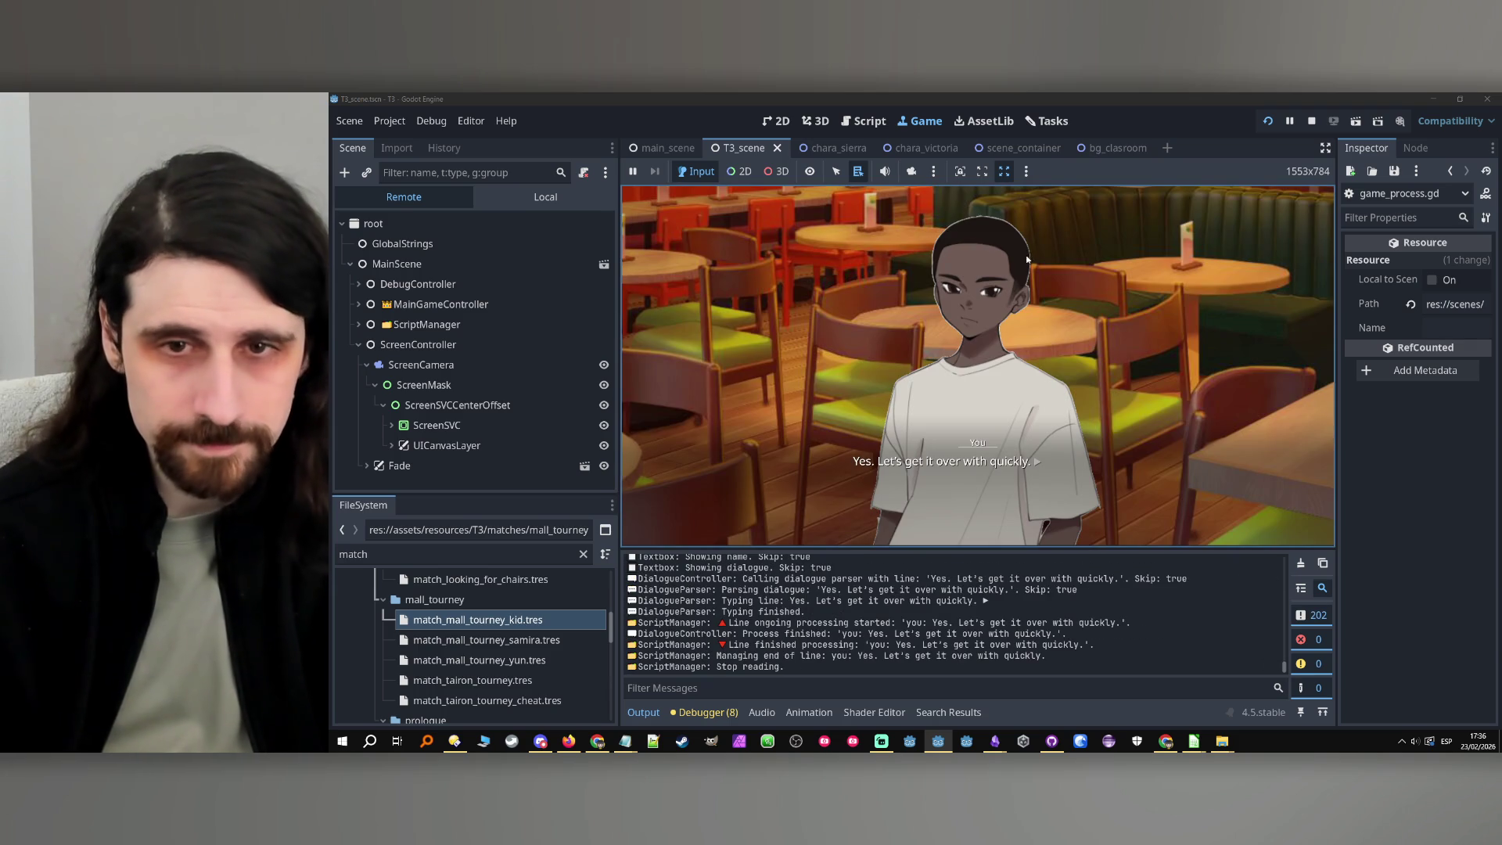
click(989, 289)
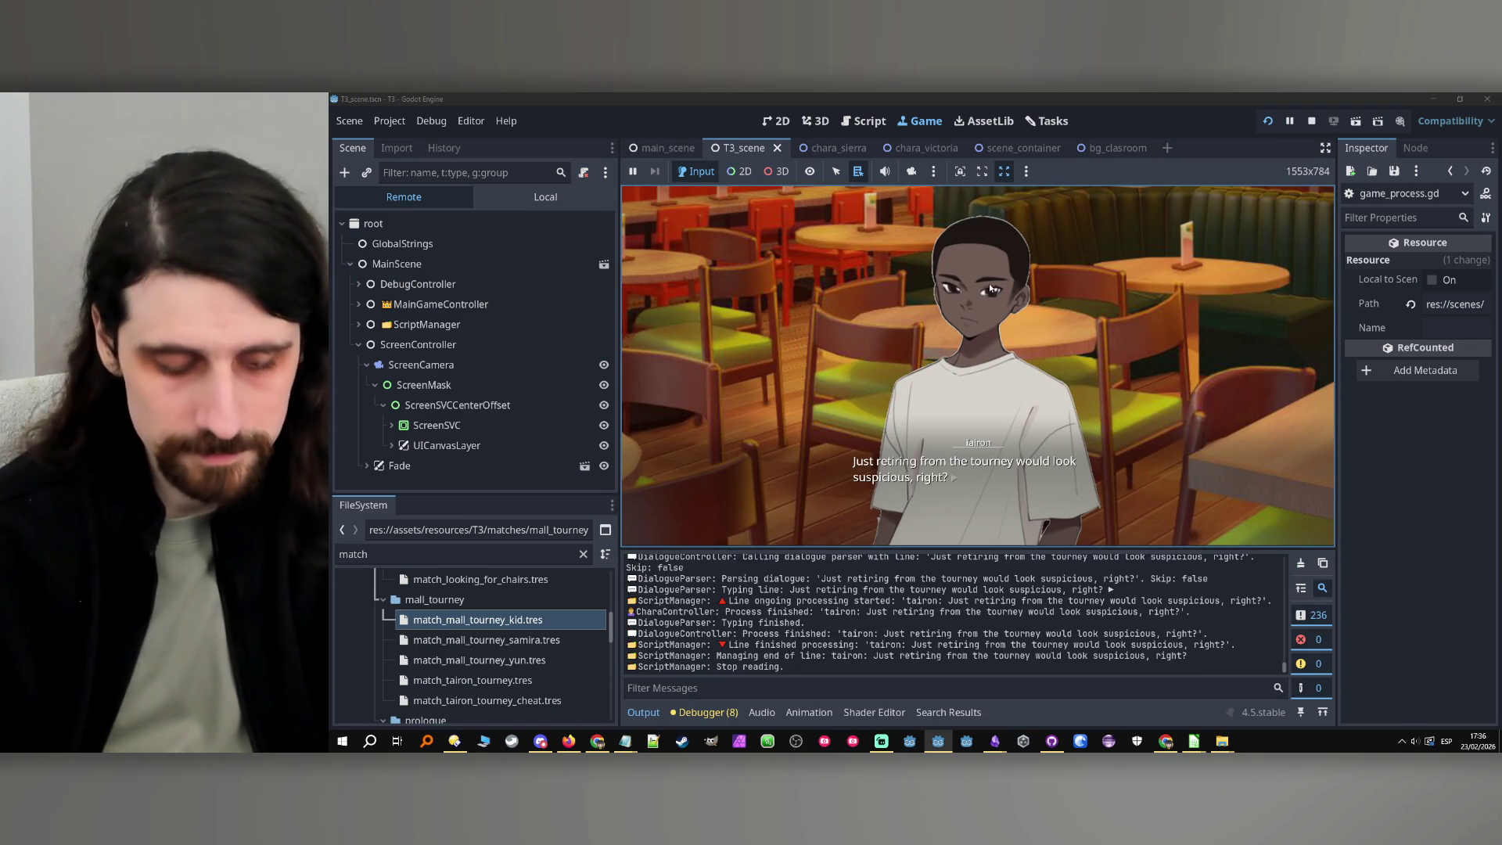
click(990, 288)
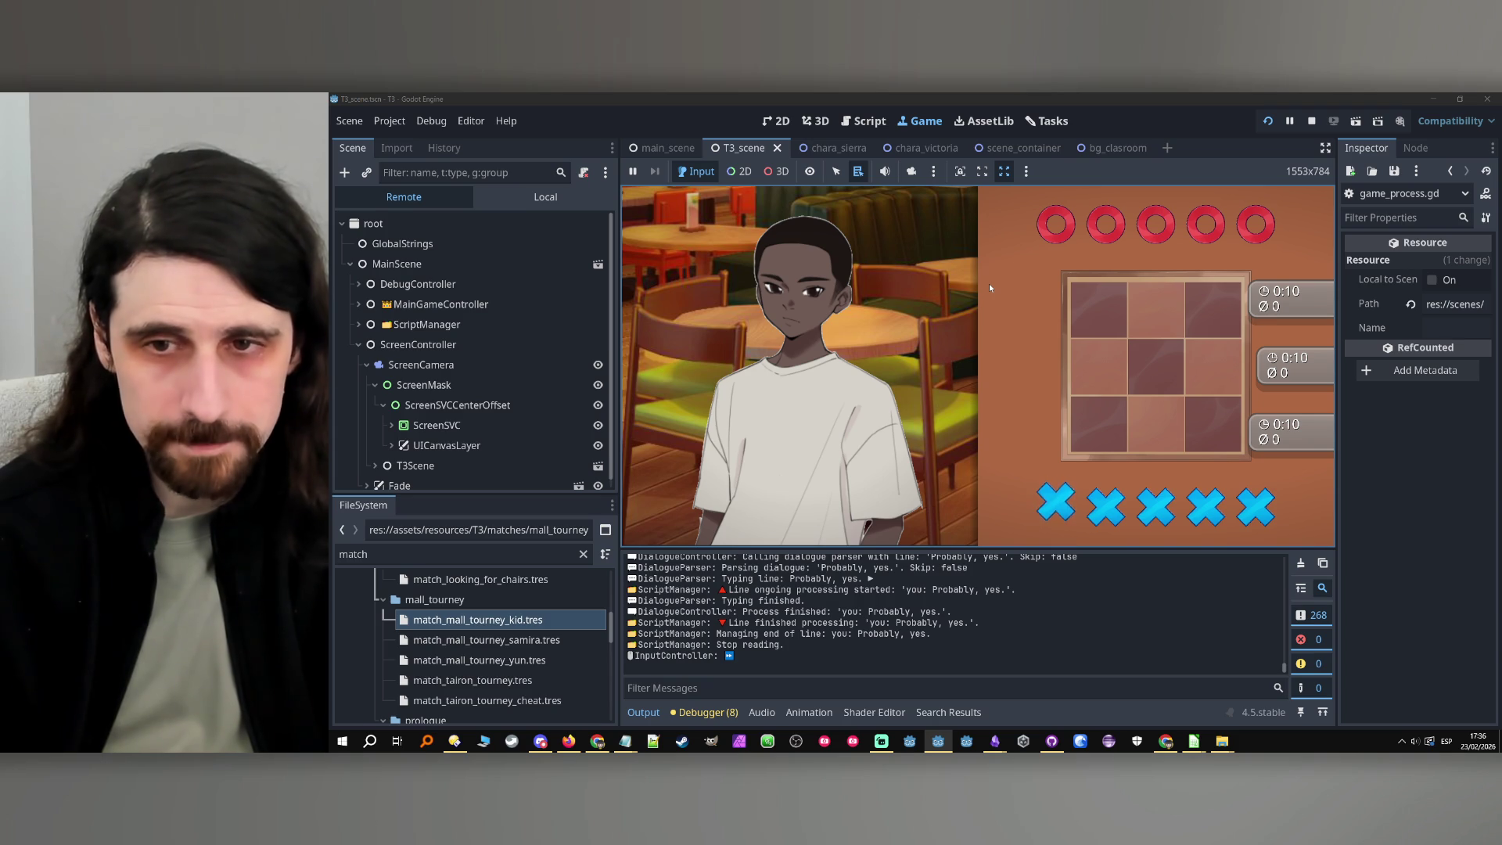
click(864, 120)
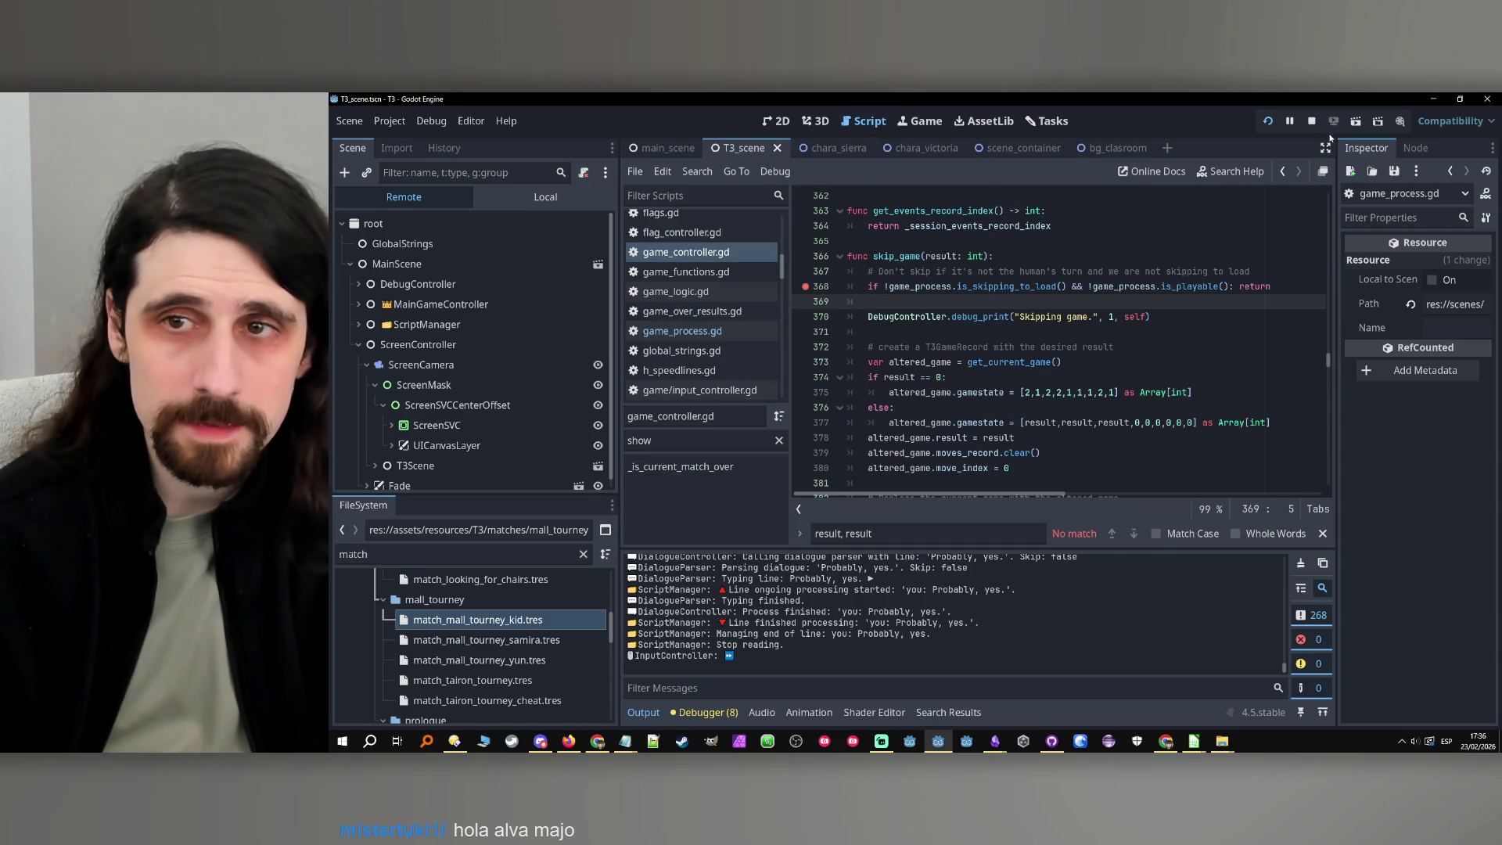
click(1266, 122)
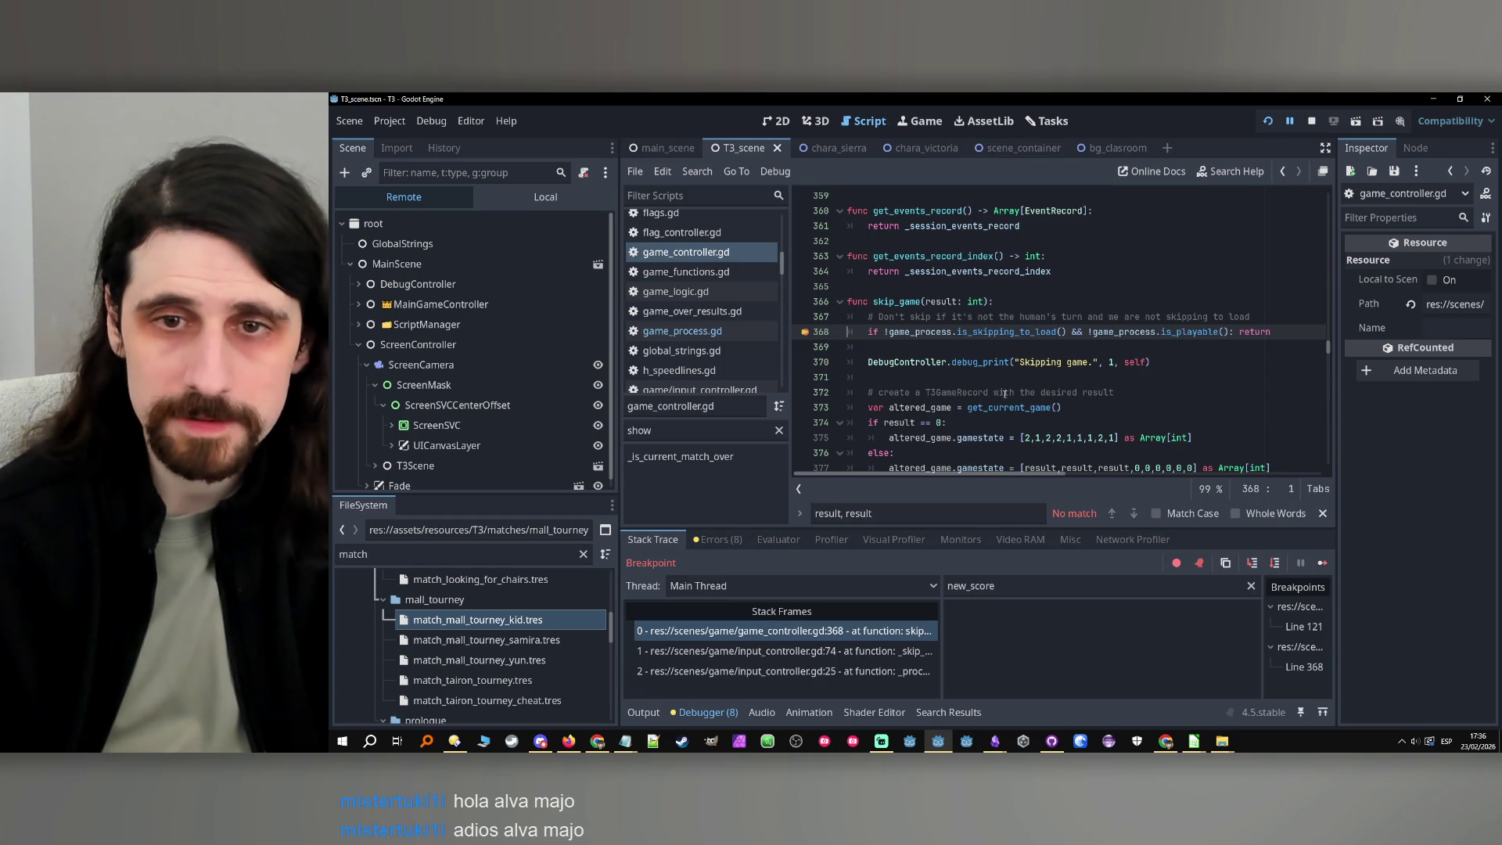
Filter the debugger's Locals to the result variable
double_click(941, 302)
key(ctrl+c)
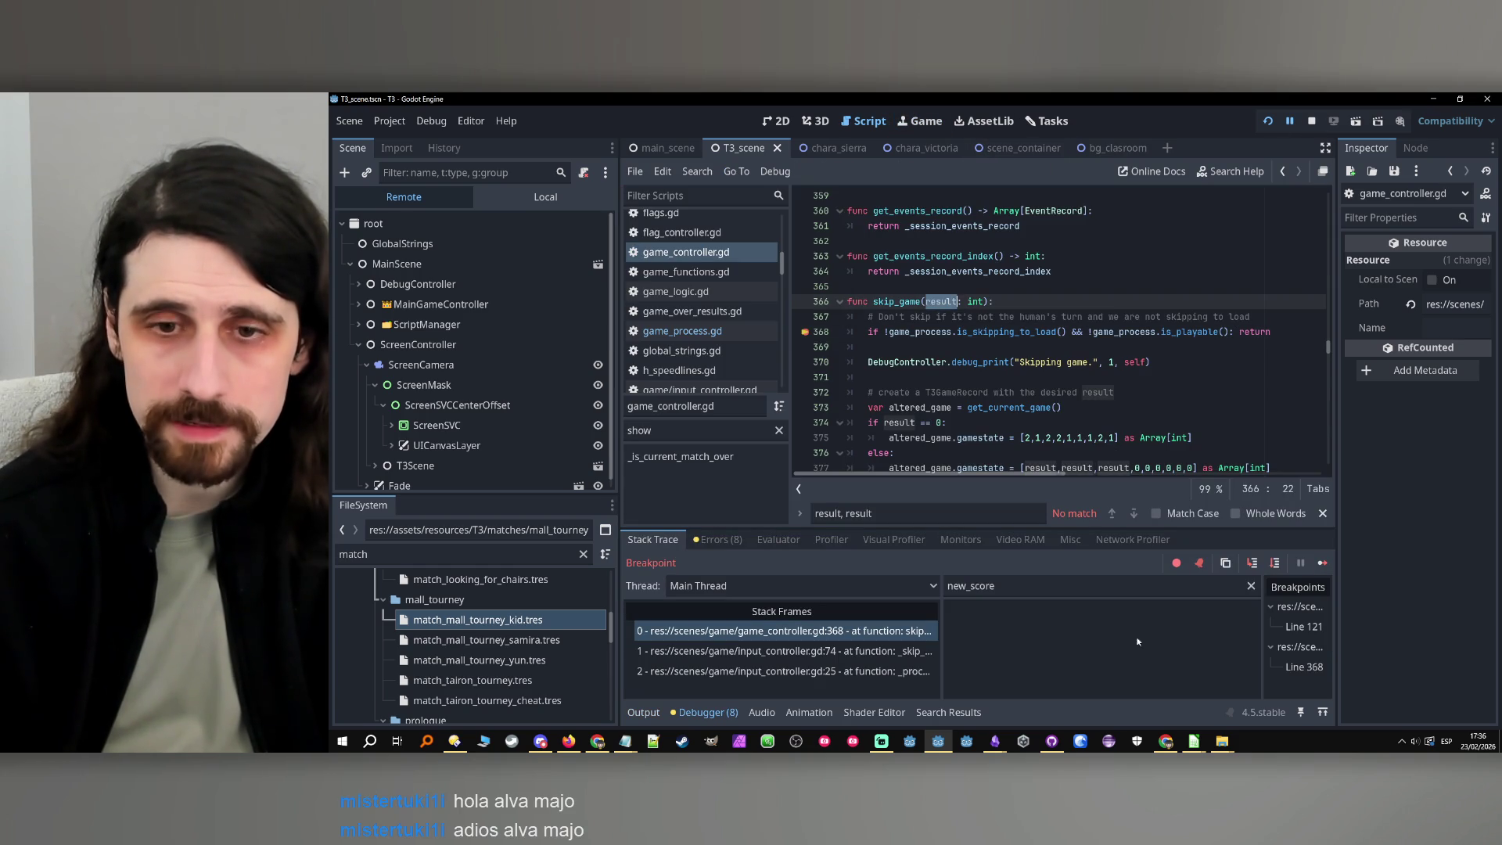
triple_click(1037, 585)
key(ctrl+v)
Step over through skip_game from the early-return check down to line 390
click(1274, 564)
click(1274, 565)
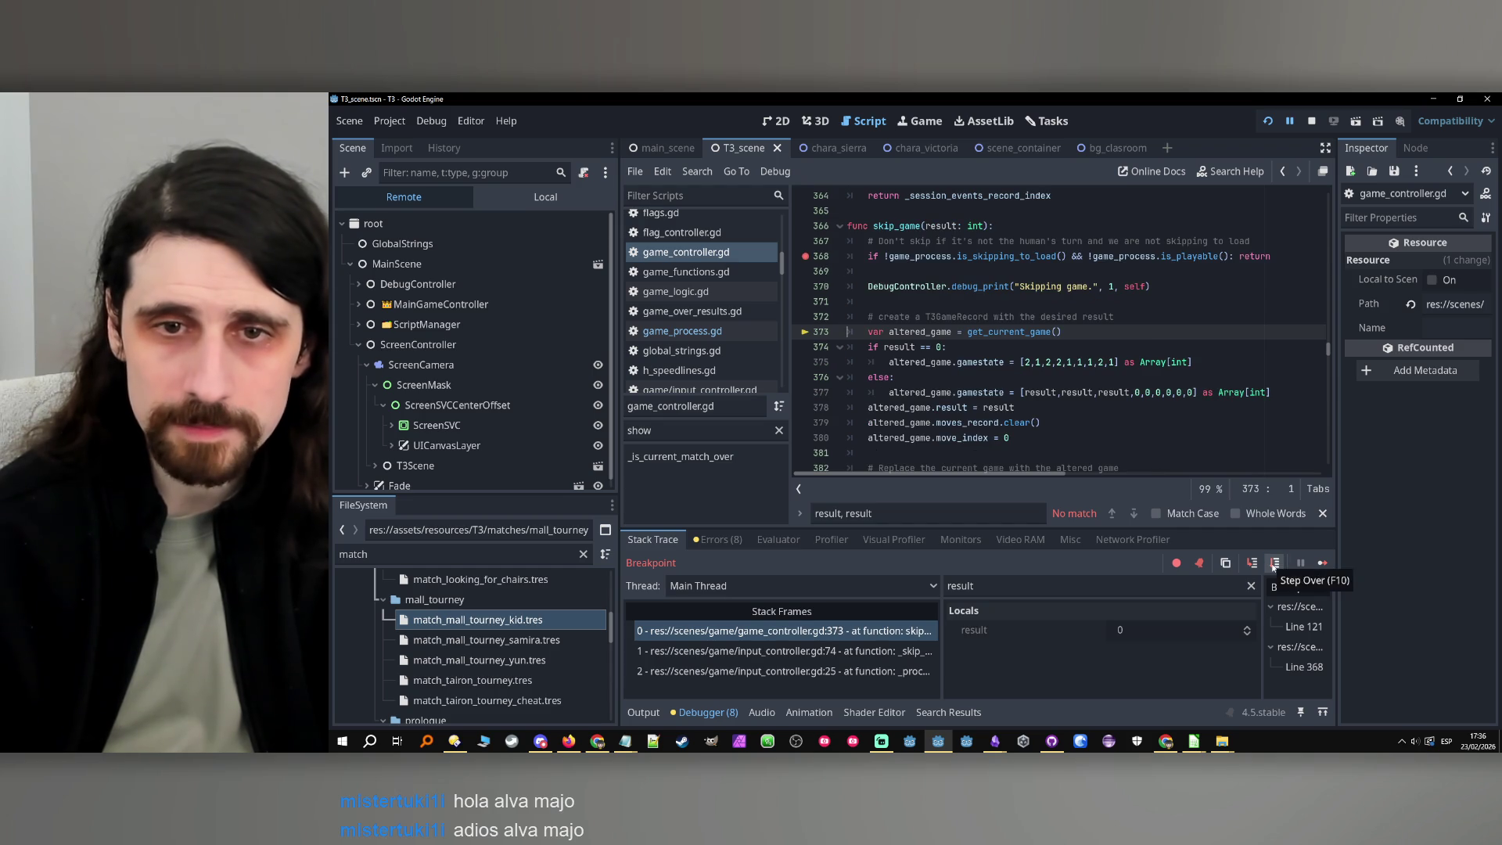
click(1274, 565)
click(1273, 565)
click(1273, 565)
click(1274, 565)
click(1273, 565)
click(1273, 565)
click(1274, 565)
click(1274, 565)
click(1274, 565)
click(1274, 565)
click(1273, 565)
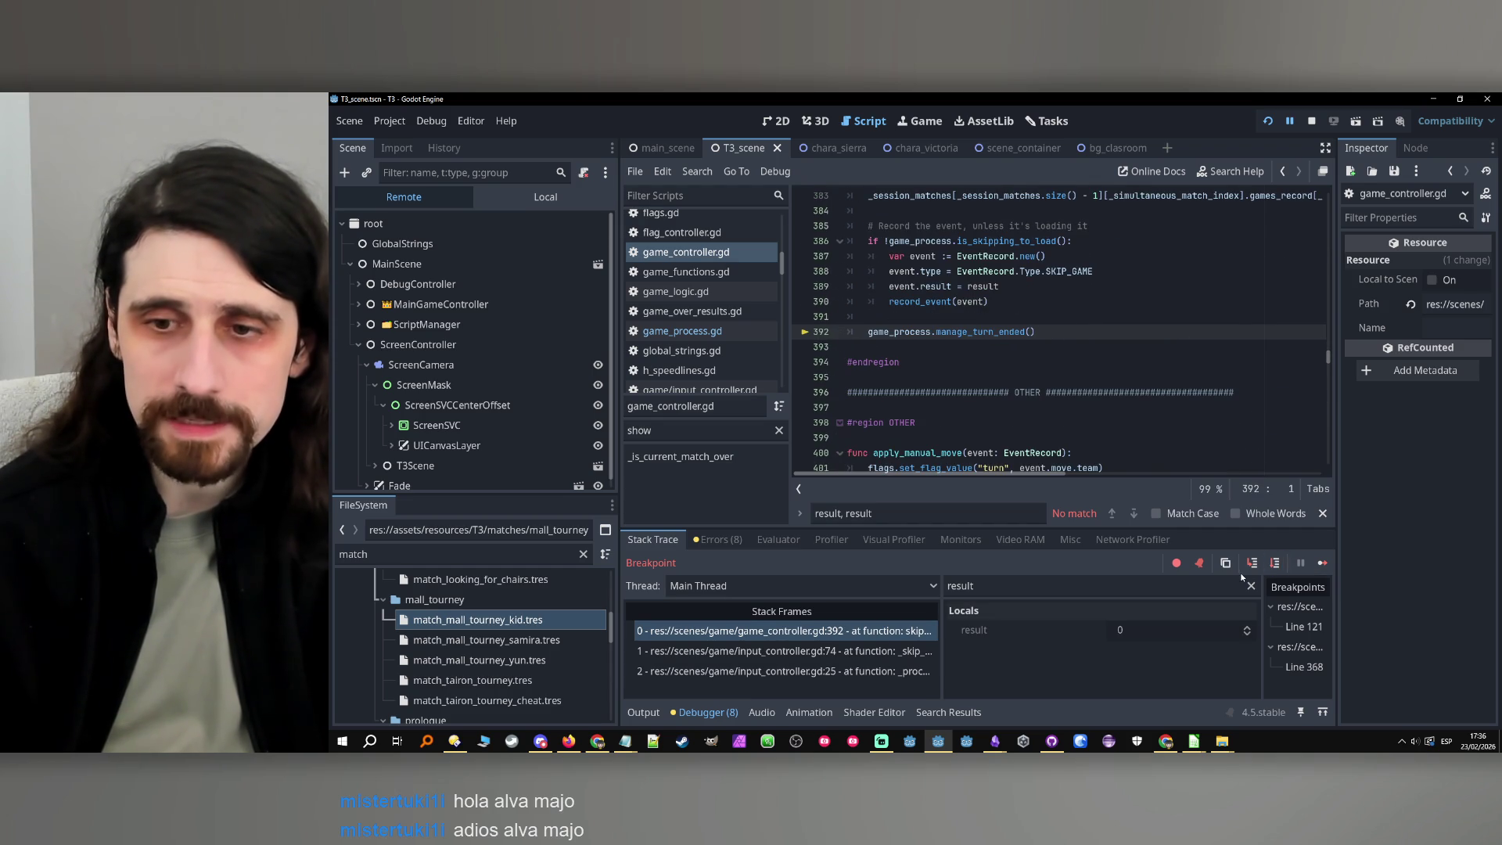
Step into manage_turn_ended and pause at the game_over check on line 162
click(1250, 564)
click(1273, 563)
click(1274, 564)
click(916, 287)
double_click(912, 287)
double_click(961, 585)
Filter Locals to game_over and step into _manage_game_over down to line 192
text(game_over)
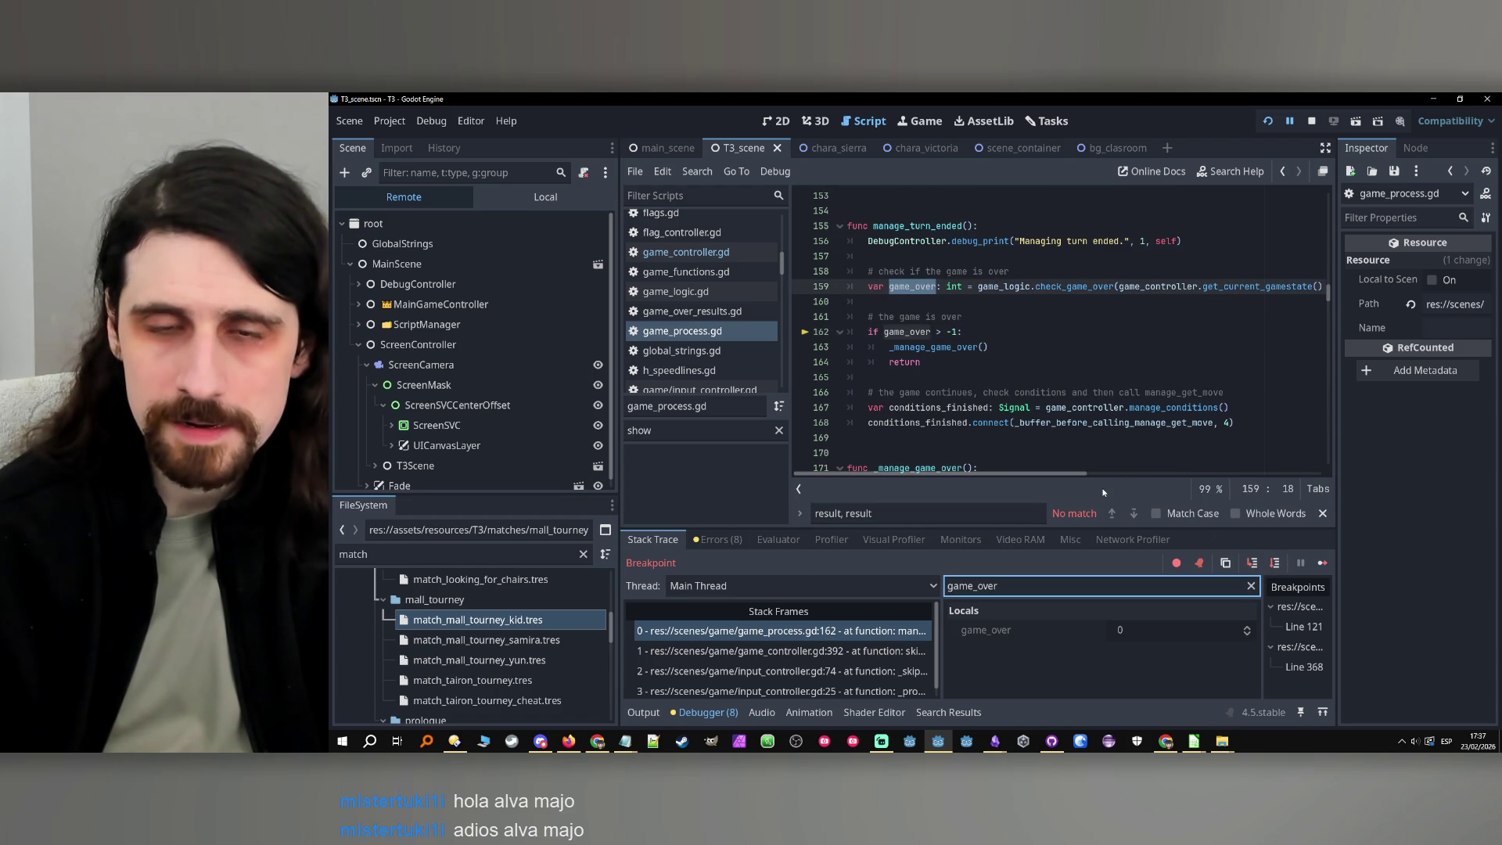
click(1277, 563)
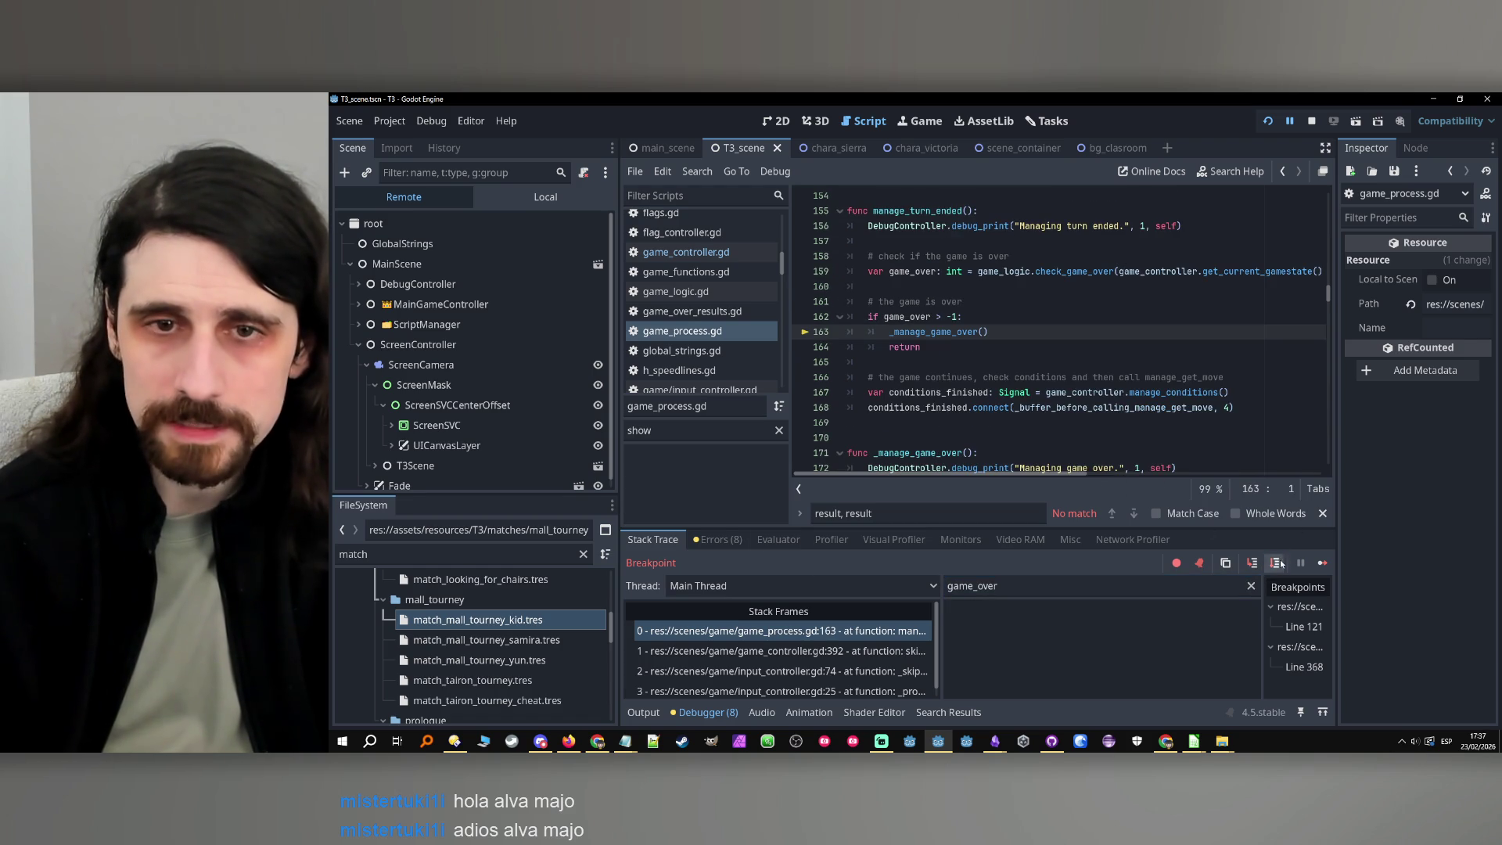
click(1252, 564)
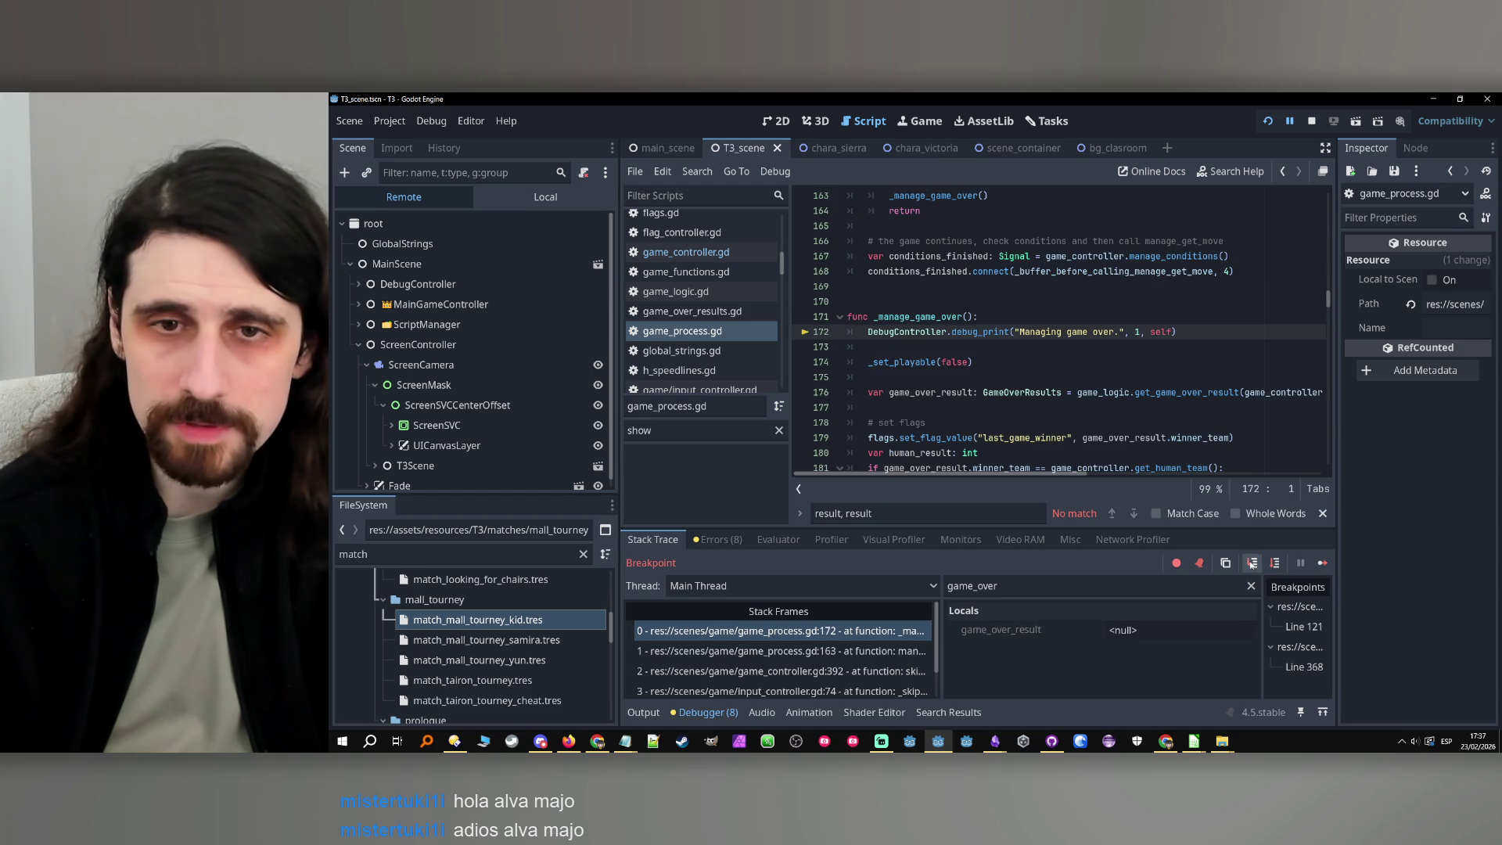
click(1273, 562)
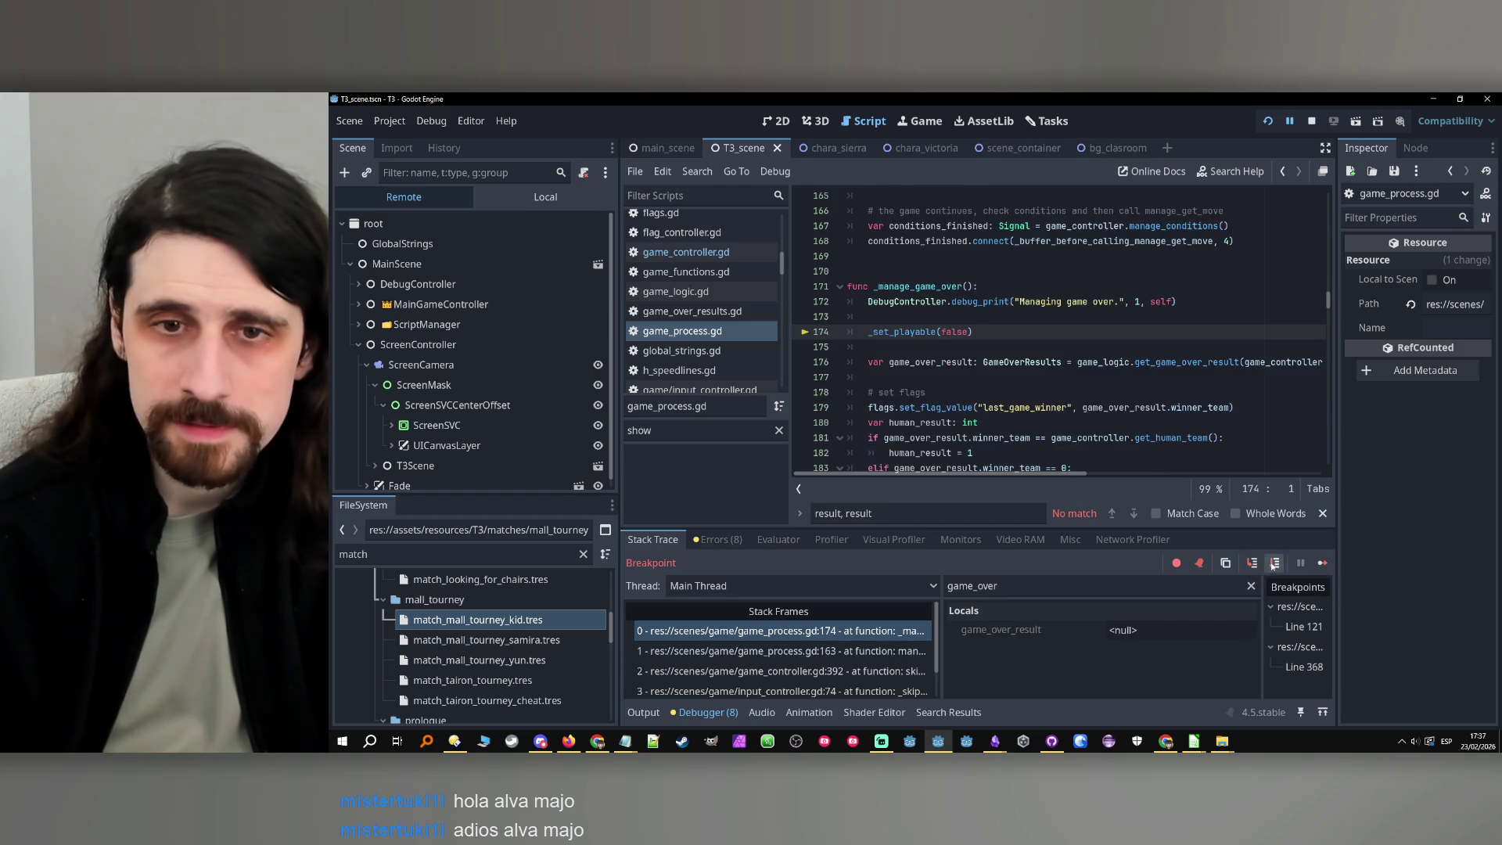
click(1273, 563)
click(1273, 562)
click(1273, 563)
click(1273, 563)
click(1273, 563)
click(1273, 563)
click(1273, 563)
click(1273, 562)
click(1273, 562)
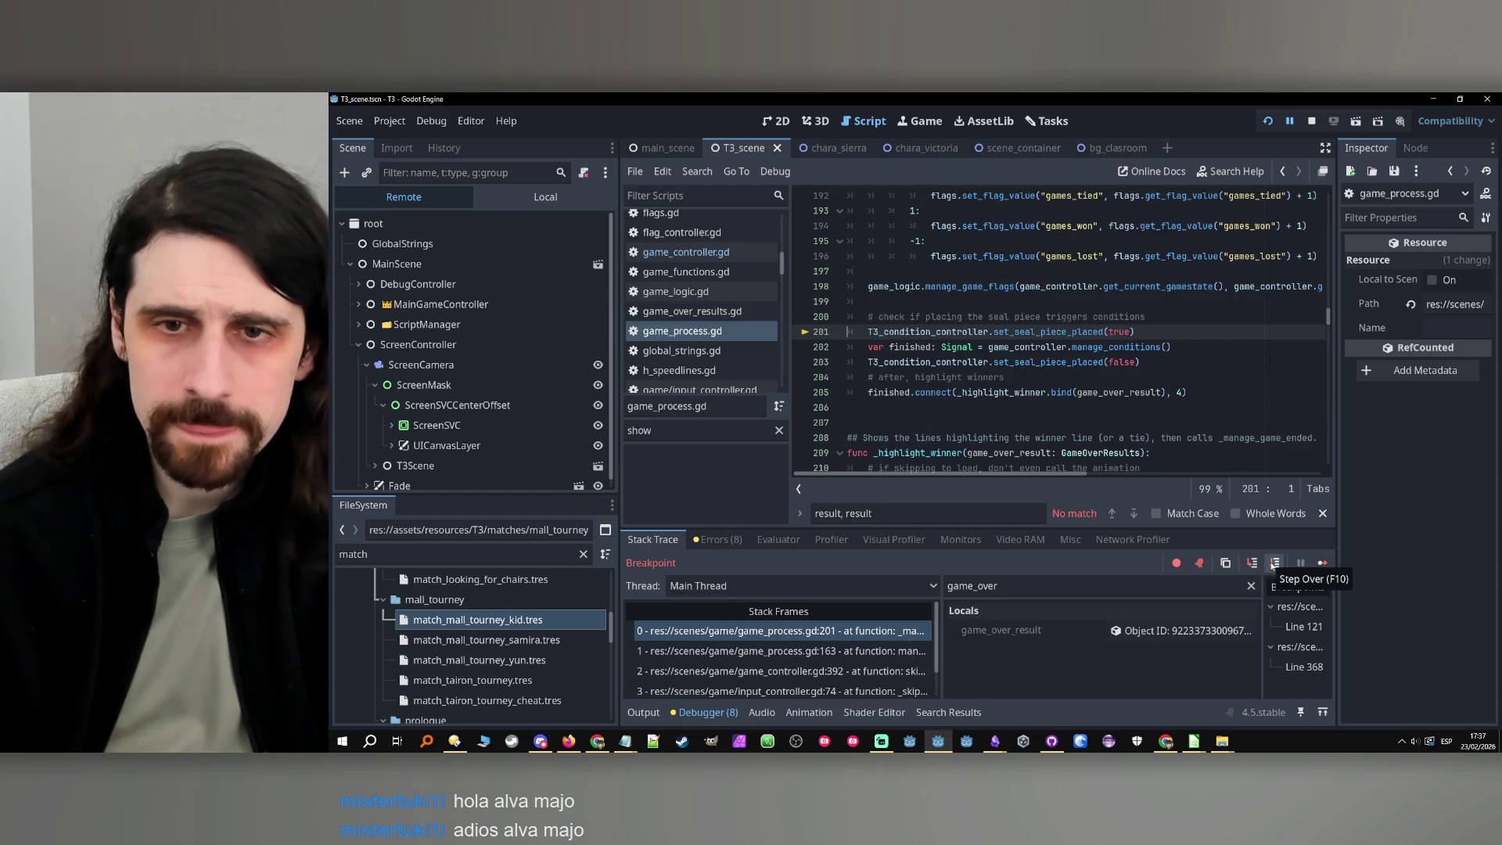
Continue to a temporary breakpoint at line 211, remove it, and step to line 214
scroll(1017, 352, down, 2)
click(805, 392)
click(1322, 561)
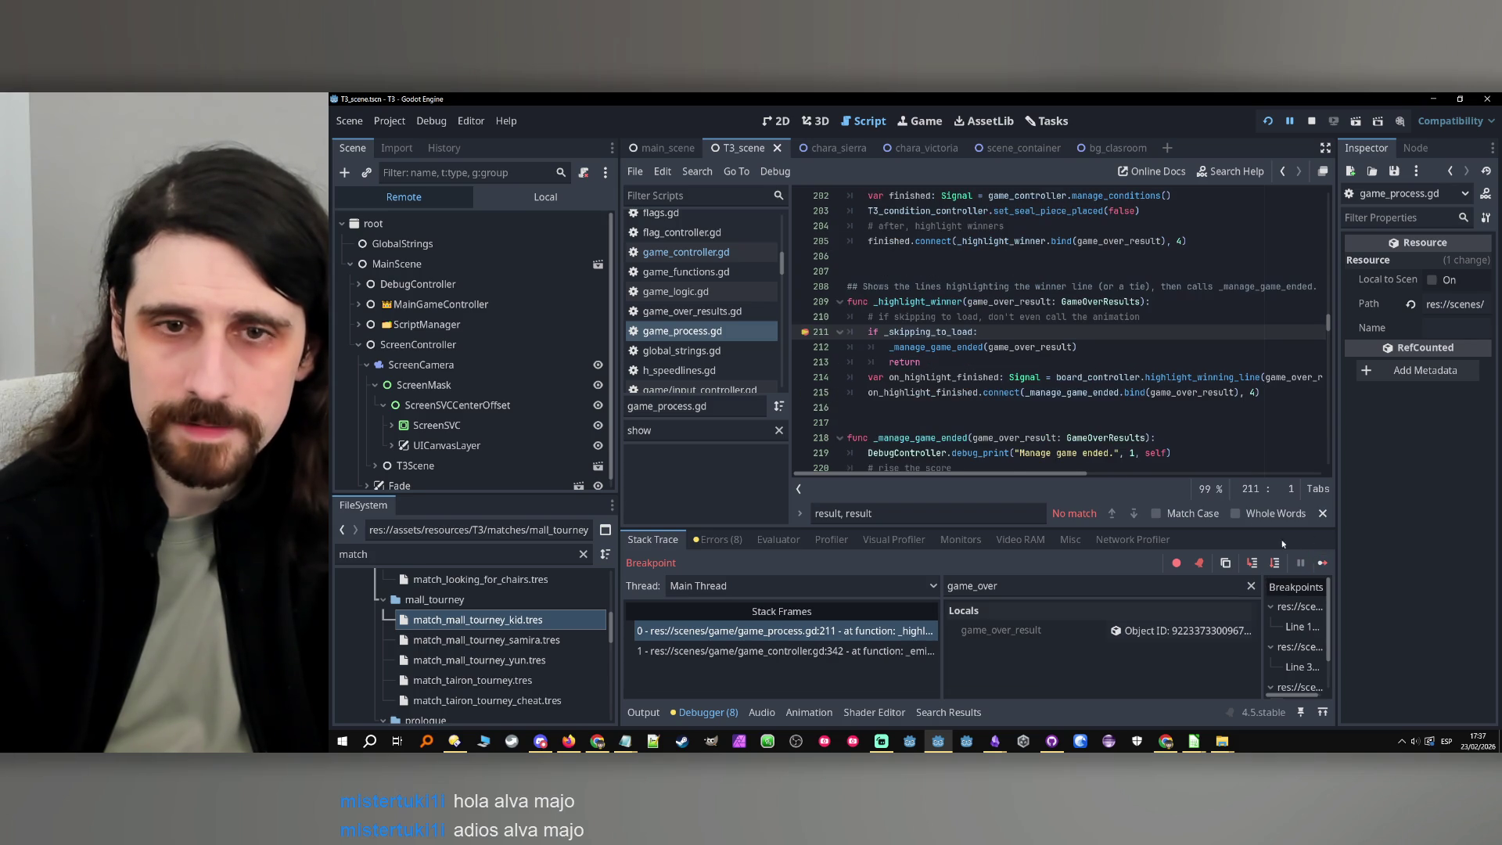
click(806, 331)
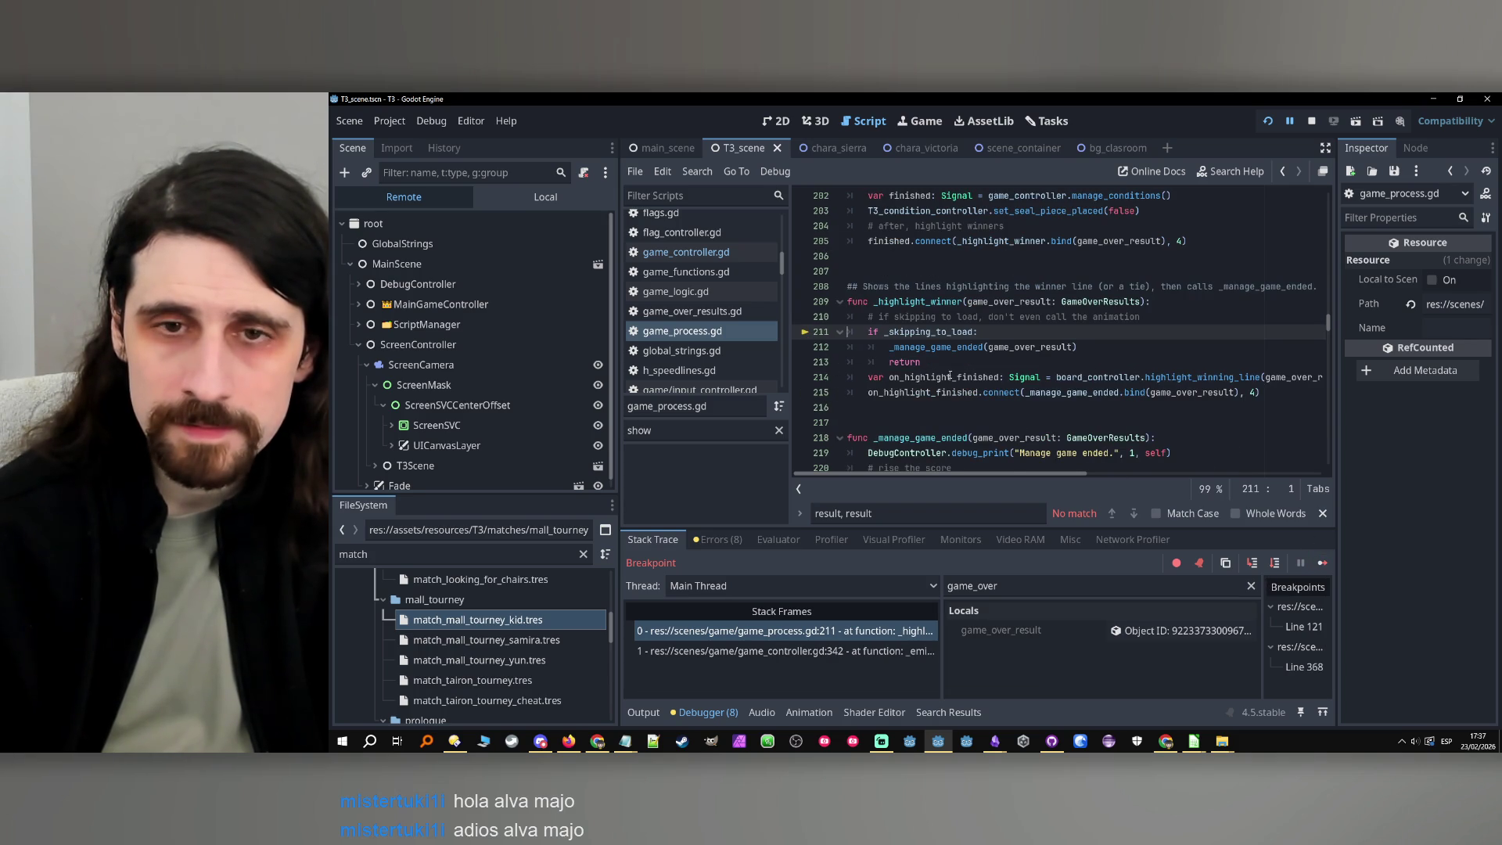
click(929, 348)
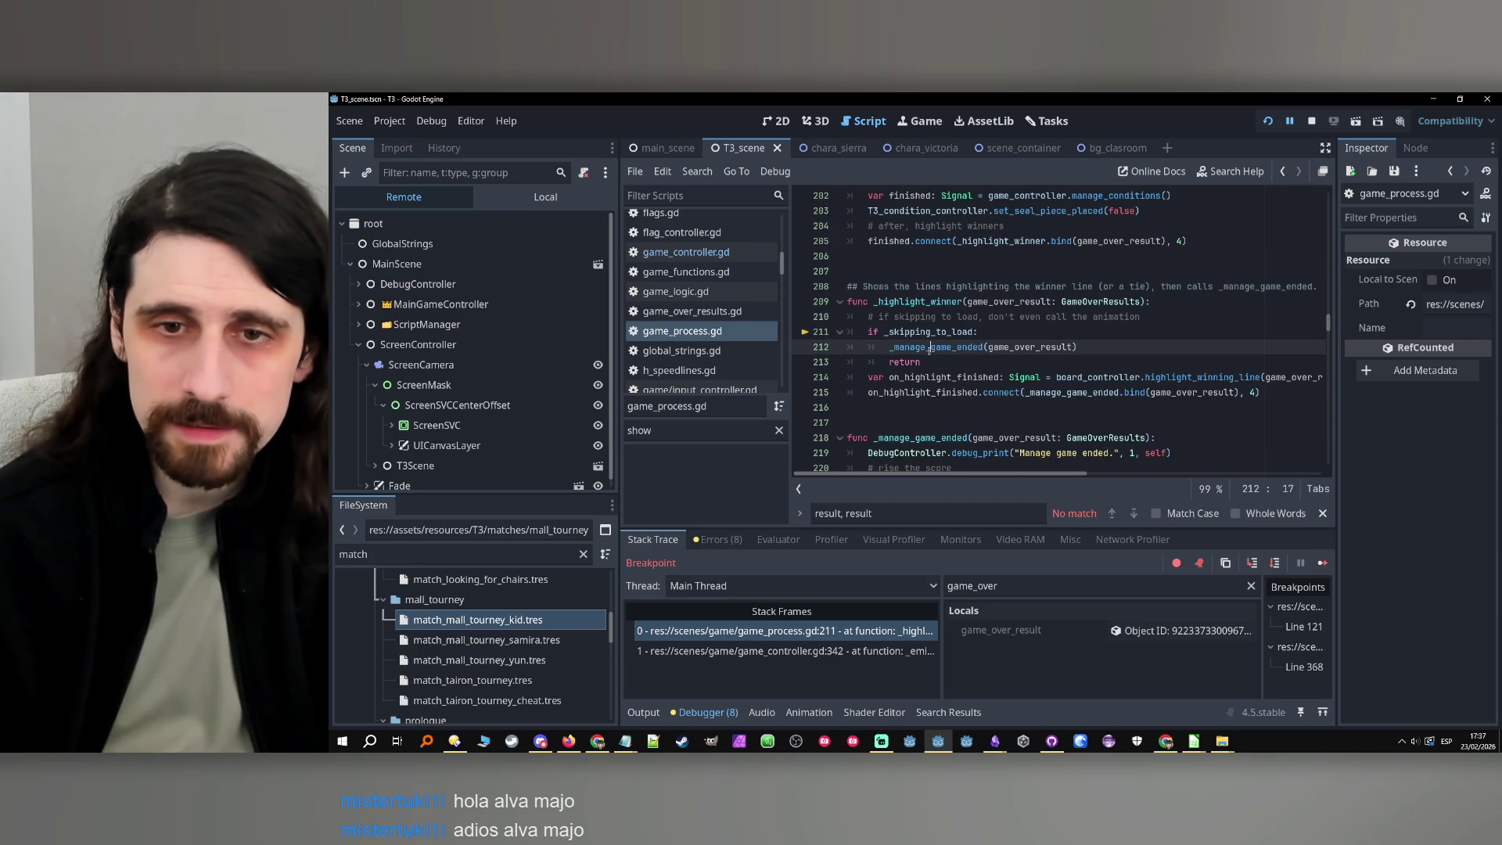
click(1273, 563)
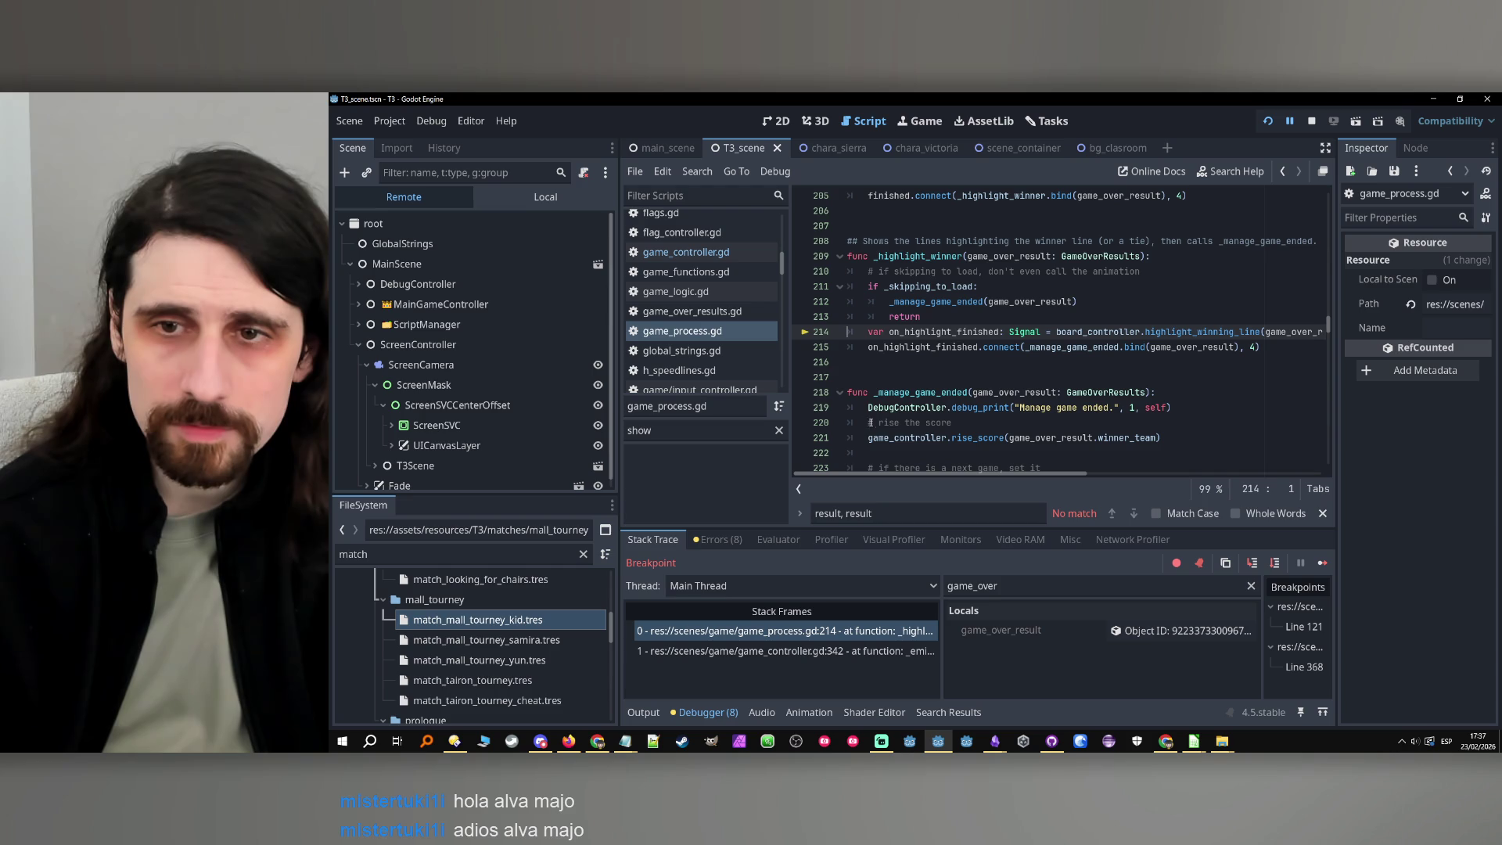
Continue to a new breakpoint at line 219 and step on to line 221
mouse_move(1067, 473)
mouse_down()
mouse_move(1119, 471)
mouse_move(964, 471)
mouse_up()
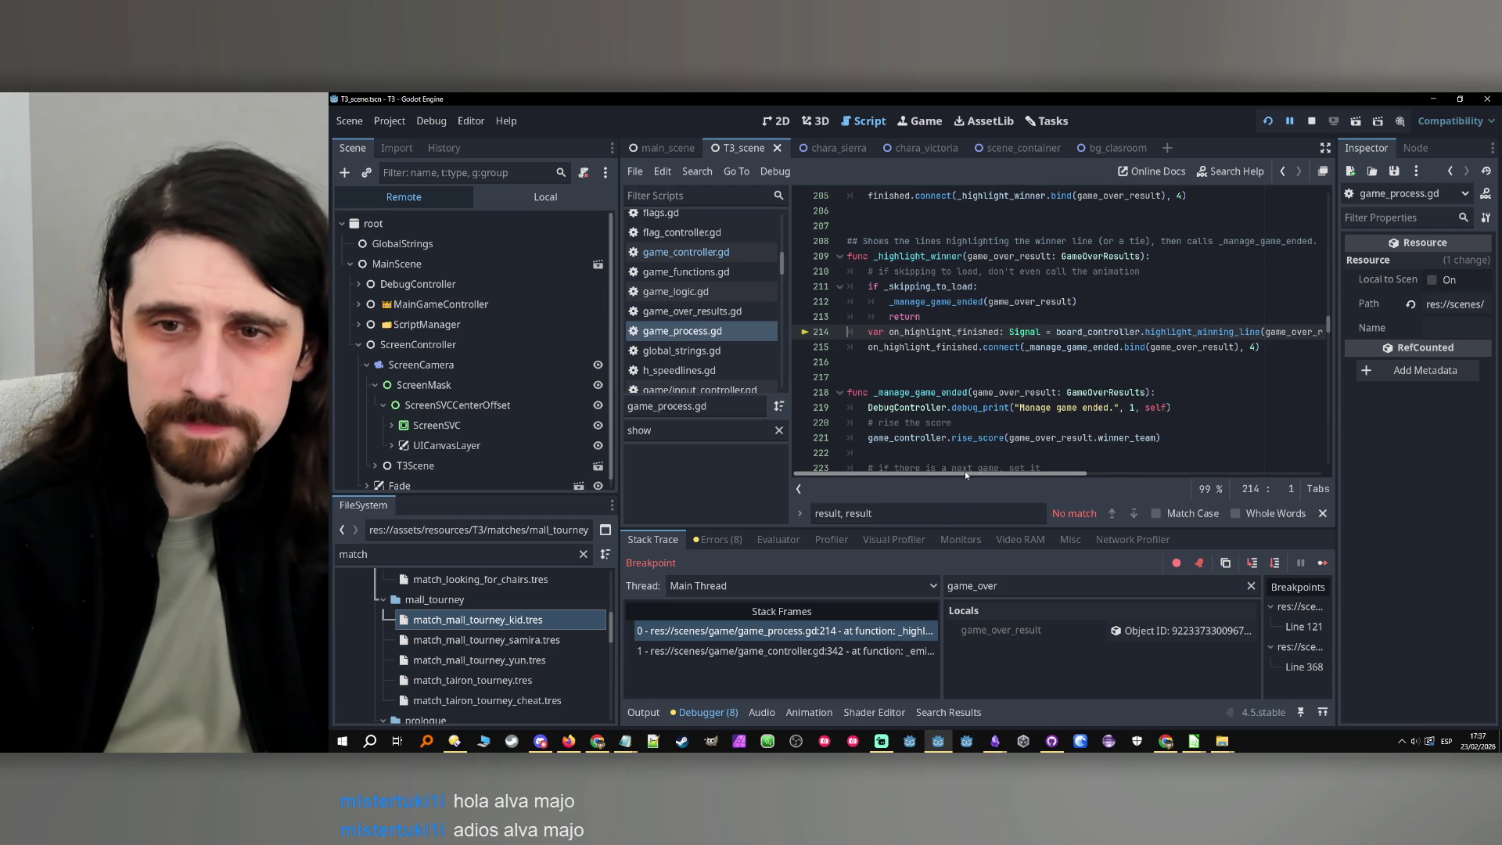
click(807, 412)
click(1322, 562)
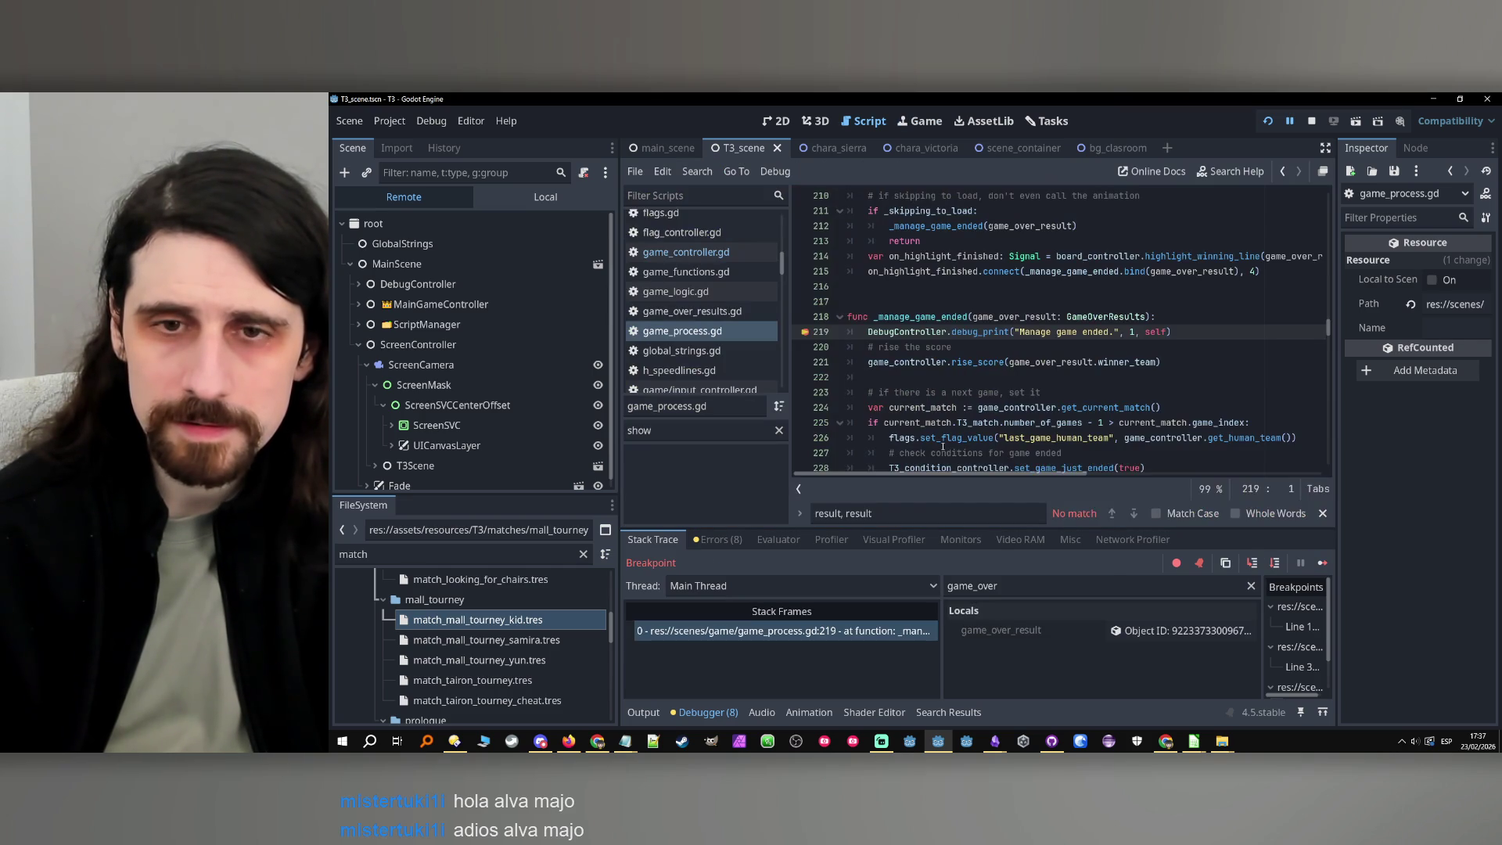
drag(931, 226, 1159, 317)
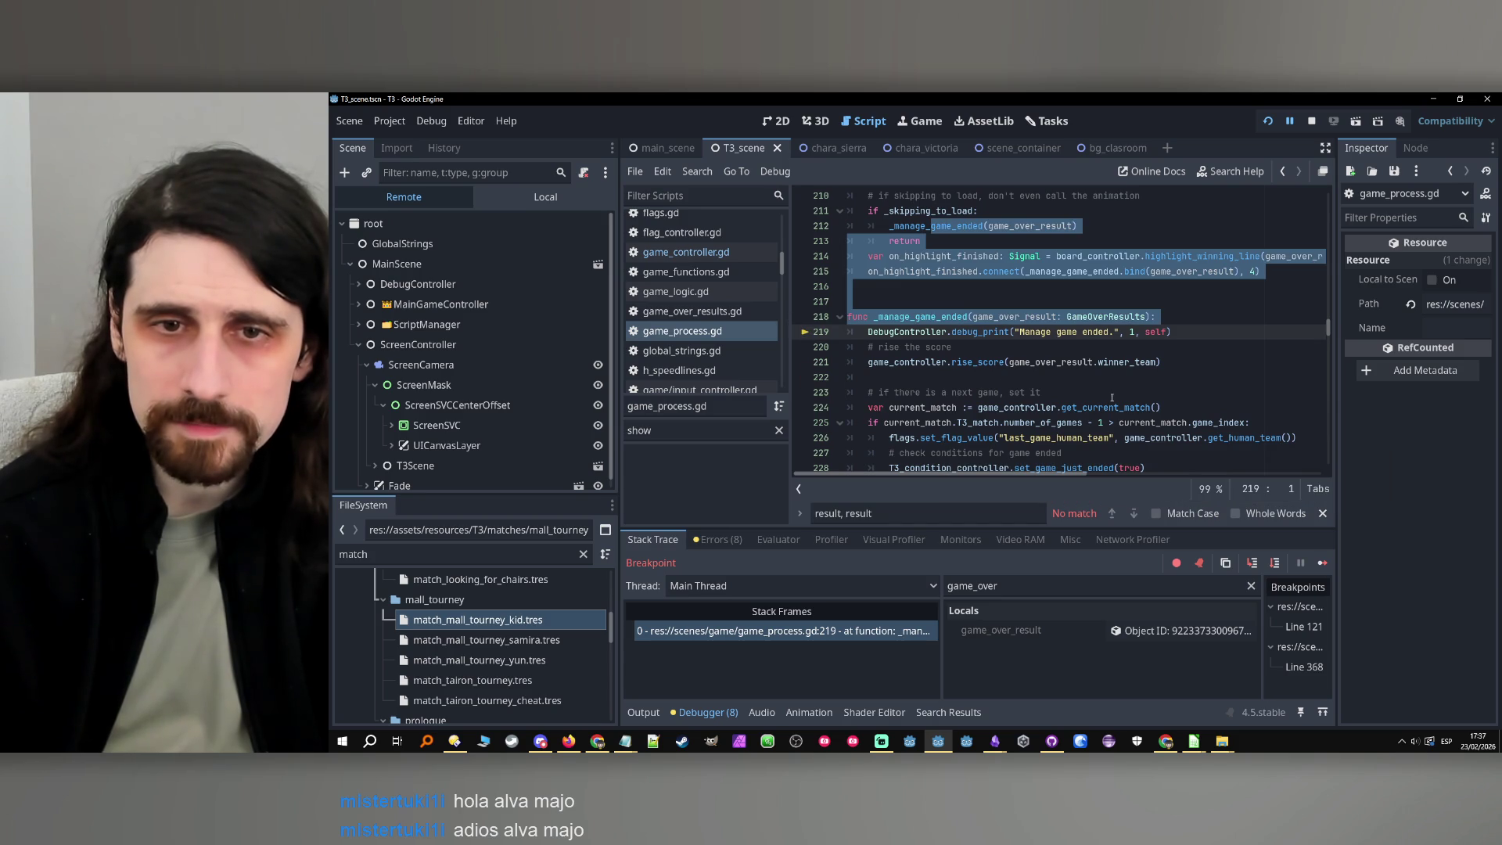
click(1002, 362)
click(1275, 563)
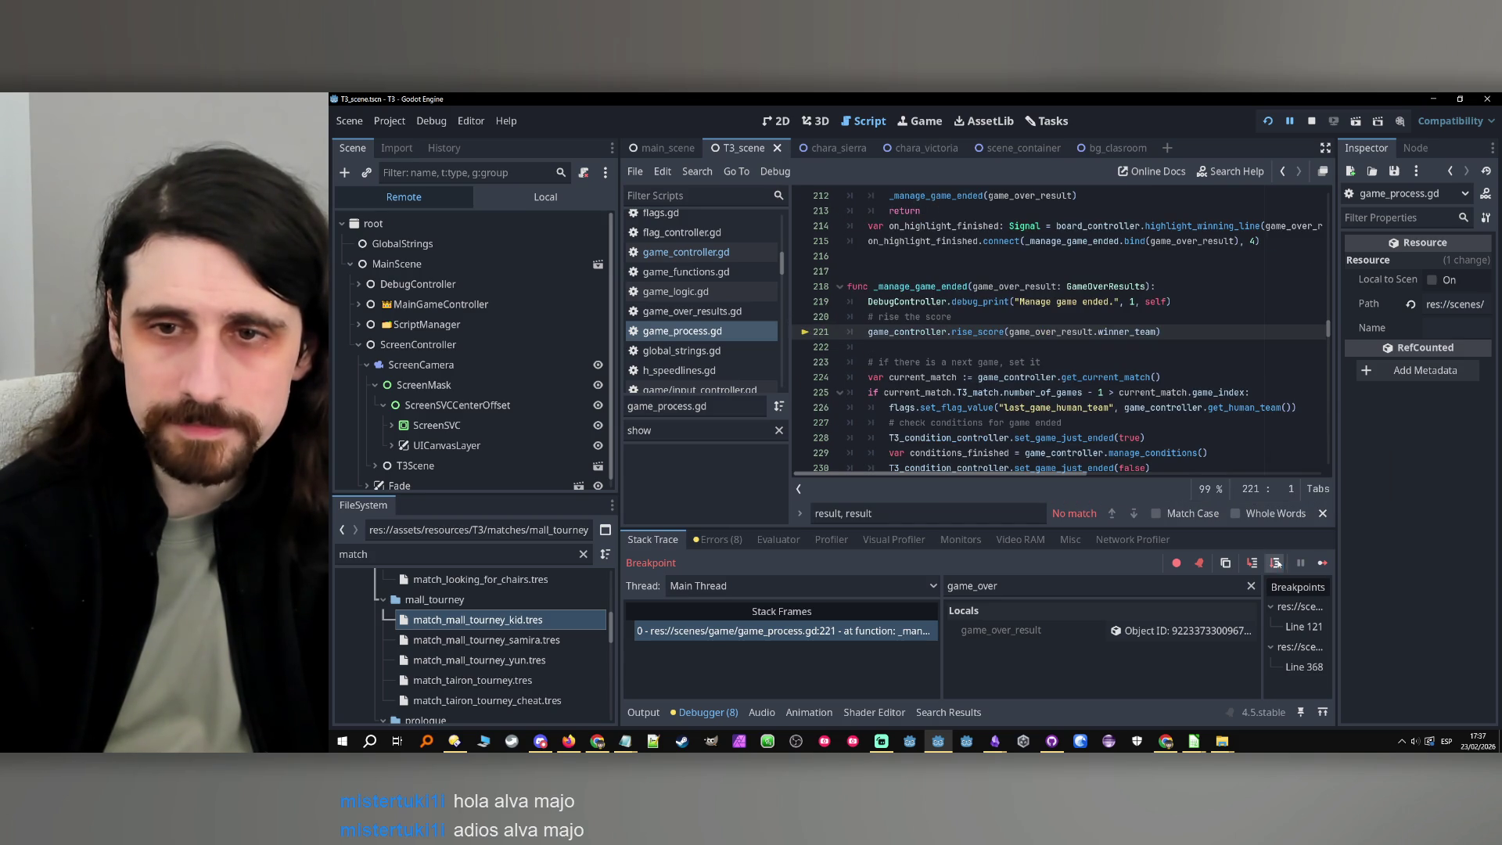
Filter Locals to game_over_result and expand its members for inspection
double_click(1127, 332)
click(1062, 331)
double_click(1062, 332)
key(ctrl+c)
double_click(1050, 586)
key(ctrl+v)
click(1054, 622)
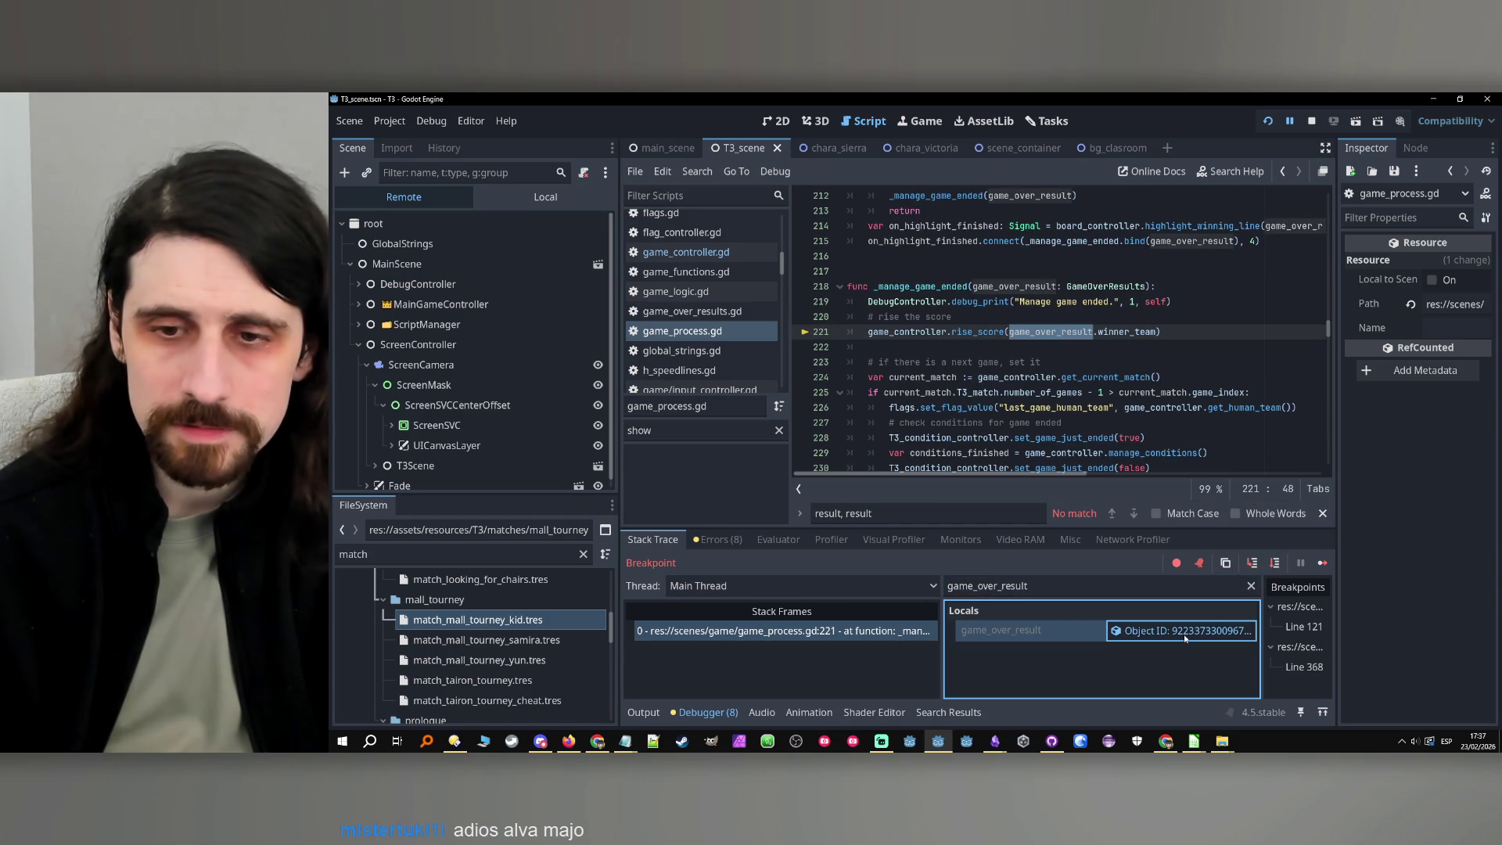
click(1174, 631)
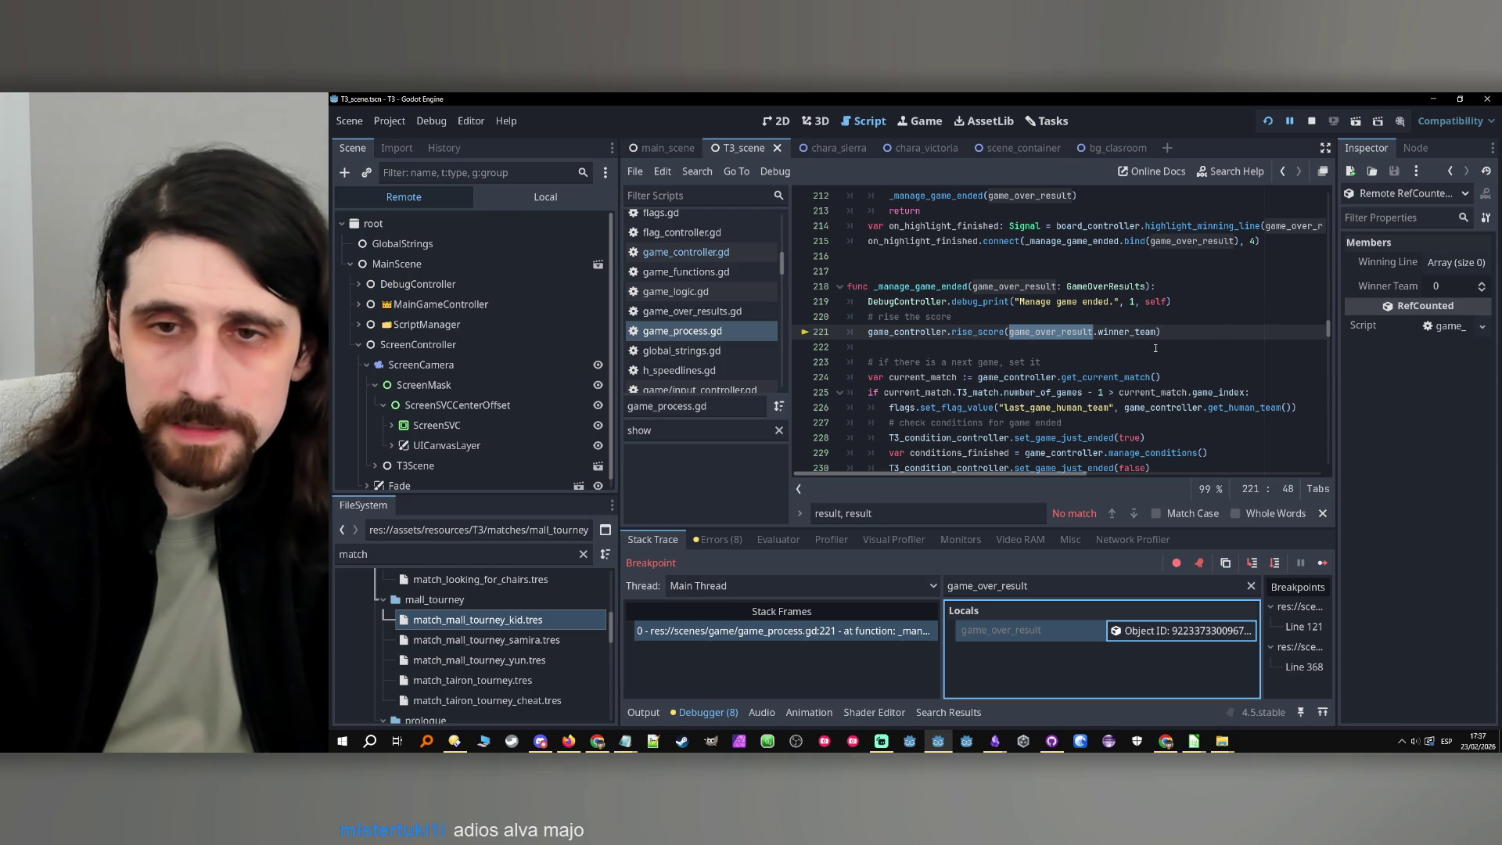
Step into rise_score, confirm team_index is -1 in Locals, then stop debugging
click(1252, 564)
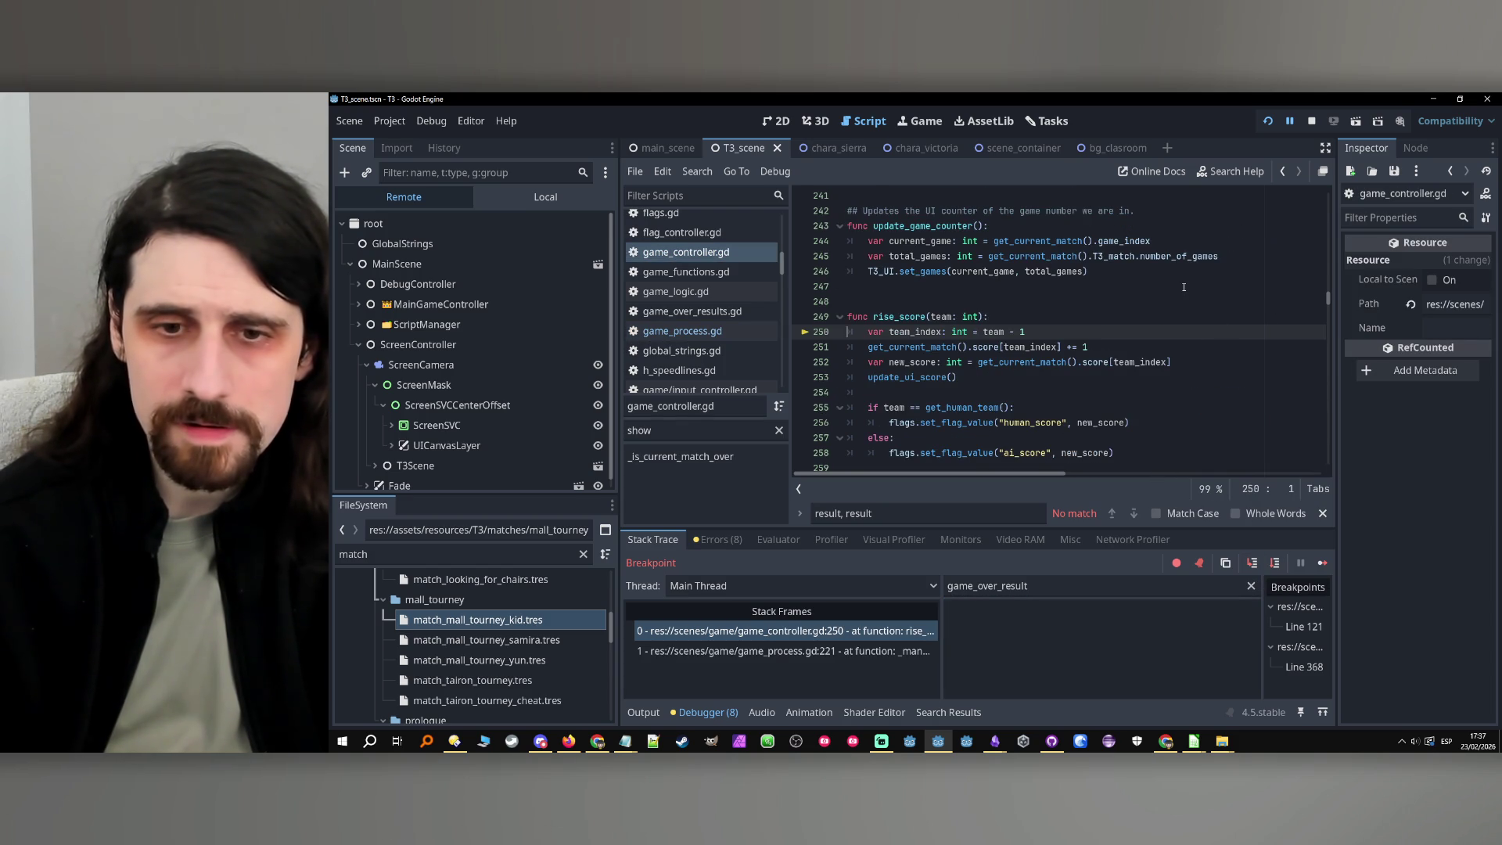
double_click(940, 317)
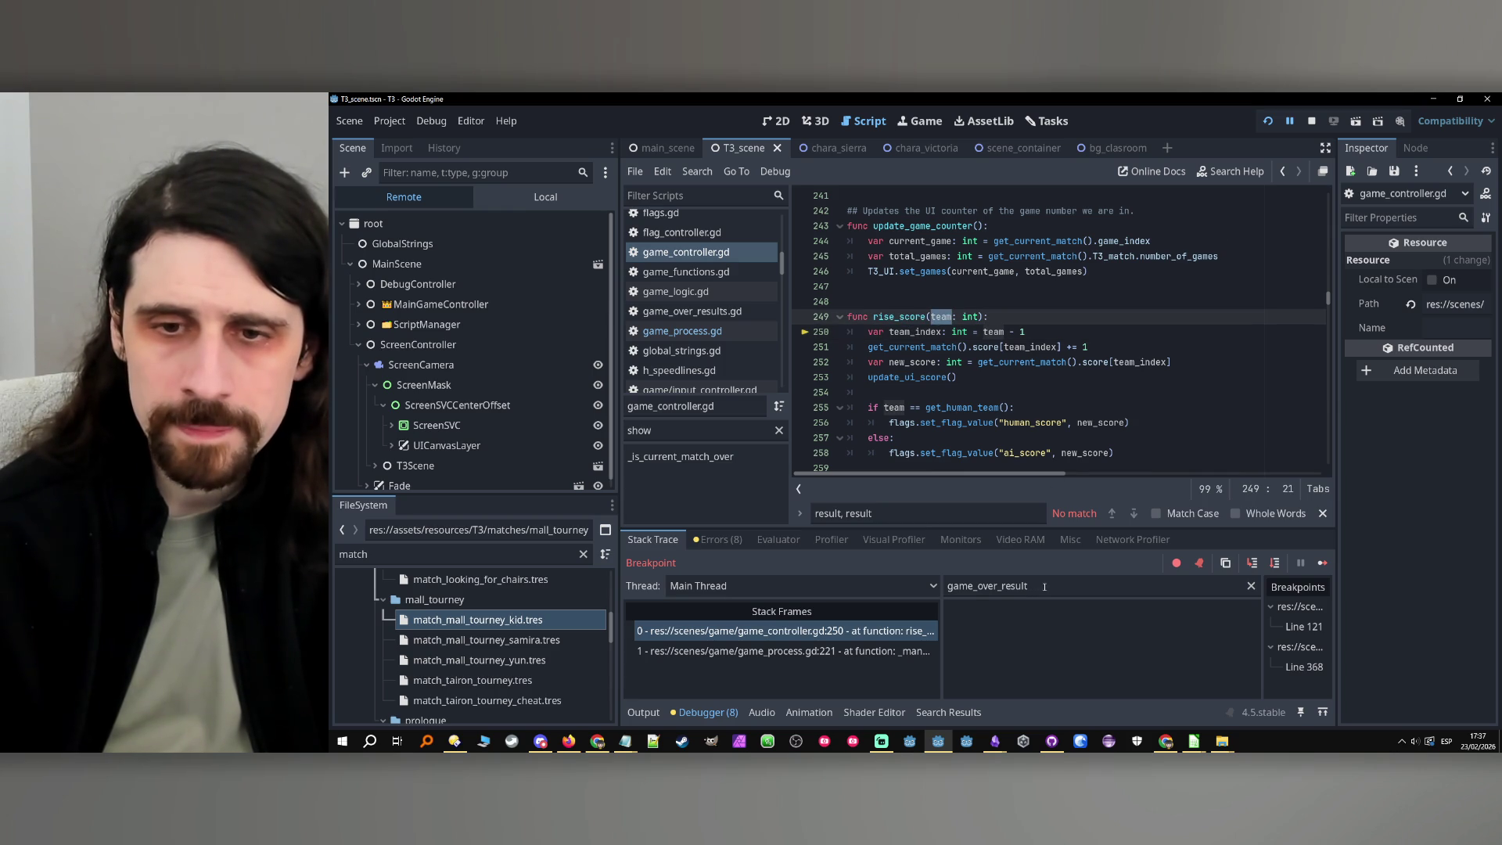
text(team)
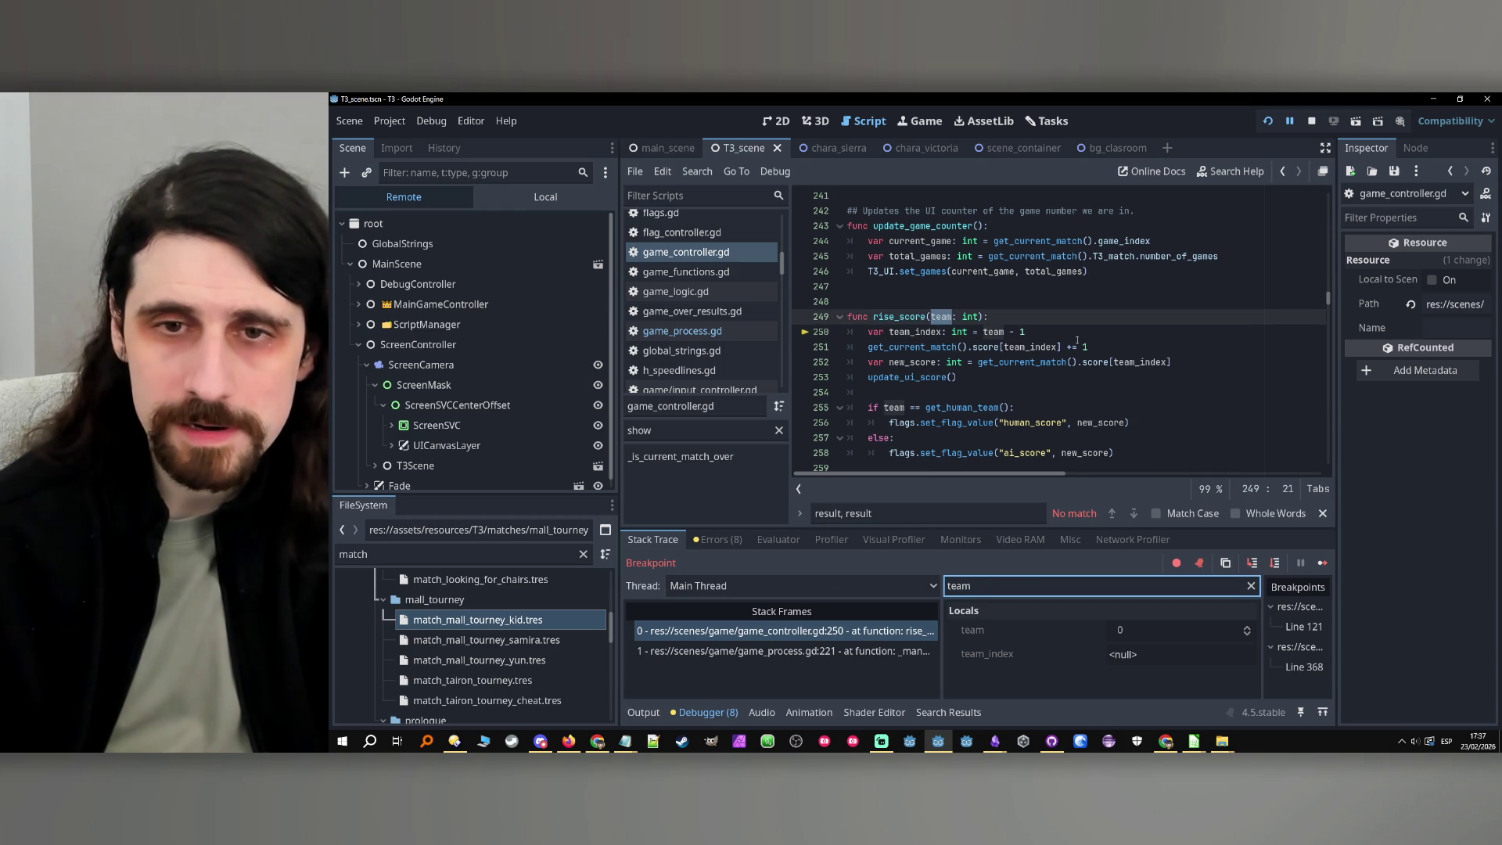
double_click(940, 335)
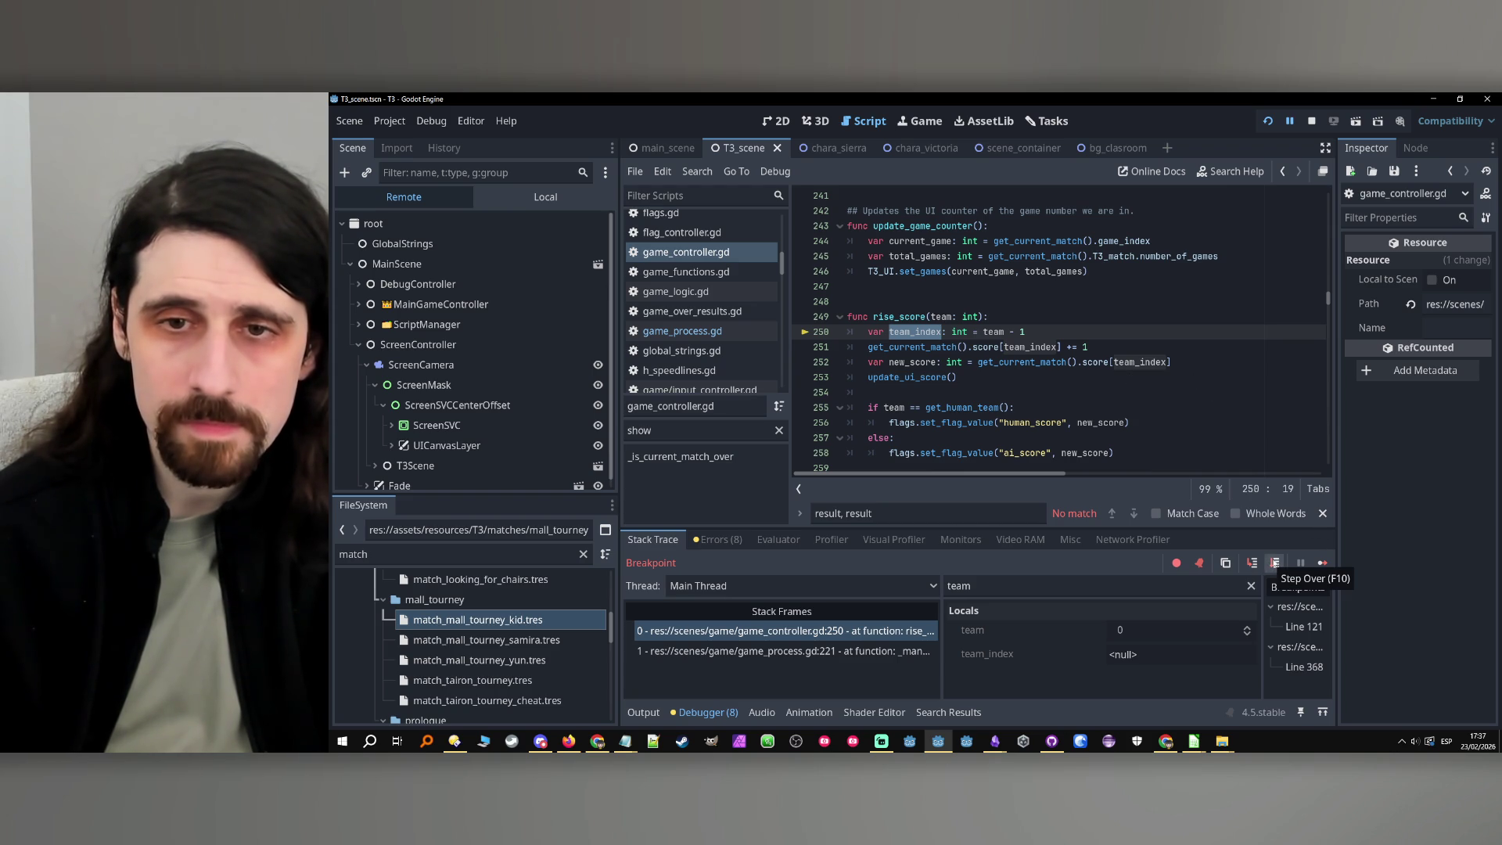
click(1275, 563)
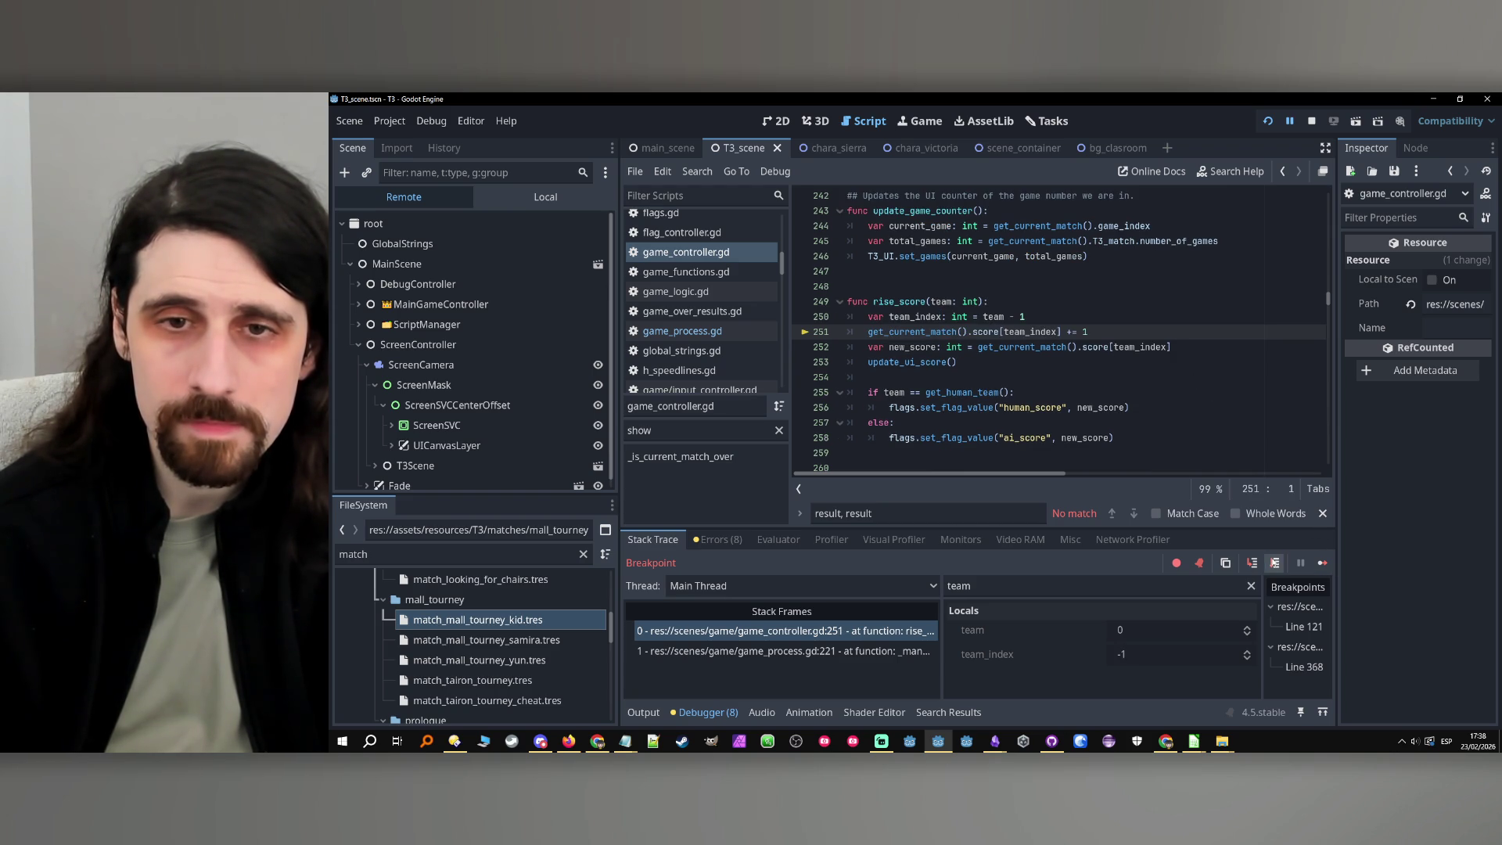
click(989, 593)
text(_index)
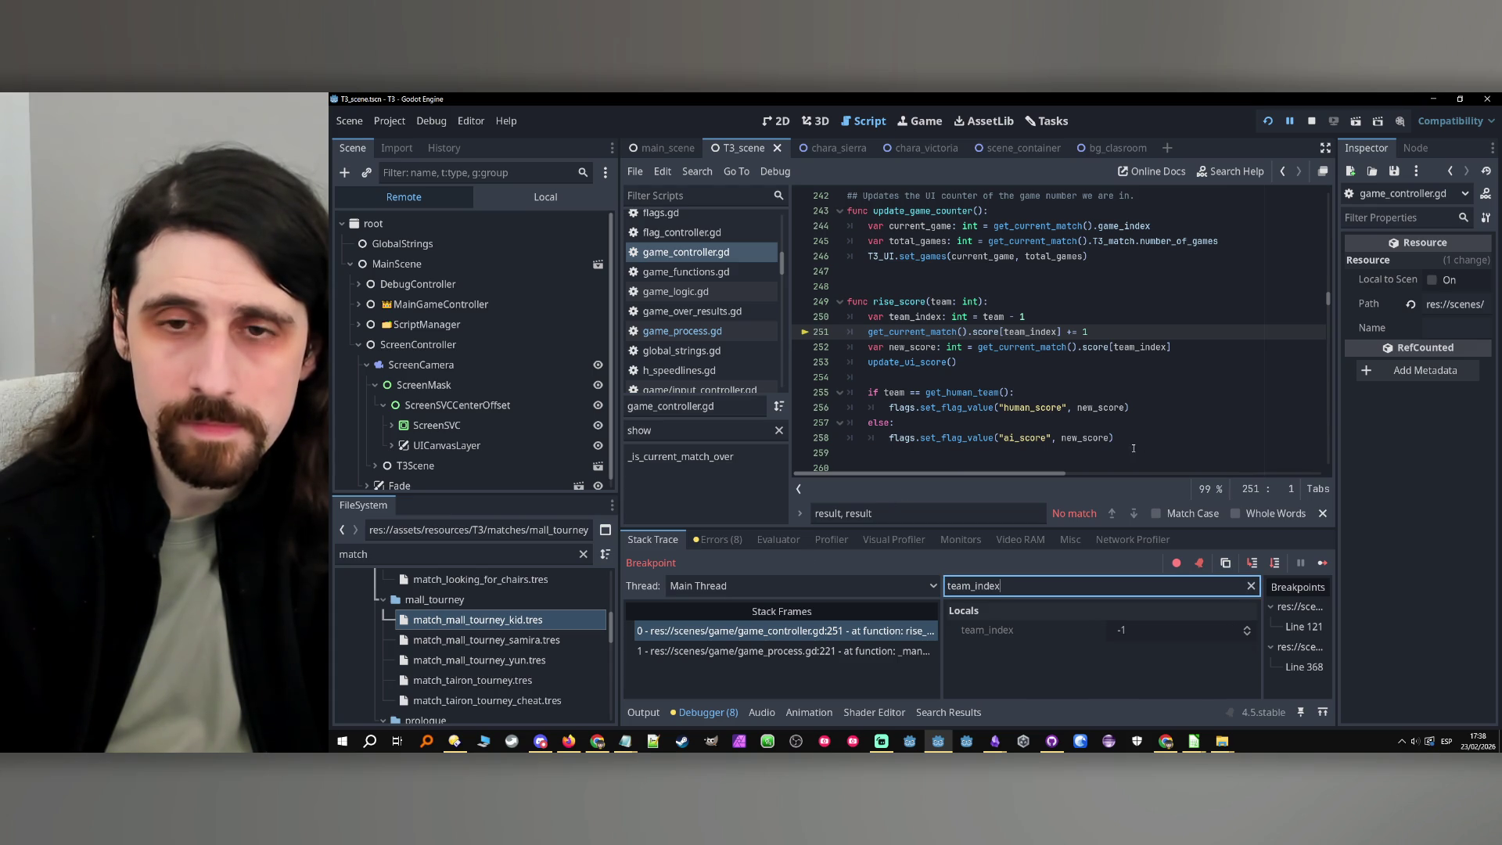
click(972, 366)
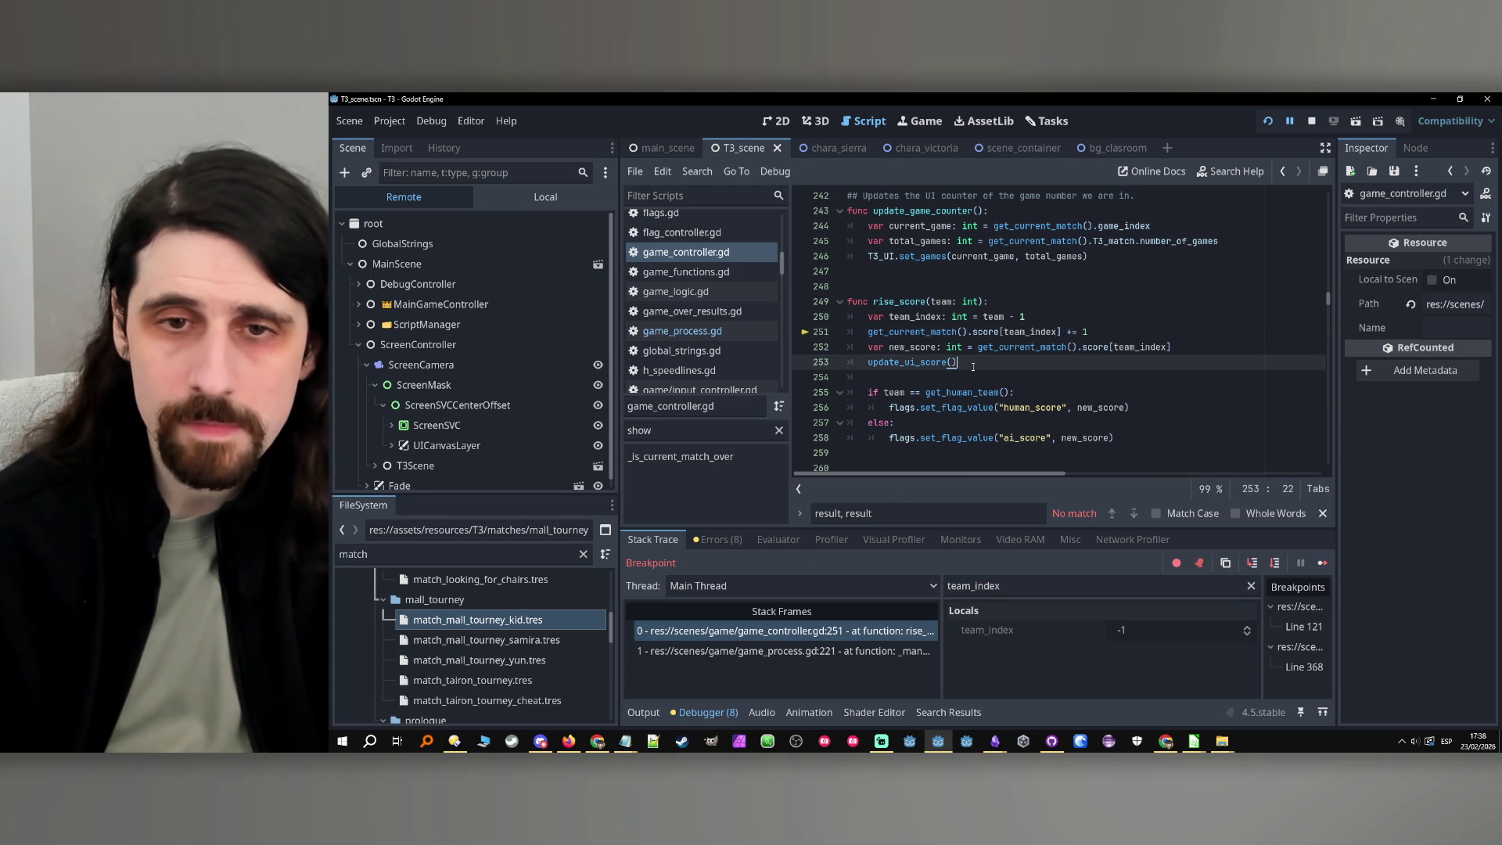
double_click(912, 303)
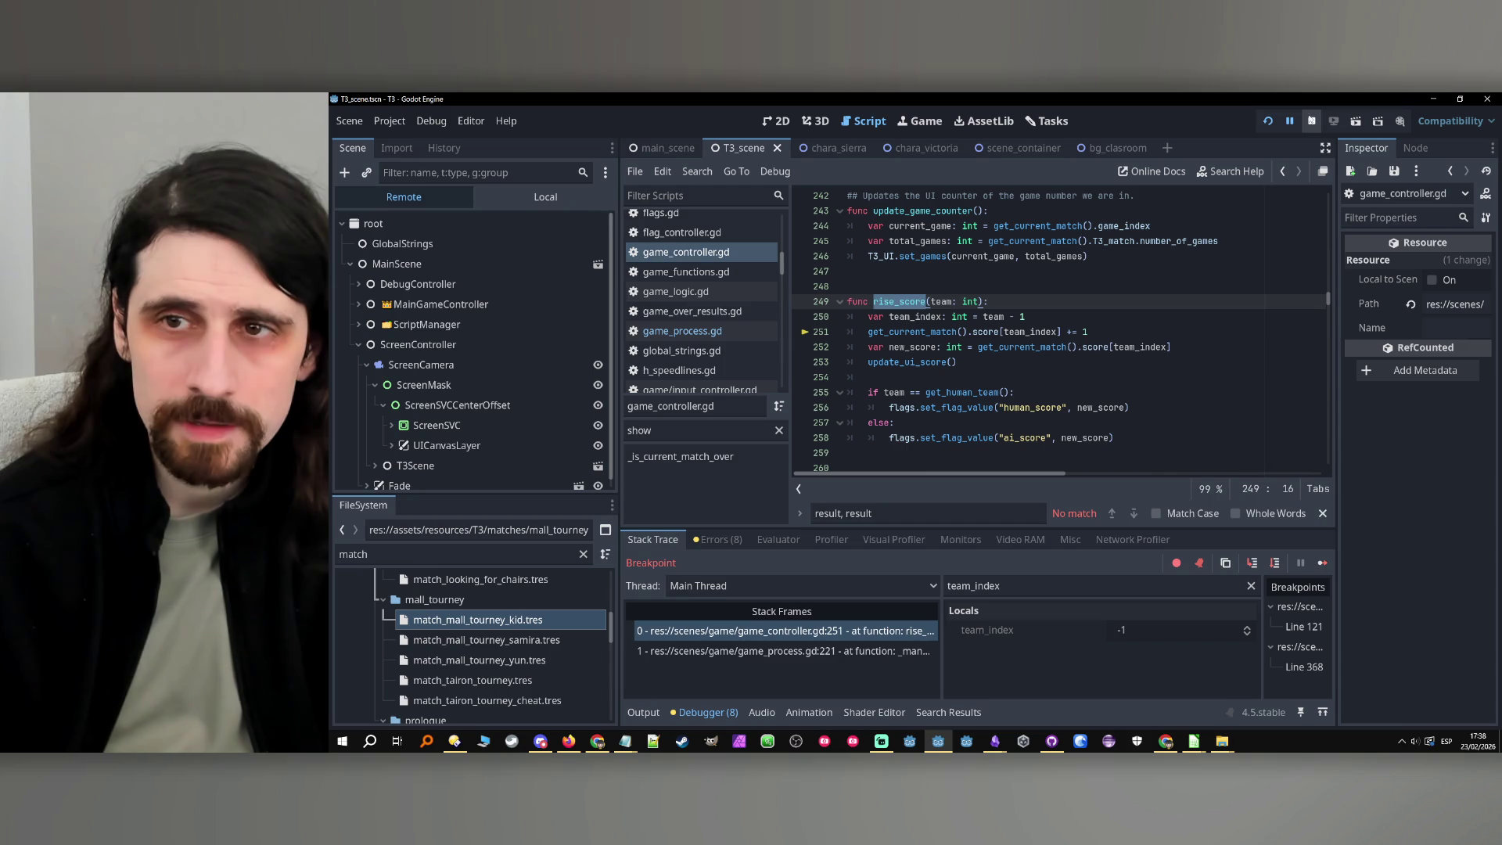
click(1312, 121)
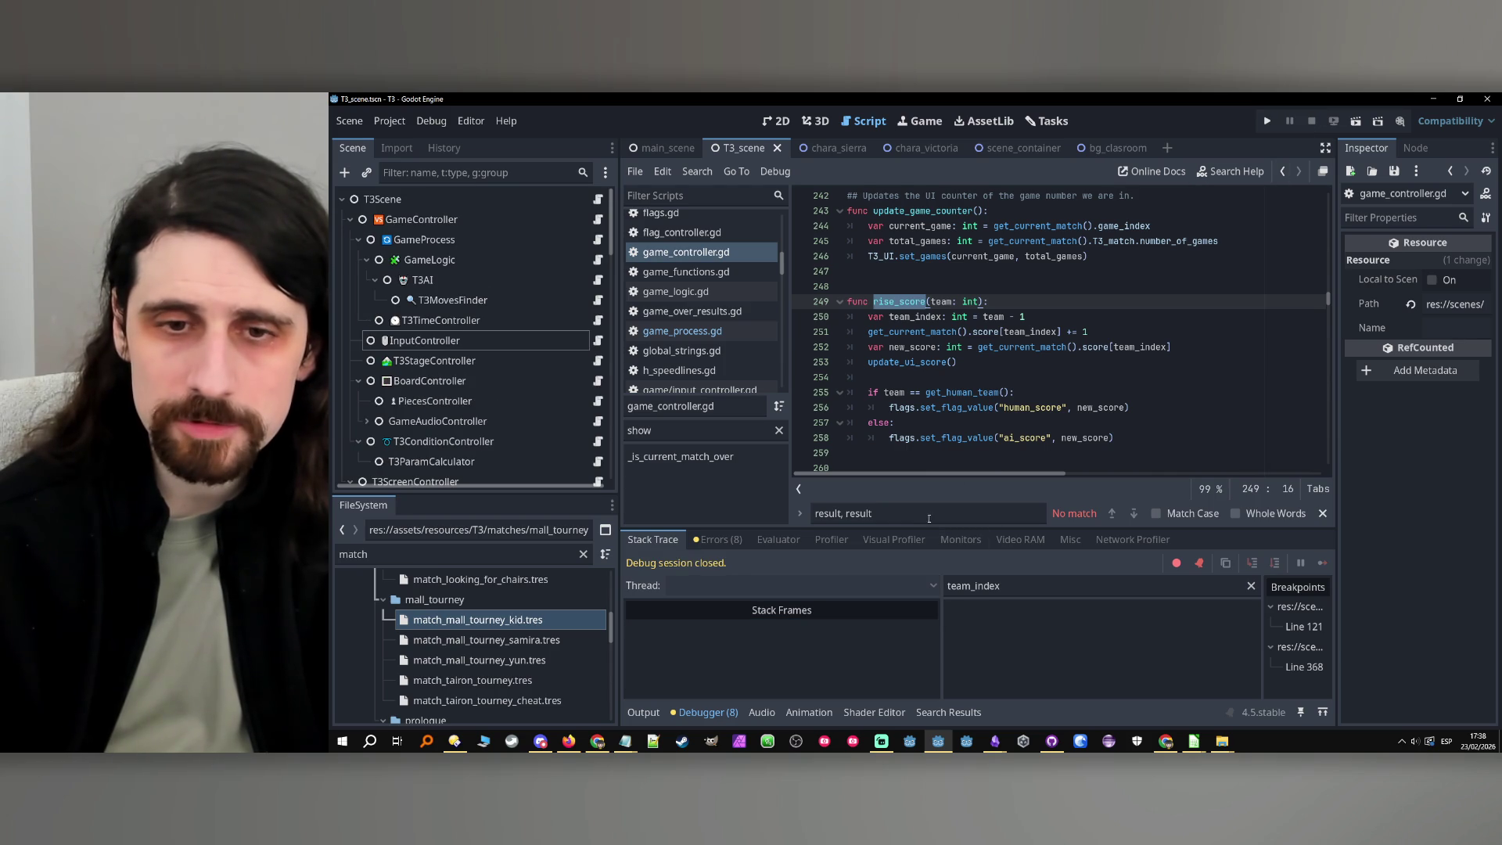
Find the rise_score call on line 221 of game_process.gd
key(ctrl+f)
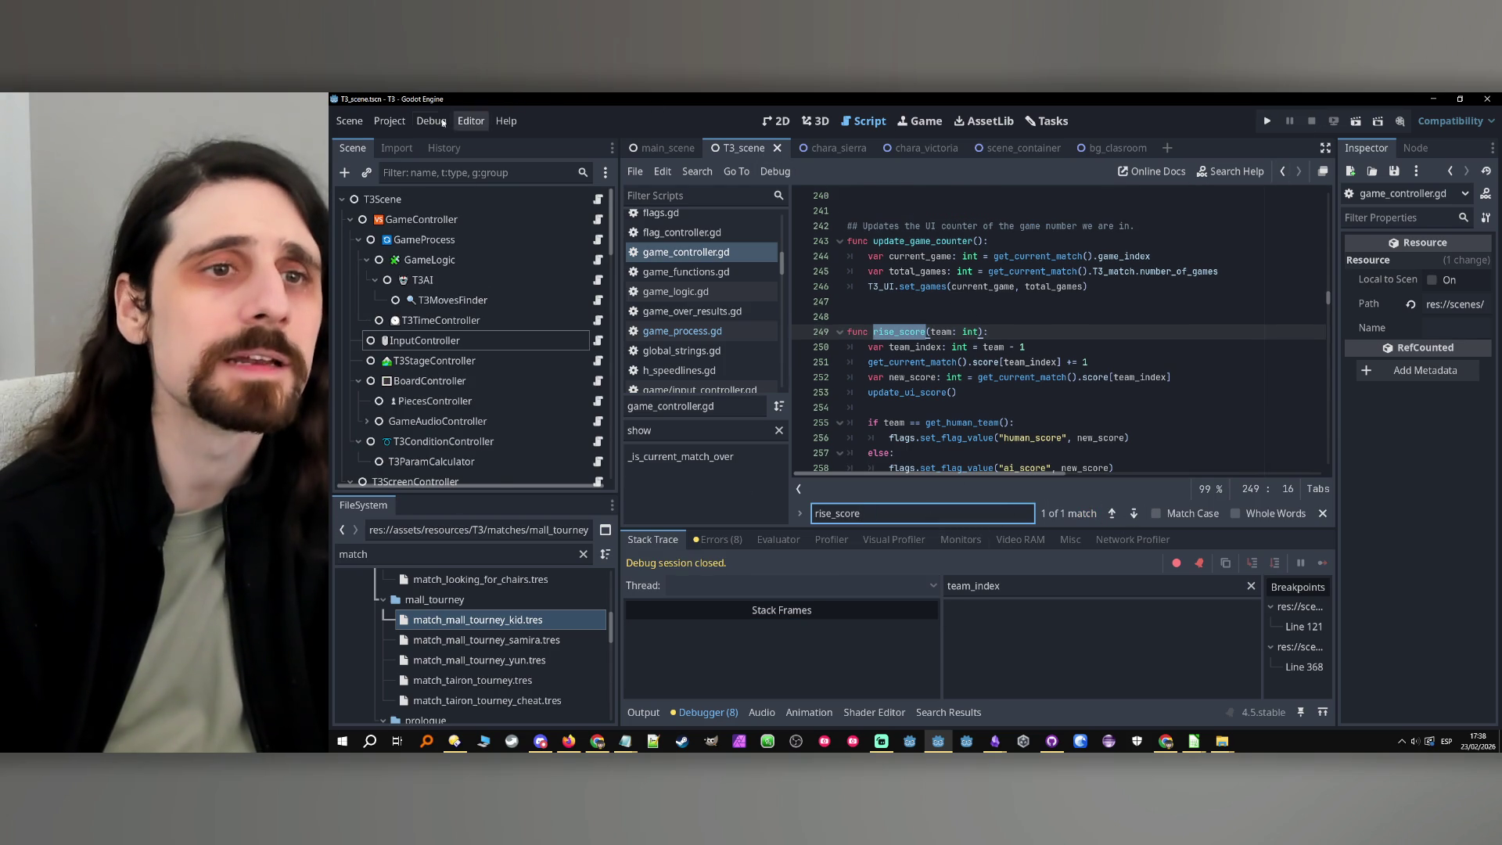
click(682, 331)
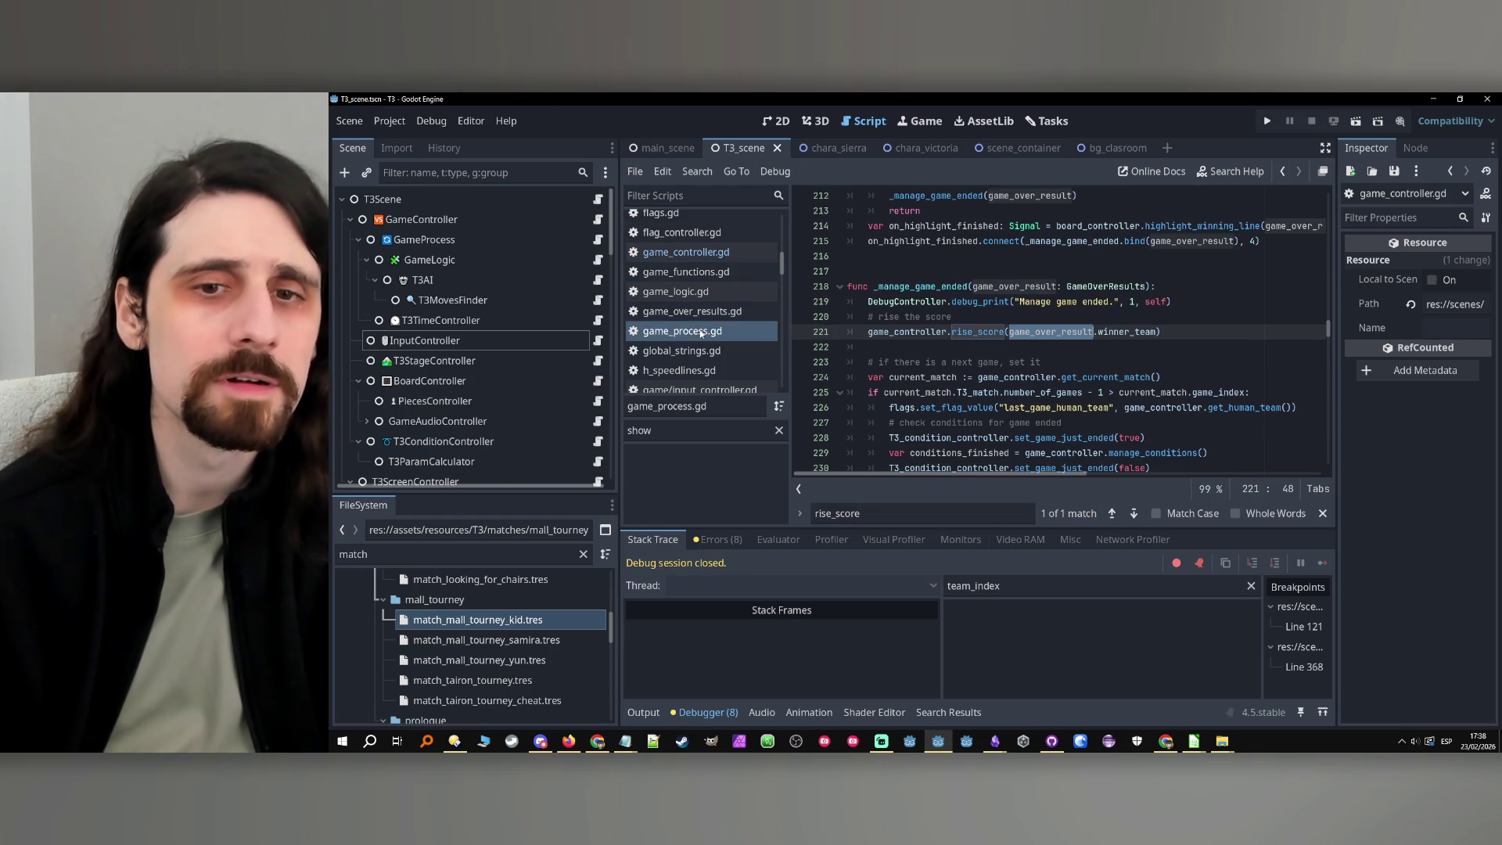
click(1134, 514)
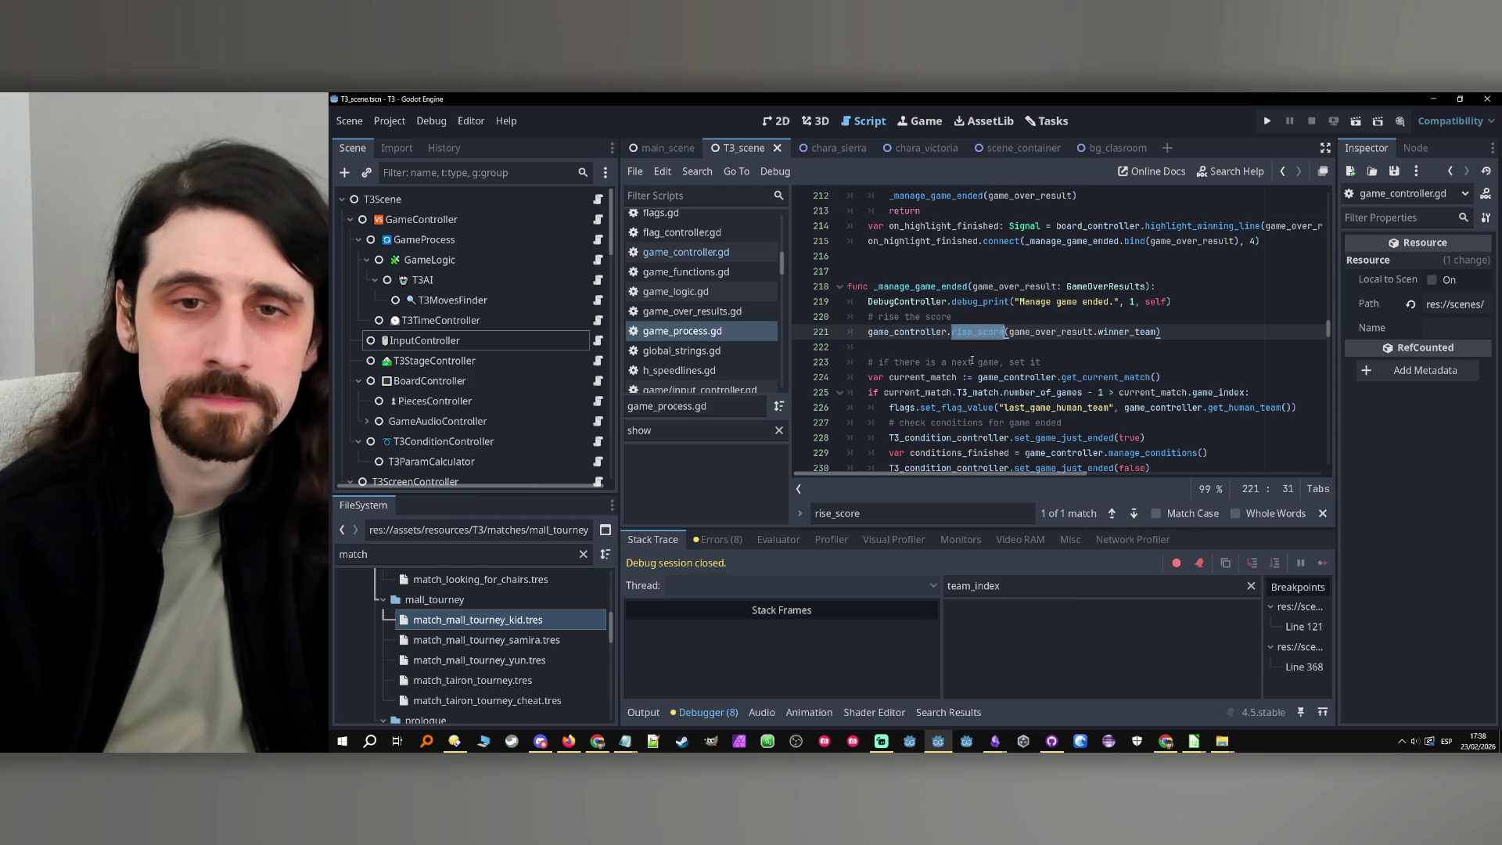
click(1041, 317)
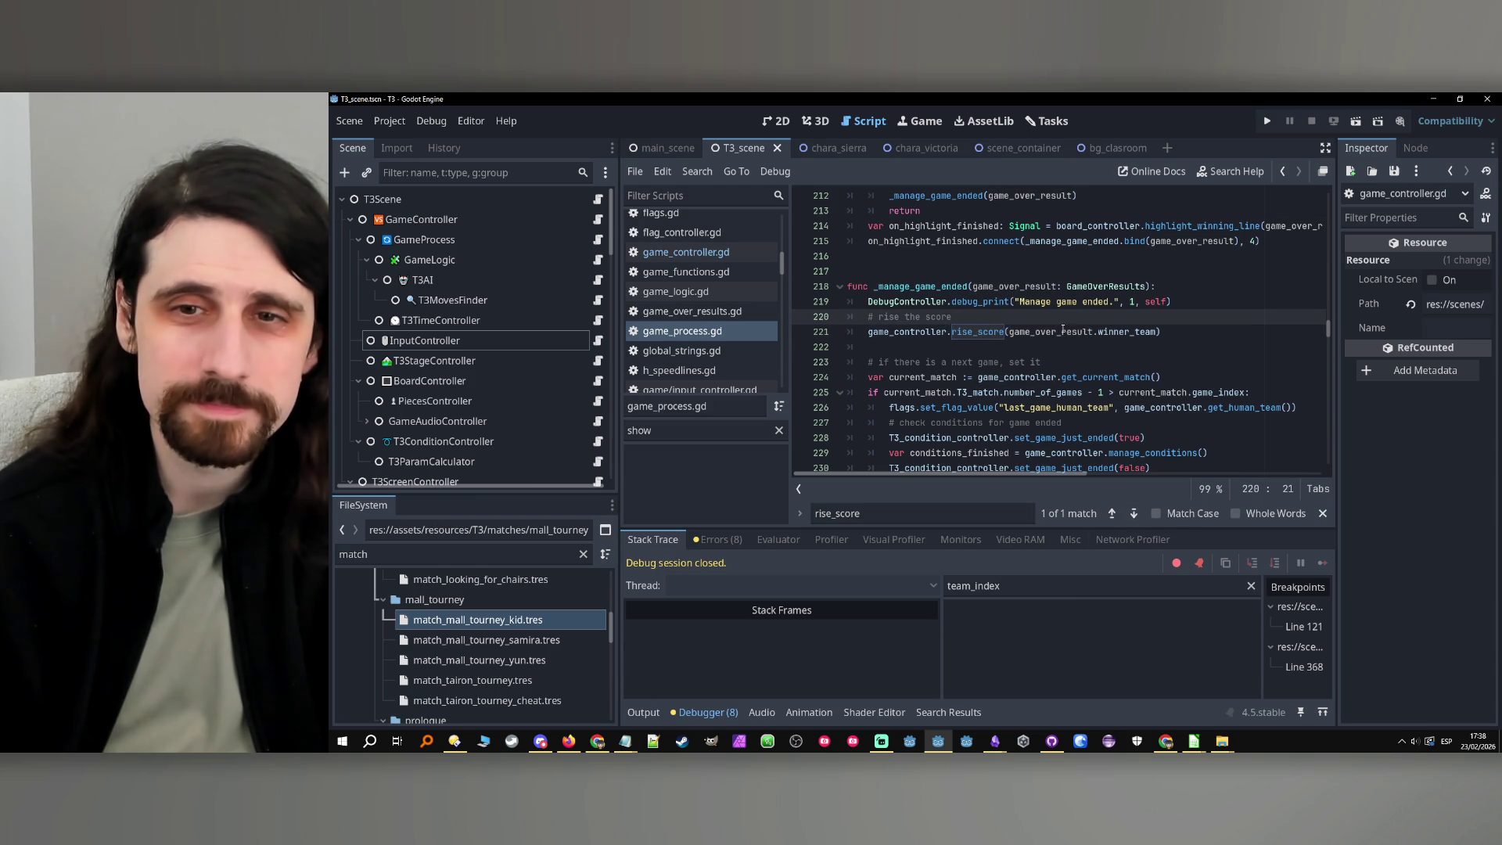
drag(1155, 332, 1010, 332)
key(ctrl+c)
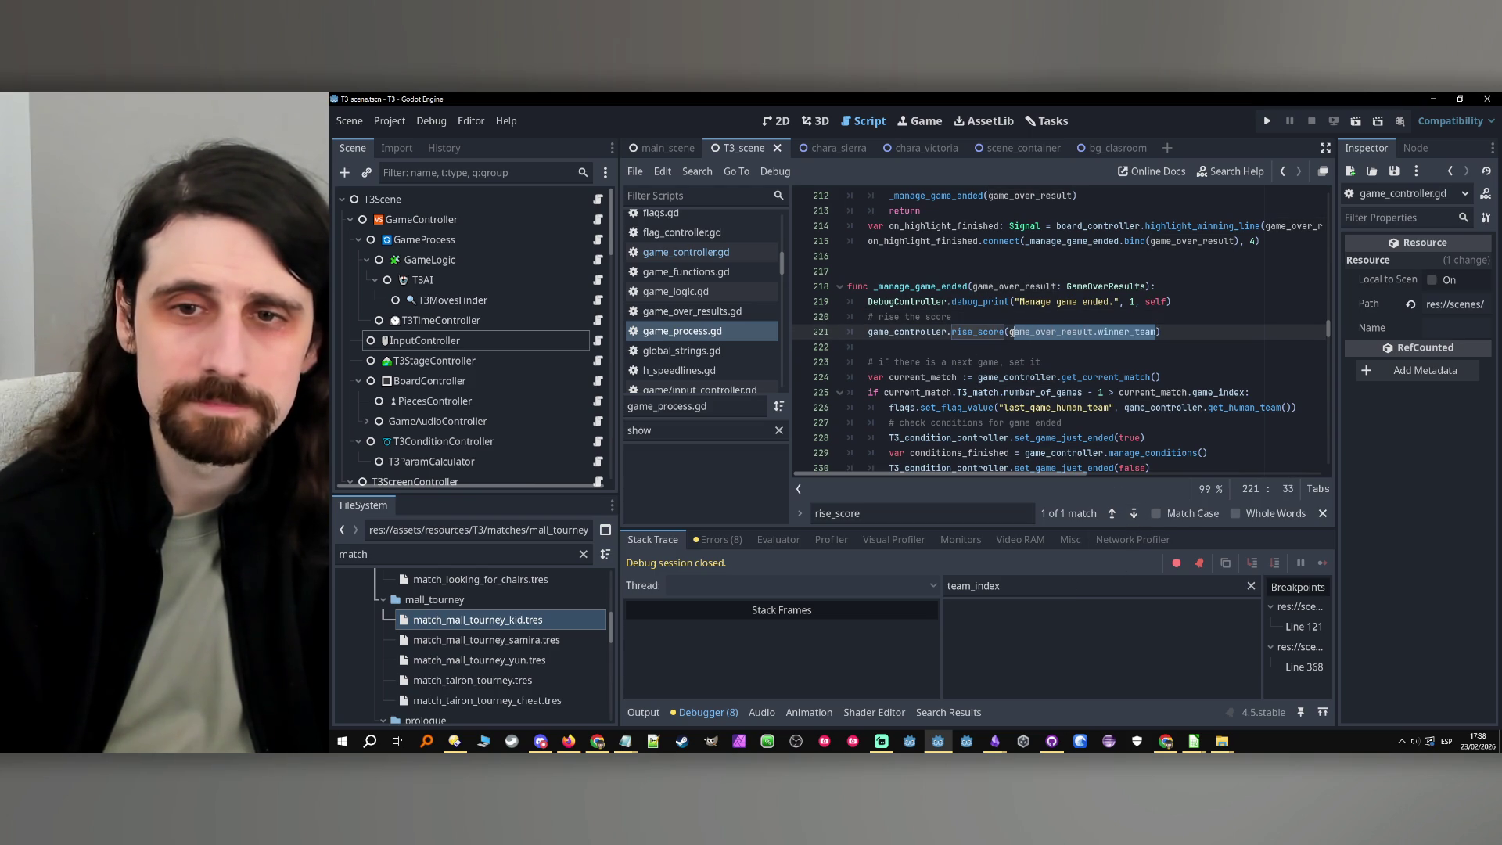
click(961, 317)
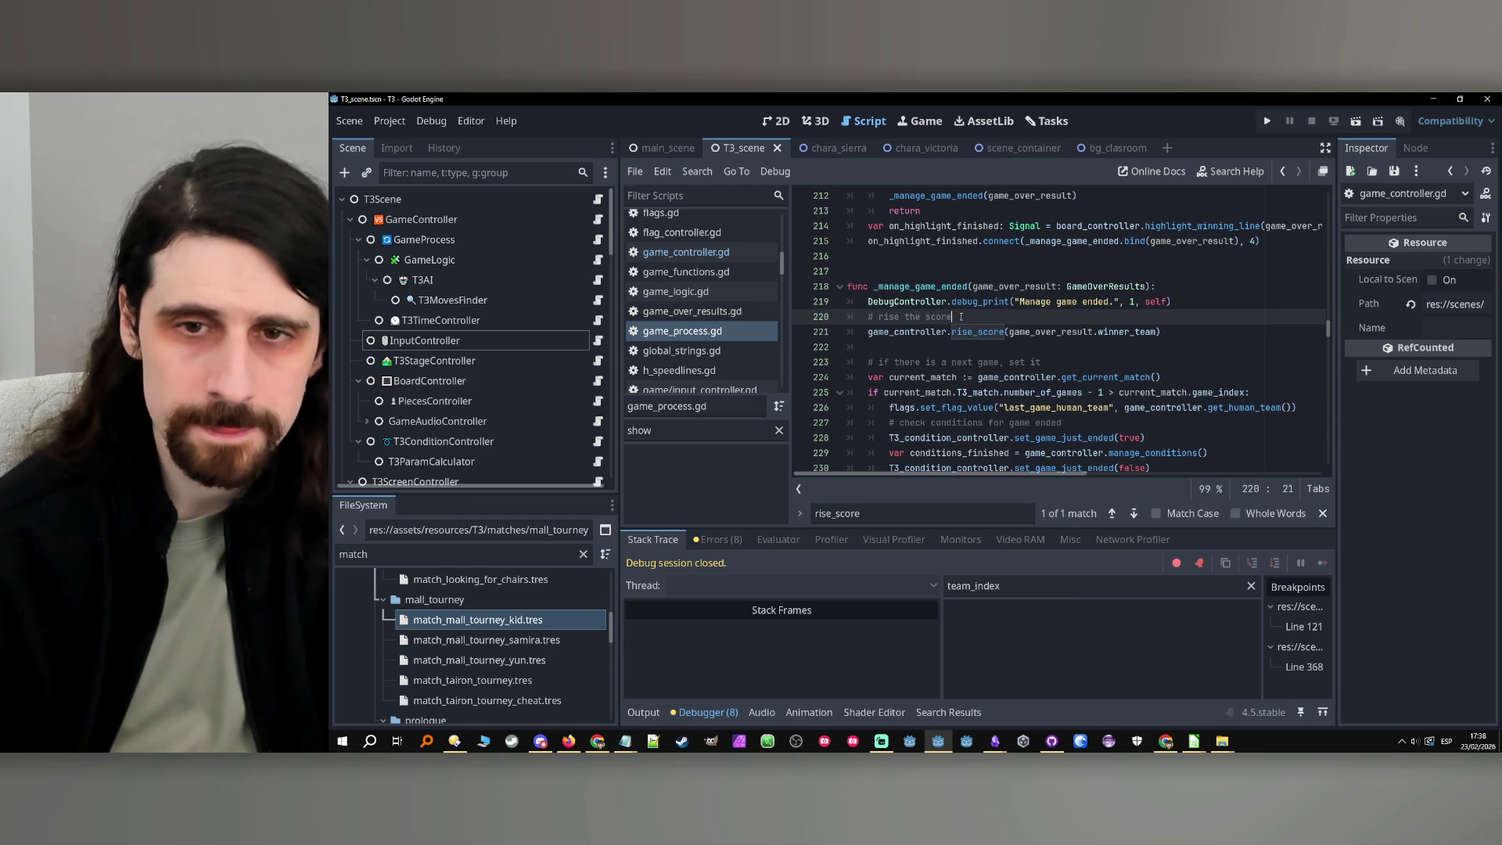
Wrap the rise_score call in 'if game_over_result.winner_team > 0'
key(Return)
text(if)
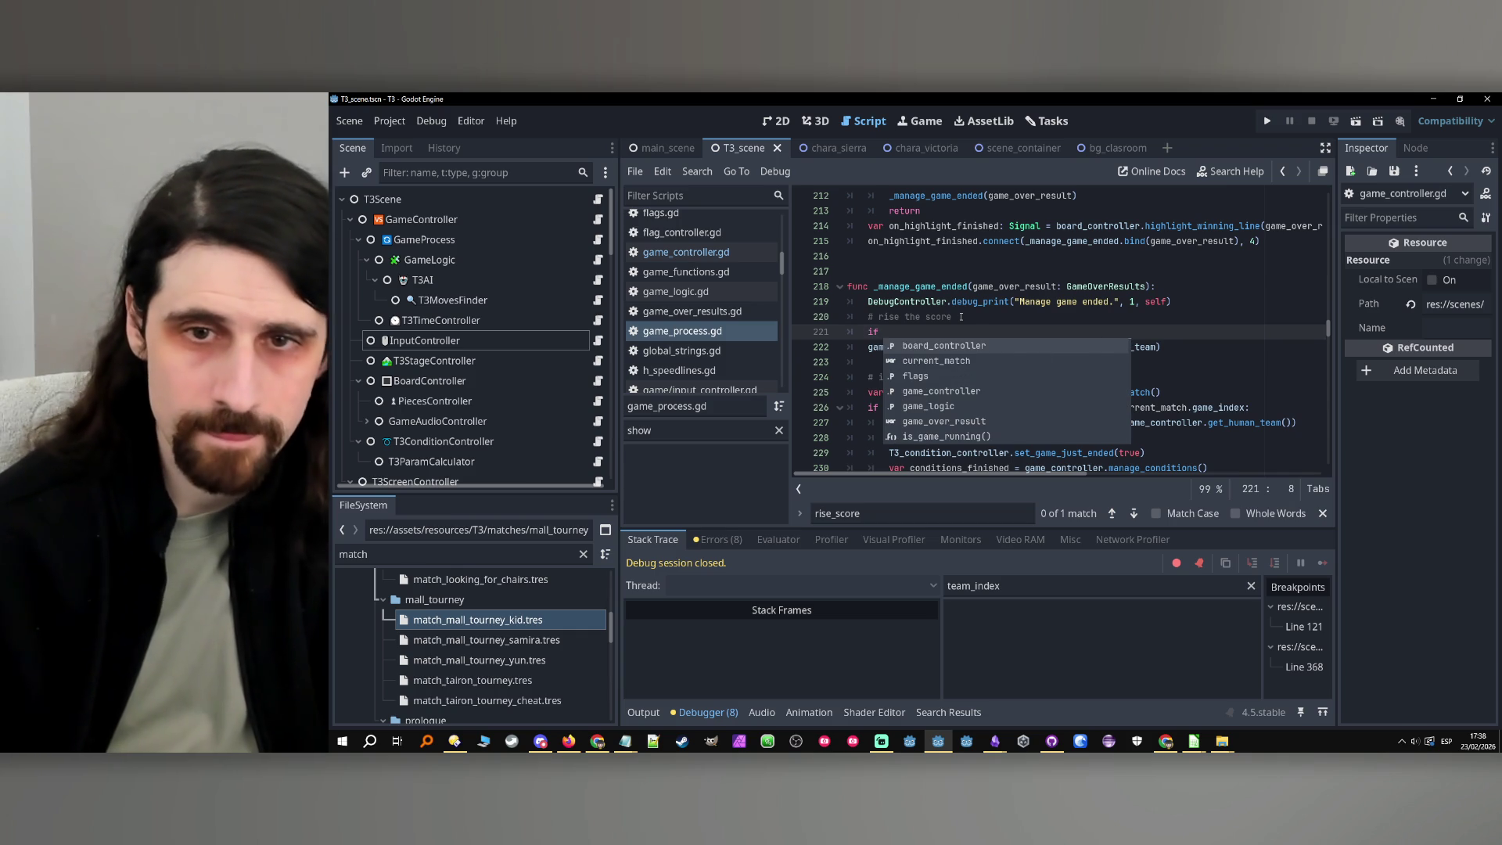
key(ctrl+v)
key(Escape)
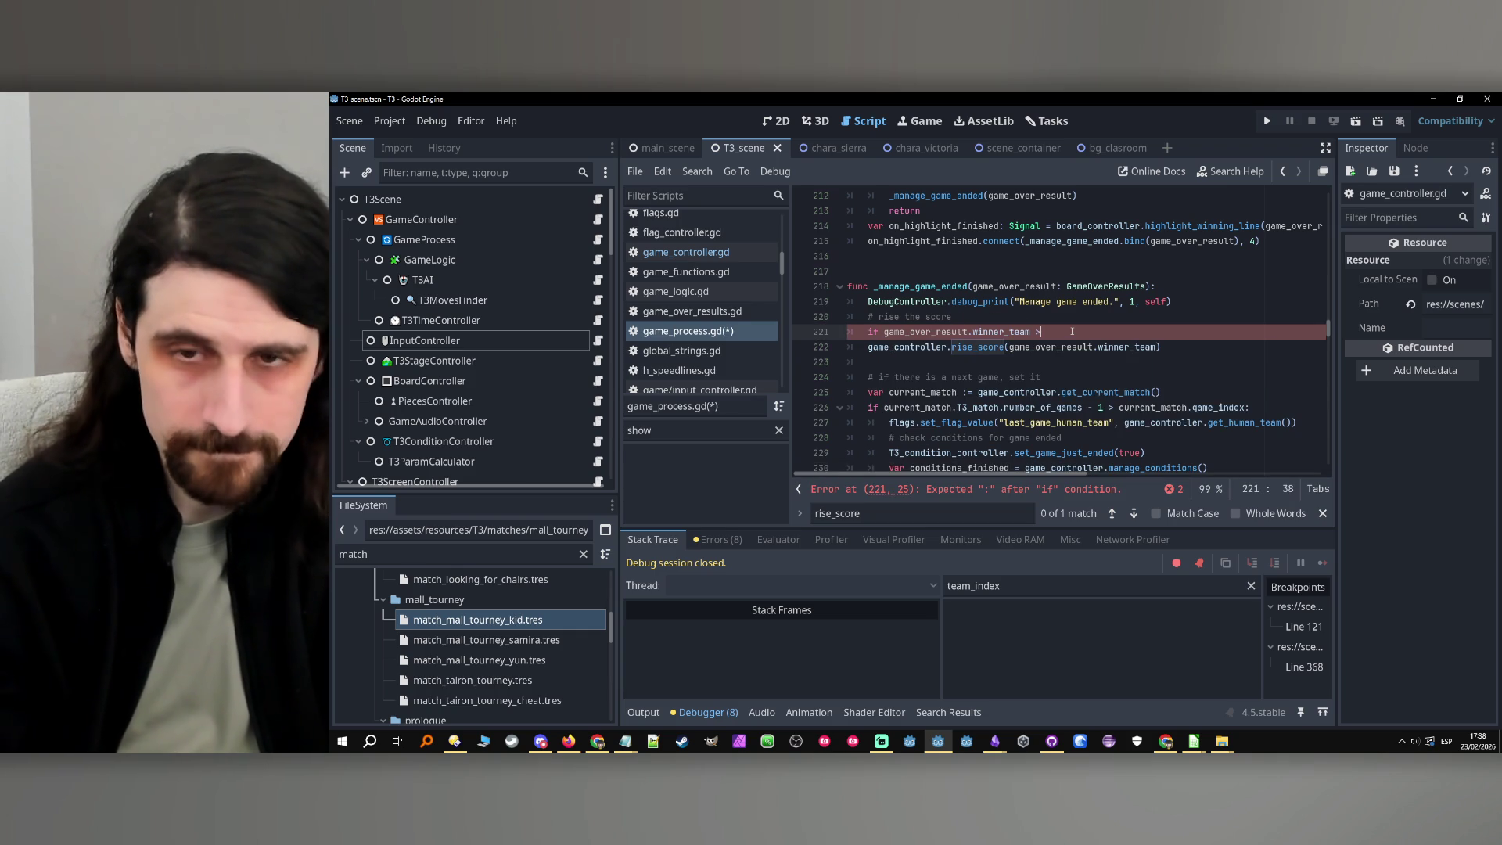
text(>)
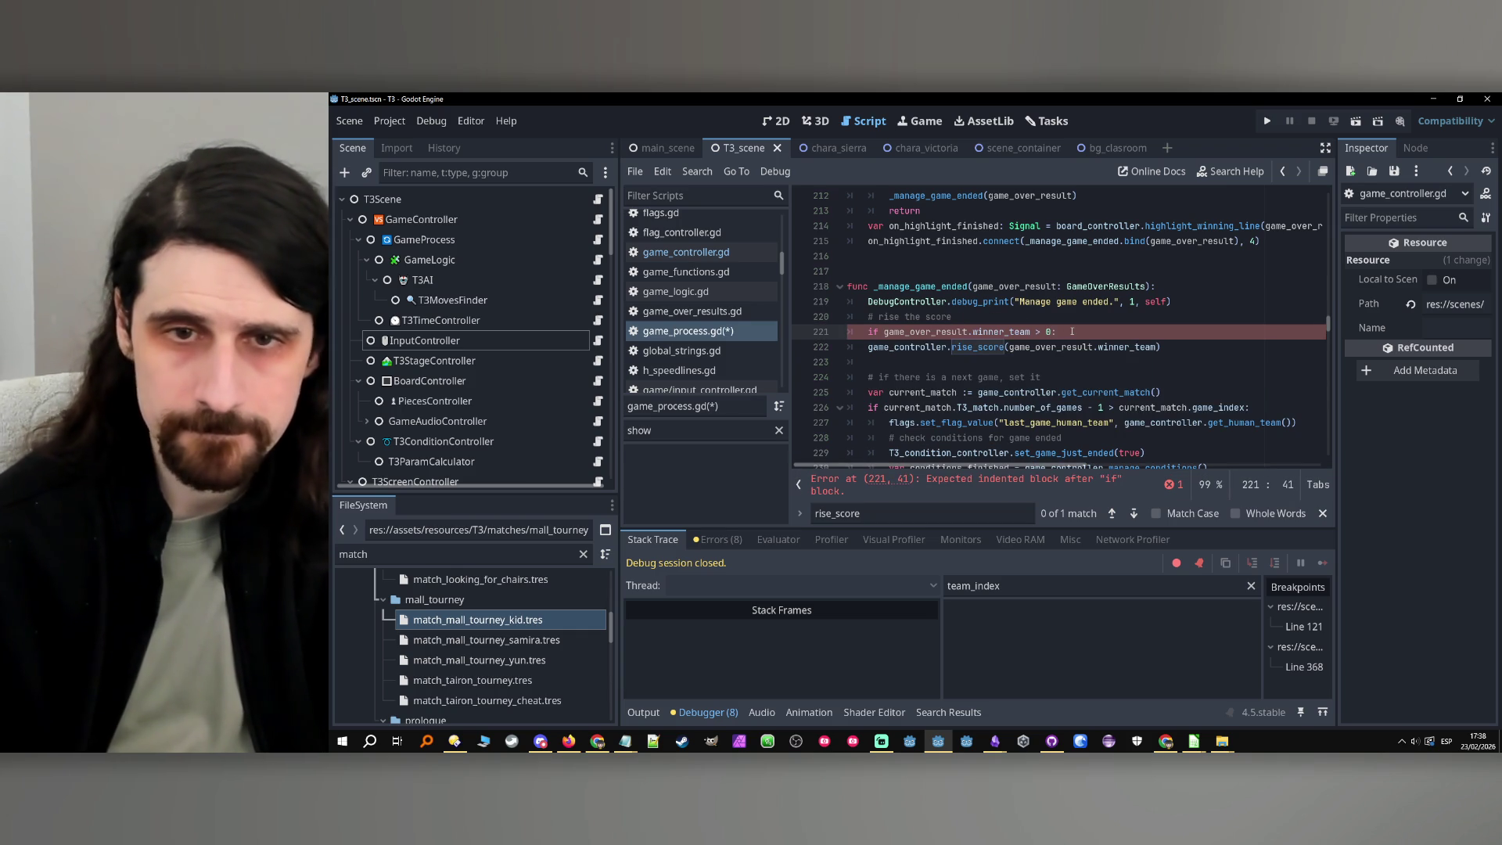
key(Down)
key(Home)
key(Tab)
Change the comment to '# if not a tie, rise the score' and save game_process.gd
click(1103, 338)
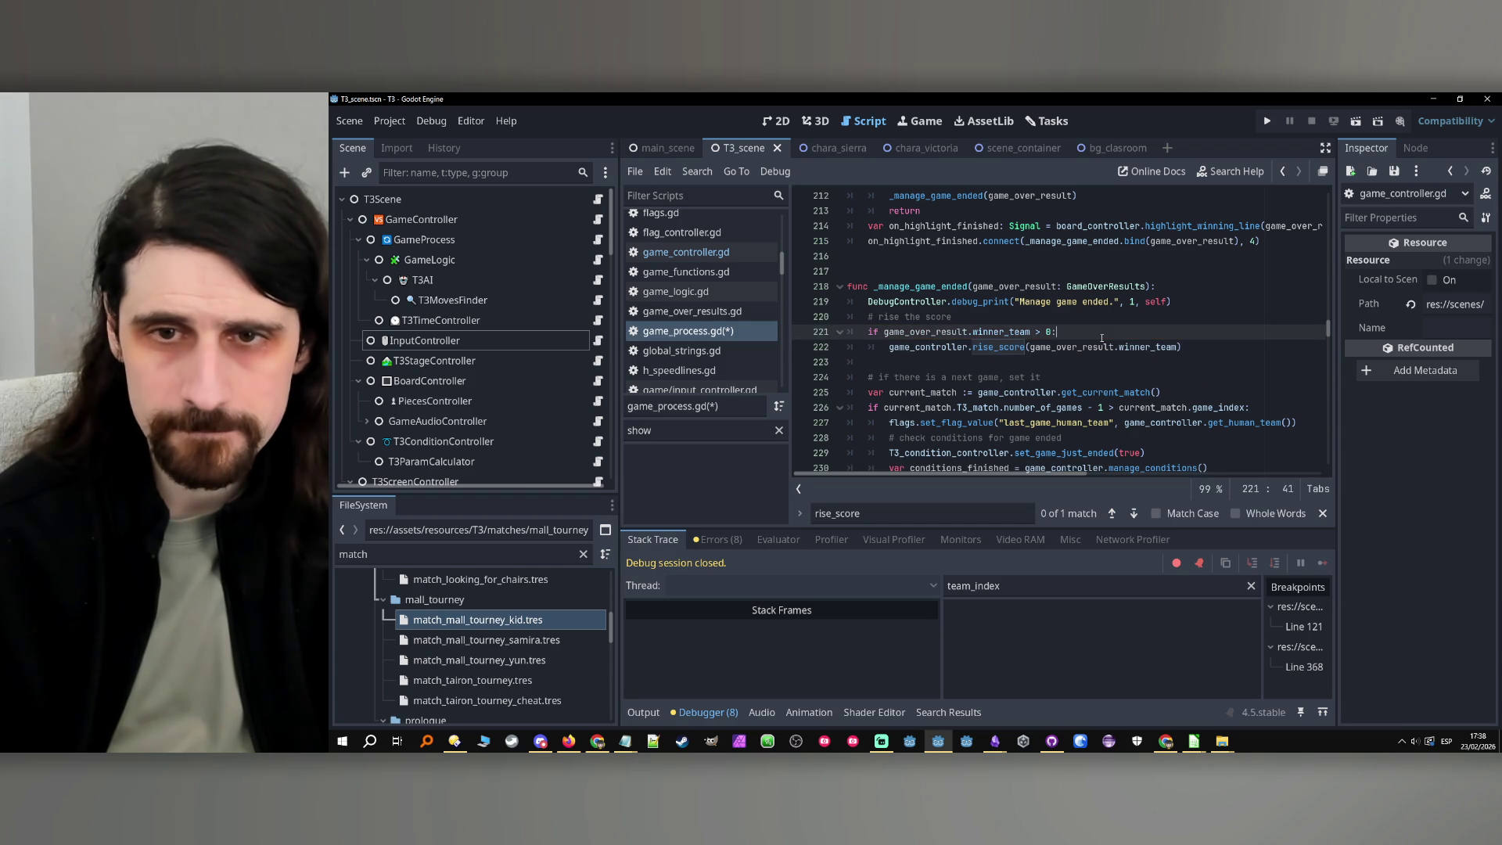
click(884, 317)
text(if not )
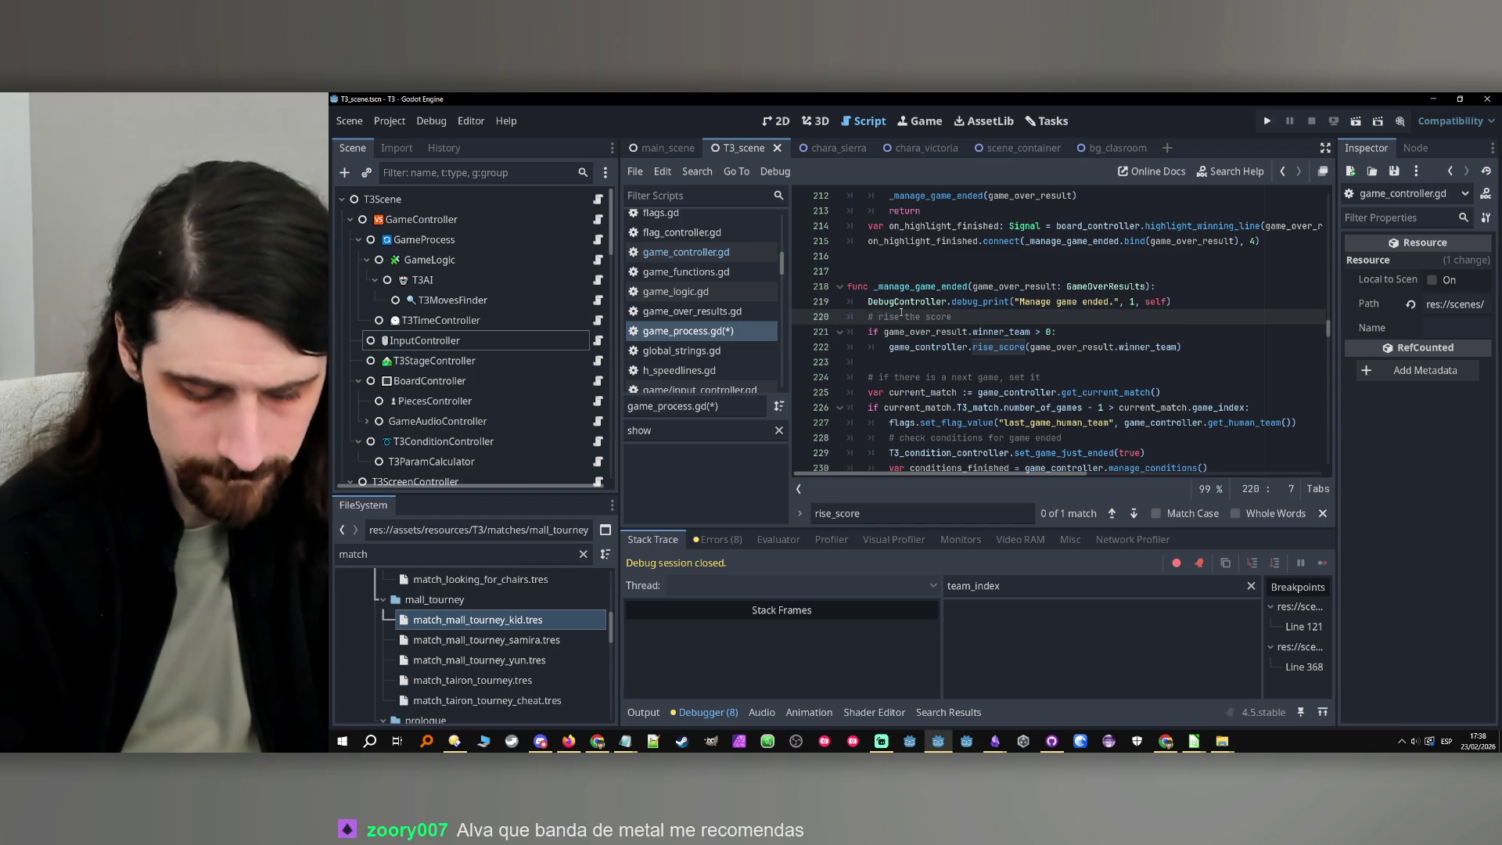
text(a tie,)
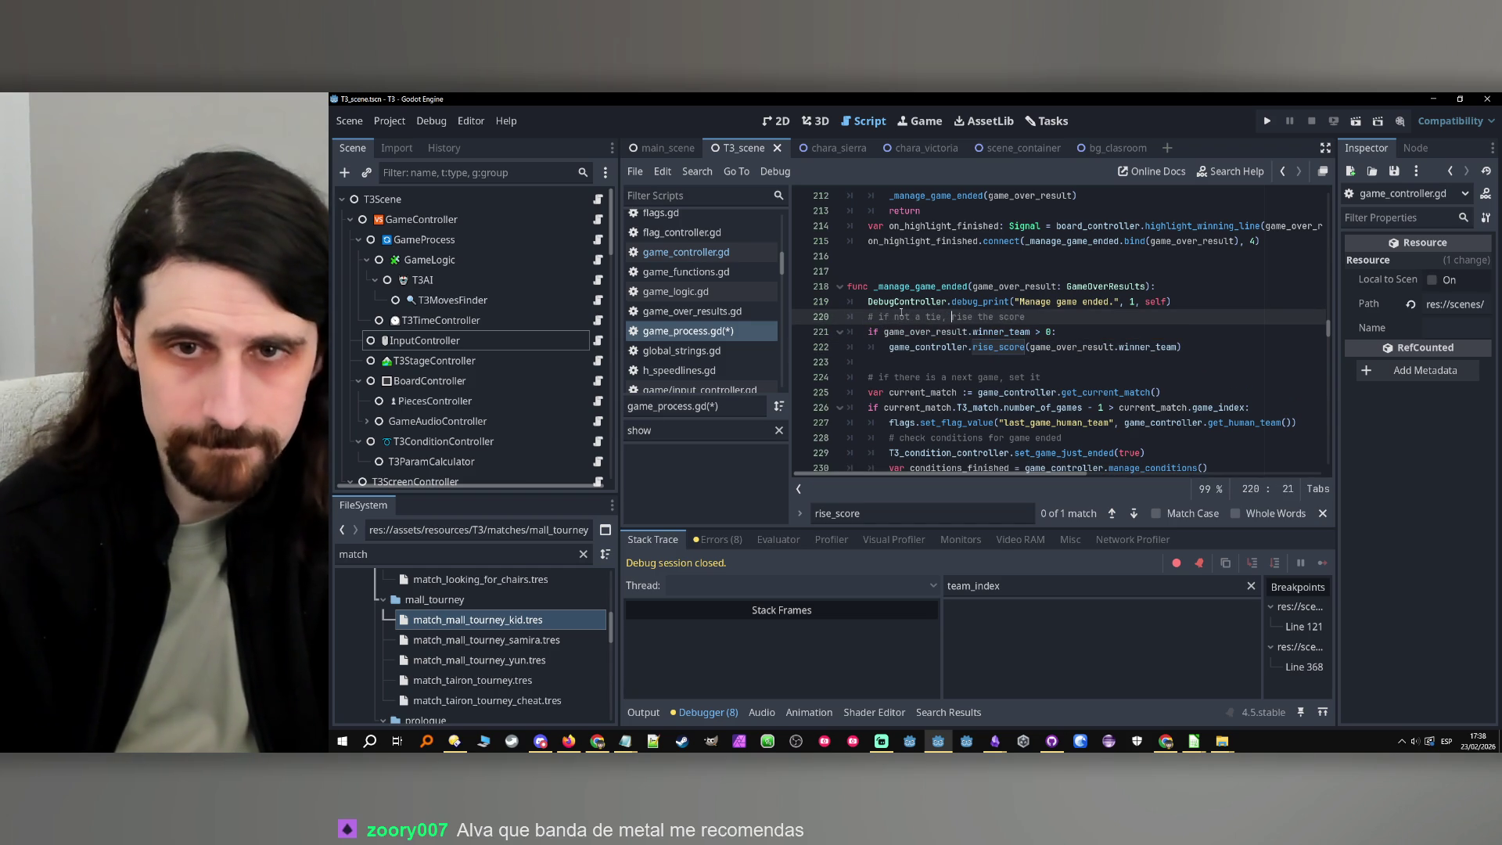
click(1116, 330)
key(ctrl+s)
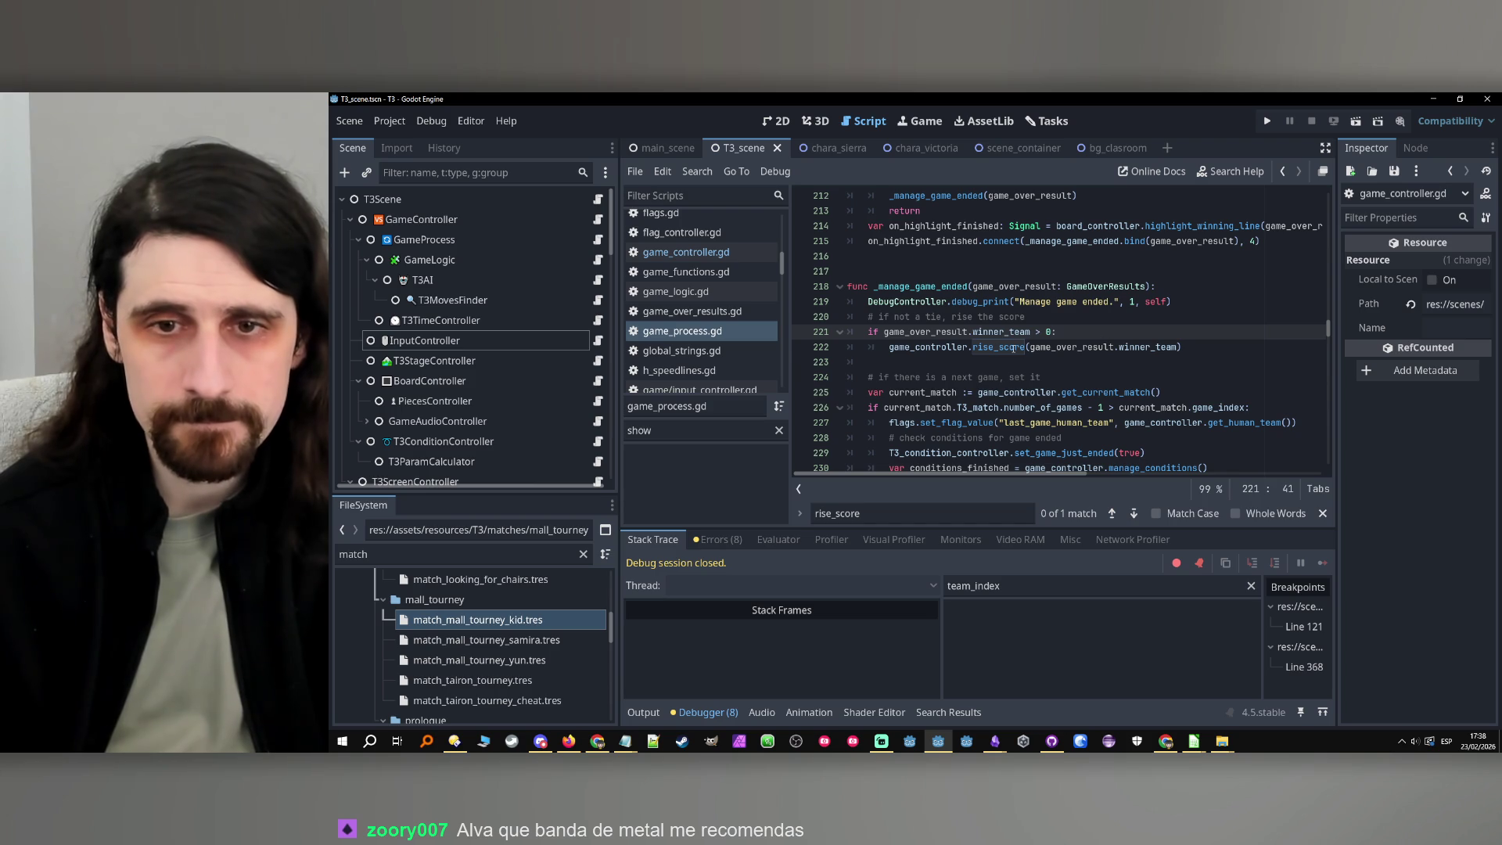
Jump to the rise_score definition and inspect its update_ui_score call
ctrl+click(1014, 348)
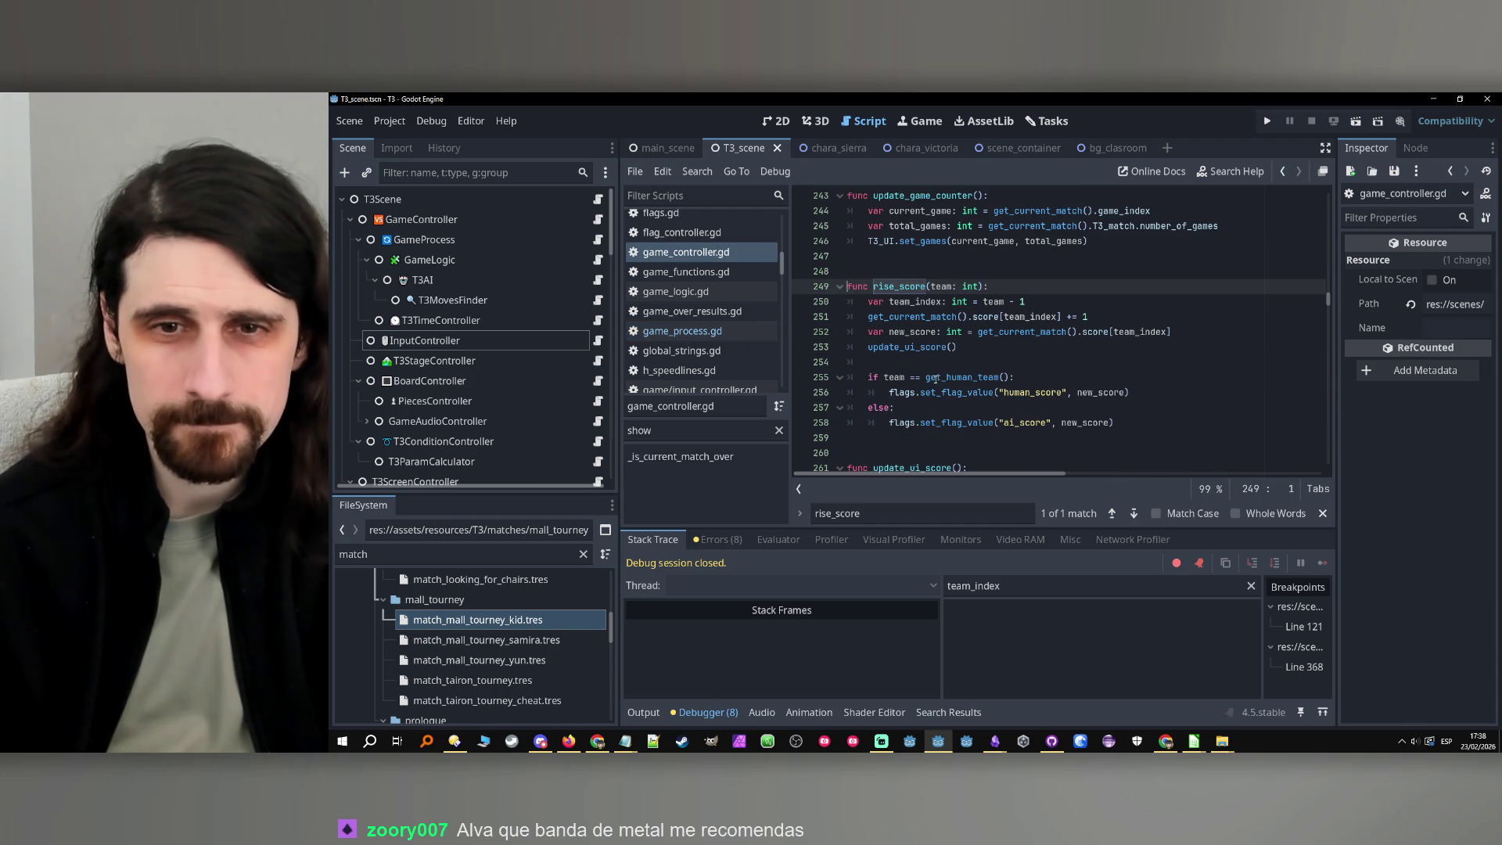
double_click(902, 347)
click(908, 349)
scroll(908, 350, down, 5)
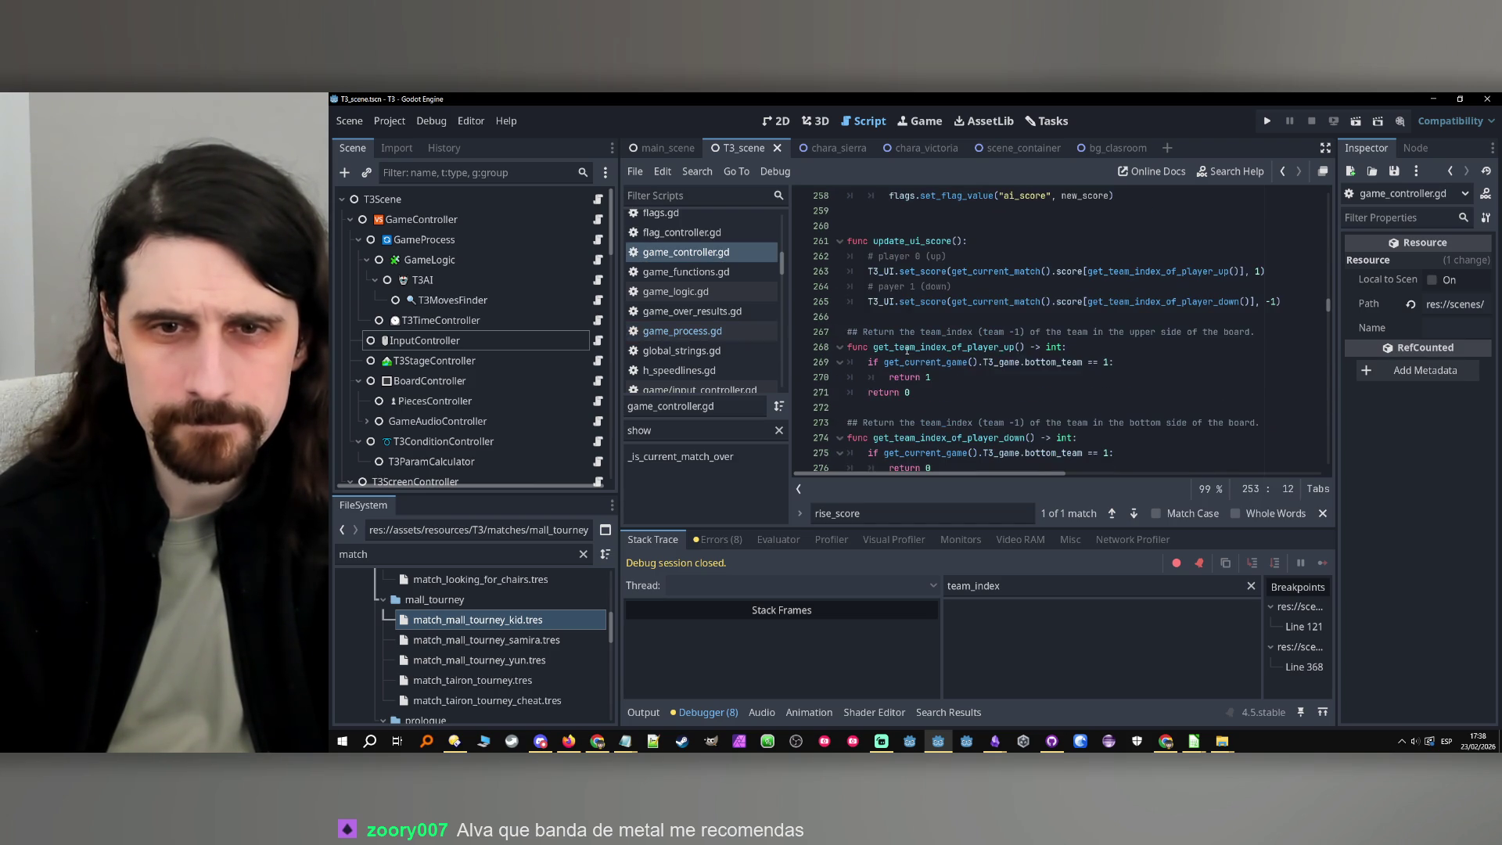
scroll(954, 347, up, 7)
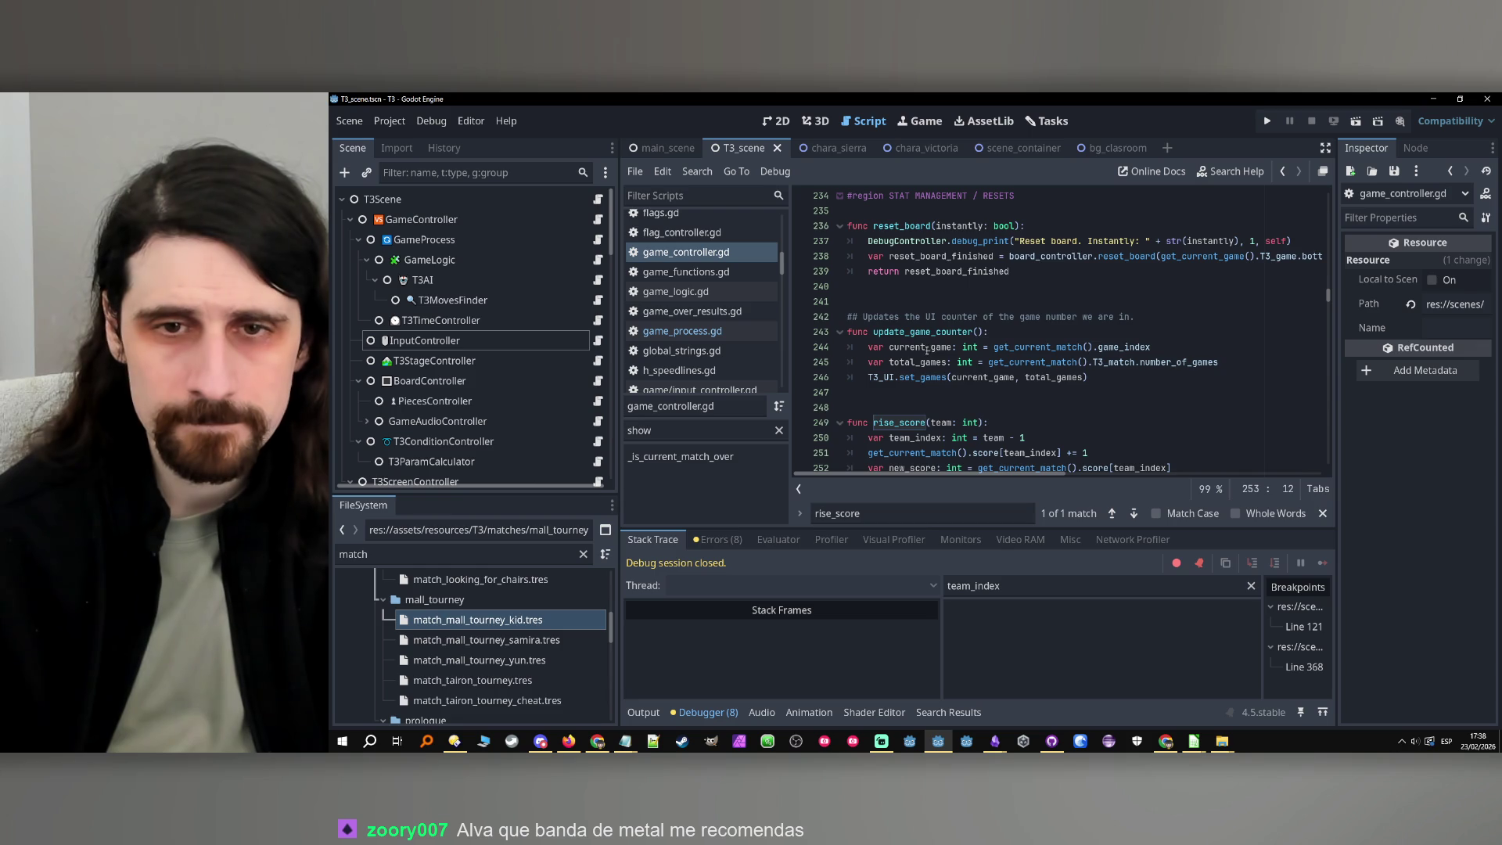
scroll(963, 383, down, 1)
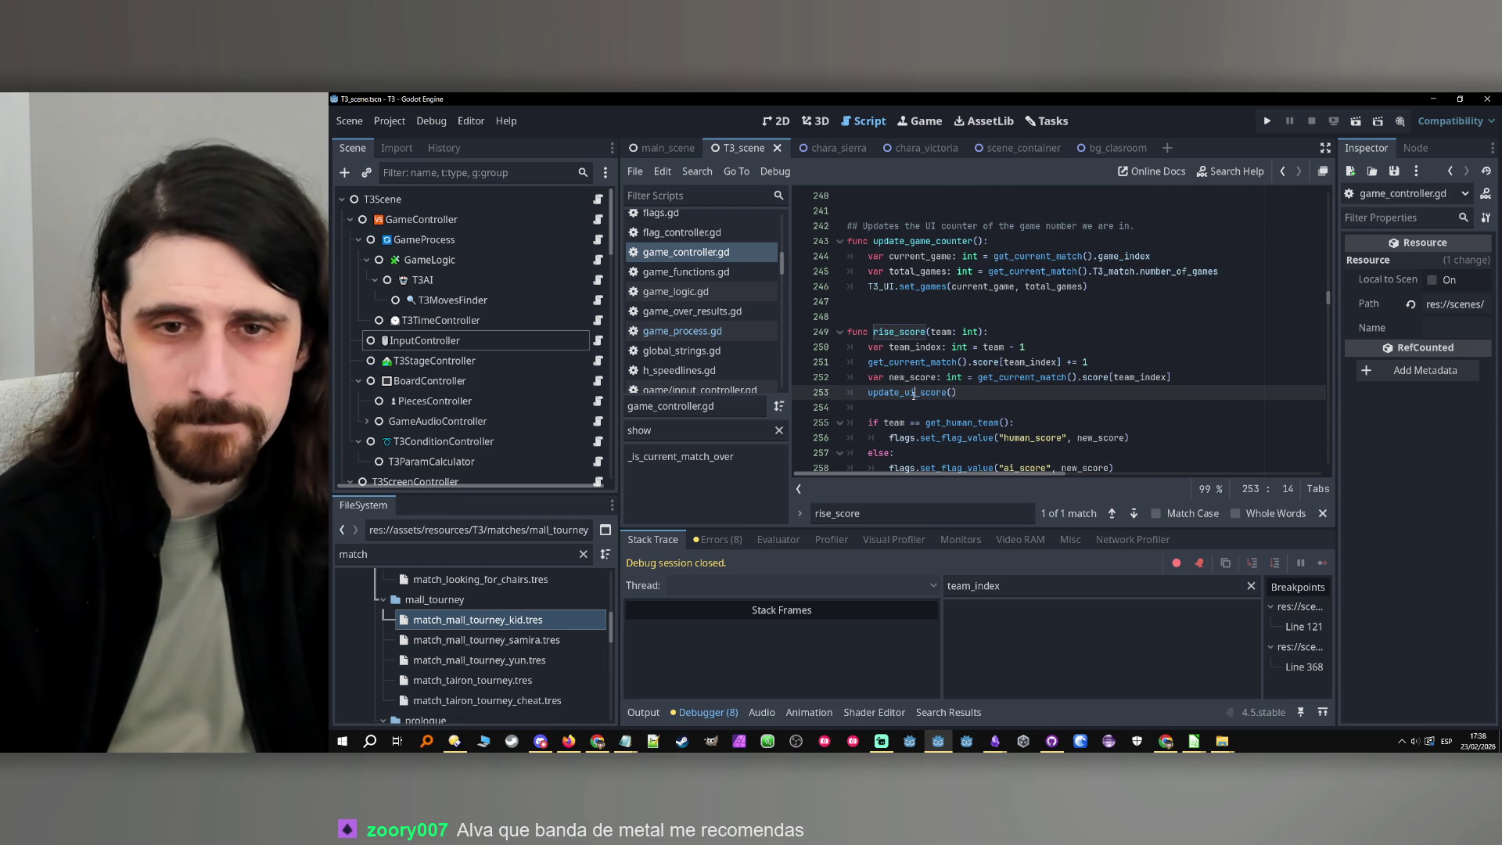
Filter the script's methods for update_ui and go to update_game_counter
drag(914, 394, 873, 396)
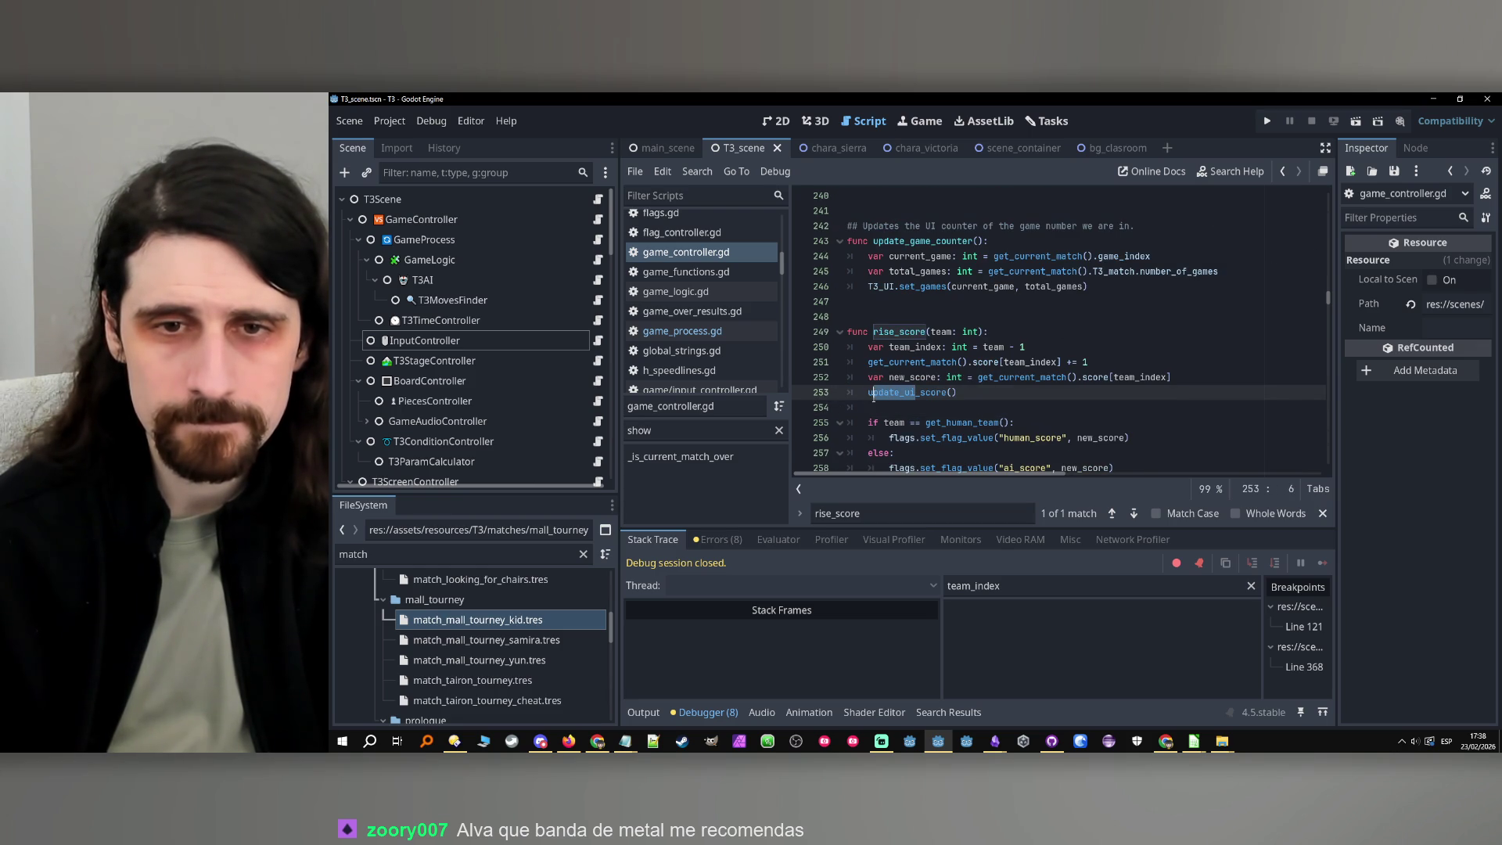
click(680, 422)
key(ctrl+a)
text(update_ui)
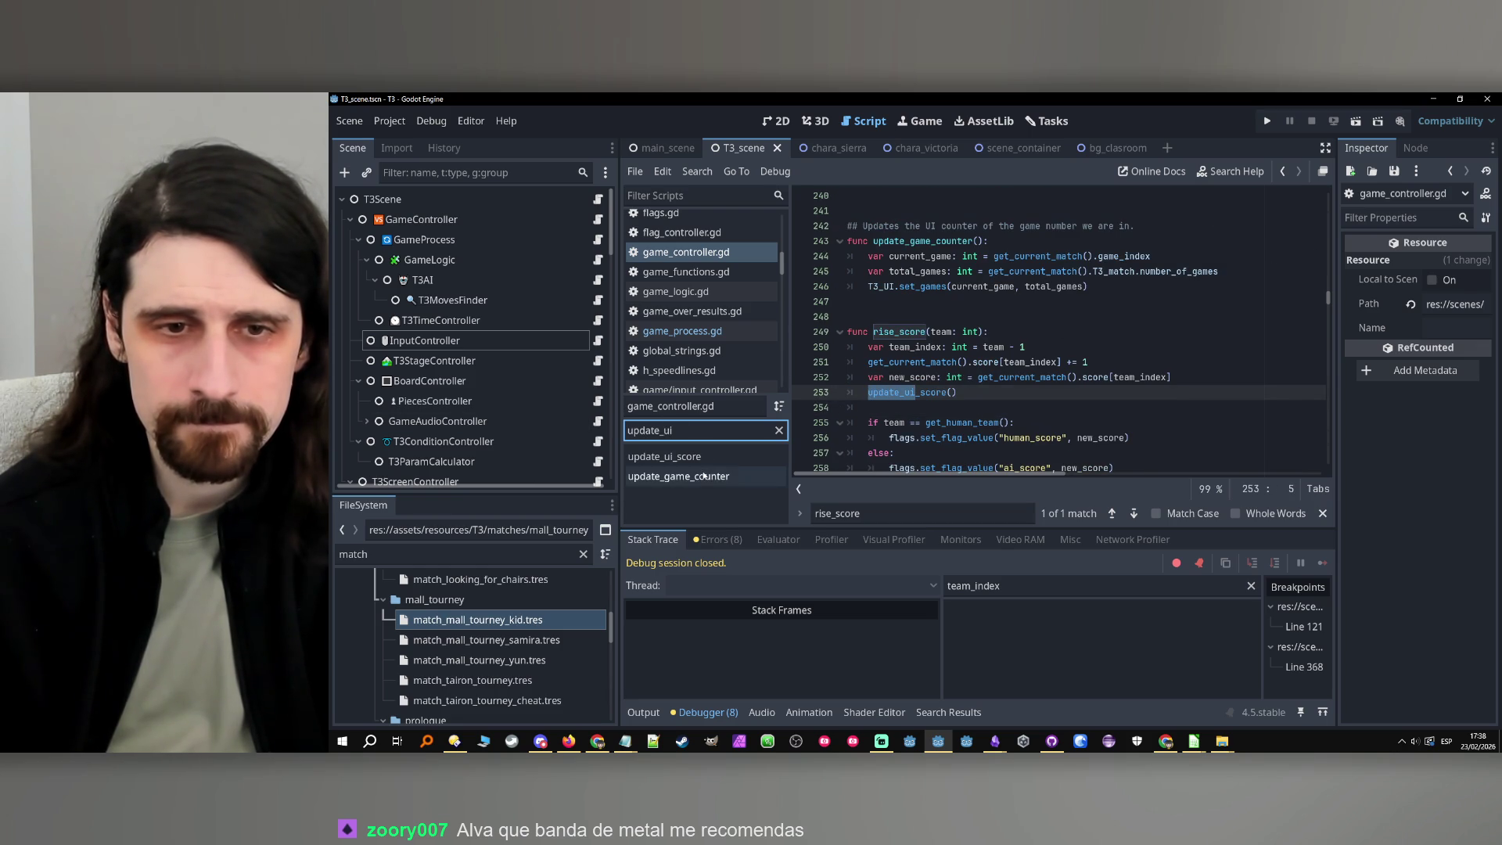
click(704, 476)
Check where update_game_counter is called, break on line 244, and run the project
double_click(923, 332)
key(ctrl+f)
click(1112, 513)
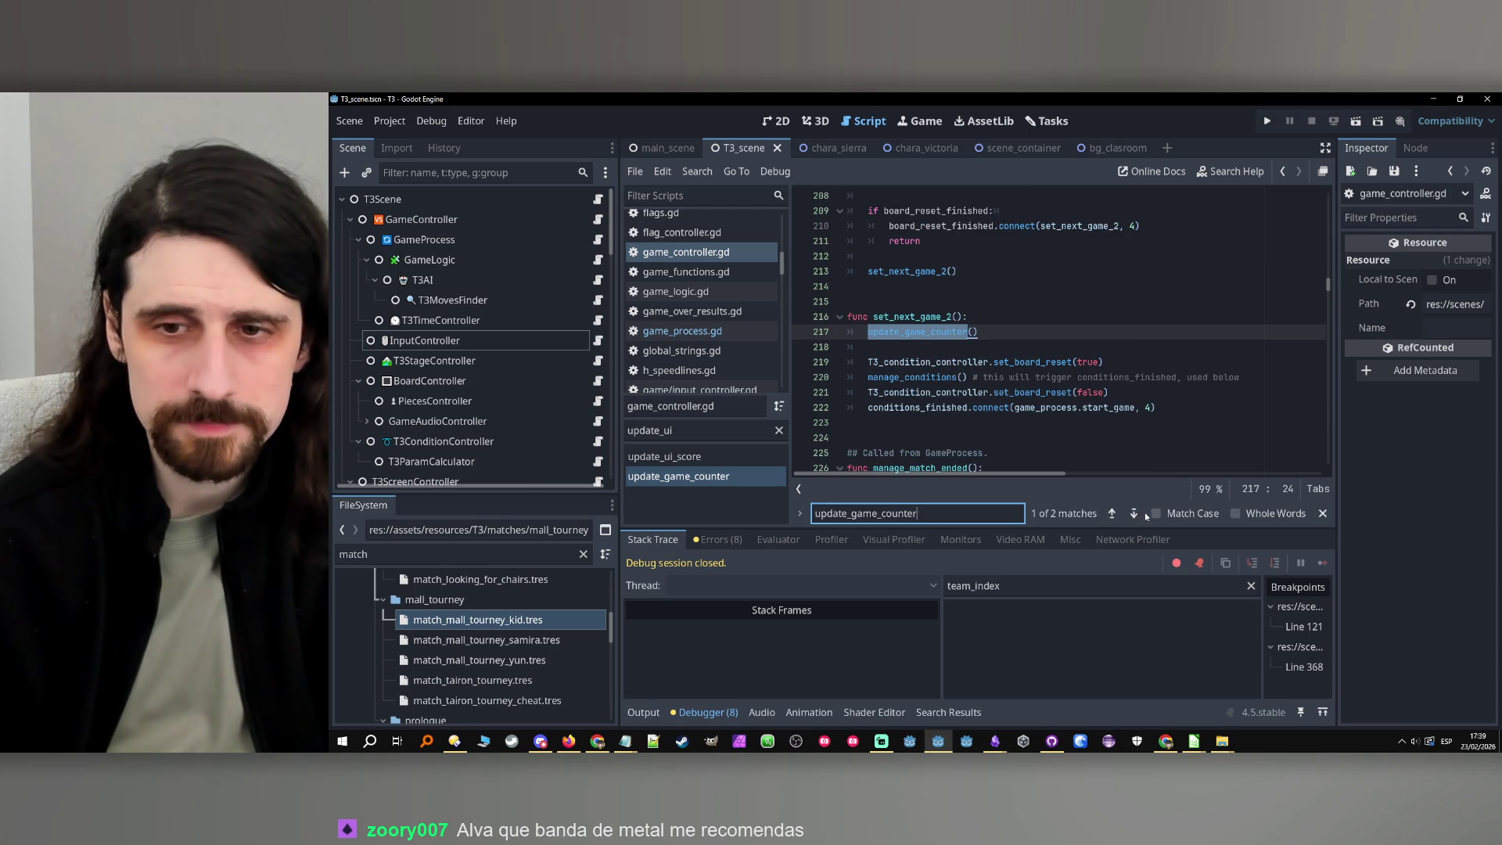
click(1135, 514)
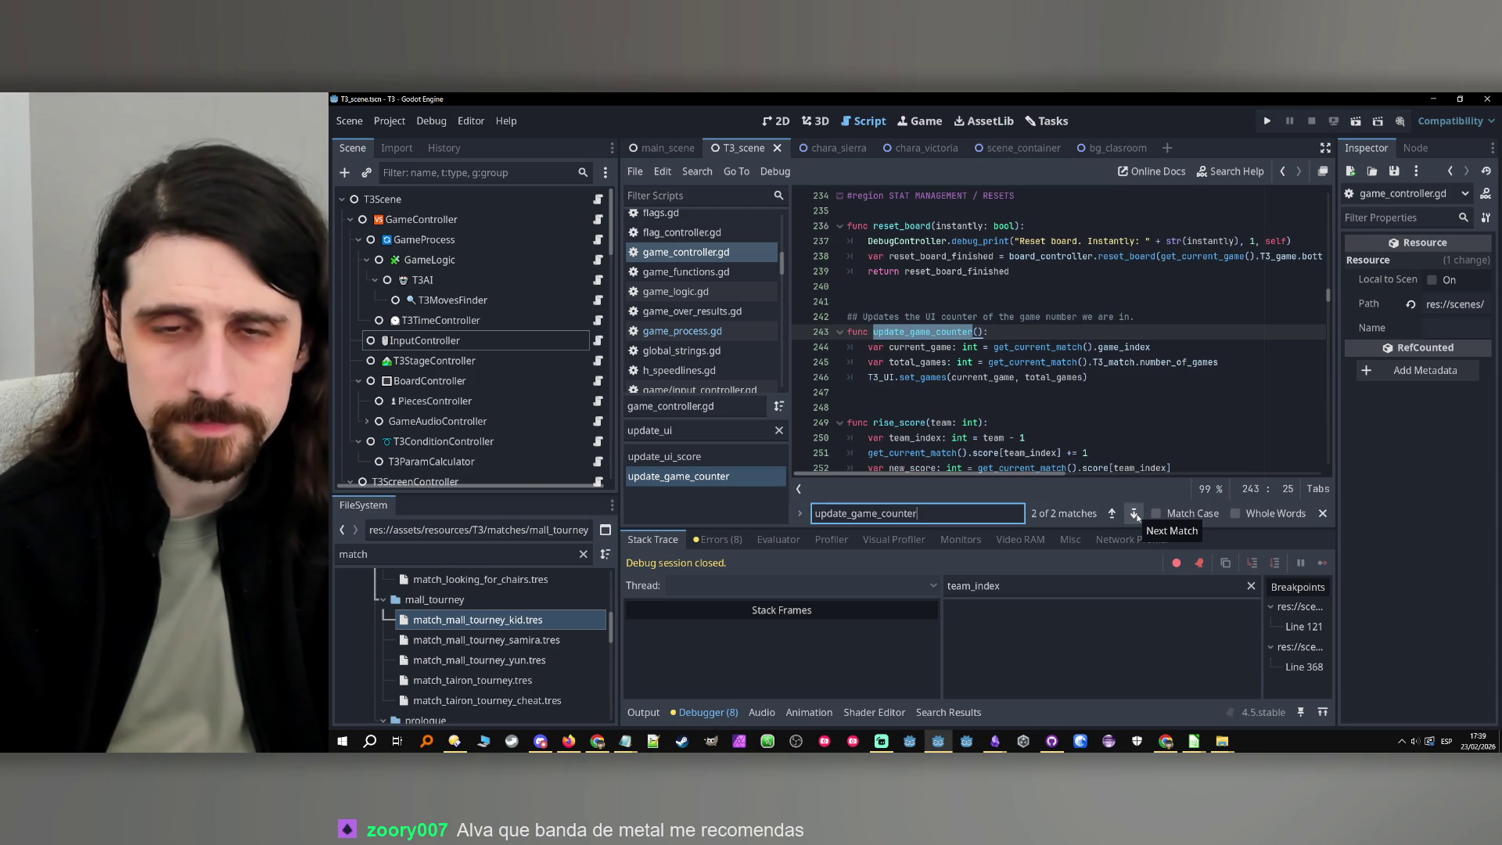
click(806, 347)
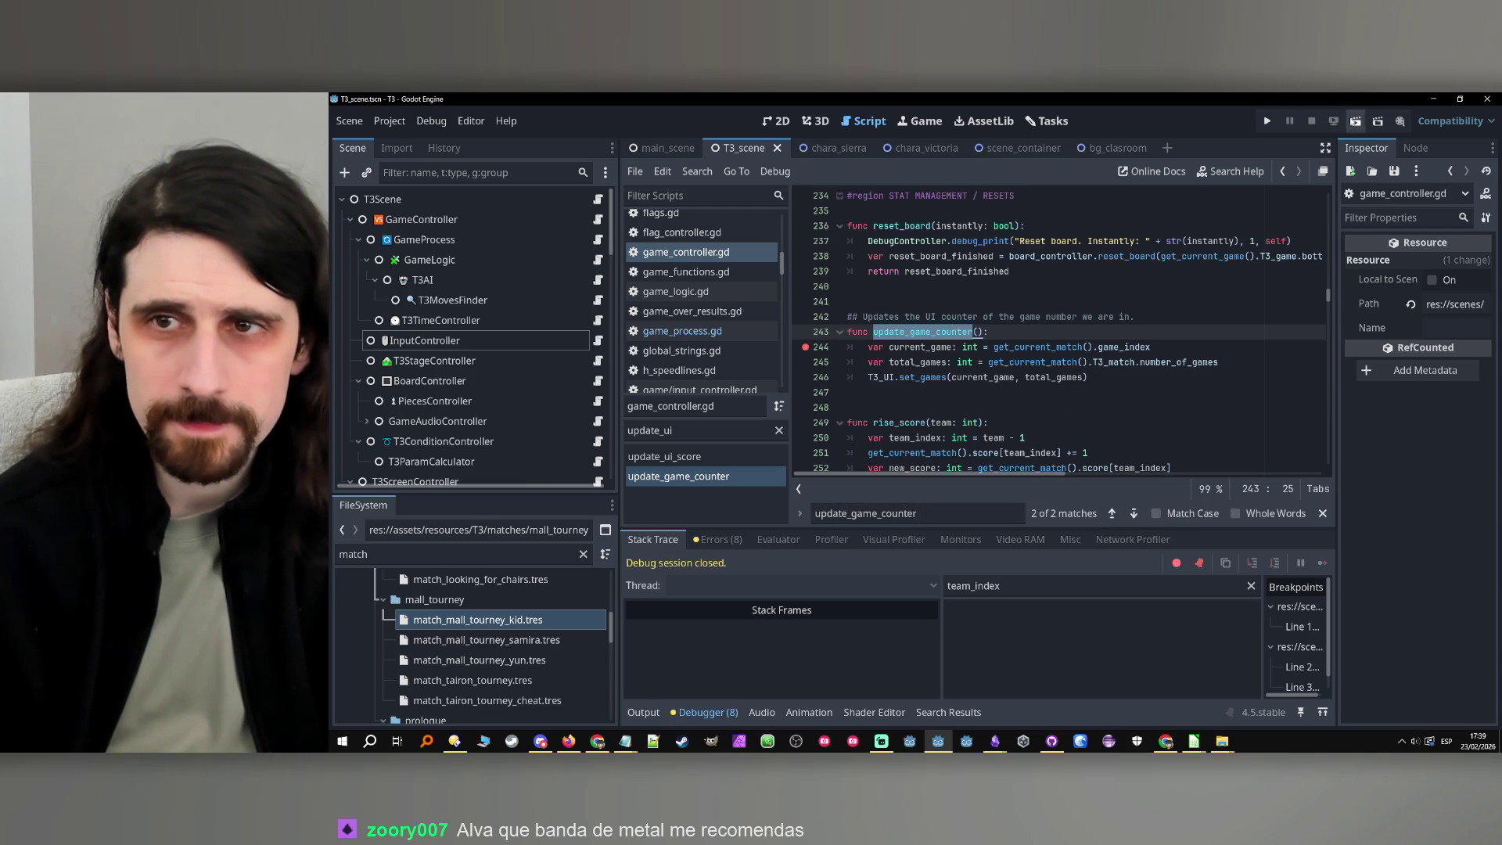
click(1267, 120)
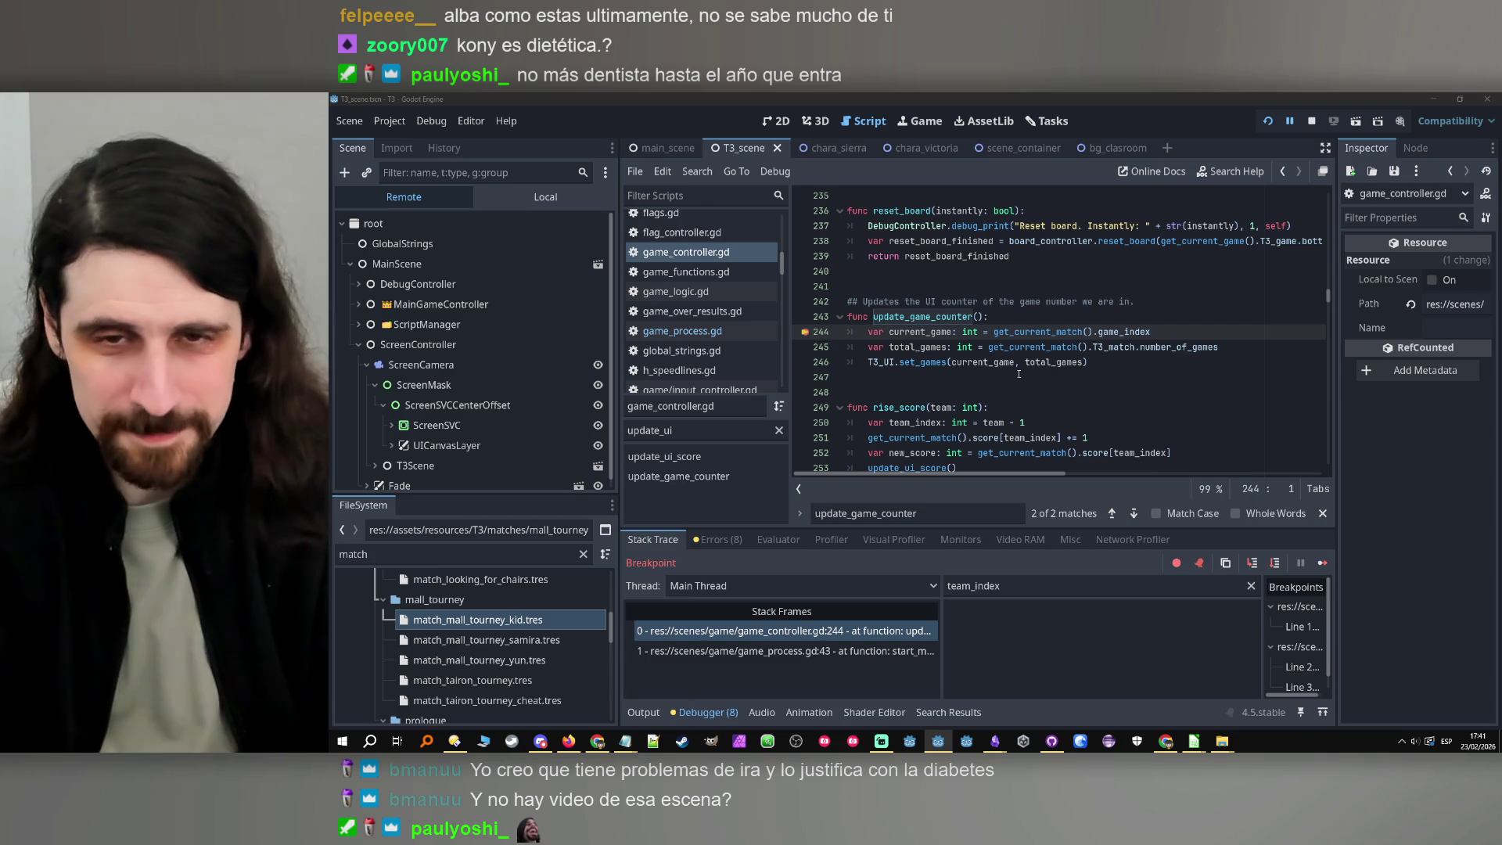
Highlight current_game on lines 244 and 246 and place the cursor in the set_games call
mouse_move(1039, 358)
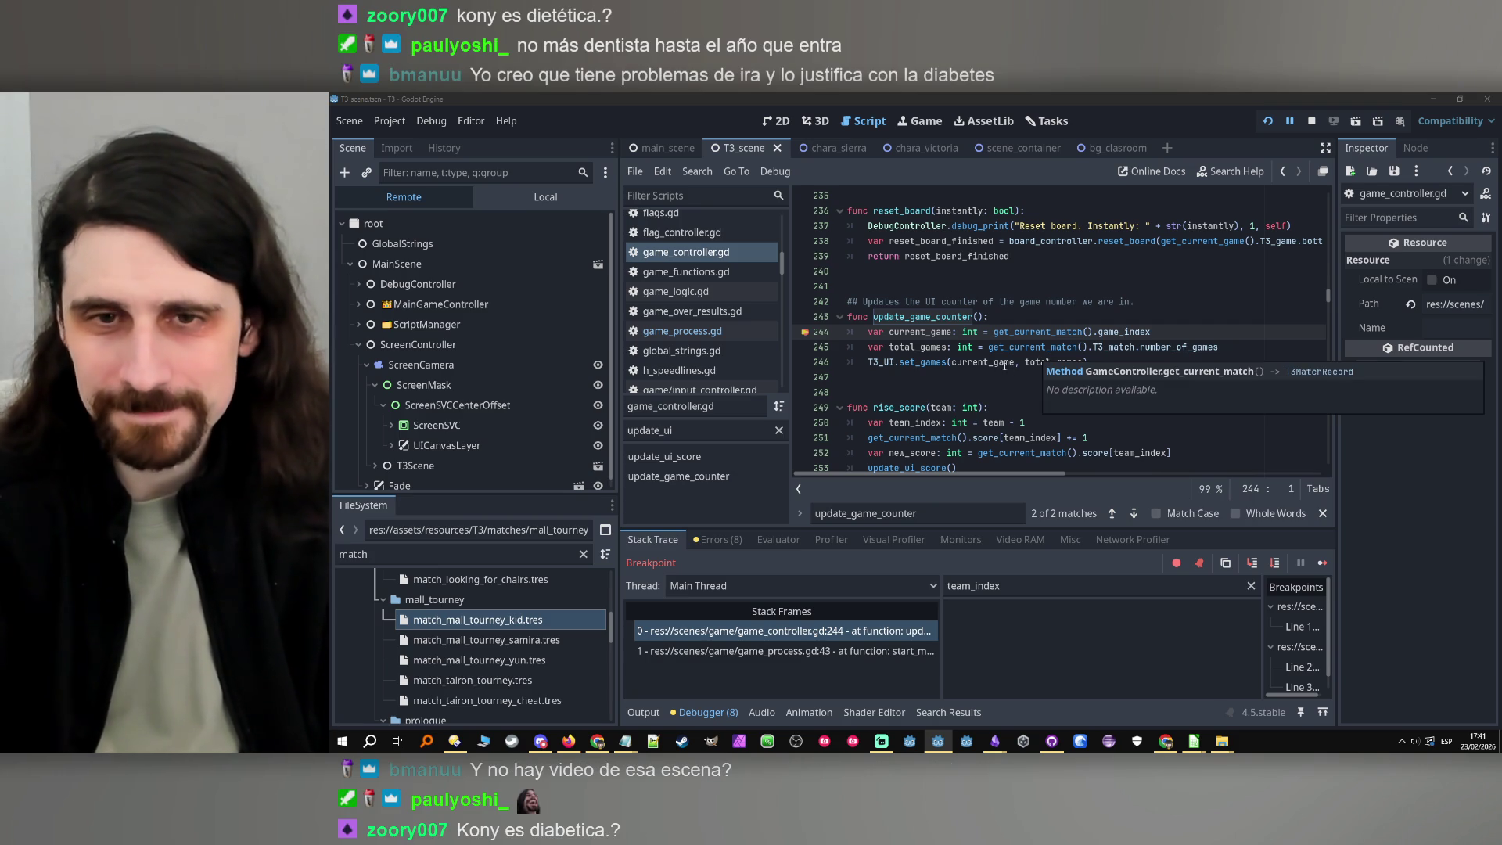
double_click(915, 335)
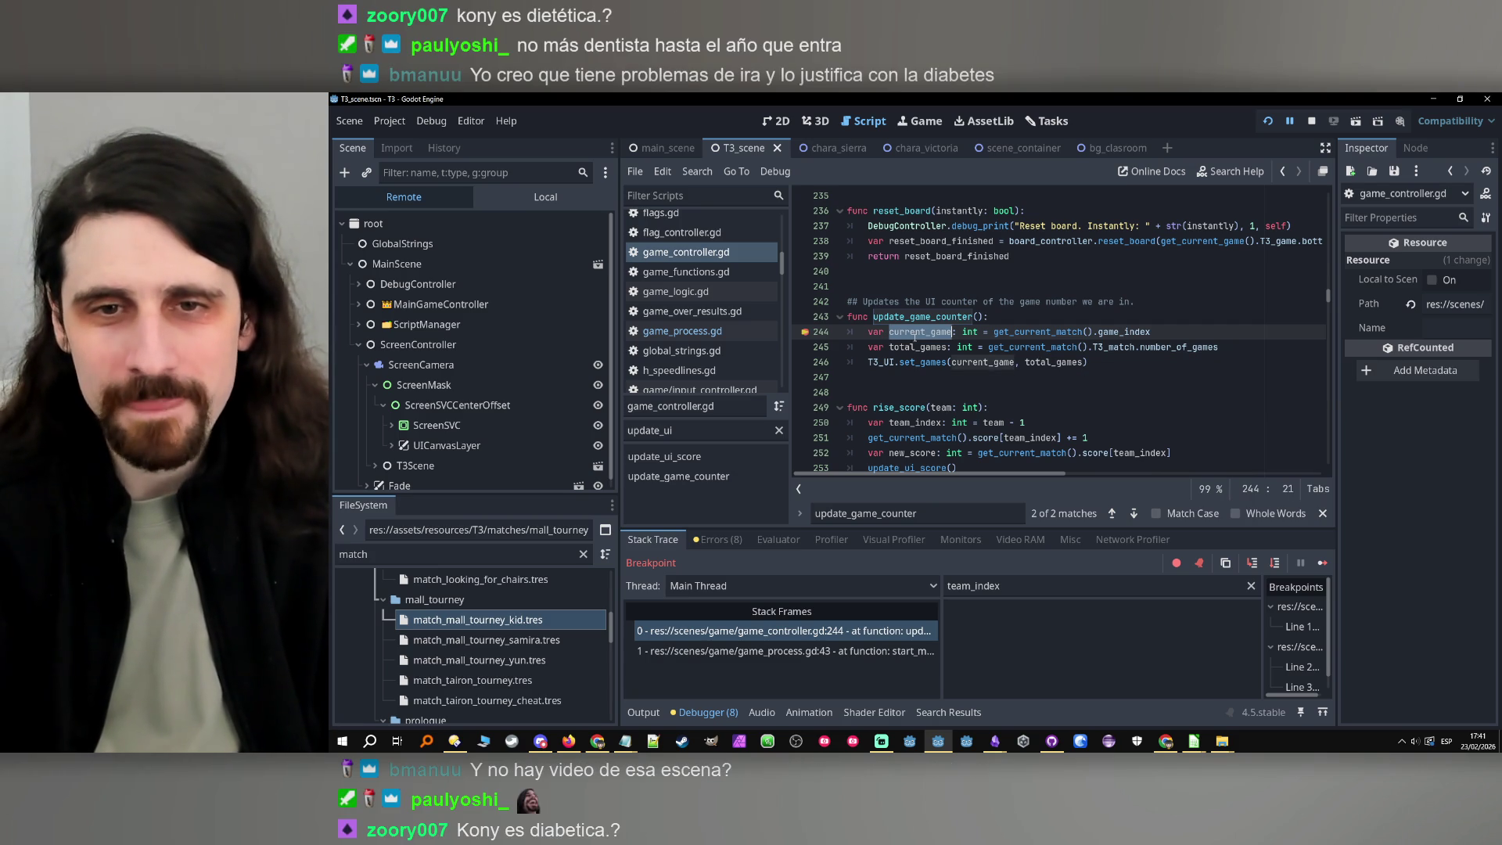
double_click(1002, 364)
double_click(920, 333)
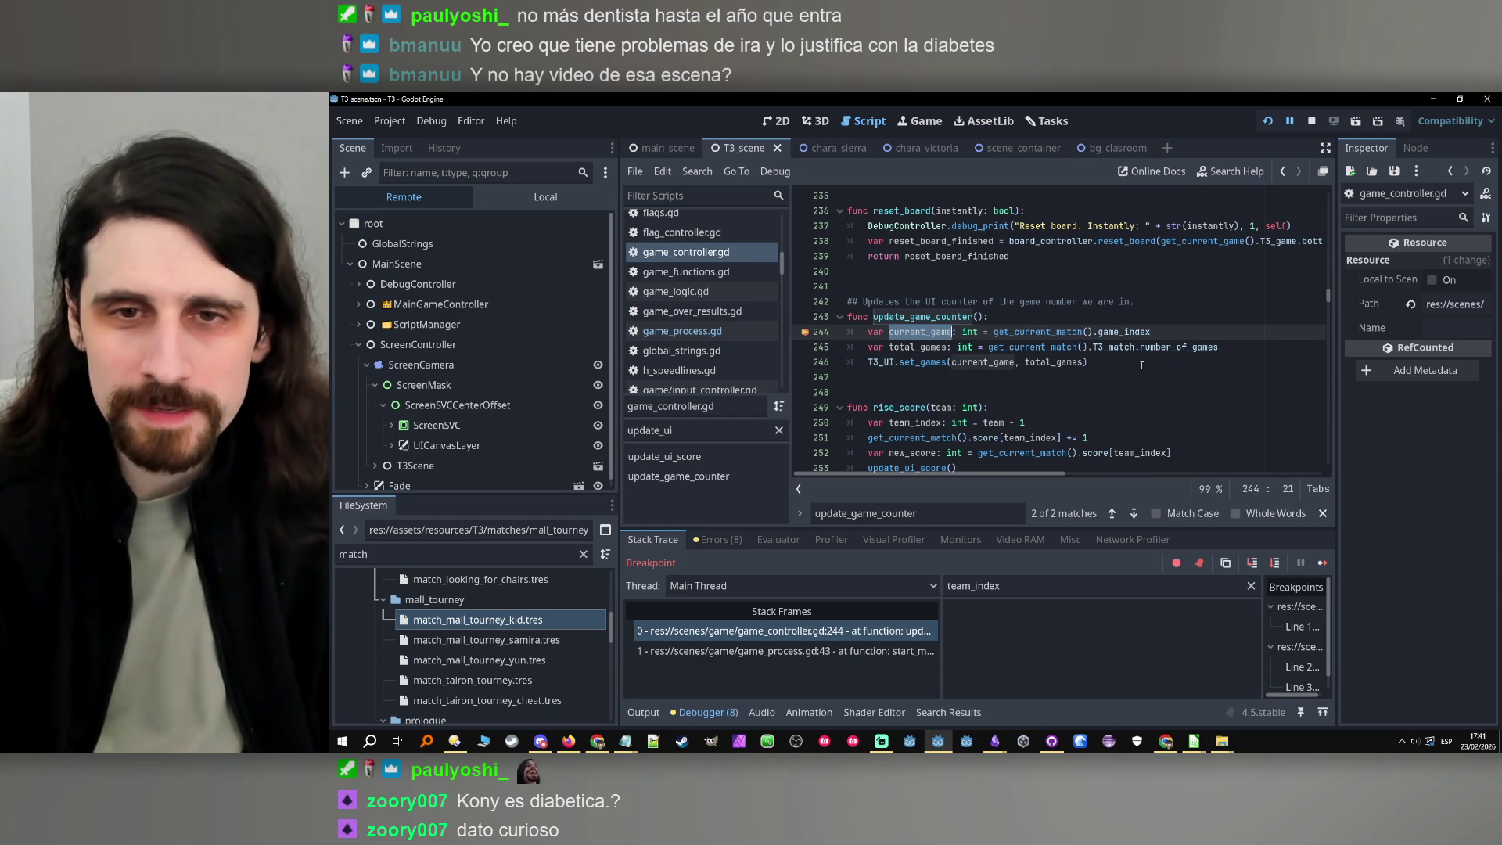
key(Caps_Lock)
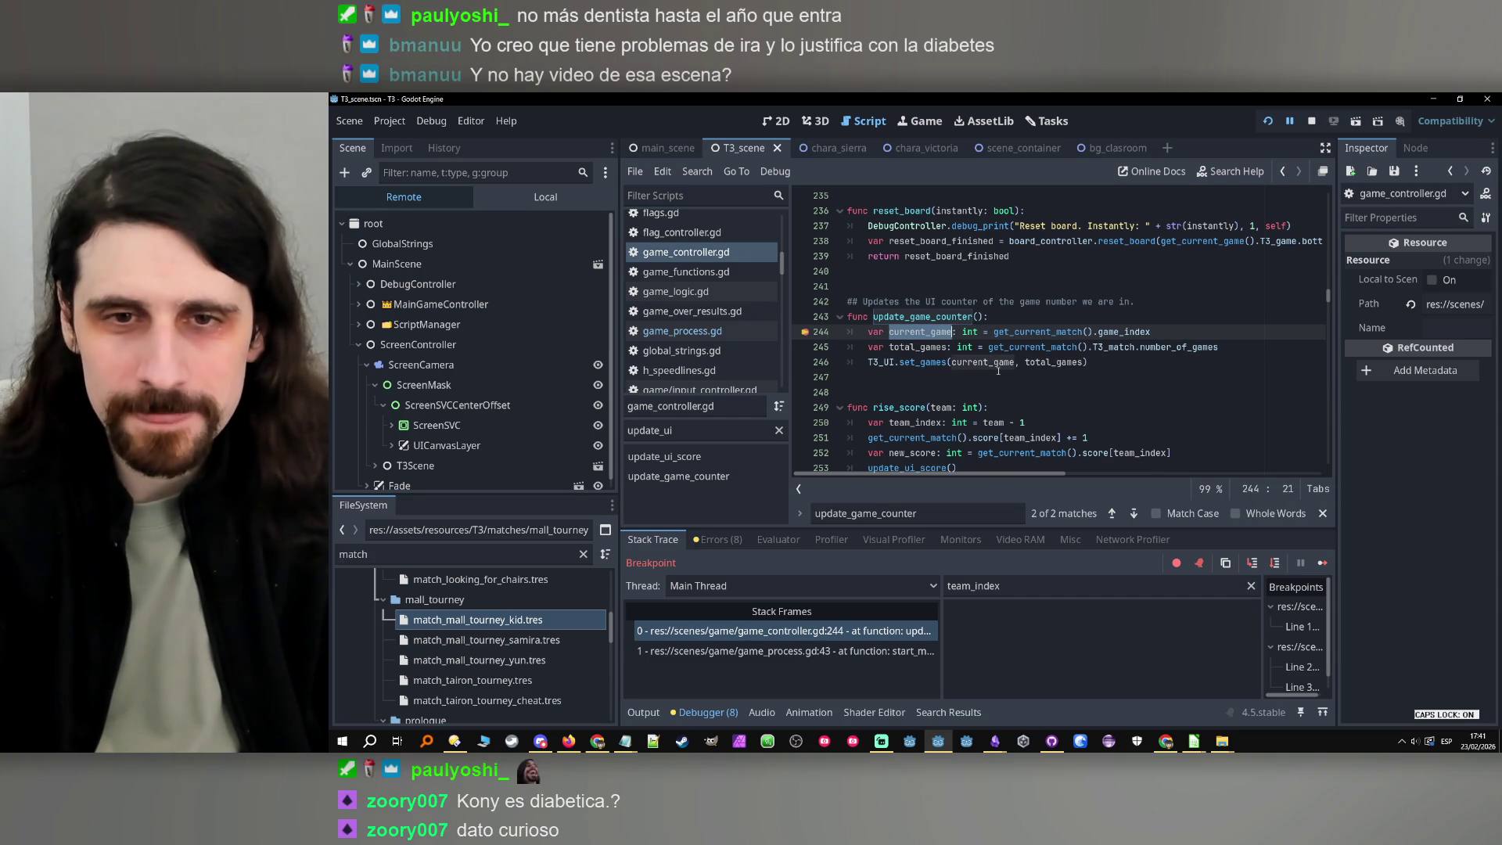
click(921, 363)
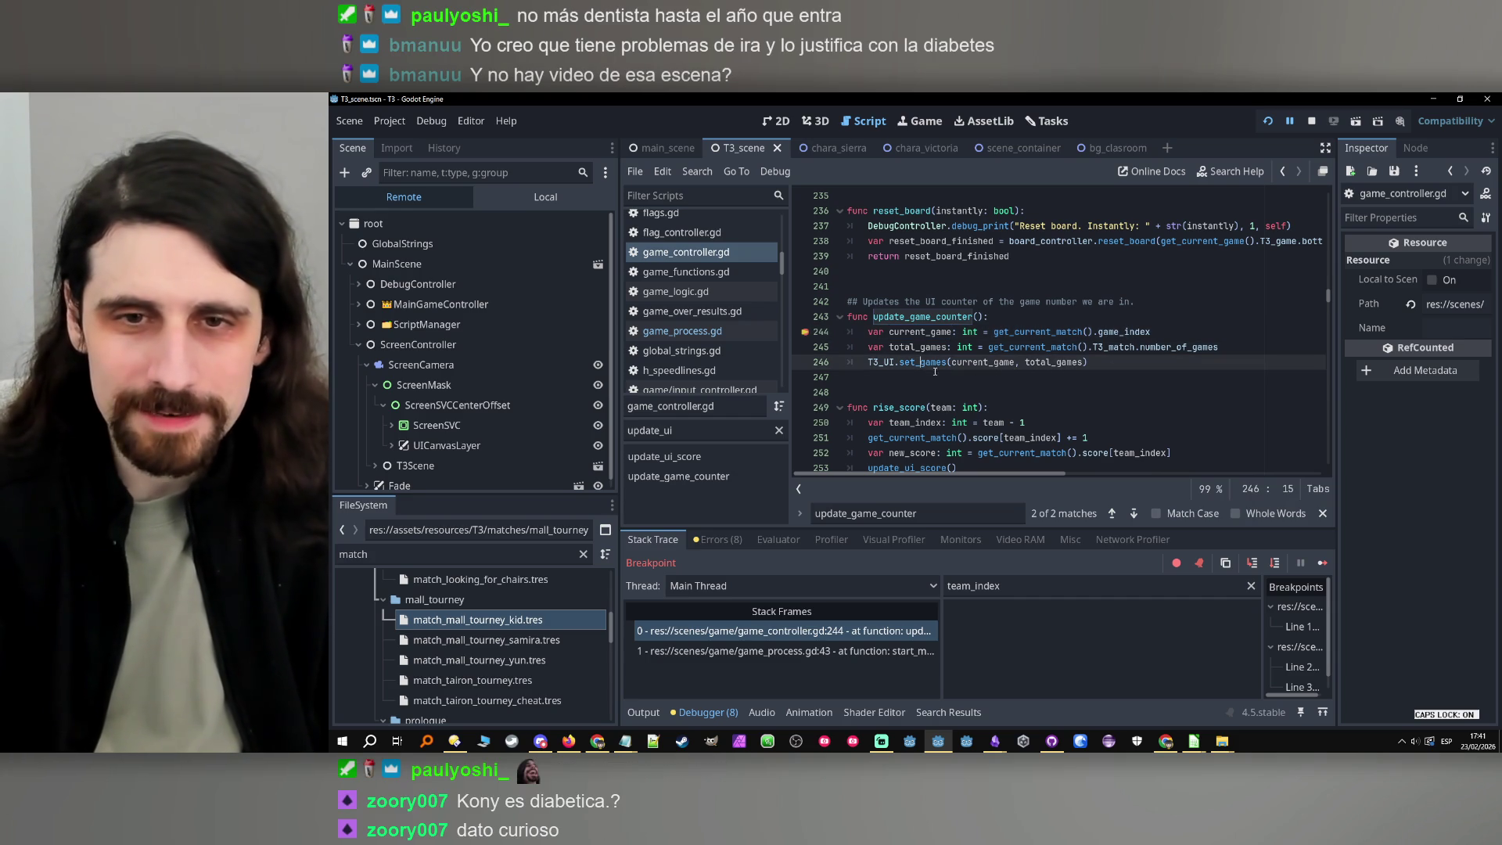
Step through line 246 into T3_UI's set_games and on into the capsule's set_games
click(1251, 562)
click(1251, 562)
click(1251, 562)
scroll(1124, 374, up, 2)
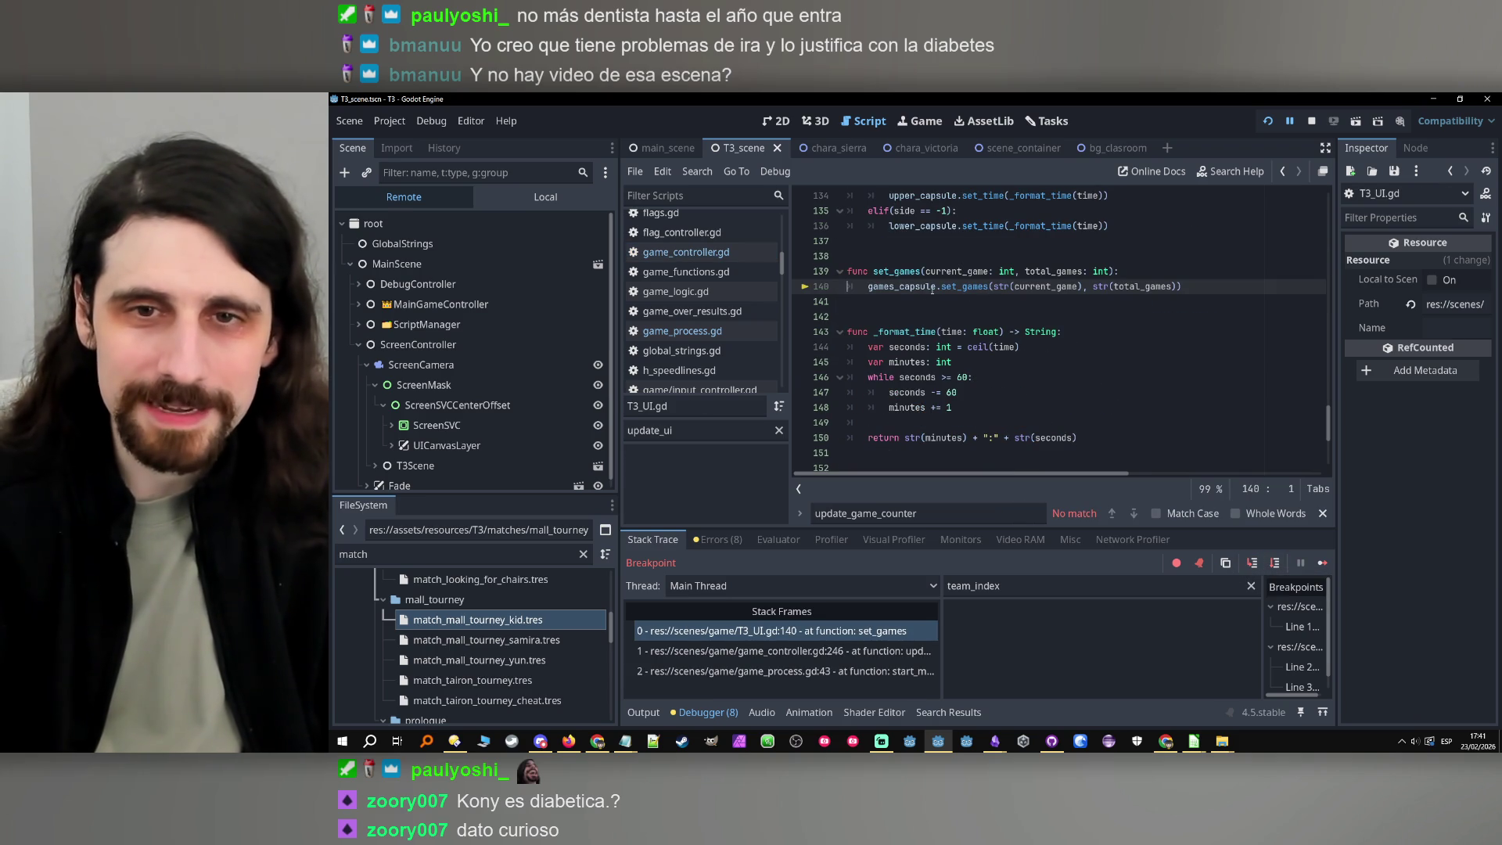
click(1251, 563)
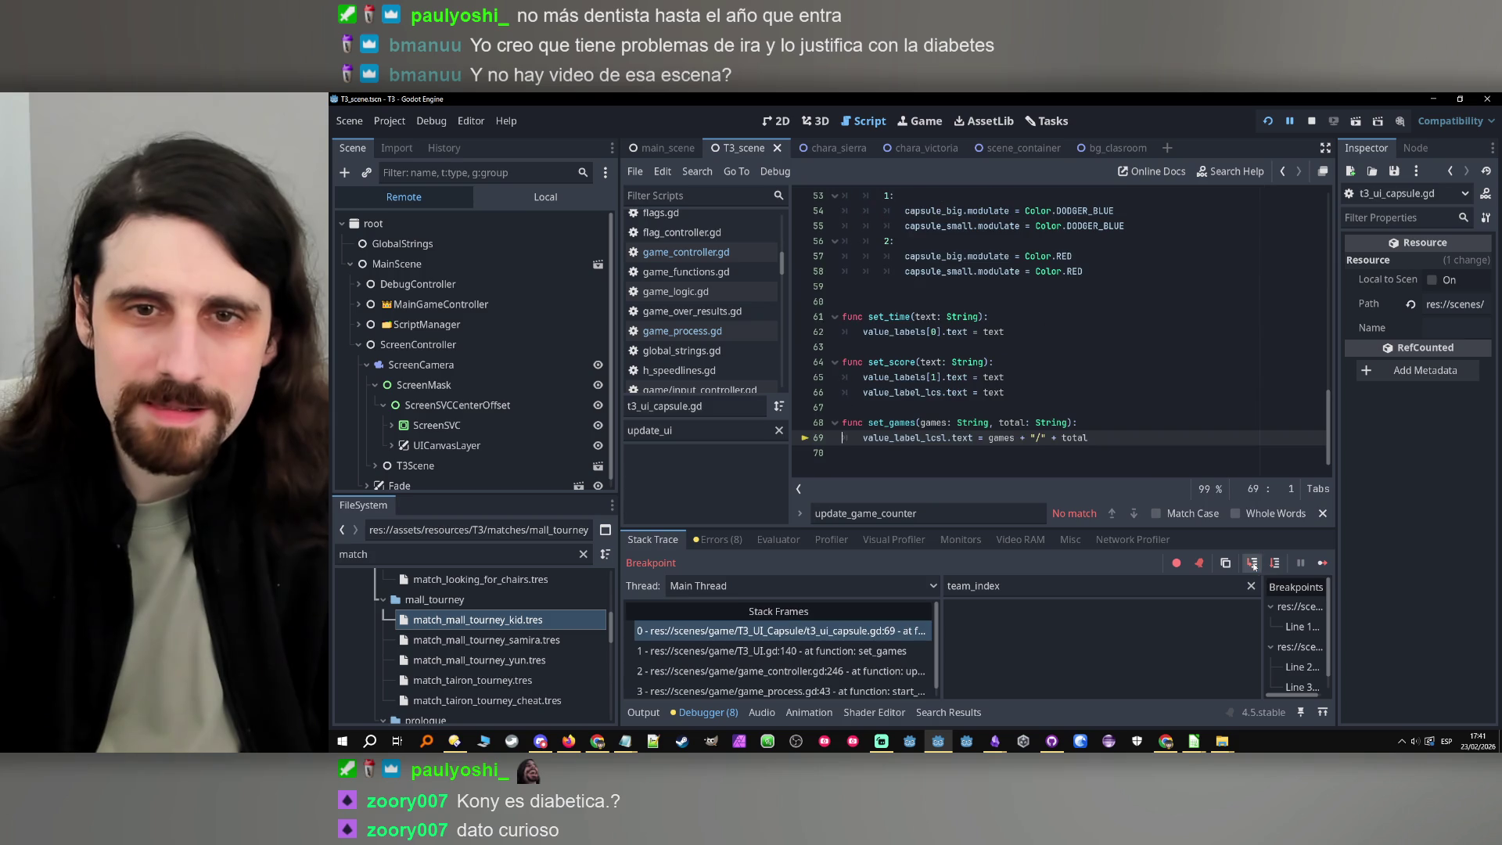
double_click(899, 443)
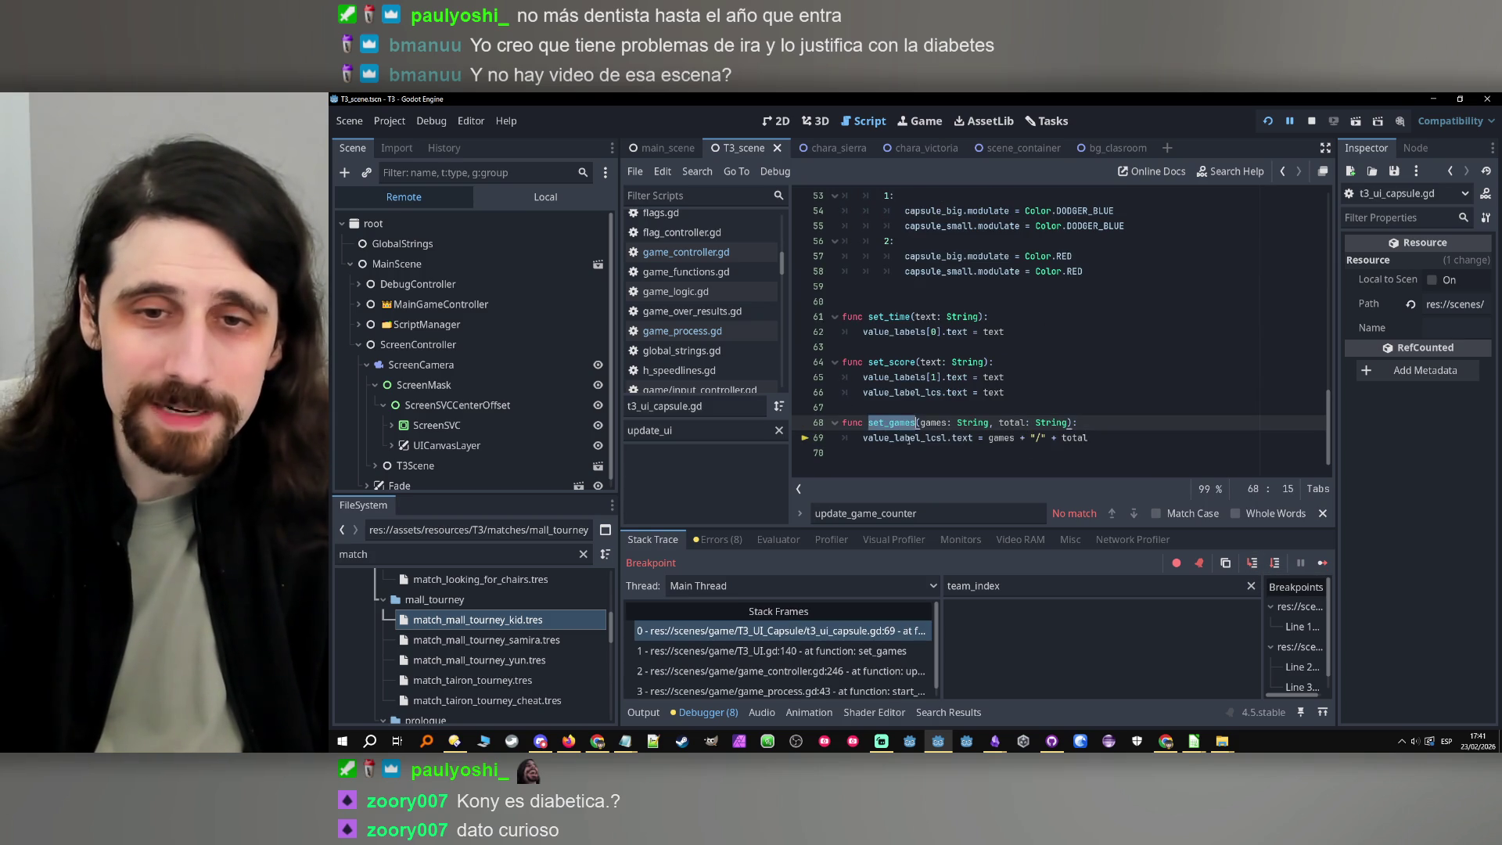
Continue to the line 244 breakpoint, remove that breakpoint, and resume the game
click(926, 121)
click(1290, 123)
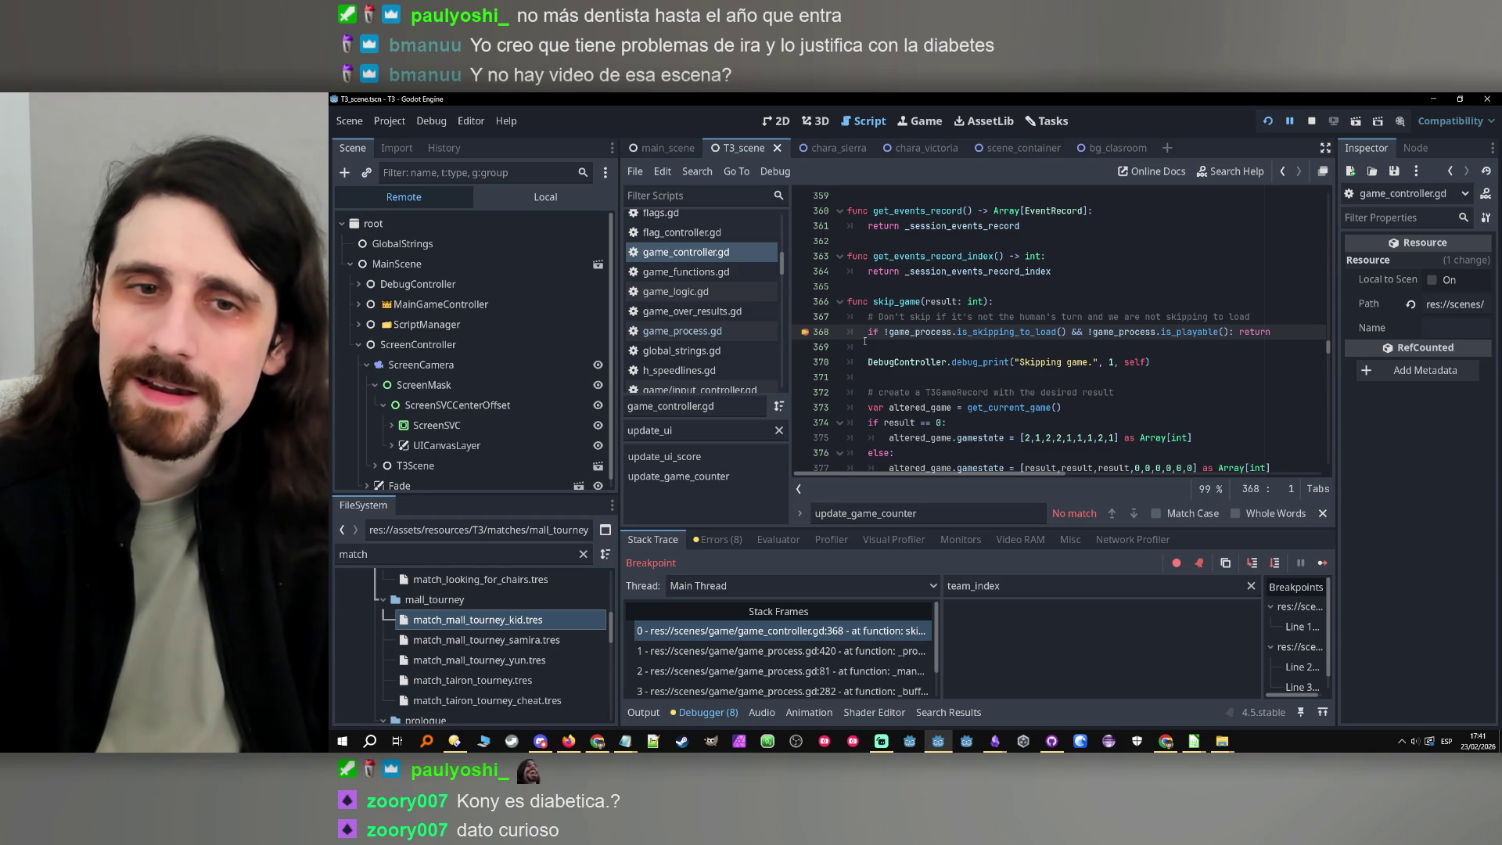
click(1314, 562)
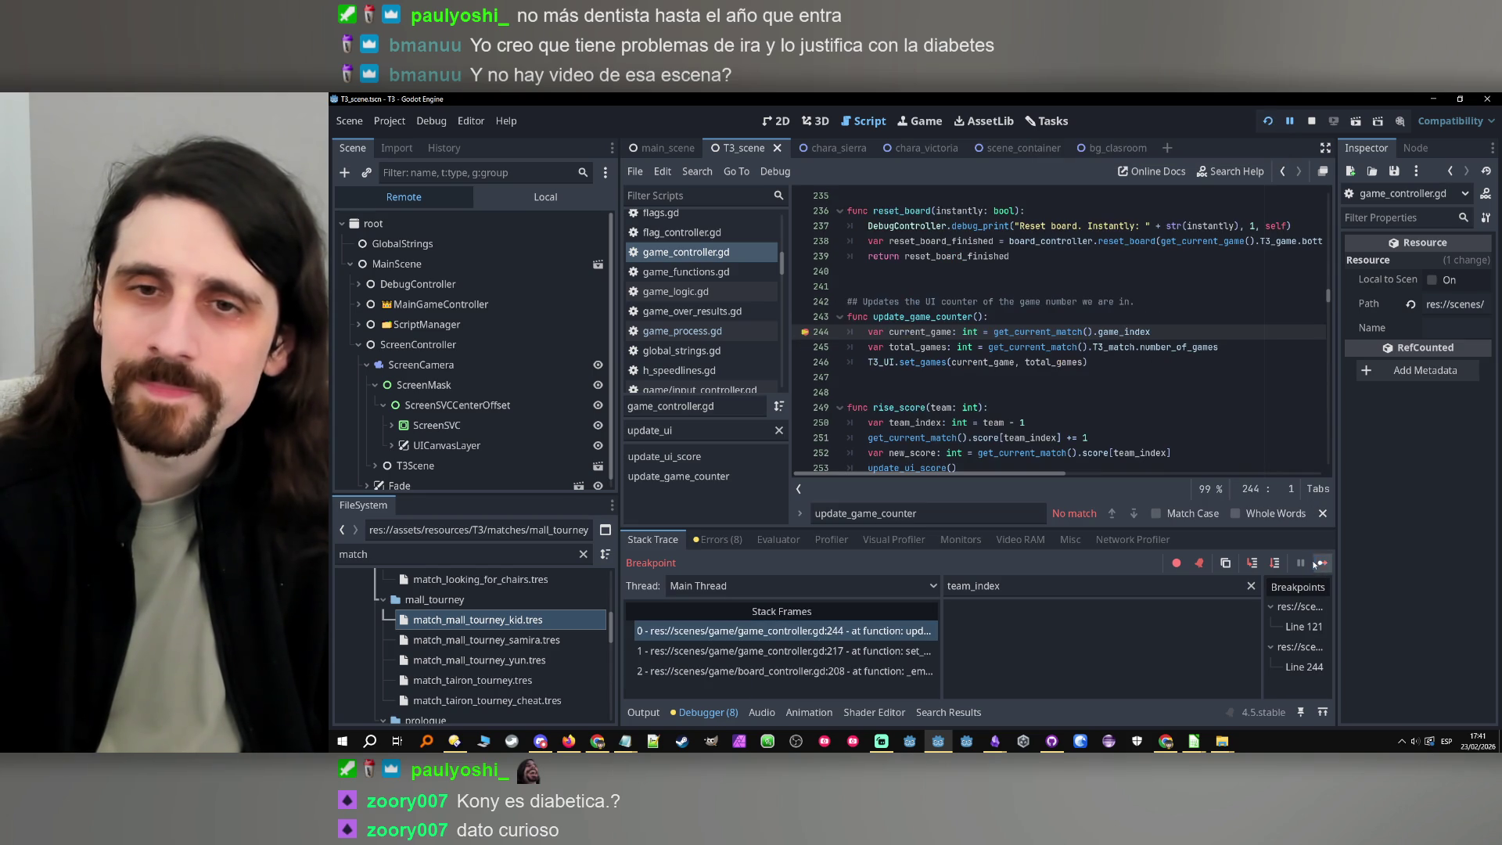
click(805, 332)
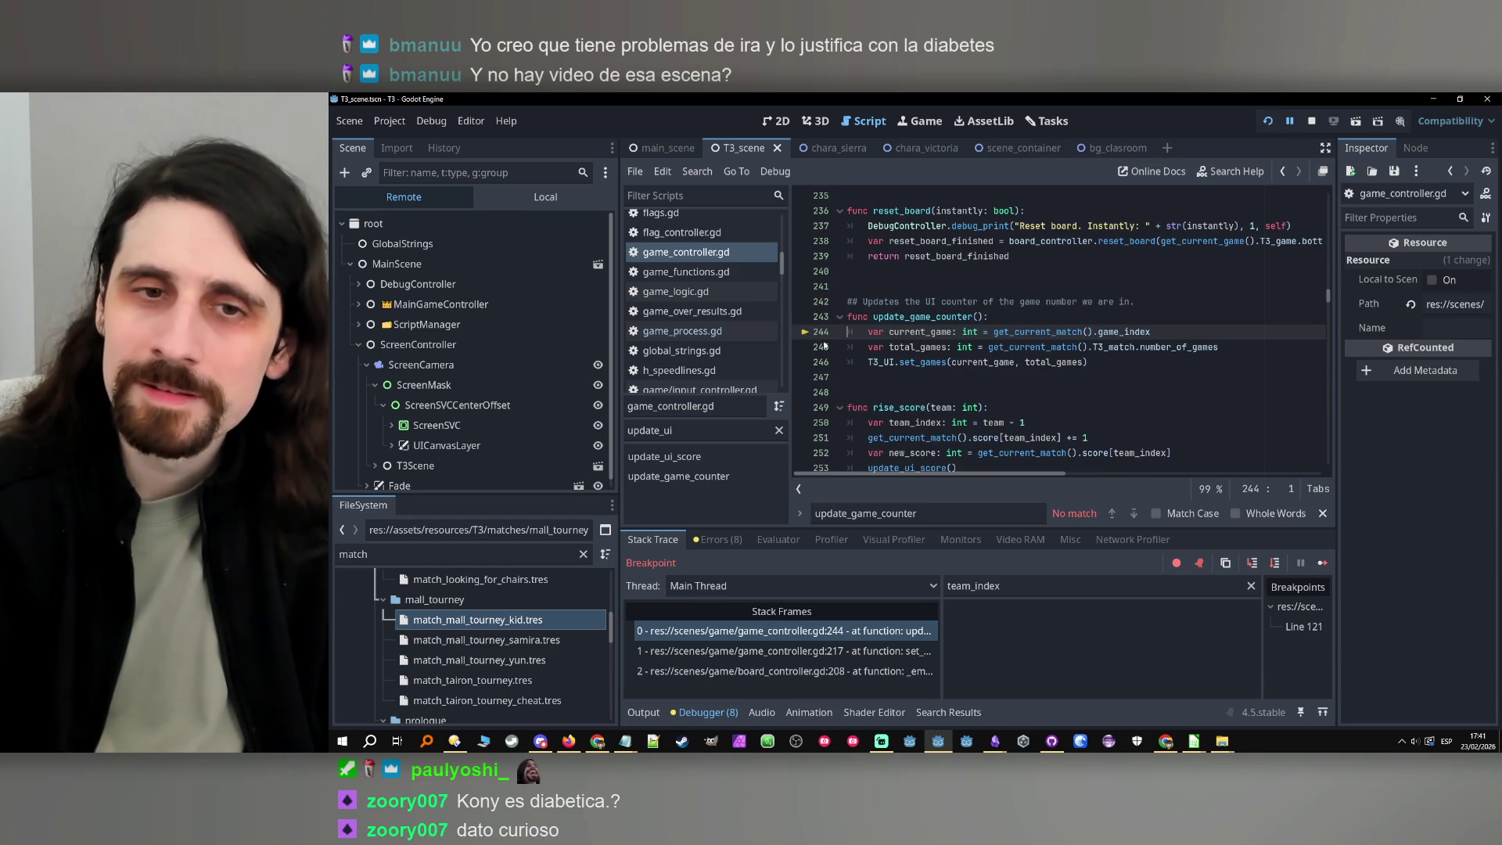
click(1322, 562)
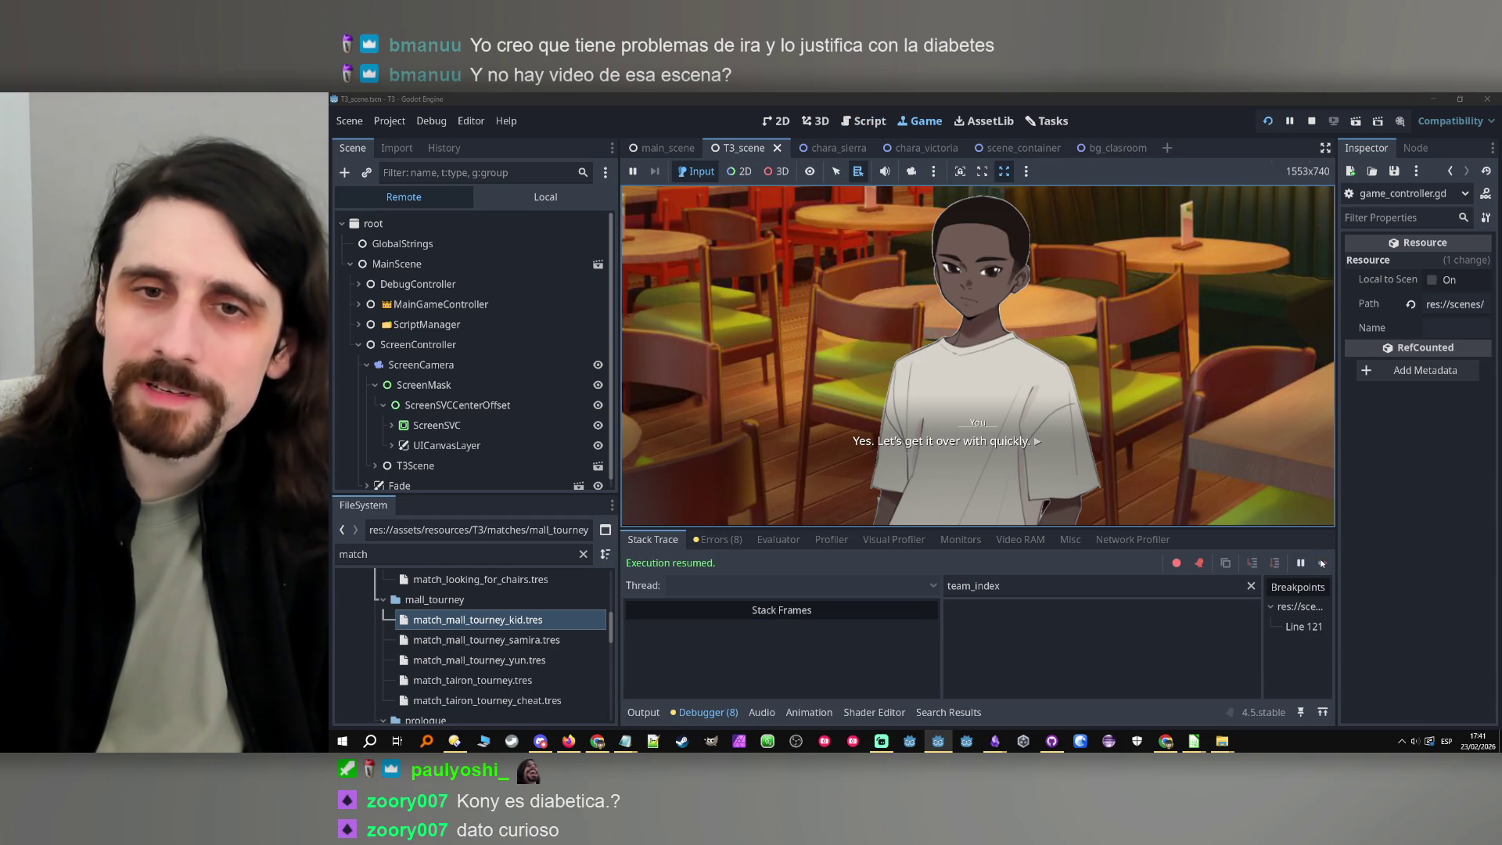
Advance the dialogue to the tic-tac-toe board and expand T3Scene down to T3ScreenContainerMask
click(1228, 304)
click(1225, 300)
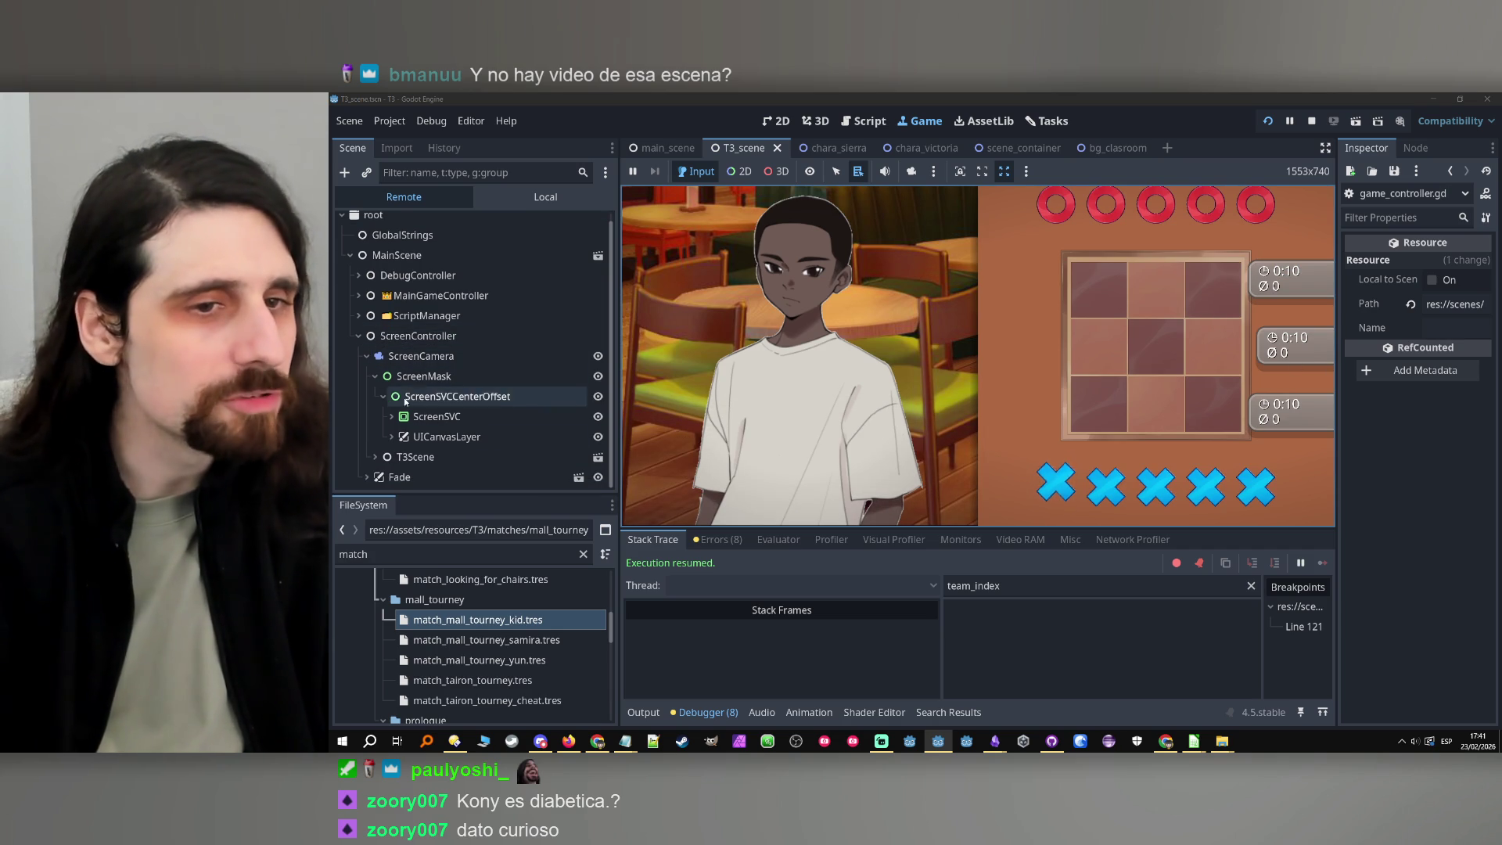
click(375, 457)
scroll(391, 446, down, 1)
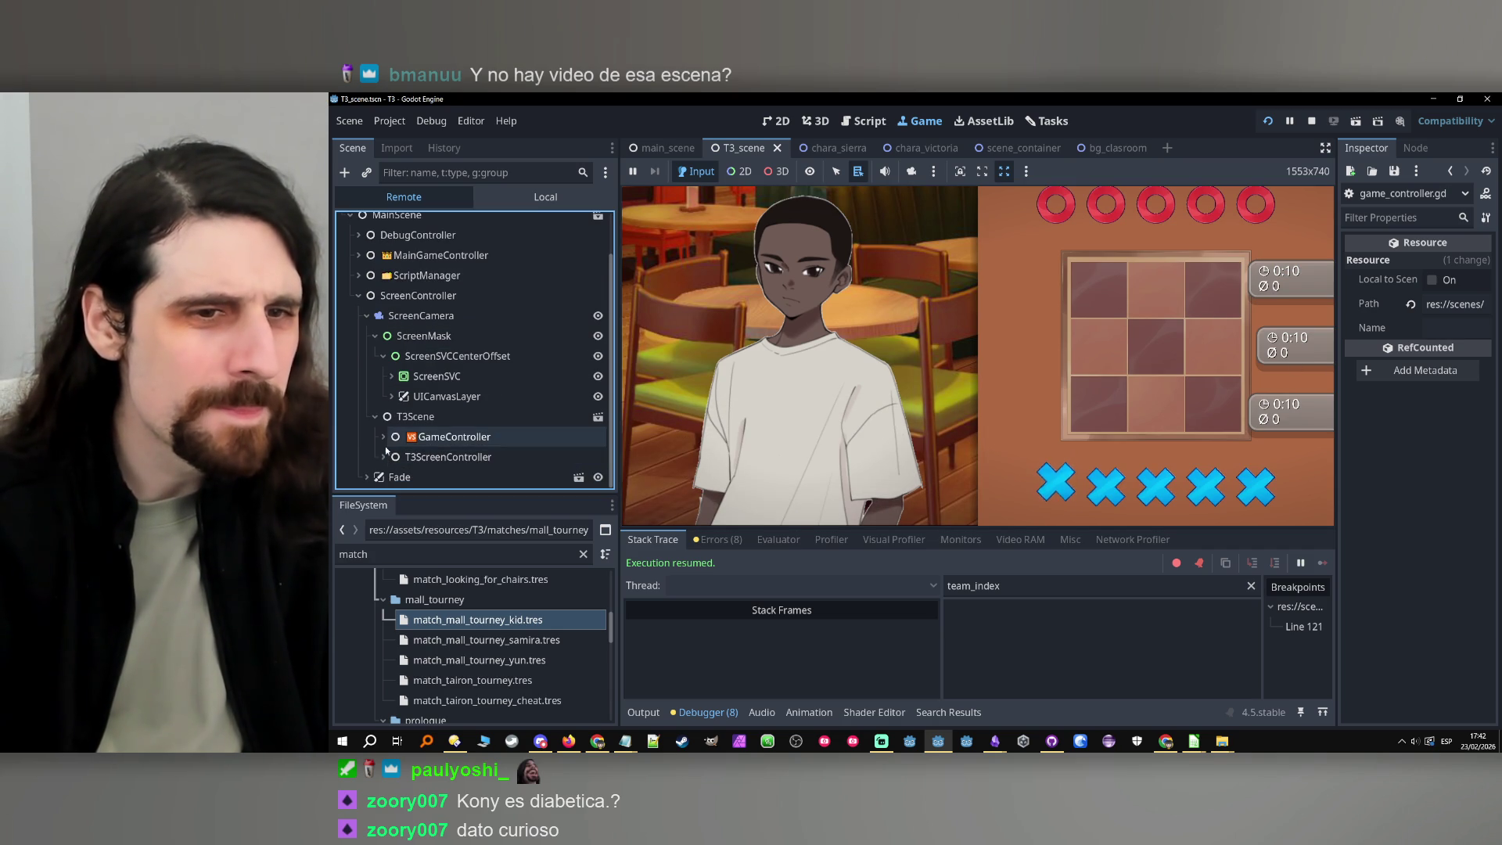
click(383, 436)
click(391, 457)
scroll(392, 457, down, 1)
click(400, 457)
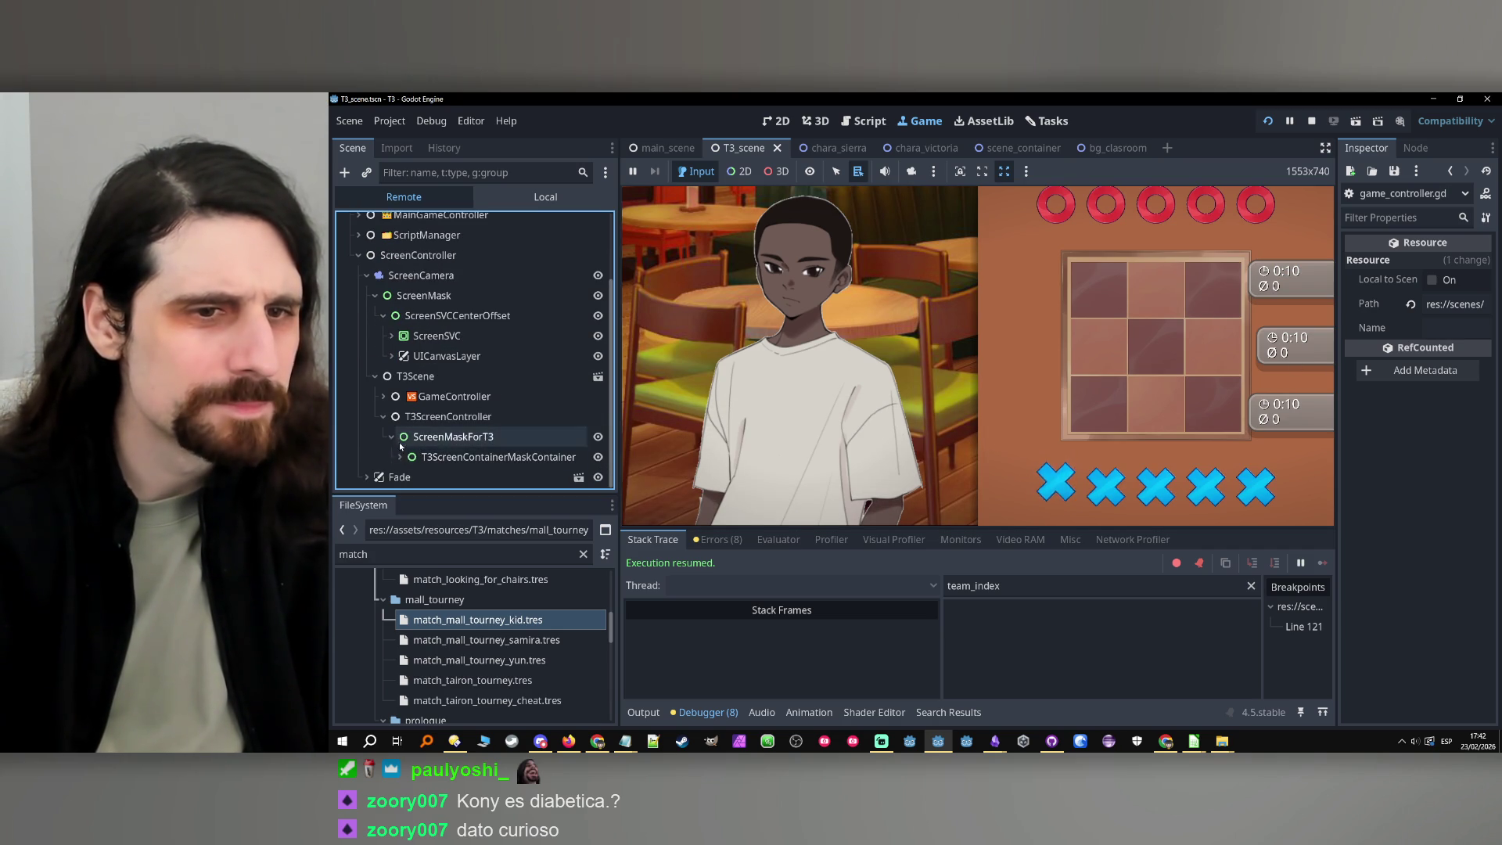
scroll(403, 457, down, 2)
click(407, 457)
Expand T3ScreenCenterOffset, T3ScreenSVC and T3ScreenSV down to T3_UI's UICenterOffset
scroll(415, 460, down, 2)
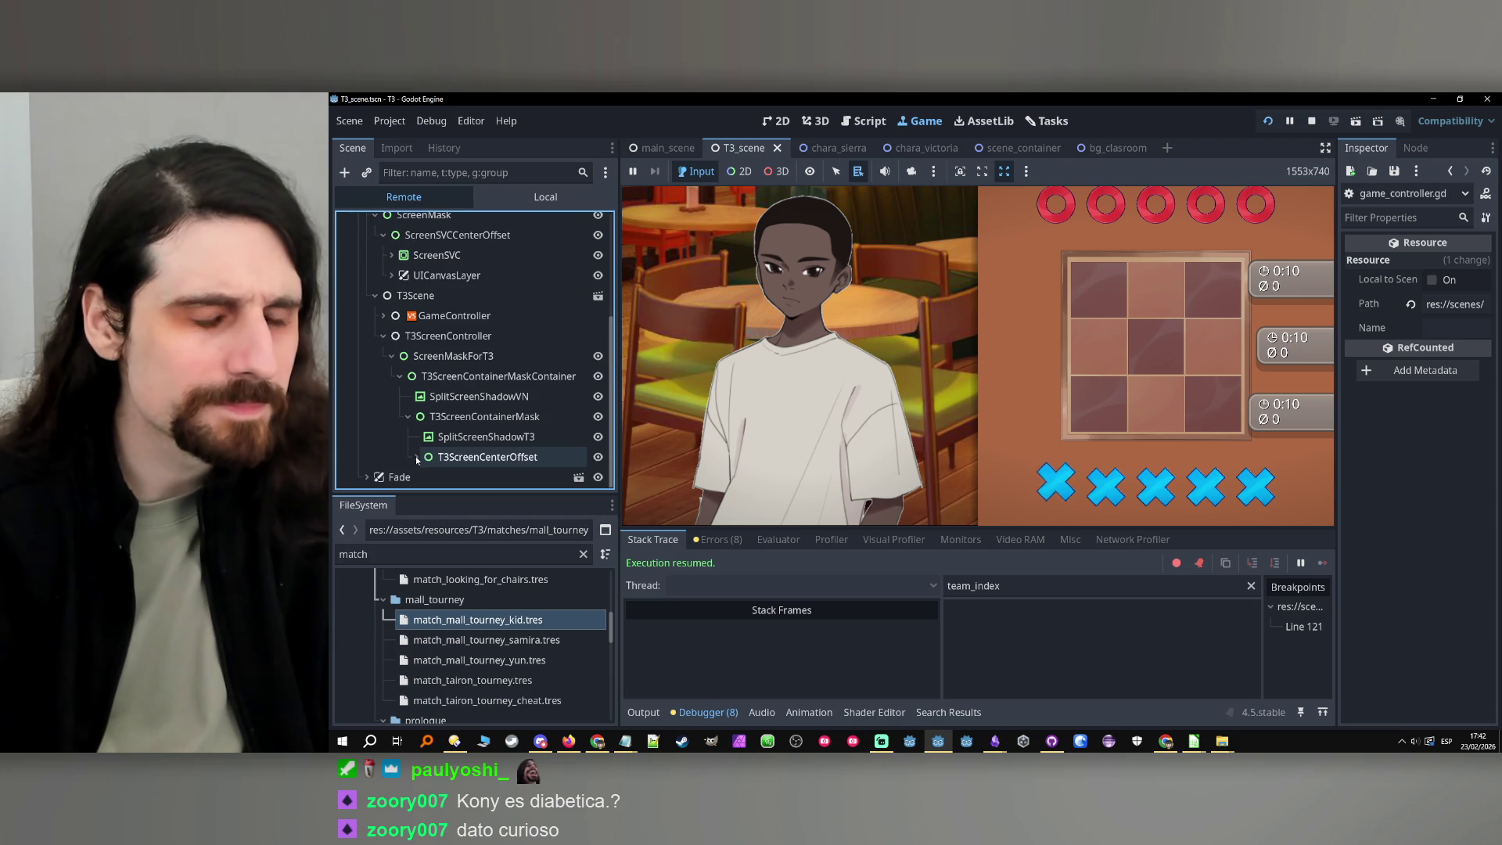
click(415, 457)
scroll(418, 455, down, 2)
click(424, 436)
click(432, 457)
scroll(432, 457, down, 2)
click(441, 438)
scroll(462, 451, down, 2)
scroll(464, 451, down, 2)
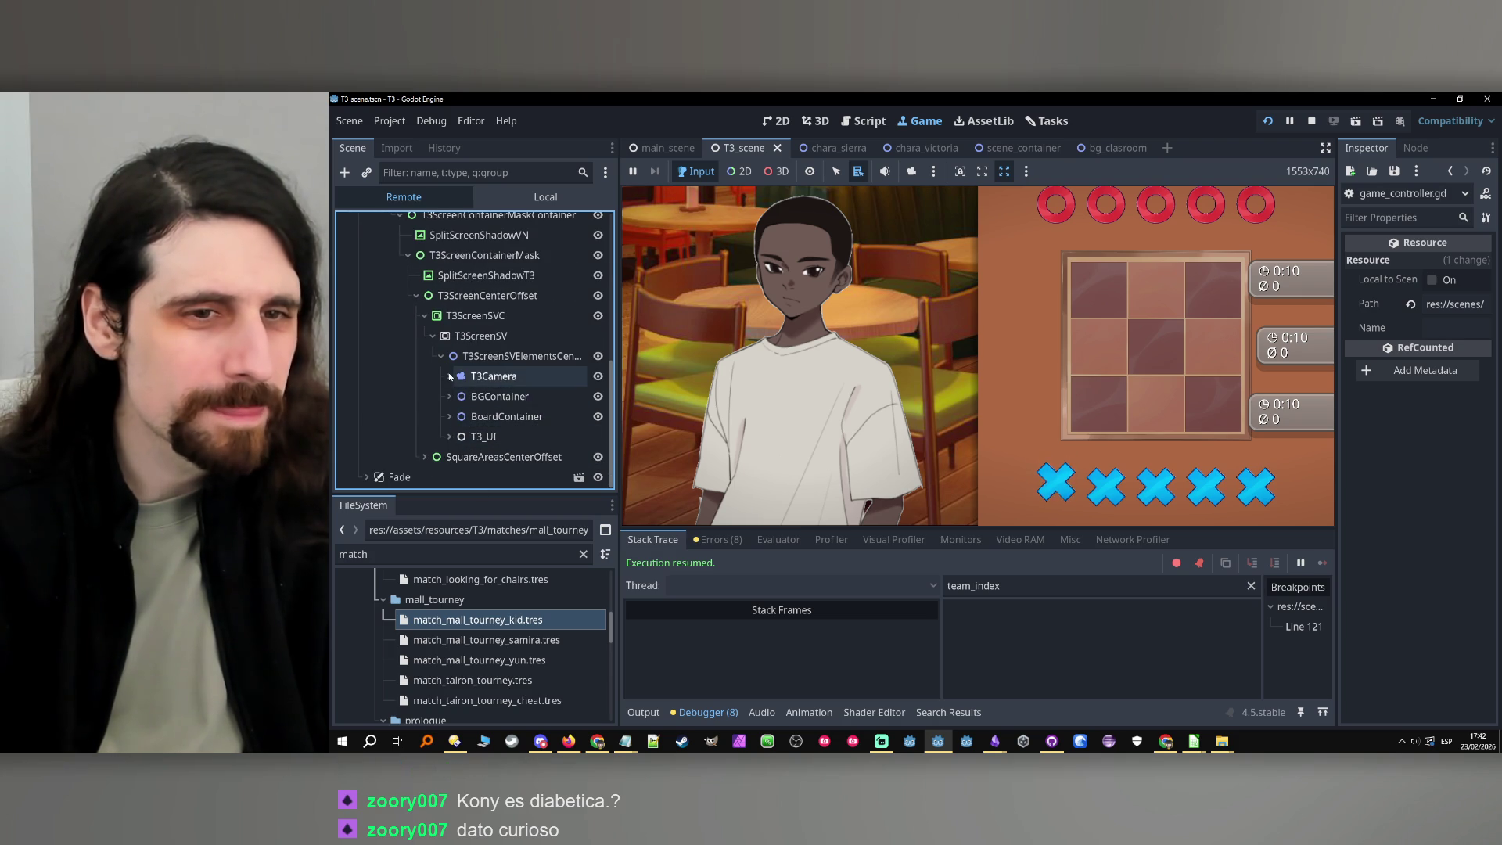
click(449, 437)
scroll(448, 440, down, 1)
click(455, 438)
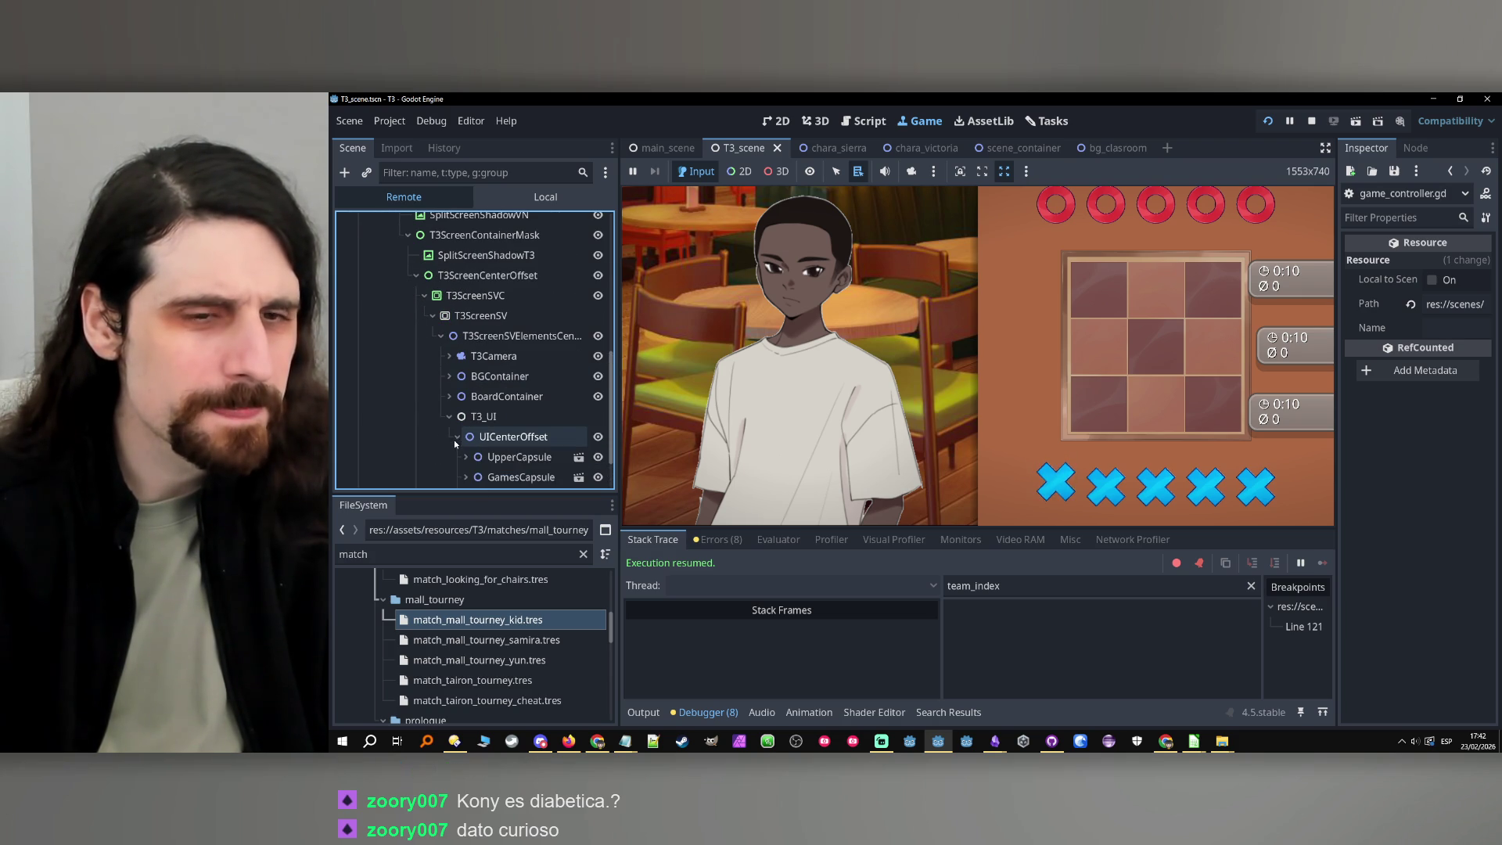
scroll(460, 434, down, 3)
Expand GamesCapsule, toggle its visibility off and on, and expand LowerCapsule
click(466, 417)
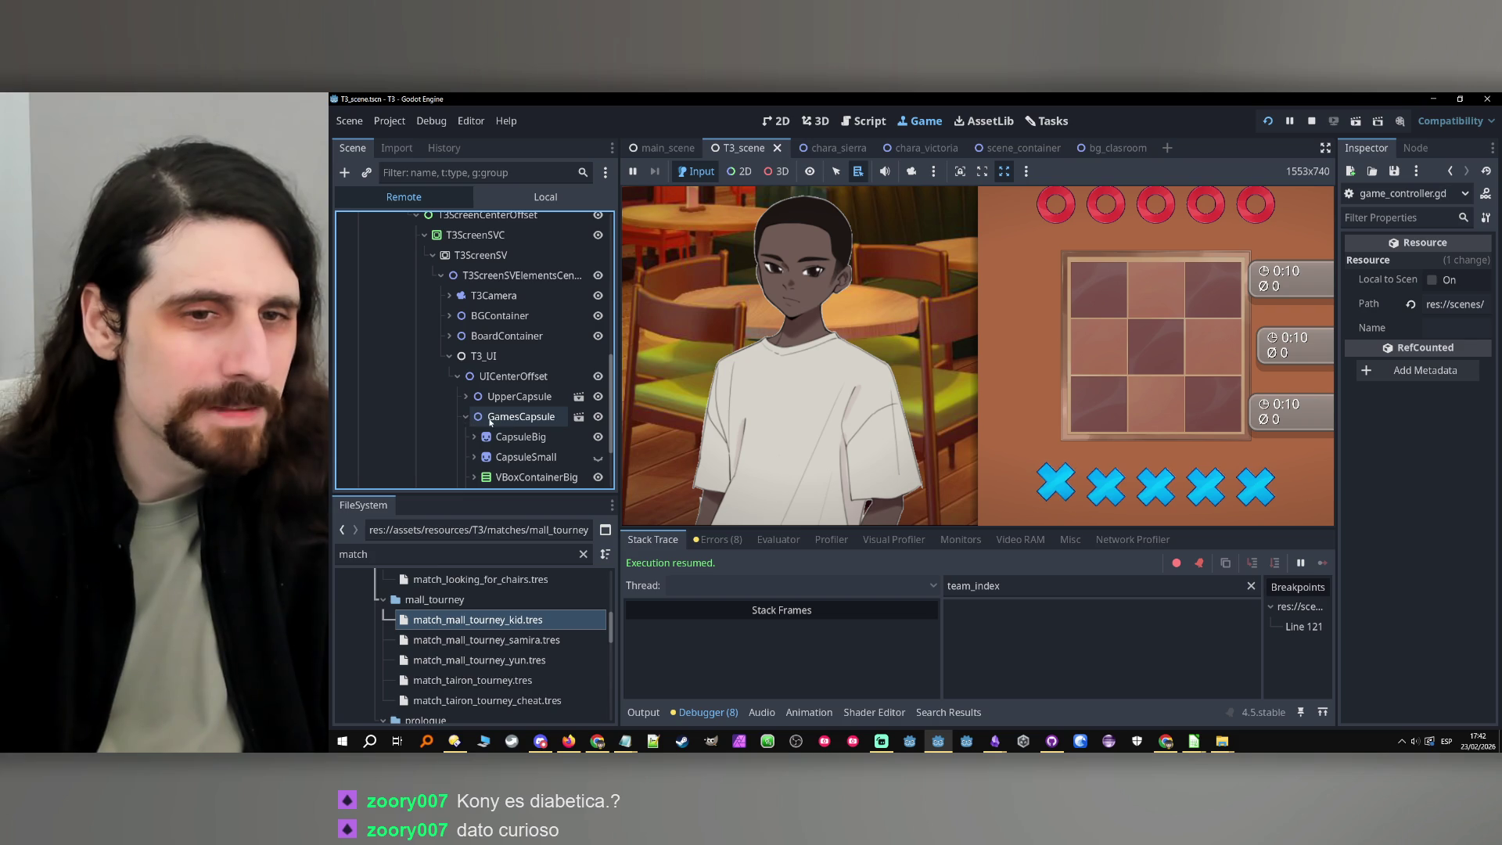
click(599, 417)
click(599, 417)
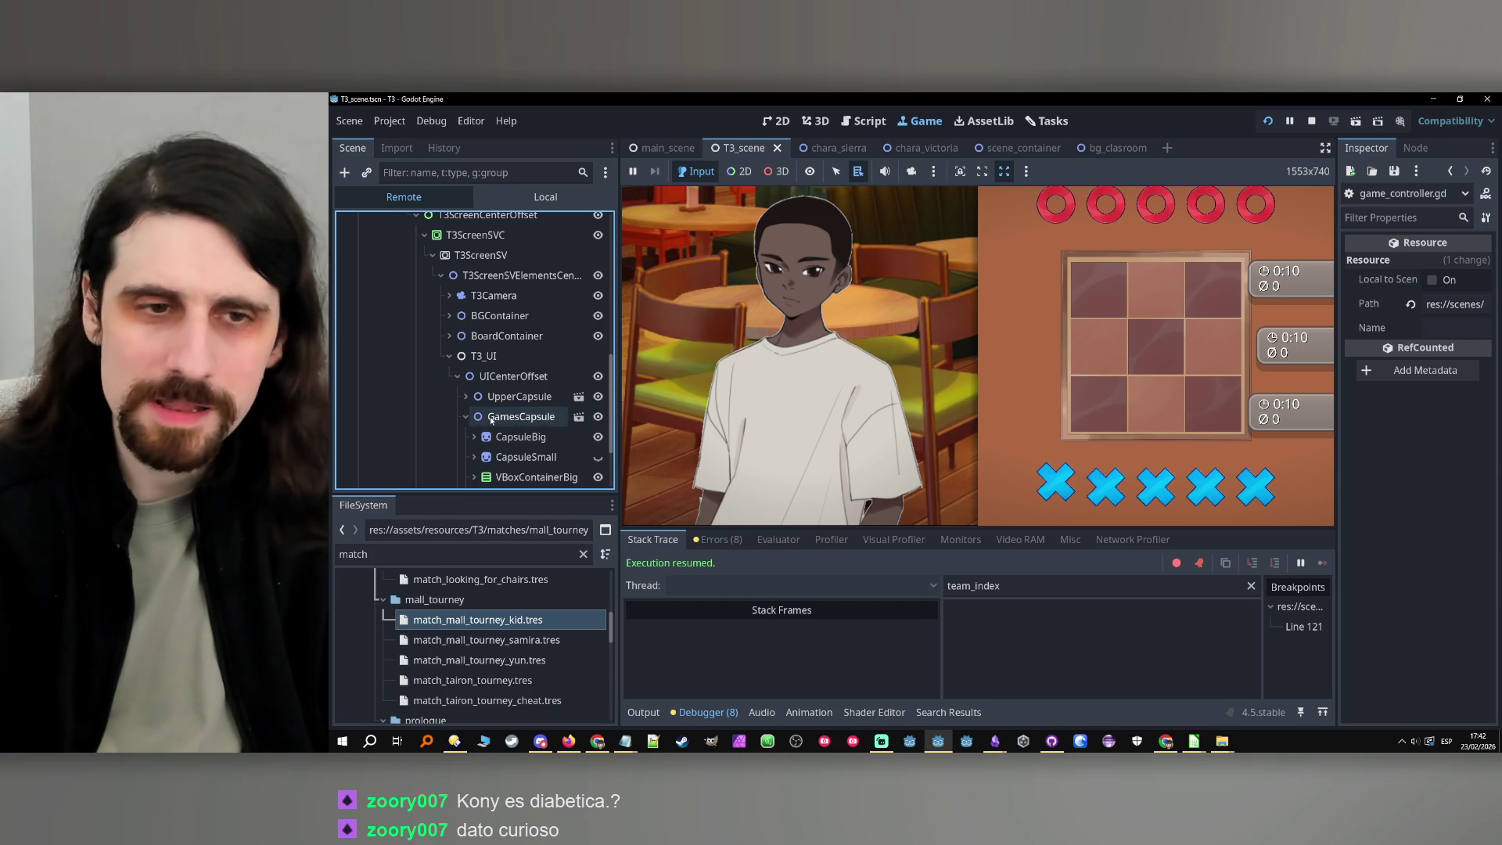
scroll(557, 375, down, 3)
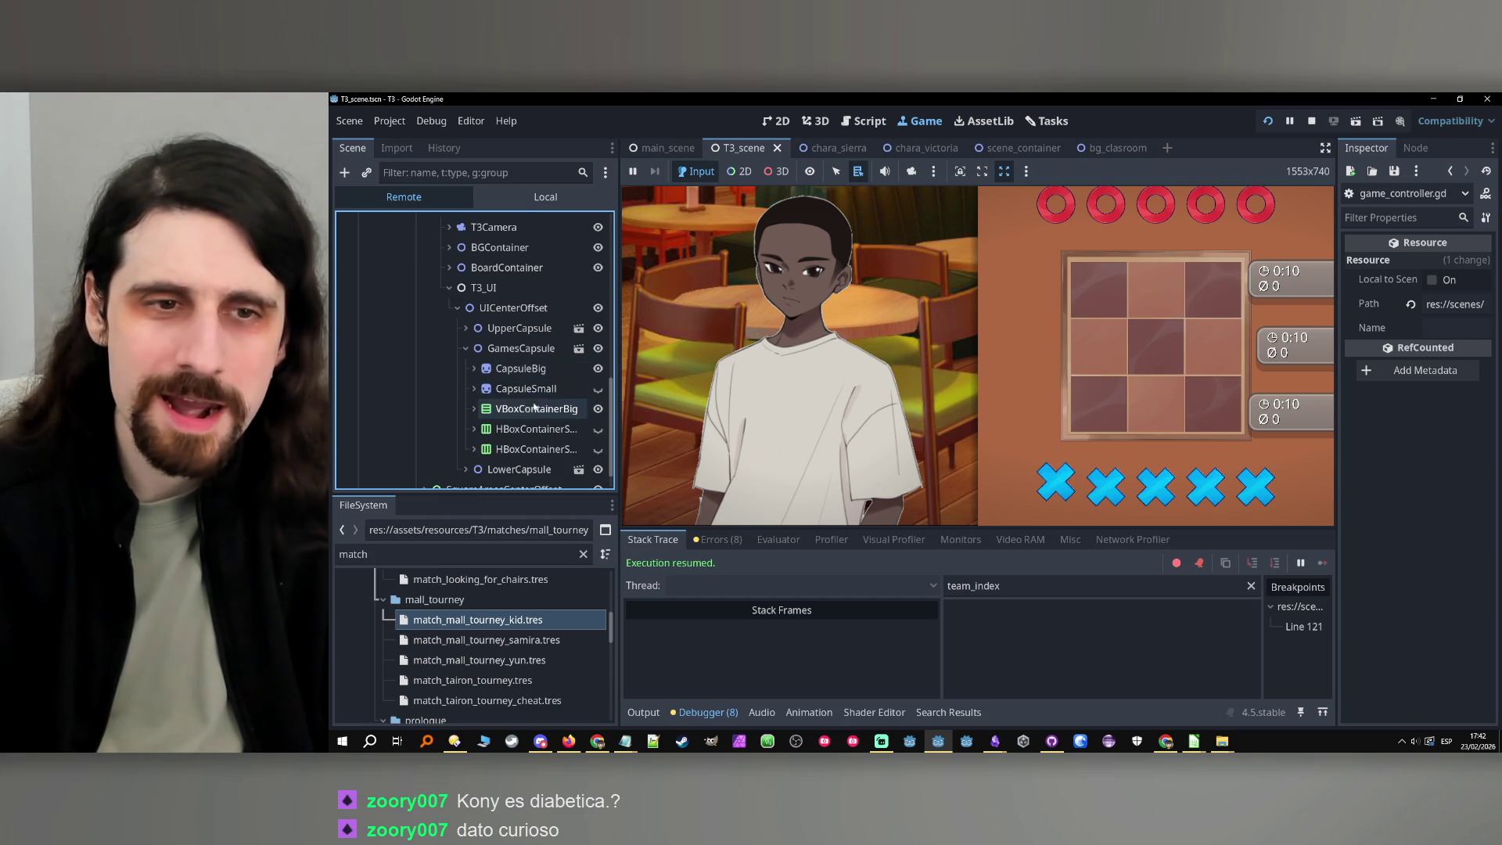
click(466, 469)
Expand the second small HBoxContainer and toggle both small containers' visibility to compare them in-game
scroll(469, 465, down, 5)
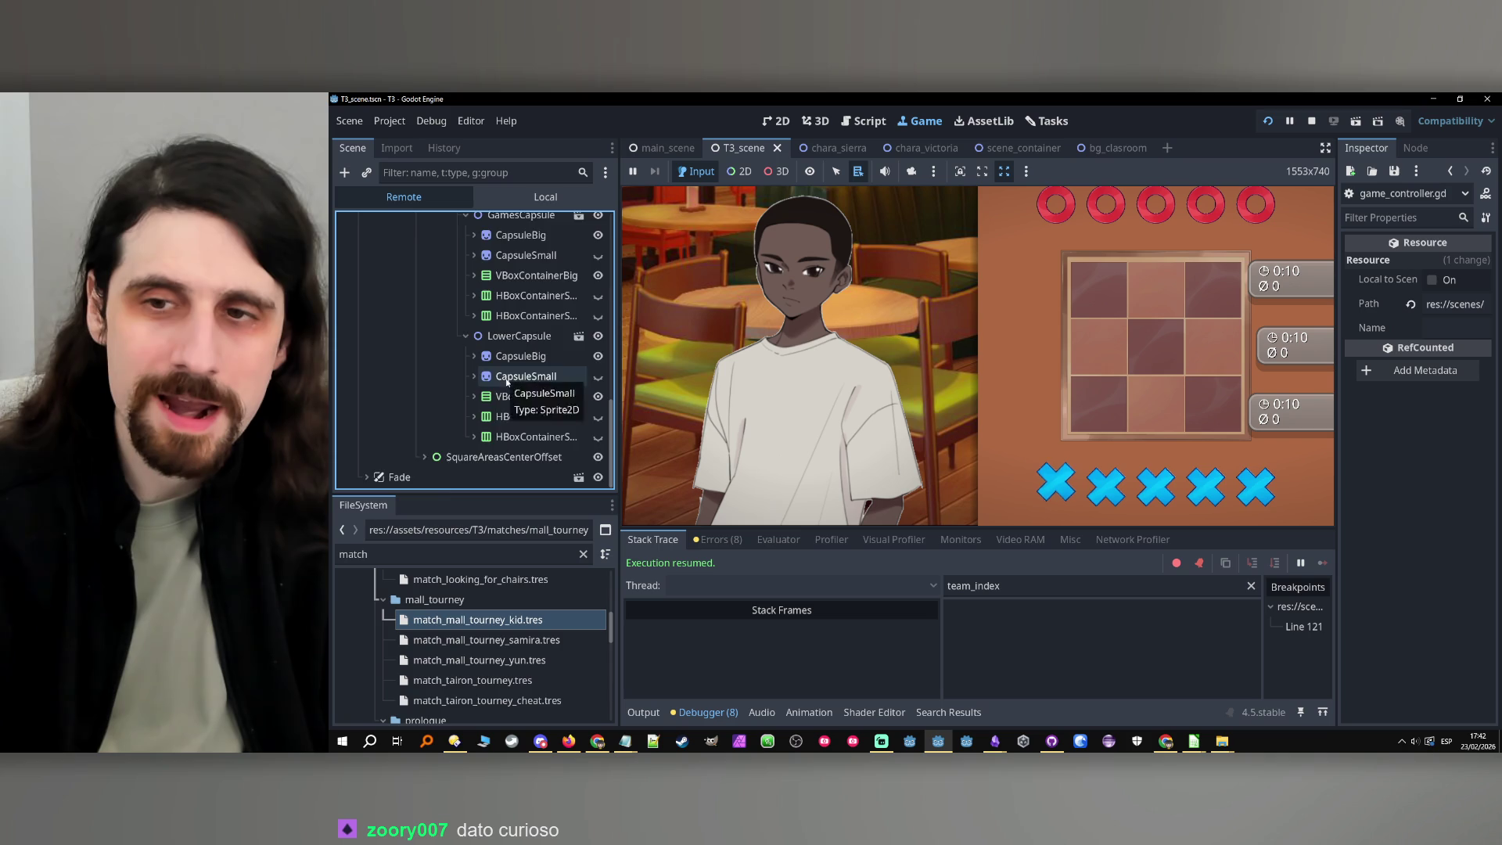
scroll(506, 381, up, 5)
scroll(504, 379, up, 5)
scroll(504, 379, down, 3)
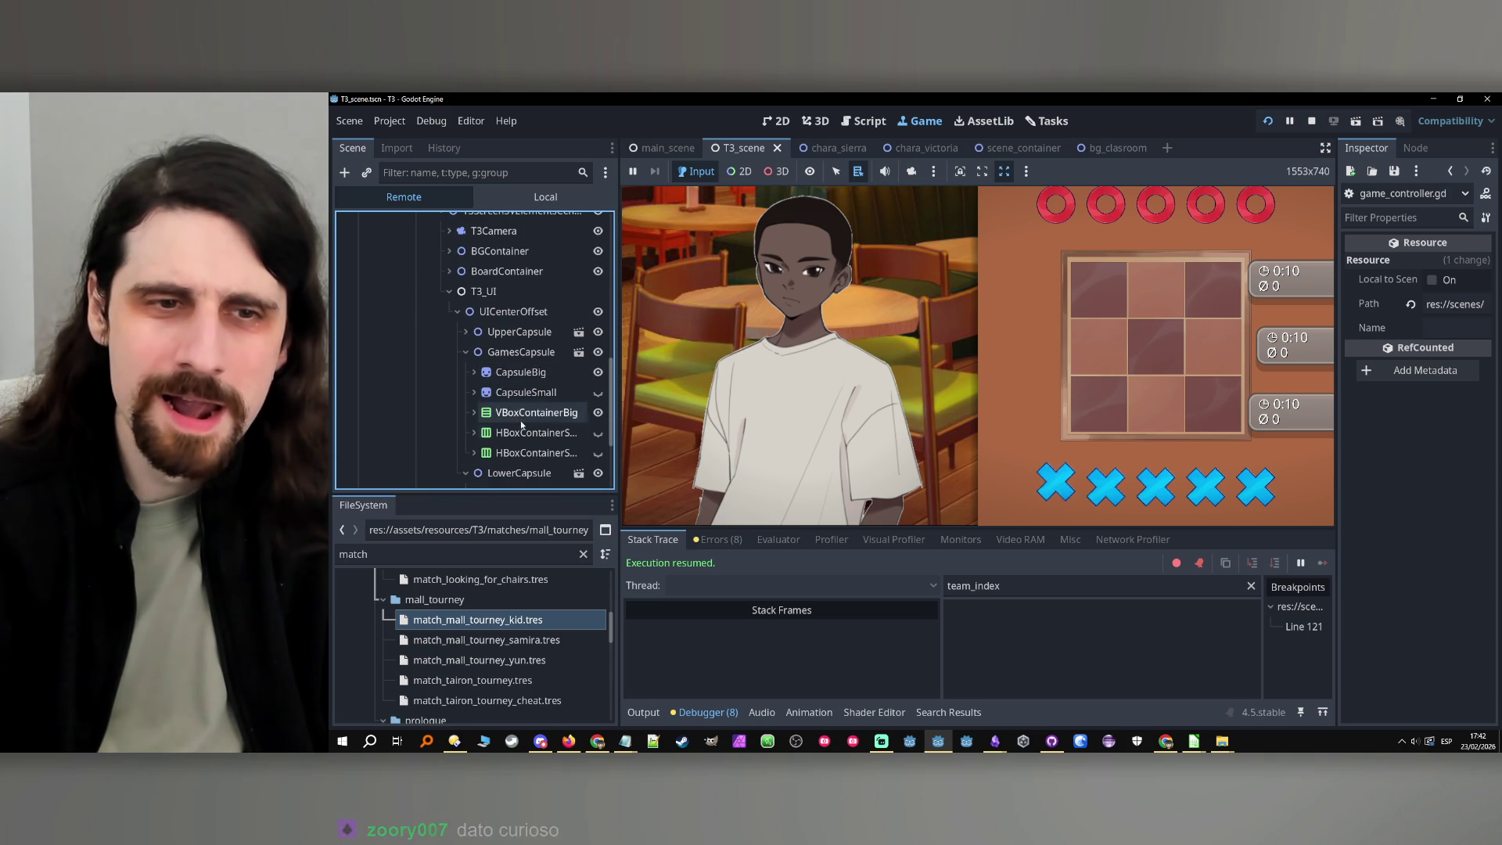
click(473, 453)
scroll(473, 453, down, 3)
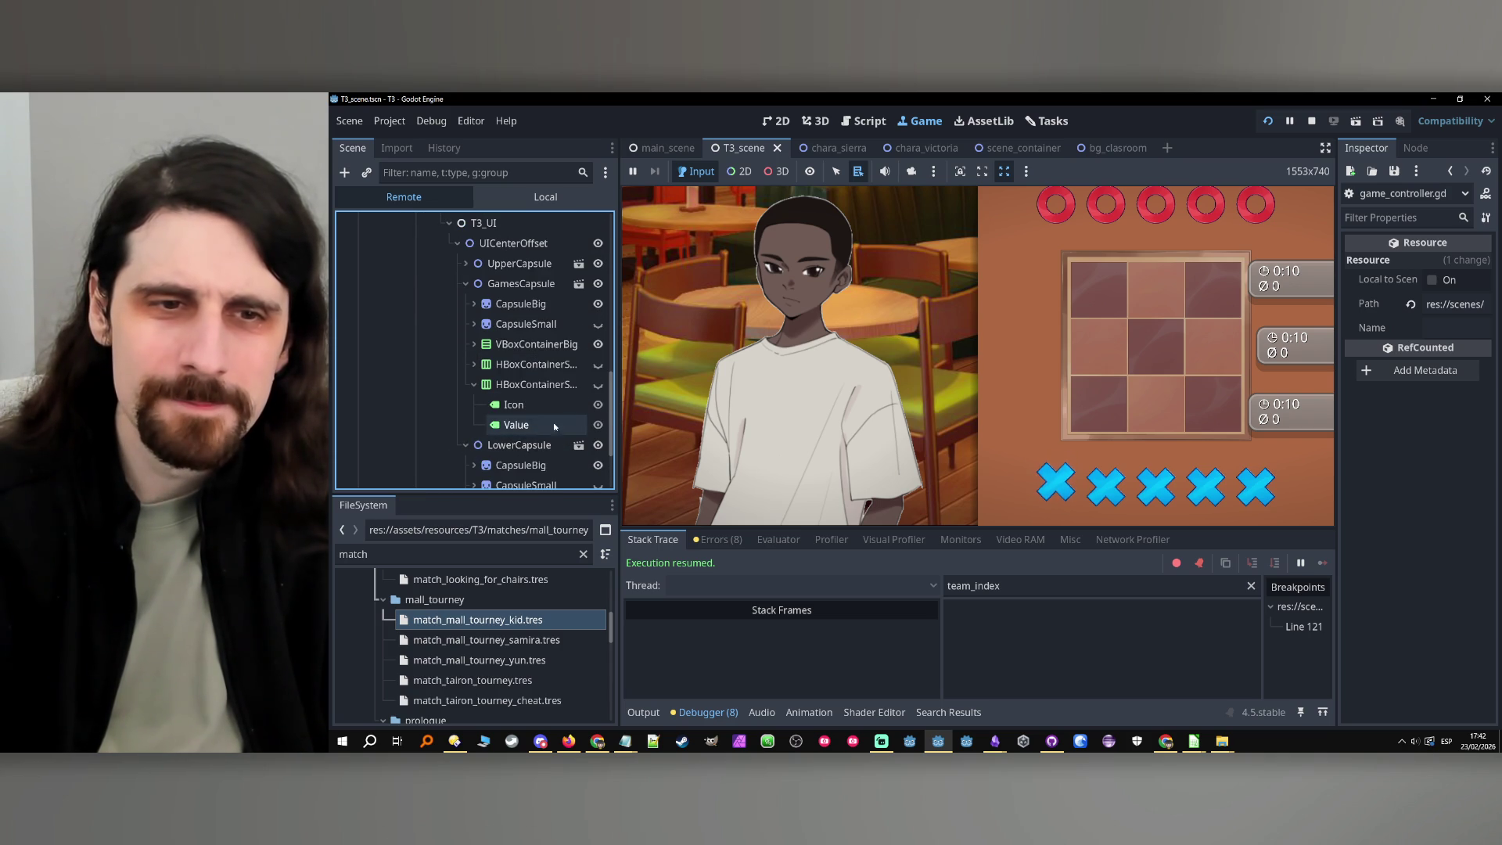
click(599, 385)
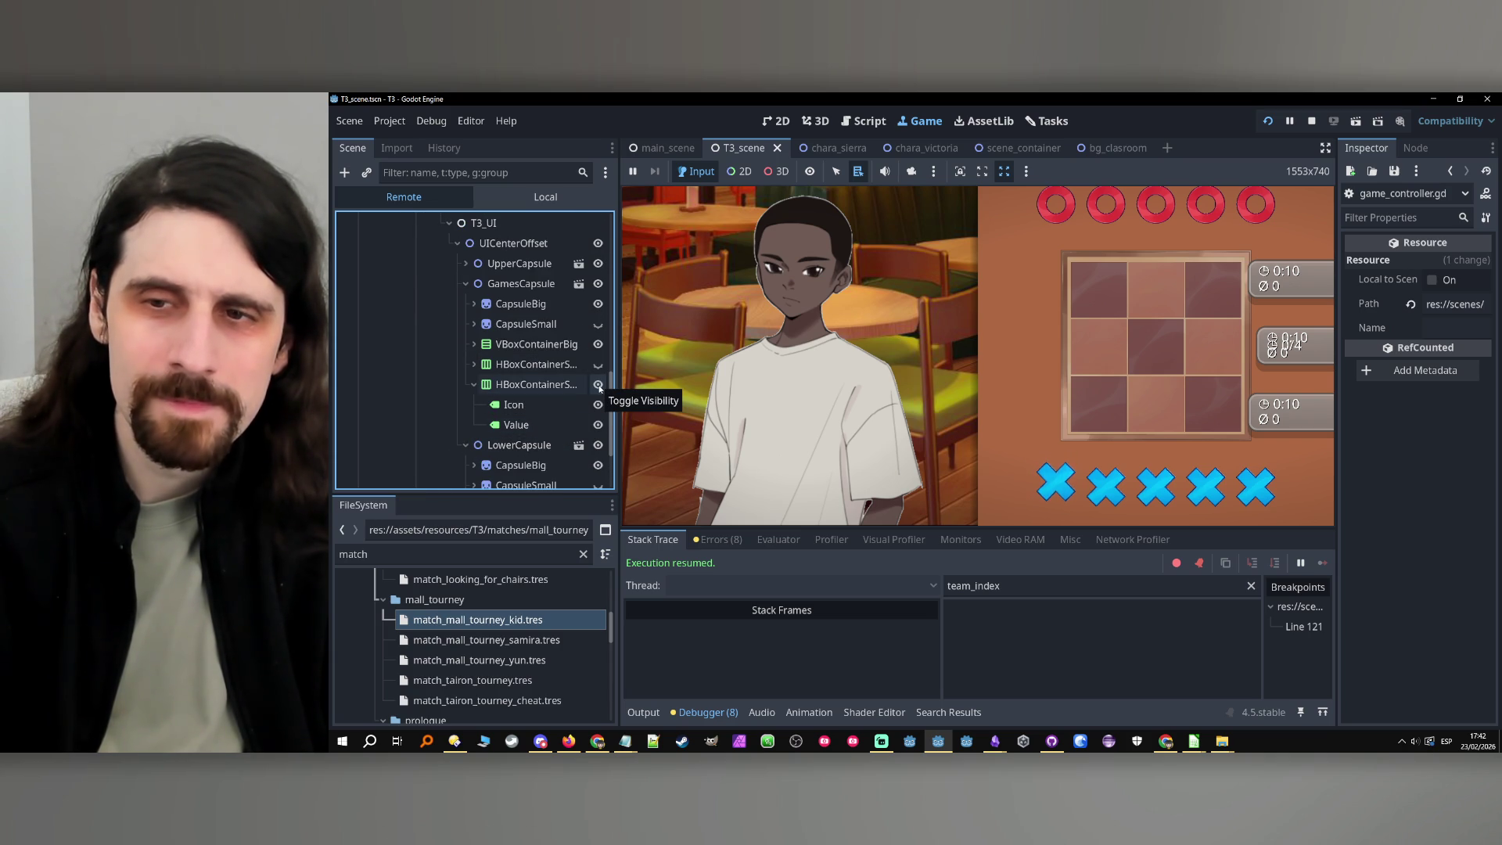
click(598, 365)
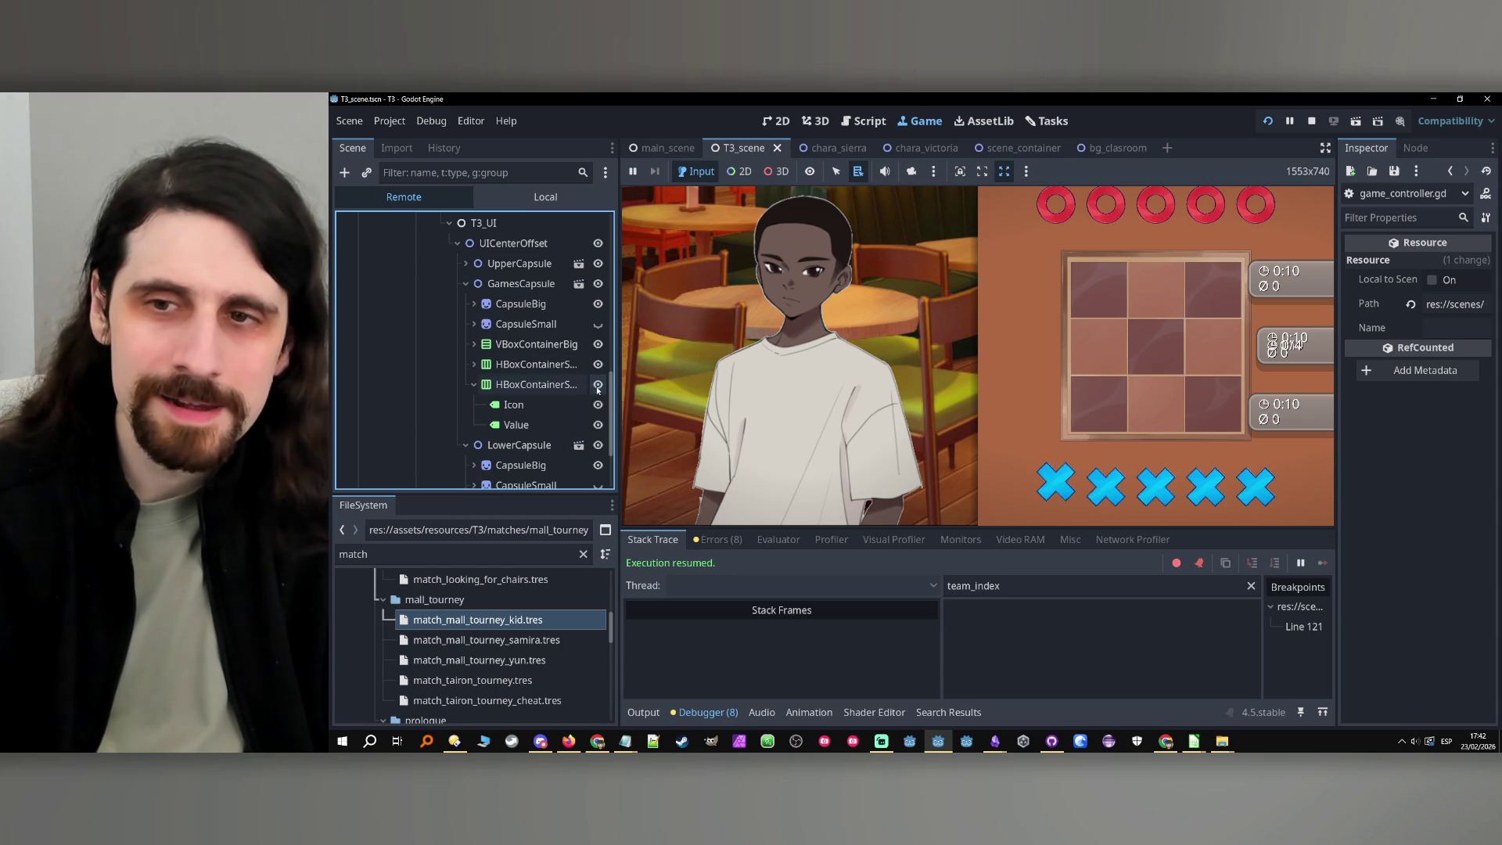
click(599, 364)
click(598, 385)
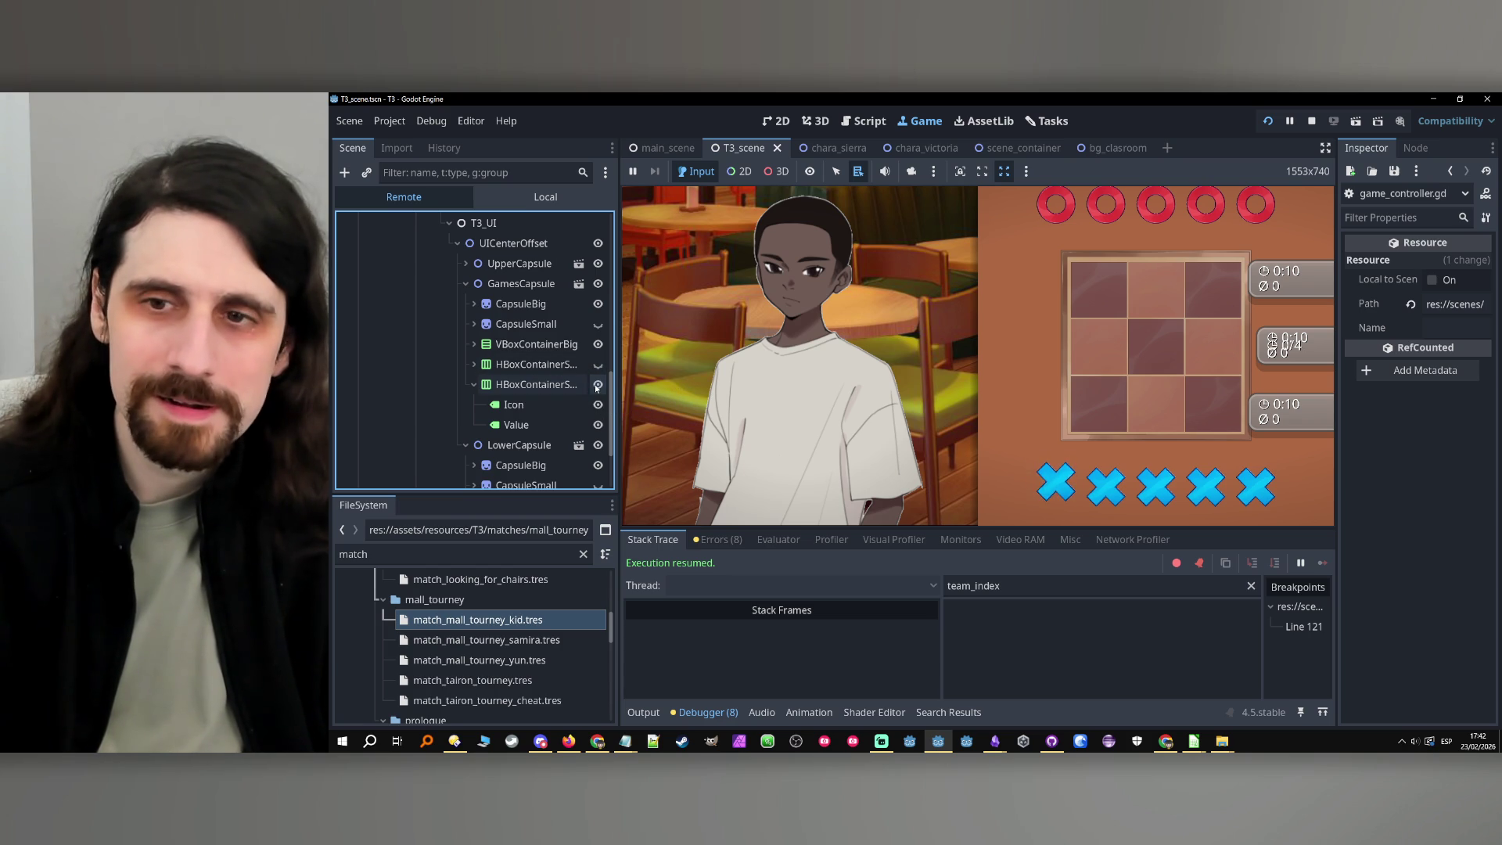
click(597, 385)
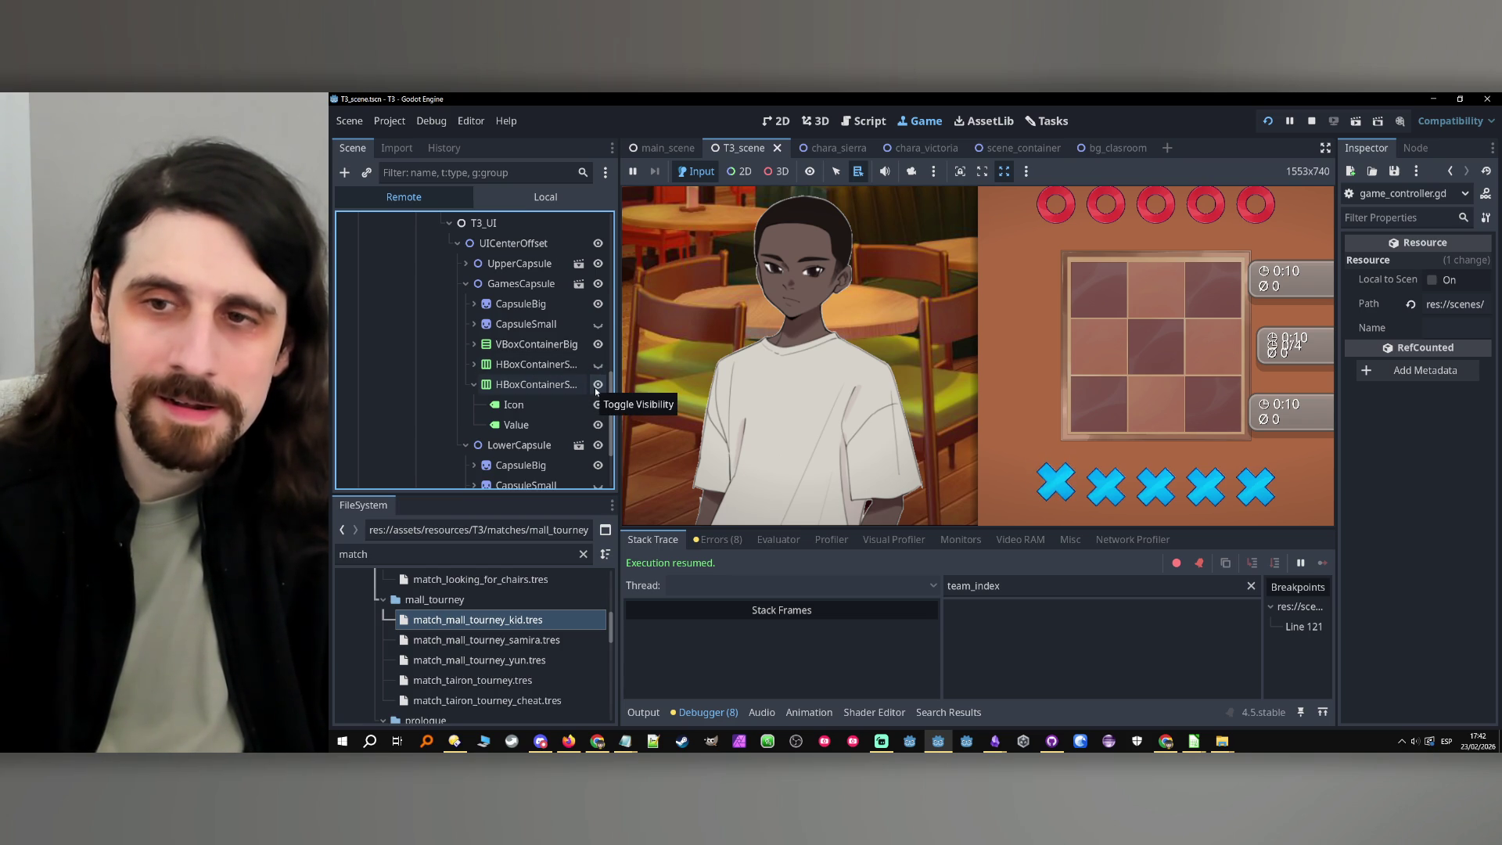
click(597, 387)
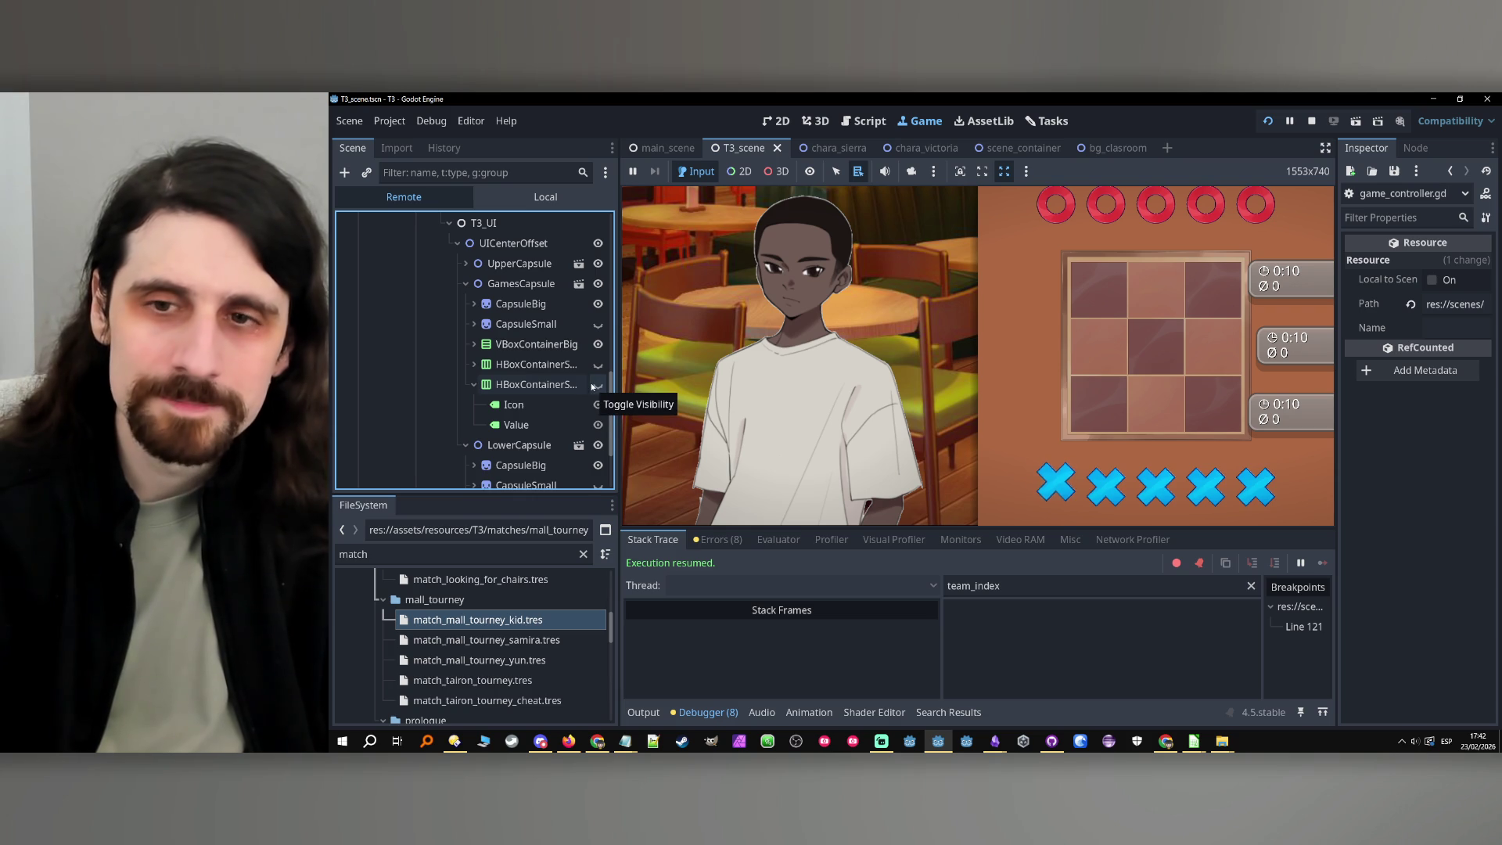
Show the first small container instead of the second and inspect the CapsuleSmall sprite
click(997, 352)
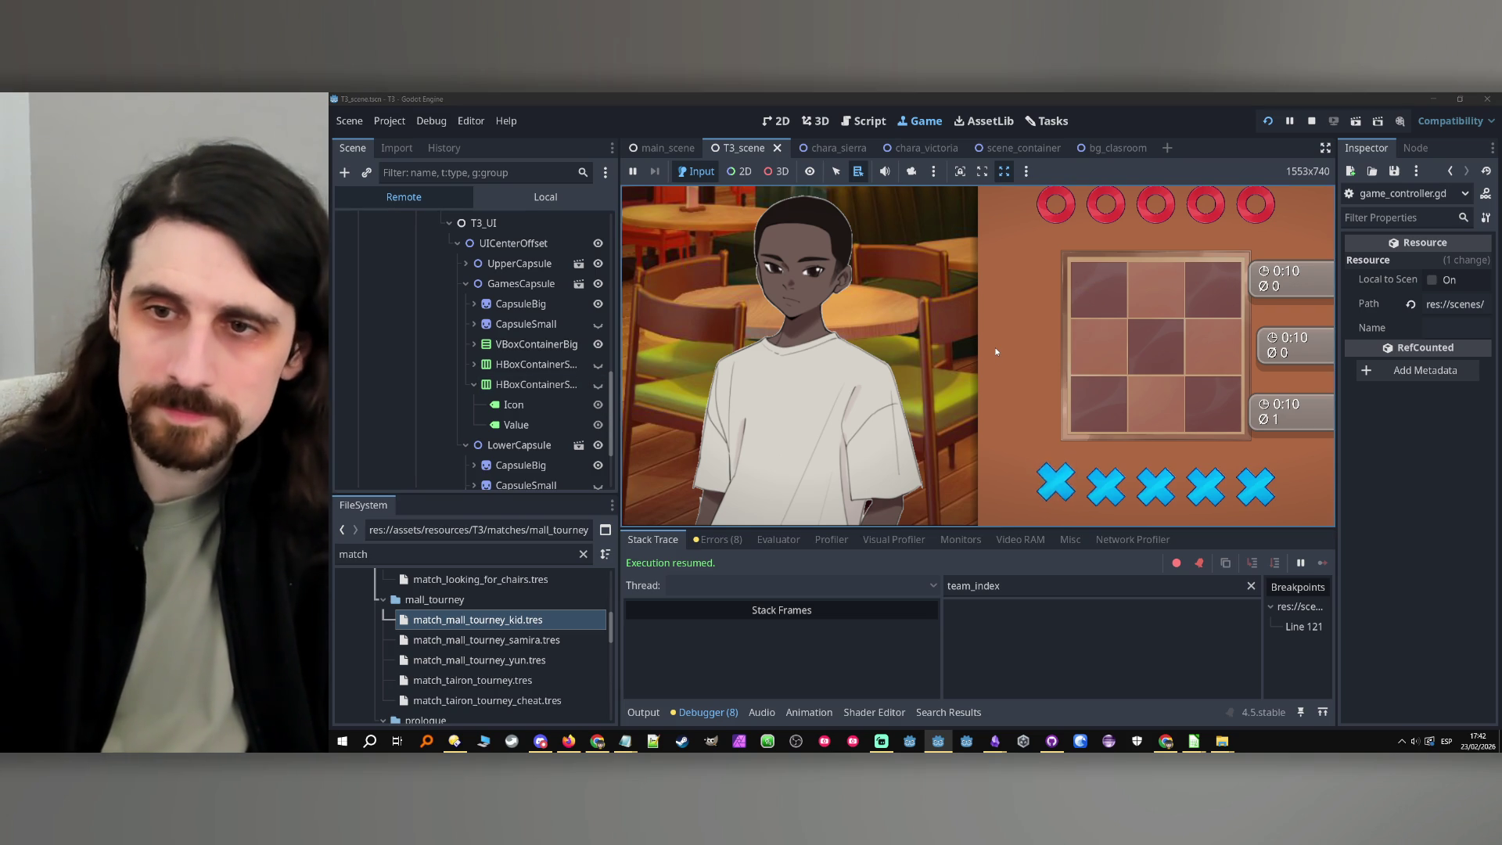
click(599, 385)
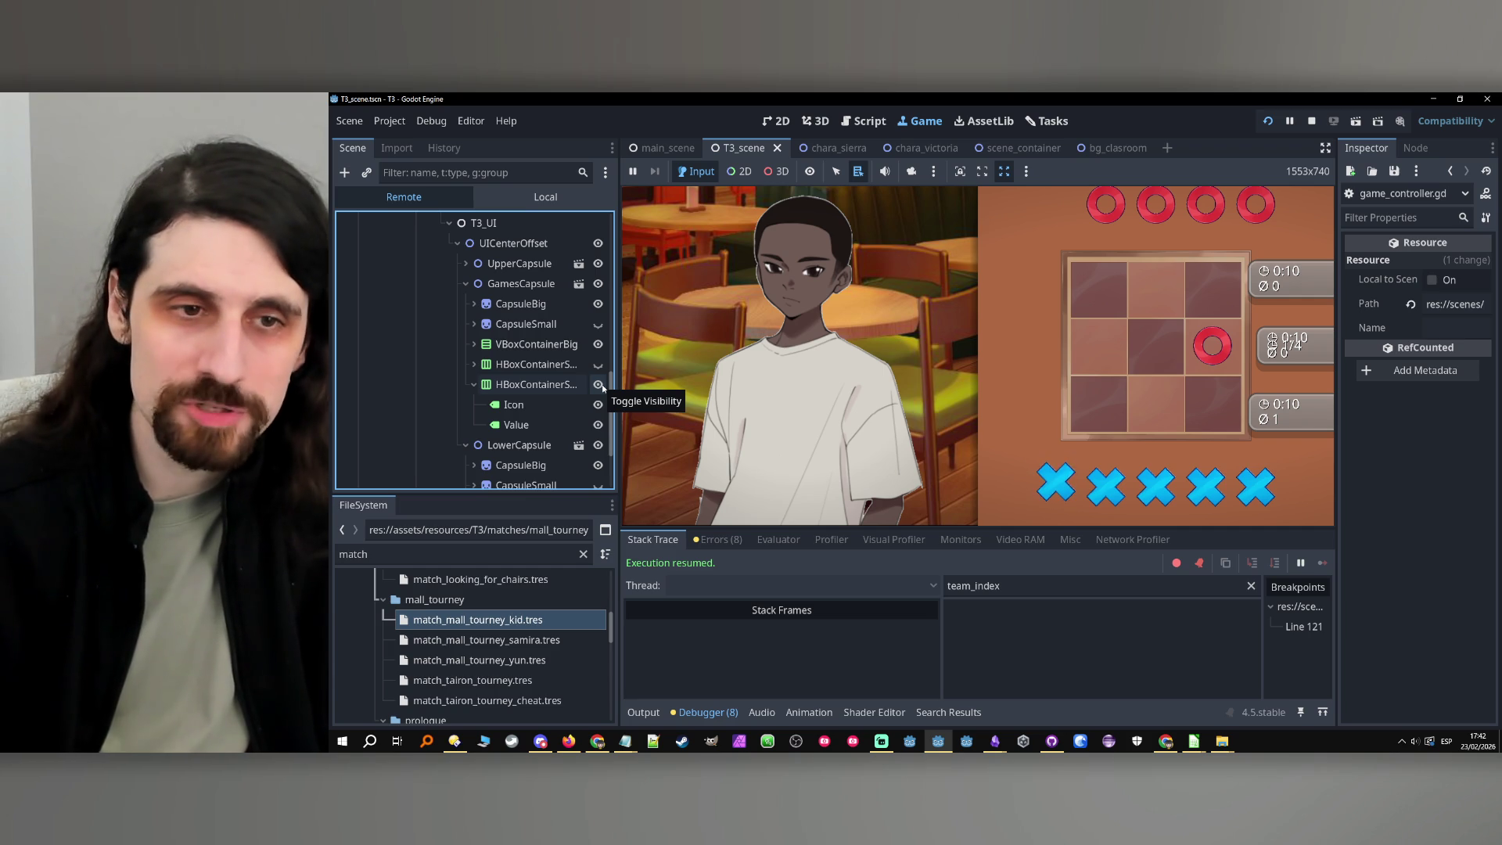
click(599, 385)
click(598, 365)
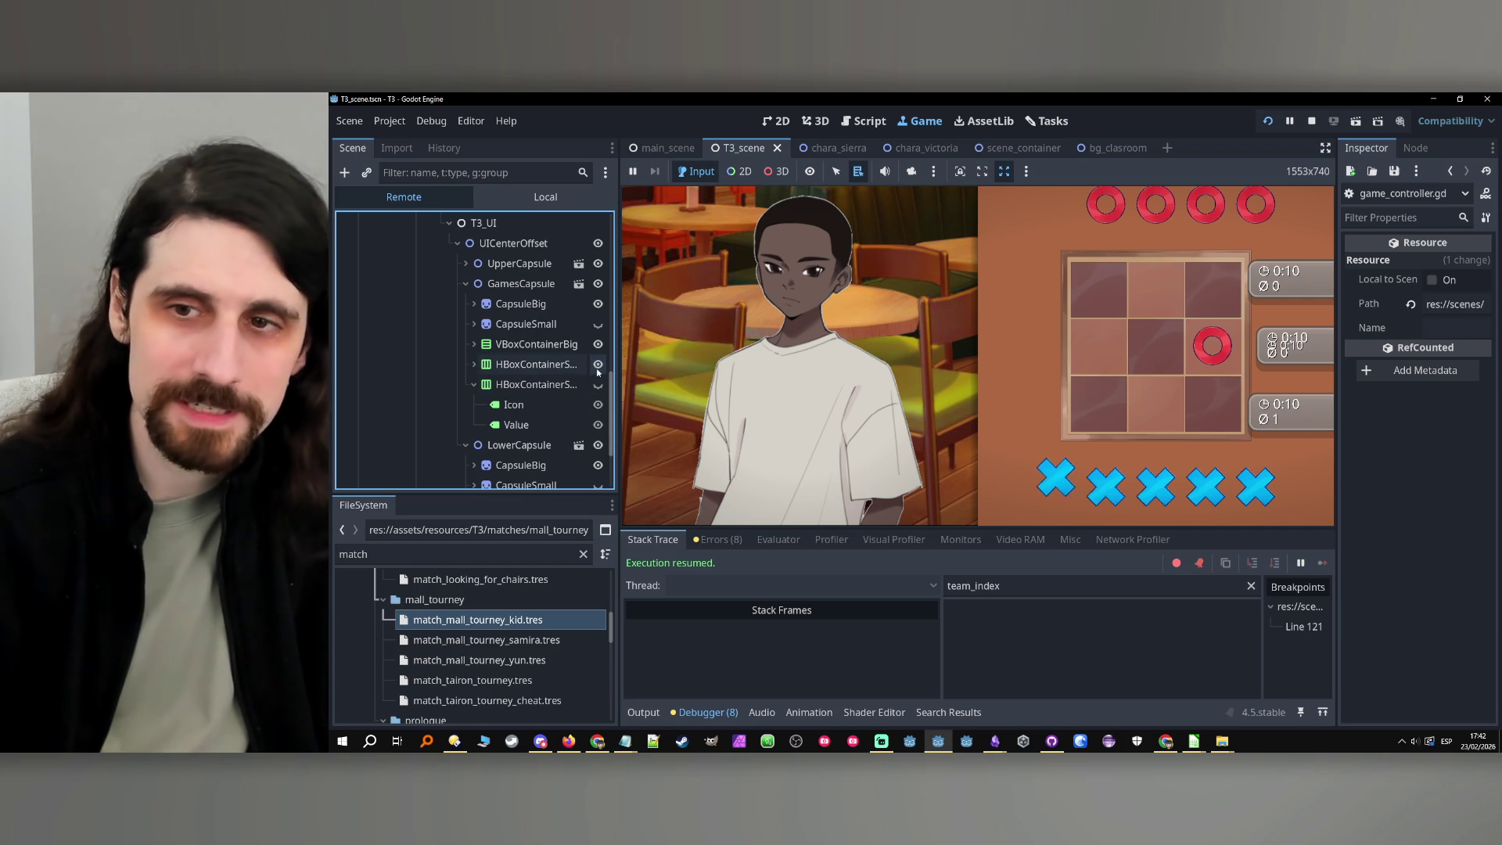
click(532, 385)
click(494, 325)
click(473, 325)
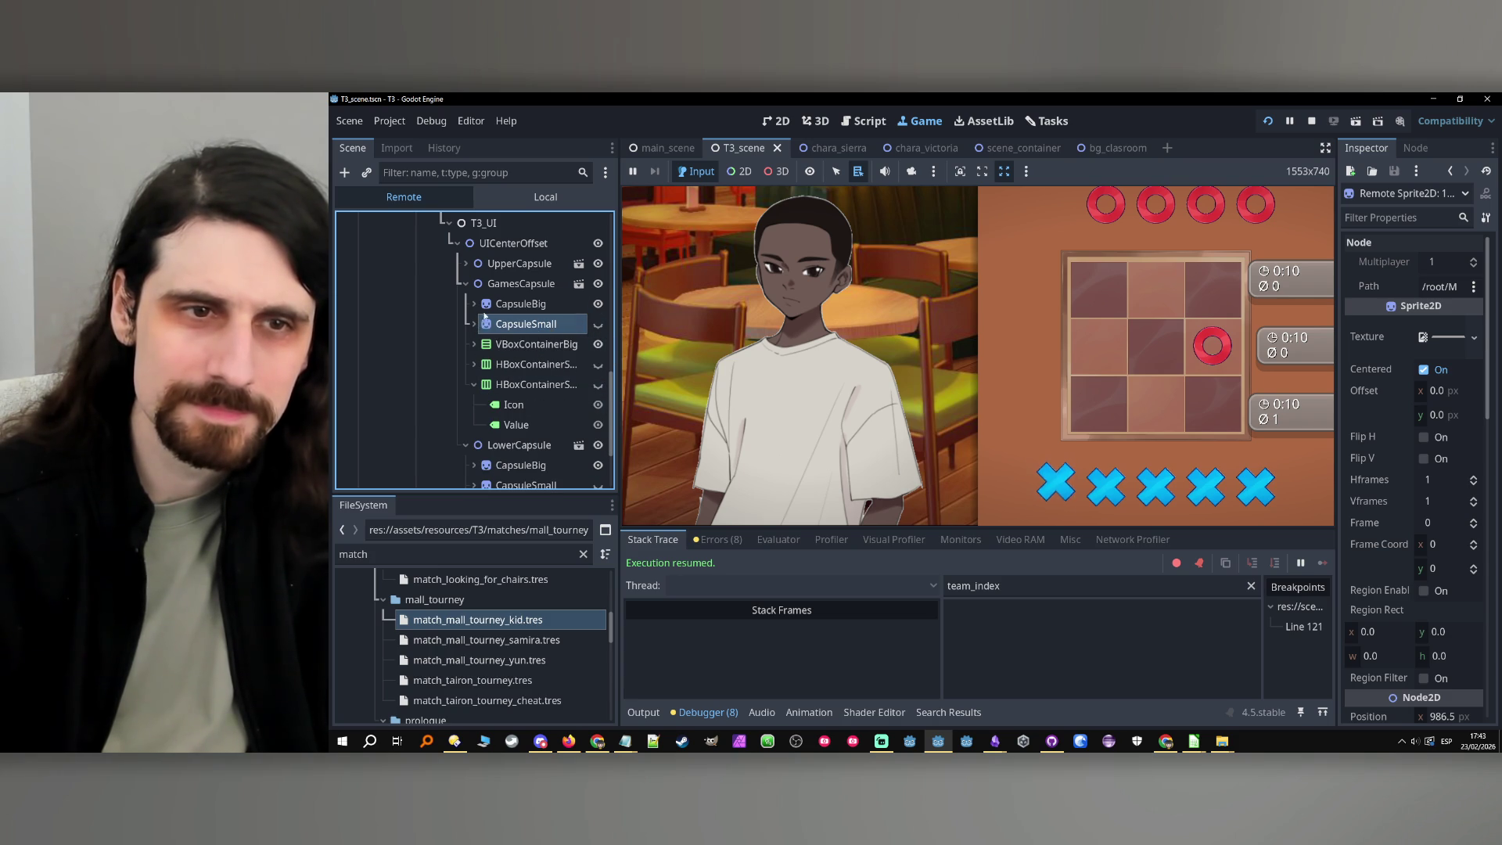
Select GamesCapsule and toggle the big time-and-score container off and back on
click(513, 282)
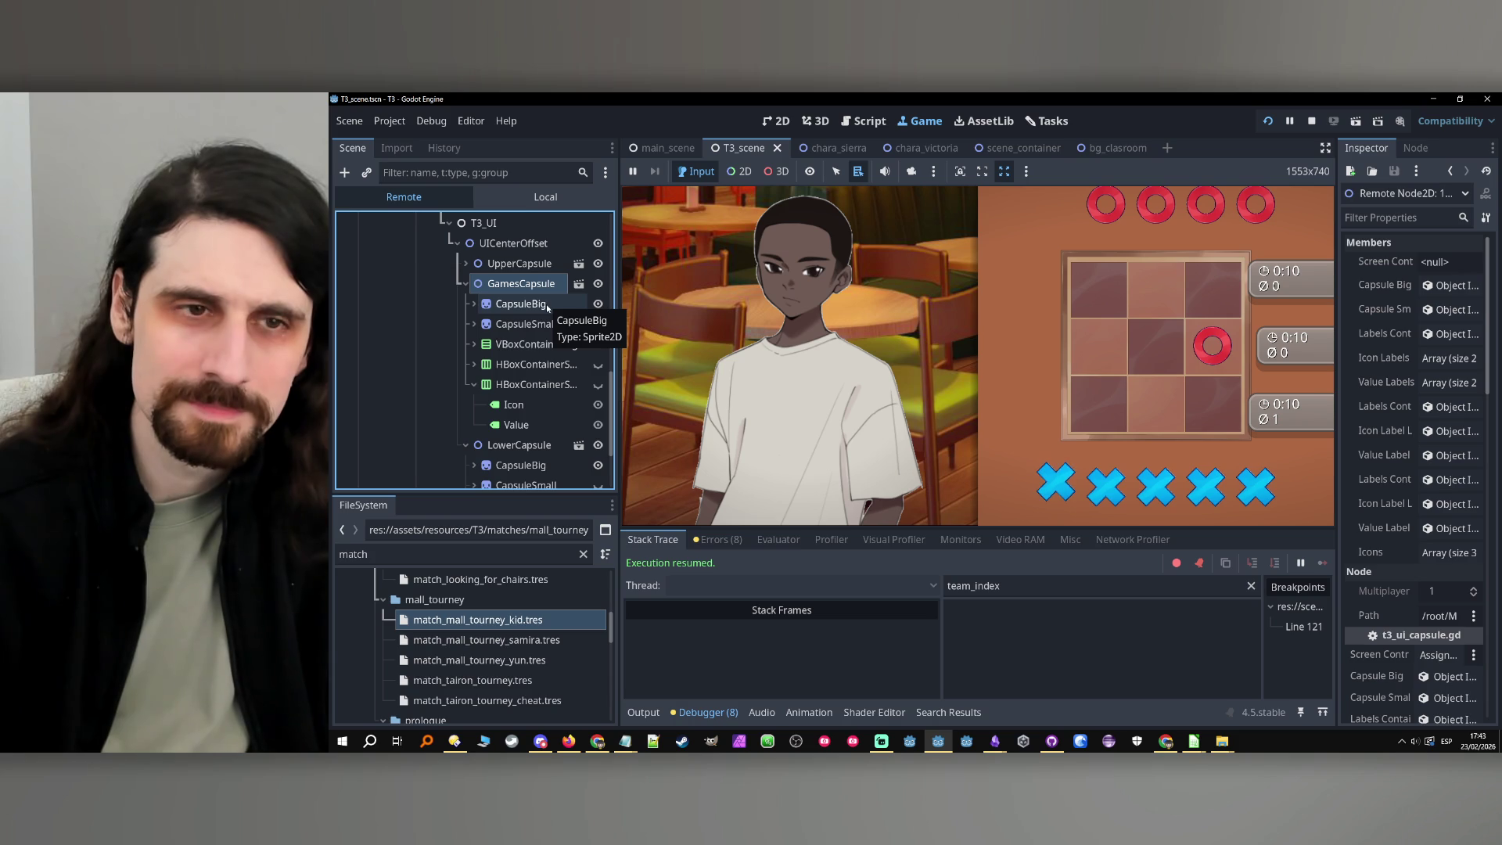
click(599, 364)
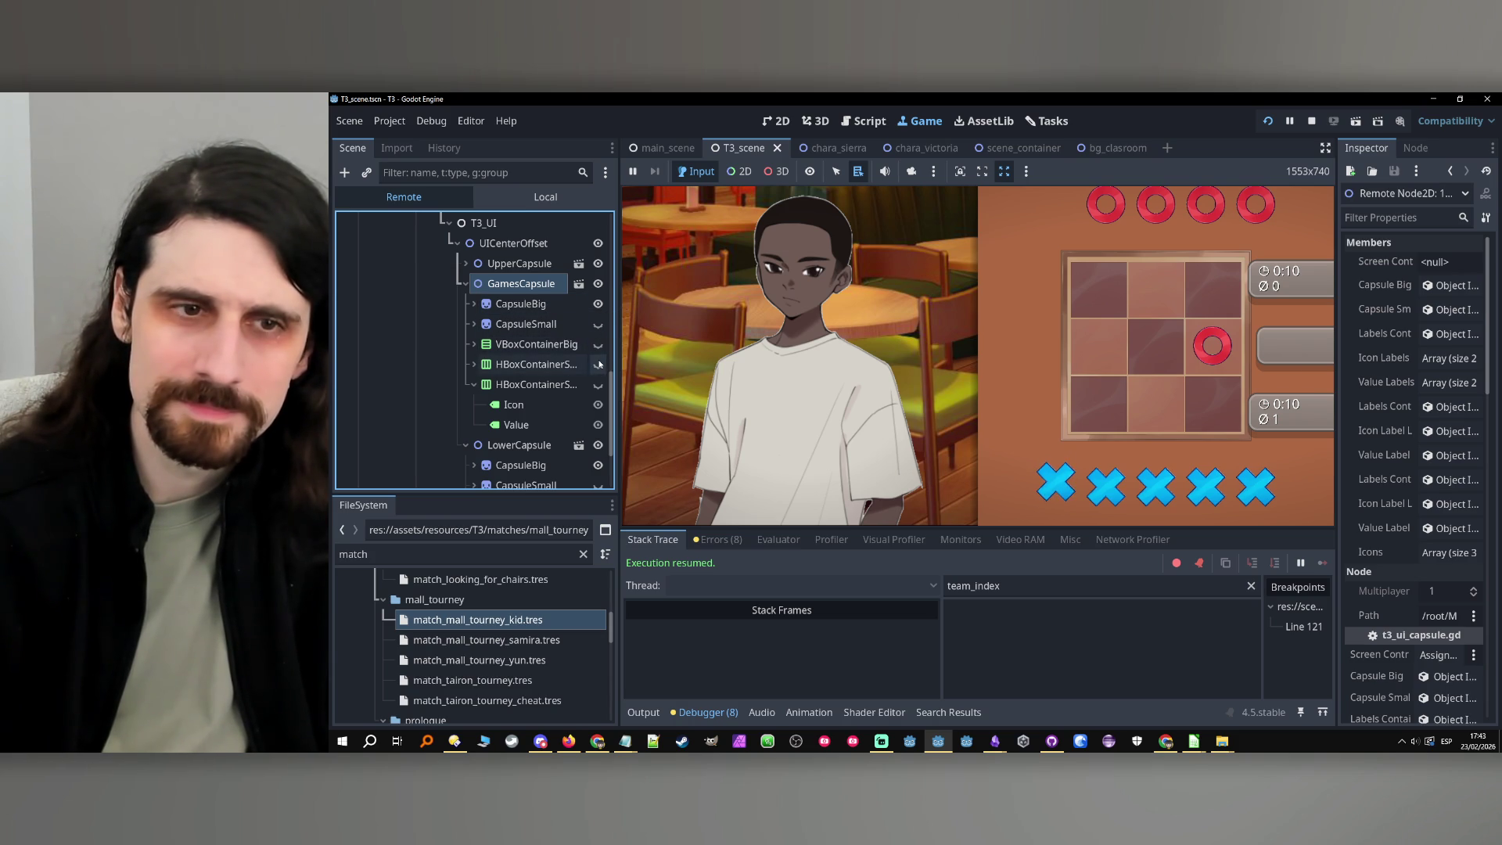
click(597, 364)
click(598, 345)
click(474, 345)
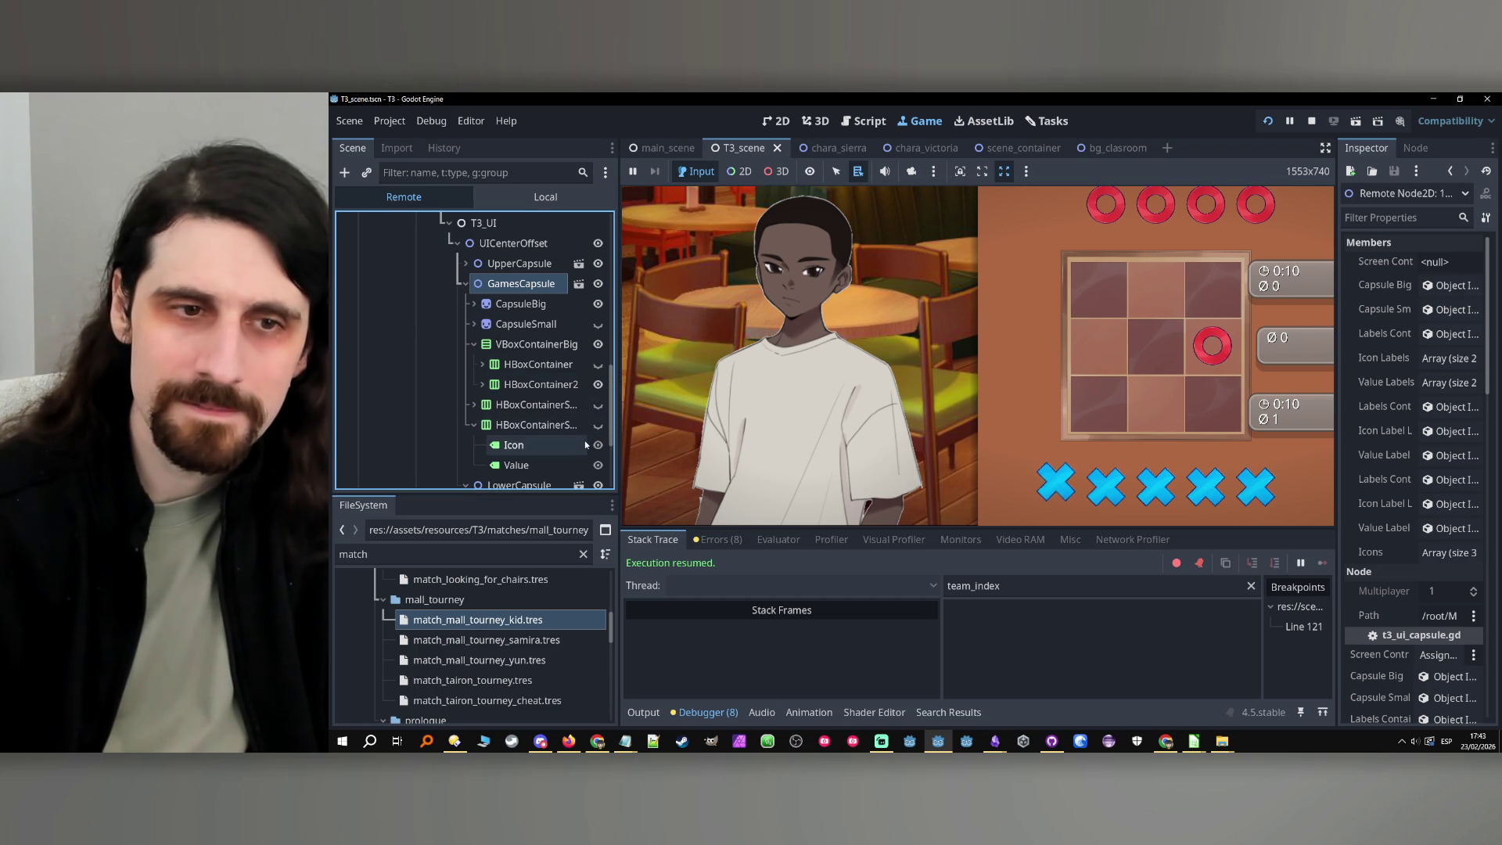
Hide VBoxContainerBig and the first small container, showing only the second with the 1/4 count
click(598, 364)
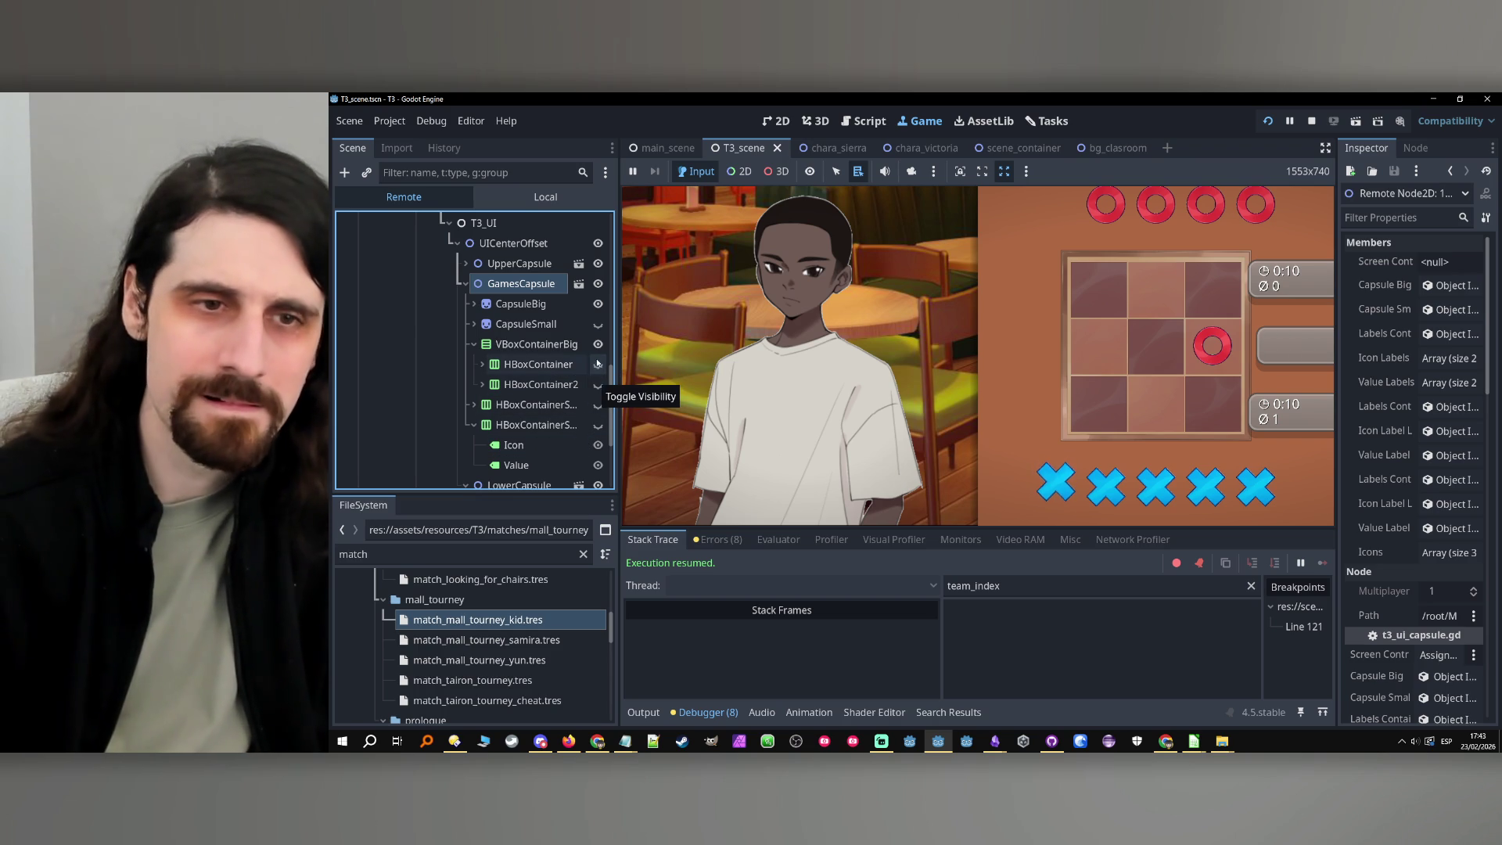
click(598, 345)
click(598, 404)
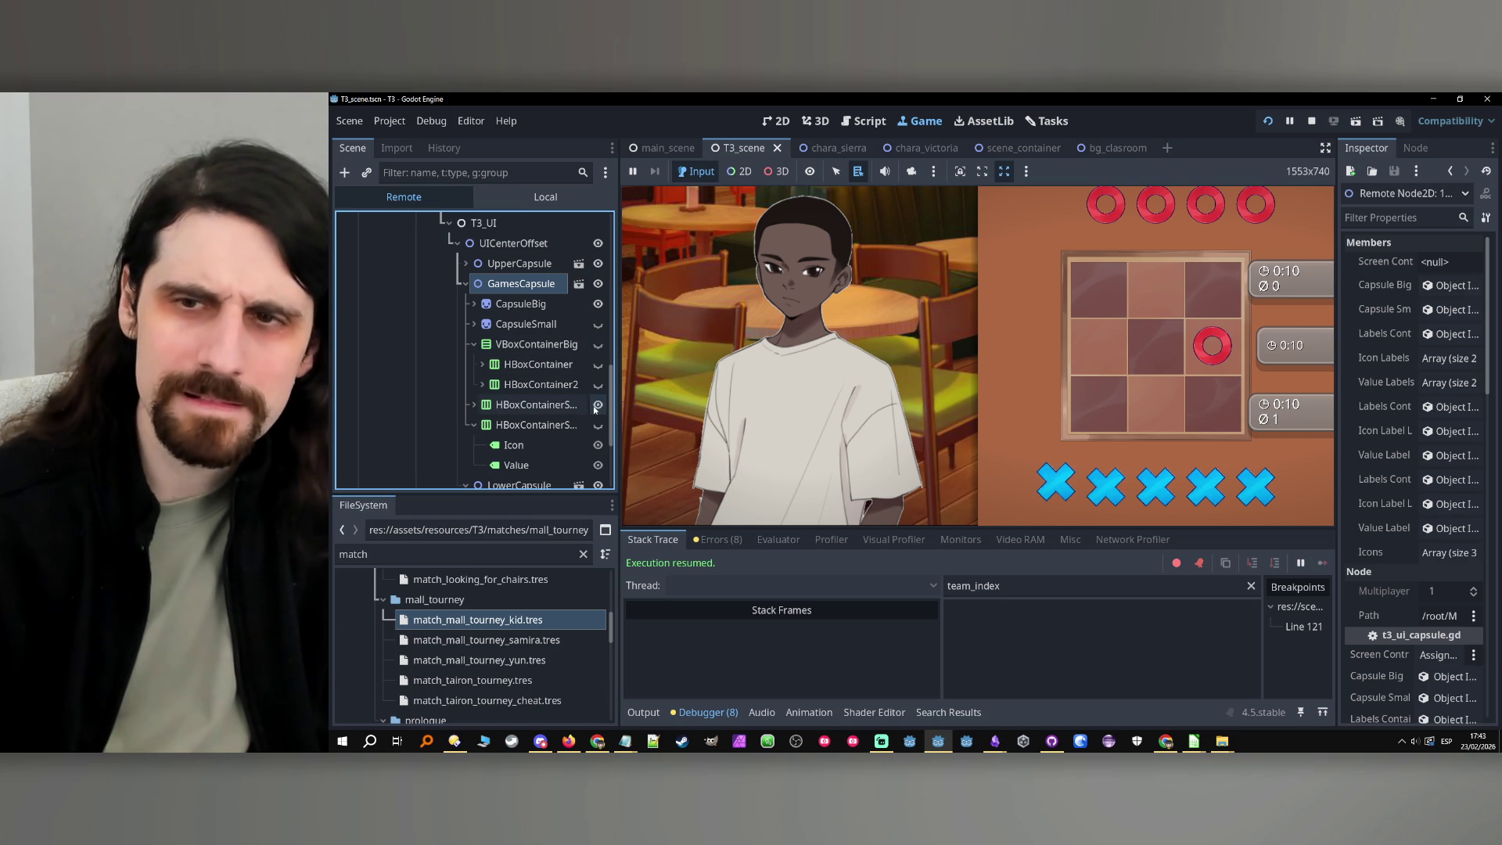
click(598, 405)
click(597, 424)
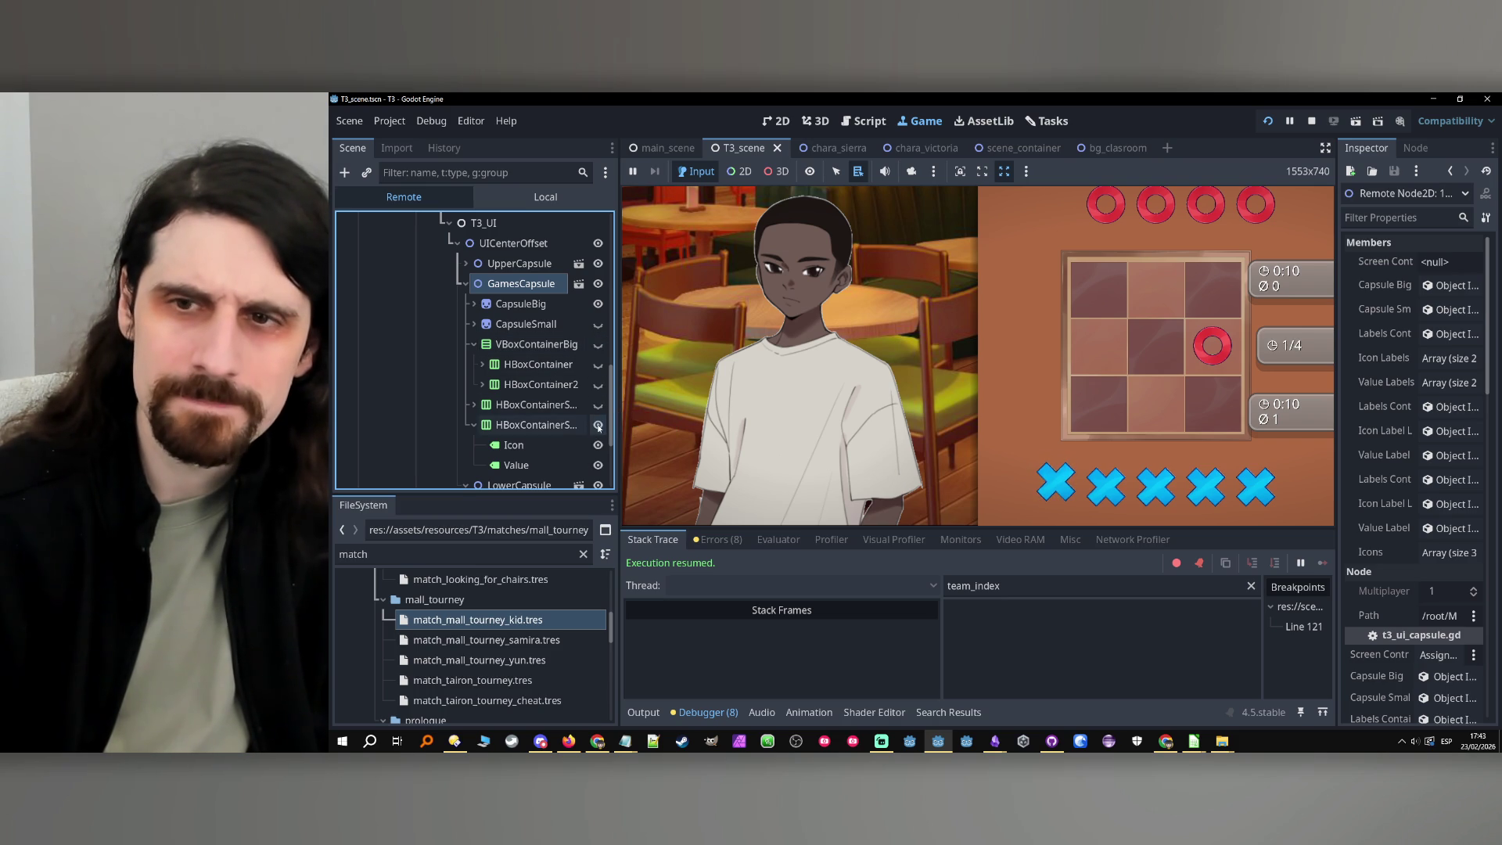
click(574, 426)
click(475, 425)
Widen the Scene dock, toggle HBoxContainerSmallLarge and VBoxContainerBig visibility, then stop the game
mouse_move(619, 382)
mouse_down()
mouse_move(685, 395)
mouse_move(661, 415)
mouse_up()
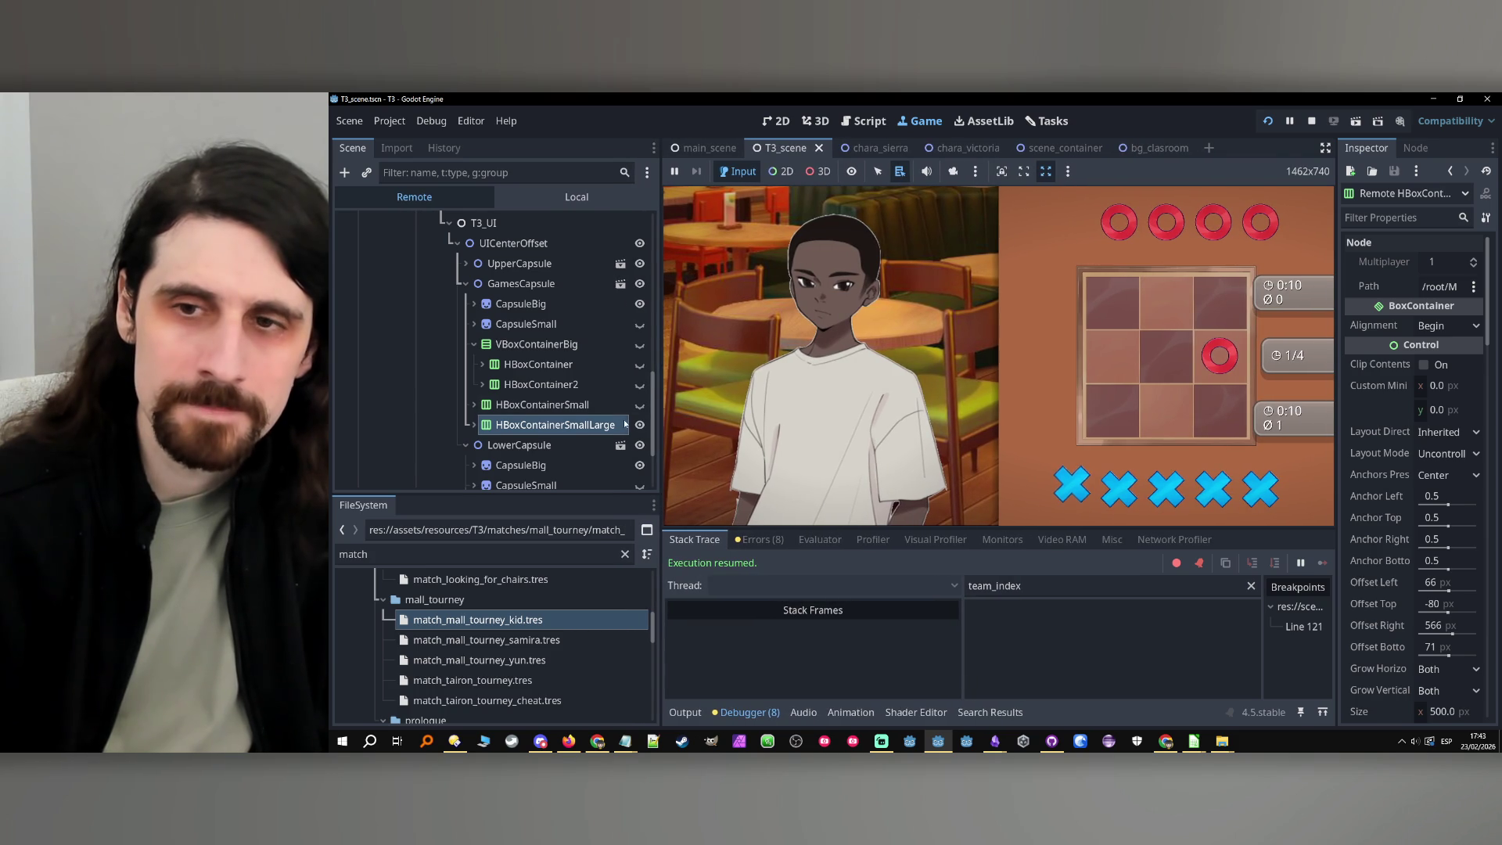
click(641, 422)
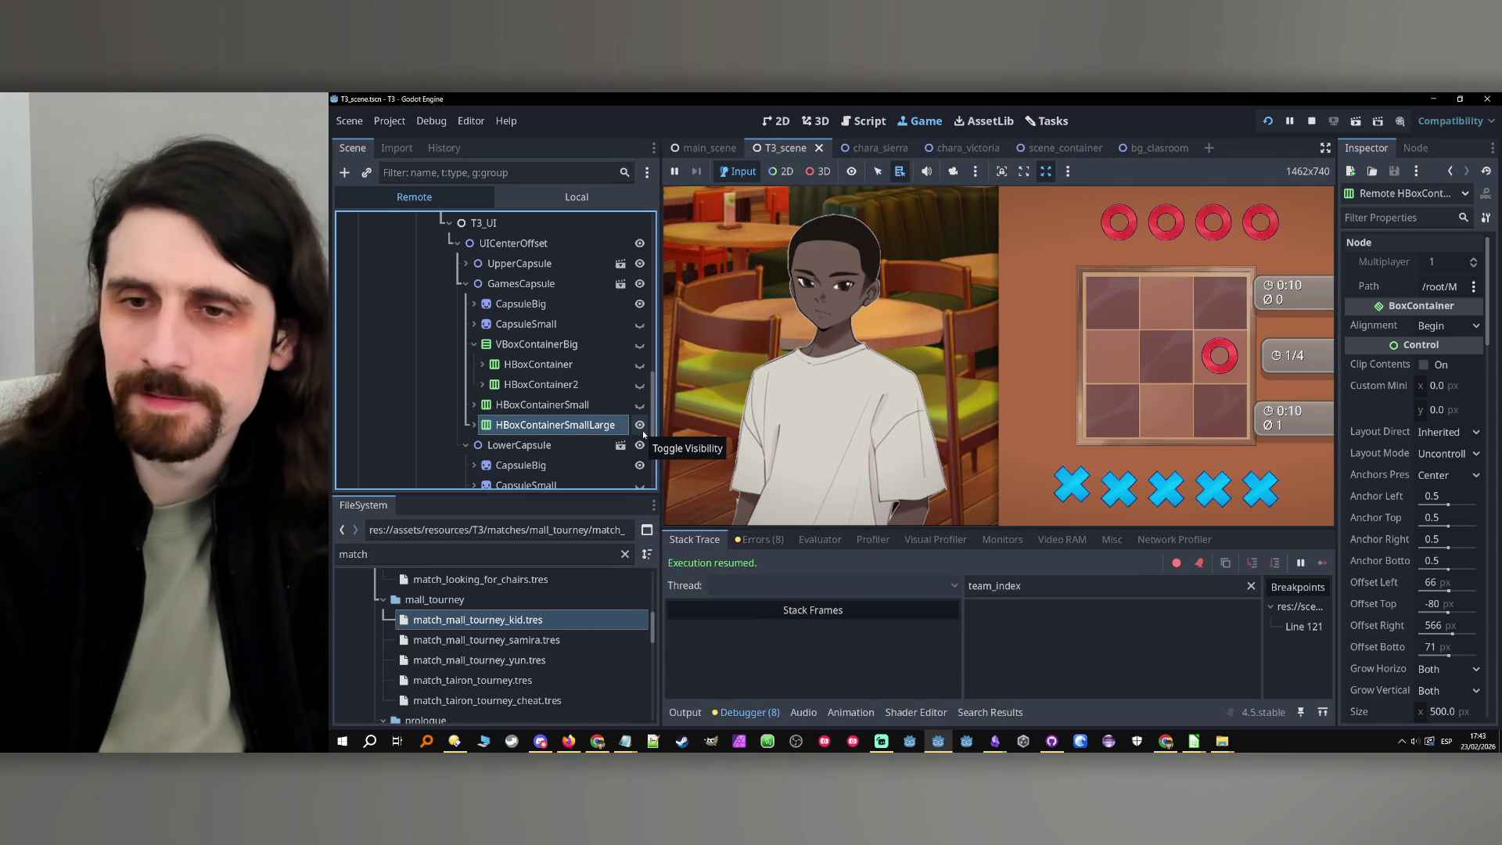
click(641, 424)
click(641, 345)
click(641, 365)
click(640, 385)
click(641, 345)
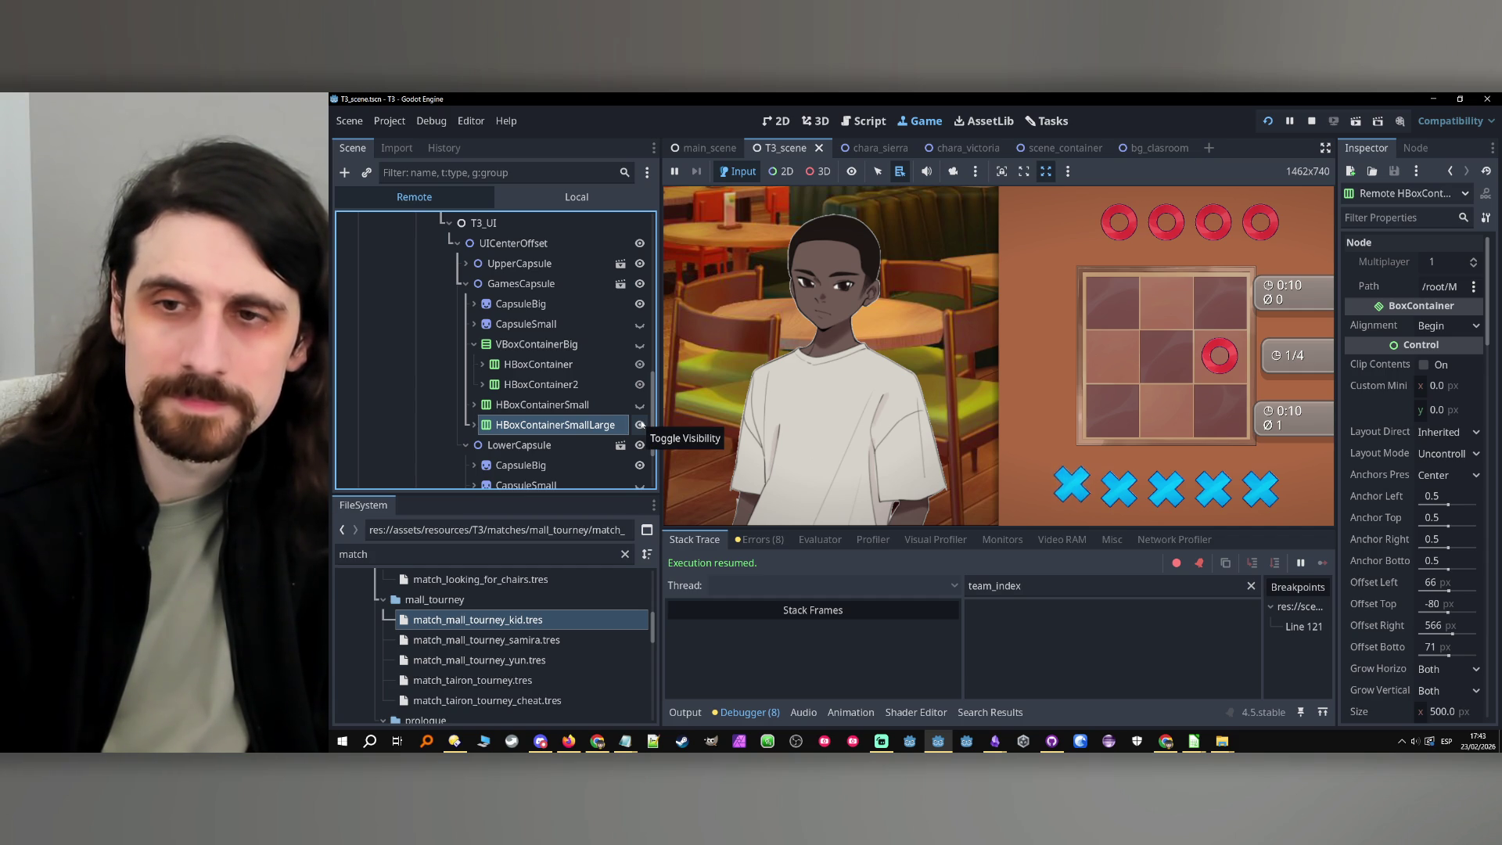
click(1312, 122)
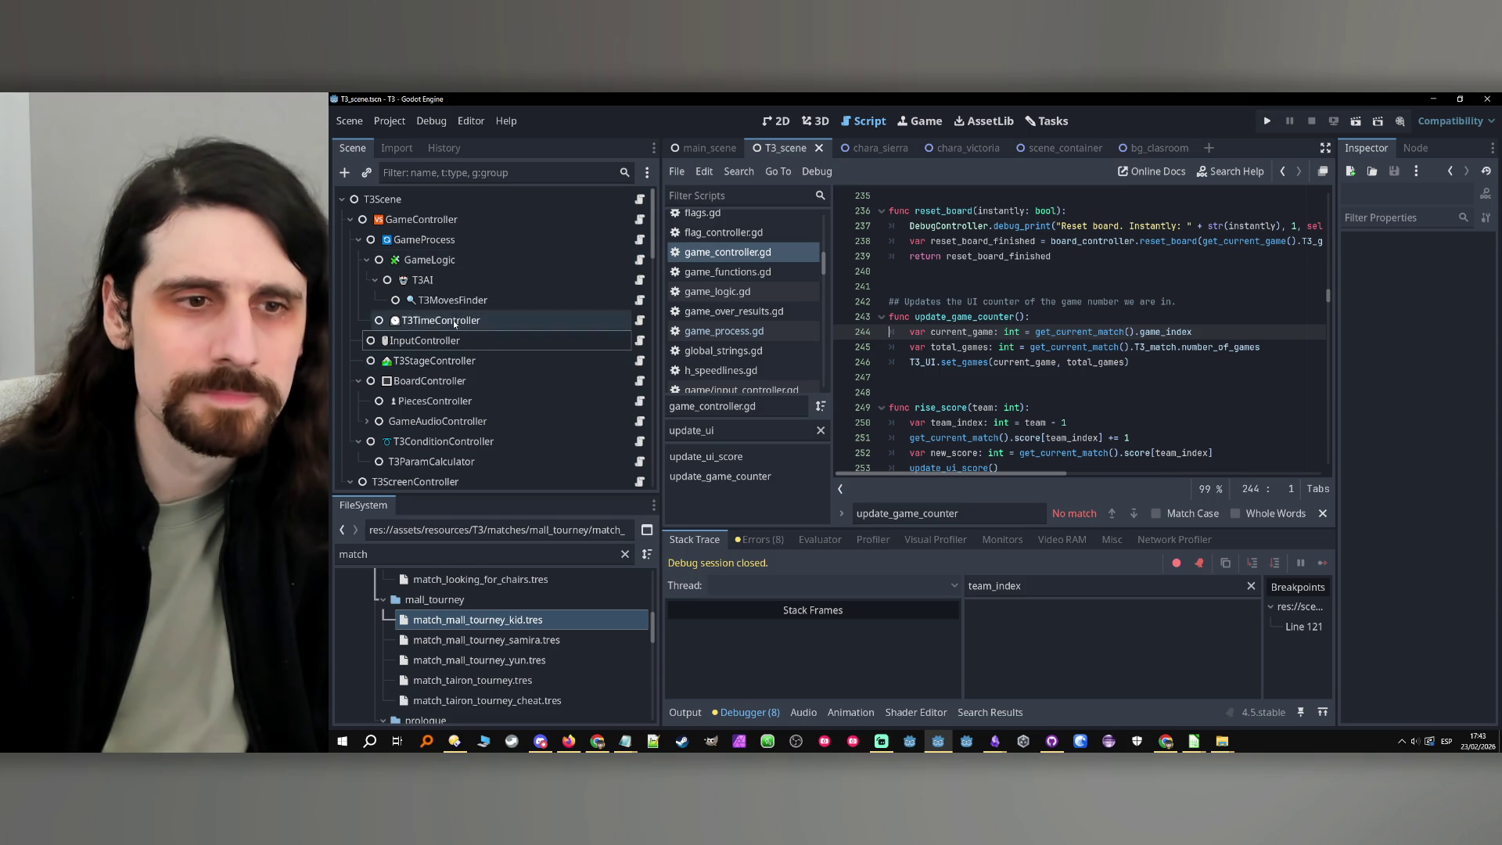
Select GamesCapsule and open the t3_ui_capsule scene with its script in the editor
scroll(518, 251, down, 5)
scroll(519, 251, down, 10)
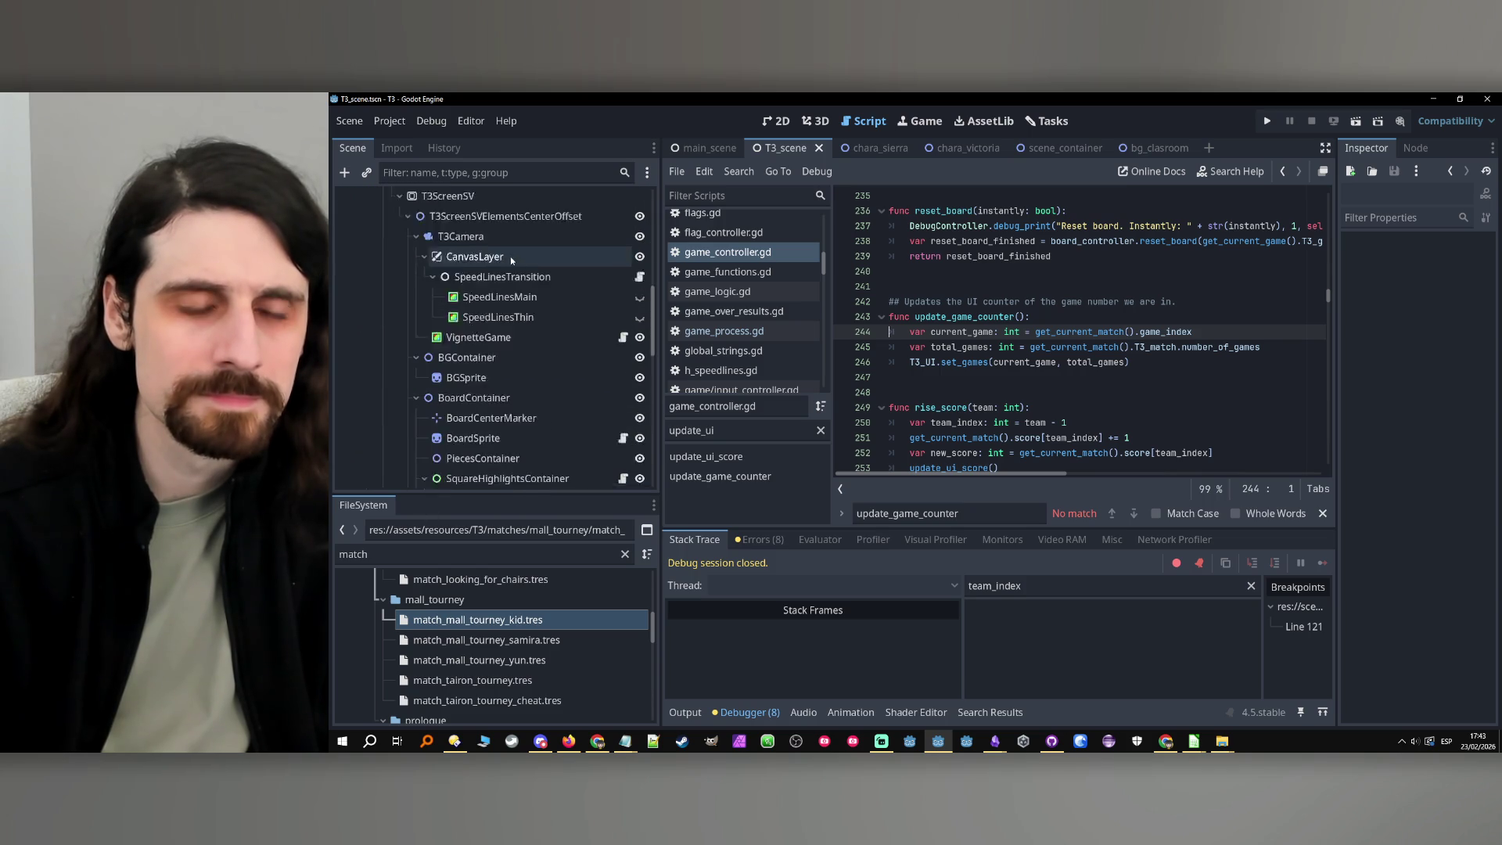
click(583, 416)
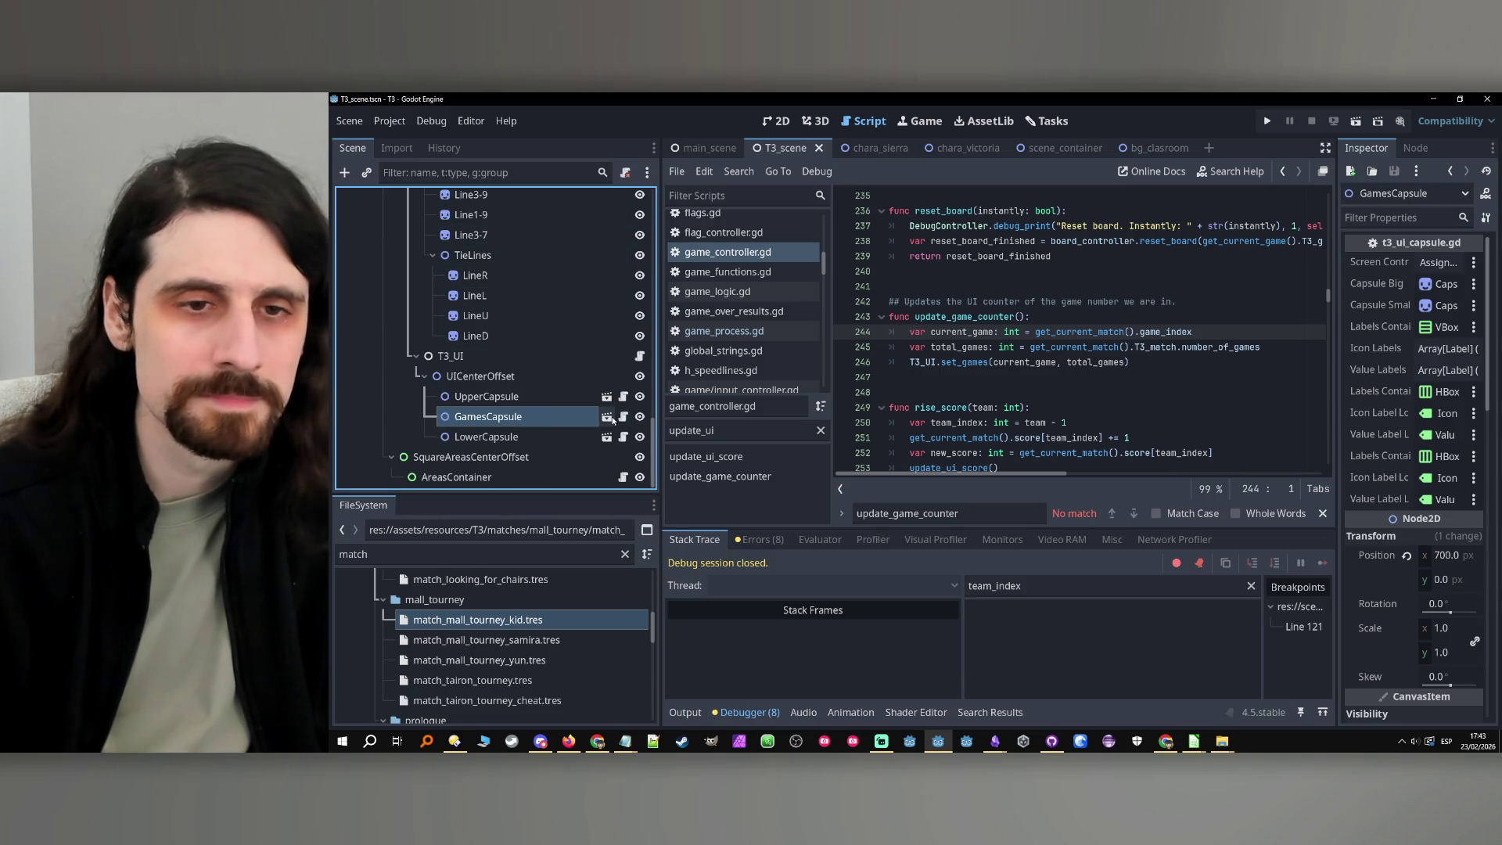
click(609, 418)
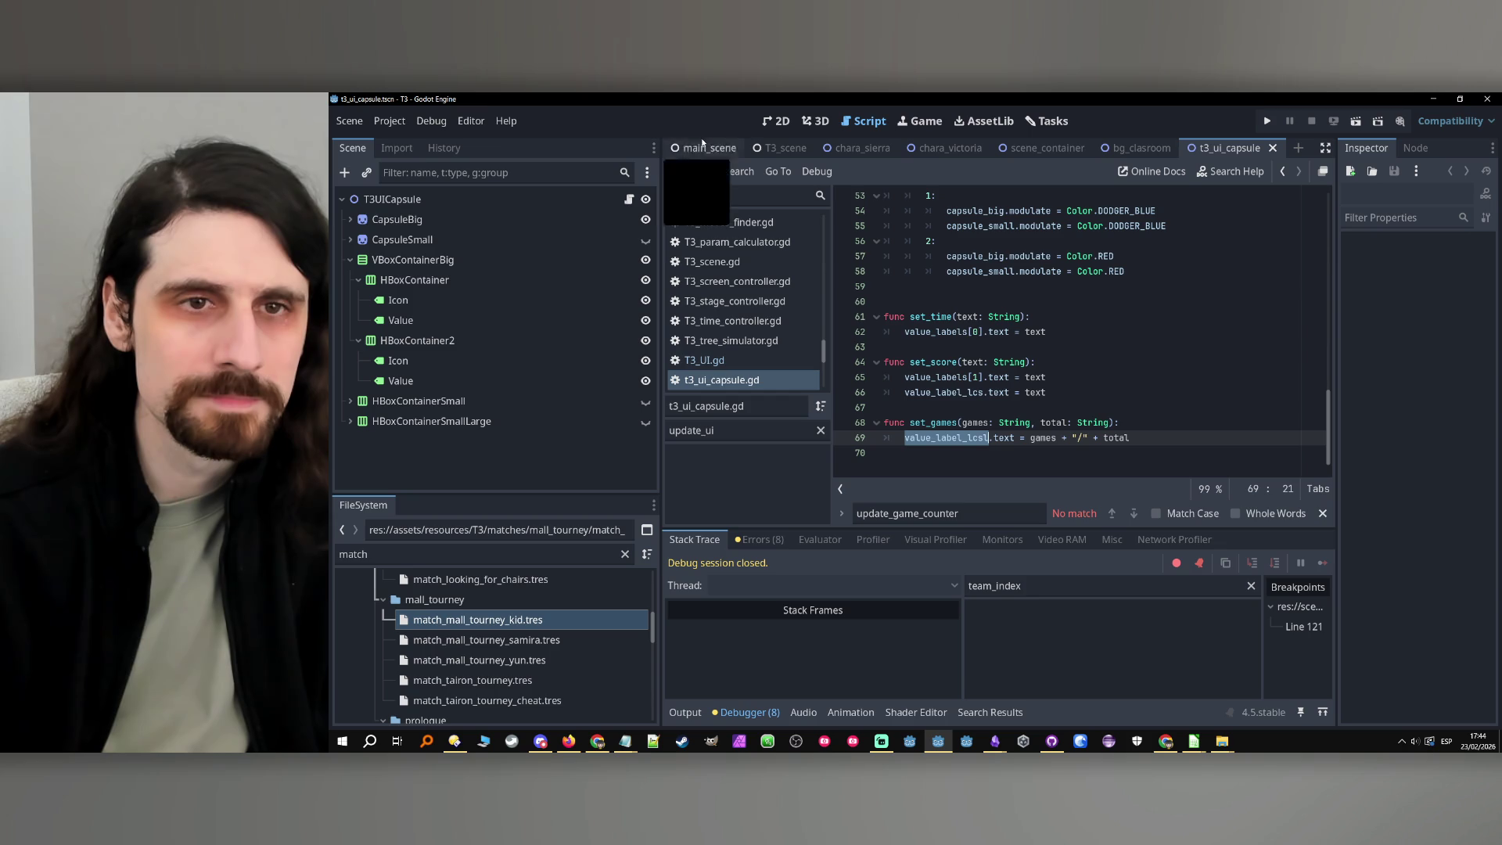
Navigate back through game_controller.gd, return to the T3_scene tab, and widen the property panel
click(1283, 171)
click(1284, 172)
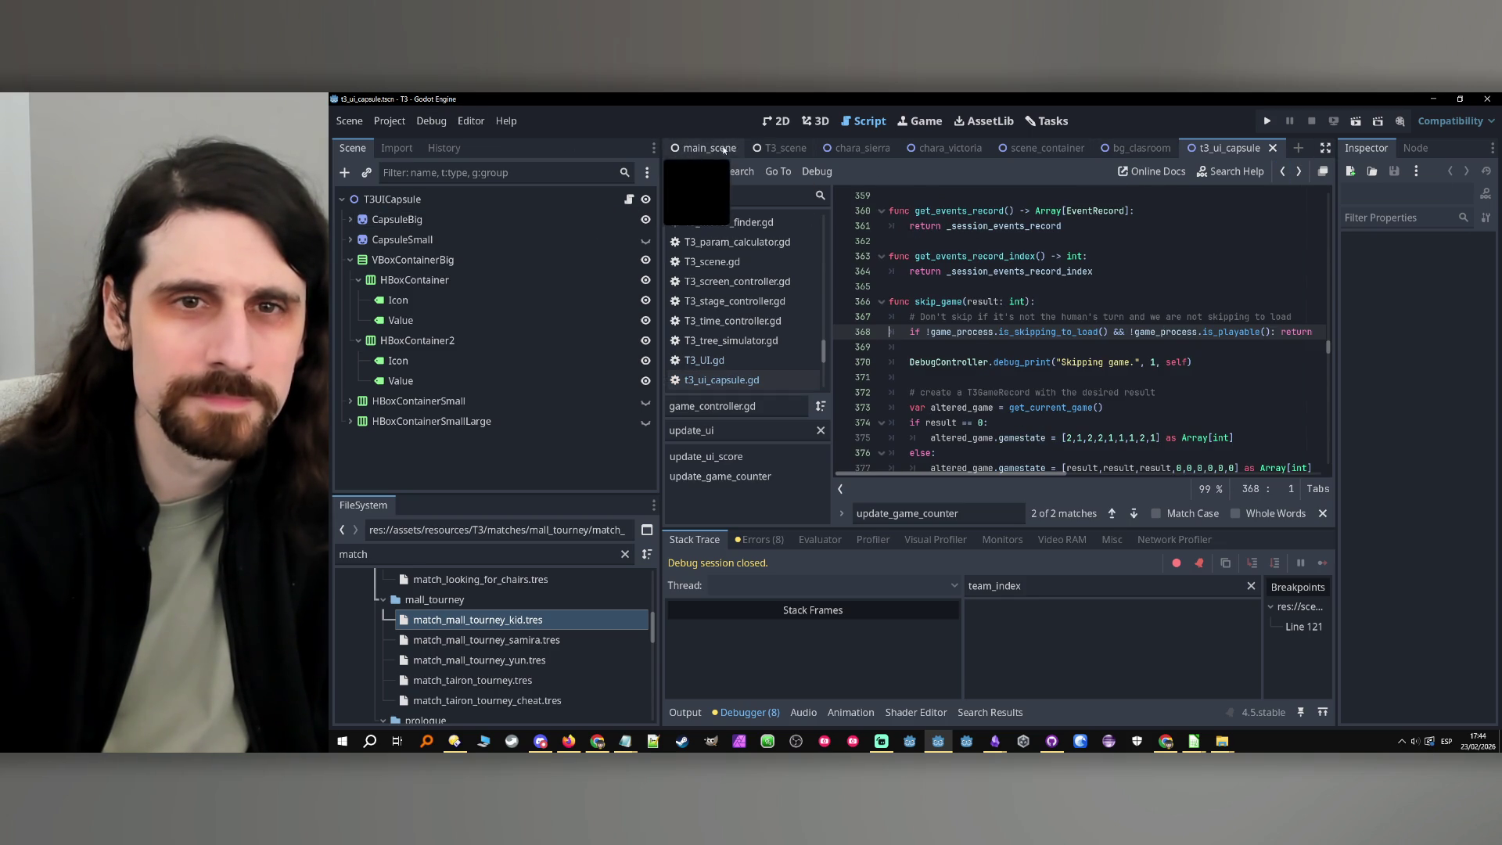
click(778, 148)
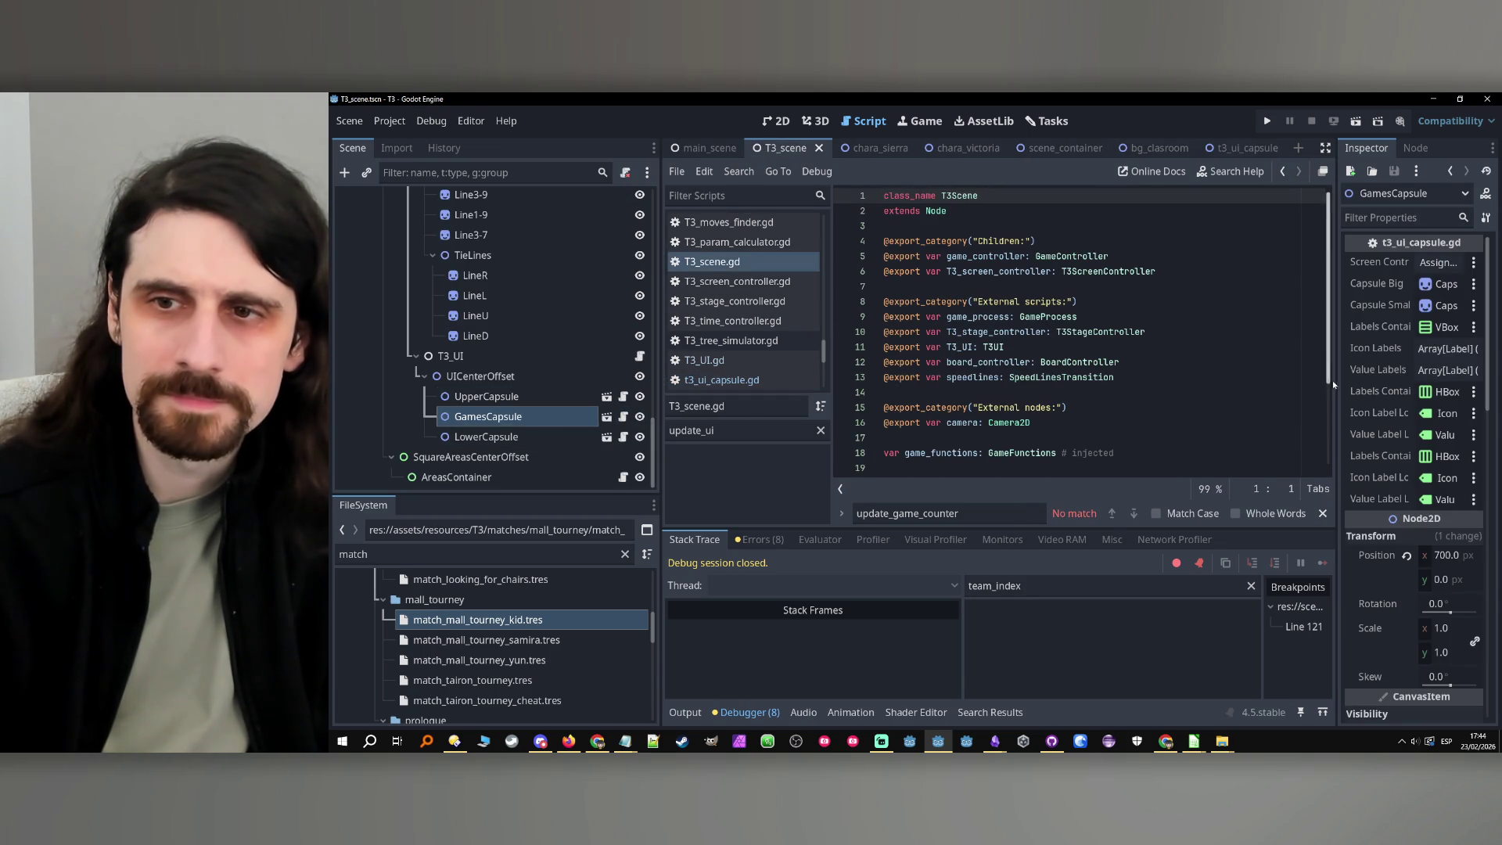
drag(1338, 389, 1225, 392)
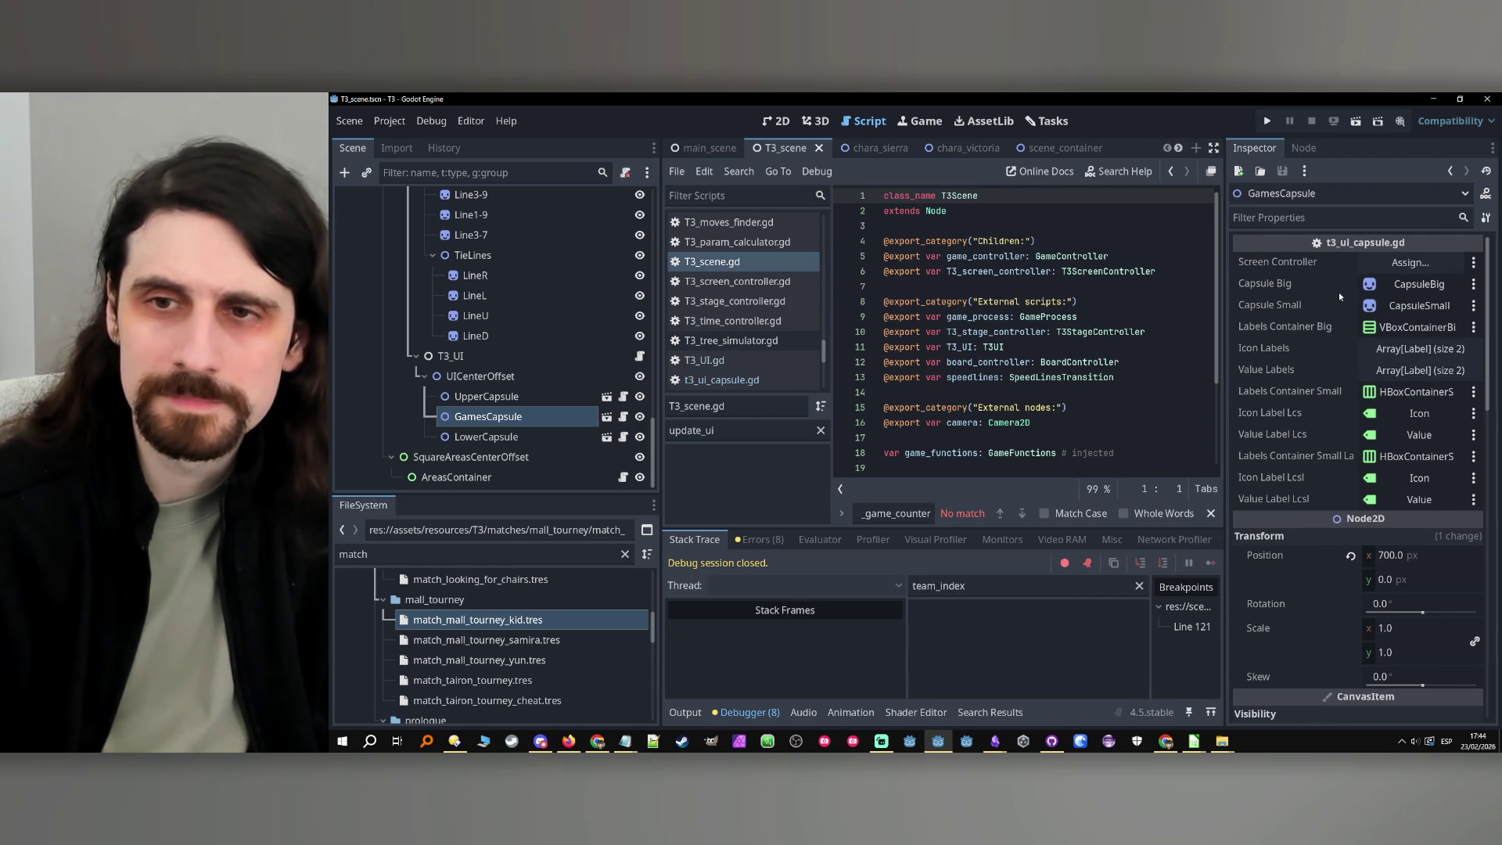
Open t3_ui_capsule.gd and select the set_capsule_type function name
click(624, 417)
scroll(1089, 332, up, 10)
scroll(1089, 332, down, 1)
double_click(971, 302)
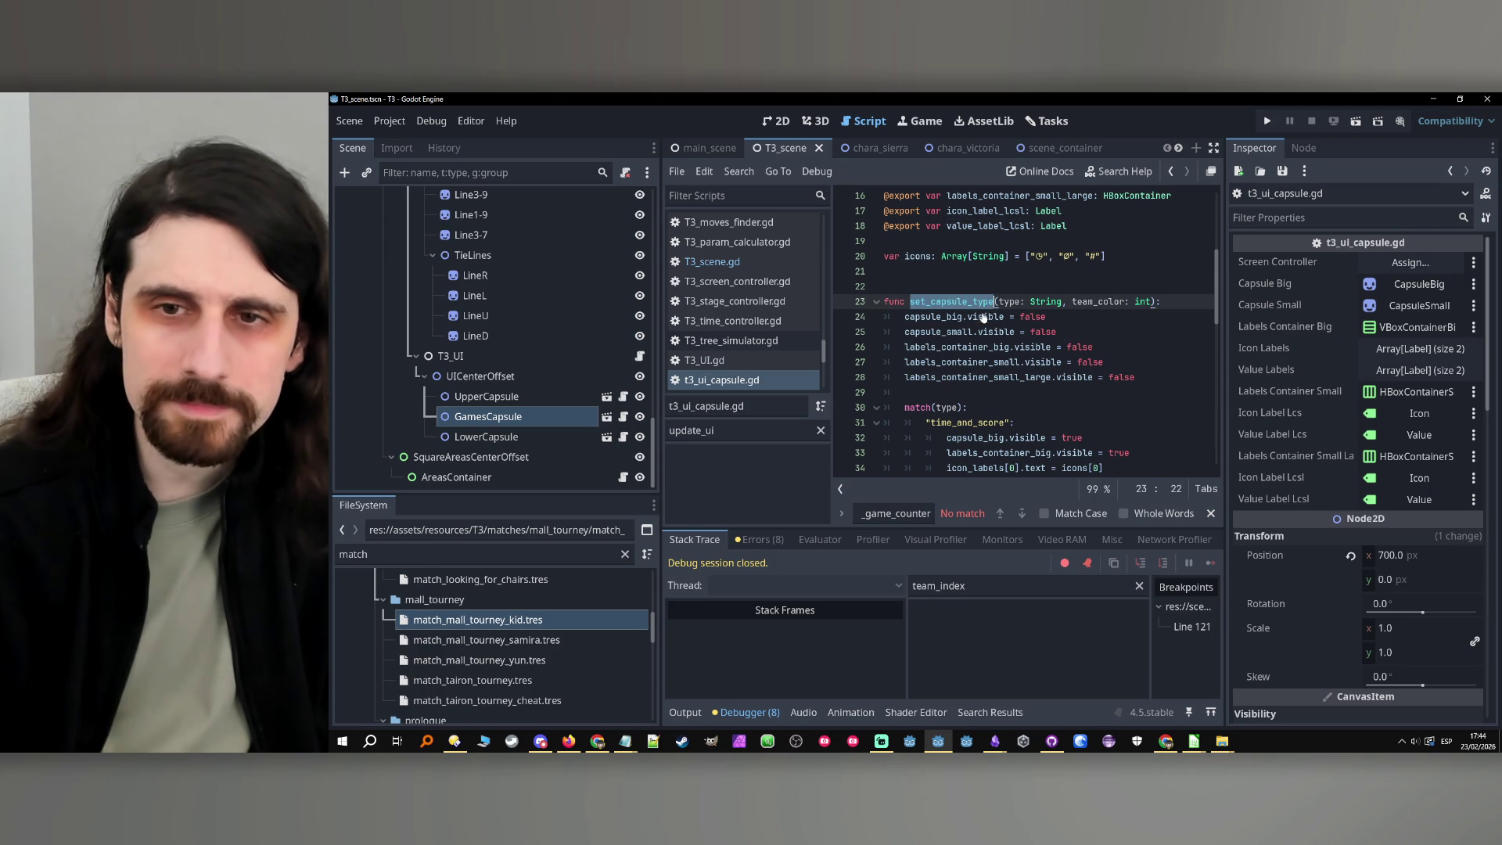
drag(1225, 373, 1366, 378)
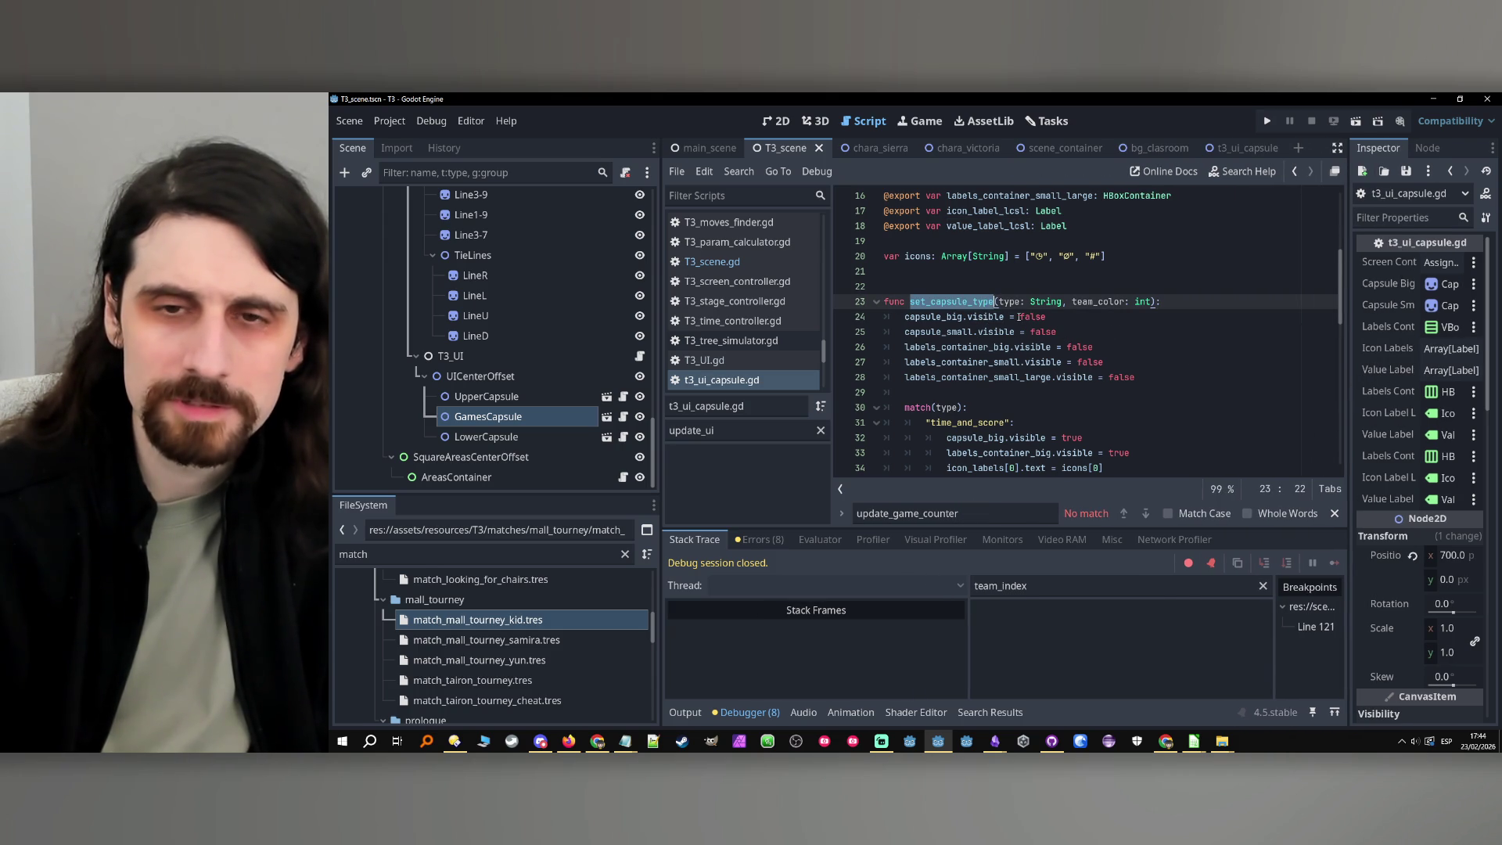
Open Find in Files with set_capsule_type as the search term
scroll(1009, 423, down, 2)
scroll(1017, 408, down, 4)
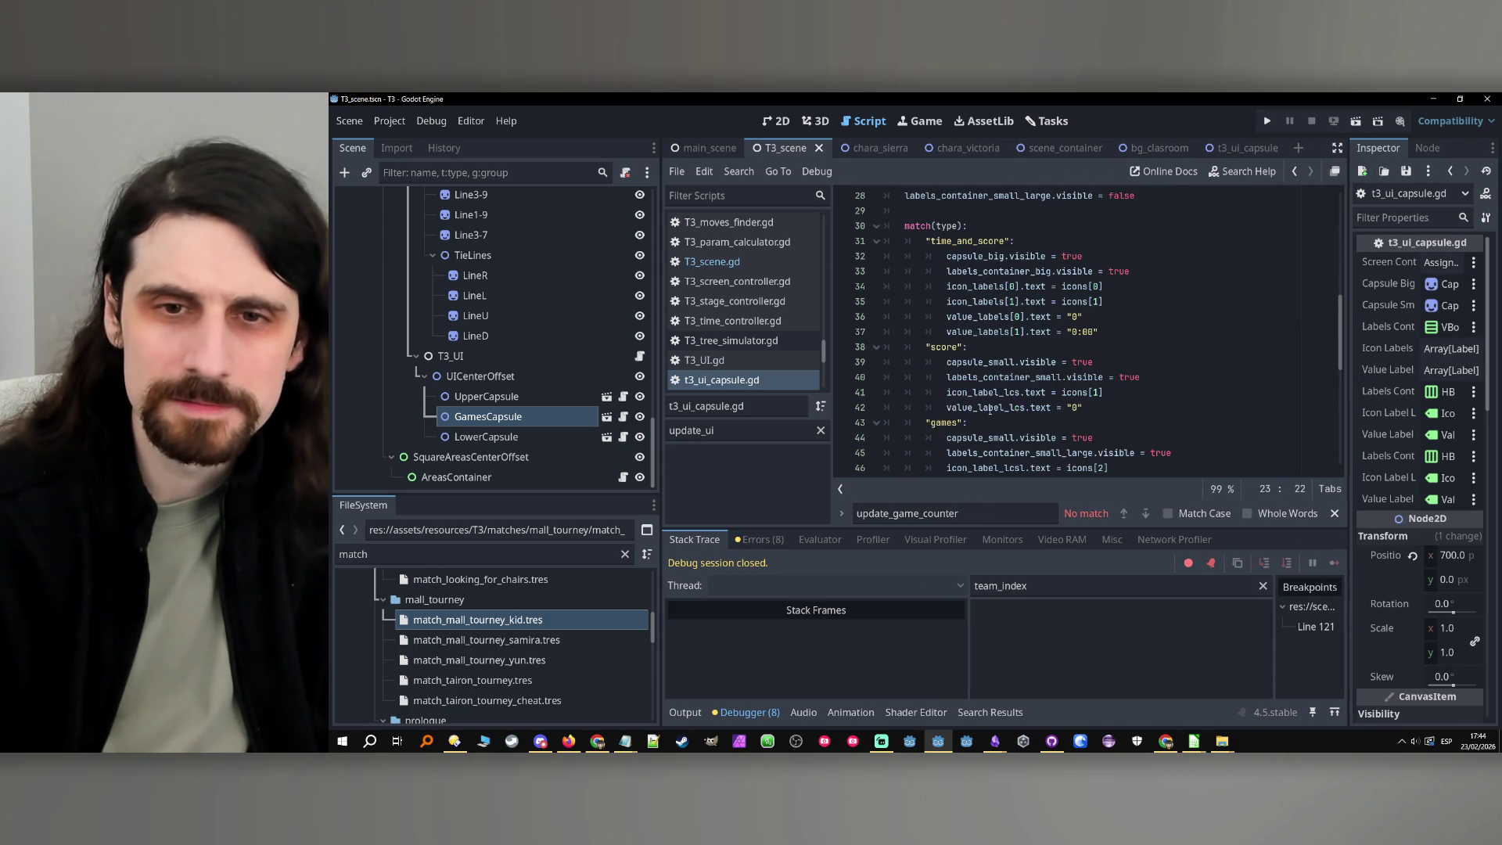
scroll(933, 324, up, 7)
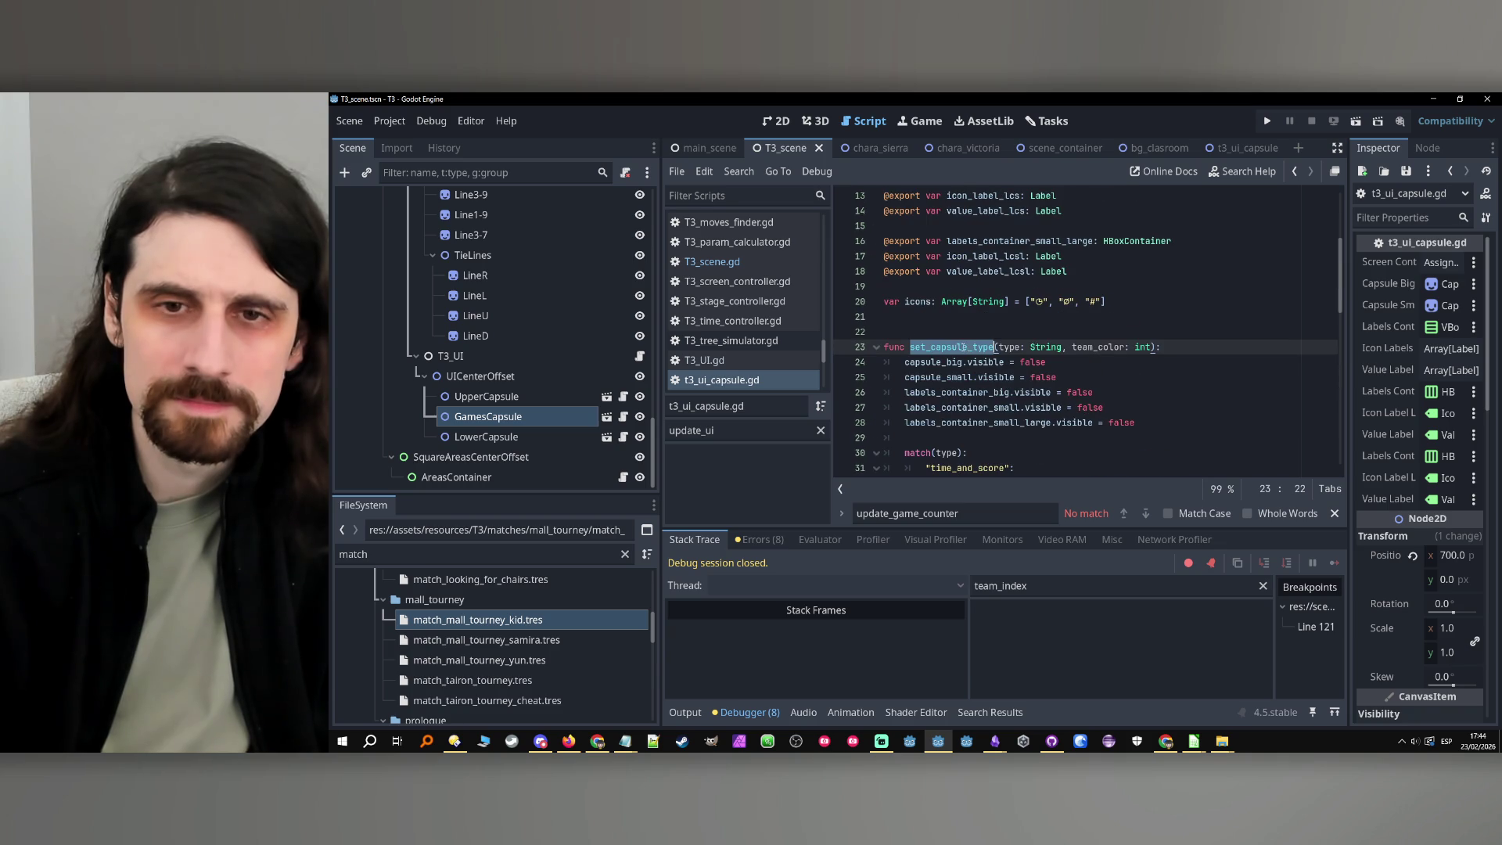
click(739, 171)
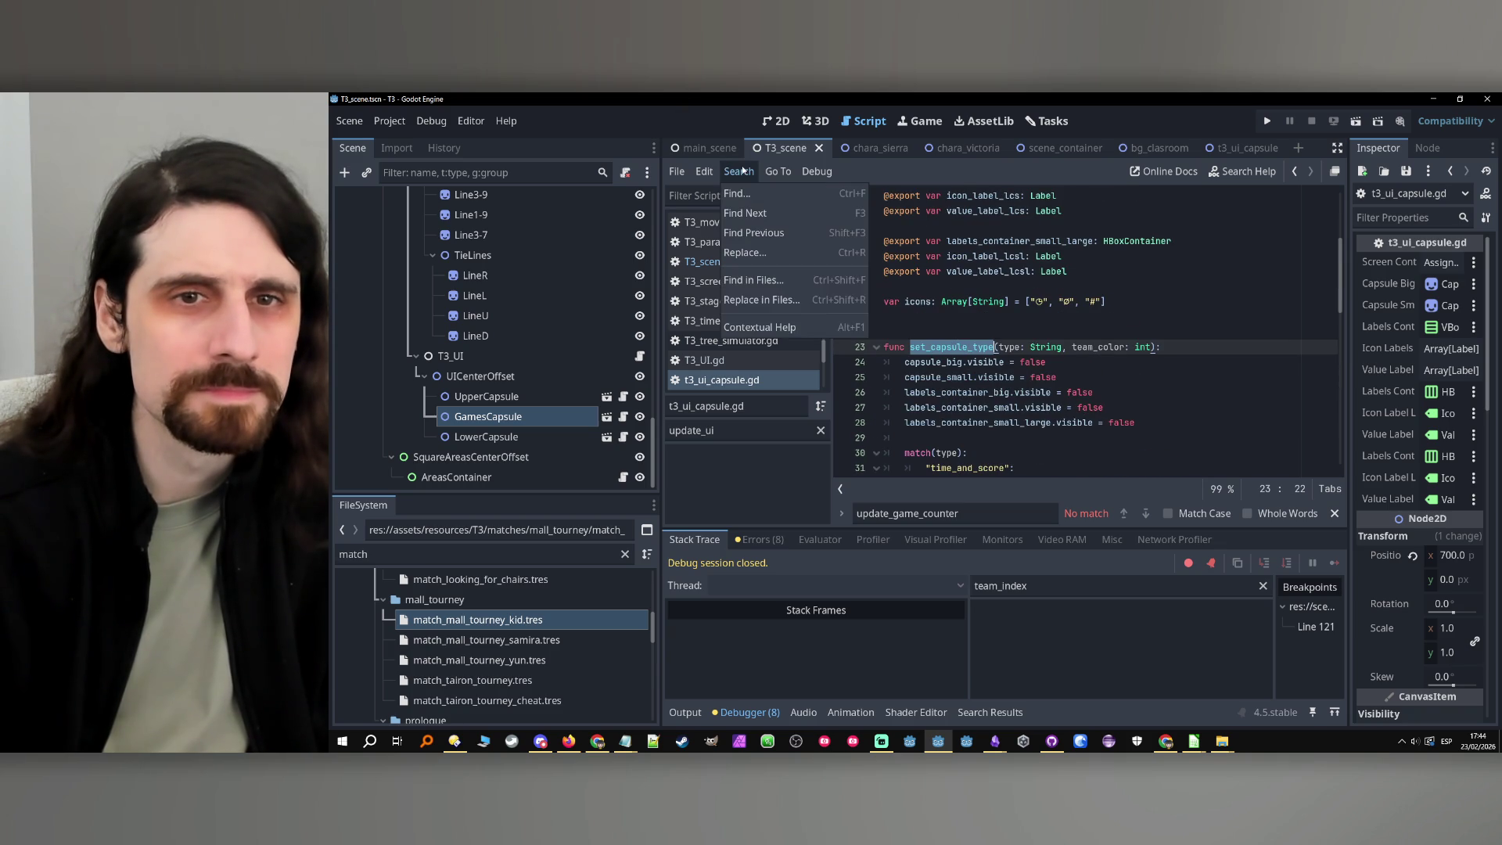
click(773, 283)
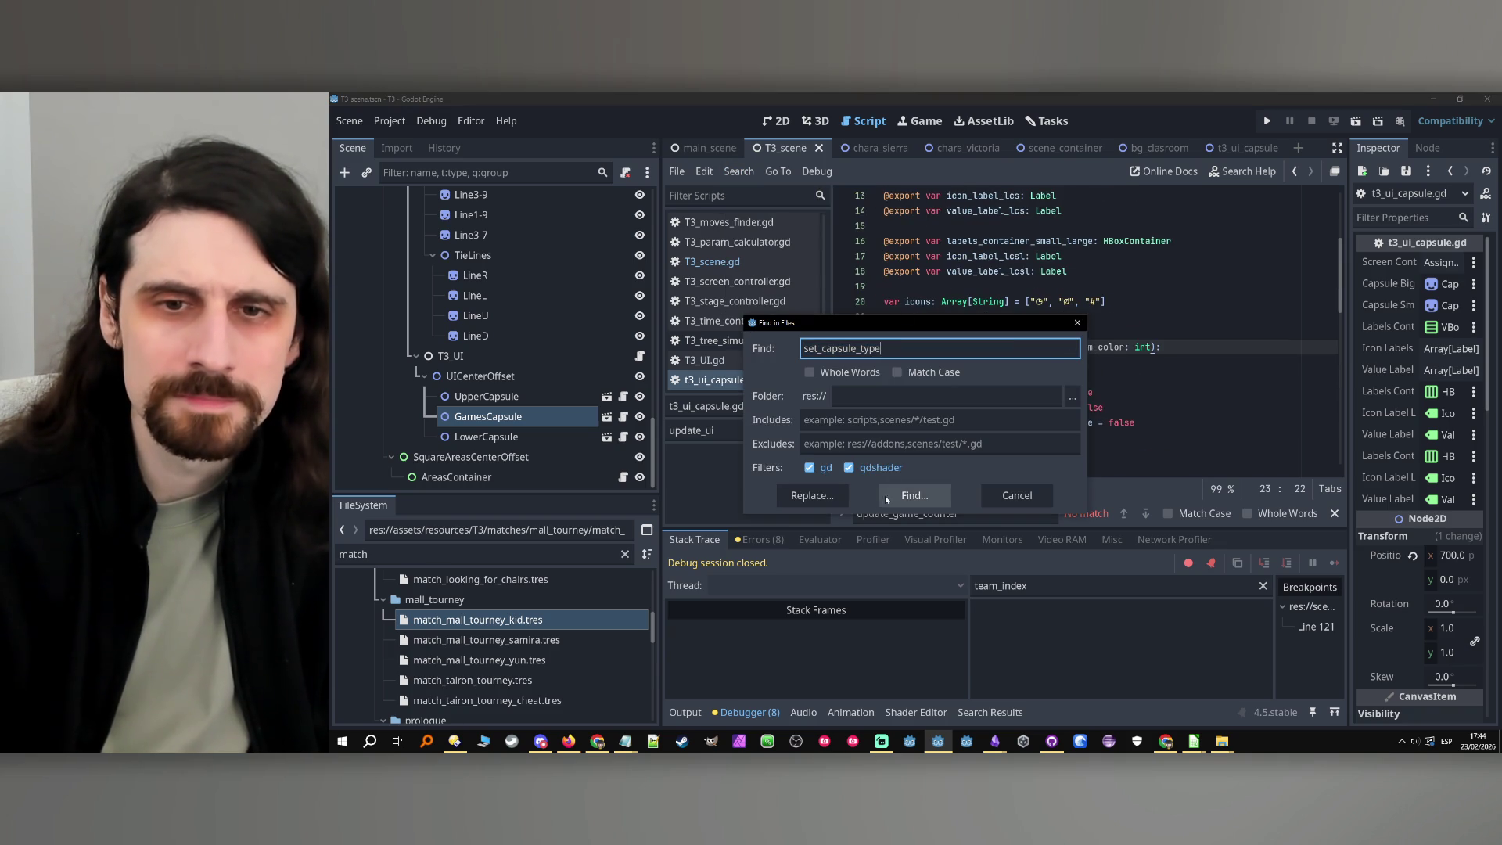
Find set_capsule_type uses, open T3_UI.gd line 49, and locate the _set_games_capsule call on line 37
click(909, 493)
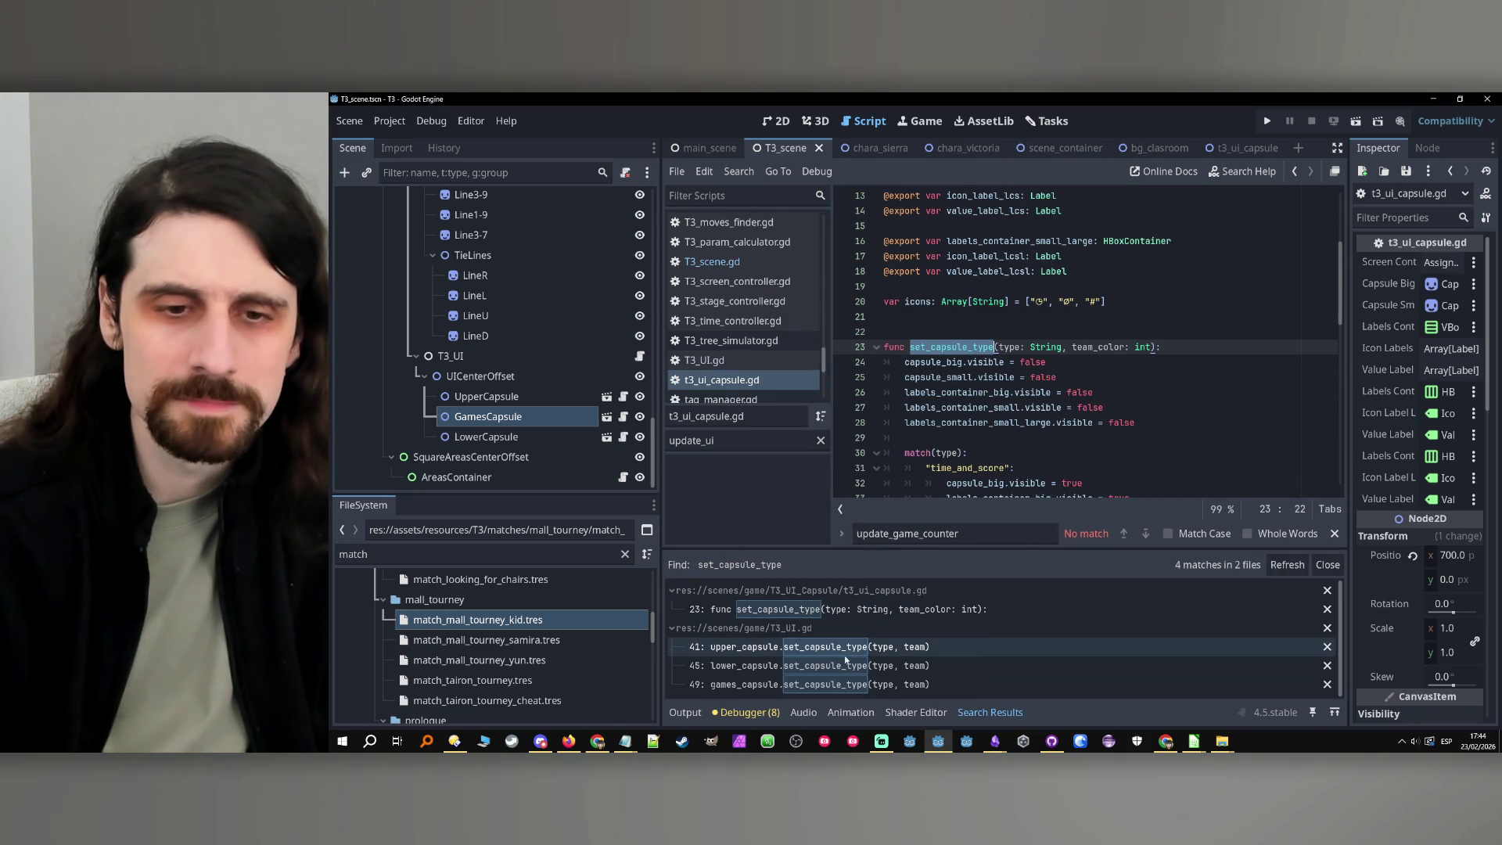
click(855, 684)
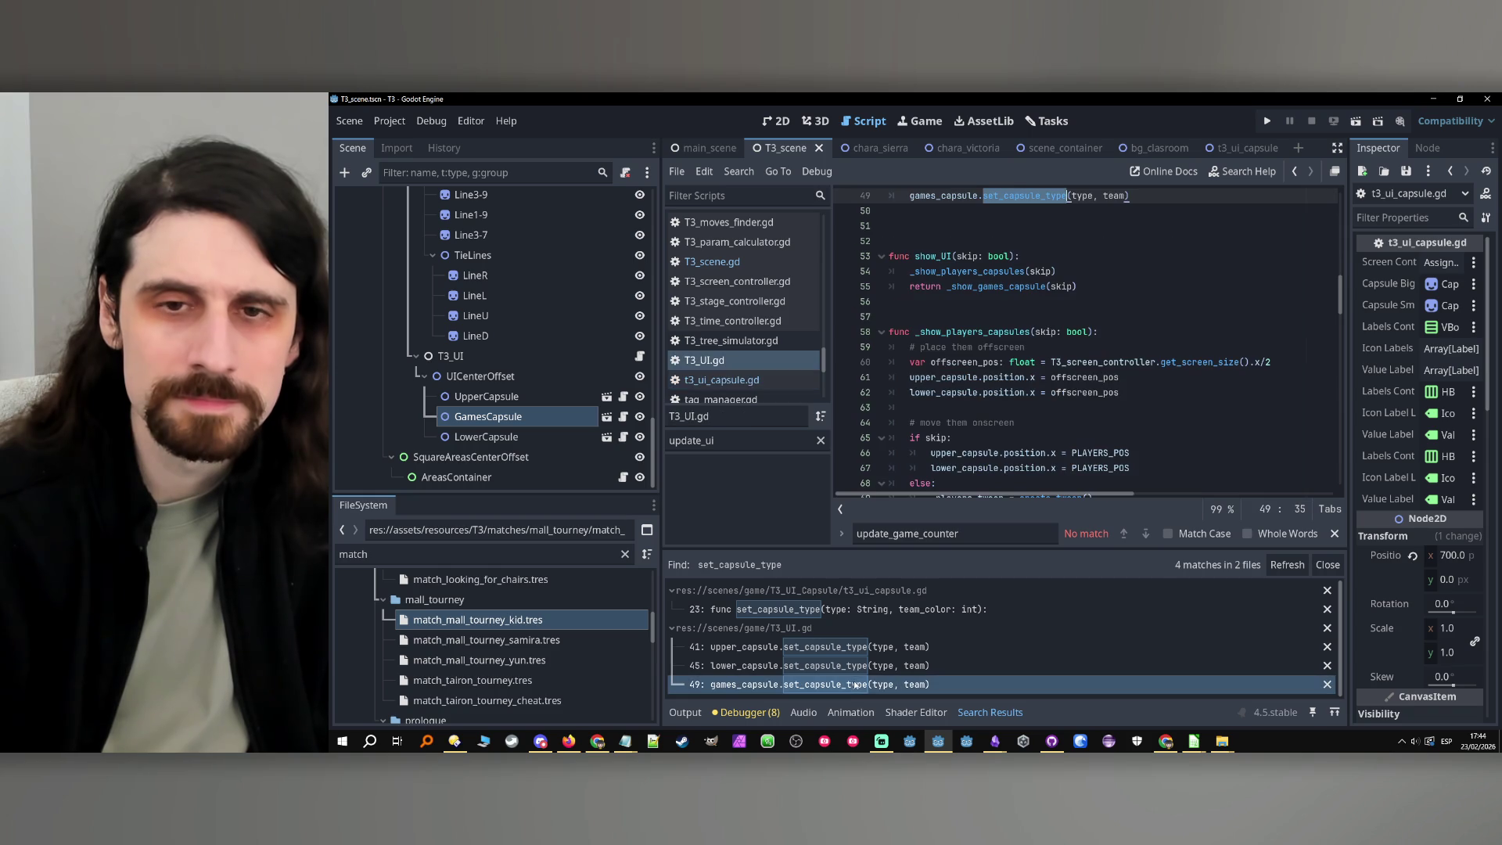
scroll(1176, 336, up, 4)
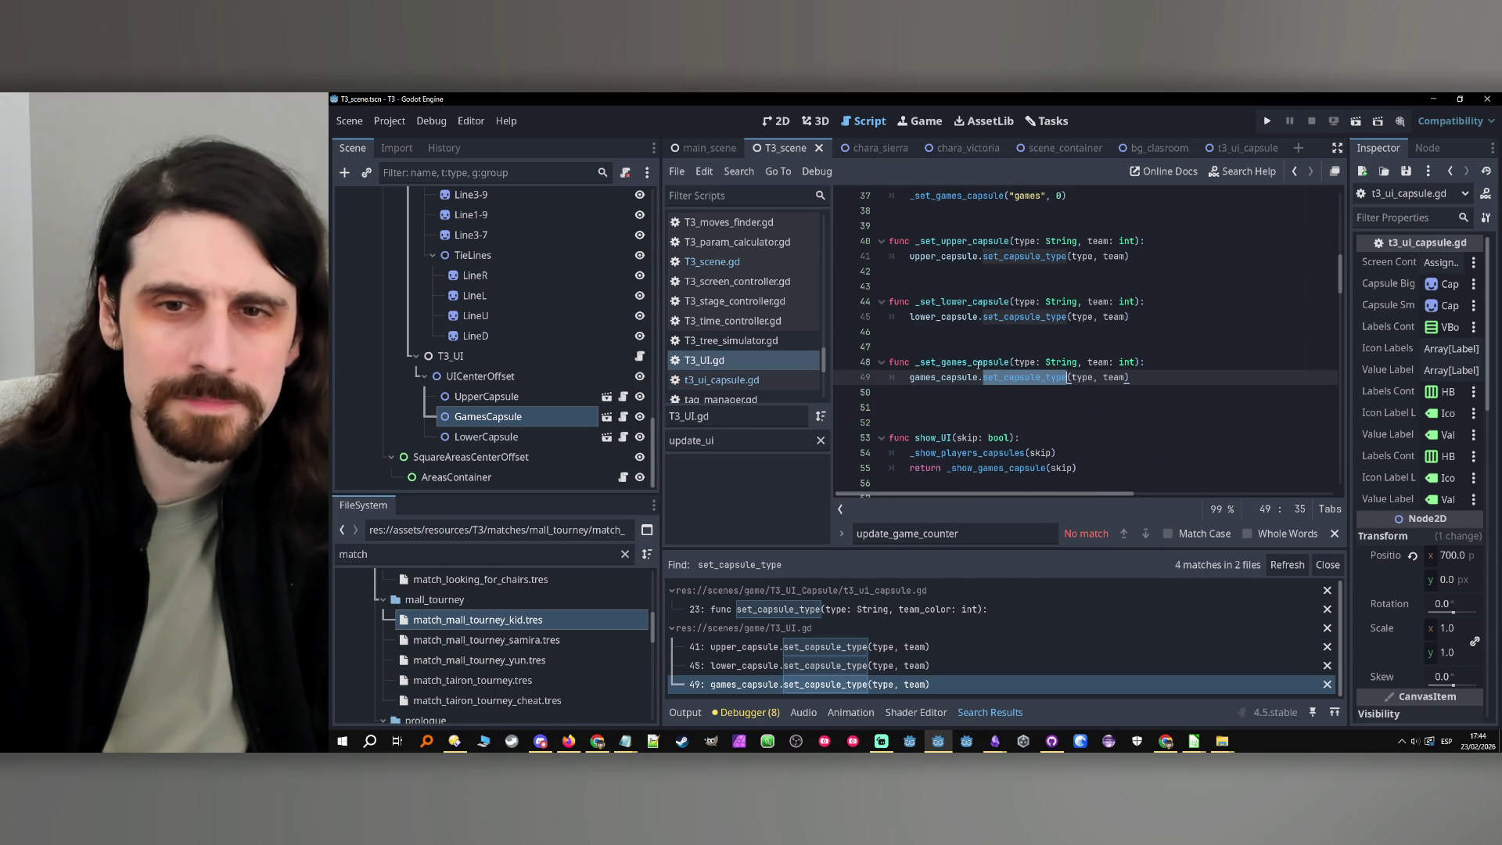
double_click(979, 363)
key(ctrl+f)
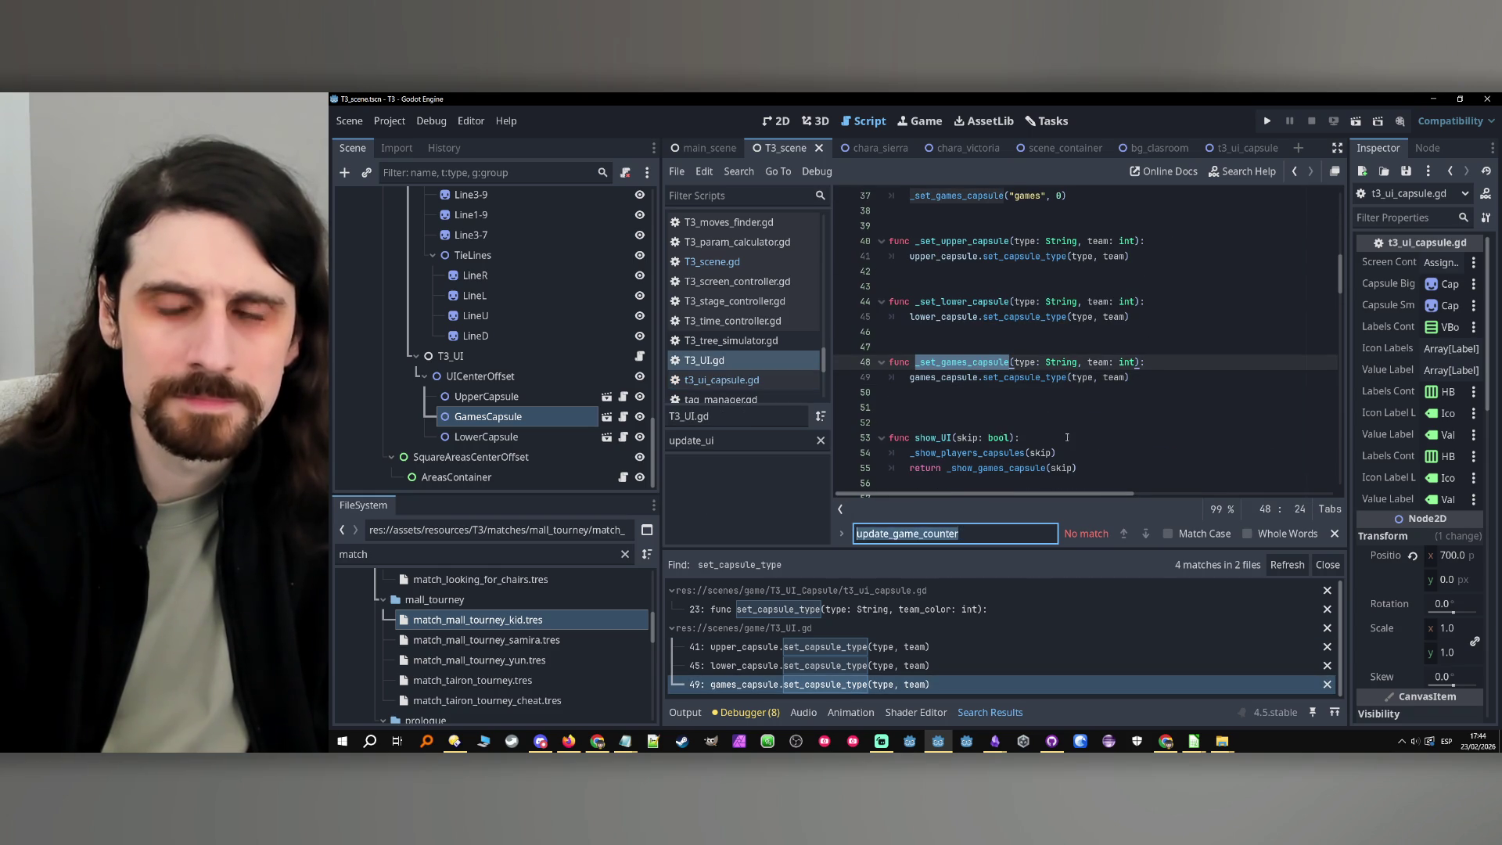
click(1124, 534)
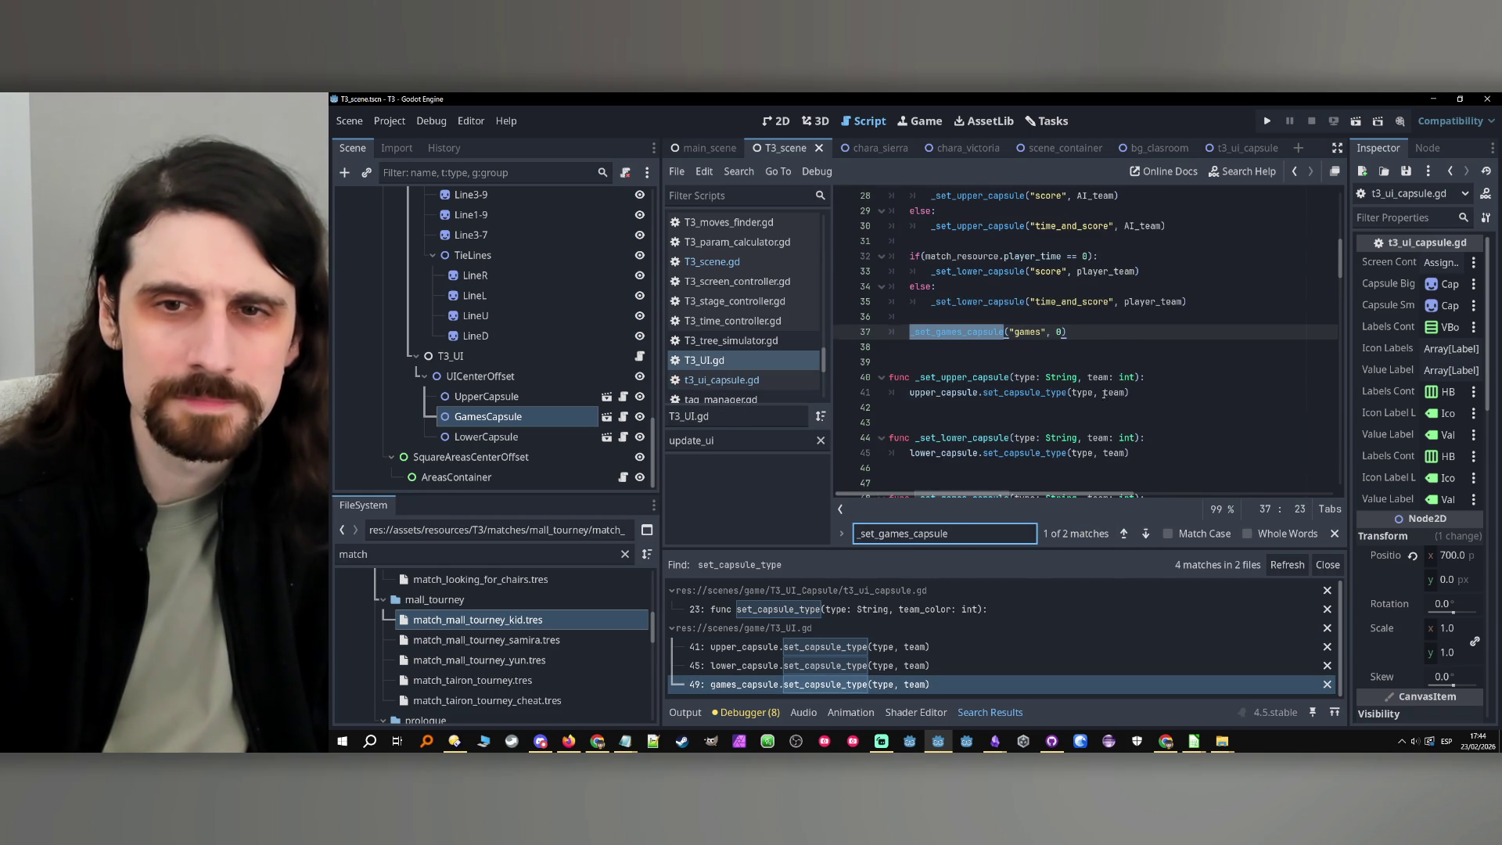
Select set_UI on line 23 and replace the search term with set_UI
scroll(1104, 393, up, 5)
double_click(931, 347)
scroll(1036, 368, down, 2)
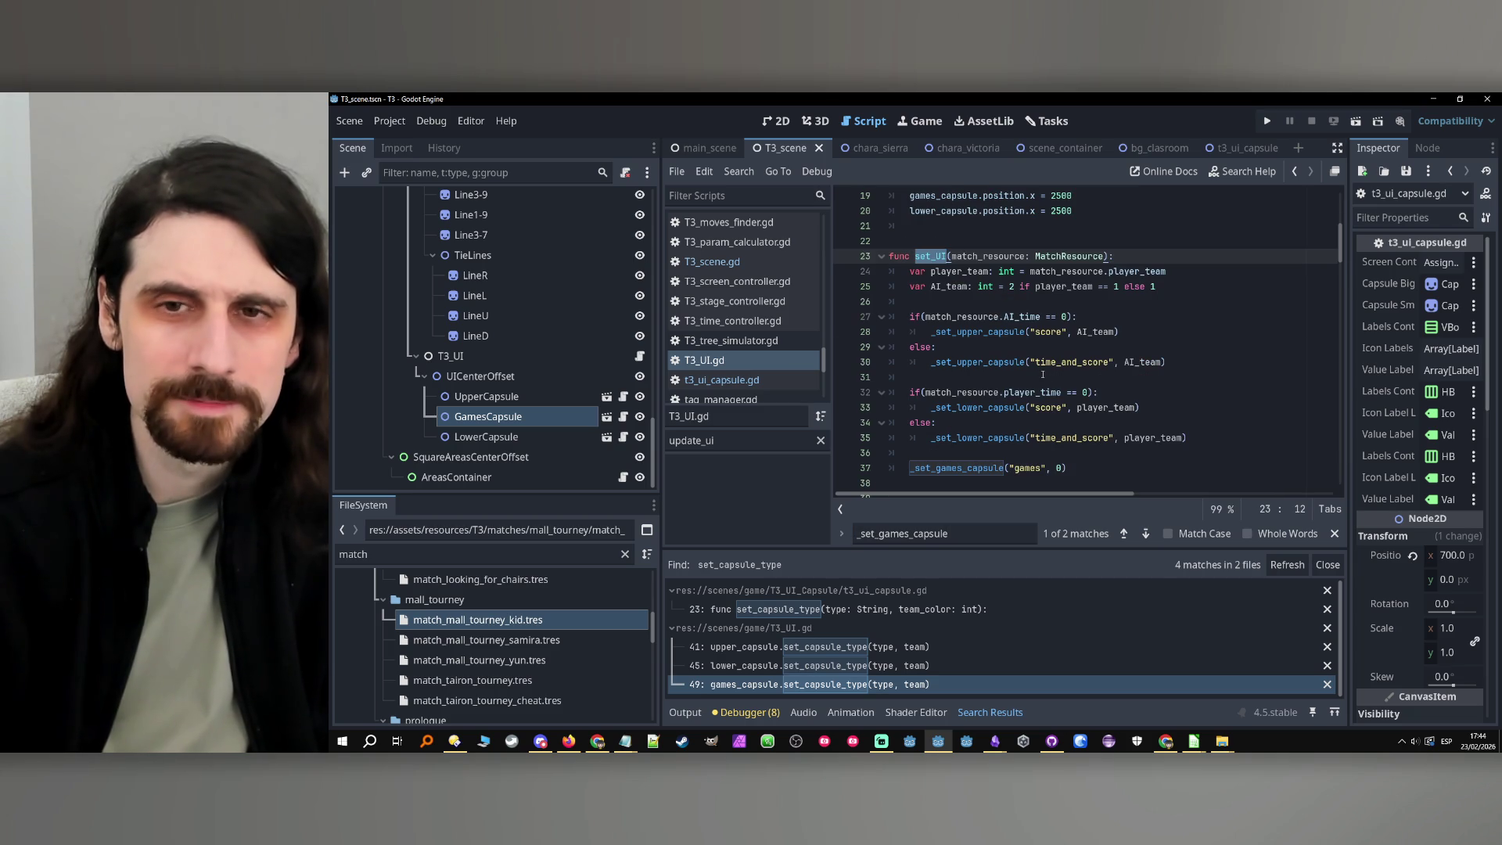
double_click(985, 535)
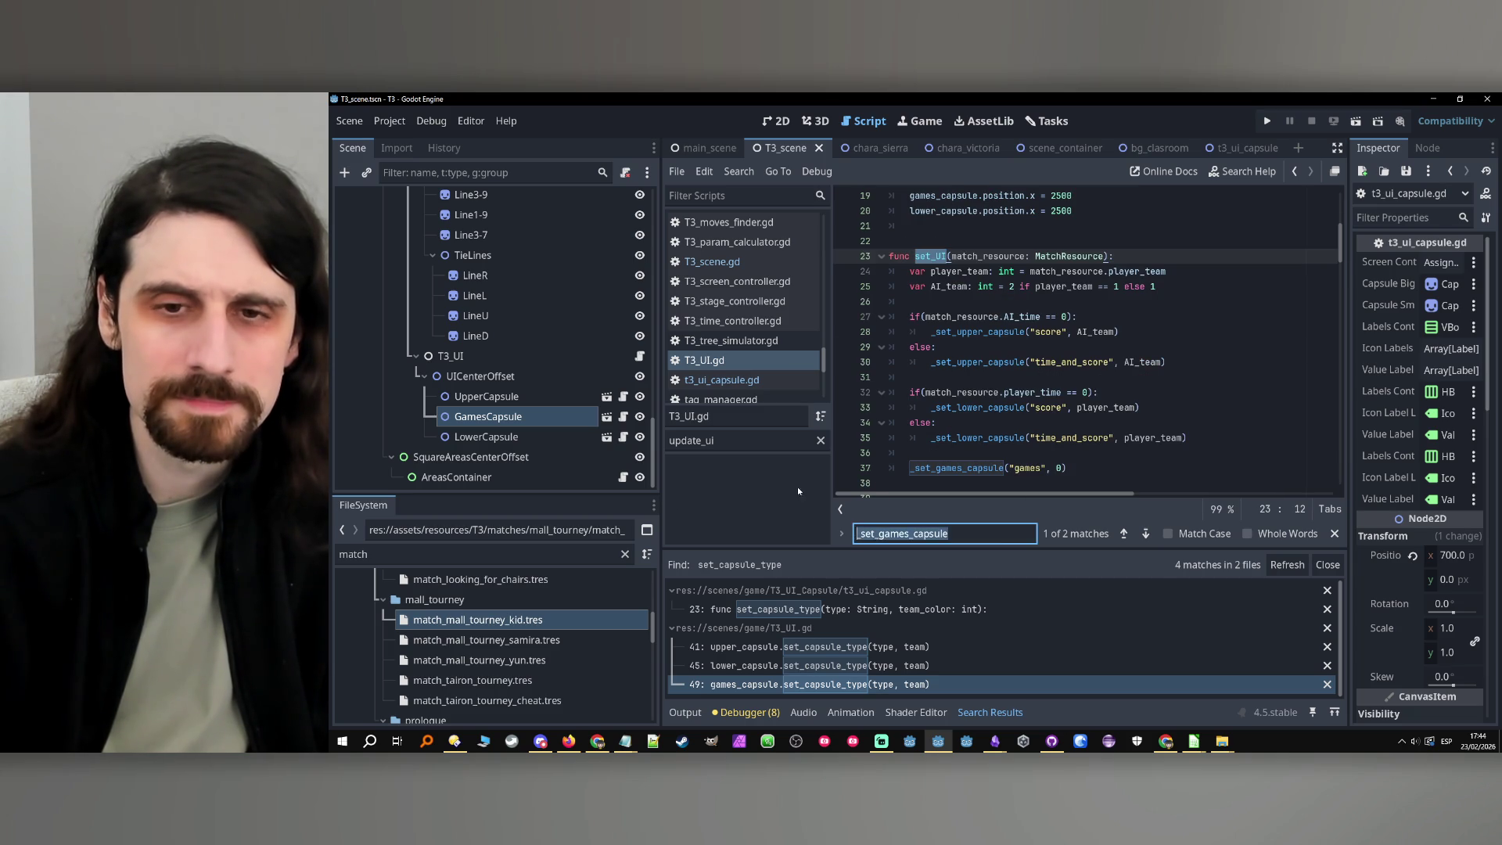
text(set_UI)
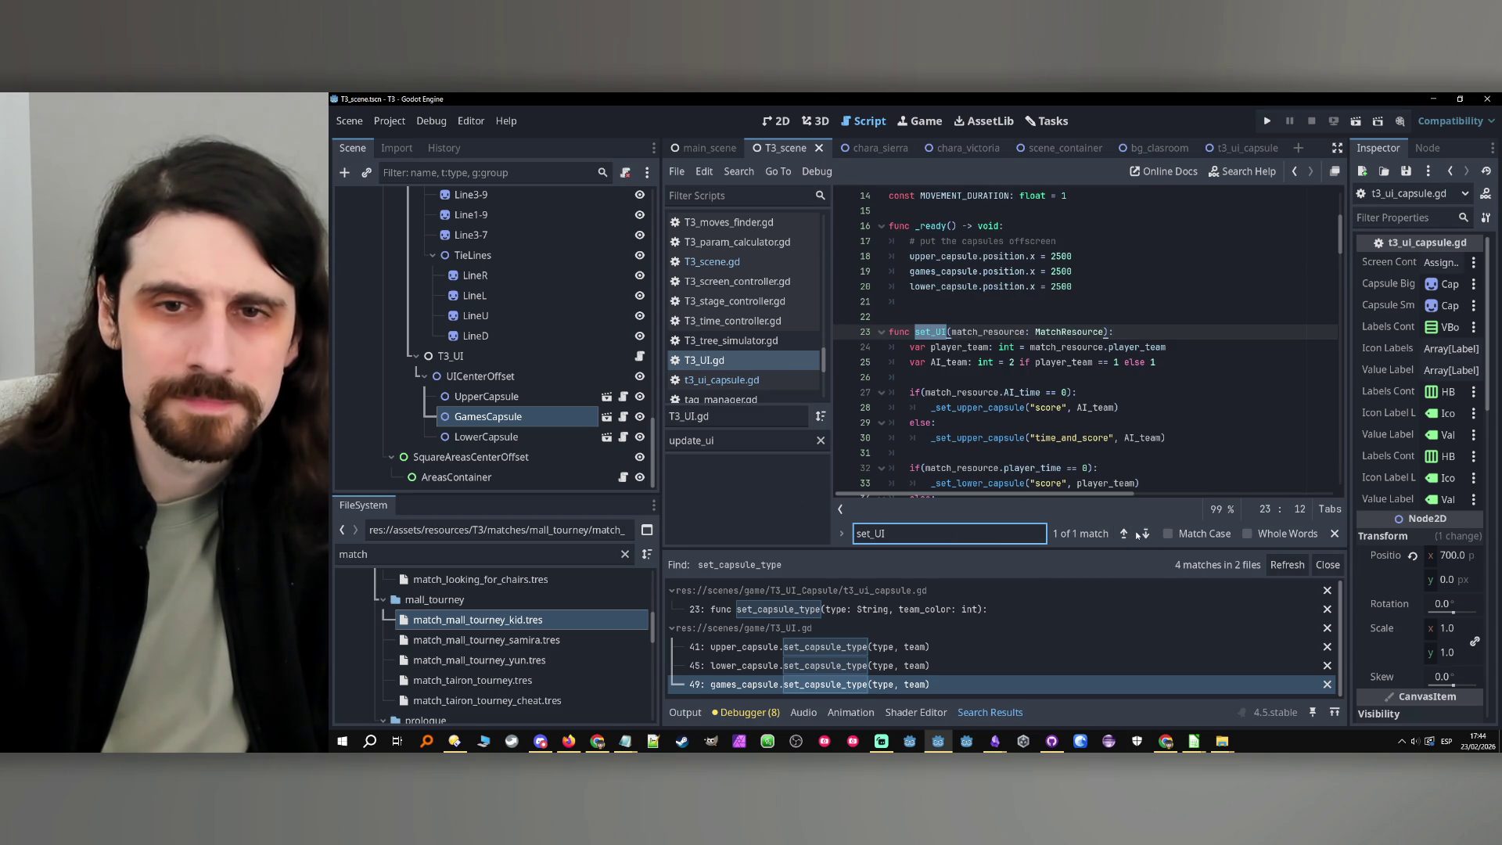
Search all project files for set_UI and open the game_functions.gd match on line 152
click(705, 172)
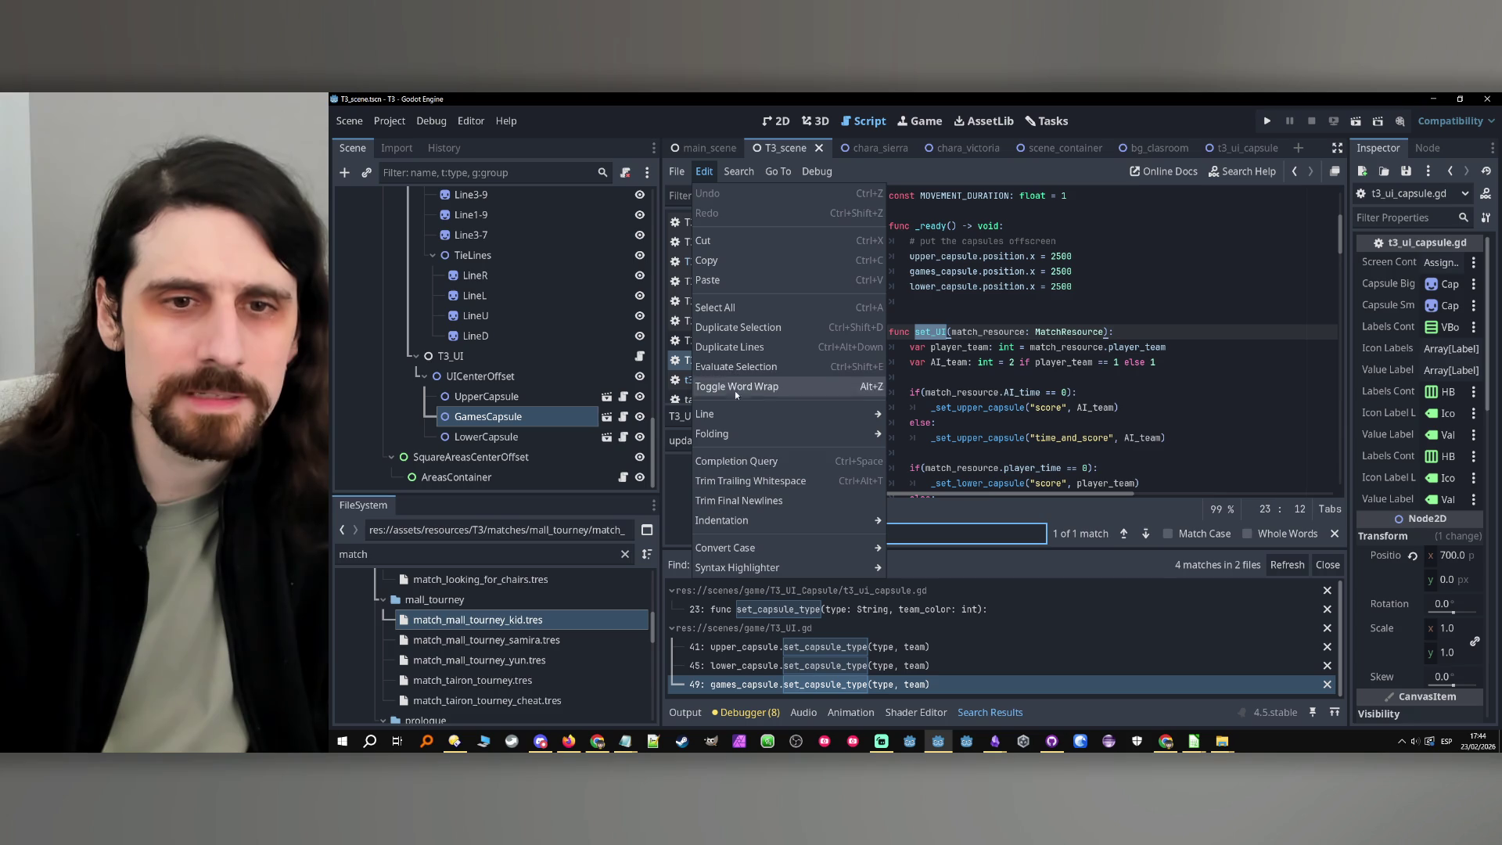
mouse_move(739, 171)
click(751, 282)
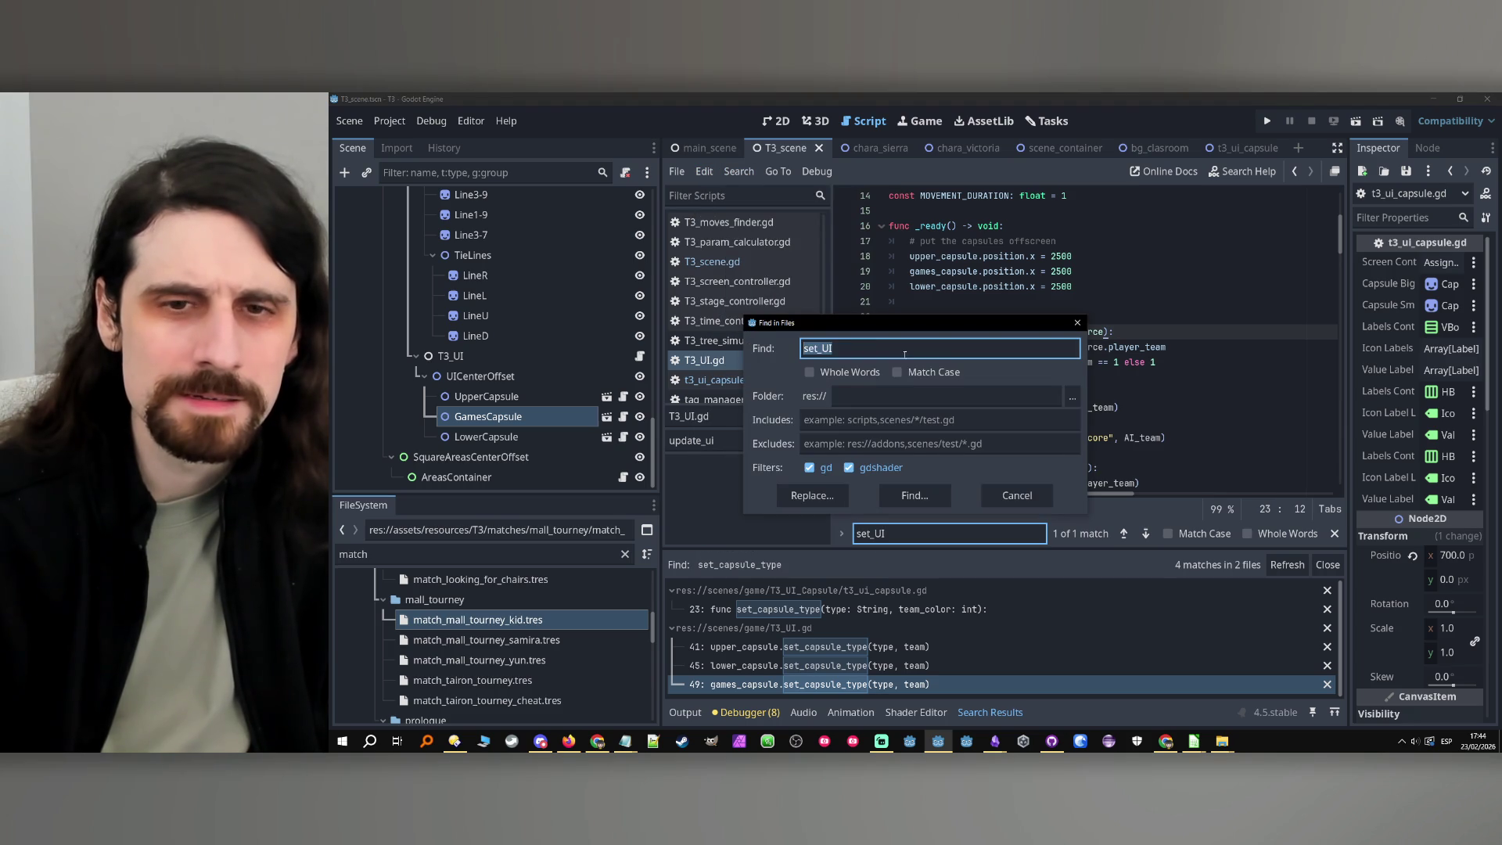
click(915, 495)
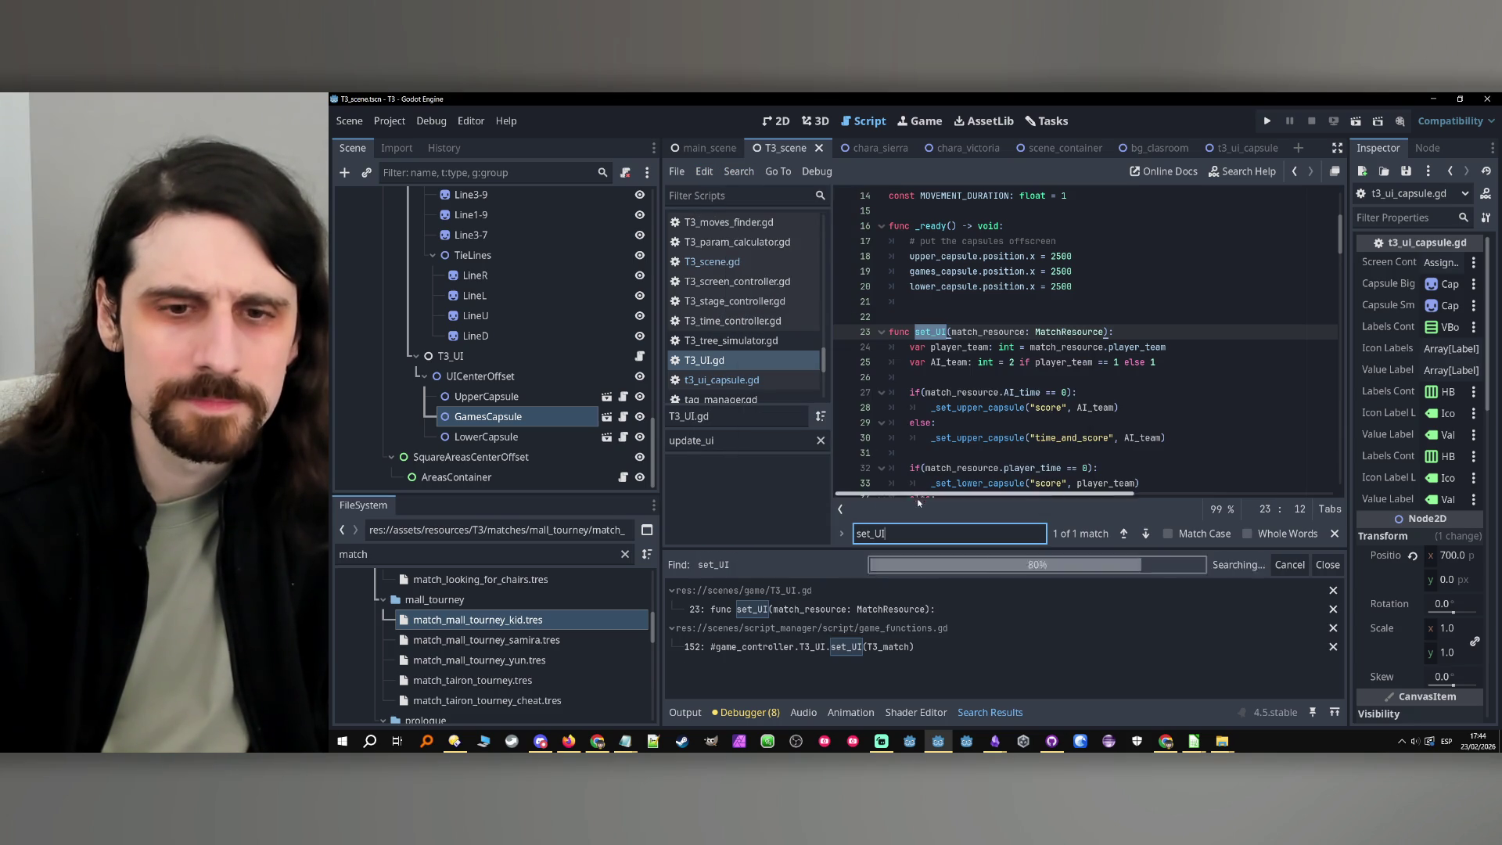
click(821, 648)
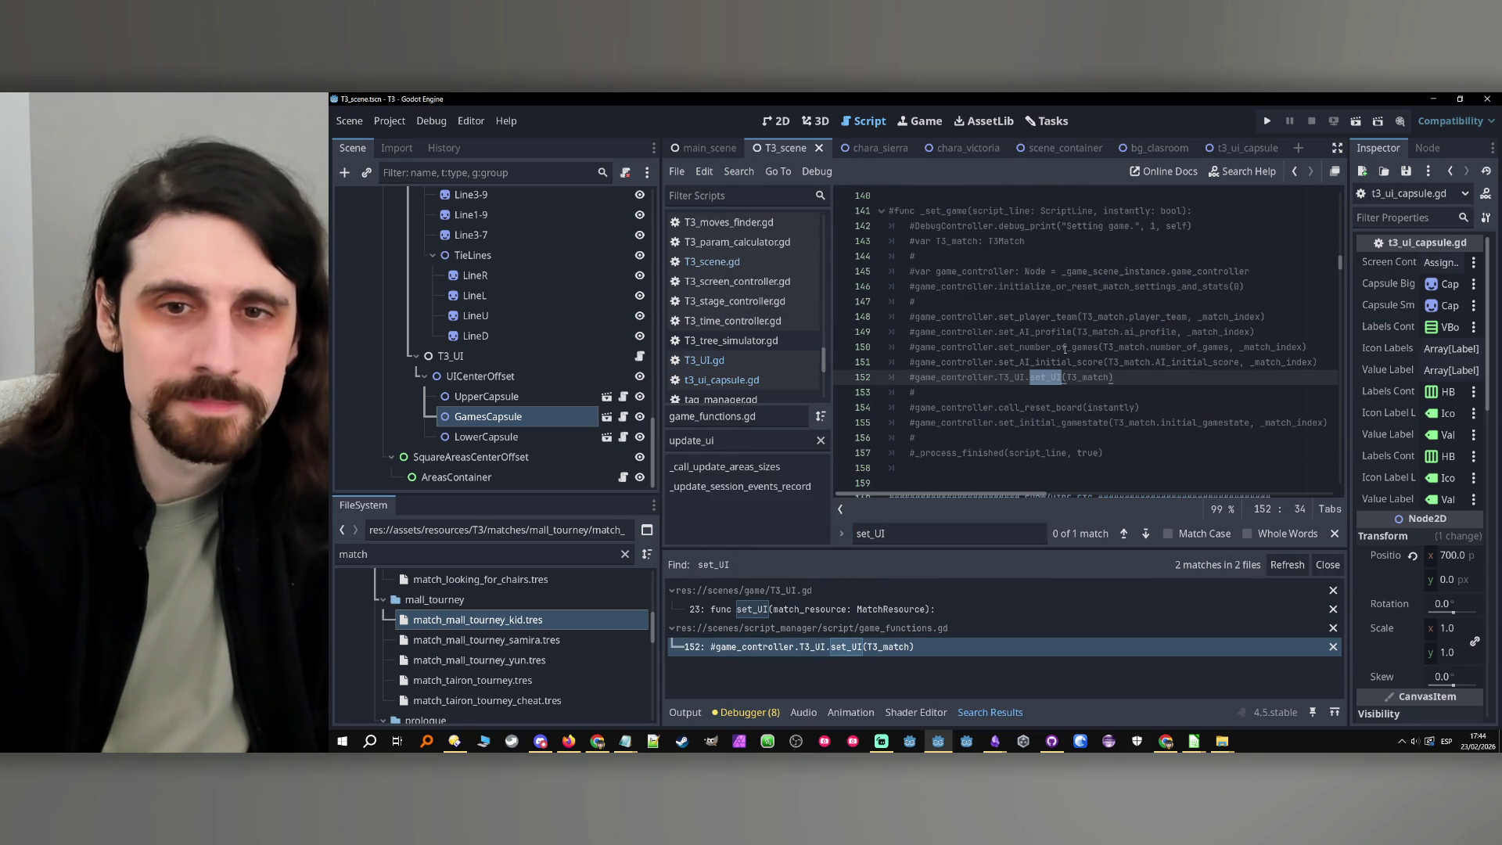
Review the code around the commented-out set_UI call and select the method filter text
scroll(1072, 379, down, 1)
drag(1114, 332, 914, 334)
scroll(1111, 377, up, 7)
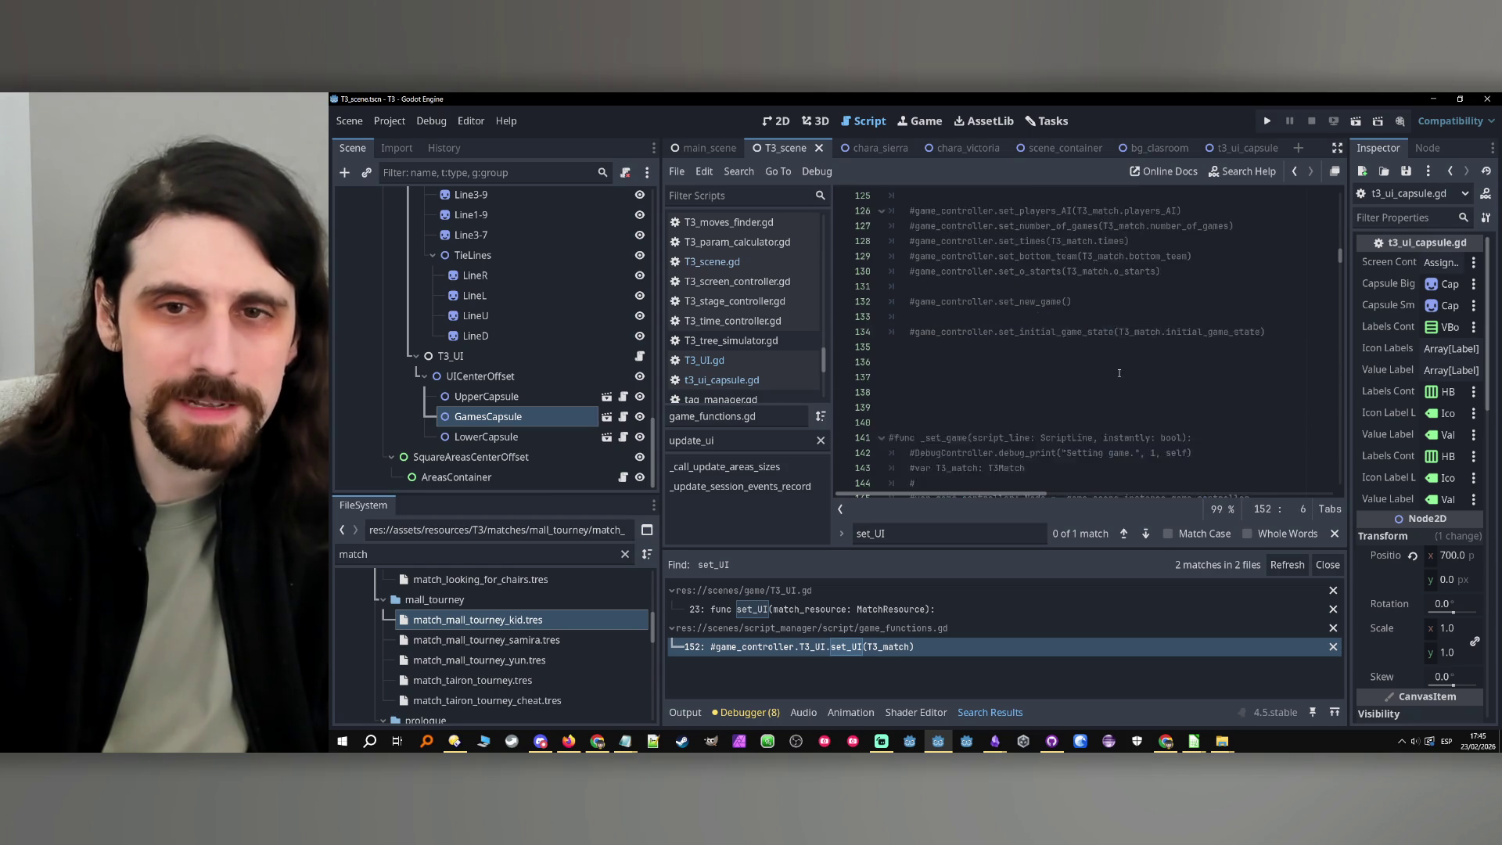
scroll(1096, 381, down, 4)
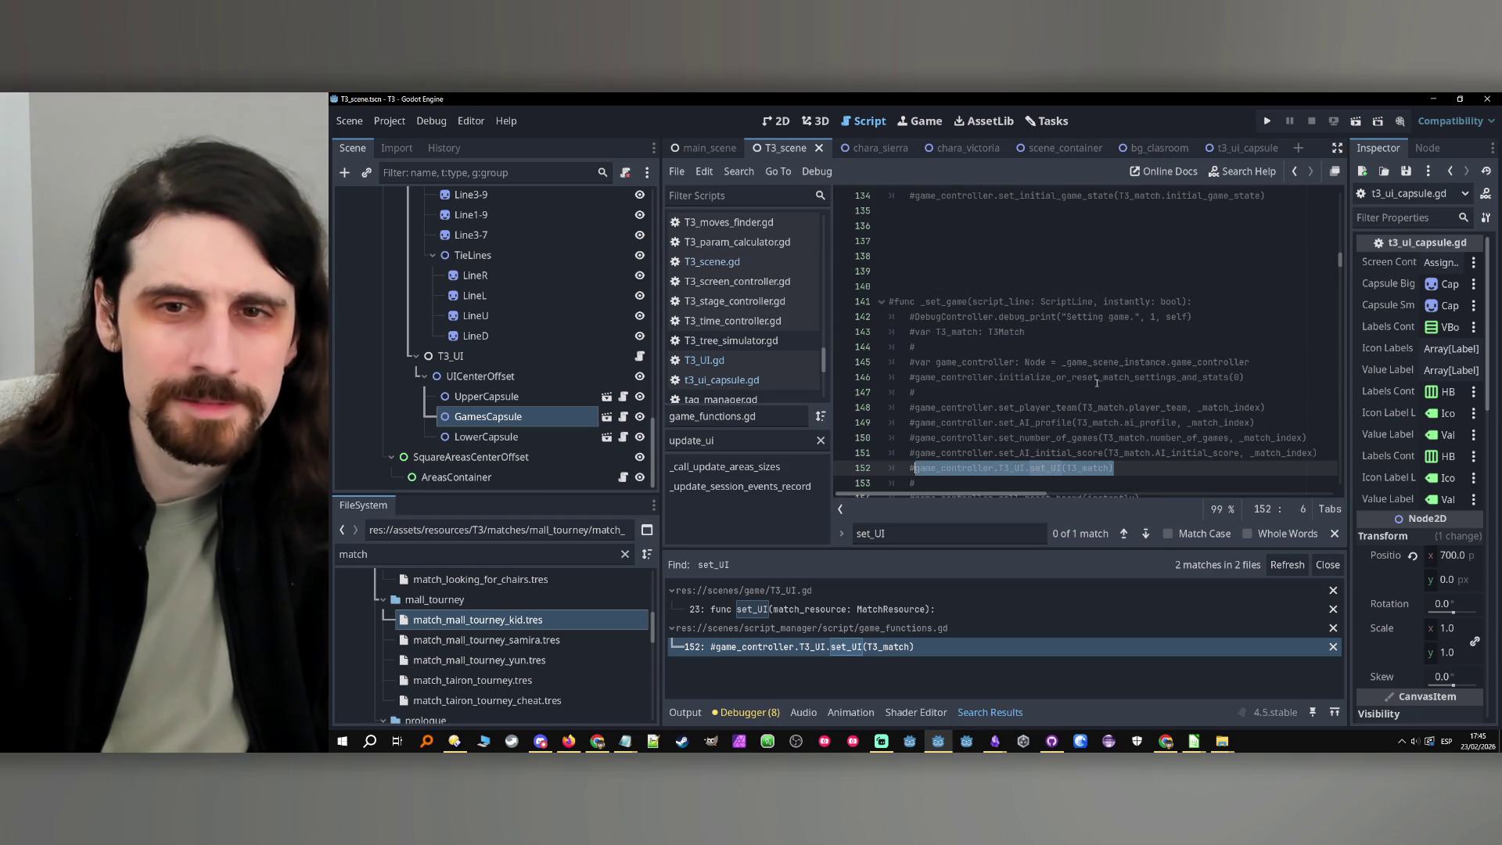
scroll(1096, 382, up, 6)
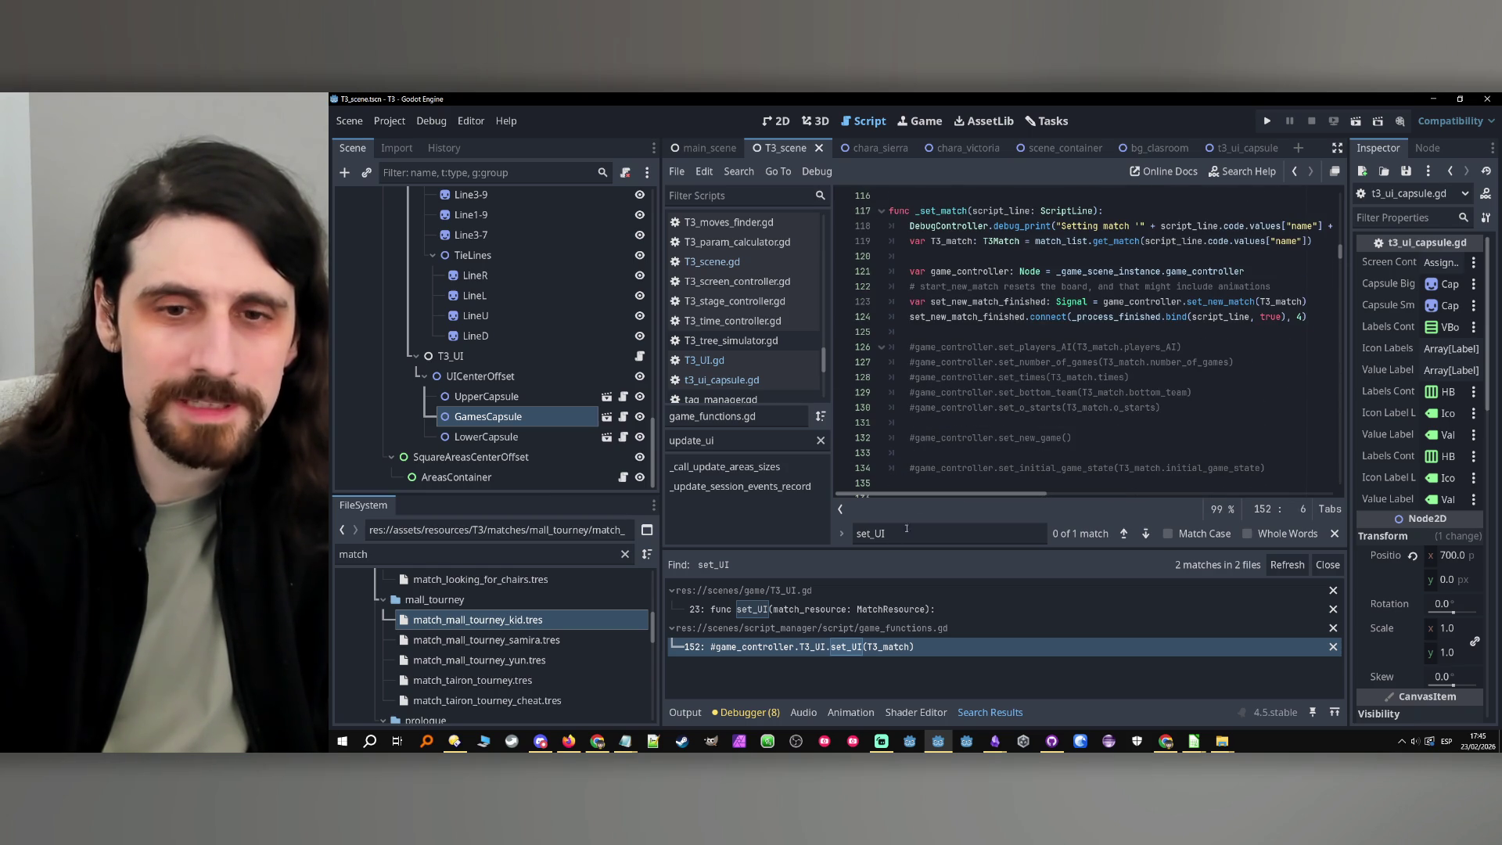
double_click(720, 435)
Filter the method list to SET, jump to _set_match, then change the filter to UI
text(SET)
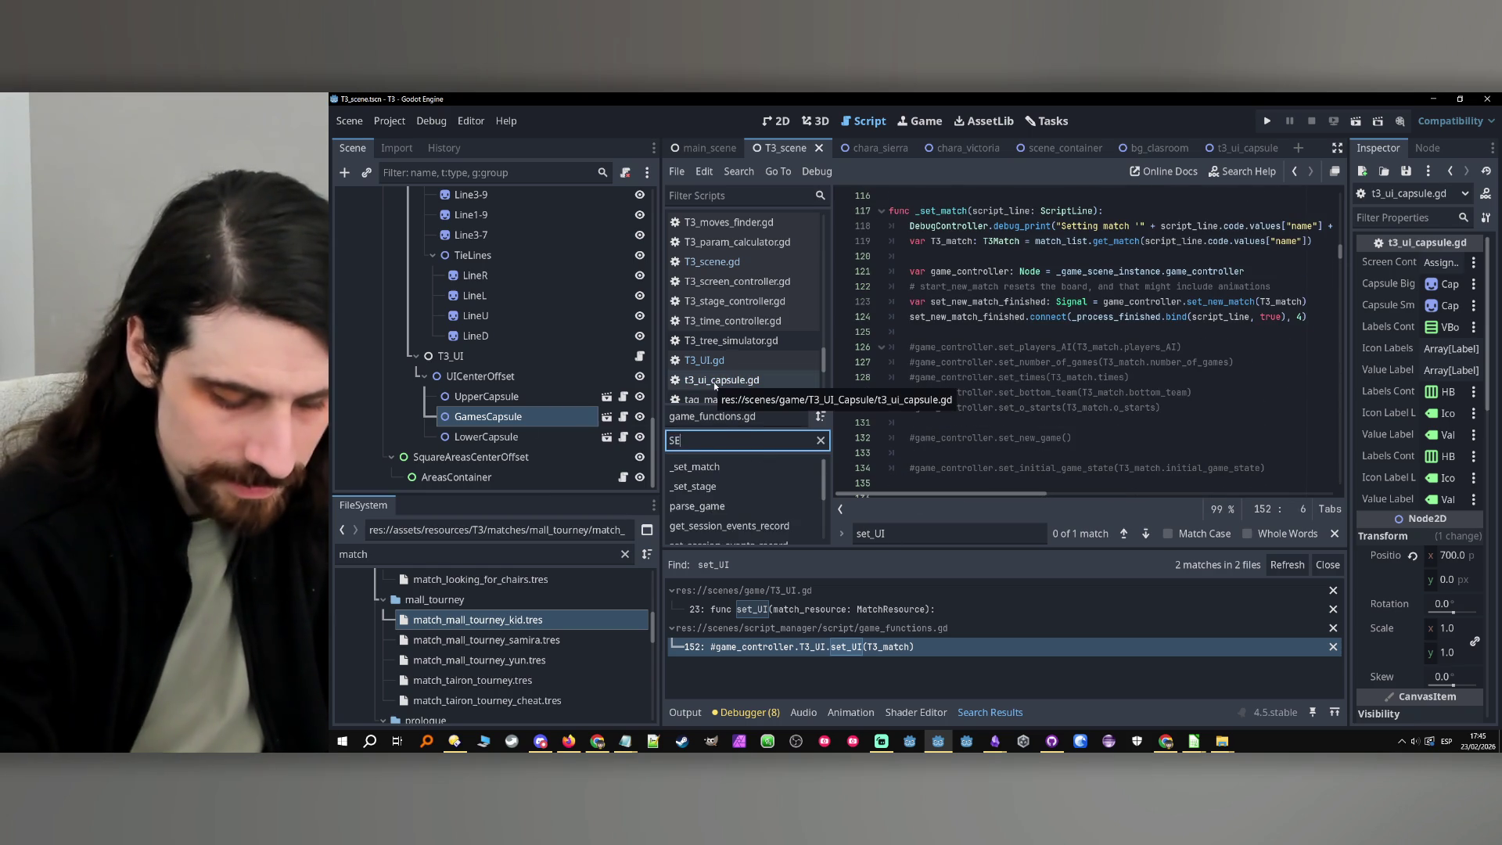
scroll(752, 489, down, 3)
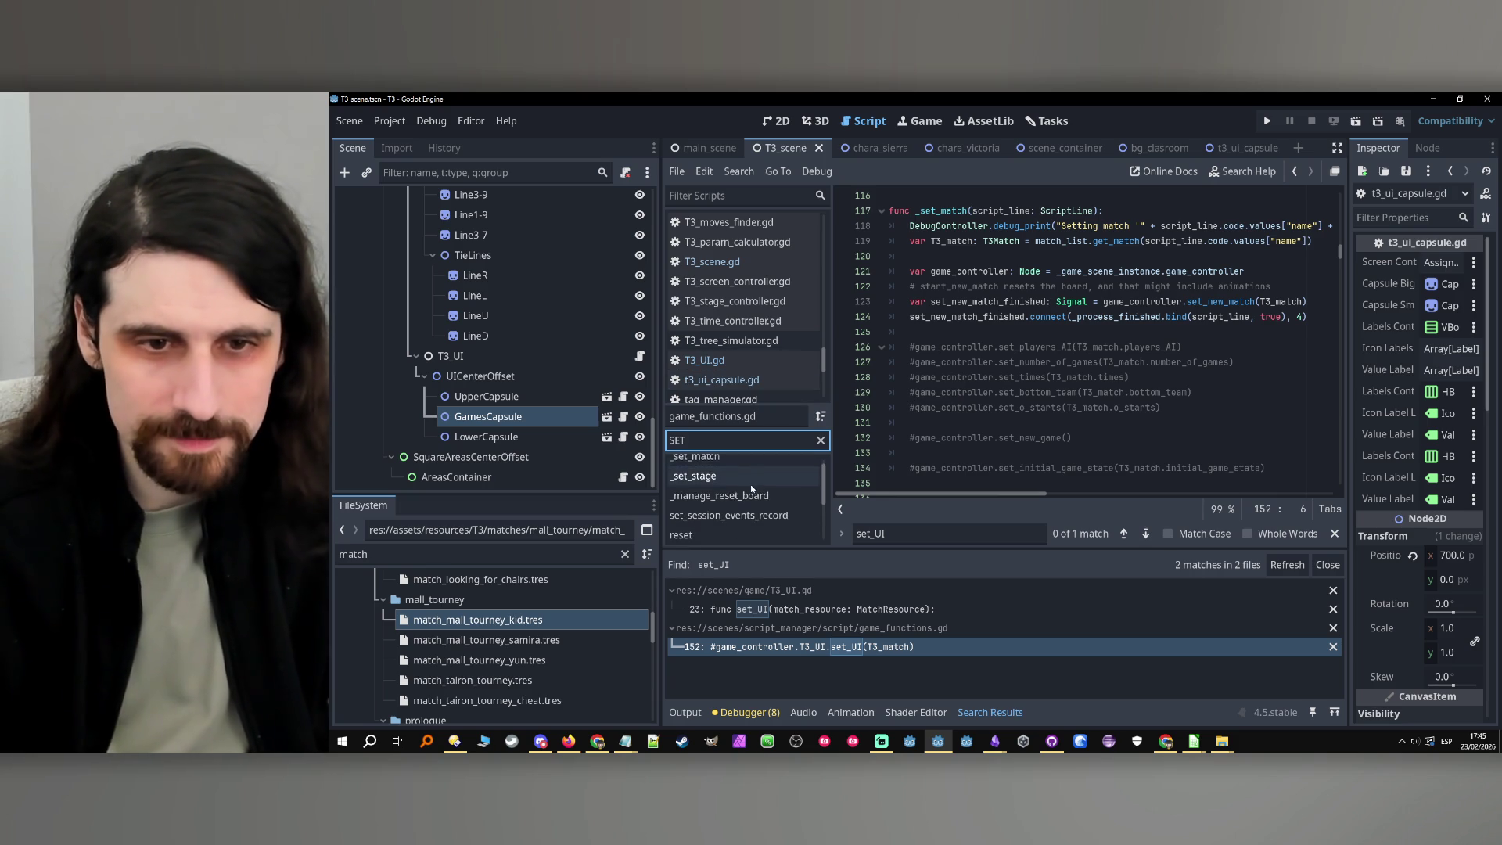
scroll(752, 489, down, 1)
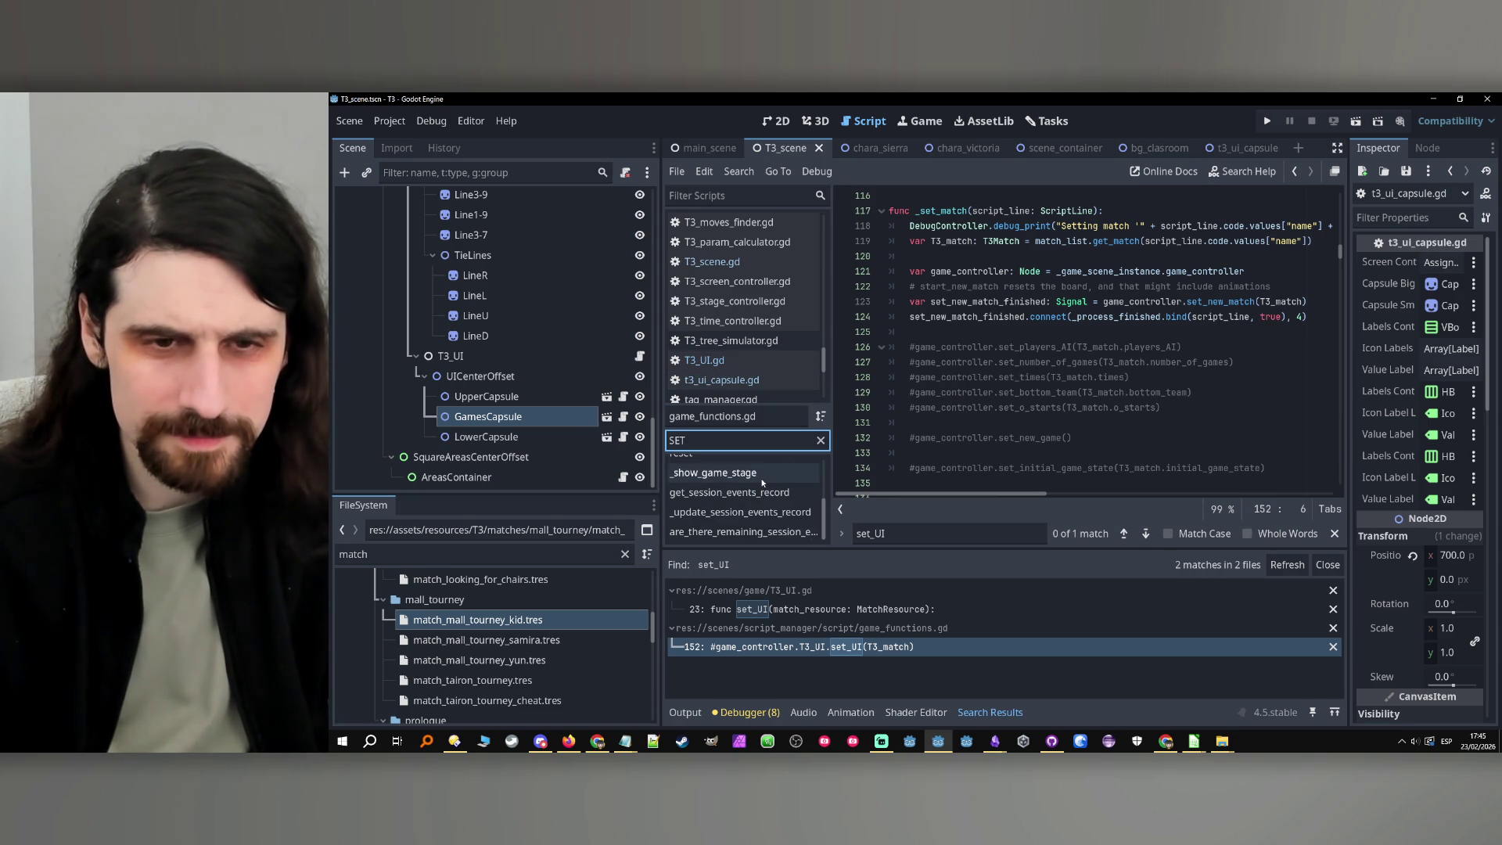
scroll(752, 489, up, 4)
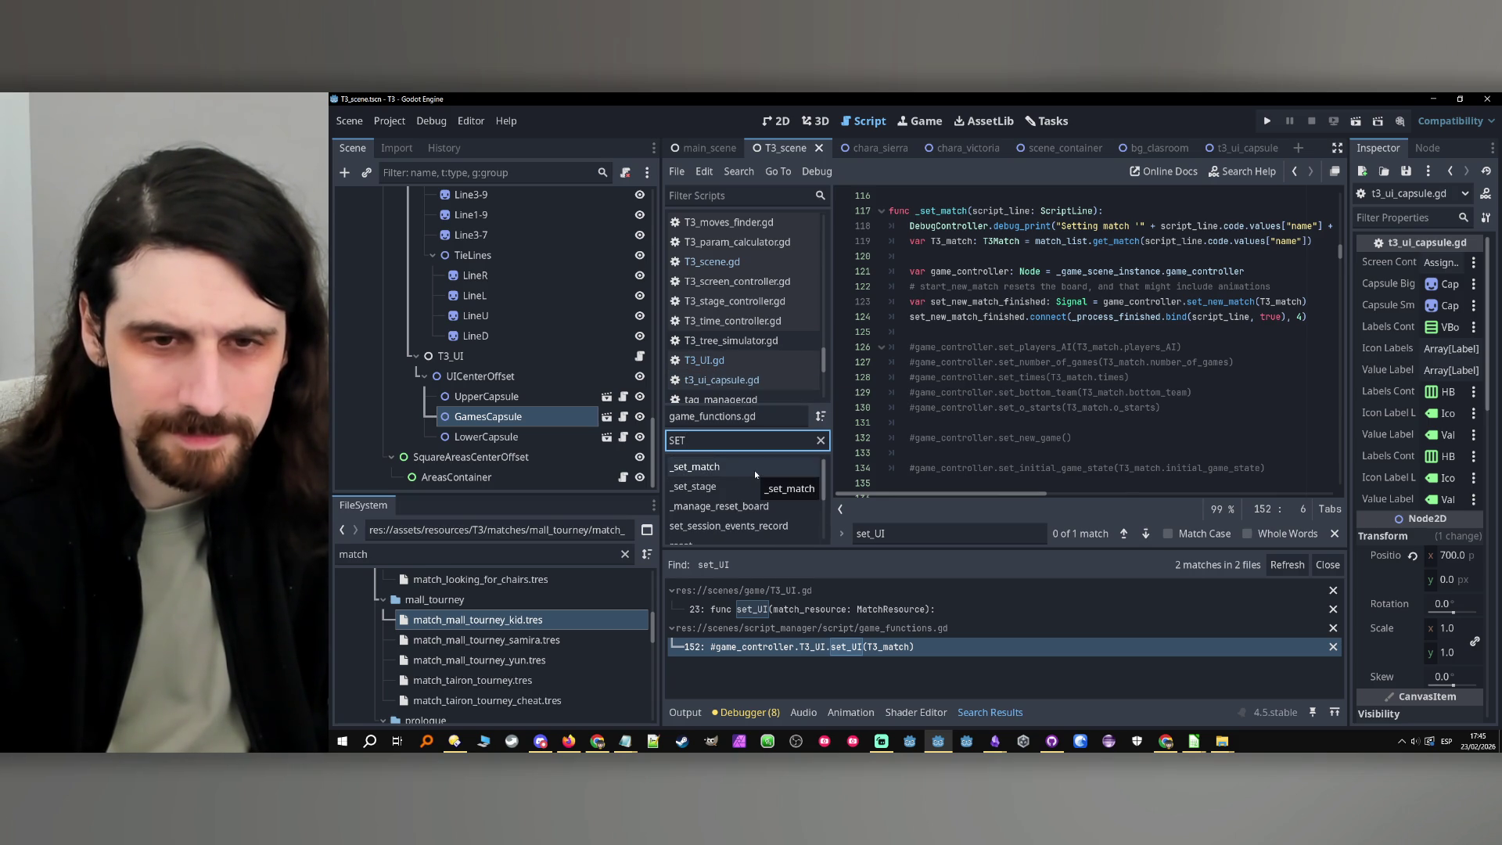
click(756, 474)
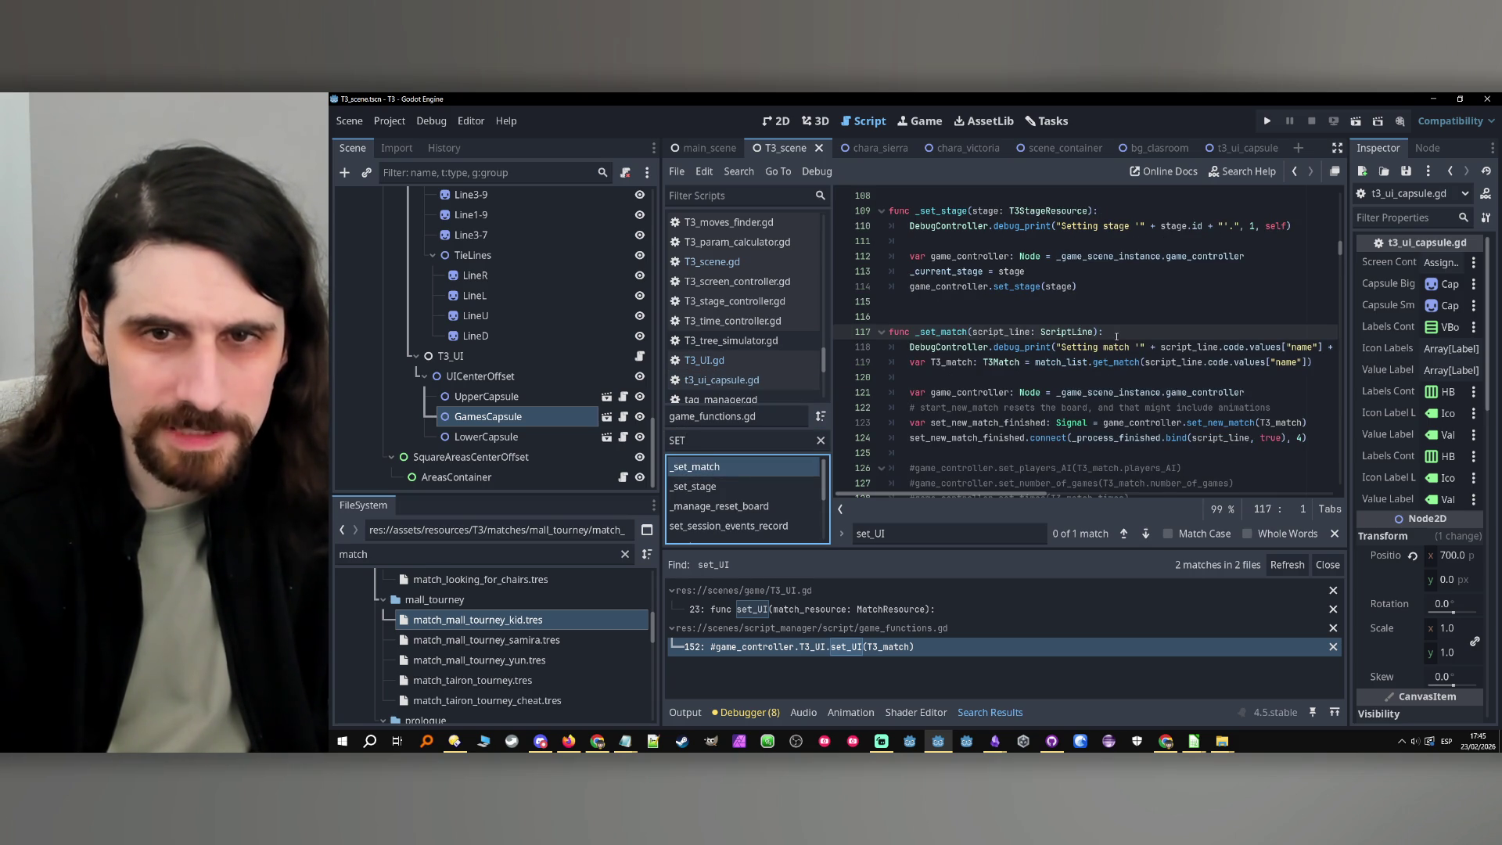
scroll(1114, 338, up, 2)
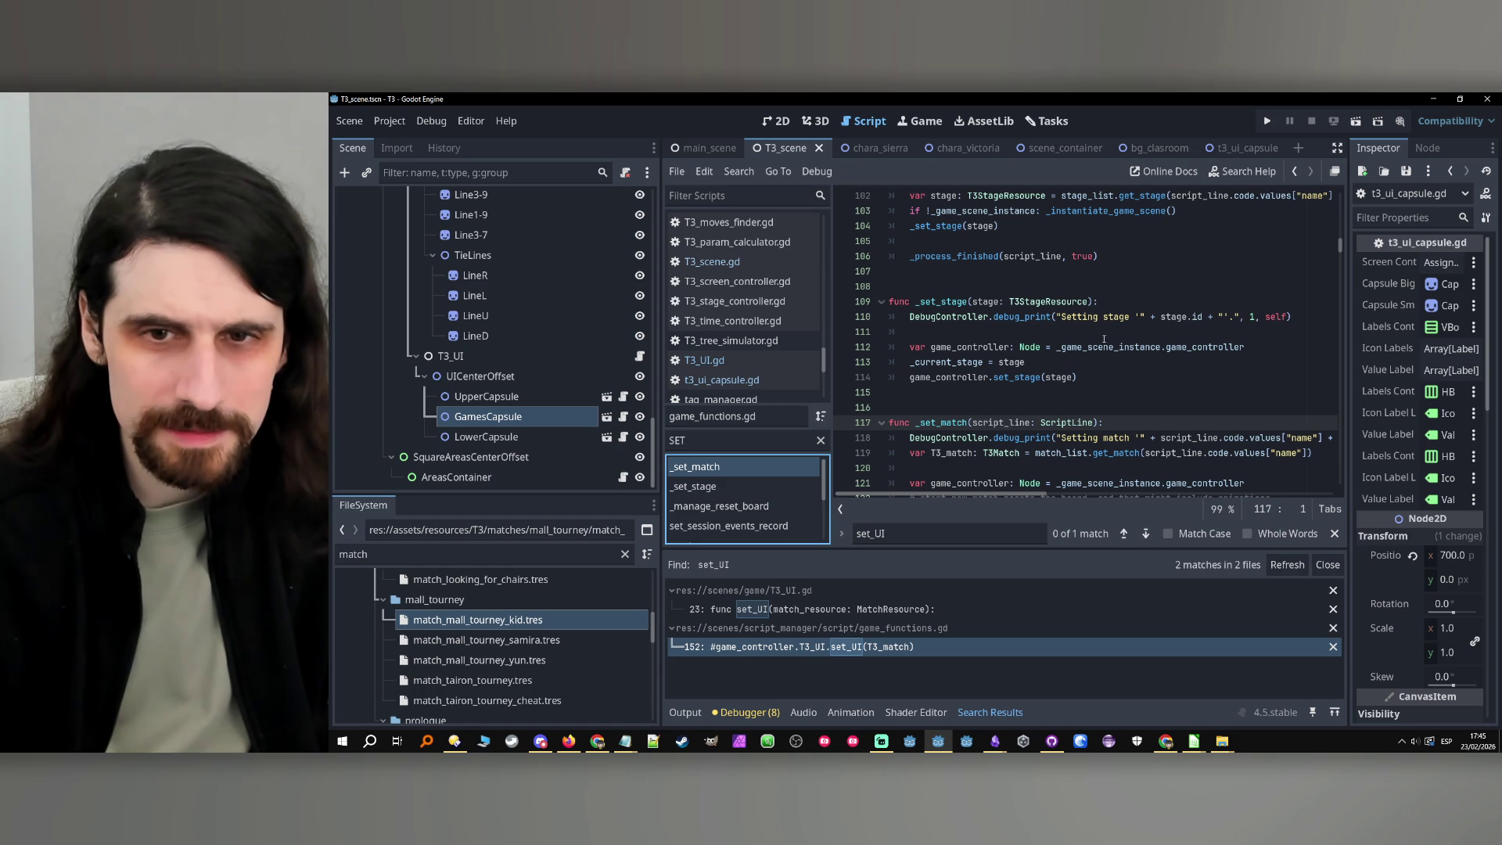
scroll(1076, 329, up, 2)
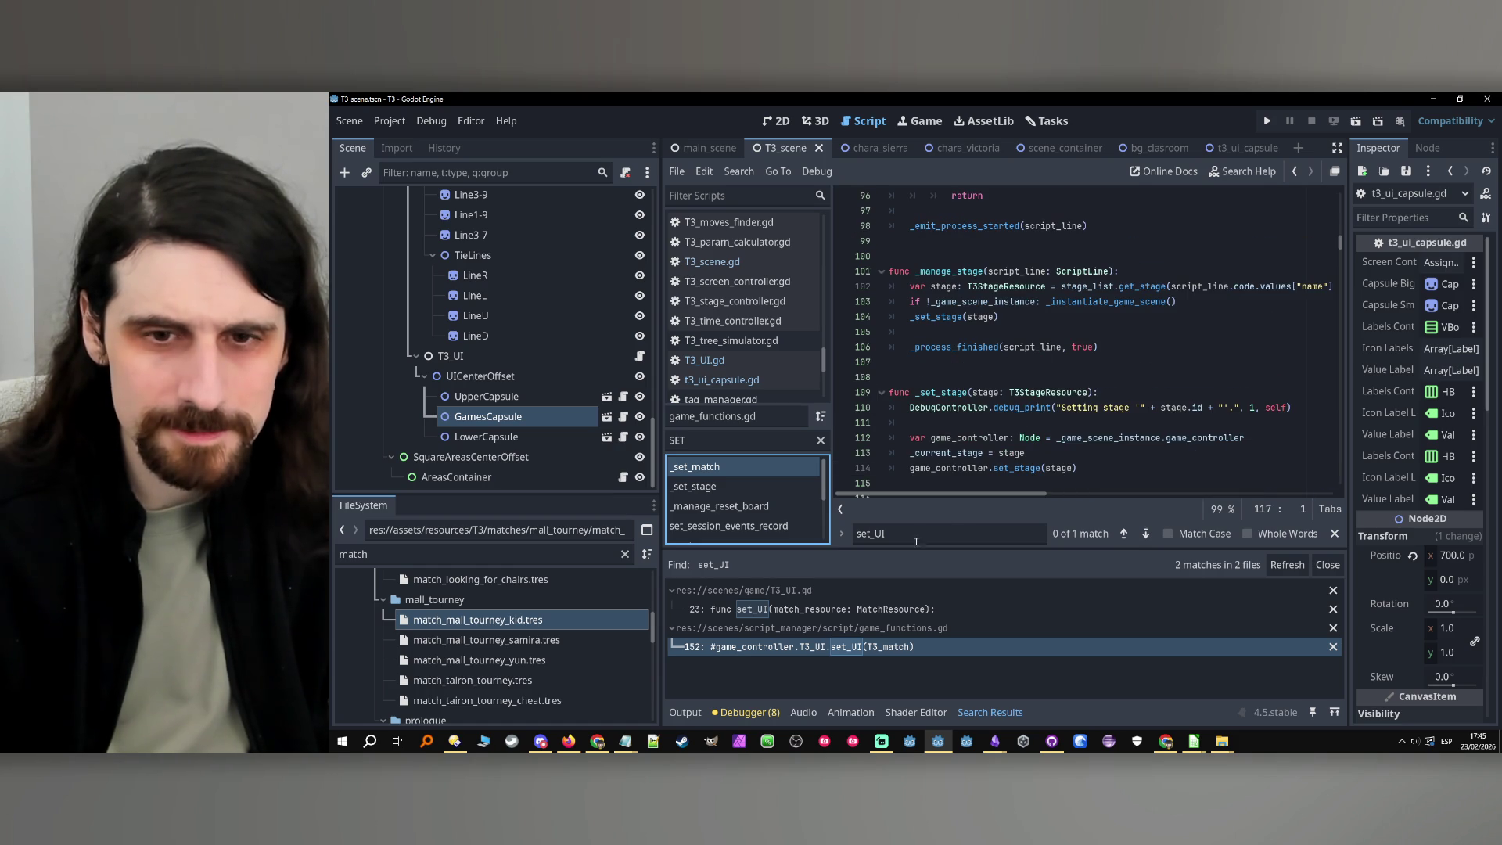
double_click(679, 440)
text(UI)
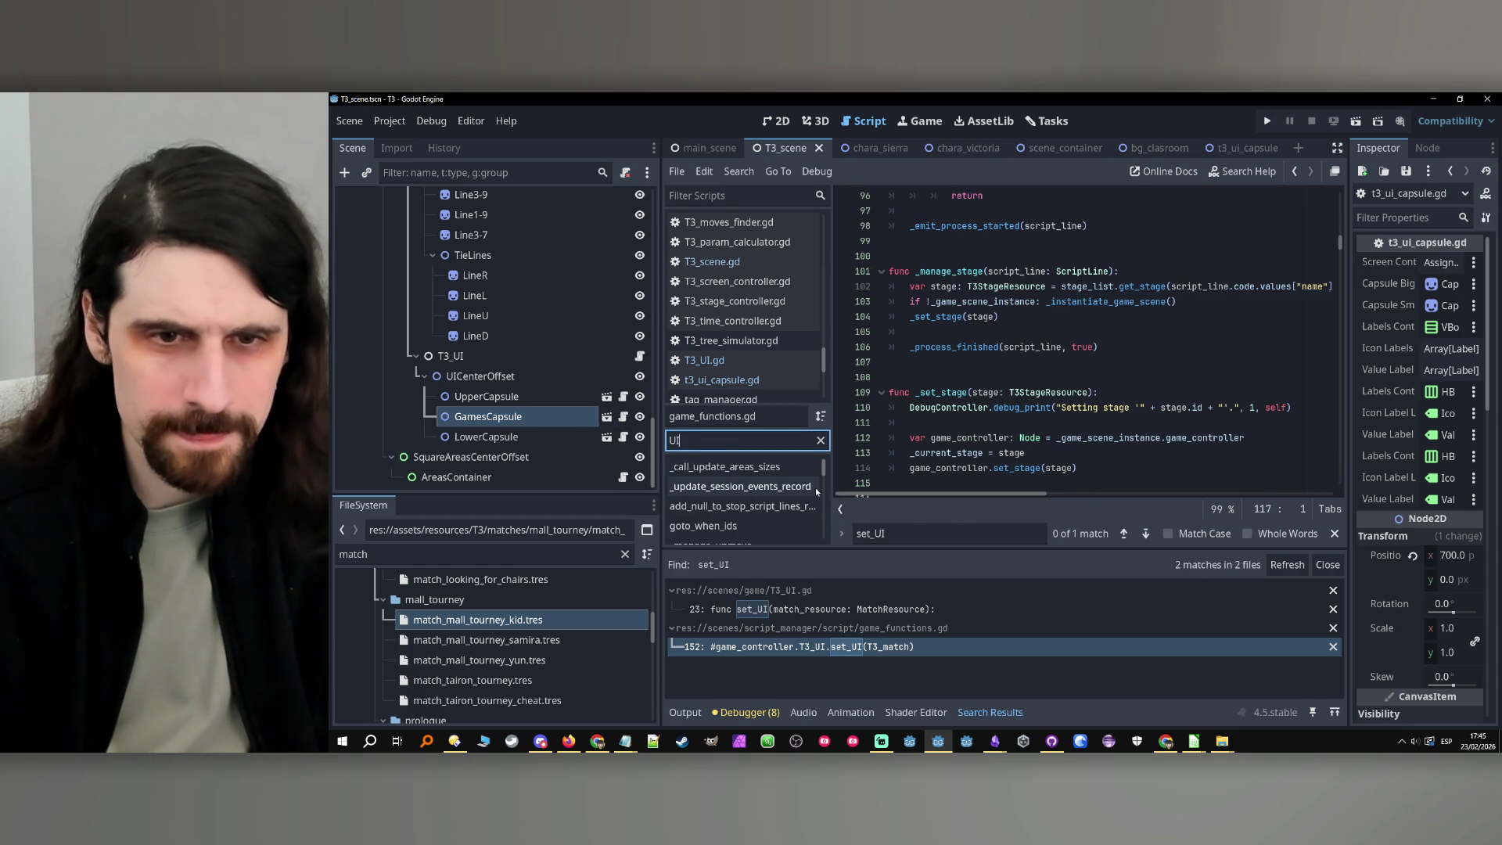
drag(832, 485, 847, 484)
scroll(761, 517, down, 3)
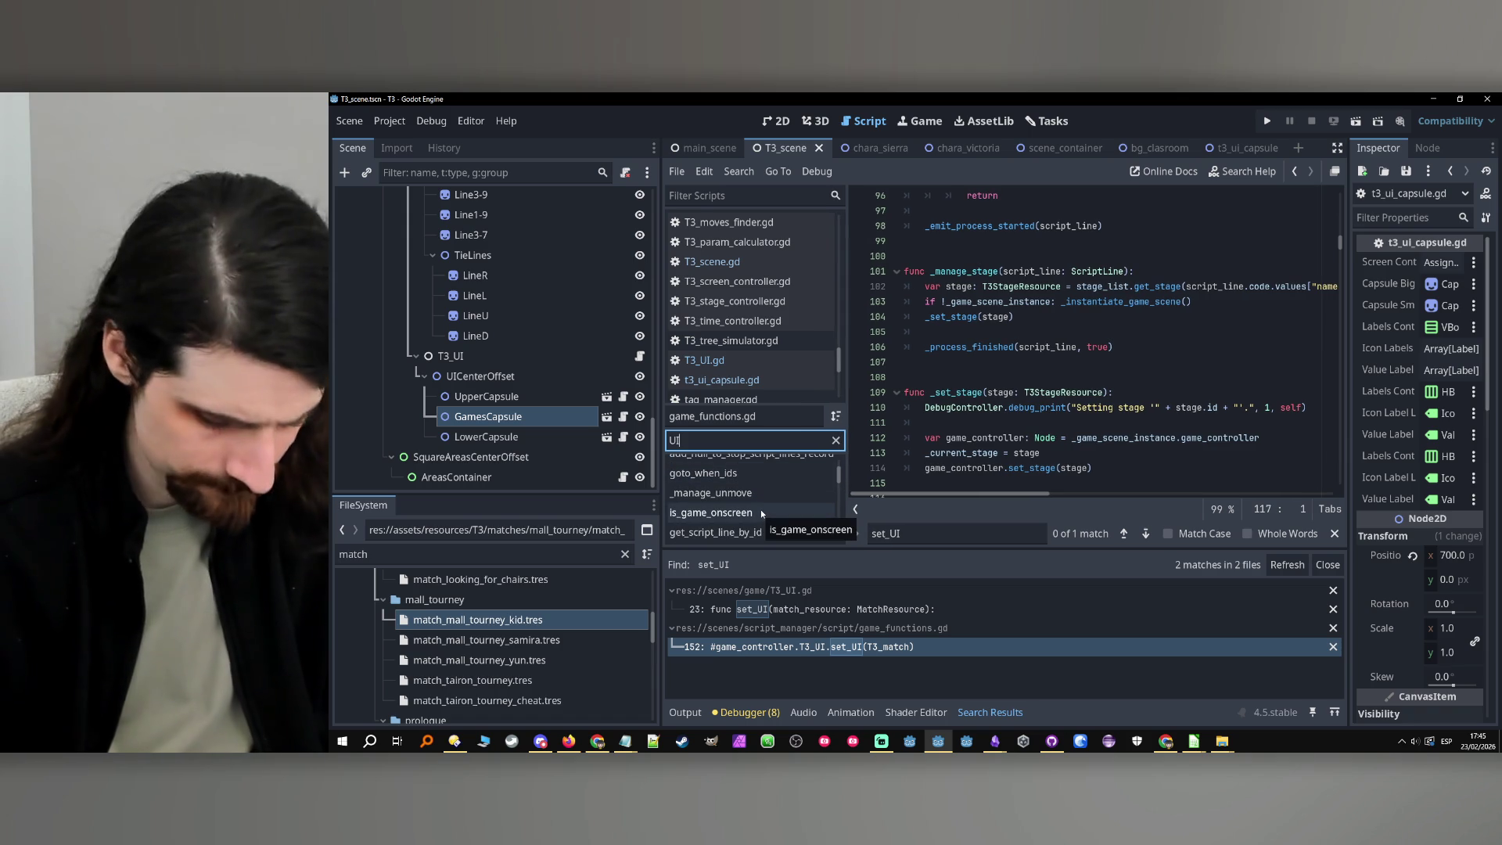
scroll(761, 512, down, 2)
scroll(762, 513, down, 5)
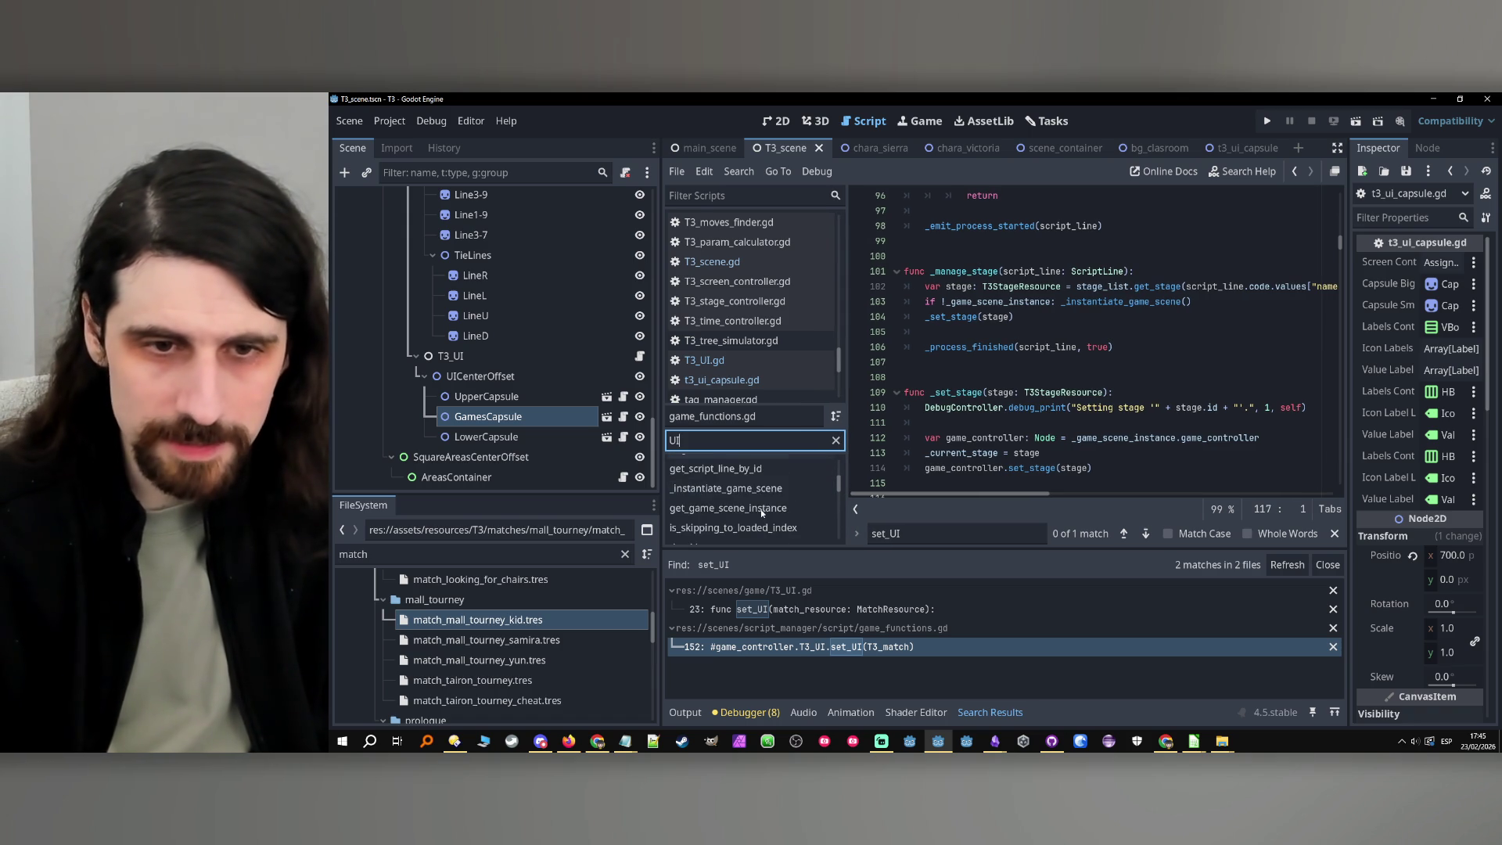
scroll(761, 512, down, 3)
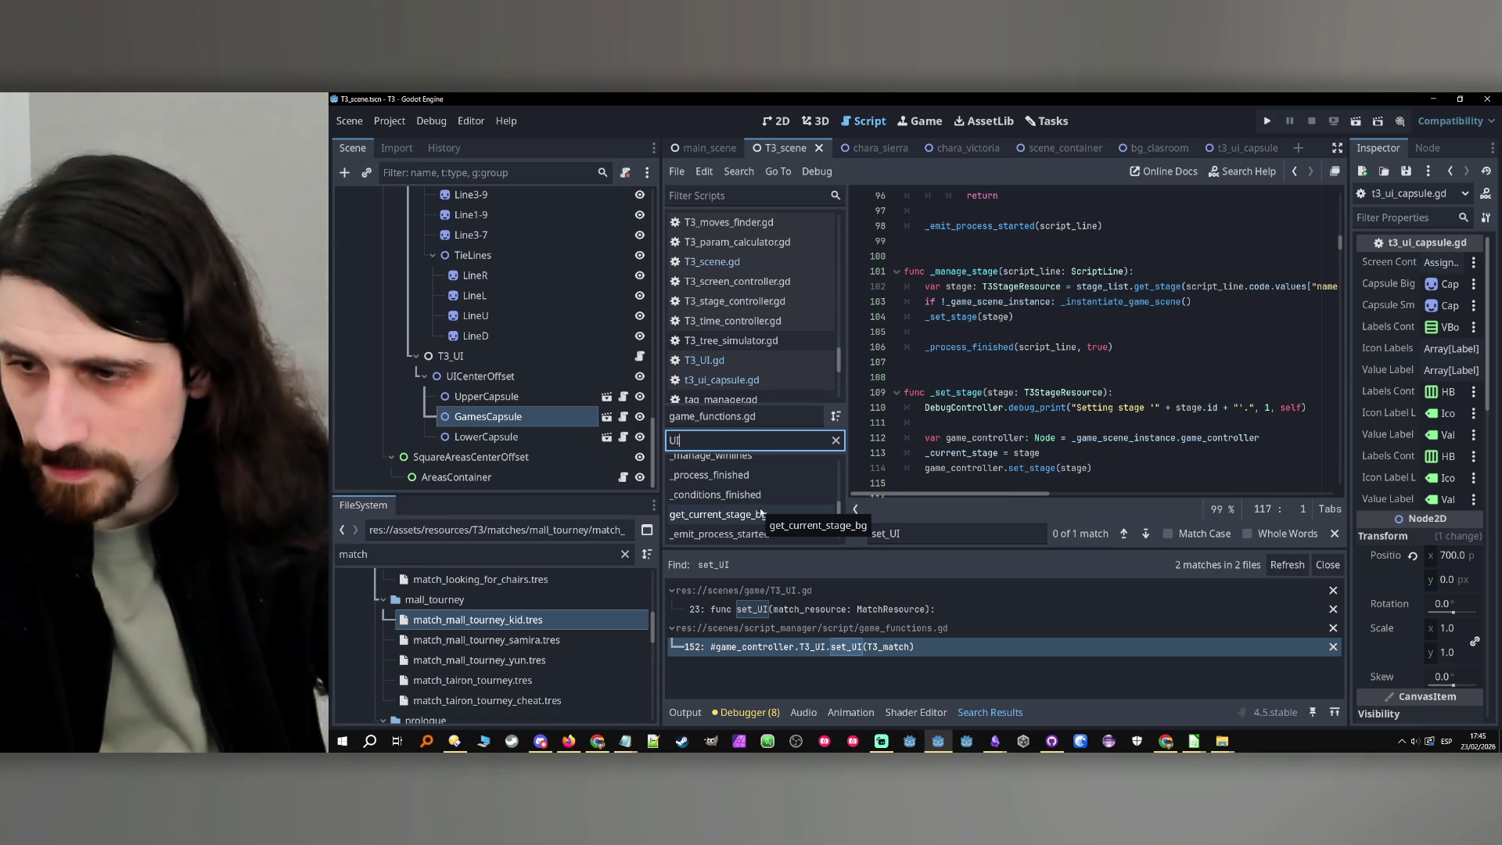
scroll(752, 501, down, 2)
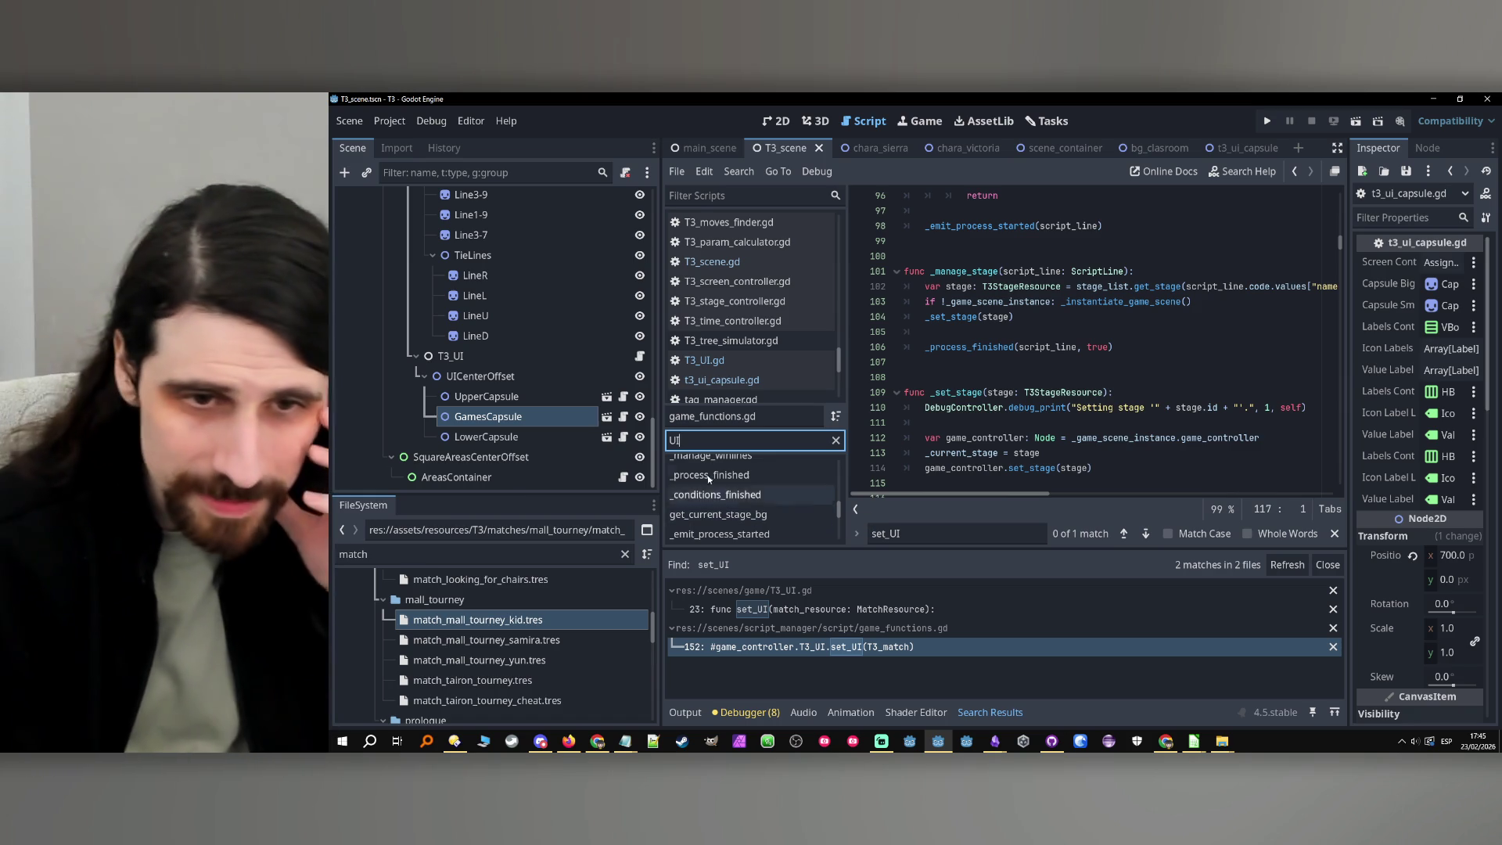
scroll(735, 474, down, 5)
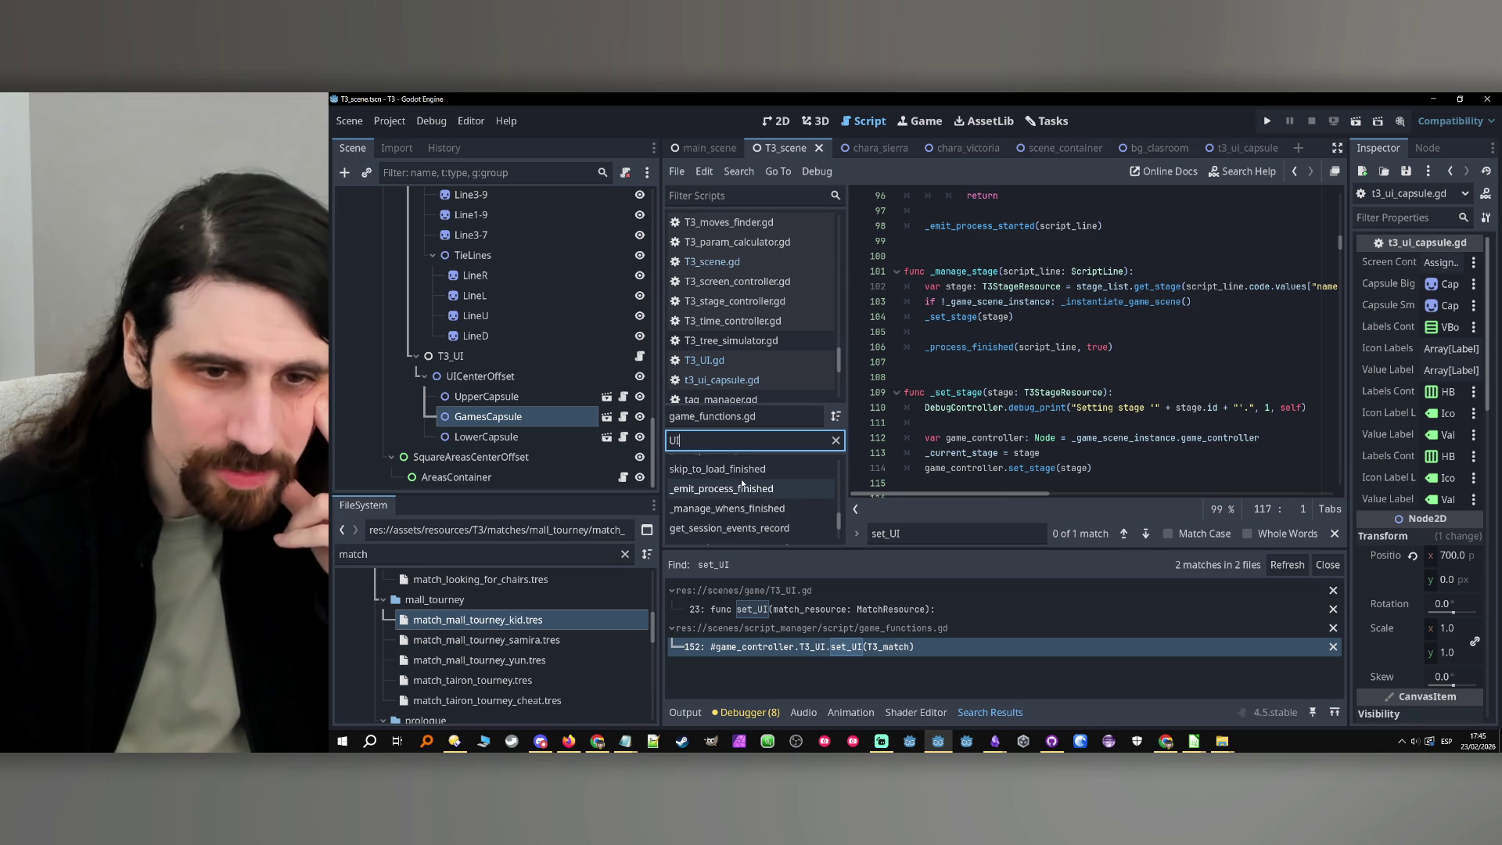
scroll(747, 481, down, 2)
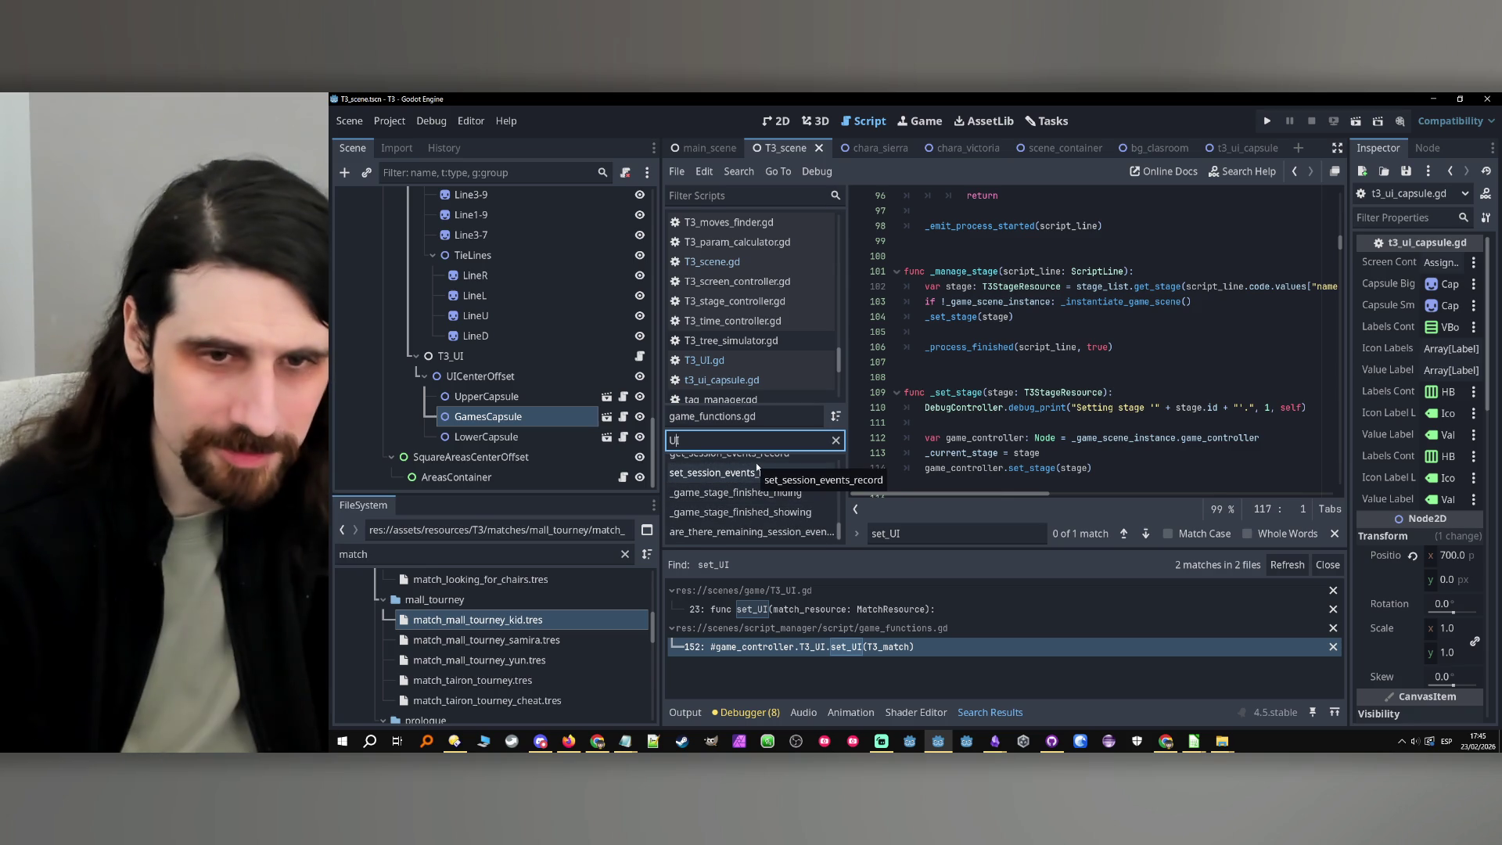
text(_)
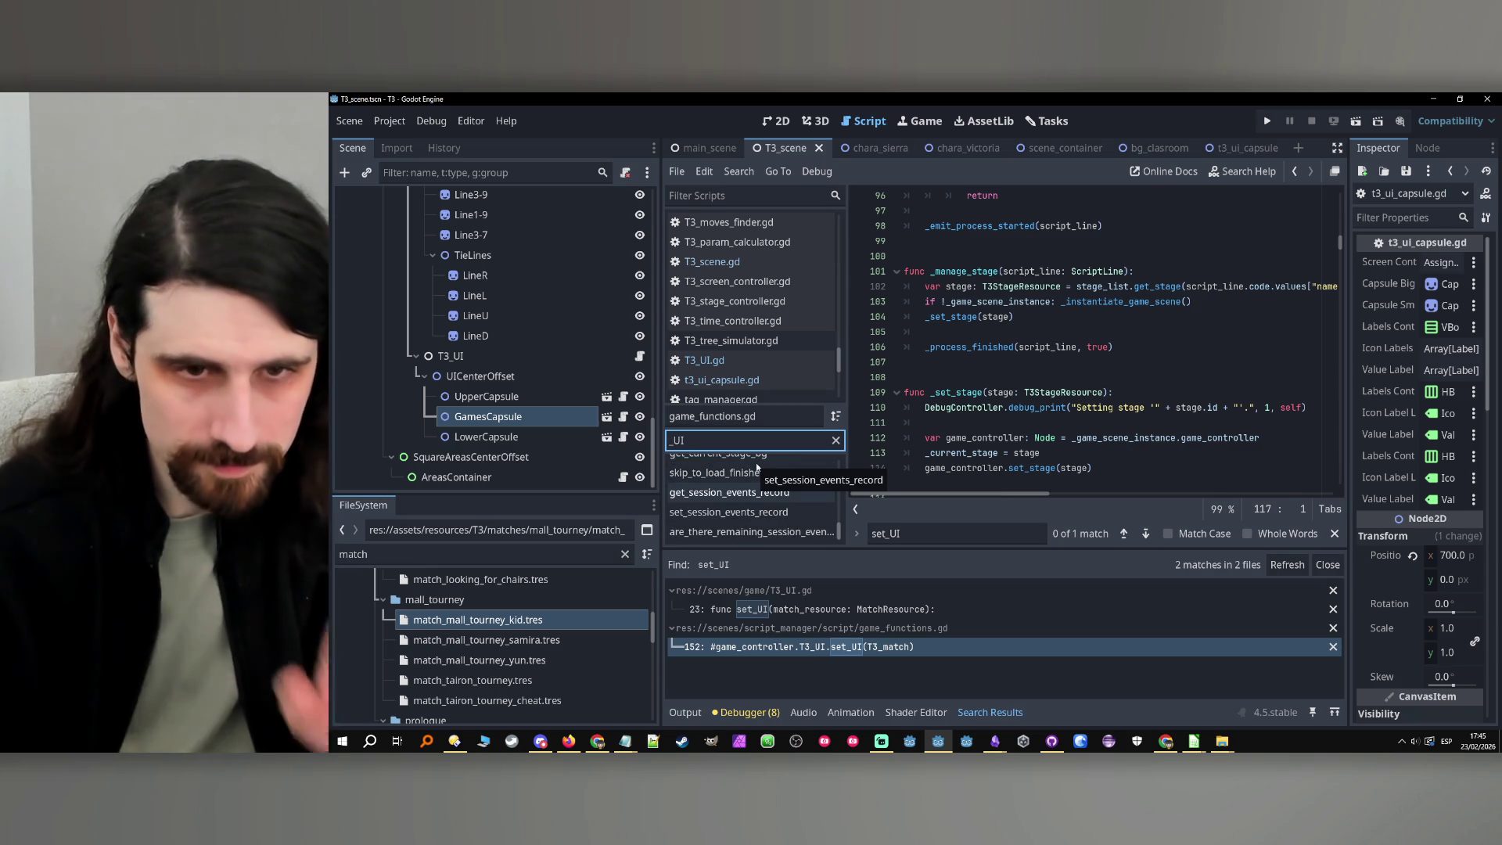
scroll(790, 535, up, 1)
scroll(790, 535, up, 4)
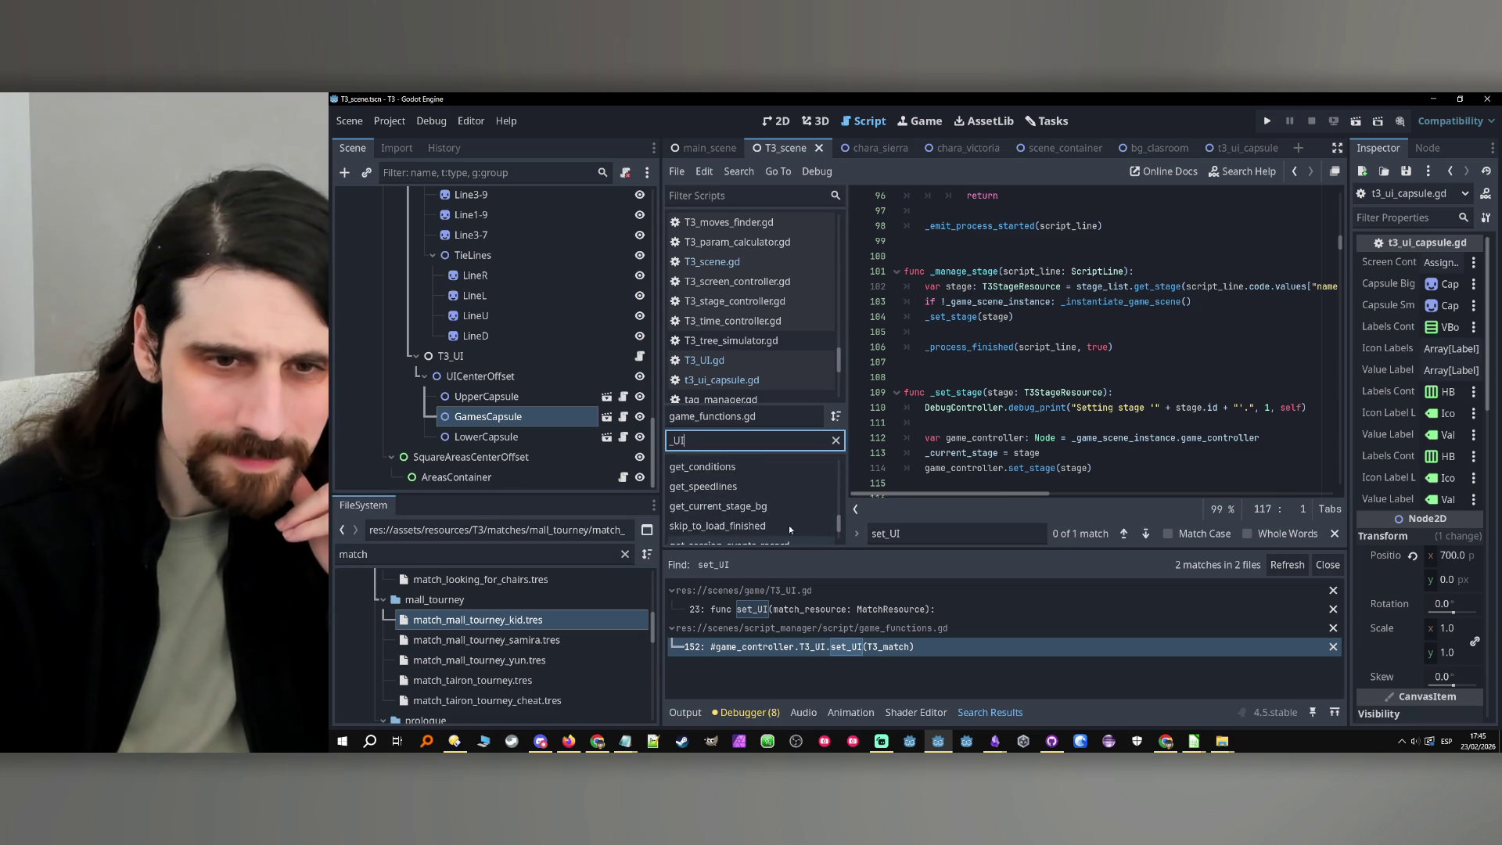
scroll(791, 529, up, 4)
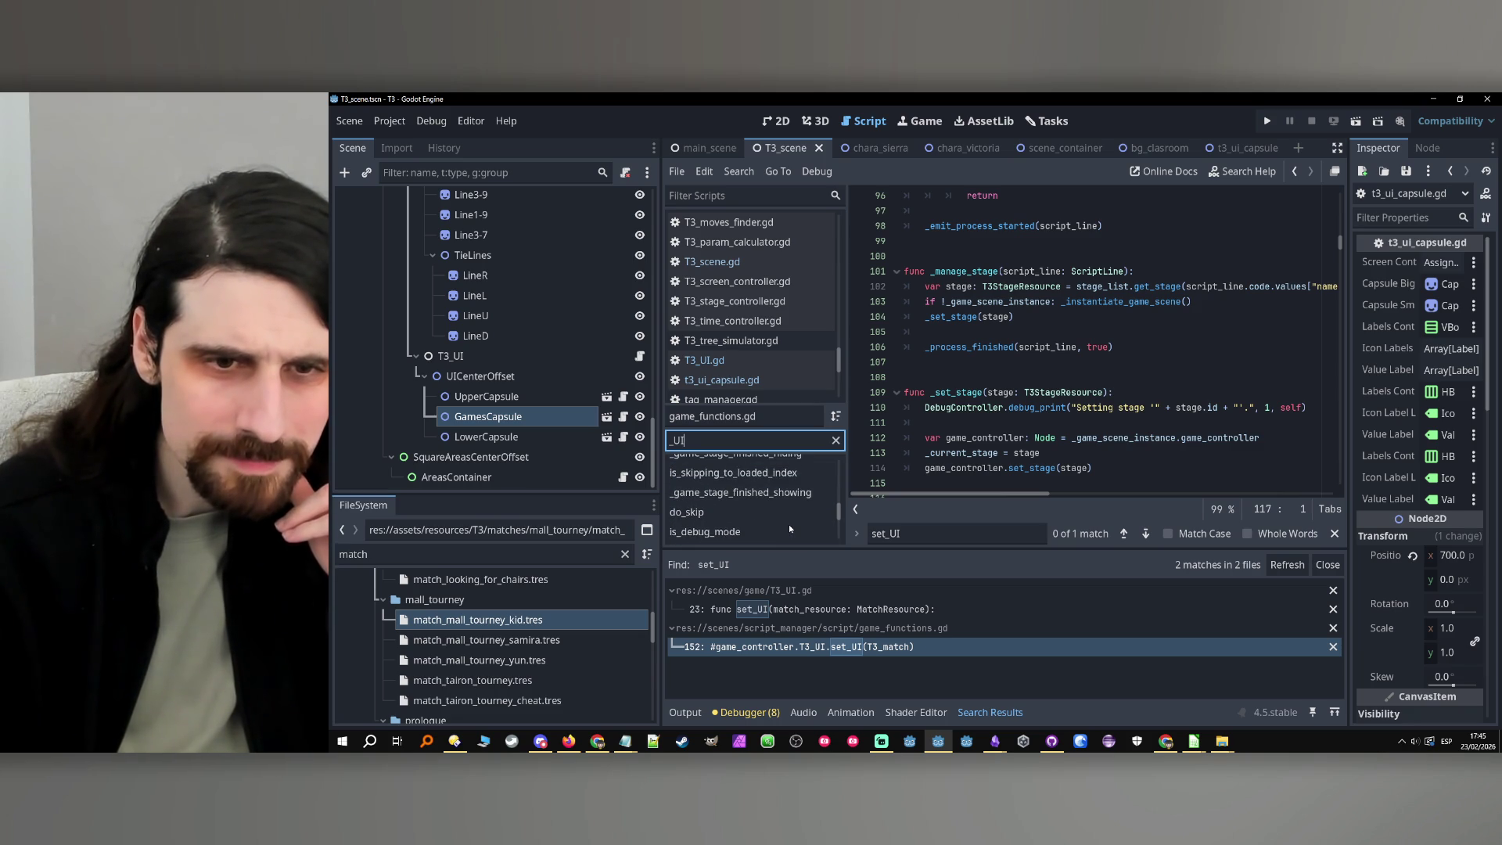
scroll(791, 528, up, 4)
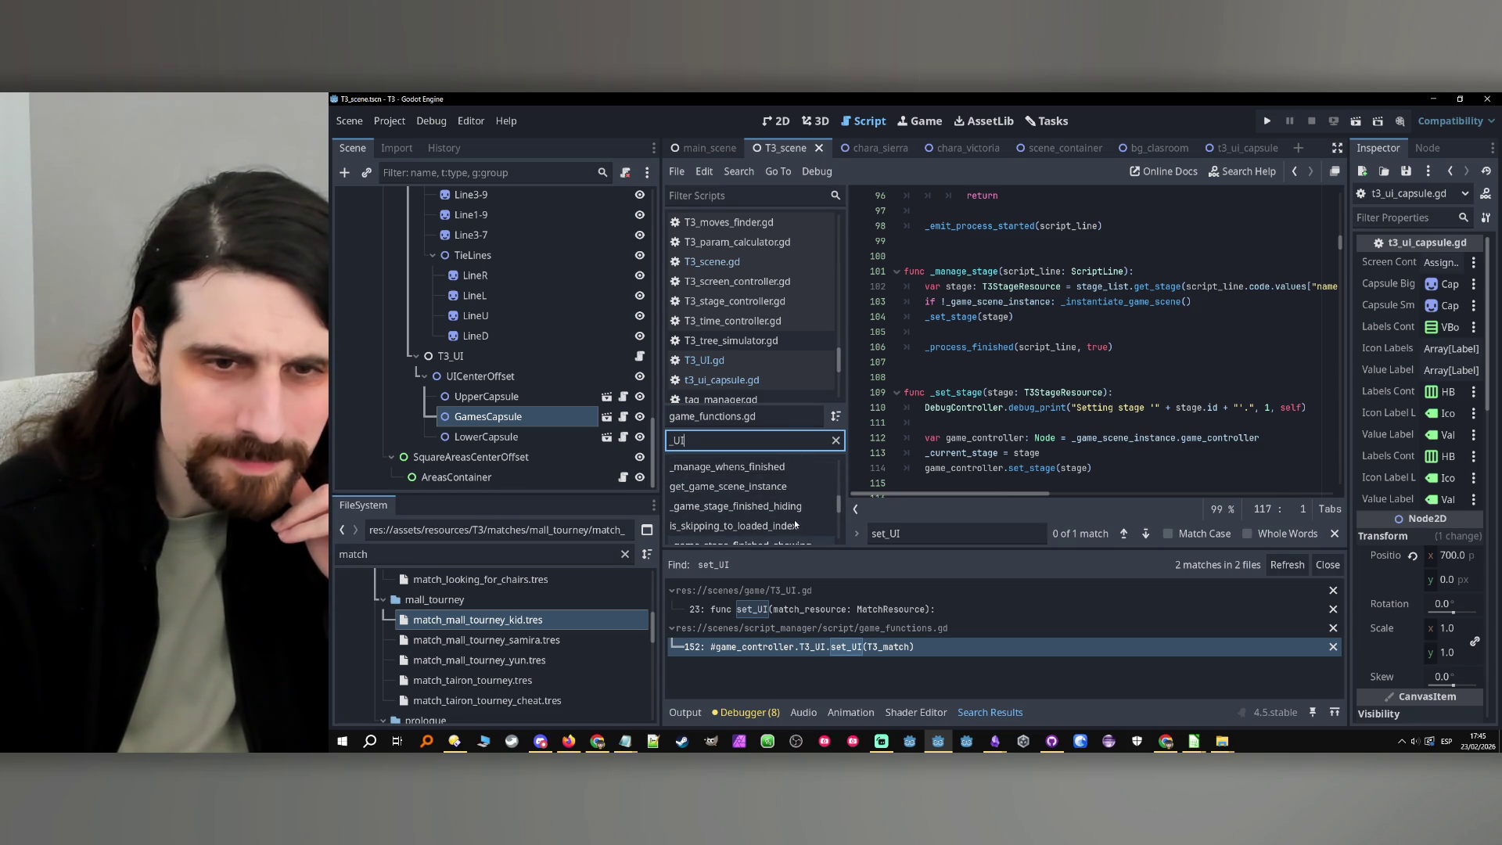
scroll(796, 524, up, 5)
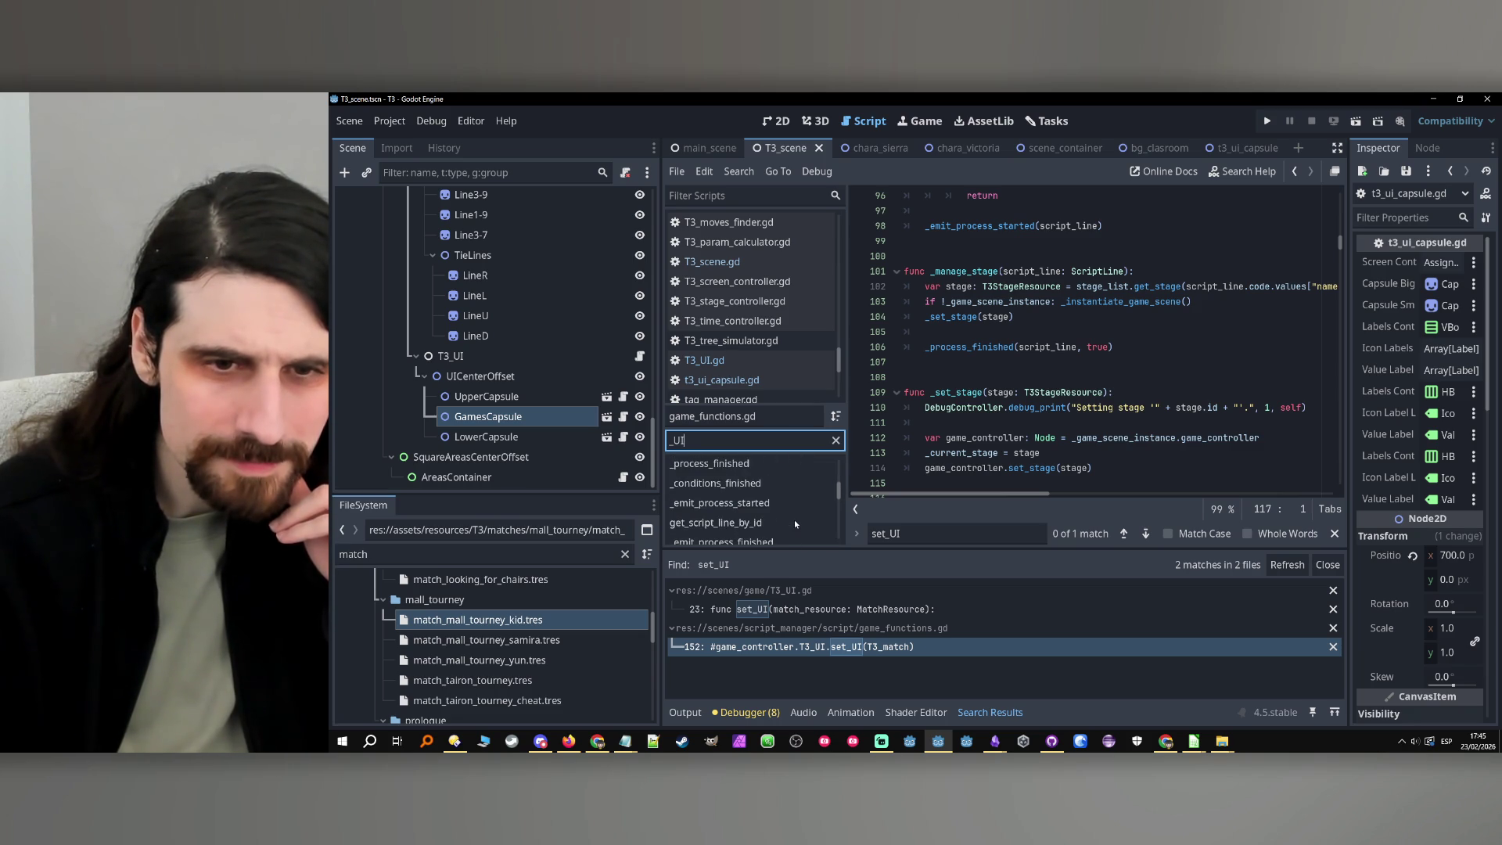
scroll(796, 524, up, 1)
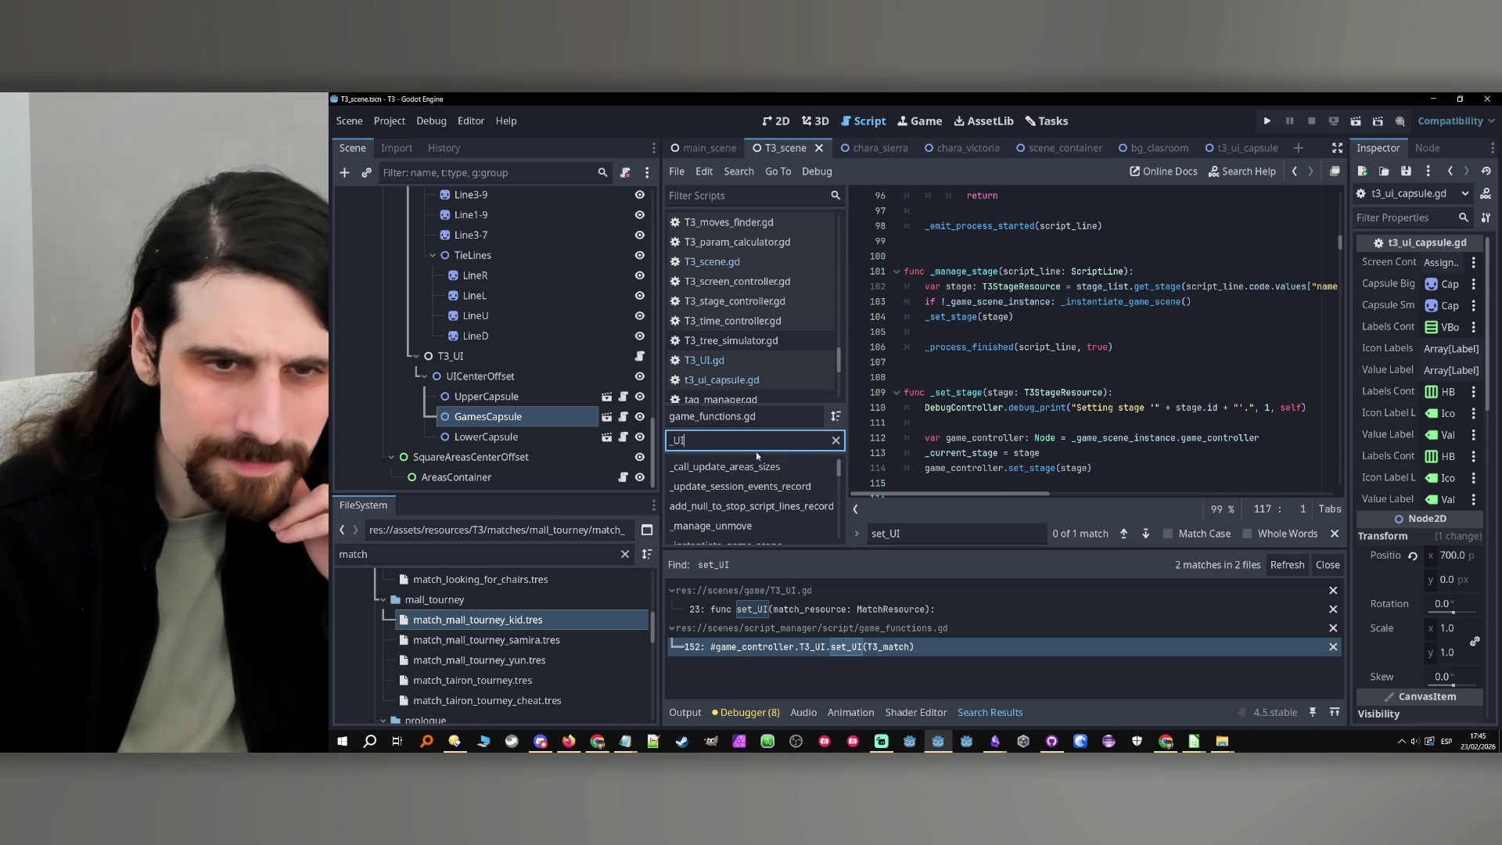
Filter game_functions.gd's methods by GAME and jump to the parse_game function
text(GAME)
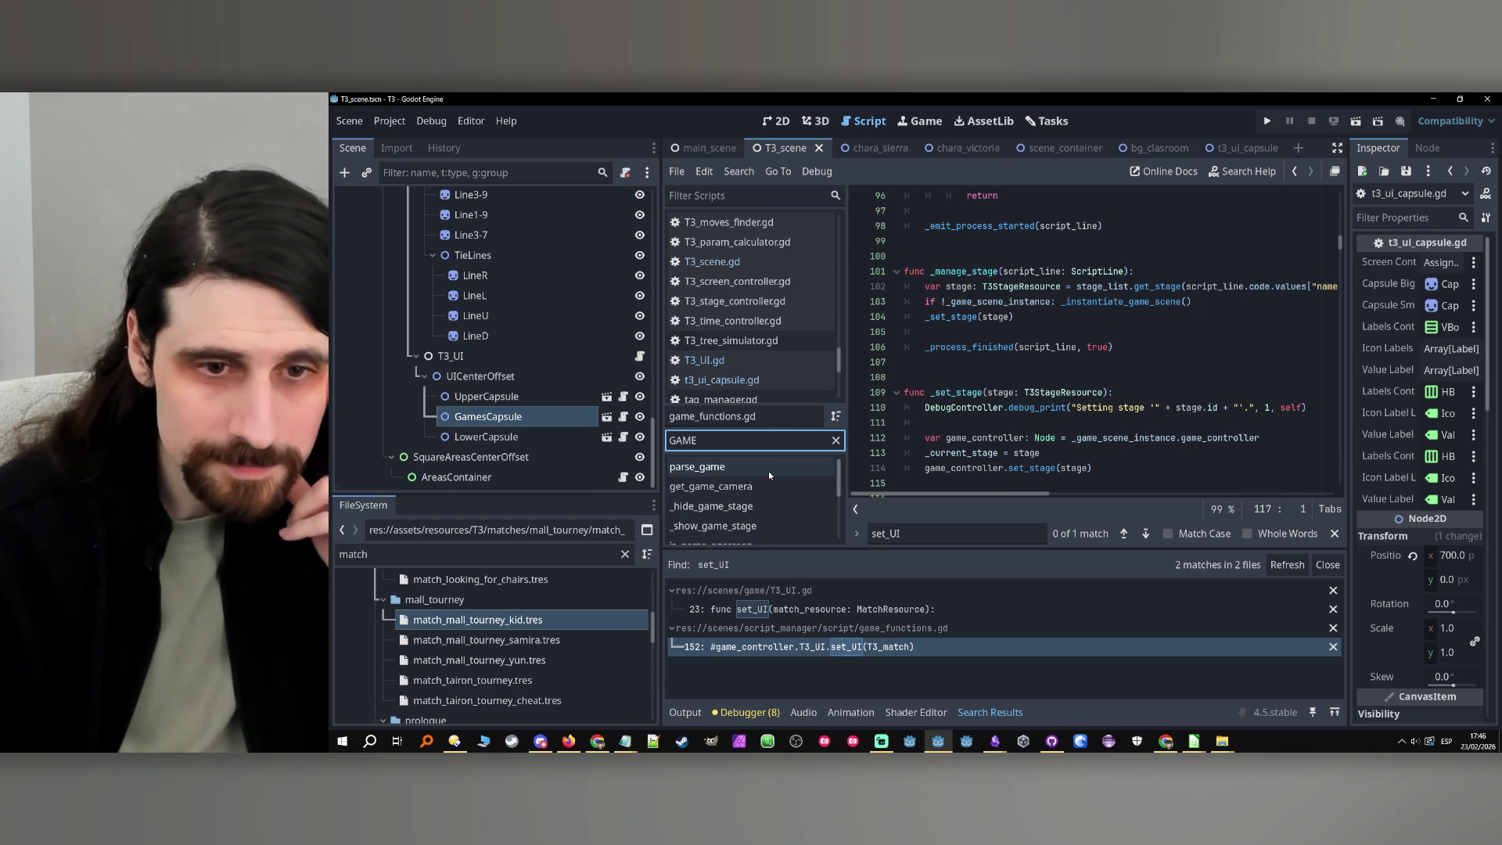
click(781, 472)
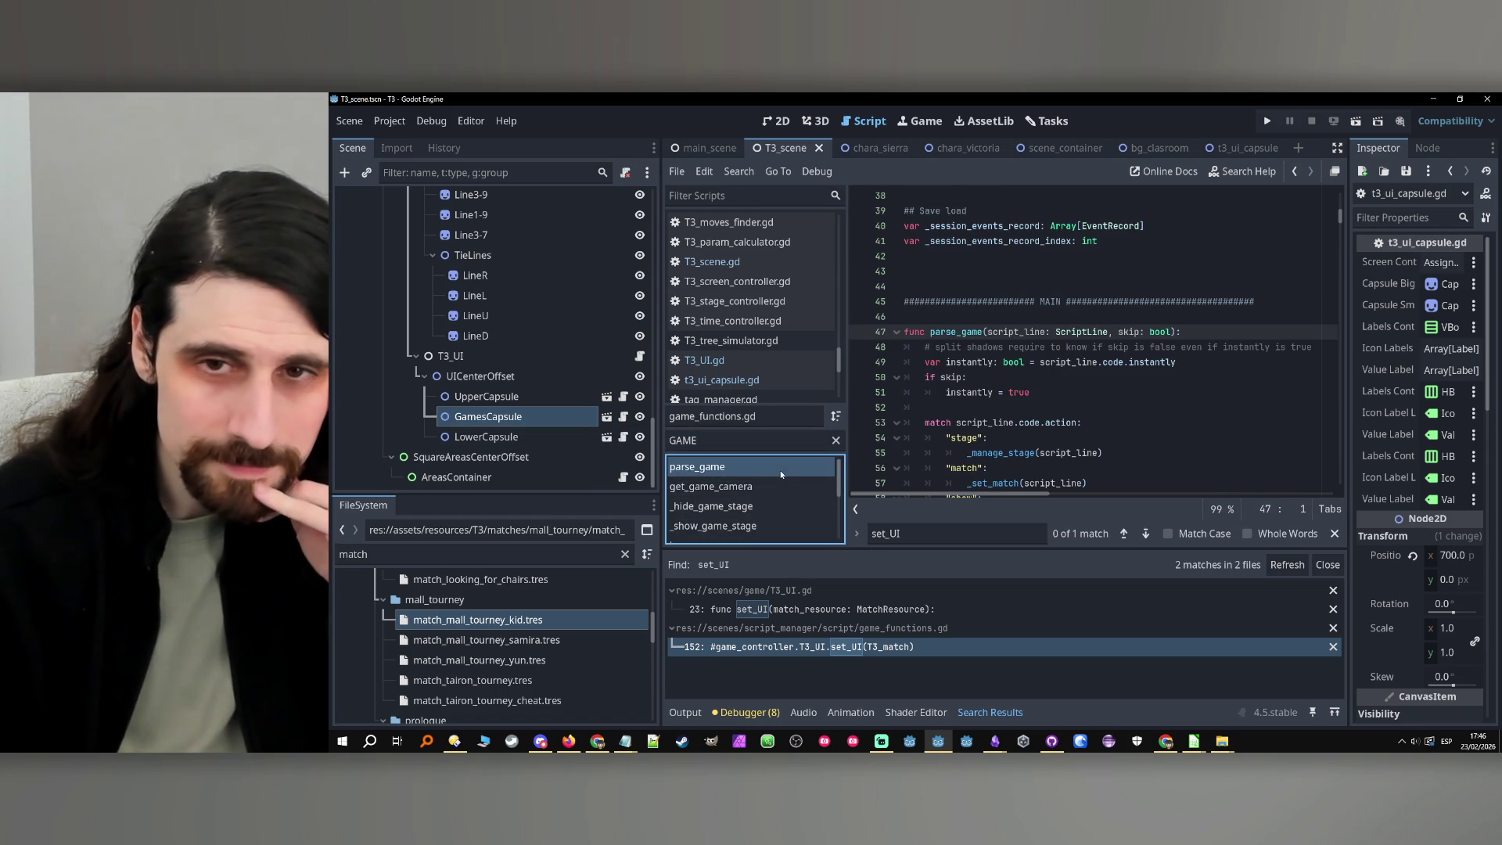
scroll(1120, 384, up, 12)
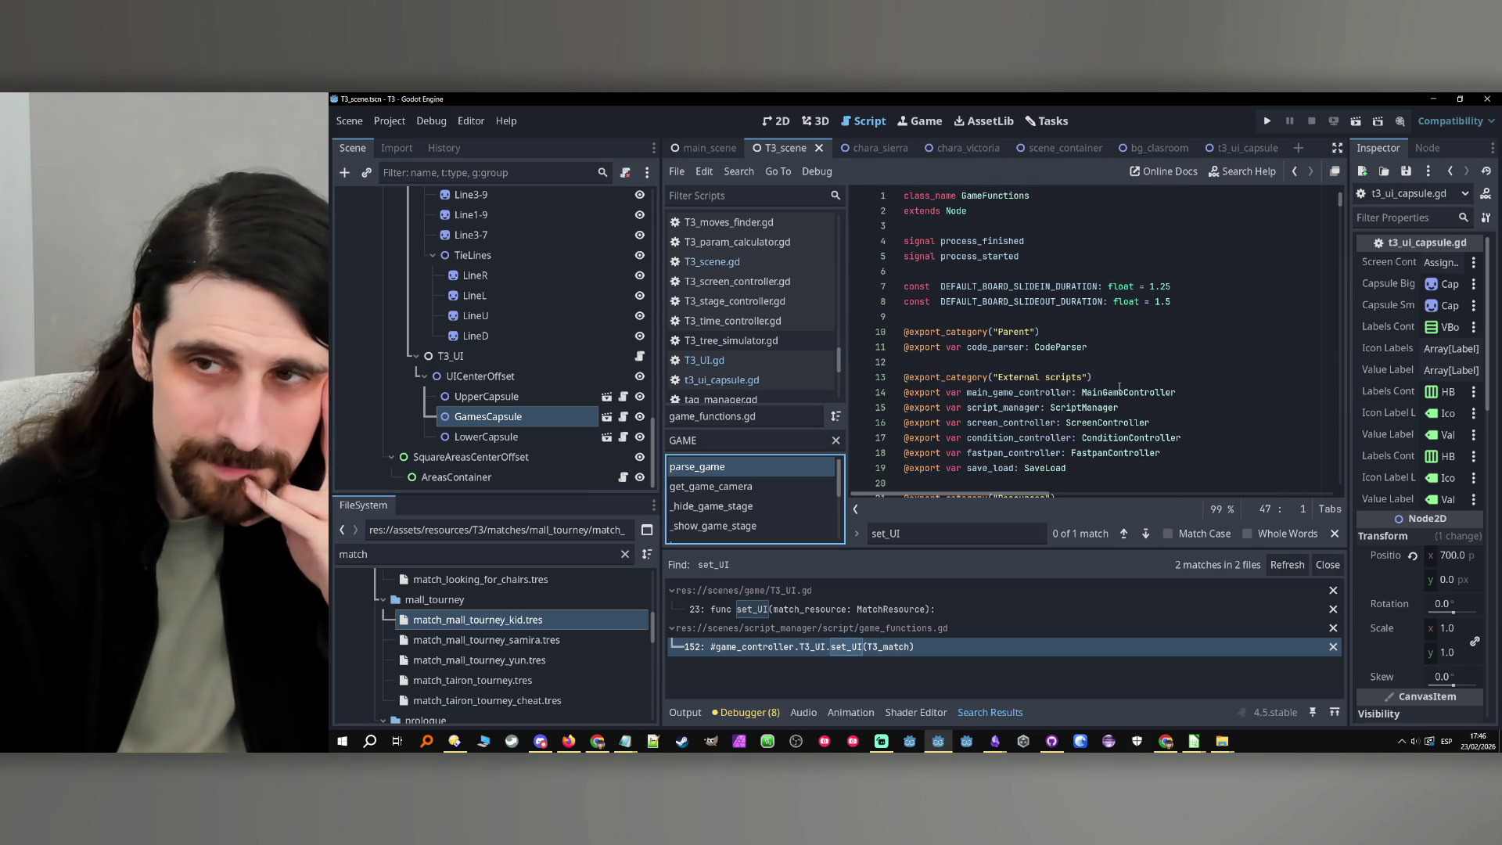
scroll(1119, 387, down, 13)
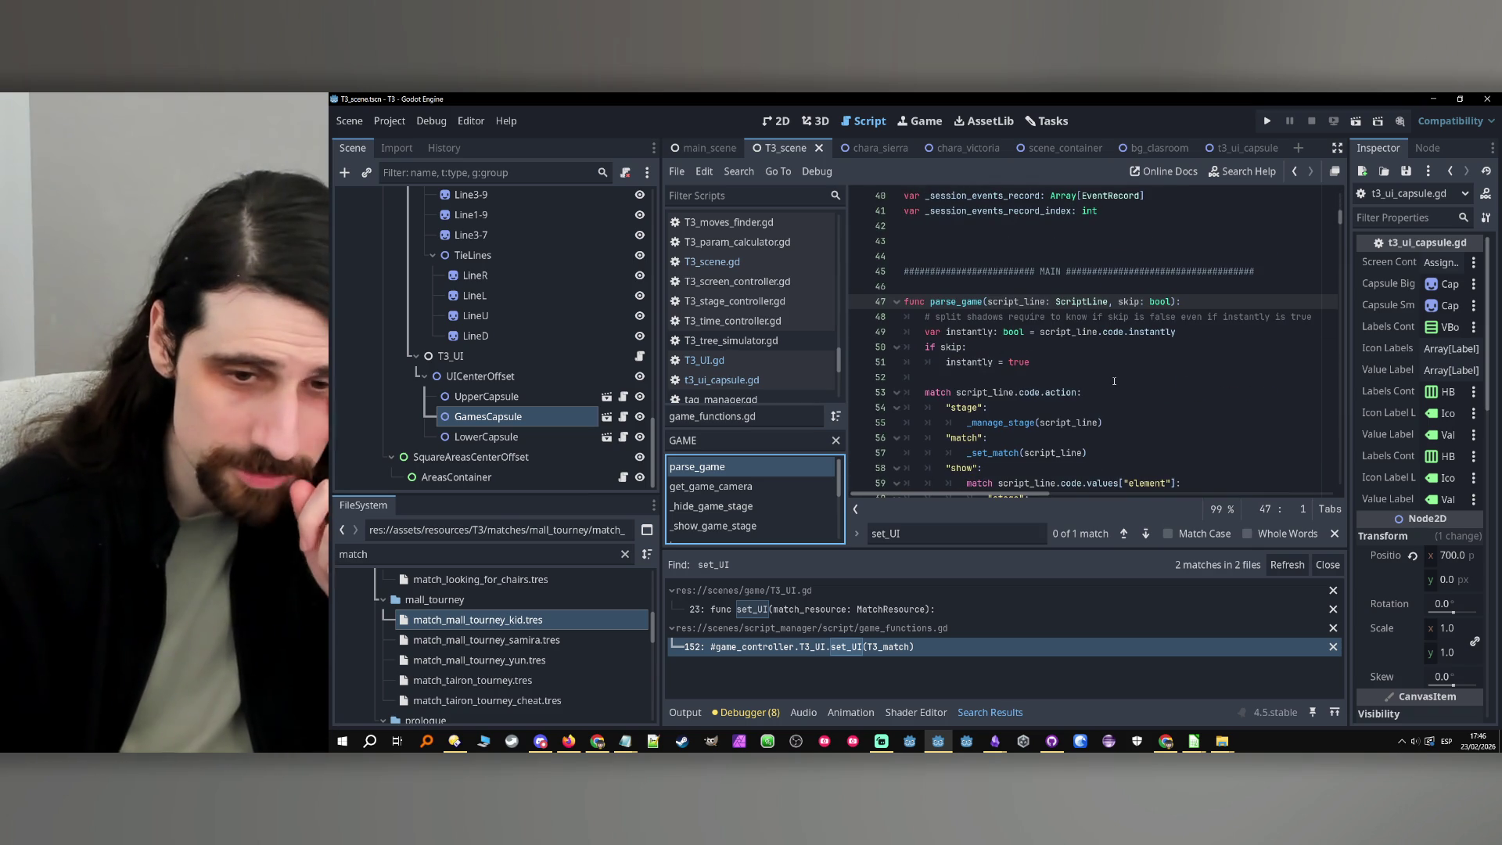
click(874, 650)
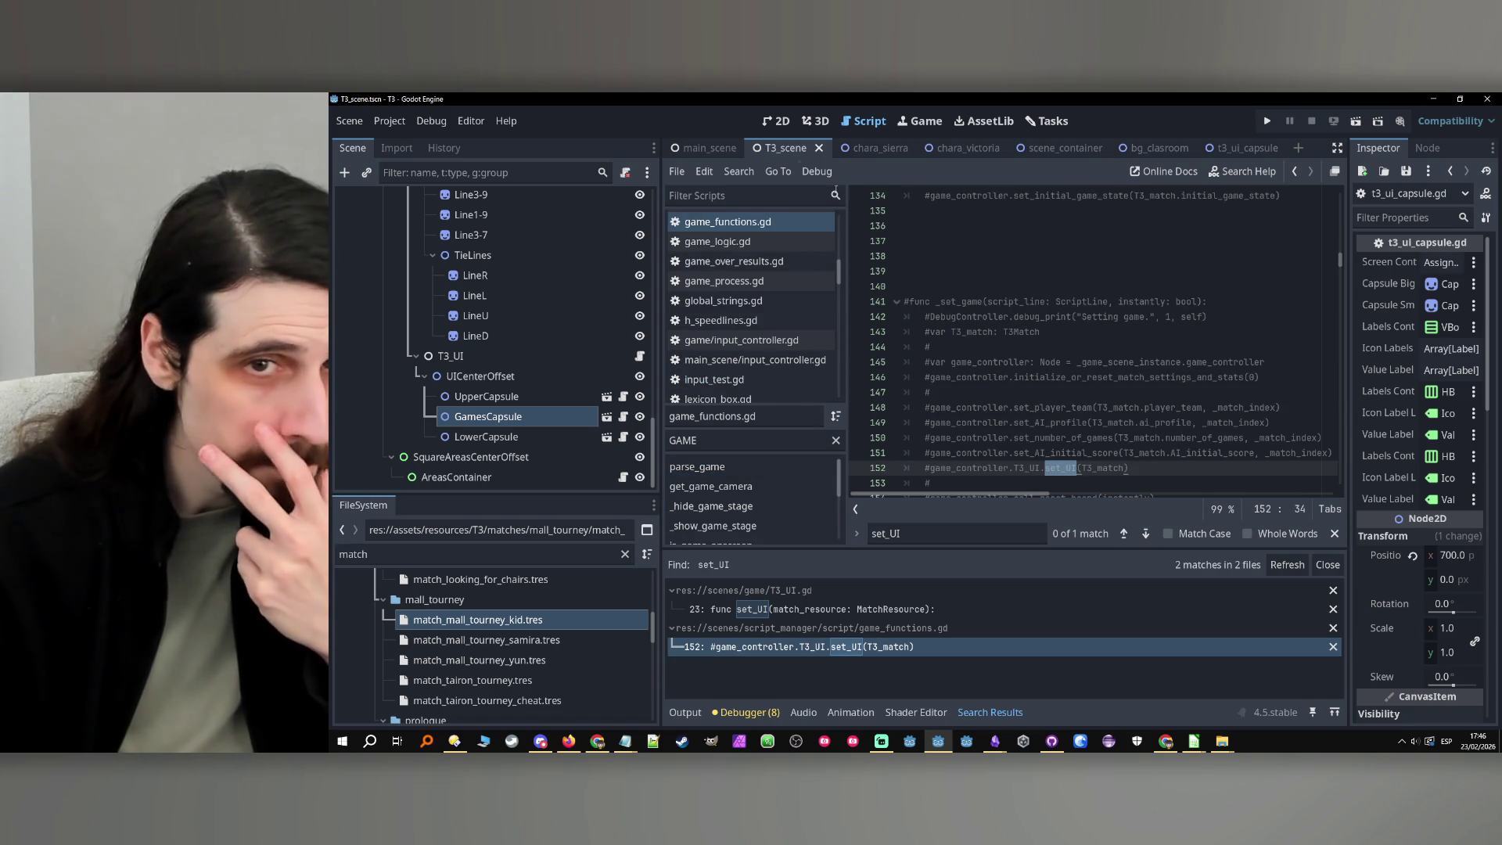
Remove the stray 'º' character from line 222 of game_process.gd
click(770, 281)
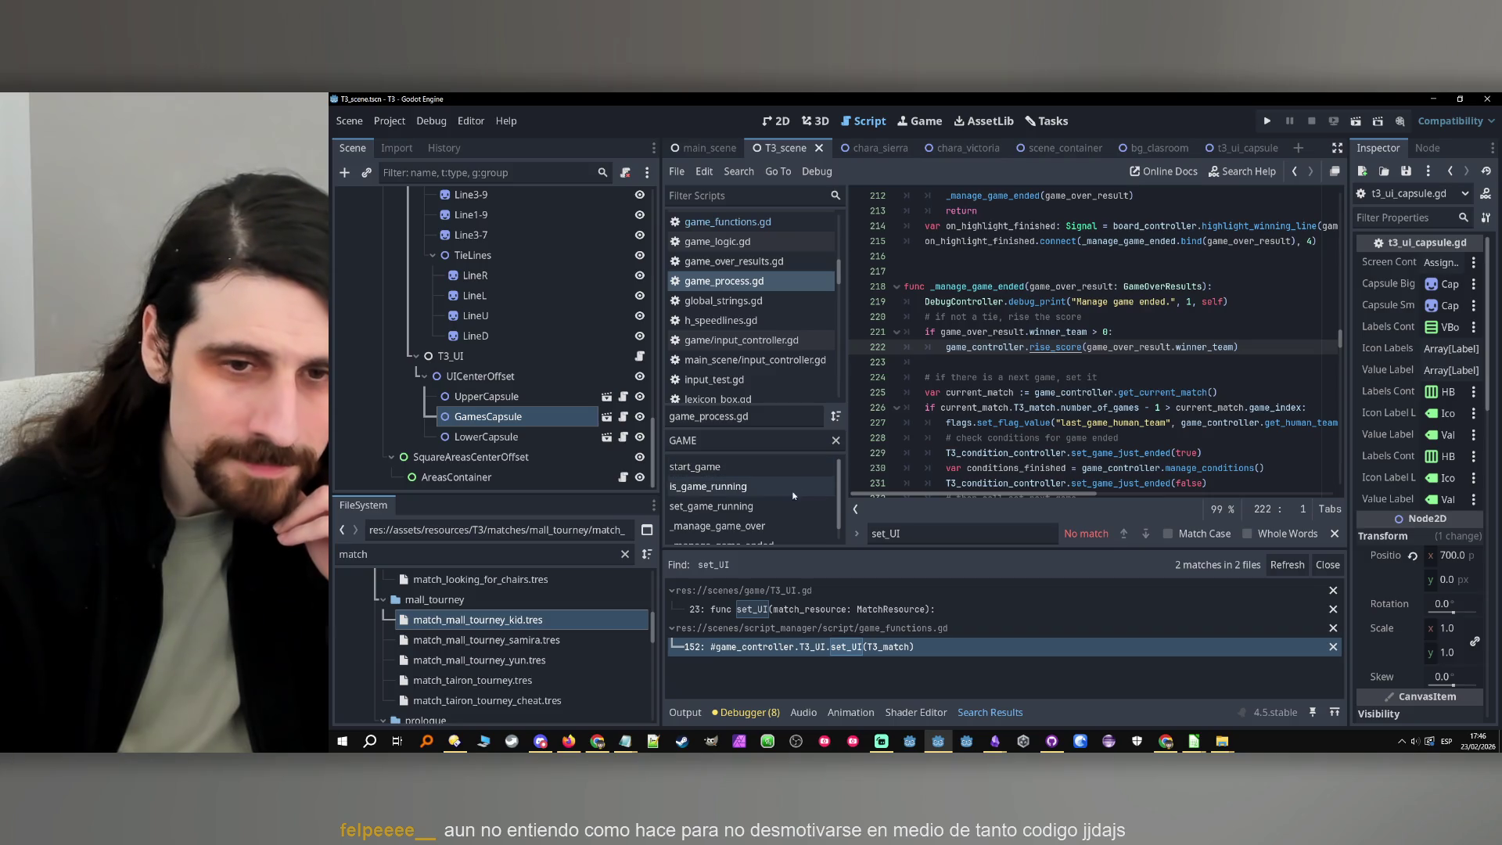
text(ºº)
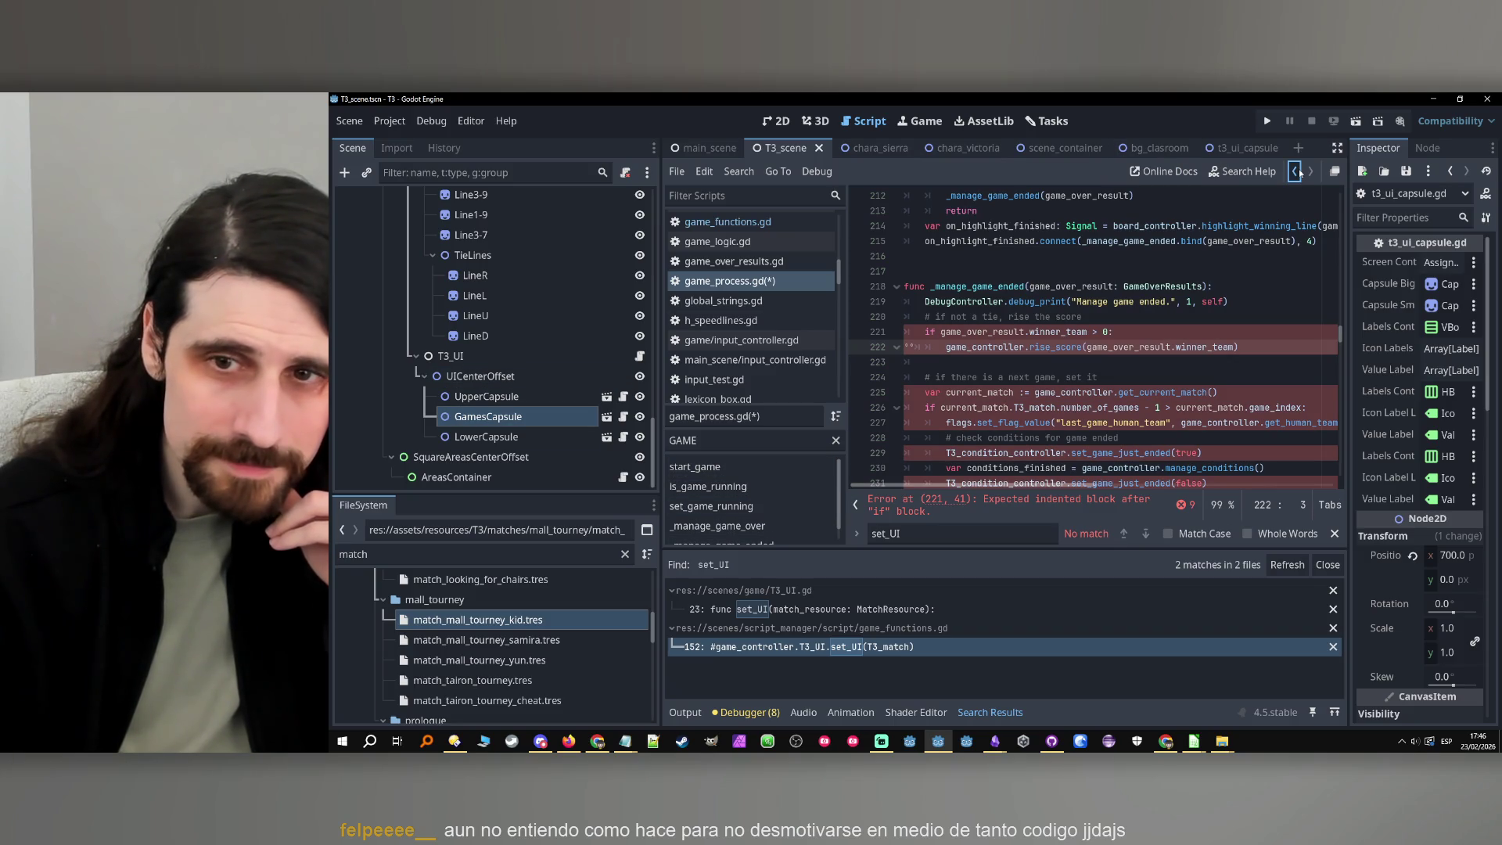
click(1247, 332)
key(ctrl+z)
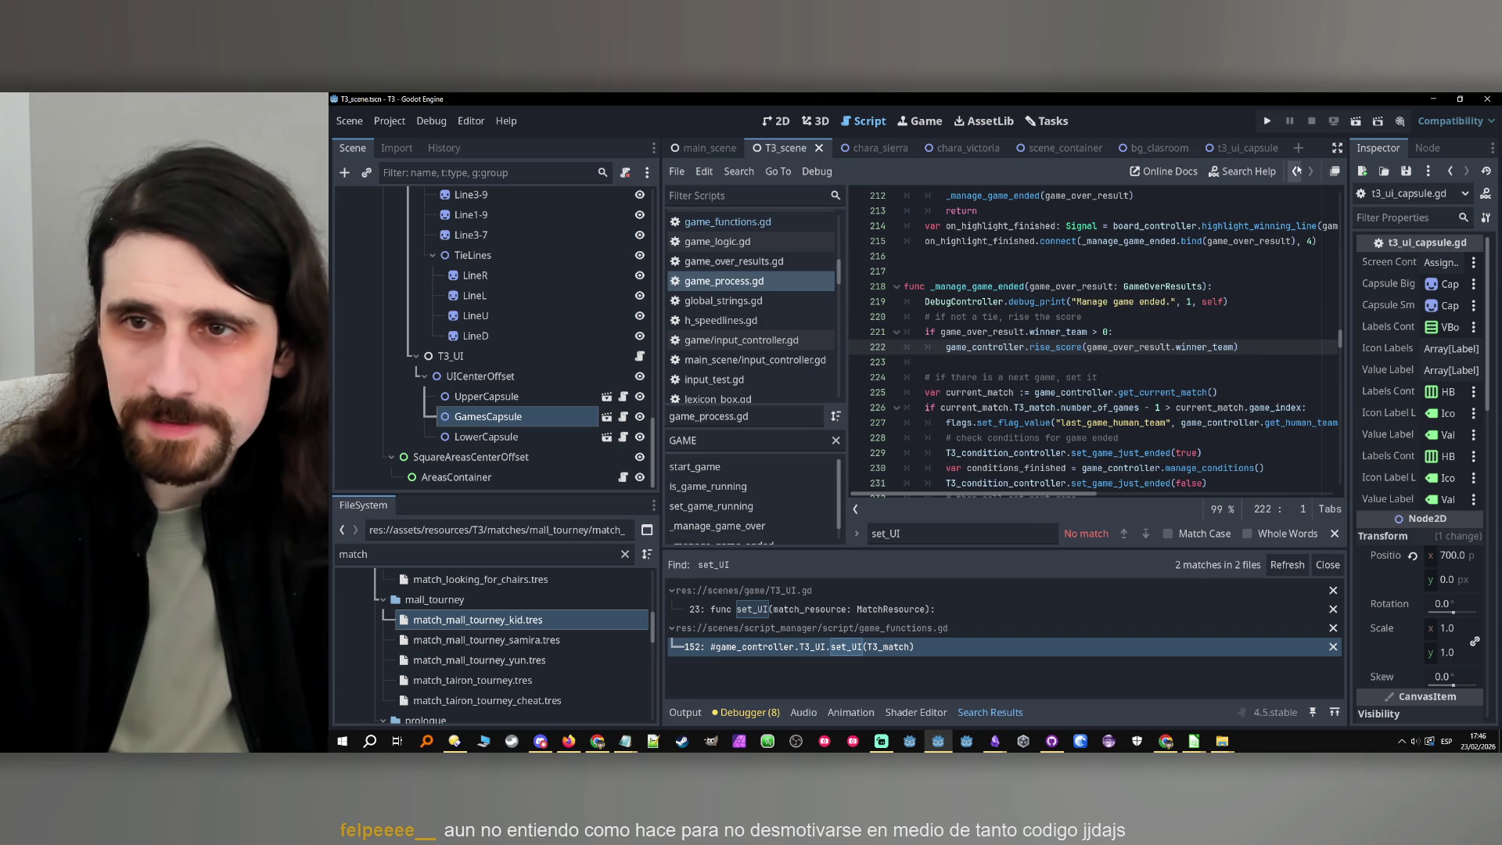
Back in game_functions.gd, filter the method list by SHOW
click(1296, 170)
scroll(1009, 327, up, 5)
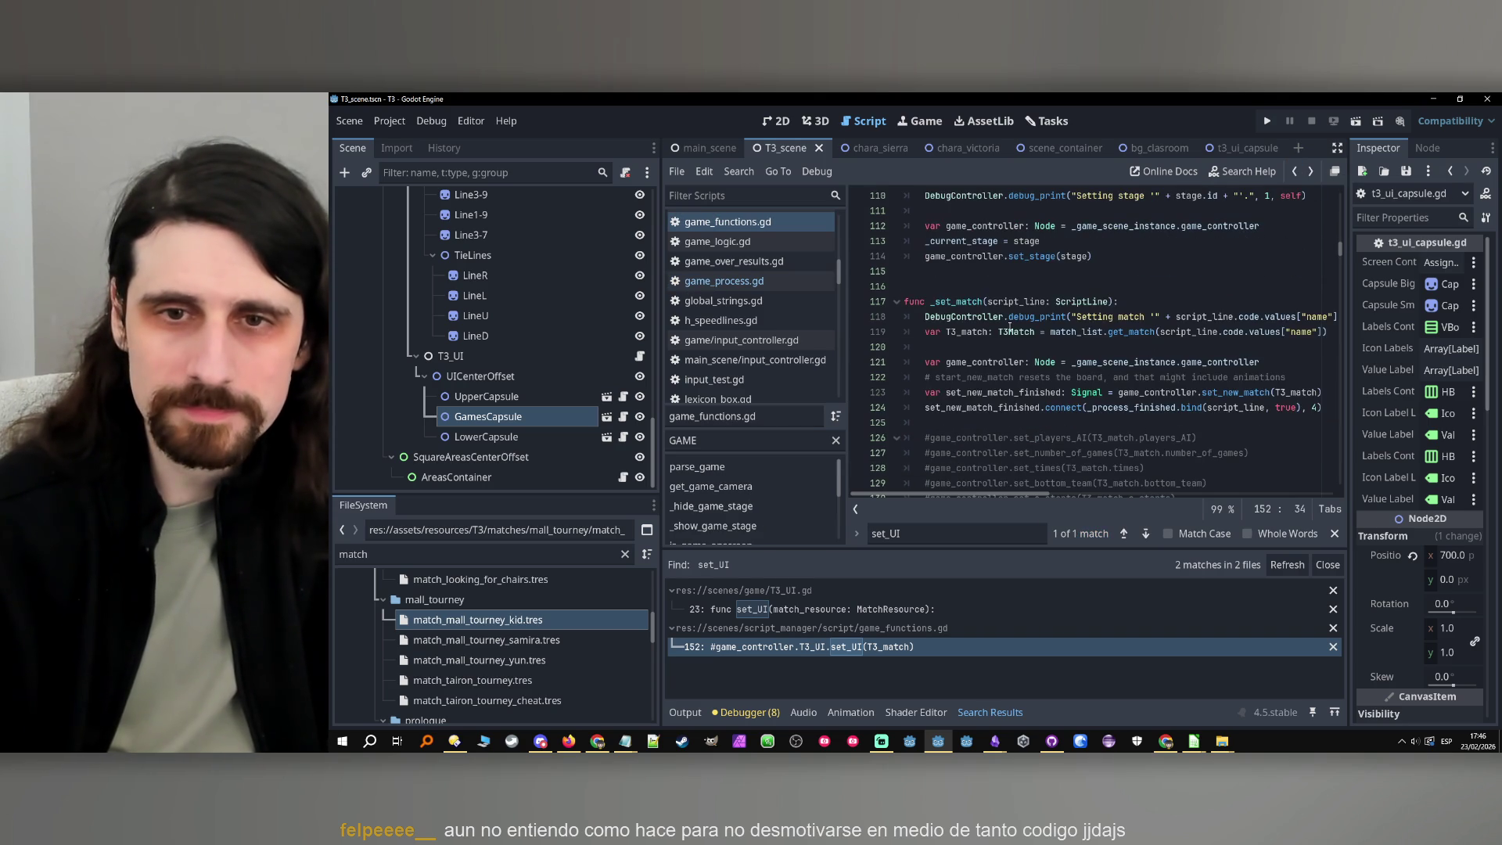
click(751, 440)
text(sHOW)
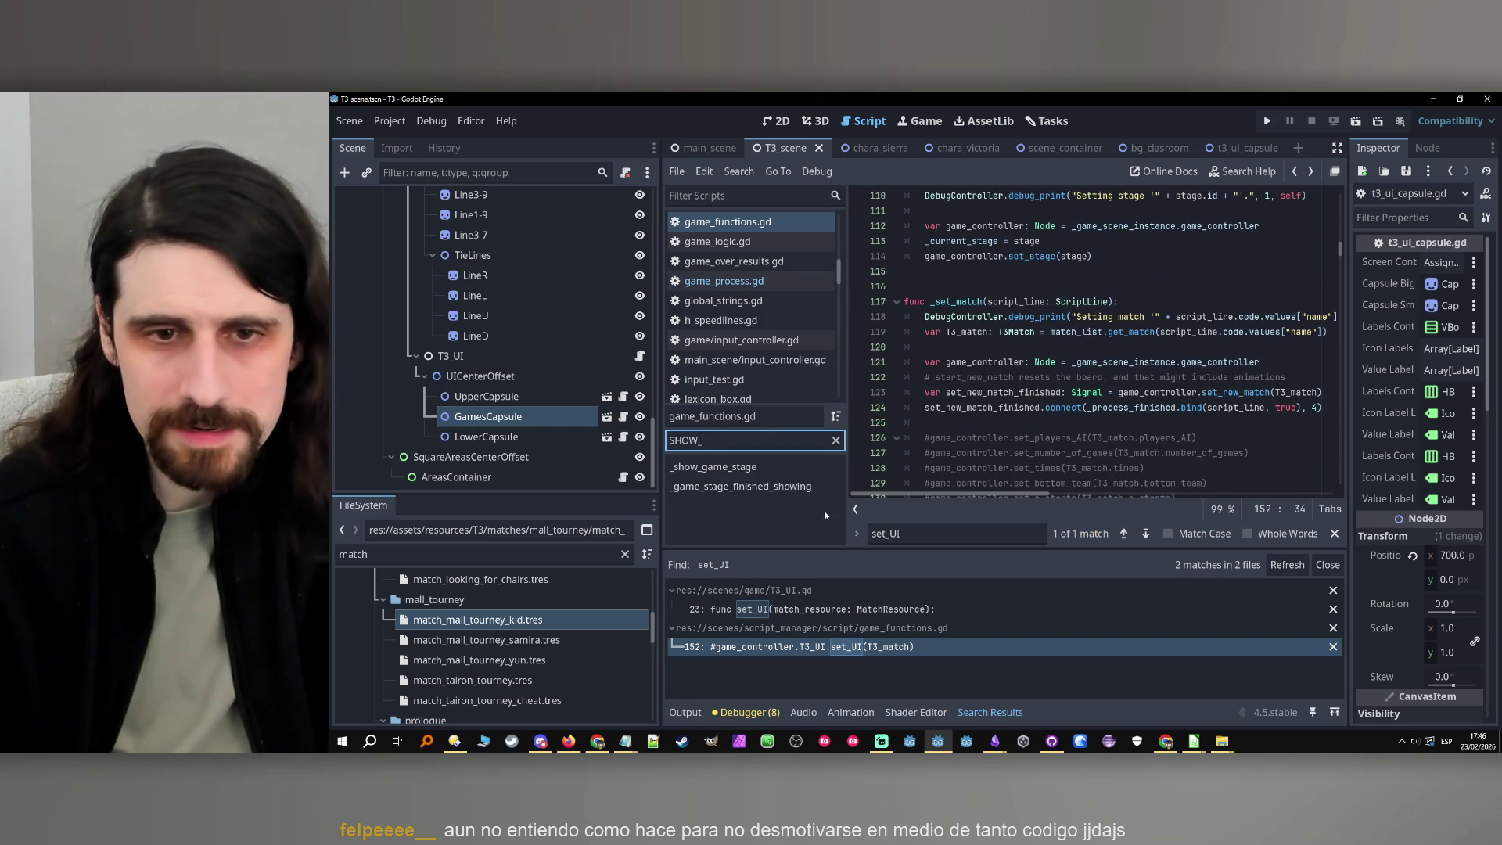
mouse_move(1197, 740)
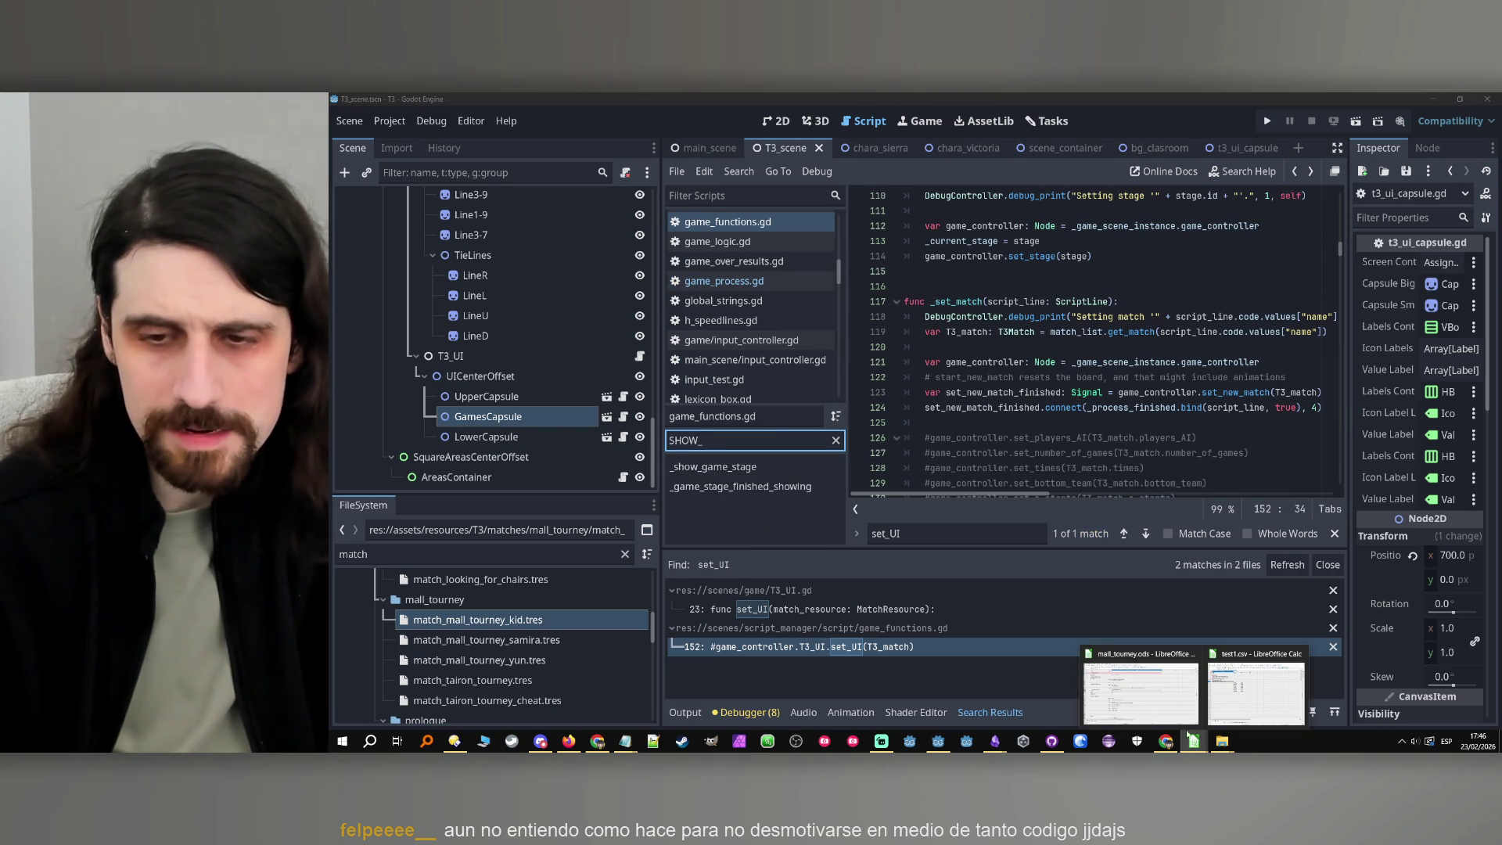
click(1138, 703)
Search the tourney sheet for UI to reach the game show ui line at B294, then return to Godot
triple_click(402, 709)
text(UI)
key(Return)
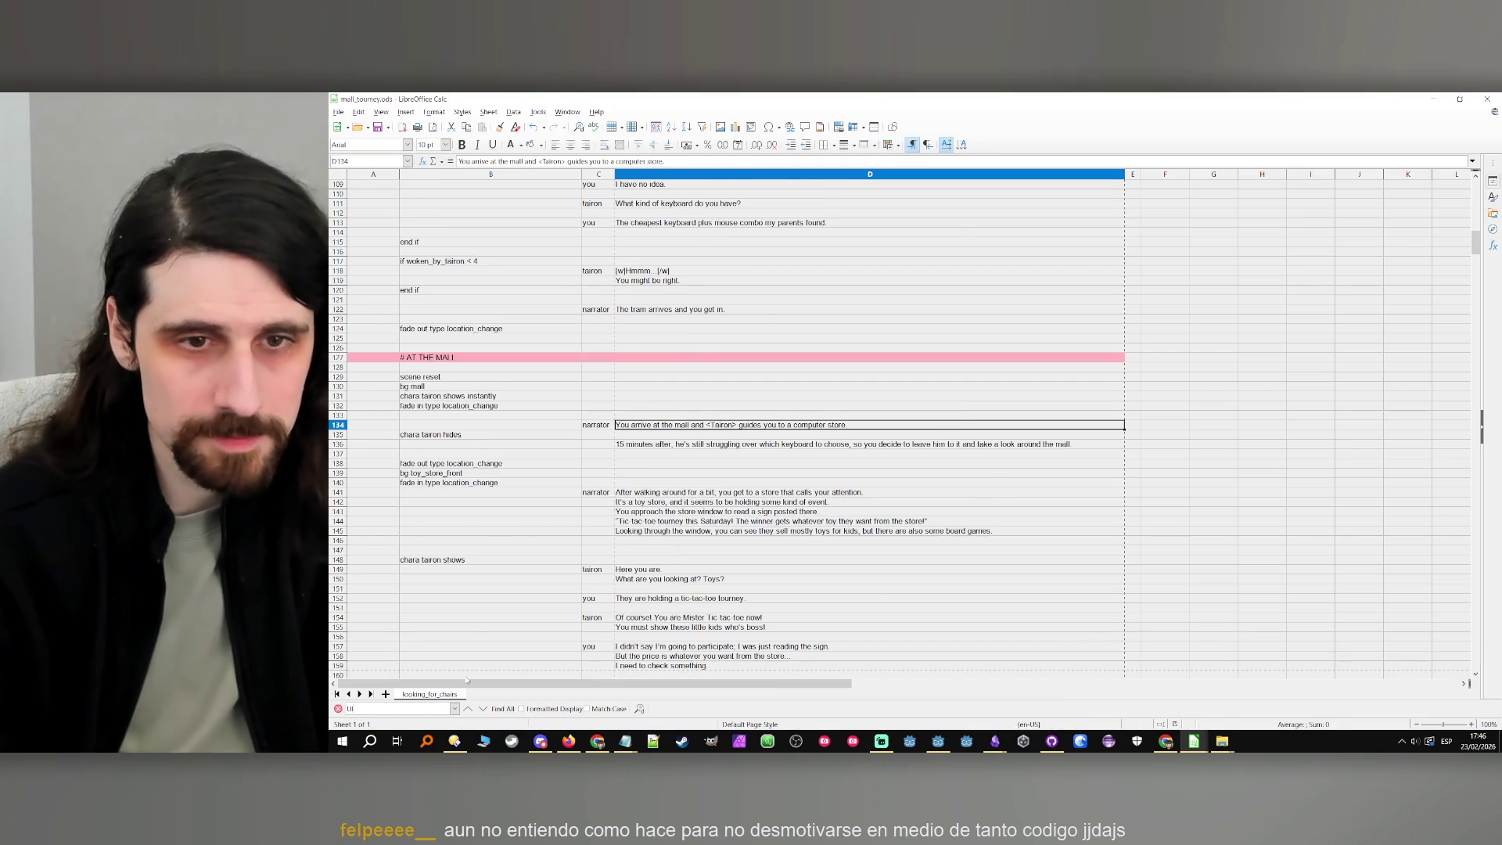
key(Return)
key(Return)
key(Return)
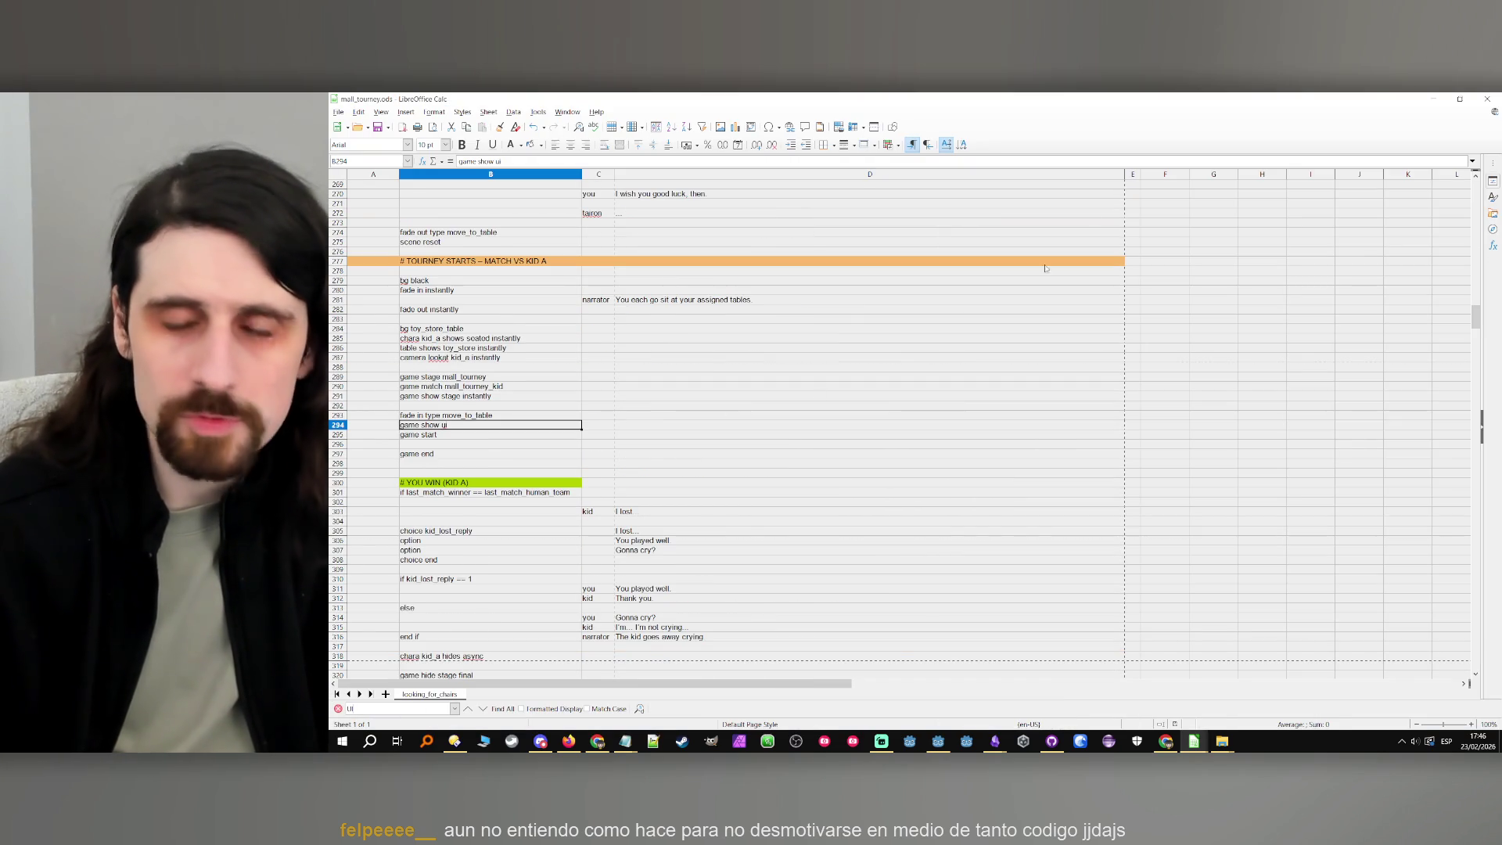
key(alt+Tab)
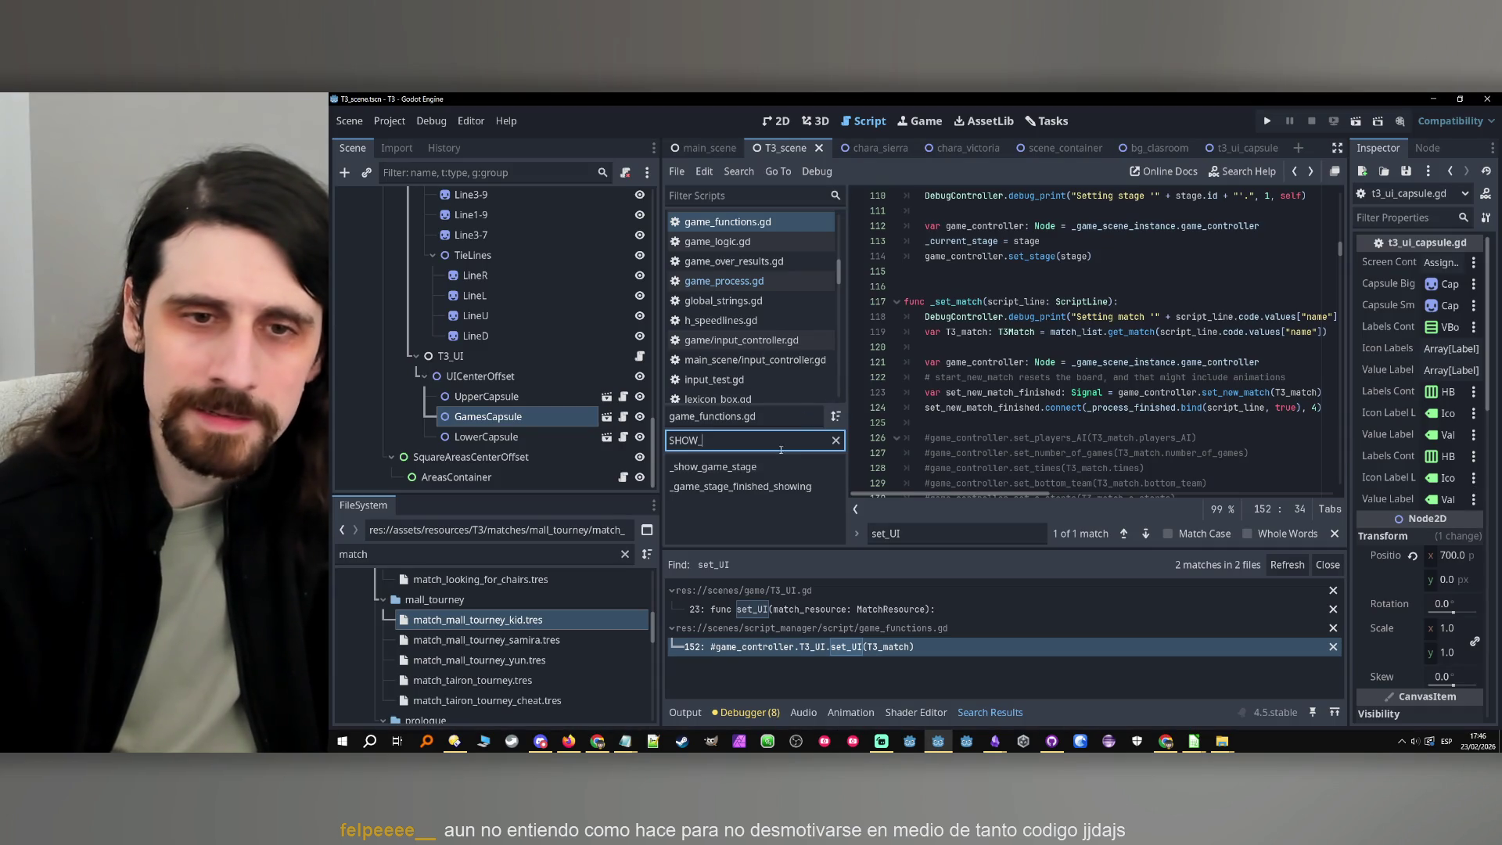
Select the show_UI call in parse_game's ui branch to highlight its occurrences
scroll(1024, 405, up, 20)
scroll(1025, 406, down, 10)
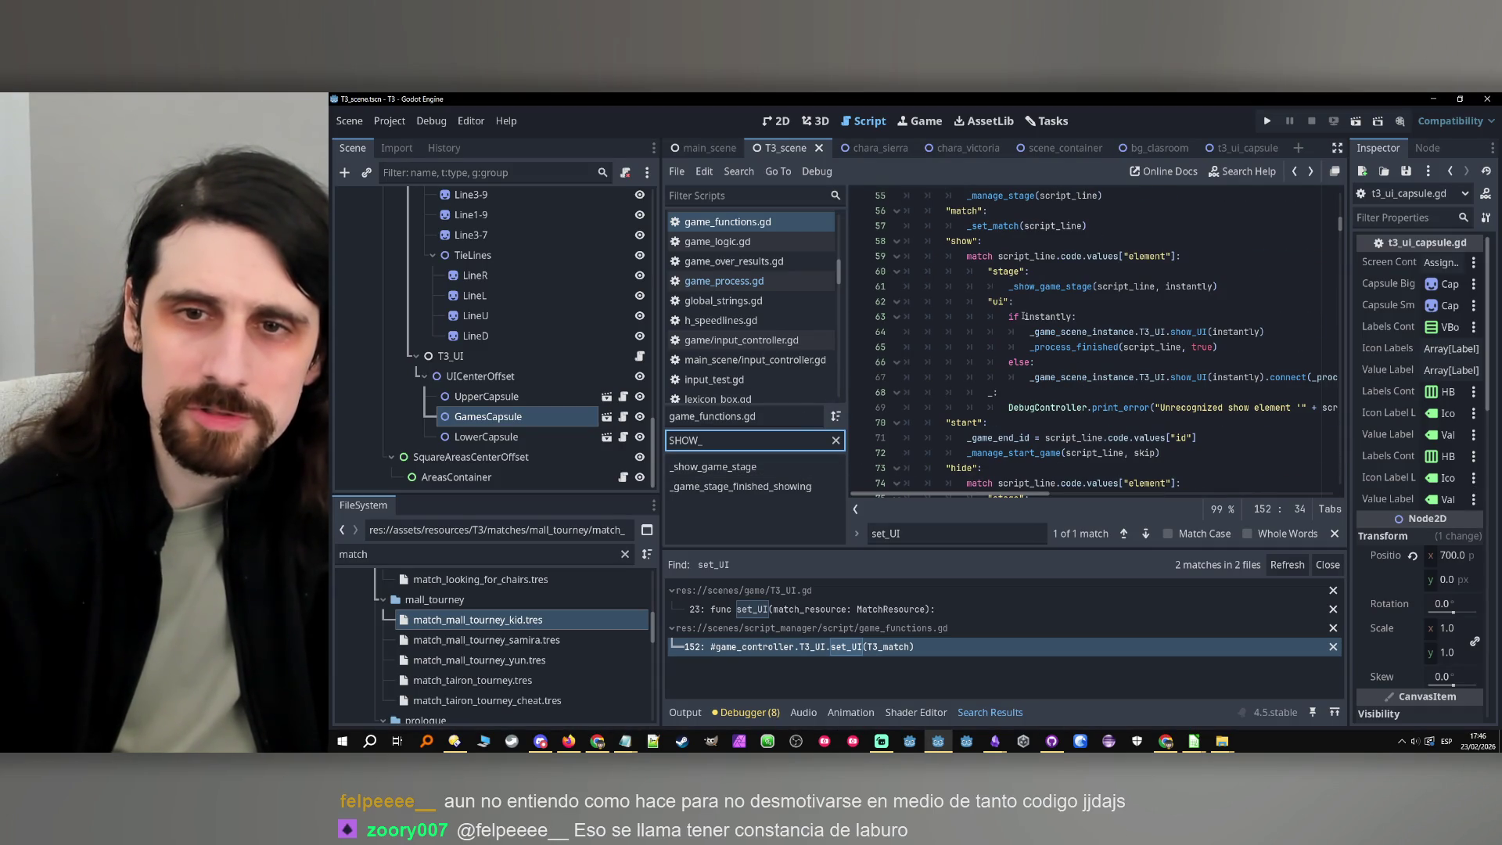
click(985, 304)
click(1080, 316)
click(1115, 332)
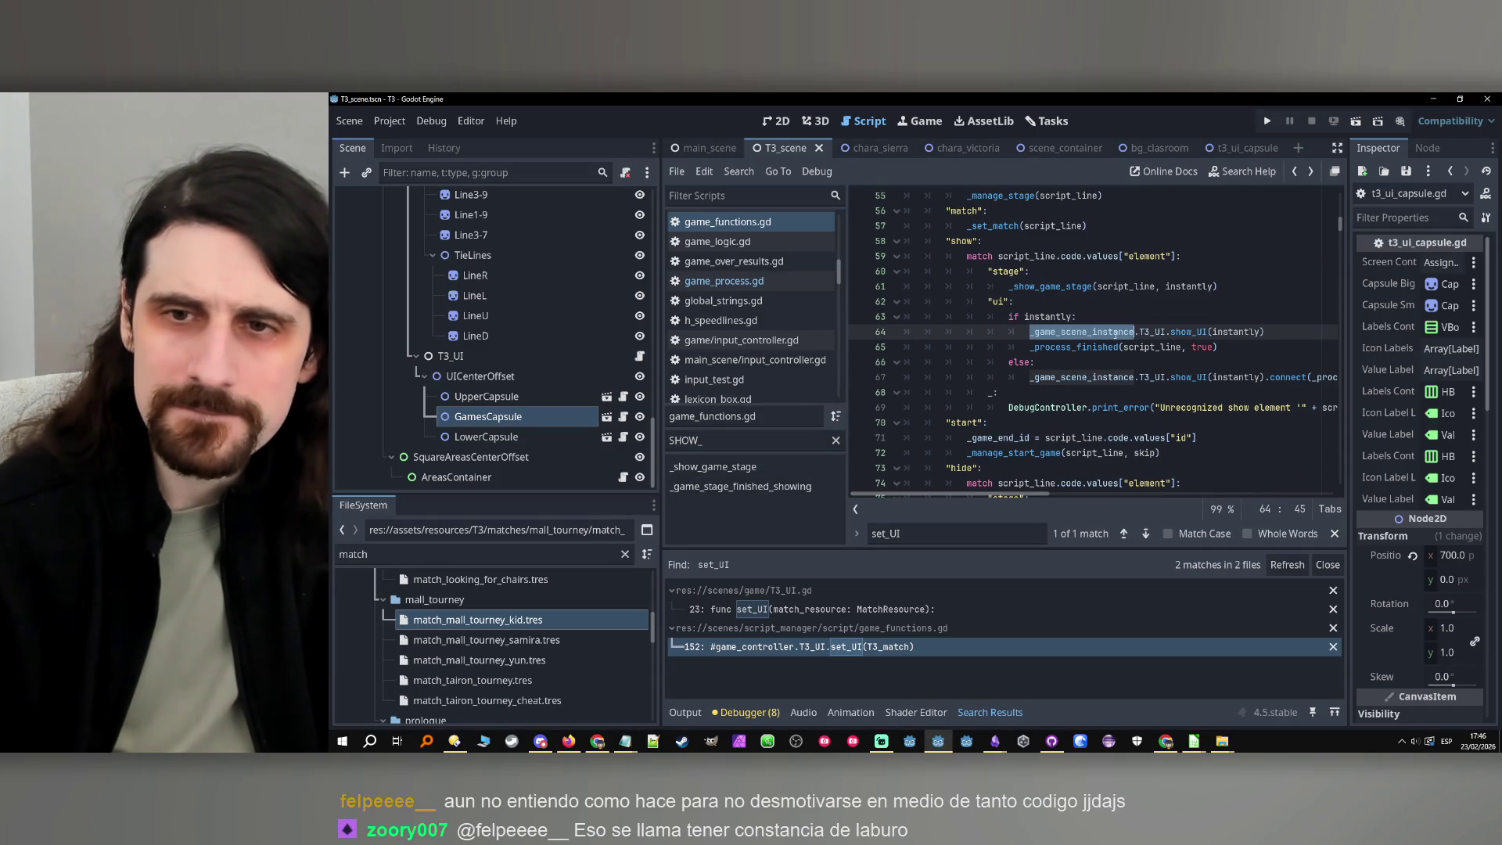
double_click(1188, 332)
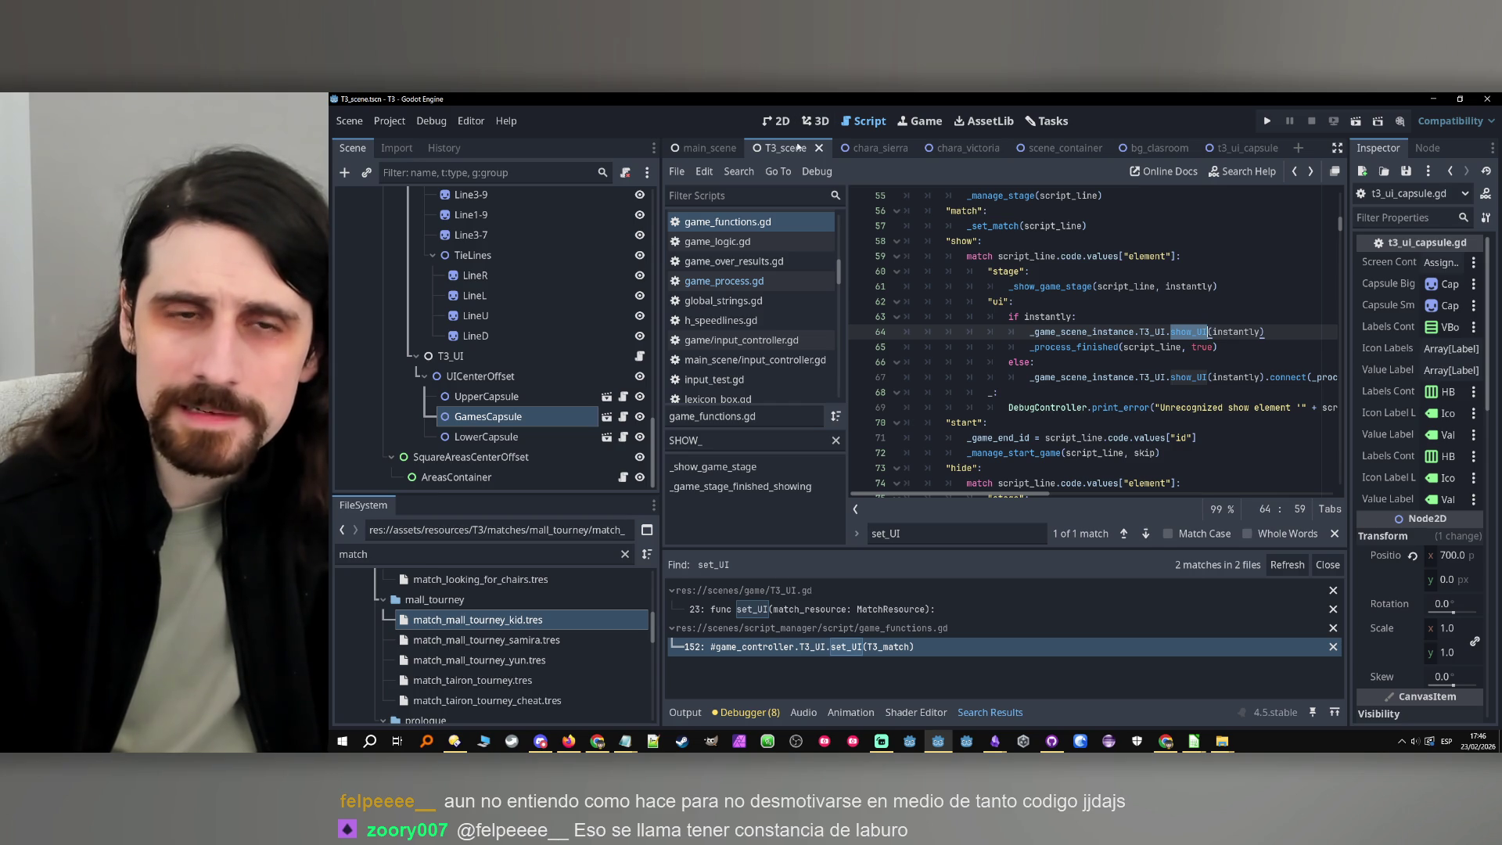
Open T3_UI.gd, filter its methods by SHOW, and select the show_UI function name
scroll(439, 334, up, 10)
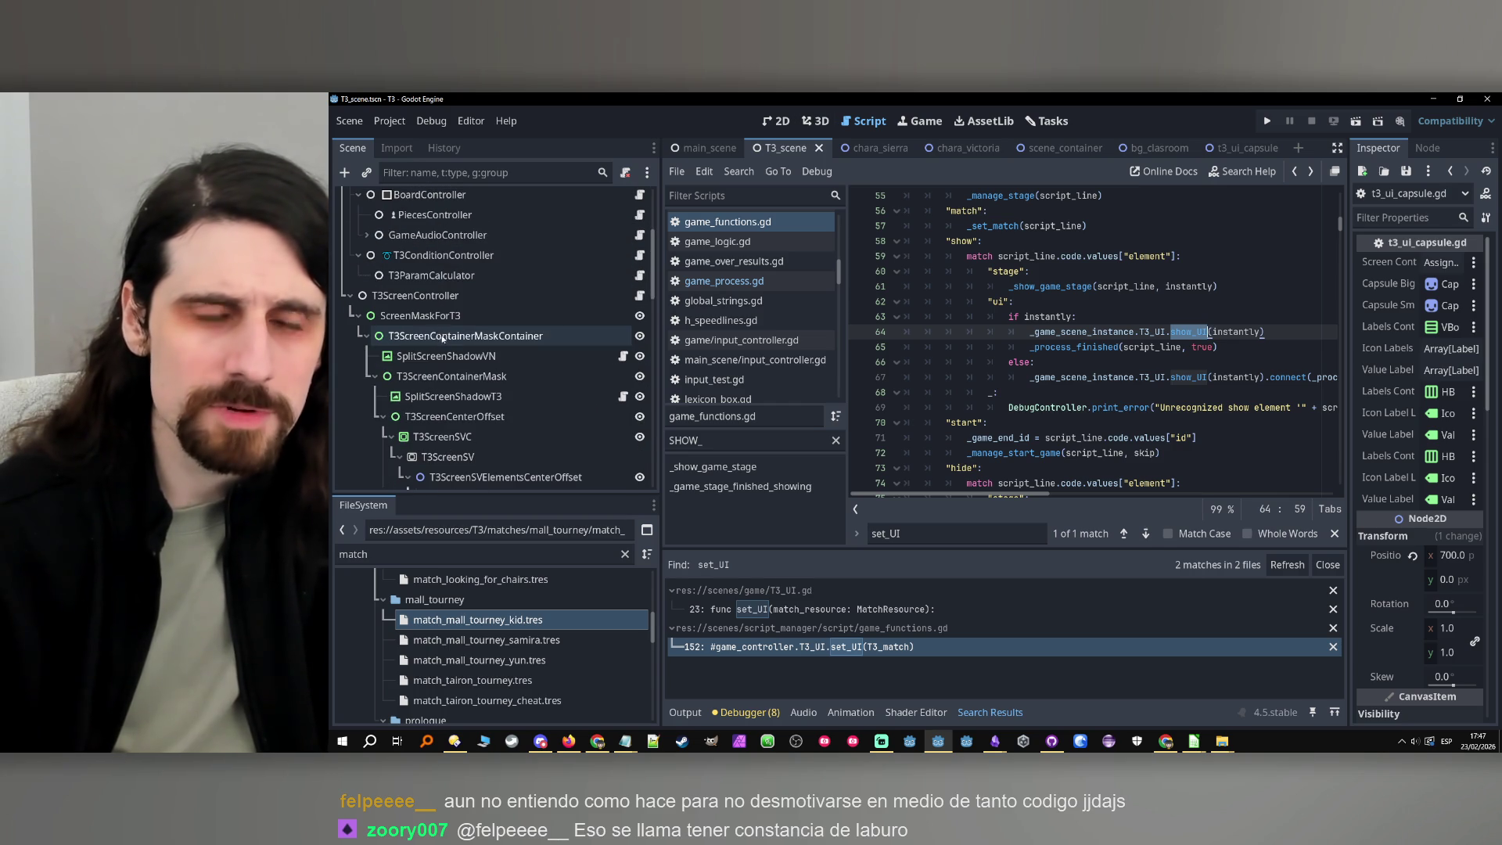
scroll(356, 301, down, 2)
scroll(354, 313, down, 8)
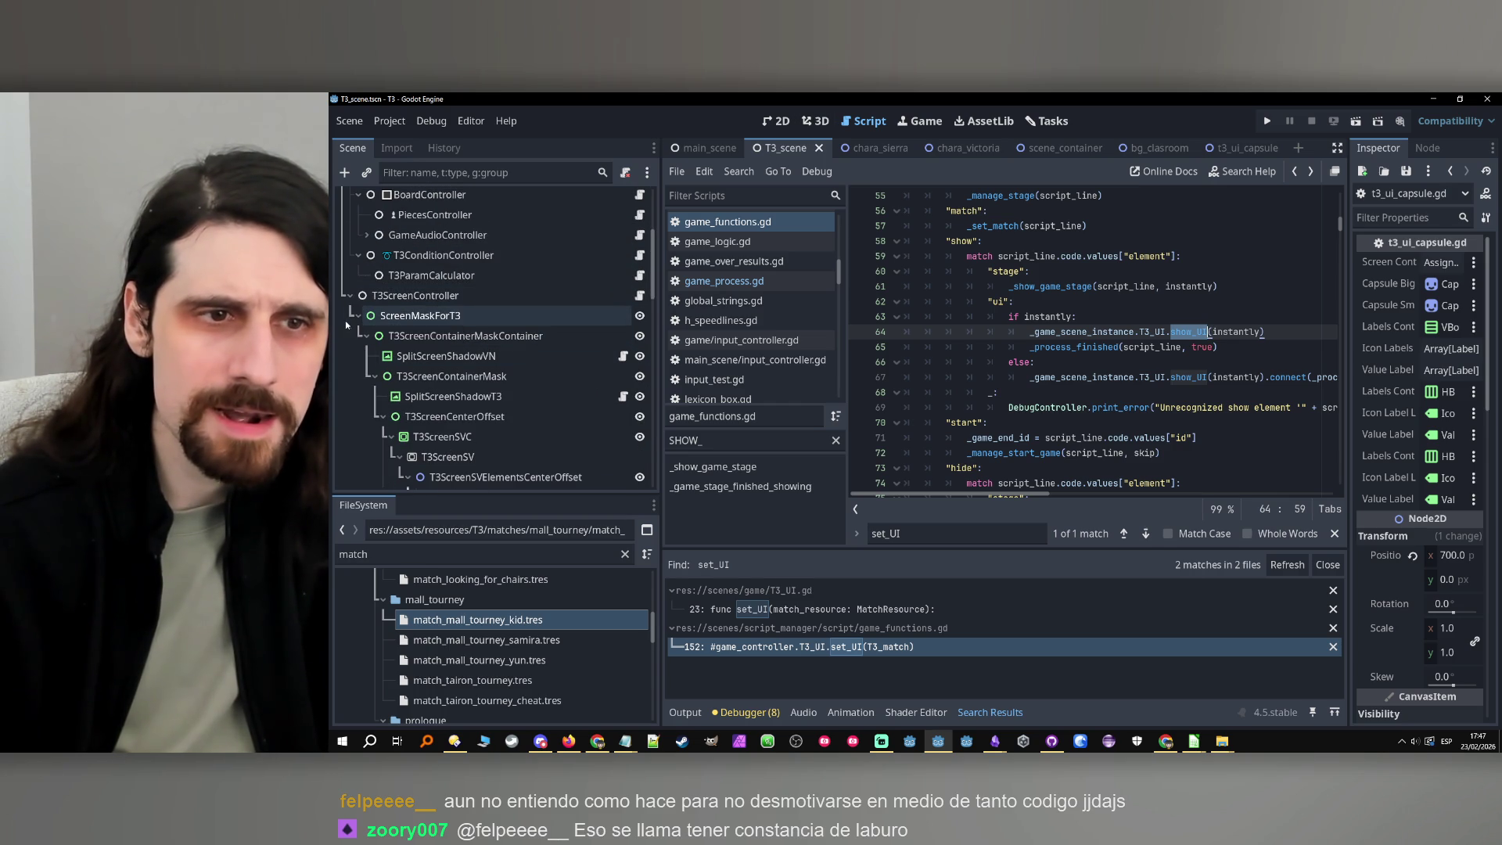
scroll(418, 395, down, 4)
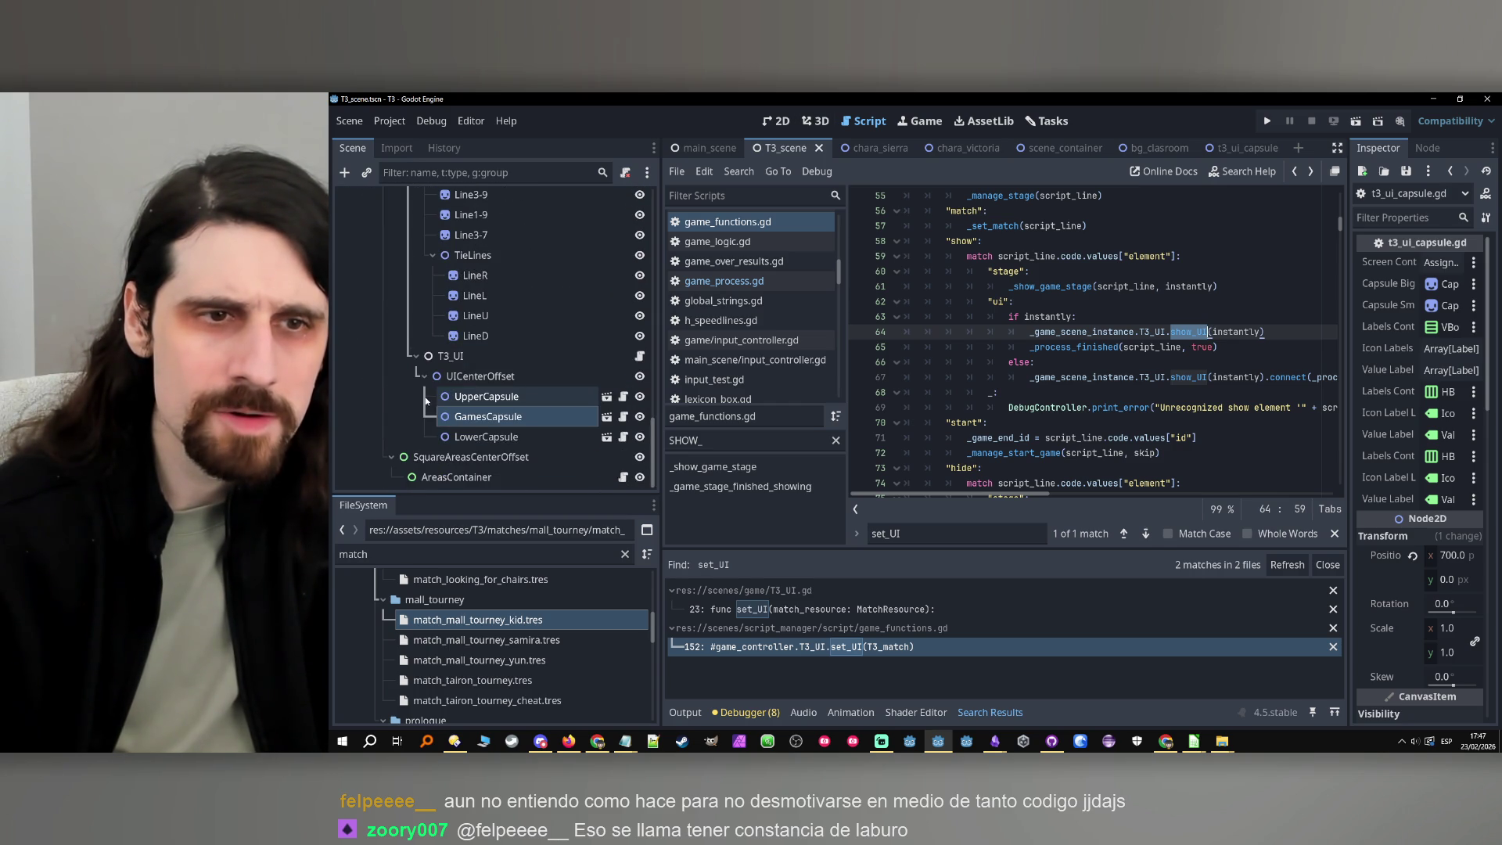
click(481, 360)
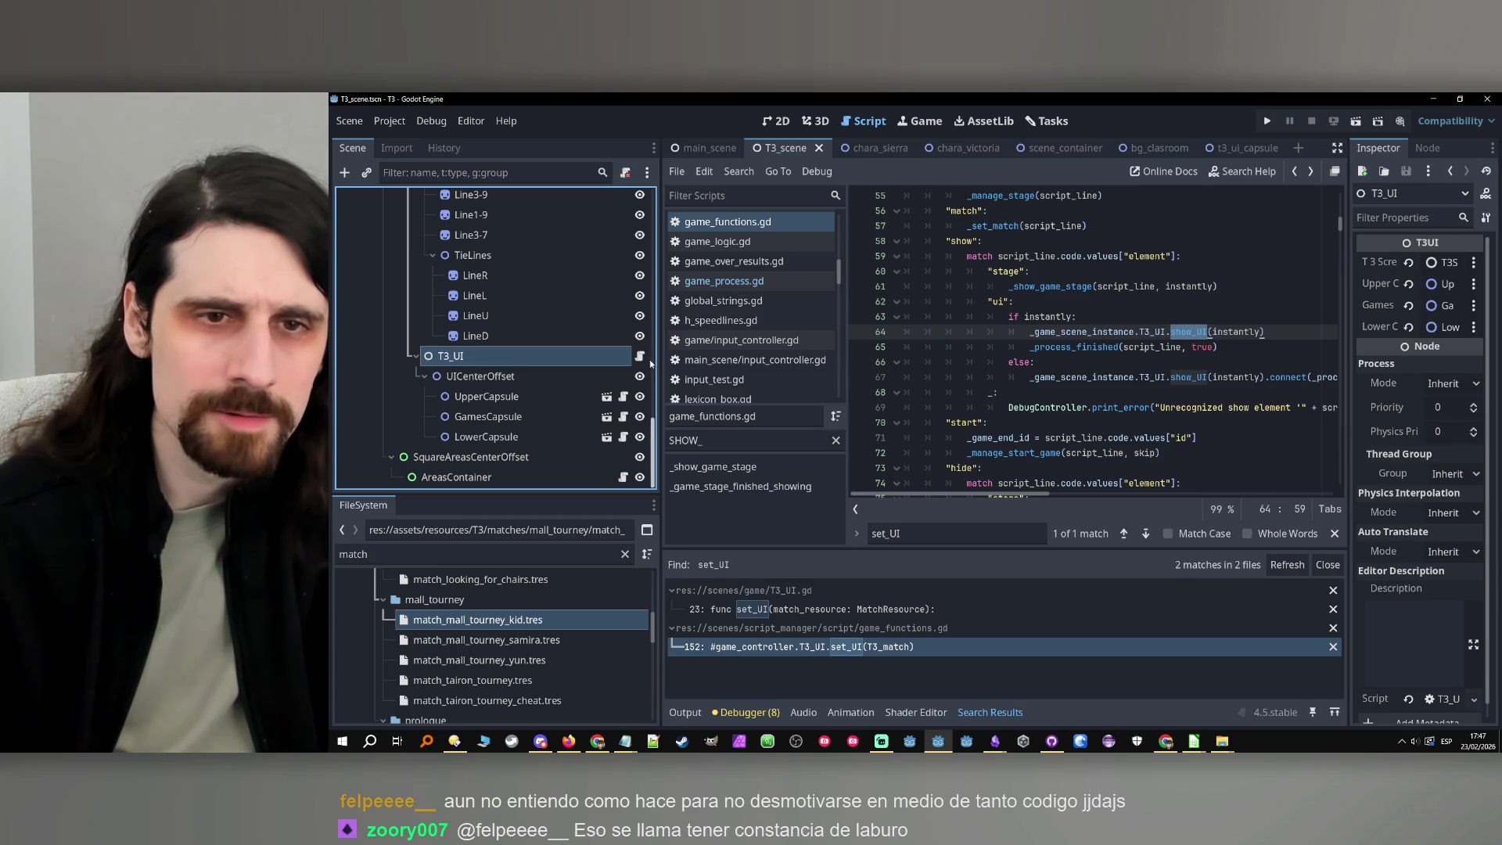
click(966, 531)
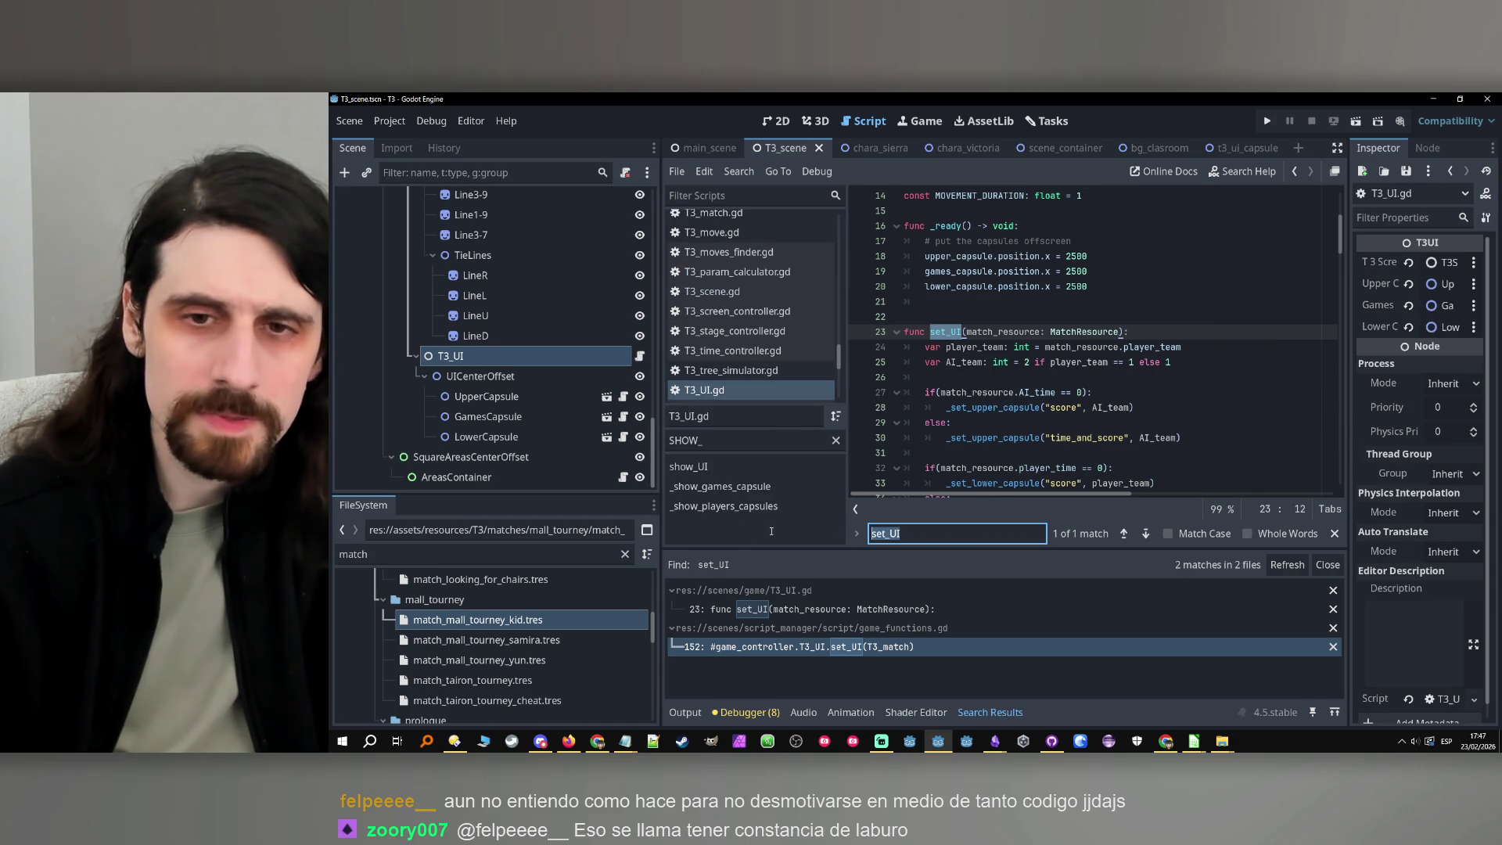
scroll(1007, 401, down, 2)
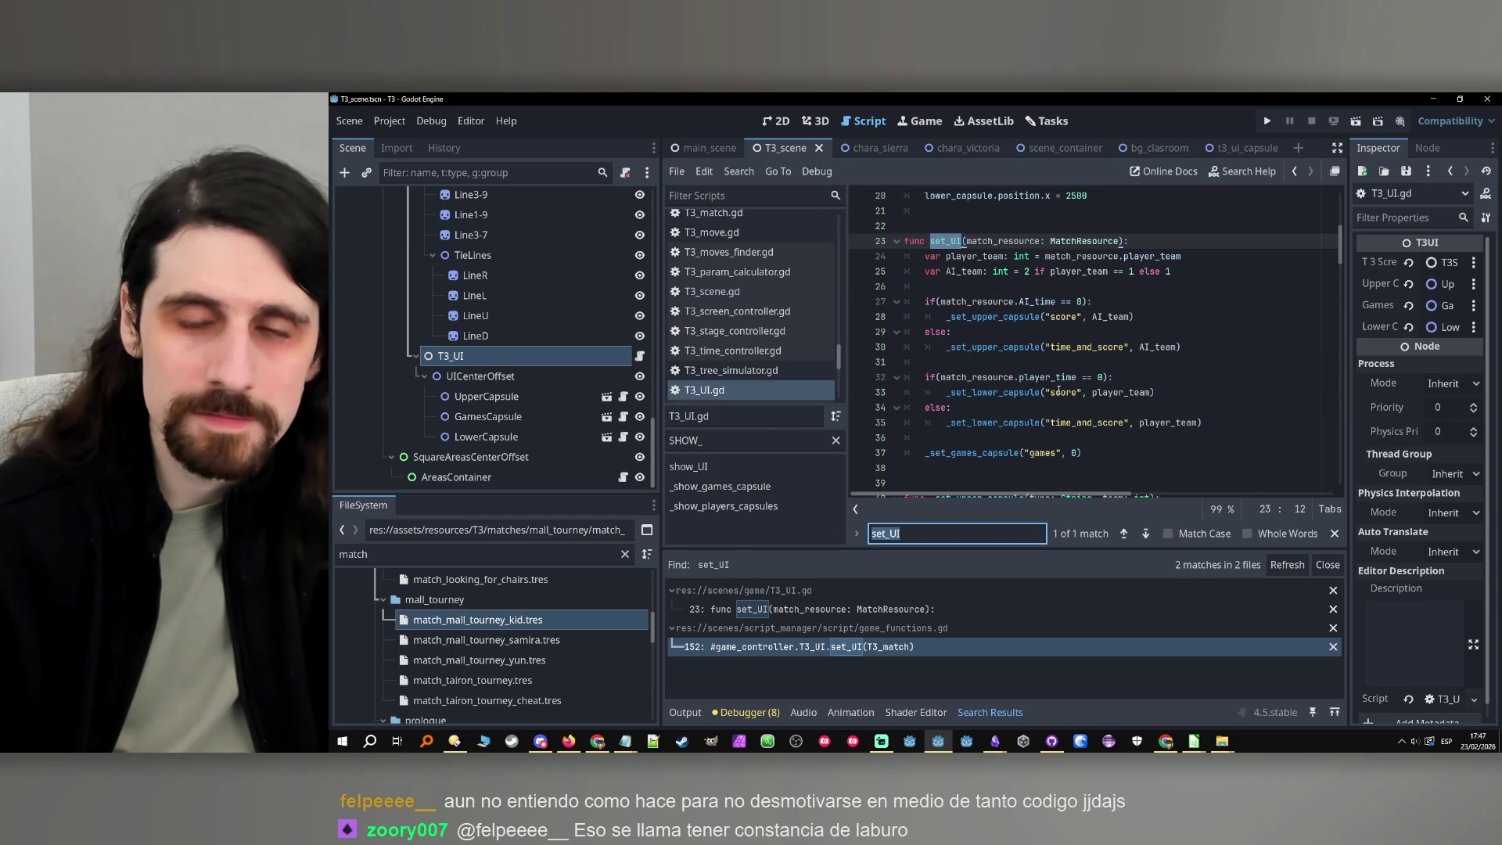
text(SHOW)
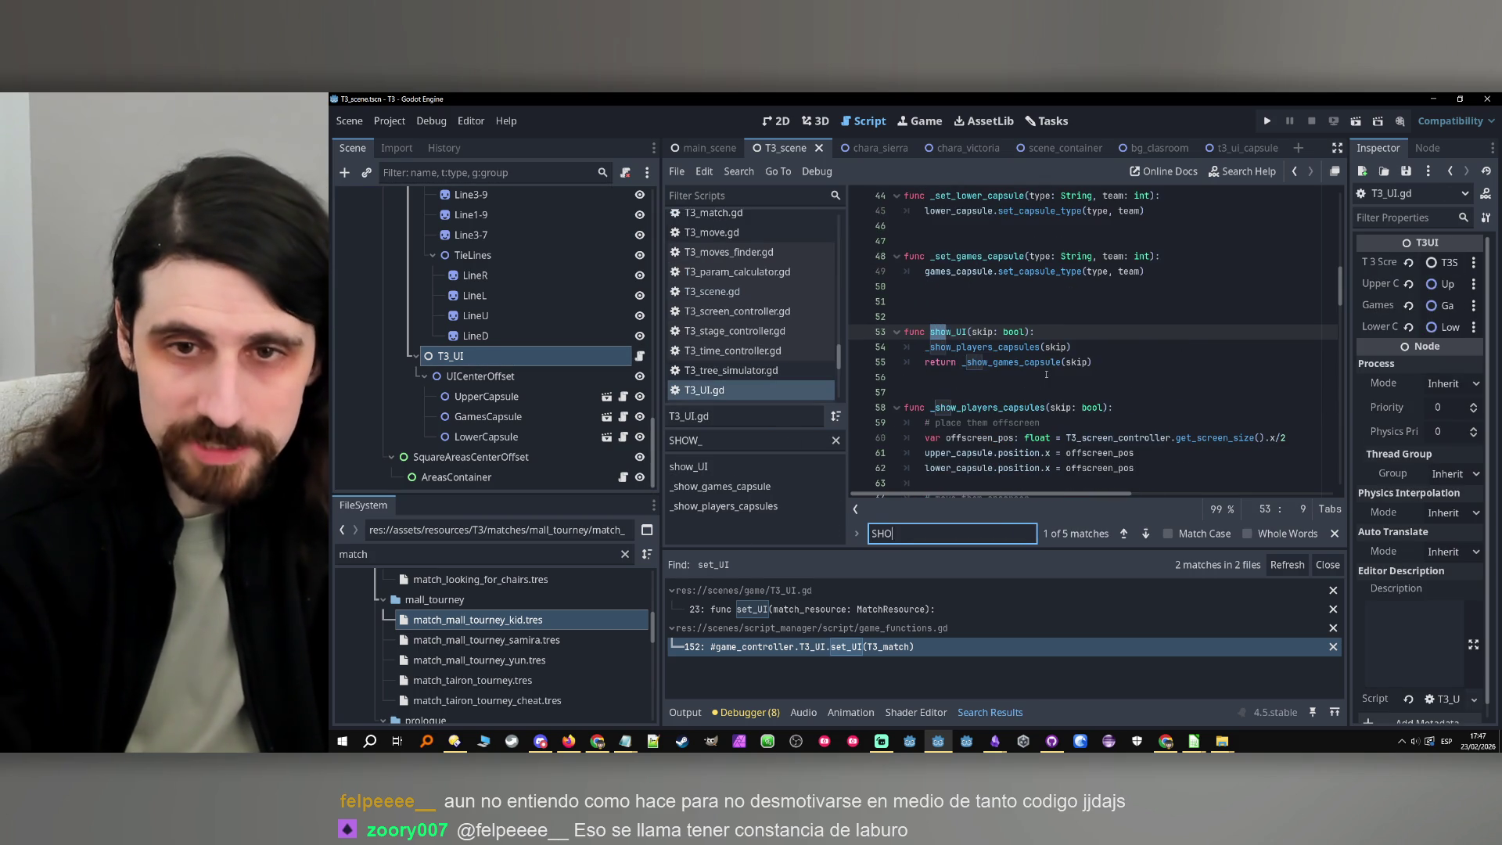
double_click(961, 331)
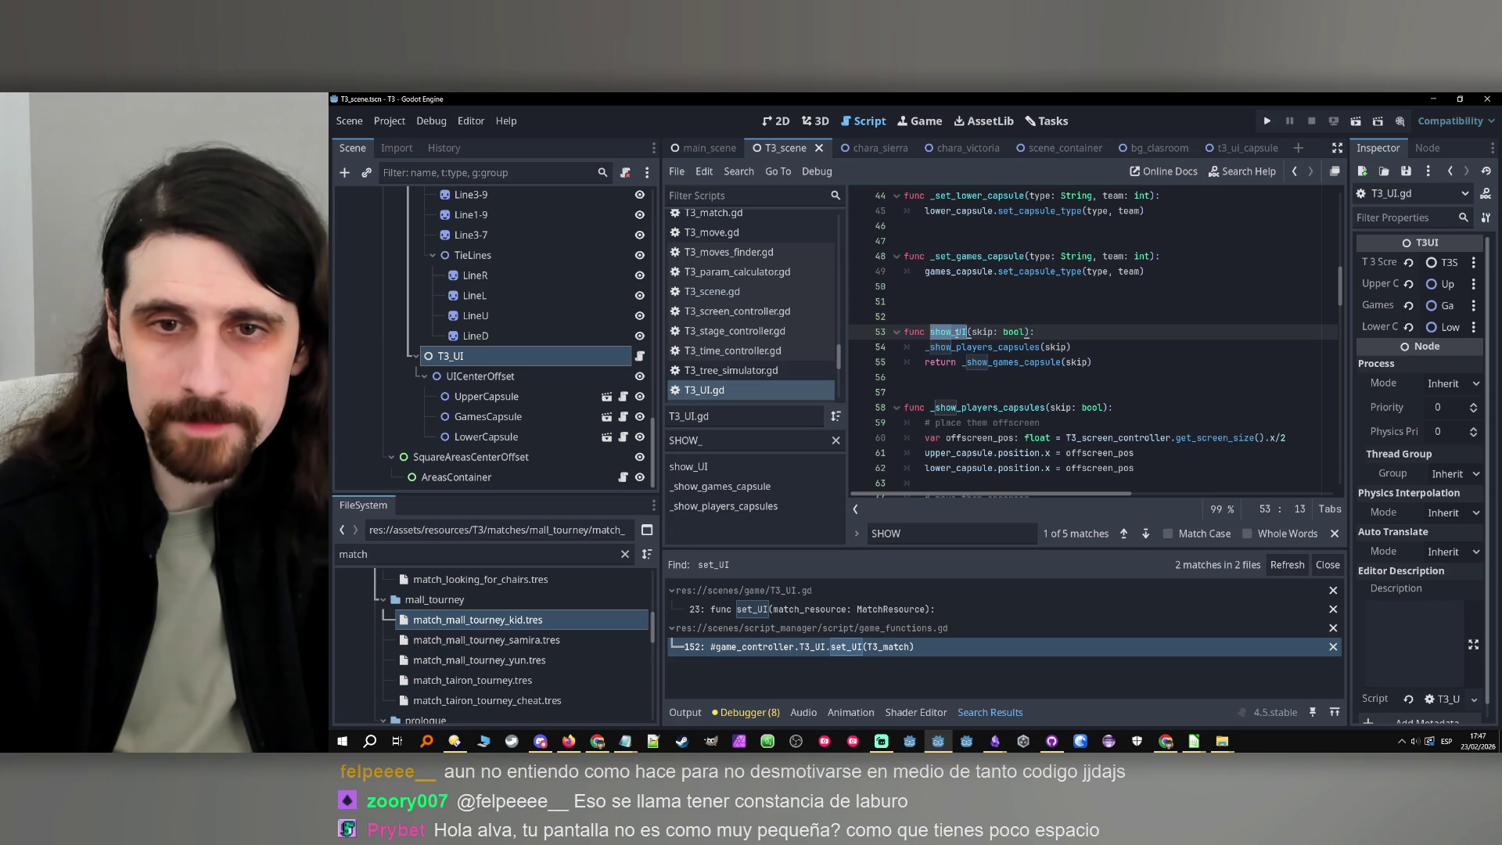
click(1083, 338)
double_click(948, 332)
scroll(1125, 337, up, 10)
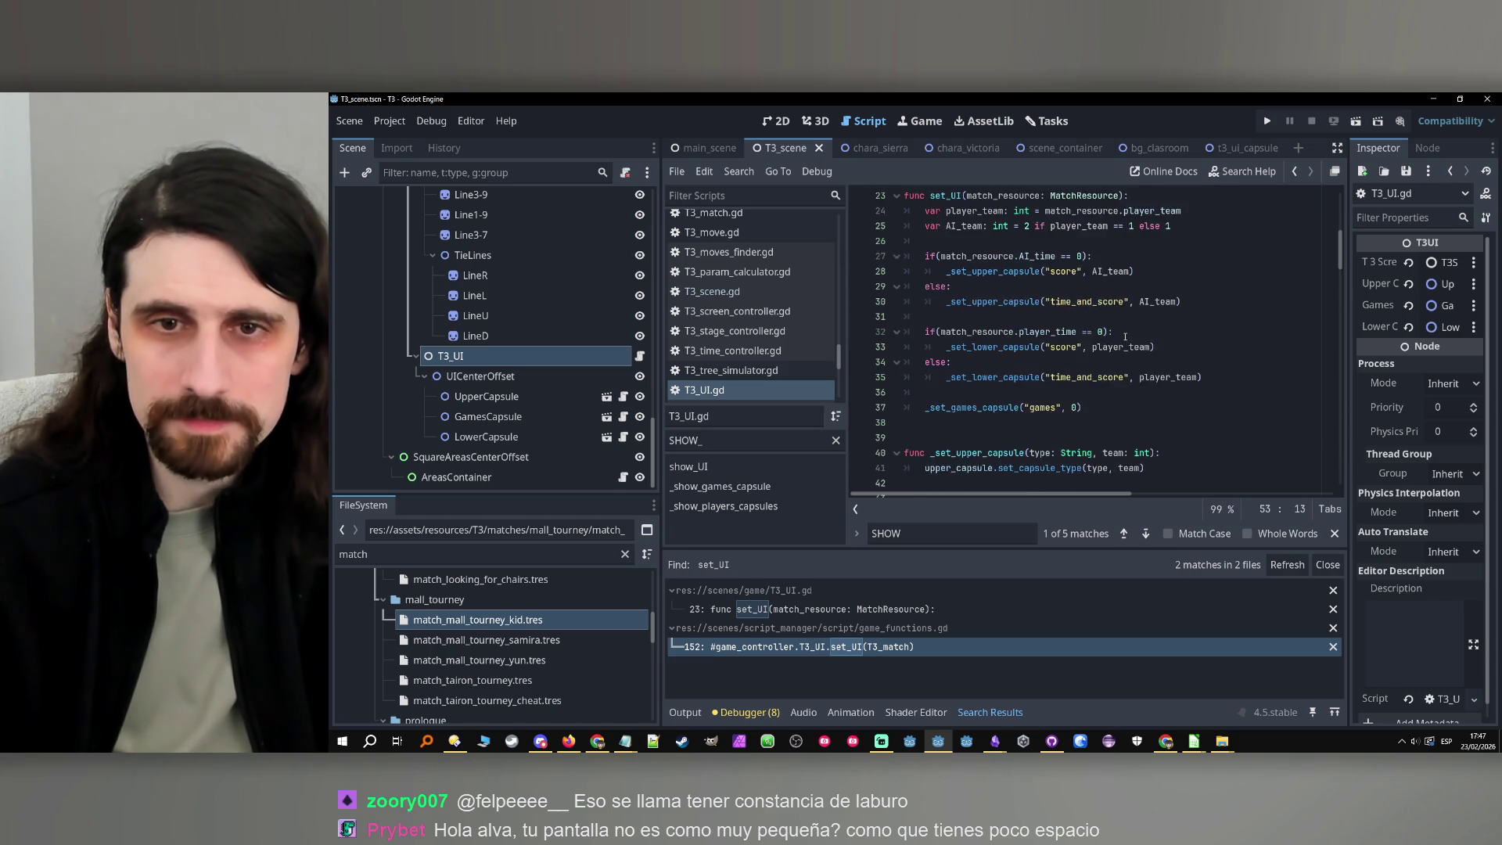
scroll(1125, 337, down, 15)
scroll(1125, 336, up, 10)
scroll(1126, 336, down, 2)
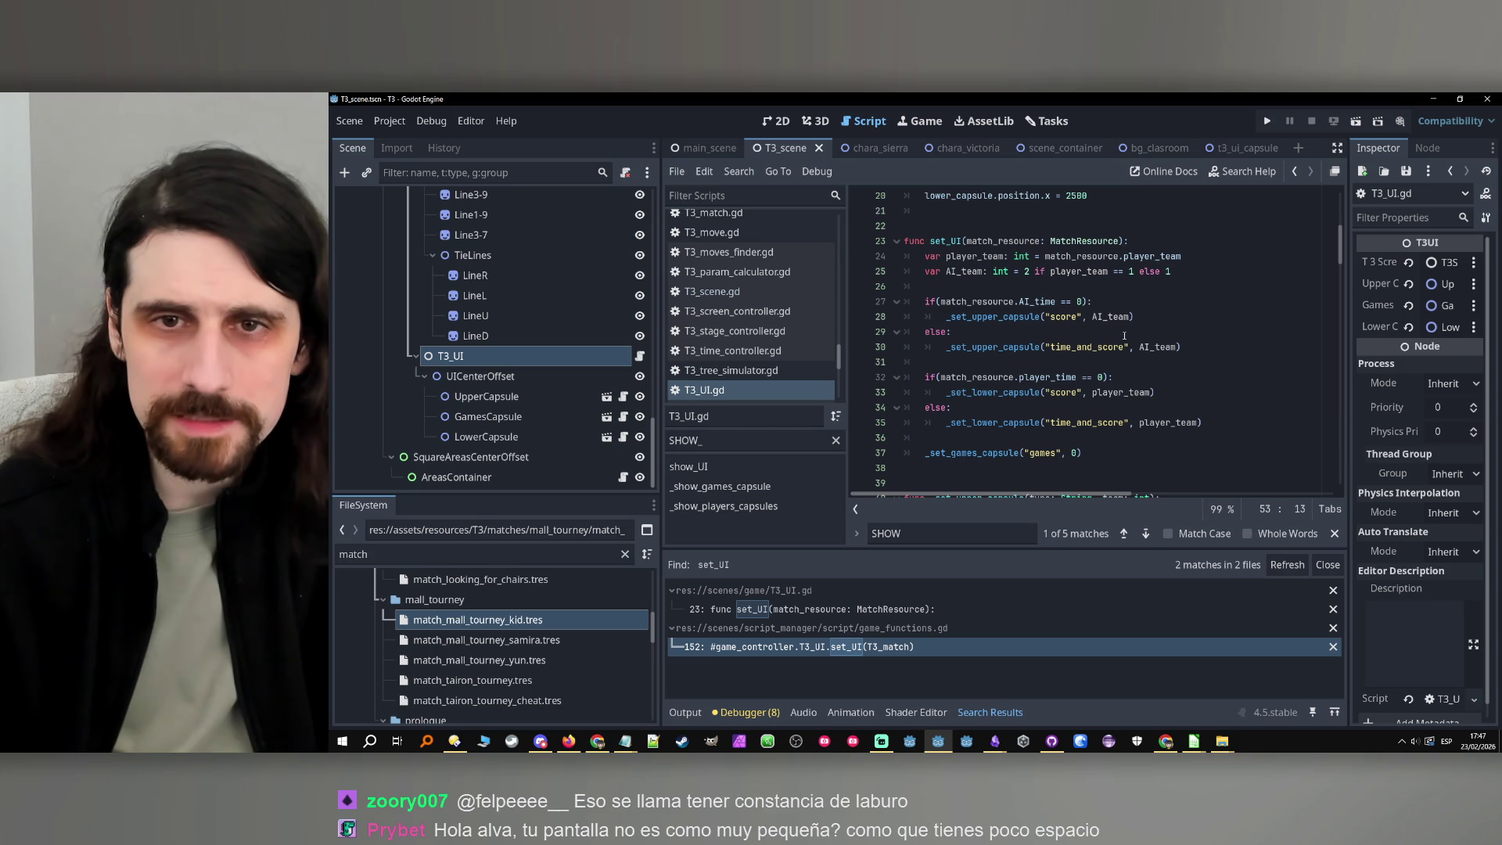
Review set_UI in T3_UI.gd, then open game_controller.gd with its method filter selected
click(952, 241)
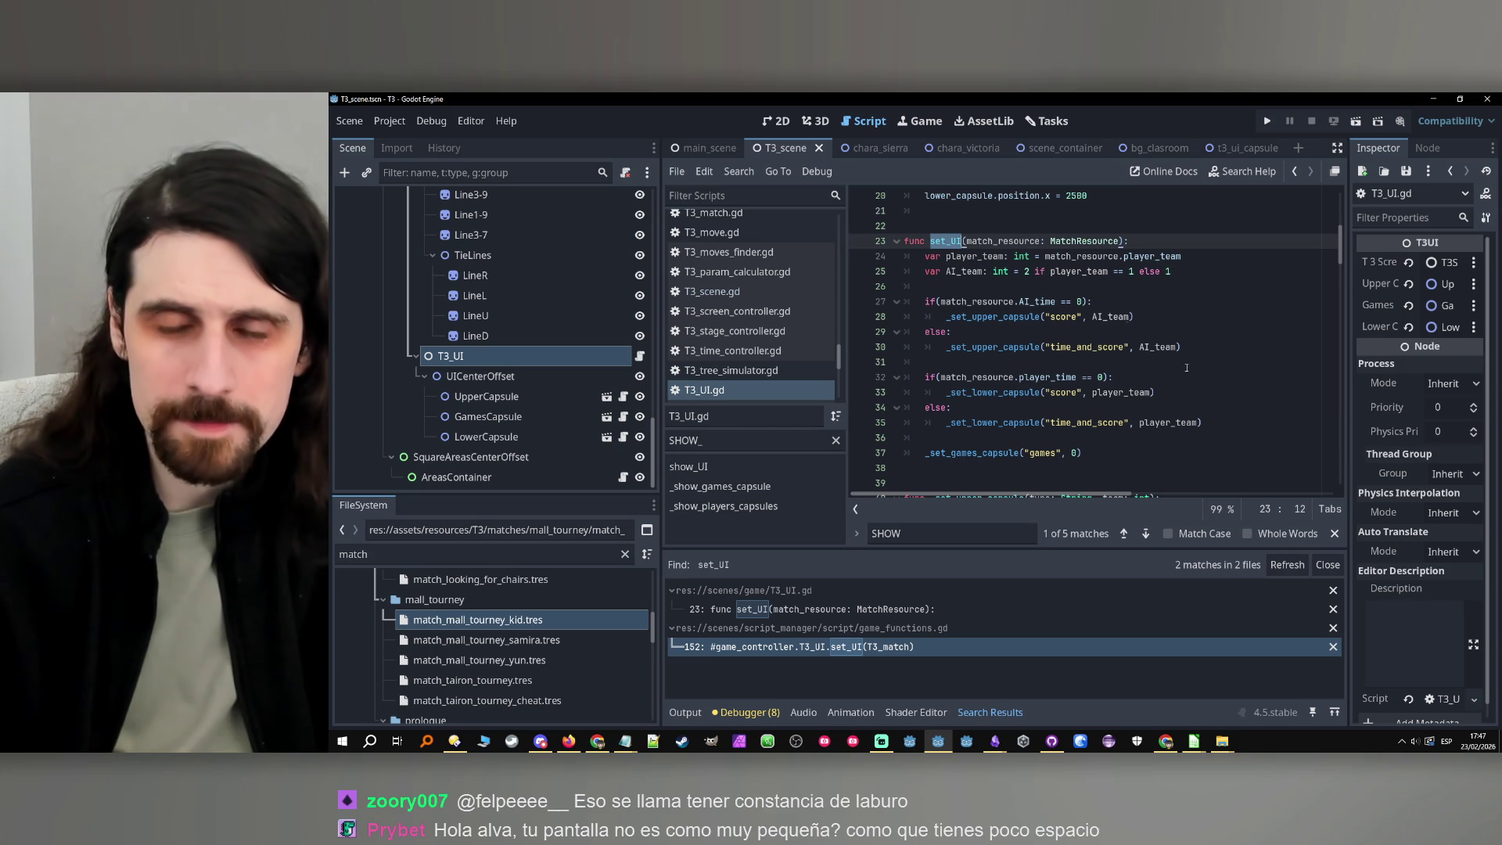
scroll(1187, 368, down, 2)
scroll(1174, 356, up, 2)
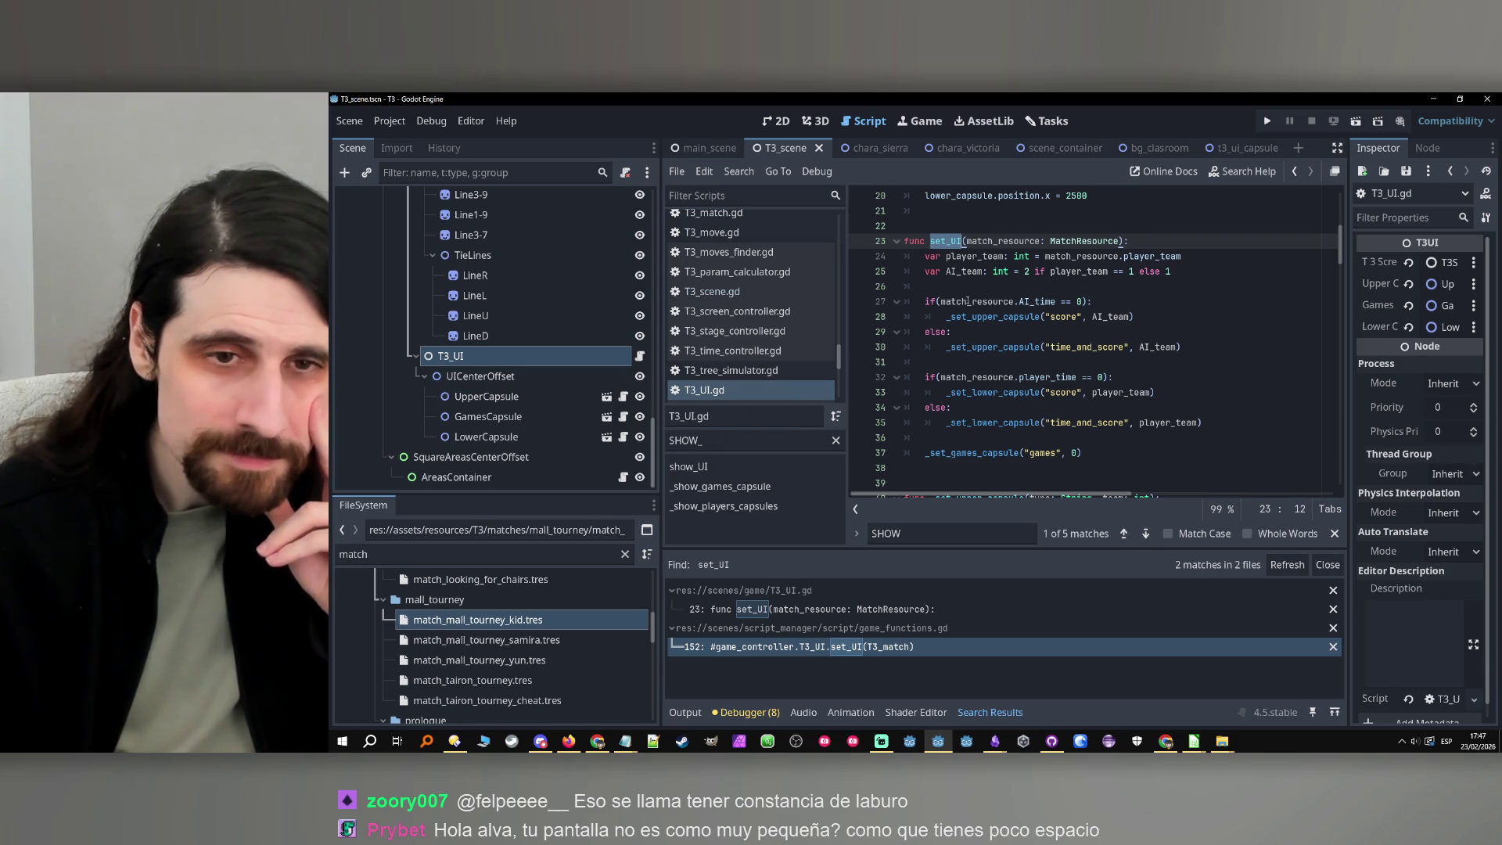
scroll(937, 243, up, 2)
scroll(521, 340, up, 5)
scroll(552, 376, up, 10)
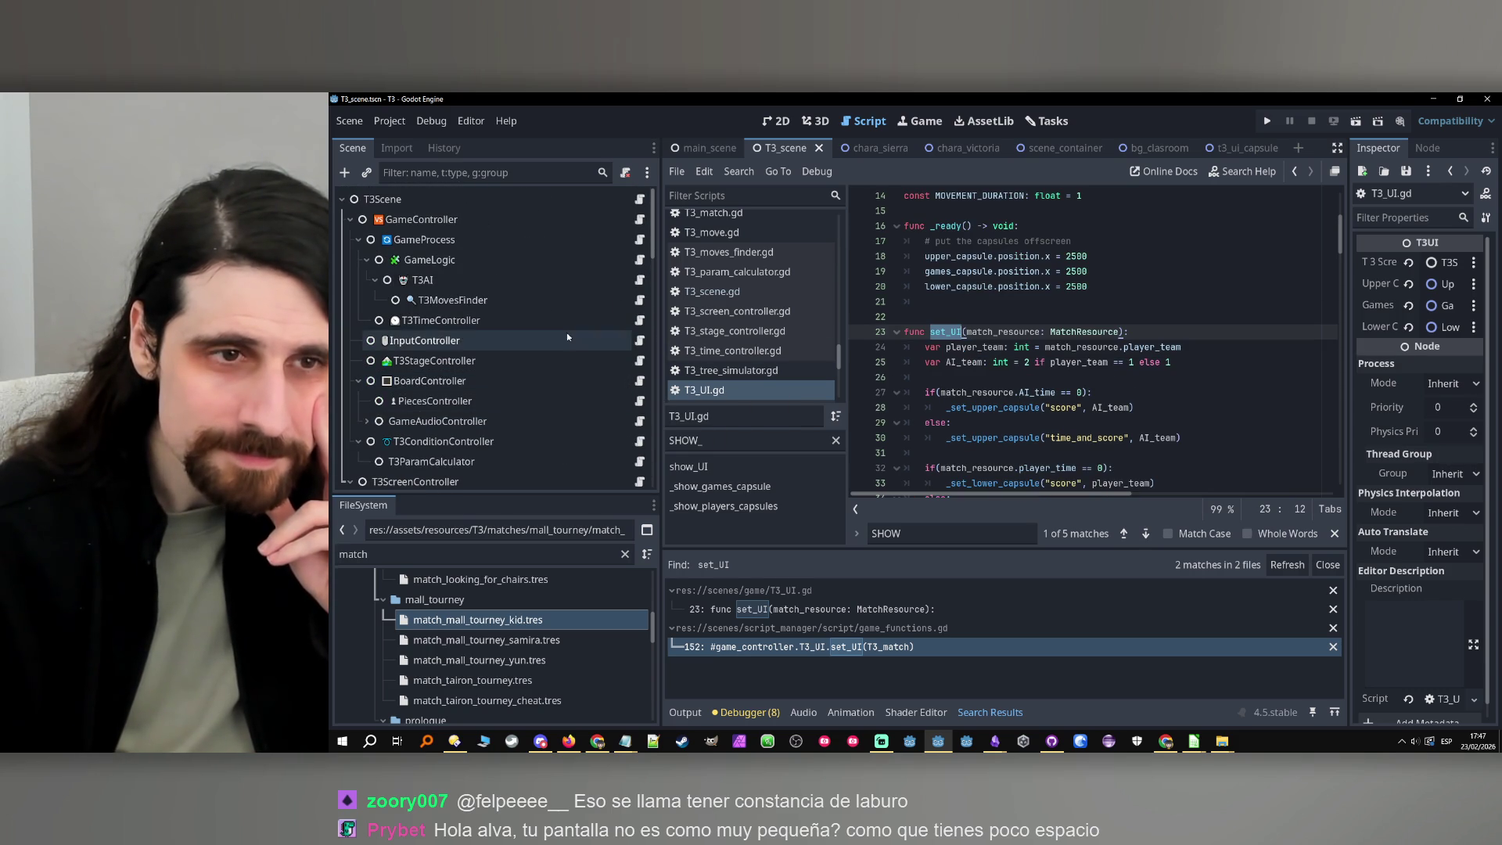
scroll(764, 314, up, 5)
scroll(764, 314, up, 10)
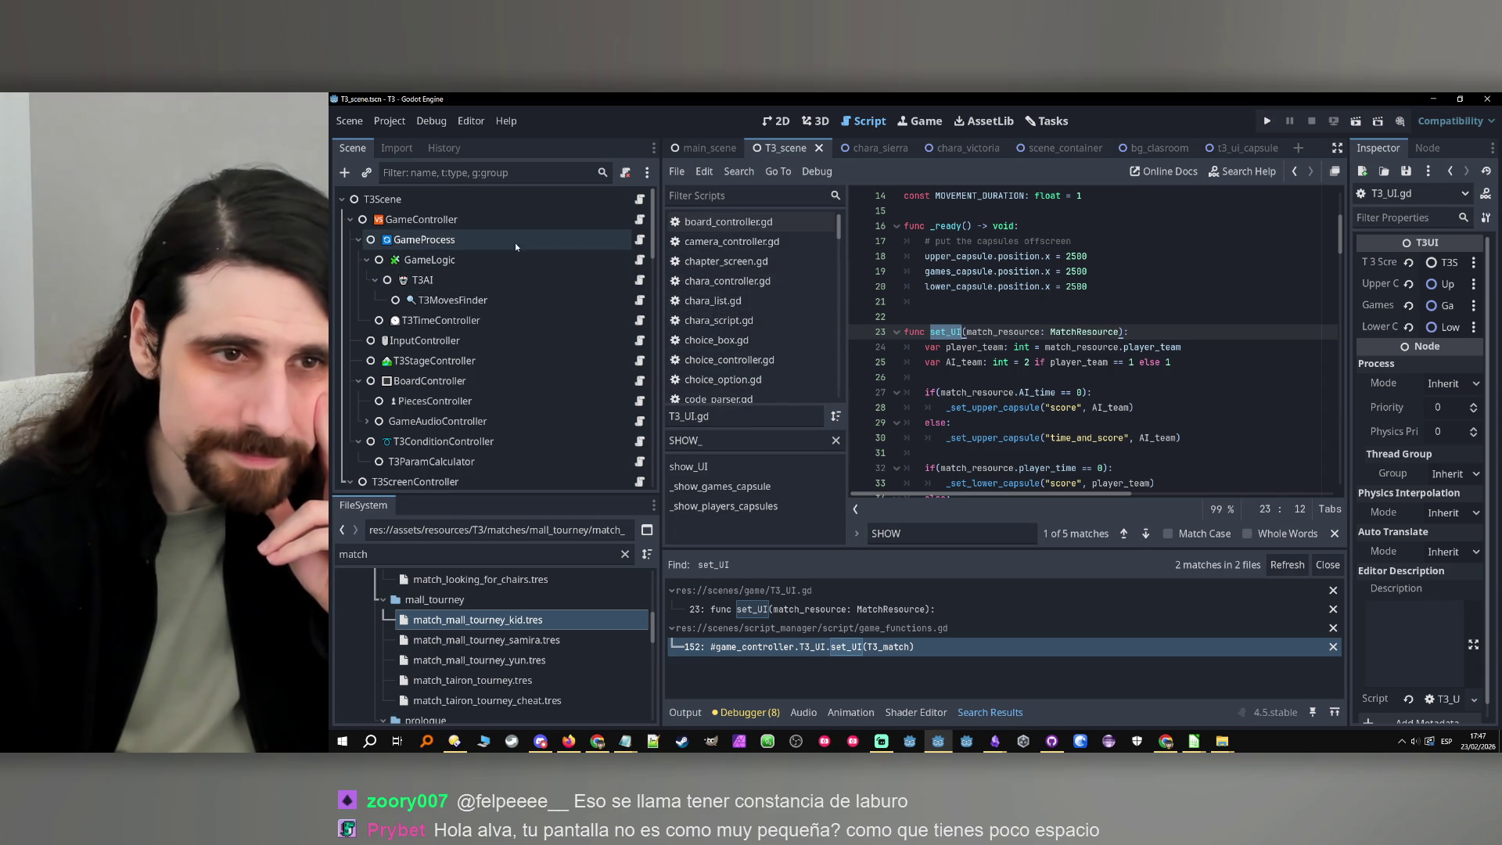
scroll(751, 329, down, 4)
click(728, 389)
double_click(742, 440)
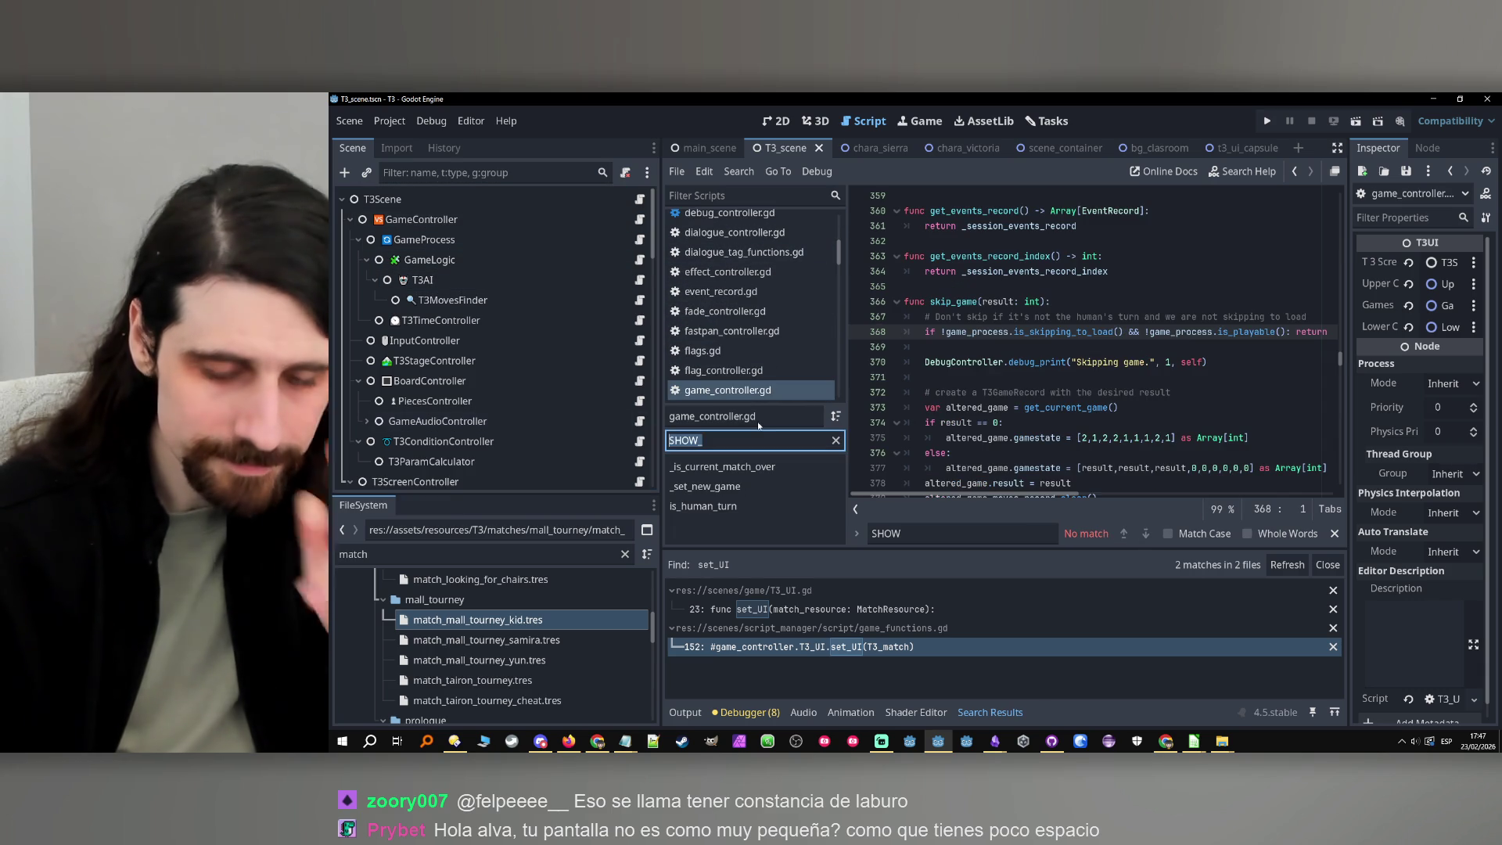
text(GAME)
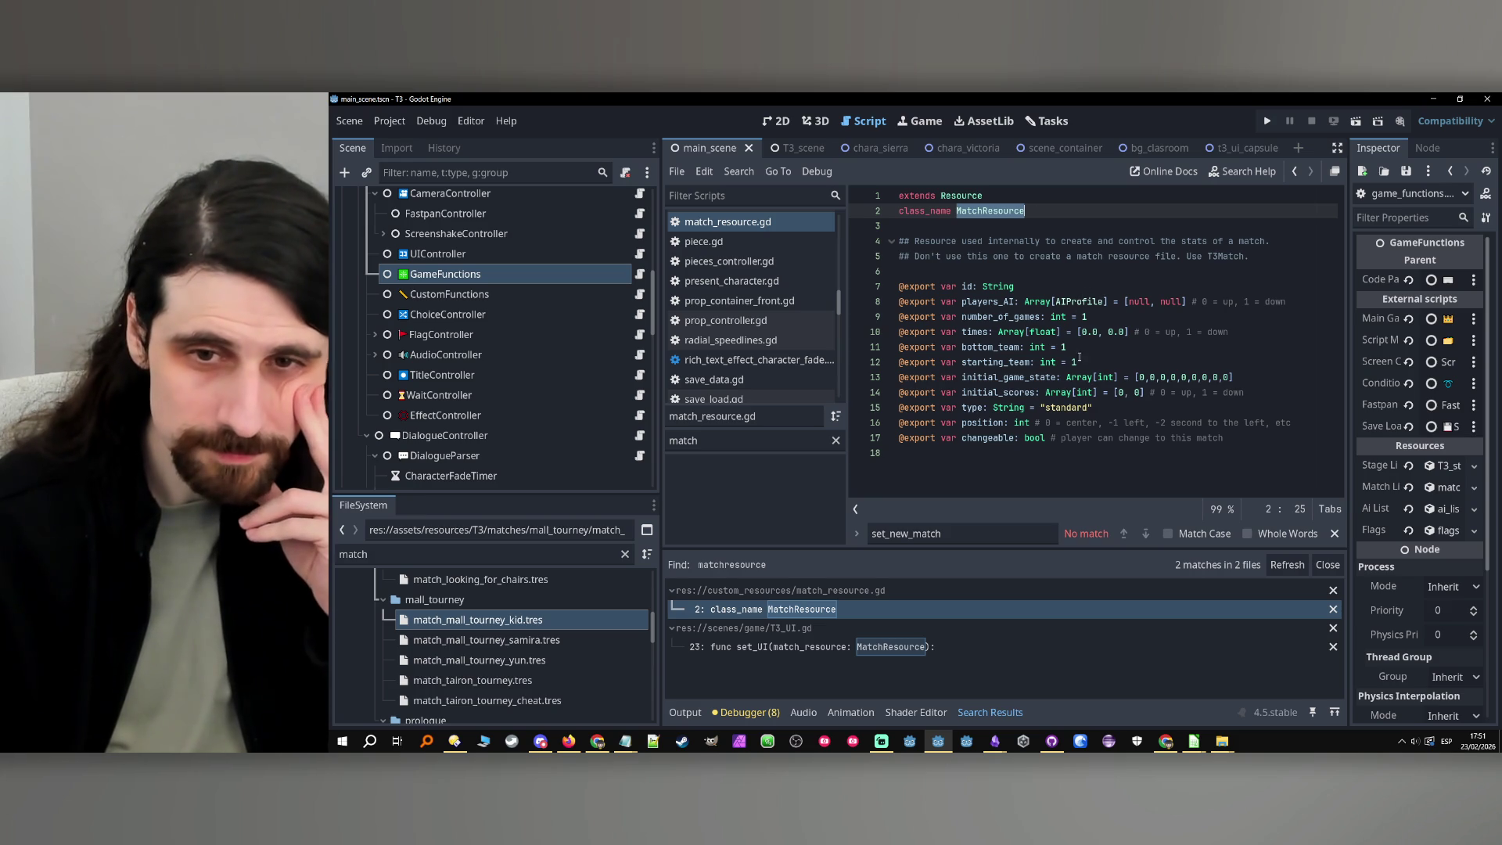
mouse_move(1285, 447)
mouse_down()
mouse_move(1096, 403)
mouse_move(754, 188)
mouse_up()
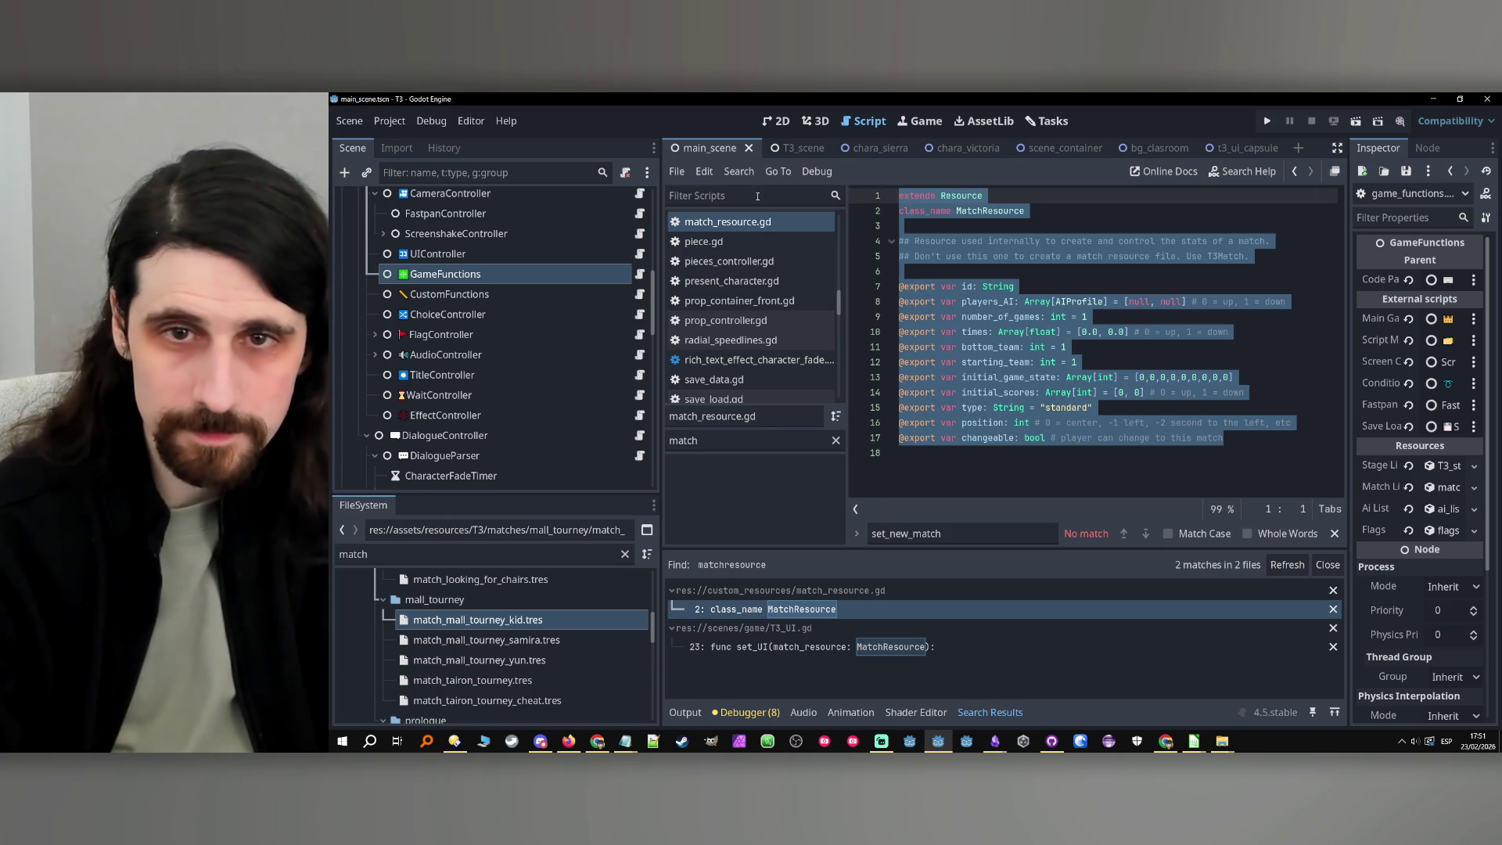
drag(884, 454, 881, 298)
key(ctrl+k)
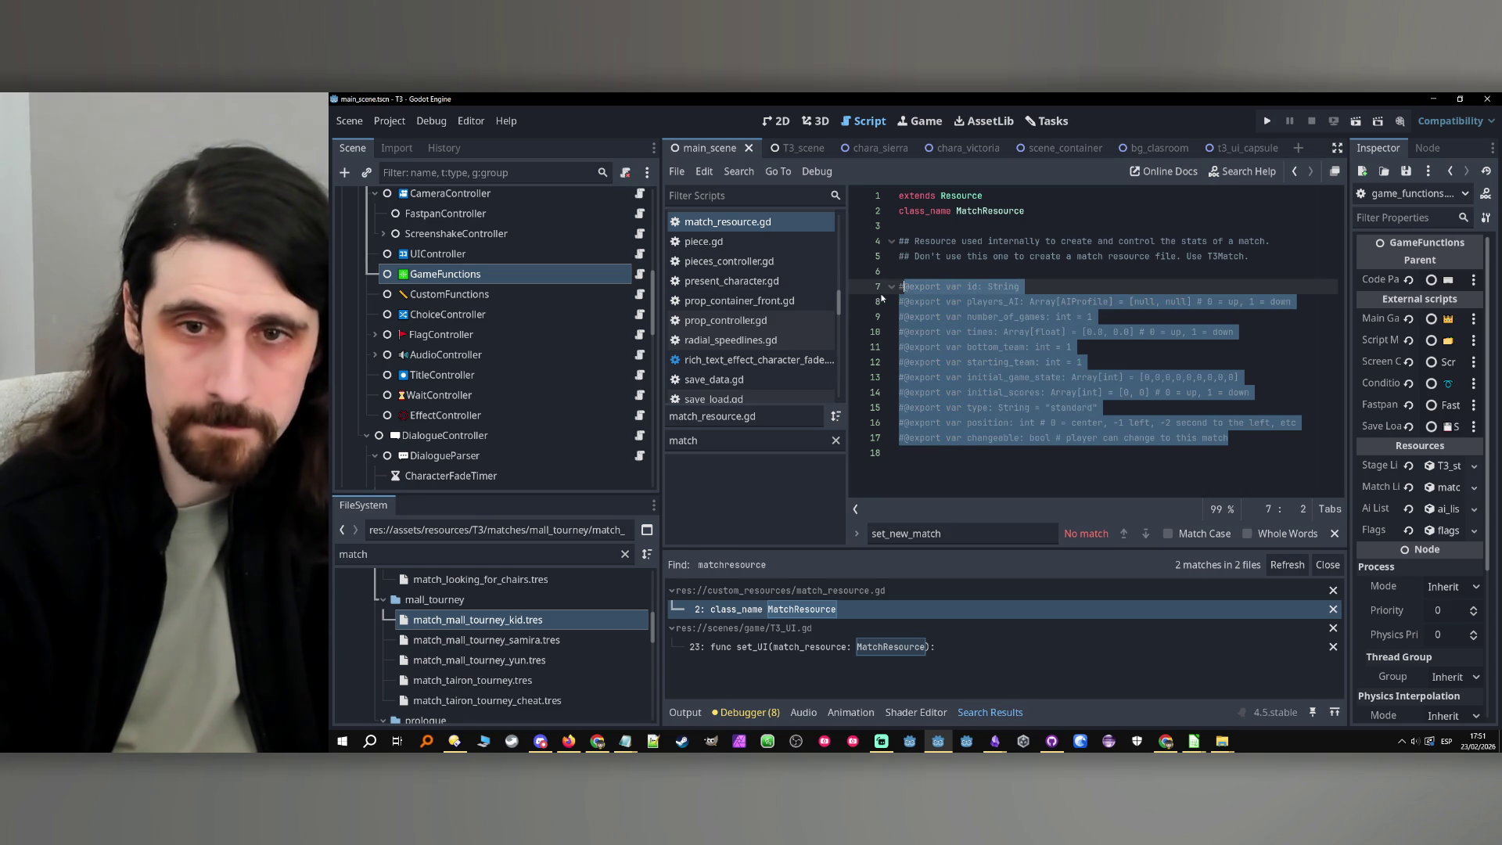
click(1137, 302)
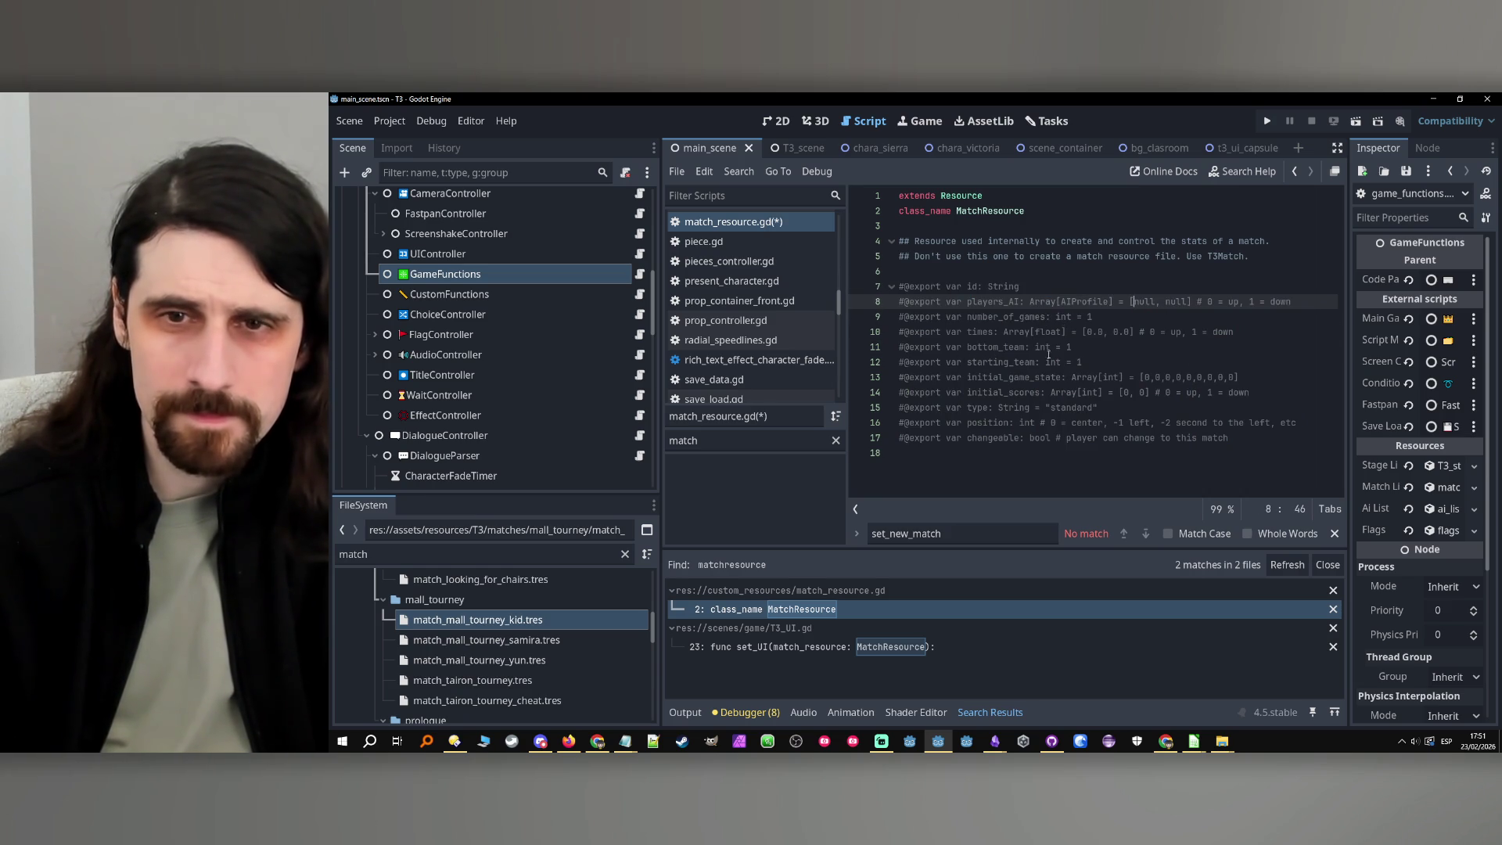
key(Down)
key(Down)
key(Down)
key(ctrl+s)
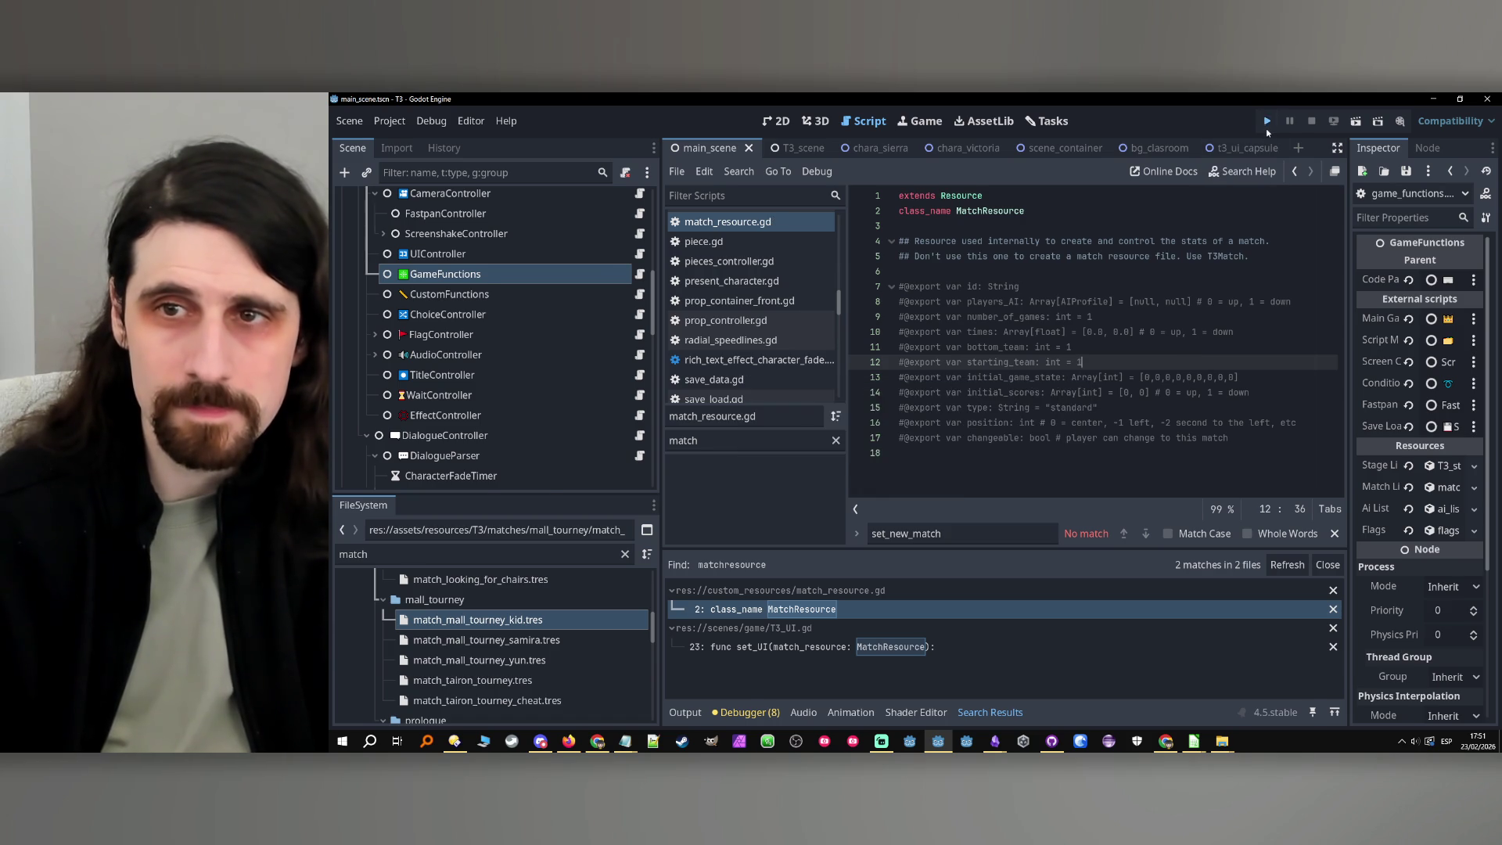
Run the project, advance the dialogue, place three X pieces in the left column, then stop
click(1268, 124)
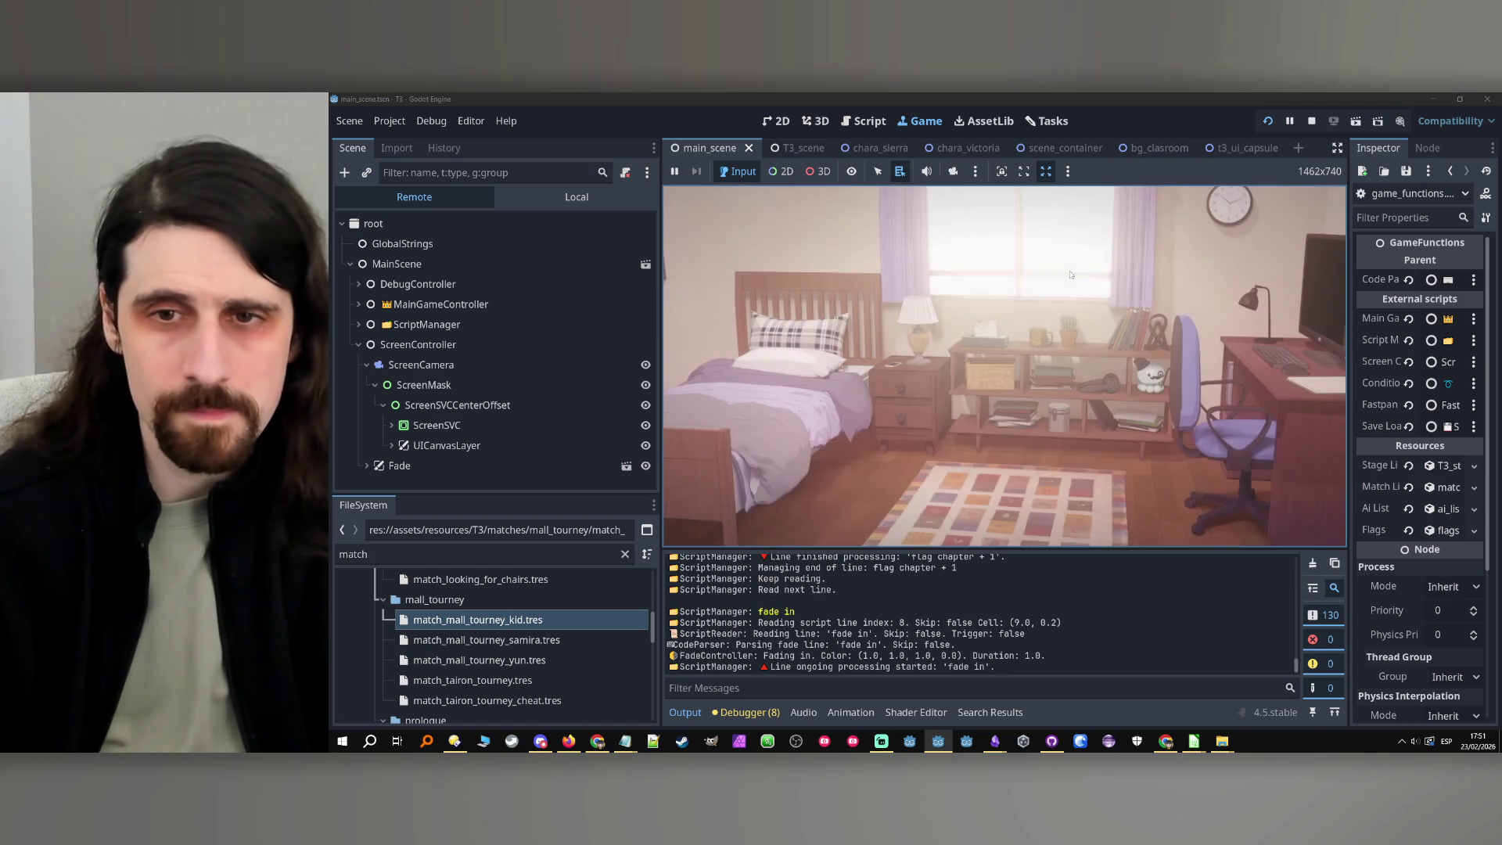
click(1070, 274)
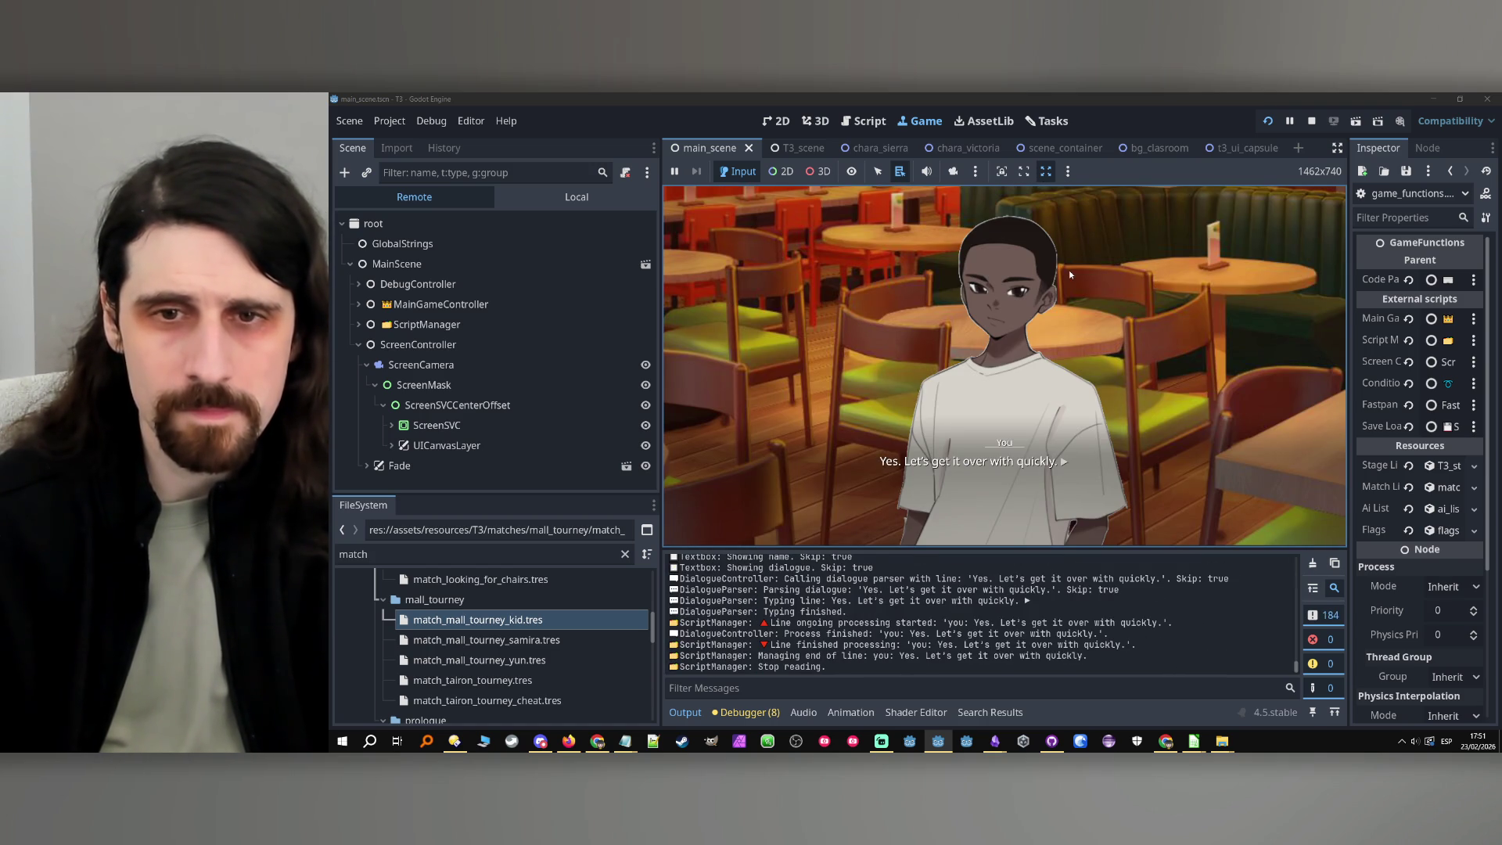
click(1069, 270)
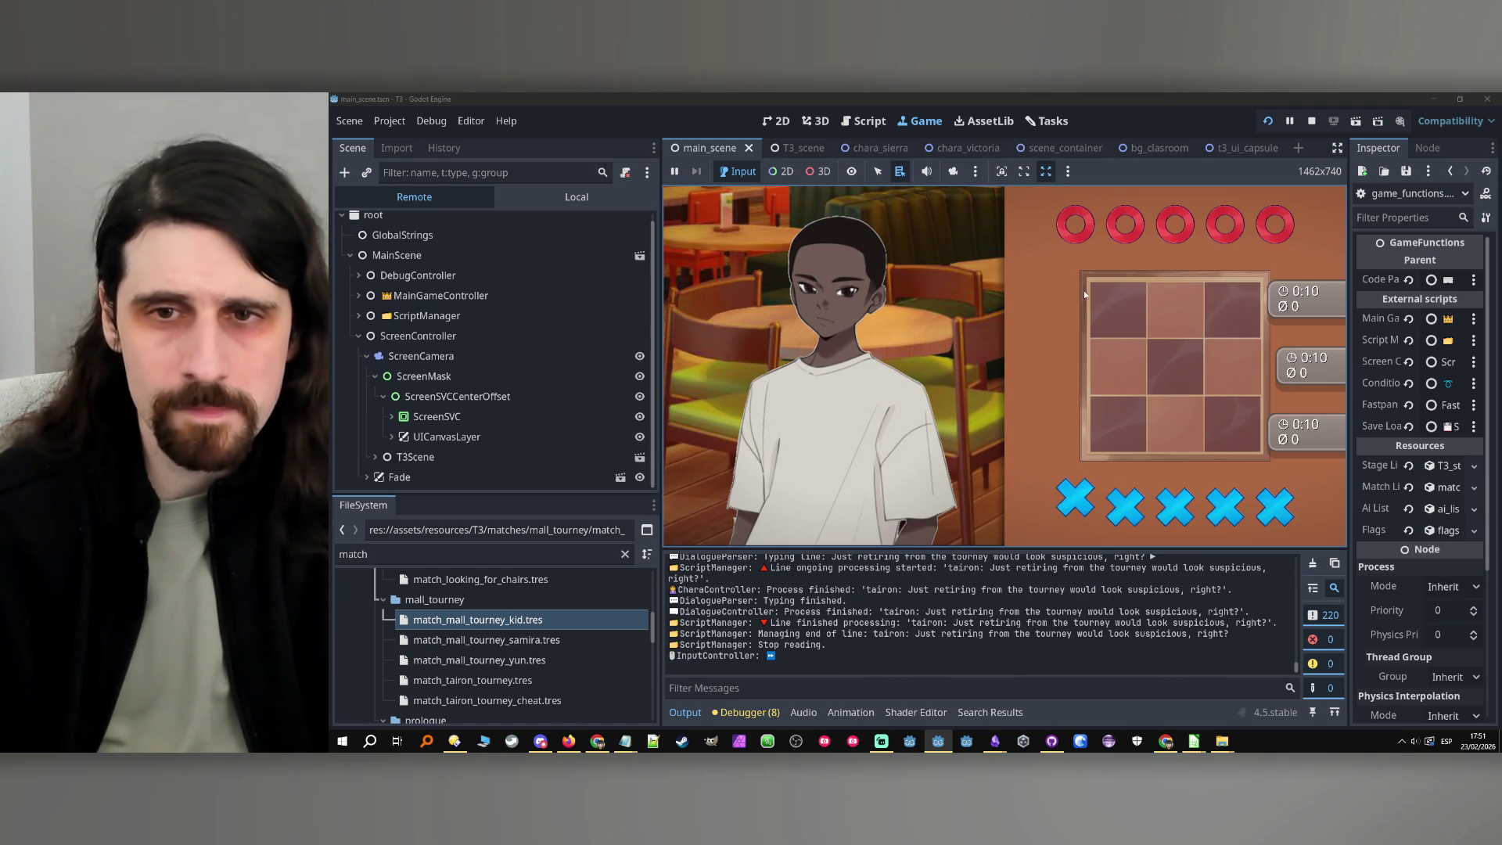
click(1119, 433)
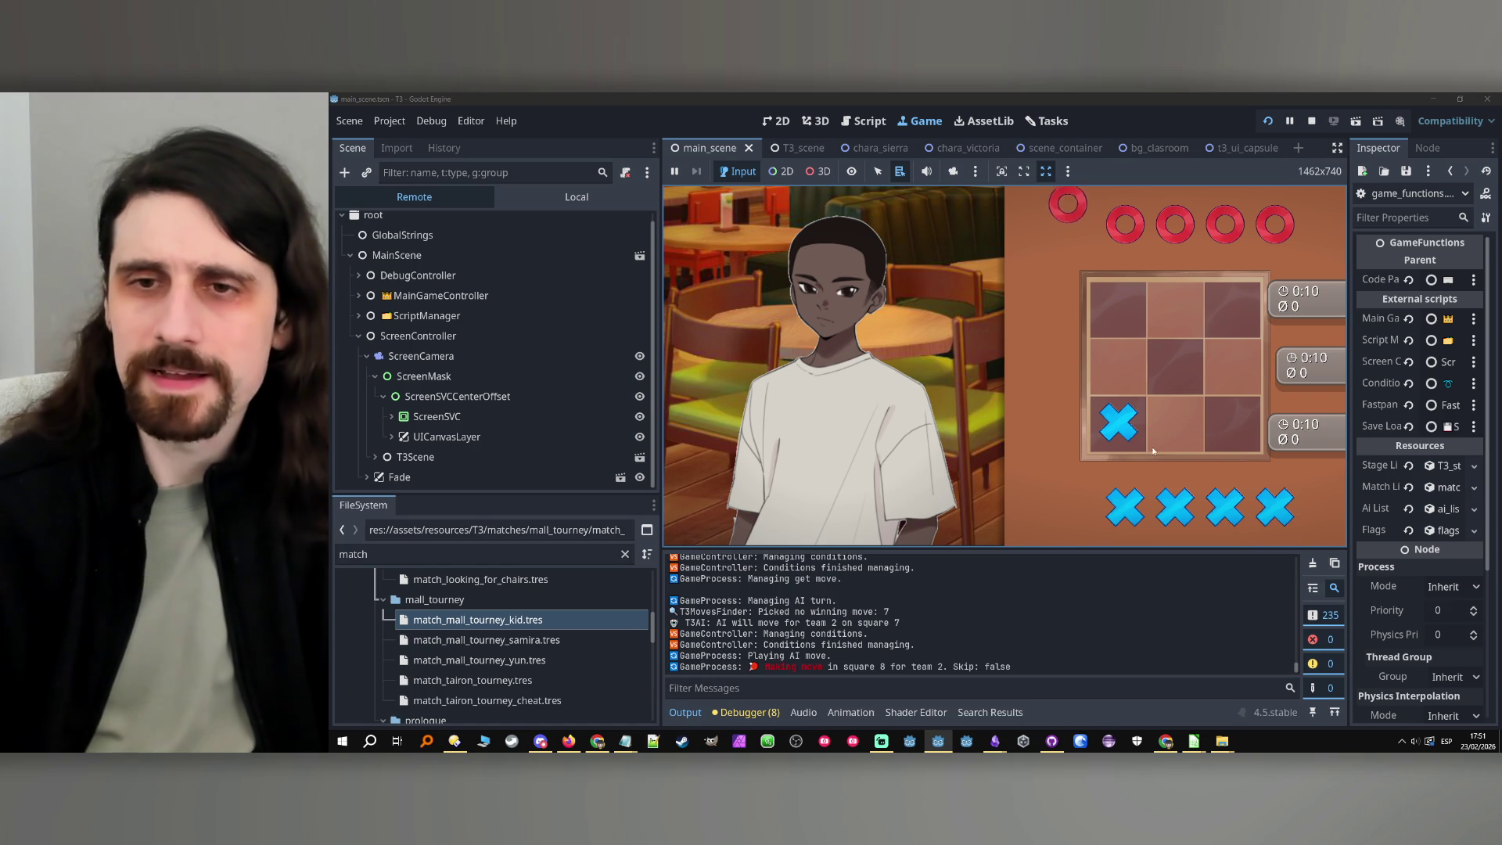
click(1136, 381)
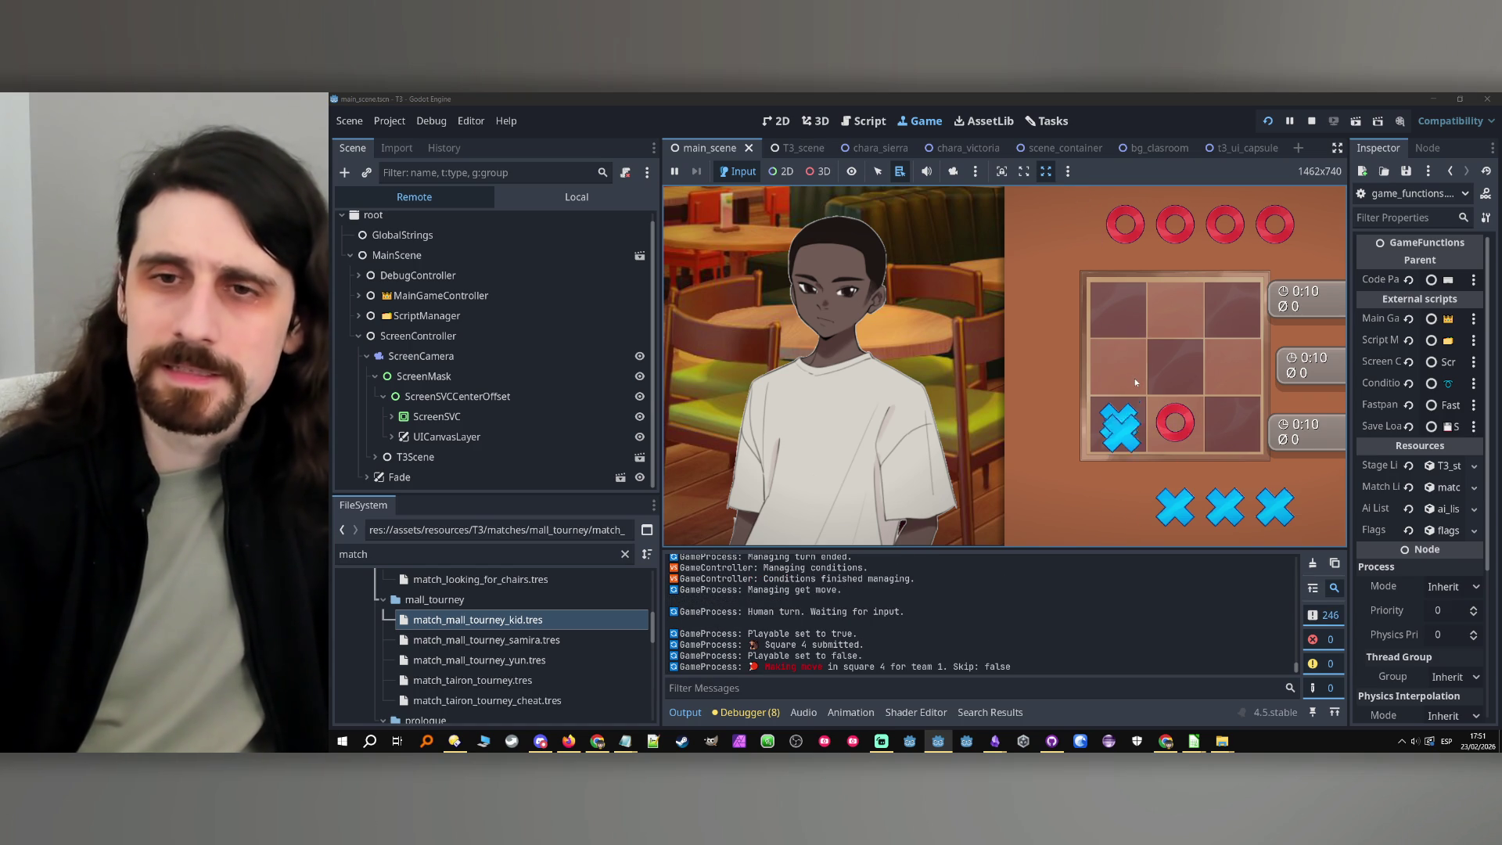
click(1122, 296)
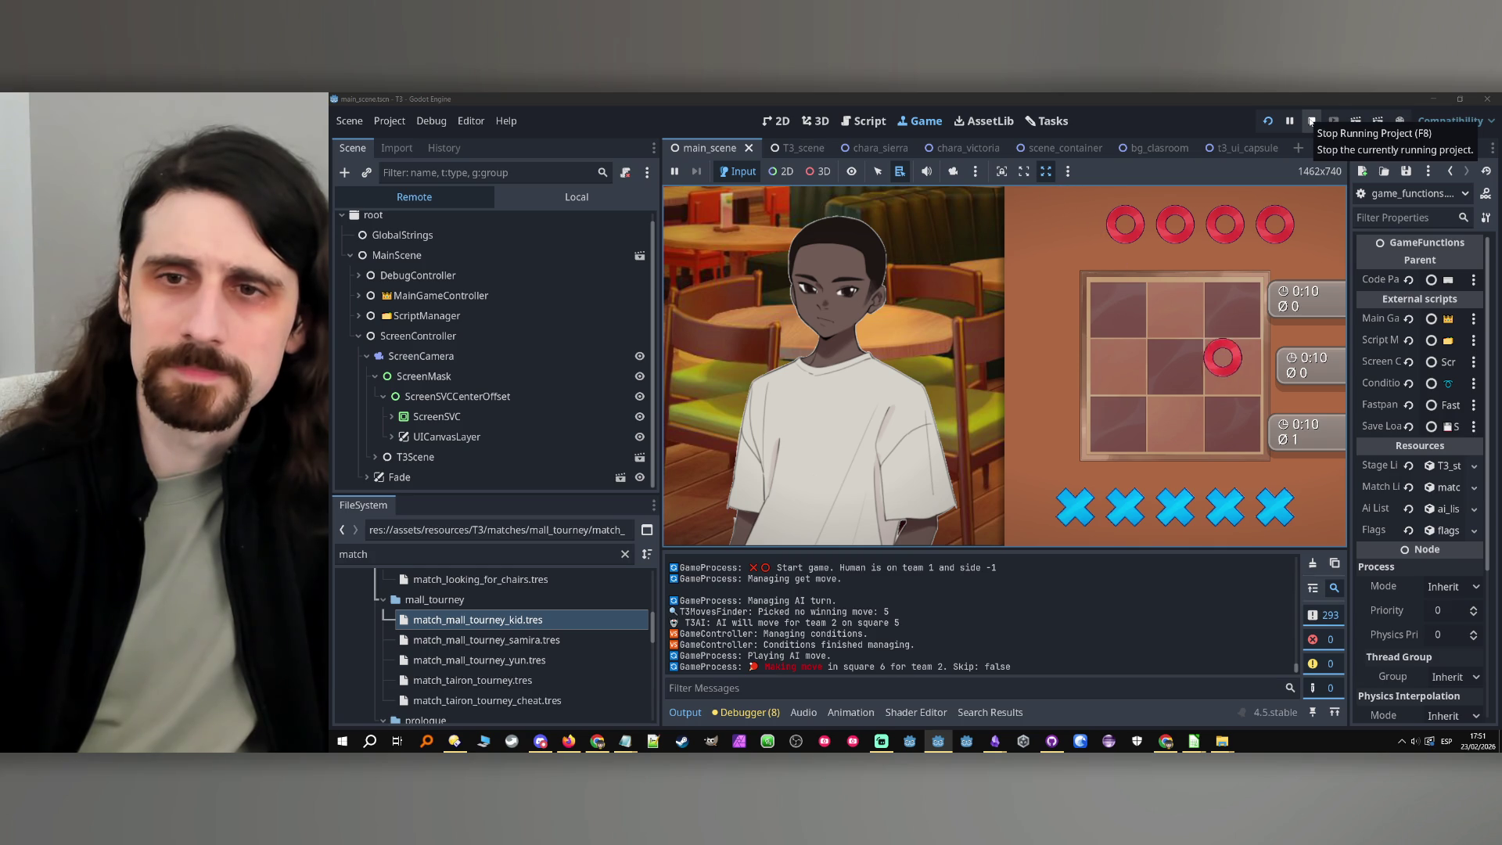
click(1311, 121)
click(1112, 302)
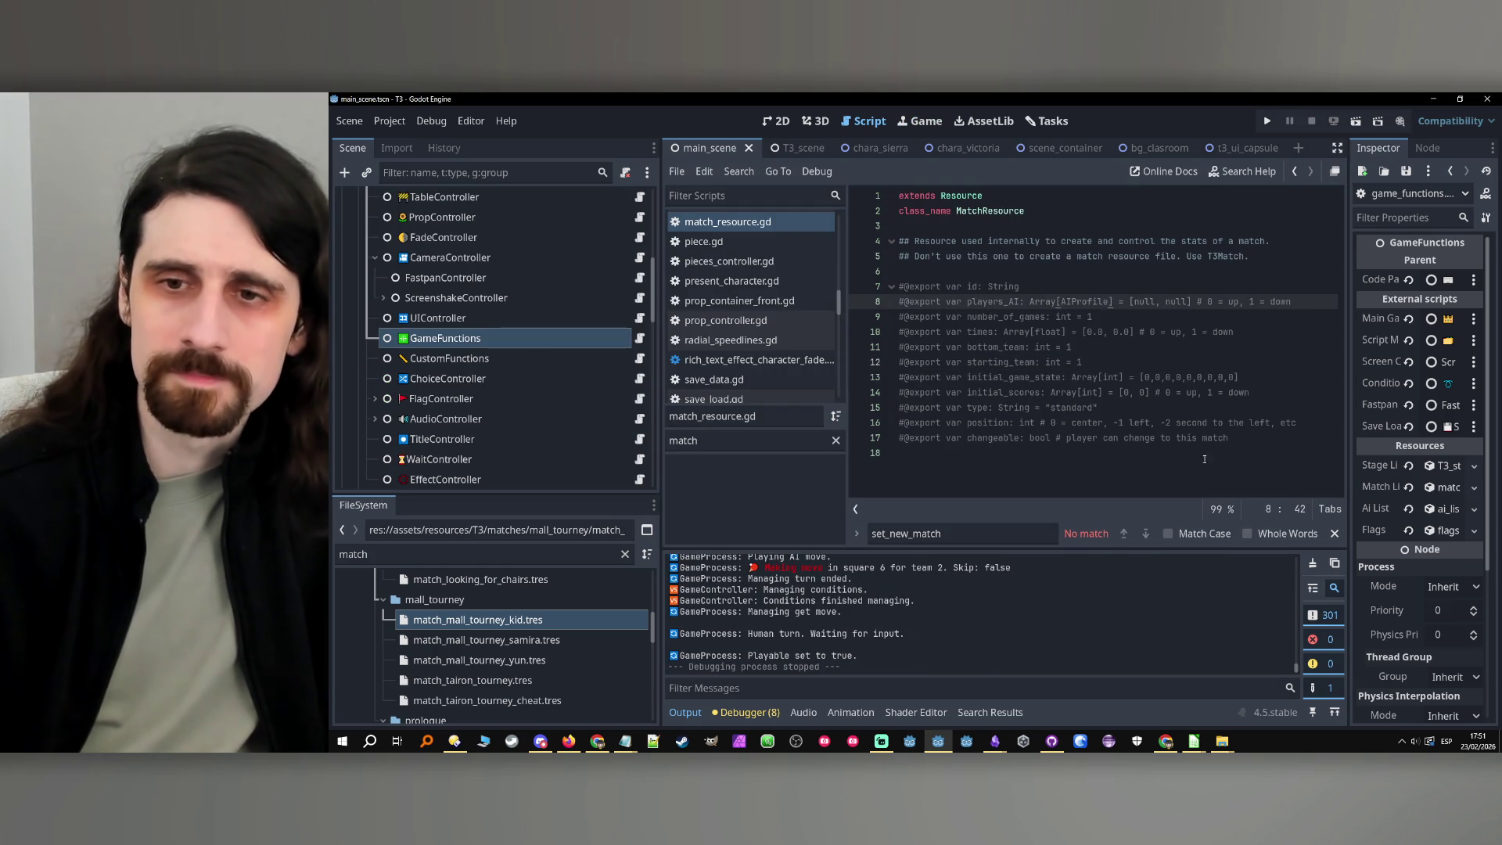
Clear match_resource.gd's text and delete the file from the project, found via the '_res' filter
key(ctrl+a)
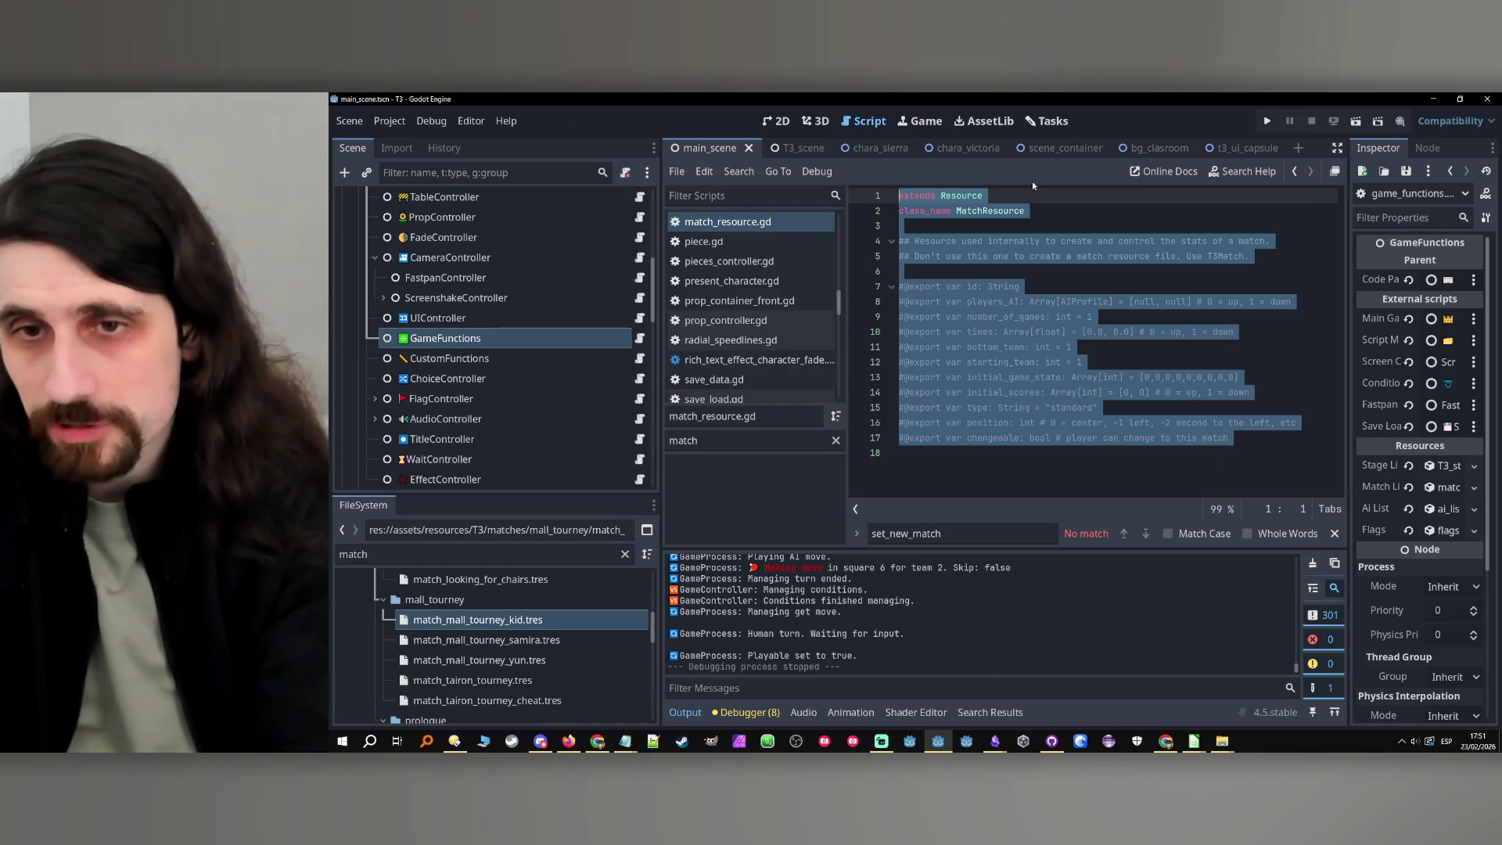
key(BackSpace)
click(427, 552)
double_click(381, 557)
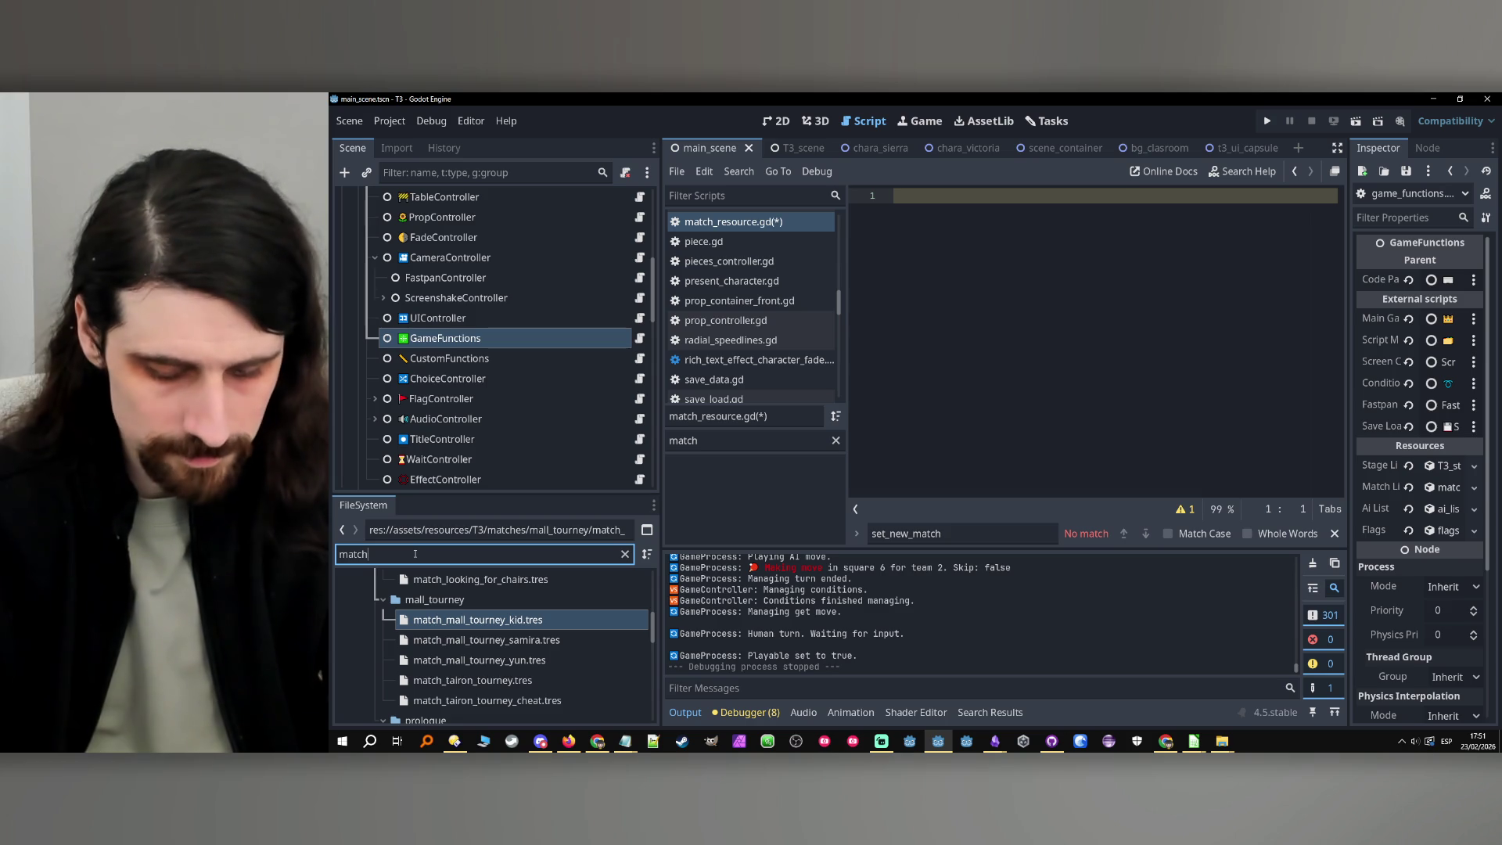
text(_res)
click(443, 642)
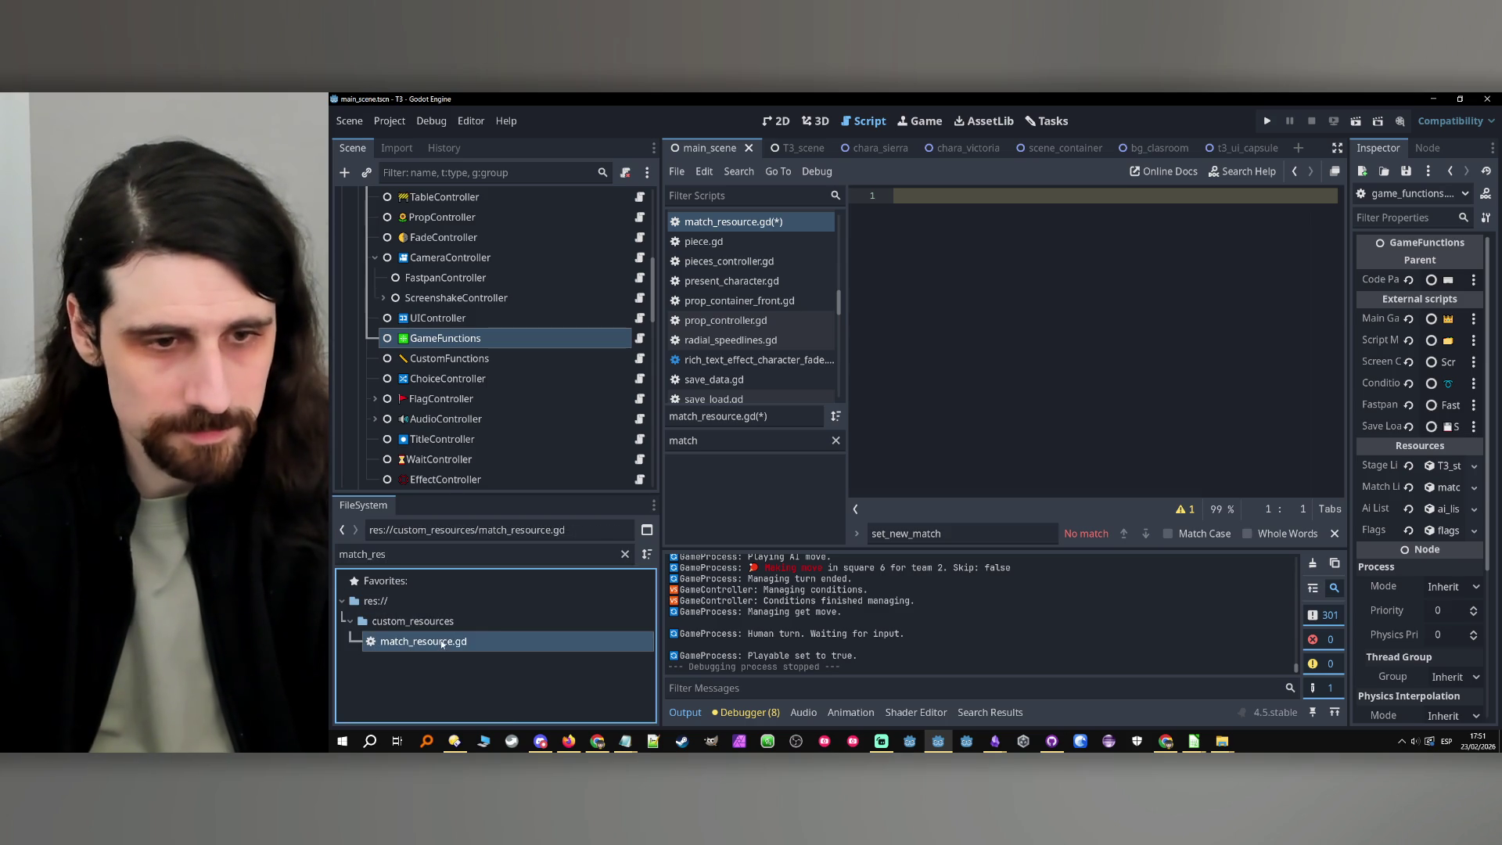
right_click(442, 641)
click(497, 624)
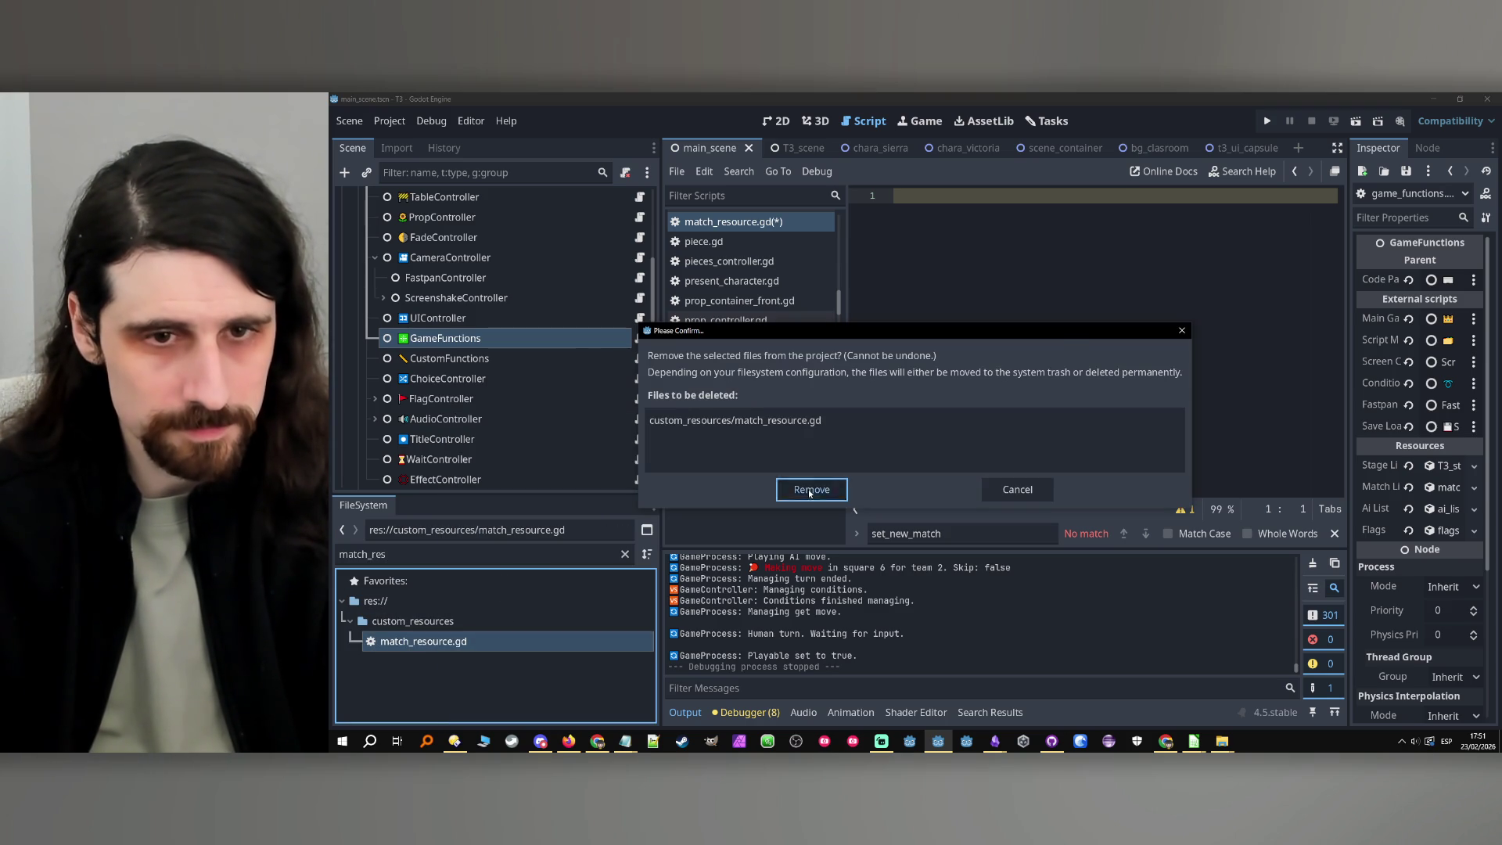
click(811, 490)
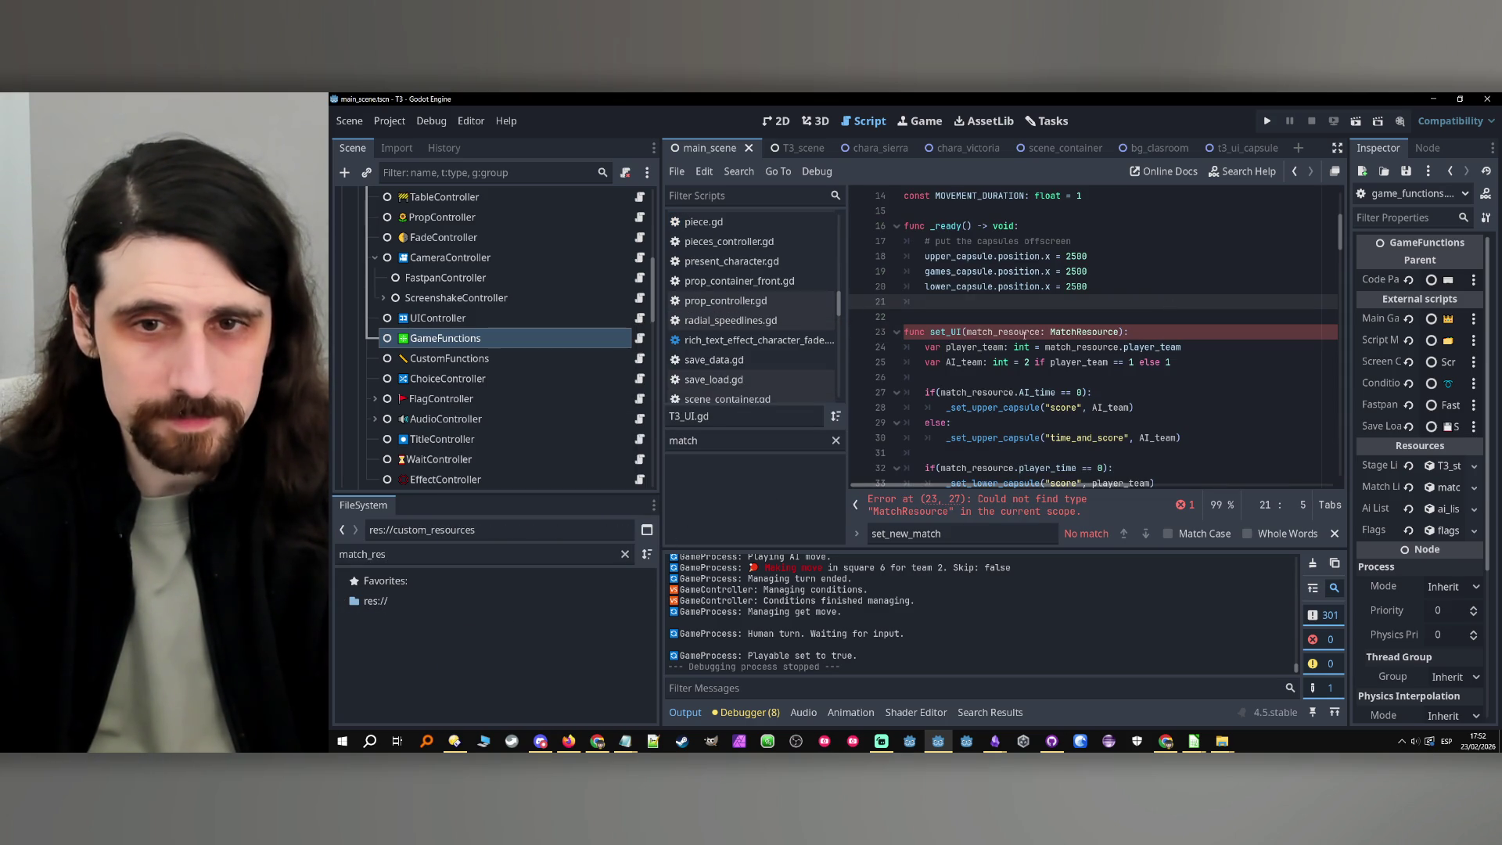
Select the MatchResource parameter type in set_UI to retype it
double_click(1025, 333)
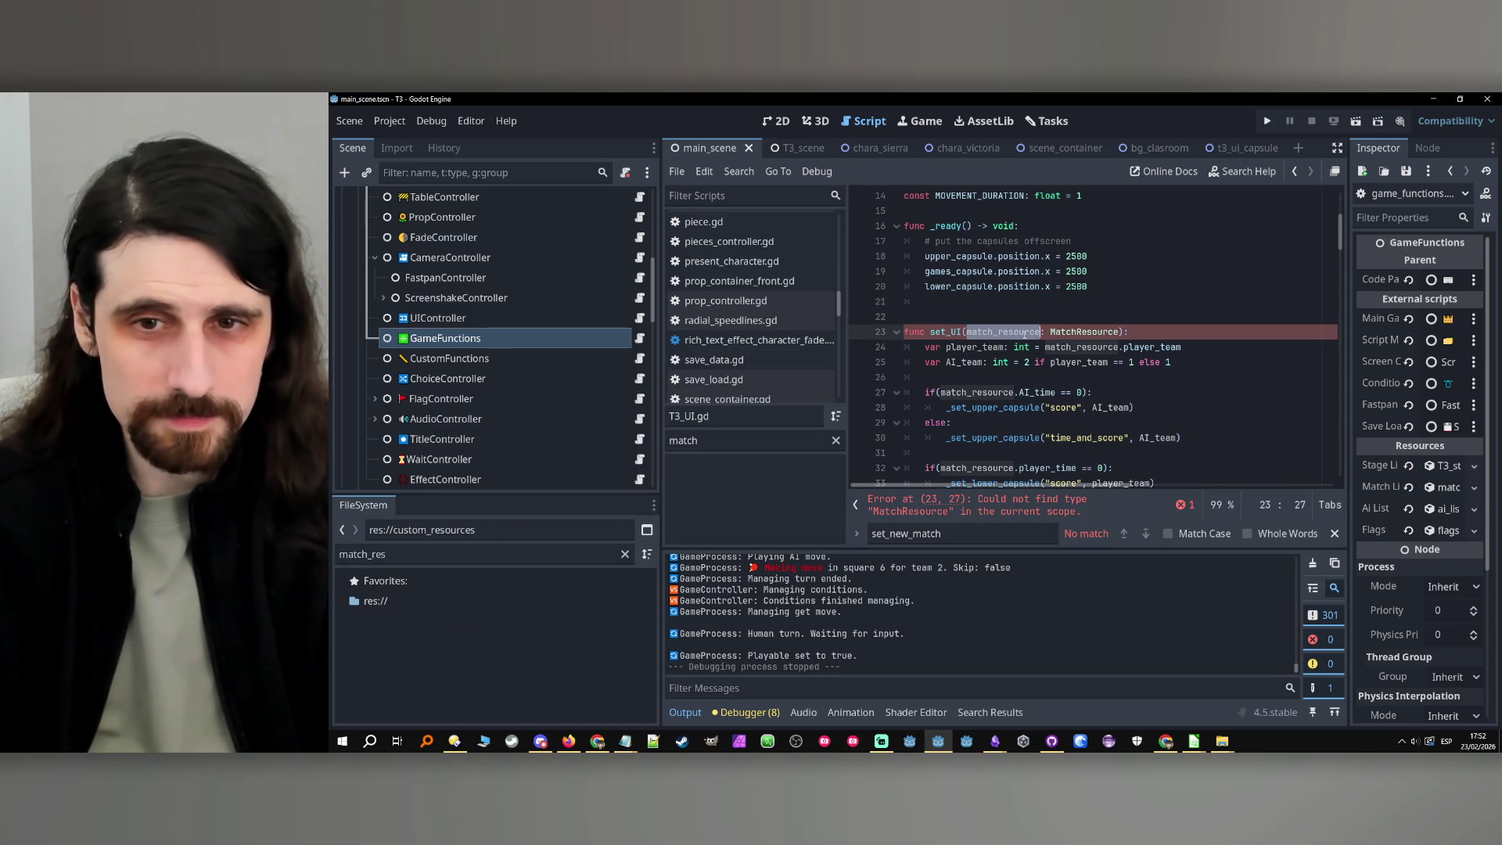
double_click(1079, 333)
key(Caps_Lock)
Change set_UI's parameter type from MatchResource to T3Match
text(T3M)
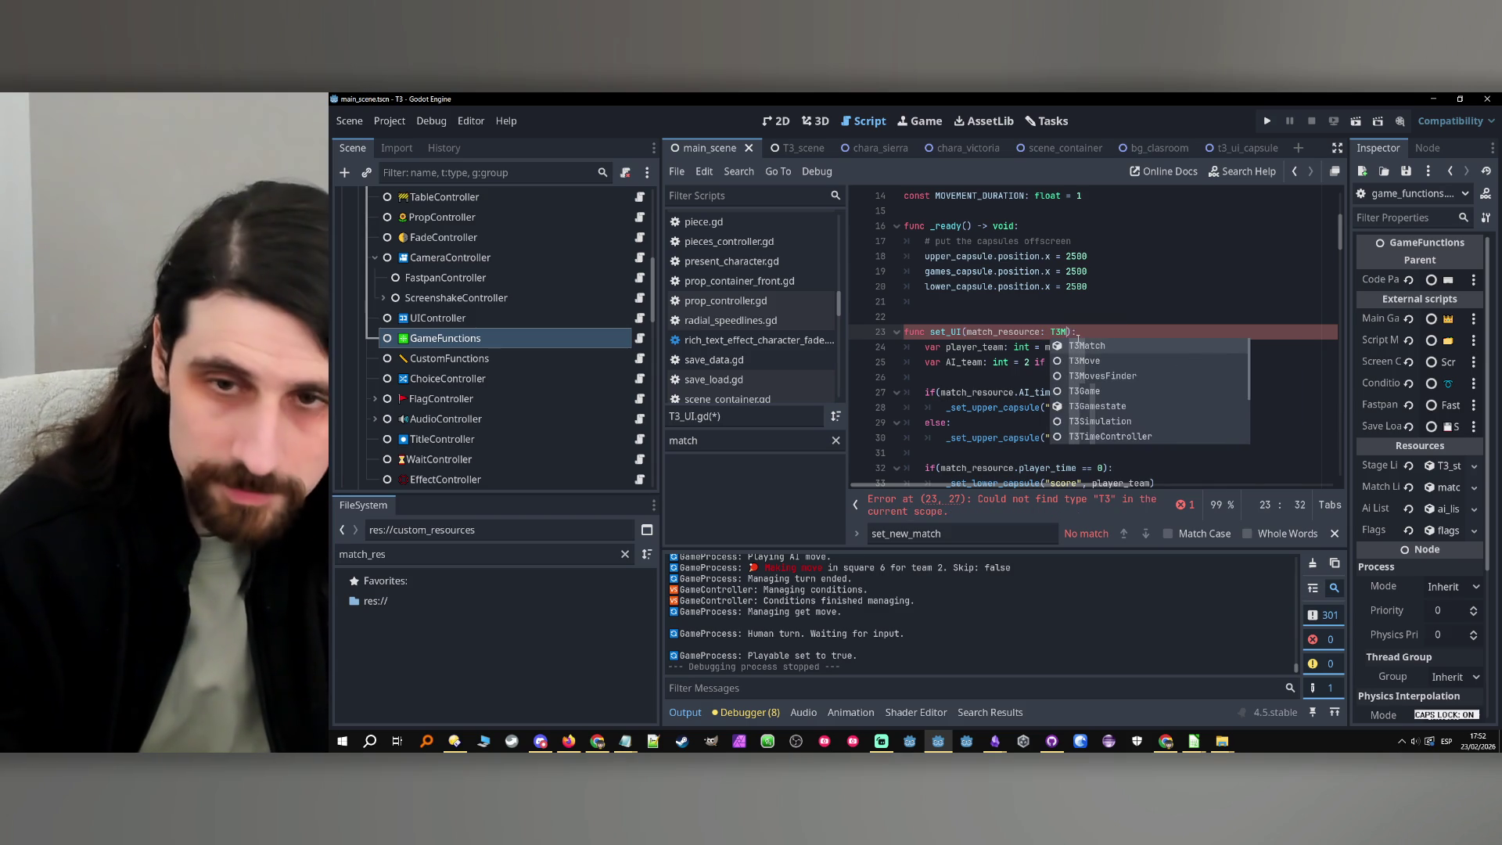
key(Caps_Lock)
text(atch)
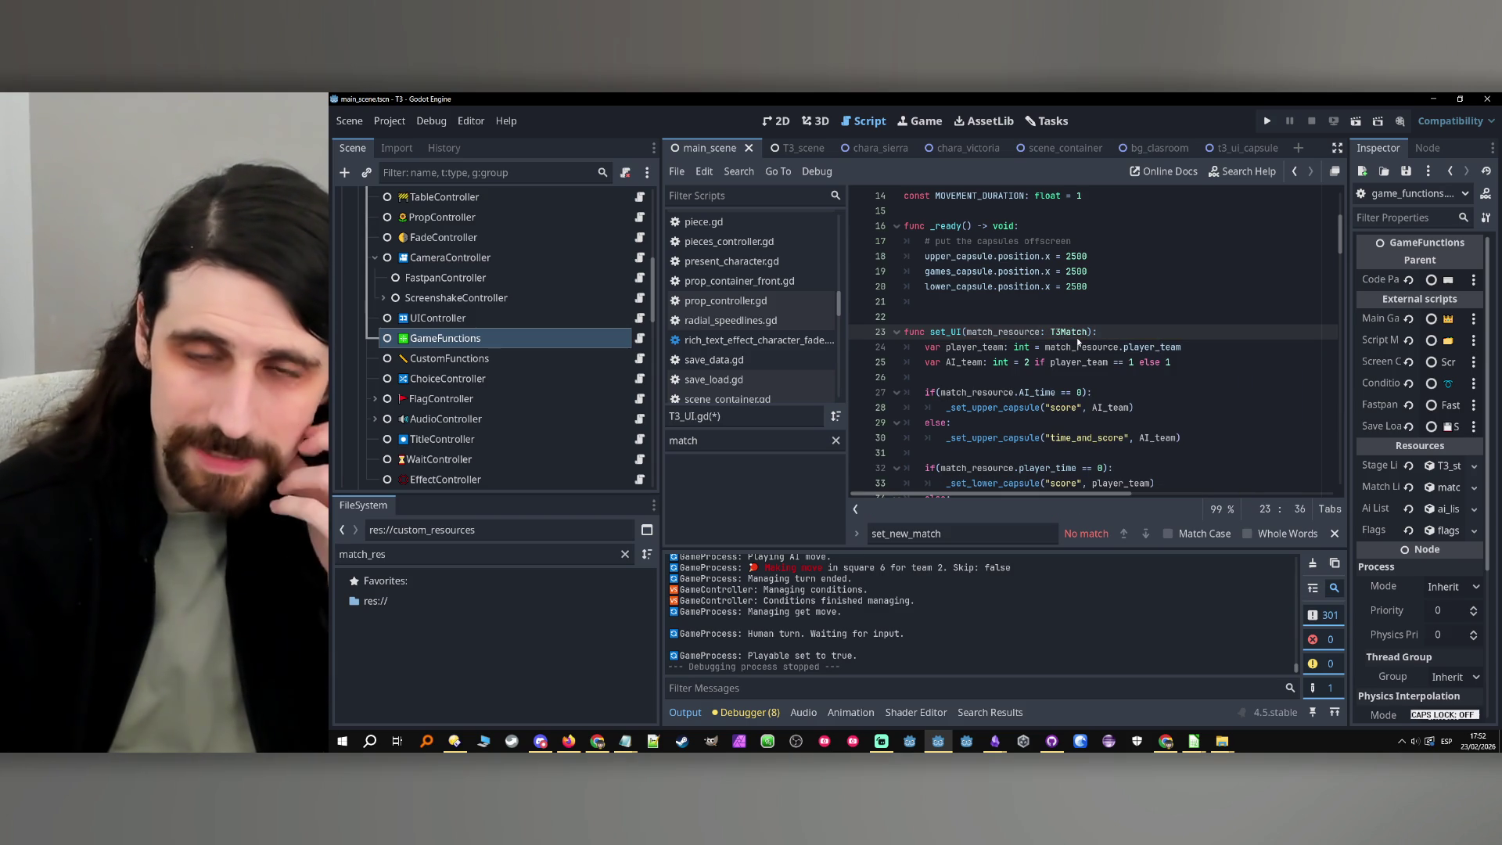
Rename every match_resource occurrence in set_UI to t3_match
double_click(1009, 334)
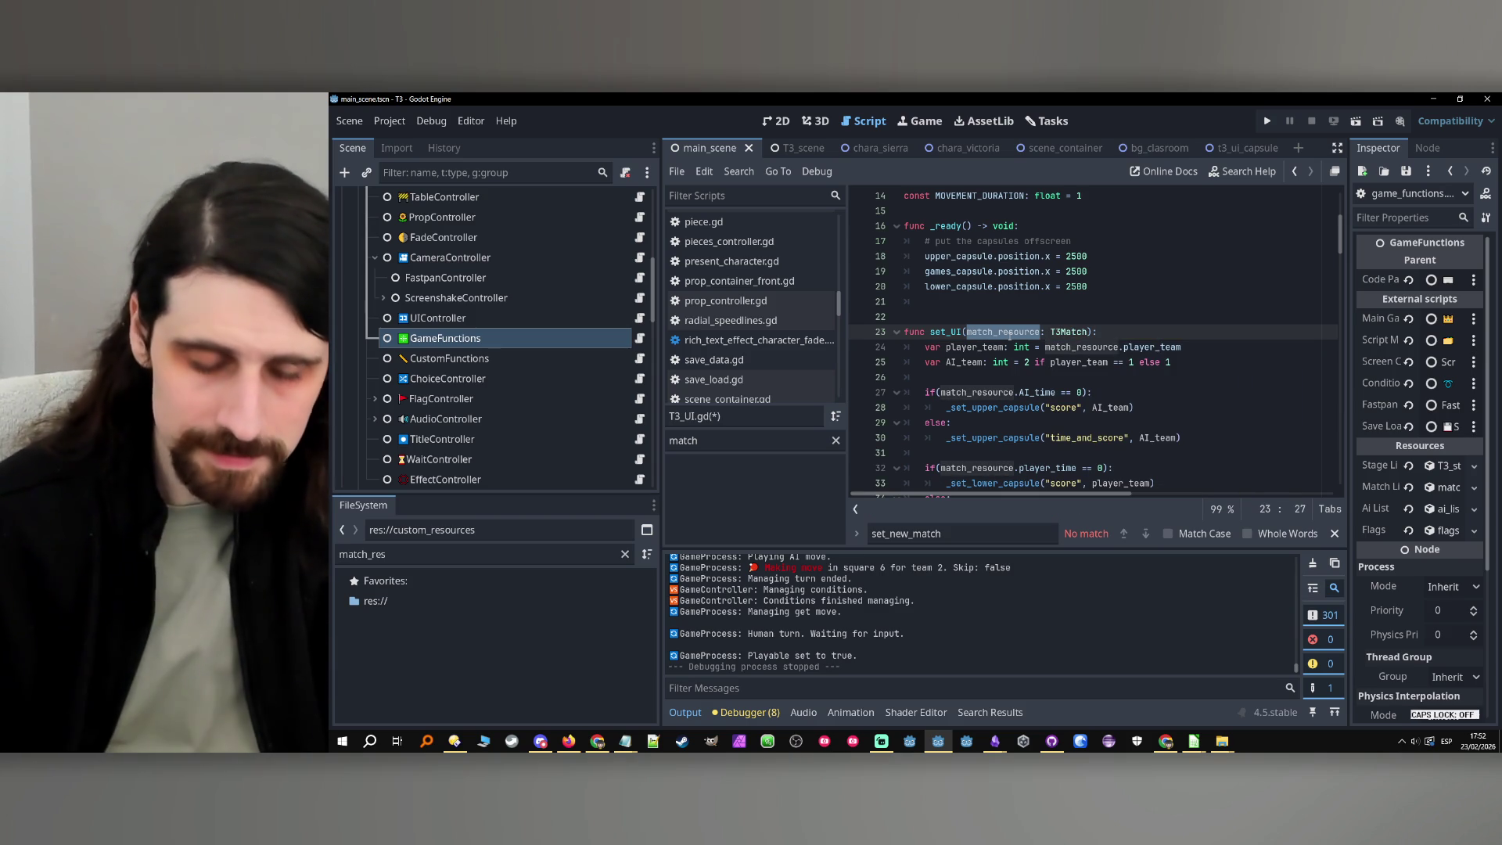
scroll(1009, 334, down, 1)
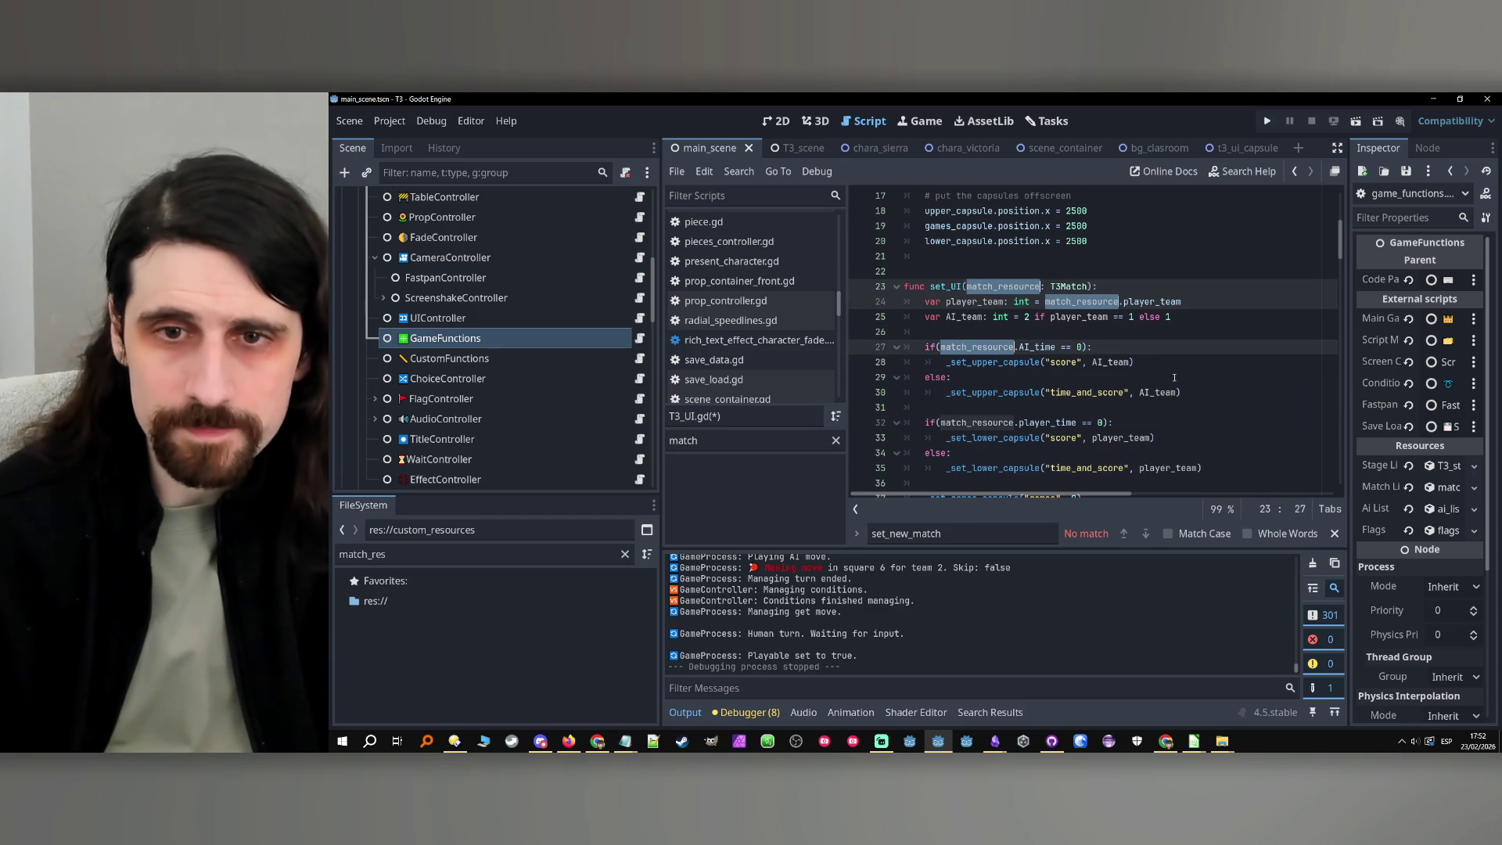
scroll(1174, 377, down, 2)
key(ctrl+d)
key(ctrl+d)
key(ctrl+d)
text(match)
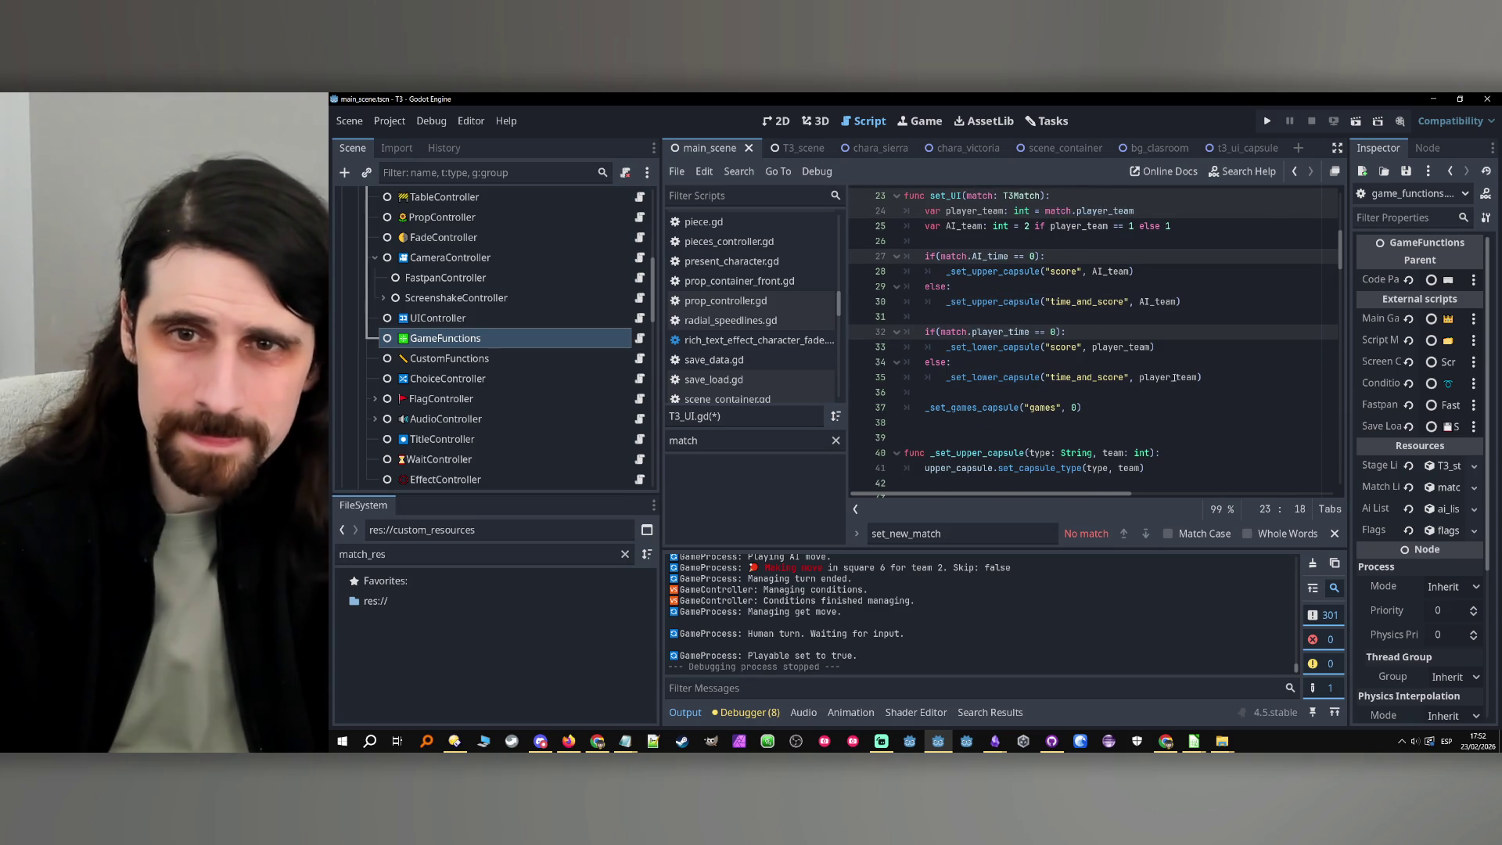
text(t3_)
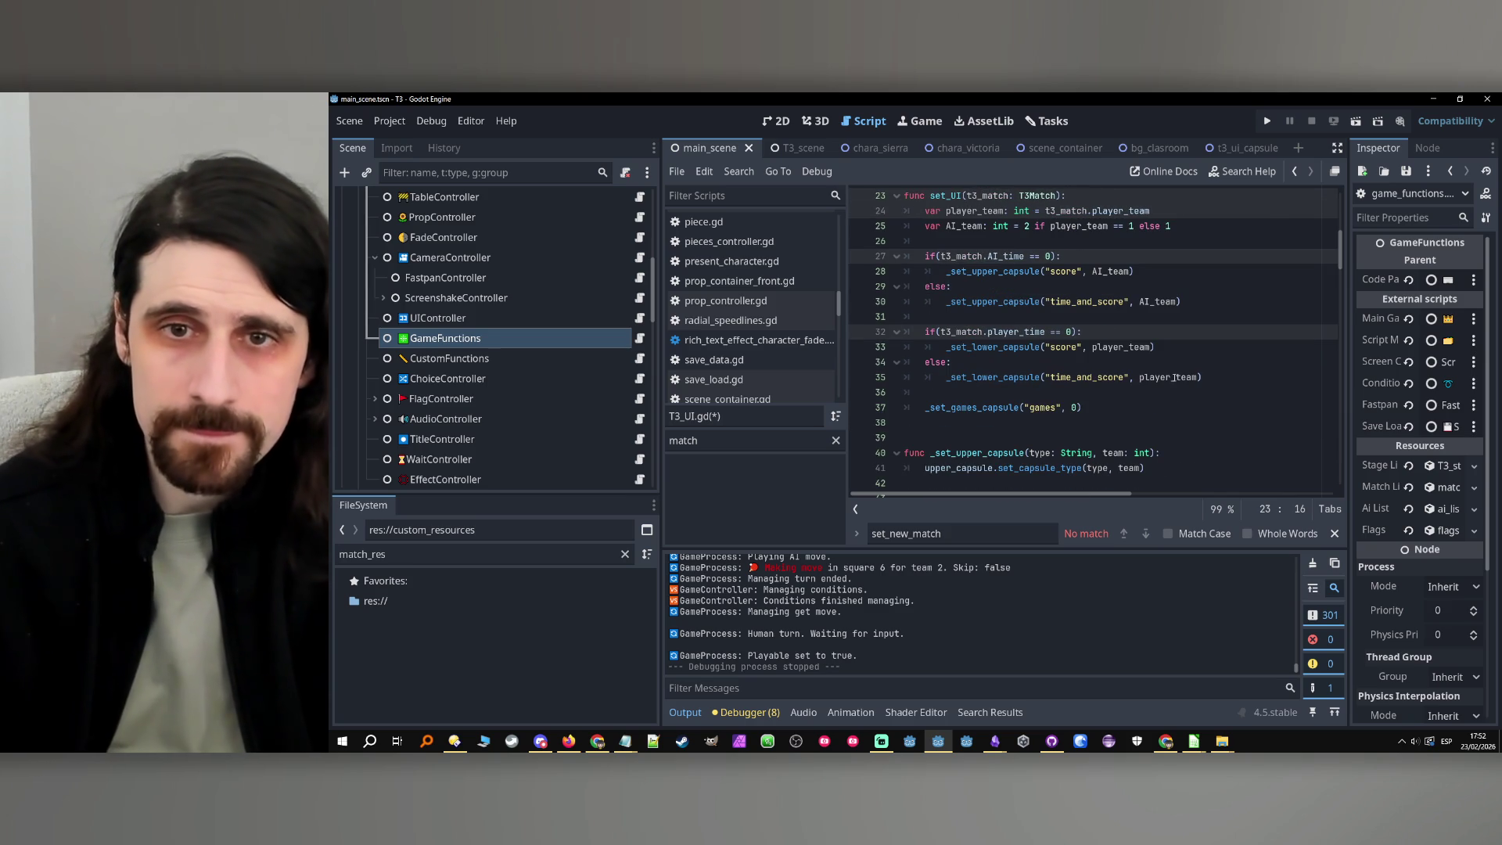
click(1095, 422)
scroll(1092, 372, up, 3)
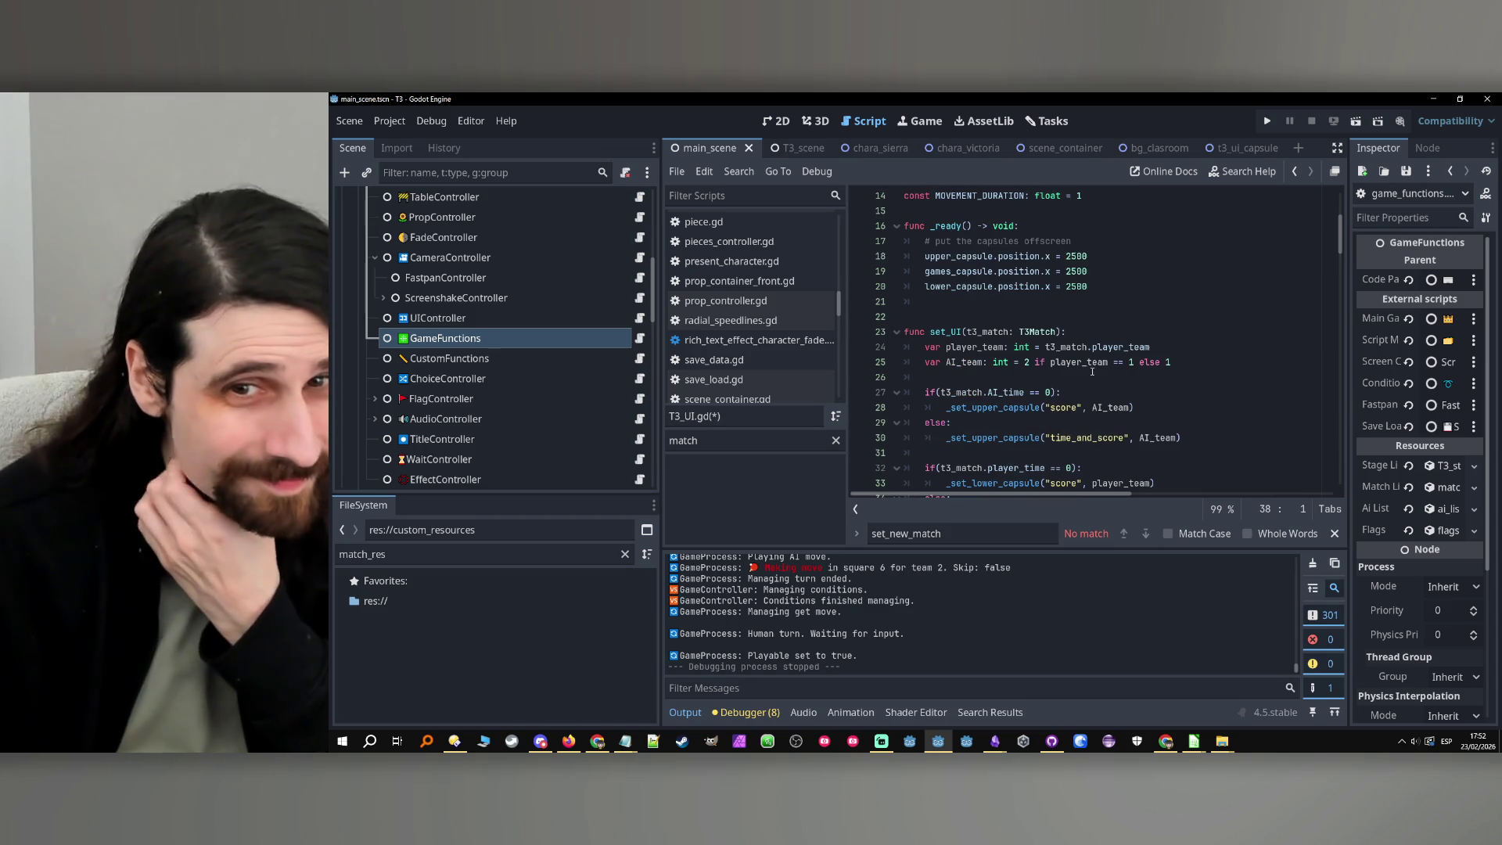
double_click(946, 331)
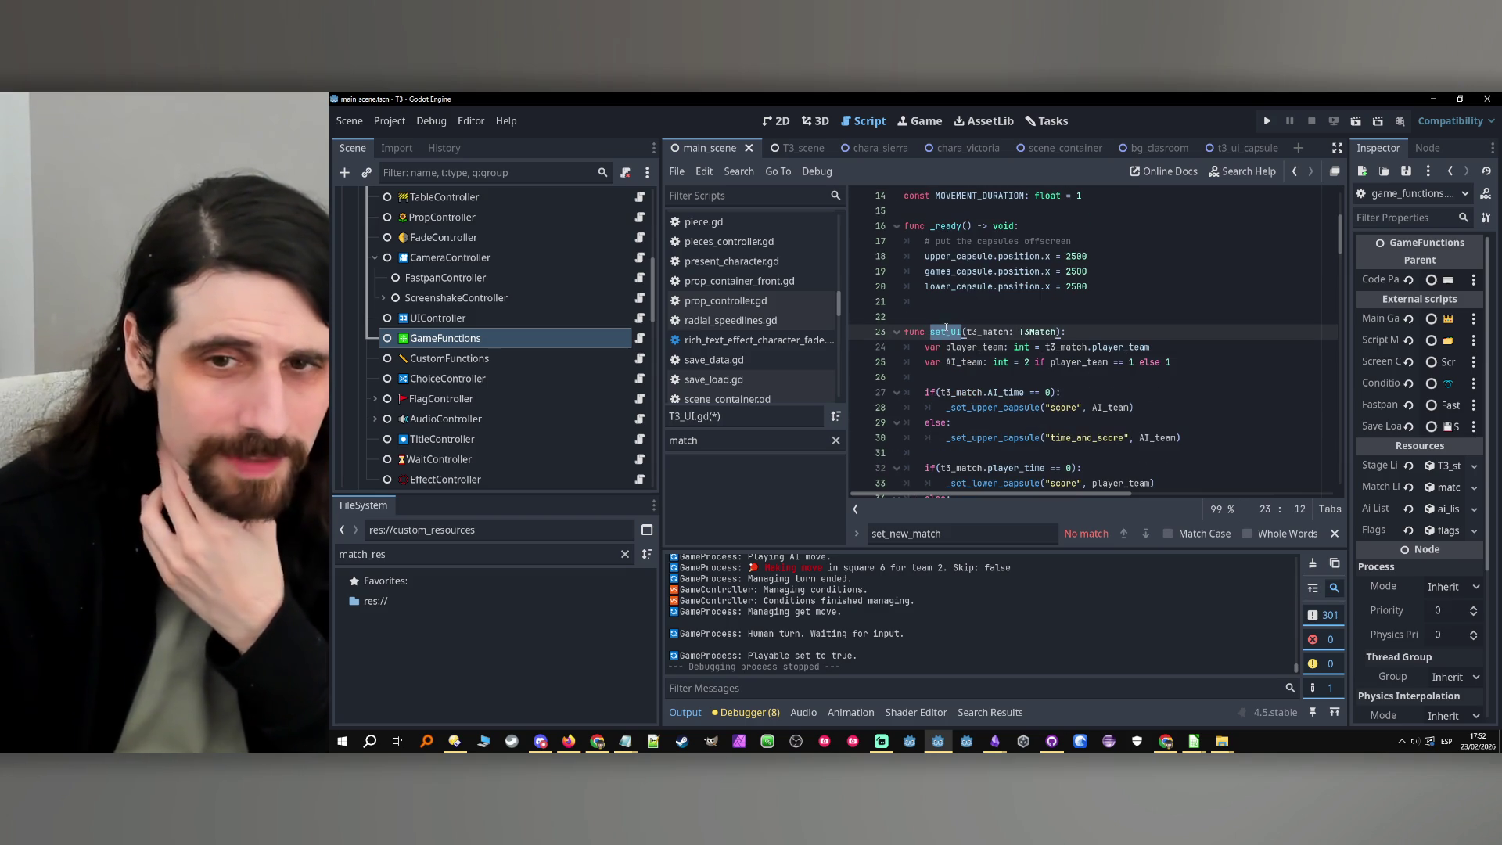
click(786, 149)
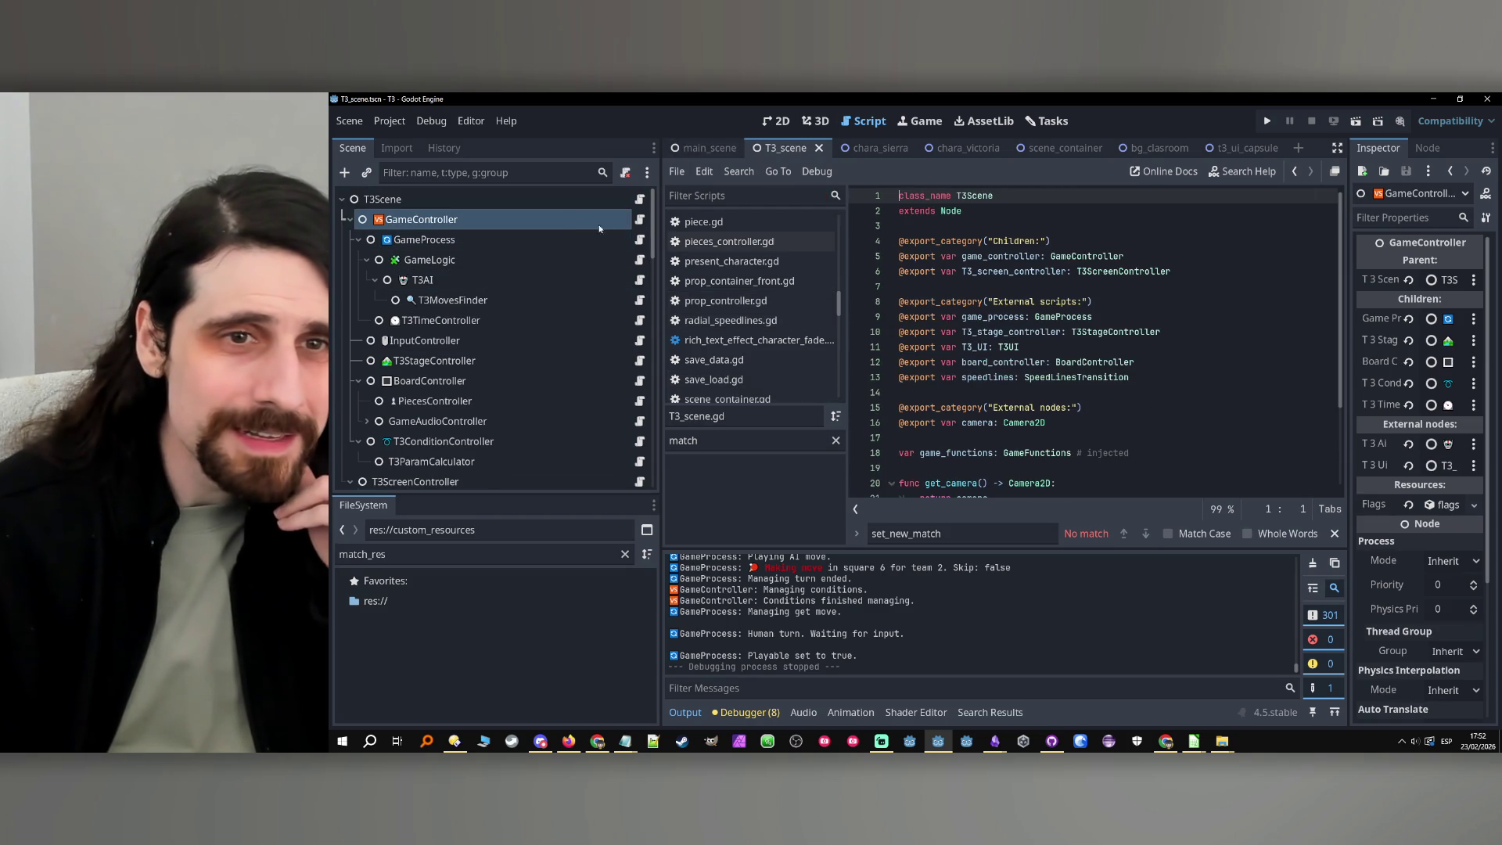
Open game_controller.gd and place the caret after the match record append in set_new_match
click(639, 219)
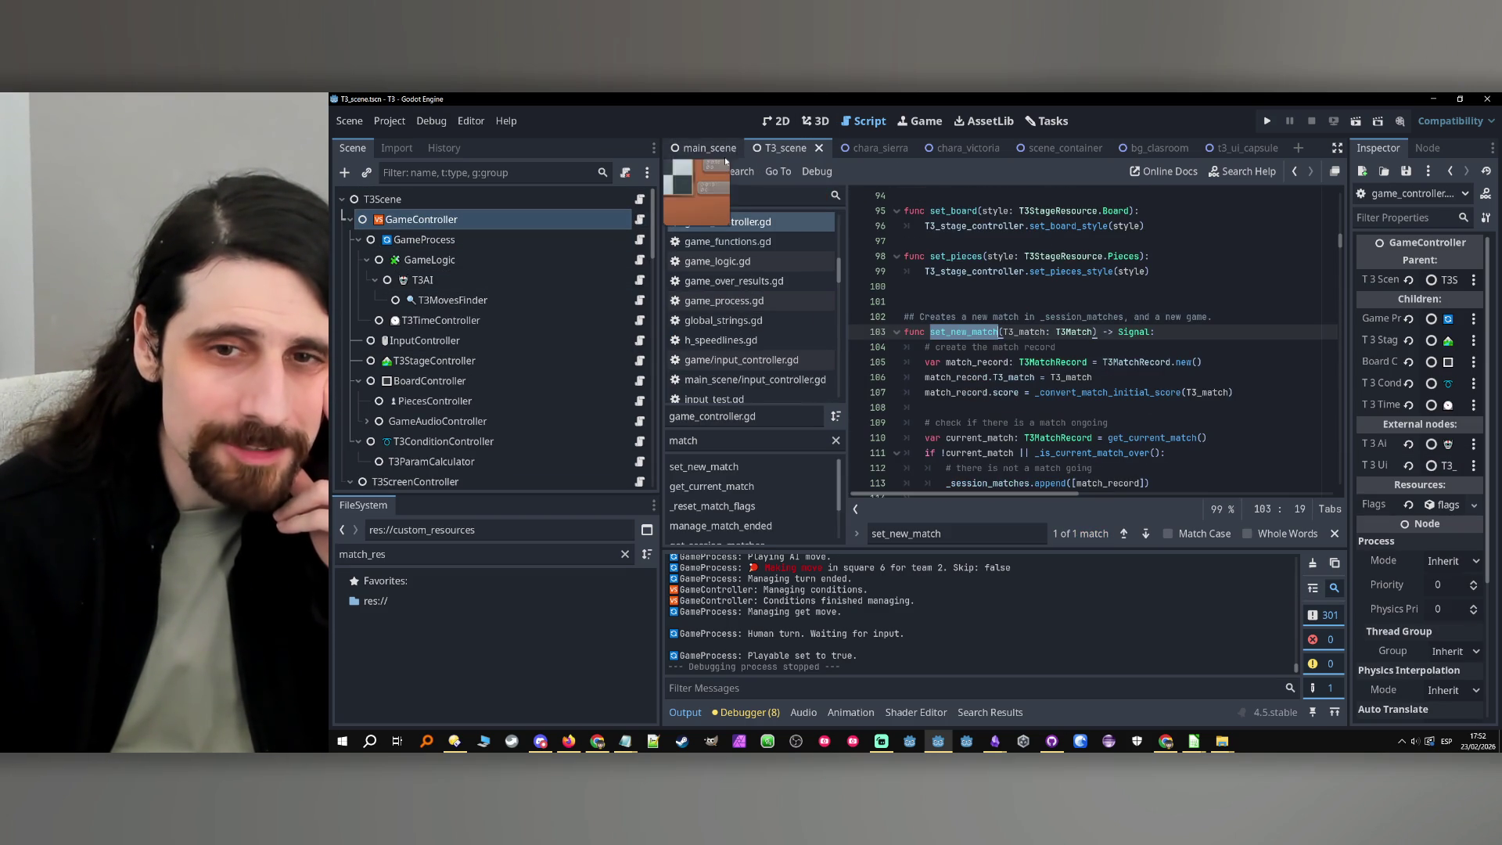
scroll(1087, 347, down, 2)
click(1050, 317)
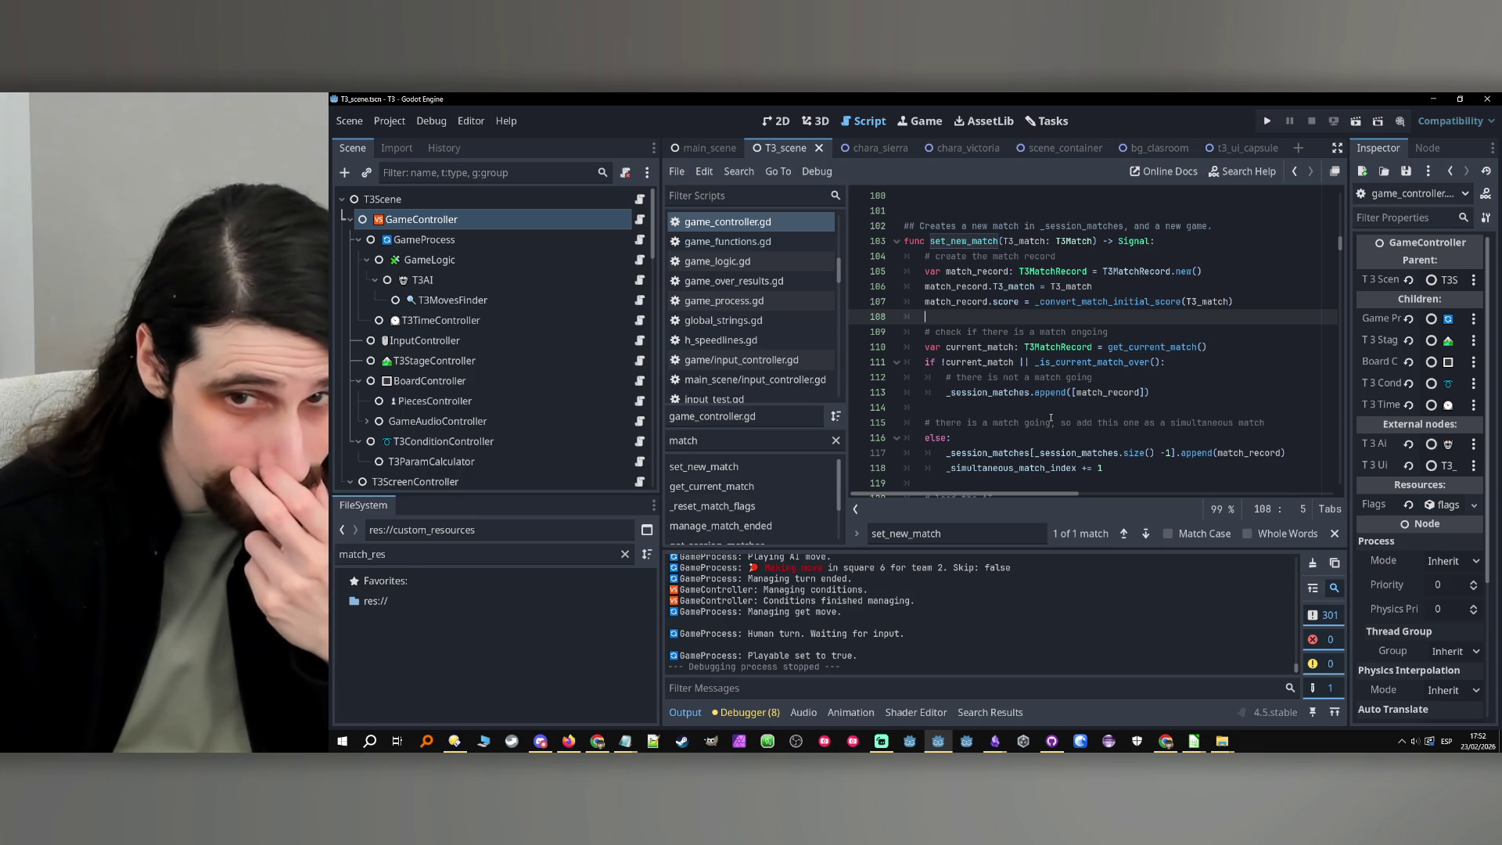
click(1138, 379)
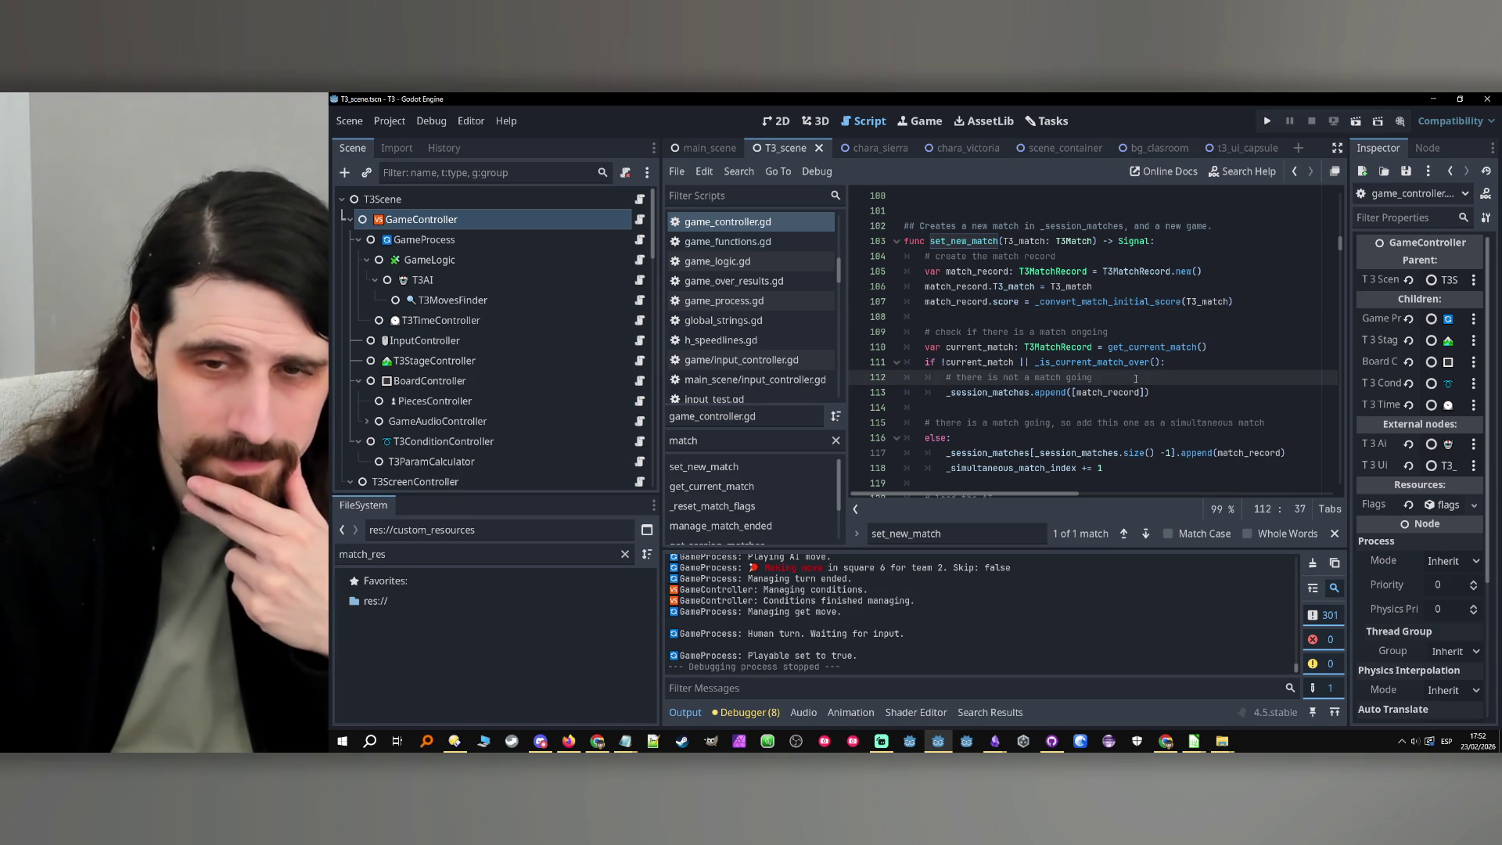
click(1110, 427)
scroll(1109, 427, down, 1)
click(1094, 395)
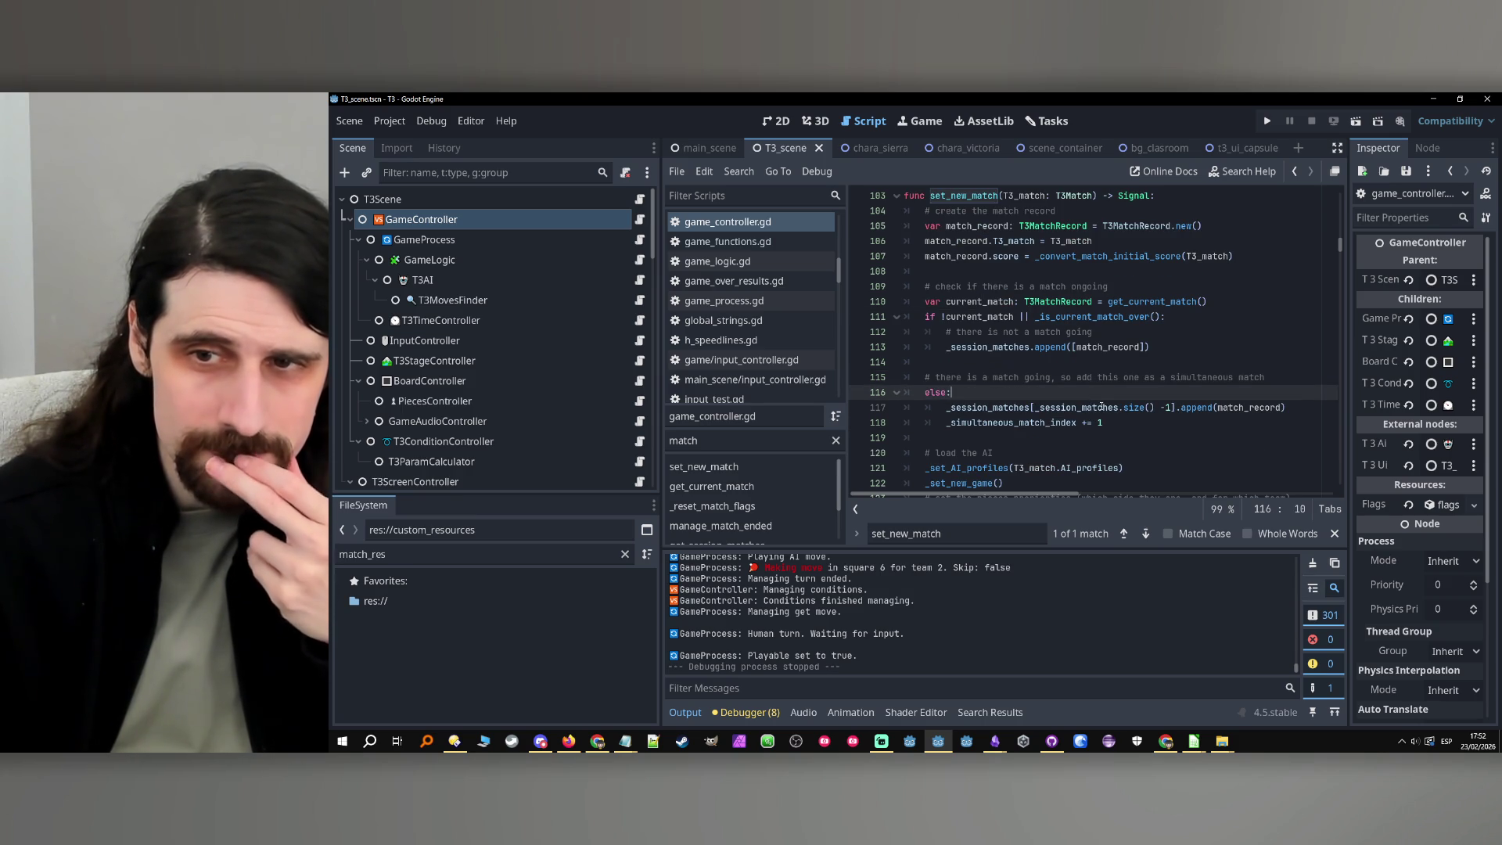
click(1185, 347)
scroll(1184, 346, down, 2)
scroll(1184, 346, down, 1)
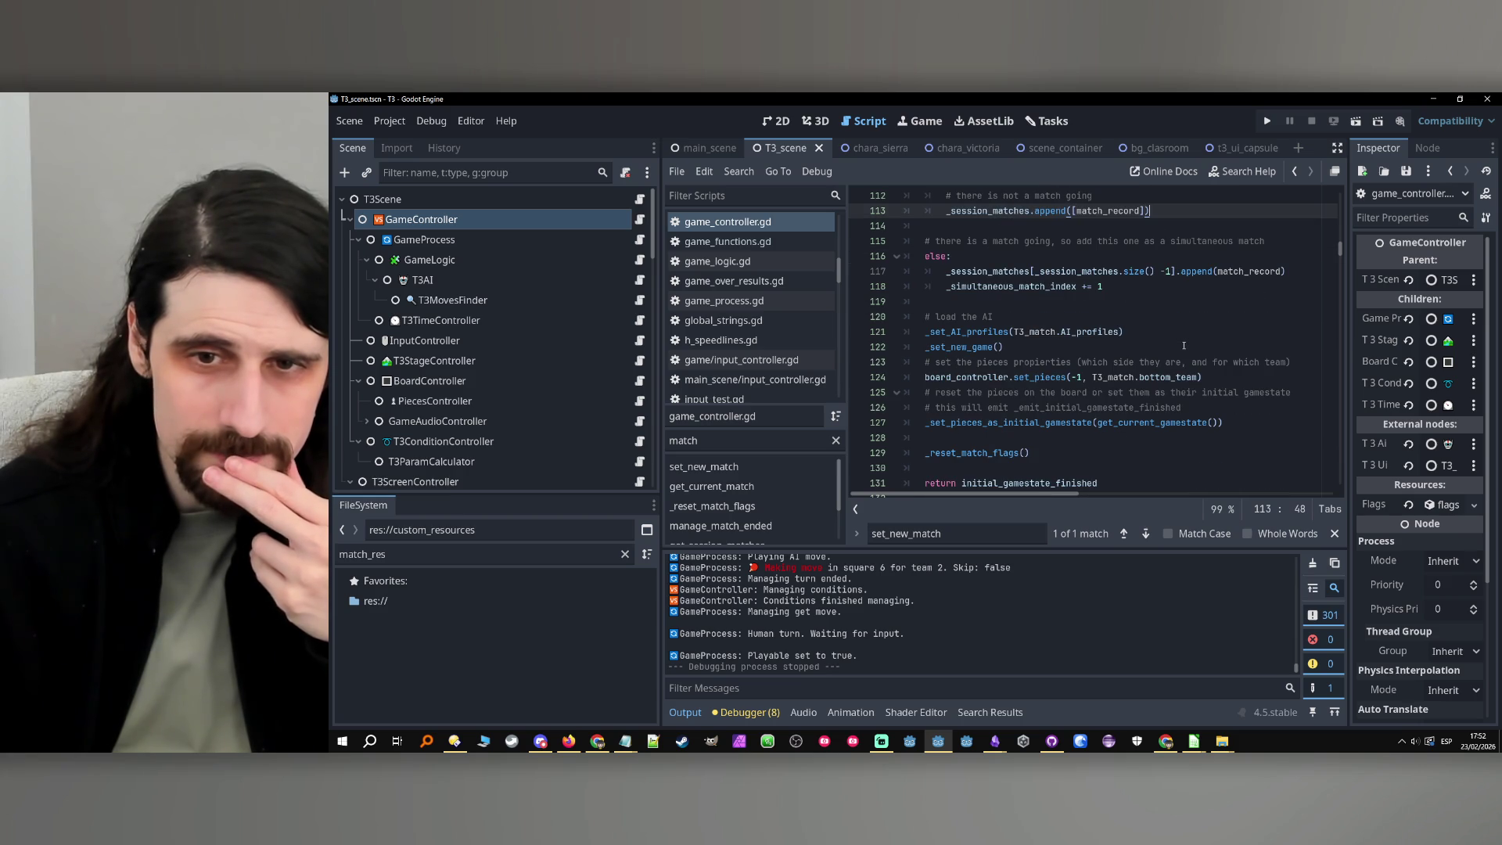
scroll(1183, 345, down, 1)
scroll(1183, 346, up, 4)
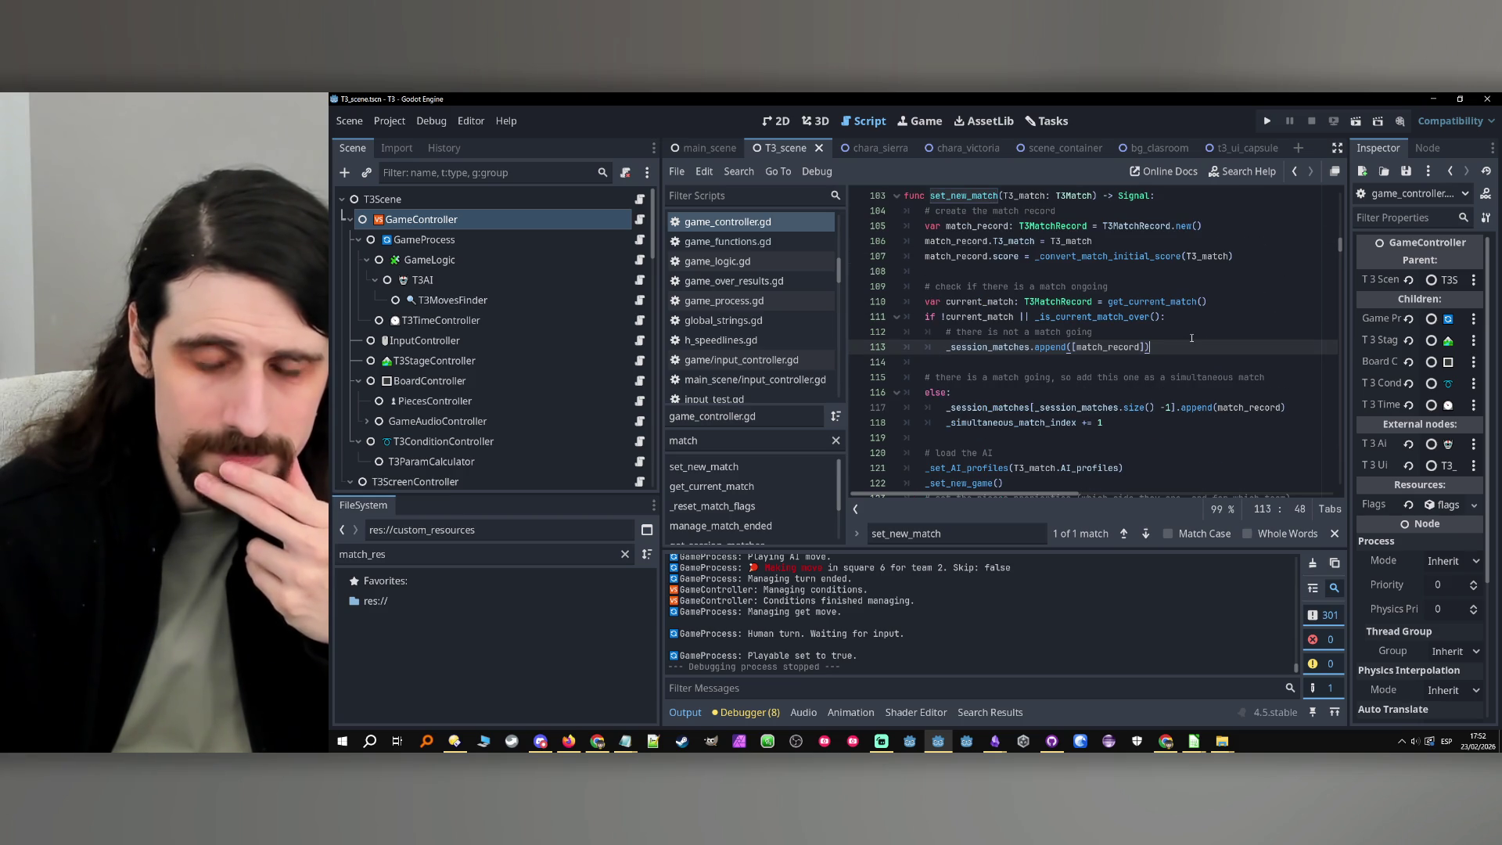
Add line 114 'T3_UI.set_UI(T3_match)' in set_new_match, pasting the T3_match parameter
key(Return)
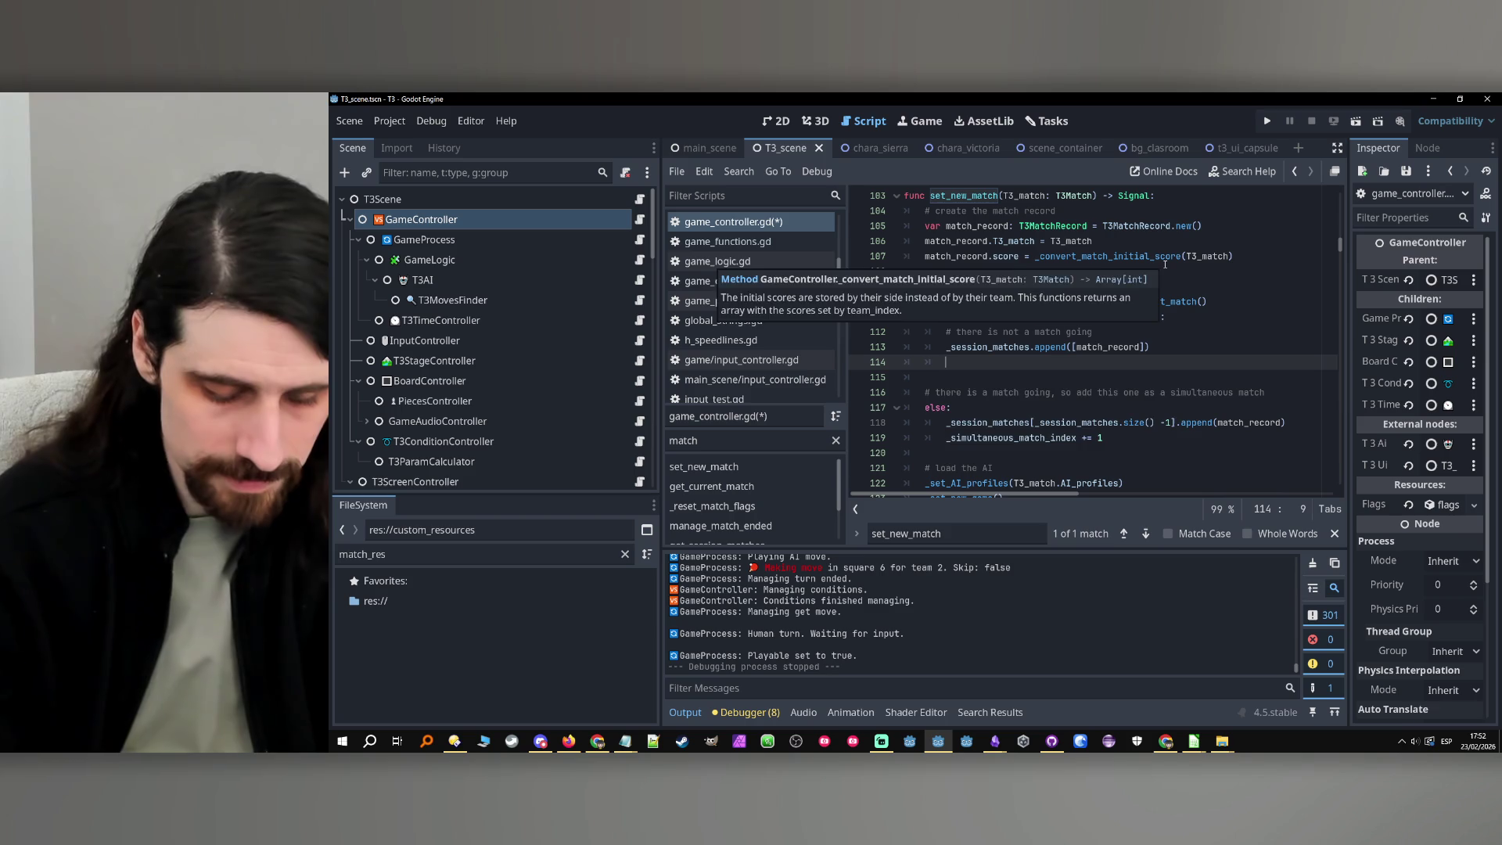
key(Caps_Lock)
text(T3_)
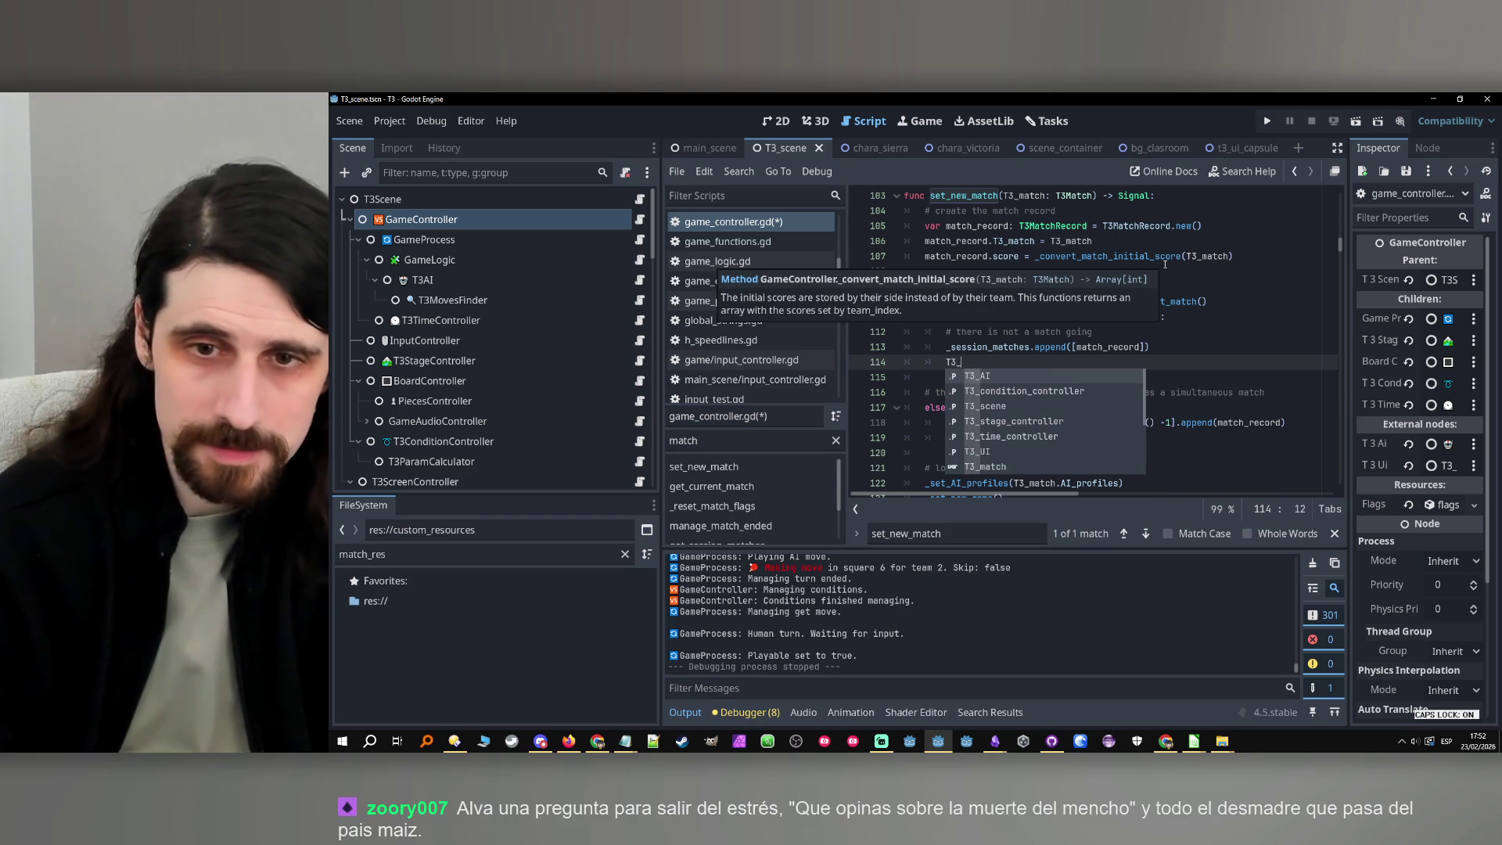
text(UI)
key(Caps_Lock)
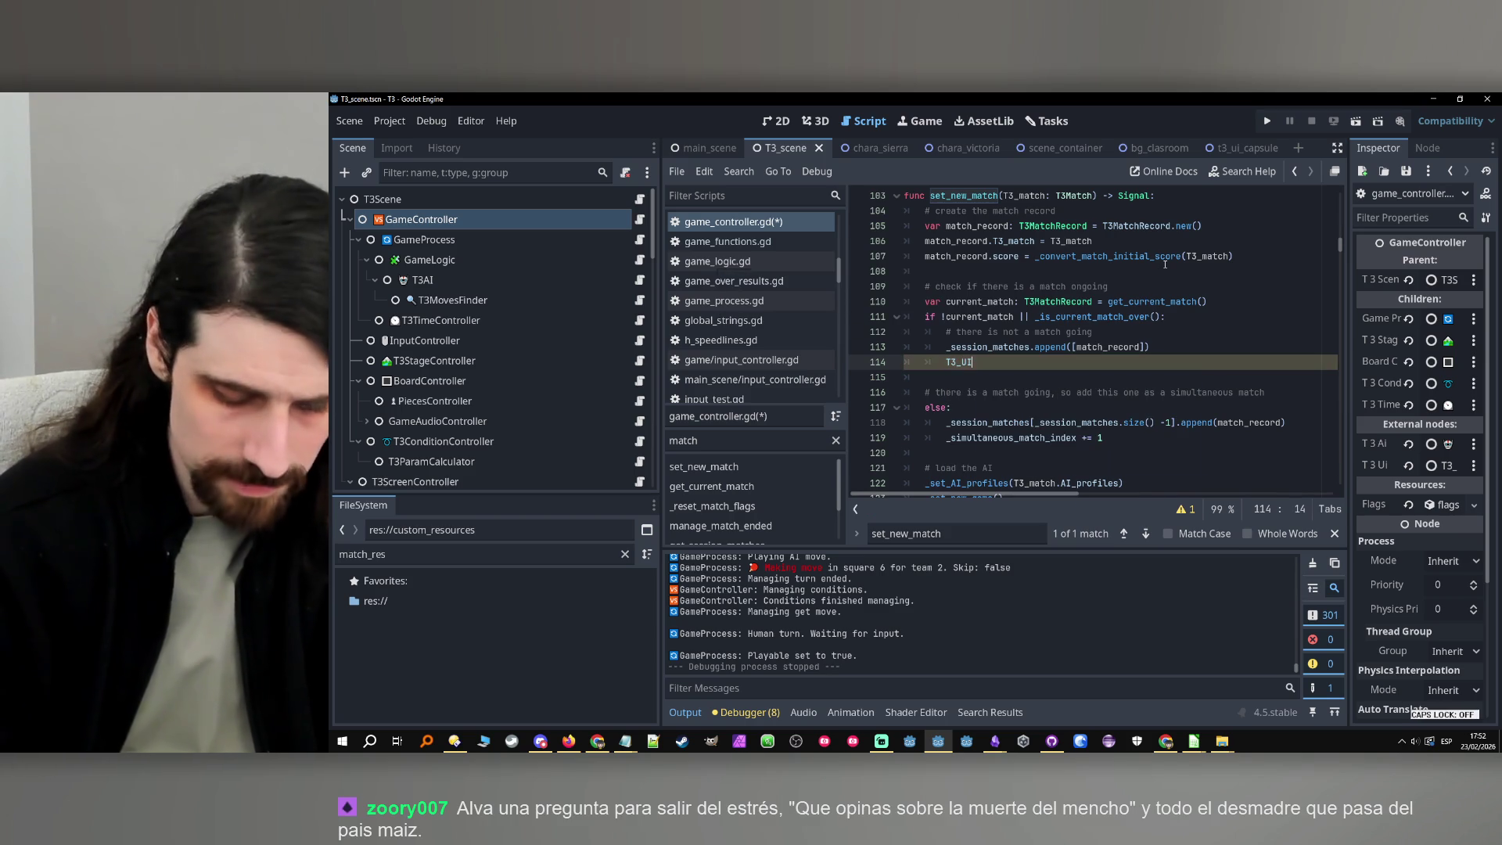
text(.set_UI)
key(Return)
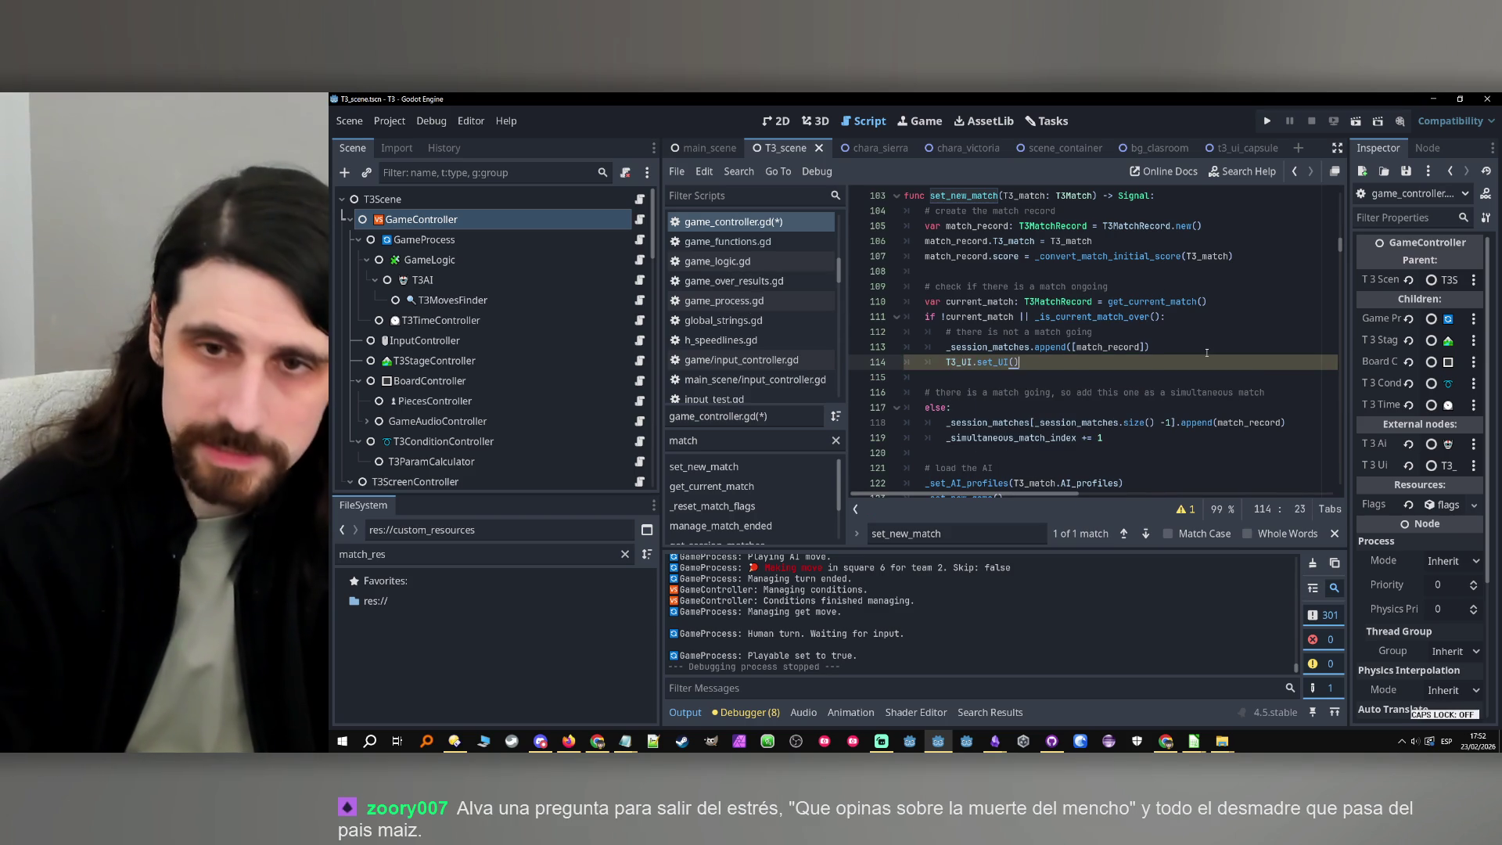
double_click(1024, 195)
key(ctrl+c)
click(1015, 363)
key(ctrl+v)
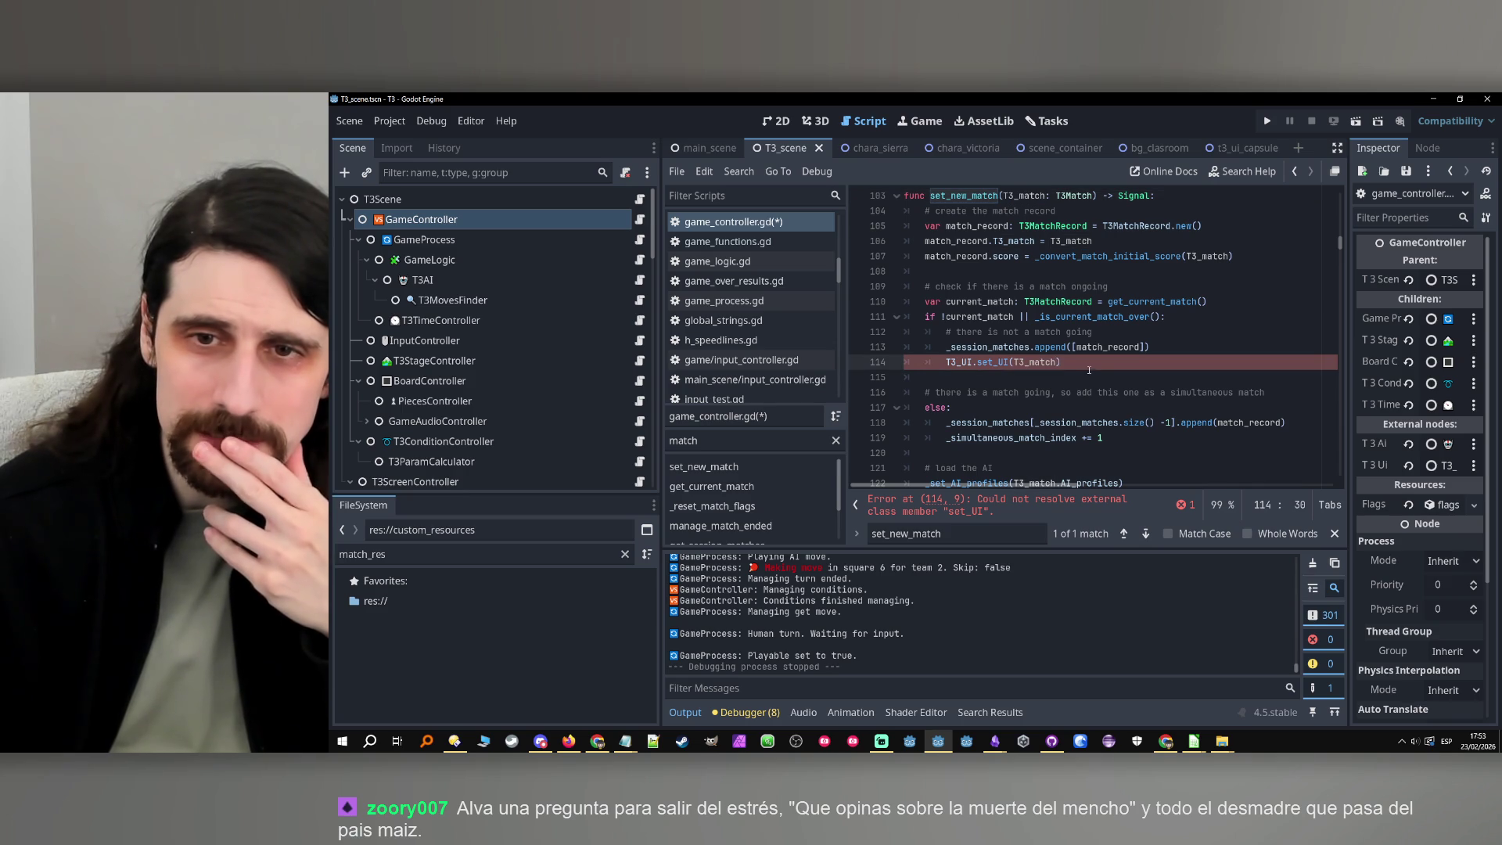
Jump from the set_UI call to its definition in T3_UI.gd
click(1154, 347)
click(1096, 358)
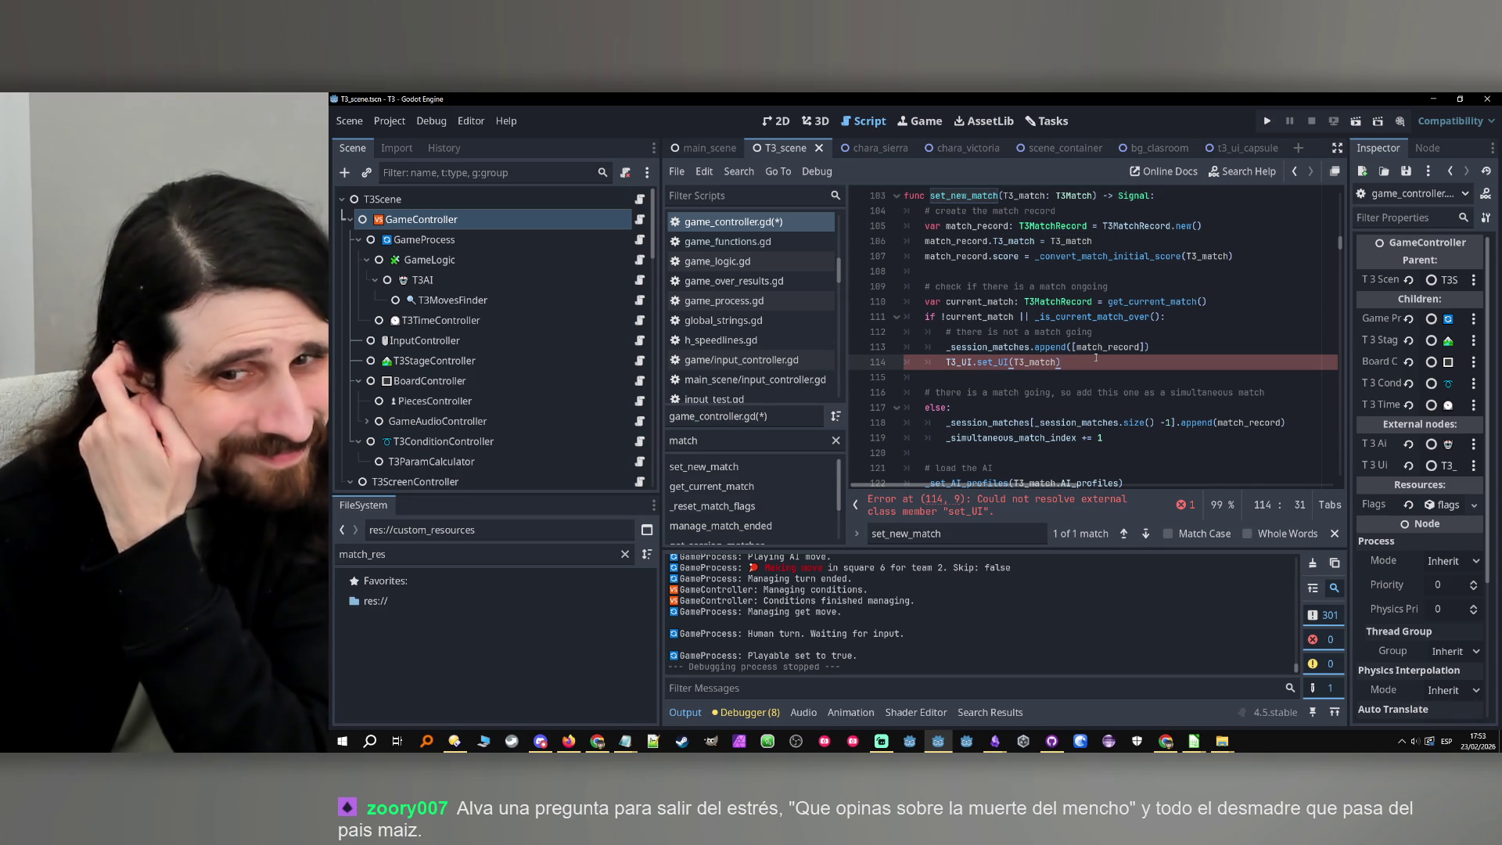
ctrl+click(992, 363)
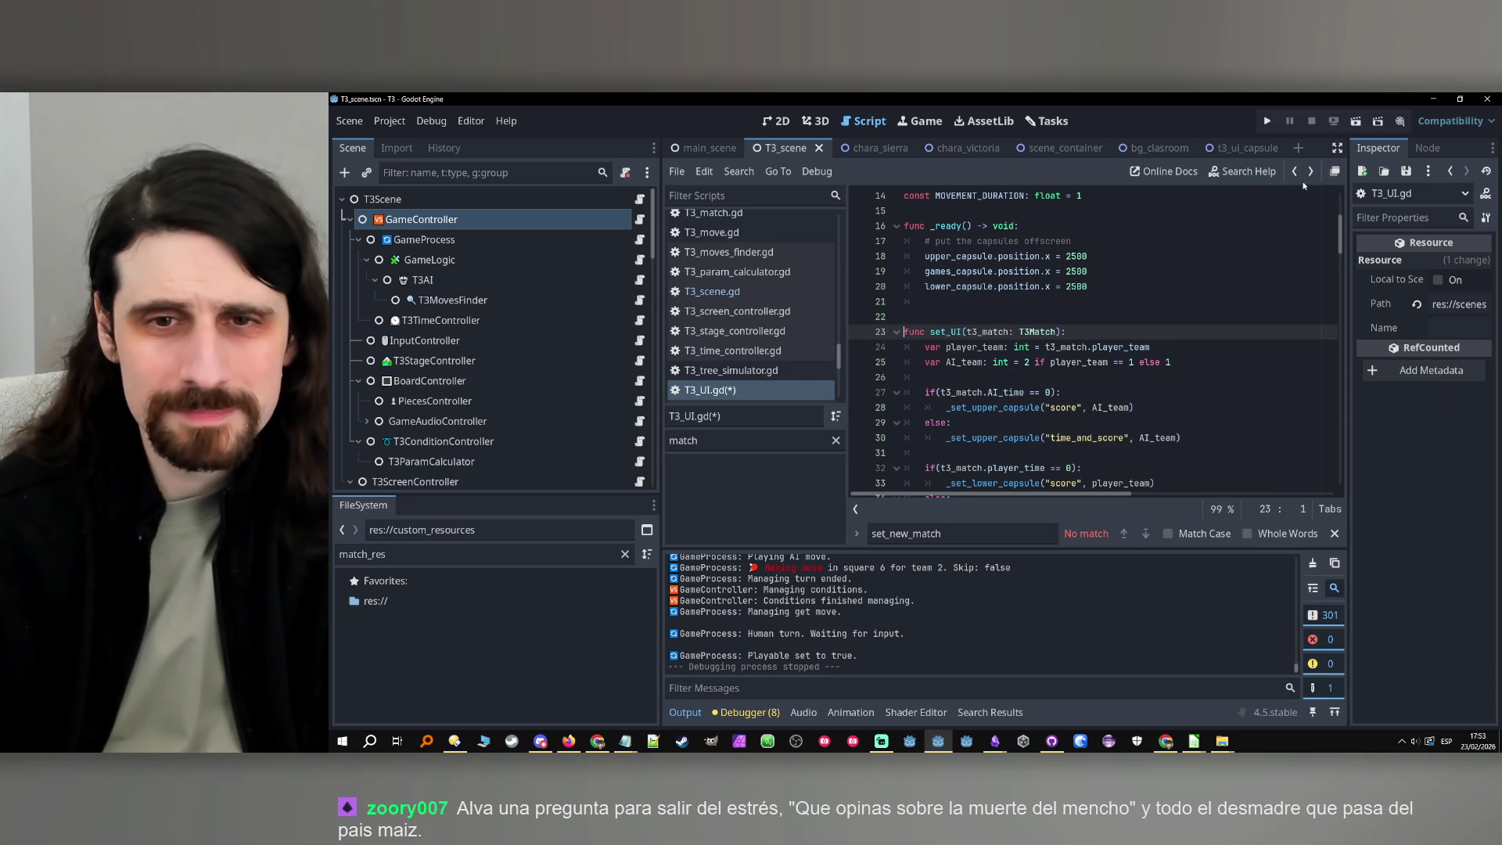
Save T3_UI.gd, check the new set_UI call on line 114, and save game_controller.gd
key(ctrl+s)
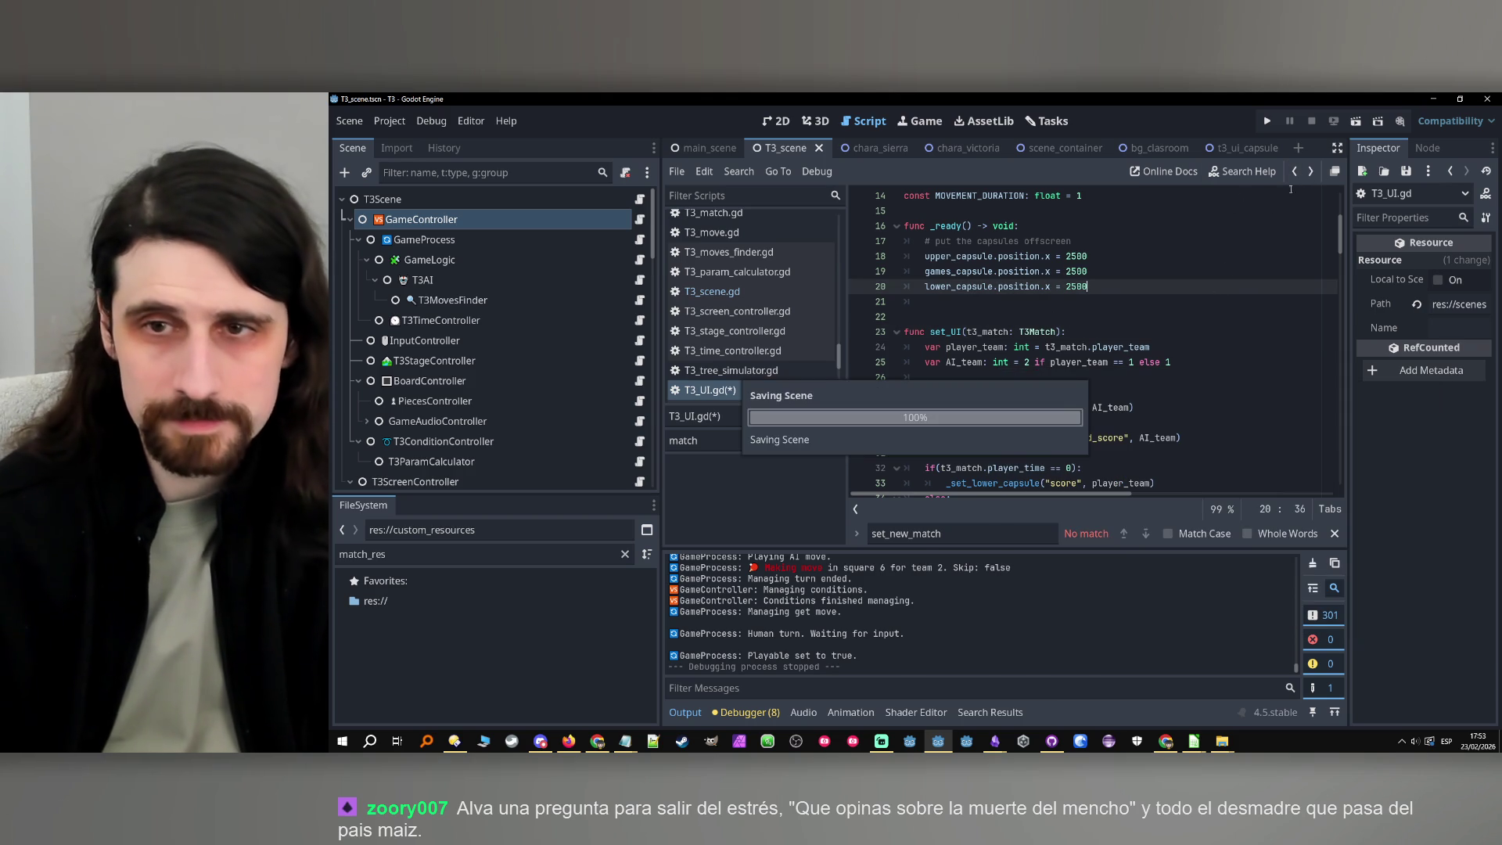
click(1296, 171)
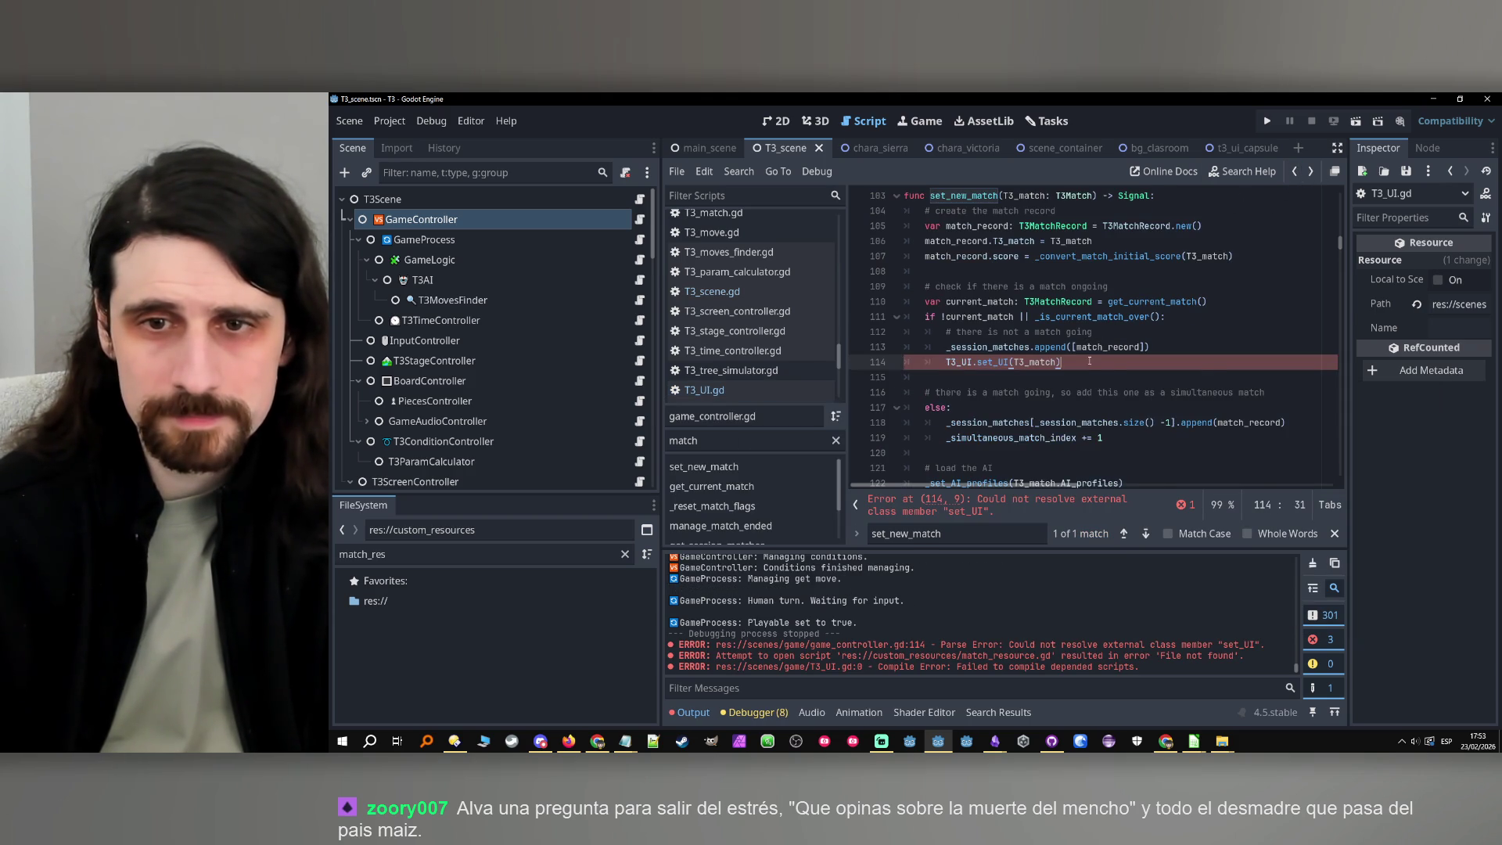
scroll(1089, 361, up, 2)
double_click(1024, 287)
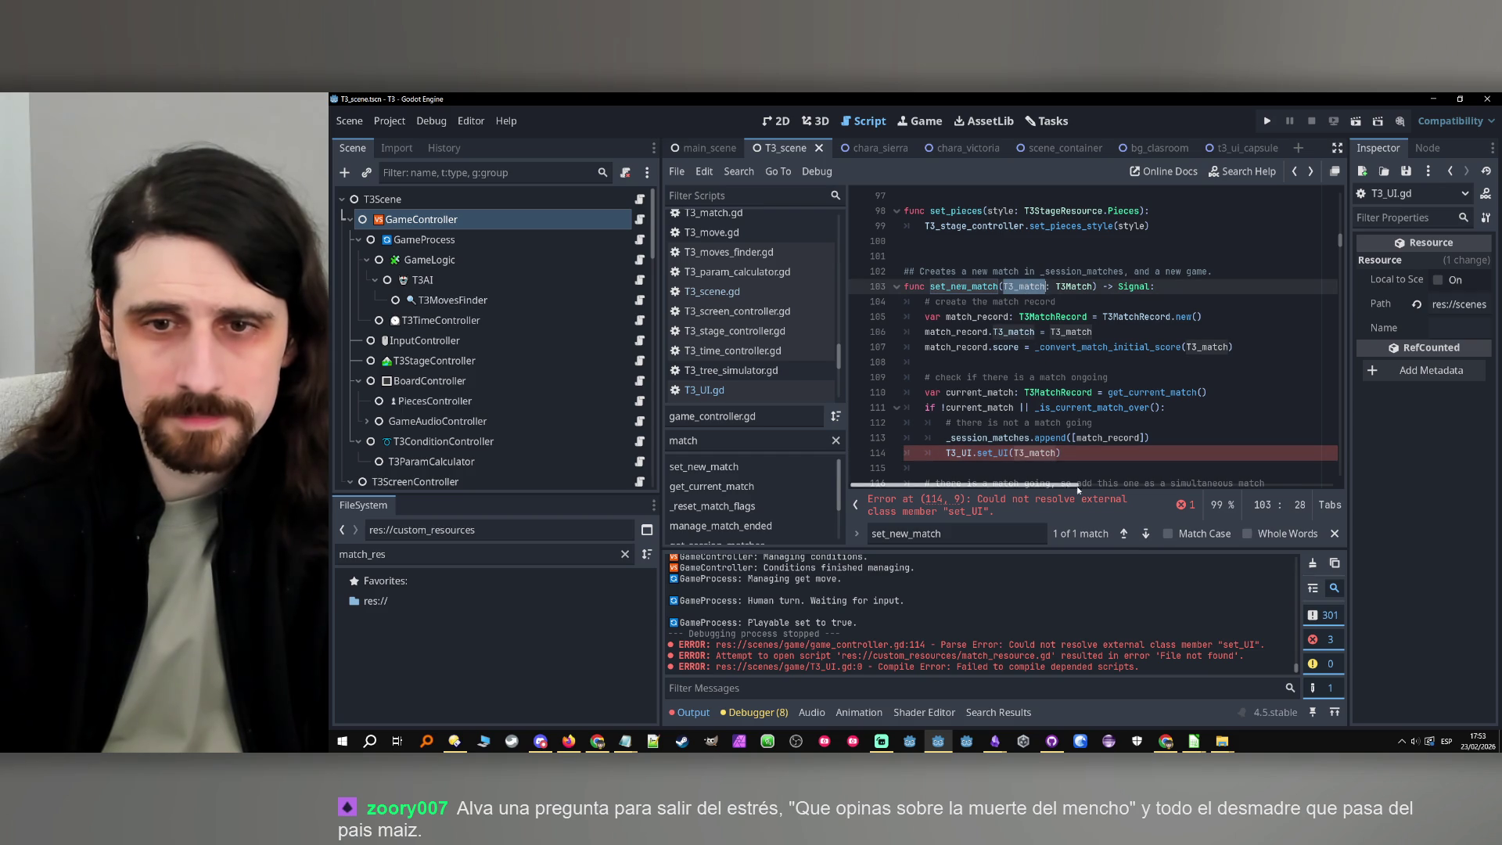
click(1106, 452)
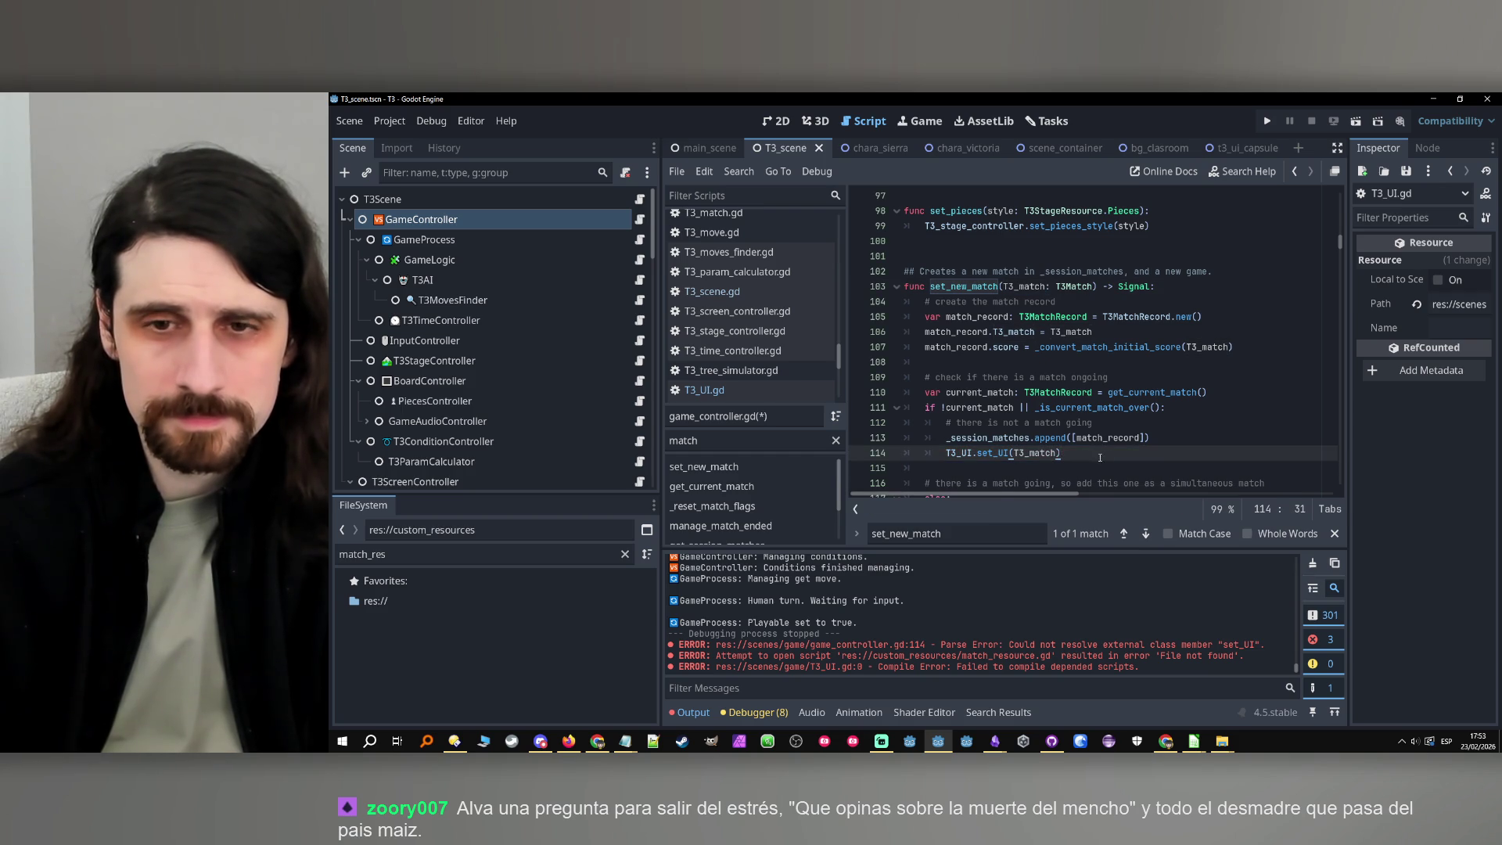
scroll(1099, 458, down, 2)
drag(1081, 376, 944, 373)
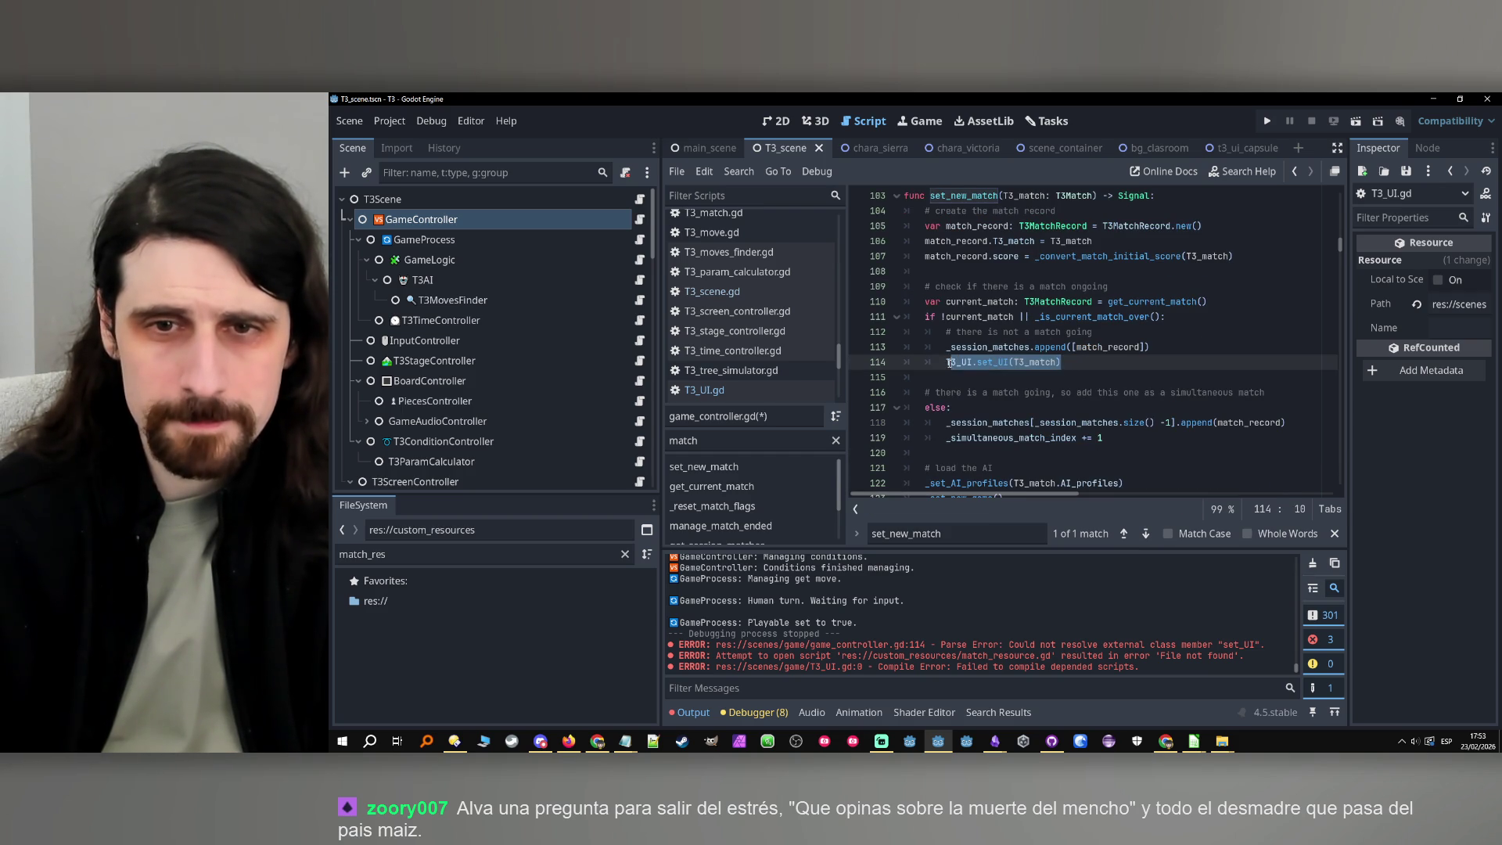
key(ctrl+s)
key(End)
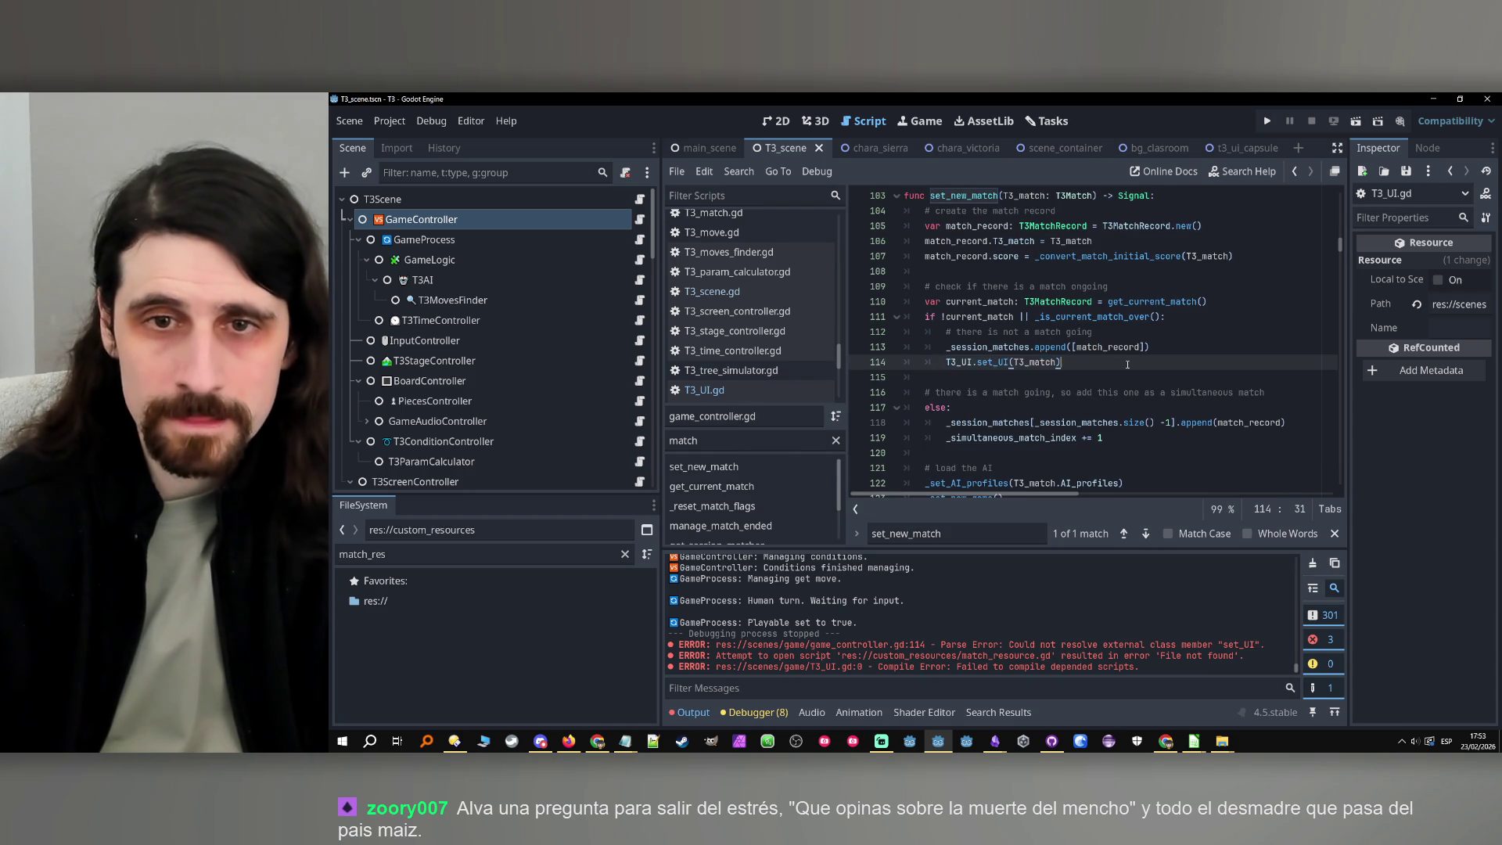
scroll(1017, 368, up, 2)
Browse the get_session_matches, get_current_match and set_new_match functions from the methods list
click(755, 441)
scroll(760, 489, down, 1)
scroll(764, 501, down, 2)
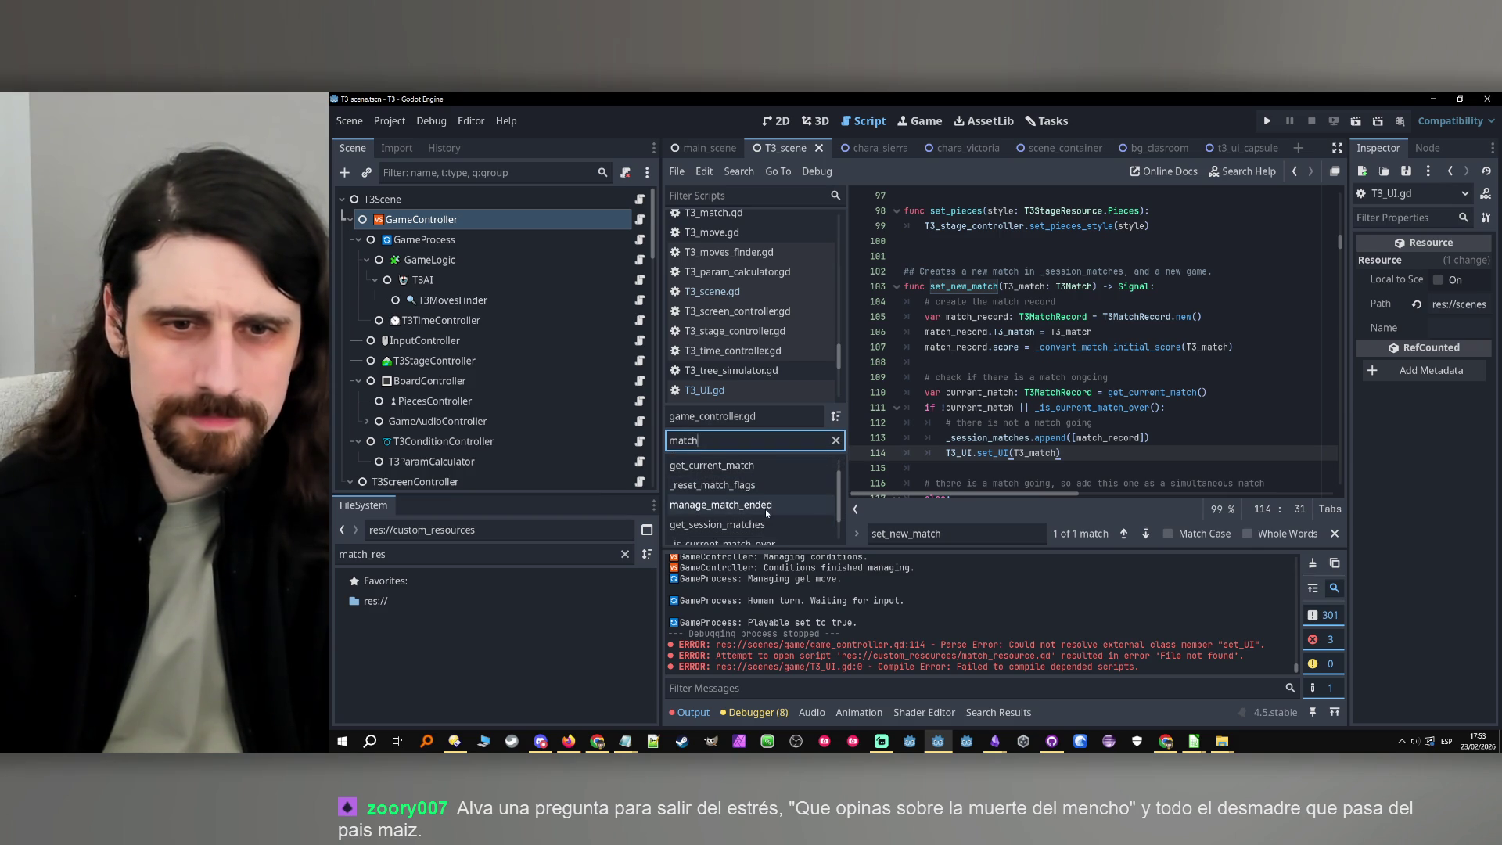
scroll(781, 507, down, 1)
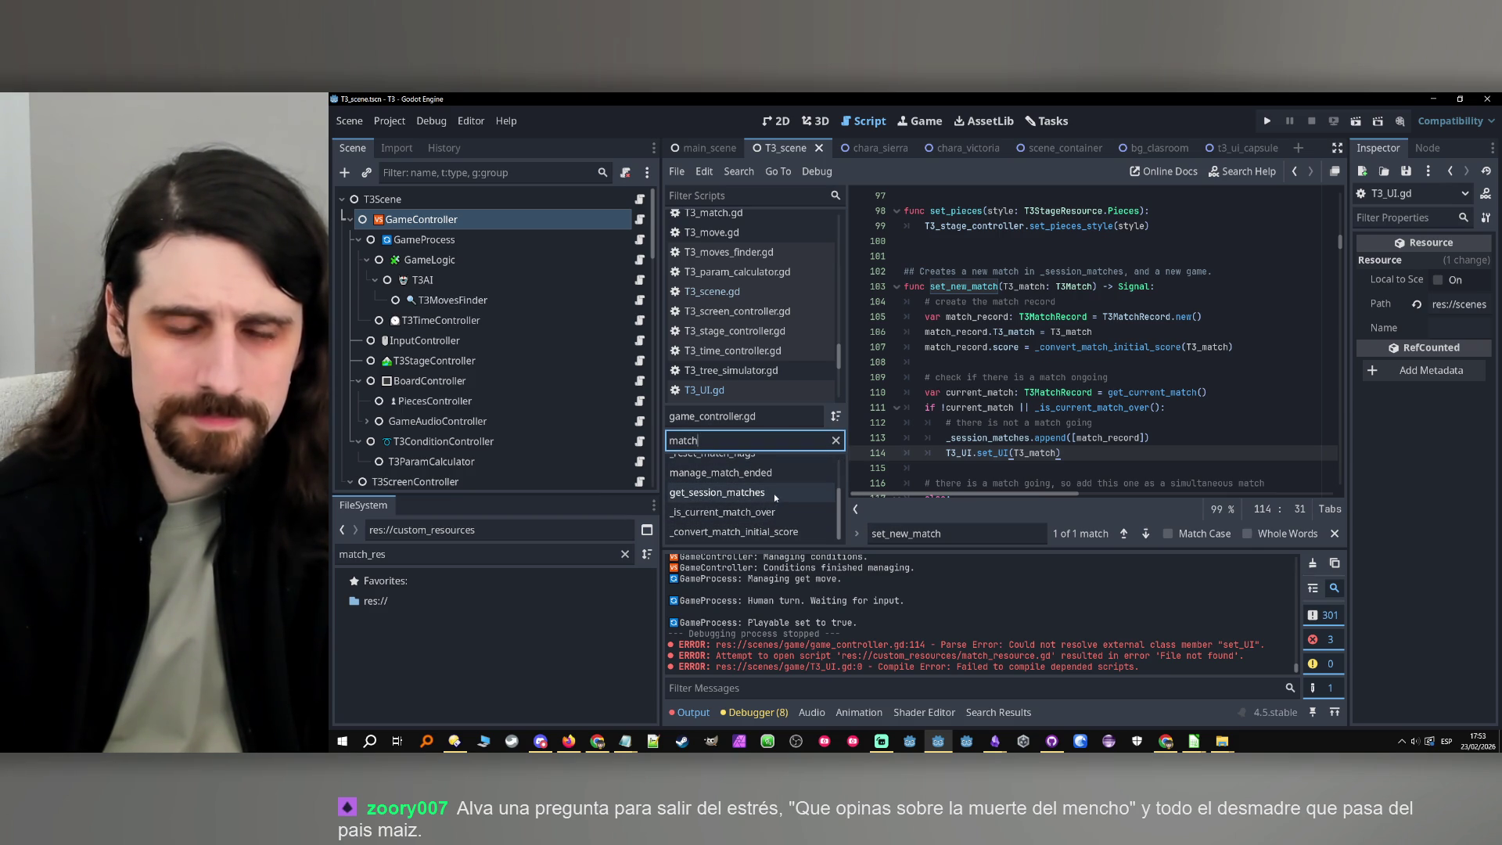
click(775, 498)
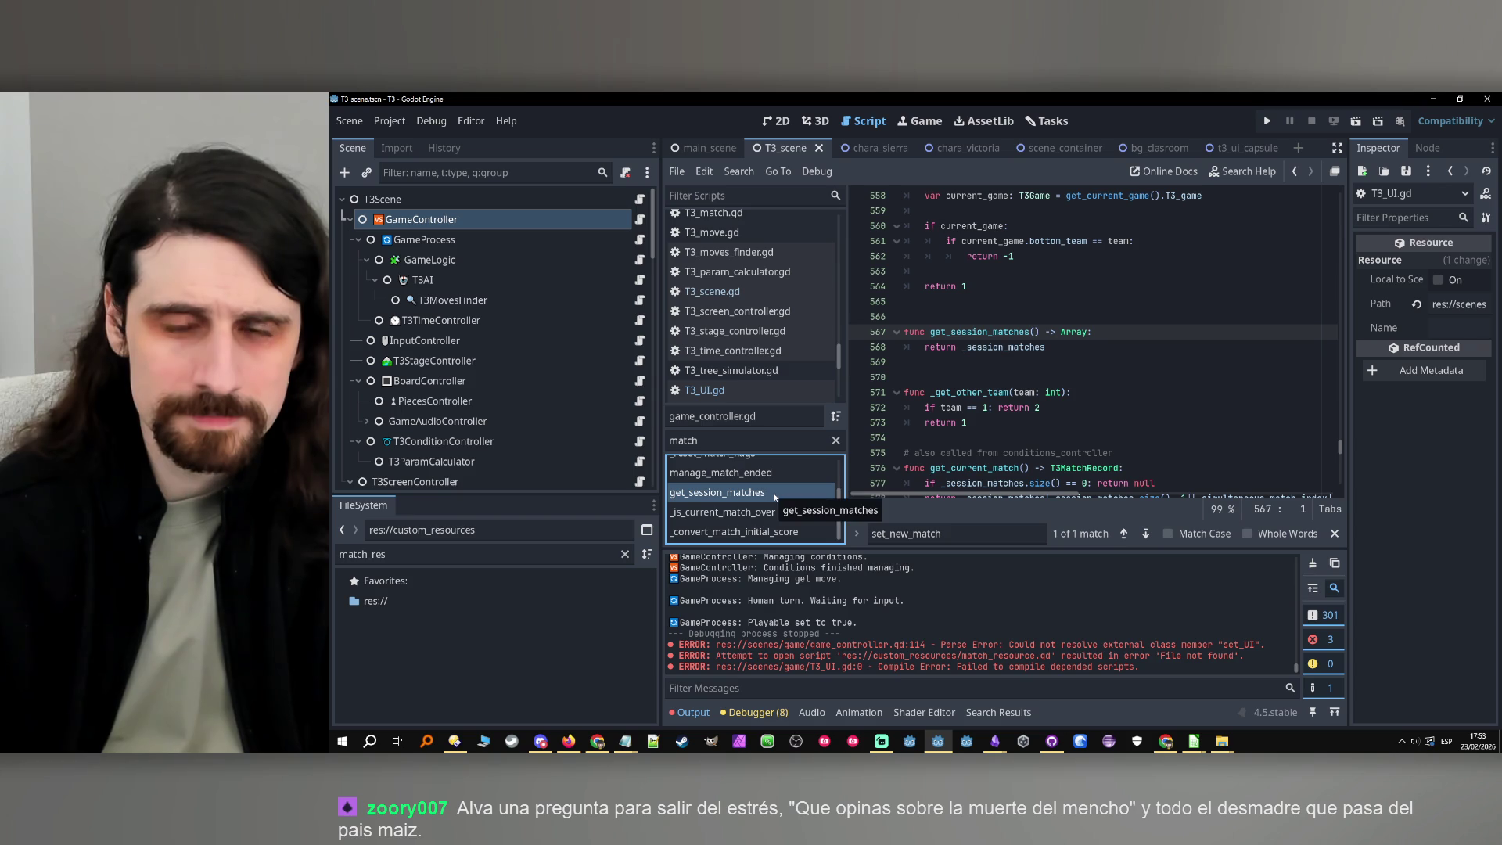
scroll(775, 487, up, 2)
click(771, 467)
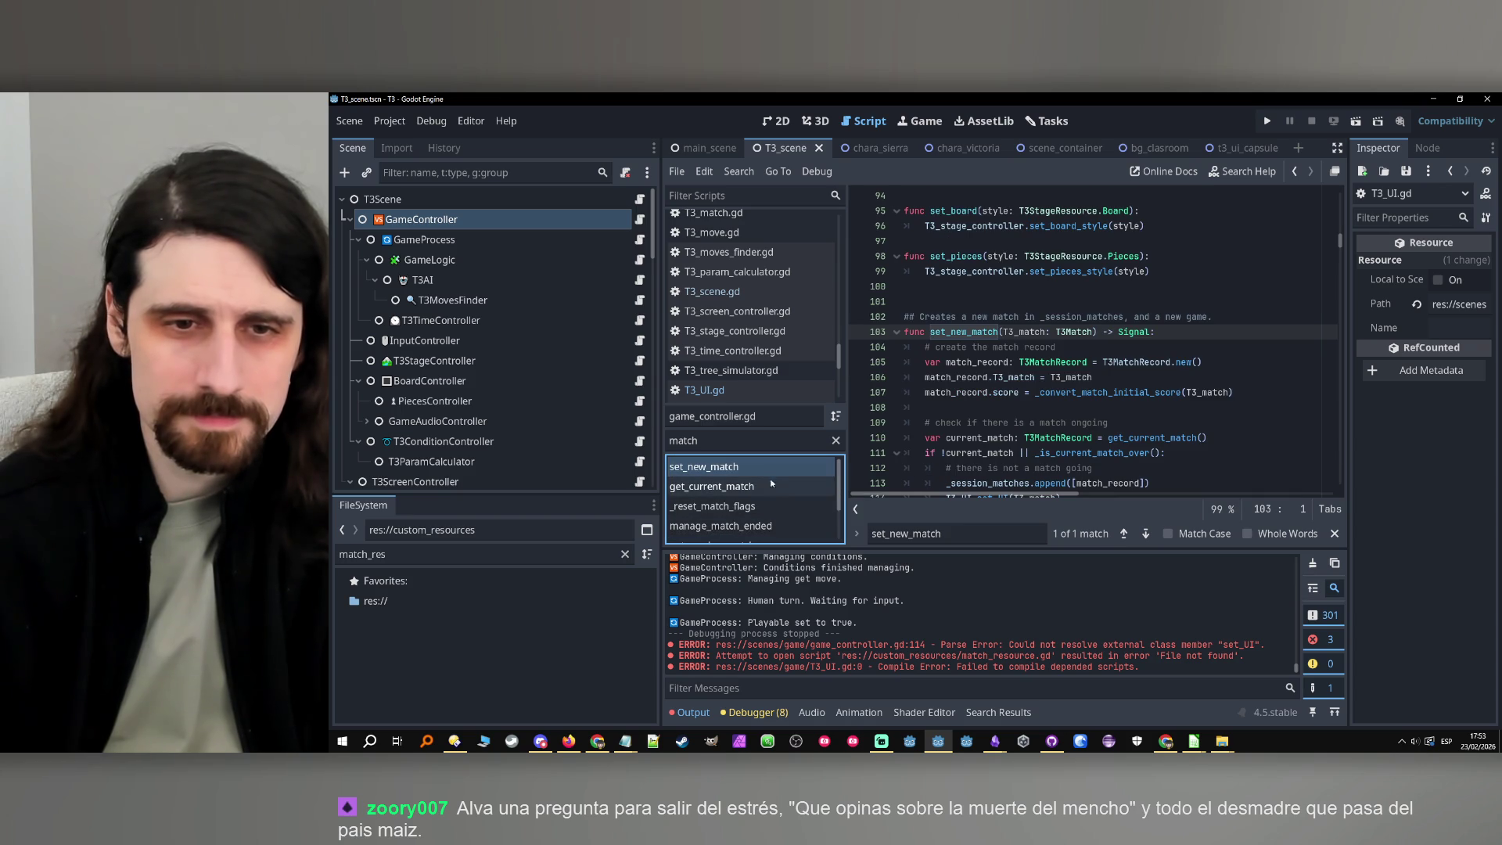
click(769, 486)
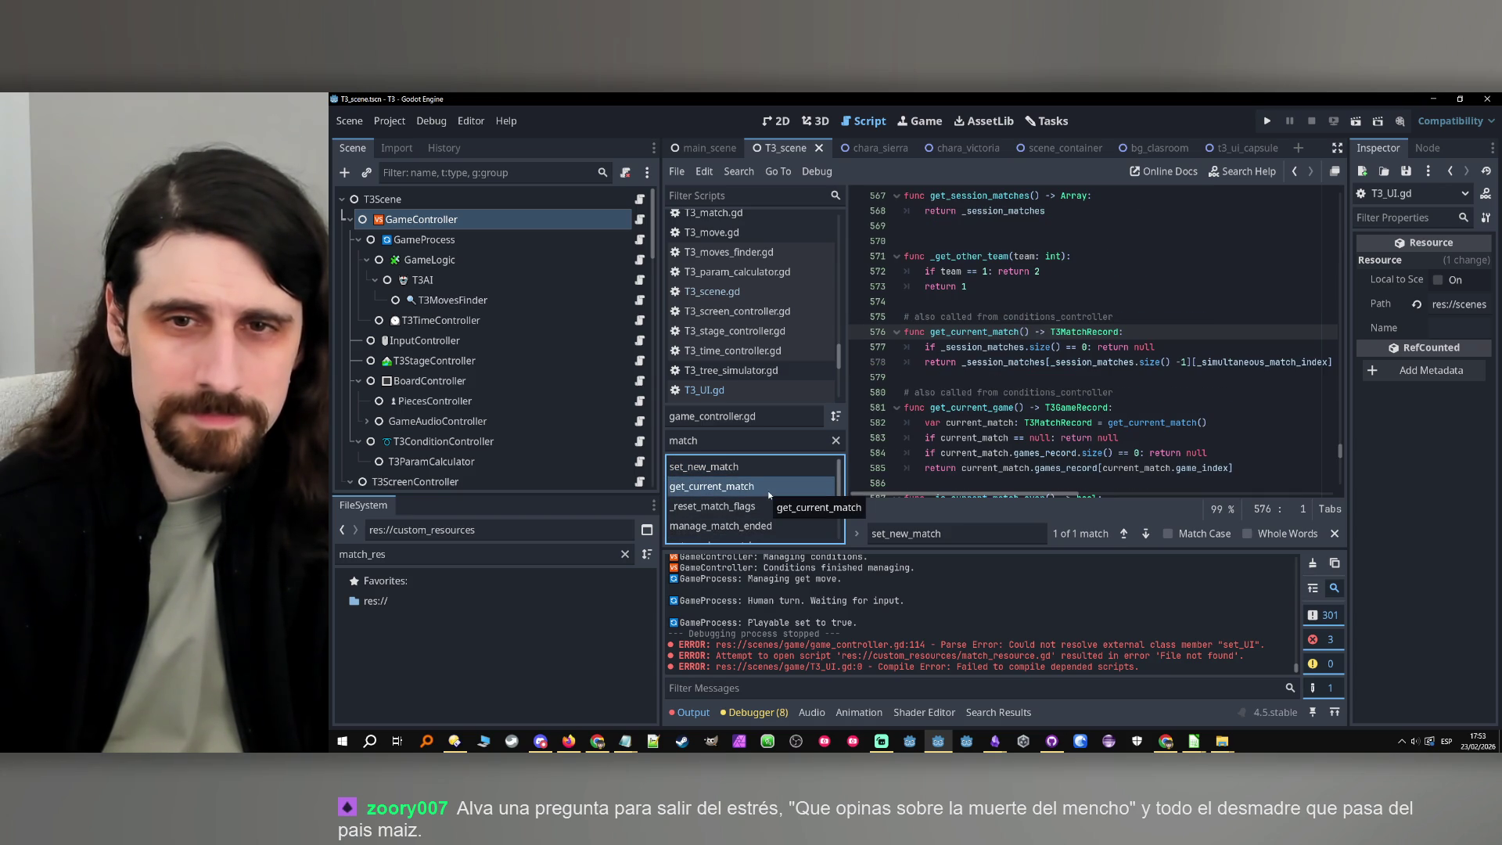
click(768, 470)
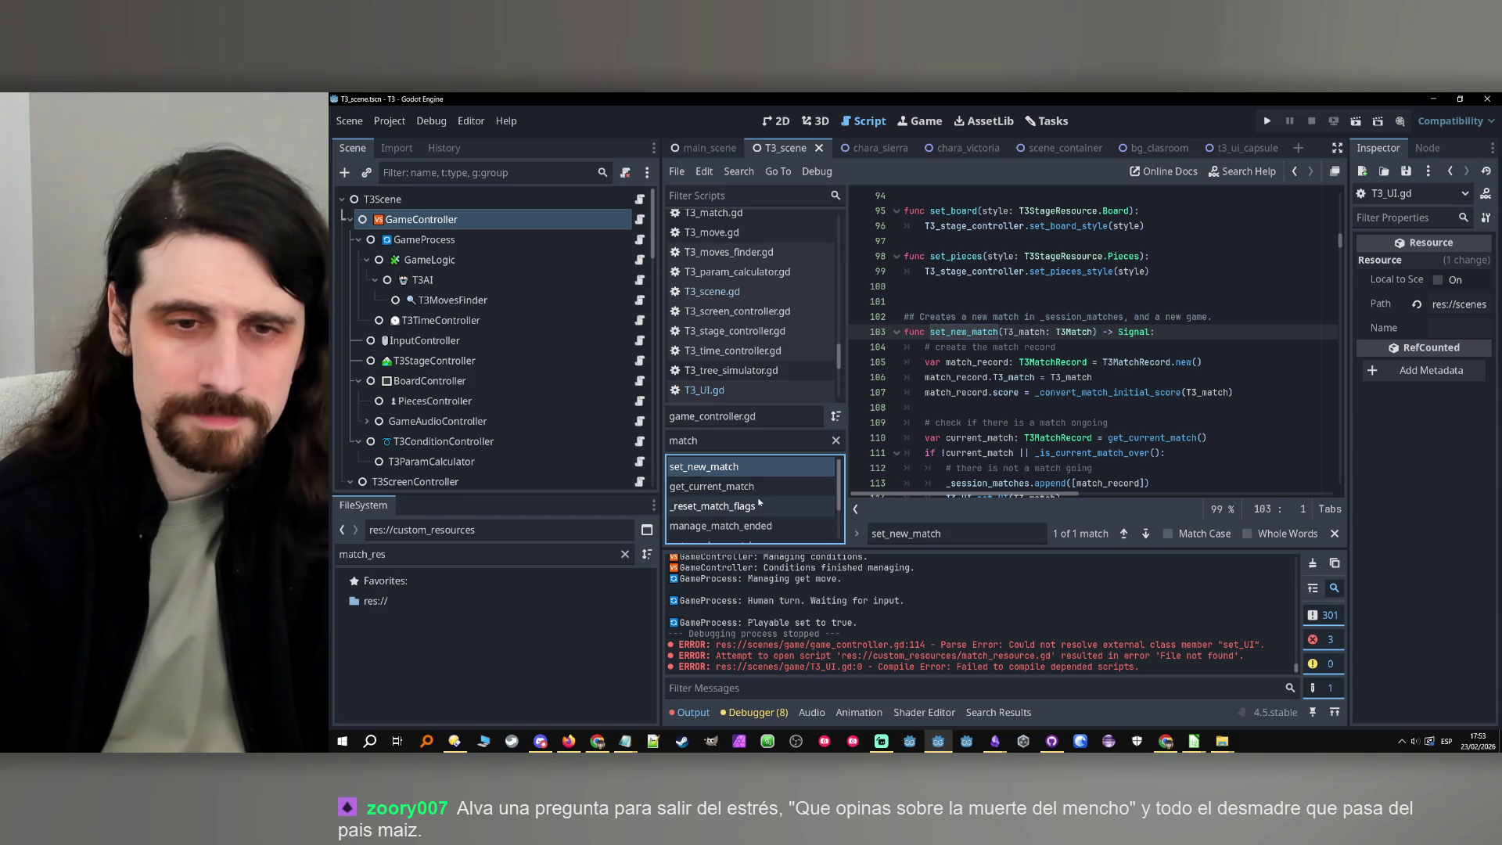
scroll(771, 515, down, 1)
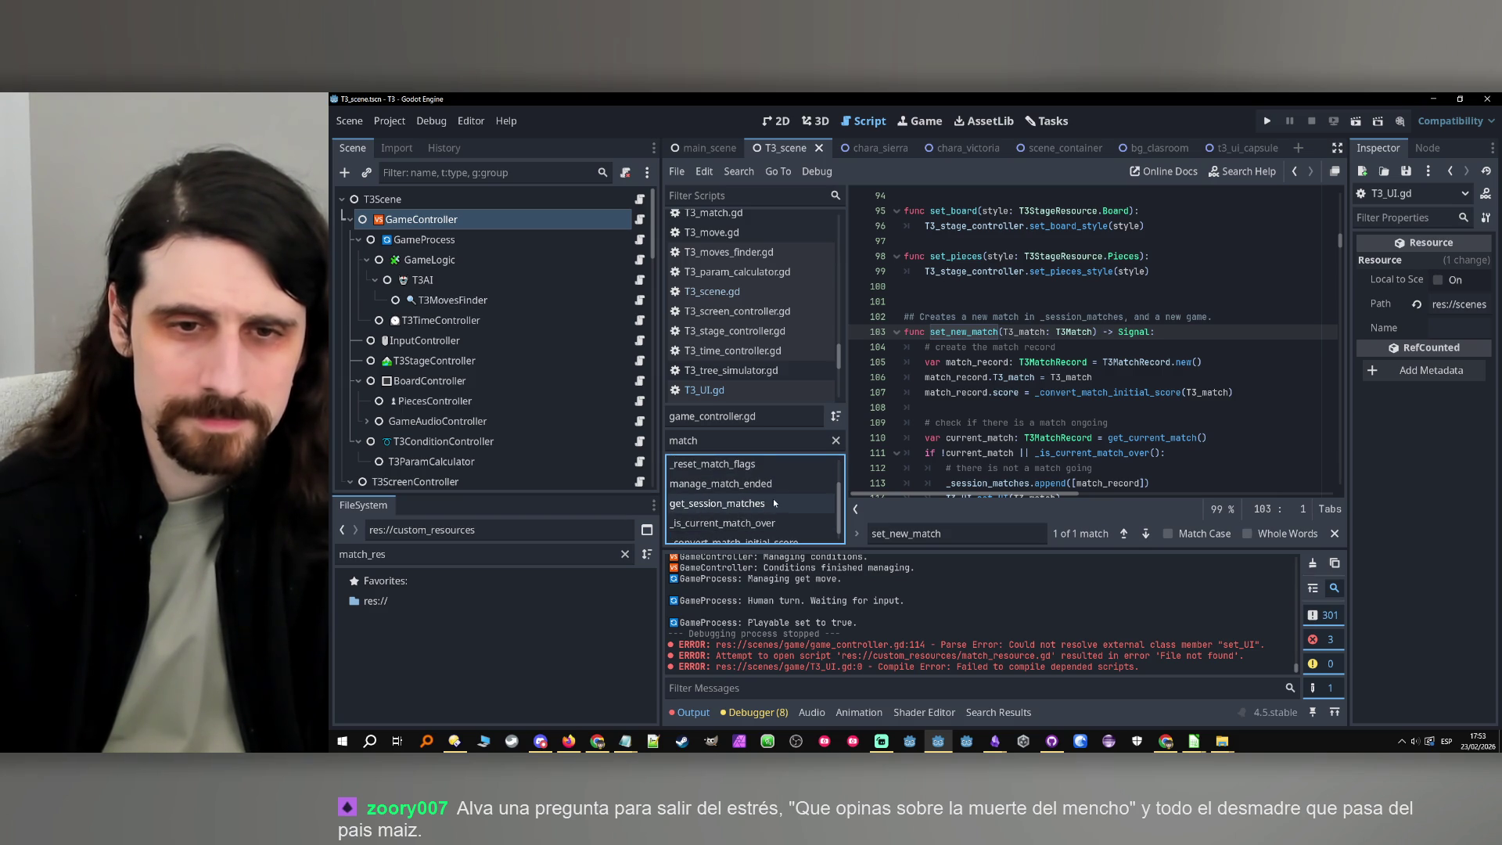
scroll(773, 499, down, 2)
scroll(745, 469, up, 3)
Filter the methods list for 'switch', clear the filter, and run the project
double_click(733, 446)
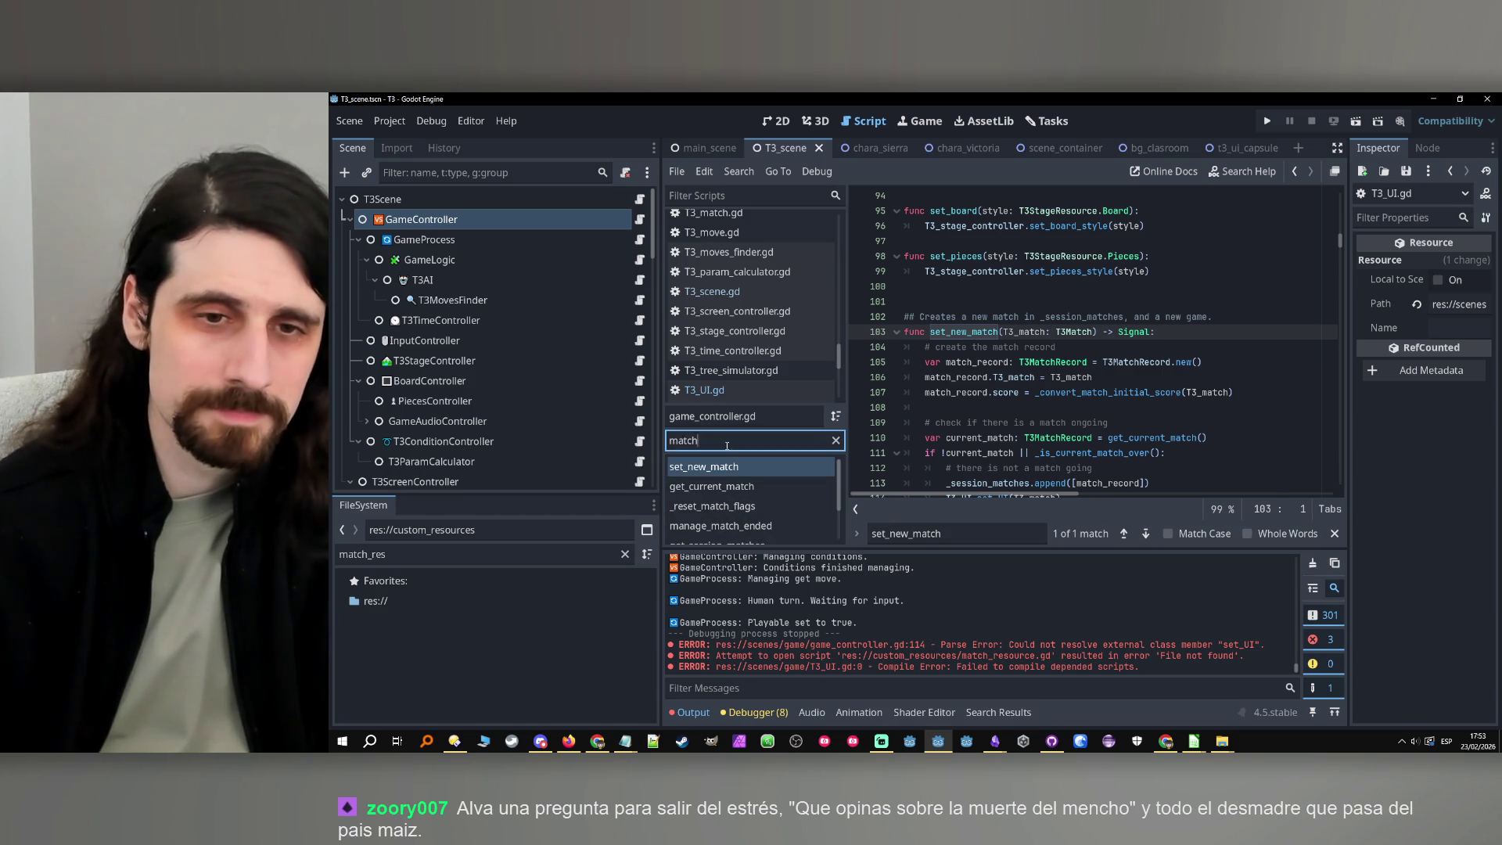
text(swit)
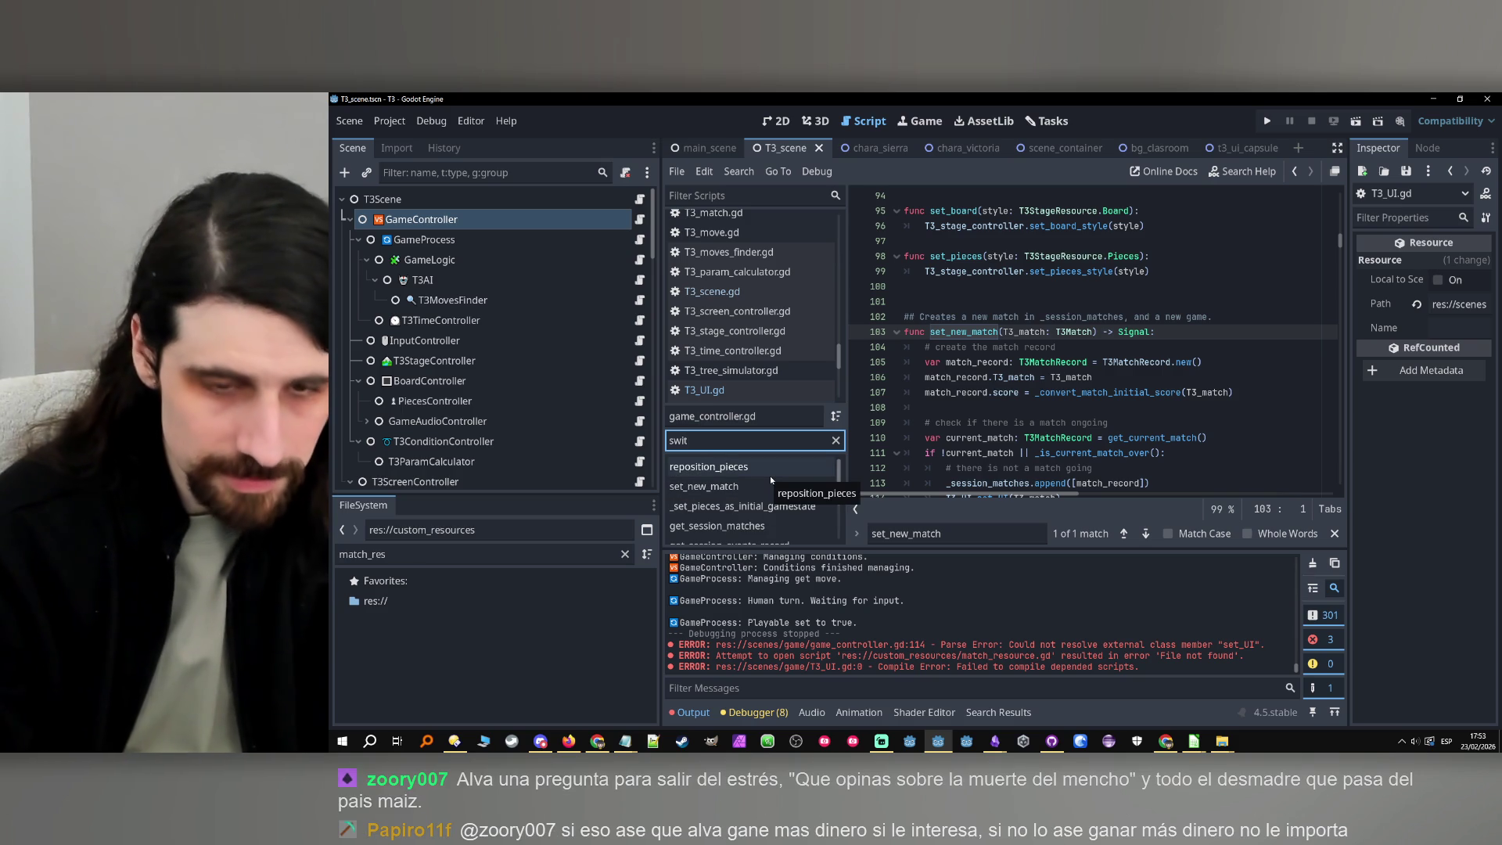
text(ch)
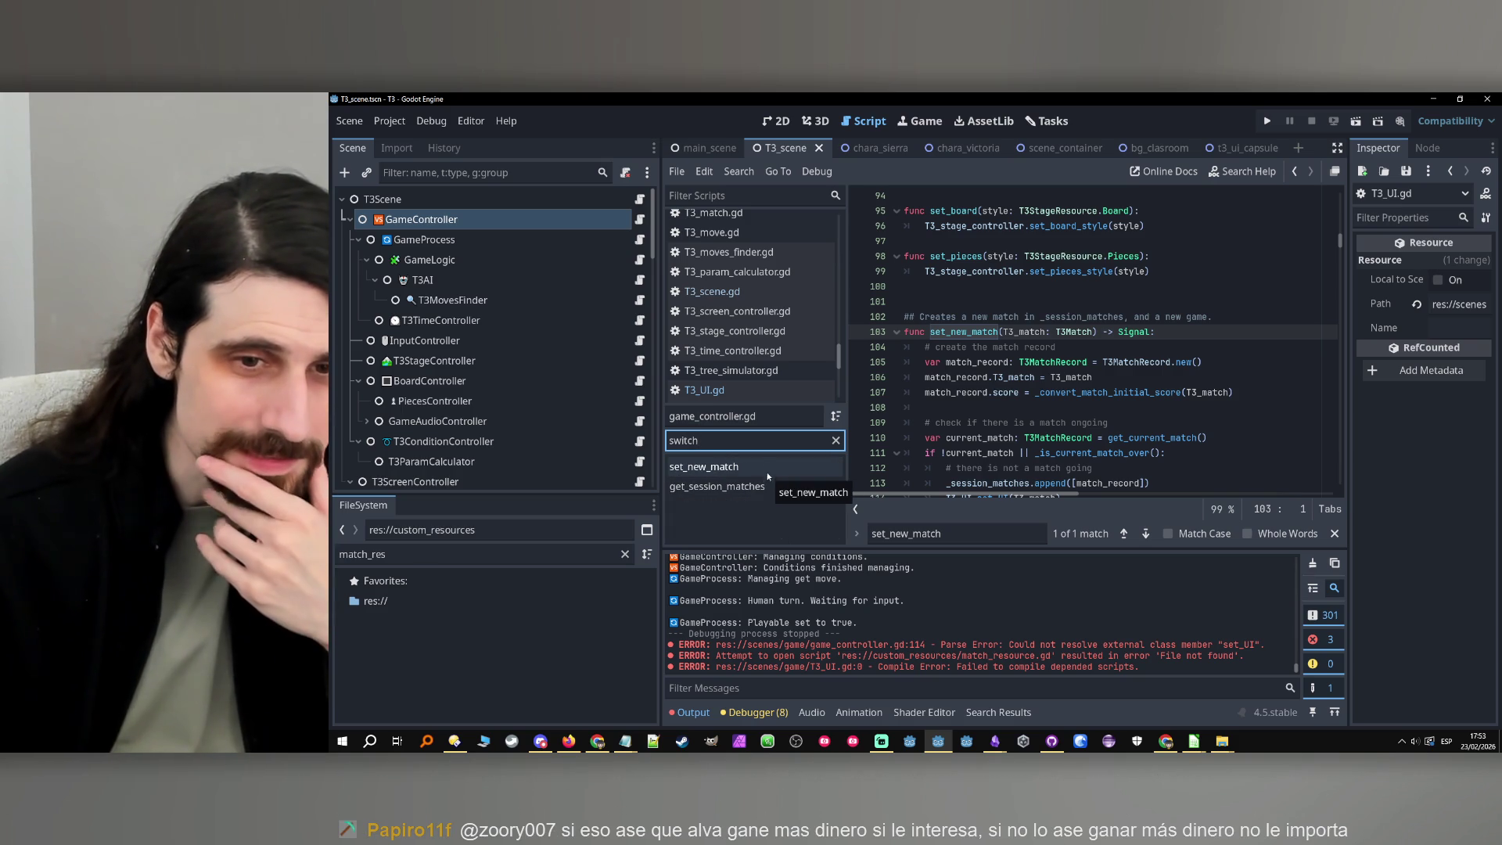
key(BackSpace)
key(BackSpace)
key(BackSpace)
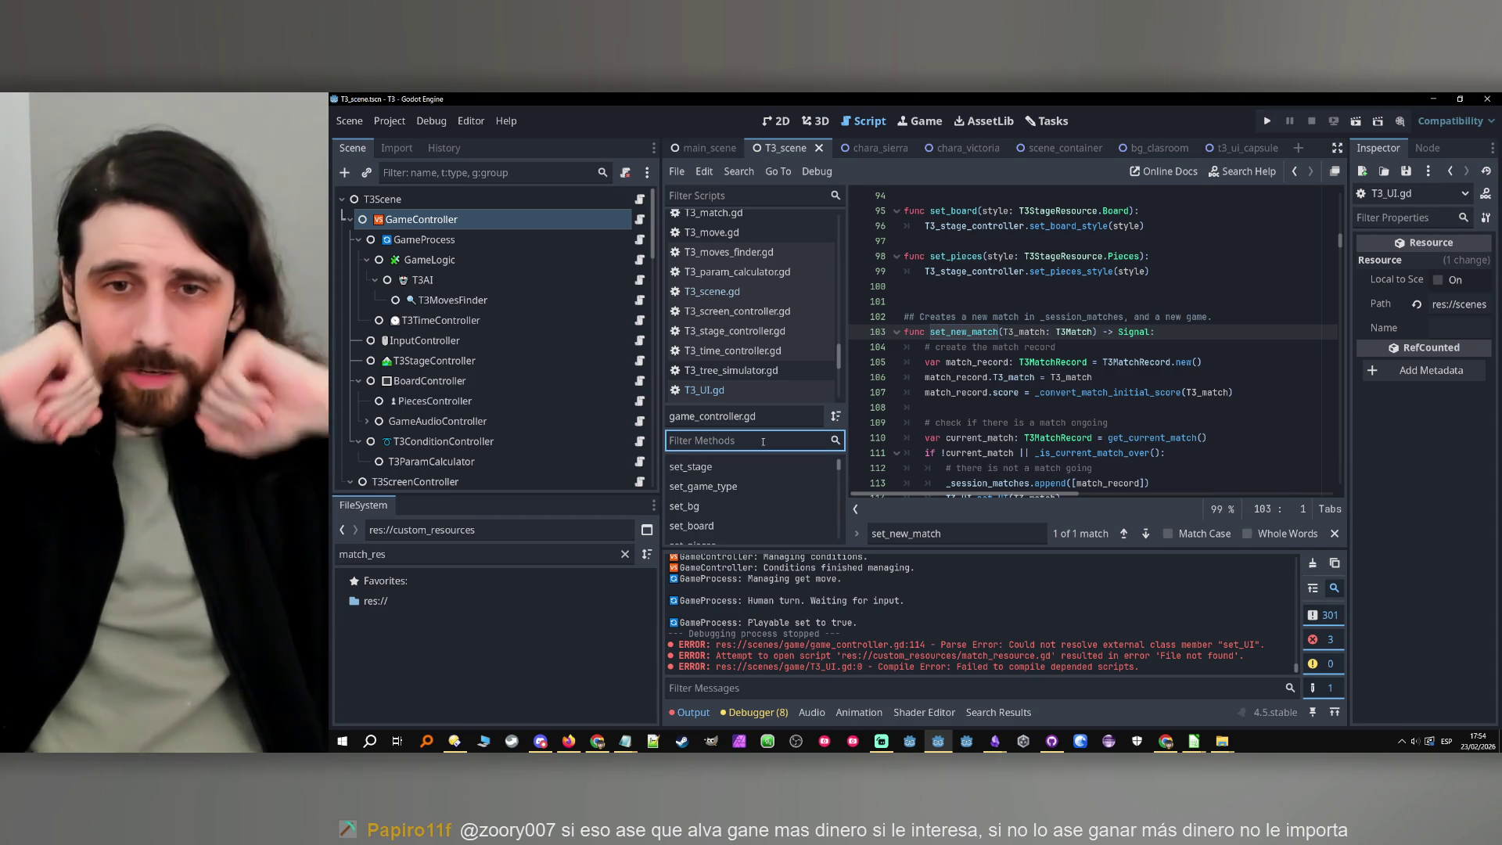
click(1265, 120)
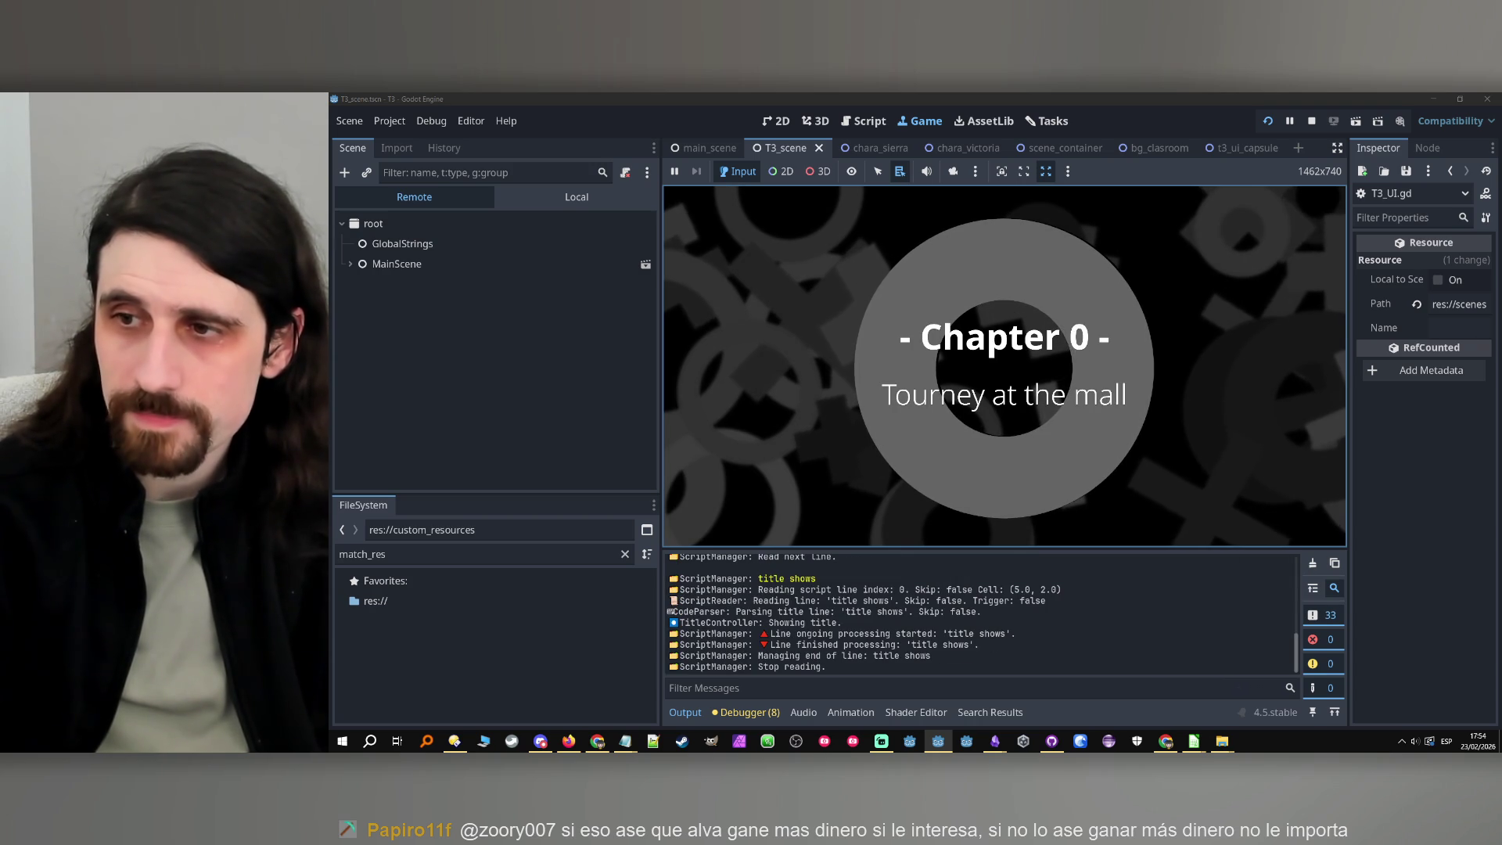
Advance past the 'Chapter 0 – Tourney at the mall' title card in the running game
click(1063, 381)
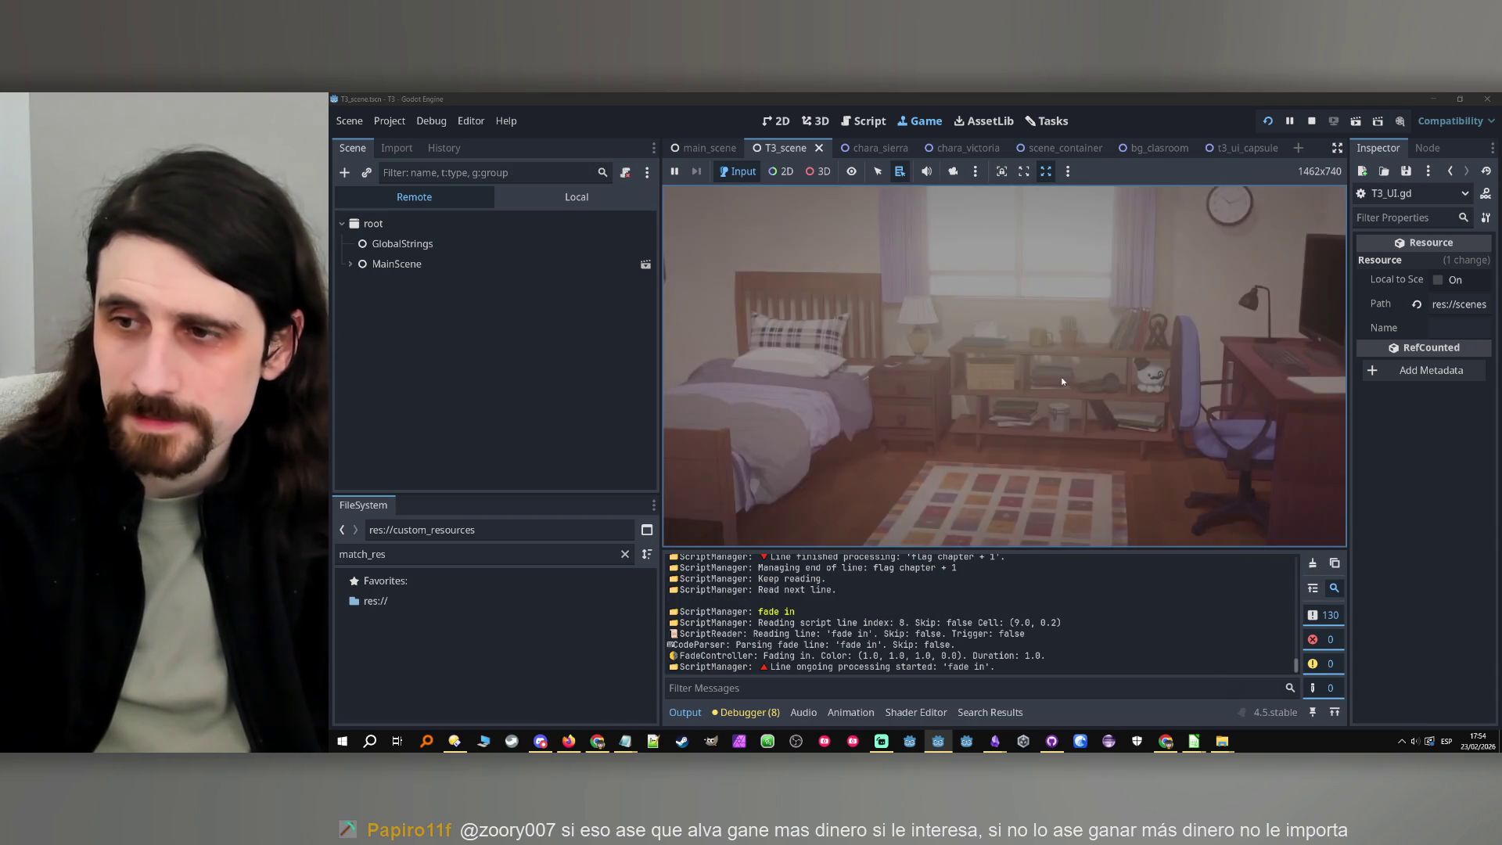
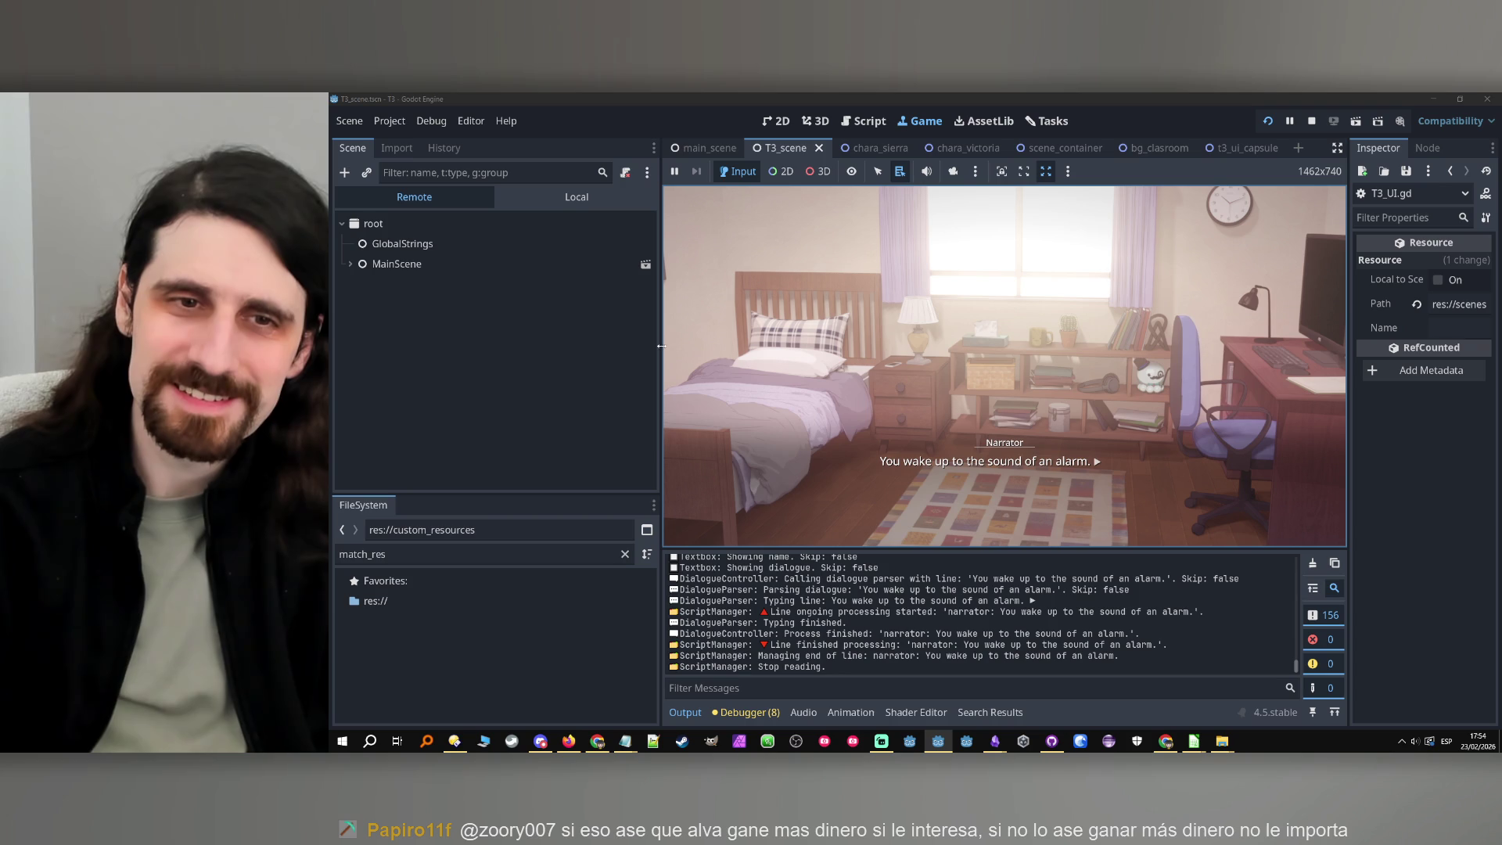
Widen the game view and advance the T3 game until it breaks at T3_UI.gd line 24
drag(661, 345, 550, 363)
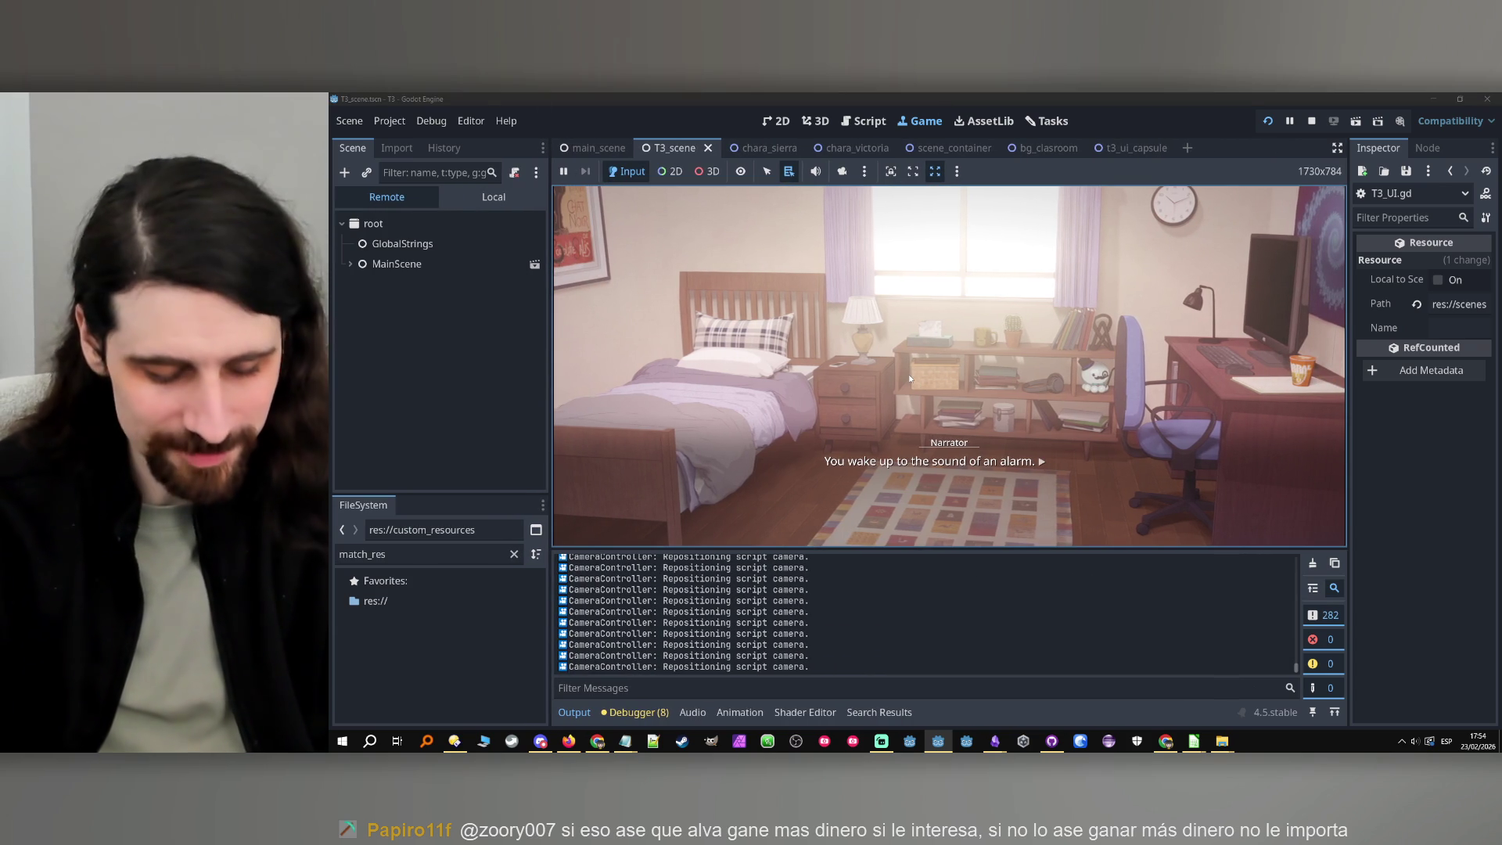
click(954, 381)
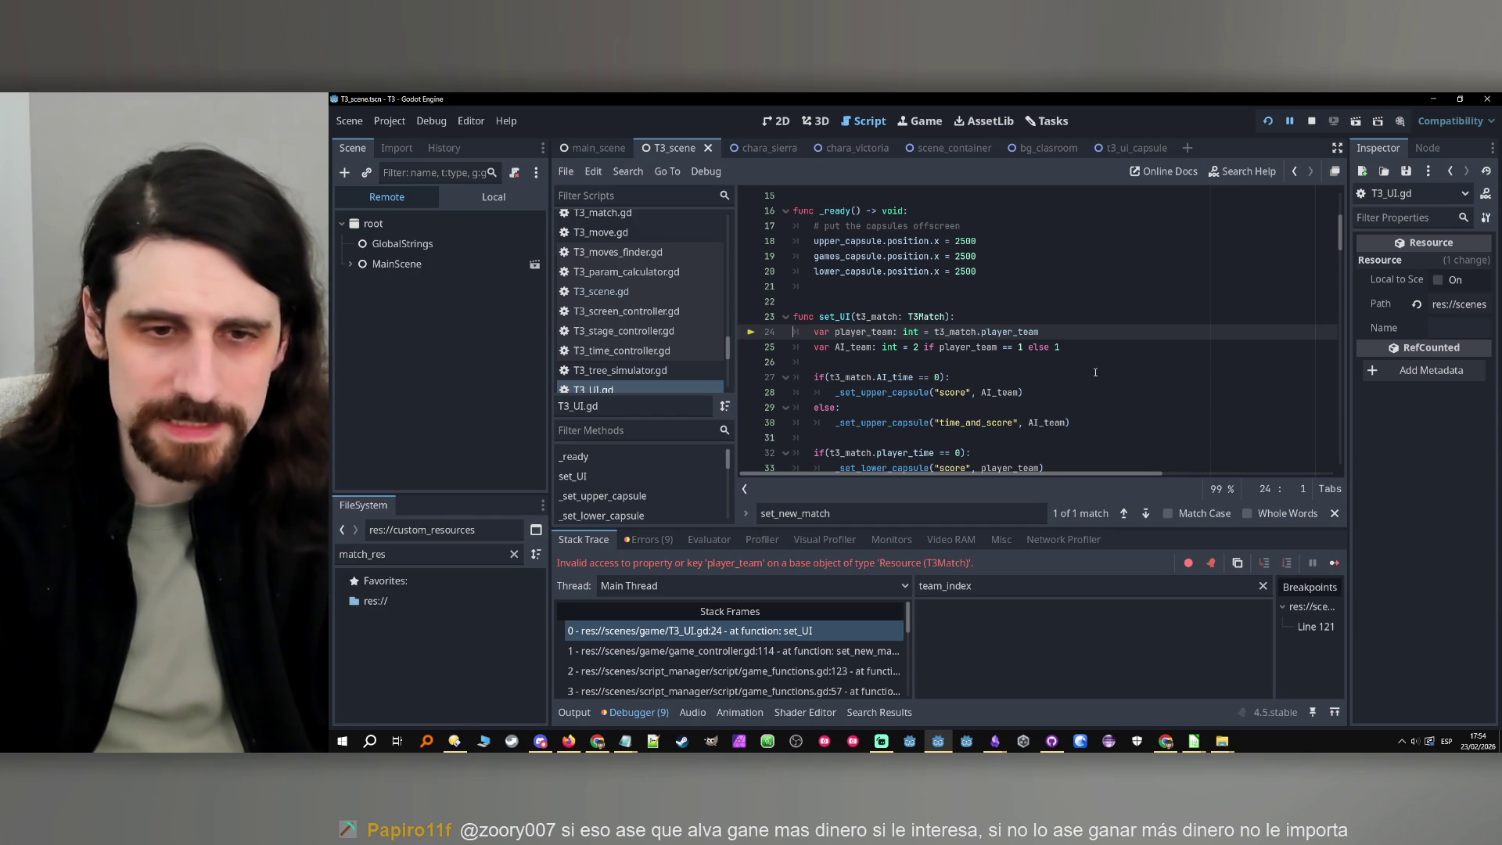
Stop the crashed debug session and jump to the T3Match class definition
click(1132, 356)
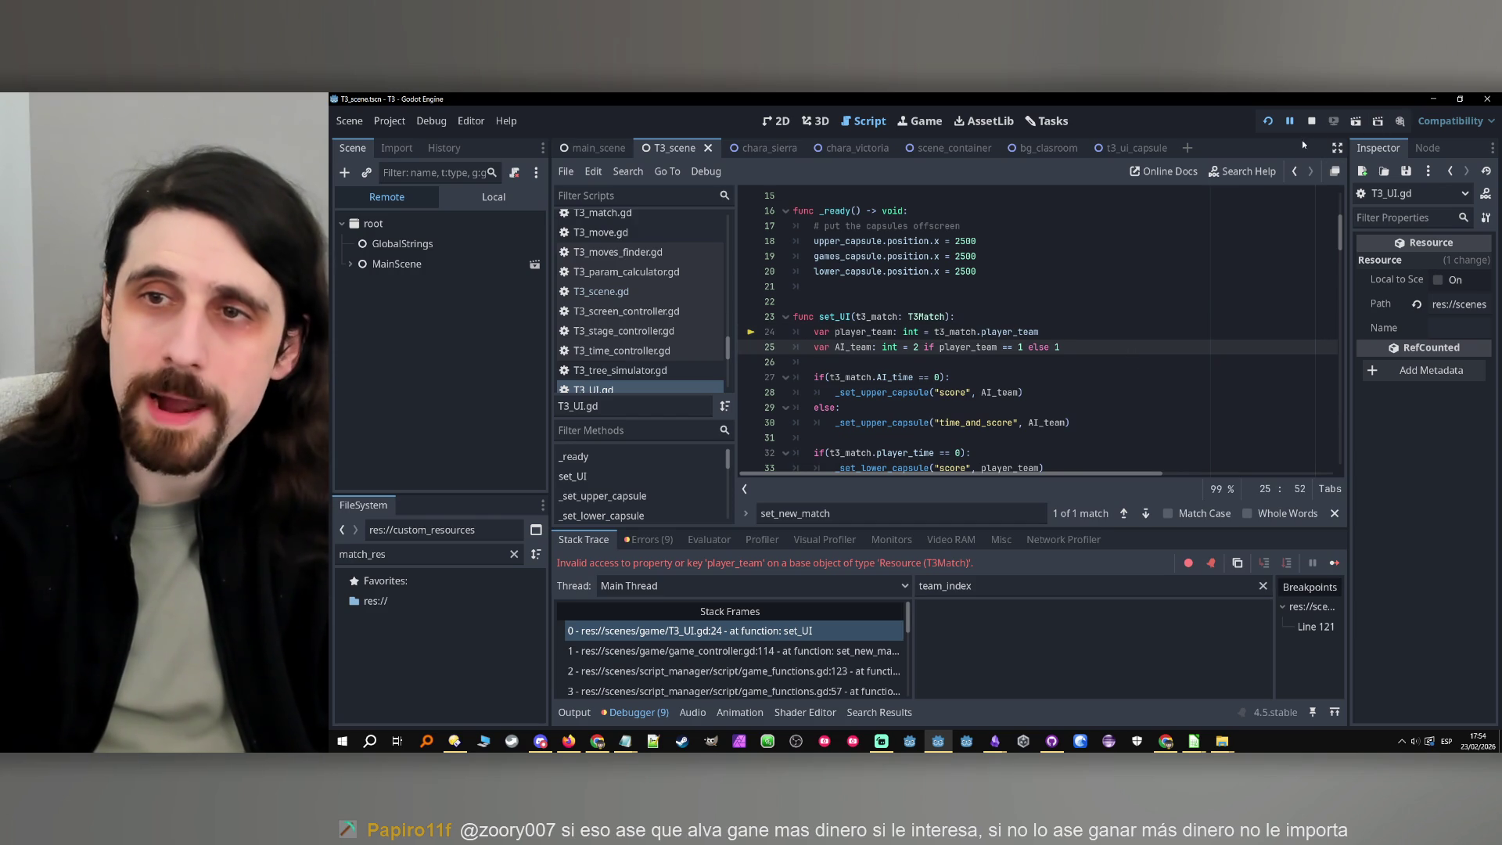
click(1312, 122)
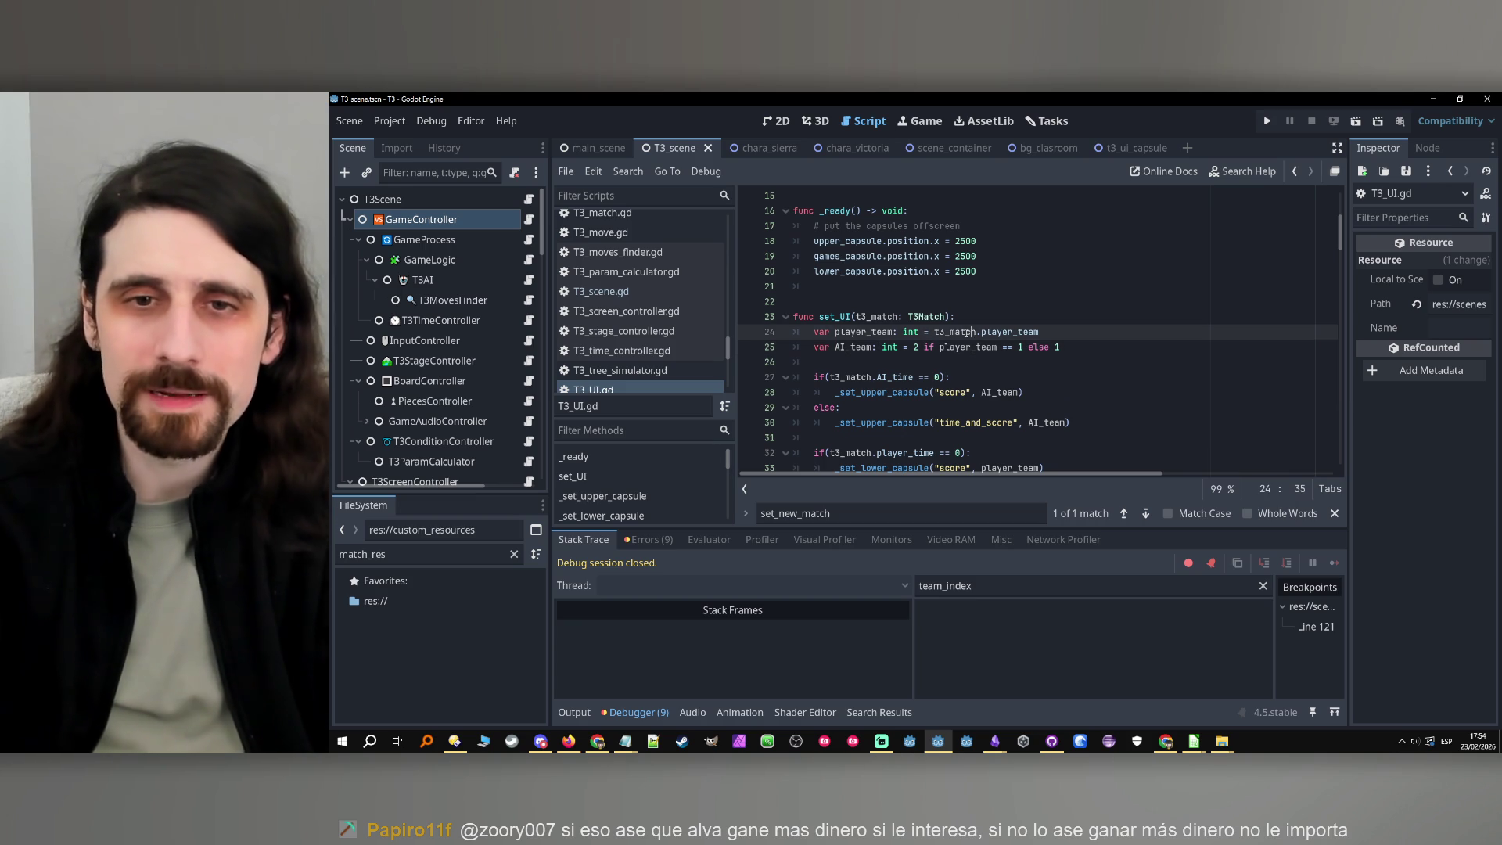
click(937, 316)
ctrl+click(937, 316)
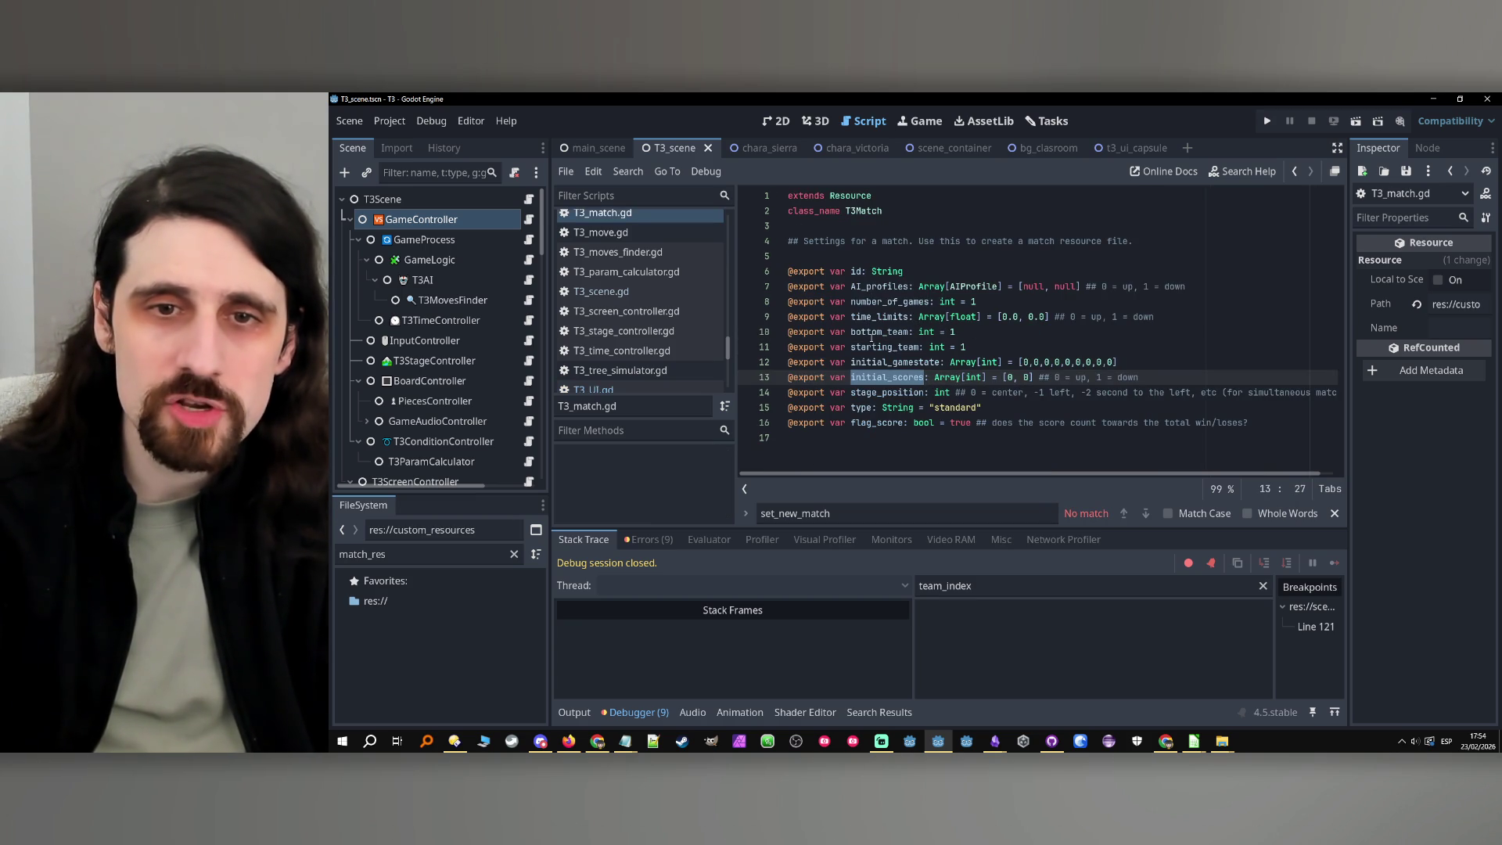
Review T3Match's number_of_games, bottom_team and starting_team fields, then select player_team back in set_UI
double_click(877, 286)
double_click(888, 302)
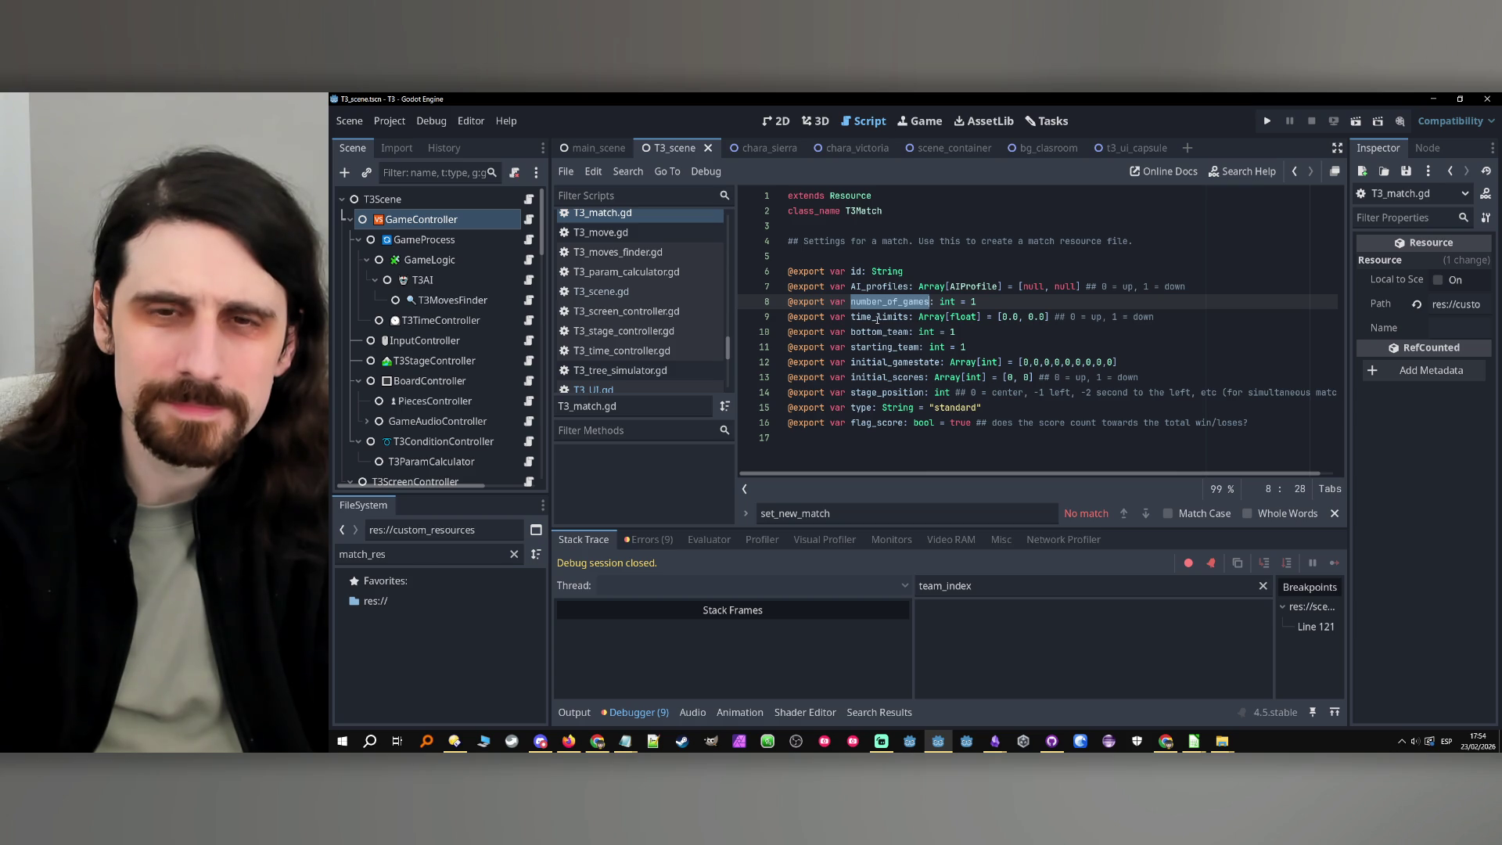
click(877, 319)
double_click(873, 333)
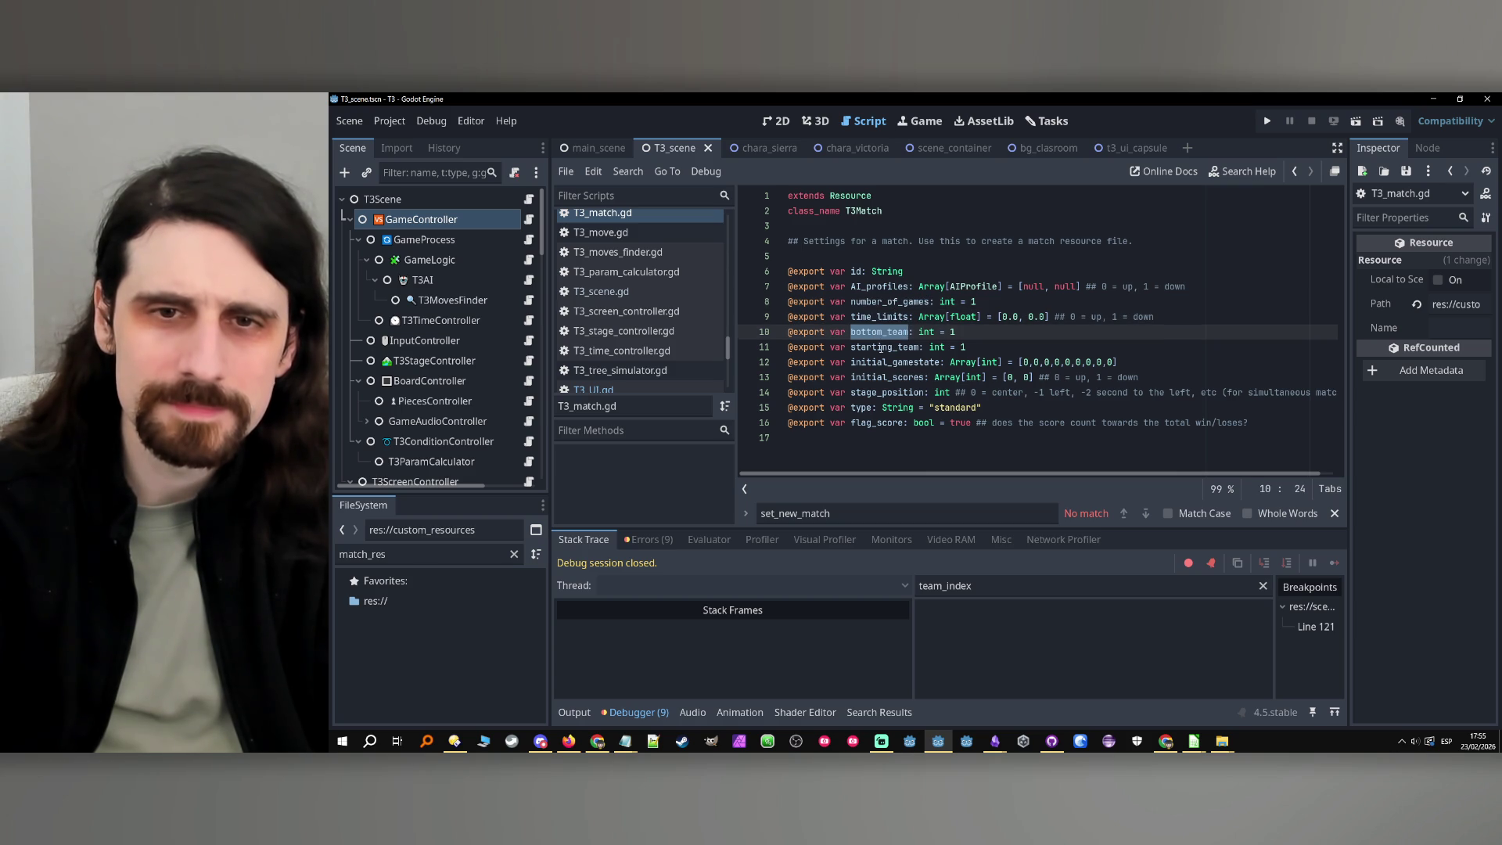
double_click(890, 347)
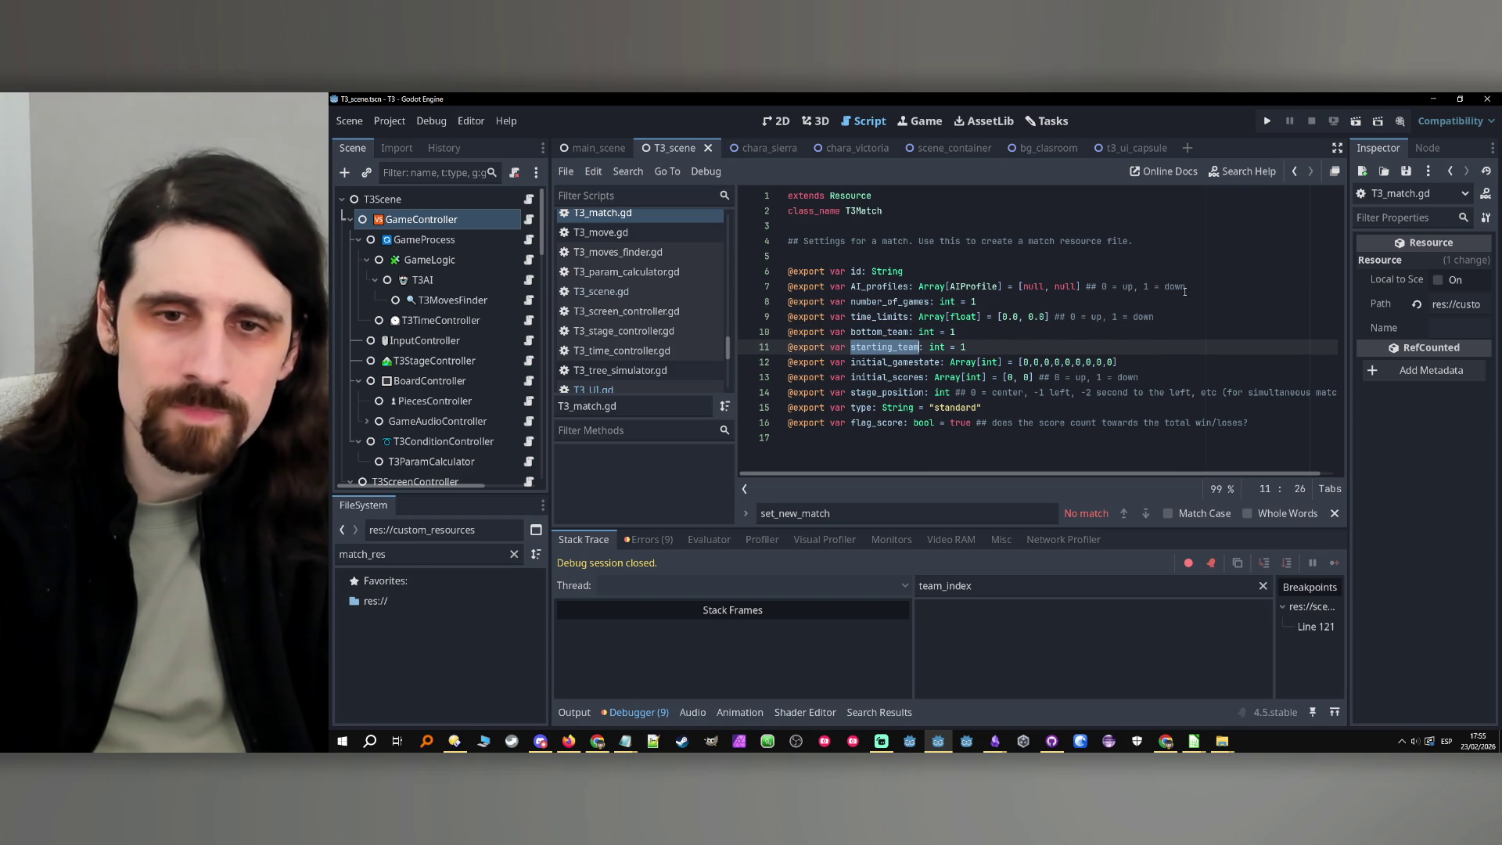
click(1295, 171)
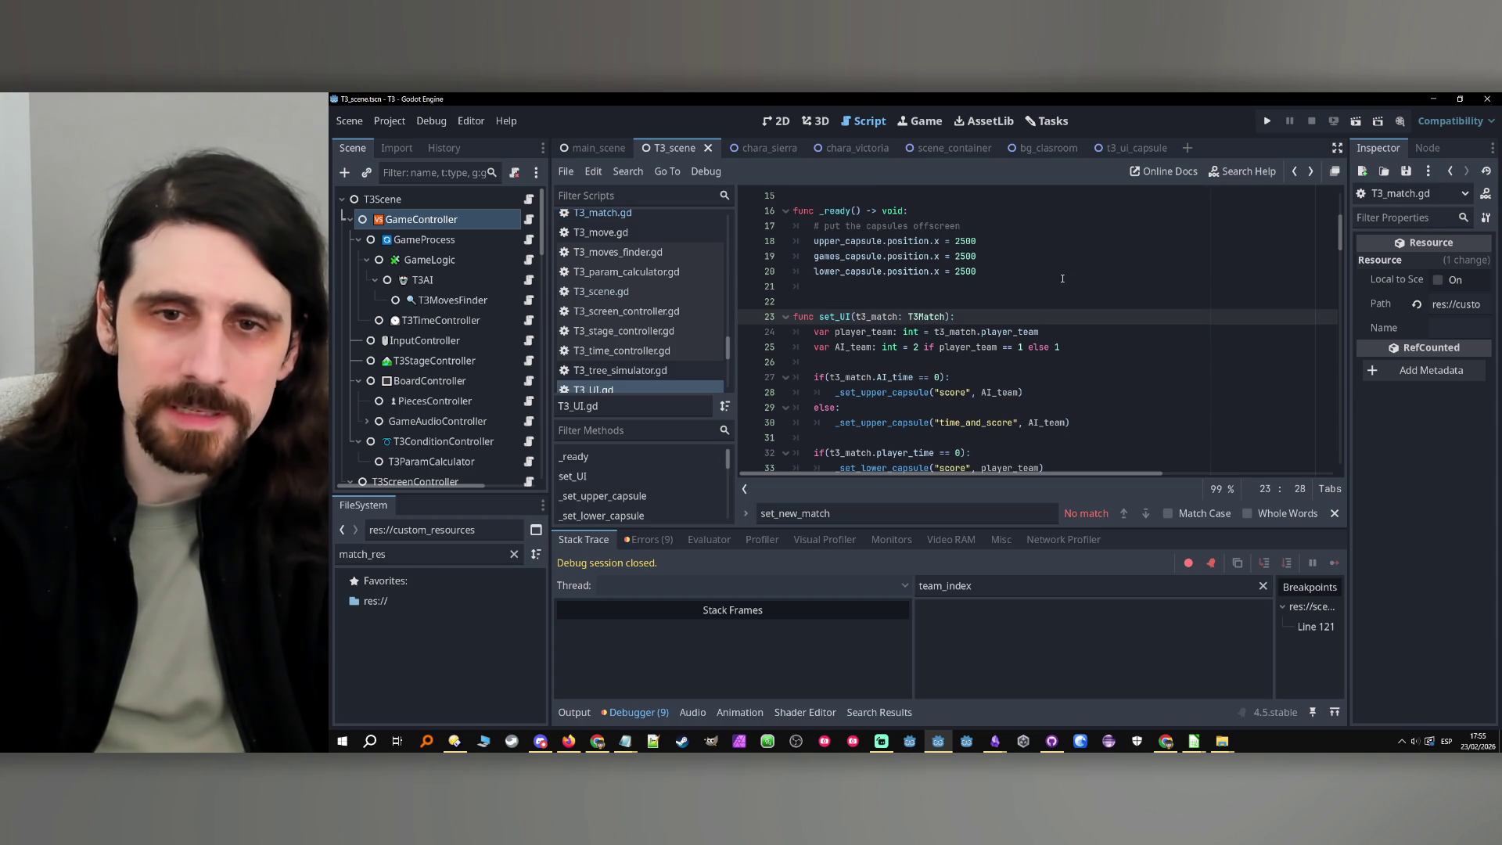
double_click(872, 332)
Rename player_team to human_team and make line 24 read t3_match.bottom_team
scroll(1018, 329, down, 2)
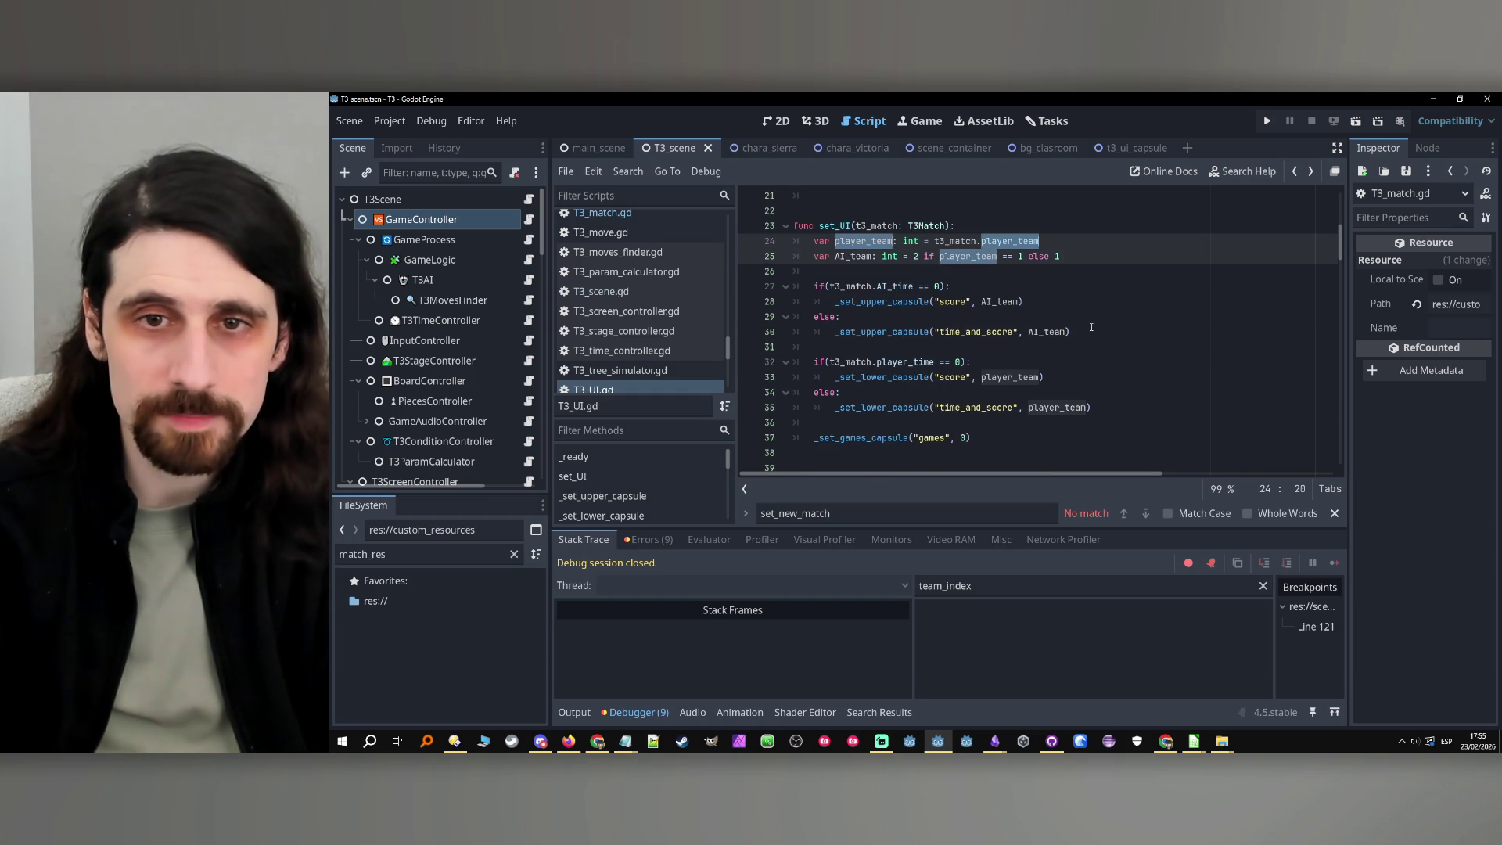
text(human_te)
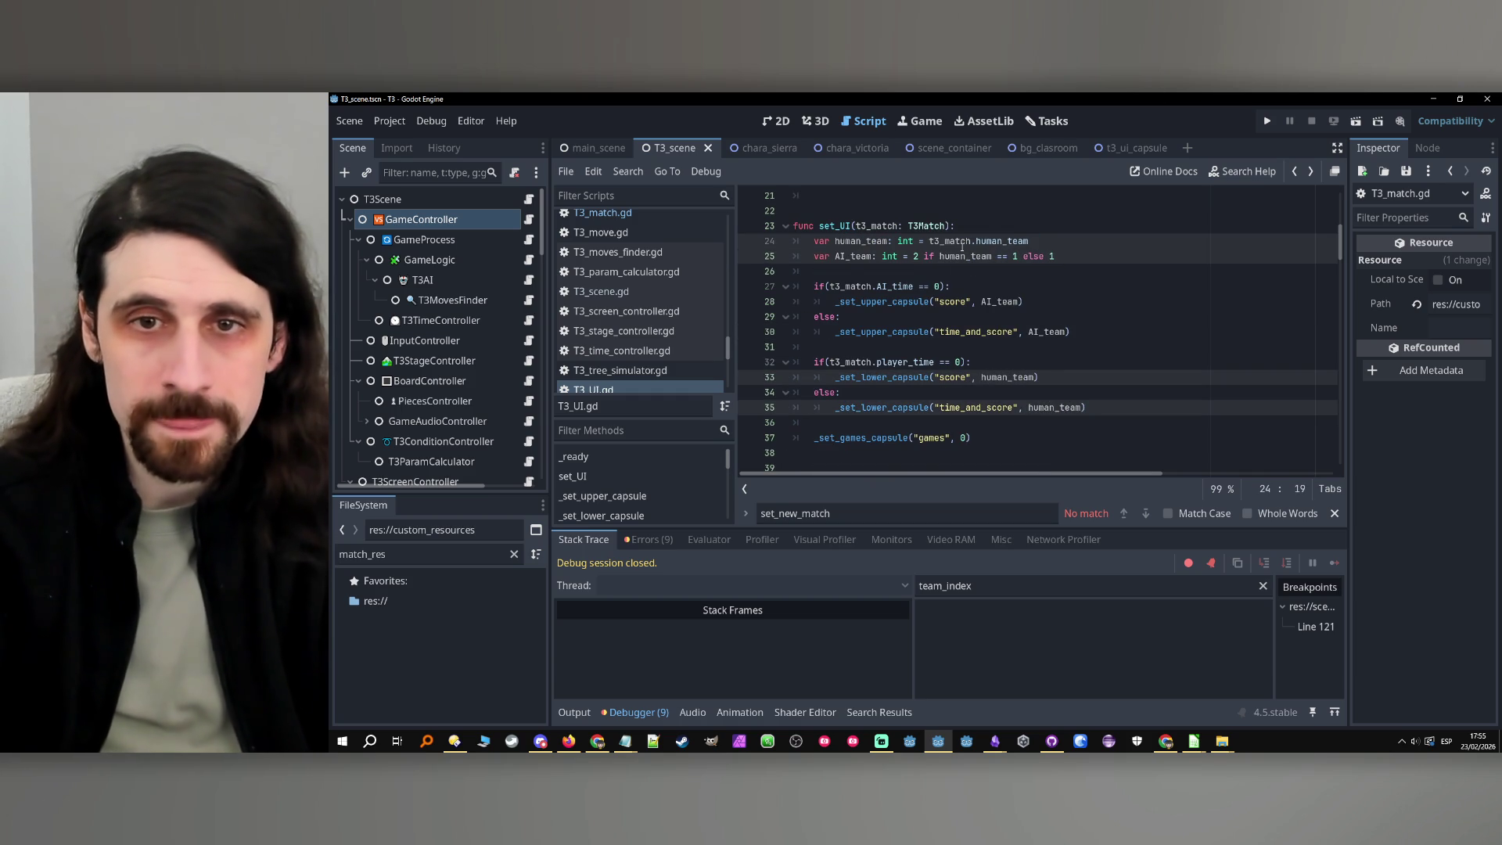
text(am)
double_click(988, 241)
text(bottom_team)
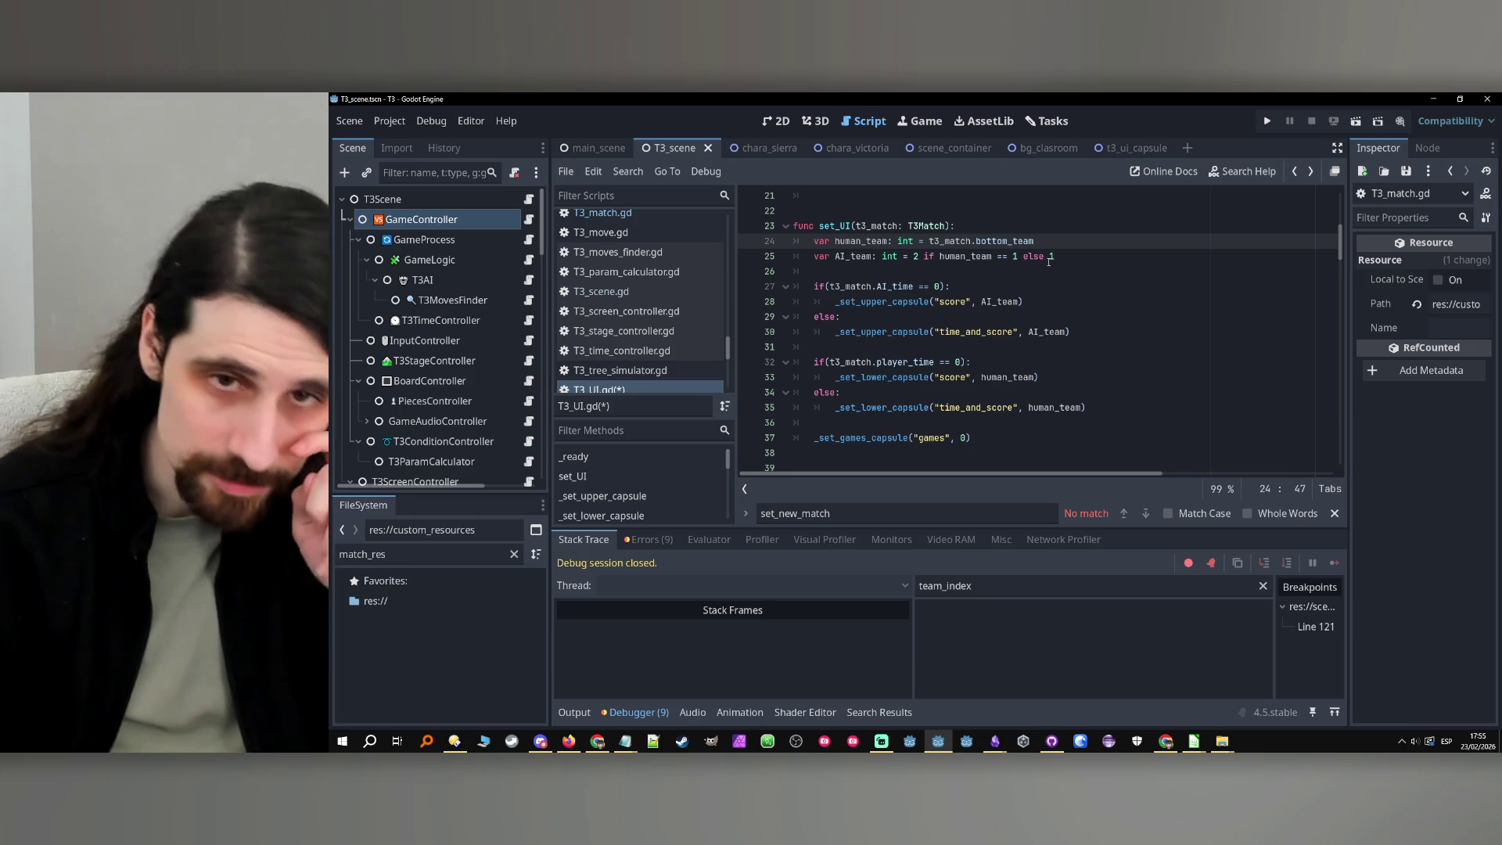
Rename every human_team occurrence in set_UI to bottom_team
double_click(859, 256)
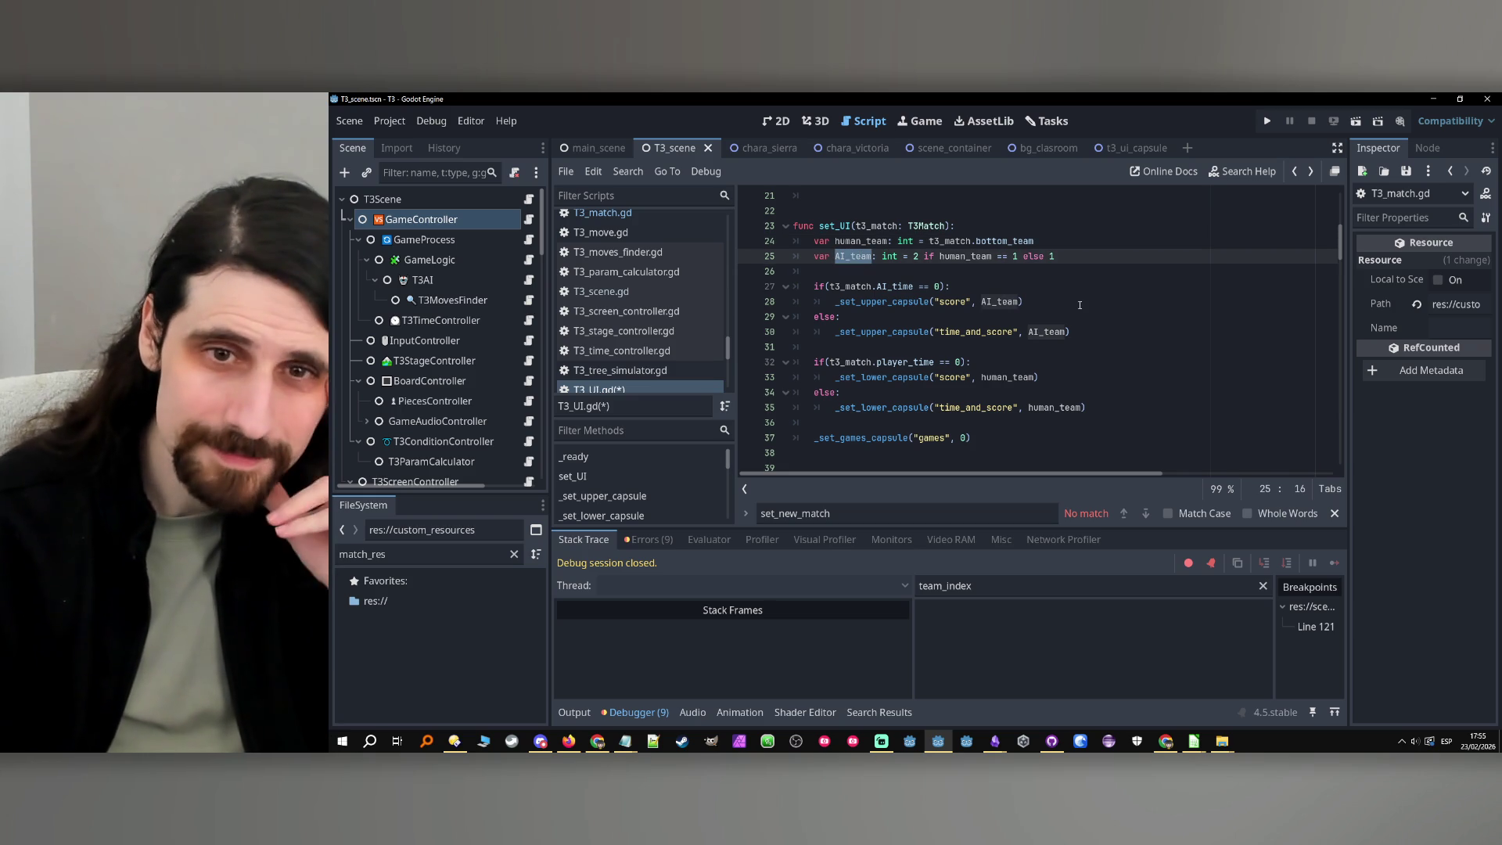
scroll(1033, 290, up, 1)
scroll(1033, 289, down, 1)
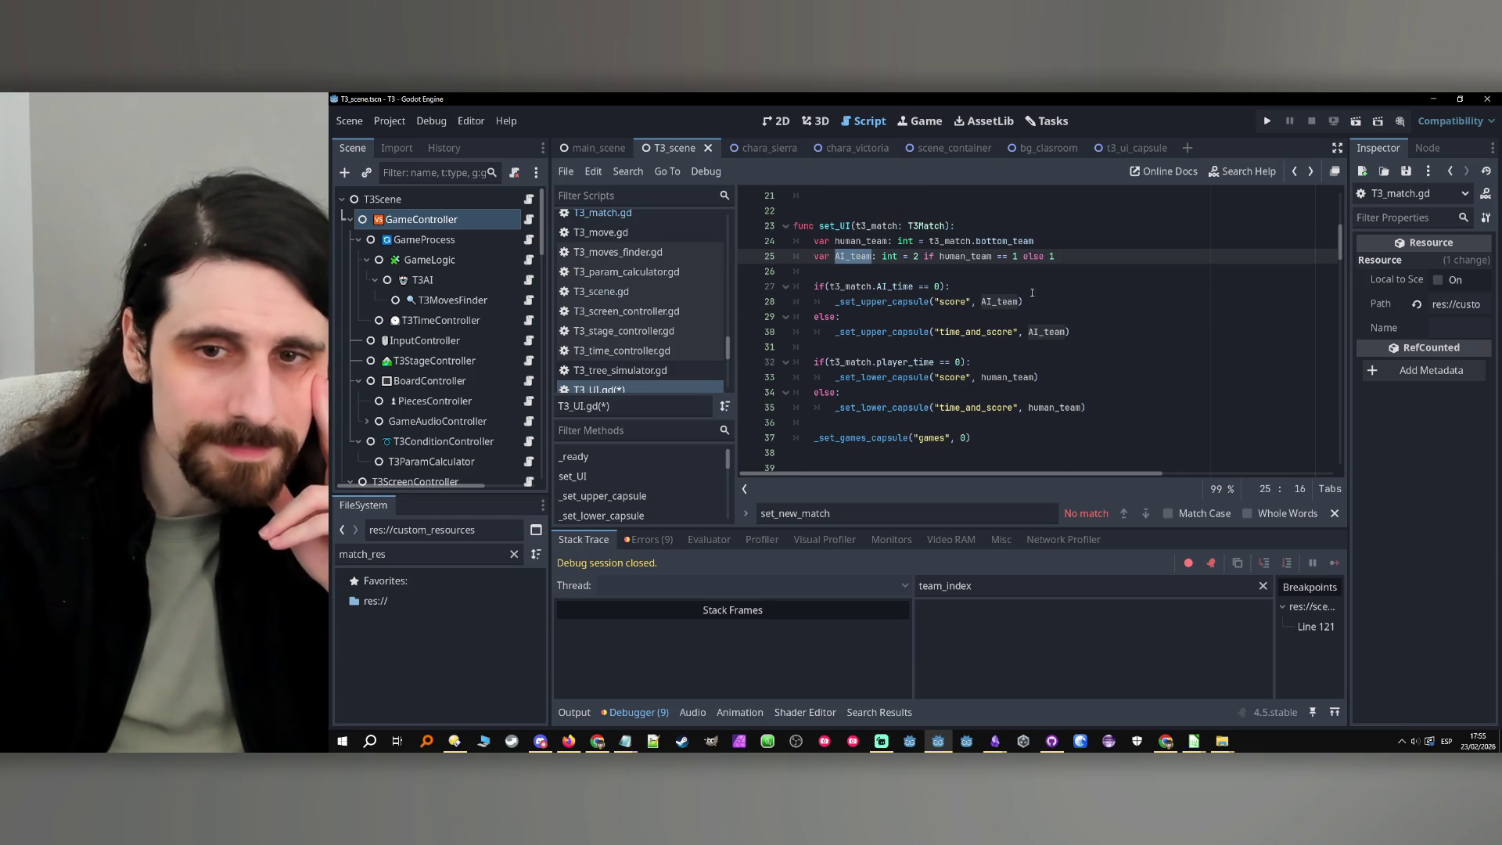
double_click(978, 255)
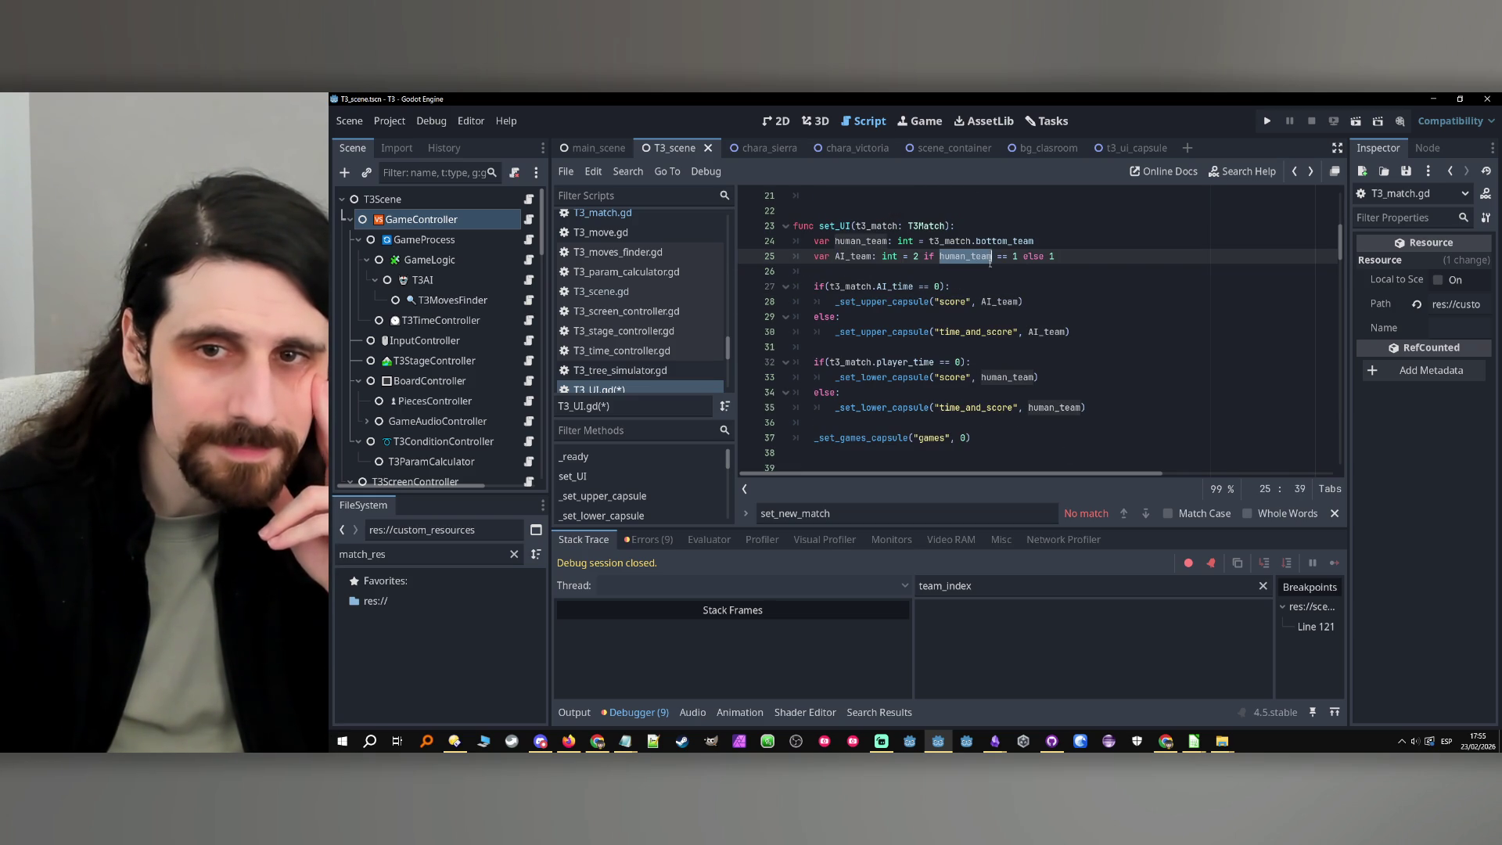
double_click(851, 256)
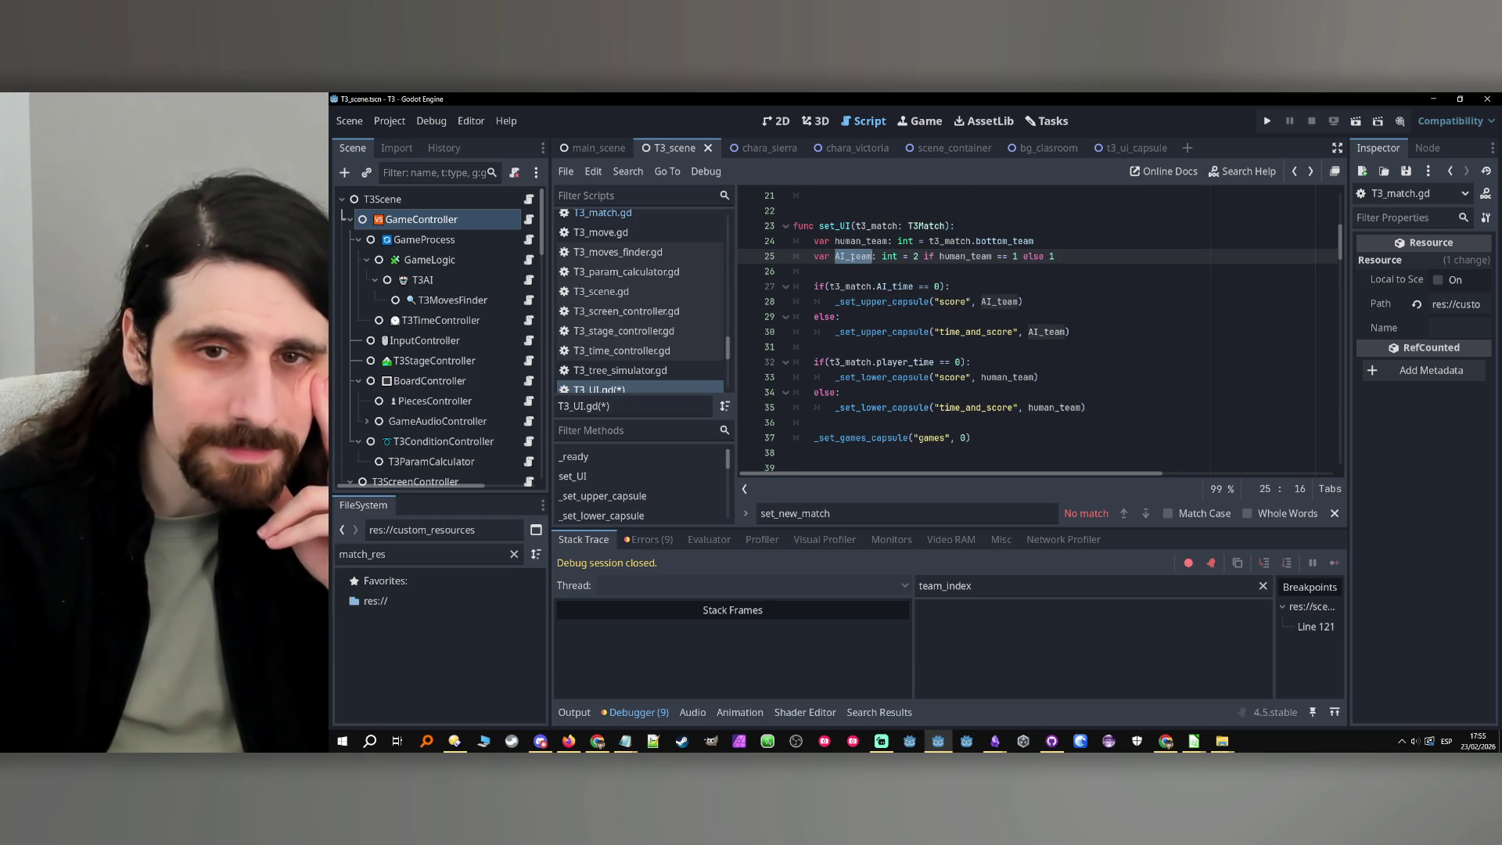
double_click(971, 258)
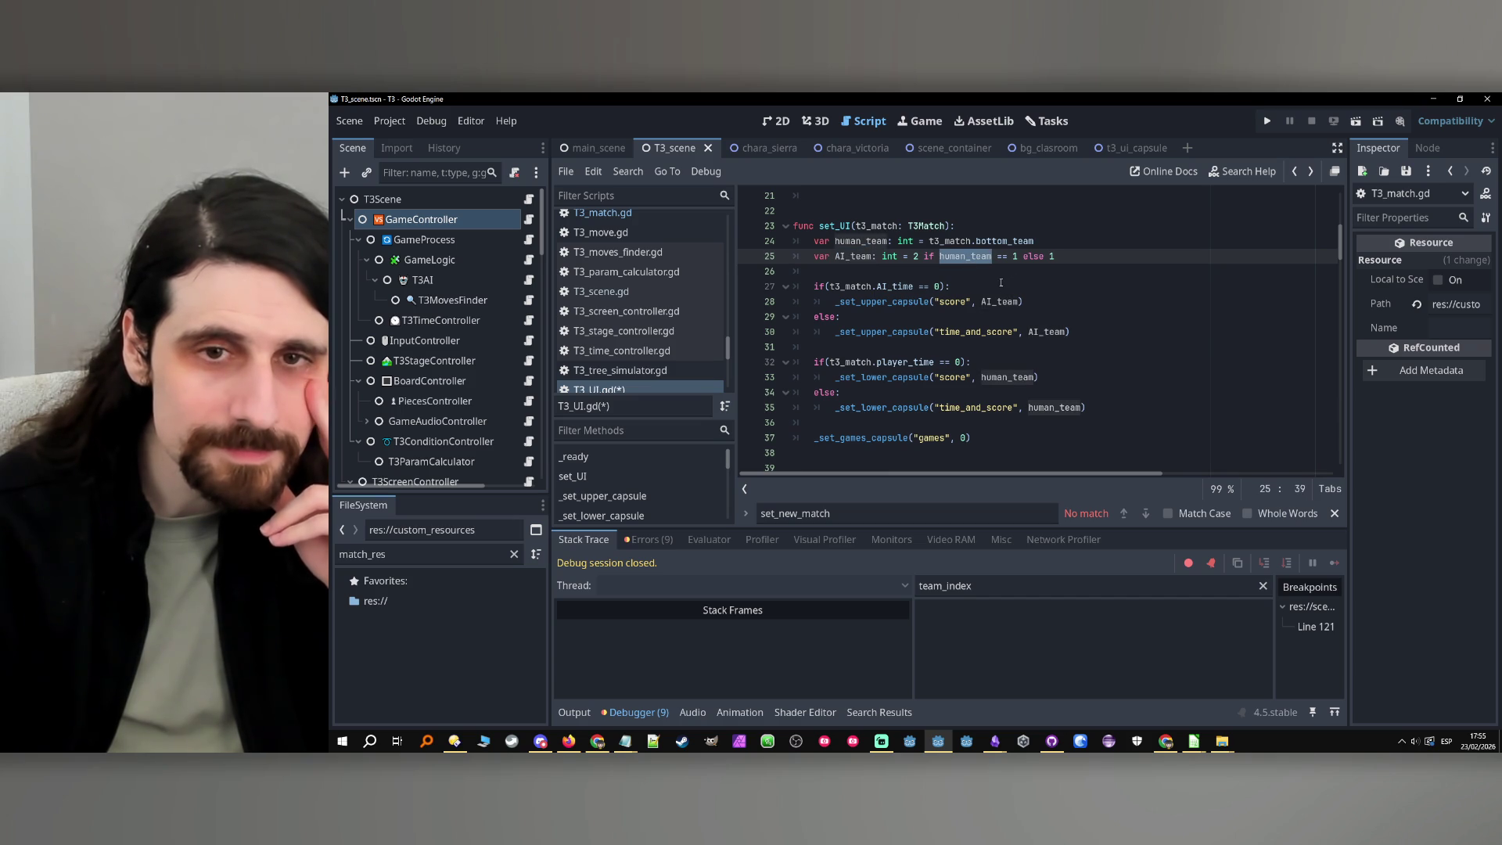
click(828, 286)
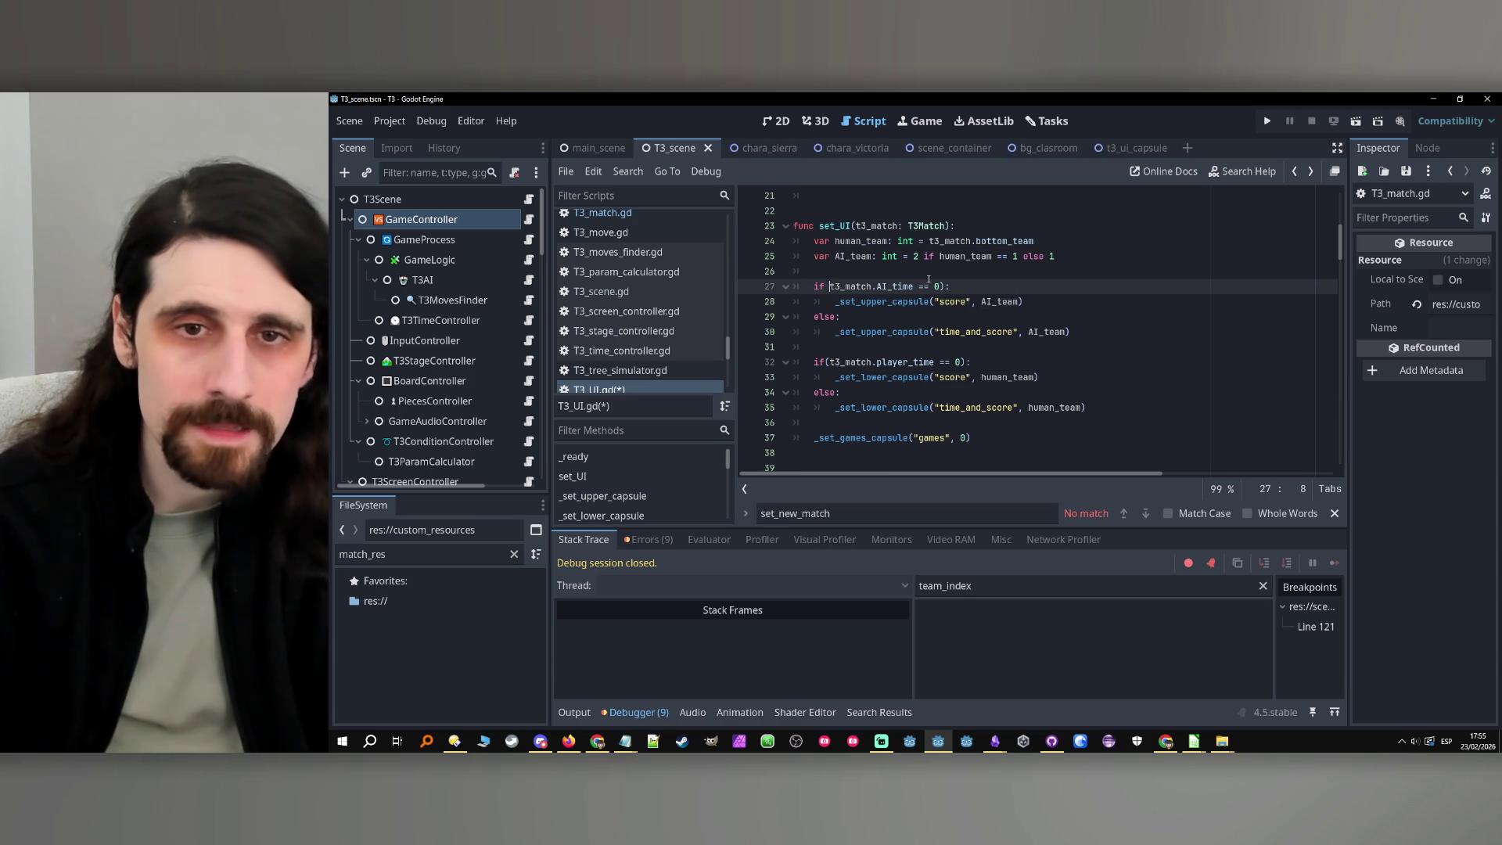
double_click(862, 241)
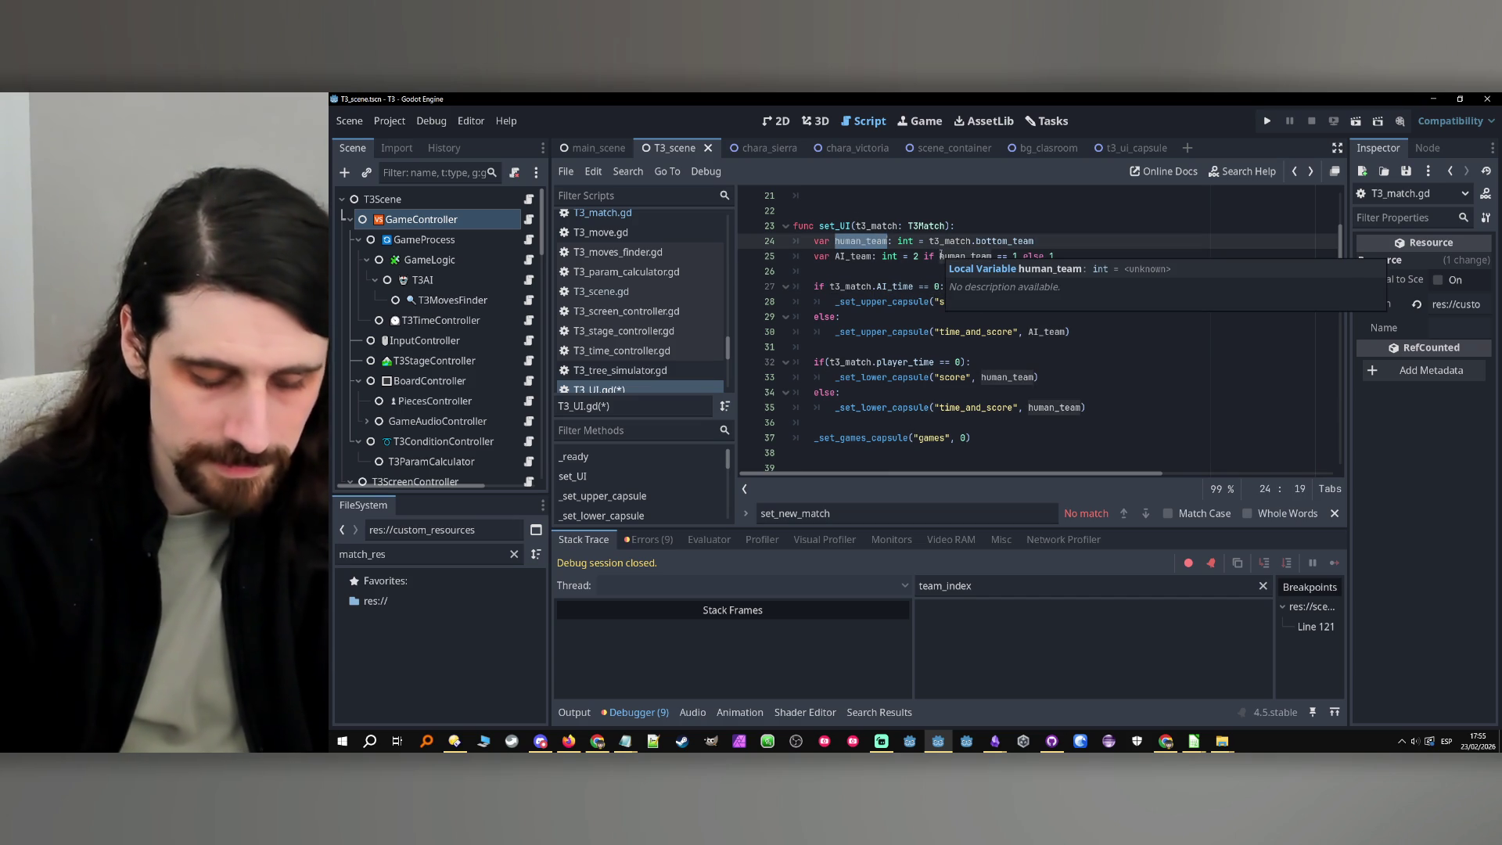
key(ctrl+d)
key(ctrl+d)
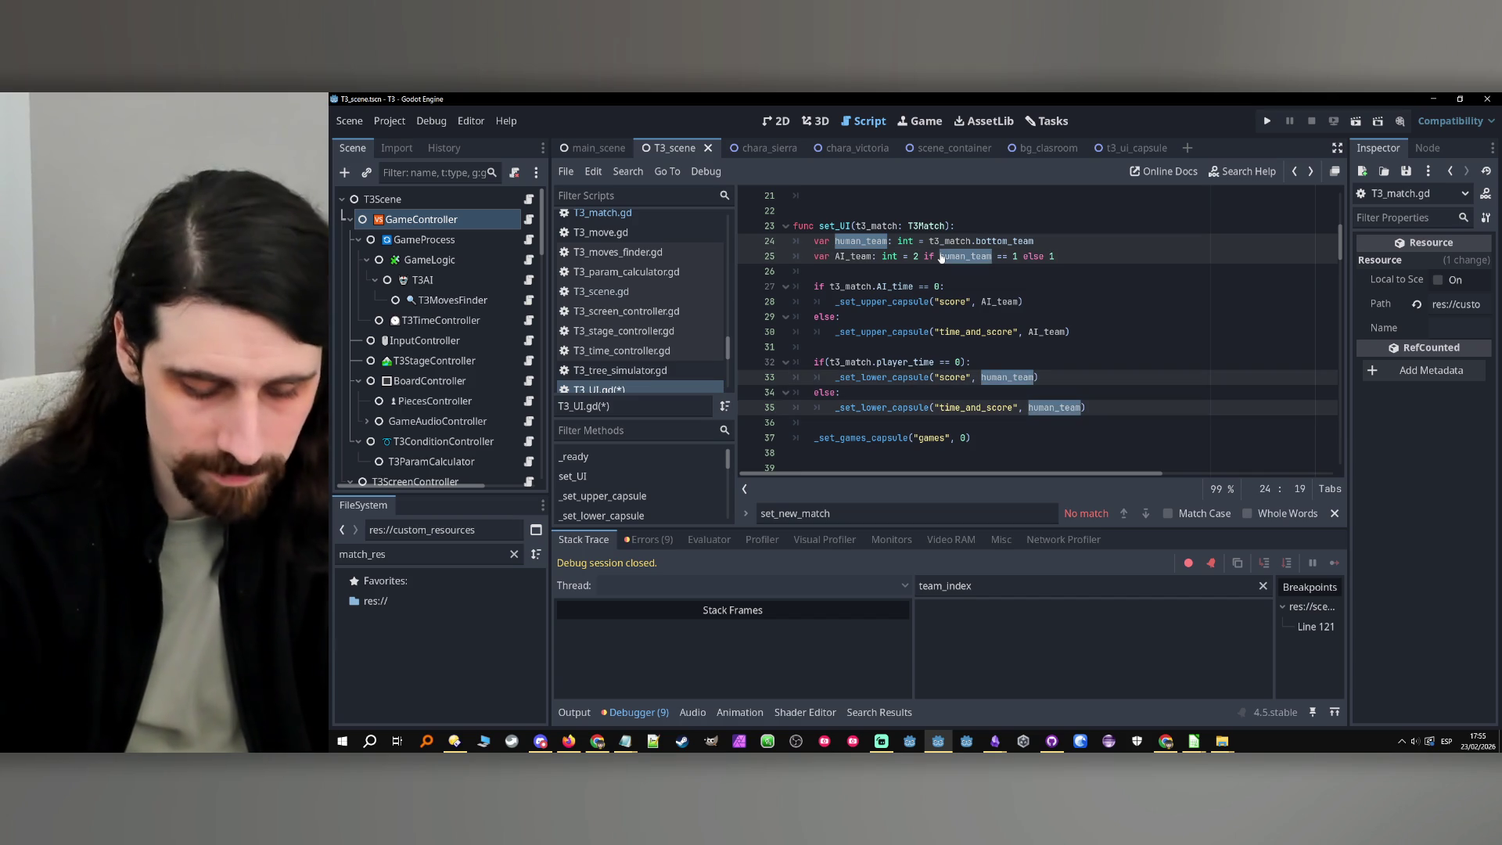
text(bottom_team)
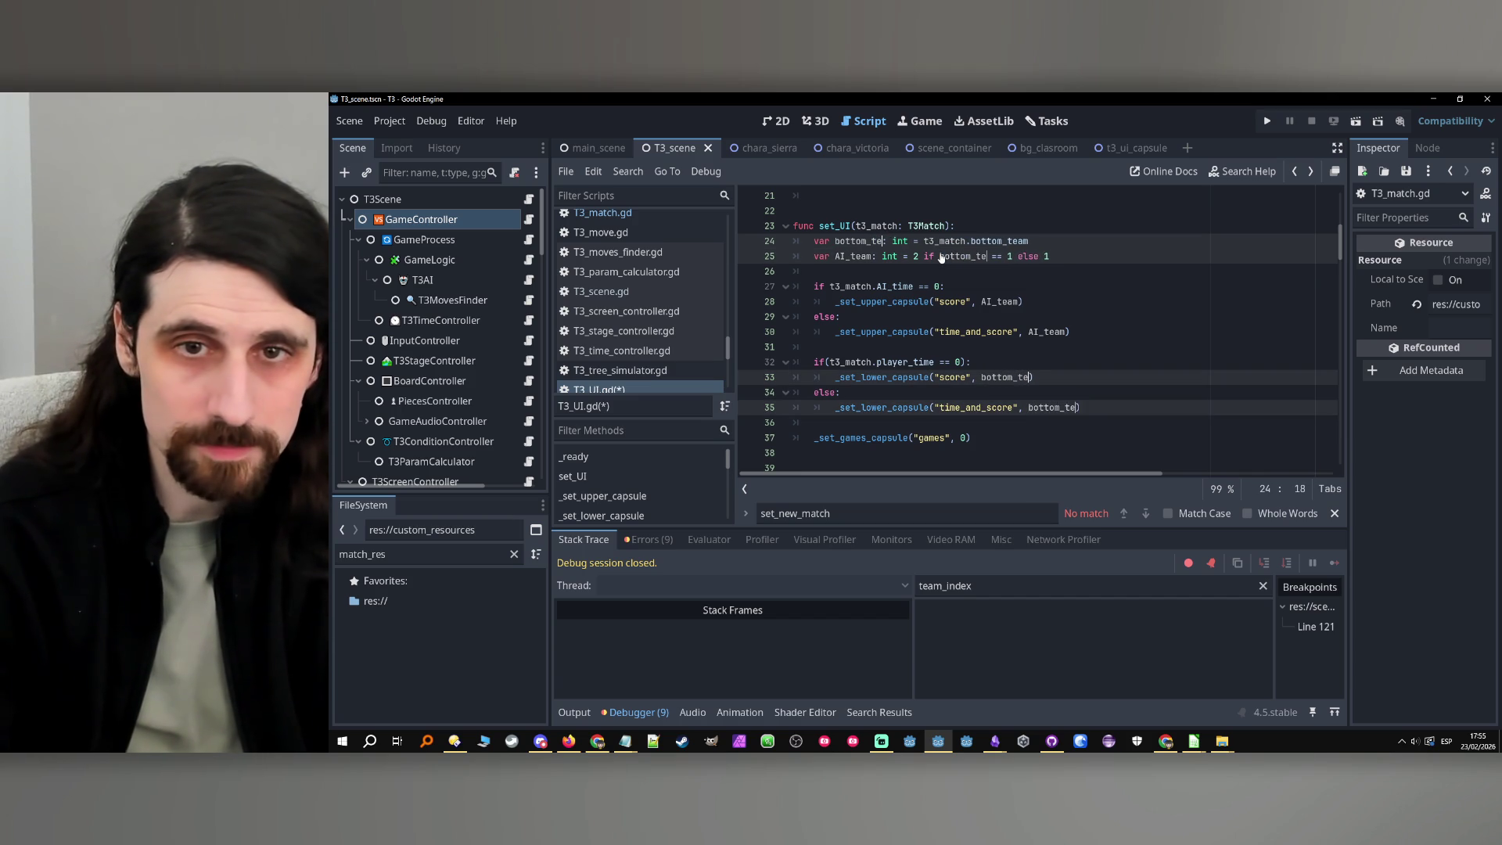
Rename every AI_team occurrence to upper_team and check the AI_time condition on line 27
double_click(859, 257)
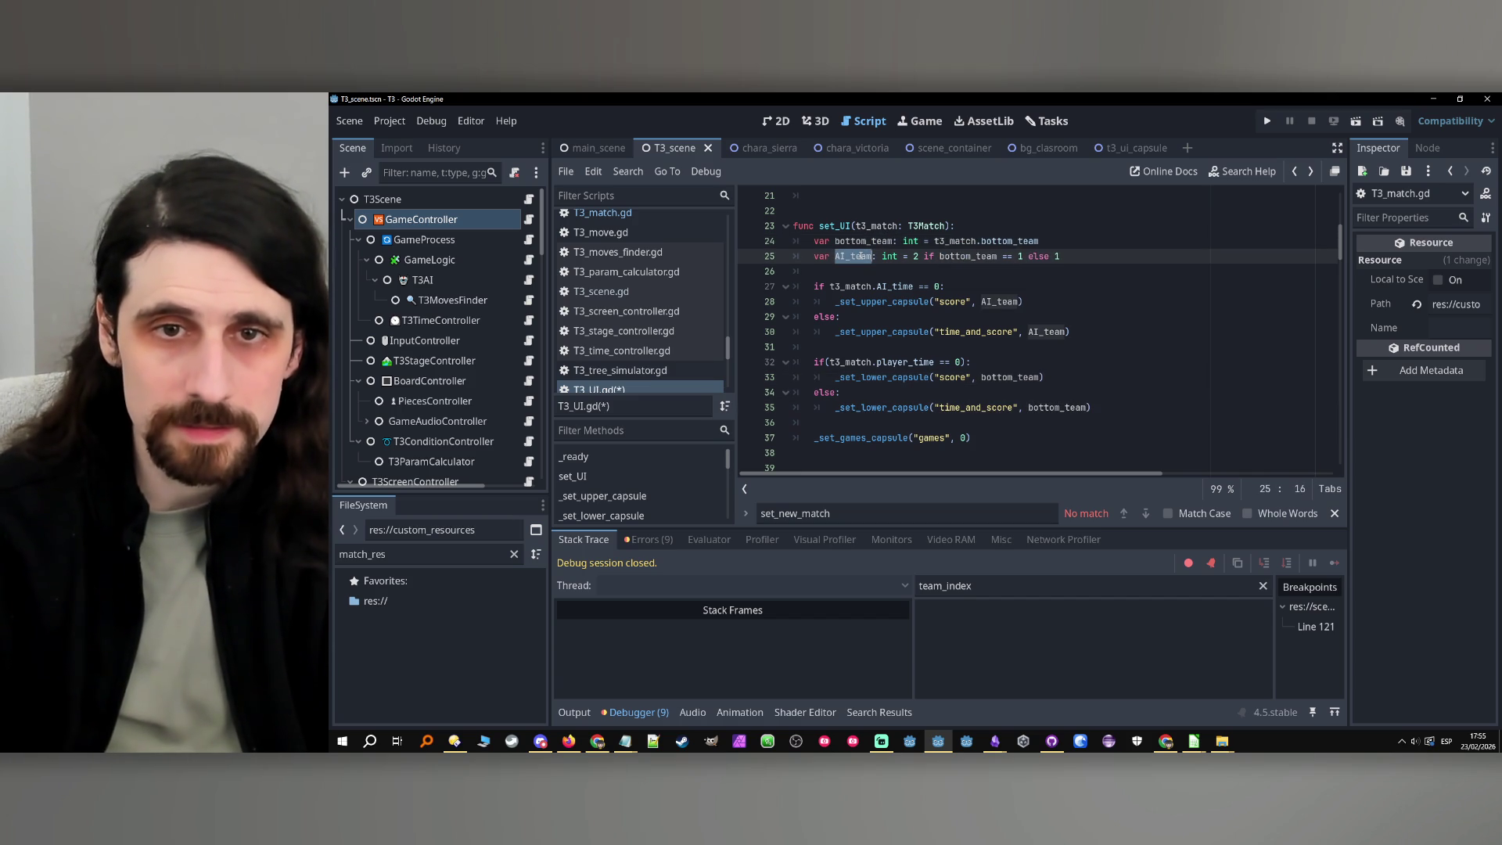
key(ctrl+d)
key(ctrl+d)
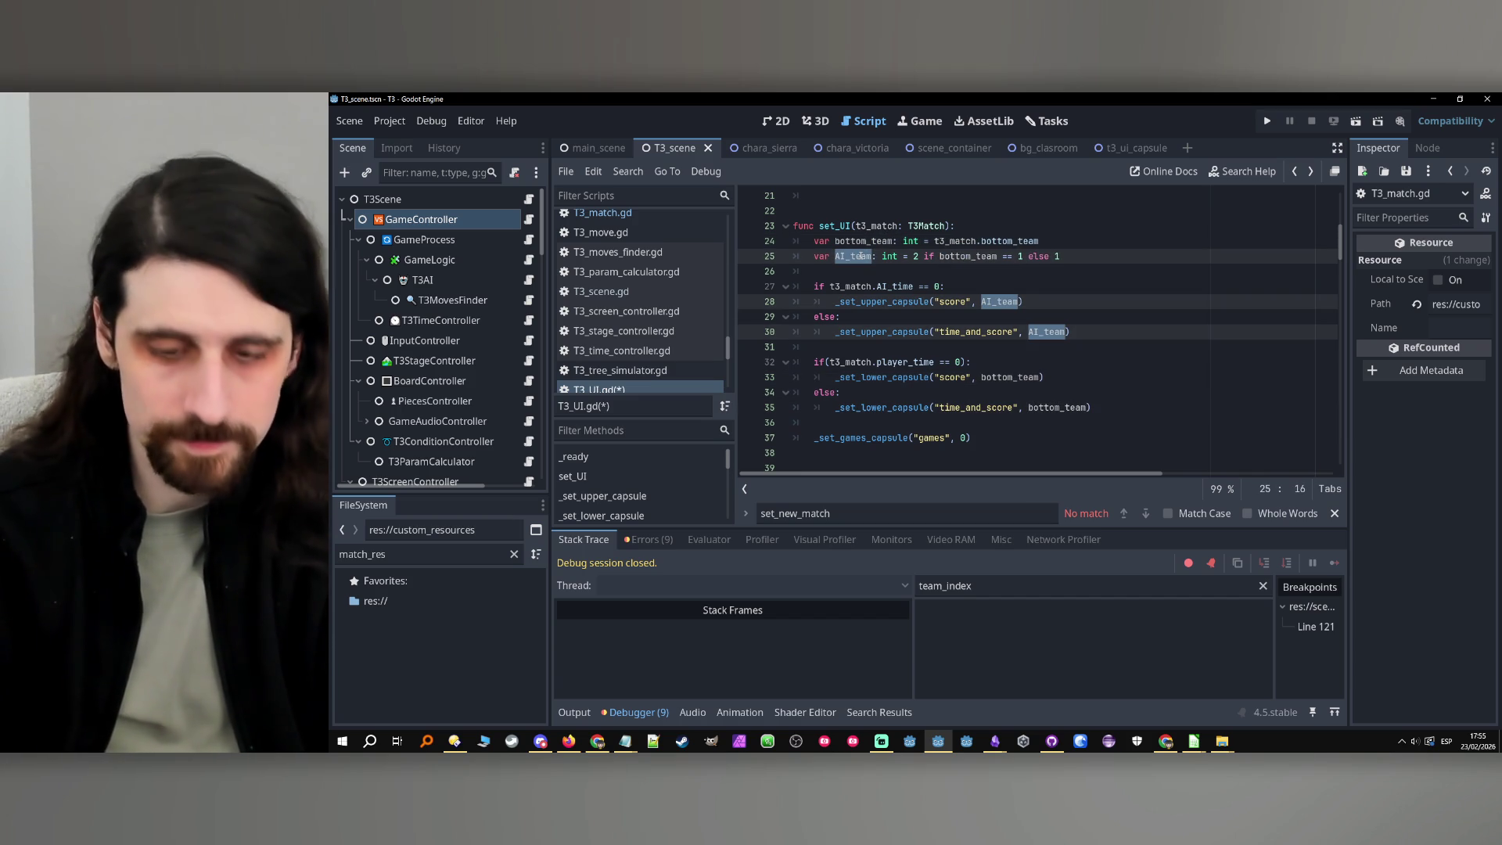
text(upper_tea)
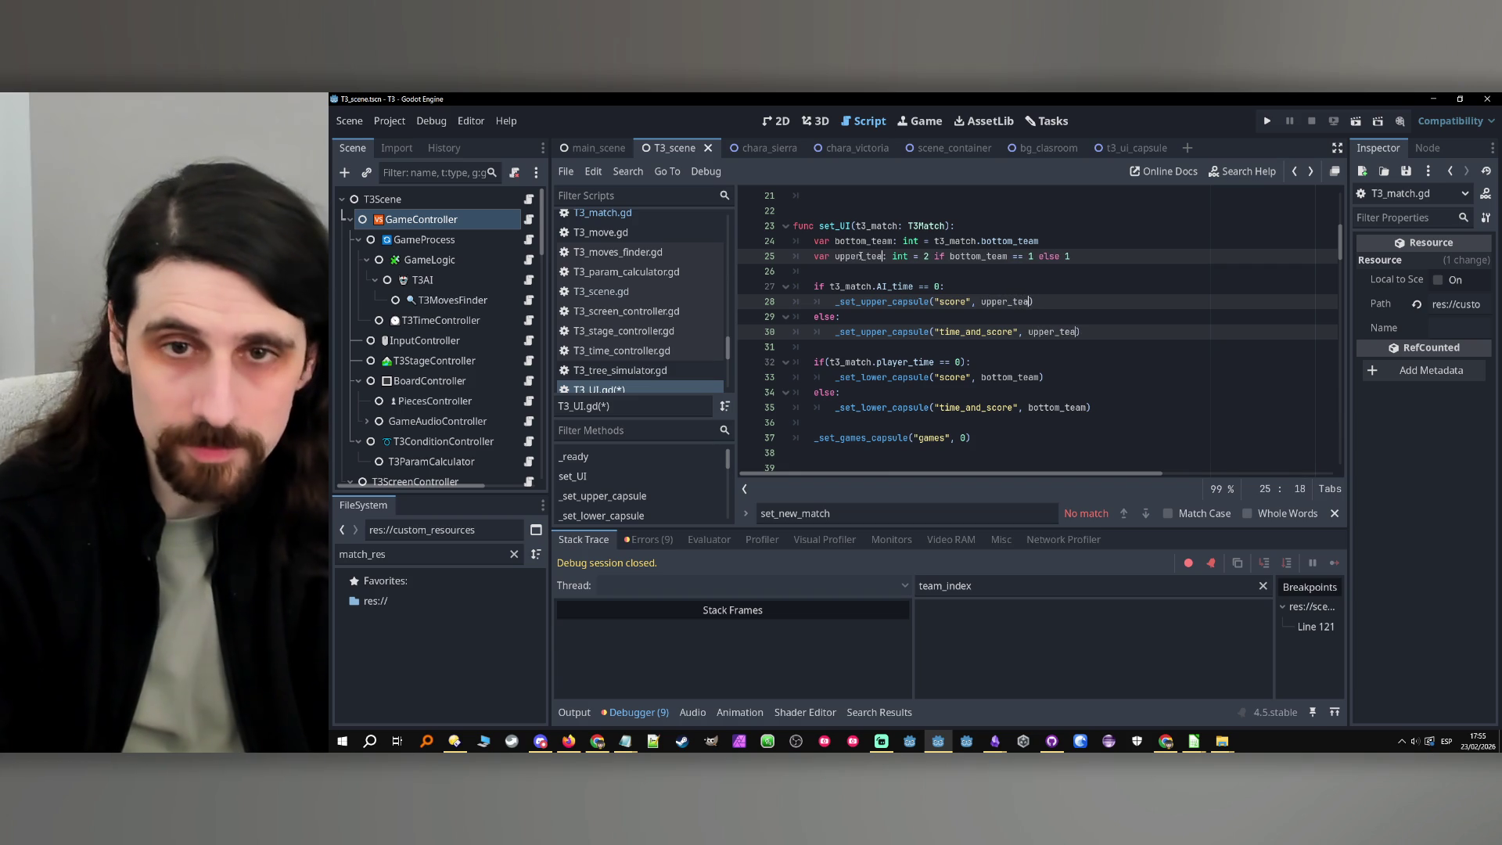
text(m)
click(935, 287)
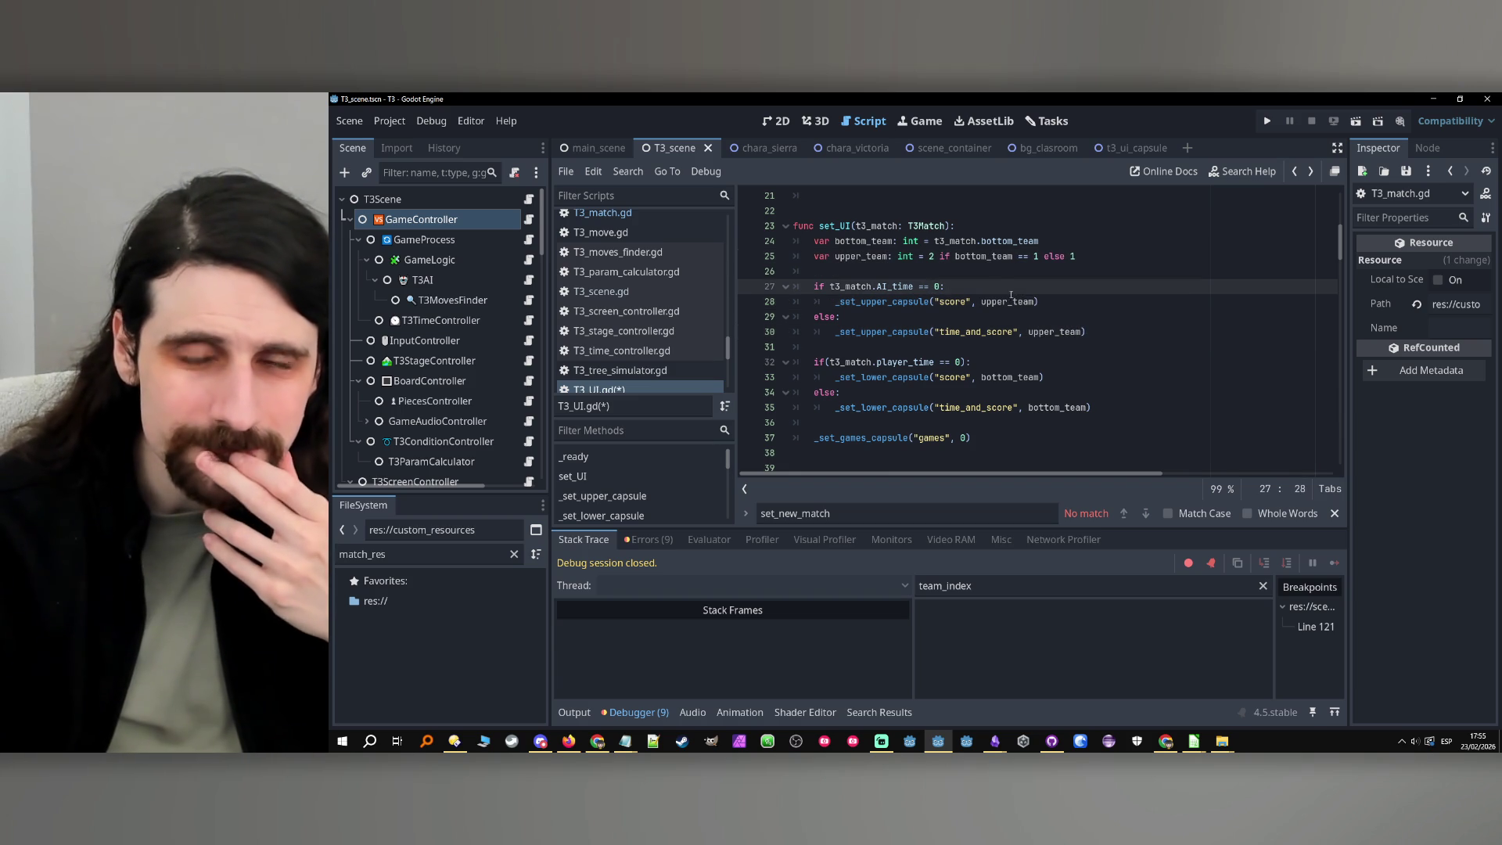
drag(989, 288, 989, 275)
click(973, 290)
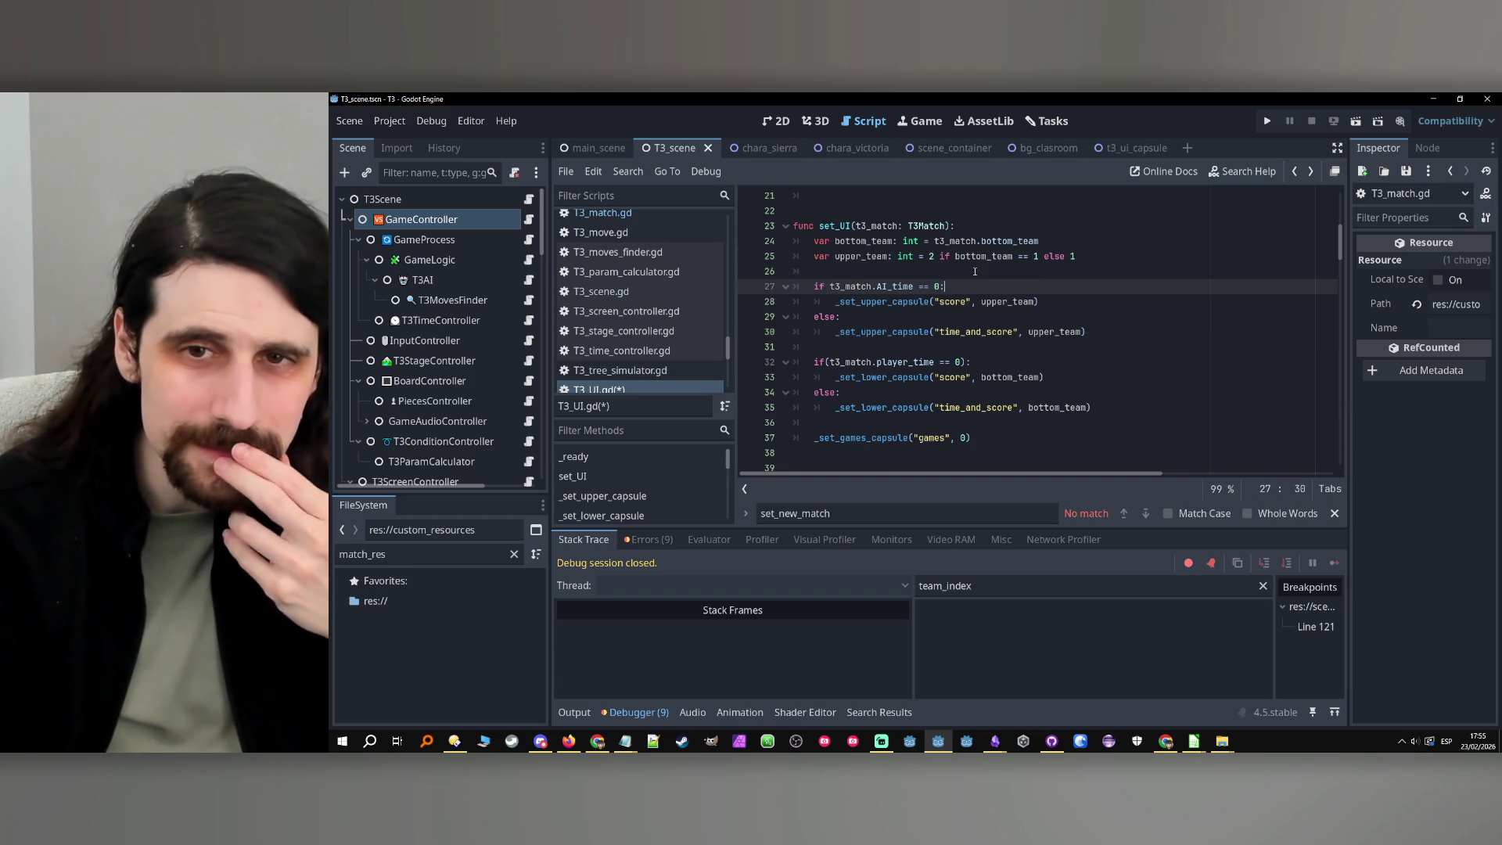
double_click(982, 256)
click(968, 291)
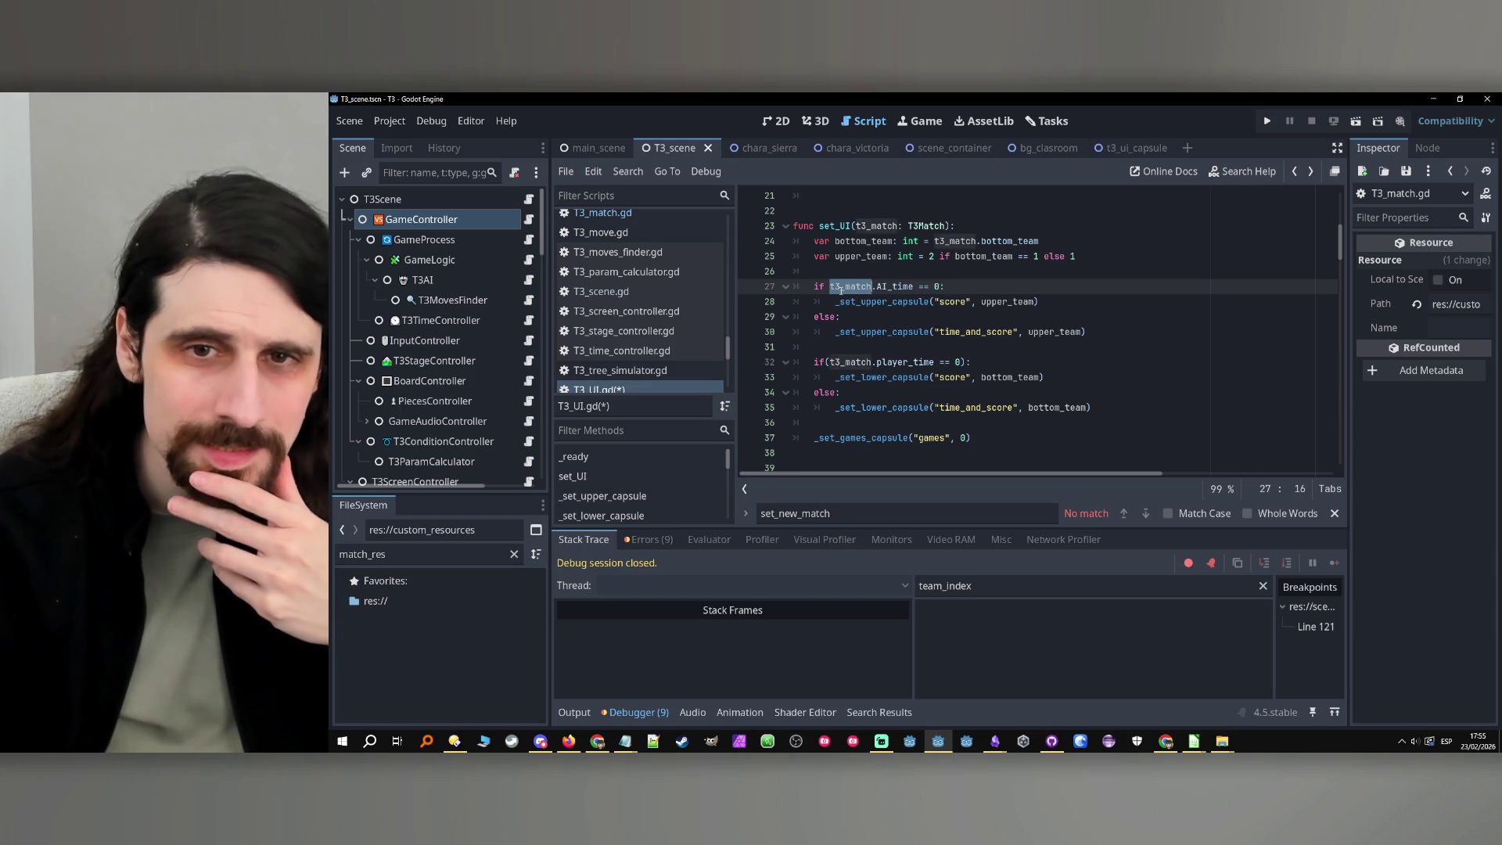
Check the player_time condition on line 32, then bring up T3_match.gd again
click(978, 317)
click(1068, 366)
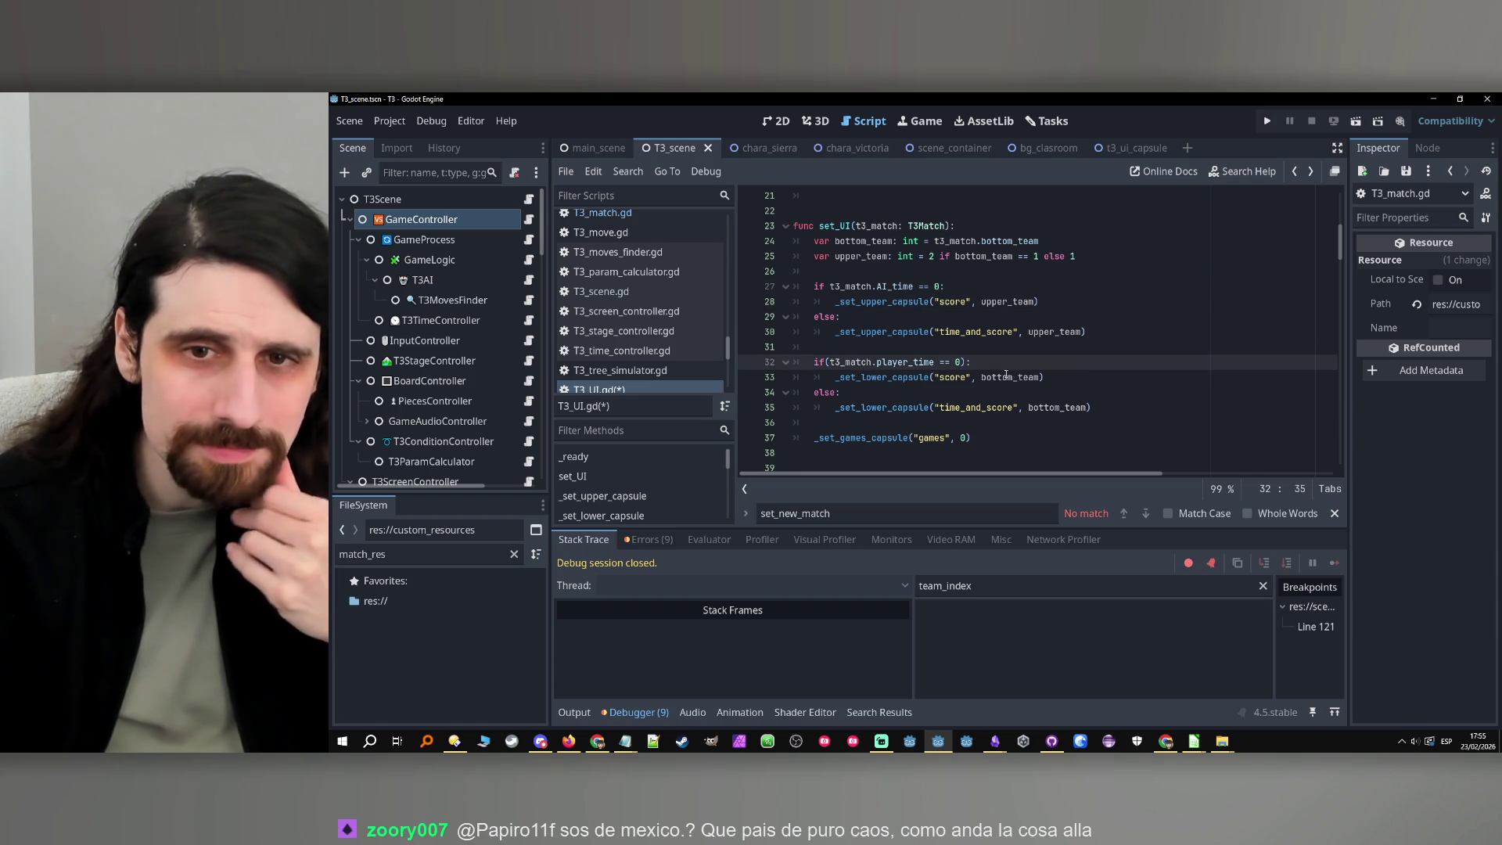
double_click(929, 362)
double_click(850, 362)
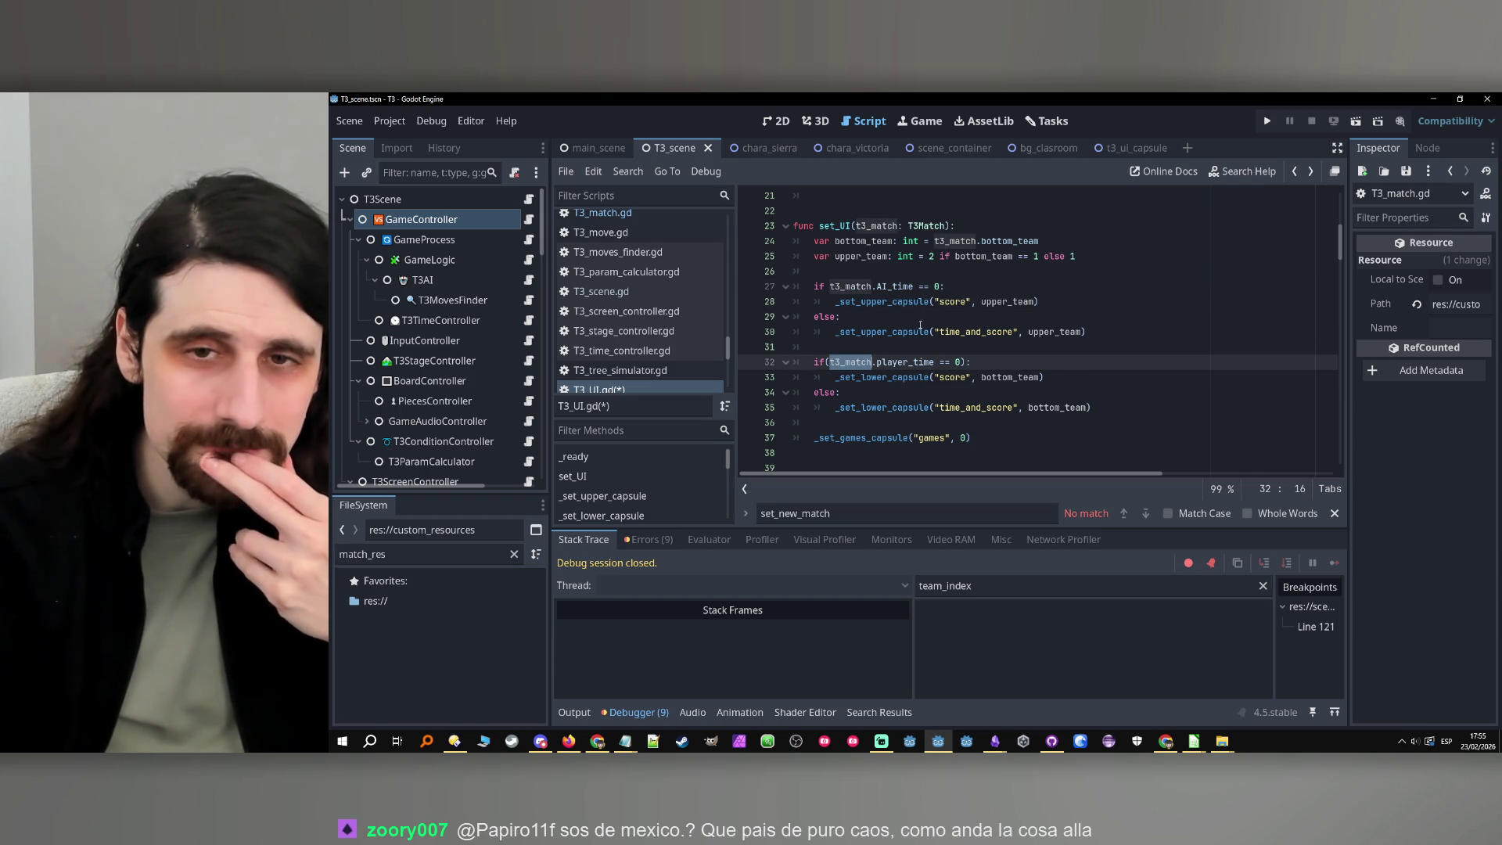
click(877, 283)
click(1018, 241)
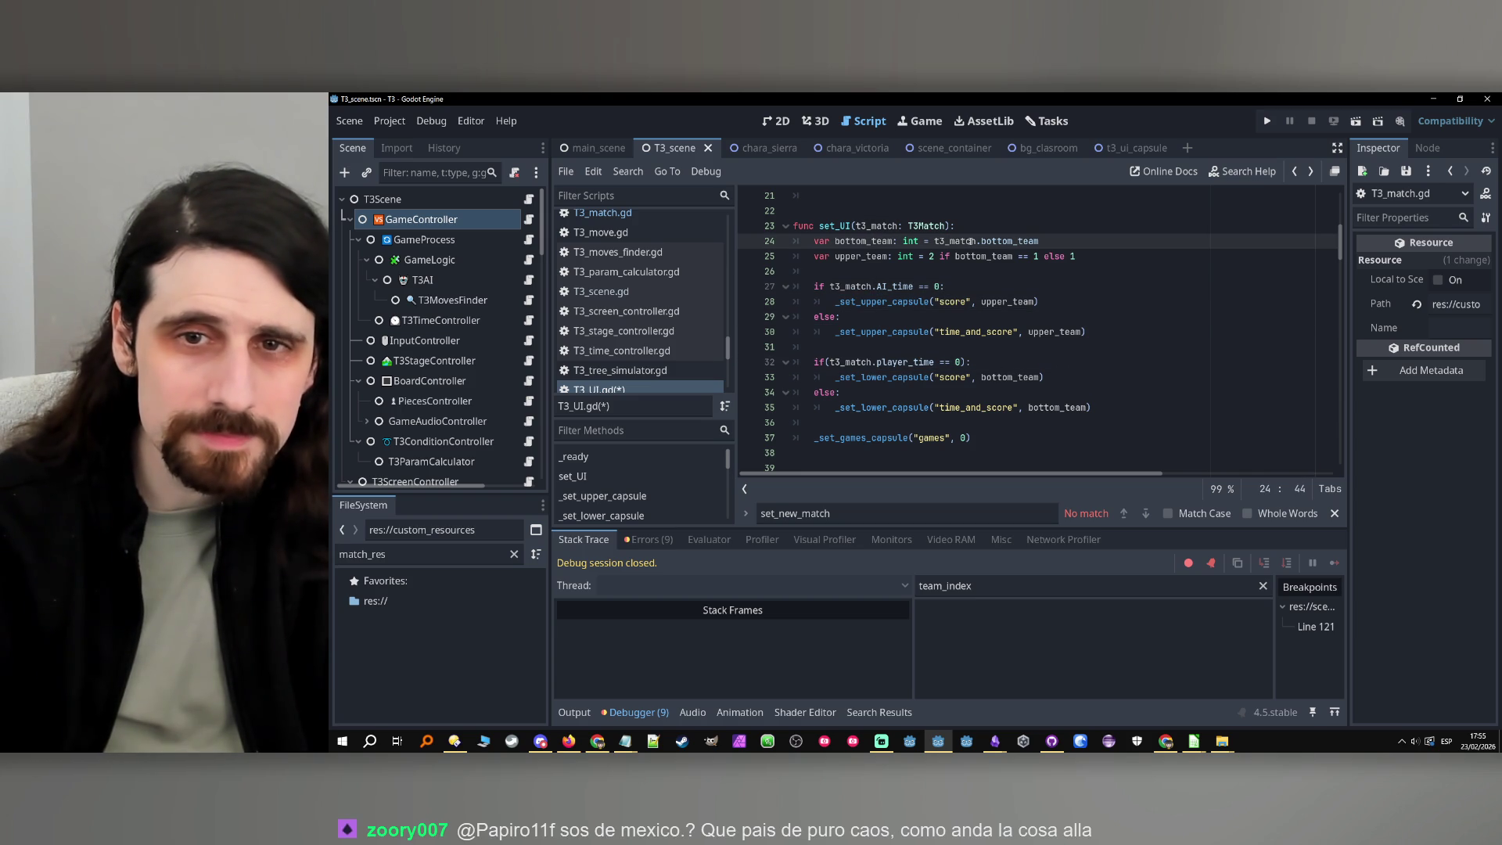
ctrl+click(927, 226)
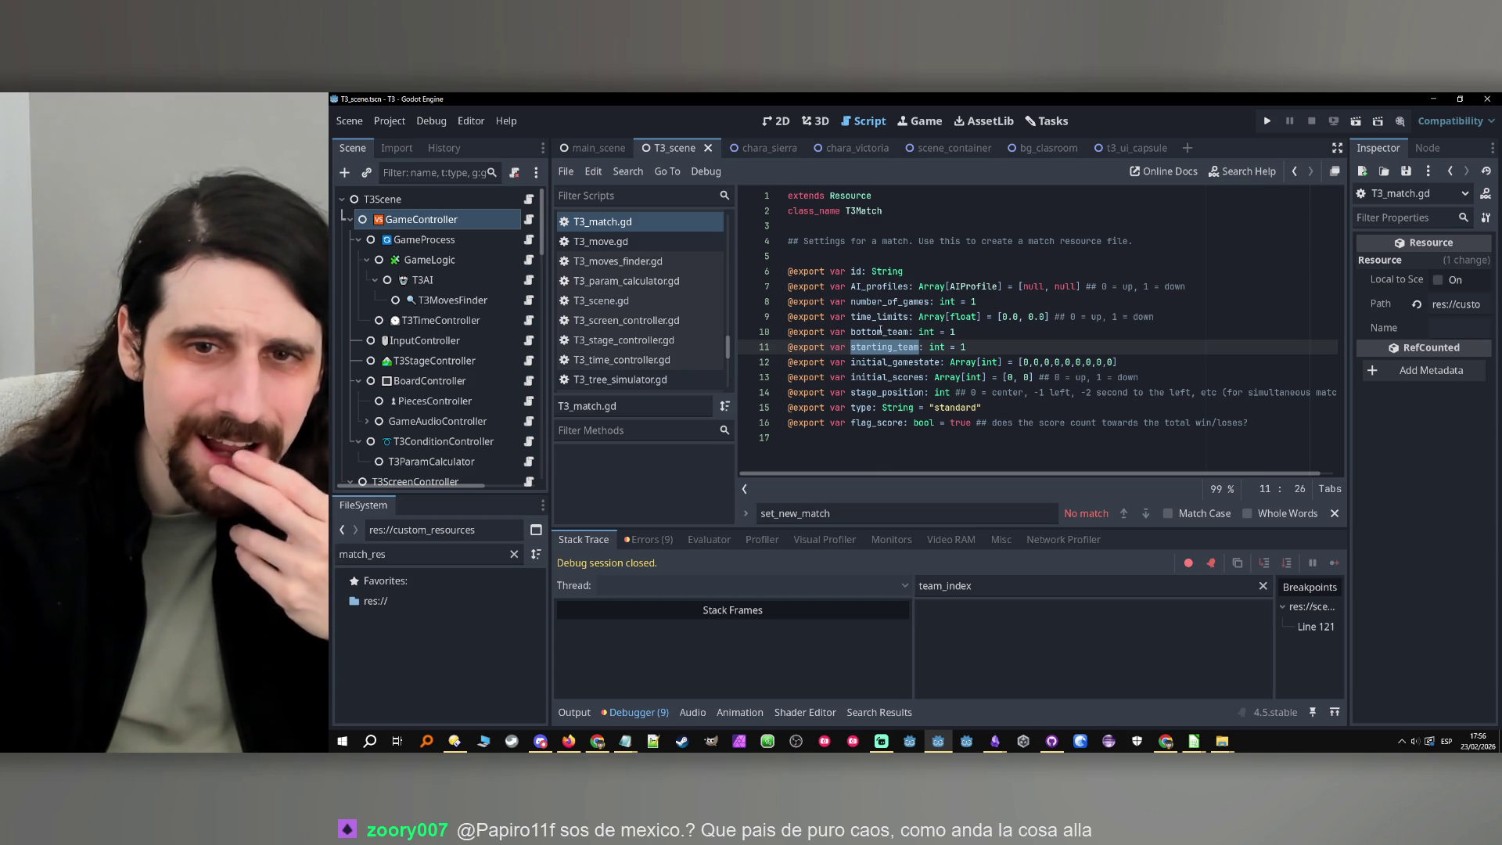
Review T3Match's AI_profiles, time_limits and team fields, then return to T3_UI.gd
click(853, 271)
double_click(867, 287)
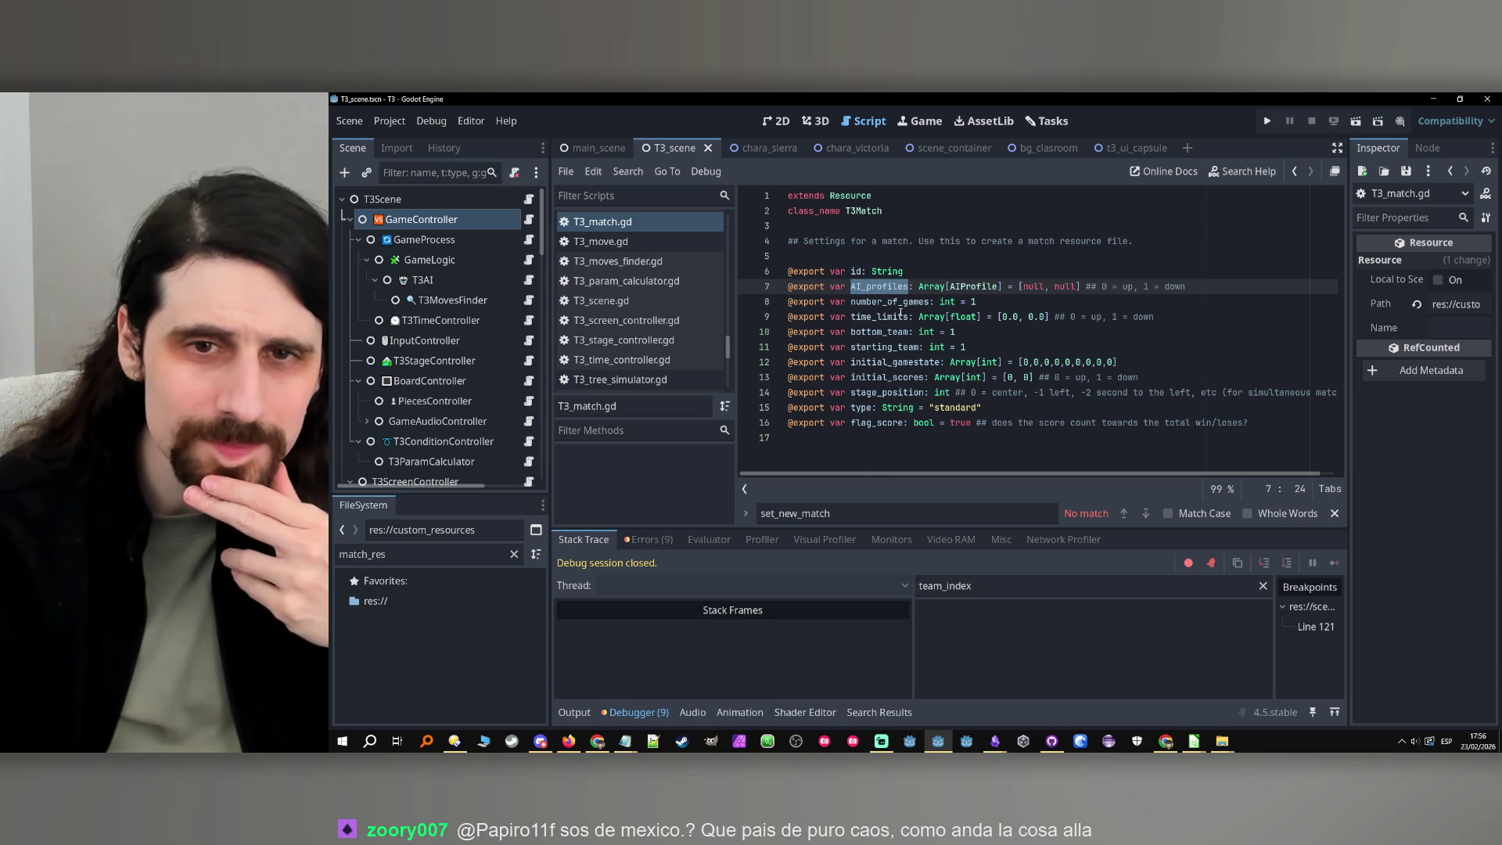
double_click(892, 304)
double_click(874, 321)
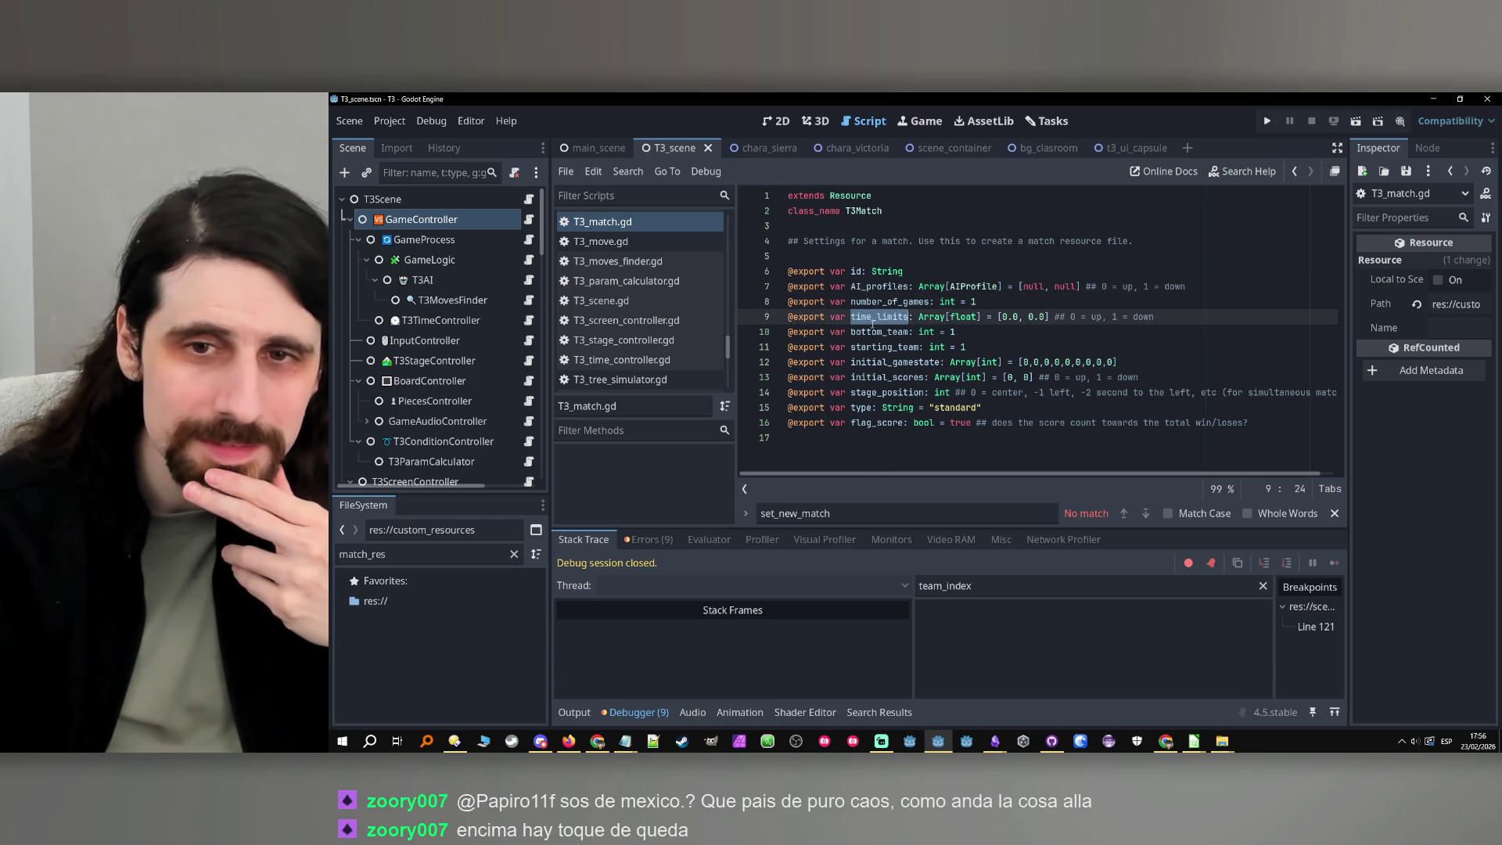
double_click(867, 347)
double_click(867, 332)
double_click(873, 318)
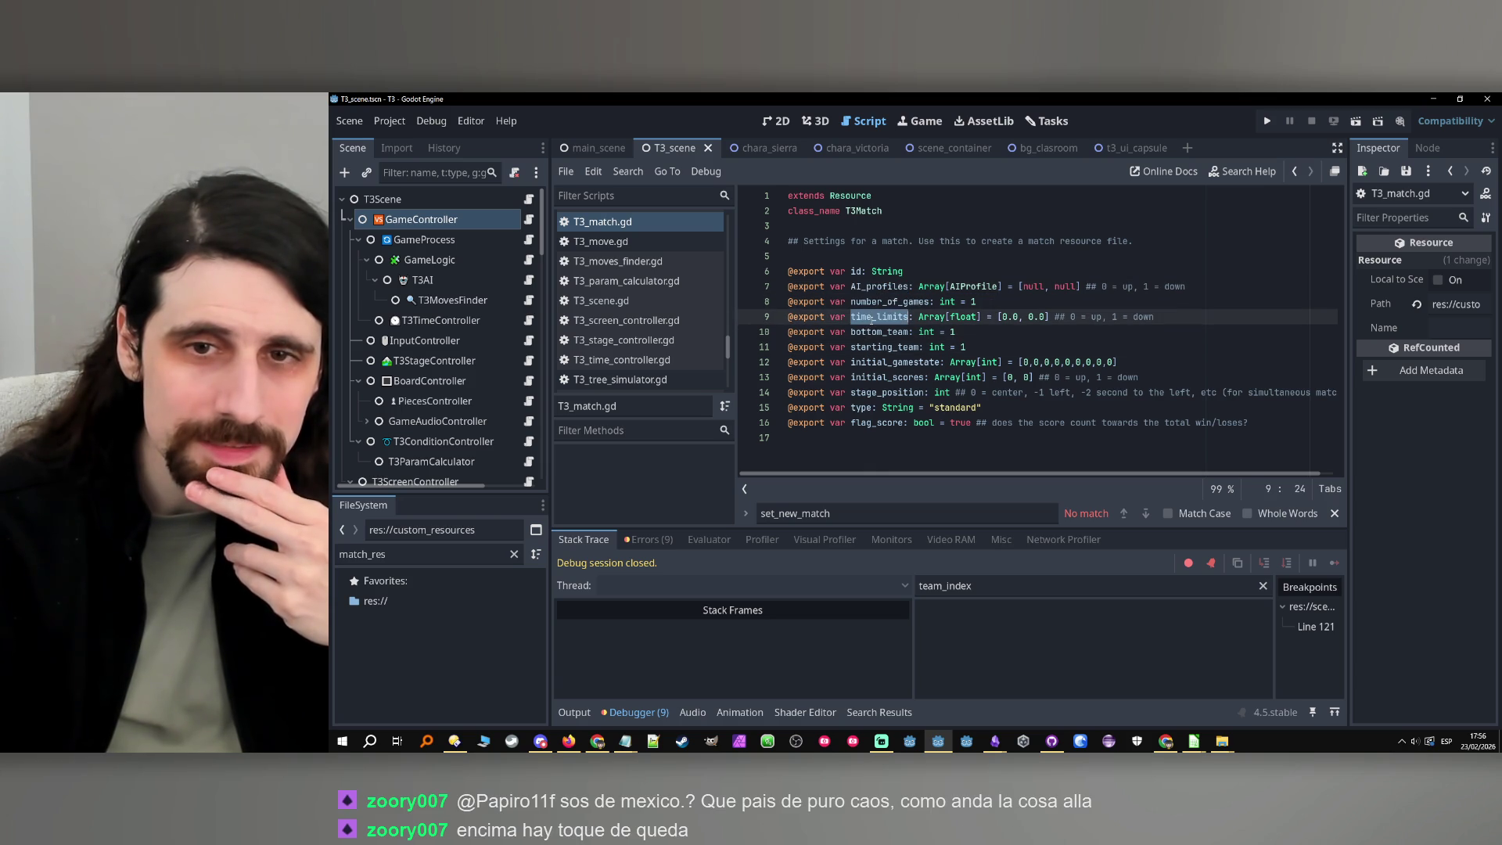
click(1297, 173)
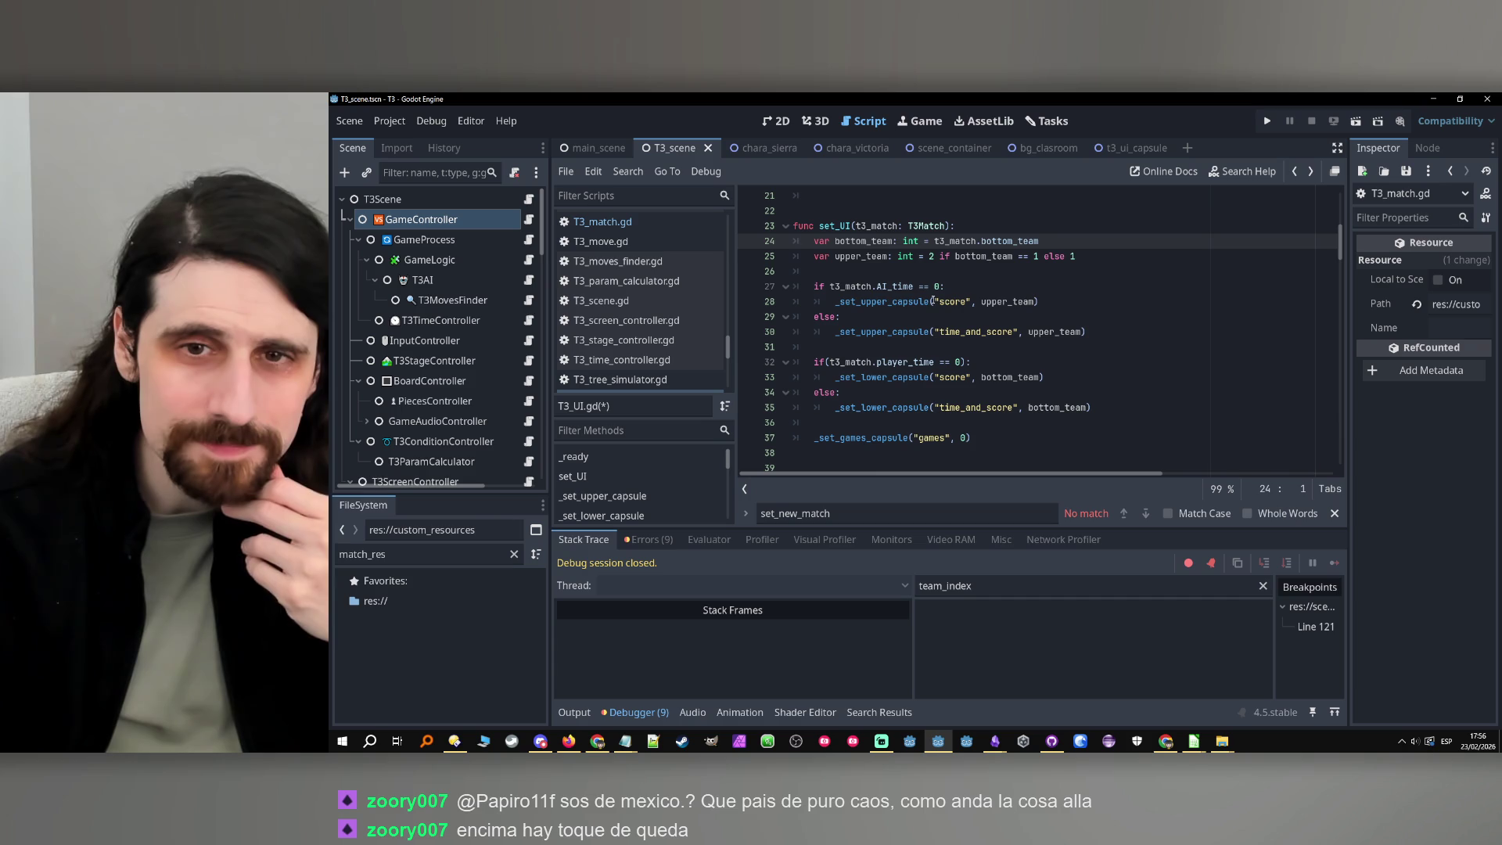
Replace AI_time with time_limits[0] on line 27 and player_time with time_limits[1] on line 32
double_click(860, 287)
text(time_limits)
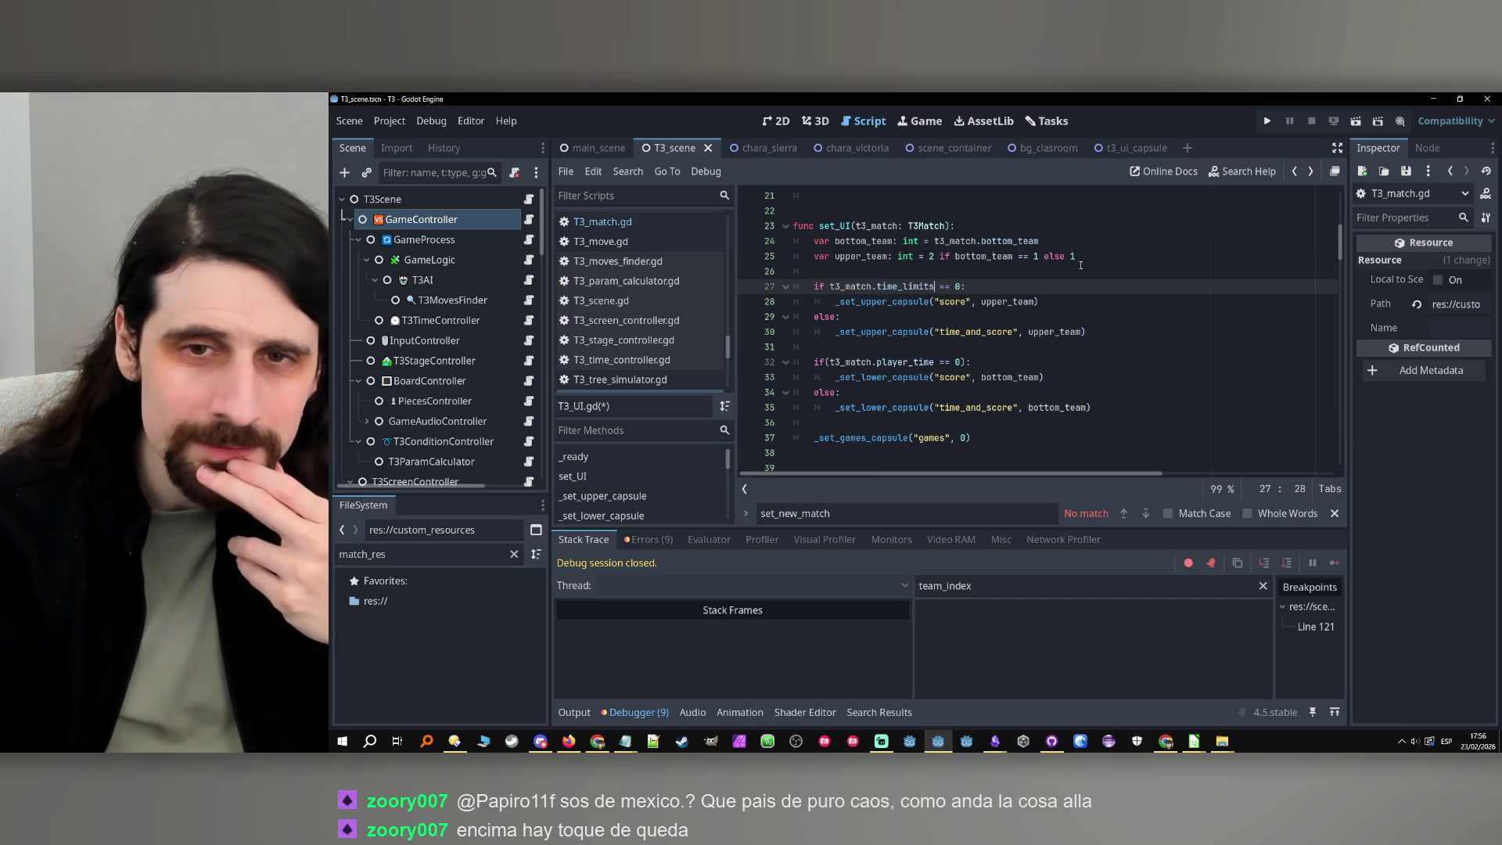
text([0)
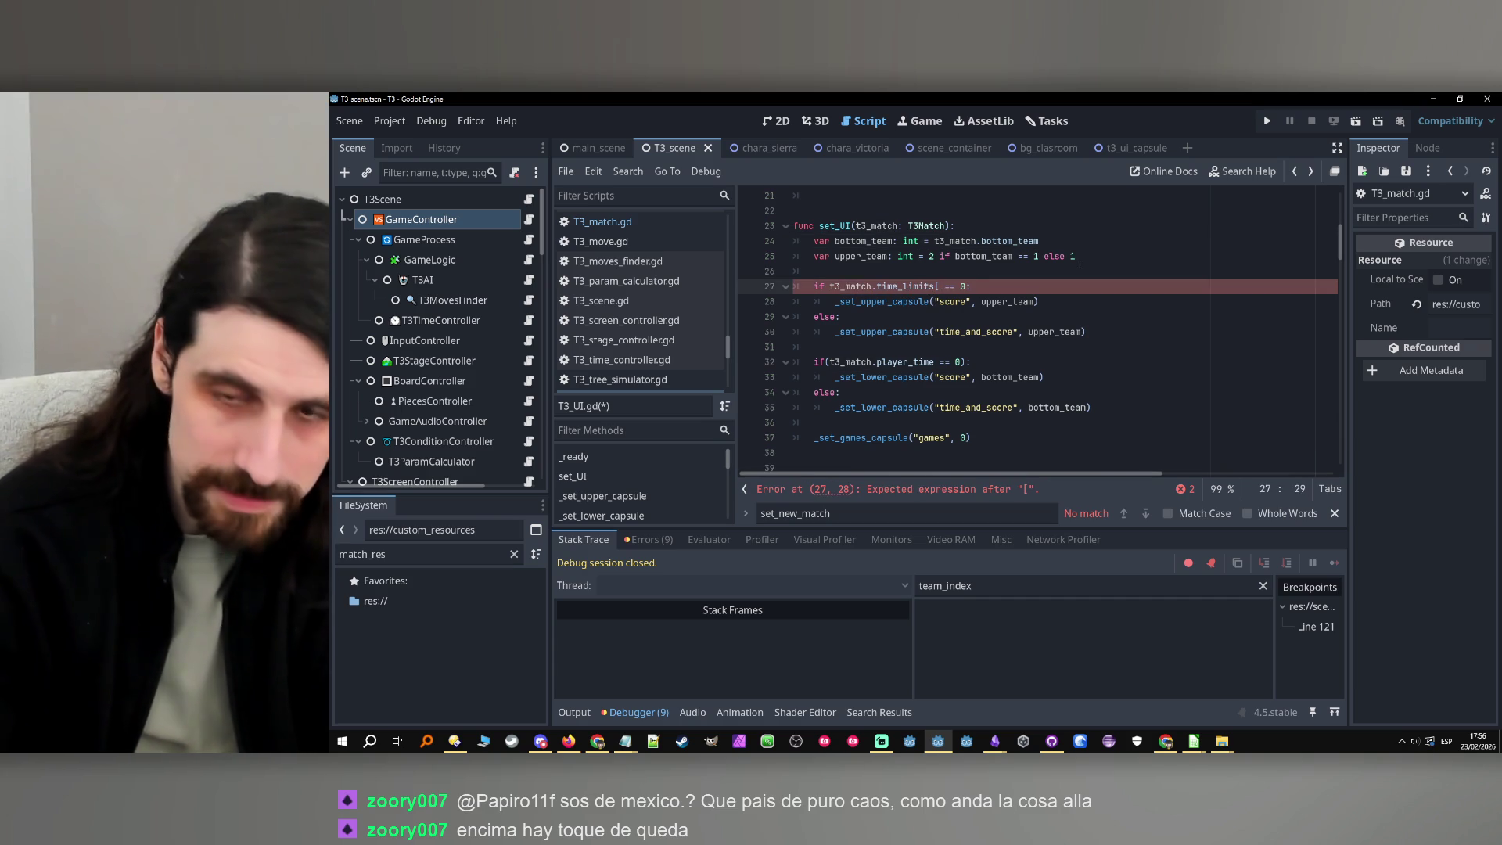
text(])
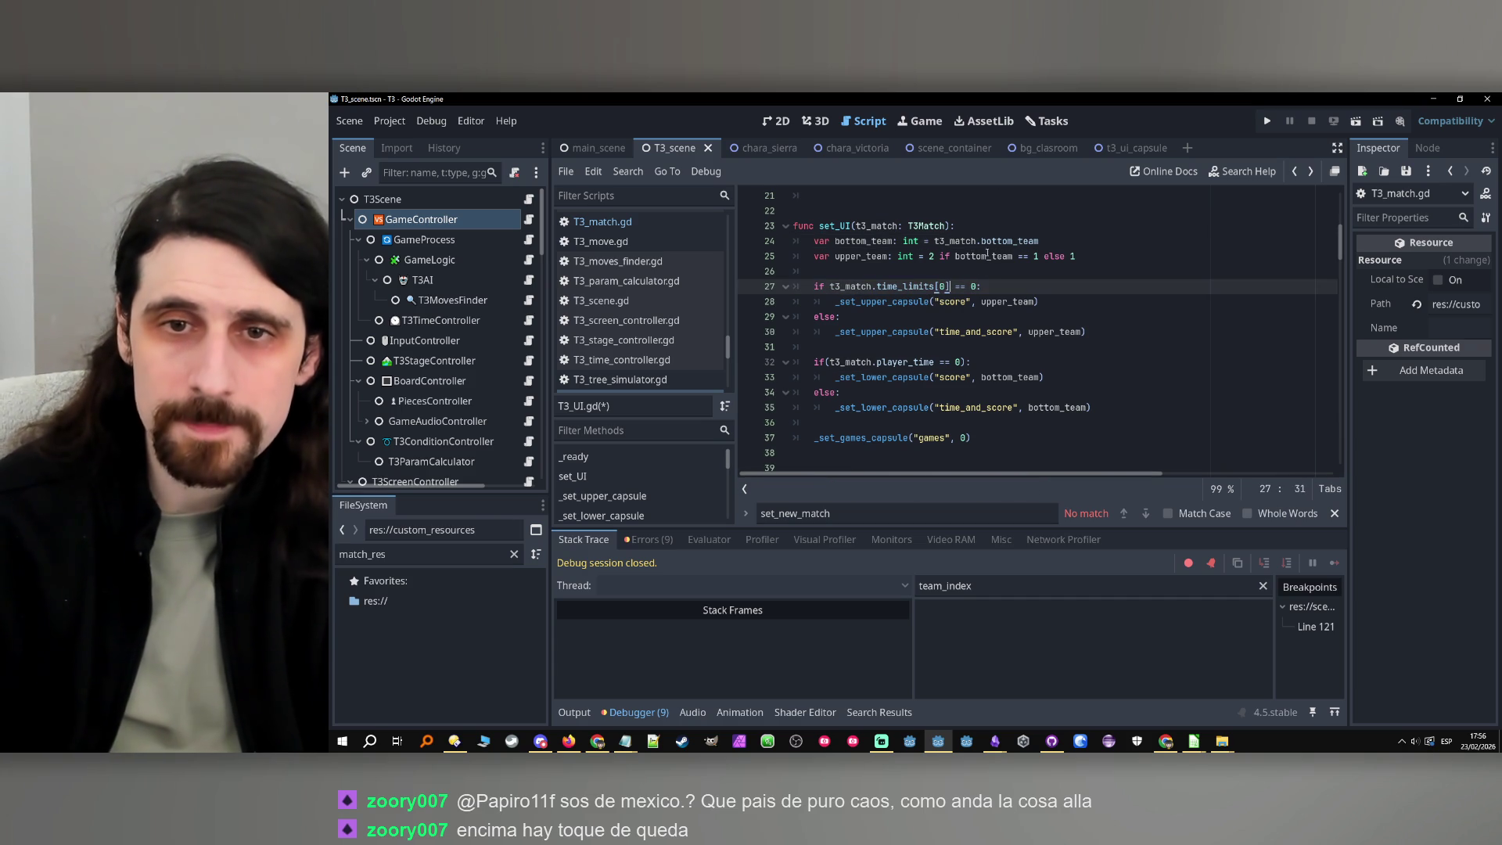
click(987, 286)
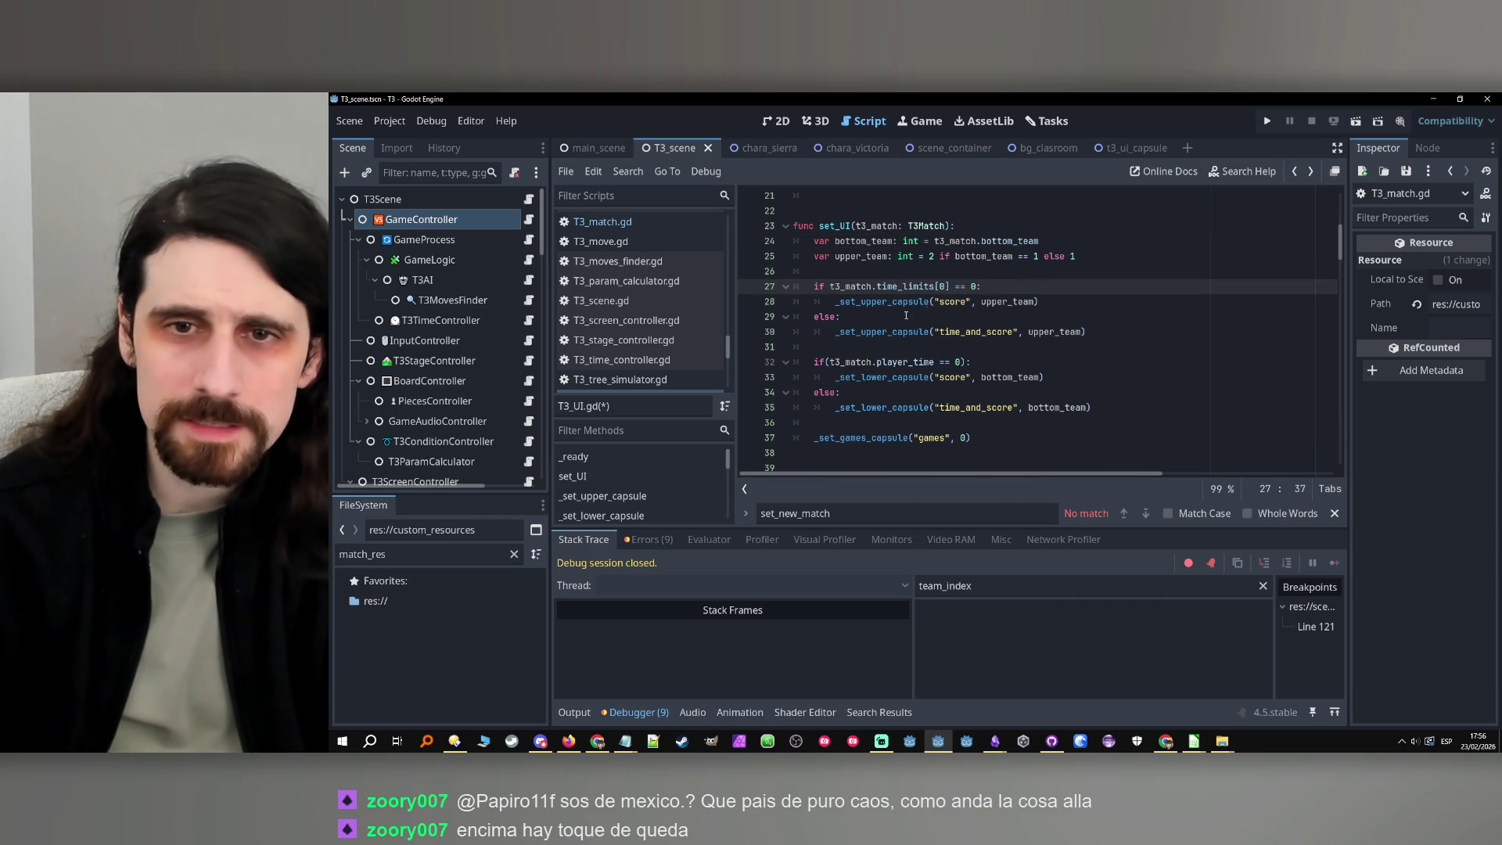
double_click(923, 364)
text(time_limits[1)
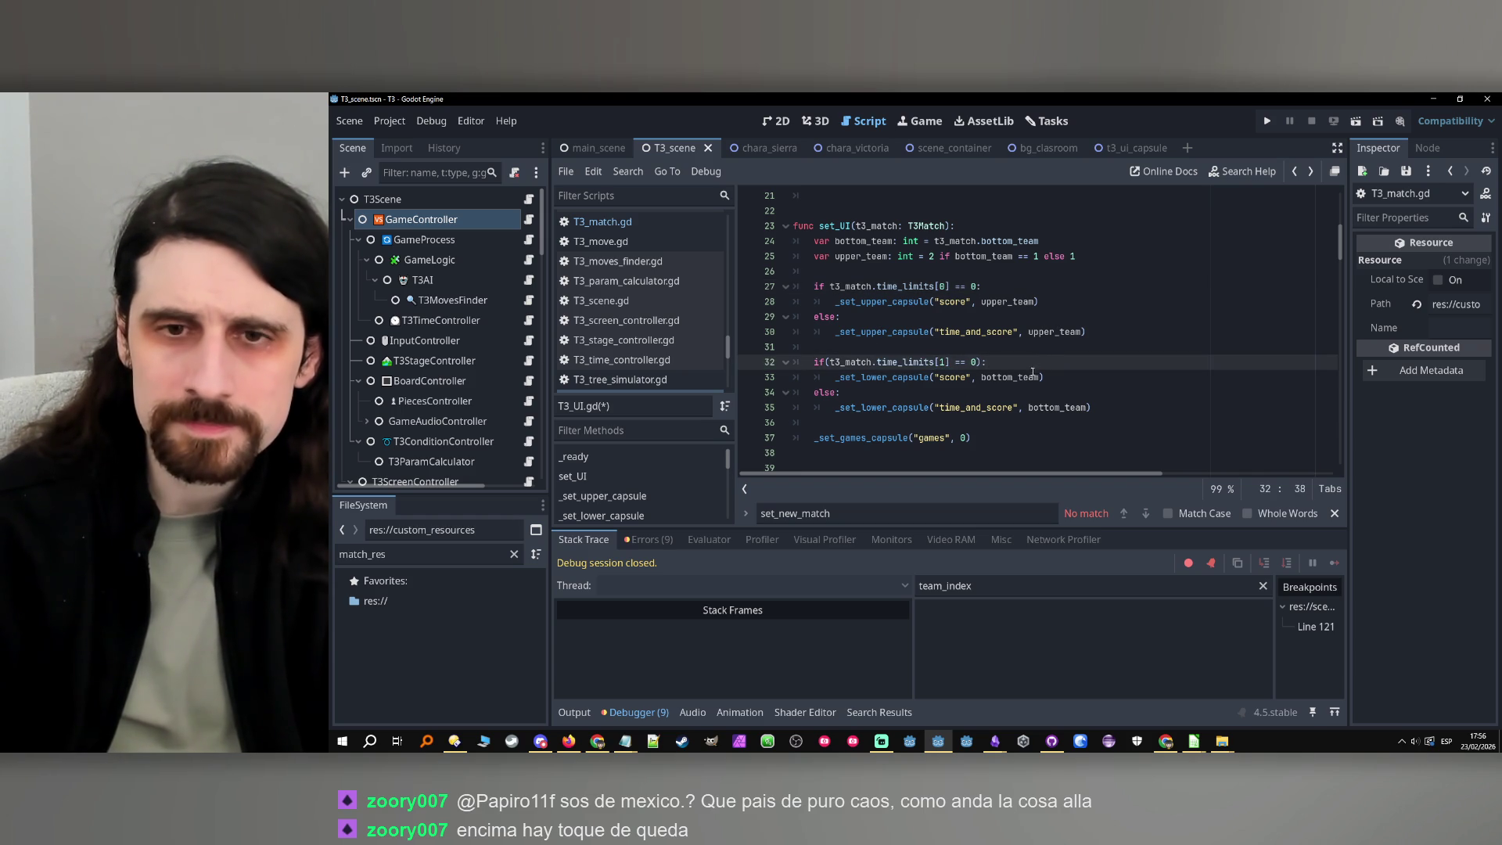
key(Down)
key(Down)
key(Down)
scroll(1014, 437, down, 2)
scroll(1014, 436, up, 2)
Save T3_UI.gd and run the project to test the fix
key(ctrl+s)
click(877, 422)
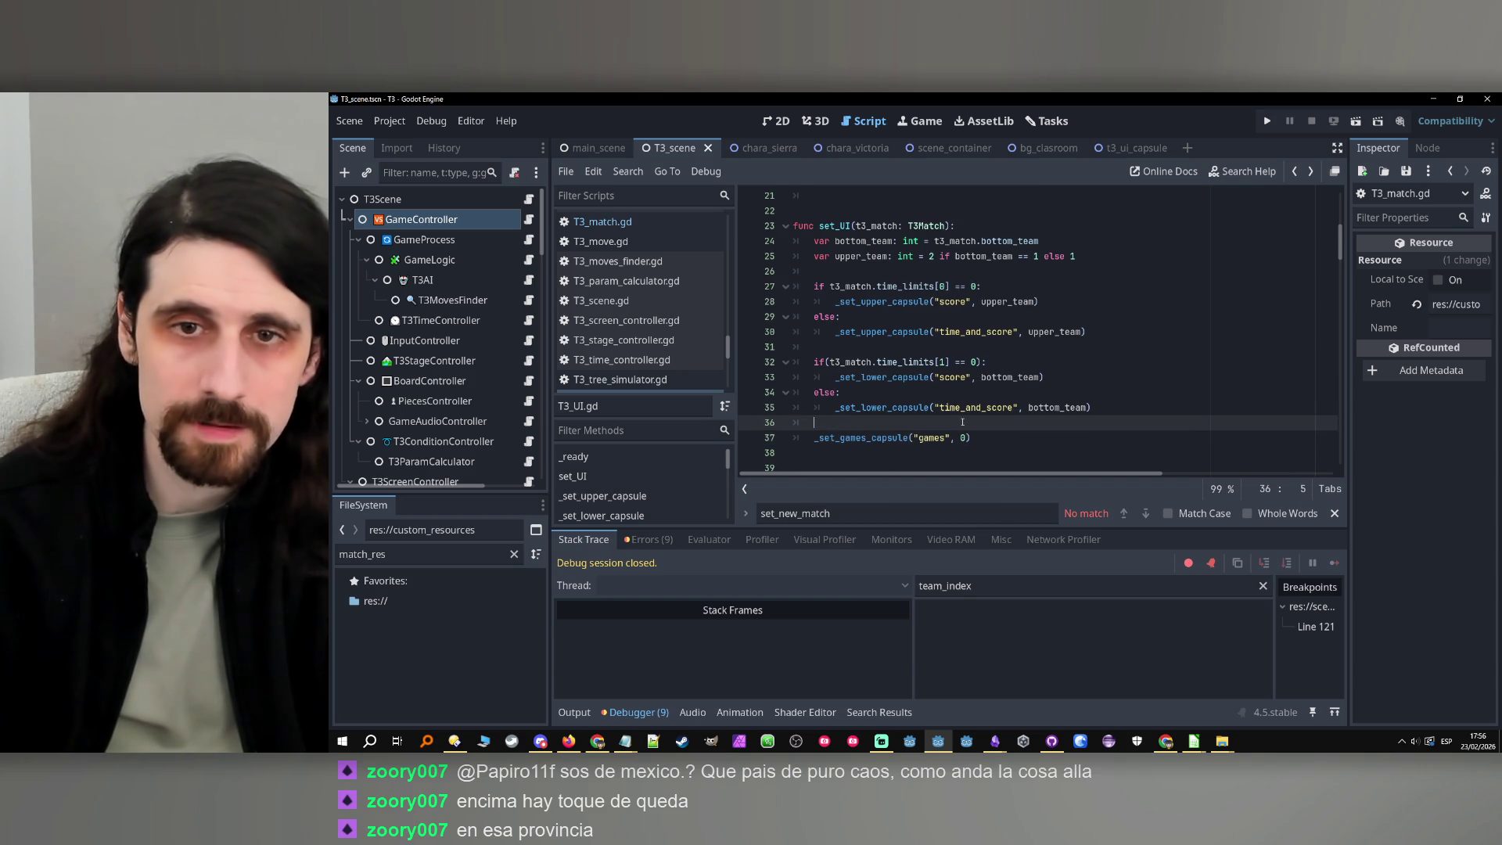
click(1267, 121)
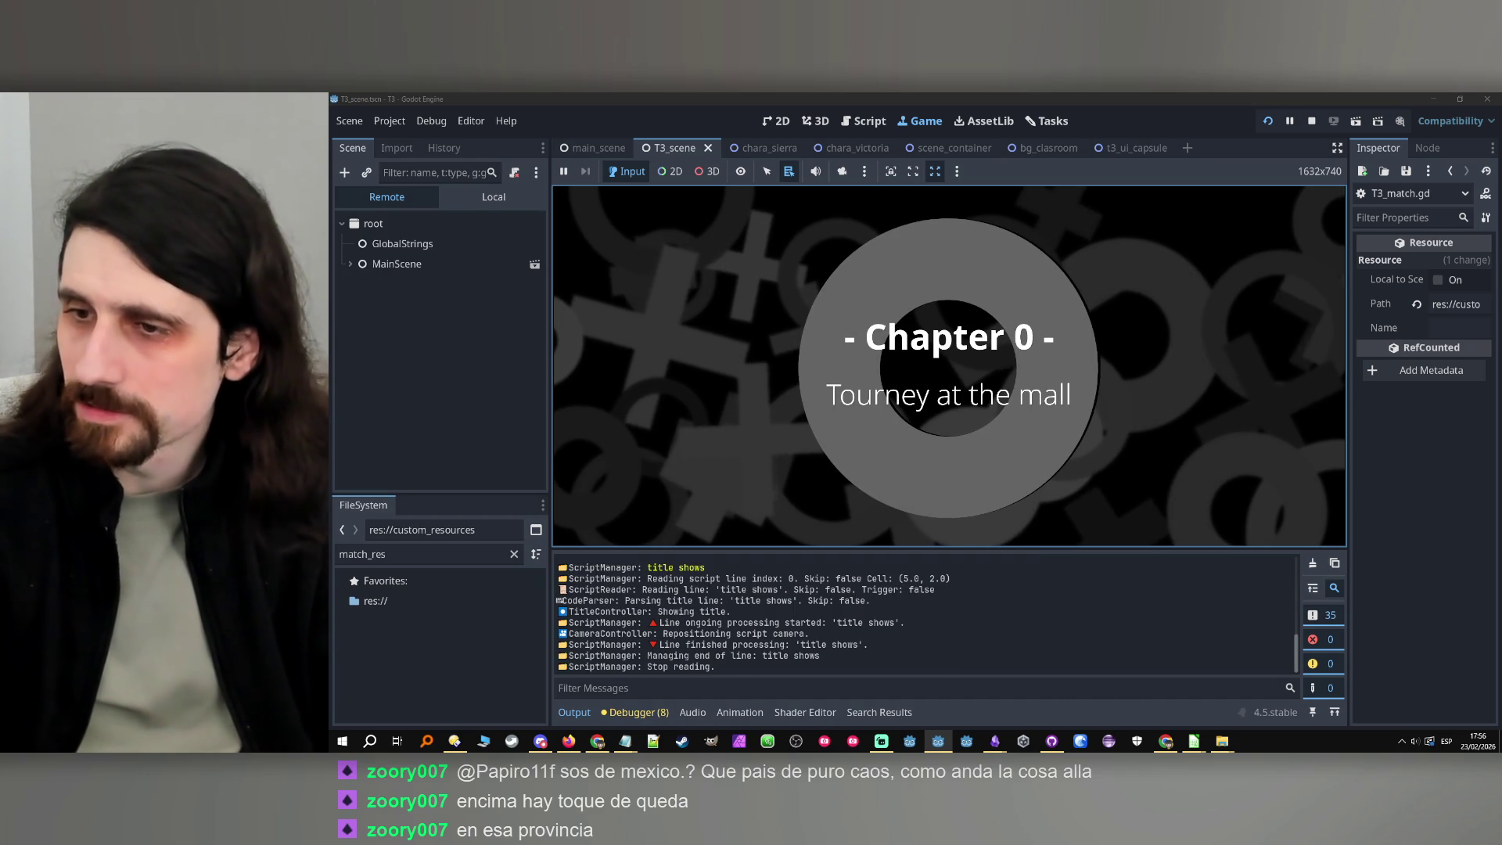
Play past the chapter title, restaurant dialogue and tied match to the 'Should Tairon just let you win?' choice
click(1028, 377)
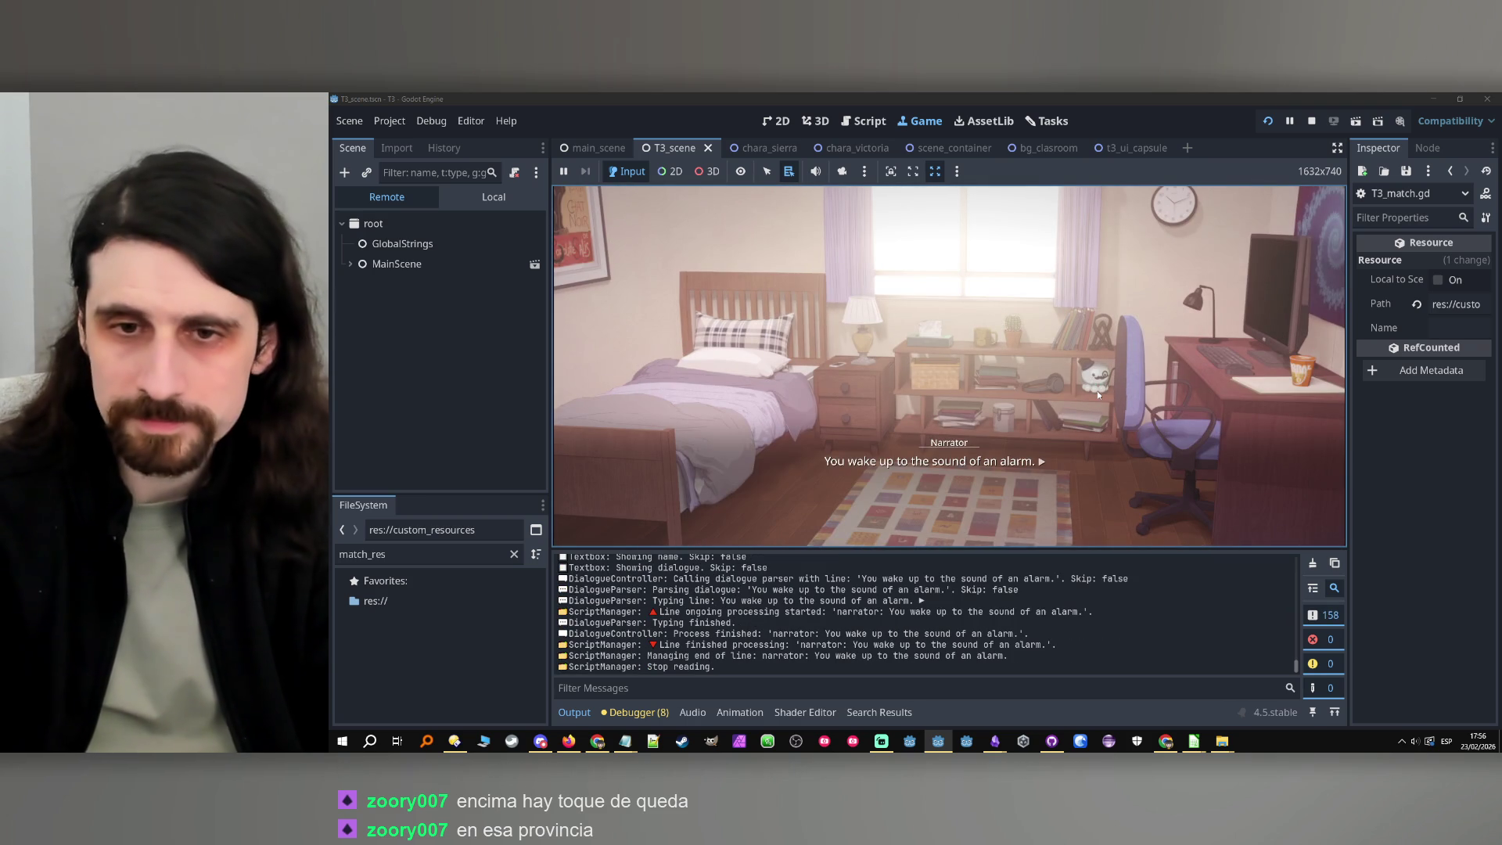
click(1096, 390)
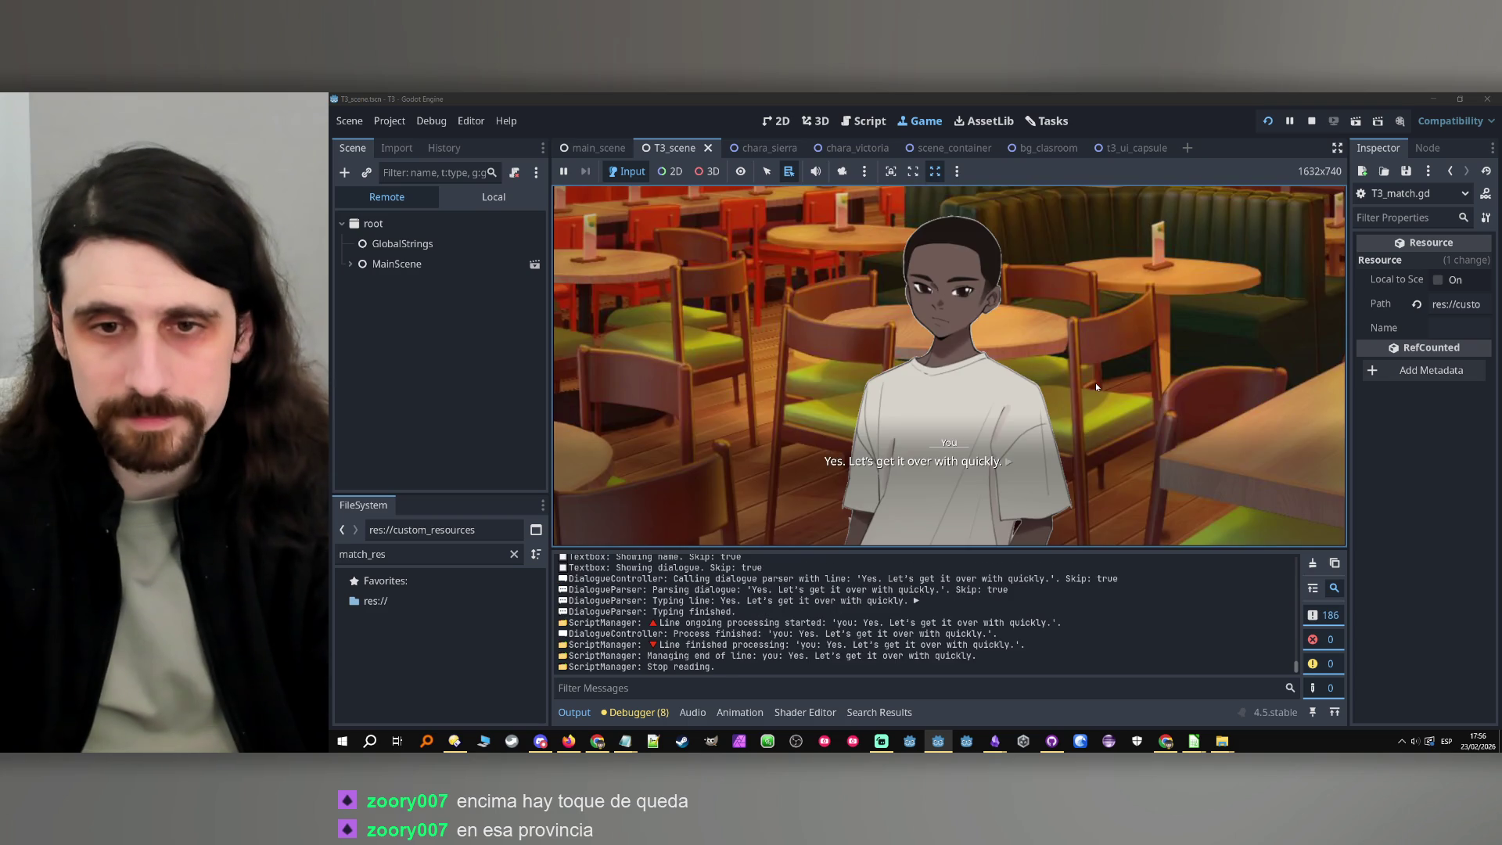
click(1101, 367)
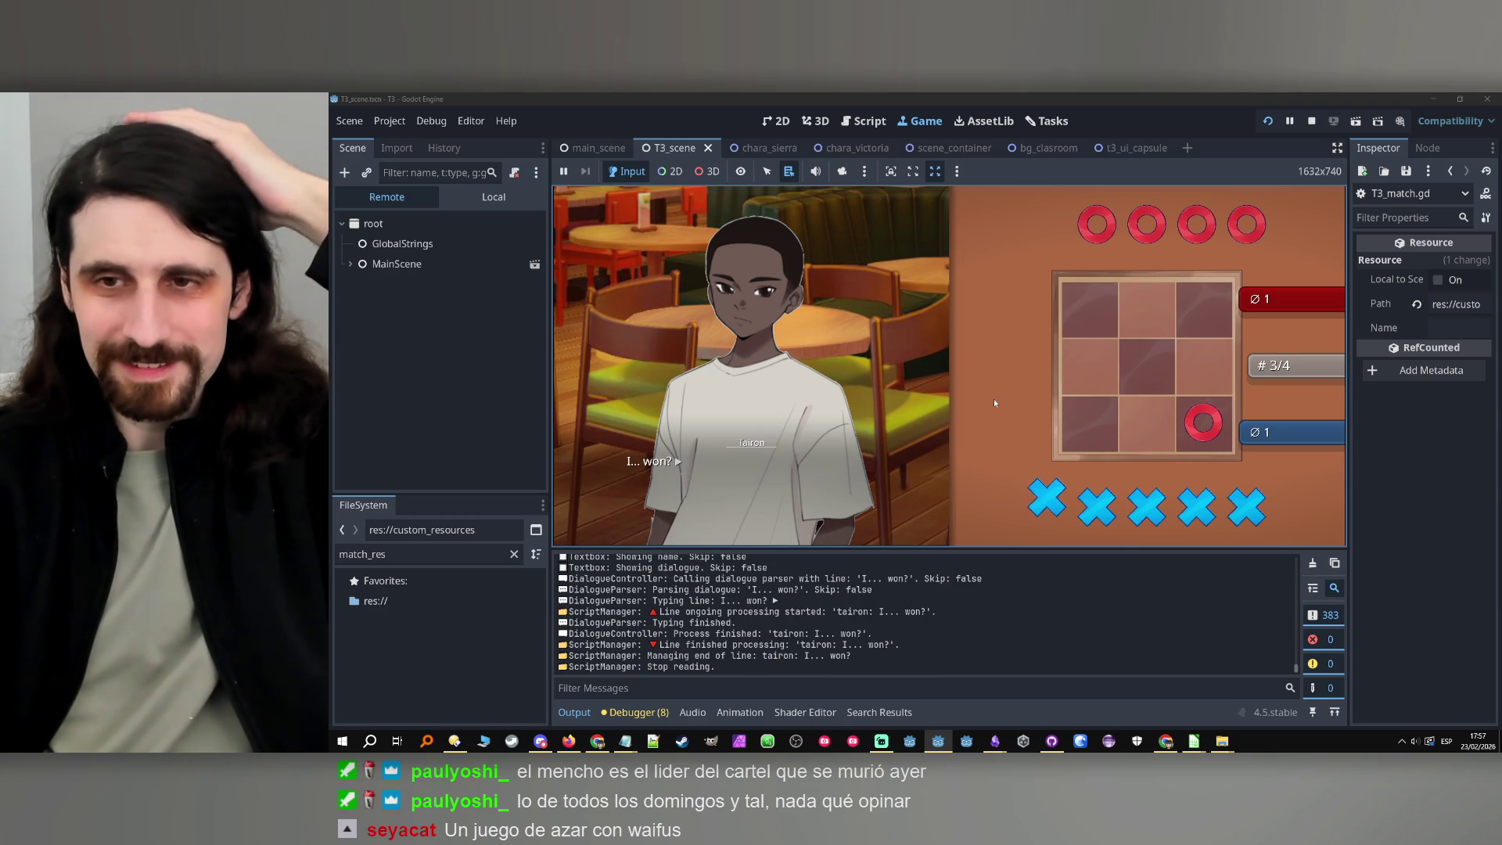
click(967, 468)
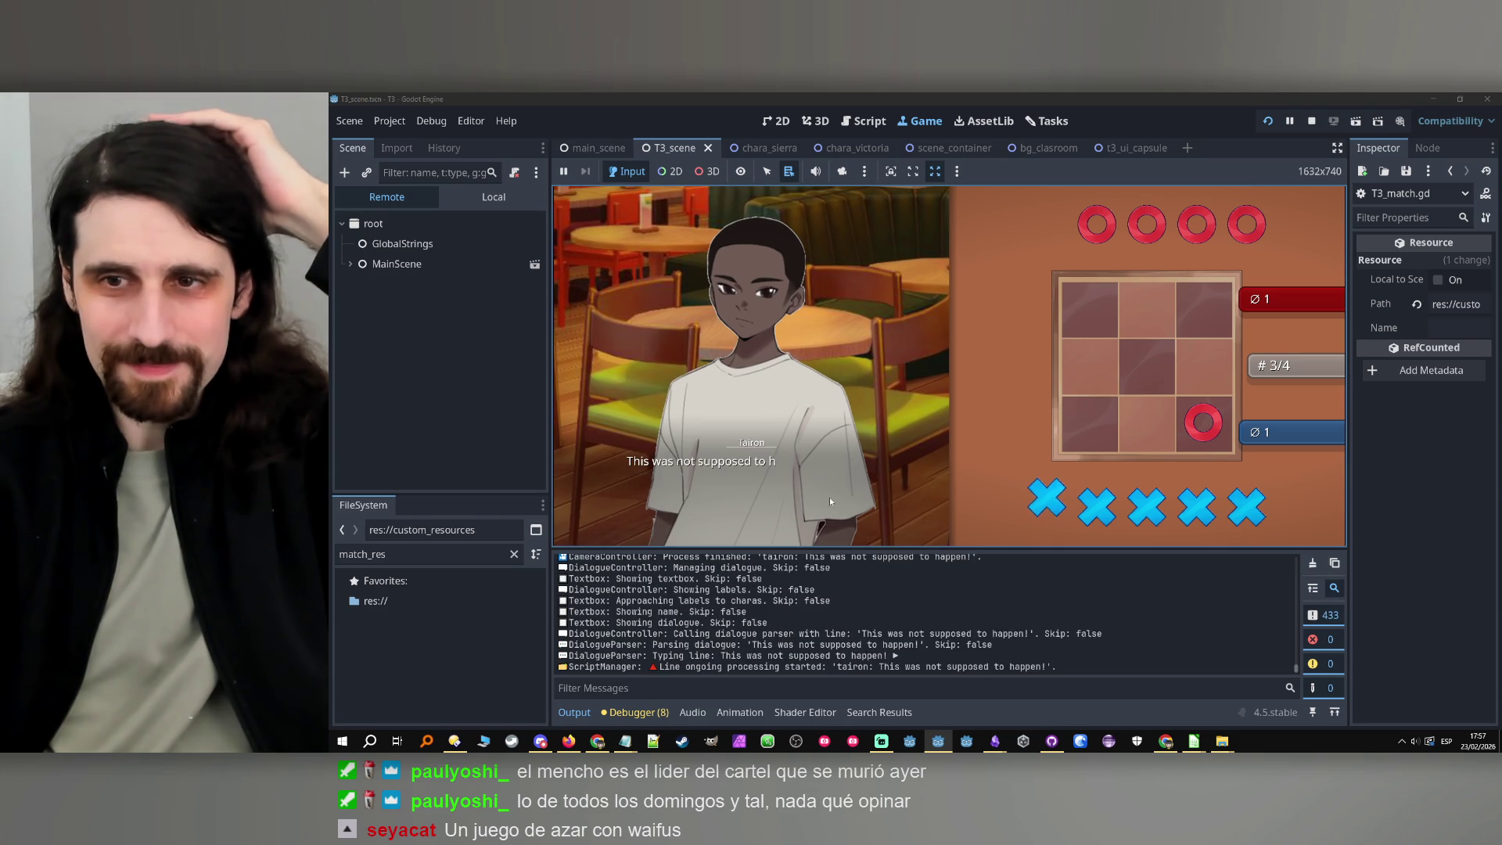
click(866, 453)
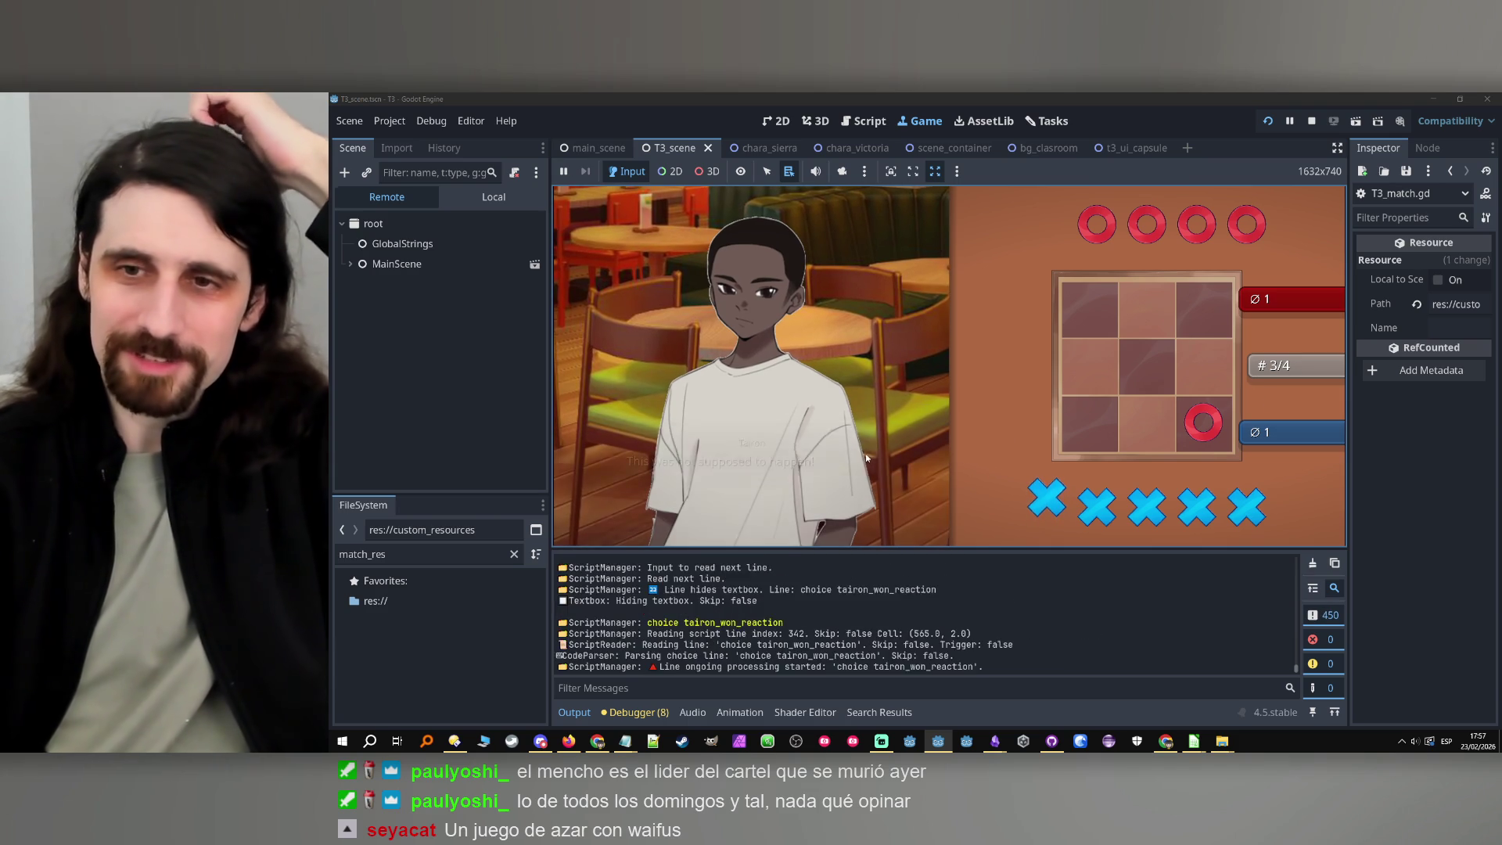
Replace the Notepad notes with two bugs: games counter not updating after the last match, ties treated as wins
mouse_move(625, 741)
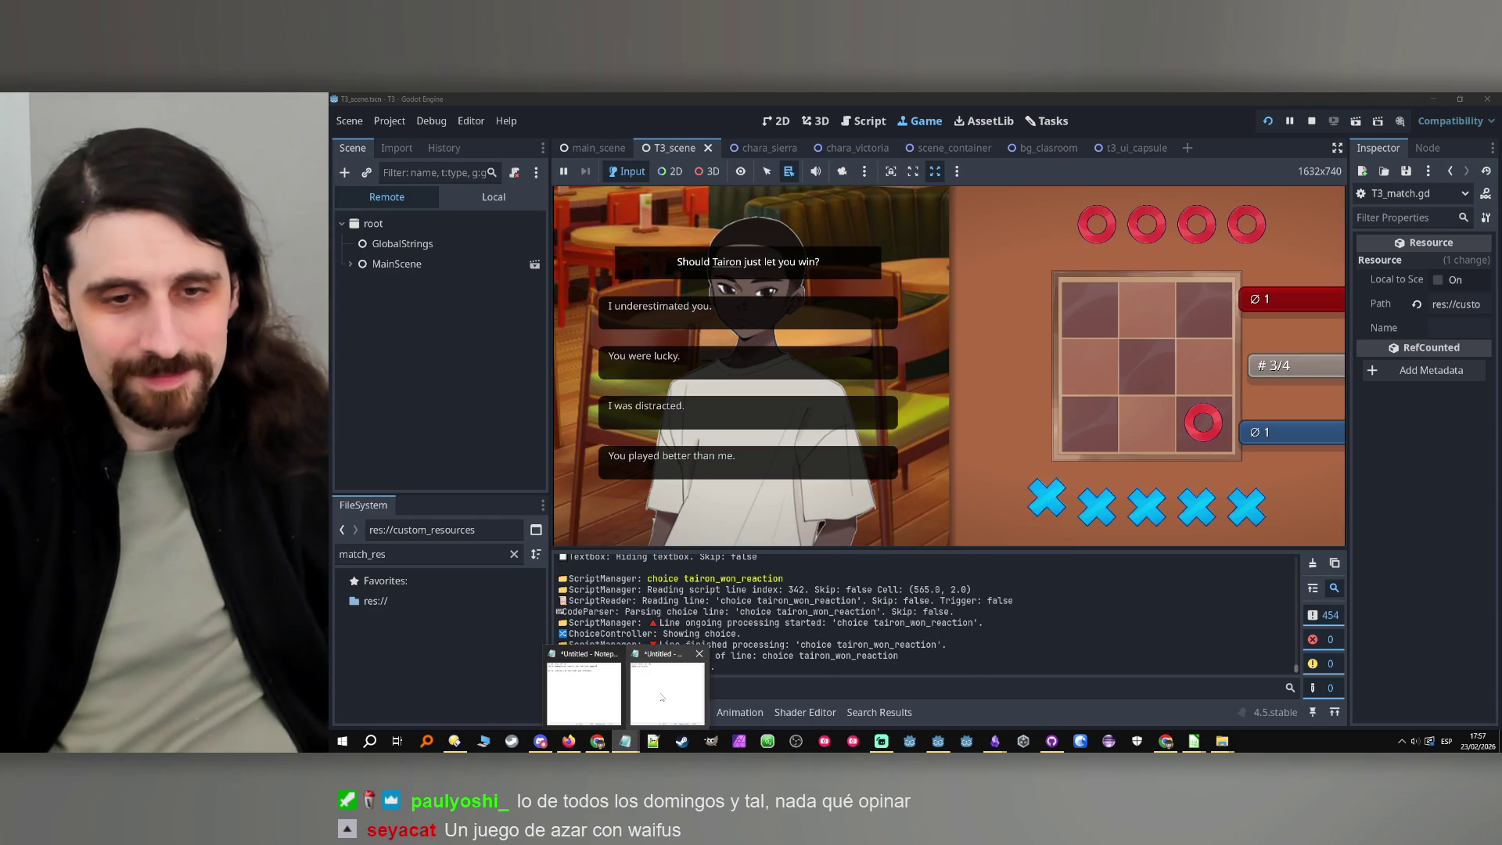
click(568, 712)
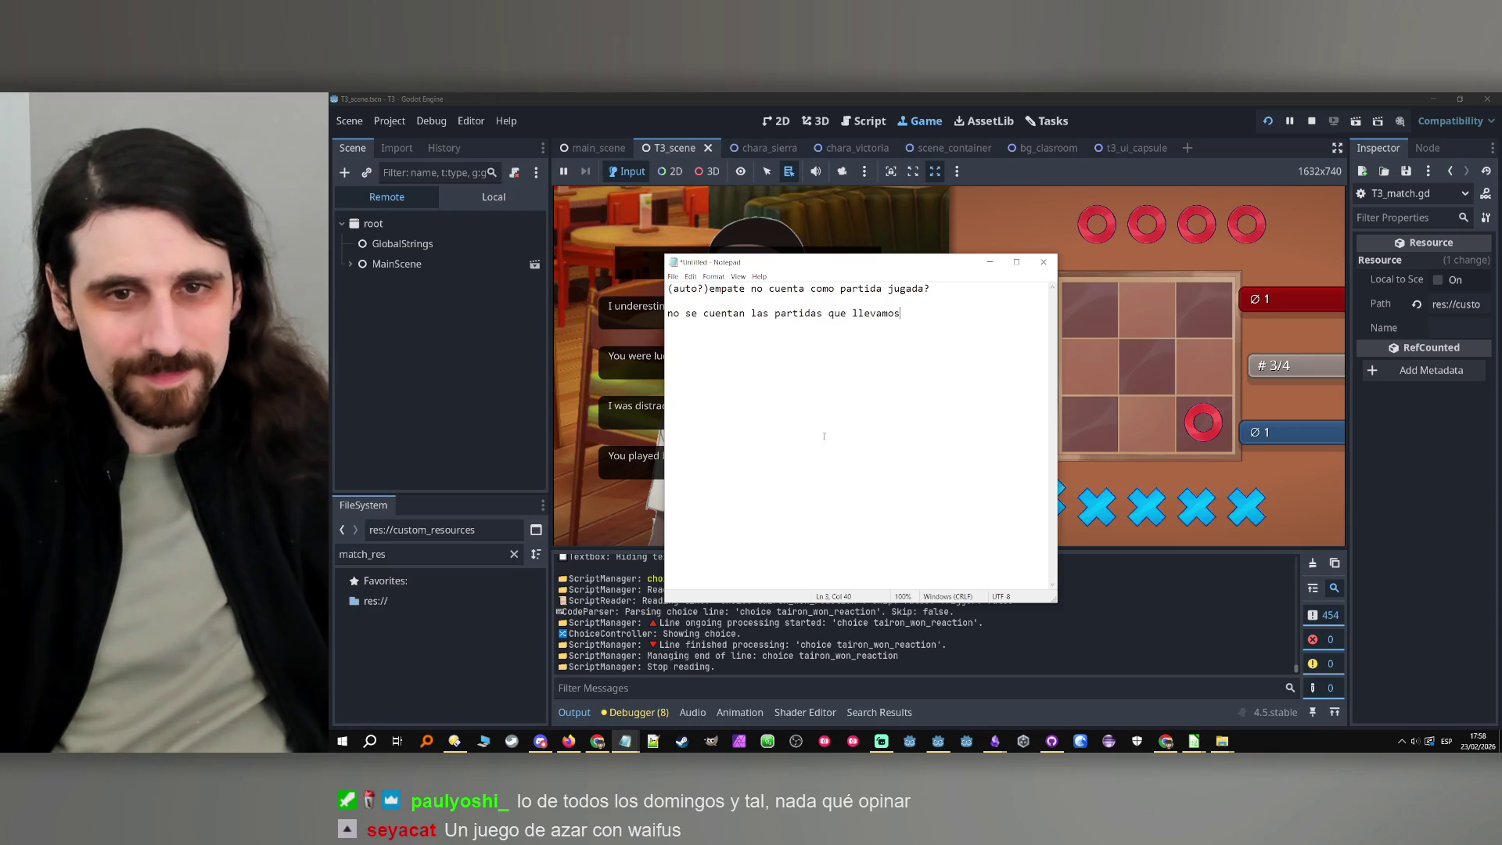
drag(901, 313, 584, 283)
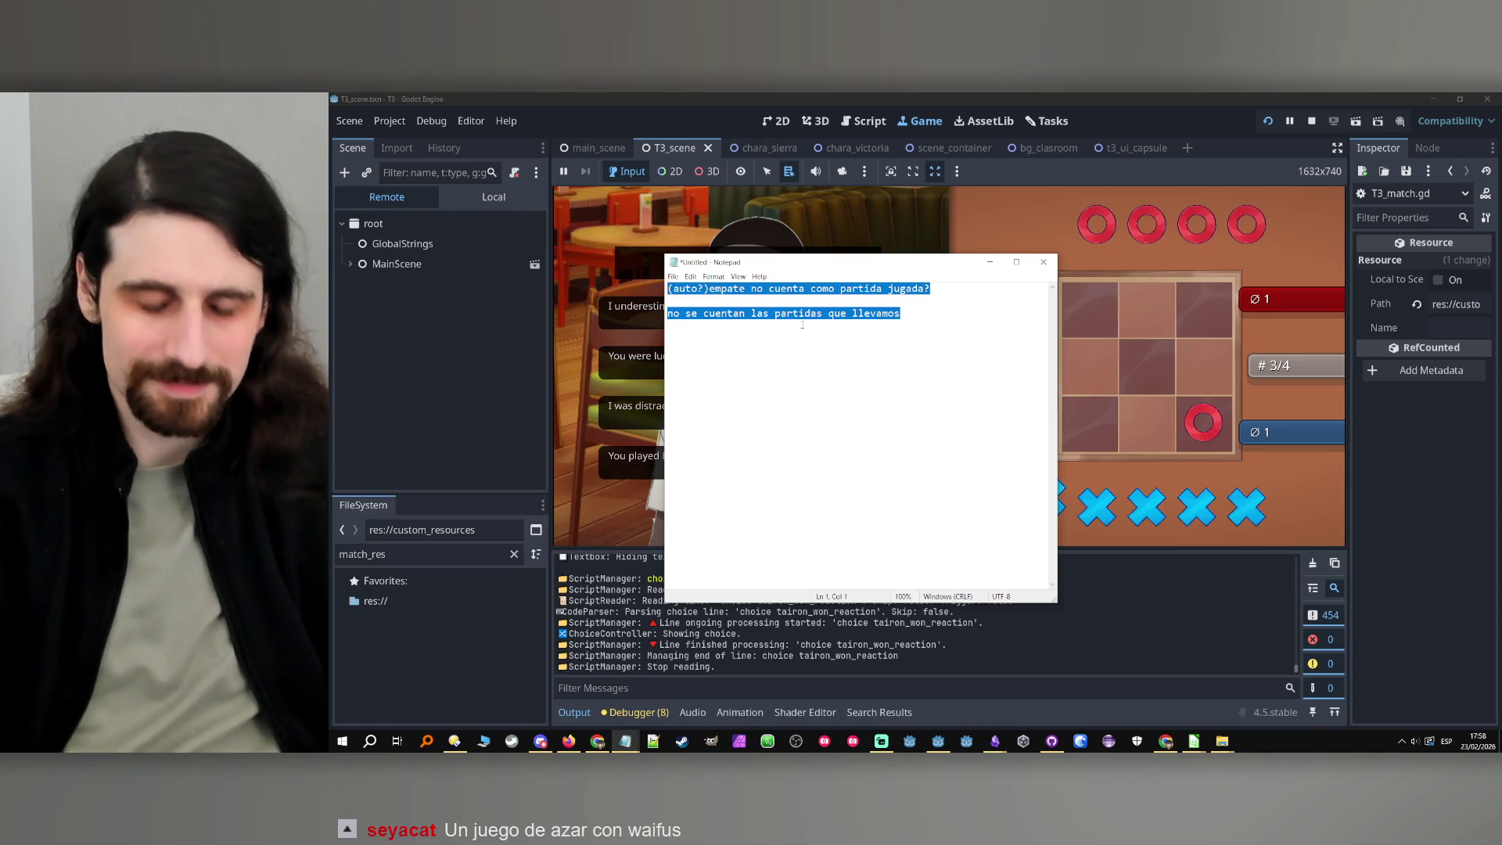
text(n)
text(onta)
text(pa)
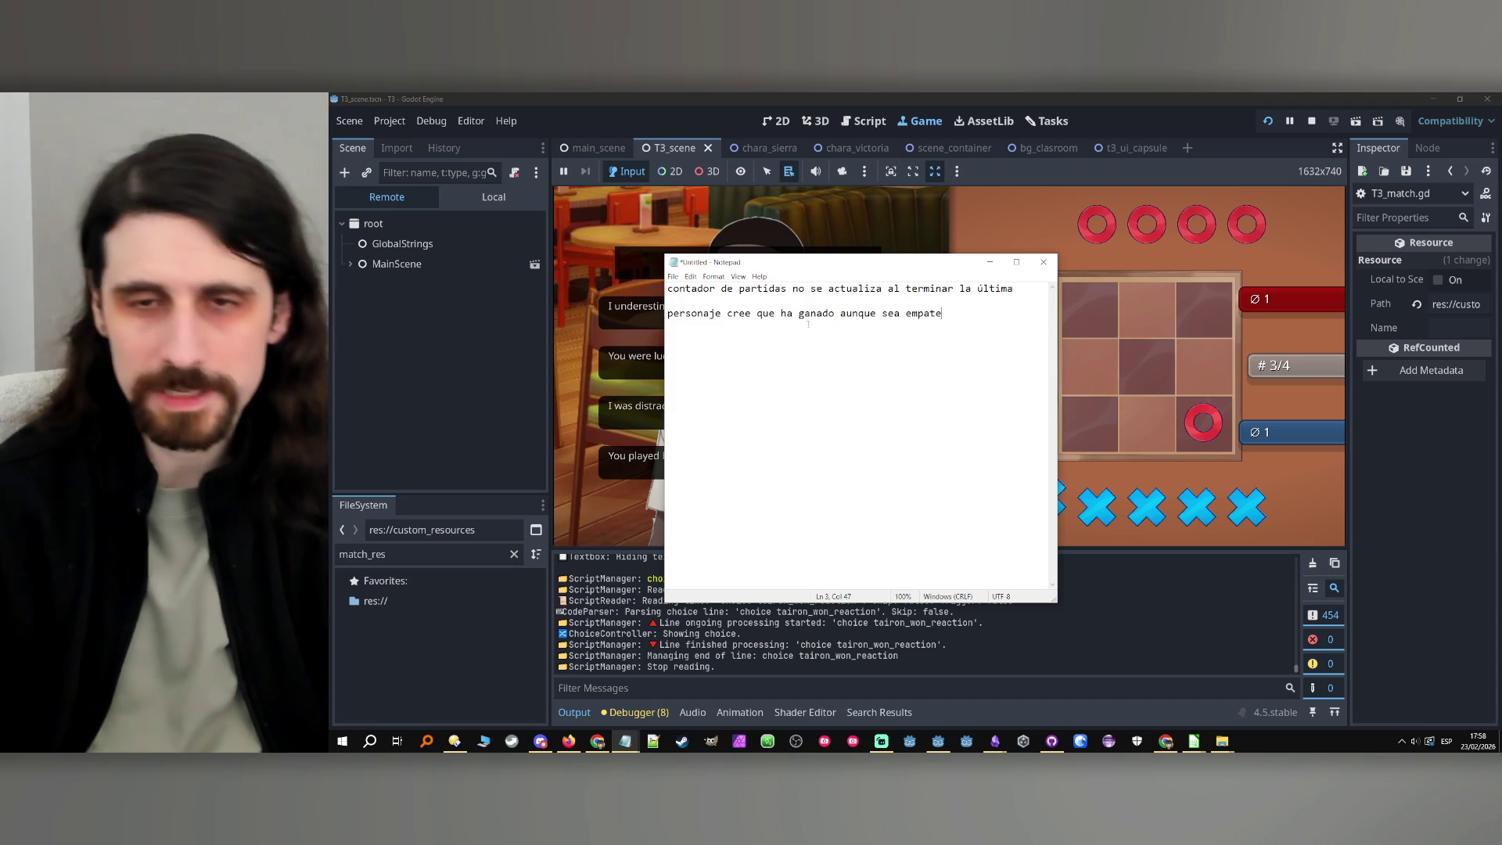
click(1034, 97)
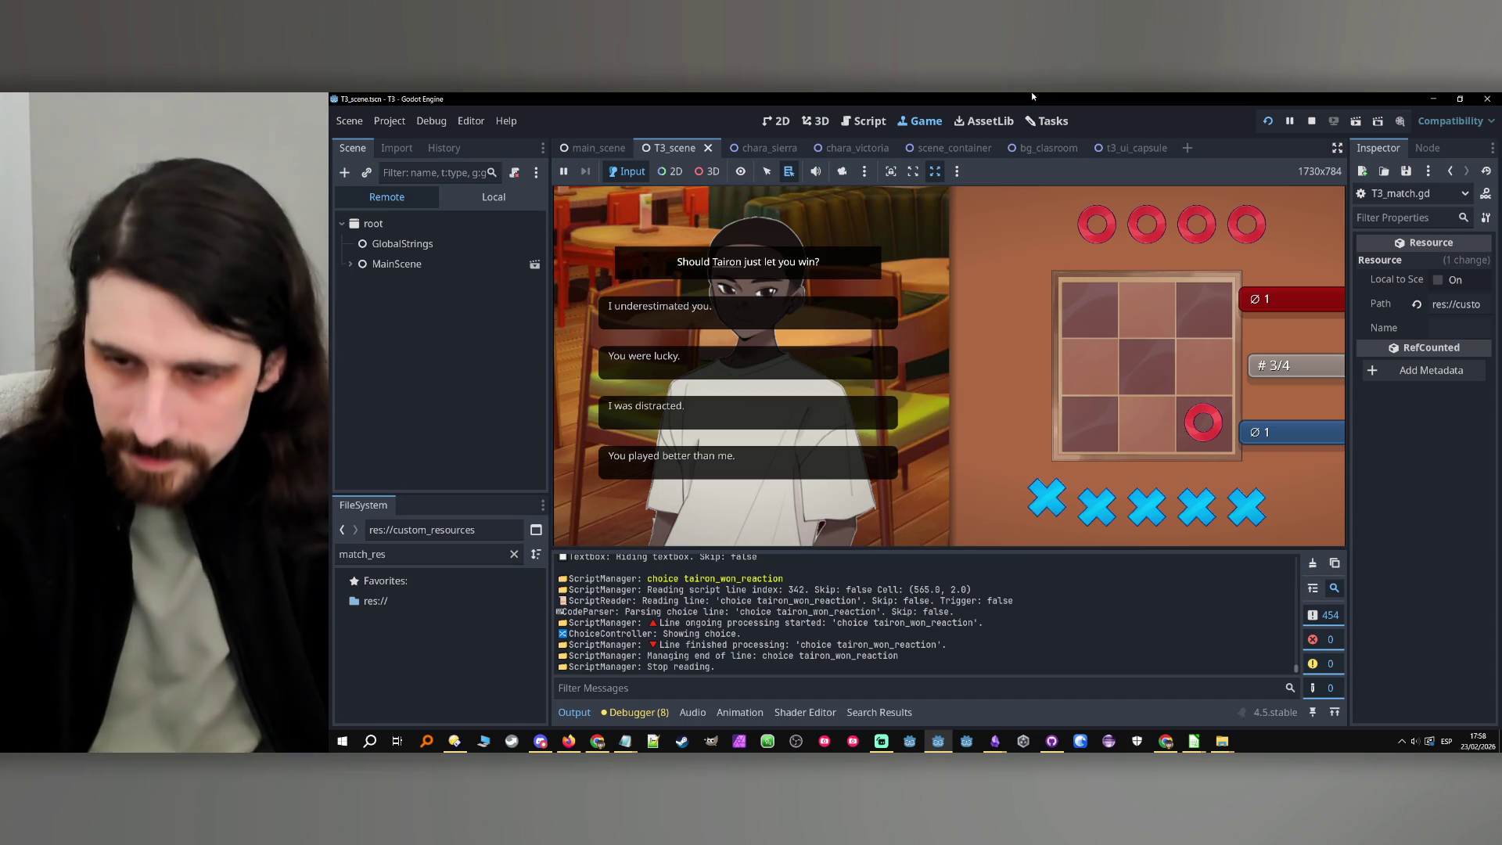
Stop the running game and scroll through T3_UI.gd to the capsule-showing code
click(1049, 233)
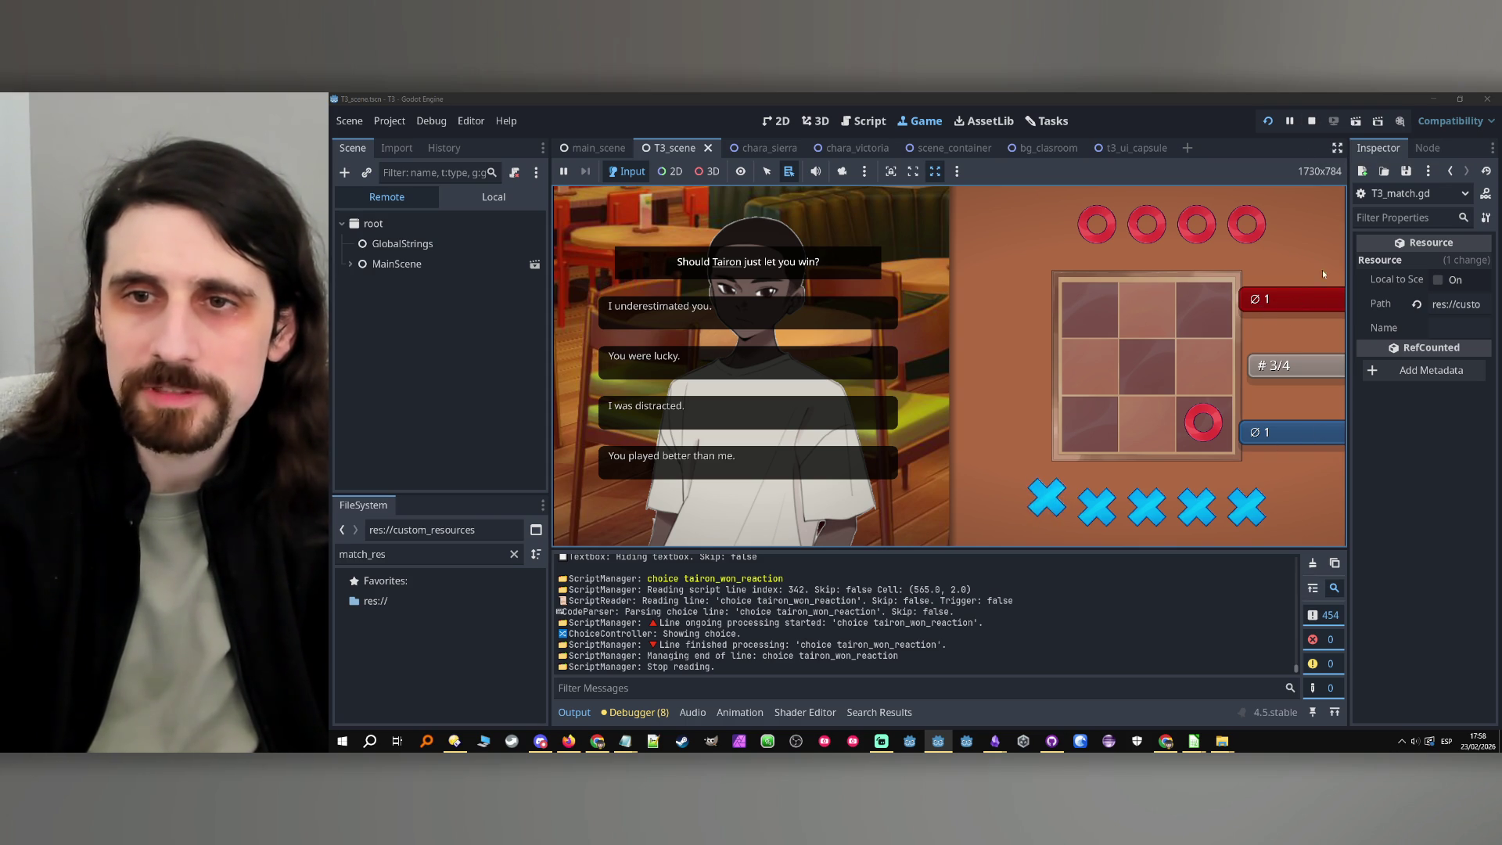
click(1312, 121)
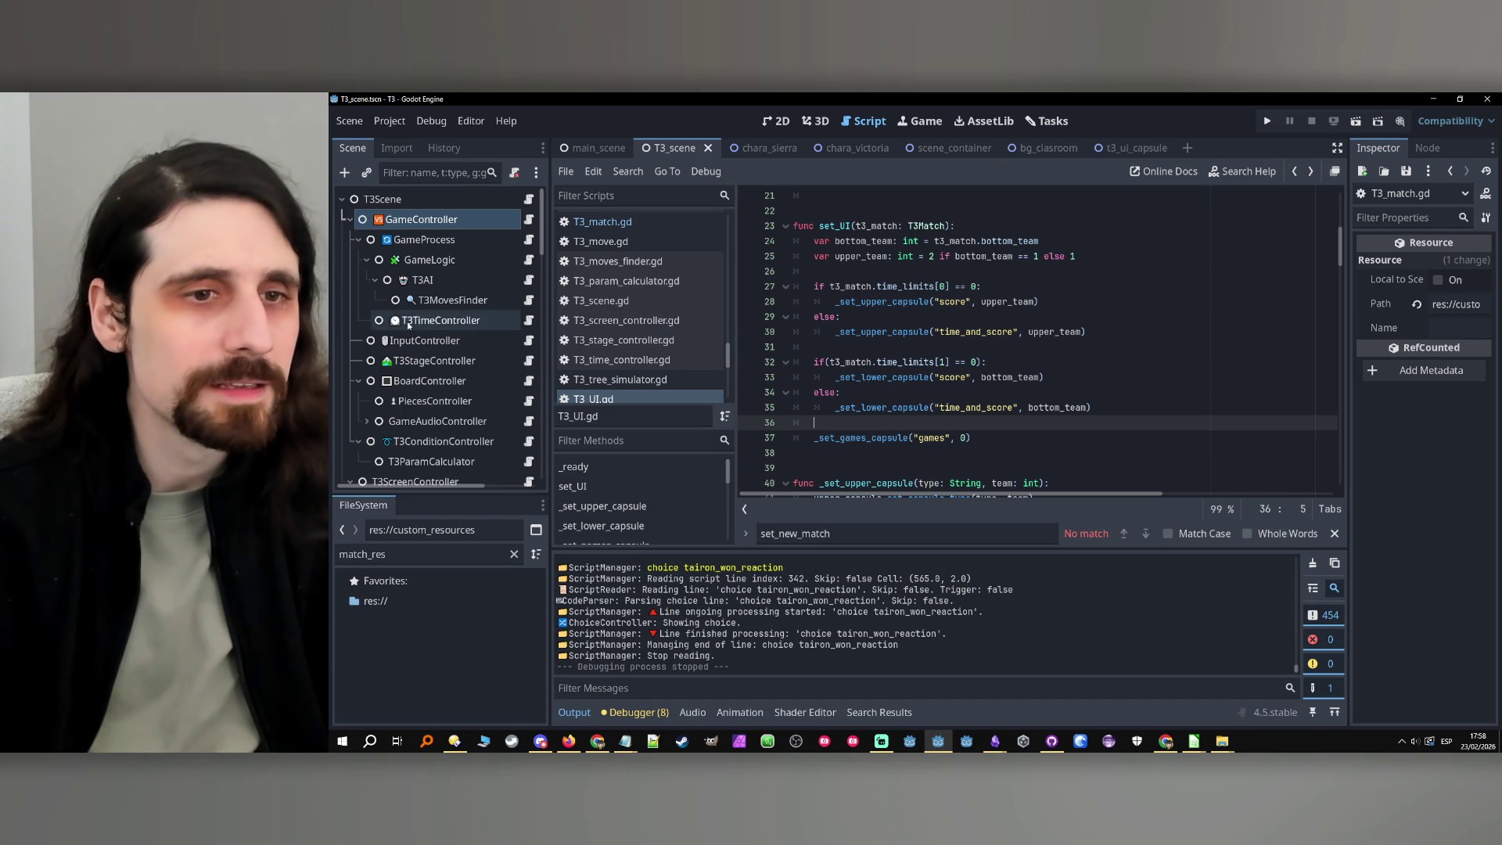
scroll(409, 324, down, 10)
scroll(410, 345, up, 1)
scroll(973, 370, up, 1)
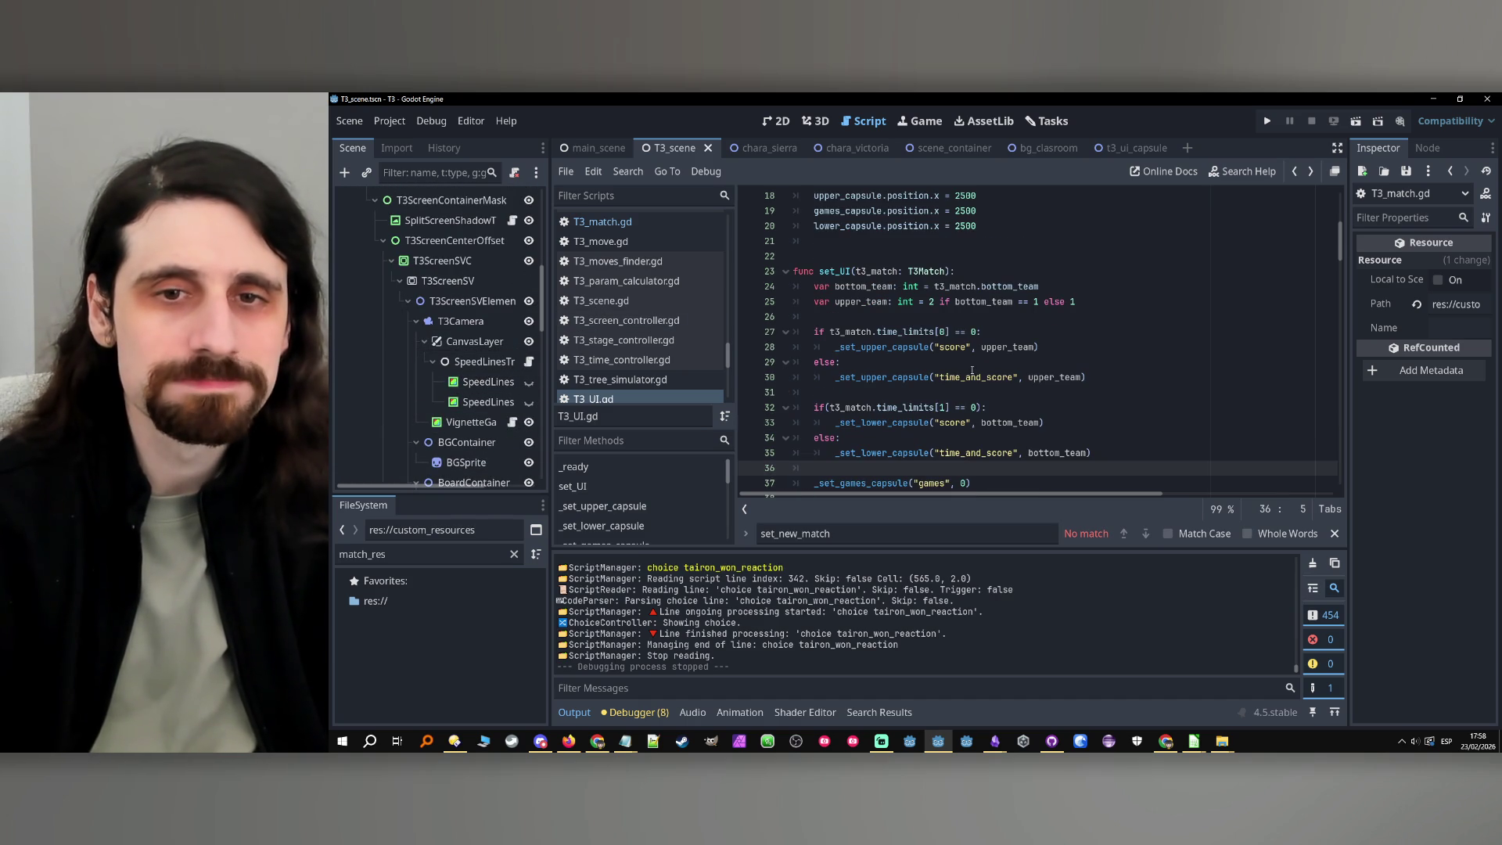
click(900, 347)
scroll(899, 348, up, 6)
scroll(898, 350, down, 10)
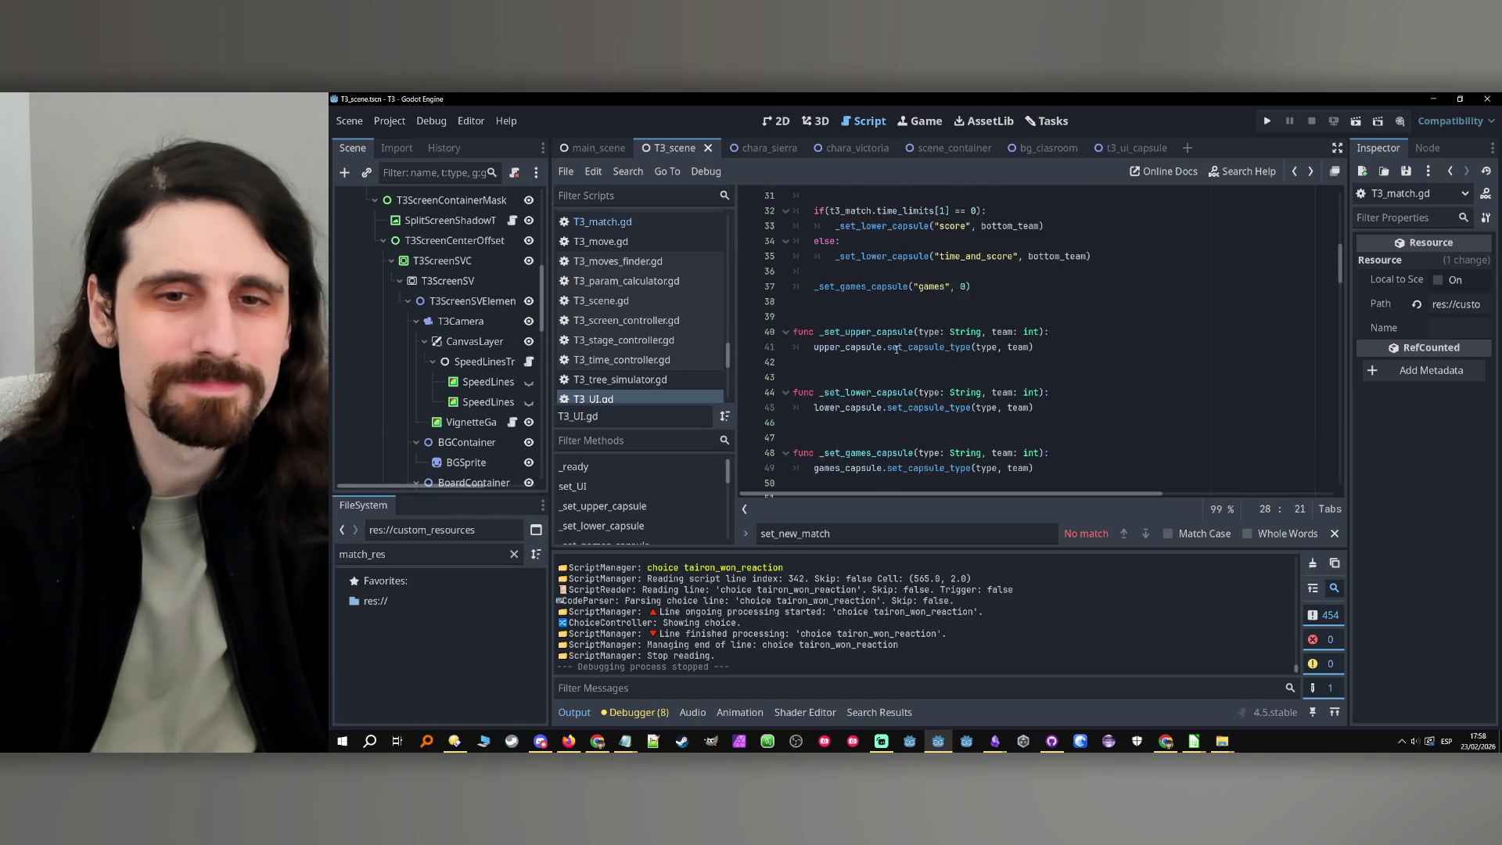
scroll(898, 350, down, 4)
Jump to the _show_players_capsules definition and trace its offscreen_pos and PLAYERS_POS uses
click(842, 348)
click(906, 364)
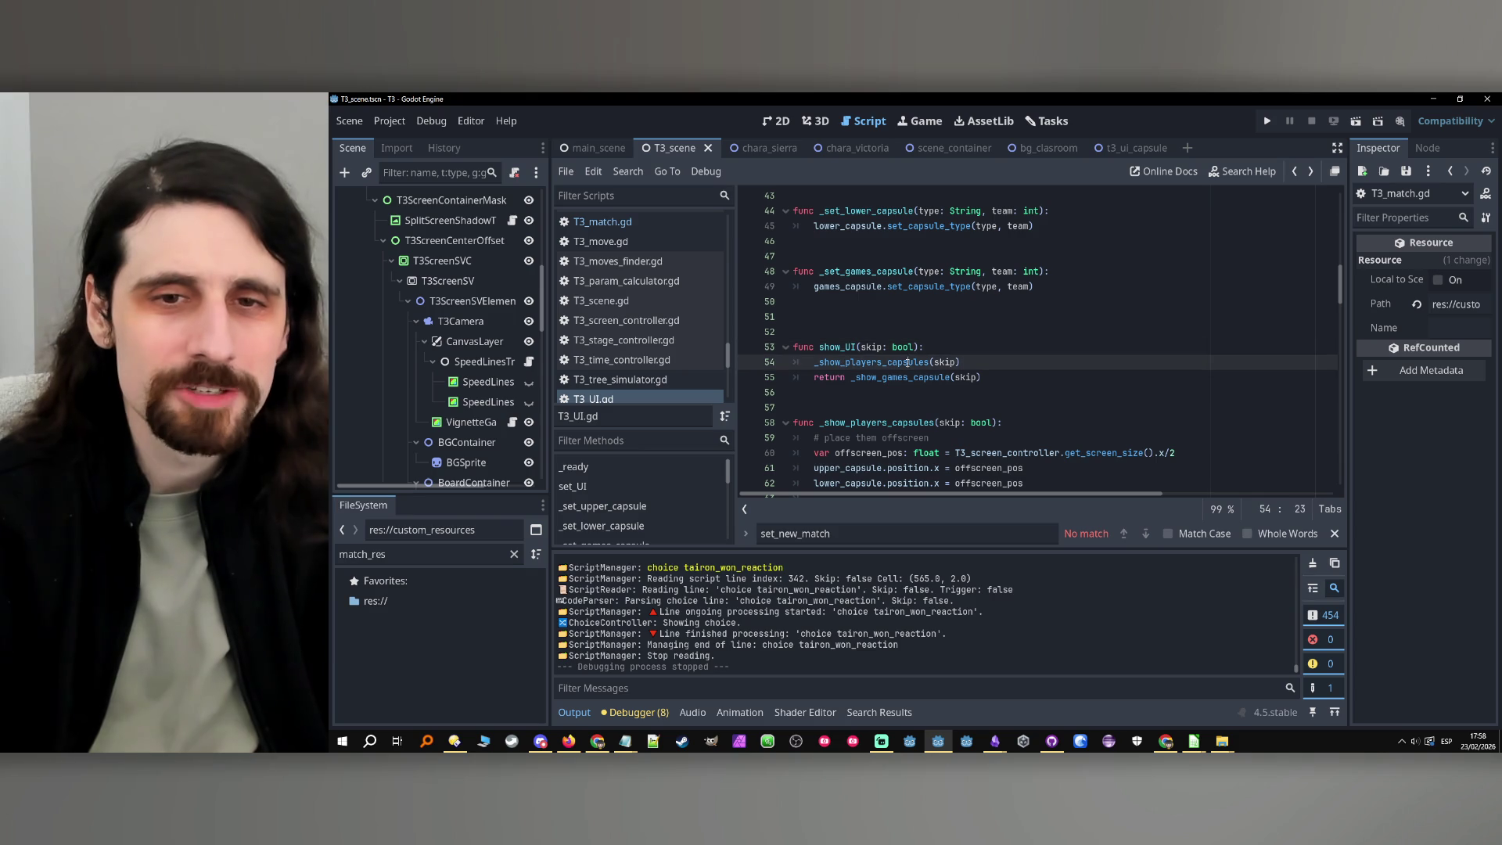
ctrl+click(905, 366)
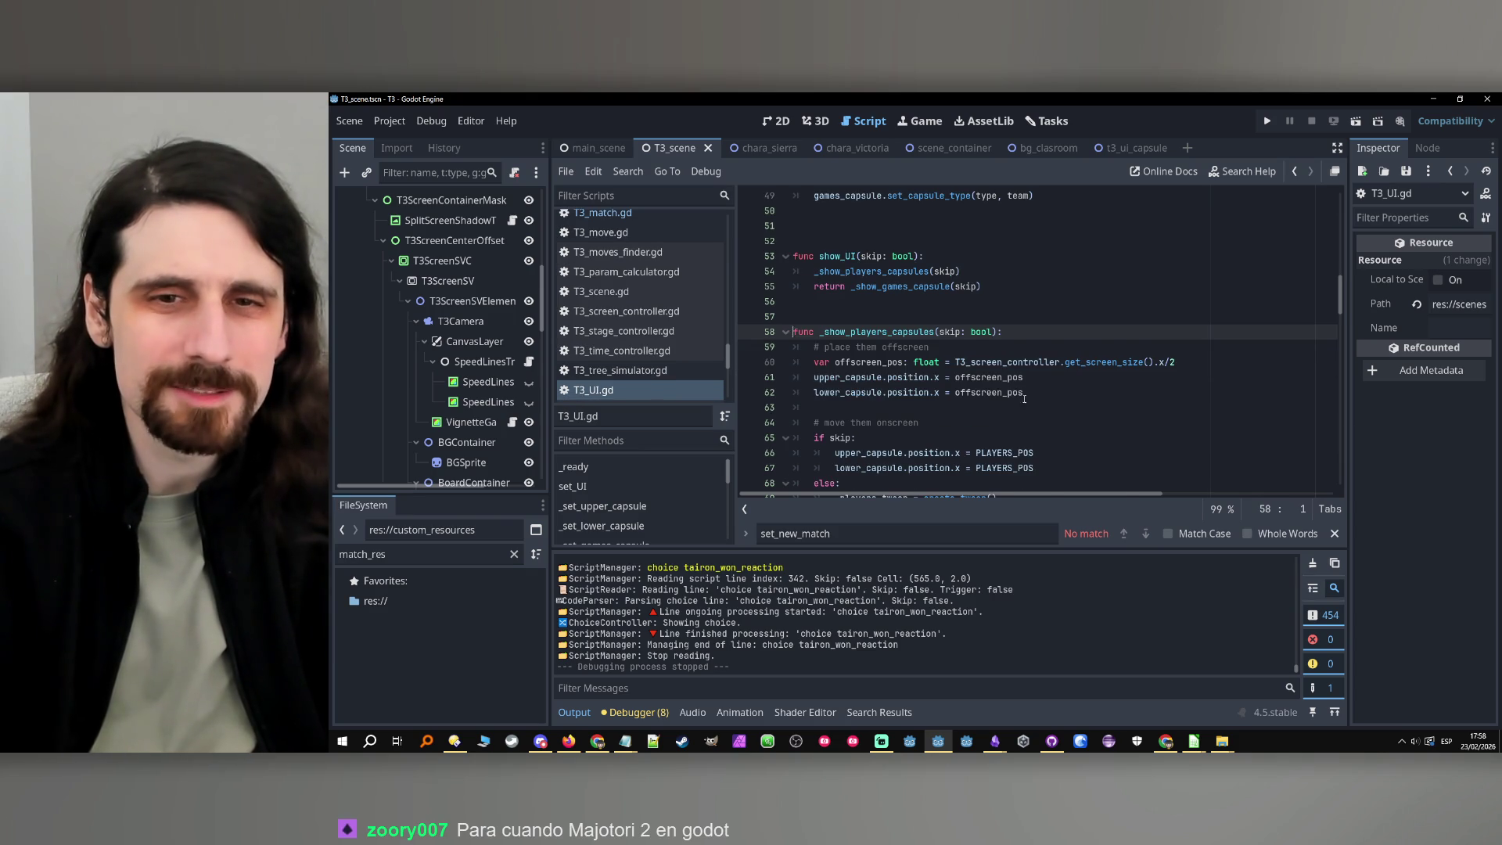
double_click(987, 332)
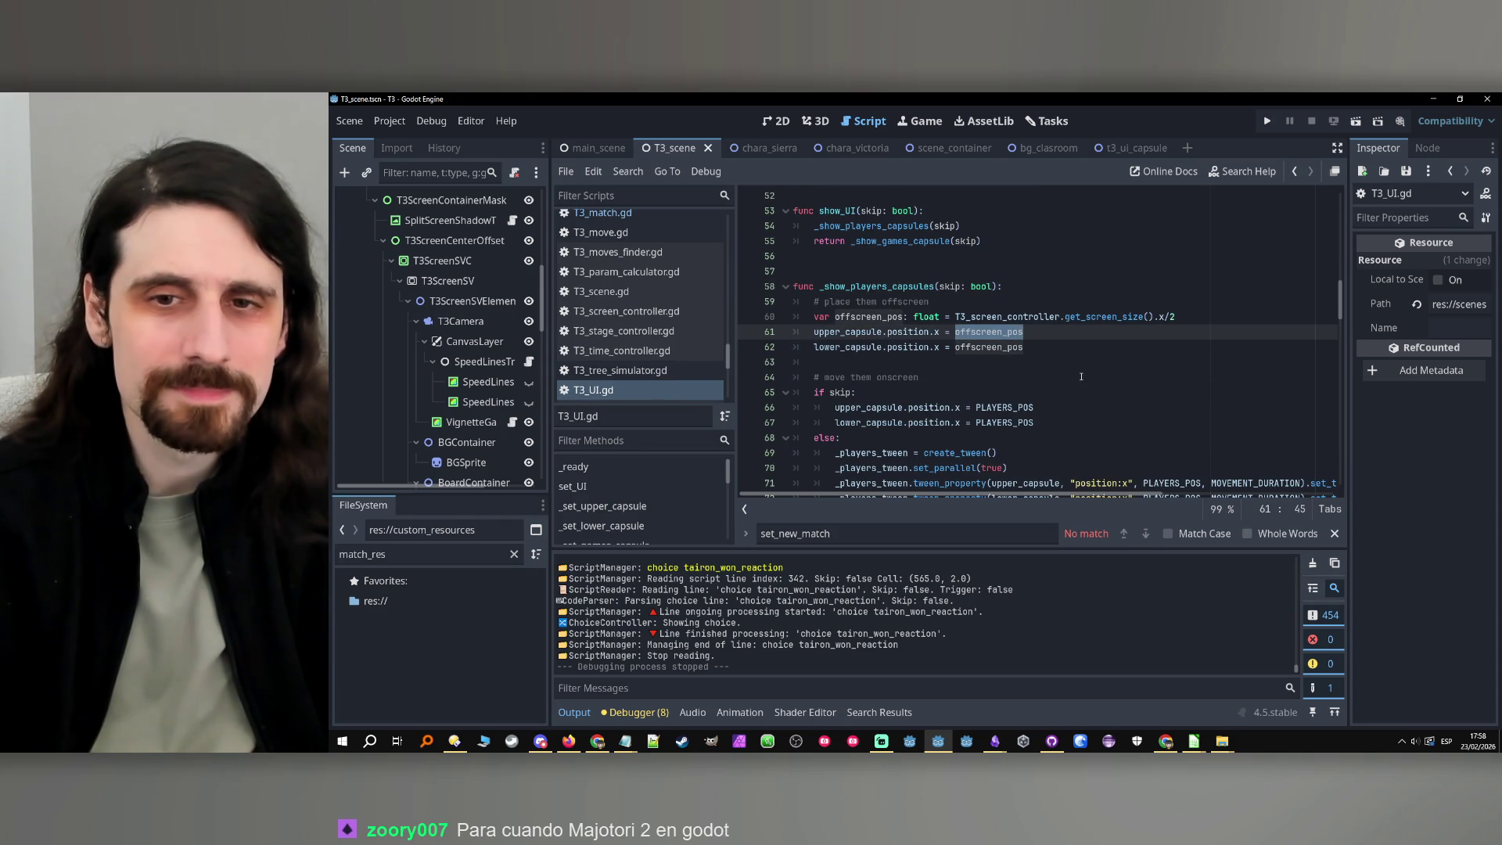
scroll(1033, 356, down, 1)
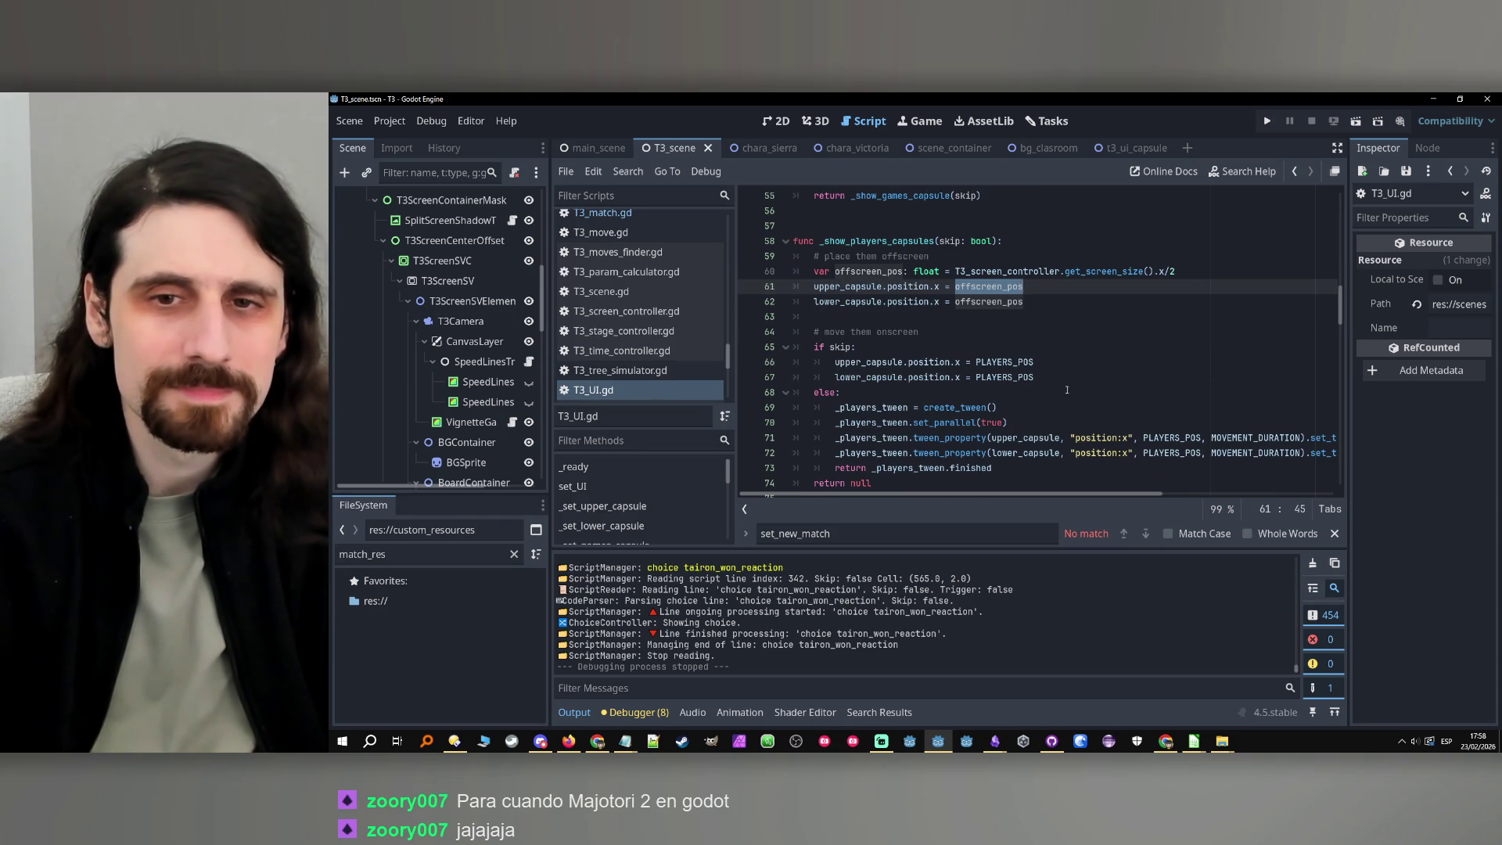
double_click(1019, 363)
Search for PLAYERS_POS, find its value 550 on line 12, and rerun the game with F5
key(ctrl+f)
scroll(972, 456, down, 1)
click(1123, 534)
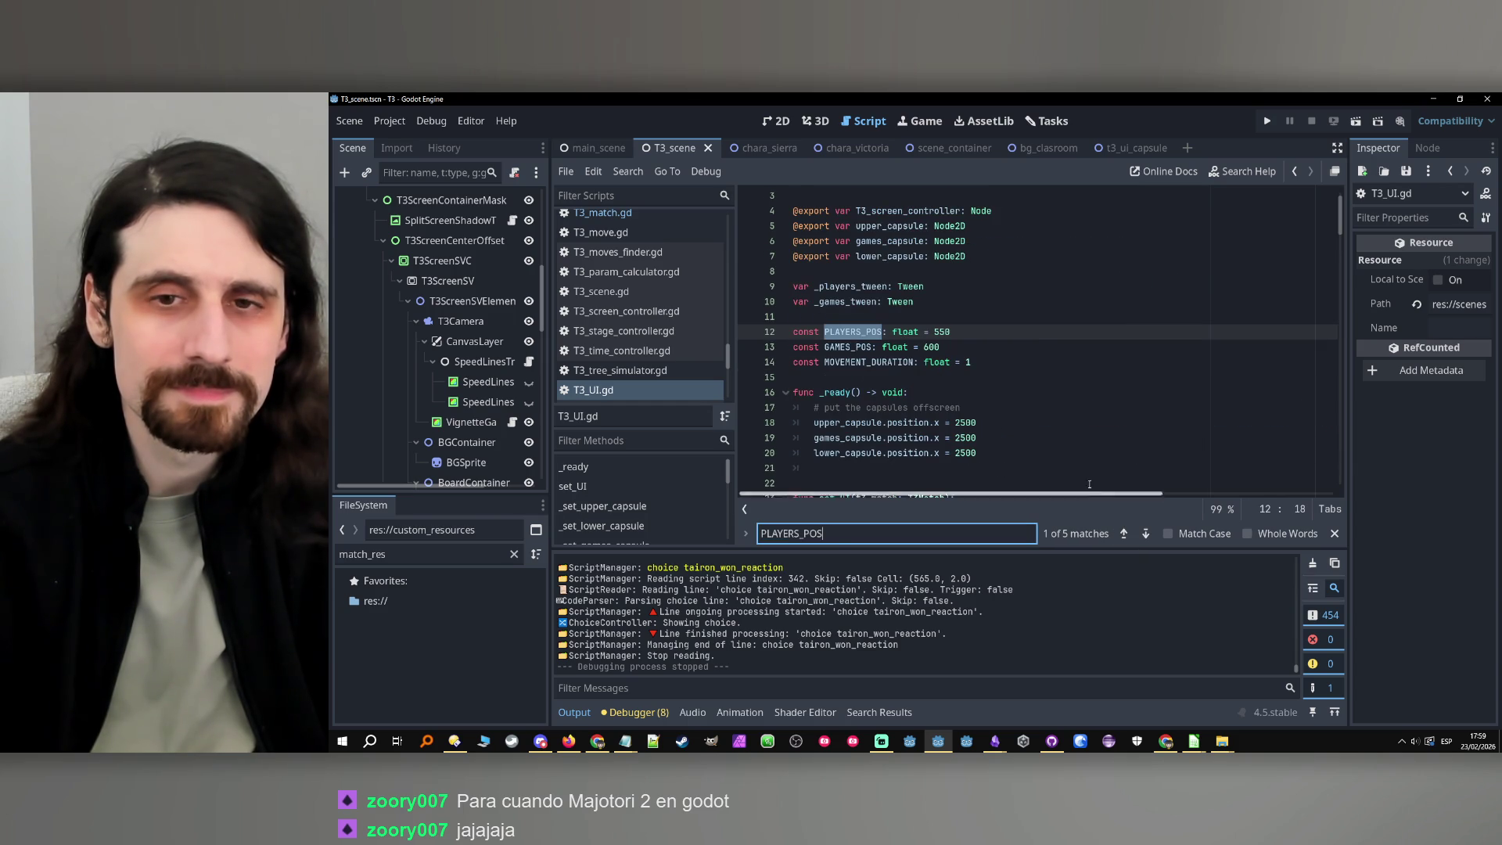
click(941, 332)
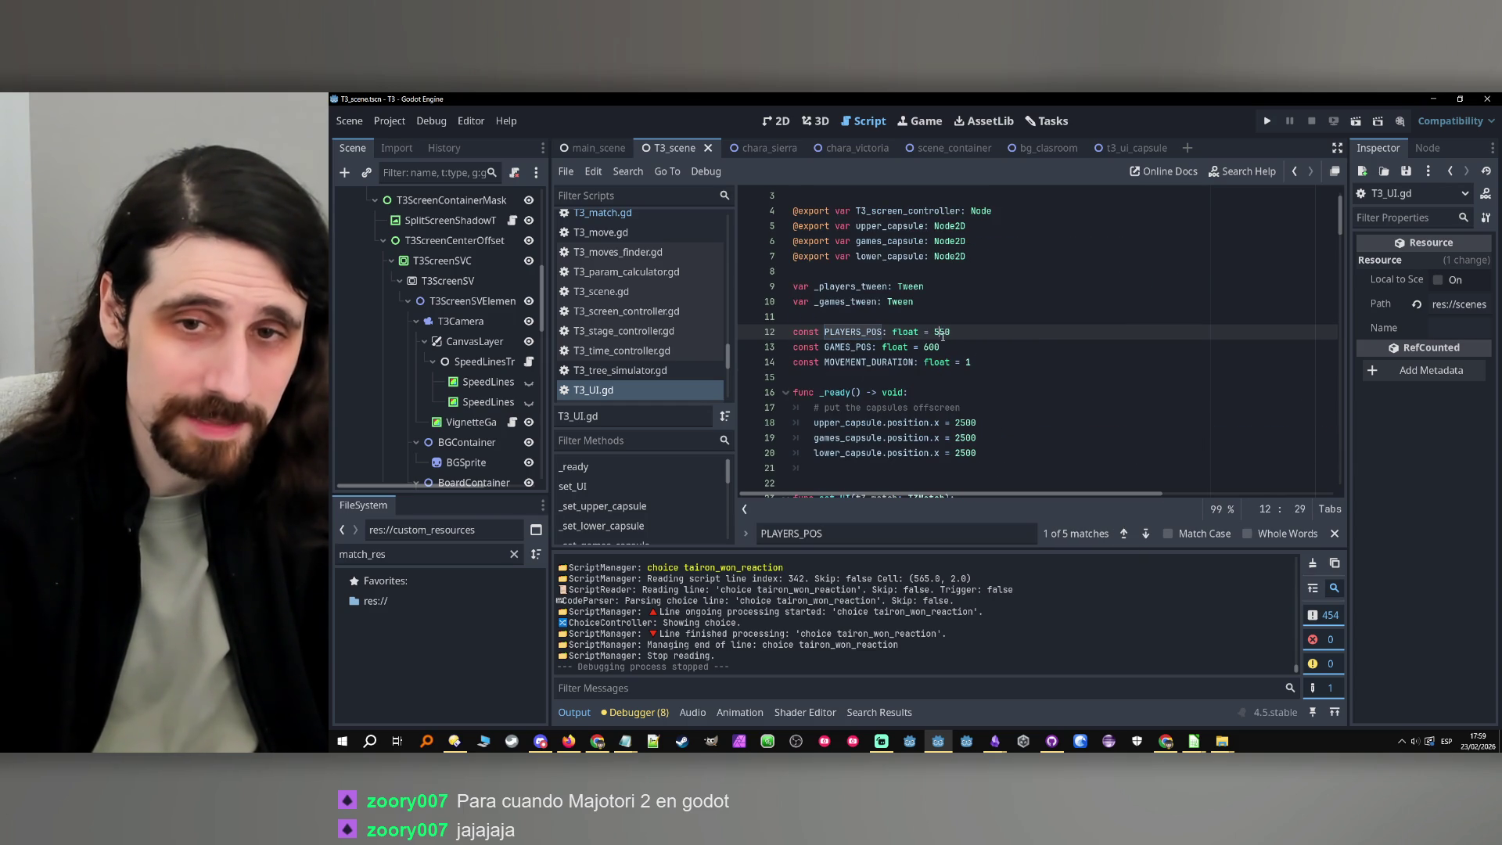
double_click(943, 332)
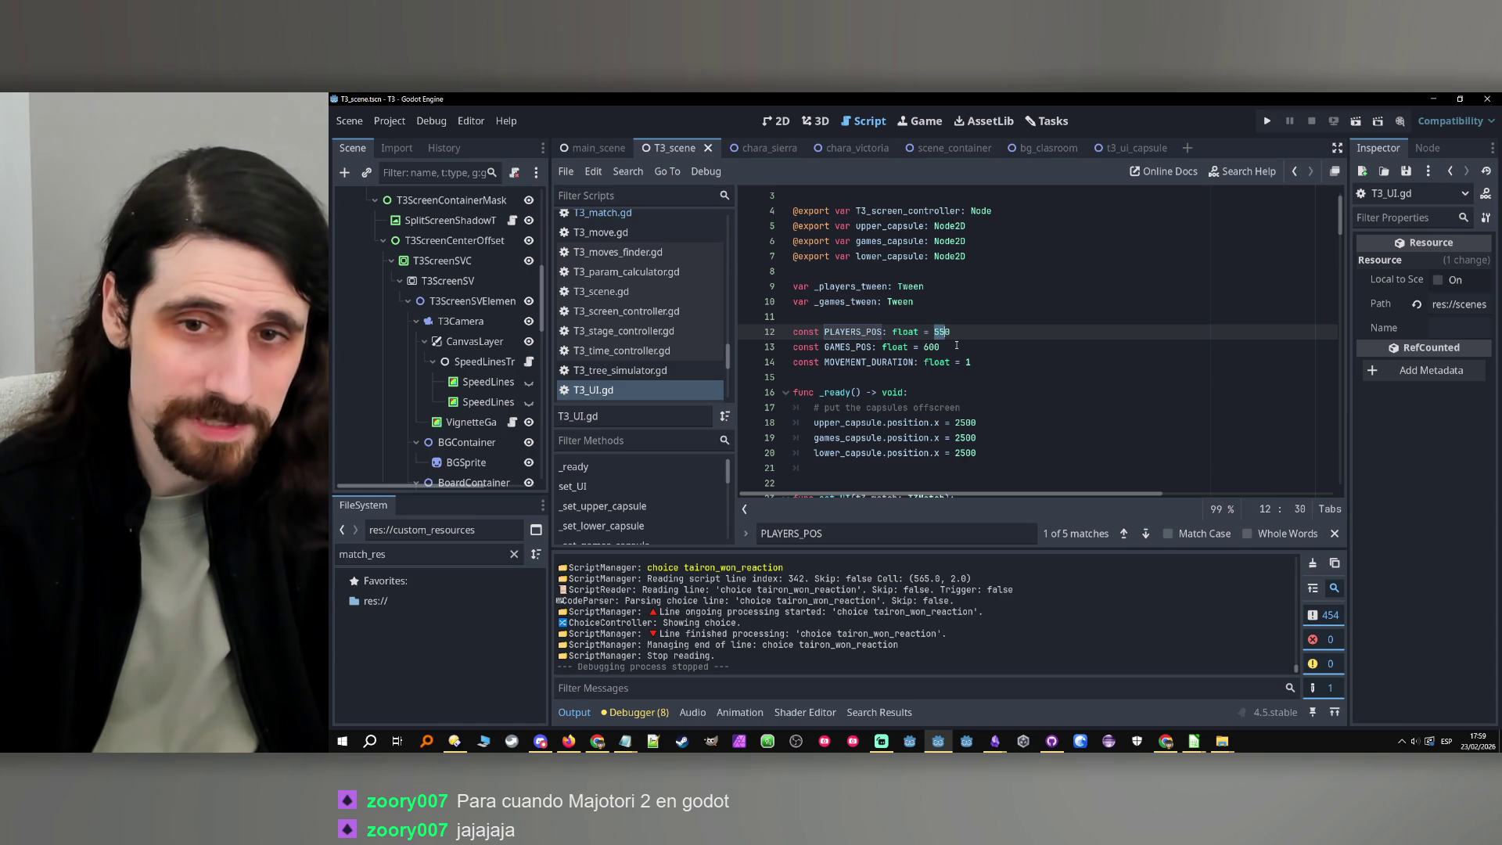
key(F5)
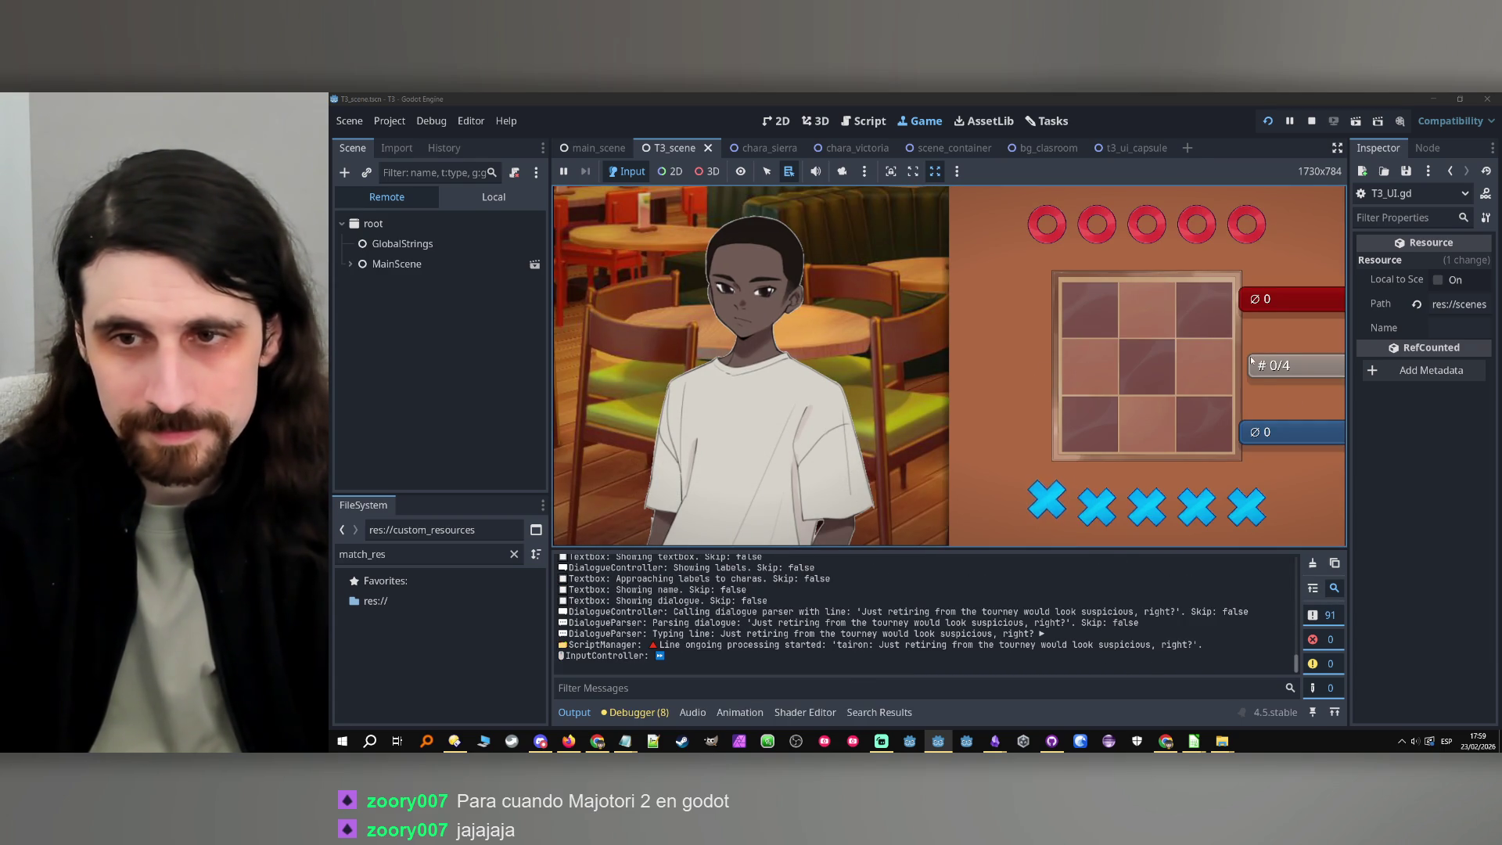
Stop the game, change PLAYERS_POS to 600 and GAMES_POS to 650, and rerun the project
click(1312, 121)
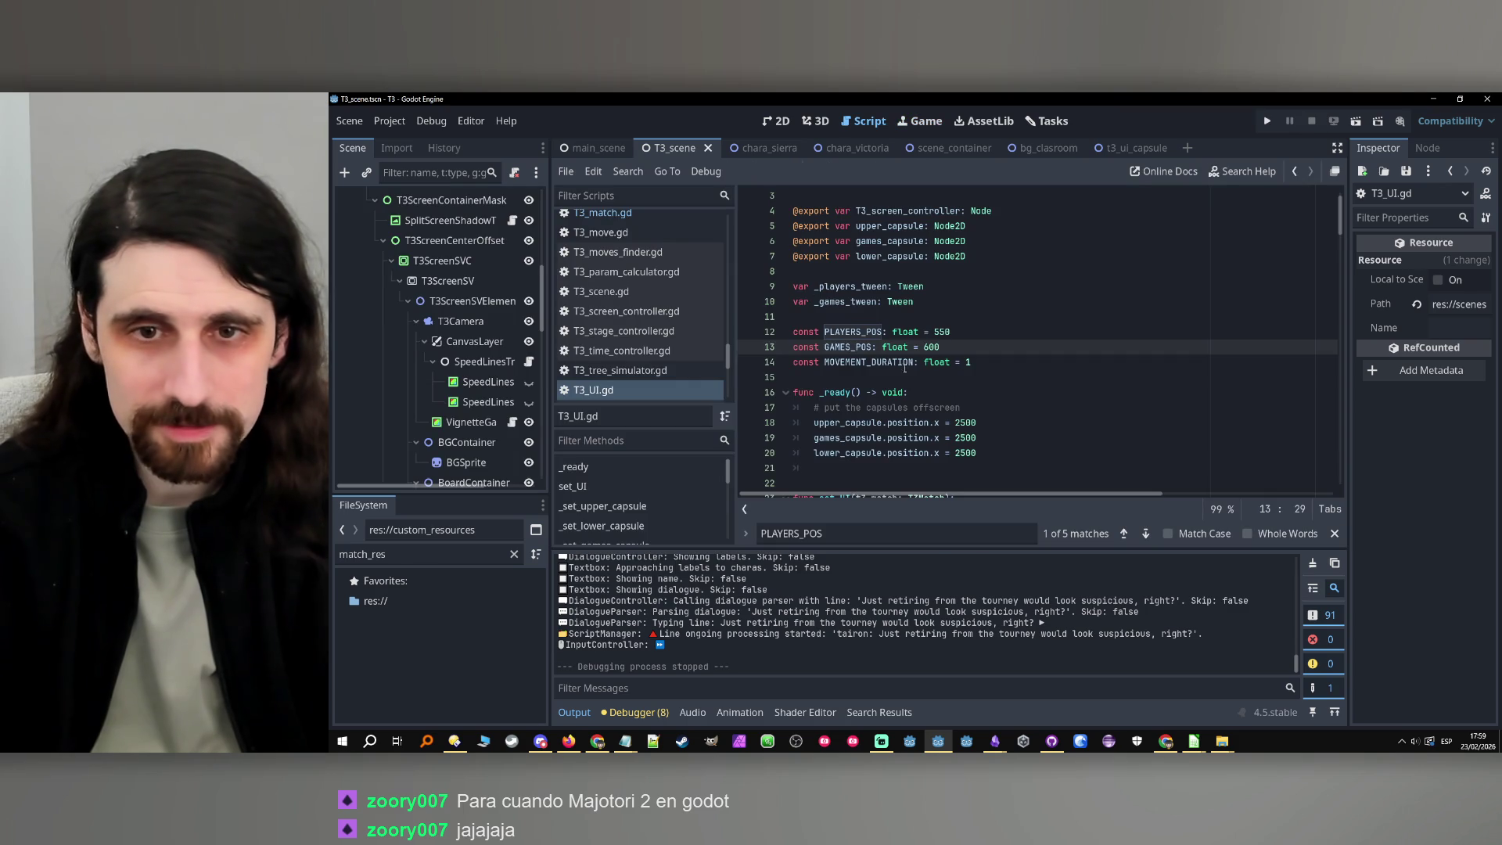
click(936, 332)
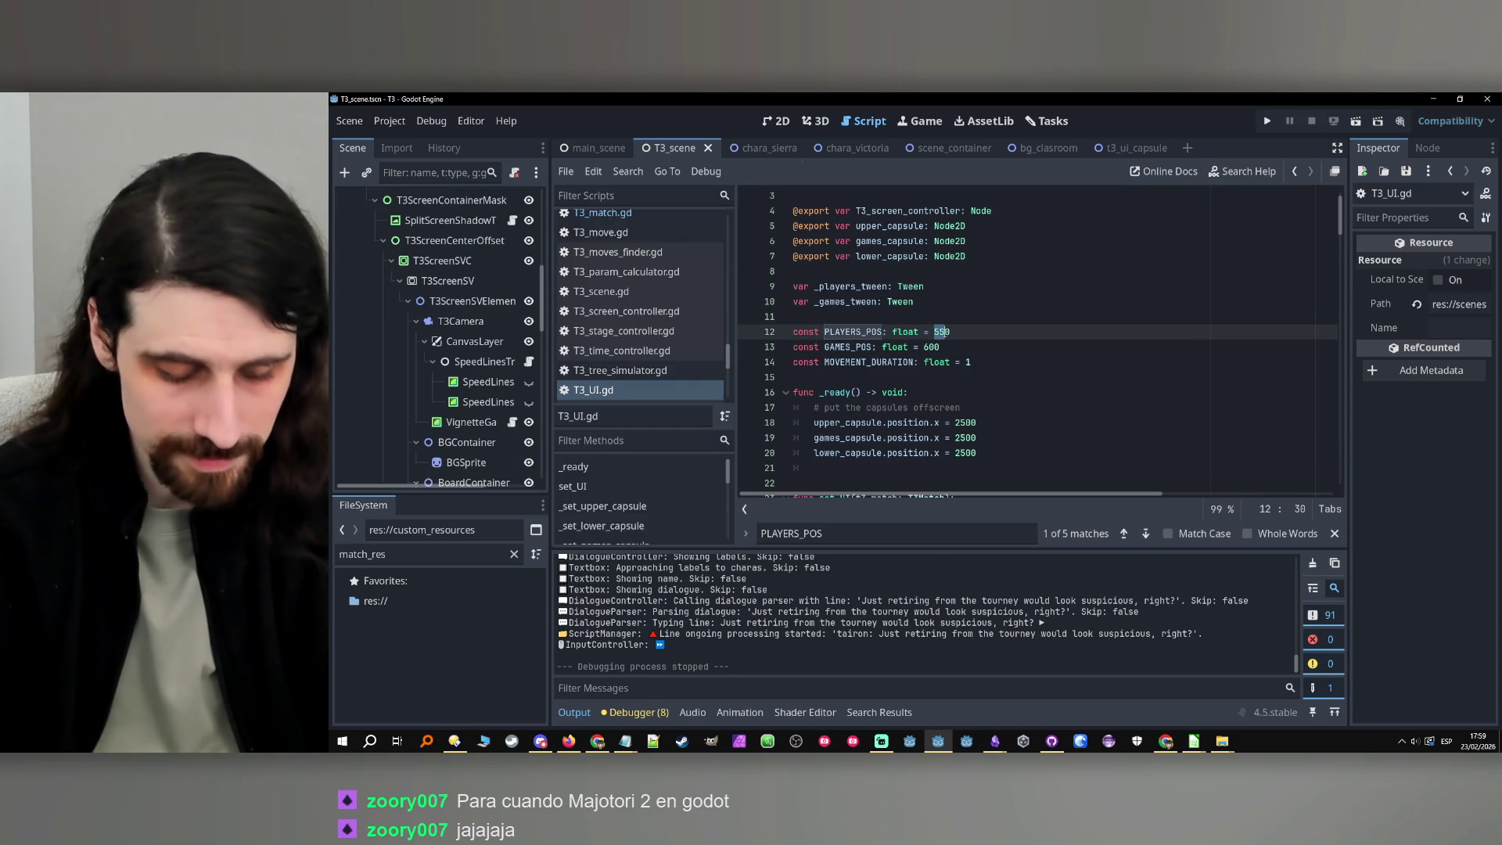
text(600)
click(928, 347)
text(5)
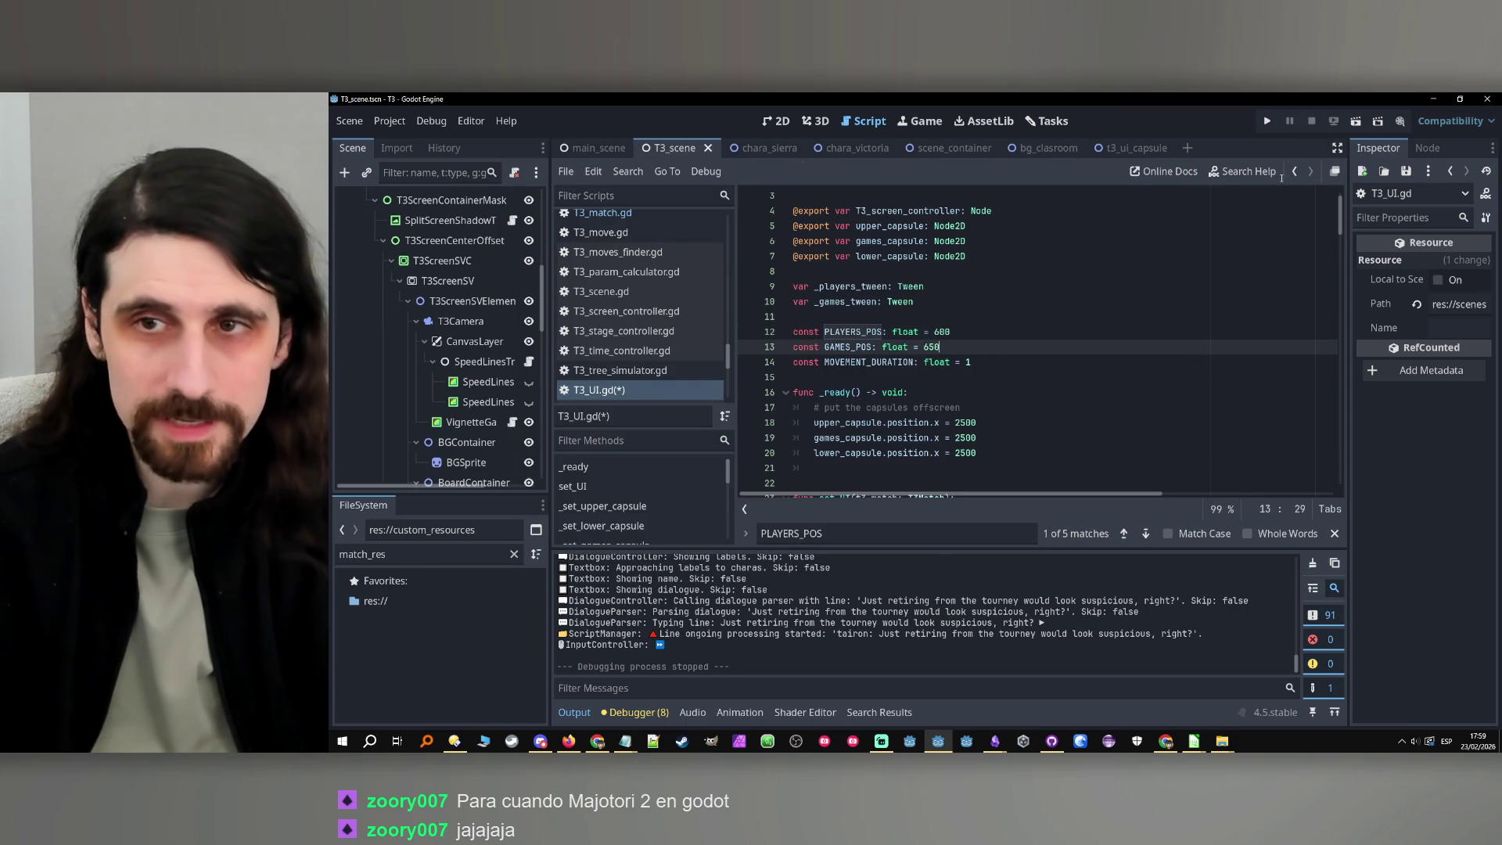
click(1268, 120)
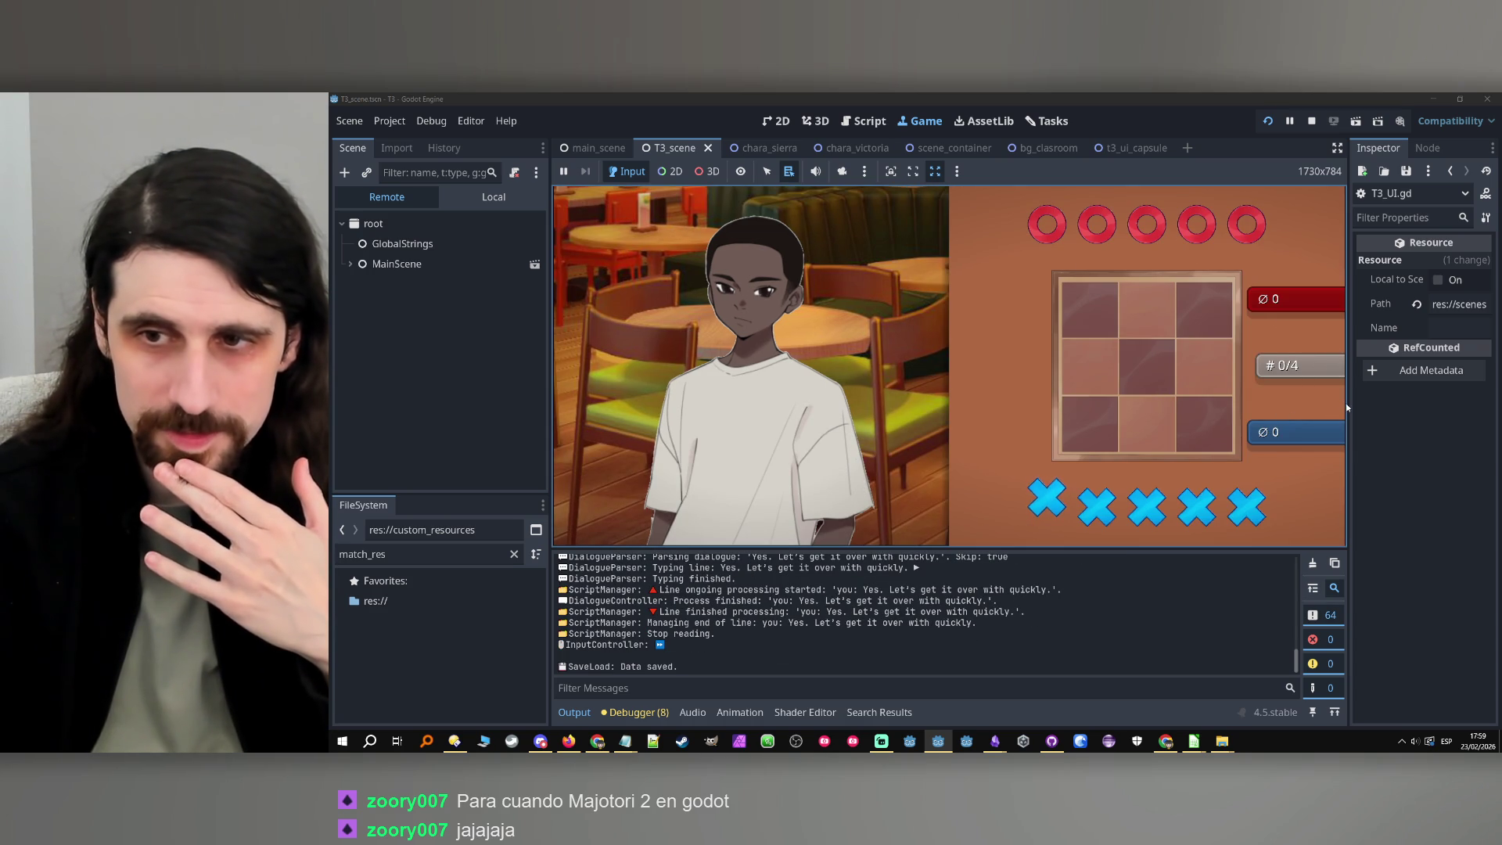
Resize the game view several times to check the match screen layout, then stop the game
mouse_move(1349, 405)
mouse_down()
mouse_move(1002, 406)
mouse_move(1387, 403)
mouse_move(1087, 426)
mouse_move(1349, 423)
mouse_up()
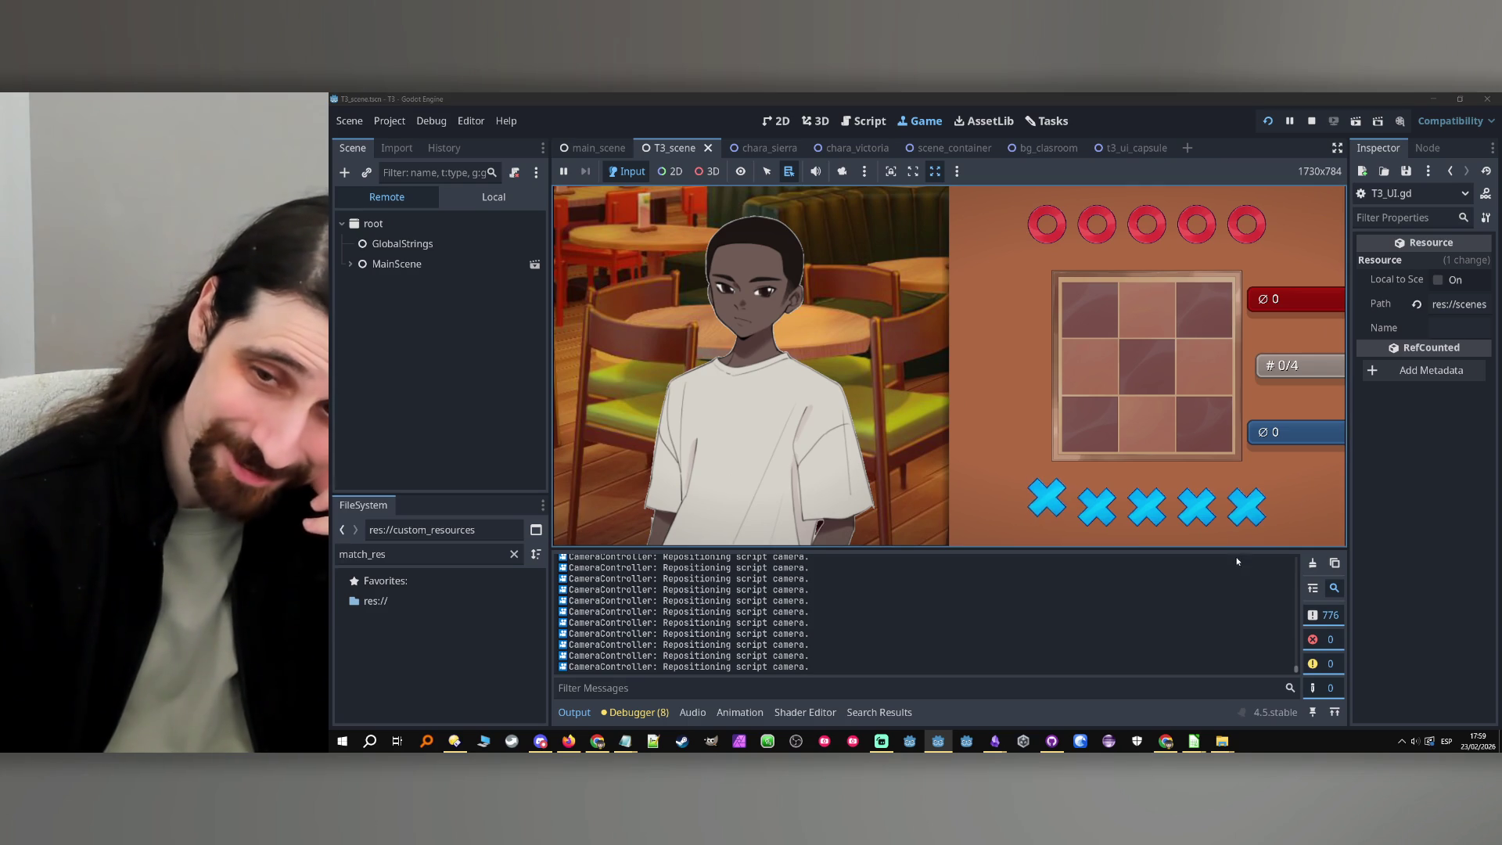
mouse_move(1259, 550)
mouse_down()
mouse_move(1232, 492)
mouse_move(1229, 553)
mouse_up()
click(1327, 458)
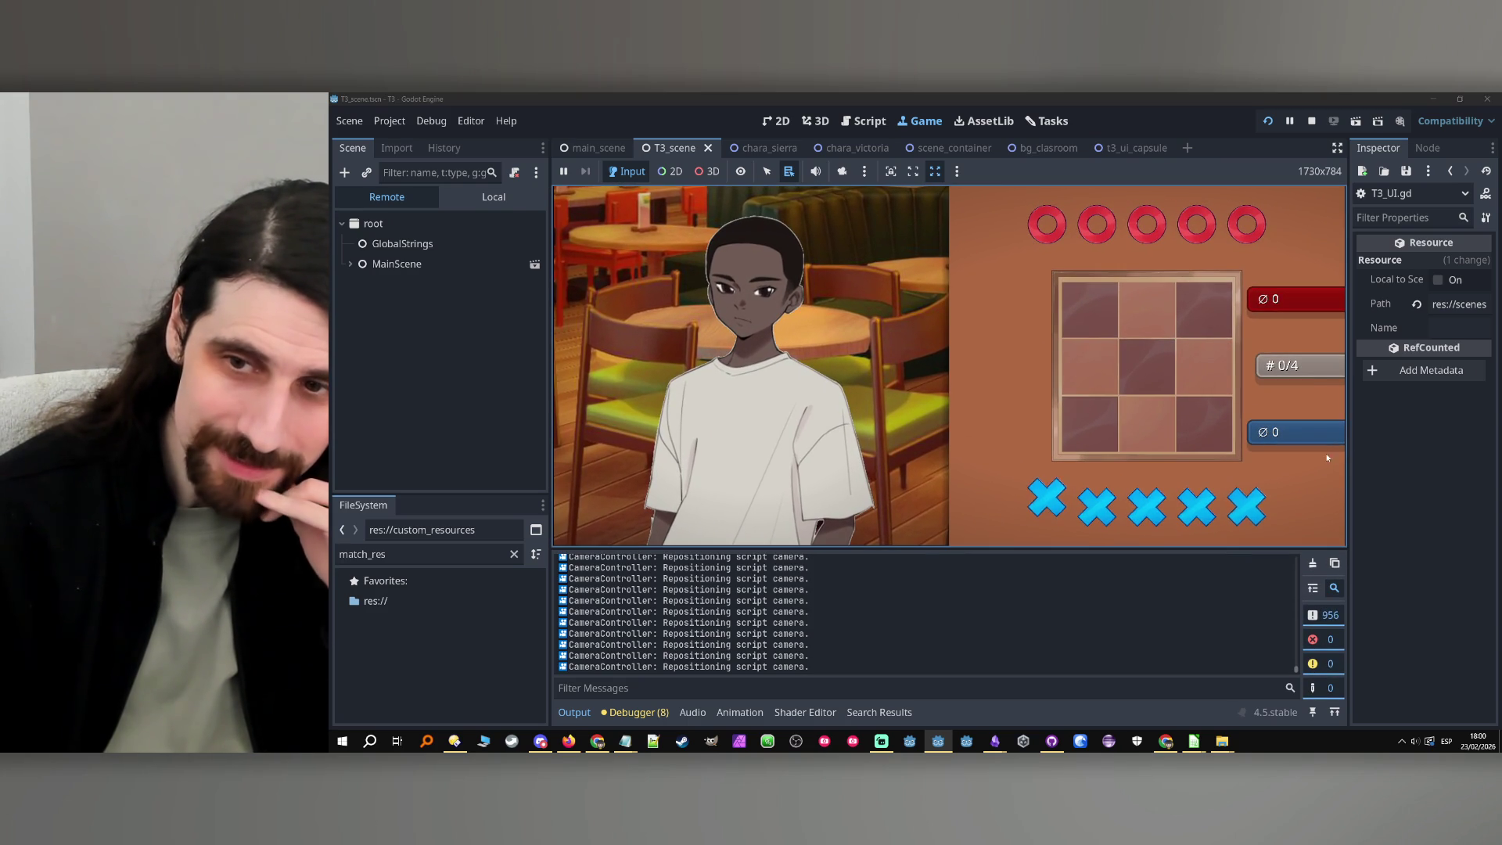
click(1349, 410)
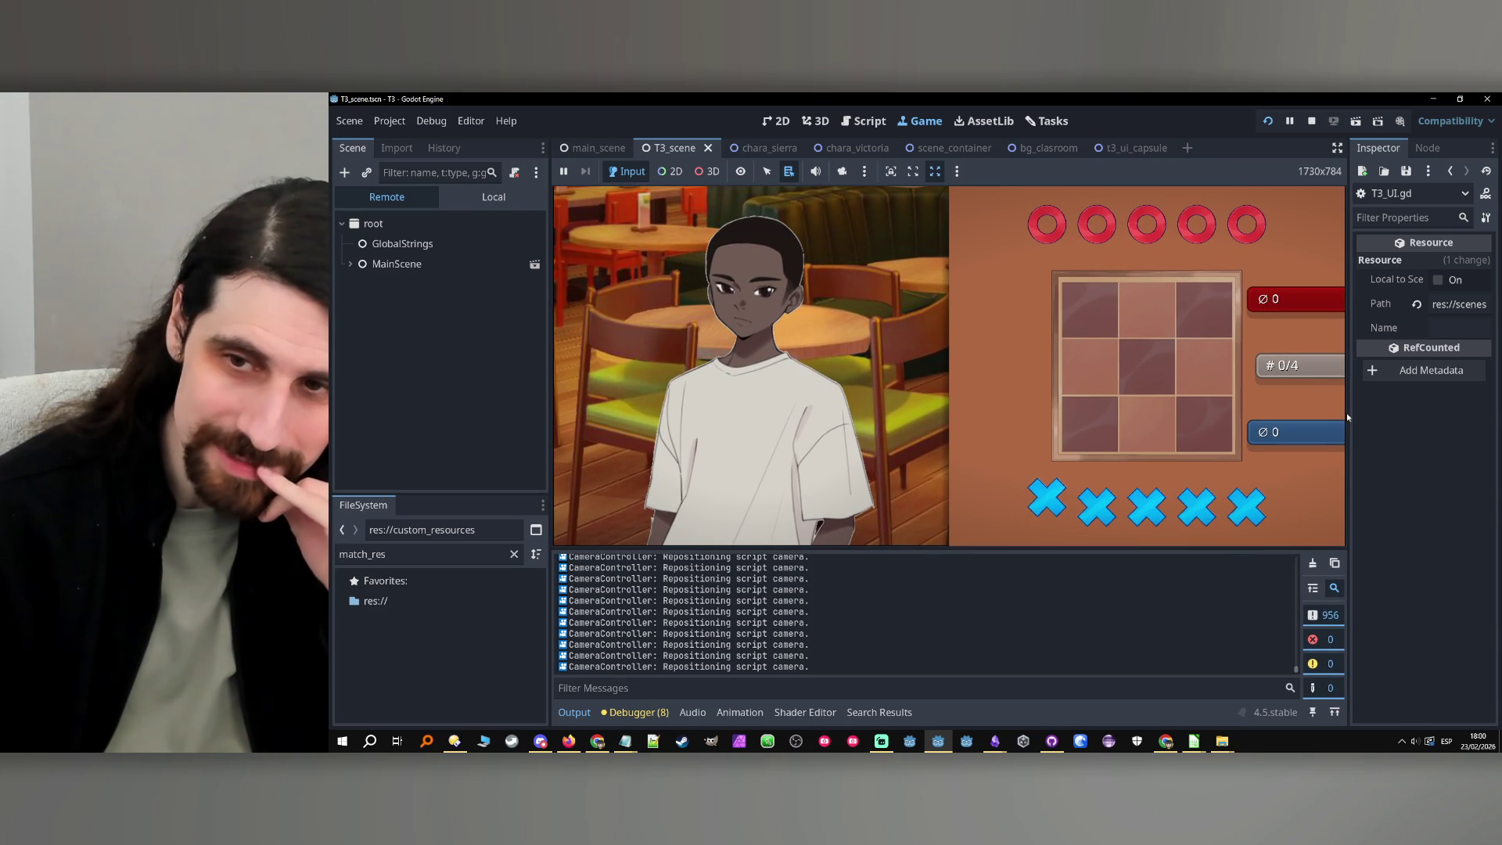
mouse_move(1350, 415)
mouse_down()
mouse_move(1127, 419)
mouse_move(1389, 422)
mouse_up()
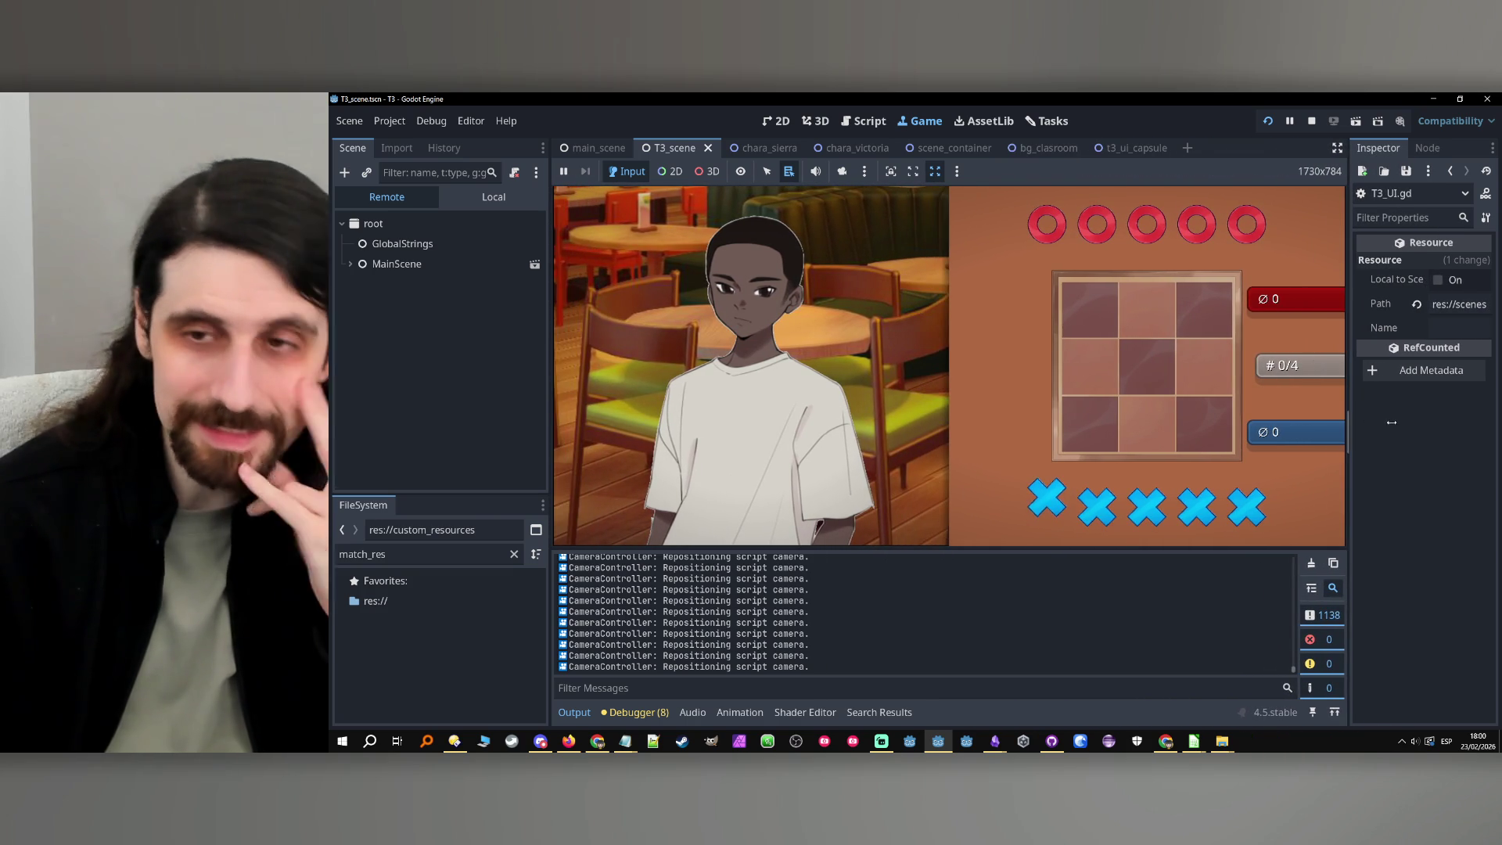
mouse_move(1349, 425)
mouse_down()
mouse_move(1144, 441)
mouse_move(1471, 439)
mouse_up()
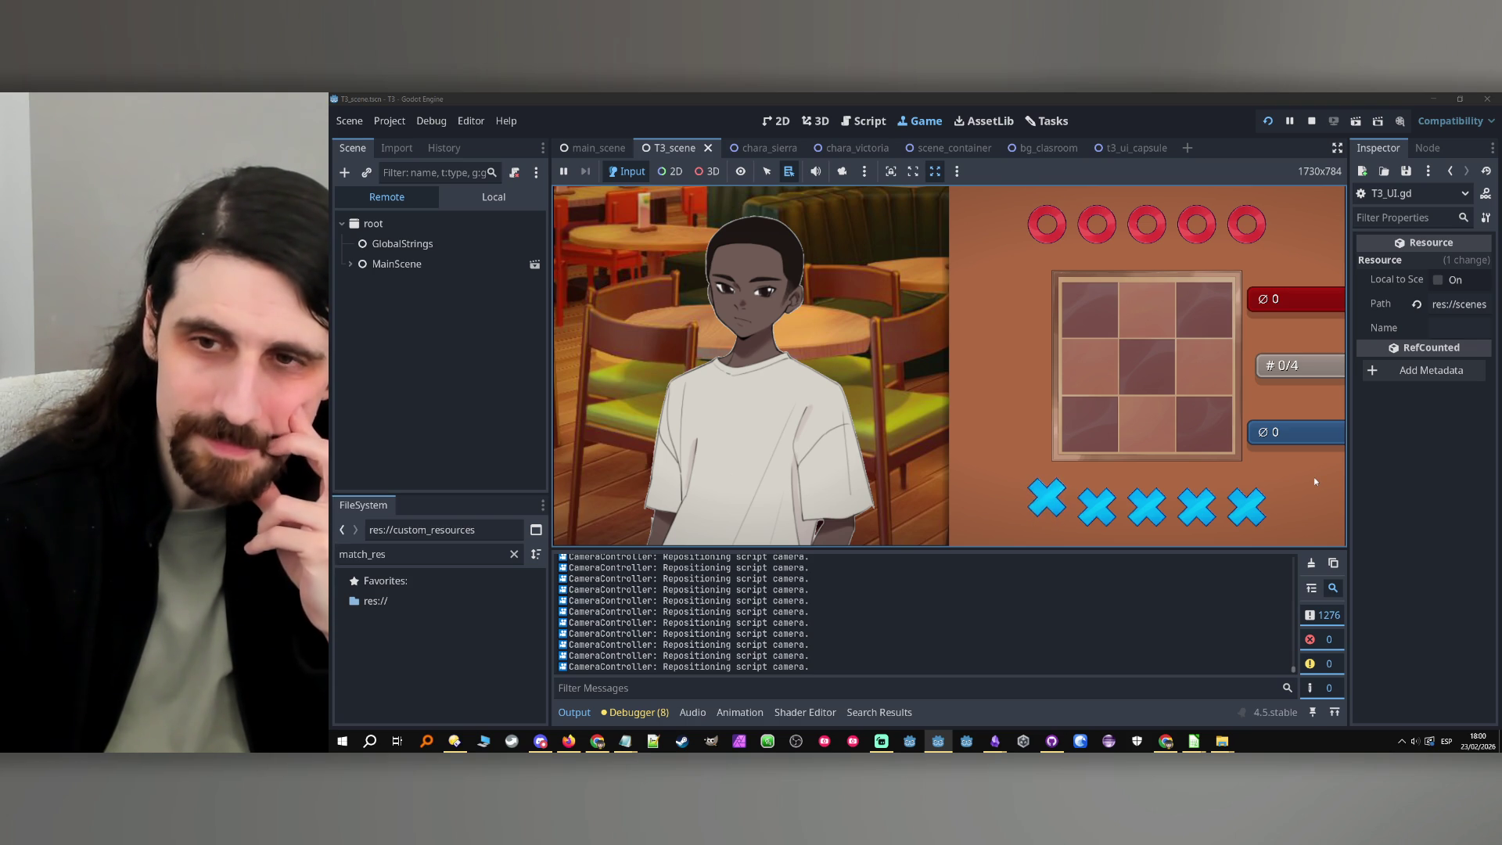
click(1311, 123)
Switch between main_scene and T3_scene, then open the GameController script game_controller.gd
click(1115, 225)
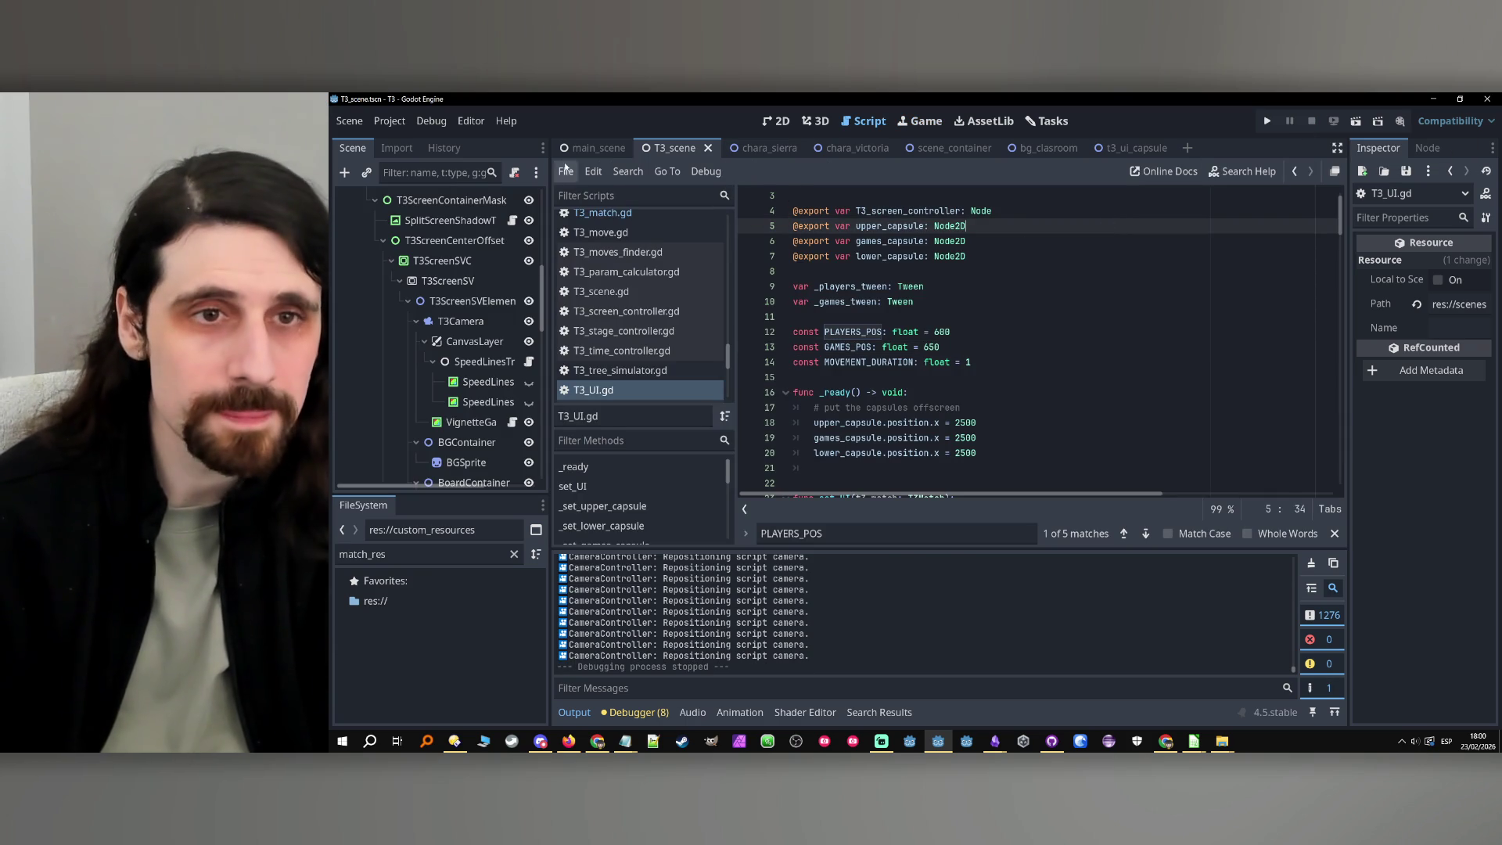
click(592, 149)
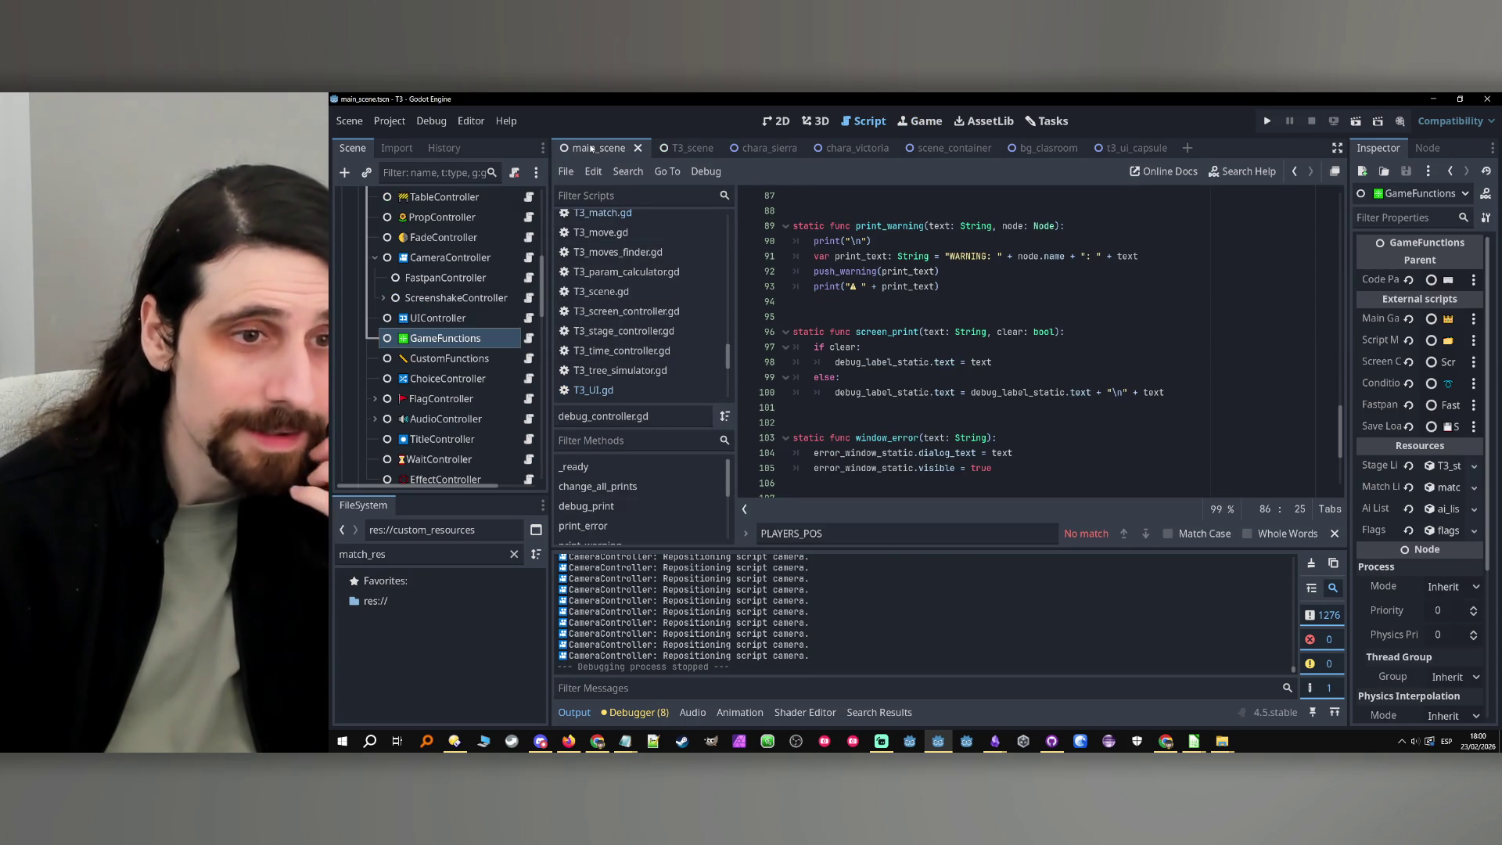
click(678, 148)
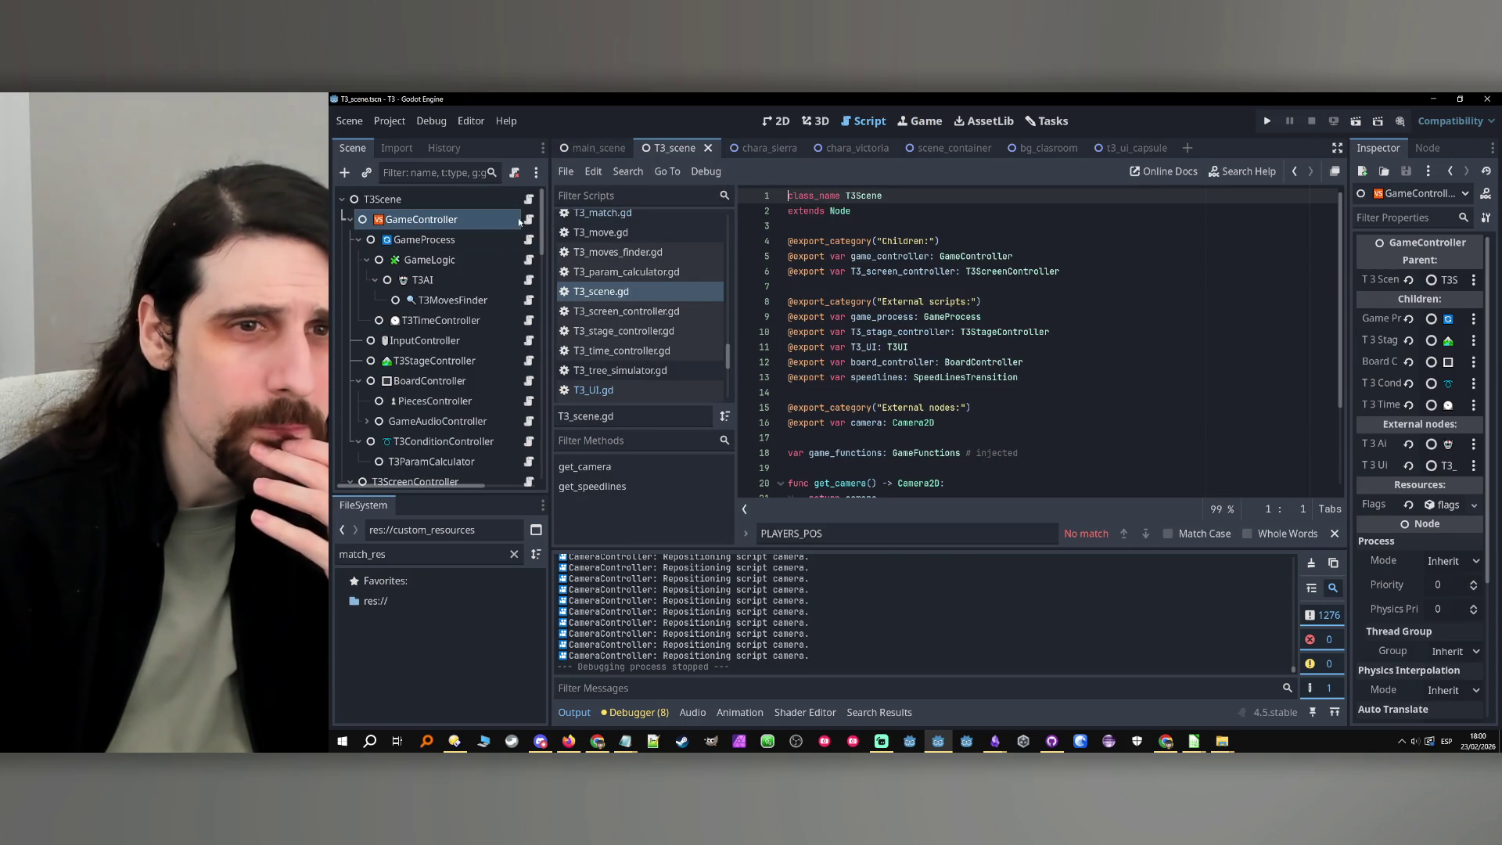
click(529, 219)
Step back and forth through the open scripts, scrolling through game_controller.gd
scroll(634, 259, up, 3)
scroll(648, 250, up, 5)
key(alt+Left)
key(alt+Left)
scroll(646, 228, down, 5)
scroll(648, 228, down, 5)
key(alt+Left)
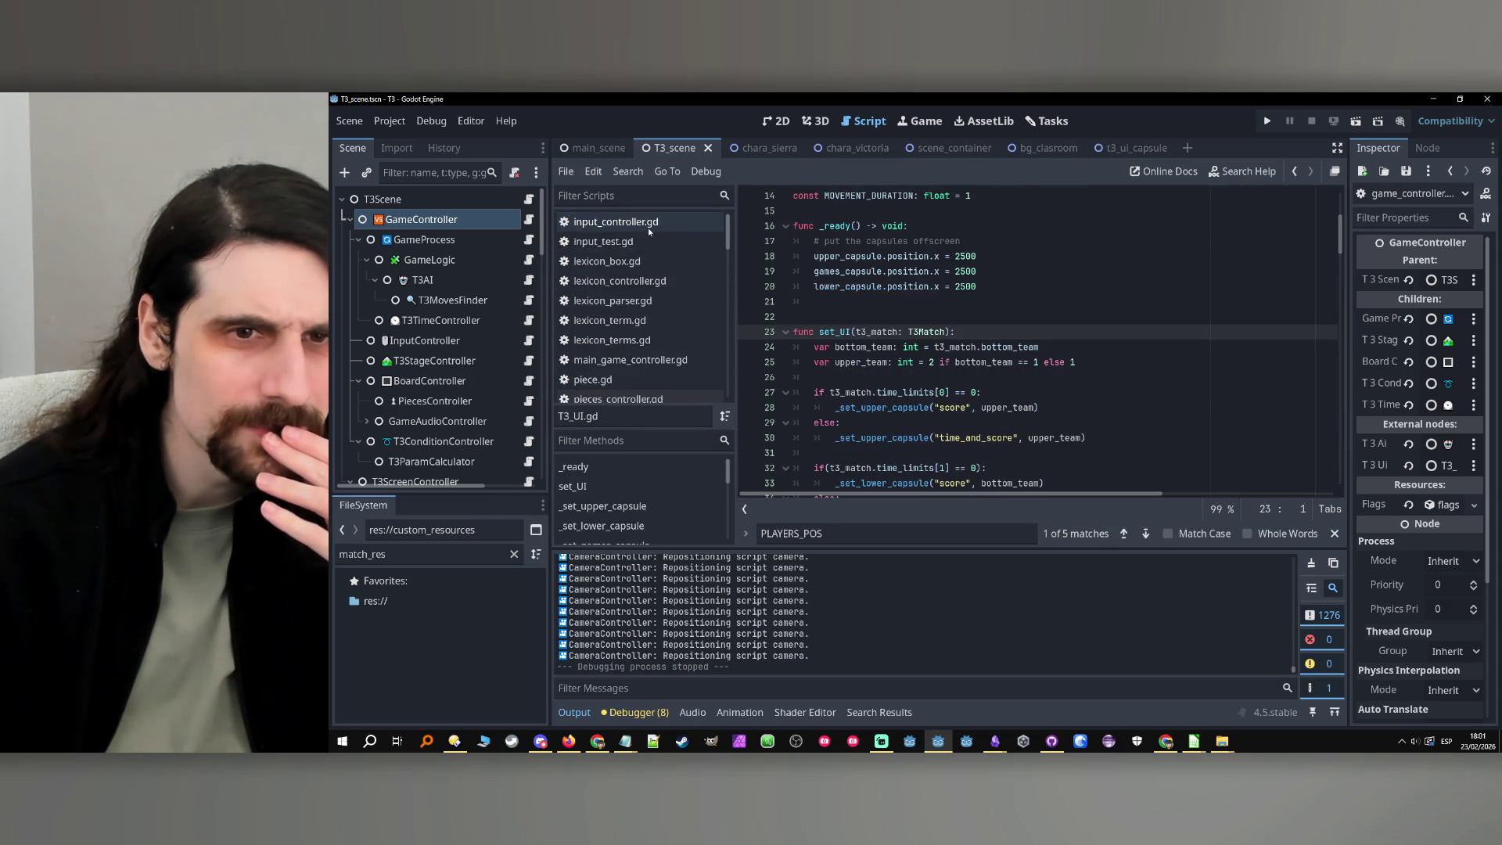
scroll(647, 227, down, 6)
key(alt+Left)
key(alt+Right)
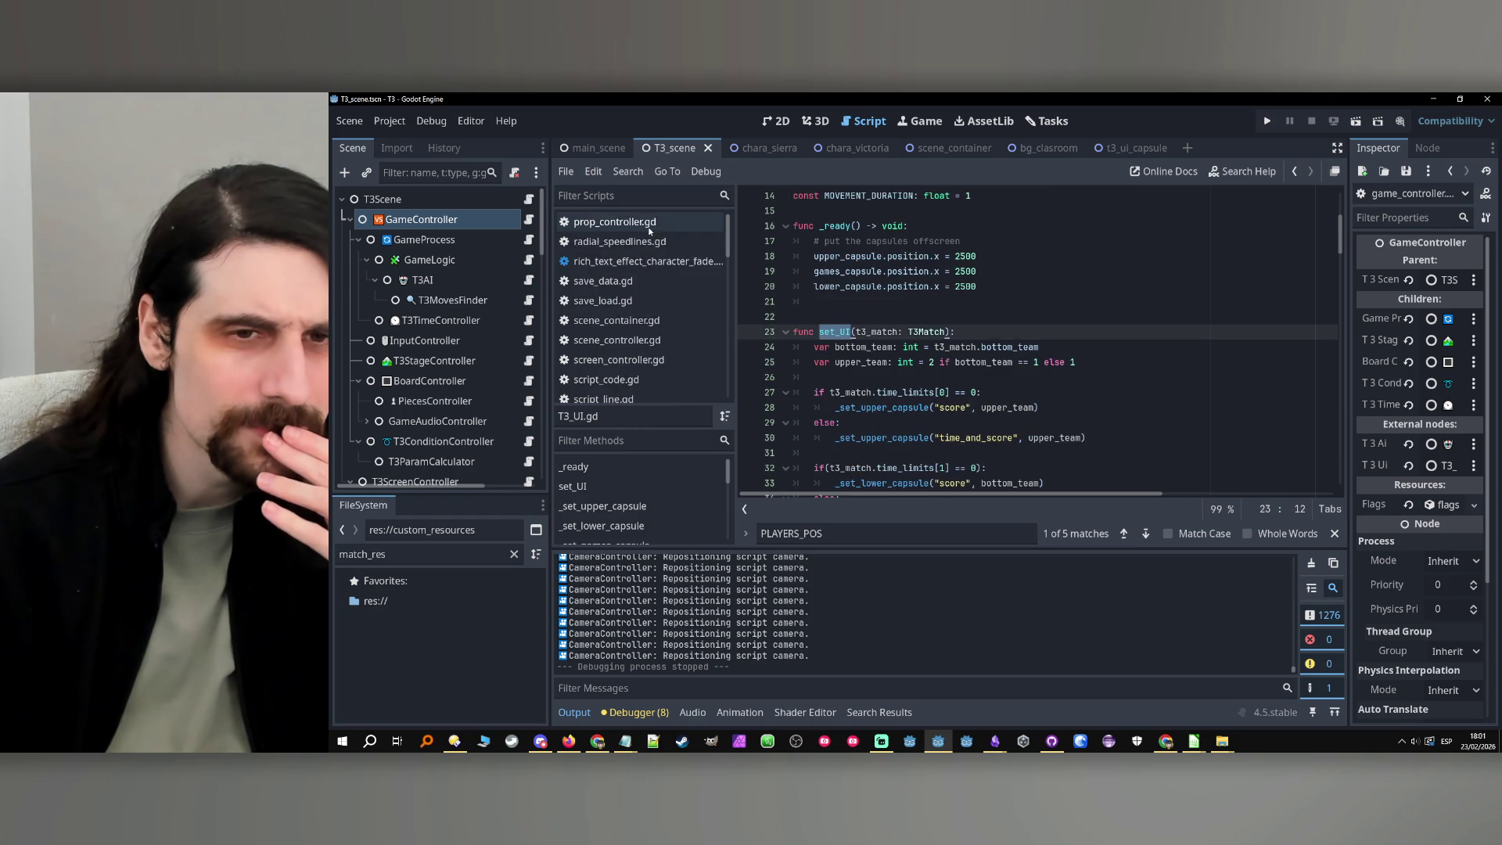
scroll(650, 227, down, 6)
key(alt+Left)
key(alt+Left)
key(alt+Left)
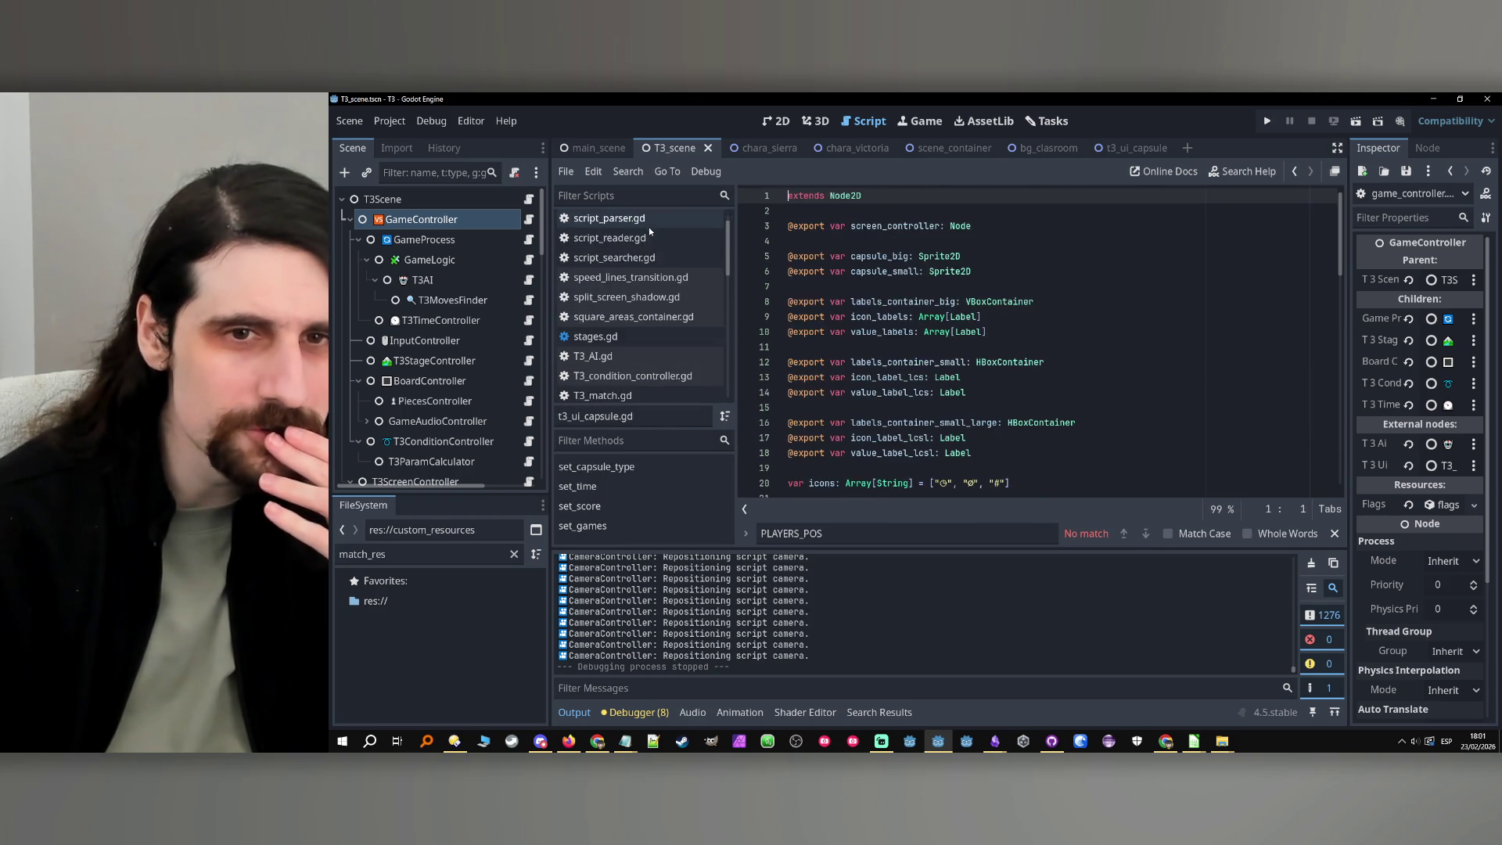
scroll(650, 227, down, 3)
key(alt+Left)
key(alt+Left)
key(alt+Left)
key(alt+Left)
key(alt+Left)
key(alt+Left)
key(alt+Left)
key(alt+Left)
key(alt+Left)
Close the String and Tween documentation pages and reopen game_controller.gd
middle_click(655, 227)
middle_click(656, 227)
click(536, 221)
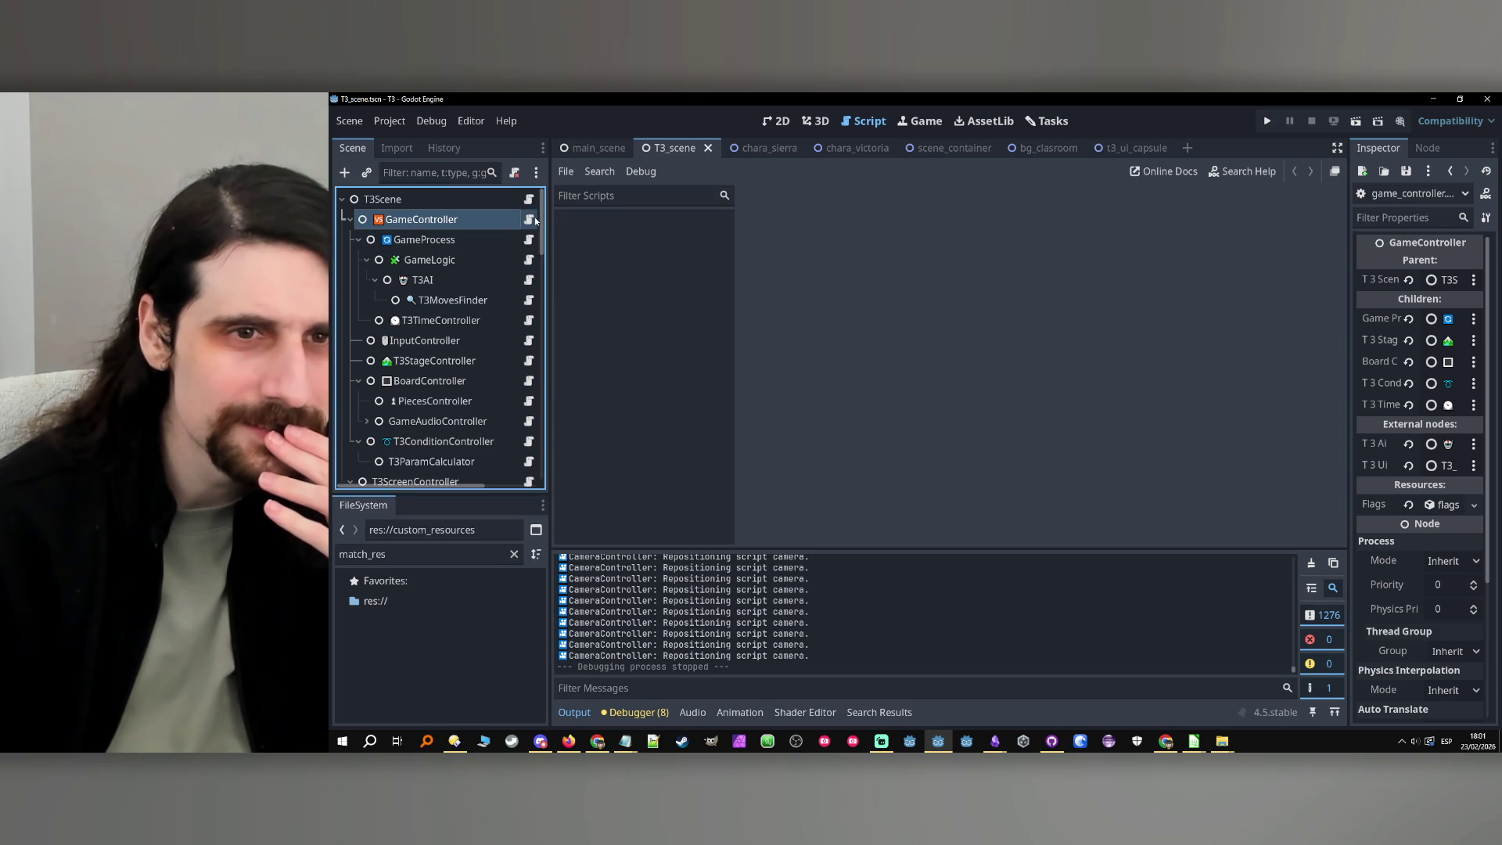
Search game_controller.gd for 'update_' and inspect the code around line 218
click(1116, 363)
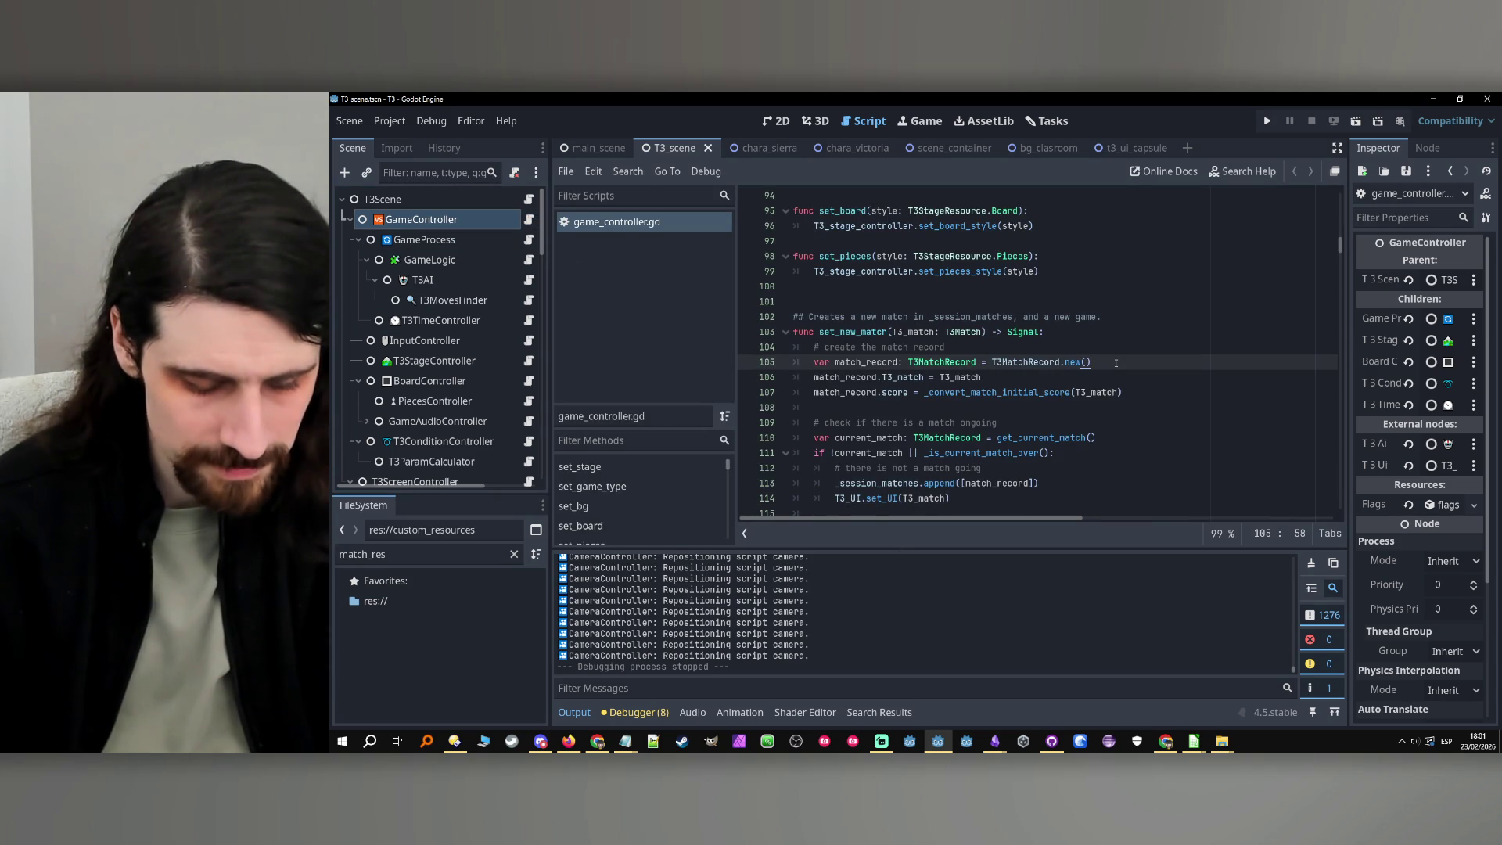
key(ctrl+f)
text(update_)
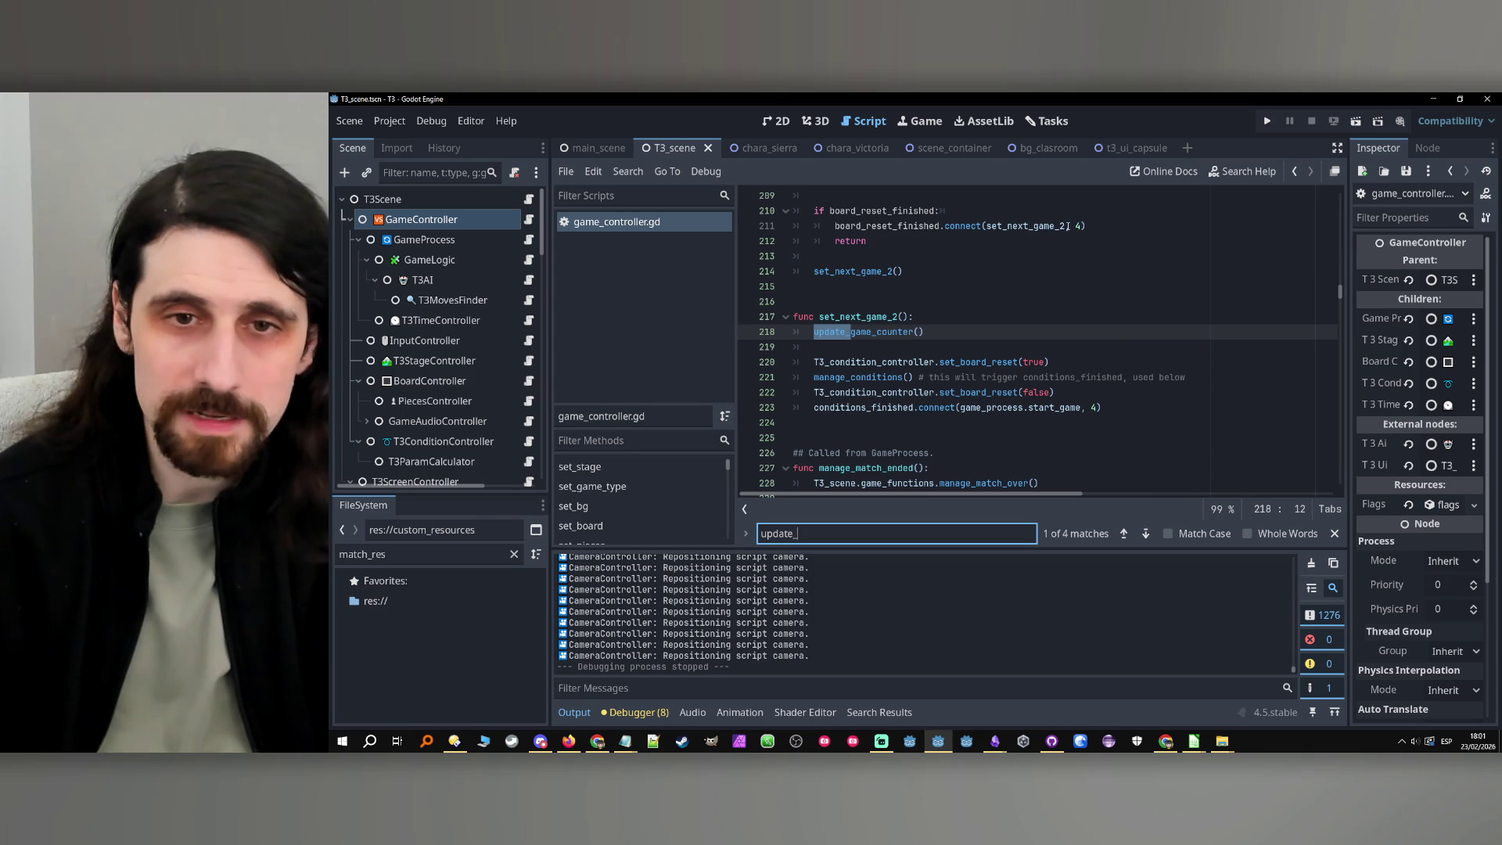
click(1009, 332)
scroll(1001, 305, up, 4)
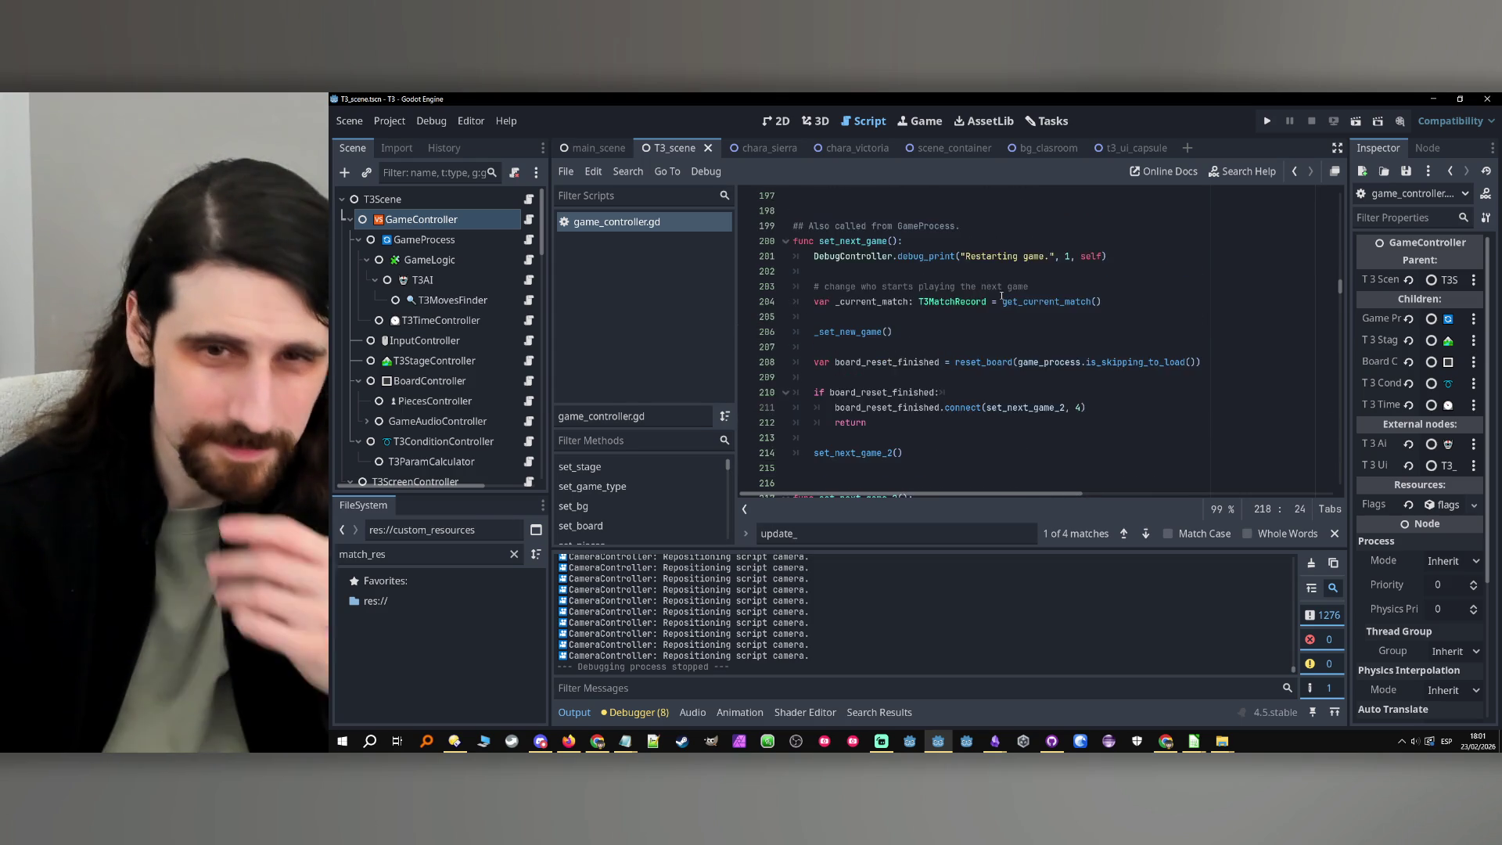
scroll(1002, 296, up, 2)
Search game_controller.gd for the uses of set_next_game
double_click(853, 332)
key(ctrl+f)
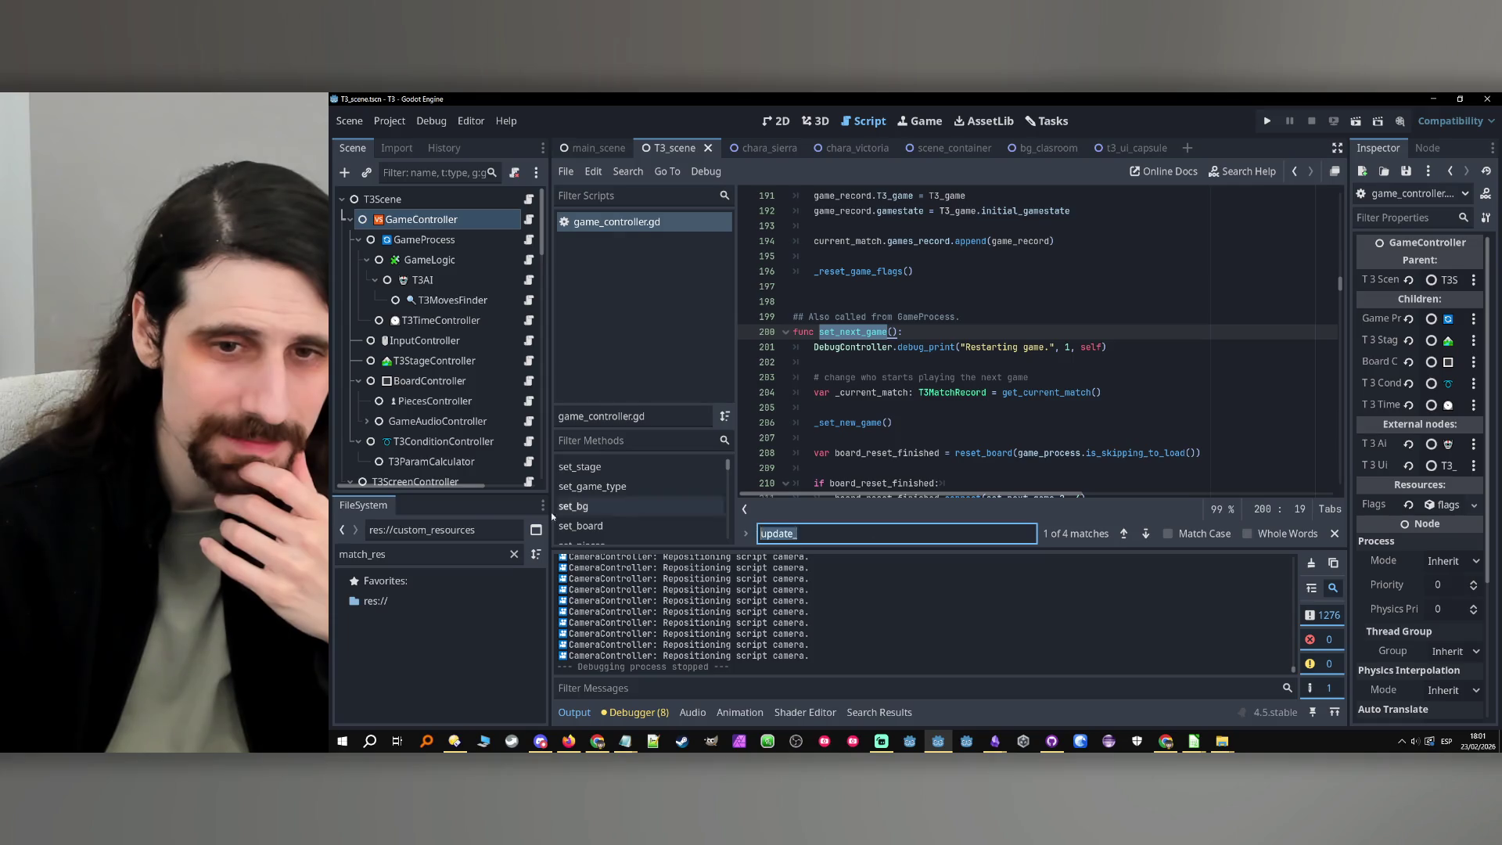
click(1125, 535)
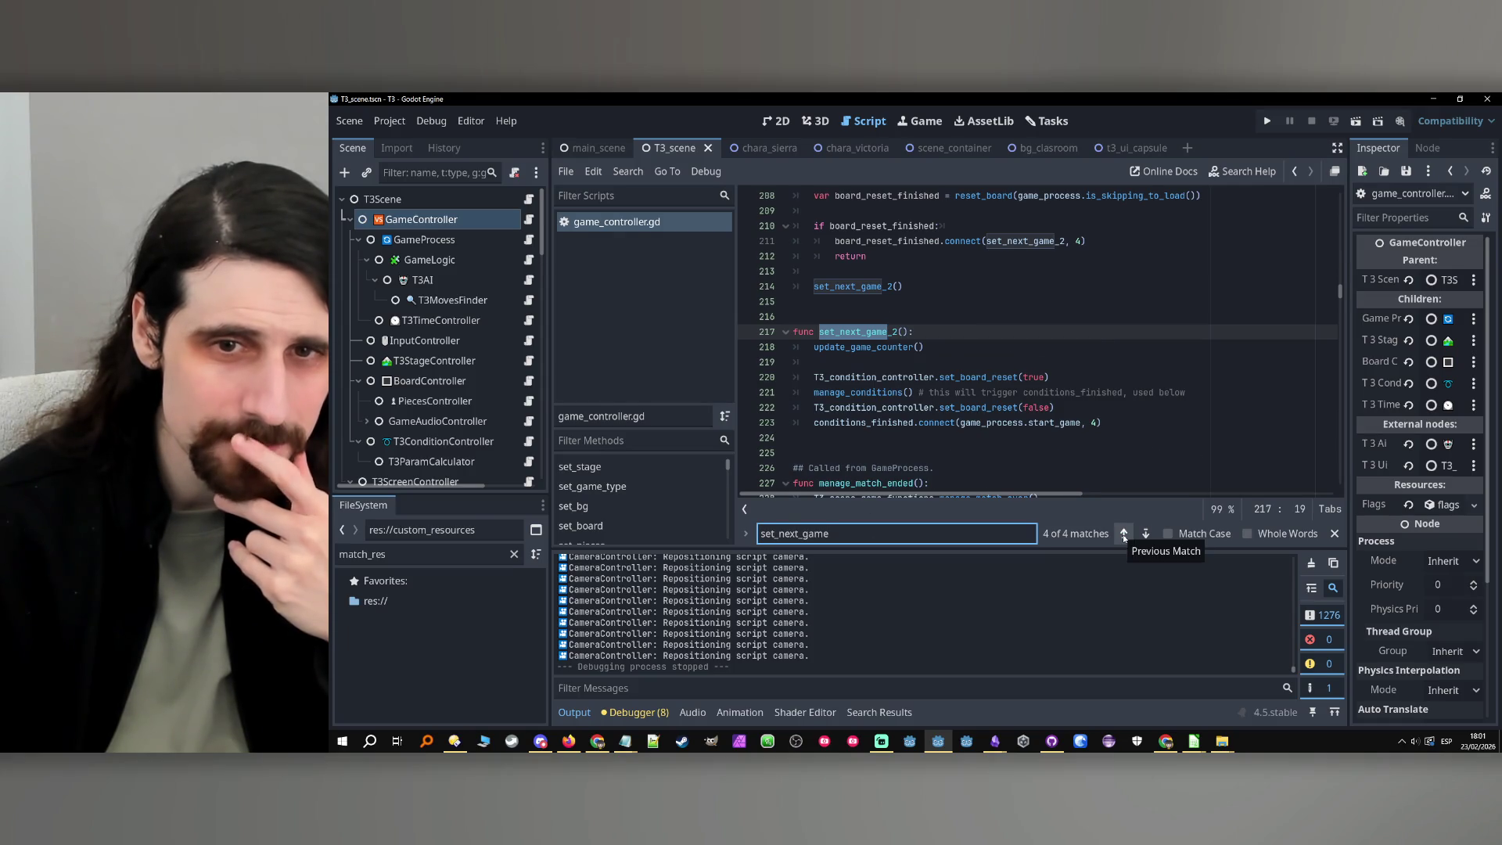
click(1124, 535)
click(1125, 536)
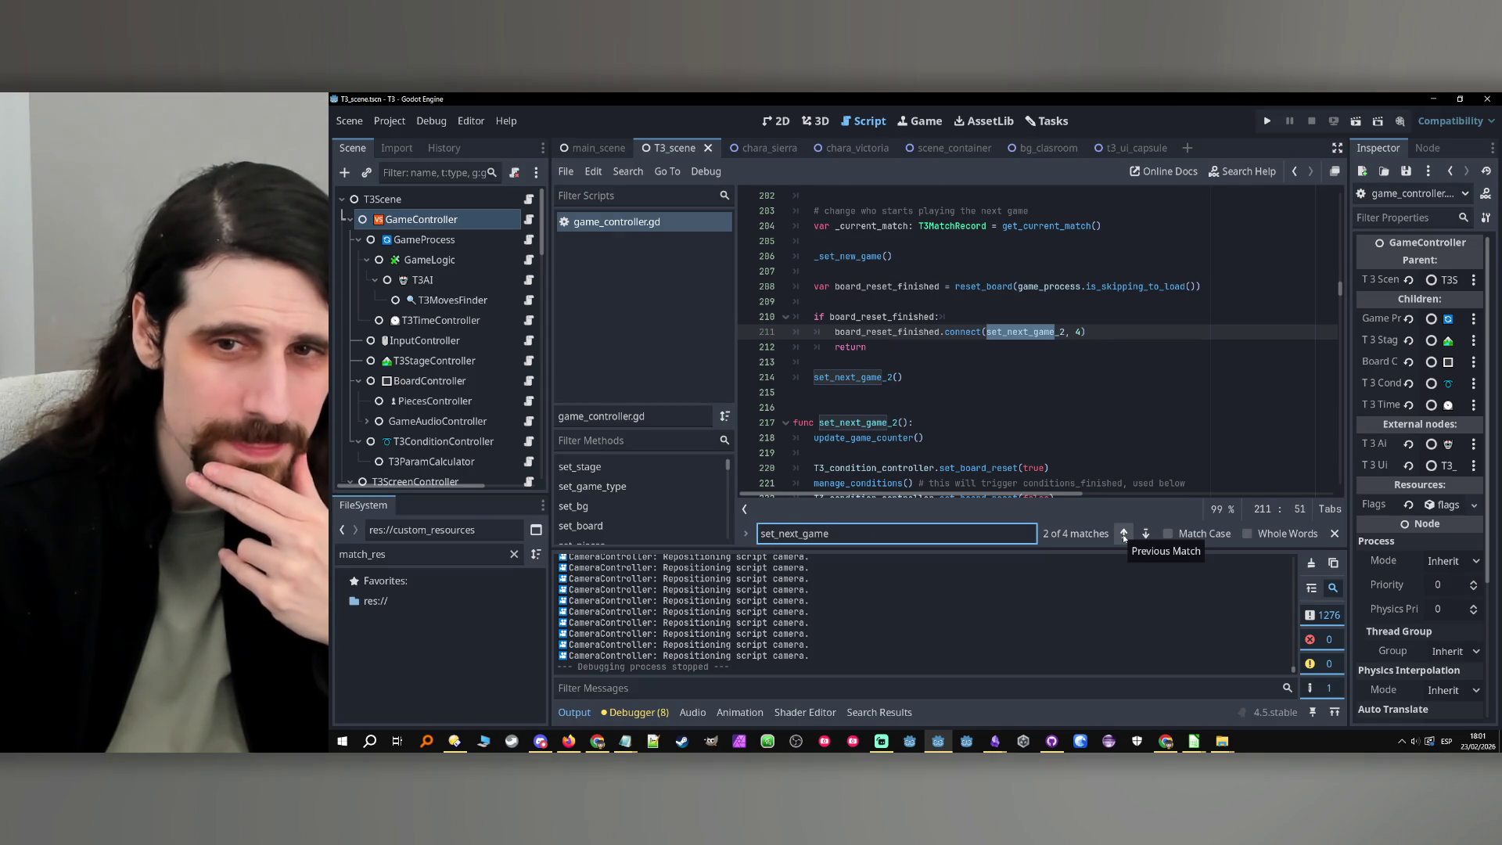
scroll(958, 360, up, 3)
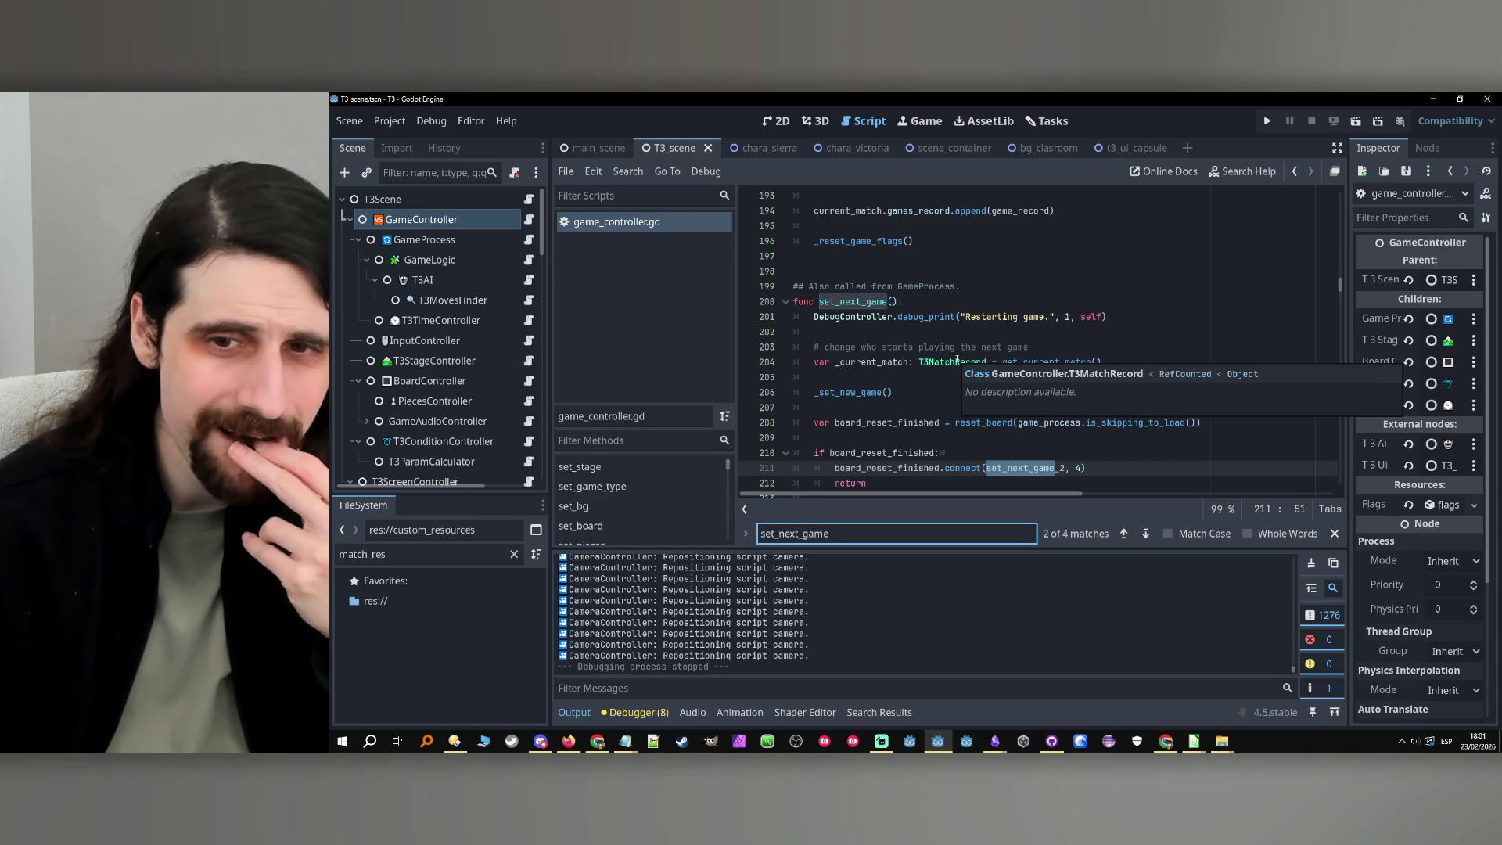
scroll(957, 360, up, 1)
Open the GameProcess node's game_process.gd and find set_next_game there
click(907, 346)
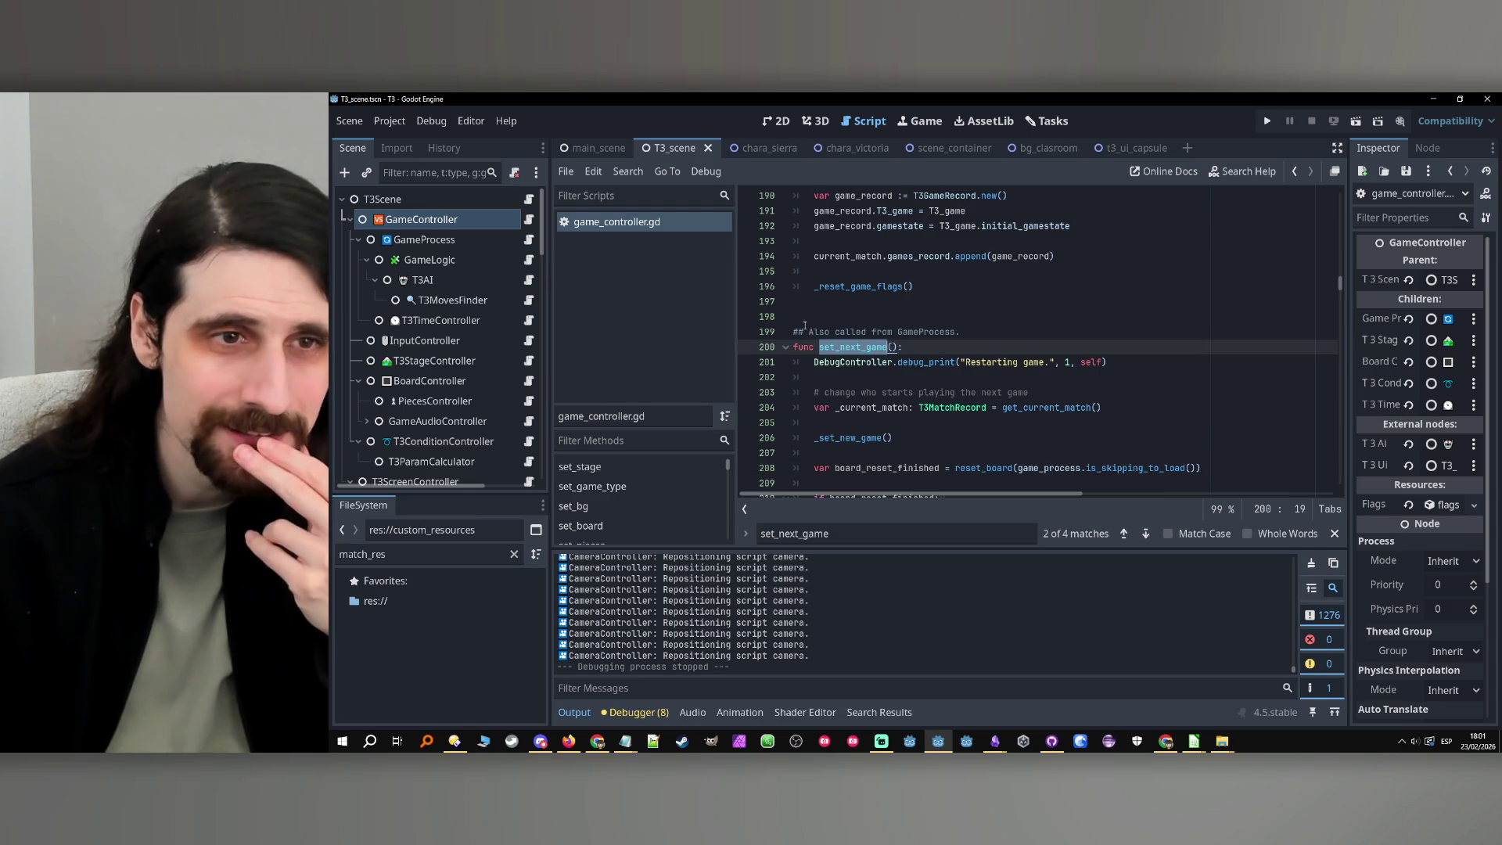
click(529, 239)
click(1127, 534)
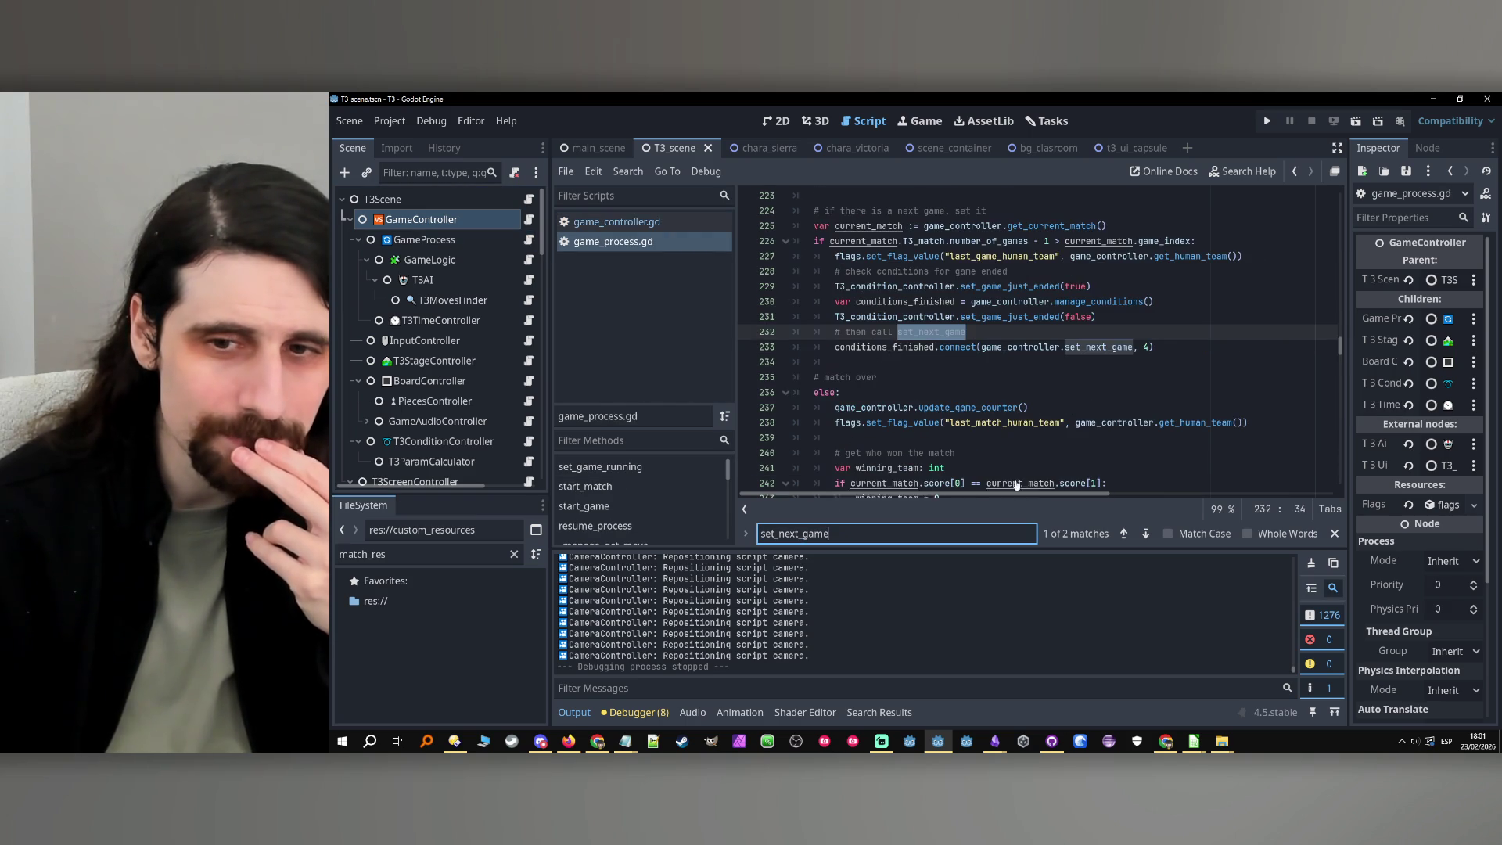
scroll(1105, 394, up, 2)
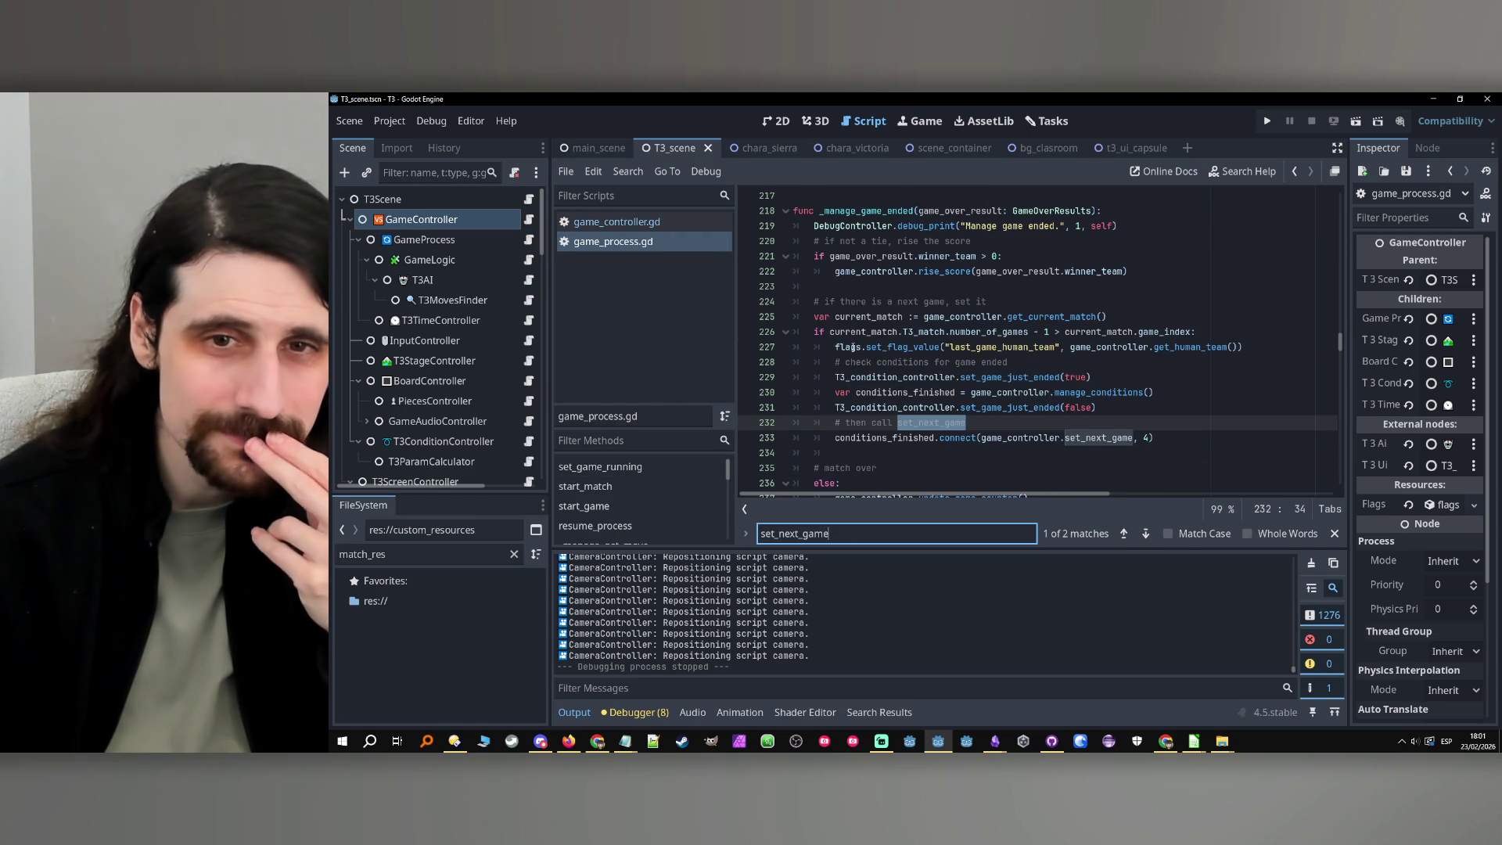
scroll(863, 325, down, 3)
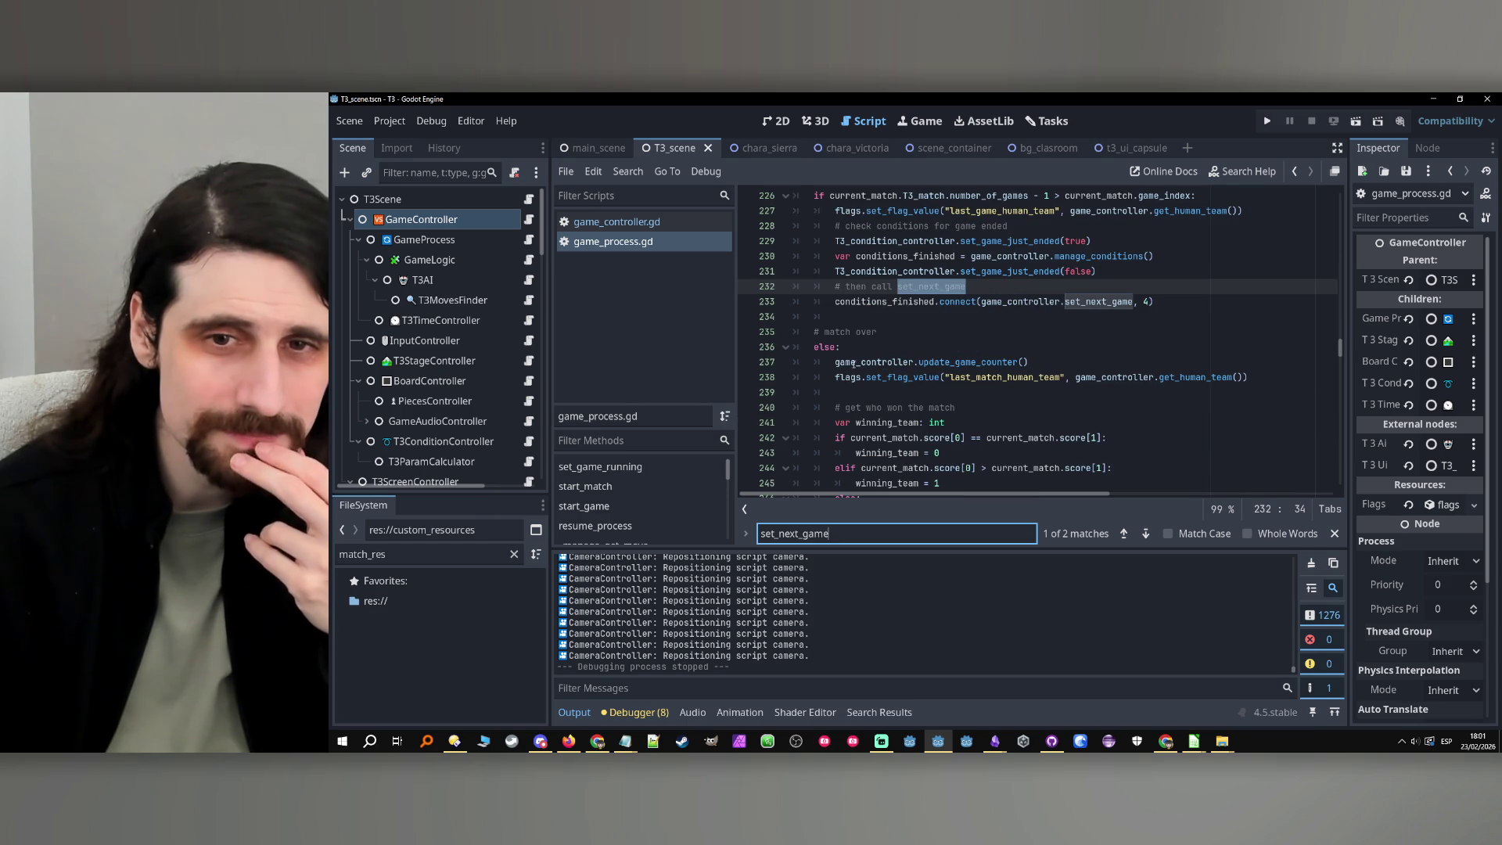
Jump from the game_controller.update_game_counter call on line 237 to its definition
double_click(851, 363)
double_click(935, 363)
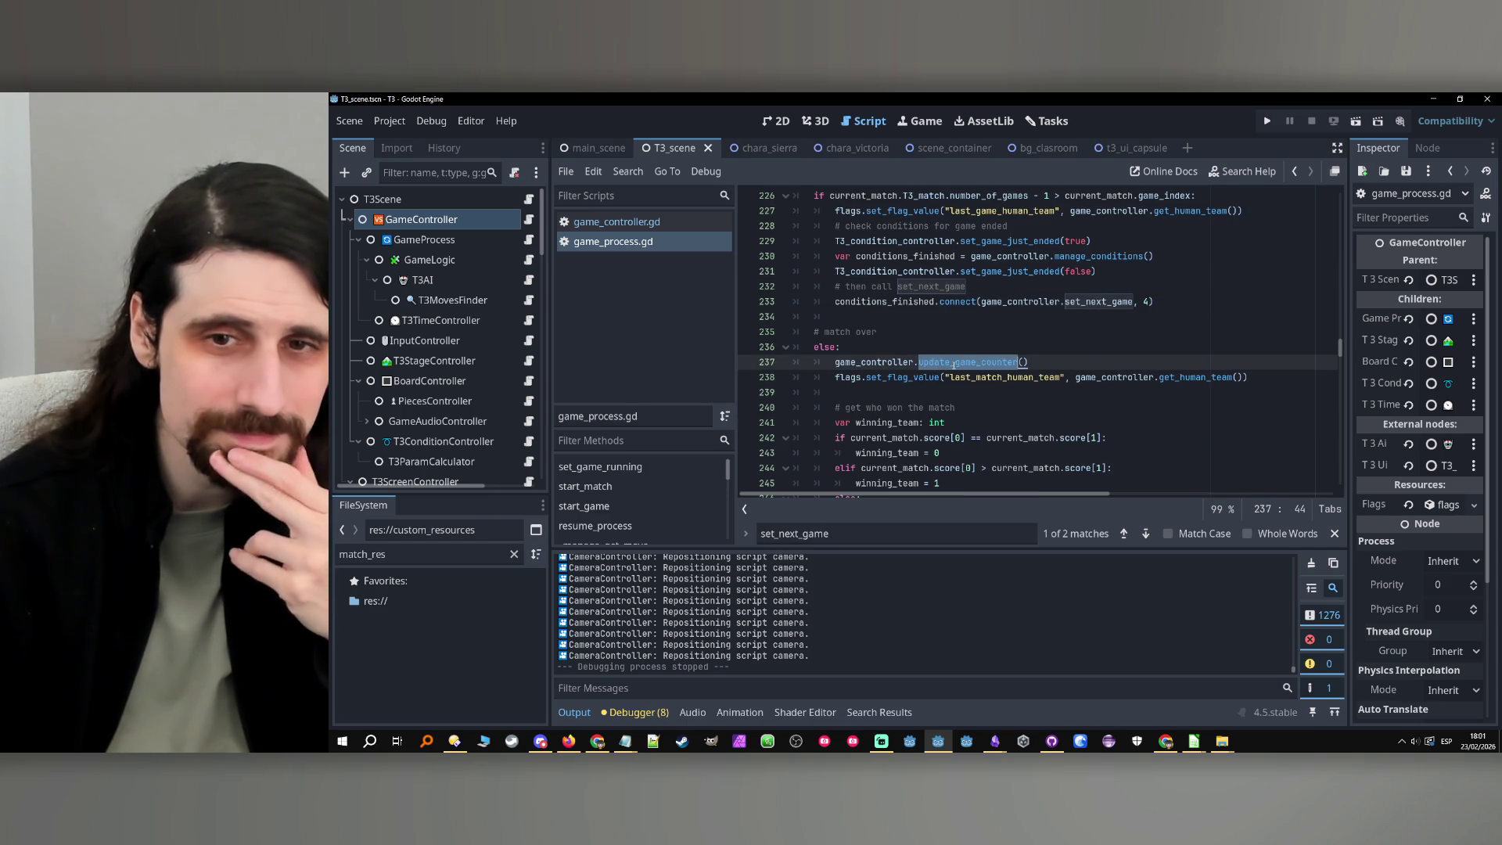
ctrl+click(954, 364)
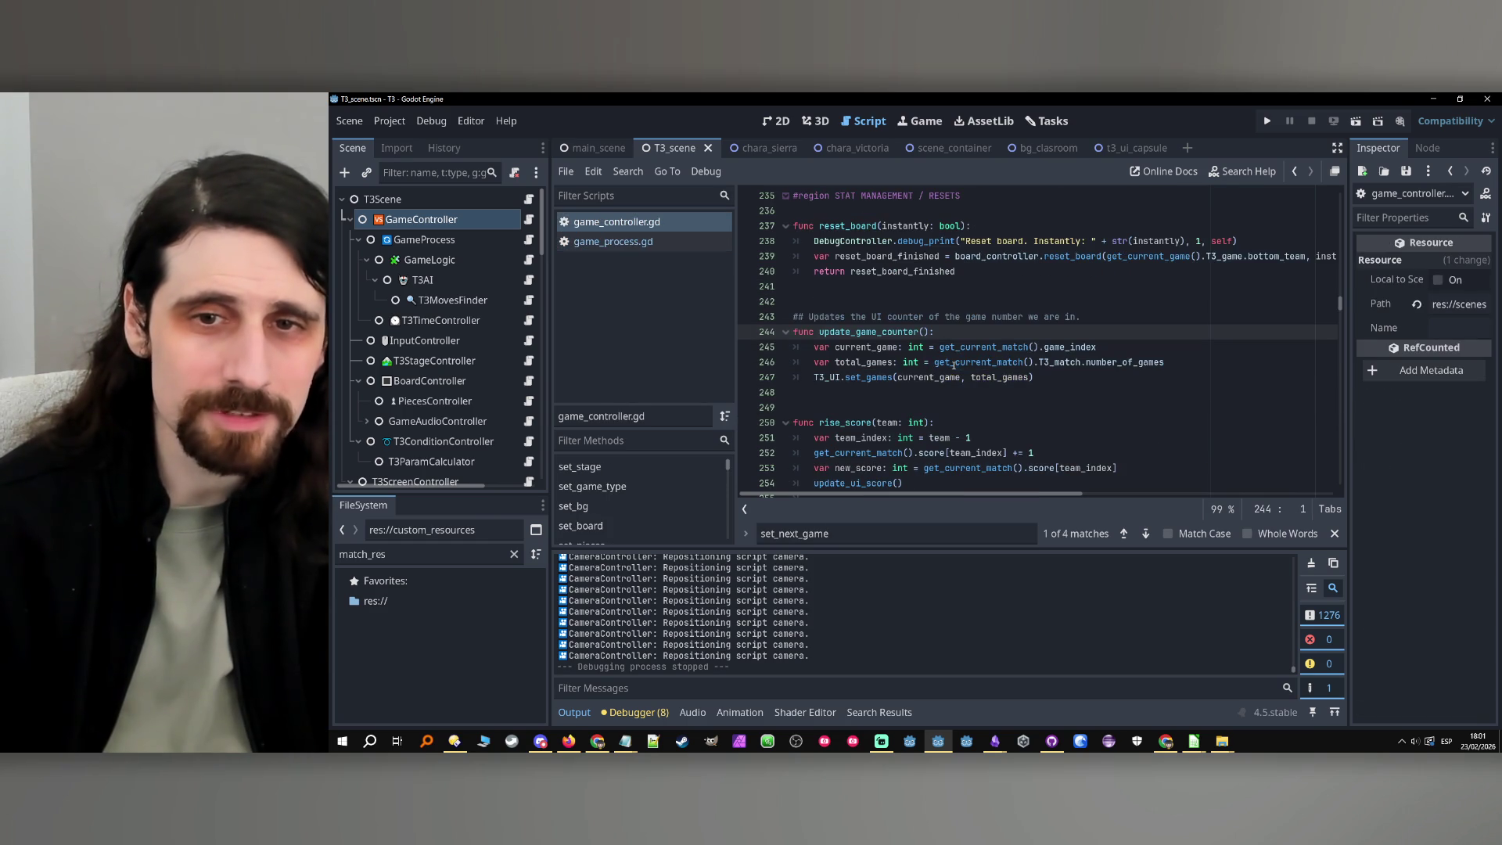
click(999, 330)
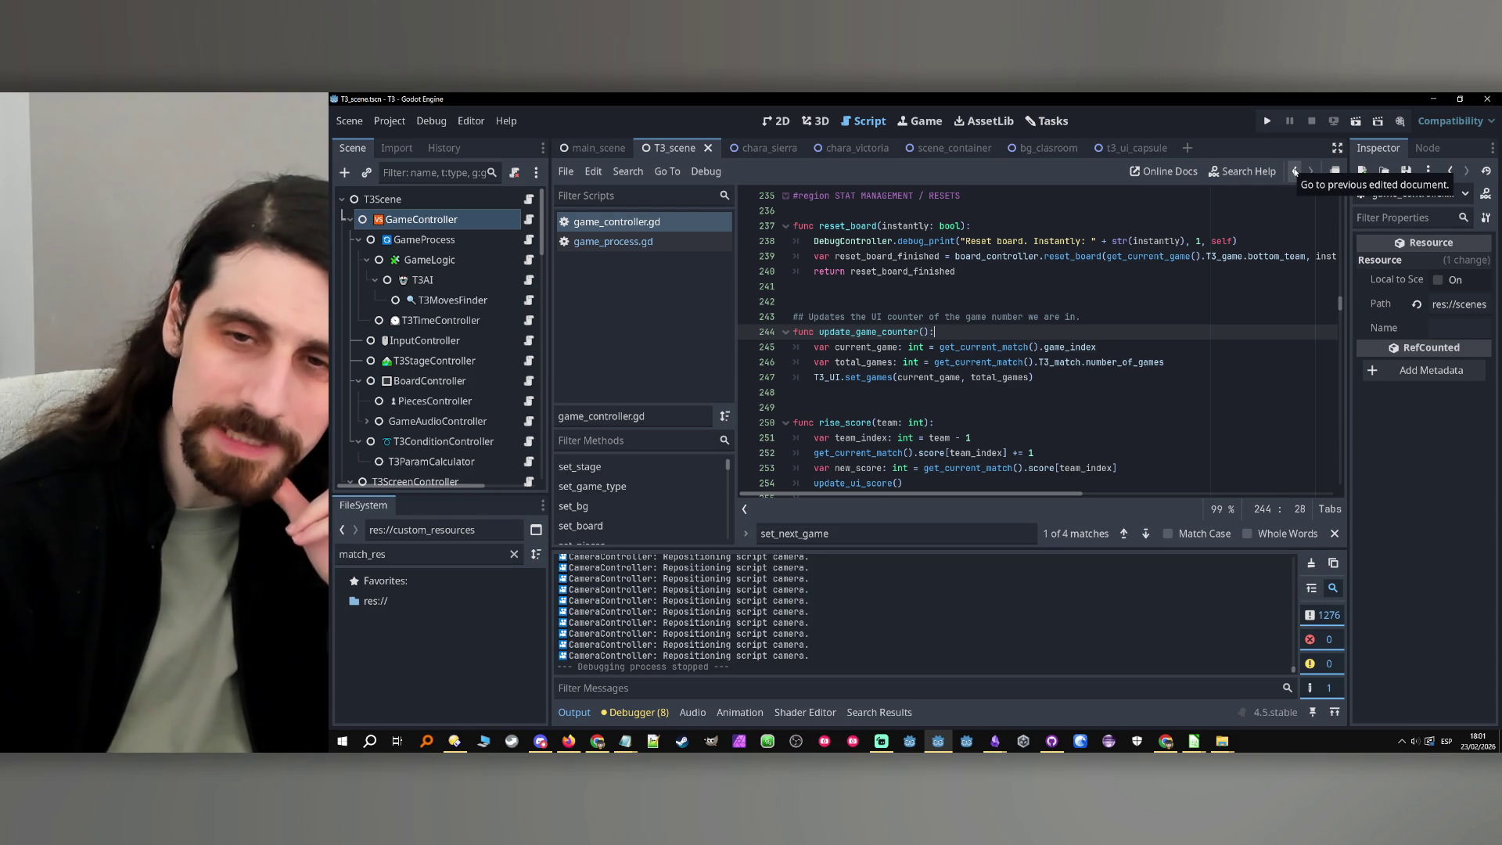
Return to set_next_game and follow its _set_new_game call to the definition
click(1295, 172)
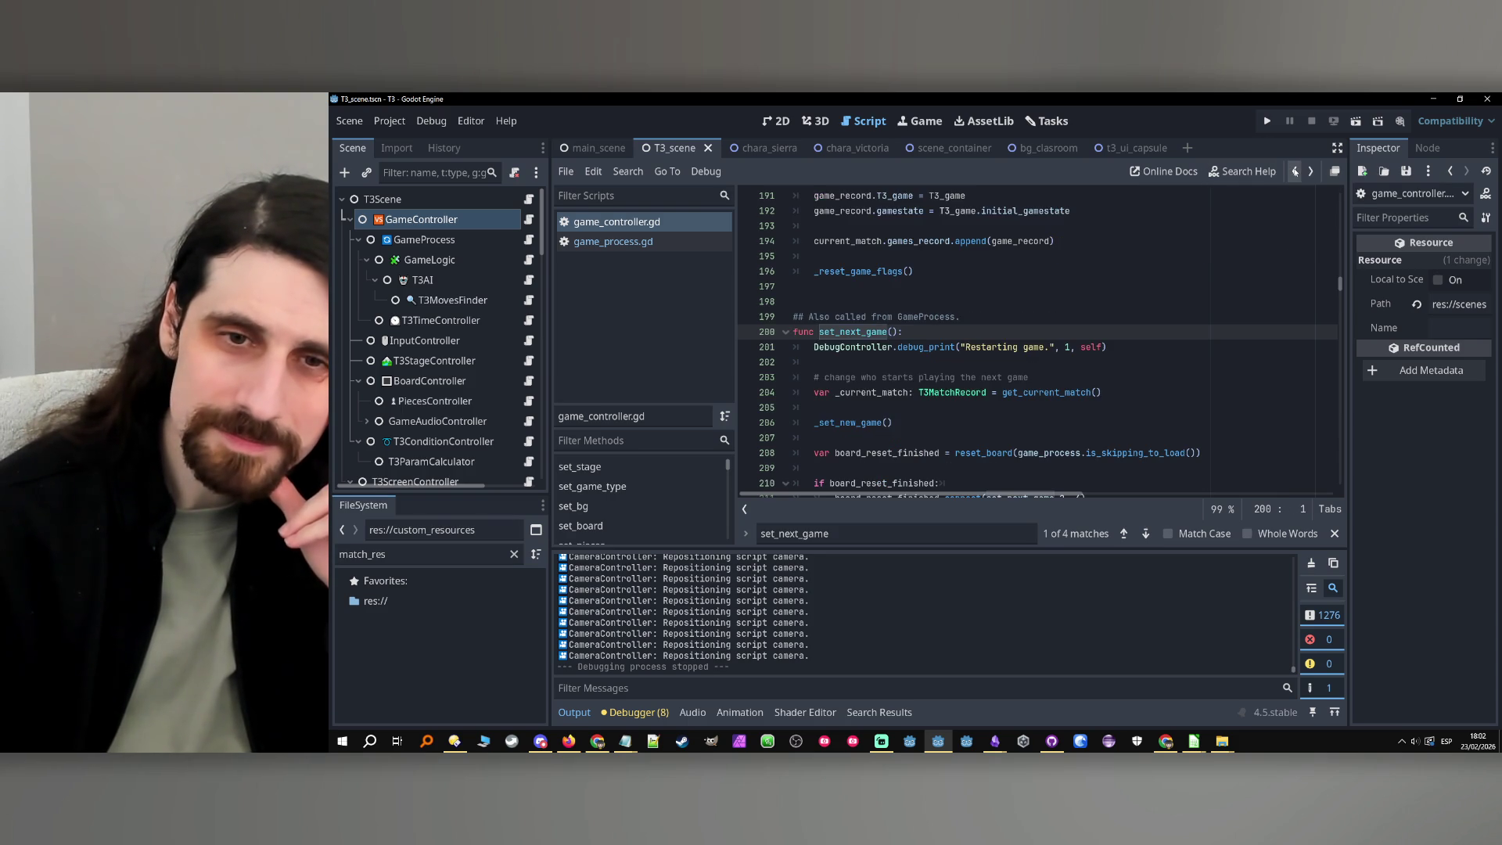
scroll(1144, 291, down, 2)
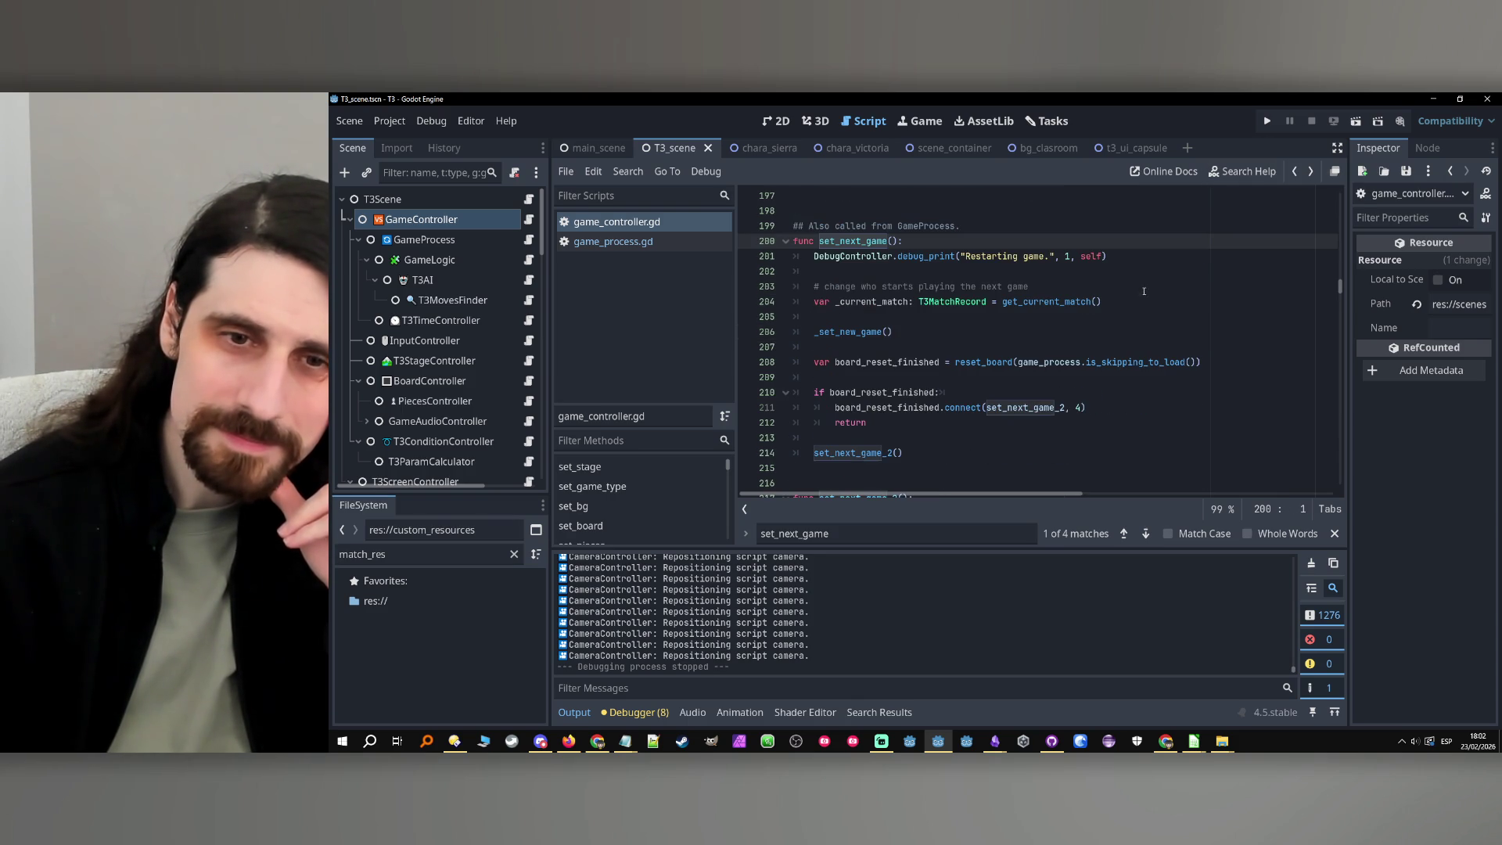
scroll(1142, 295, down, 4)
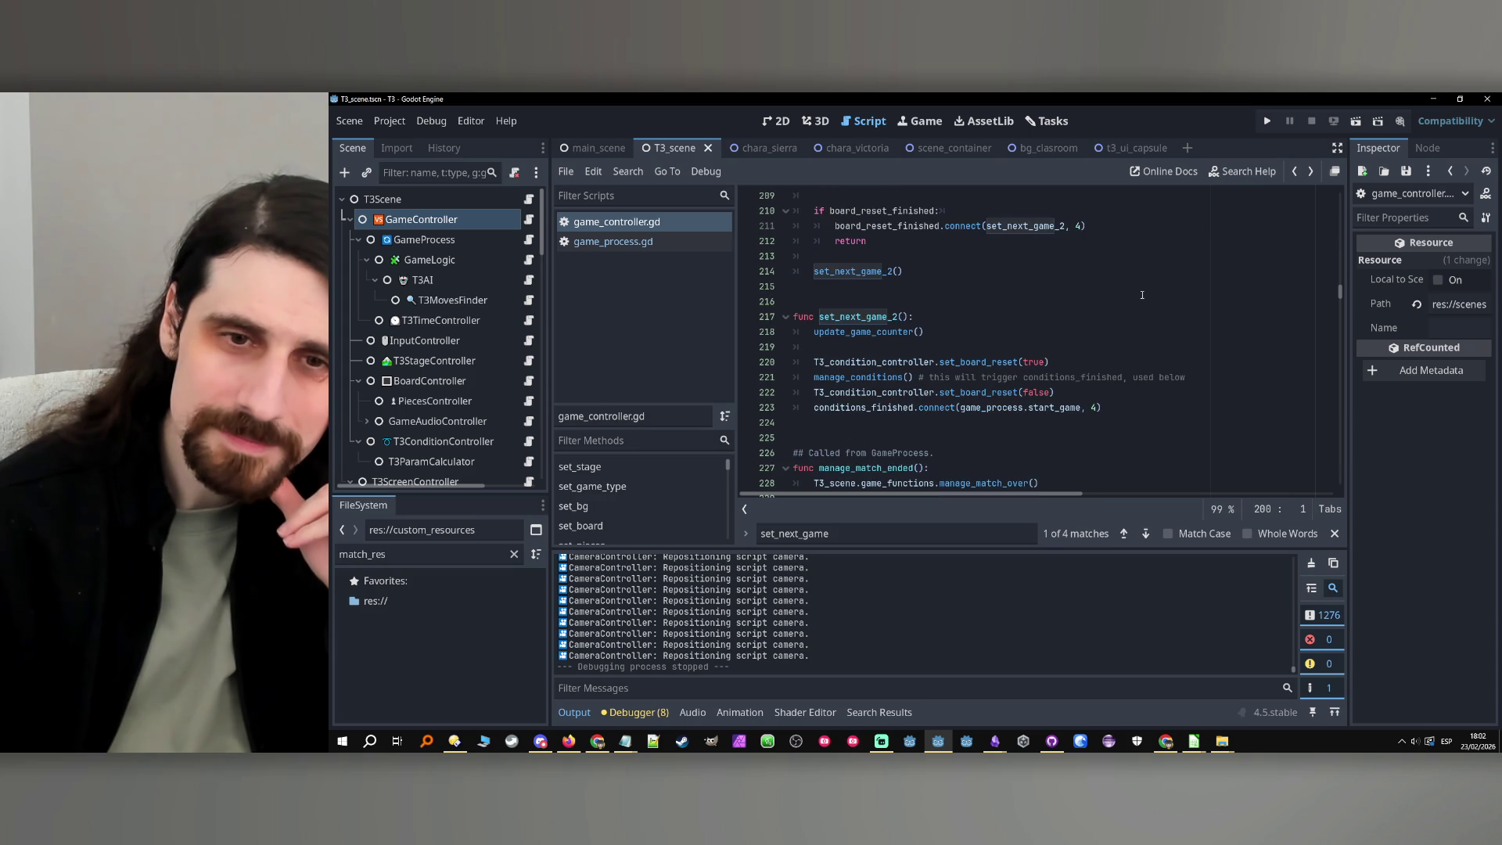
scroll(1142, 294, up, 4)
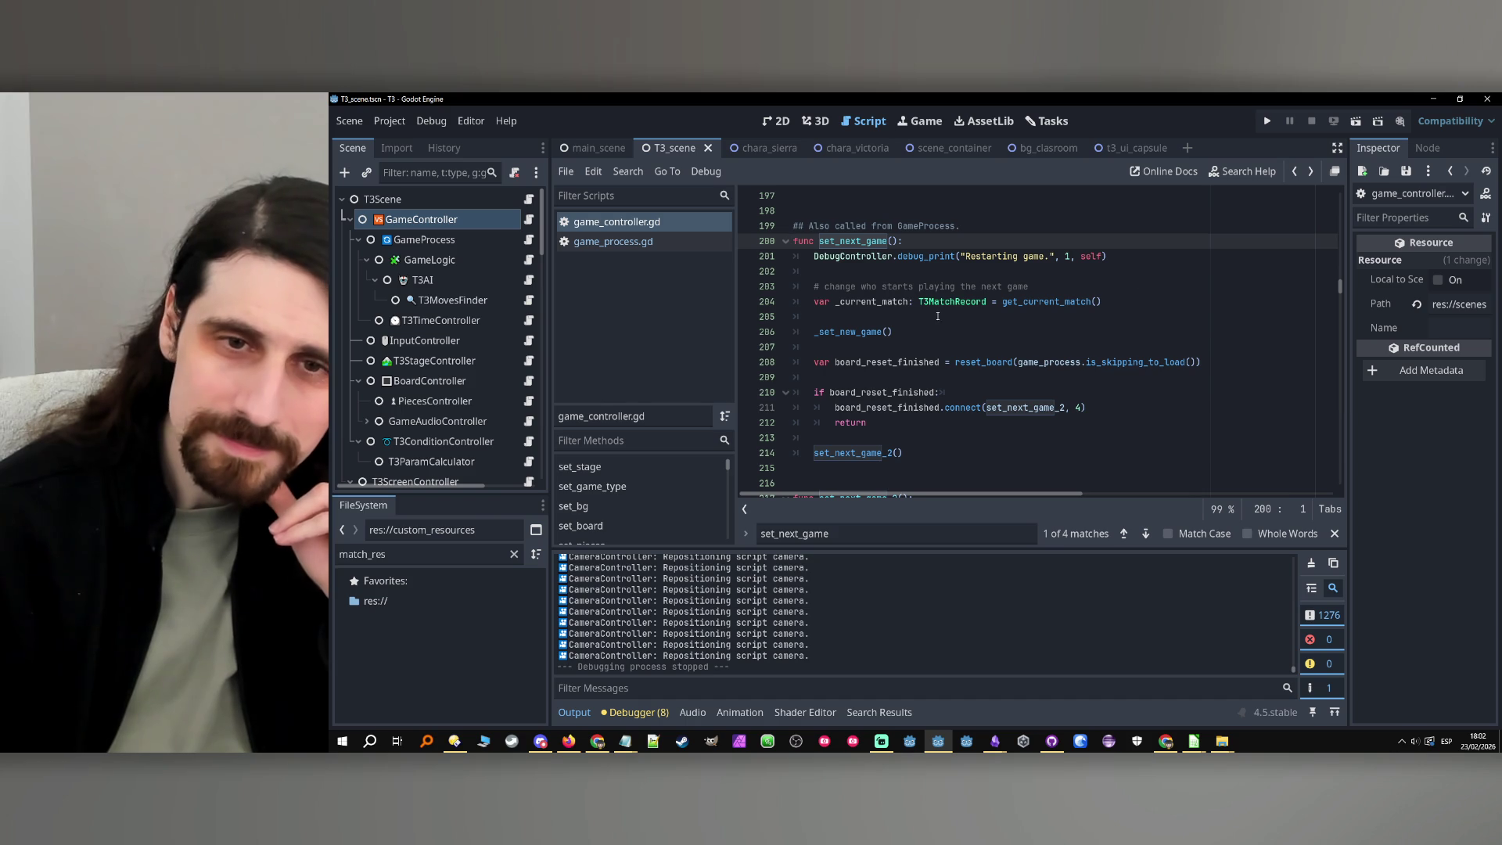
ctrl+click(866, 332)
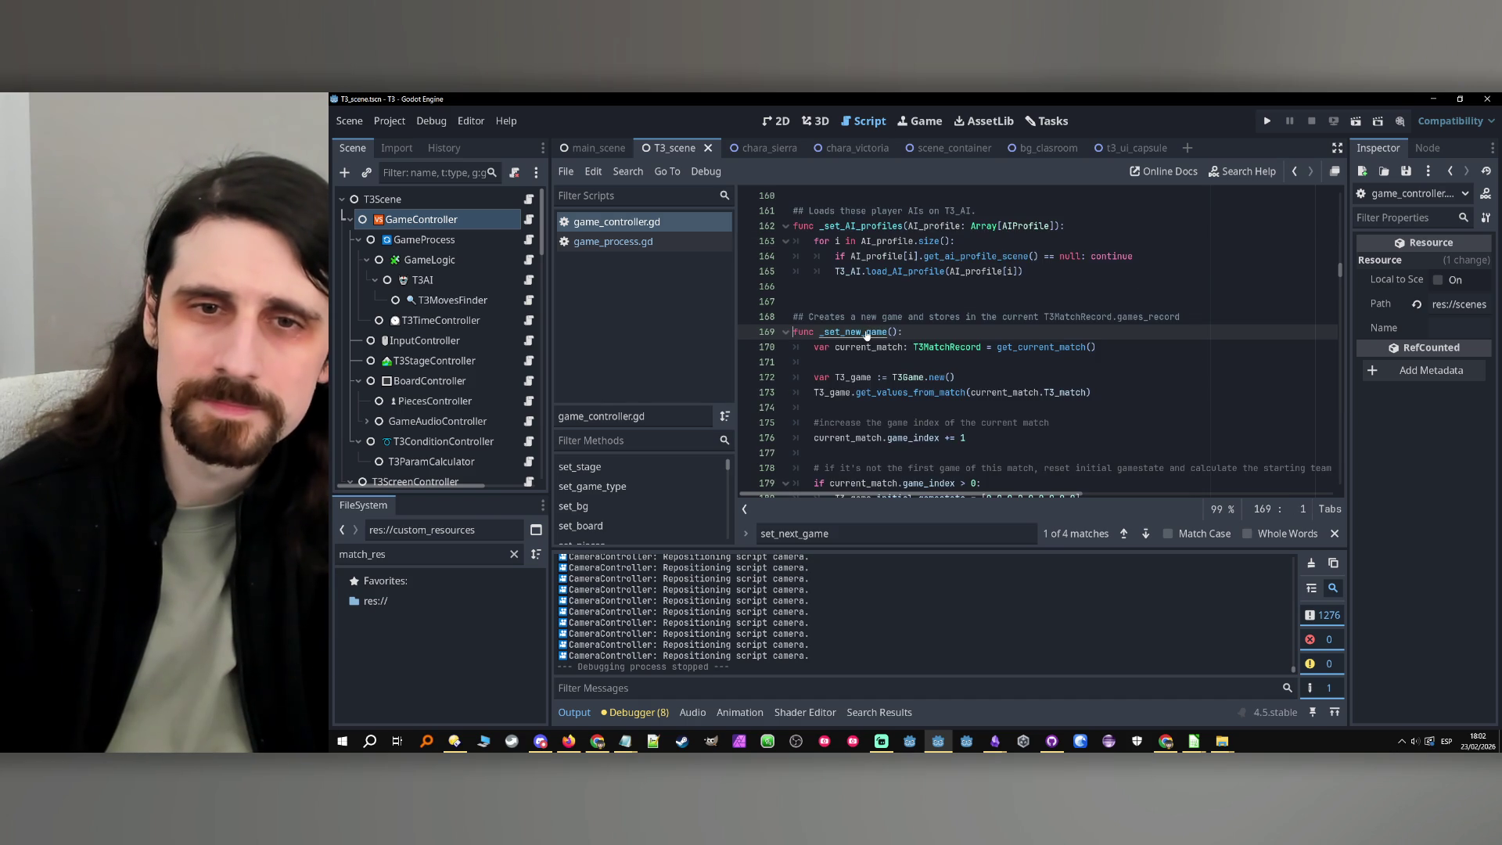
Select the game-index comment and current_match.game_index += 1 line in game_controller.gd
scroll(1047, 346, down, 2)
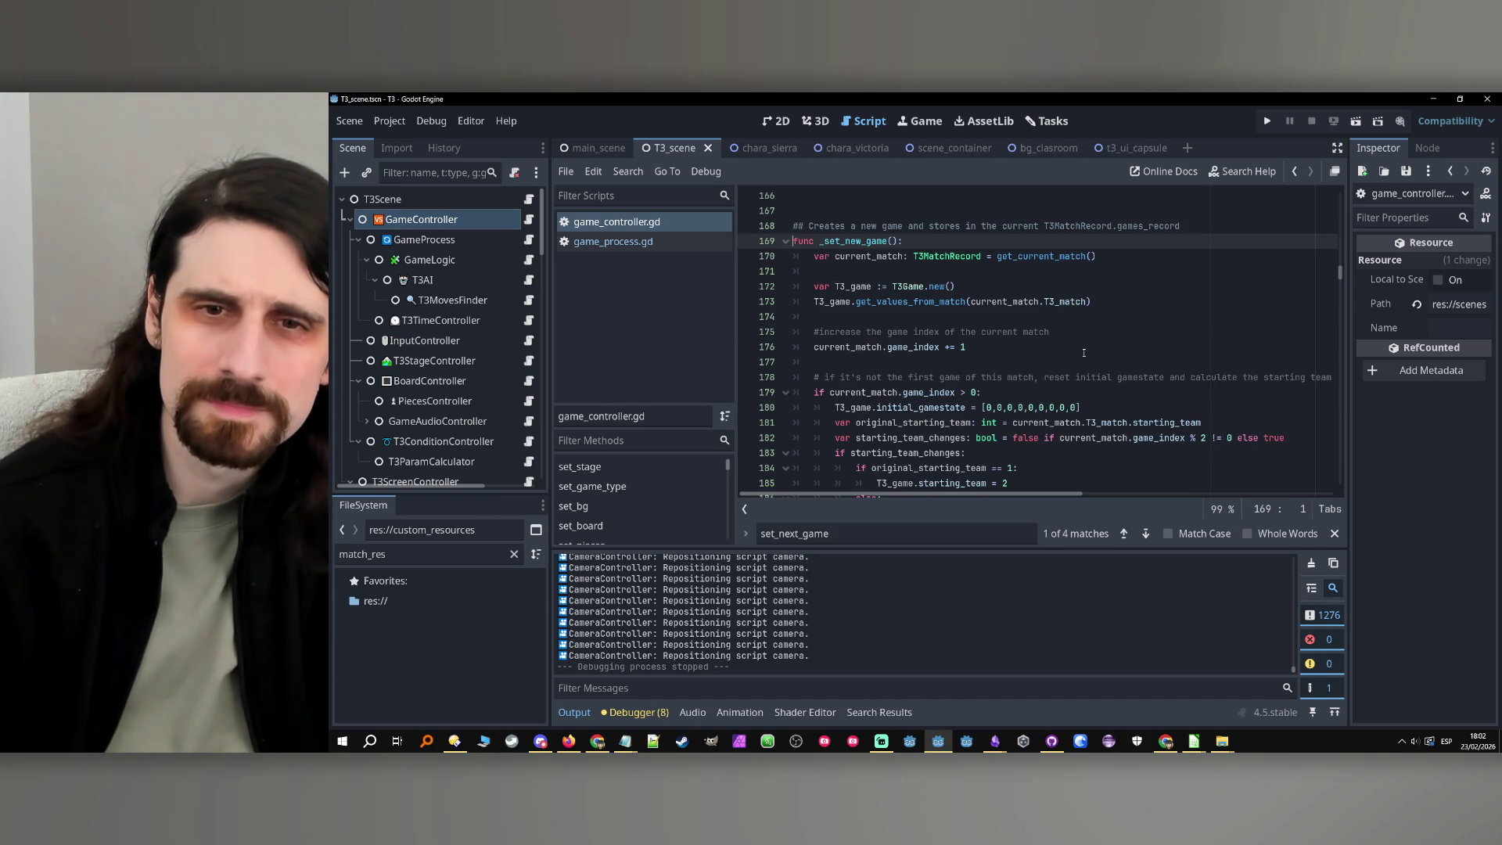
click(952, 346)
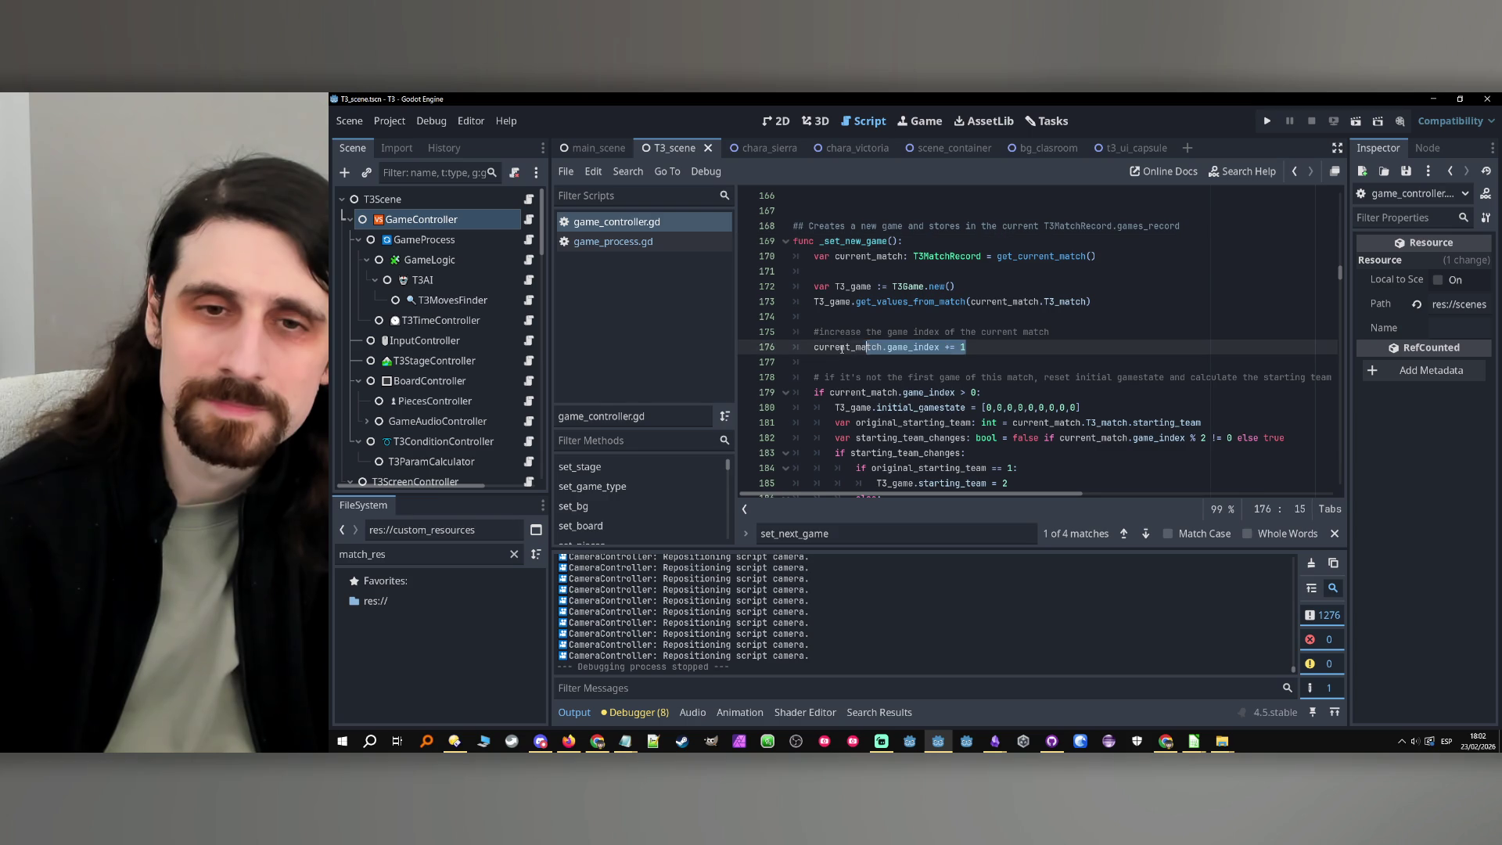
click(831, 331)
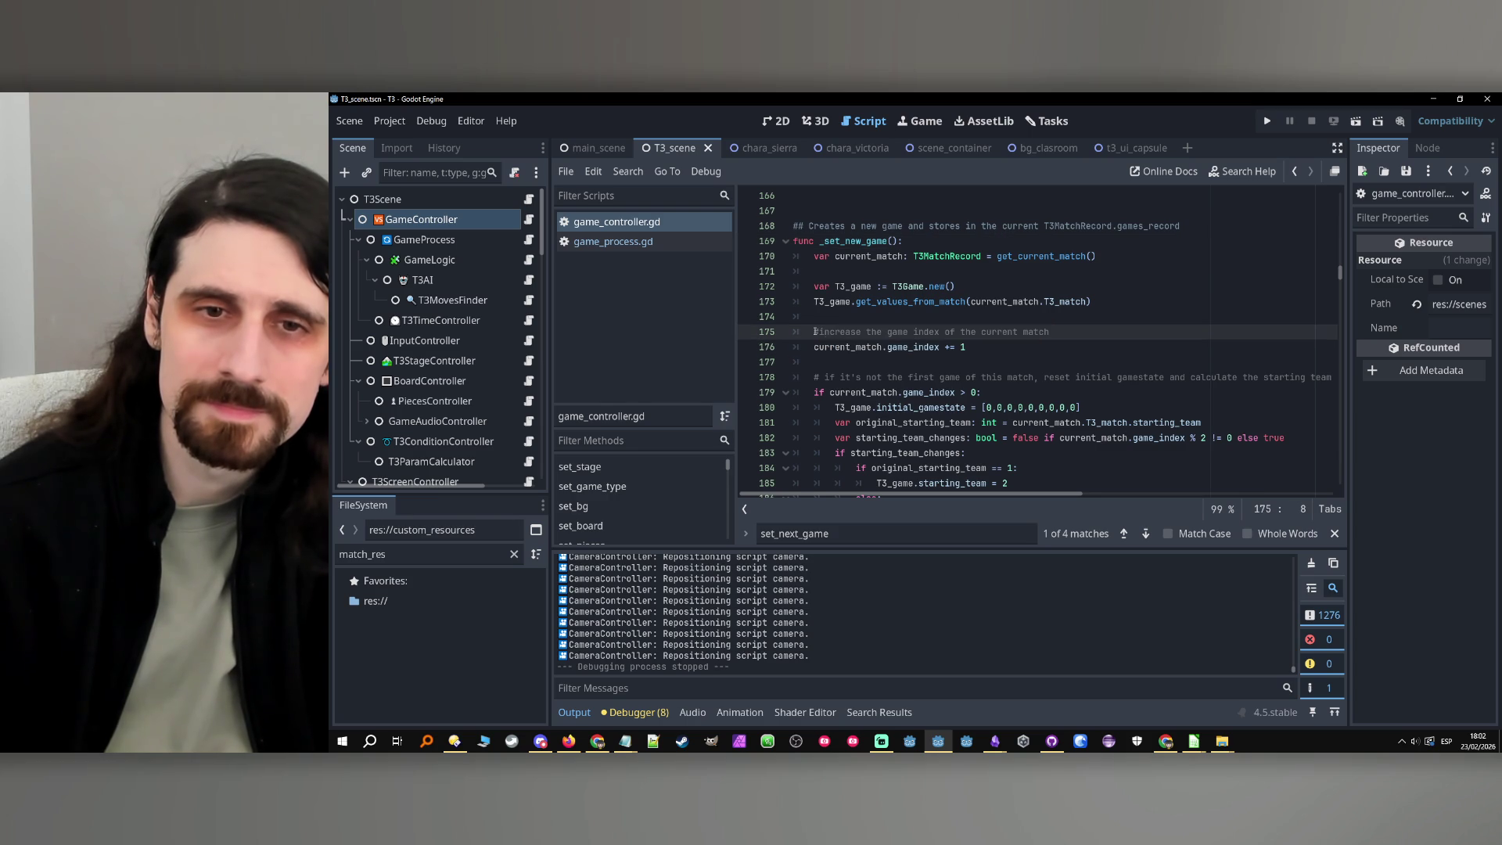
drag(968, 347, 827, 334)
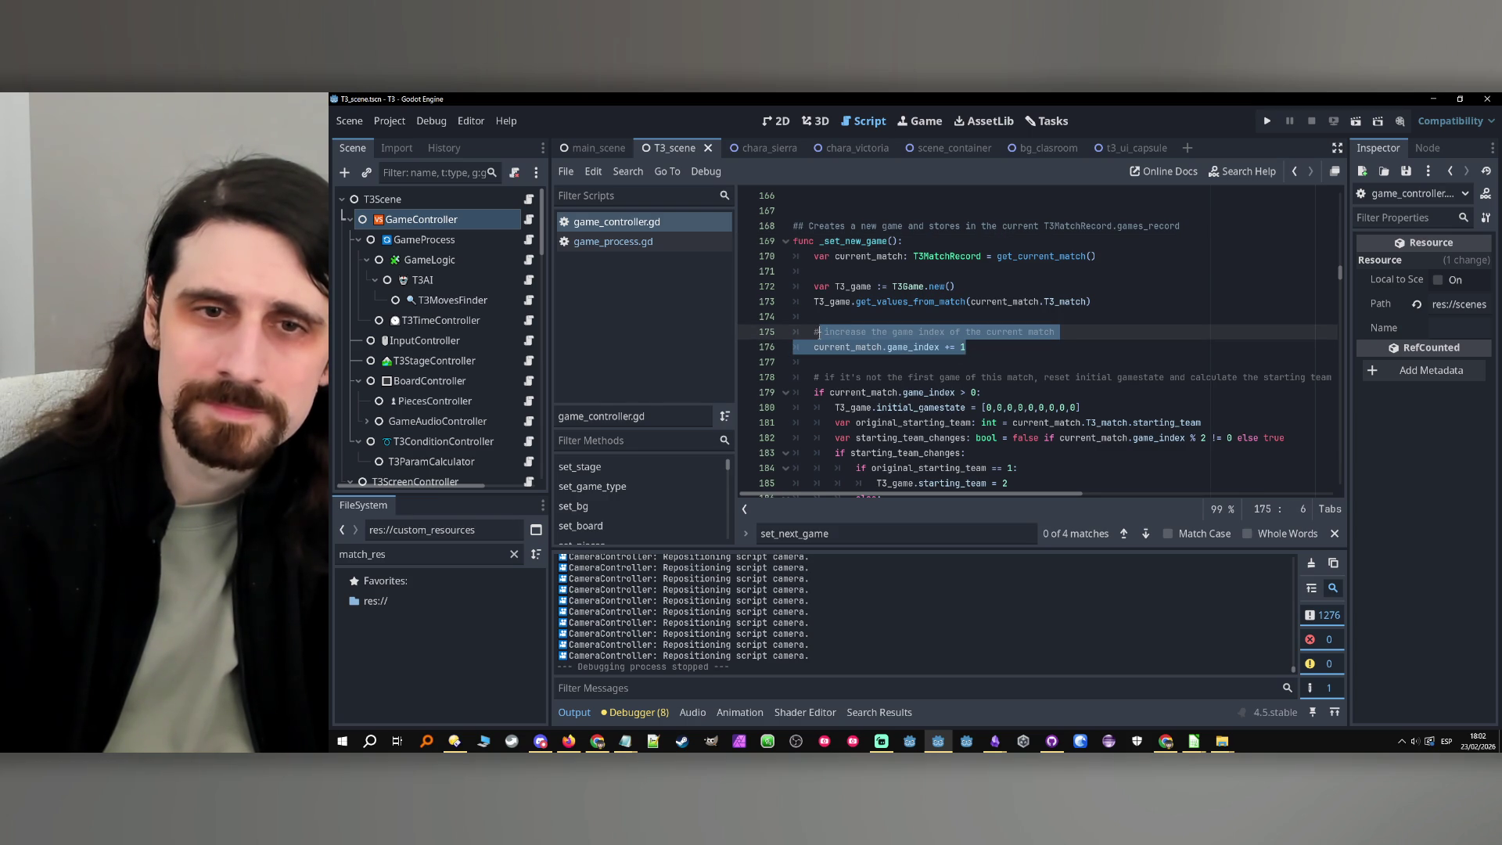
Paste the game-index increment, indented, under else in game_process.gd's match-over branch
click(1293, 172)
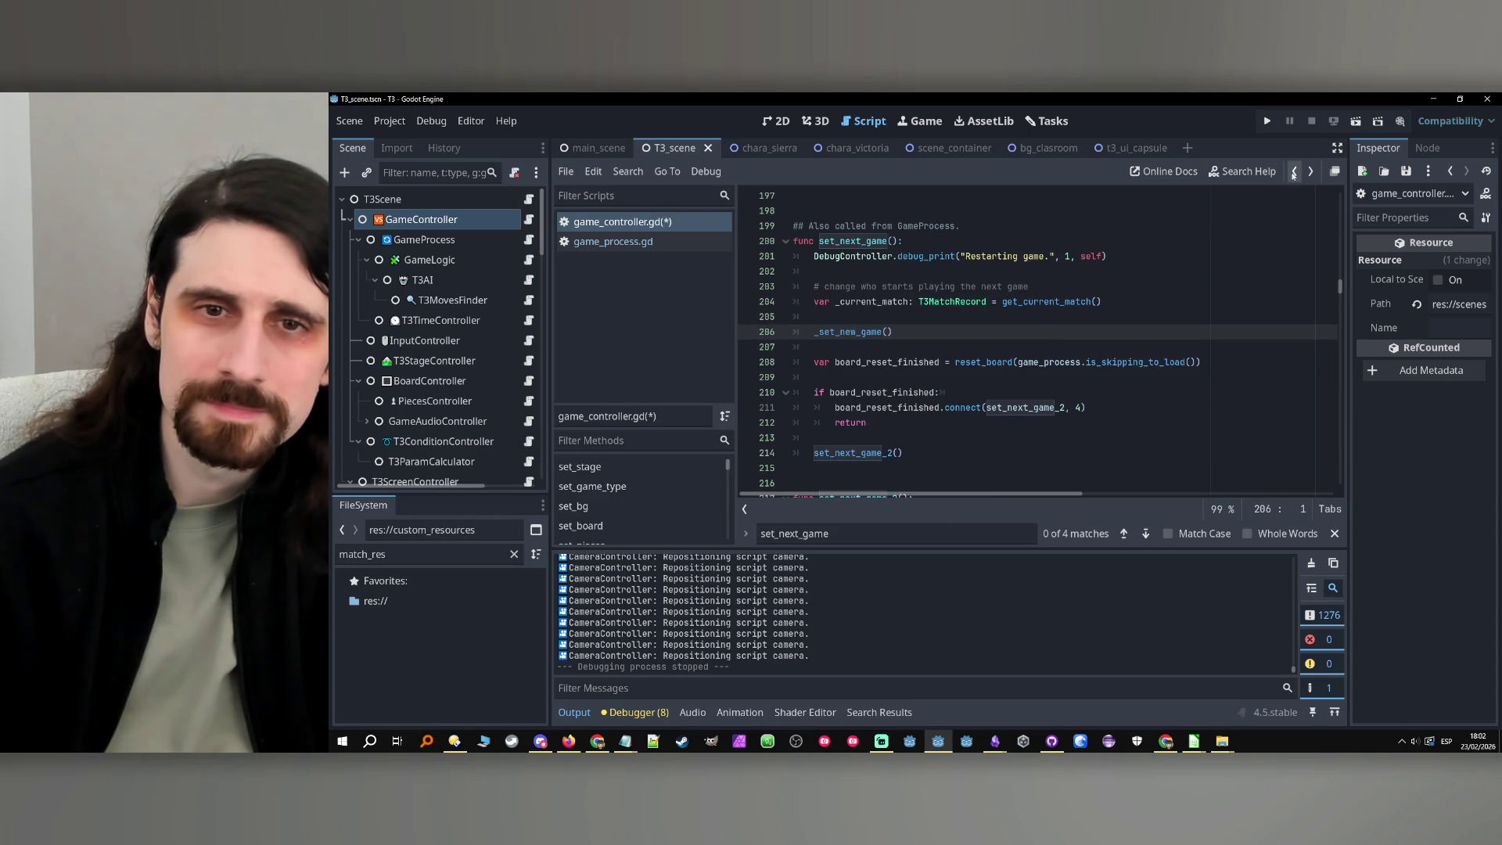
click(1293, 172)
click(1293, 173)
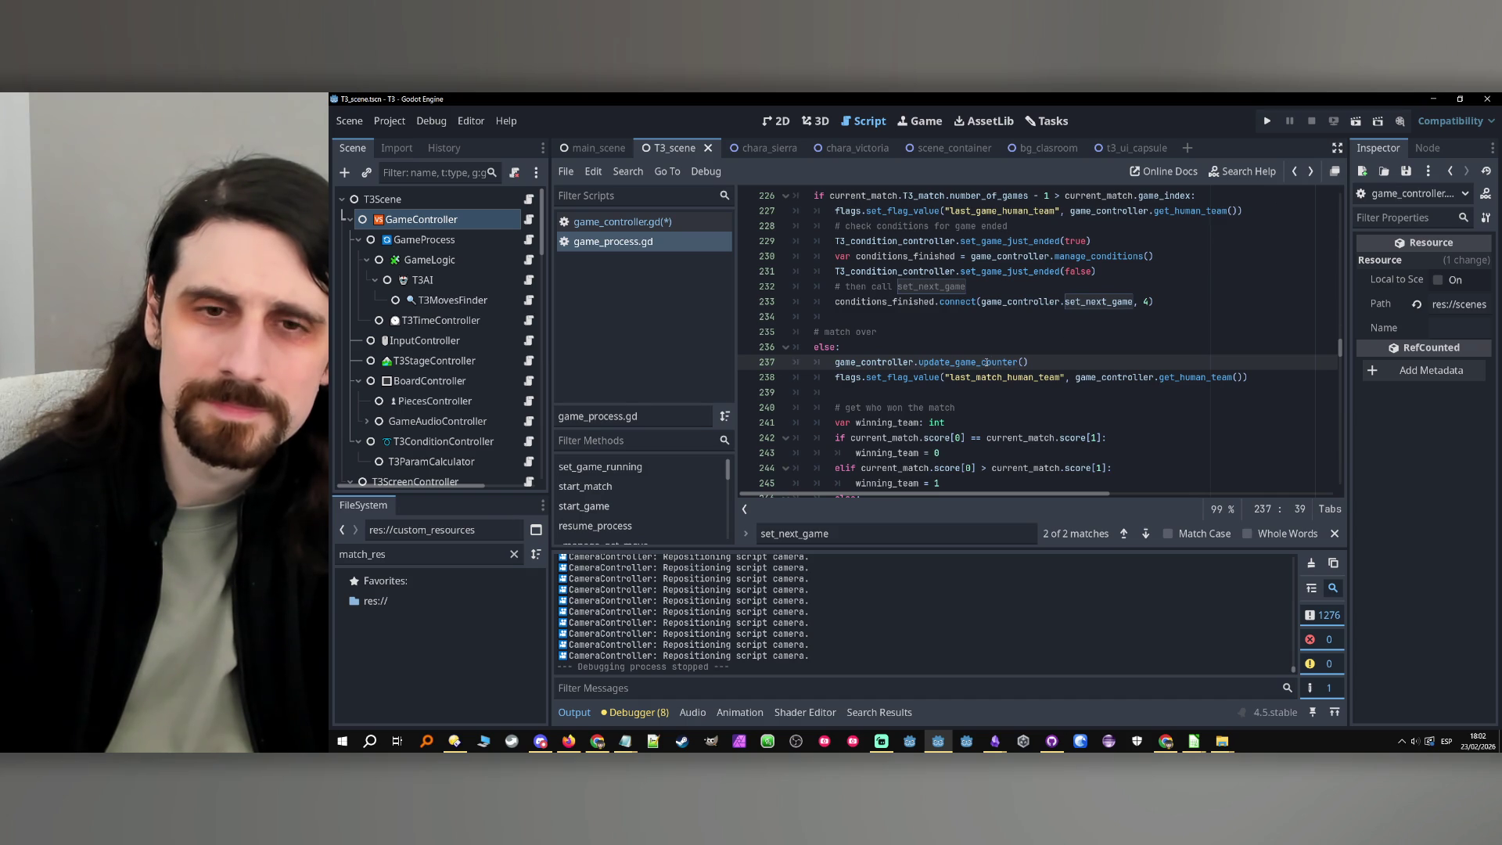
key(Up)
scroll(939, 345, down, 1)
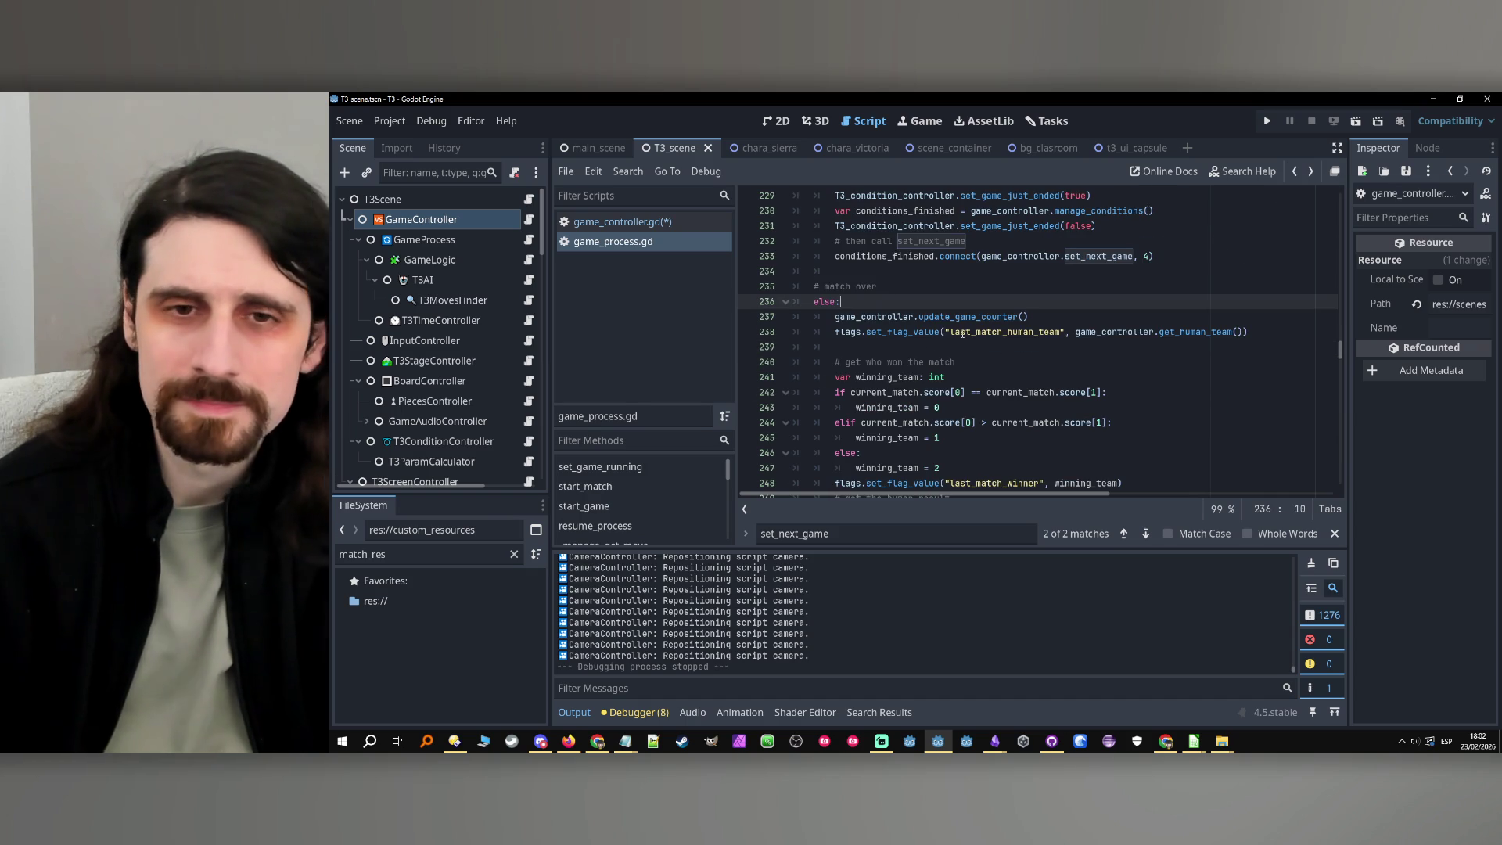
text(# increase the game index of the current match 	current_match.game_index += 1)
click(809, 332)
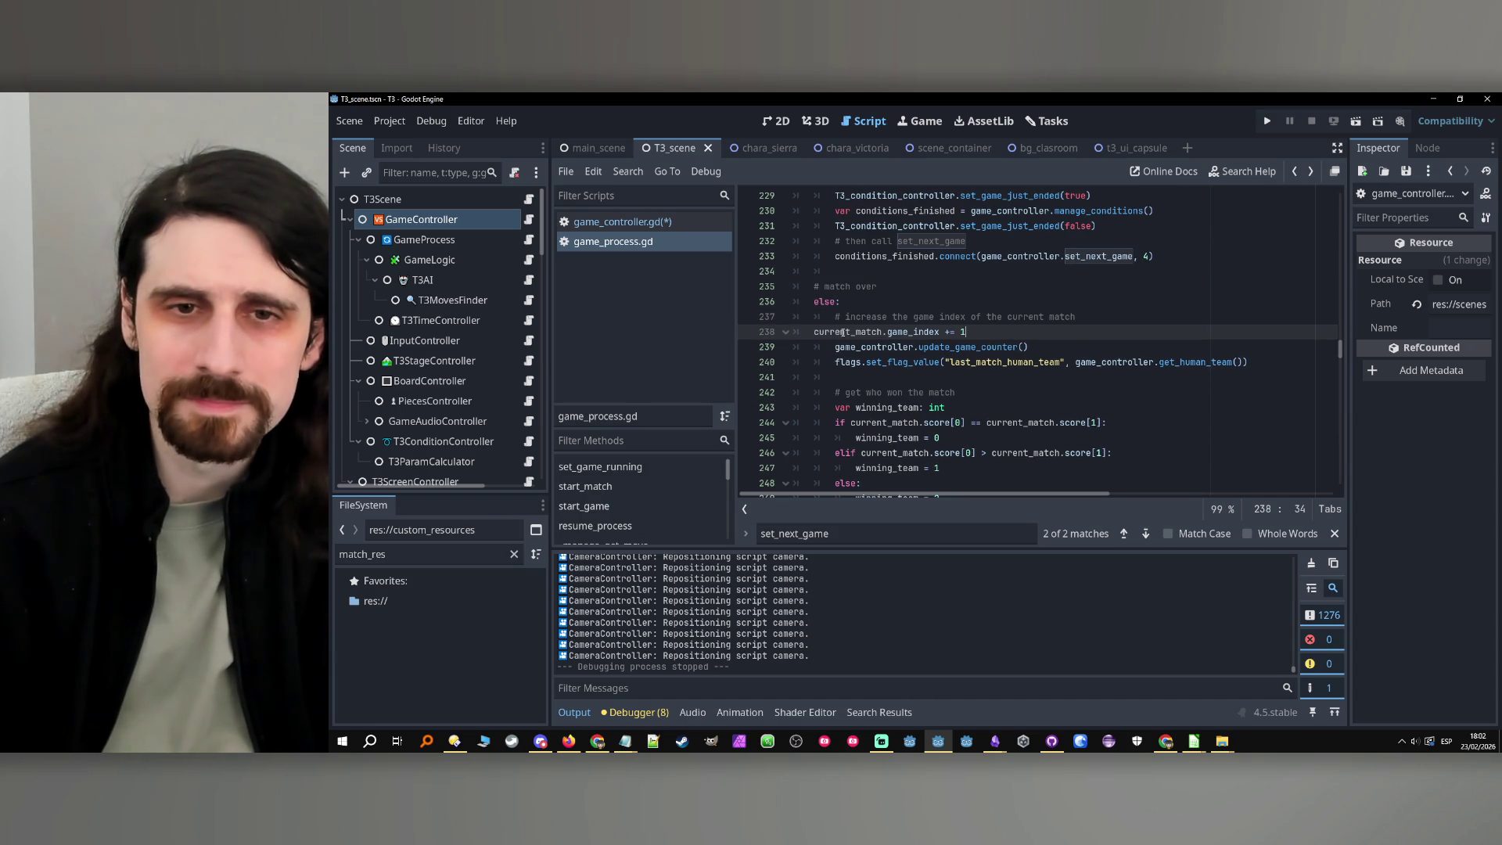
key(Tab)
Delete the pasted comment and increment lines from game_process.gd again
click(1003, 334)
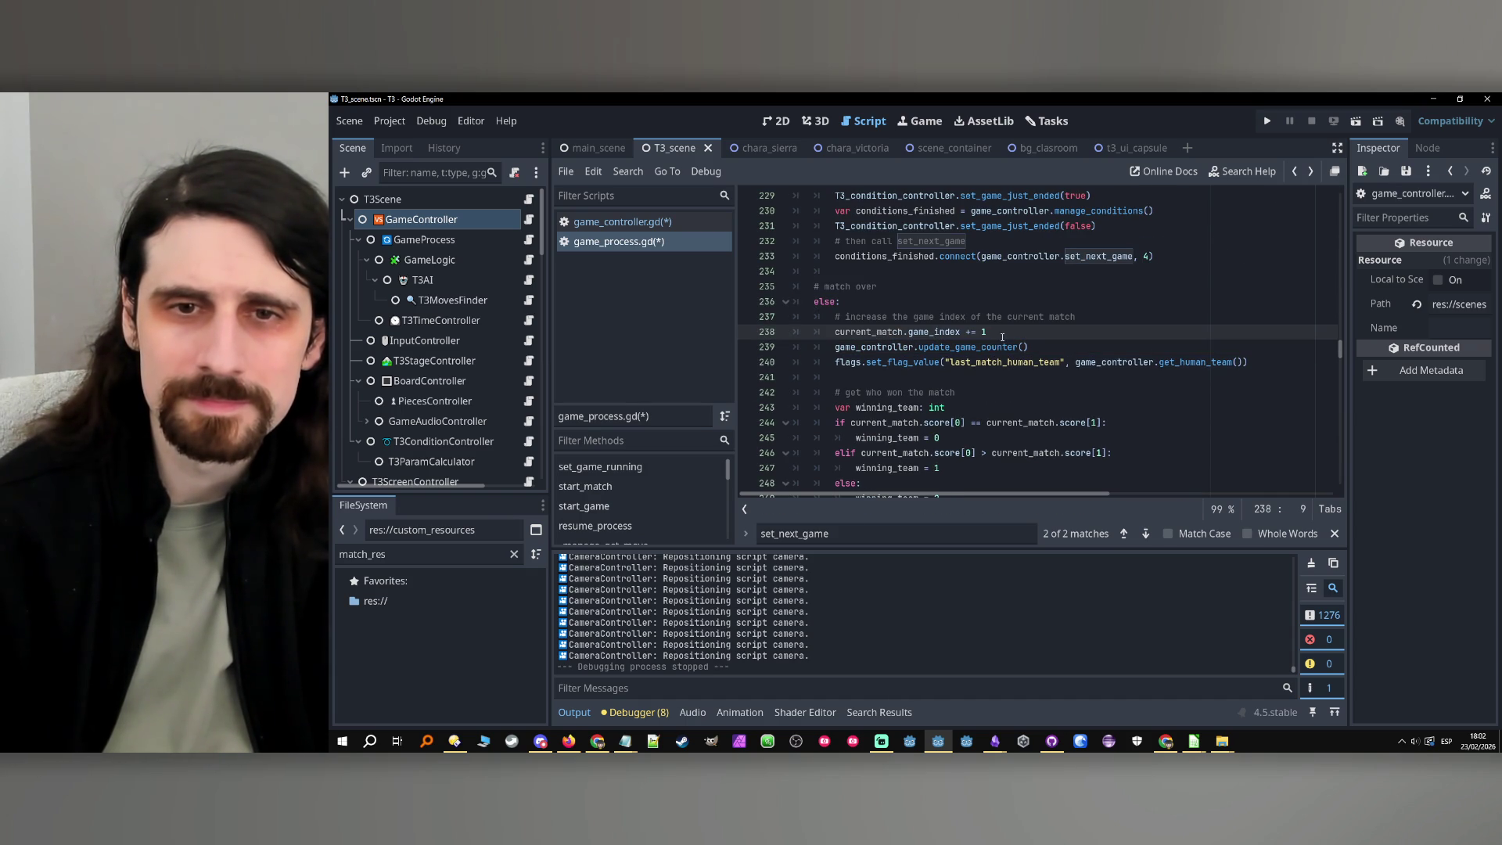
double_click(862, 331)
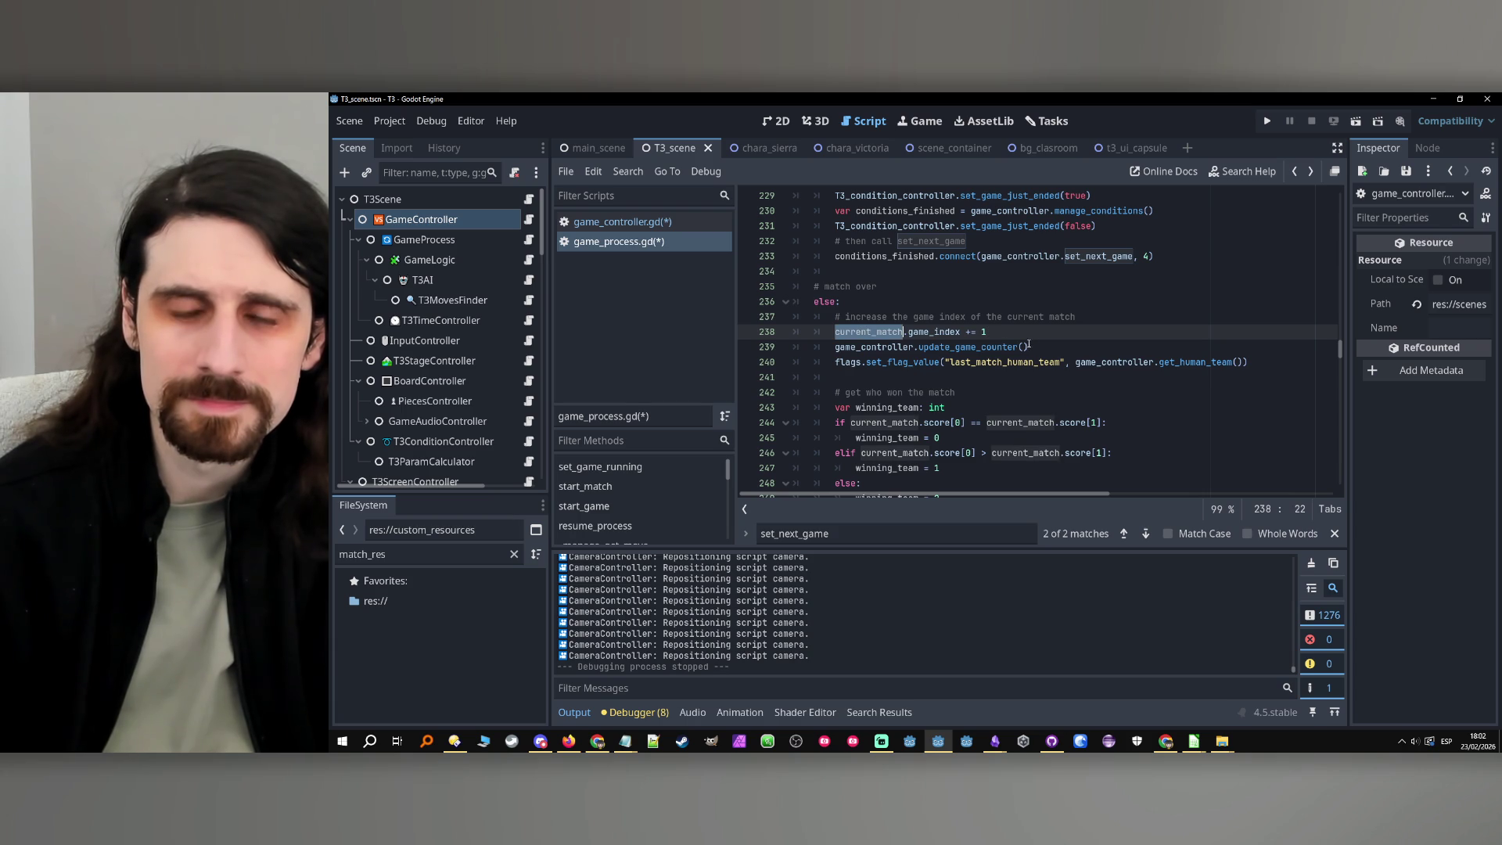
drag(988, 332, 837, 336)
key(ctrl+f)
drag(988, 332, 834, 318)
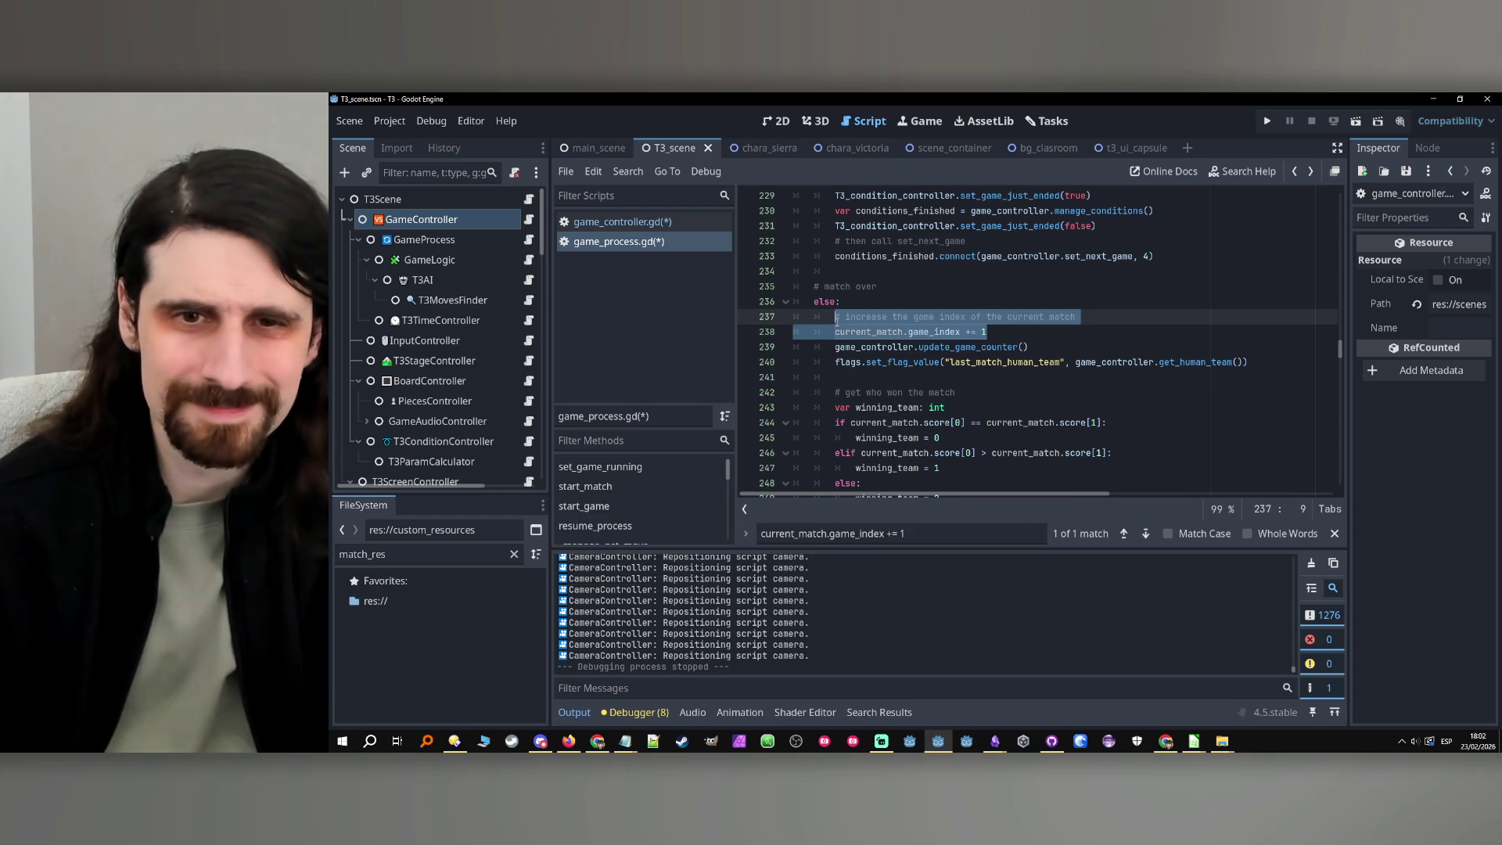
key(Delete)
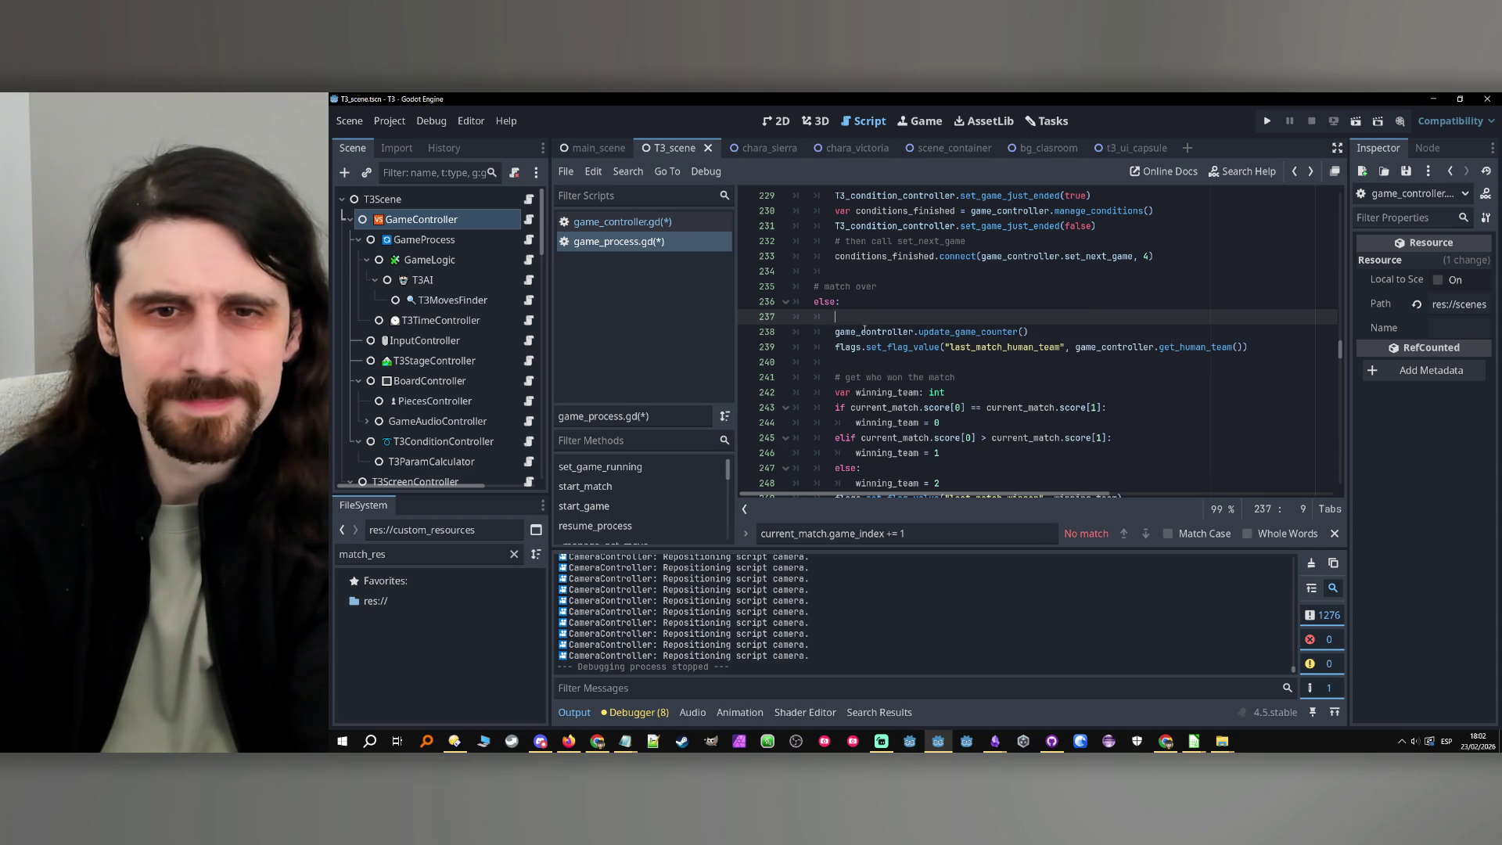
key(BackSpace)
key(BackSpace)
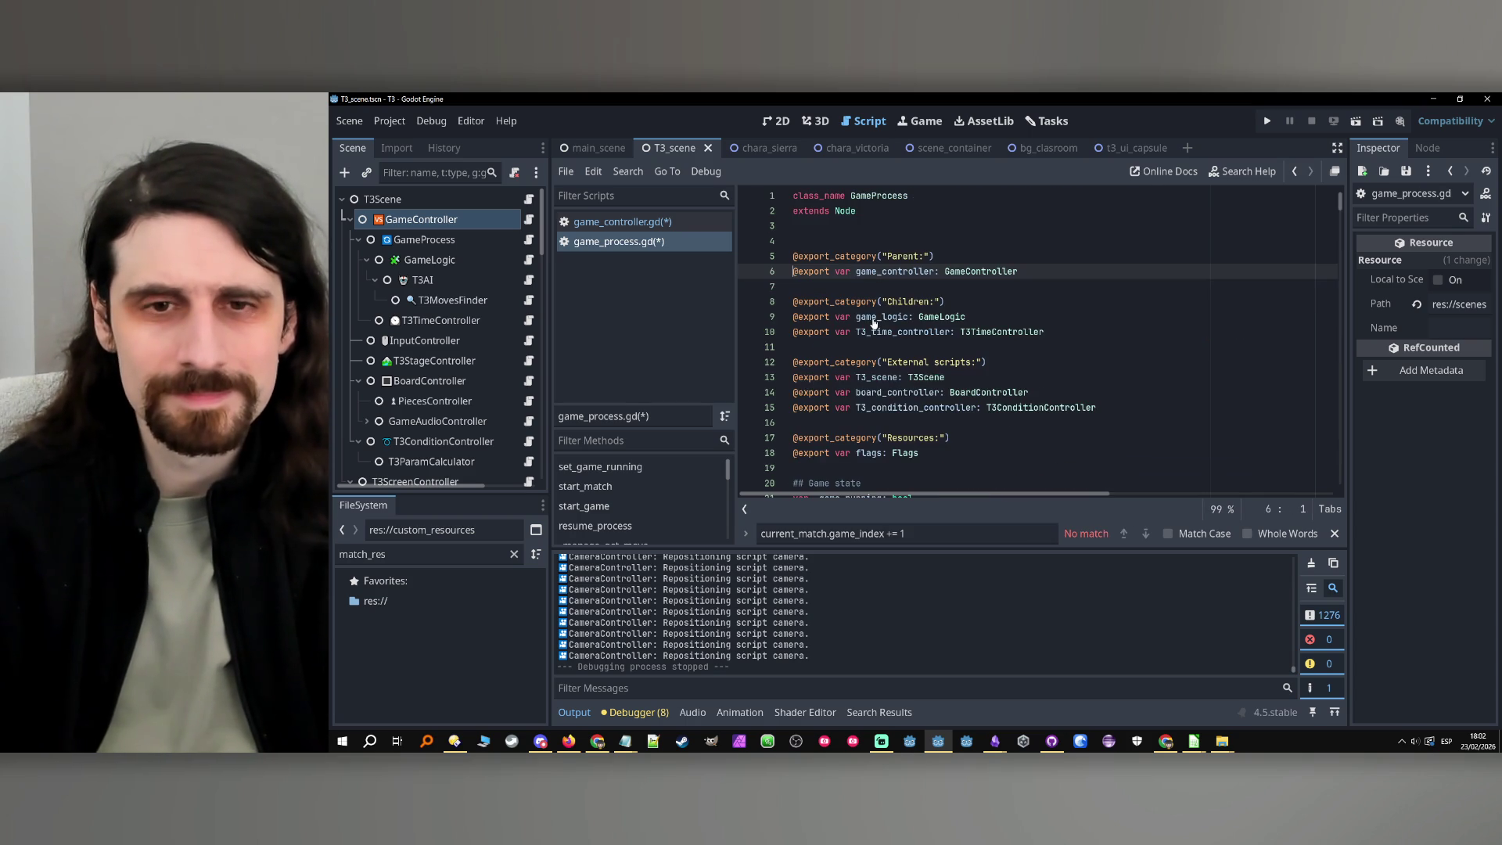
Reuse the find bar text to look for the increment statement in game_controller.gd
click(917, 535)
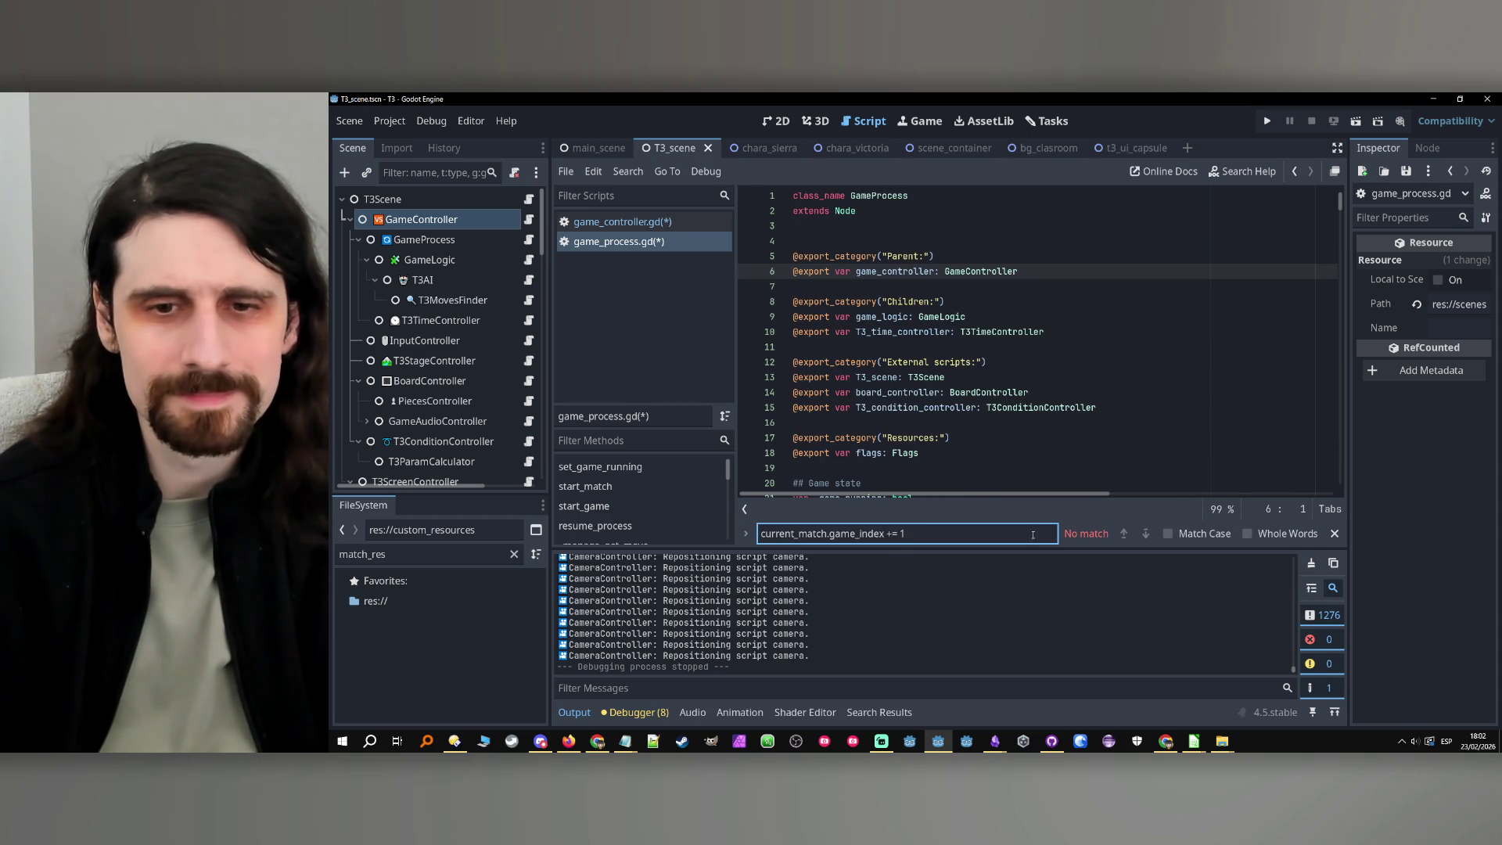
drag(1033, 535, 683, 531)
key(alt+Left)
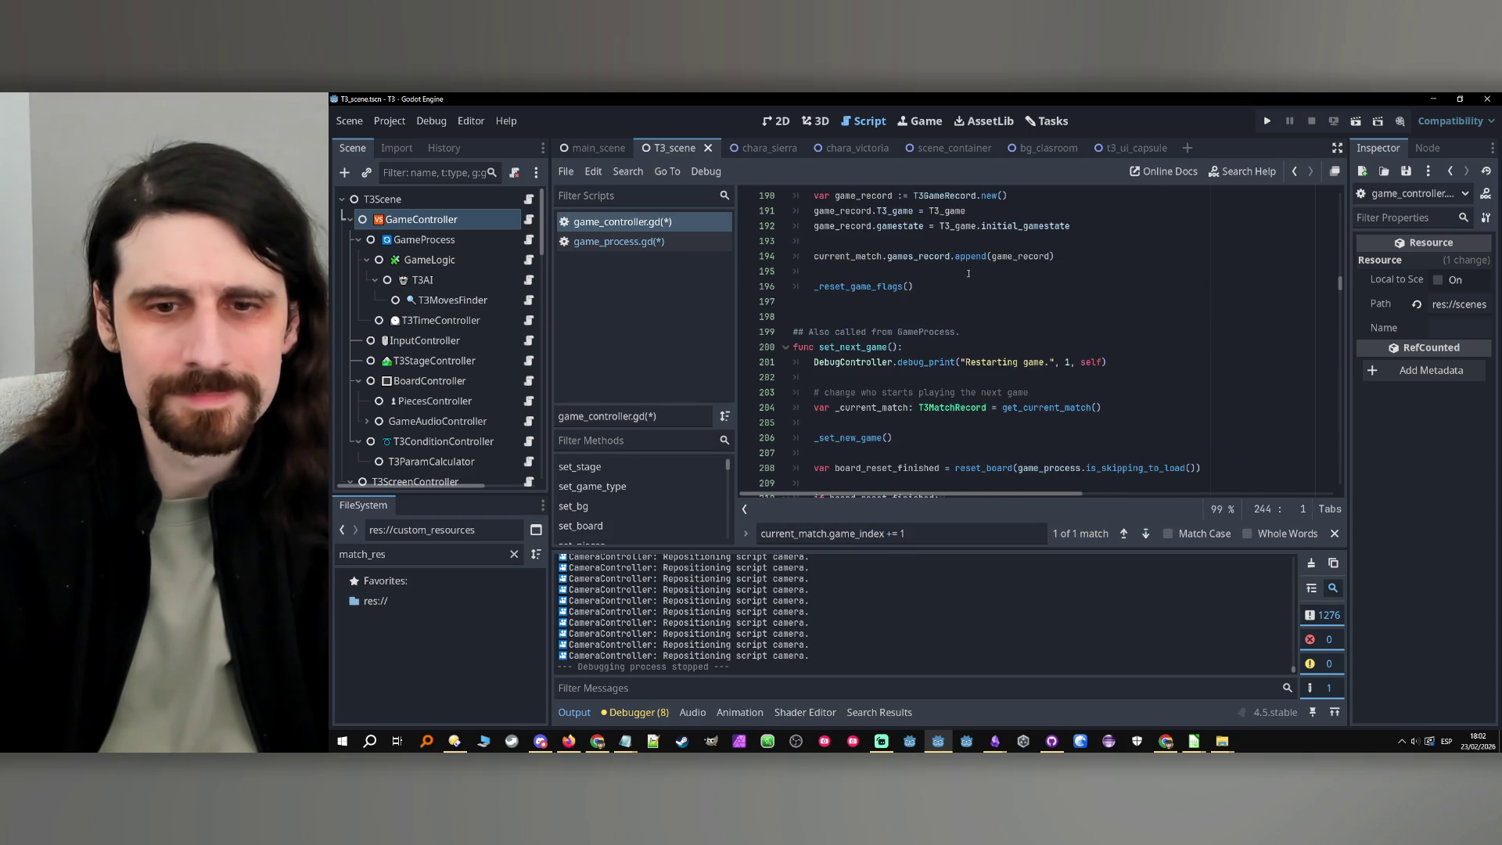
Locate the game_index increment in _set_new_game and place the caret just above that function
click(1145, 534)
scroll(942, 377, down, 7)
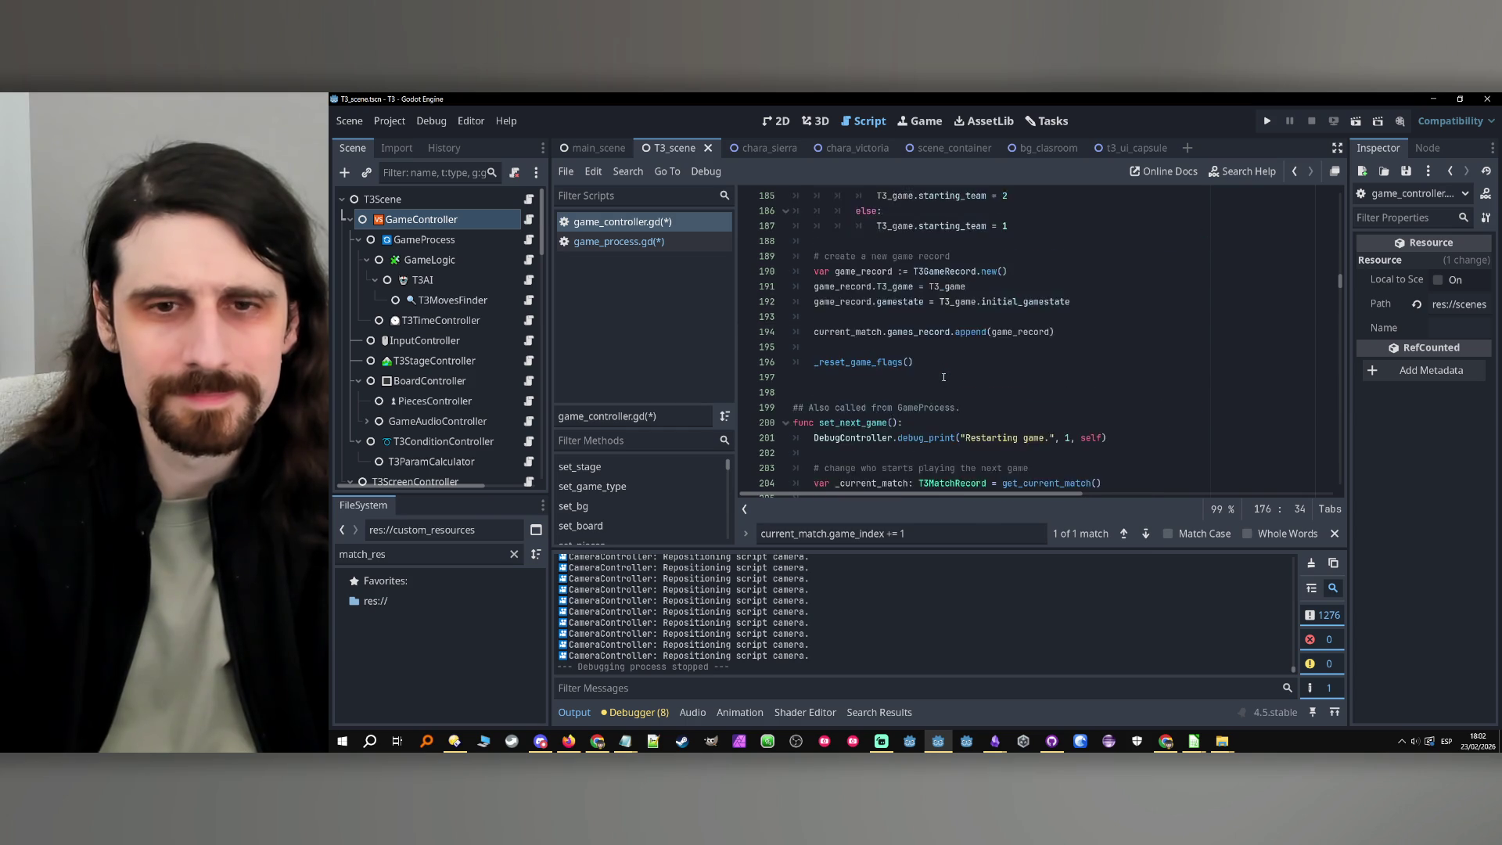
click(927, 337)
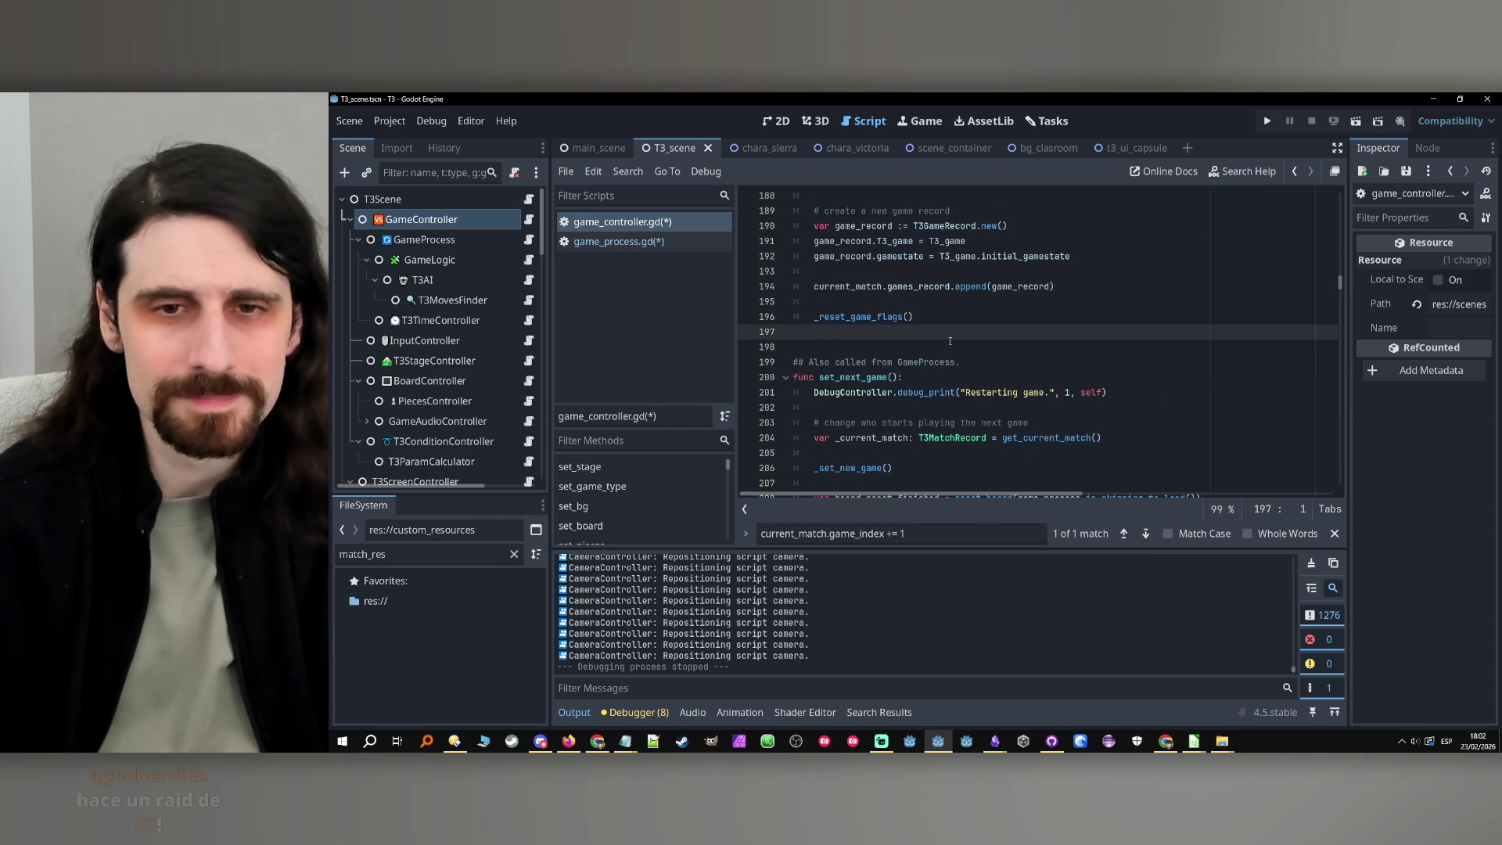
scroll(950, 341, up, 10)
click(835, 327)
scroll(1040, 321, down, 2)
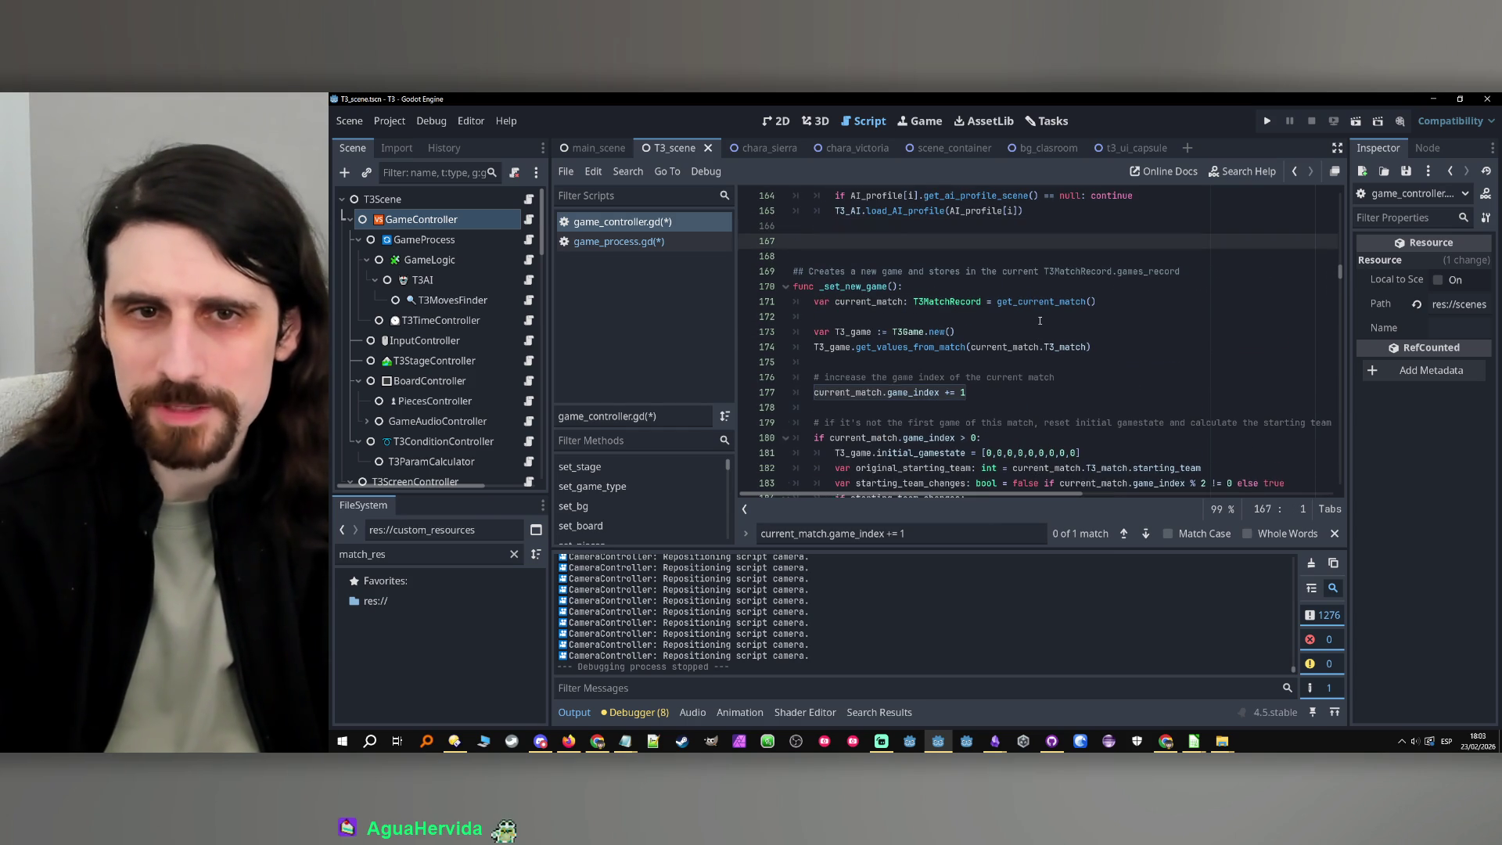
Write a new func _increase_game_index(): containing the pasted game_index += 1 increment
key(Return)
key(Up)
key(Return)
text(f)
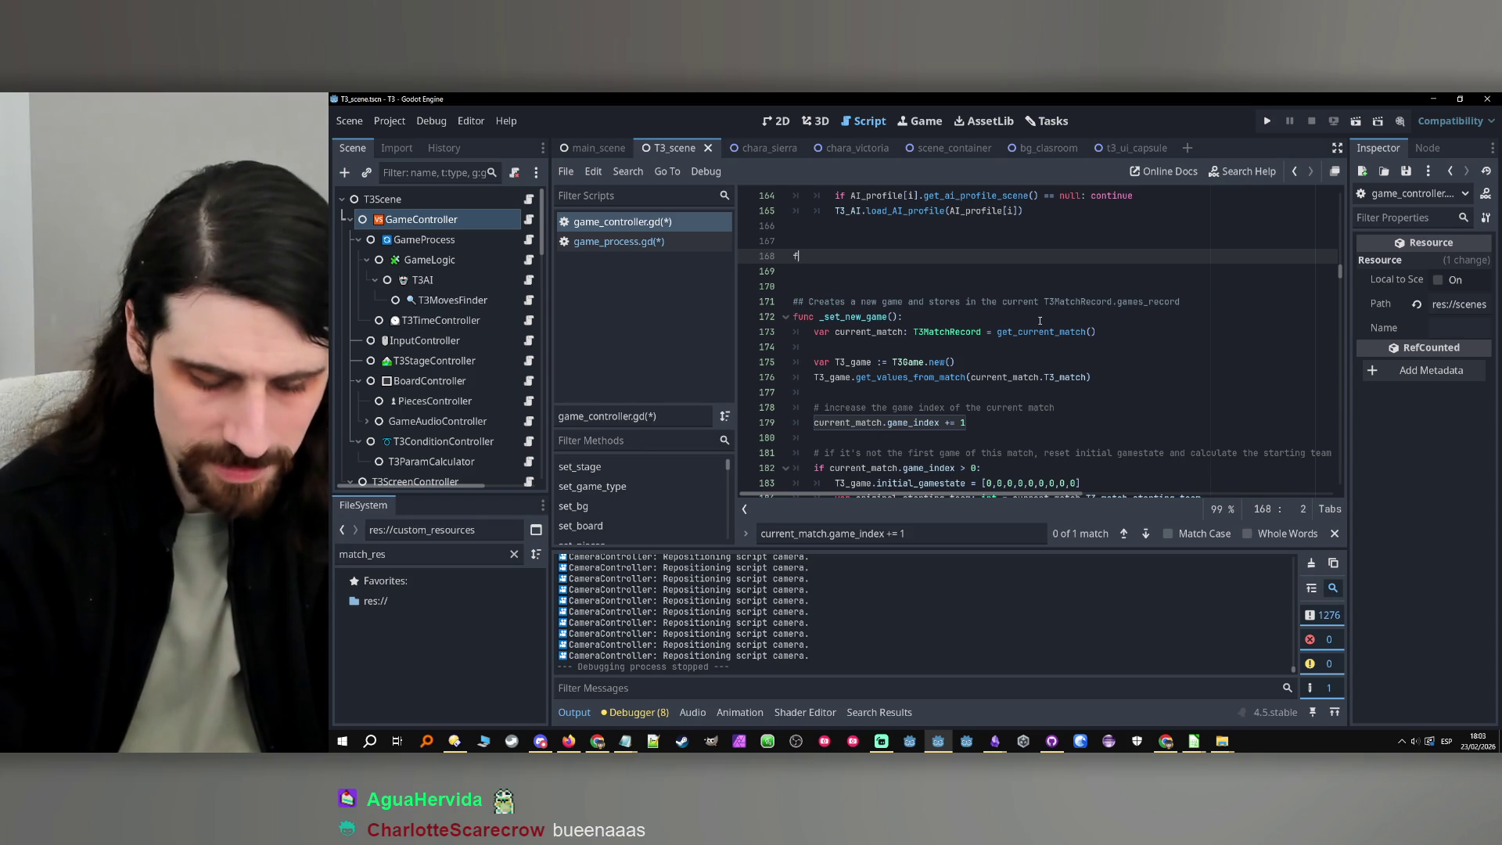
text(unc _)
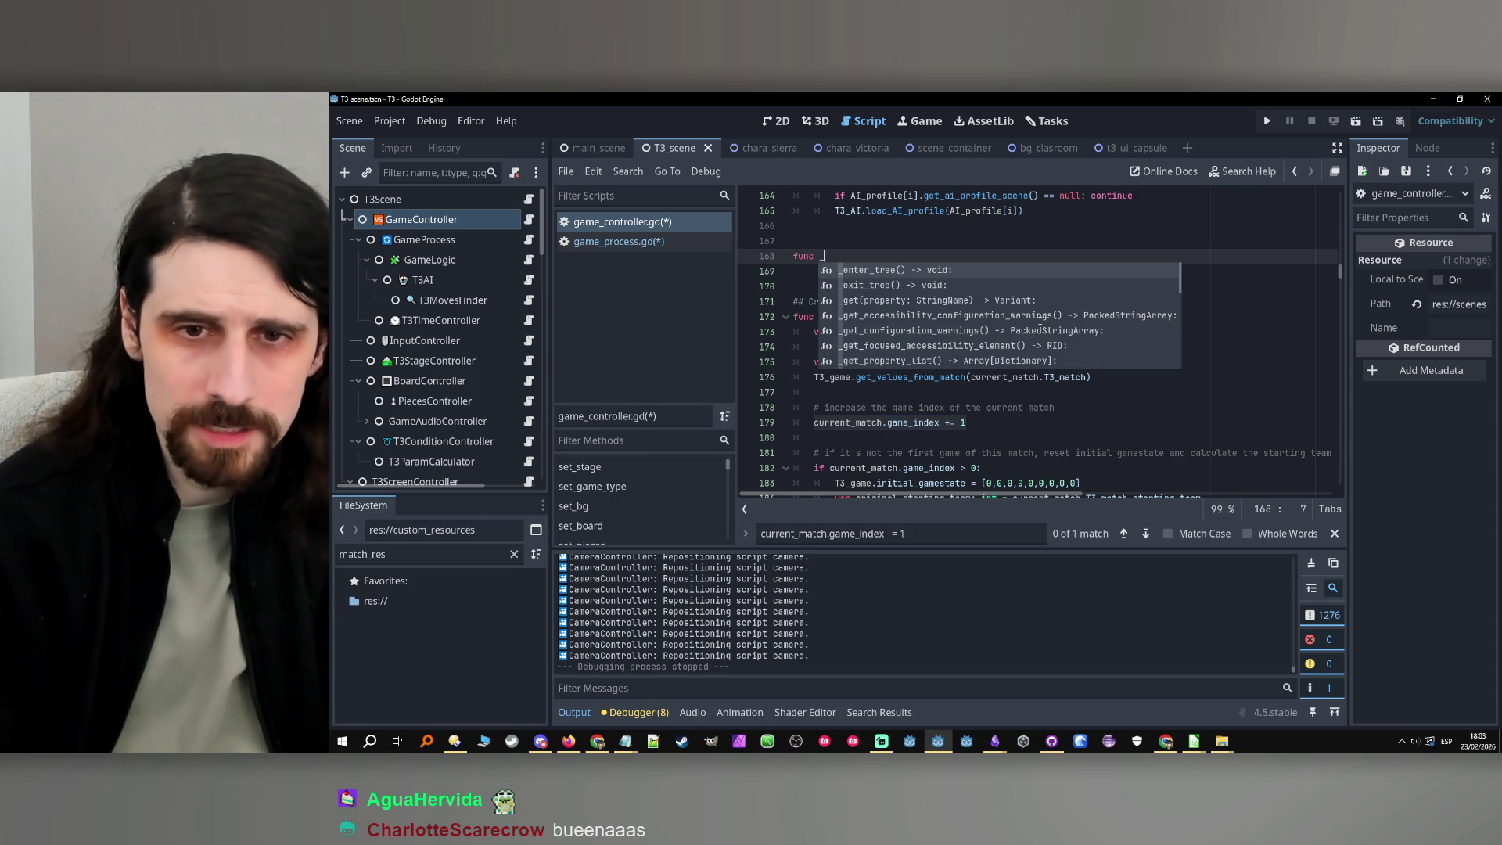
text(increas)
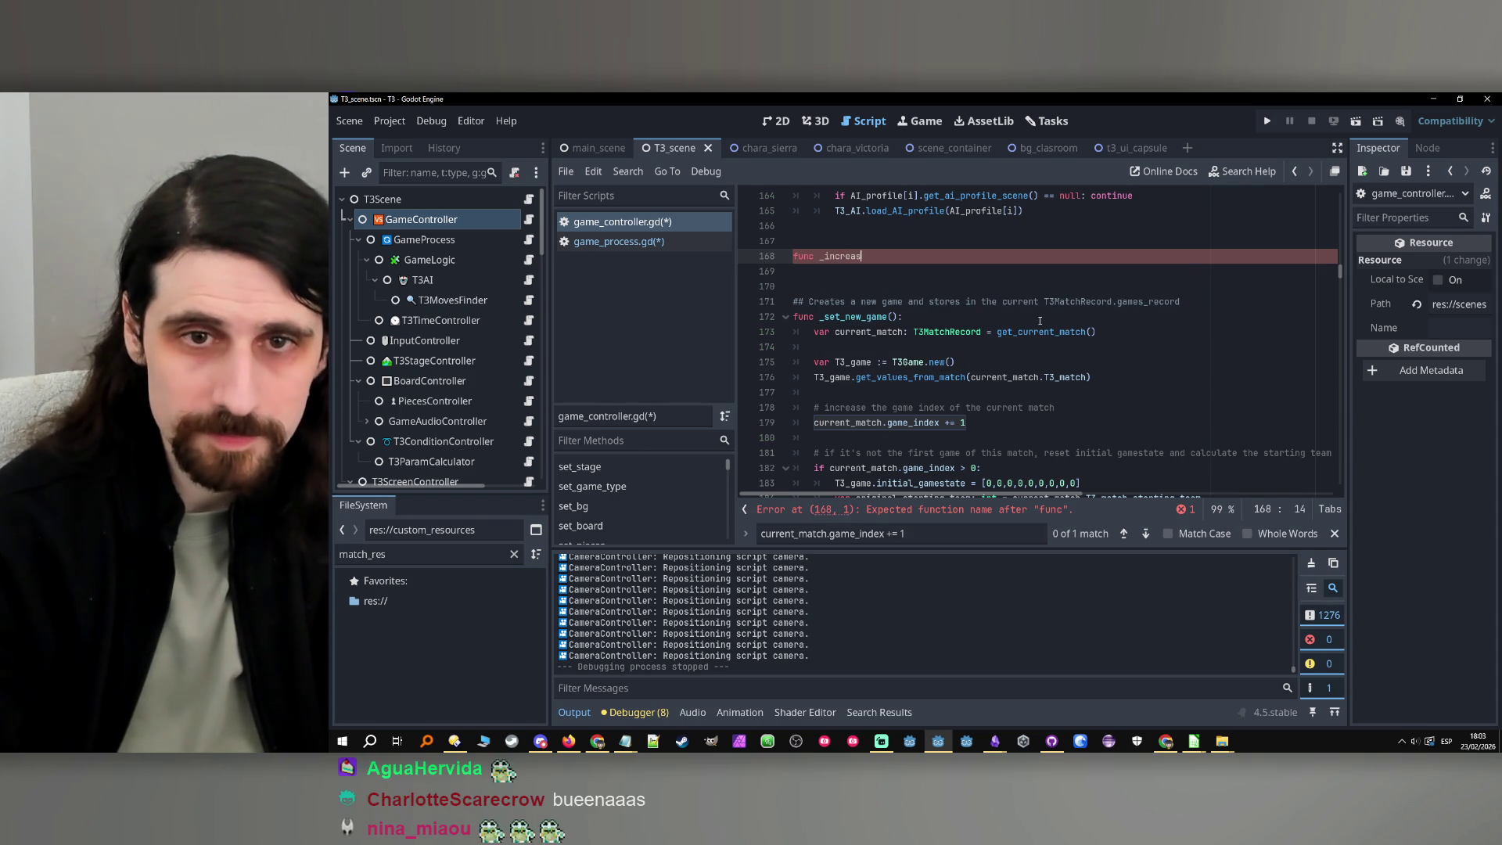
text(e_gamein)
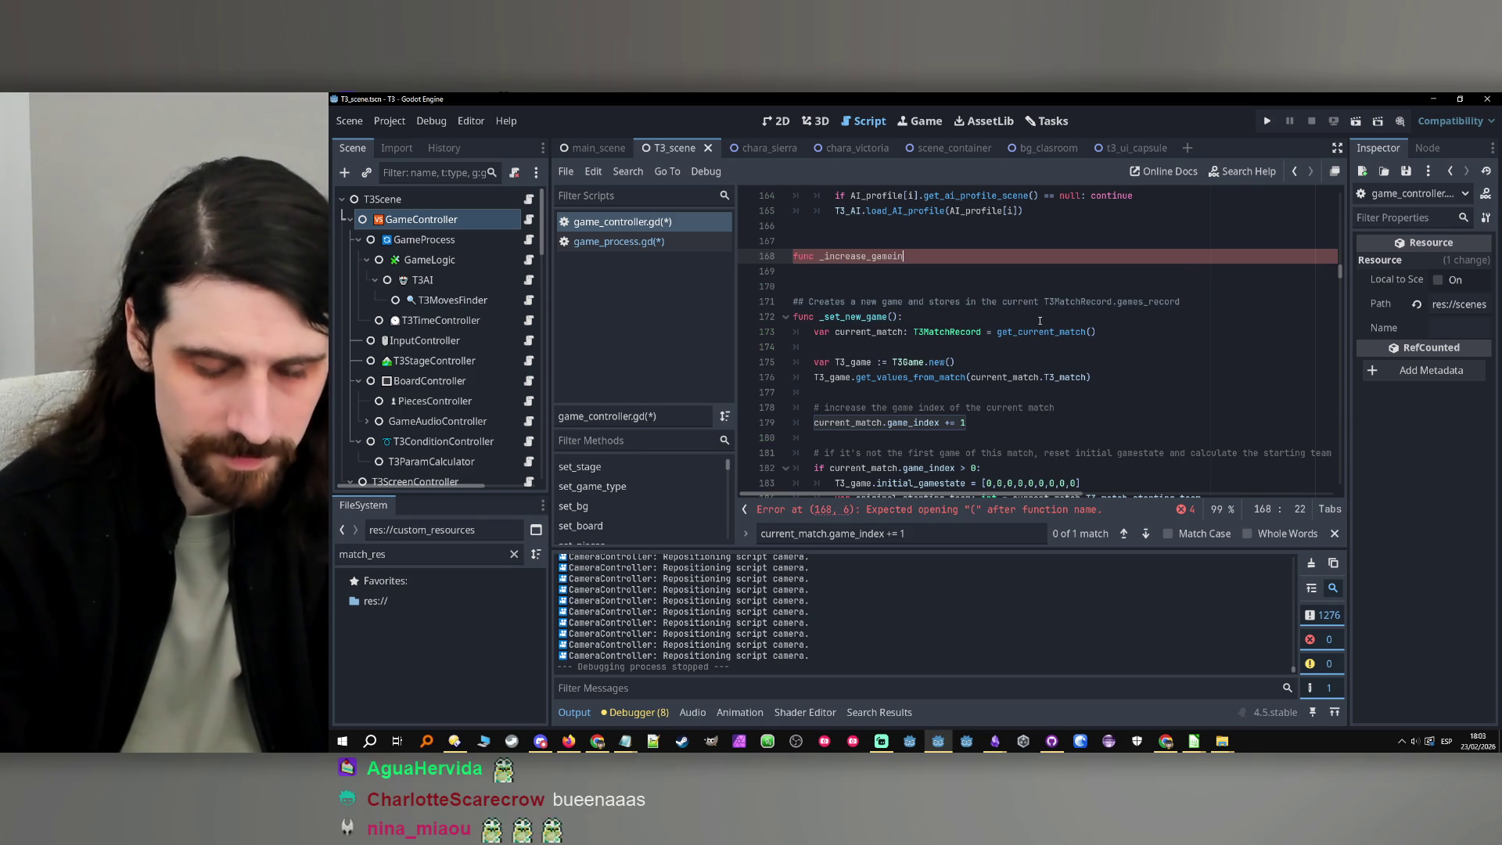
key(BackSpace)
key(BackSpace)
text(_index()
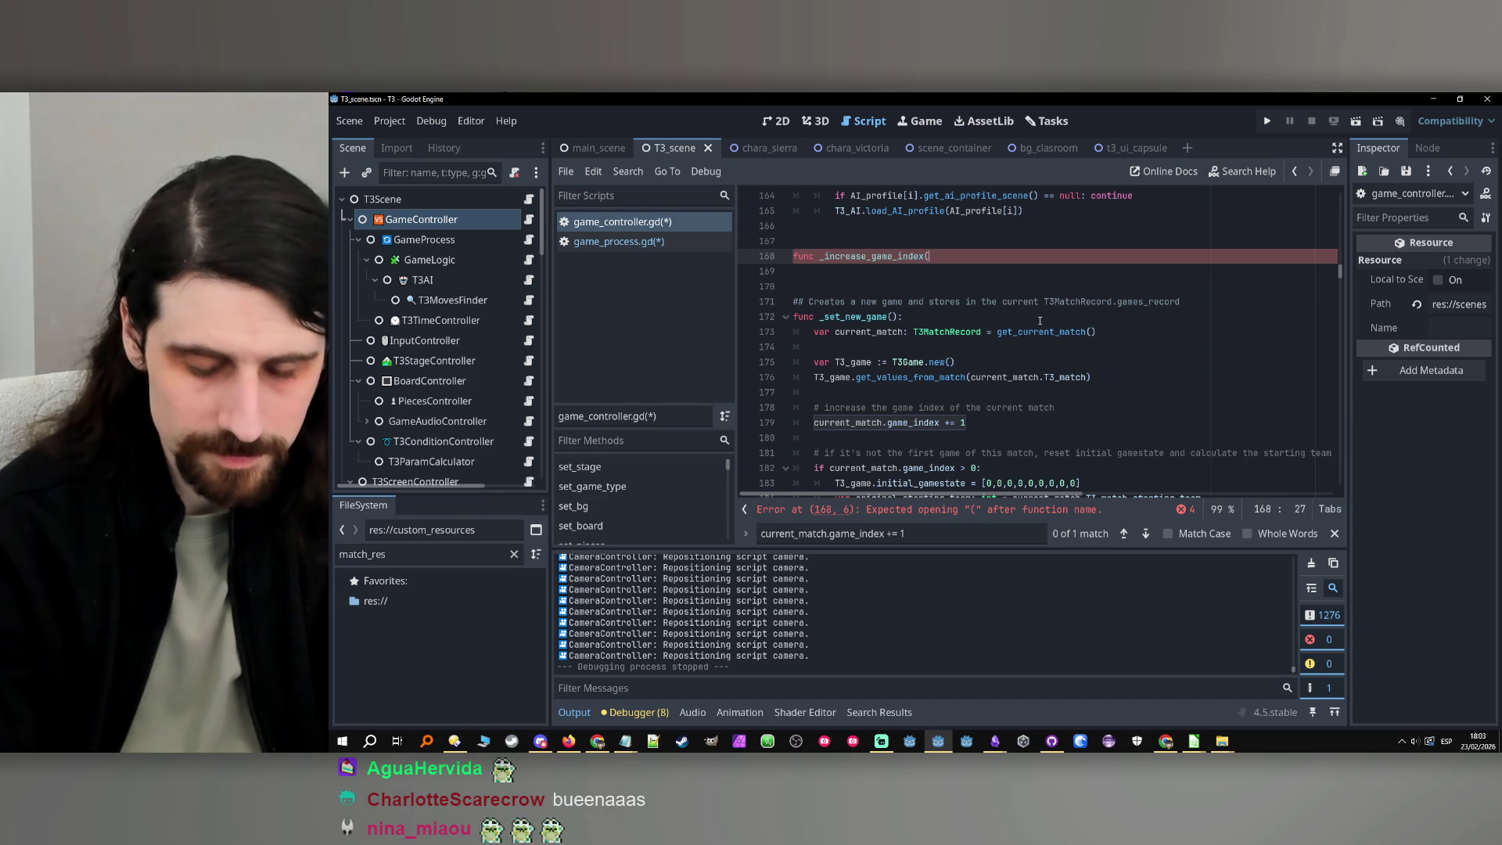
text():)
key(Return)
text(# increase the game index of the current match 		current_match.game_index += 1)
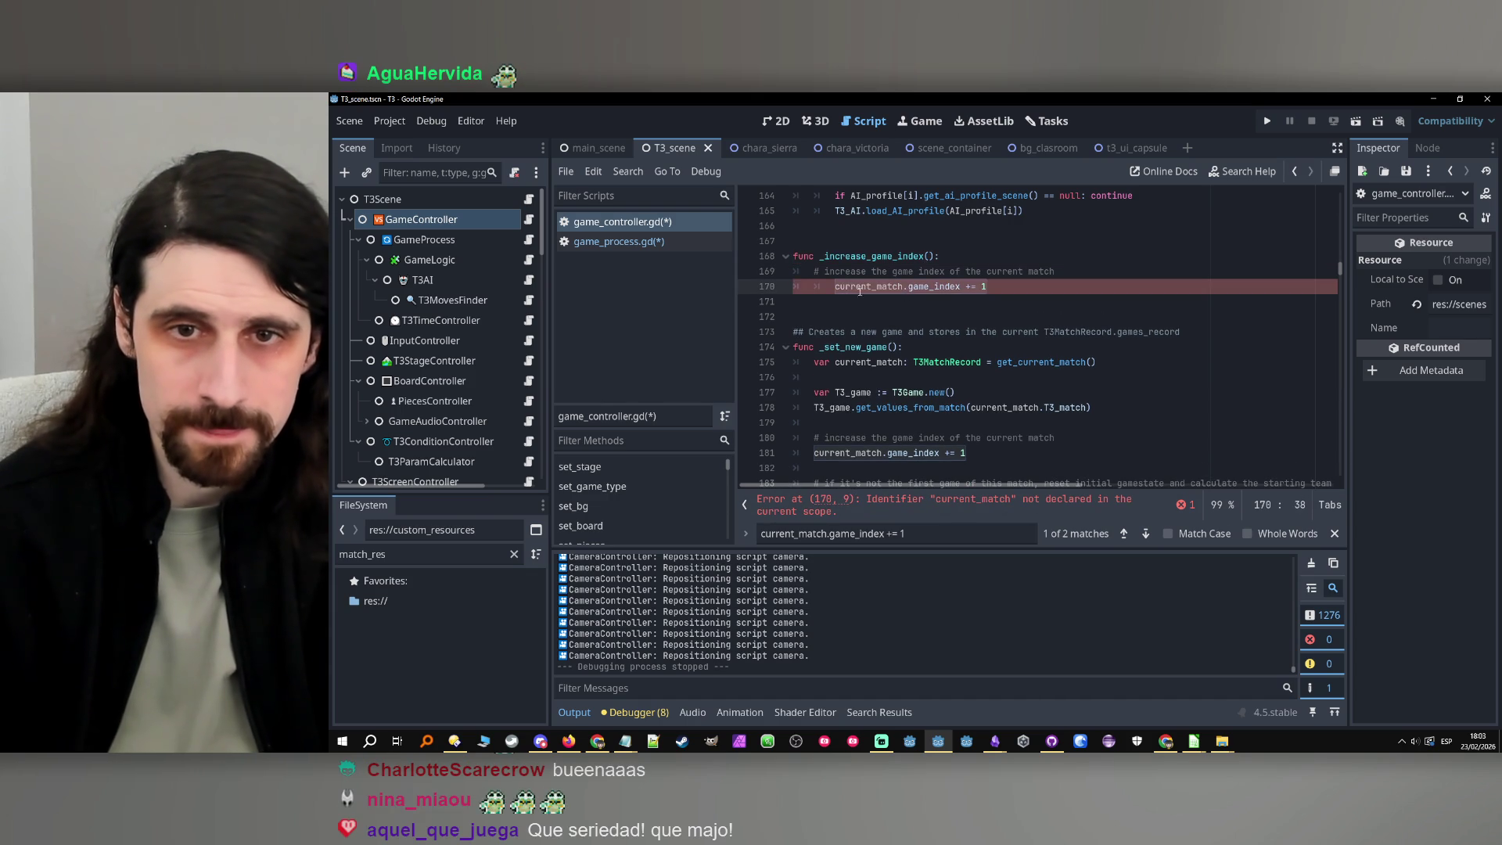
key(Home)
key(BackSpace)
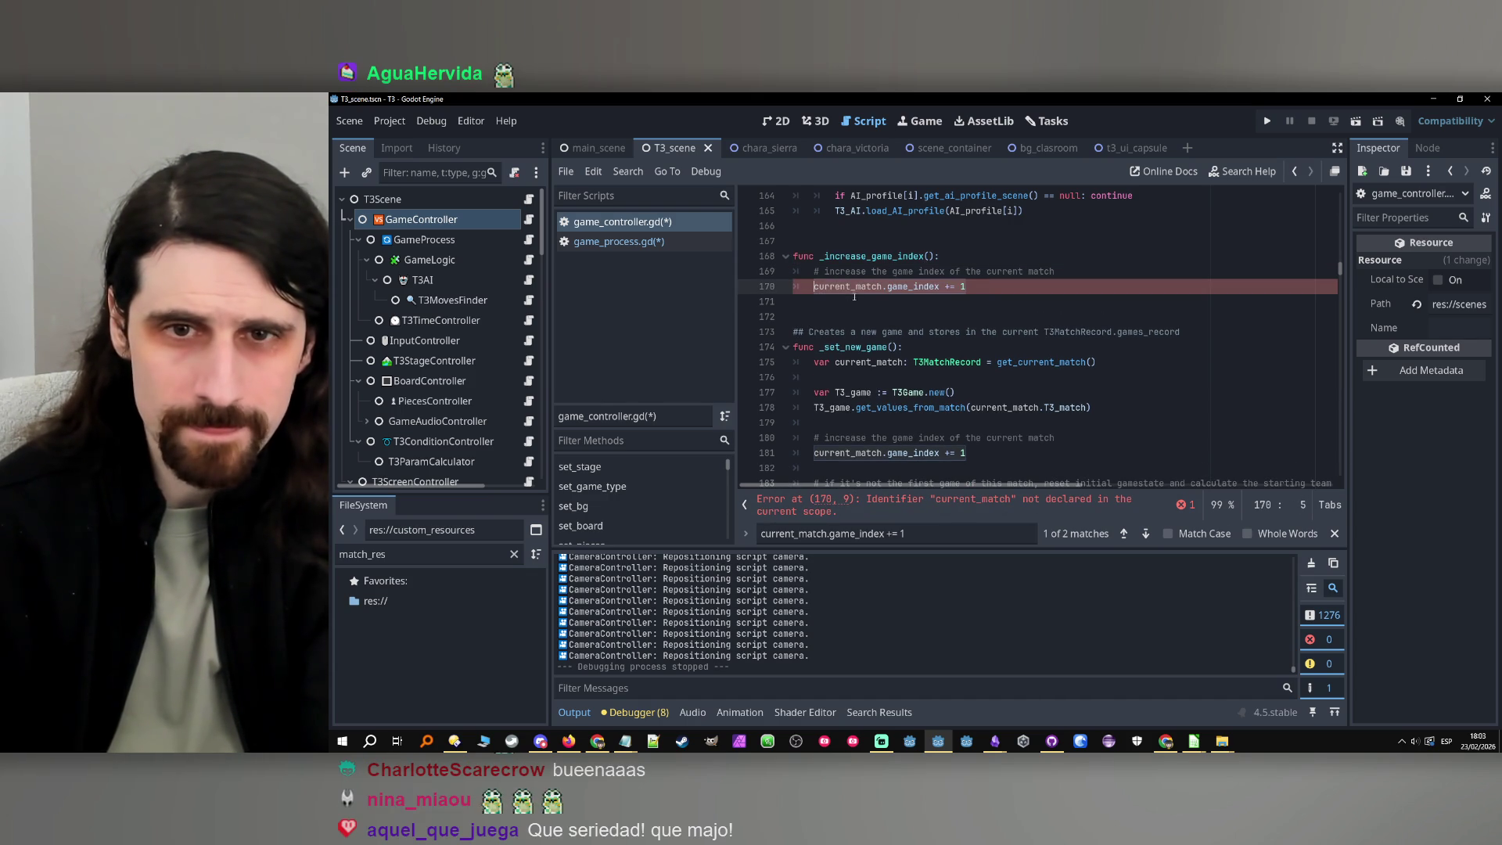
Copy the current_match declaration from _set_new_game into the new helper function
double_click(910, 286)
double_click(892, 257)
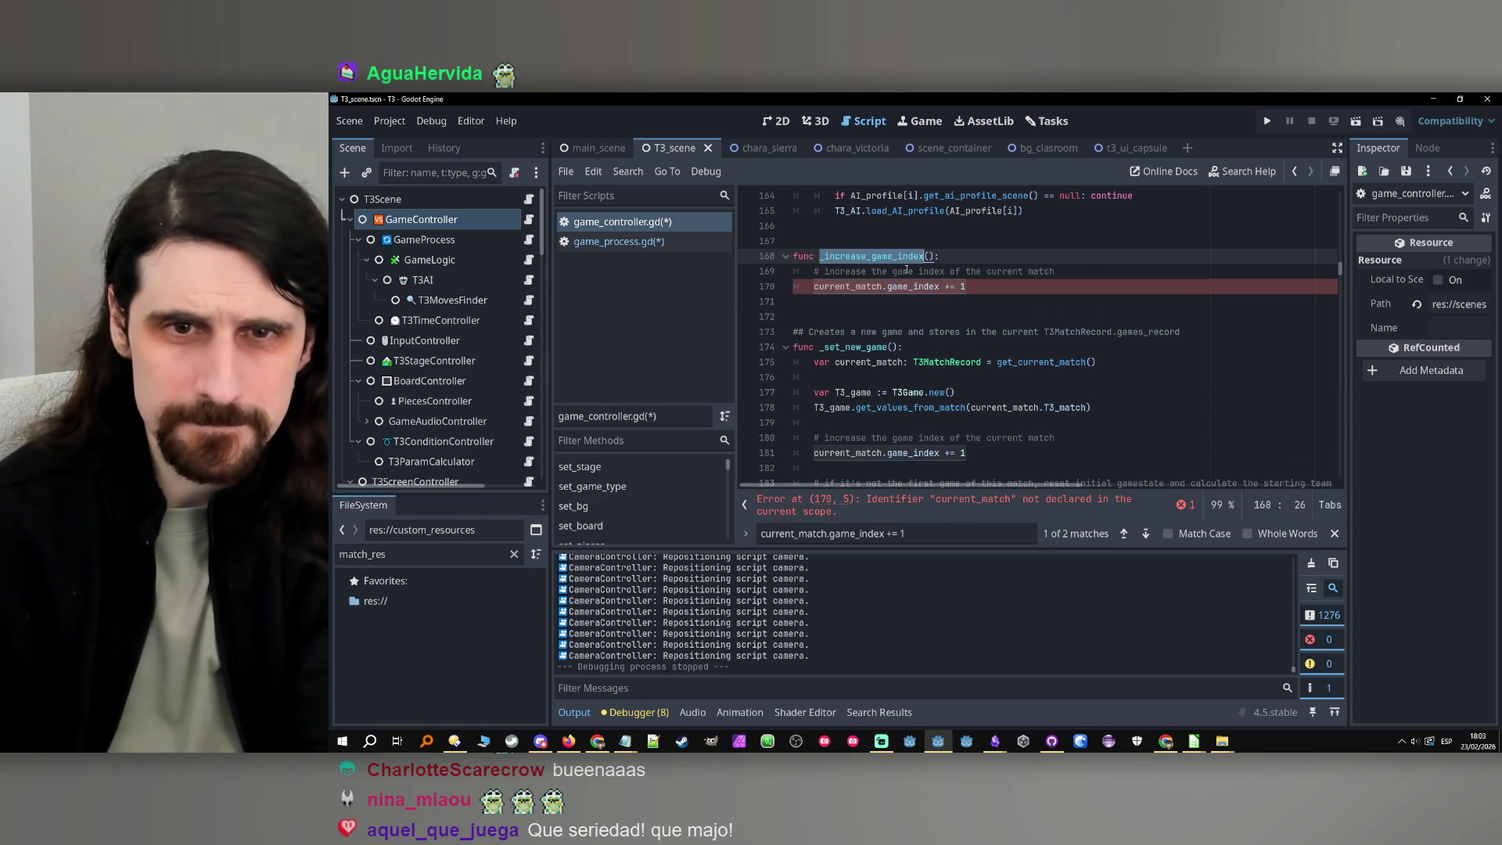
double_click(841, 287)
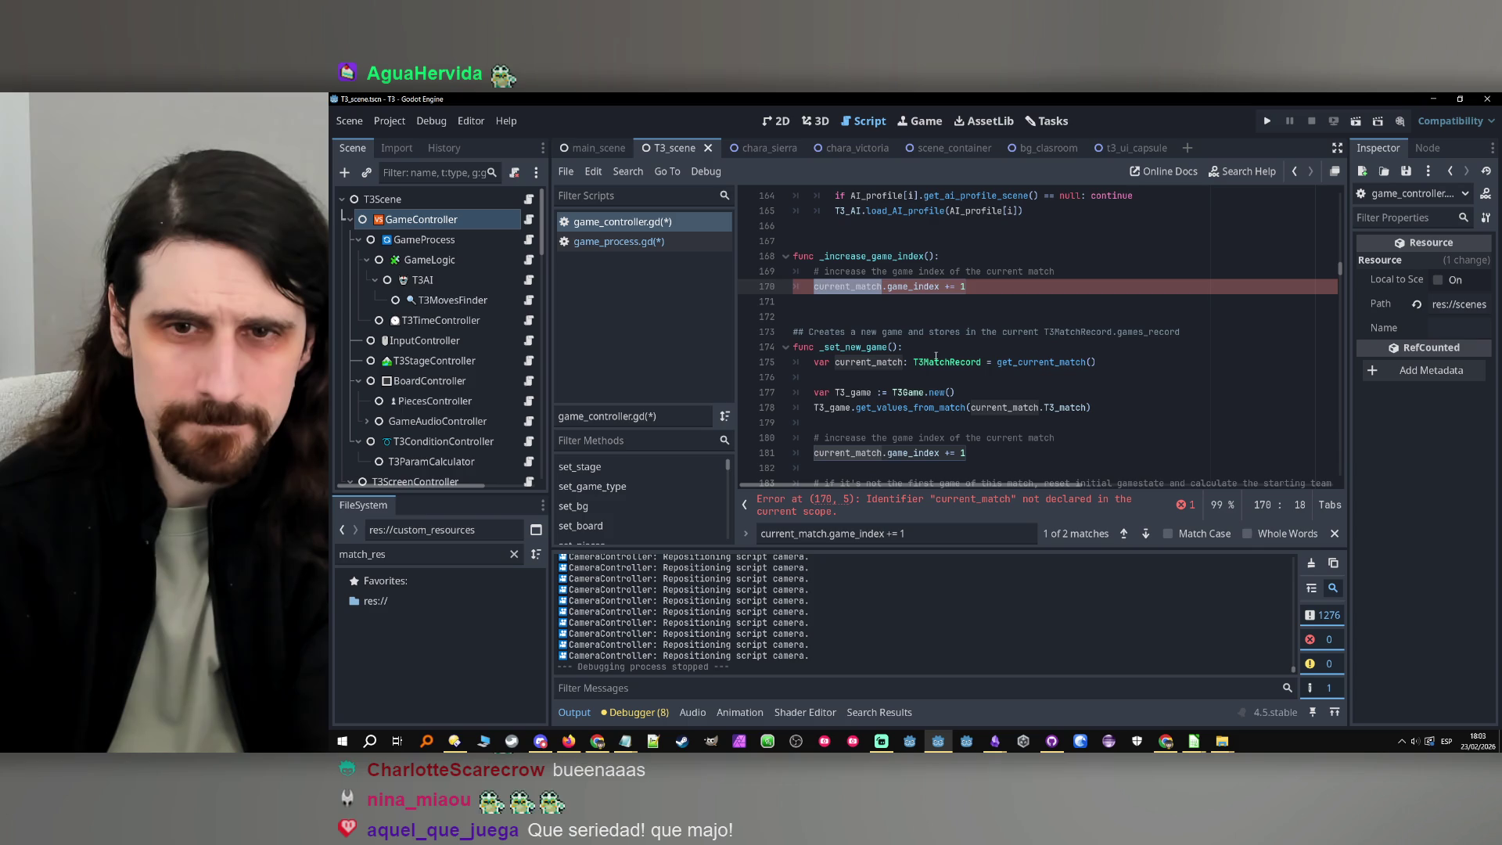
drag(1097, 365, 815, 364)
key(ctrl+c)
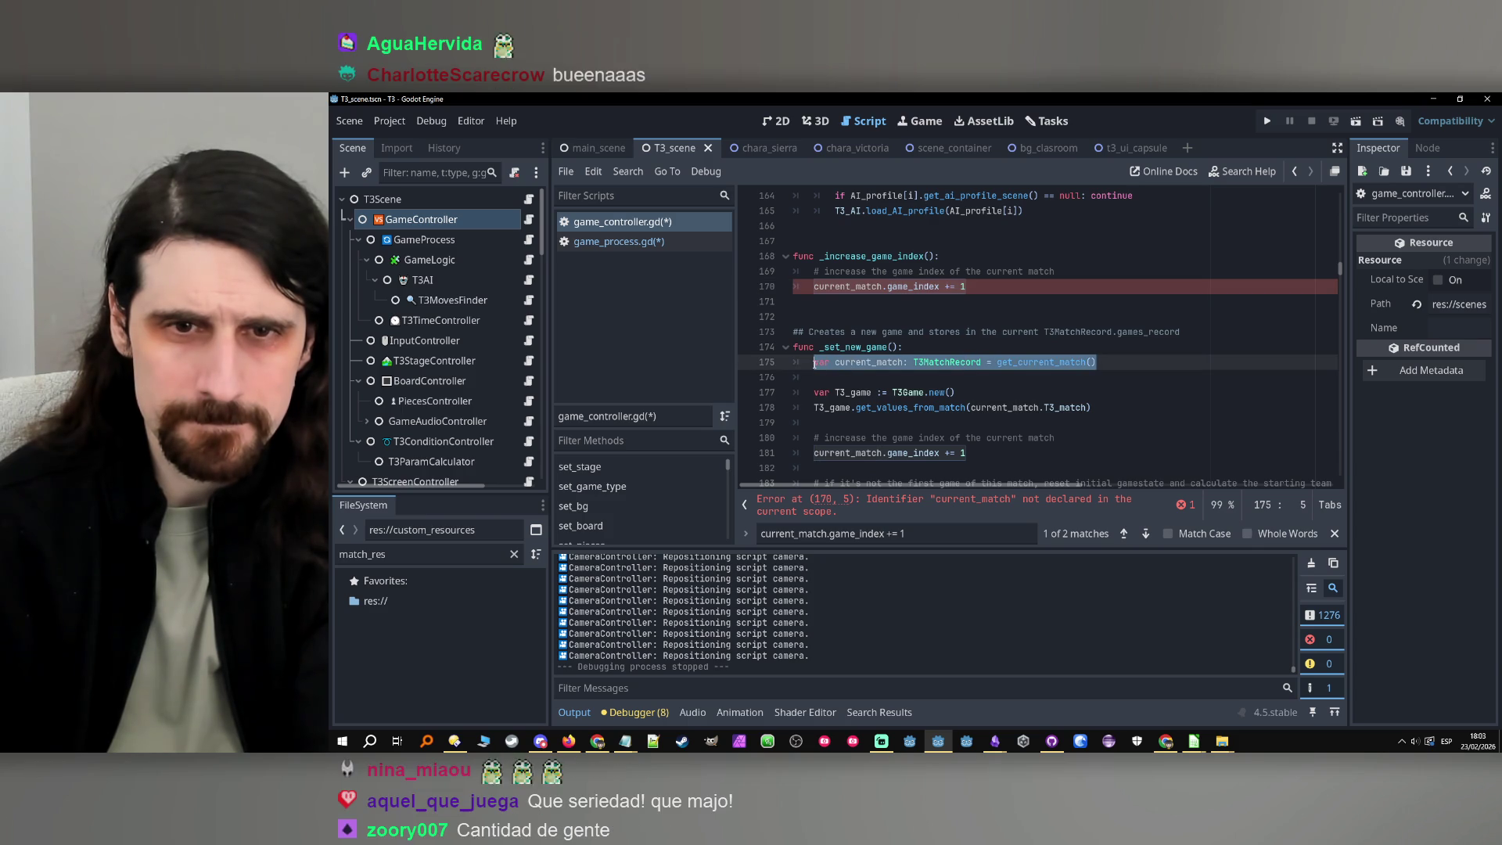
click(1097, 270)
key(ctrl+v)
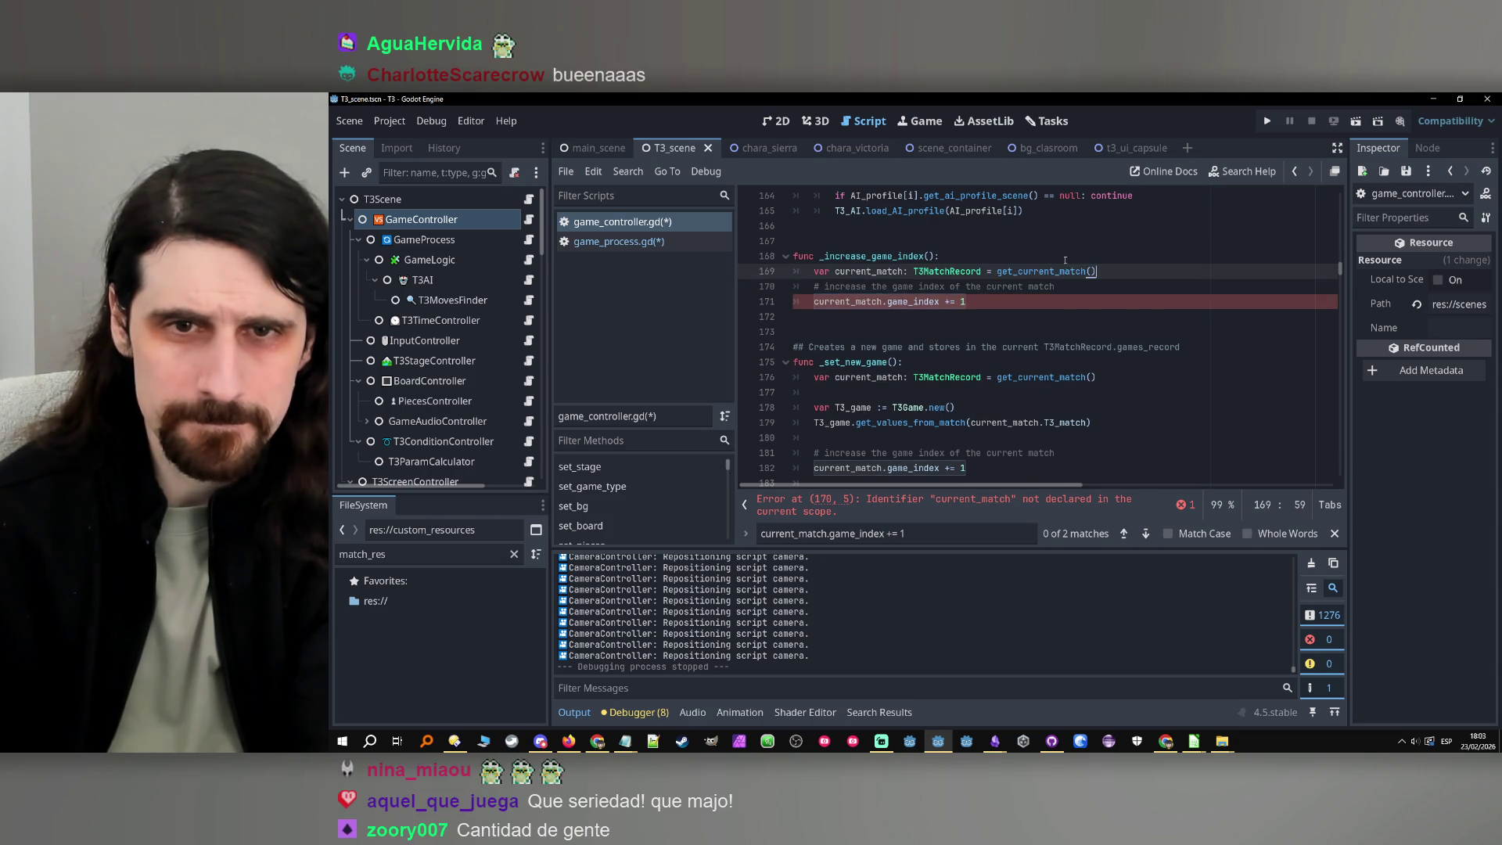
scroll(1055, 270, down, 7)
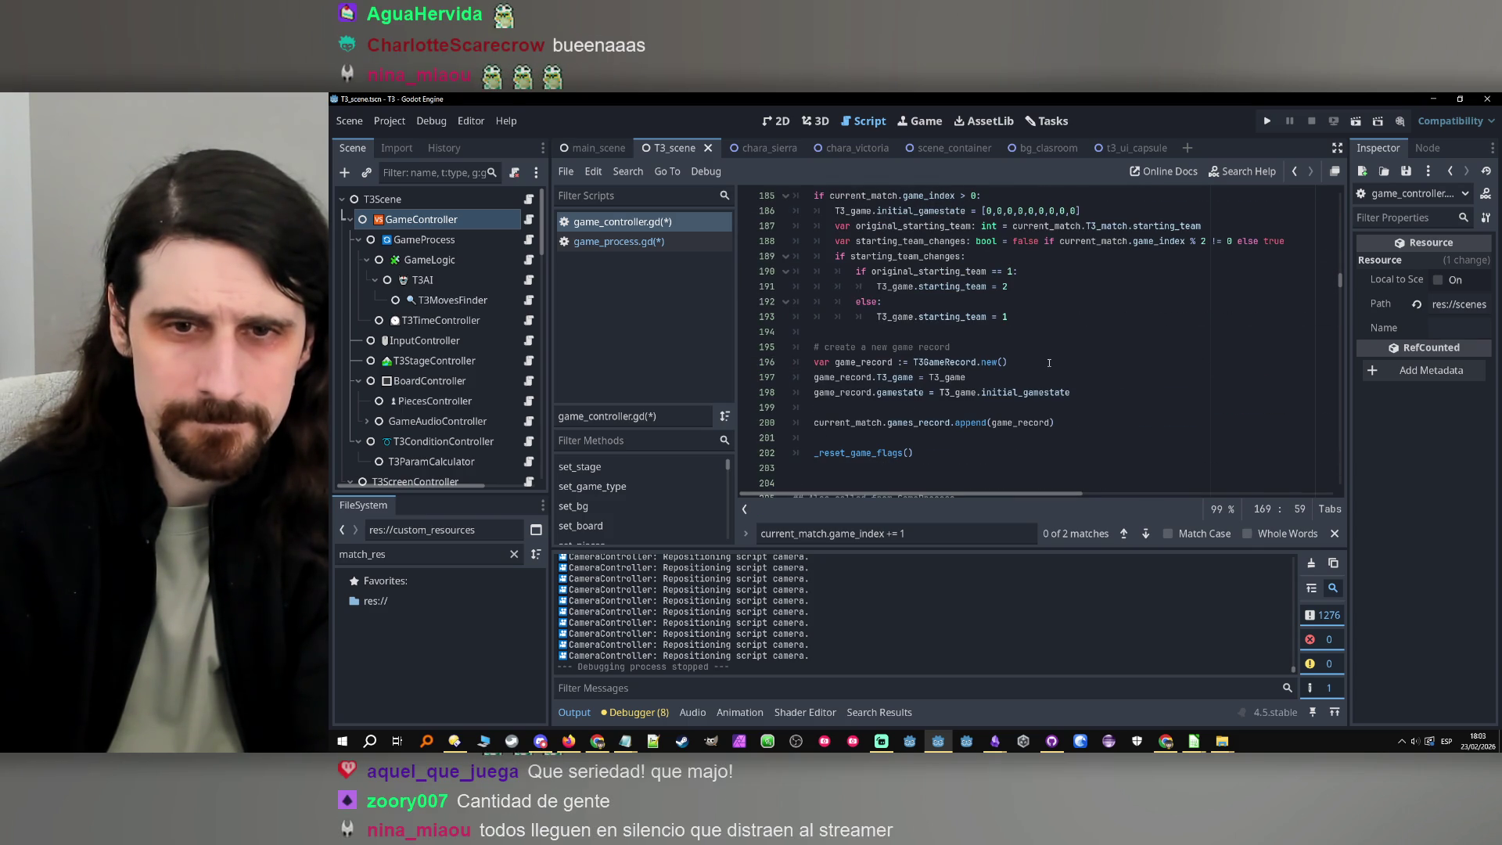
scroll(1049, 363, up, 1)
scroll(1049, 363, up, 5)
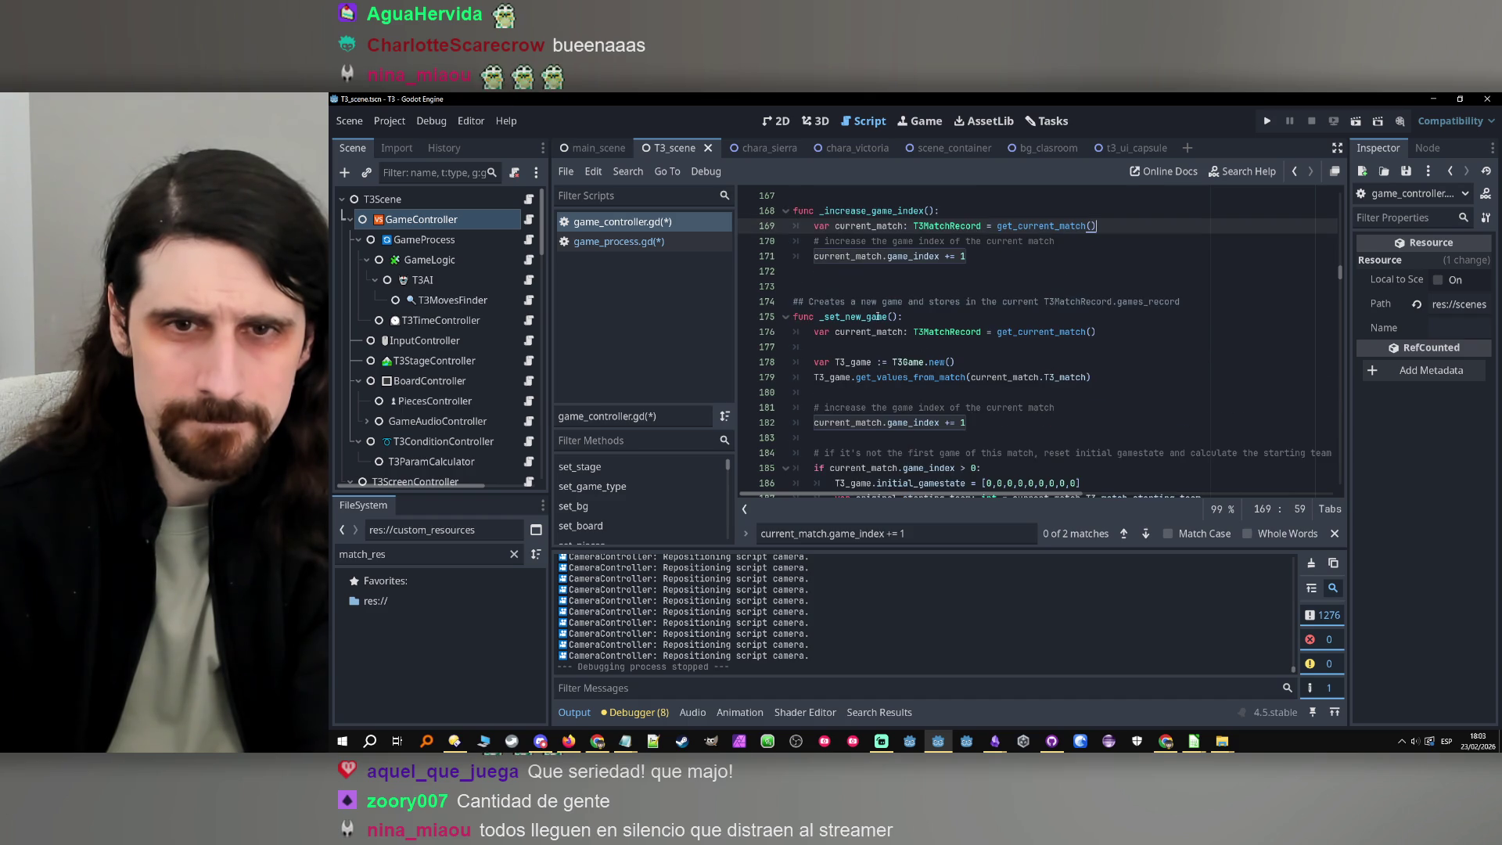
scroll(878, 316, up, 1)
Replace the game_index += 1 line in _set_new_game with an _increase_game_index() call
double_click(873, 255)
key(ctrl+c)
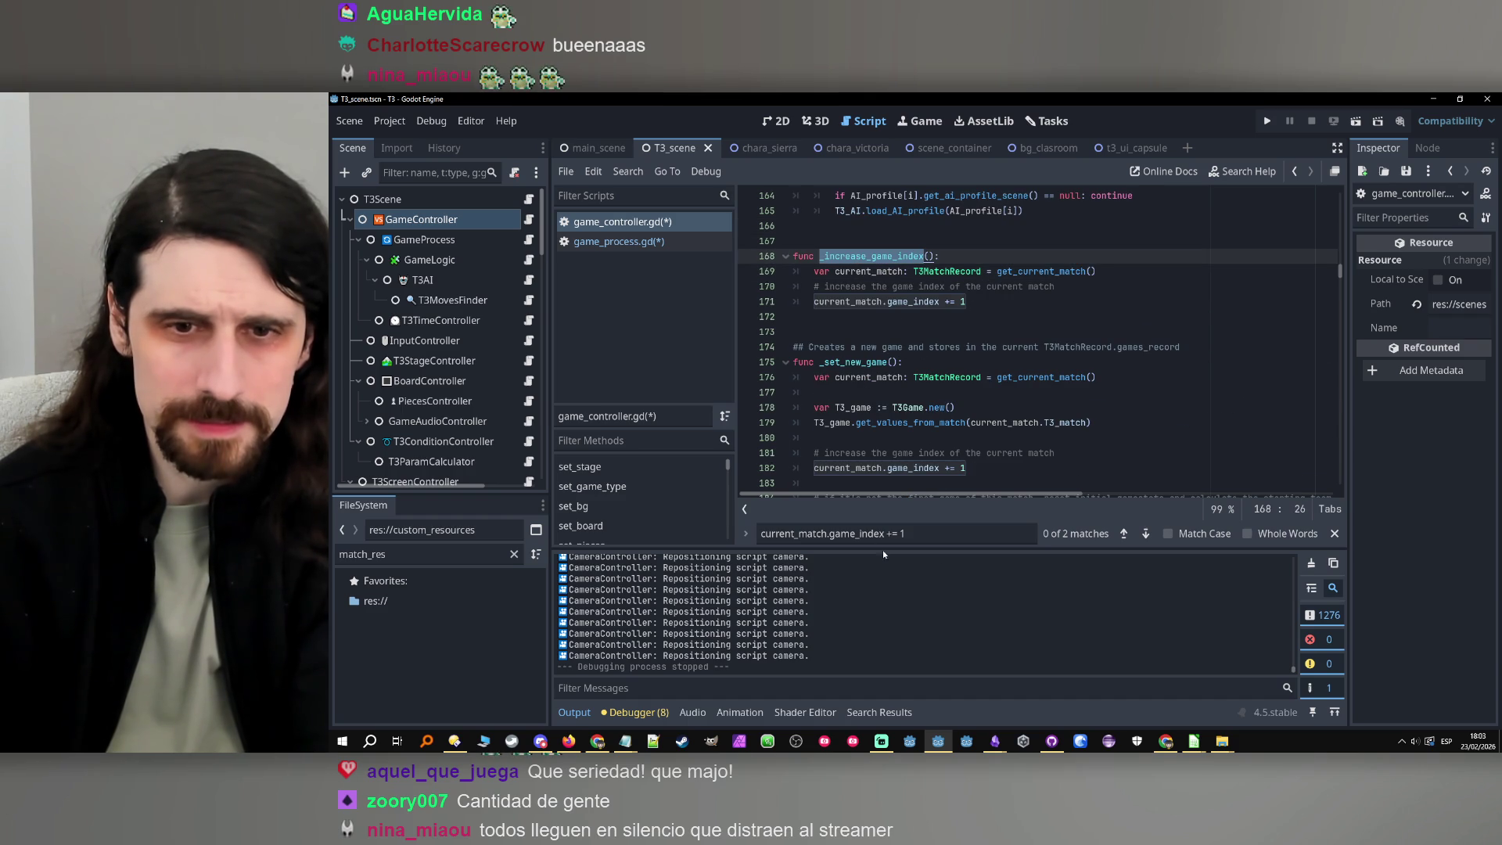
click(1146, 534)
click(992, 334)
drag(992, 334, 885, 331)
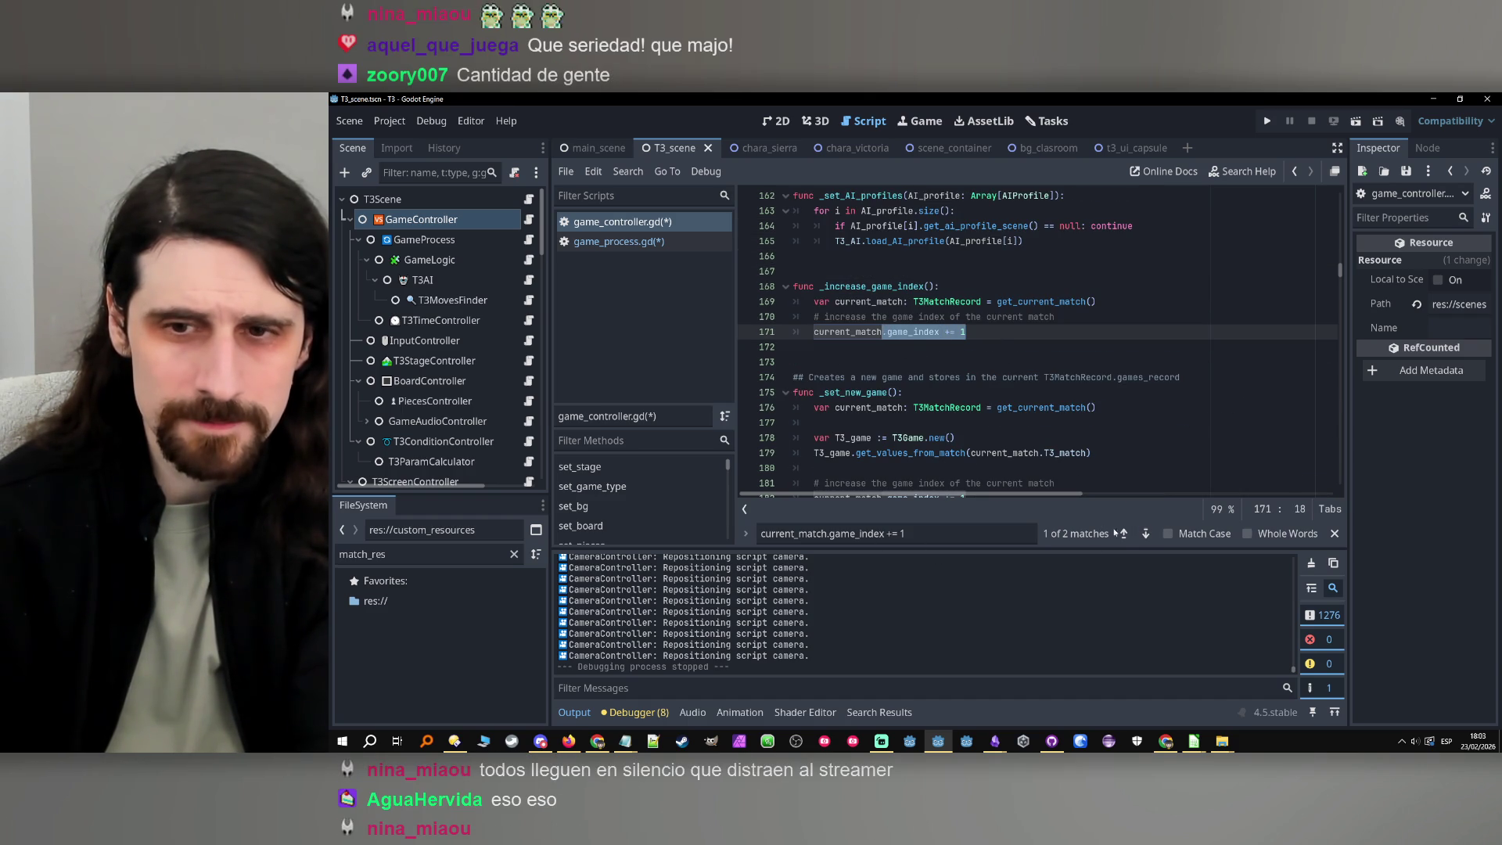
click(1144, 534)
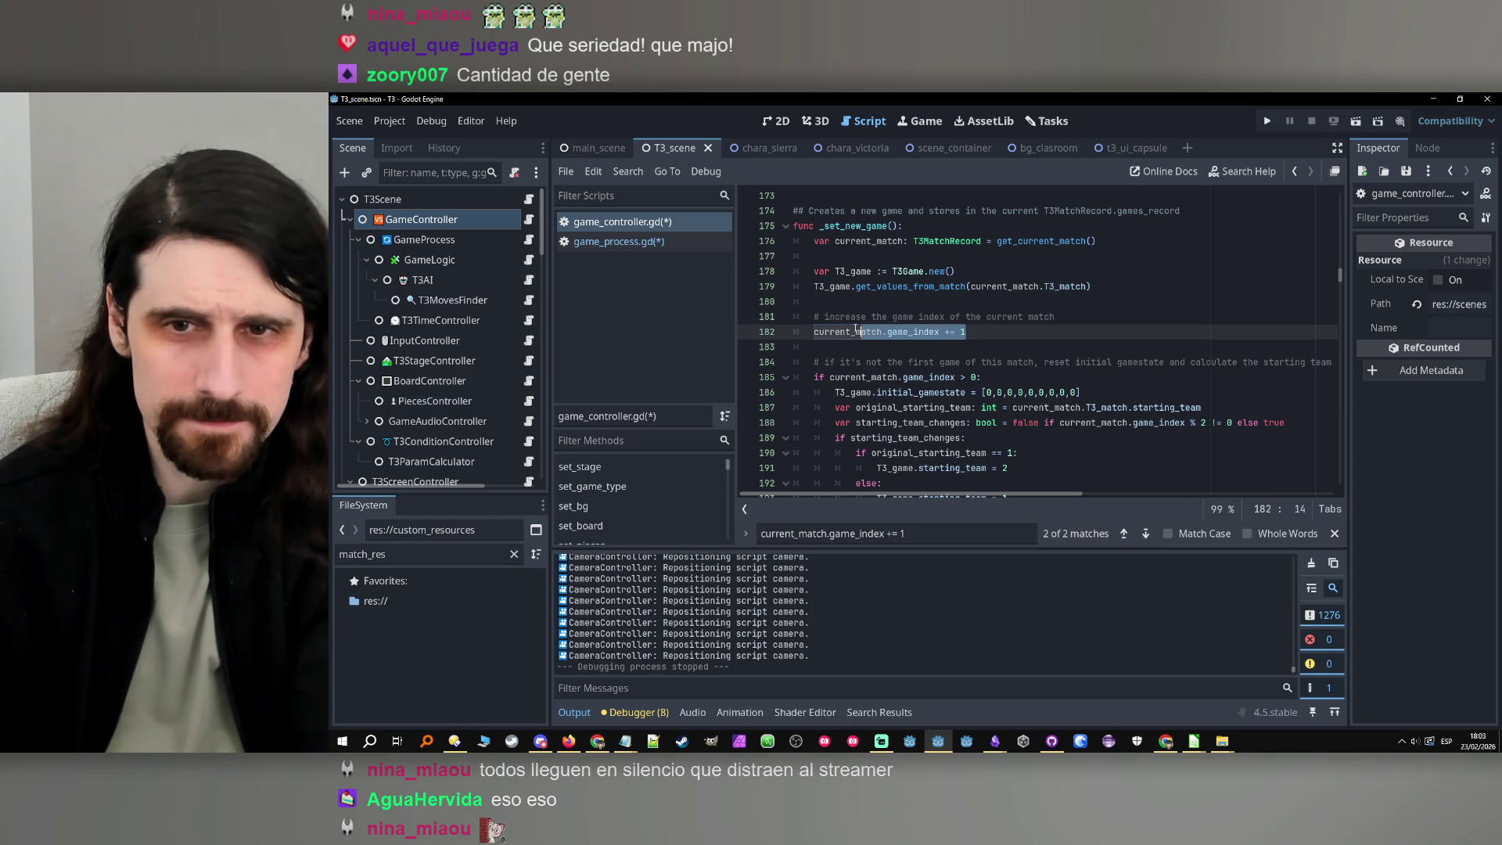
key(ctrl+v)
text(())
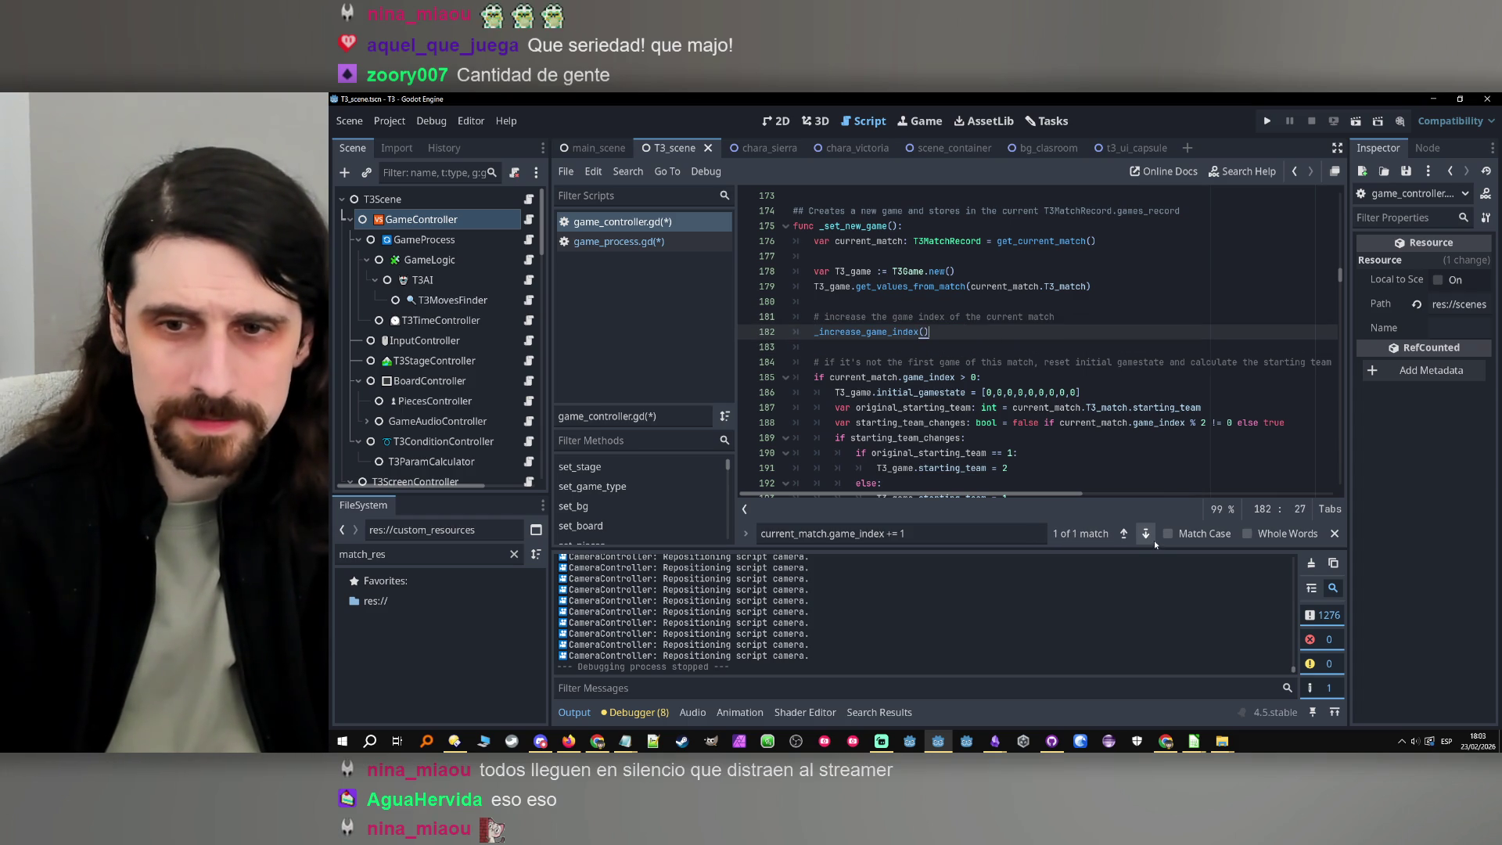
Rename the helper and its call to increase_game_index, then select the call on line 182
double_click(868, 331)
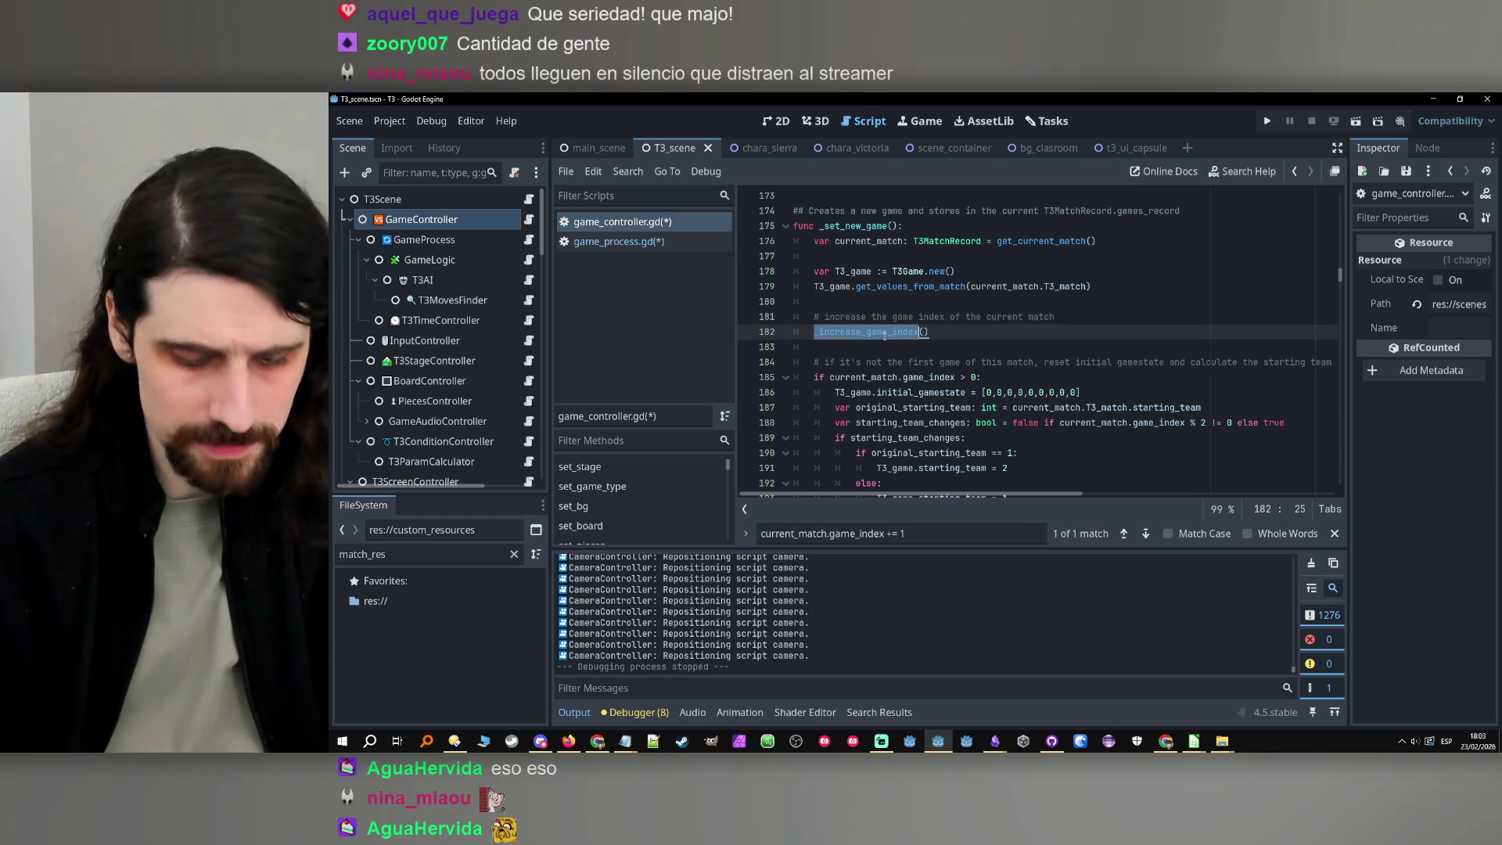
scroll(984, 313, up, 2)
key(Left)
key(Delete)
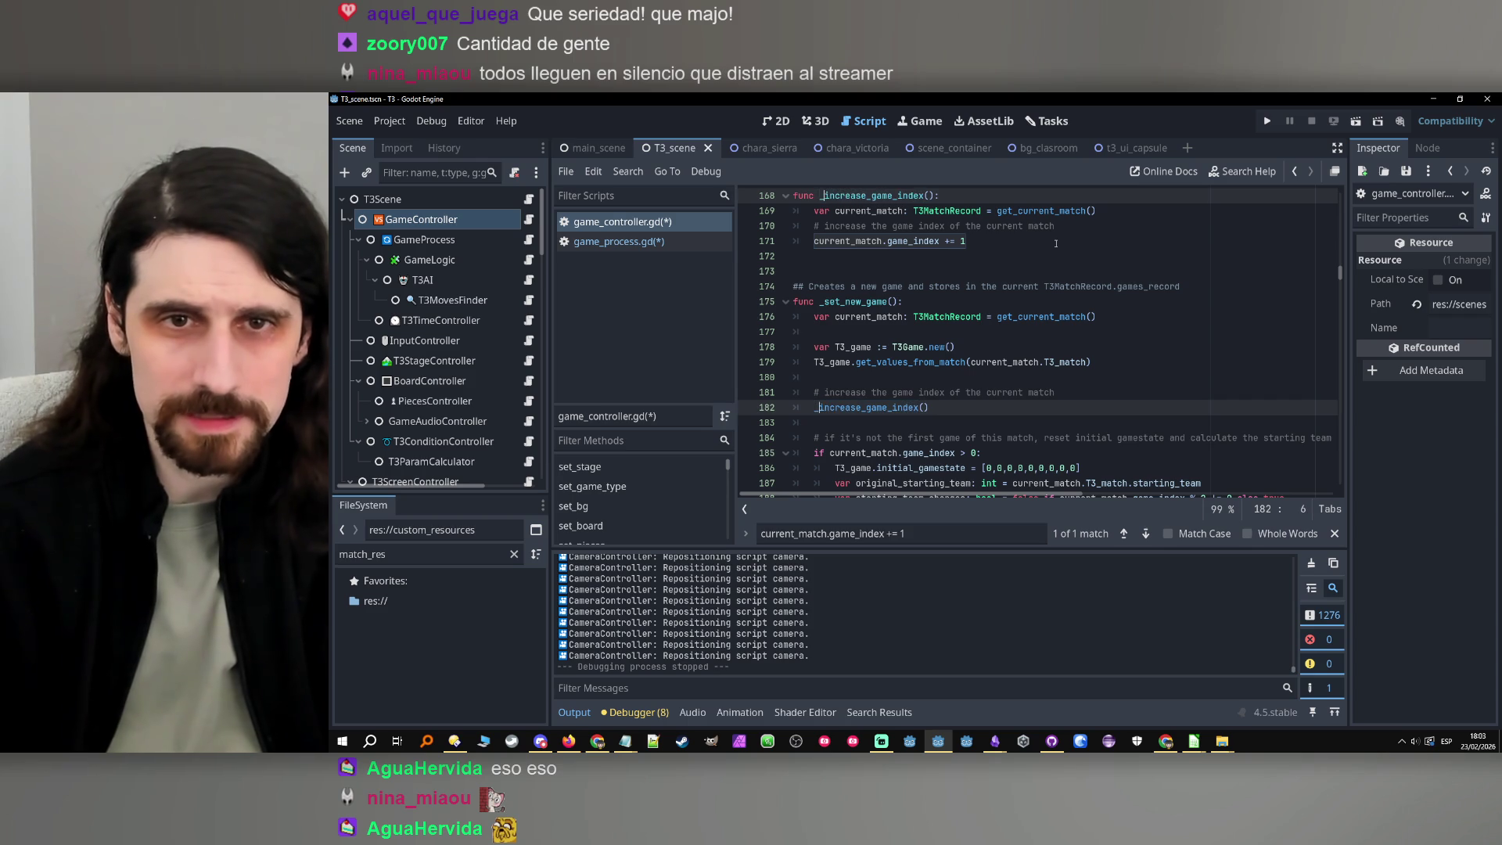
drag(925, 407, 813, 408)
click(661, 243)
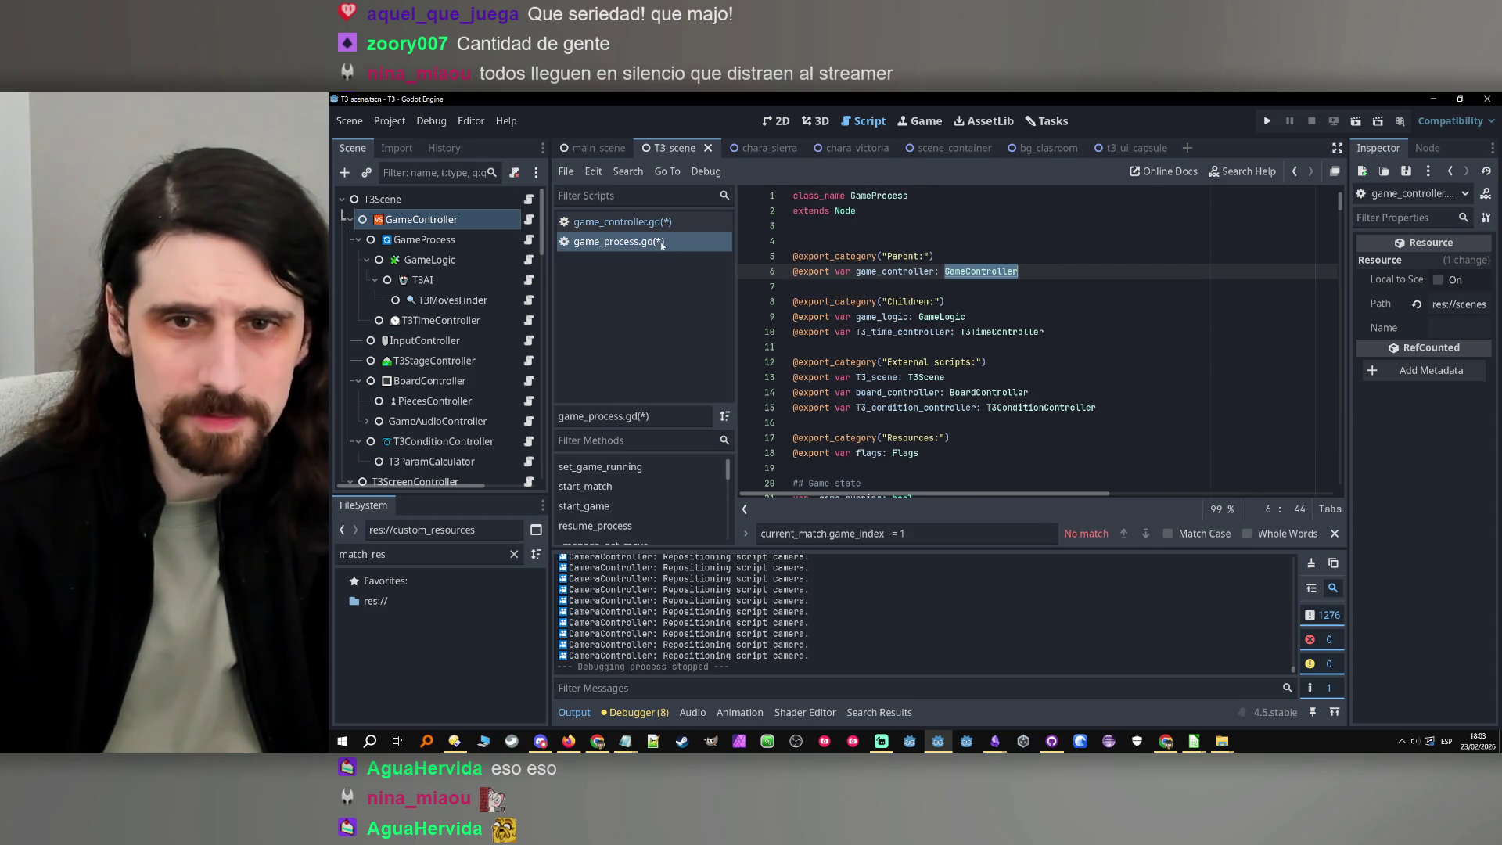
Copy the increase_game_index() call in game_controller.gd, switching between the two scripts
click(1297, 173)
drag(926, 408, 811, 411)
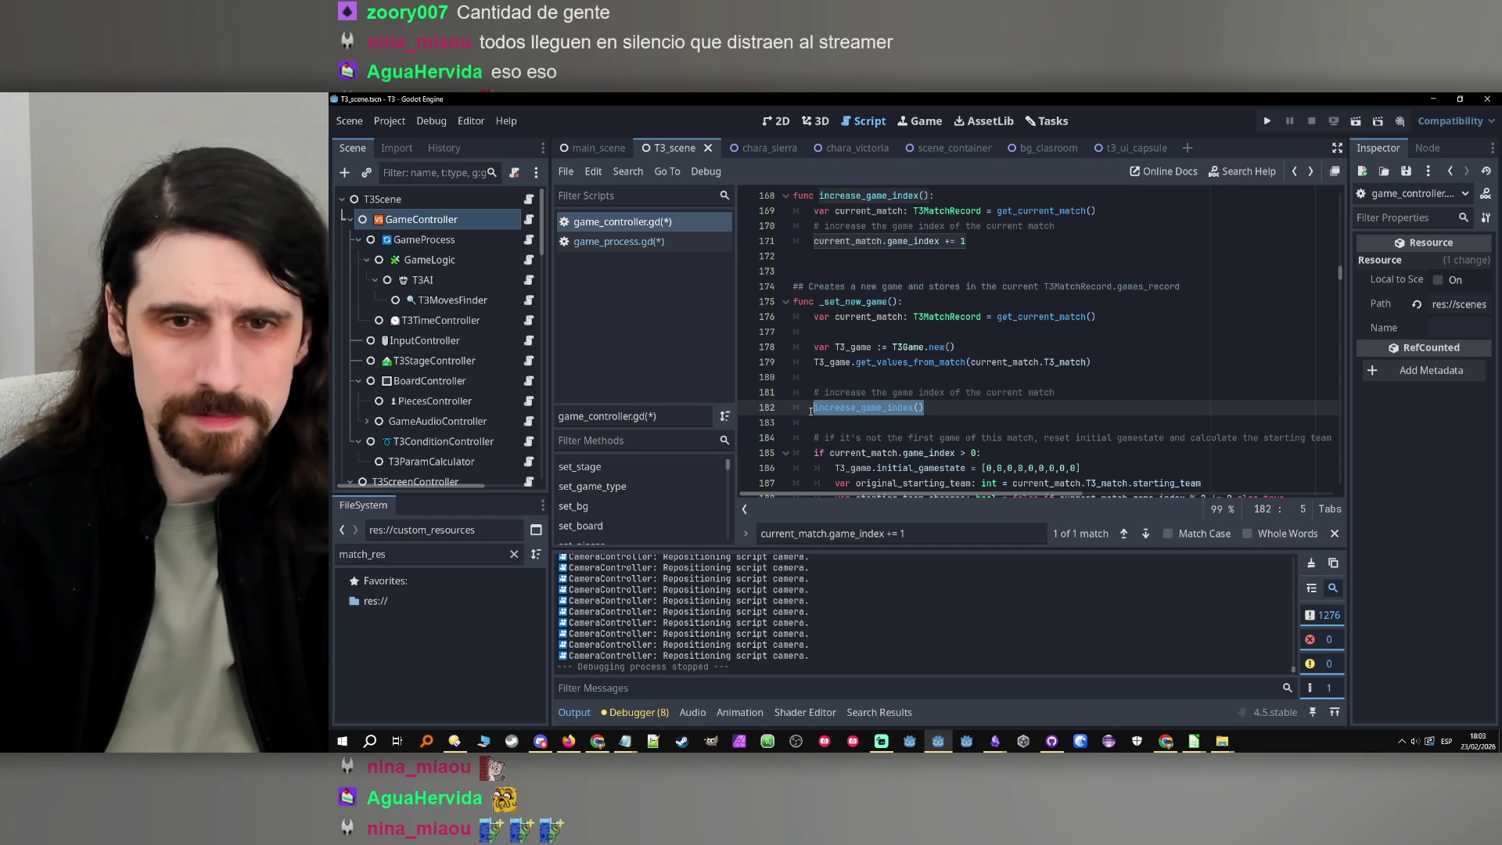
click(664, 241)
click(663, 224)
key(ctrl+f)
text(ga)
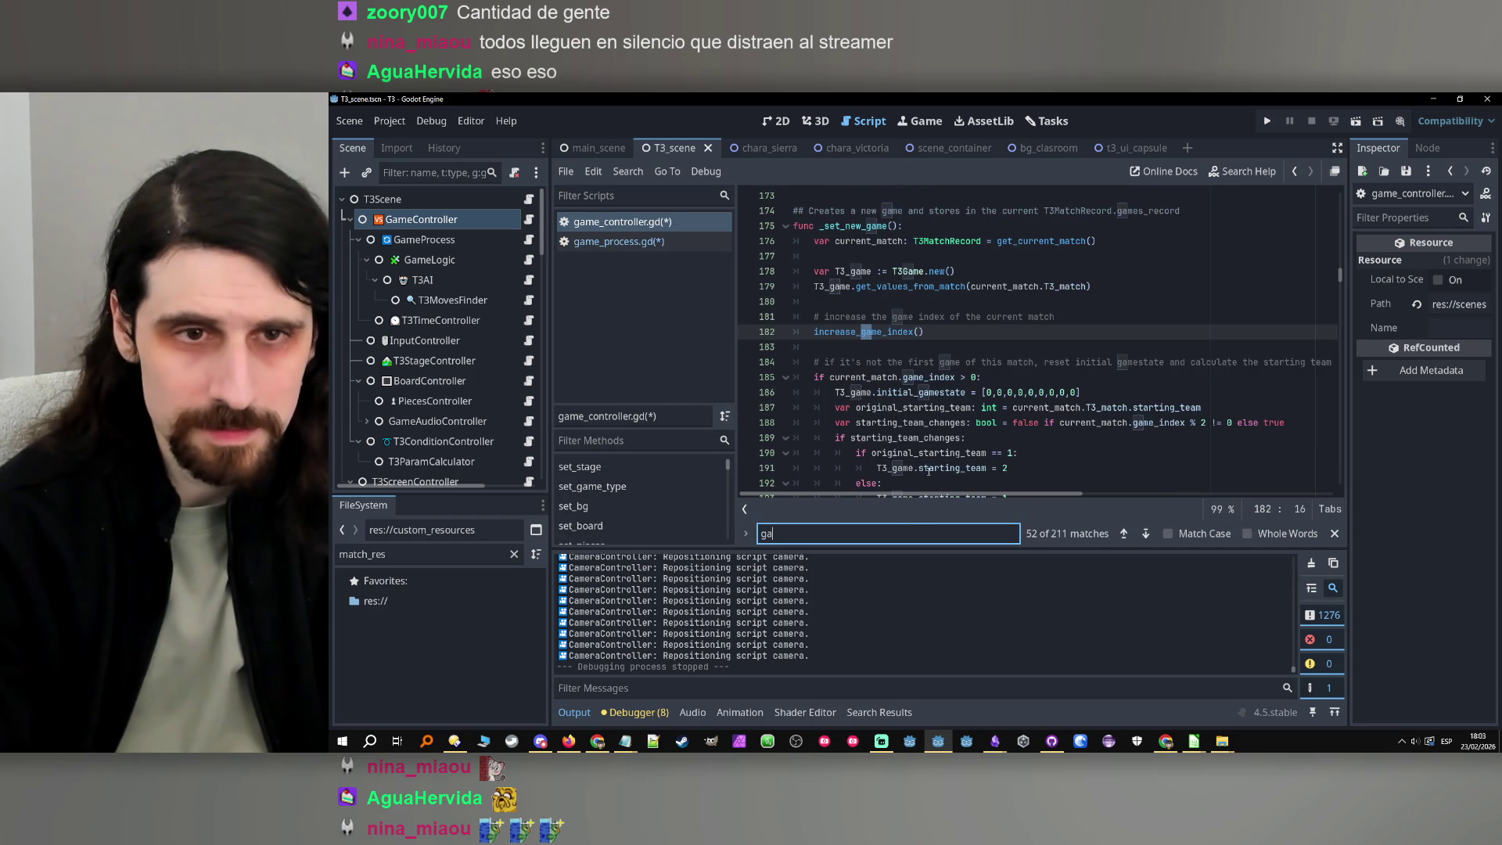
click(664, 242)
click(658, 223)
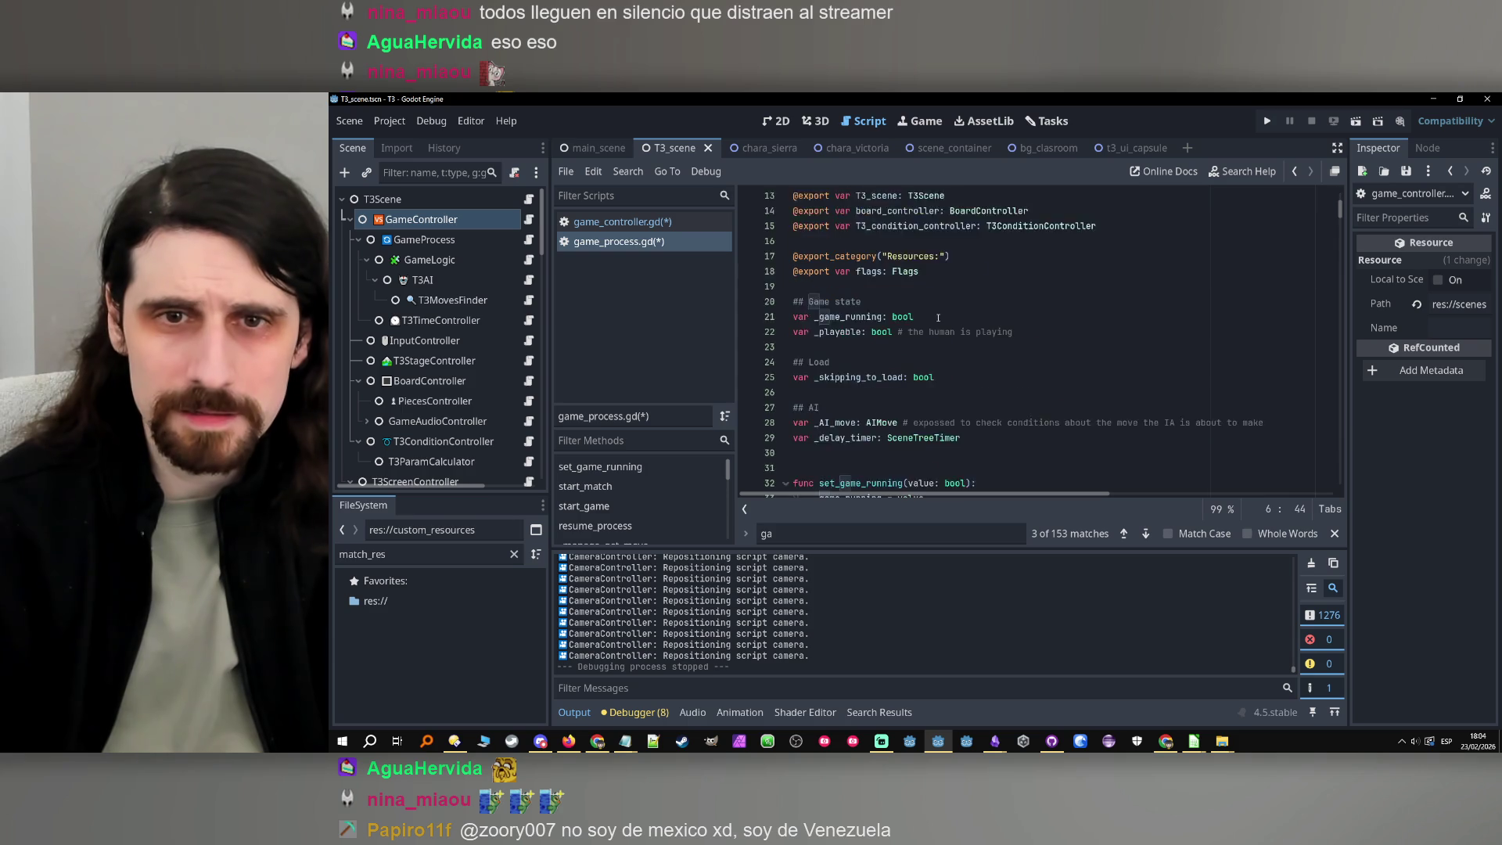
click(657, 238)
click(659, 223)
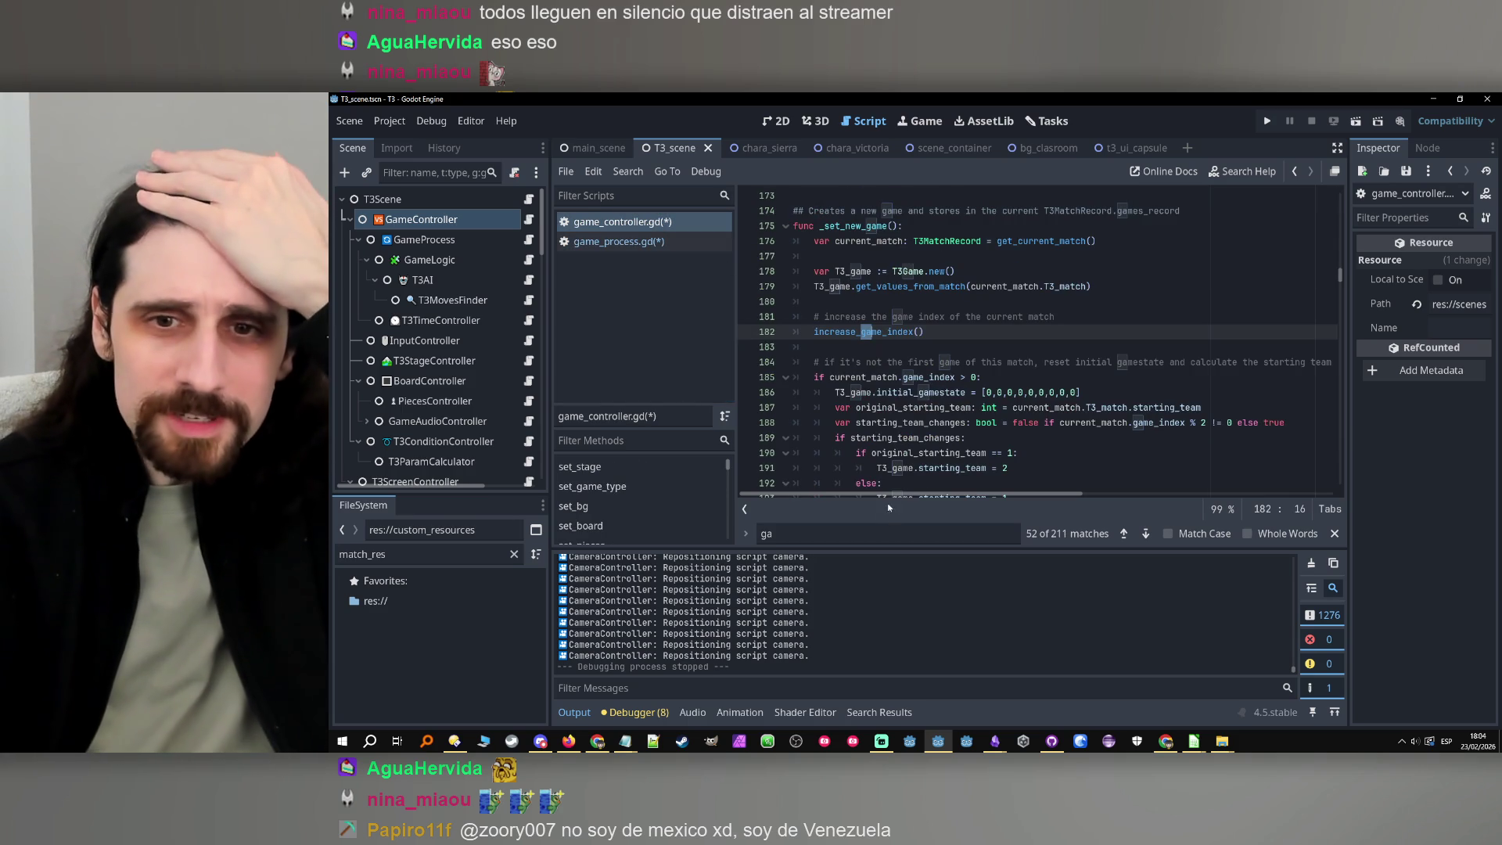
Search game_process.gd for game_counter to reach the match-over branch's counter update
key(ctrl+f)
click(682, 249)
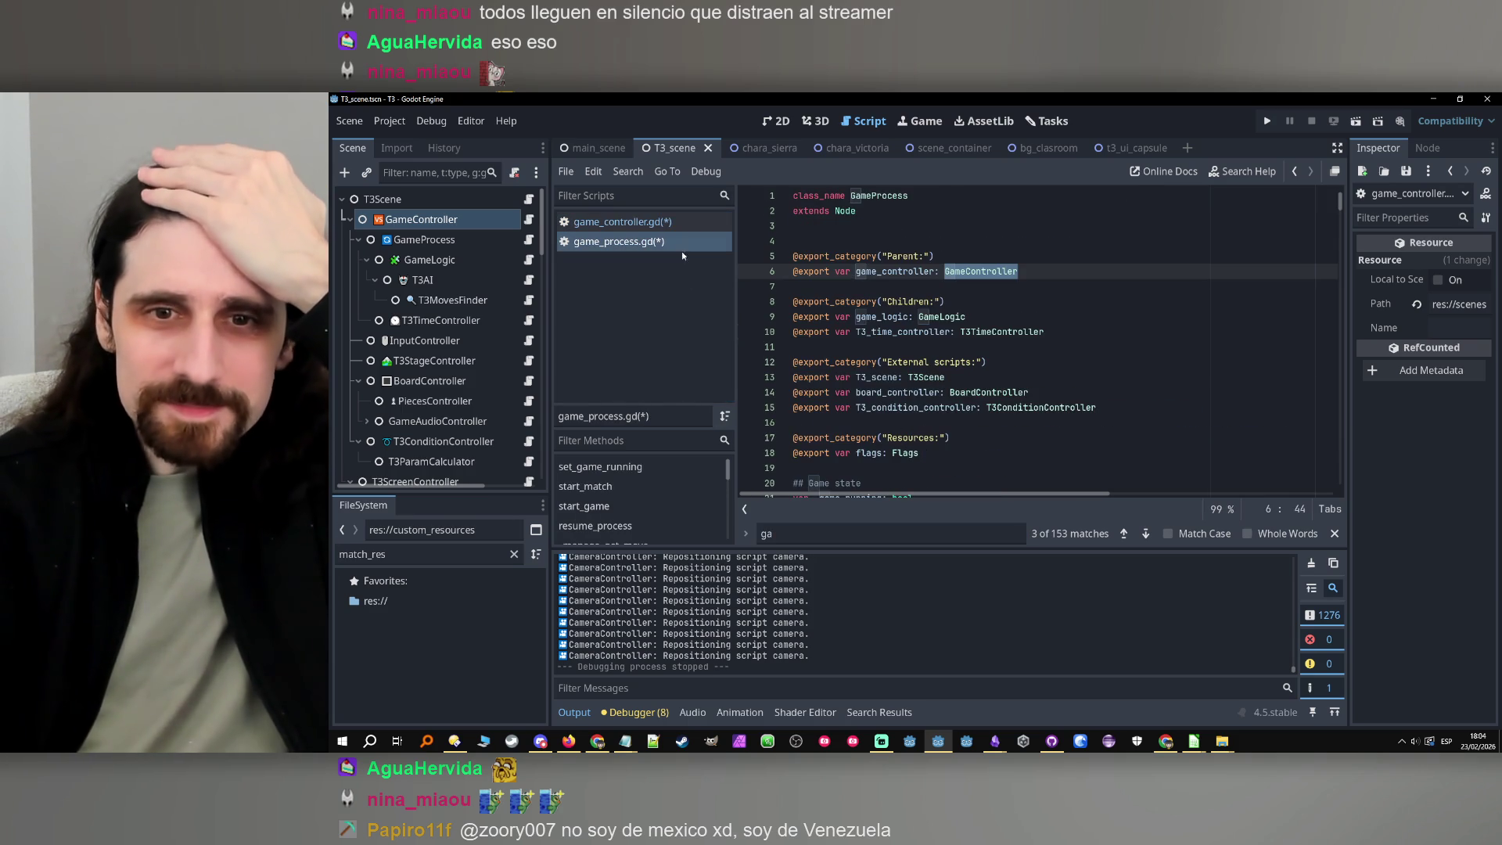
click(1144, 534)
click(1144, 534)
click(1144, 534)
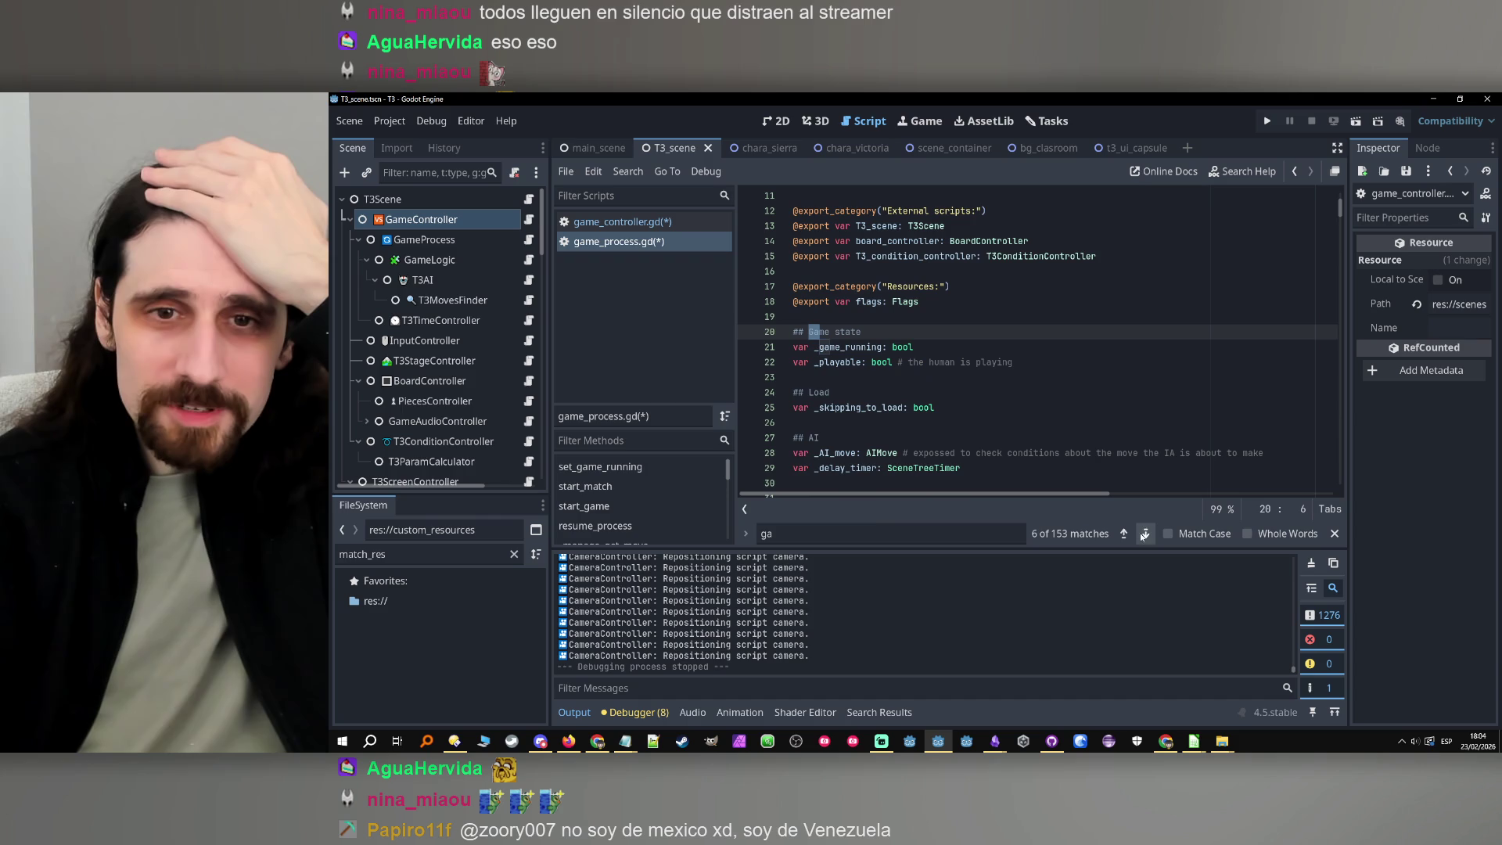
click(870, 527)
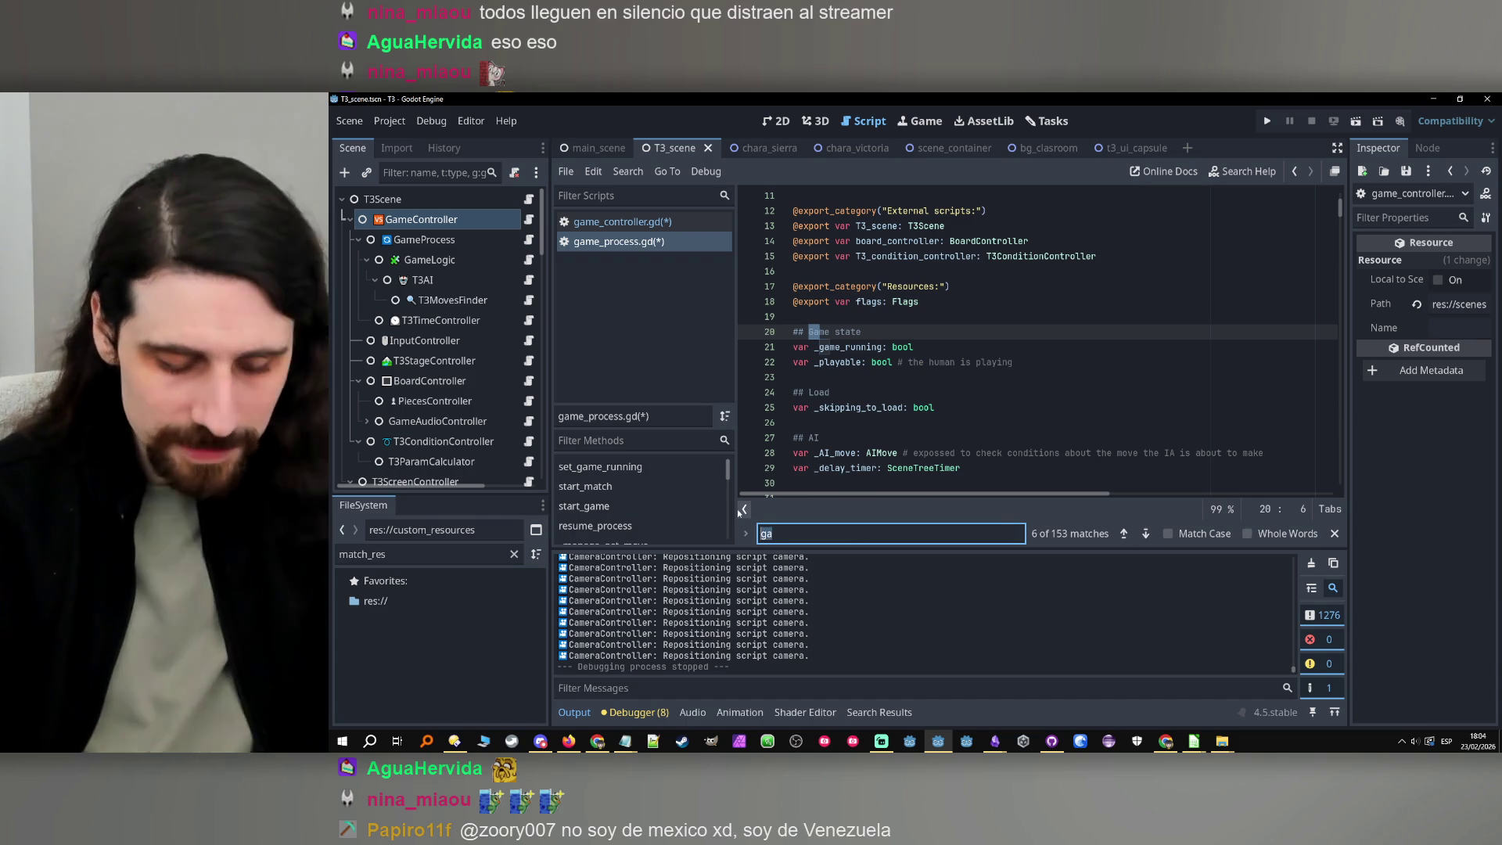
text(me_counter)
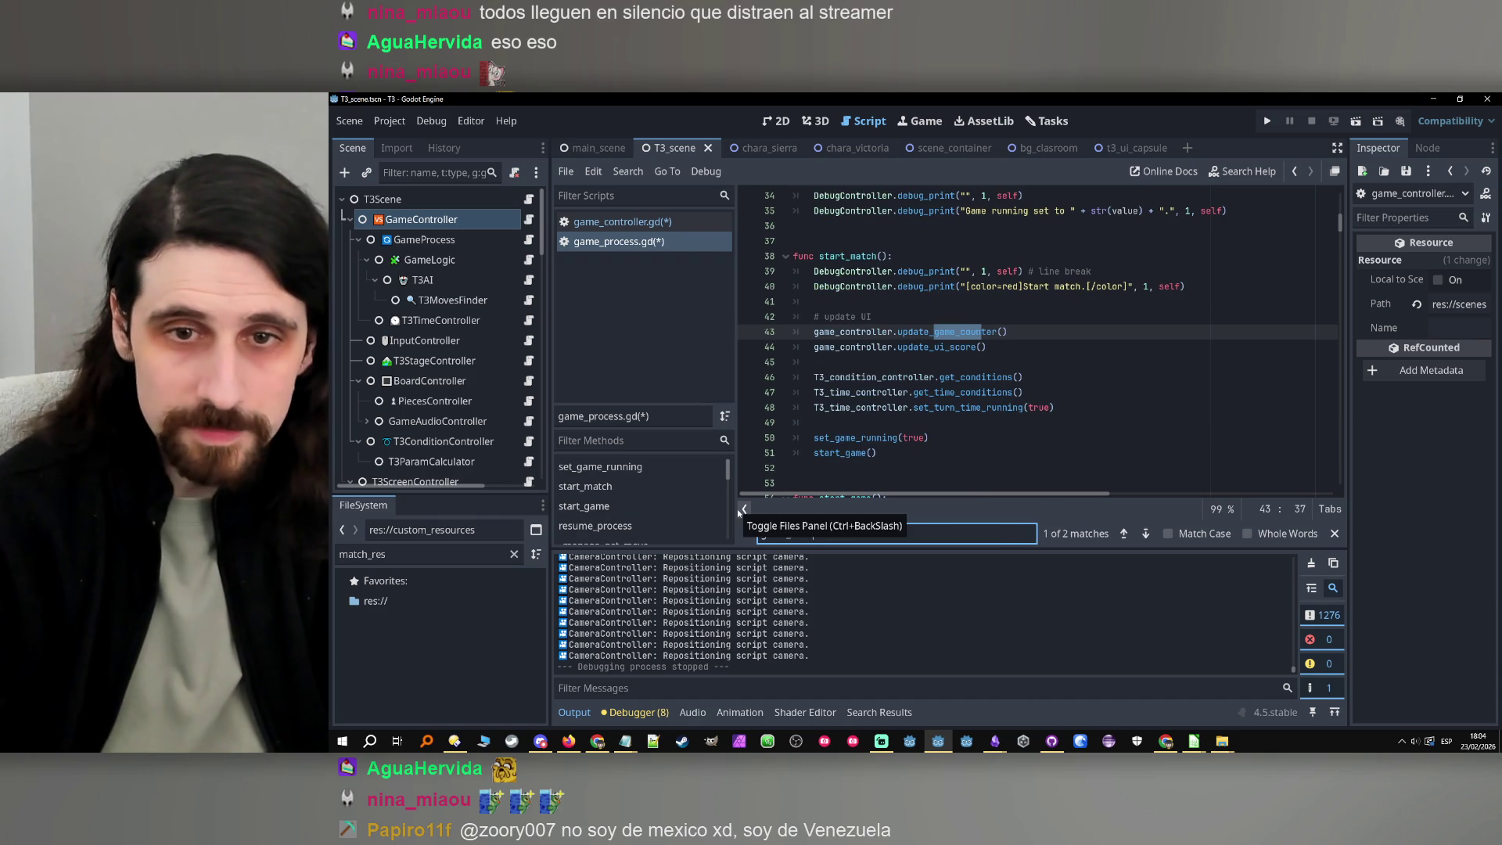
text(r)
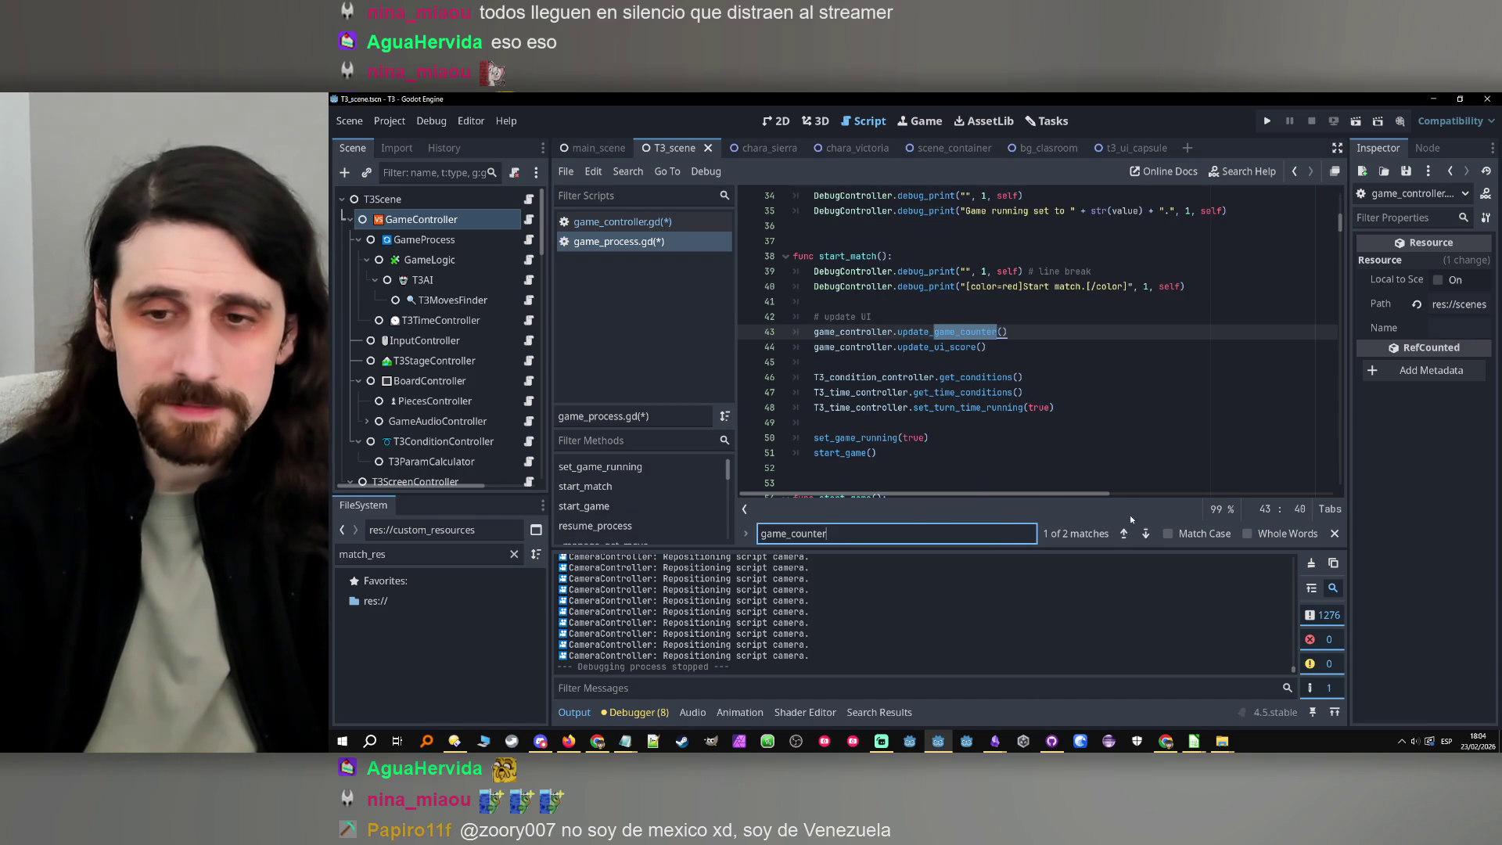
click(1146, 535)
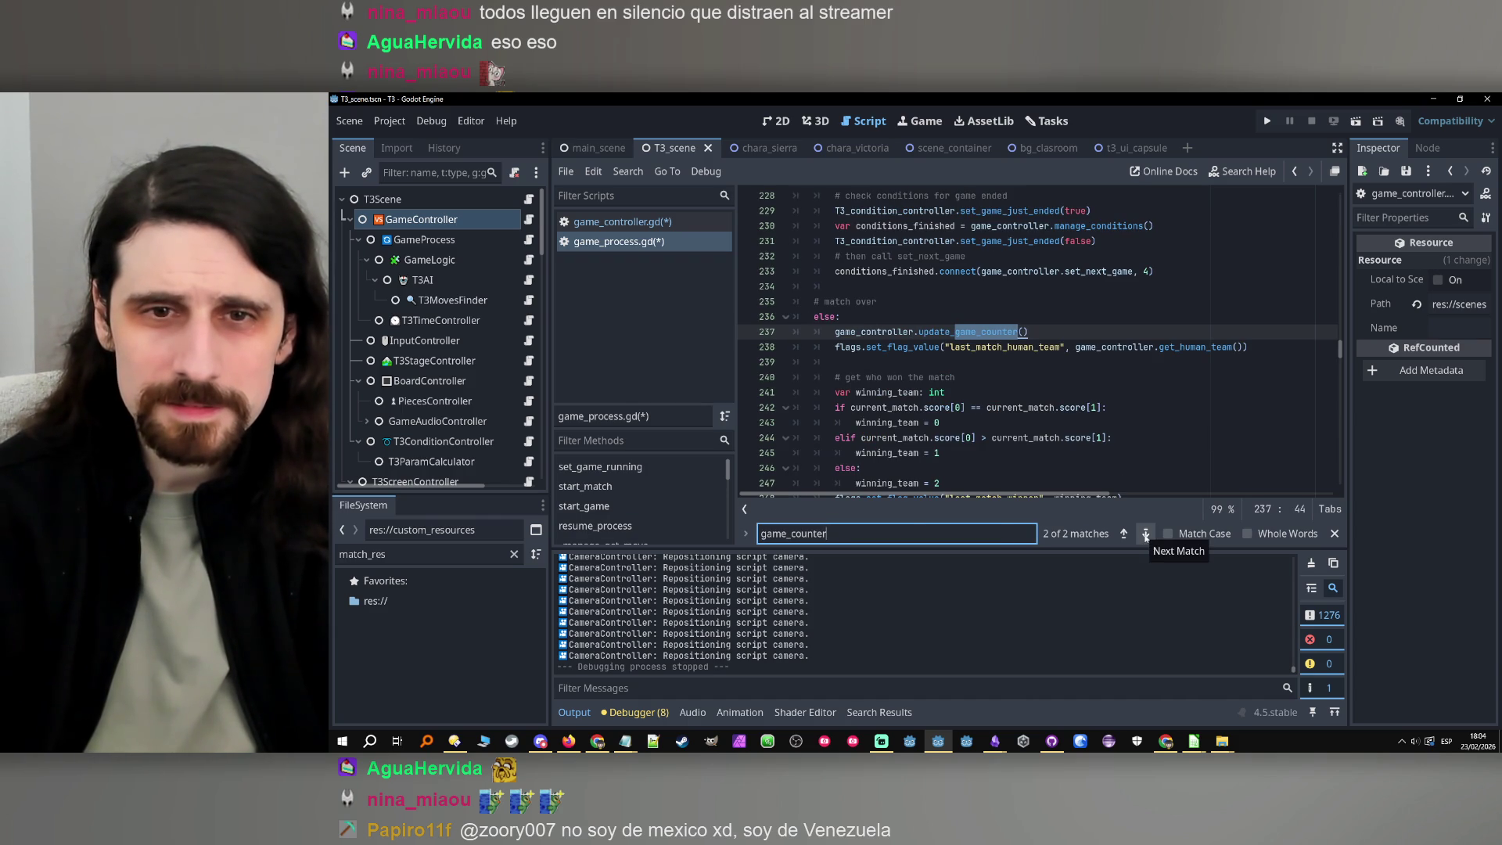
Add game_controller.increase_game_index() above update_game_counter() in the else branch
click(908, 324)
key(ctrl+z)
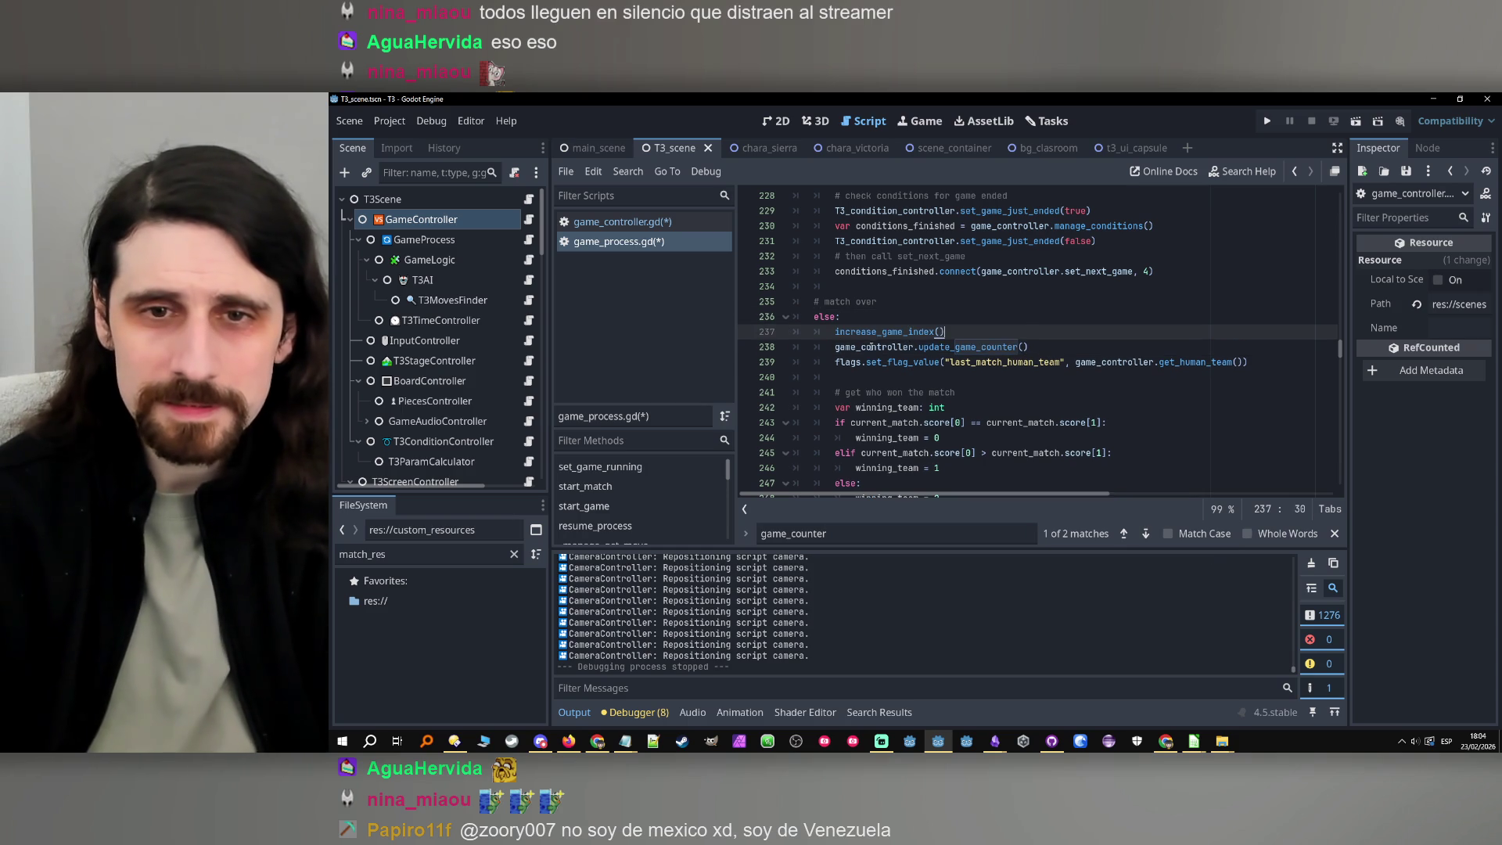
key(ctrl+c)
click(835, 331)
key(ctrl+v)
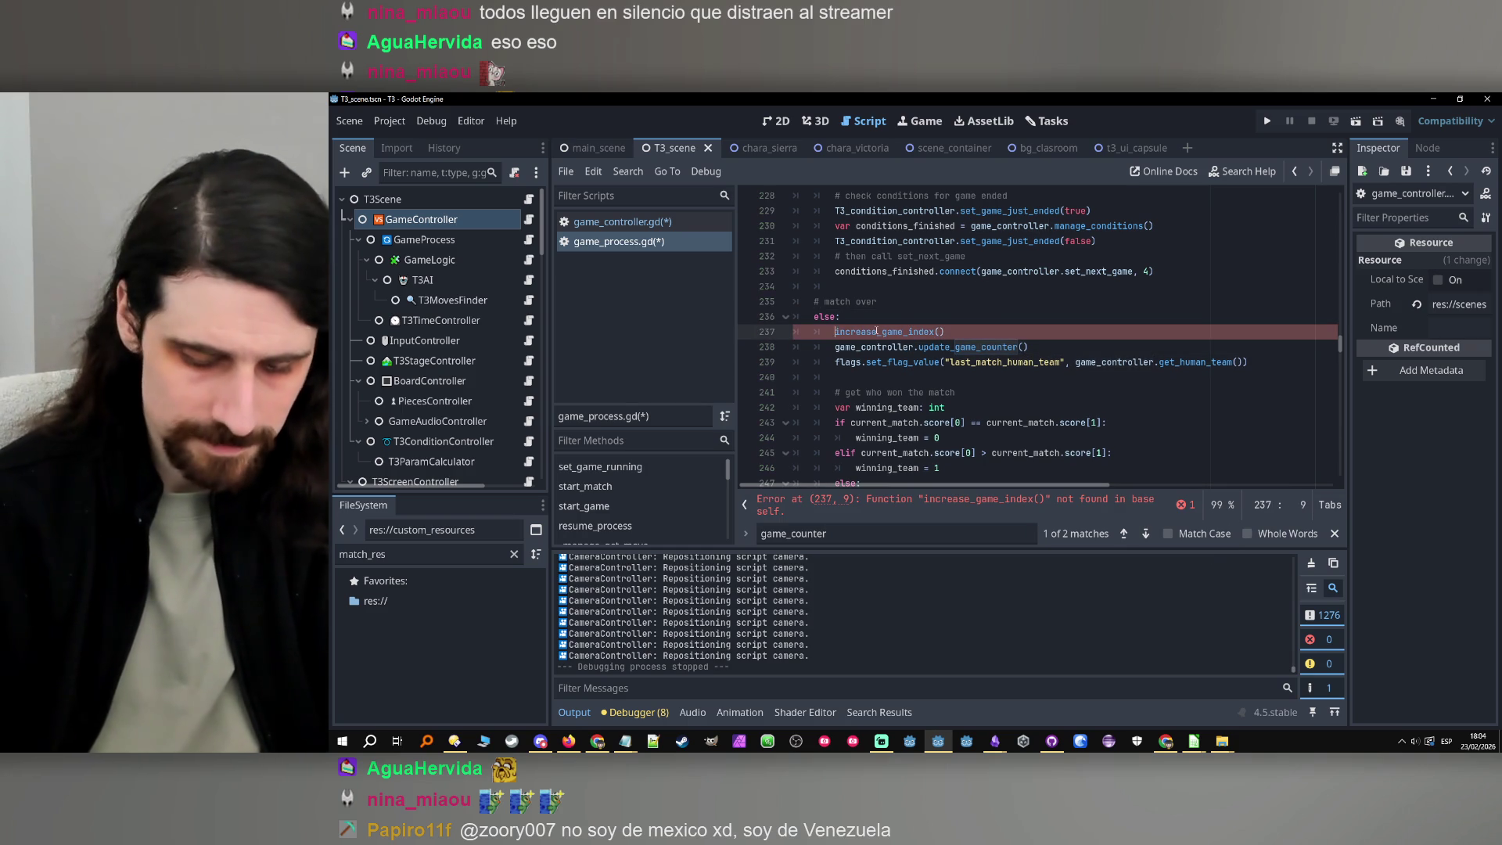
text(.)
click(1075, 330)
Remove the game_controller.increase_game_index() line again and save the scripts
scroll(1076, 333, up, 4)
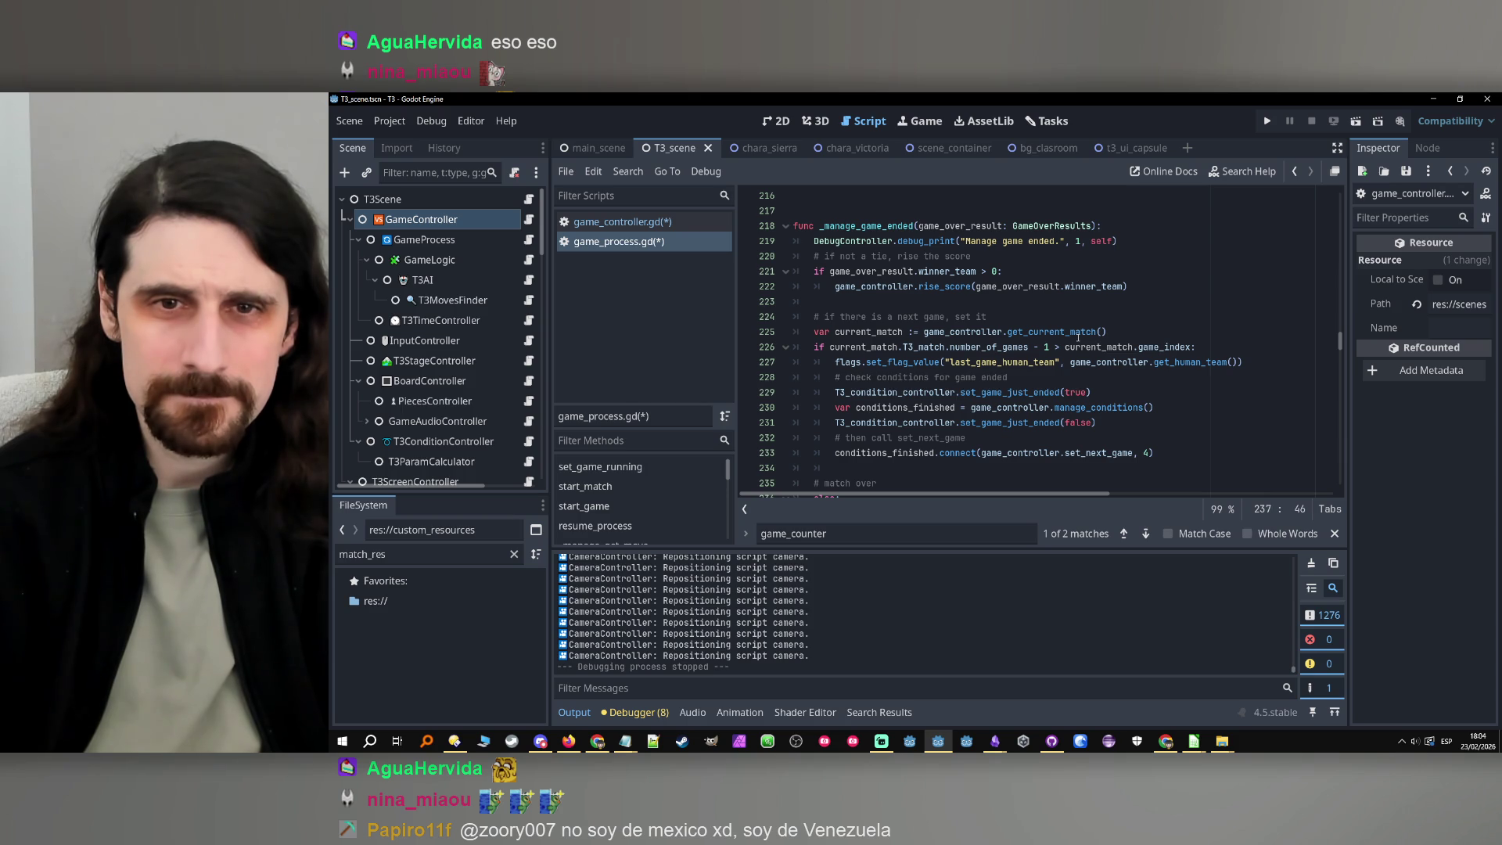
scroll(1078, 337, down, 2)
drag(1029, 422, 835, 423)
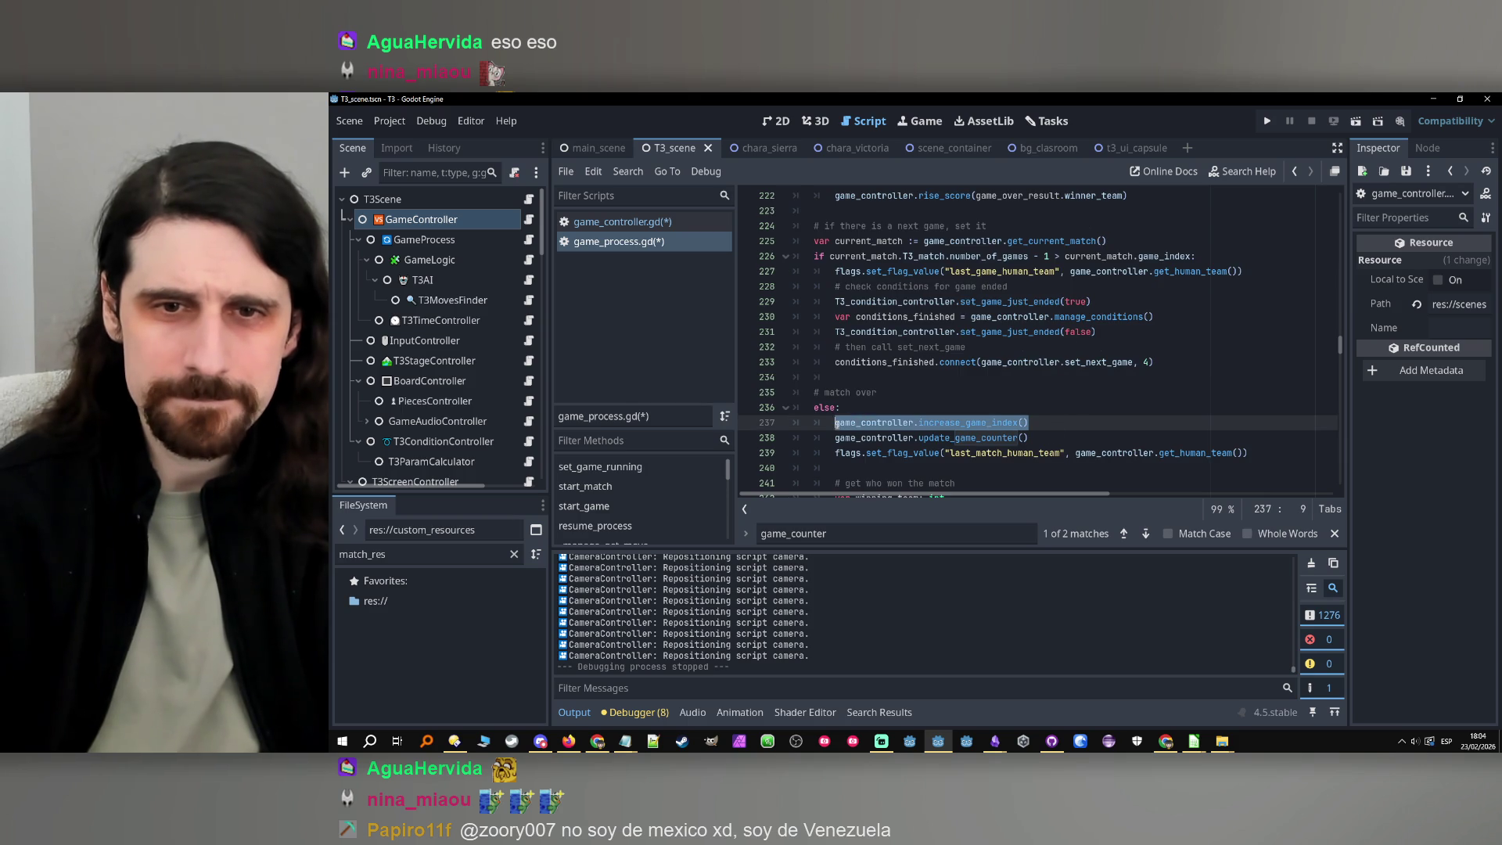
key(BackSpace)
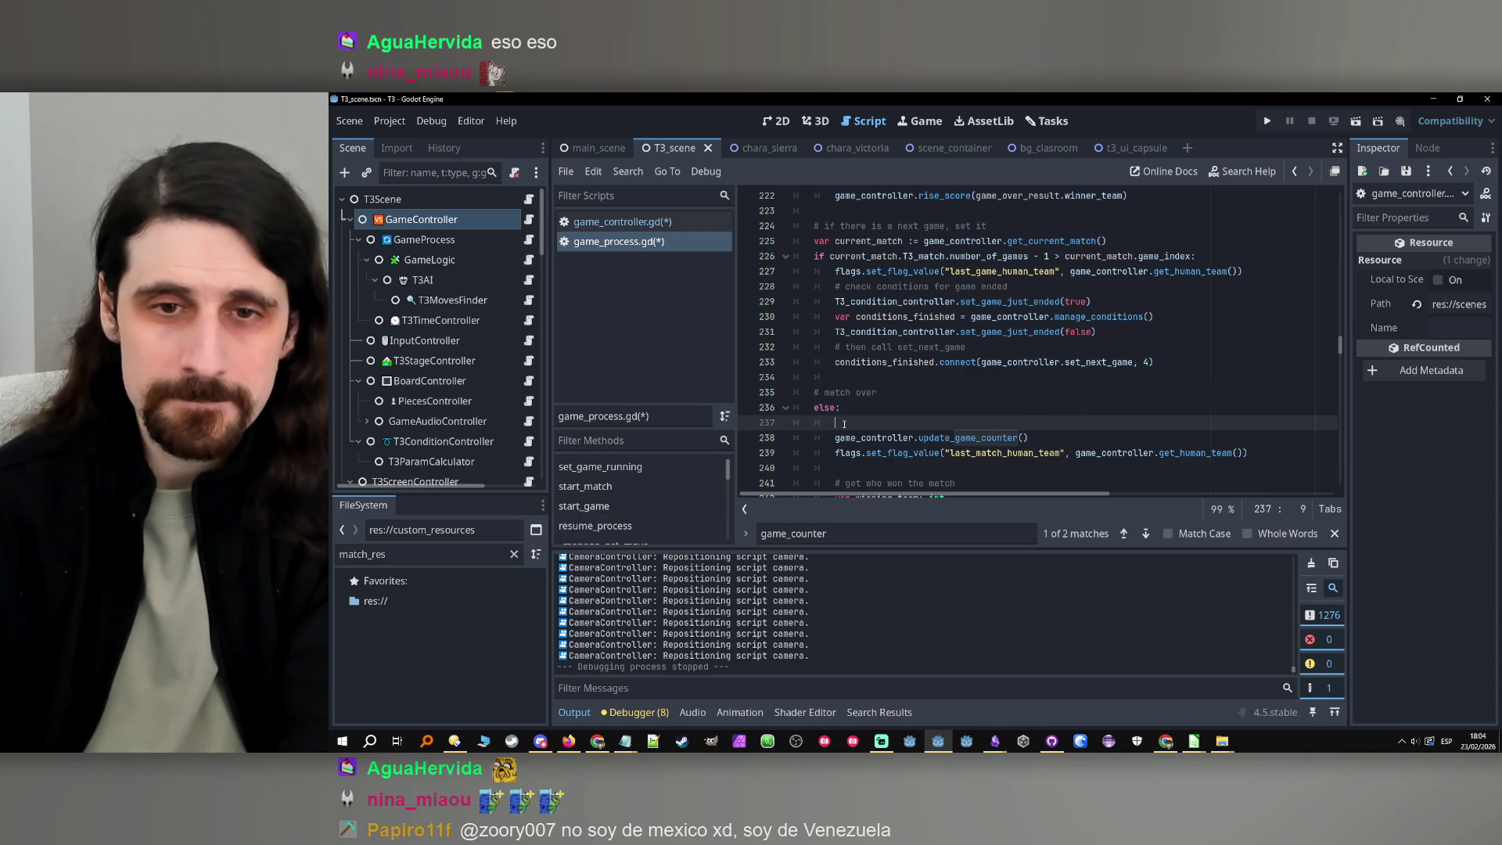
key(Up)
key(ctrl+s)
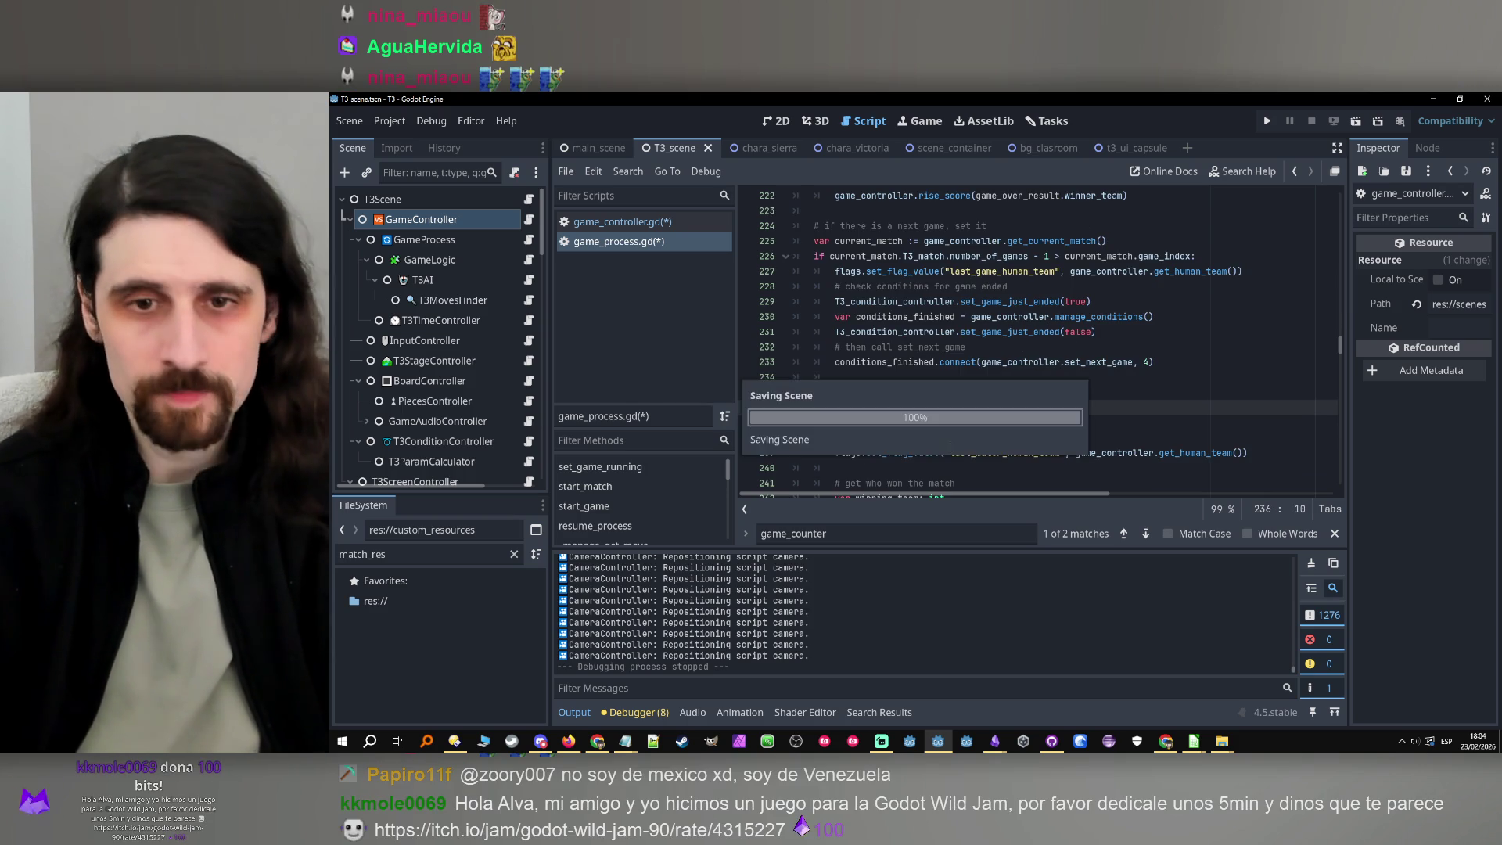
click(1040, 438)
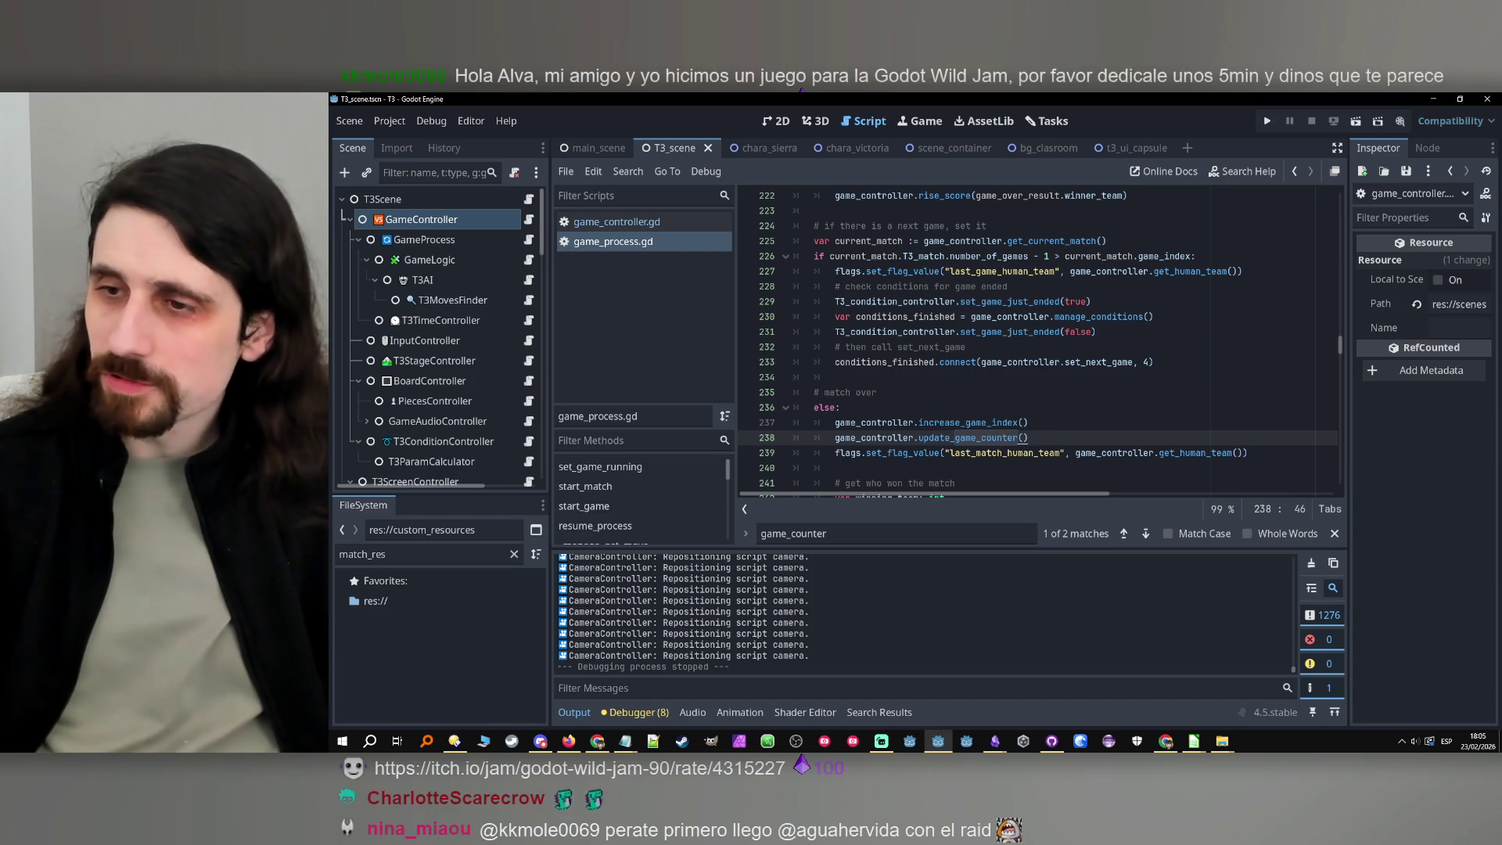
key(alt+Tab)
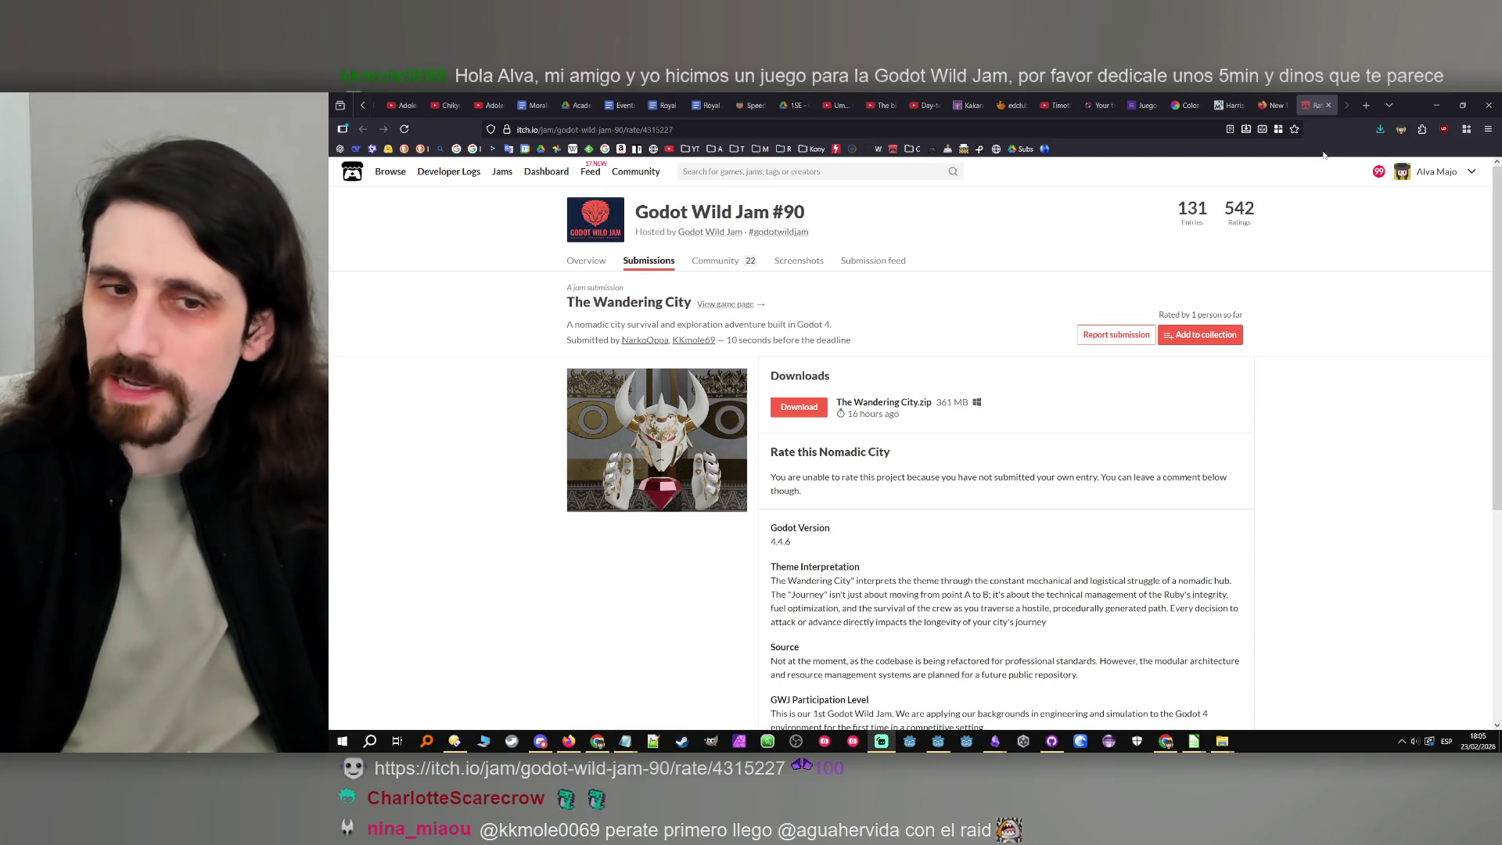
scroll(1252, 329, down, 3)
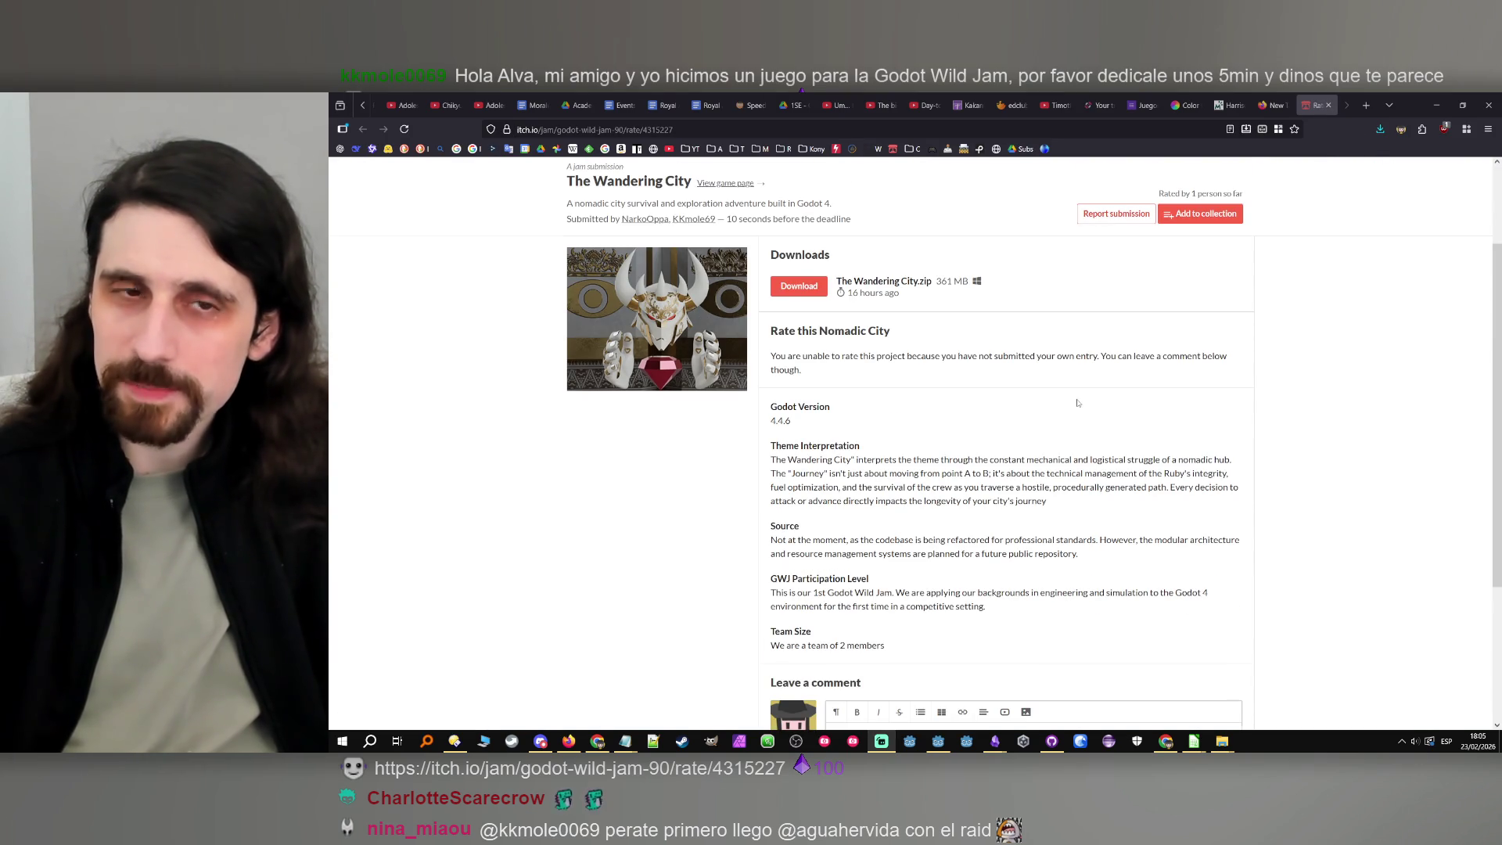
scroll(1259, 366, down, 2)
click(1438, 104)
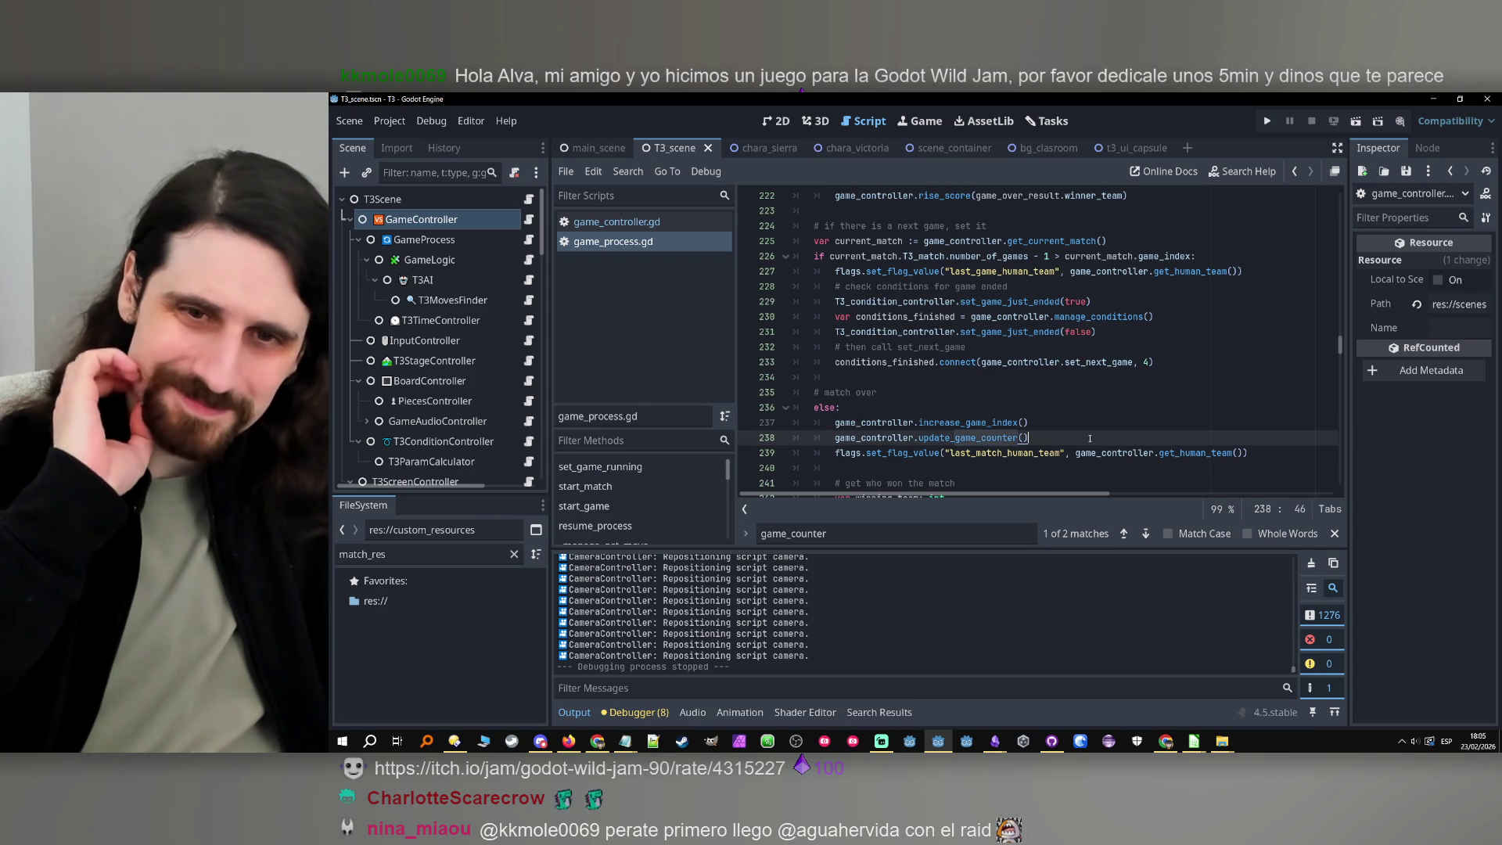
Review the winner-check and last_match_winner code, then run the T3 project to its Chapter 0 title card
scroll(1153, 384, down, 3)
key(Down)
key(Down)
key(Down)
click(1153, 383)
click(1142, 408)
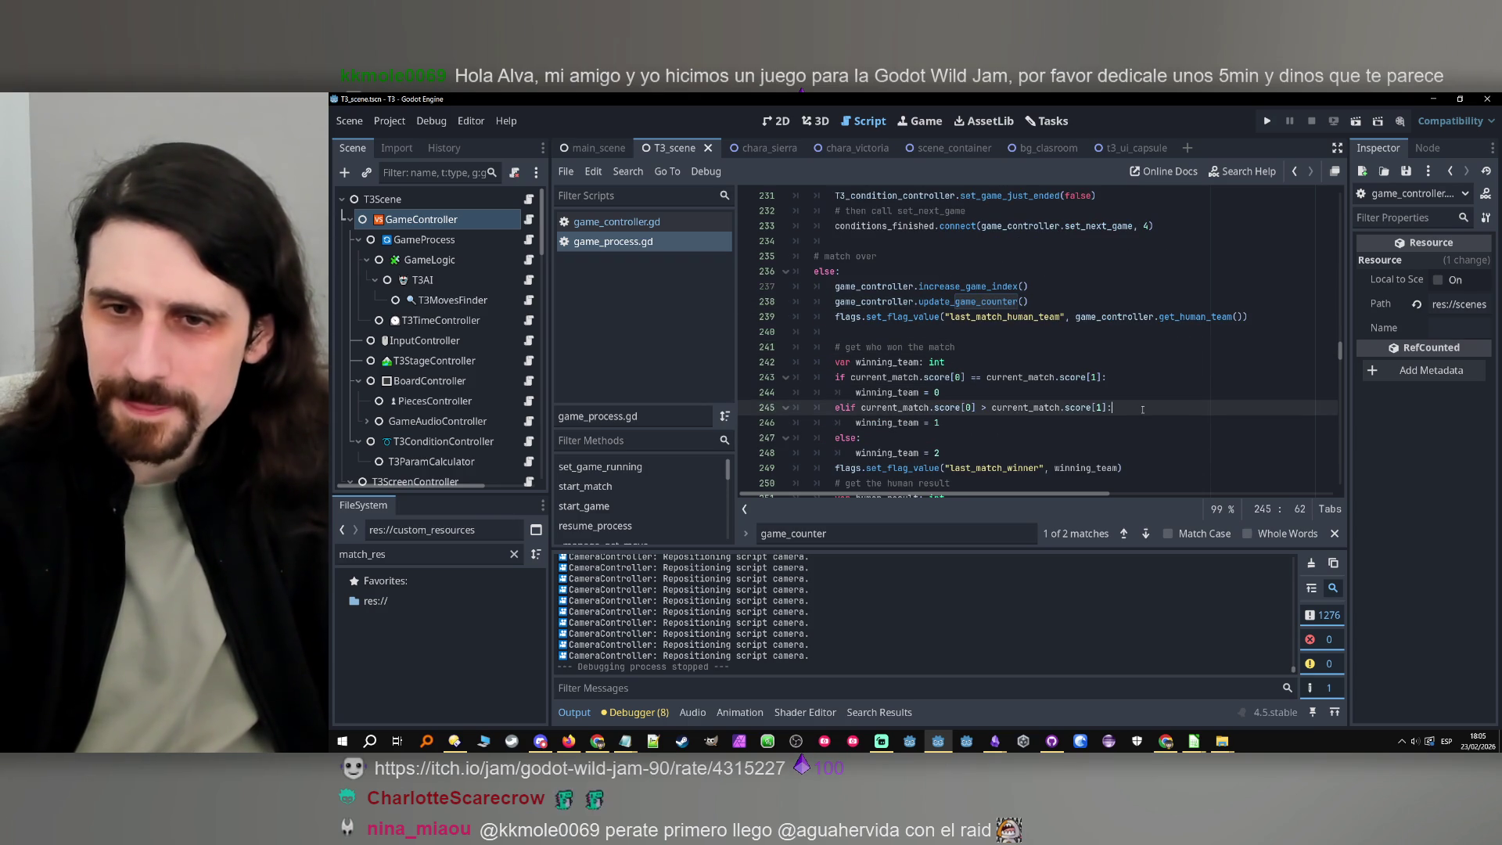
click(1146, 462)
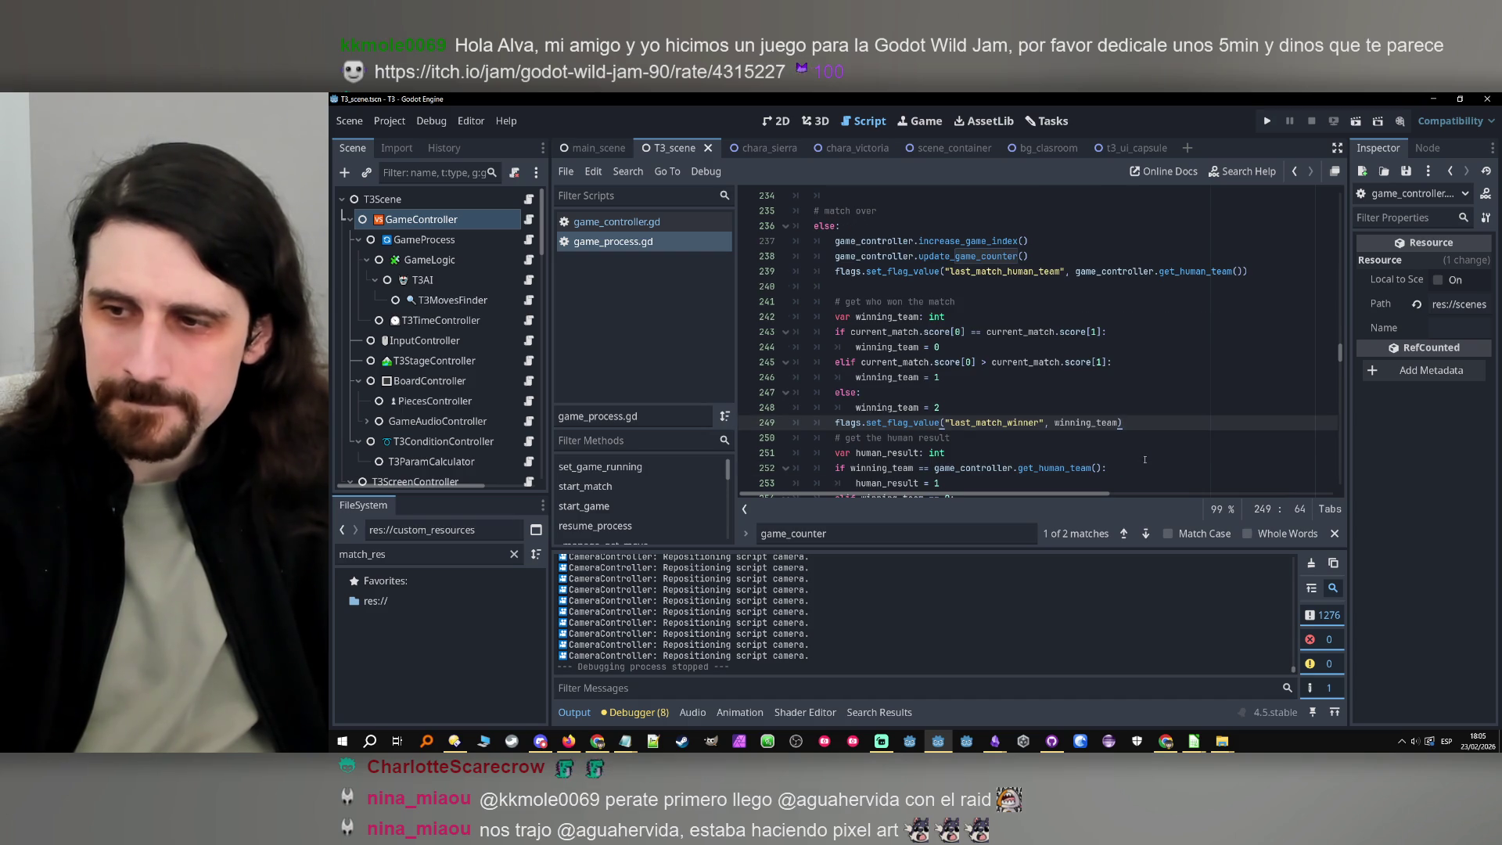
scroll(1144, 459, down, 2)
click(1153, 438)
click(1162, 423)
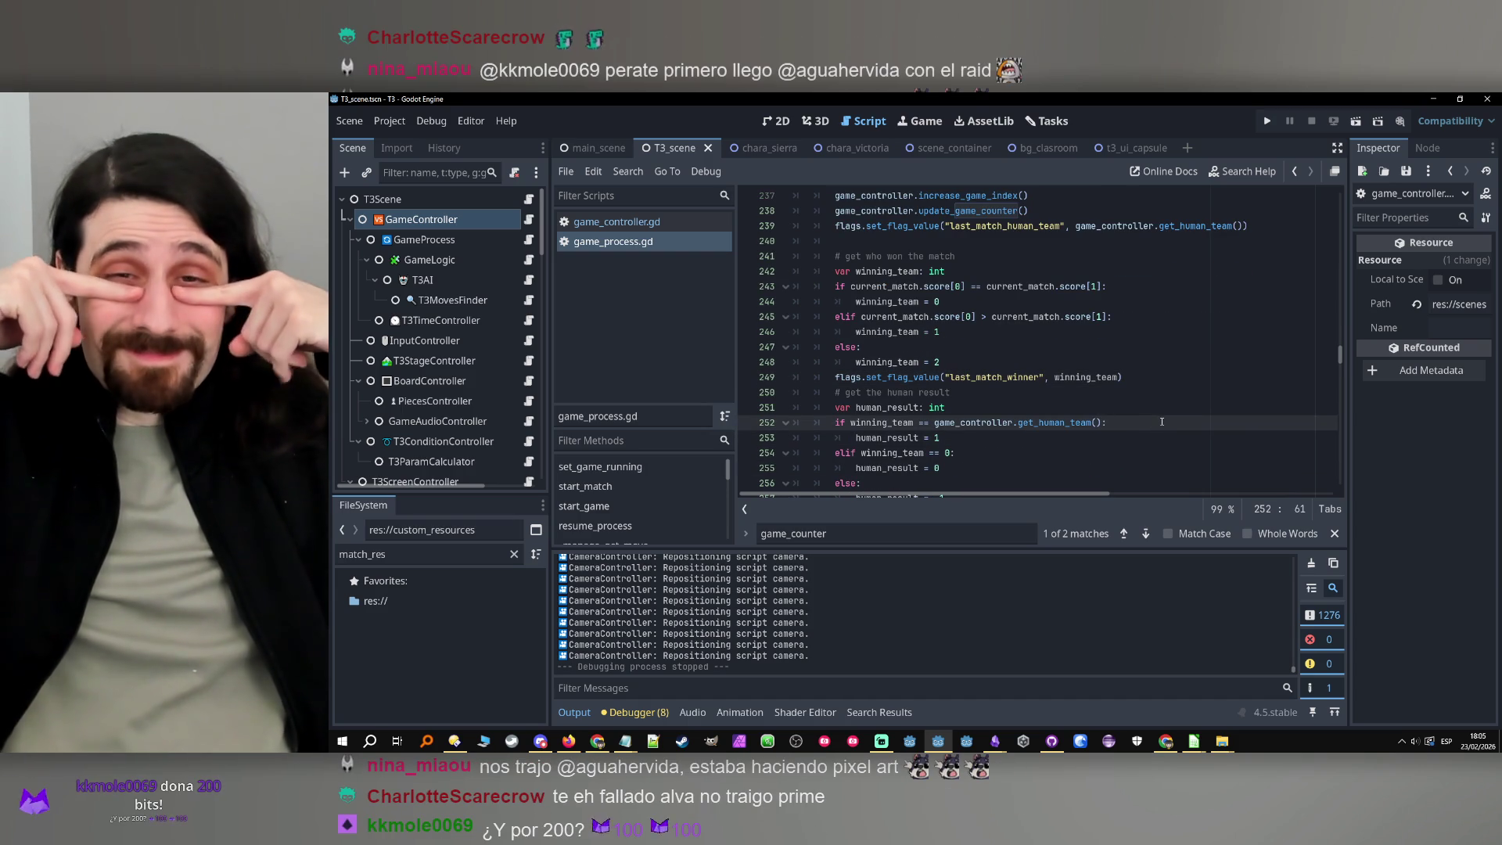
click(1267, 121)
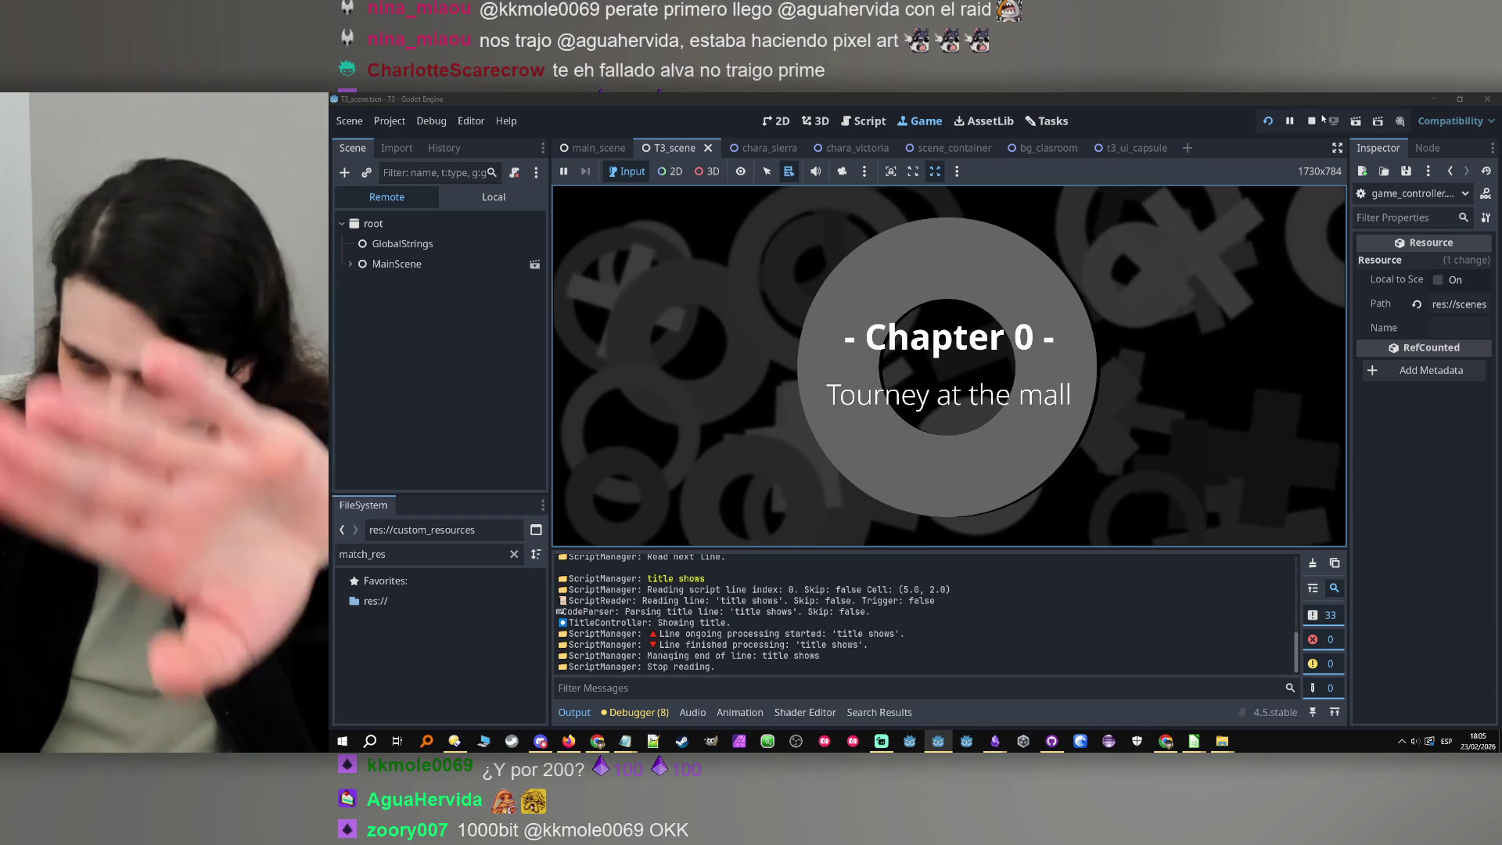
Play past the intro until the index error at game_controller.gd line 591, then stop and return to the edited code
click(1069, 317)
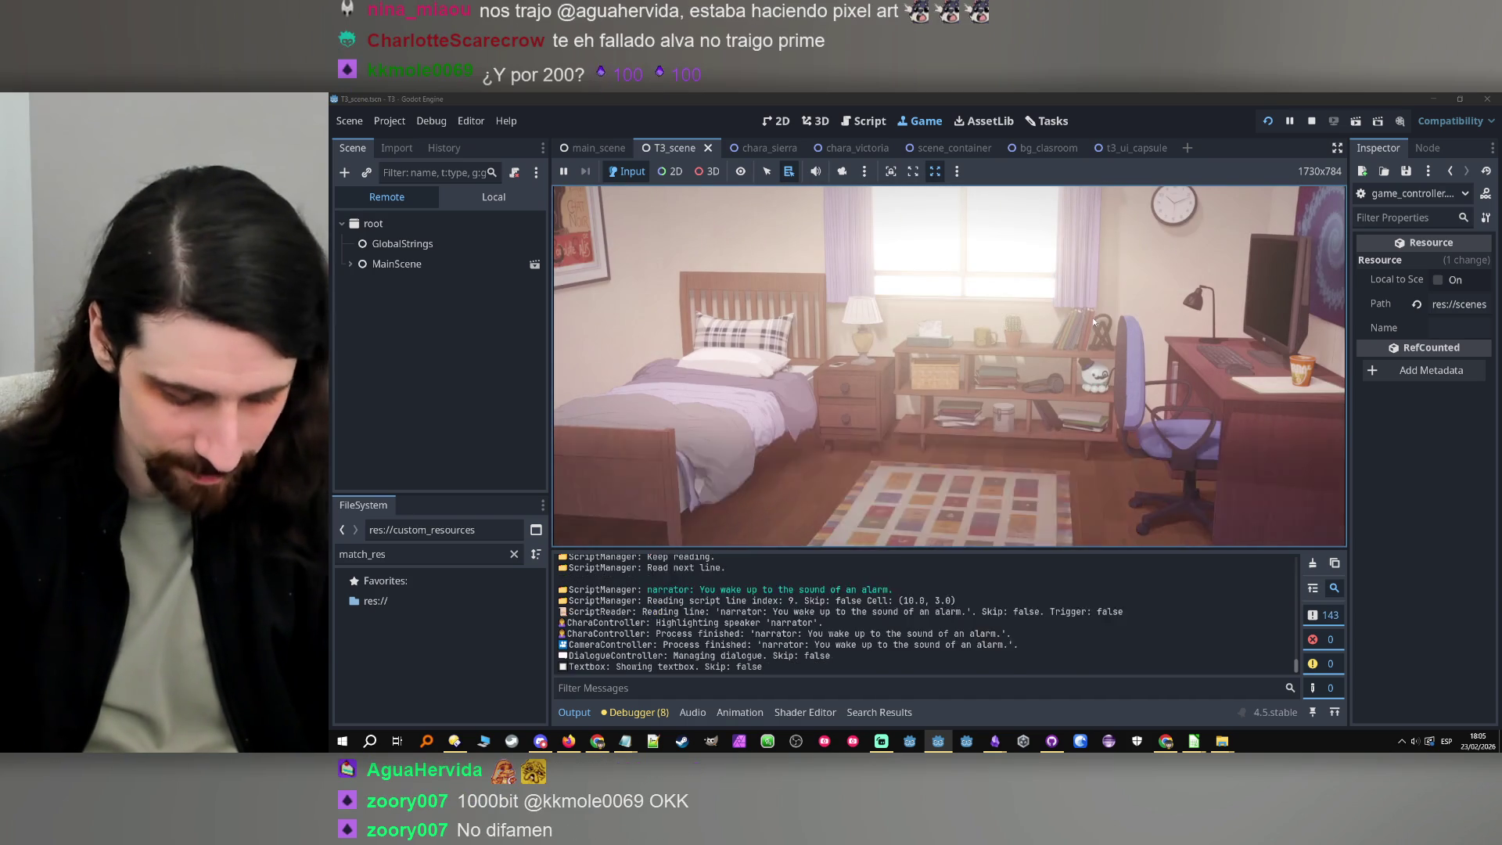
click(1102, 316)
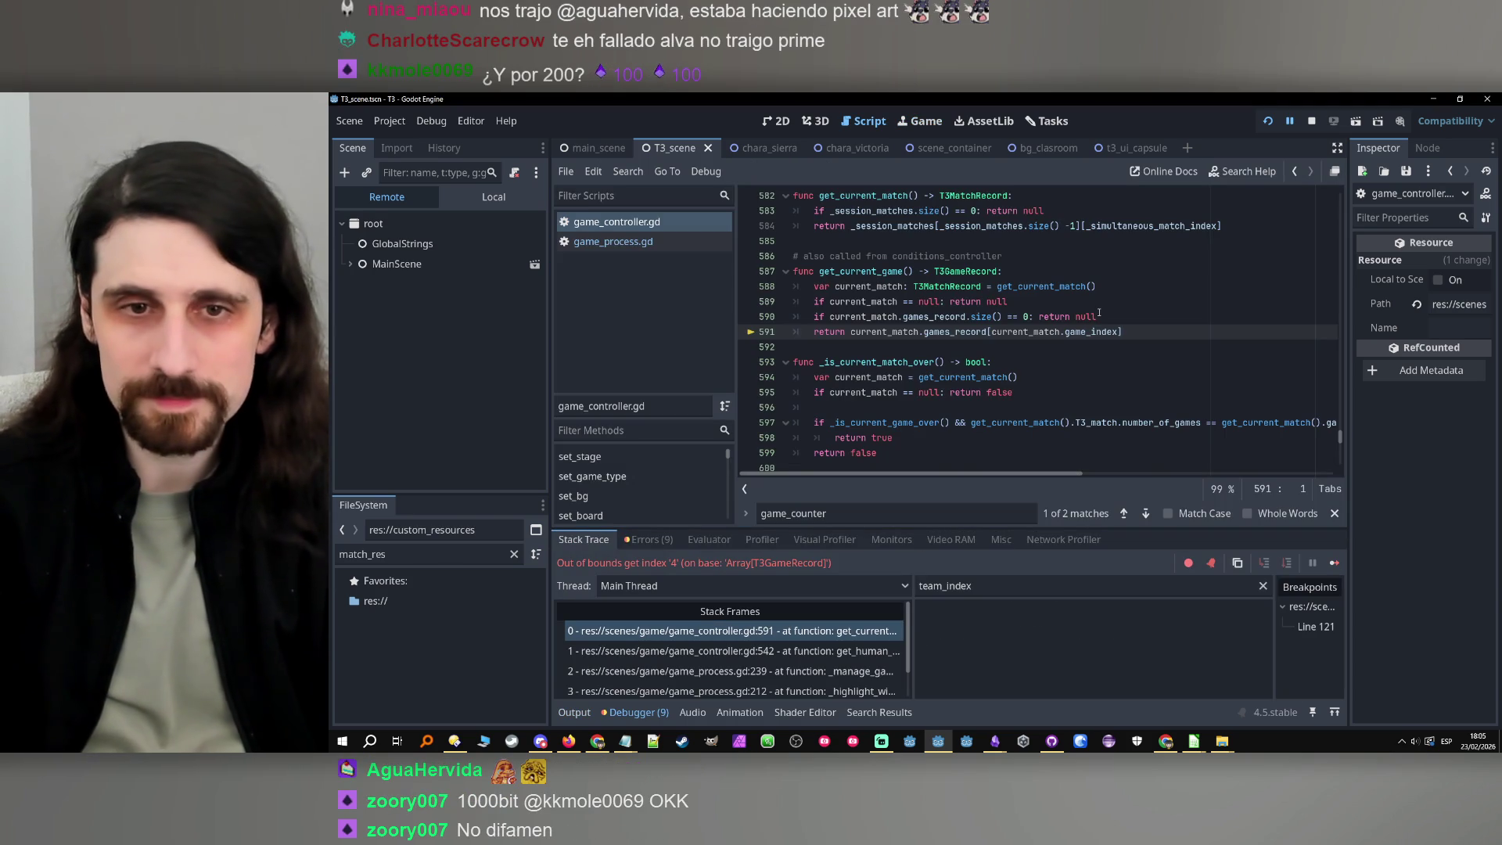
click(1123, 332)
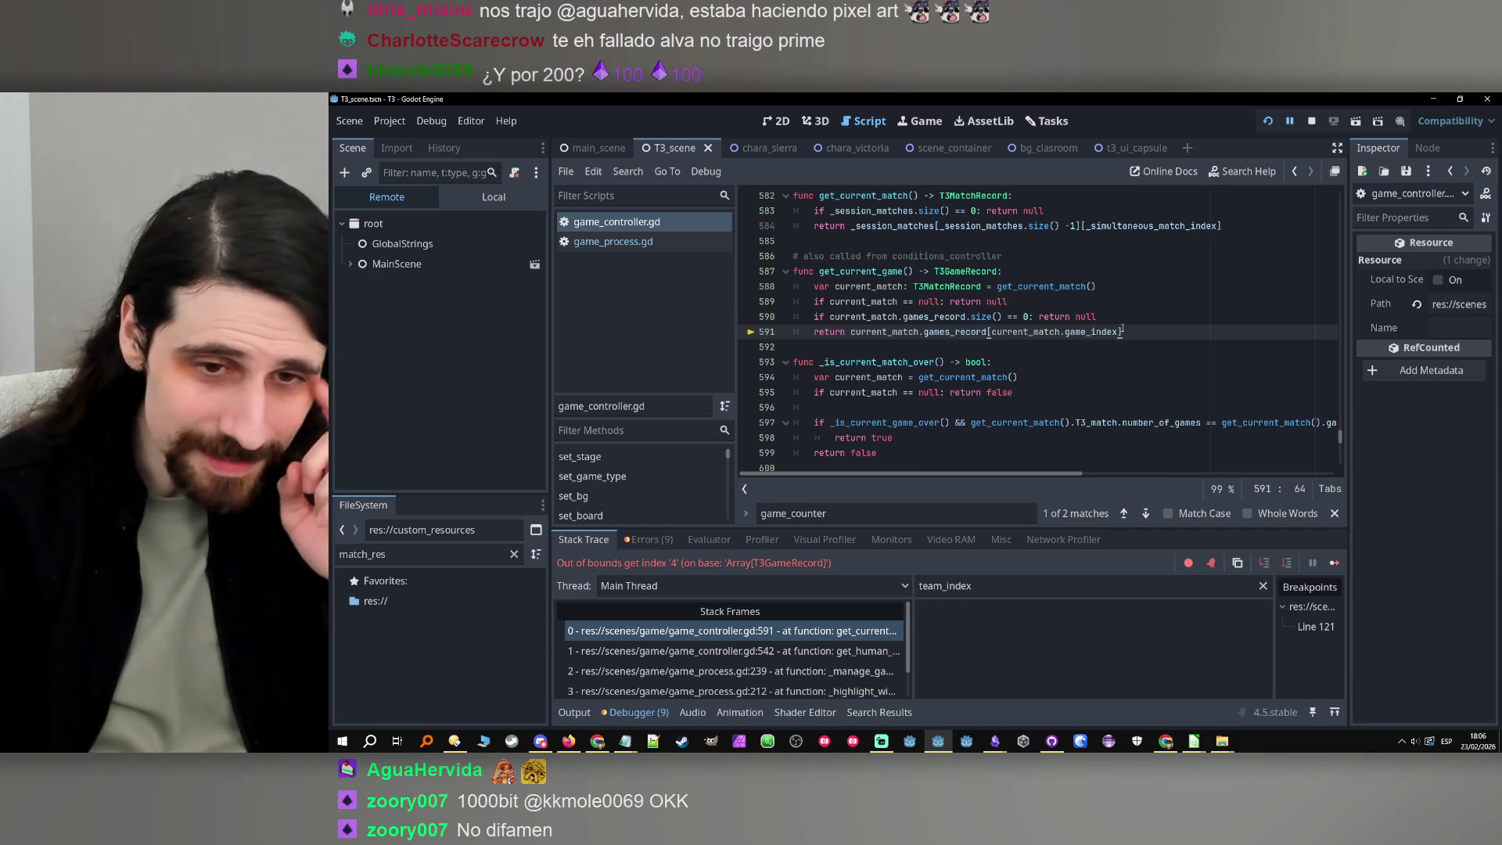
click(1149, 321)
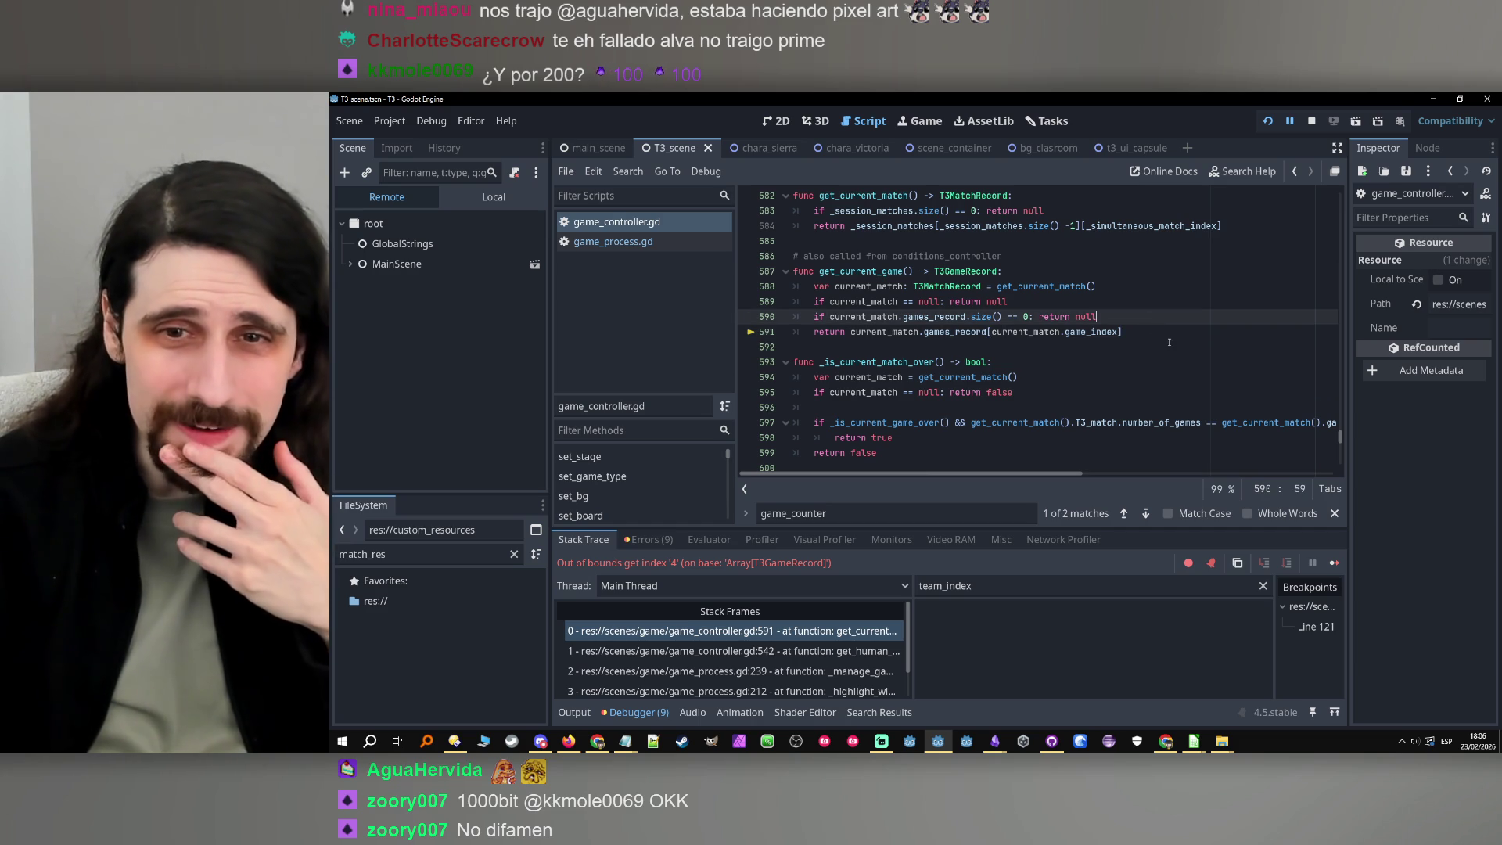
click(1164, 331)
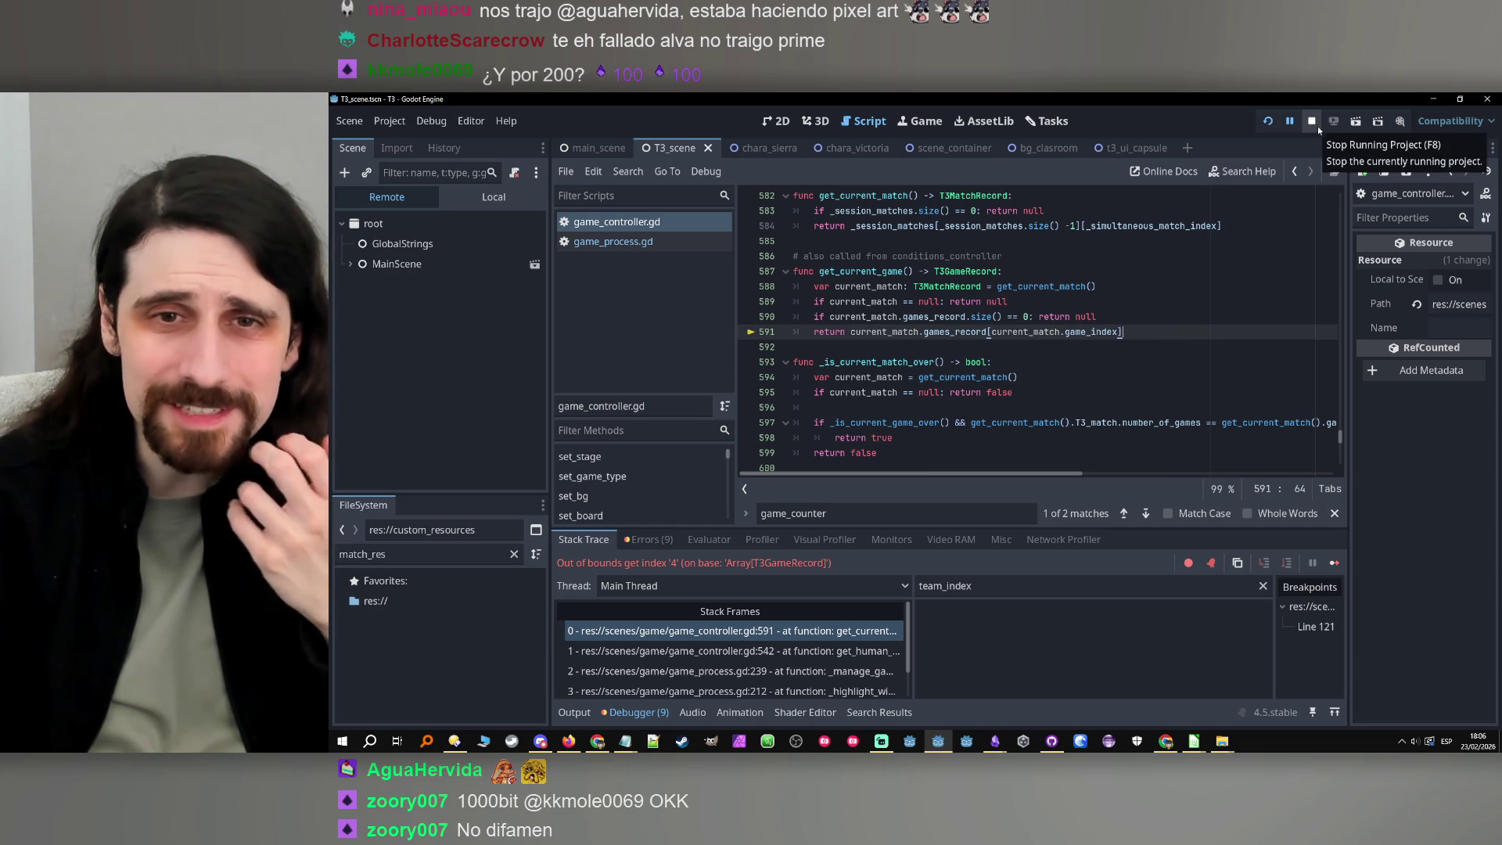
click(1316, 124)
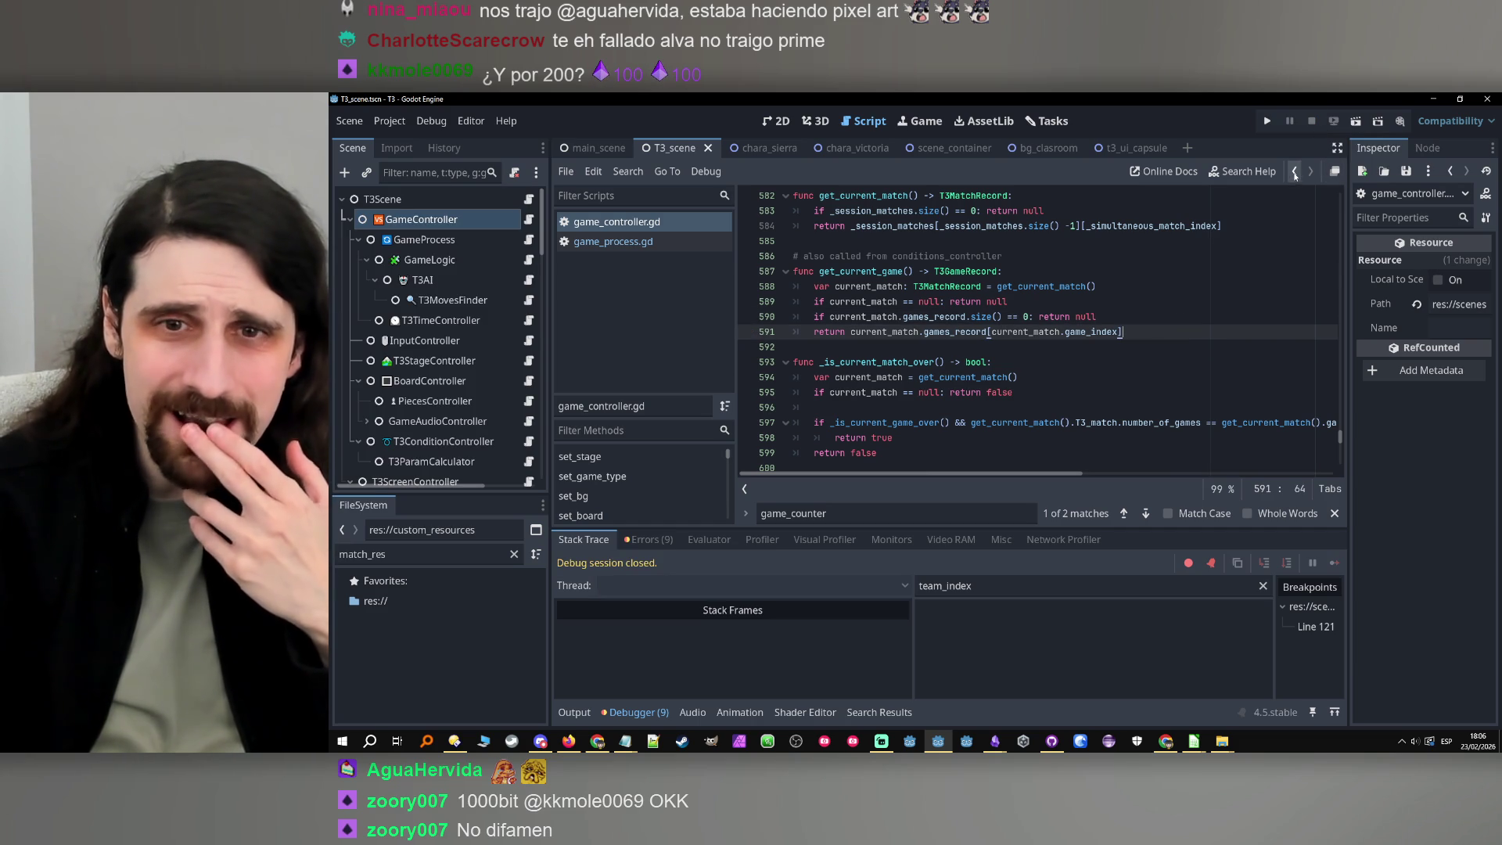
click(1296, 172)
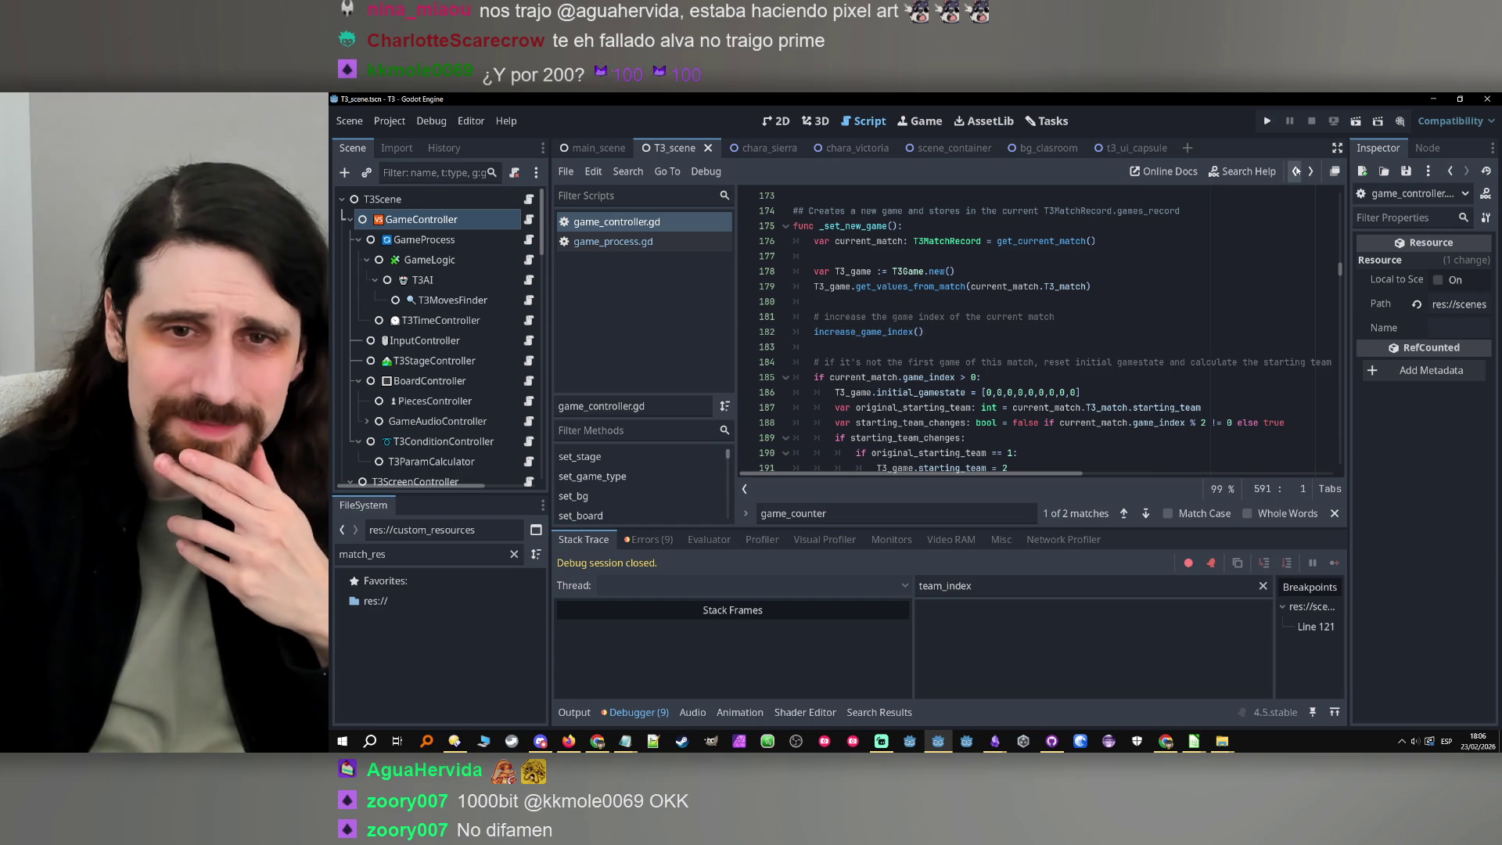
Copy increase_game_index and search for it in game_process.gd
double_click(899, 334)
key(ctrl+c)
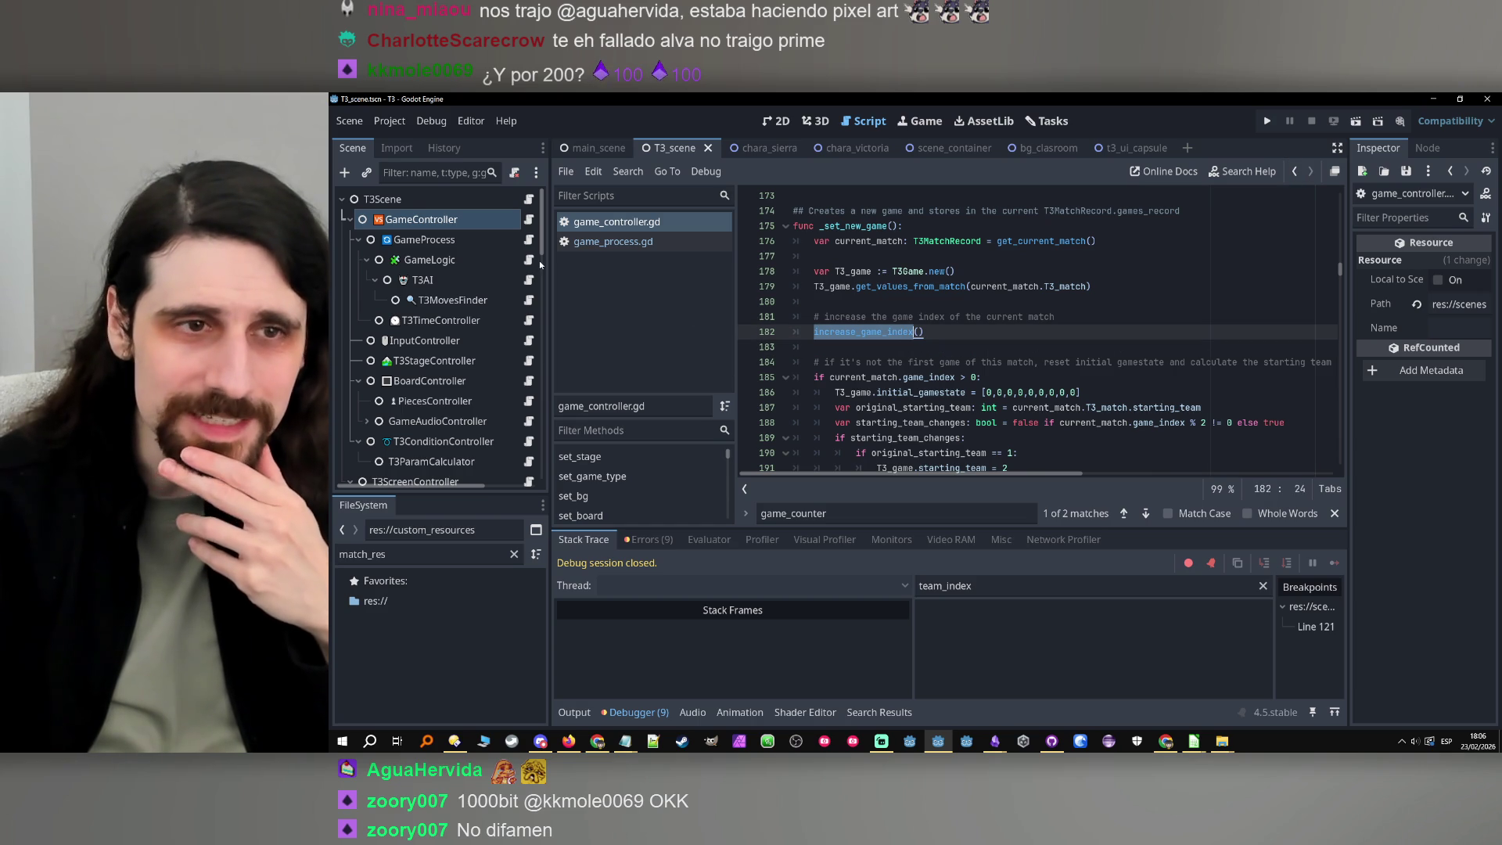
click(529, 239)
click(876, 518)
key(ctrl+a)
key(ctrl+v)
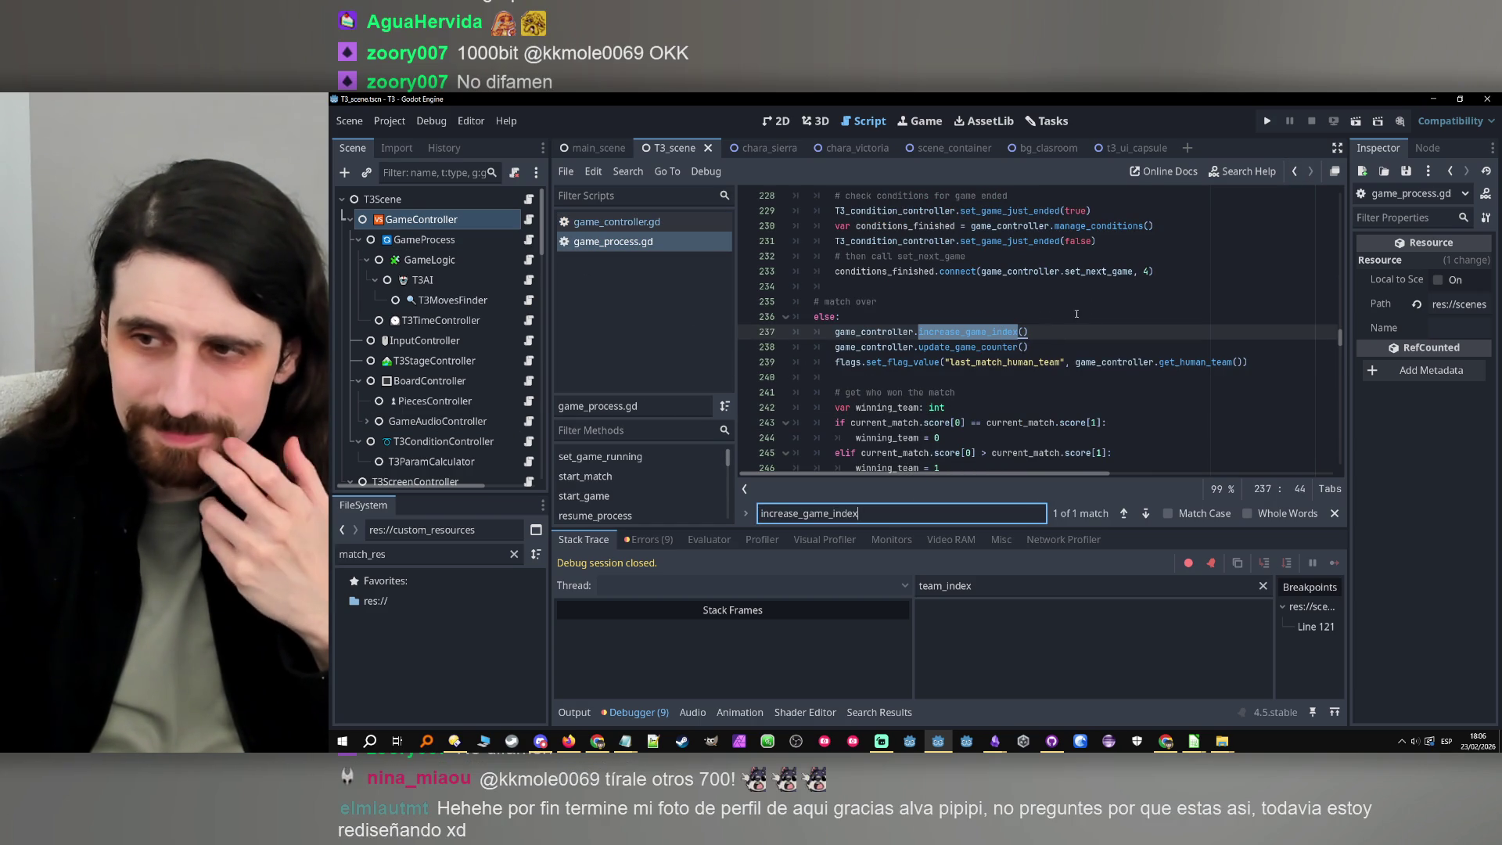
Jump to the update_game_counter definition in game_controller.gd and place the caret in its parameter list
click(973, 346)
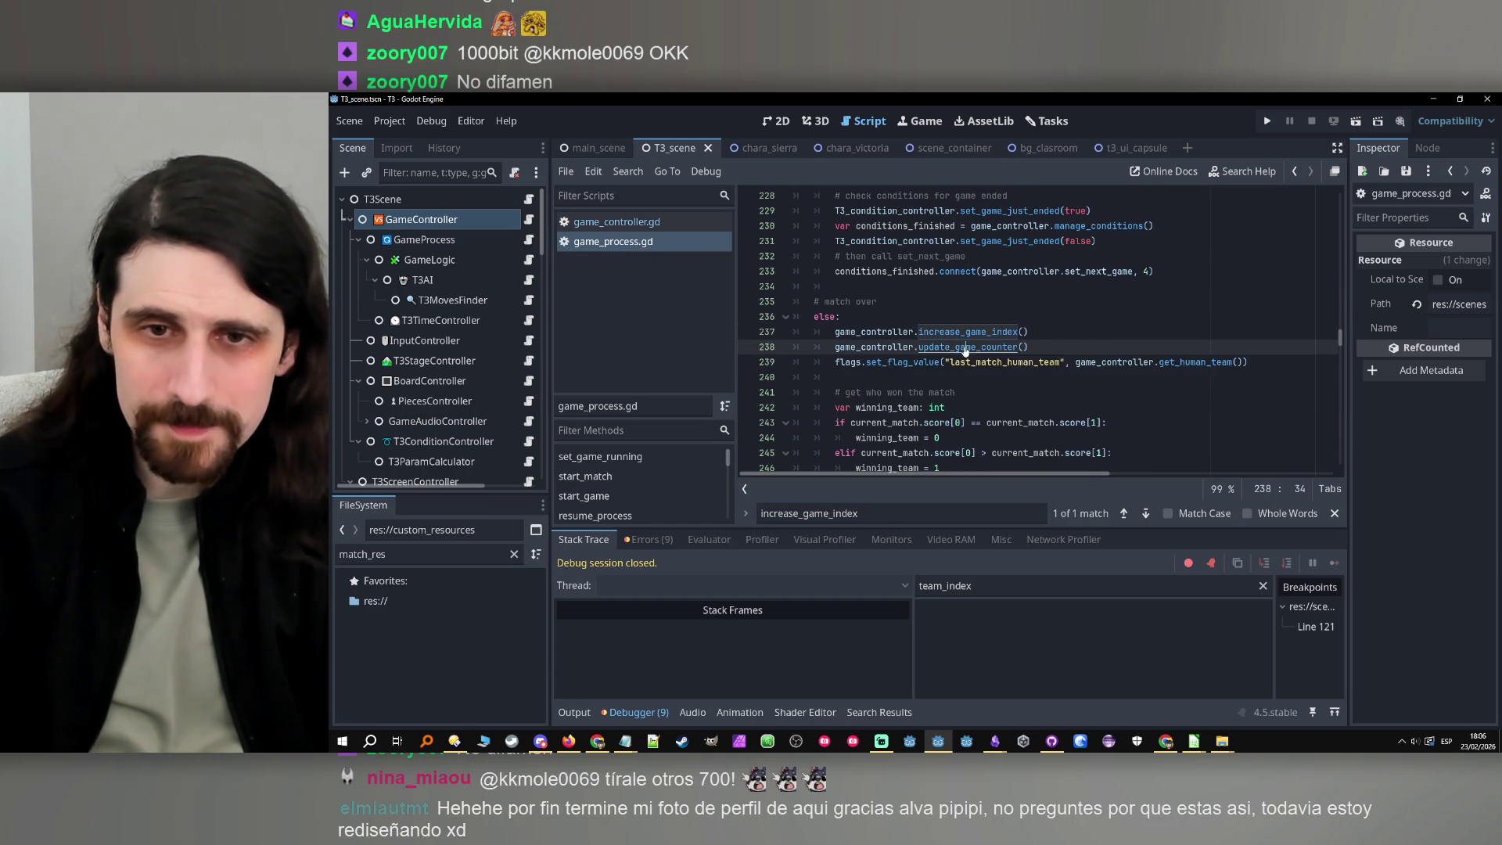
ctrl+click(967, 347)
double_click(895, 332)
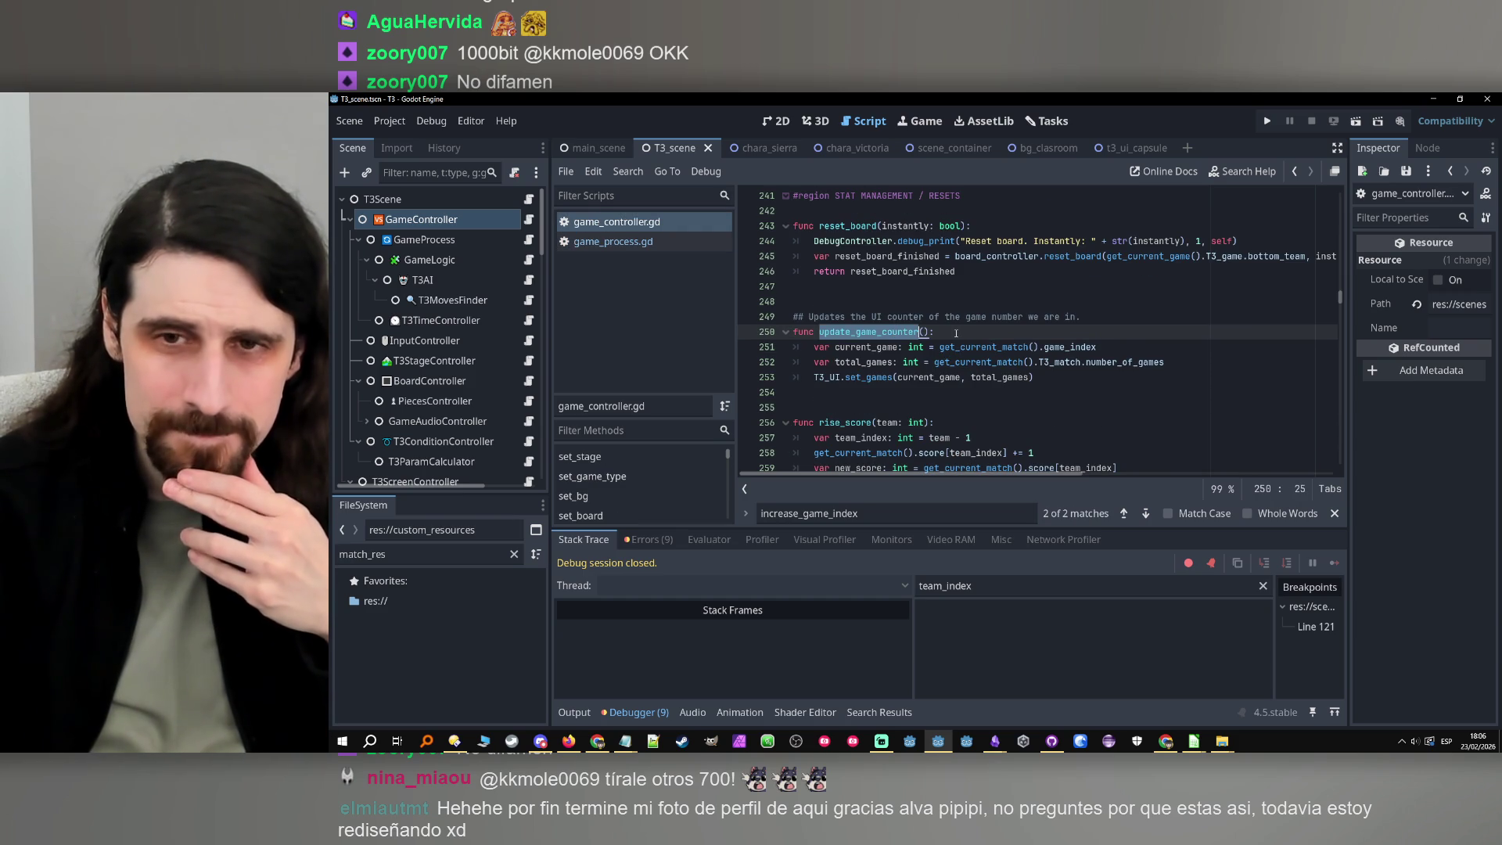
click(956, 333)
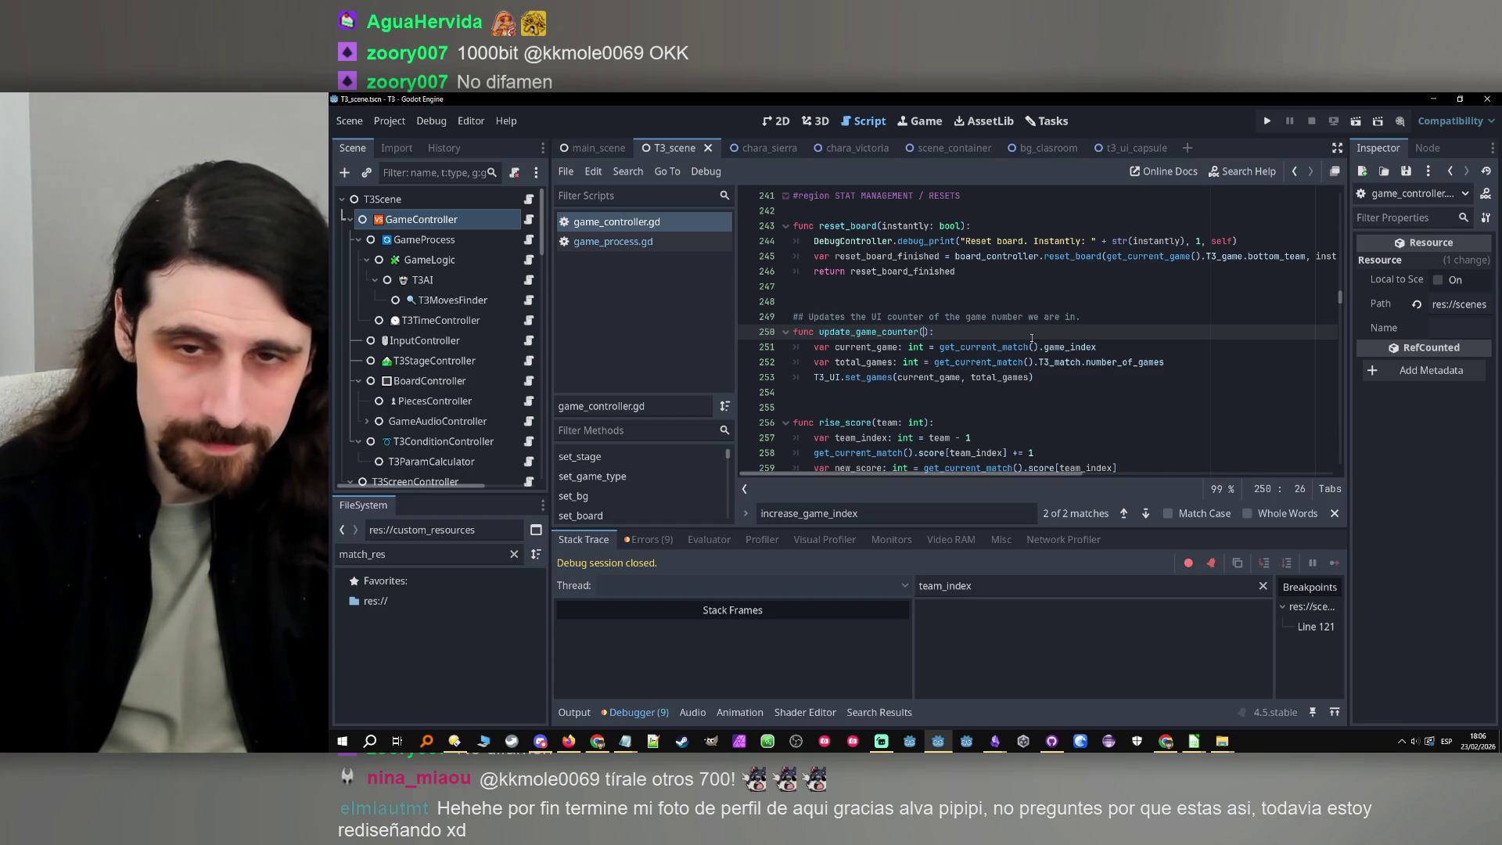
Add a match_ended: bool parameter and an 'if match_ended: current_game += 1' block
text(match_ended)
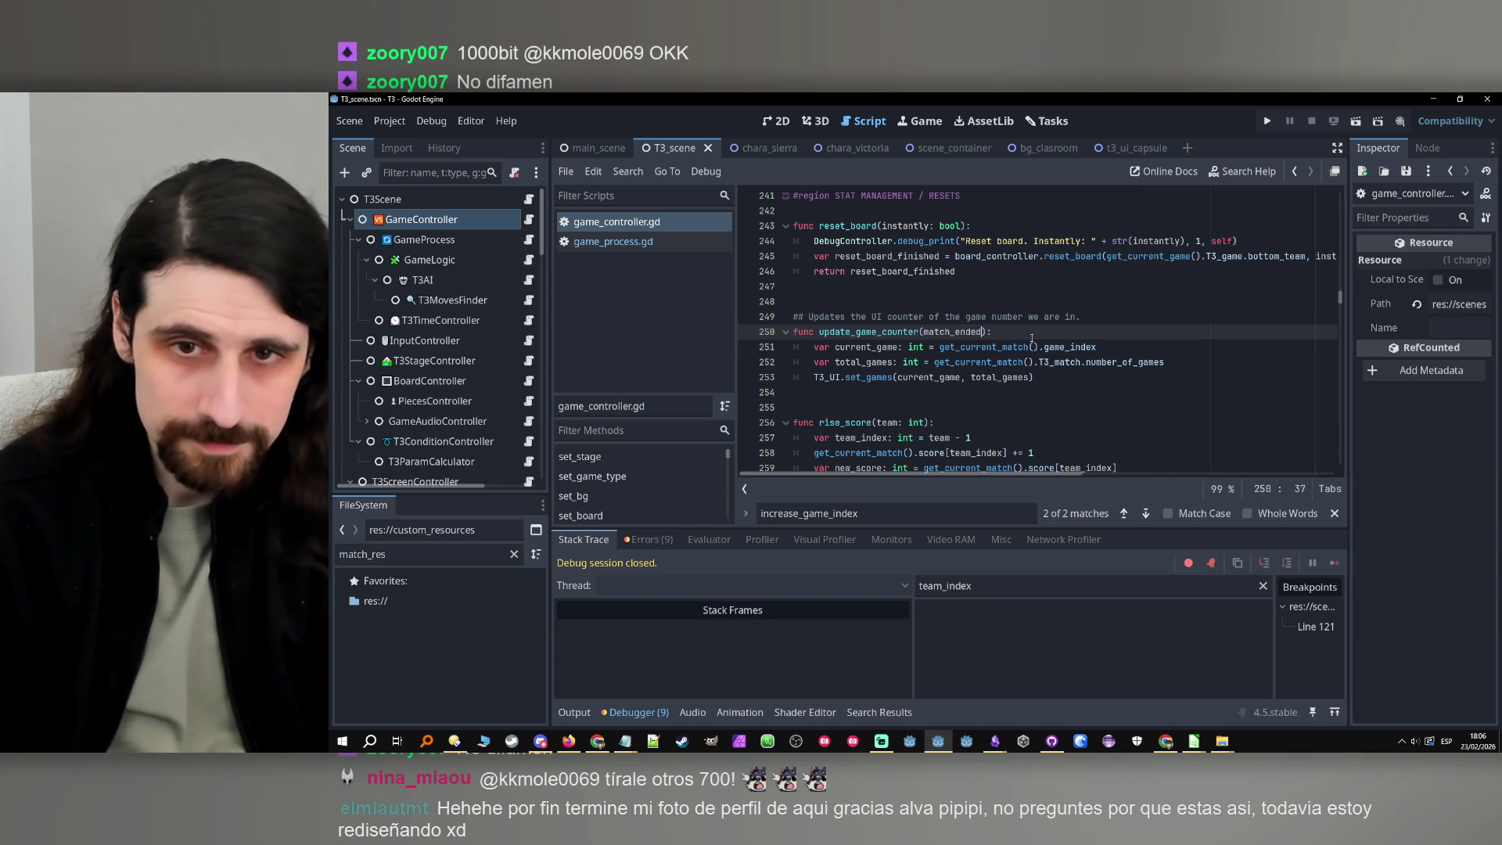
text(: bool)
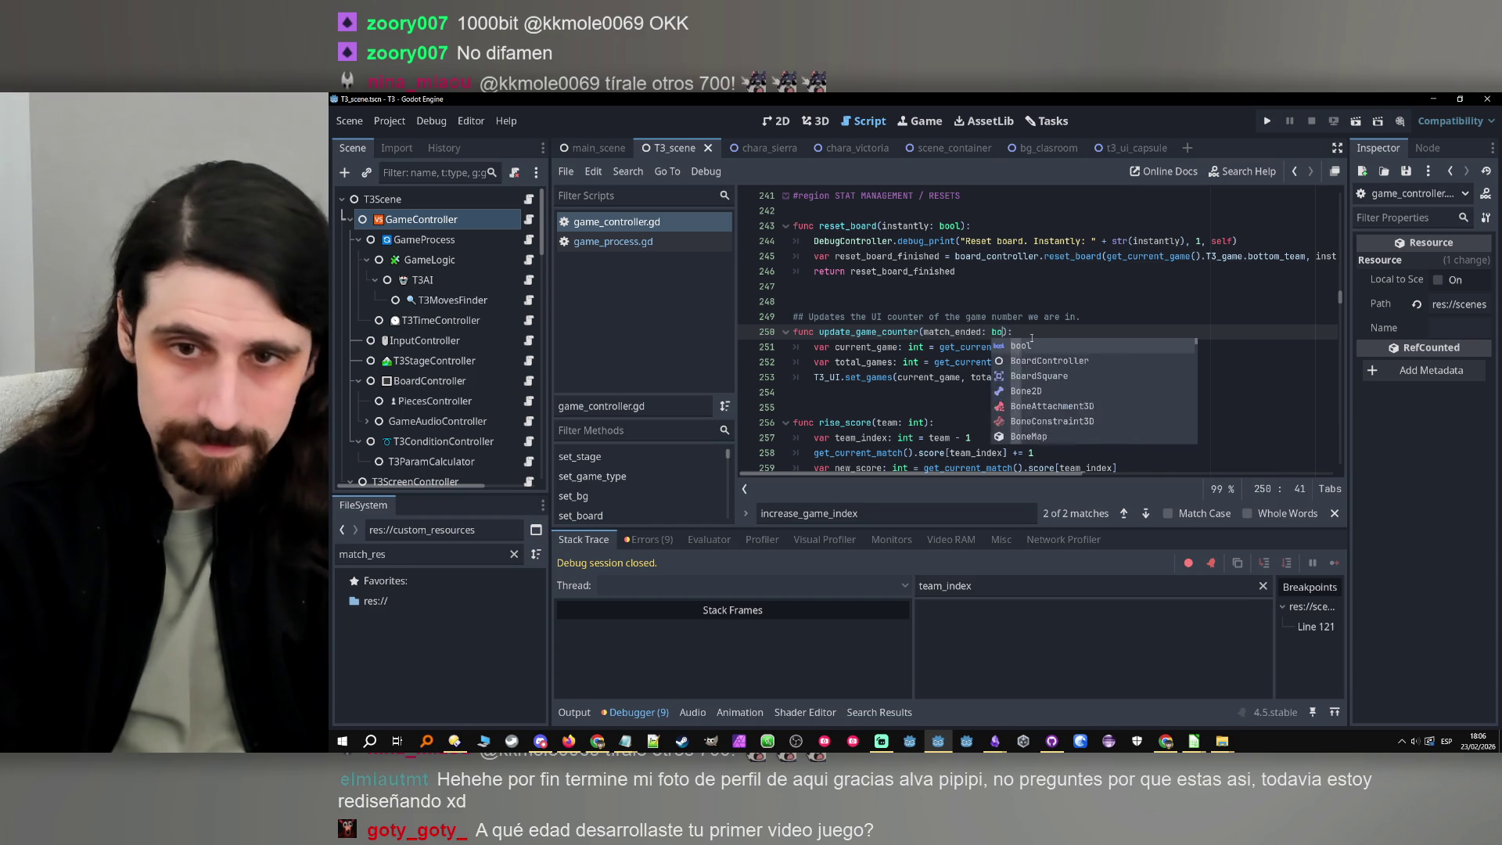
click(1078, 317)
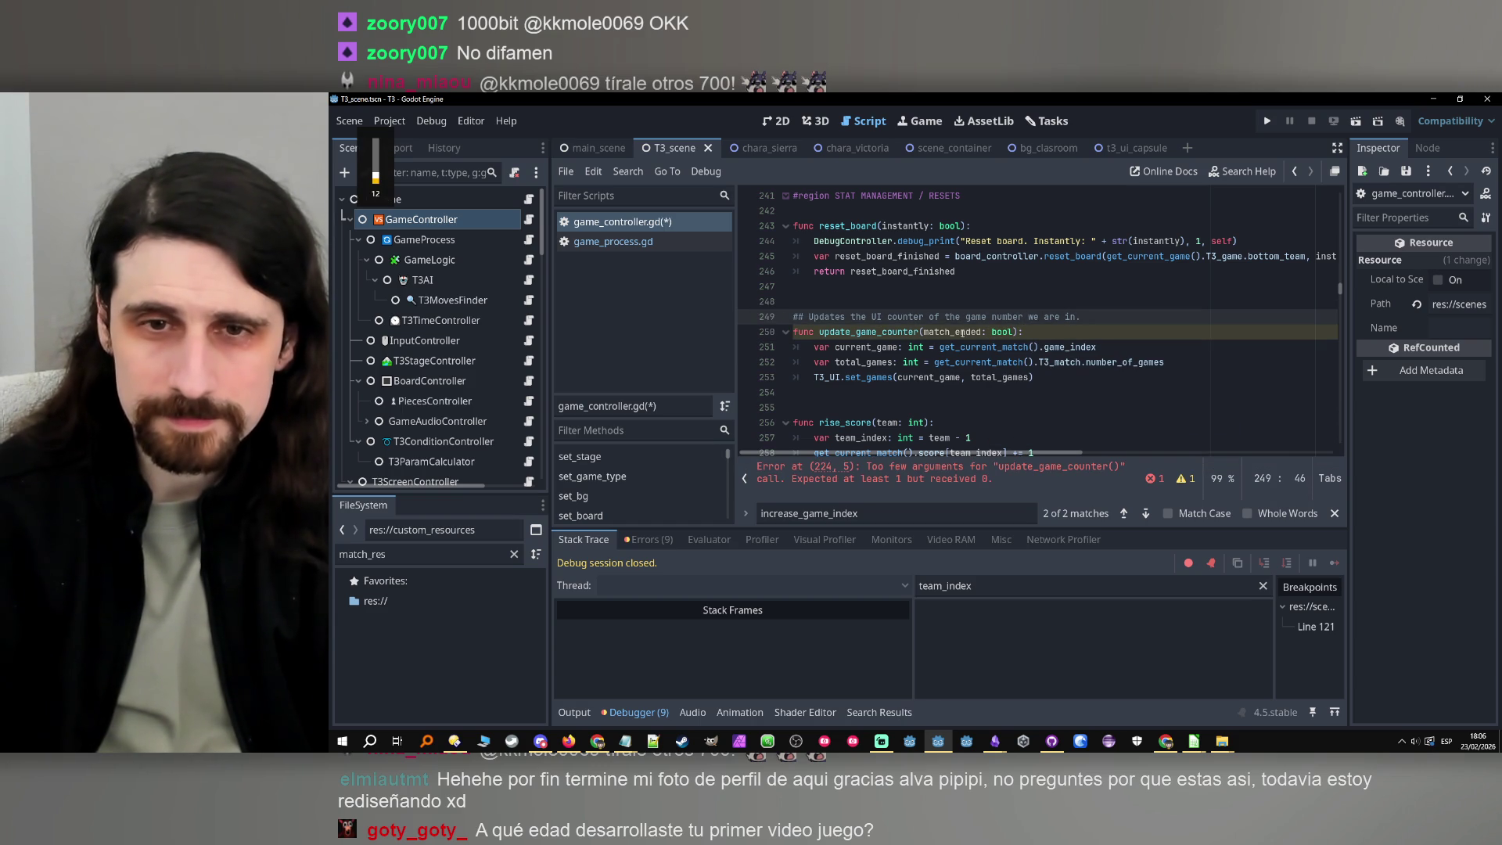
click(1111, 347)
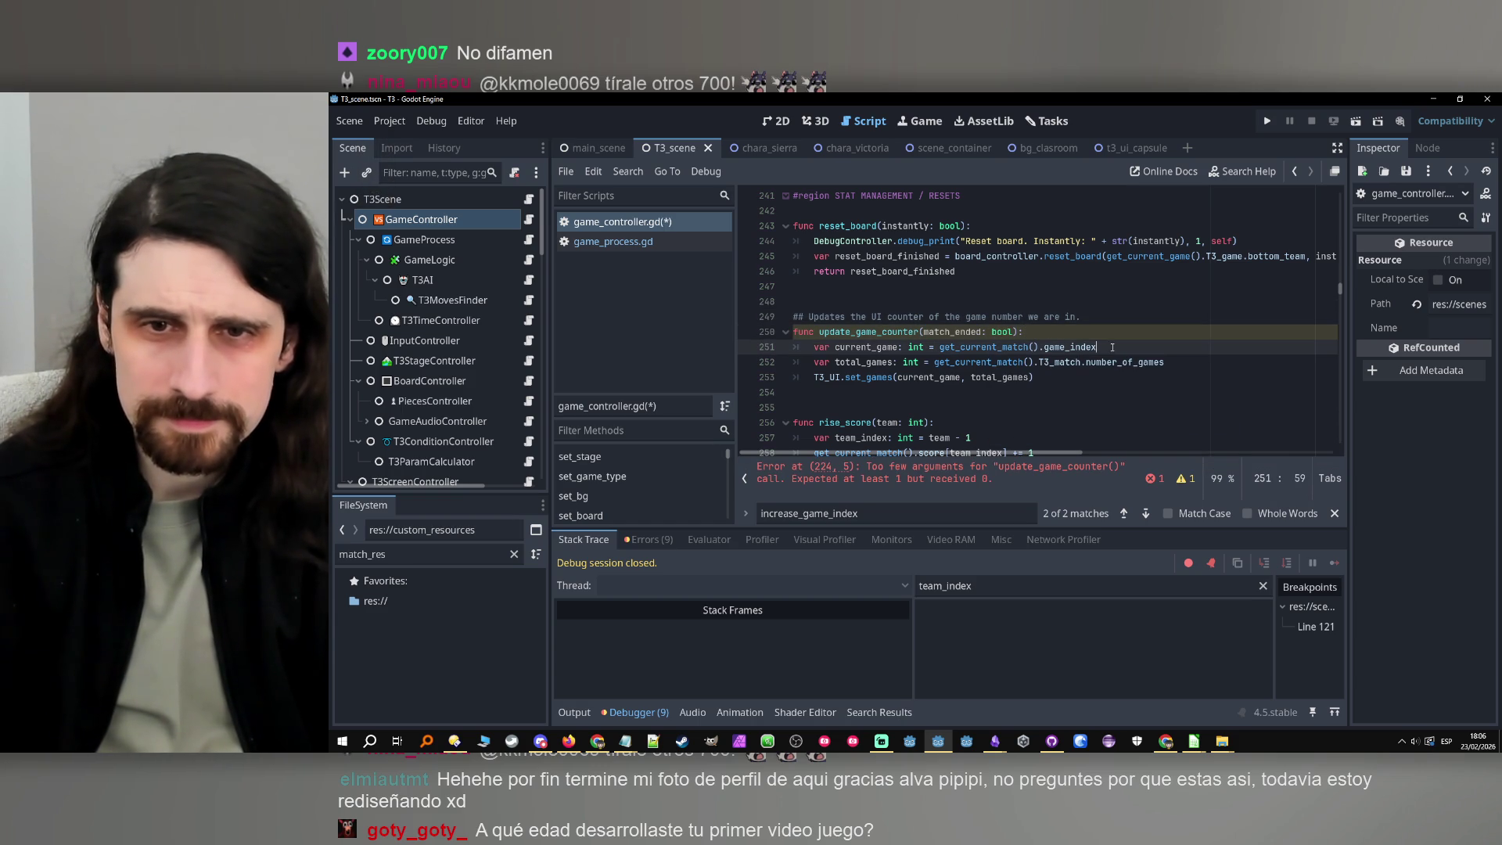
key(Return)
text(if match_ended:)
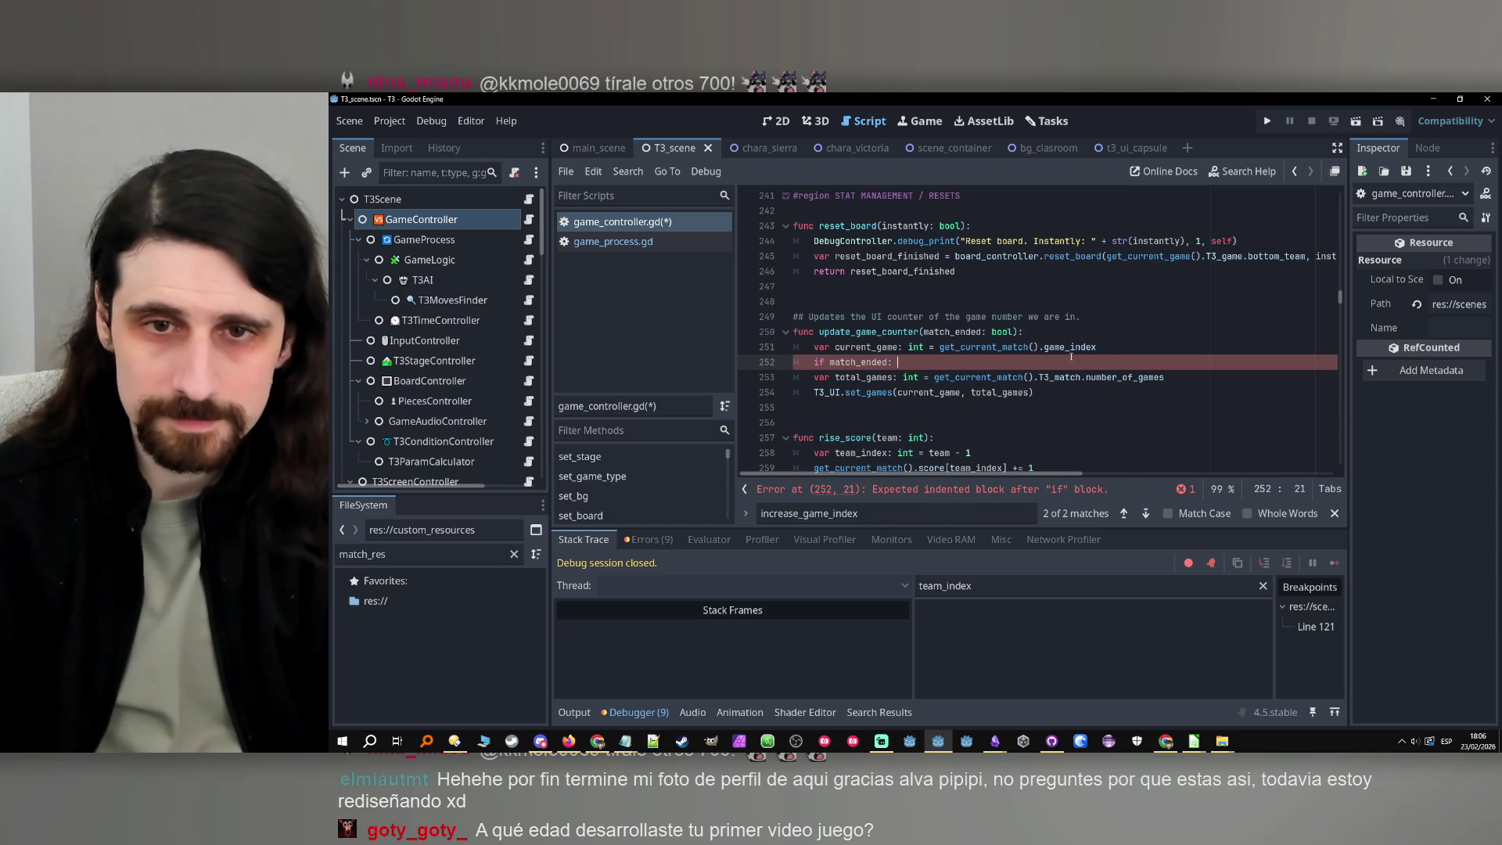
key(Return)
text(current_game += 1)
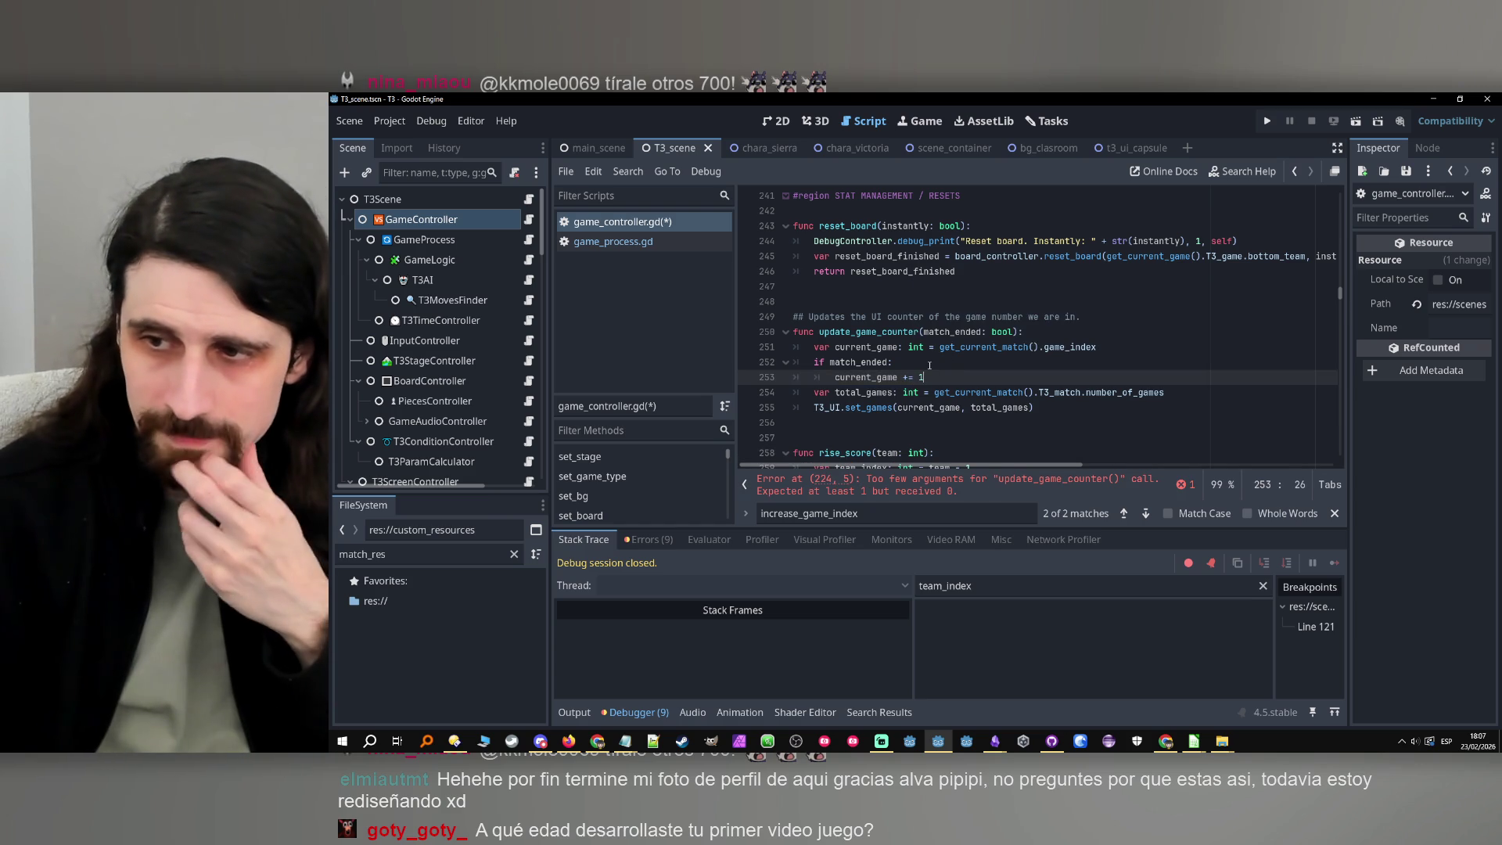
Add blank lines around the new if block and an indented line for a comment
click(1100, 346)
key(Return)
click(949, 392)
key(Return)
click(910, 367)
click(892, 406)
click(877, 362)
key(Return)
text(# if)
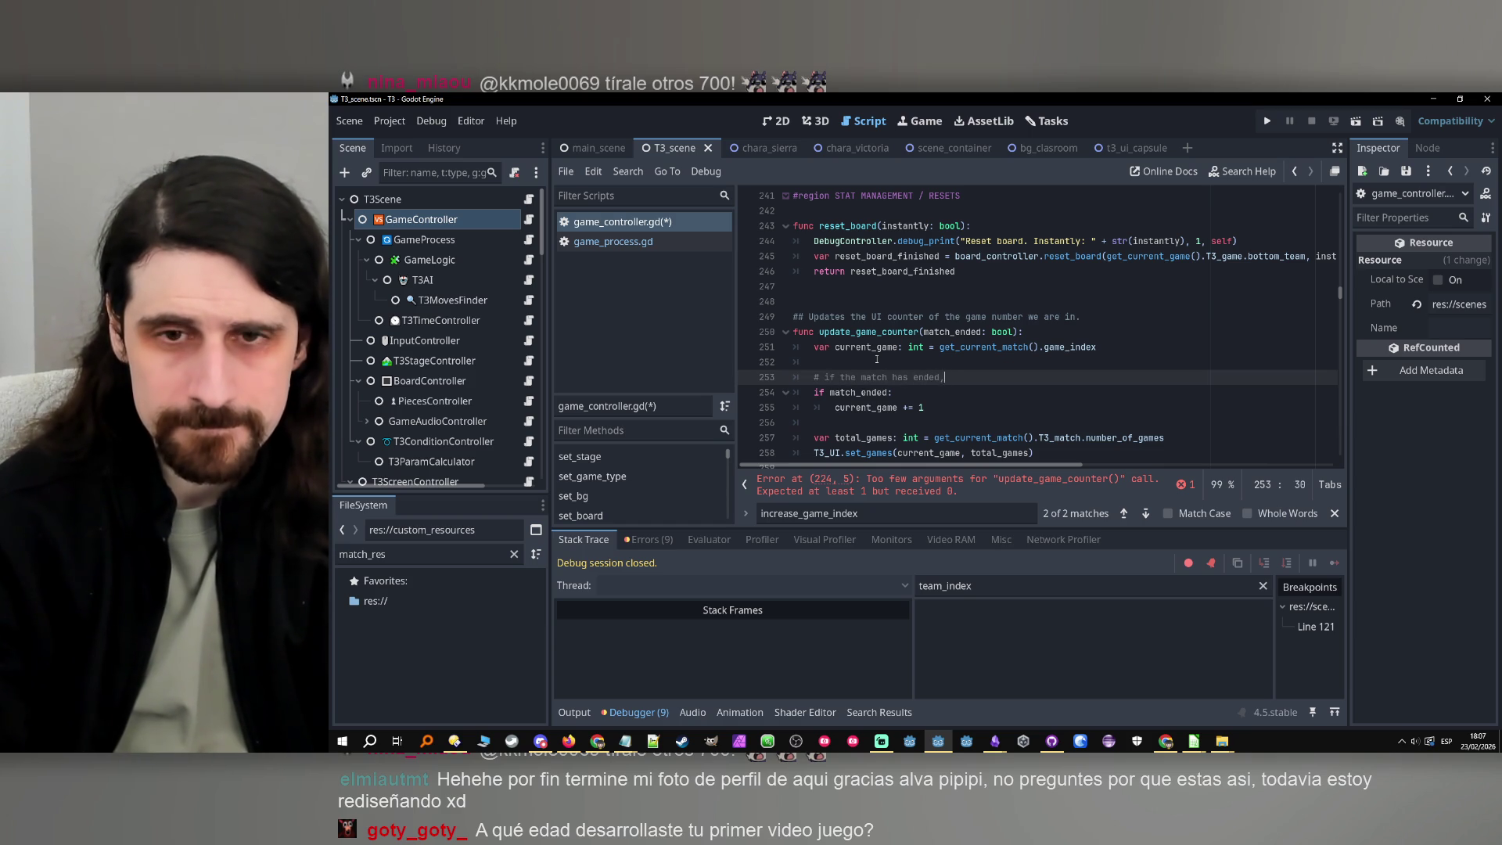
Write a two-line comment explaining the UI should show that the last game has been completed
text(the)
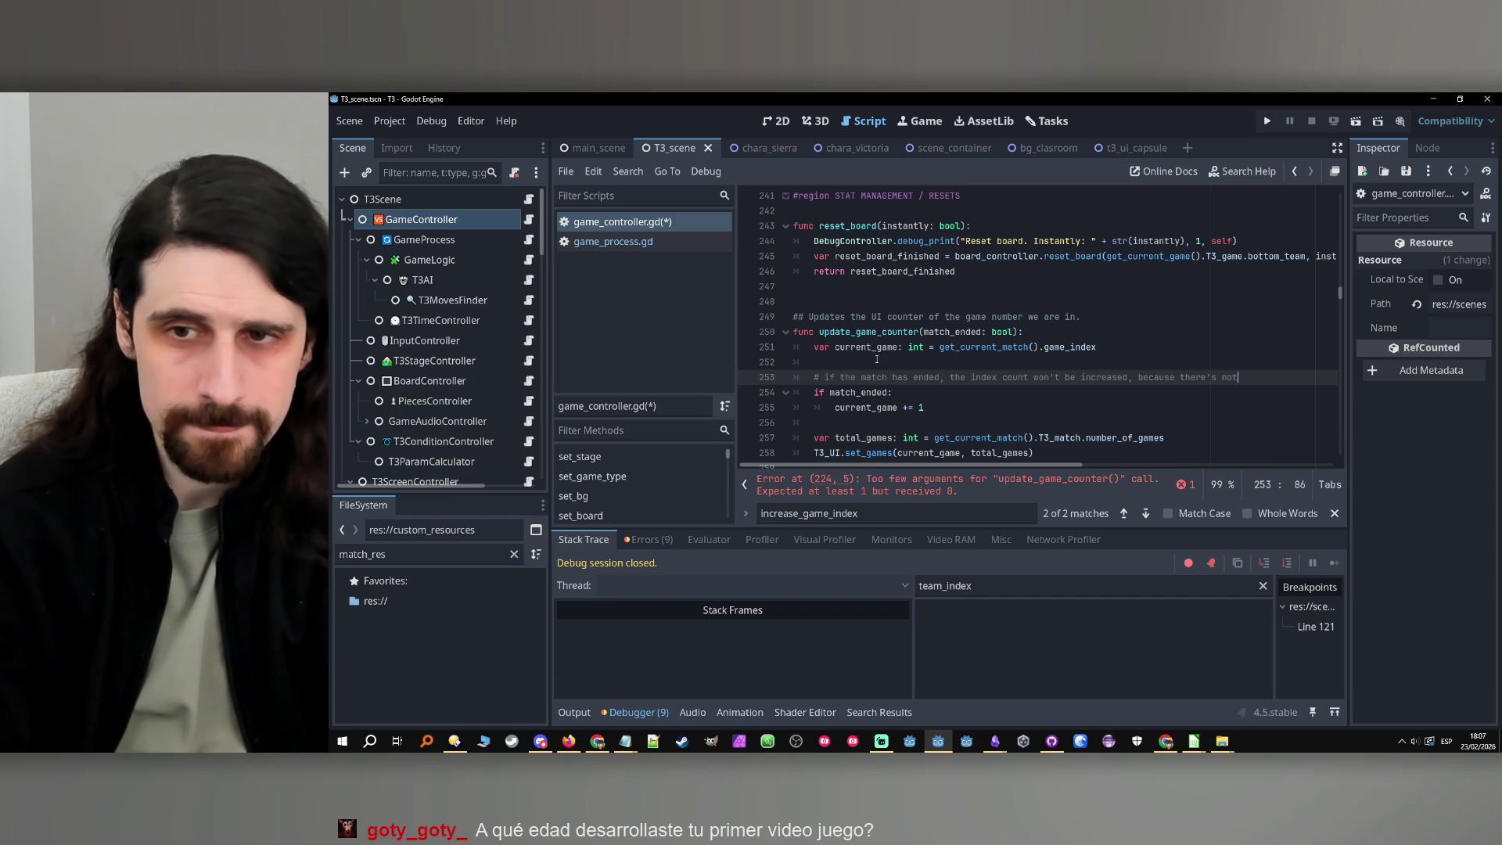
text(e ocmiing,)
key(Return)
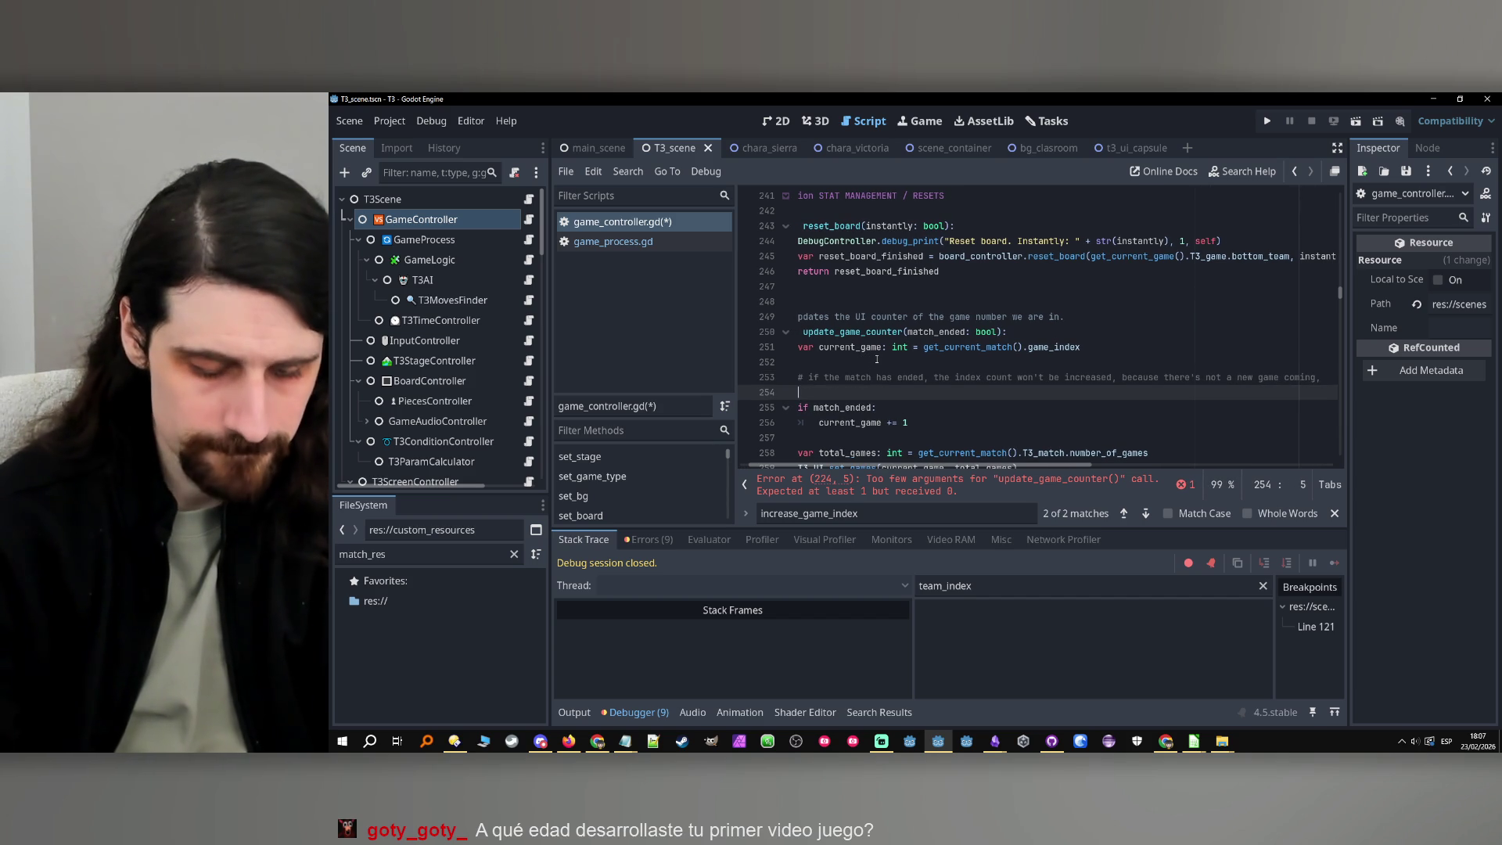
text(# so we will increase the count here so it shoul)
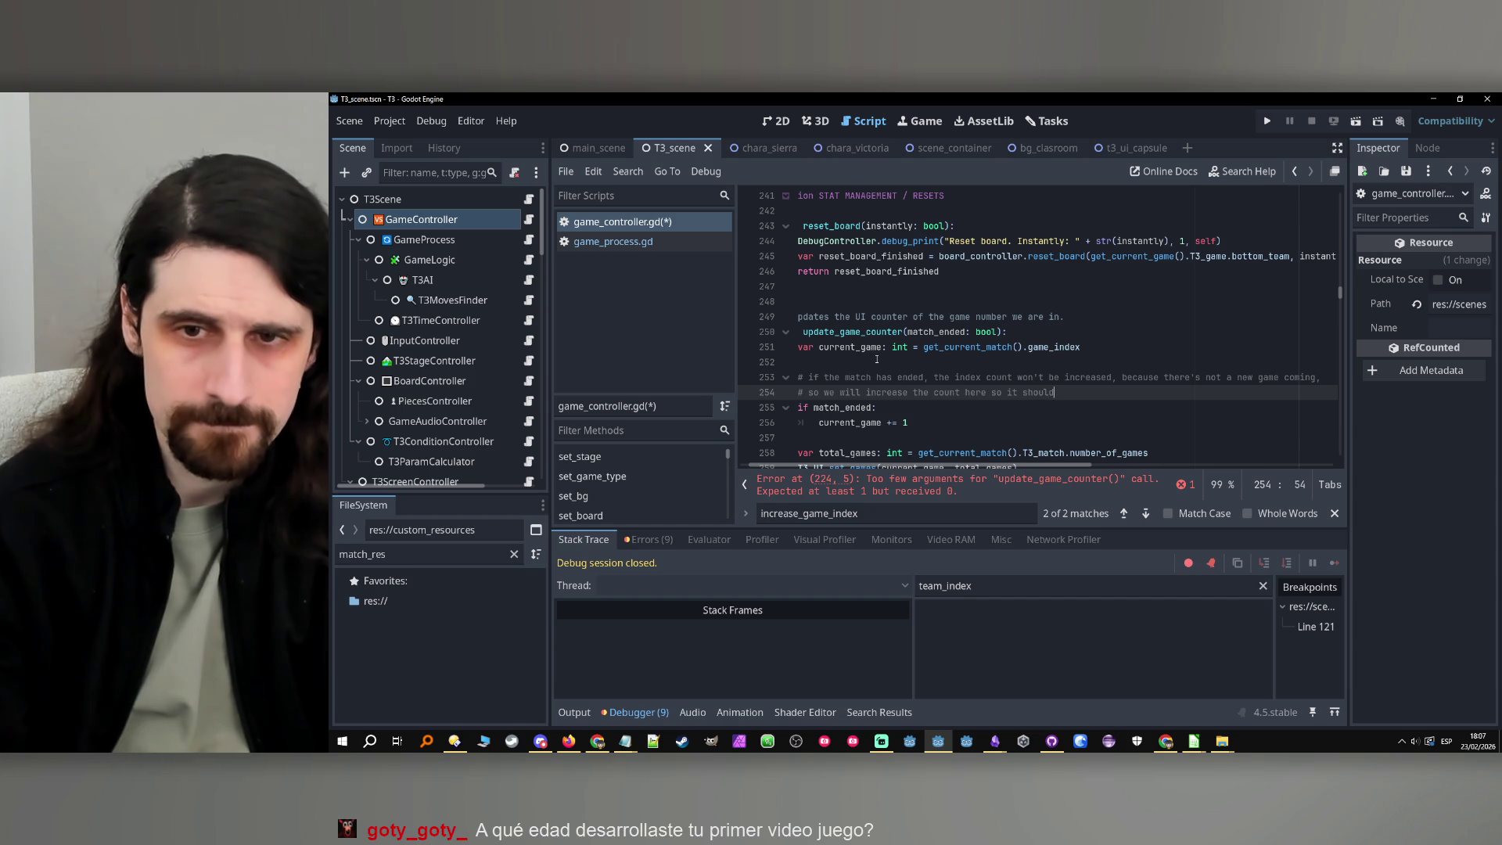
key(BackSpace)
key(BackSpace)
text(ws on the)
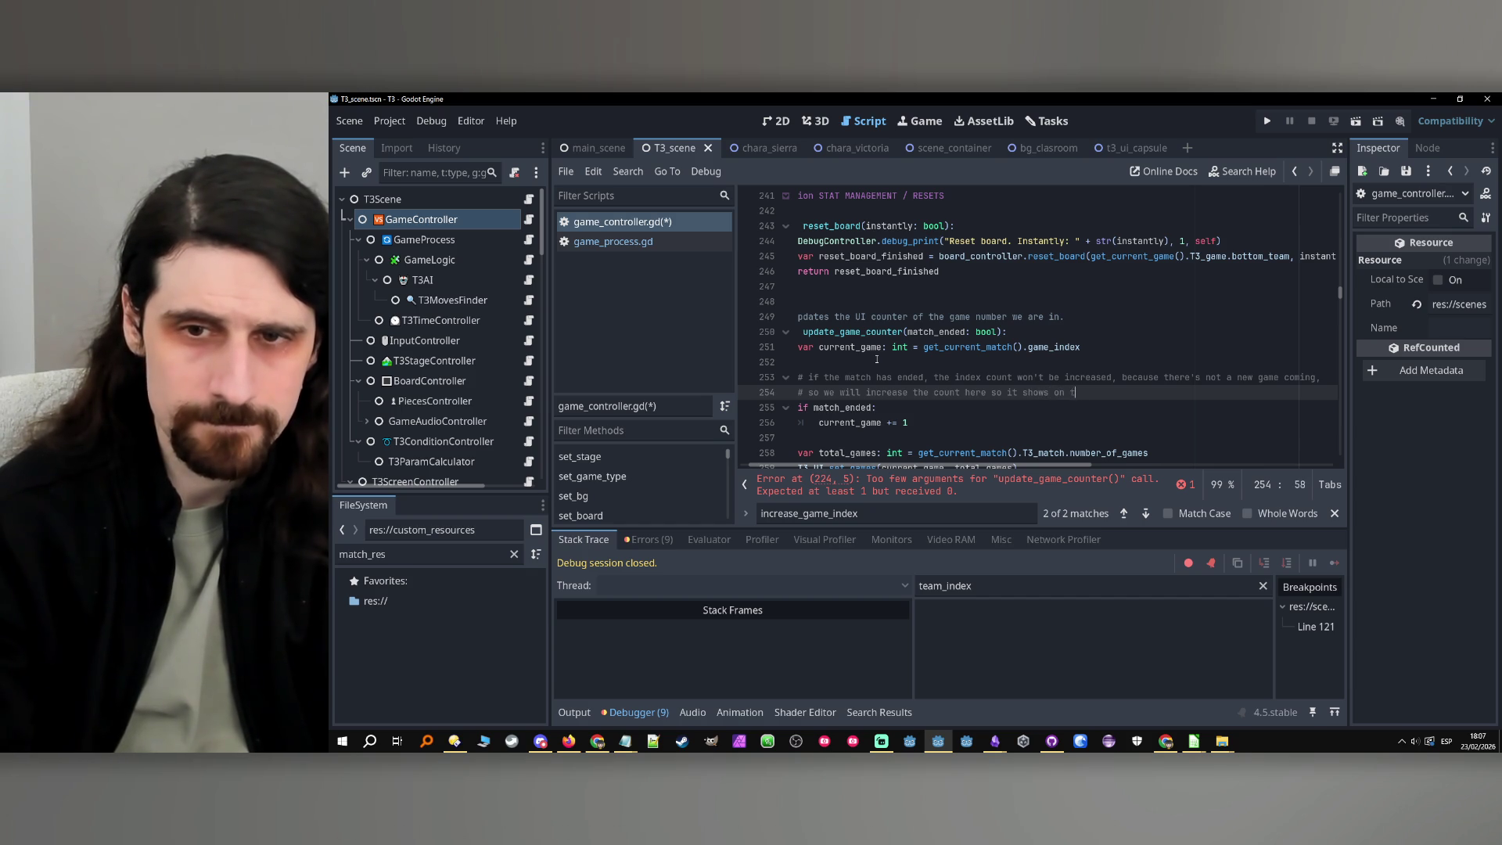
key(Caps_Lock)
text( UI)
key(Caps_Lock)
text( that)
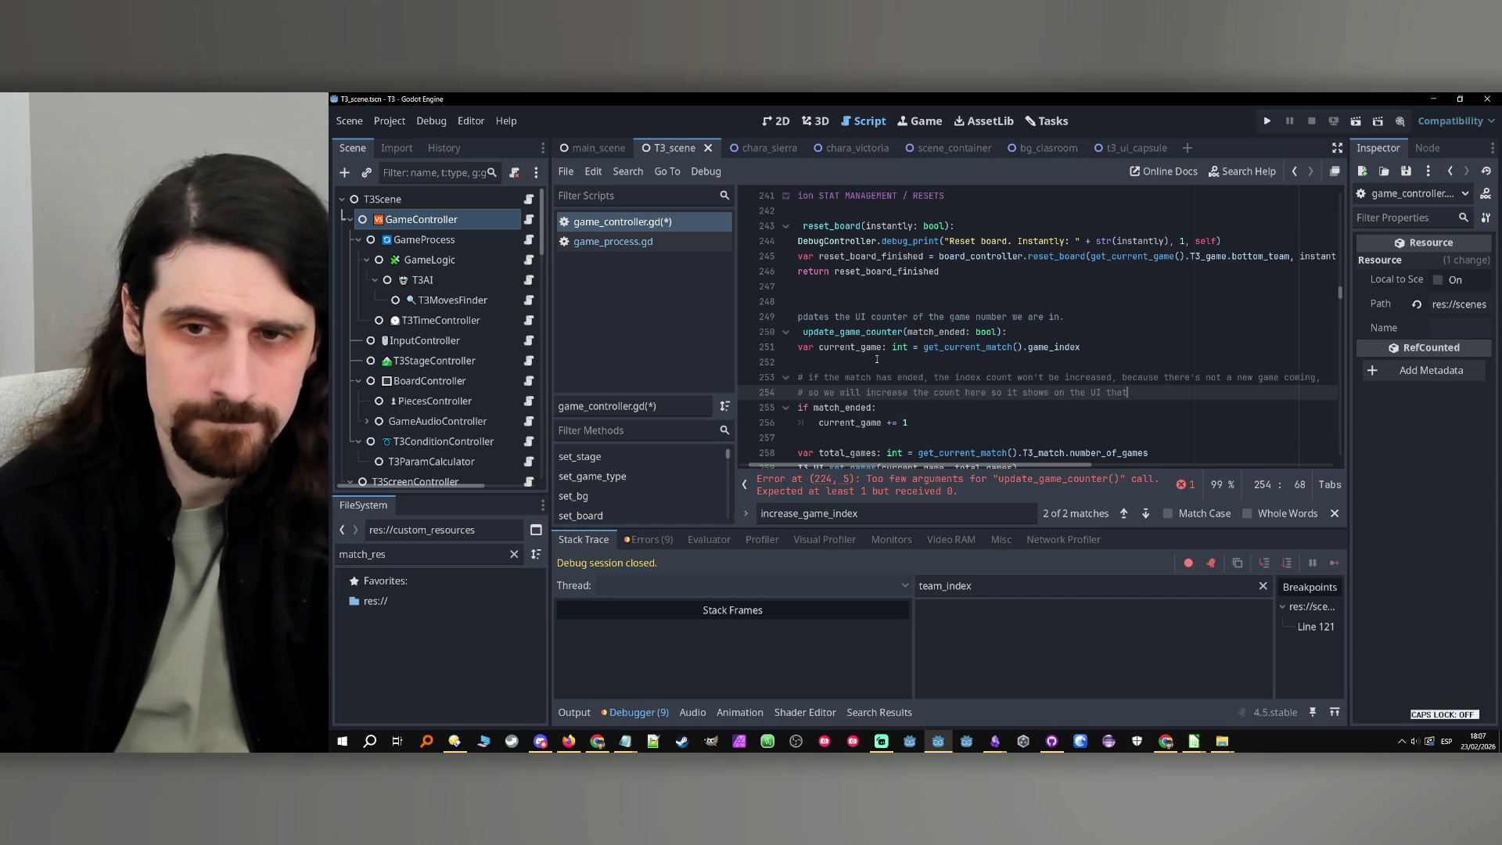
key(BackSpace)
text(s)
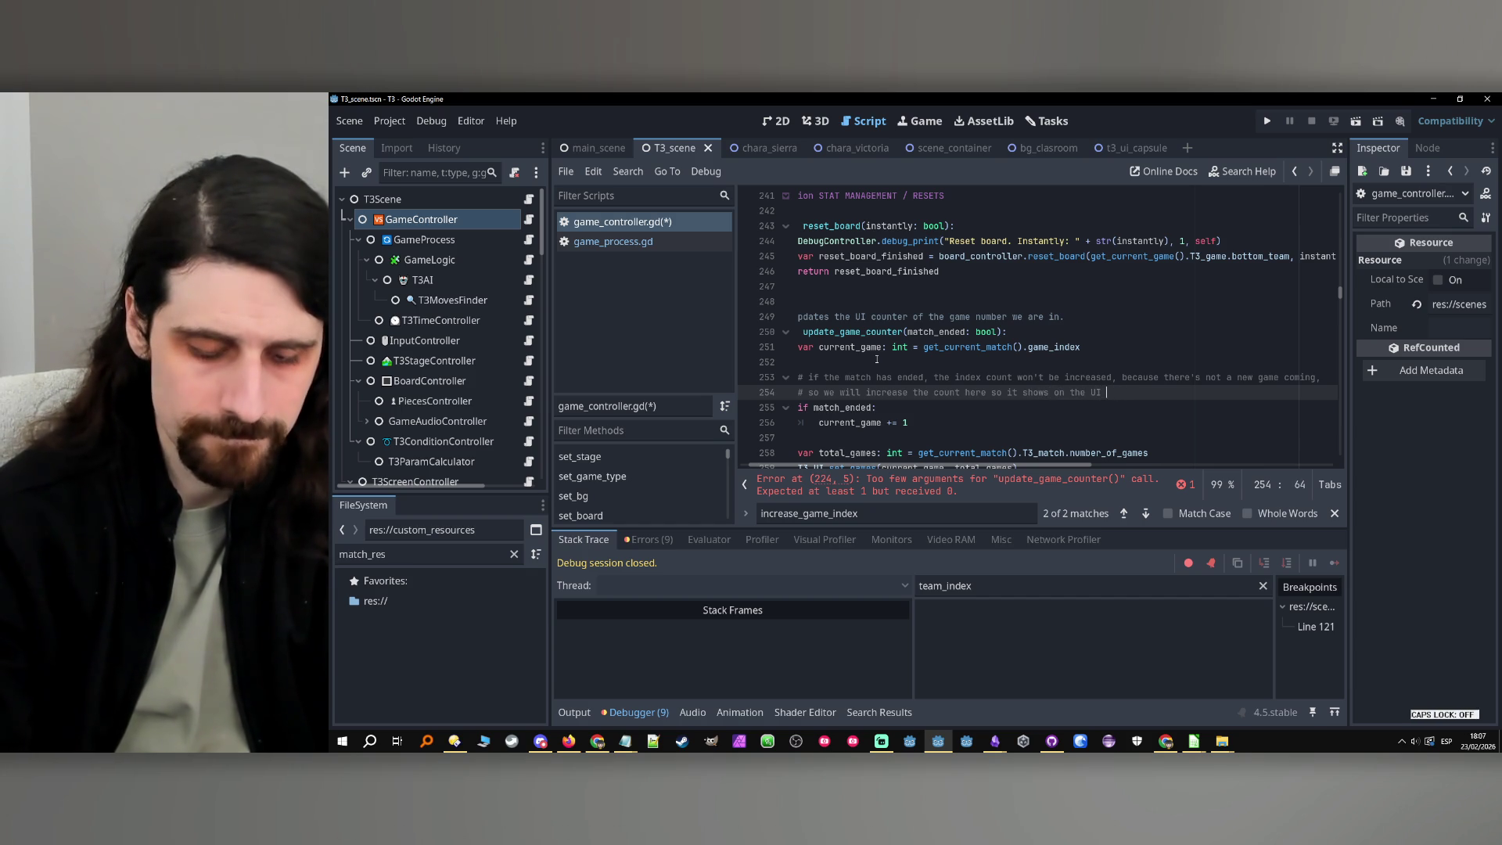
key(BackSpace)
text(t th)
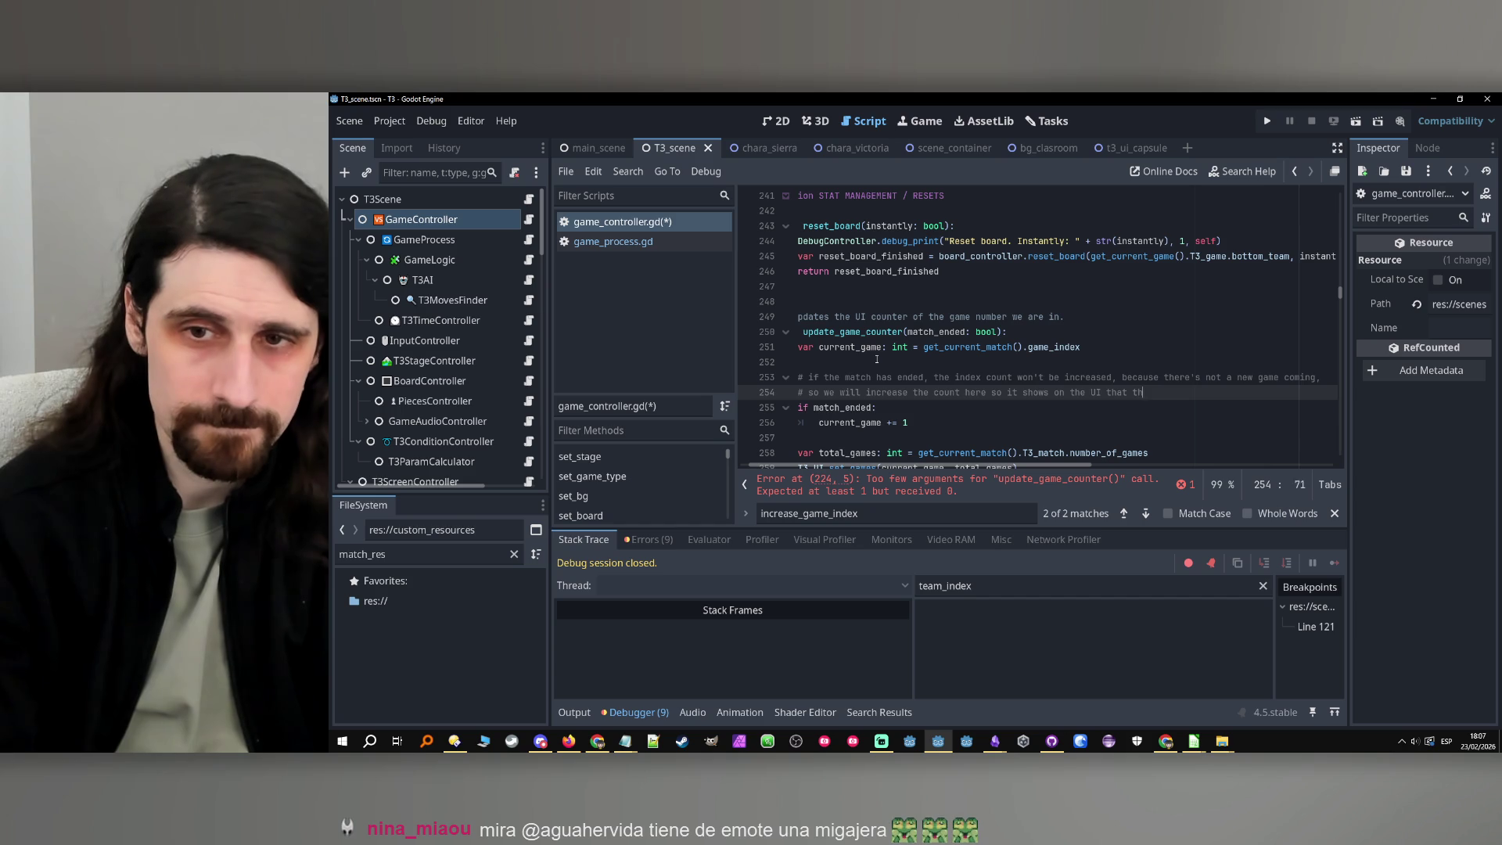
text(e last game )
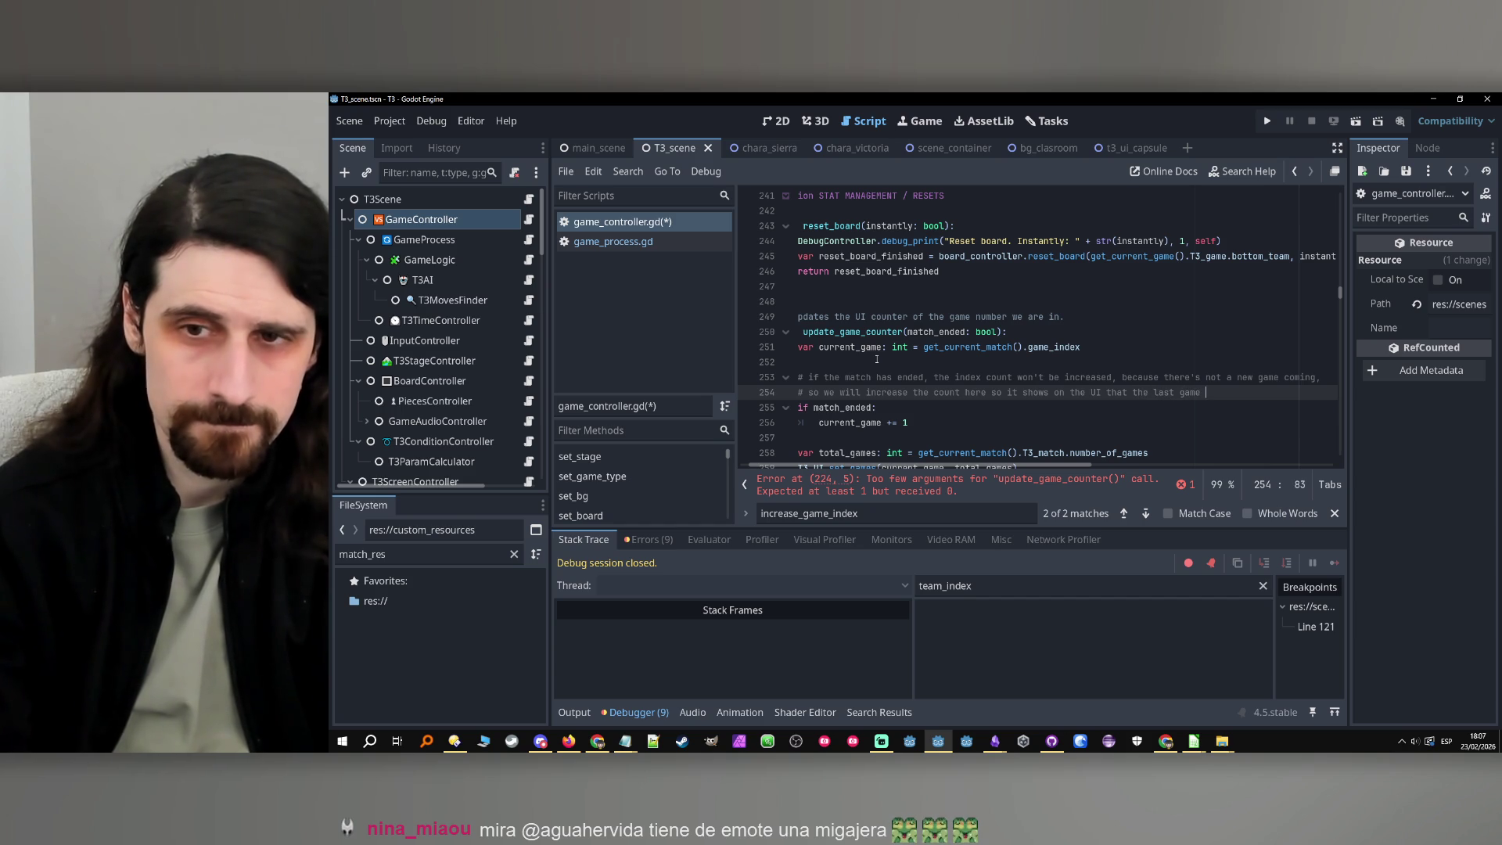
text(has been compe)
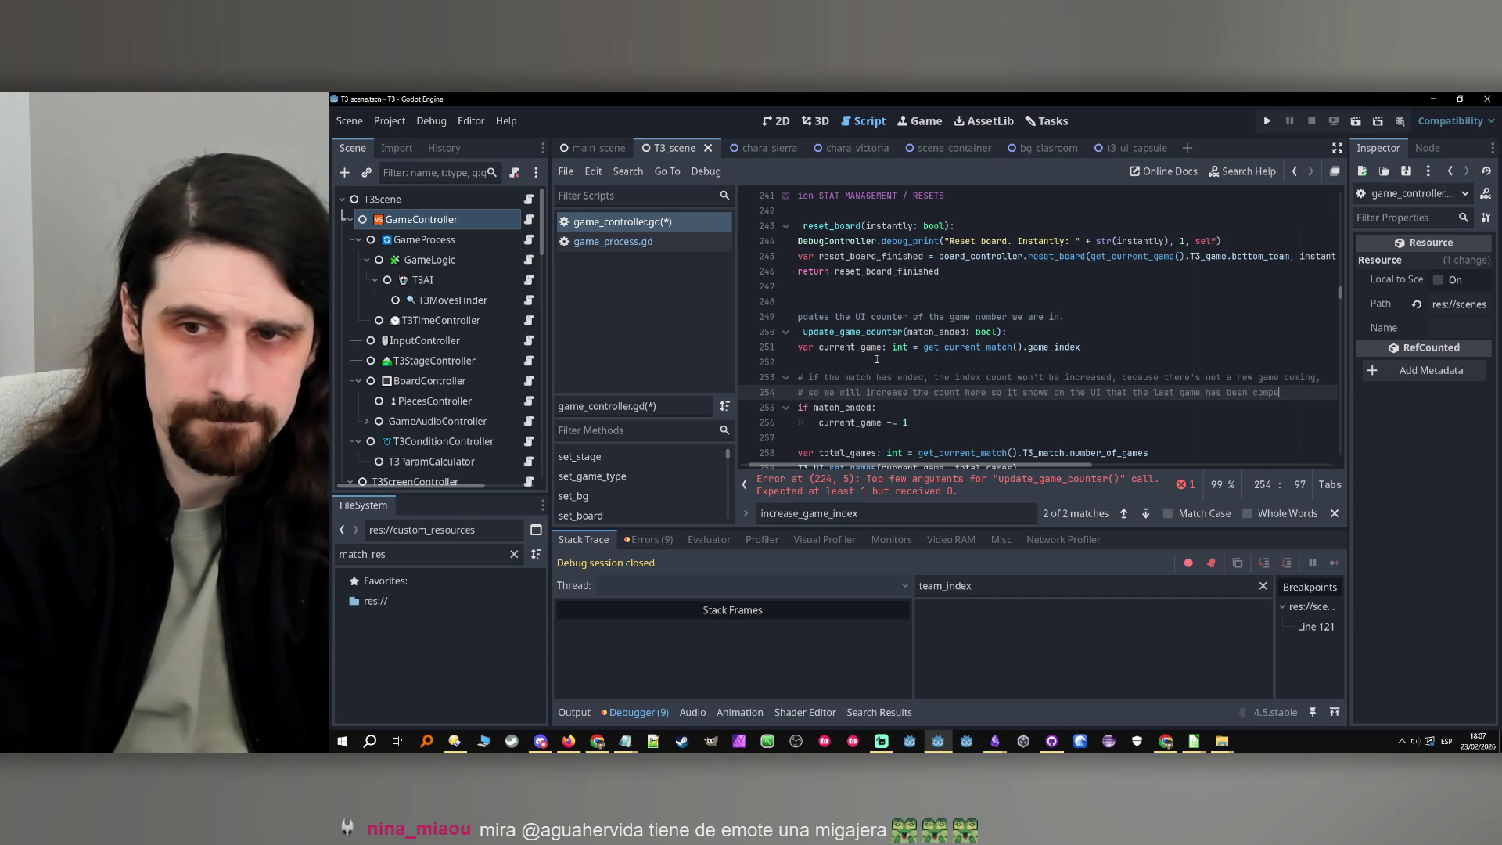
key(BackSpace)
text(leted)
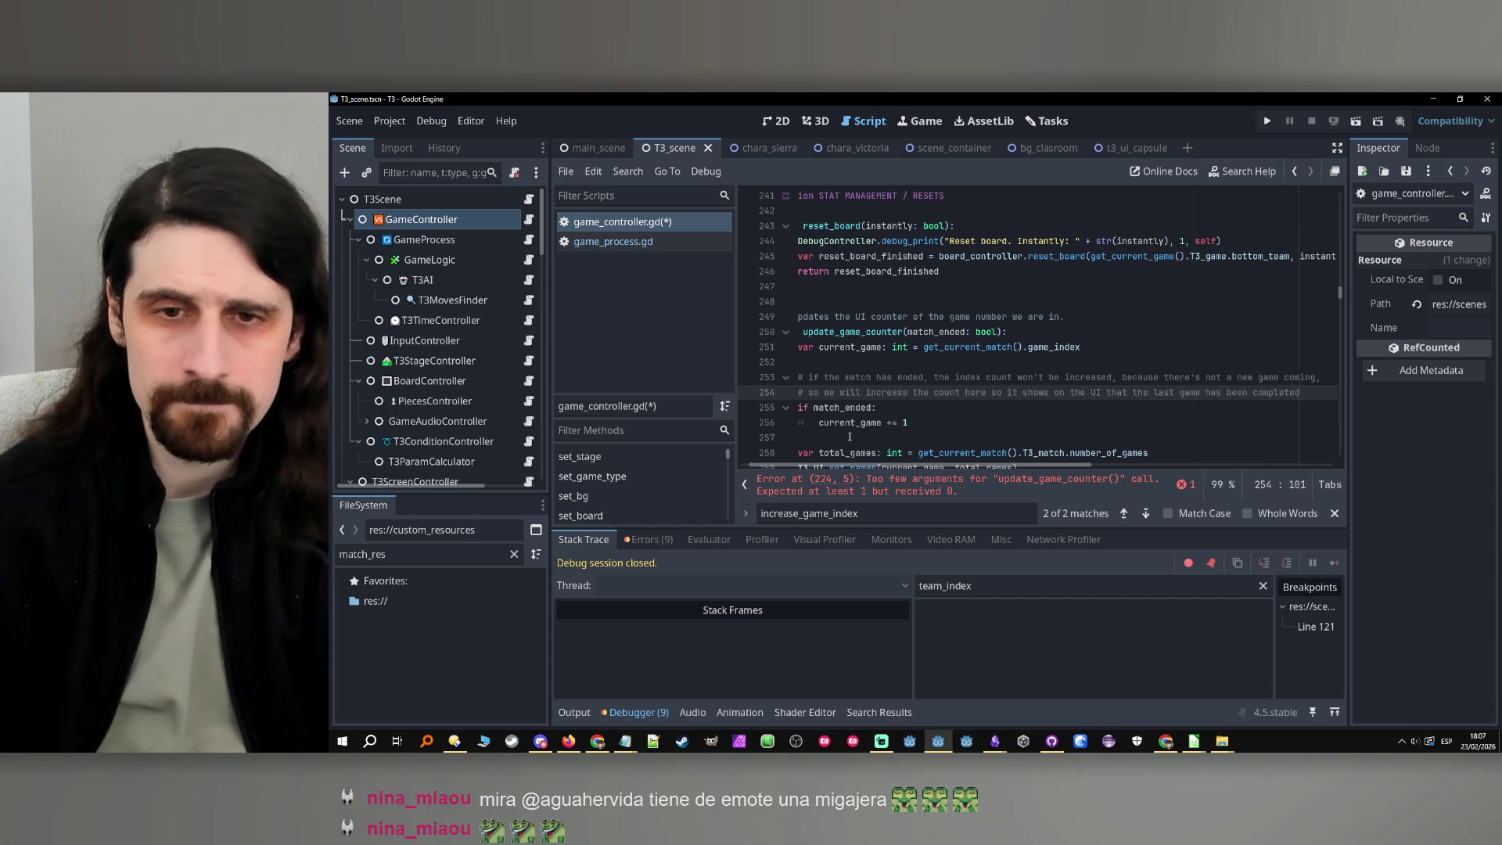
scroll(777, 420, left, 1)
double_click(895, 332)
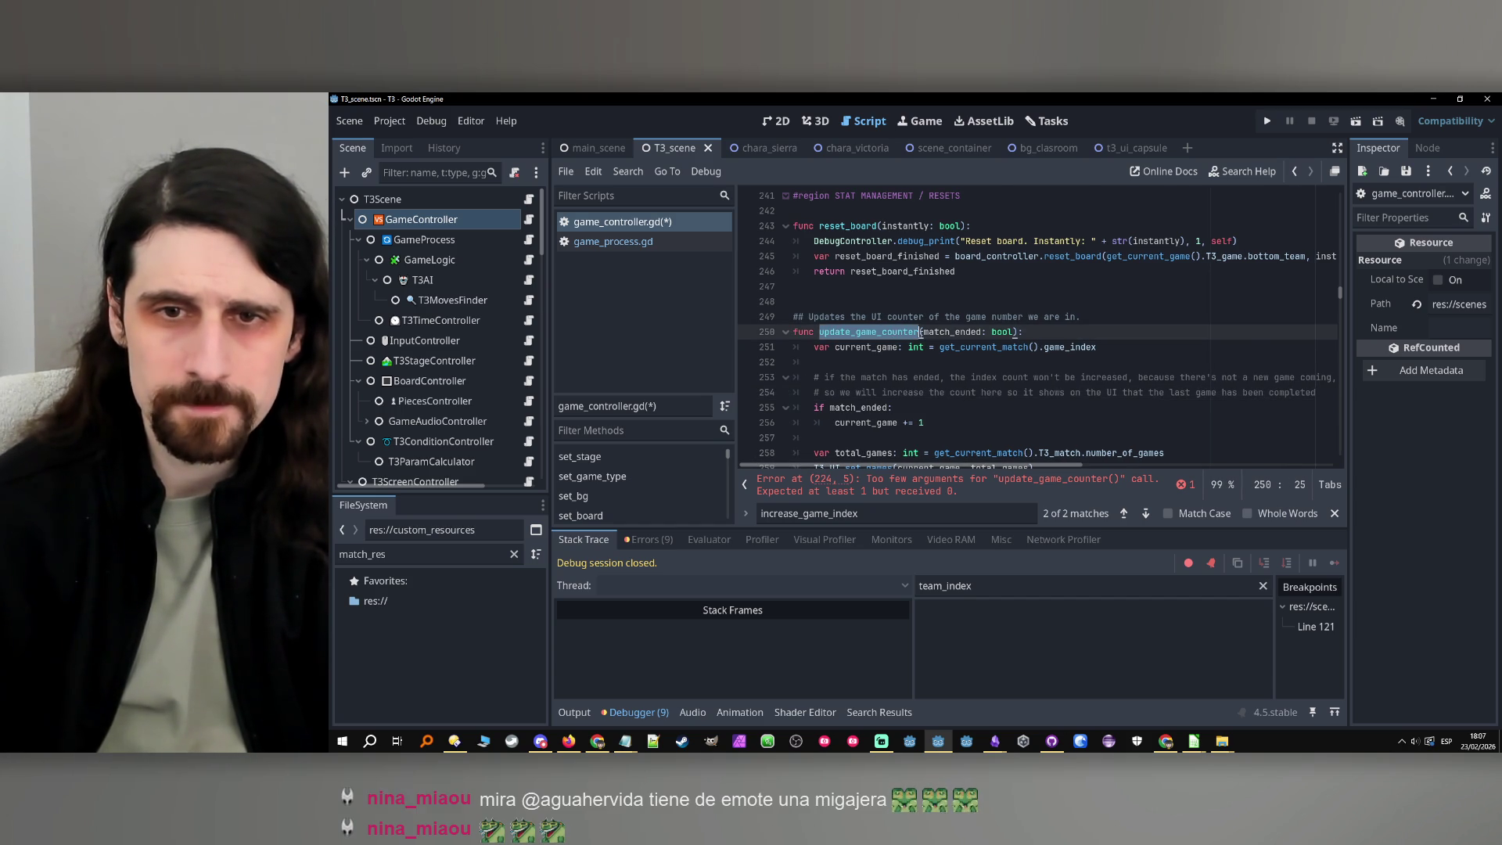
Delete the increase_game_index() call line in game_process.gd
scroll(916, 334, down, 1)
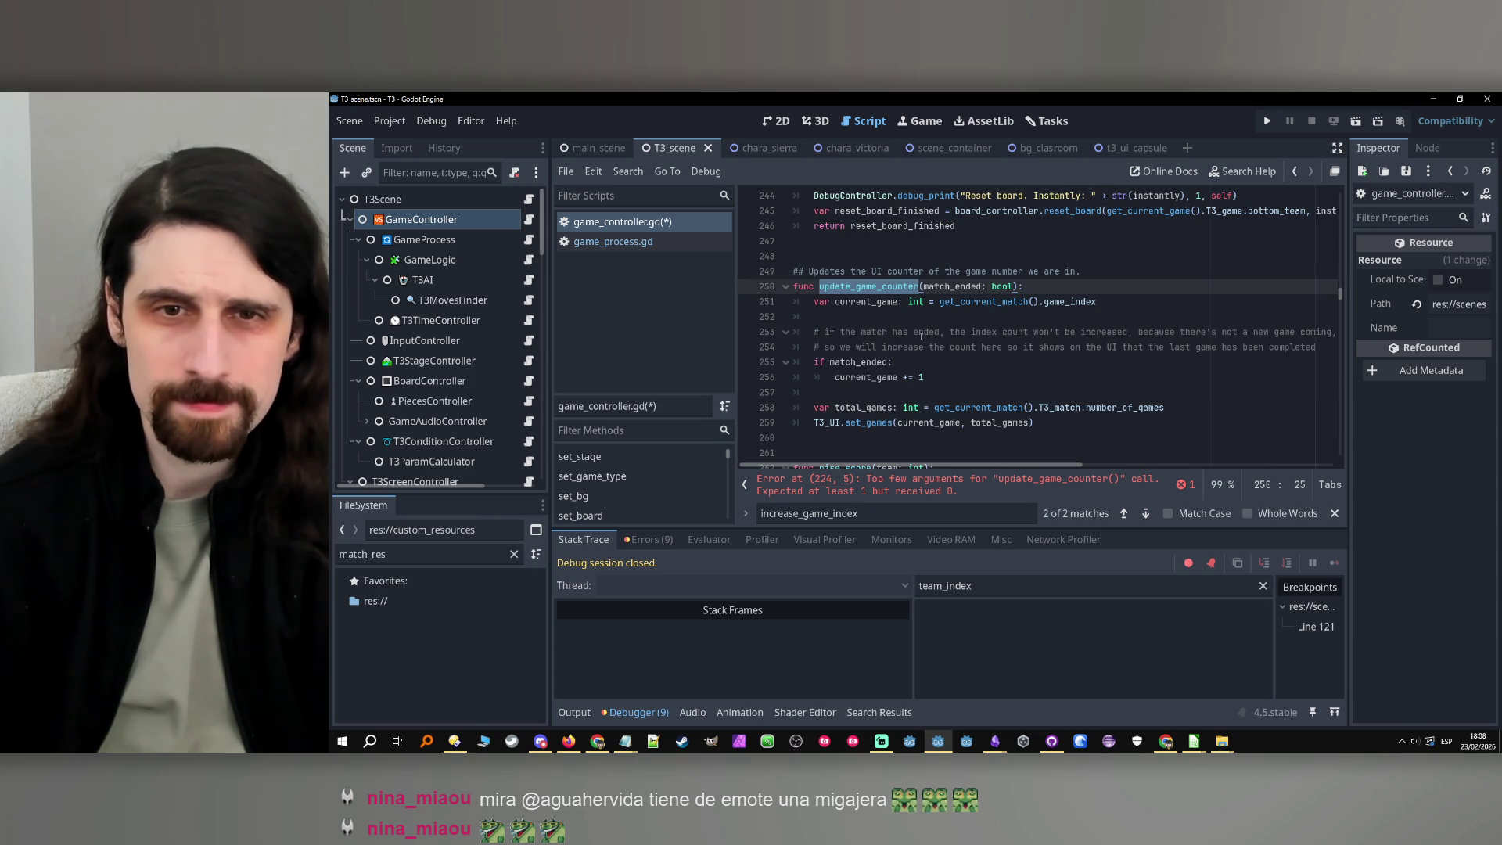
click(656, 242)
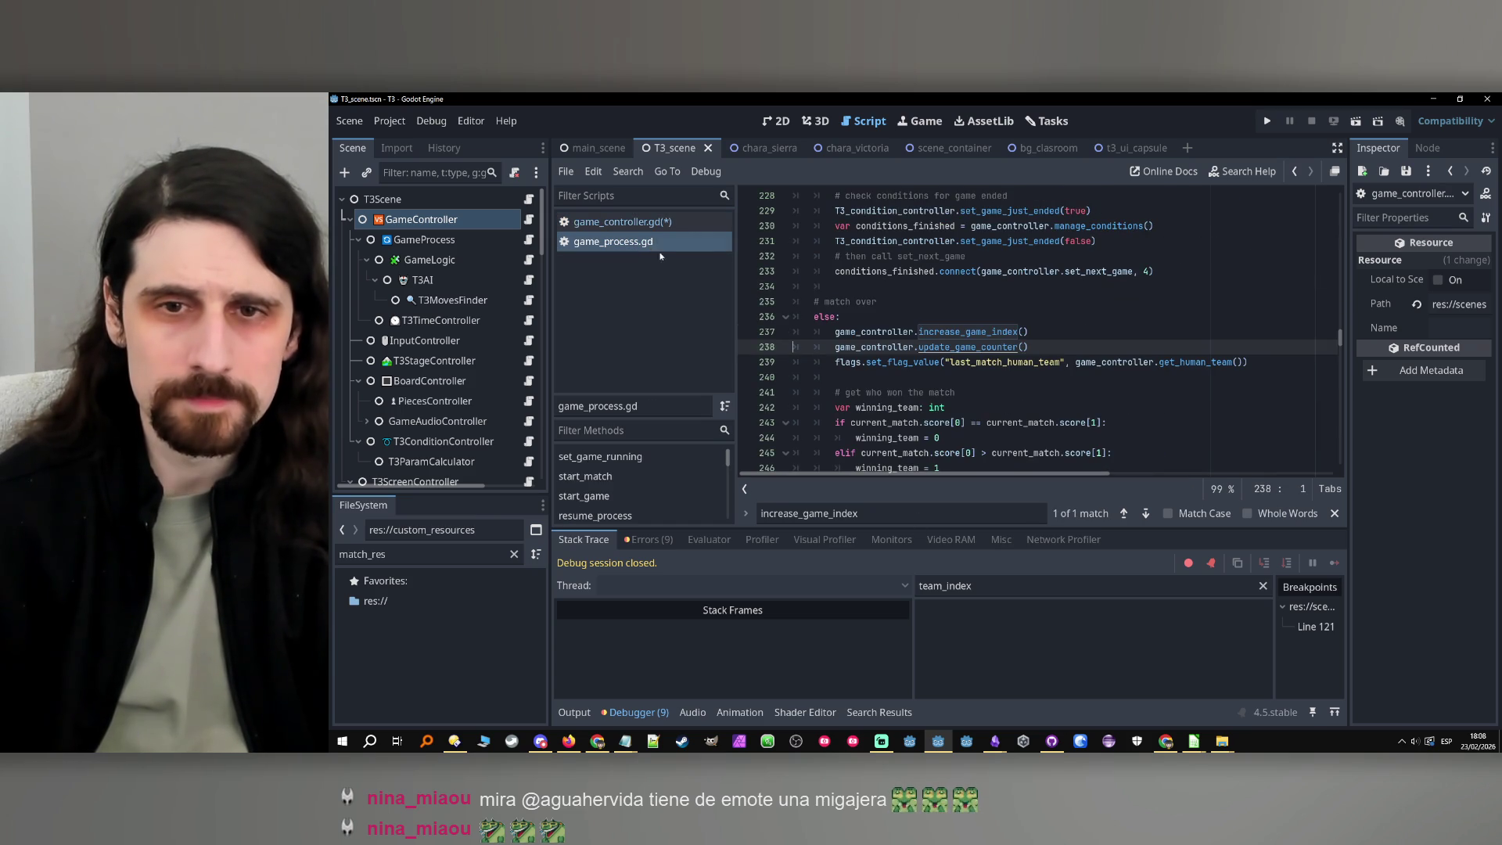
click(1027, 332)
key(shift+Up)
key(BackSpace)
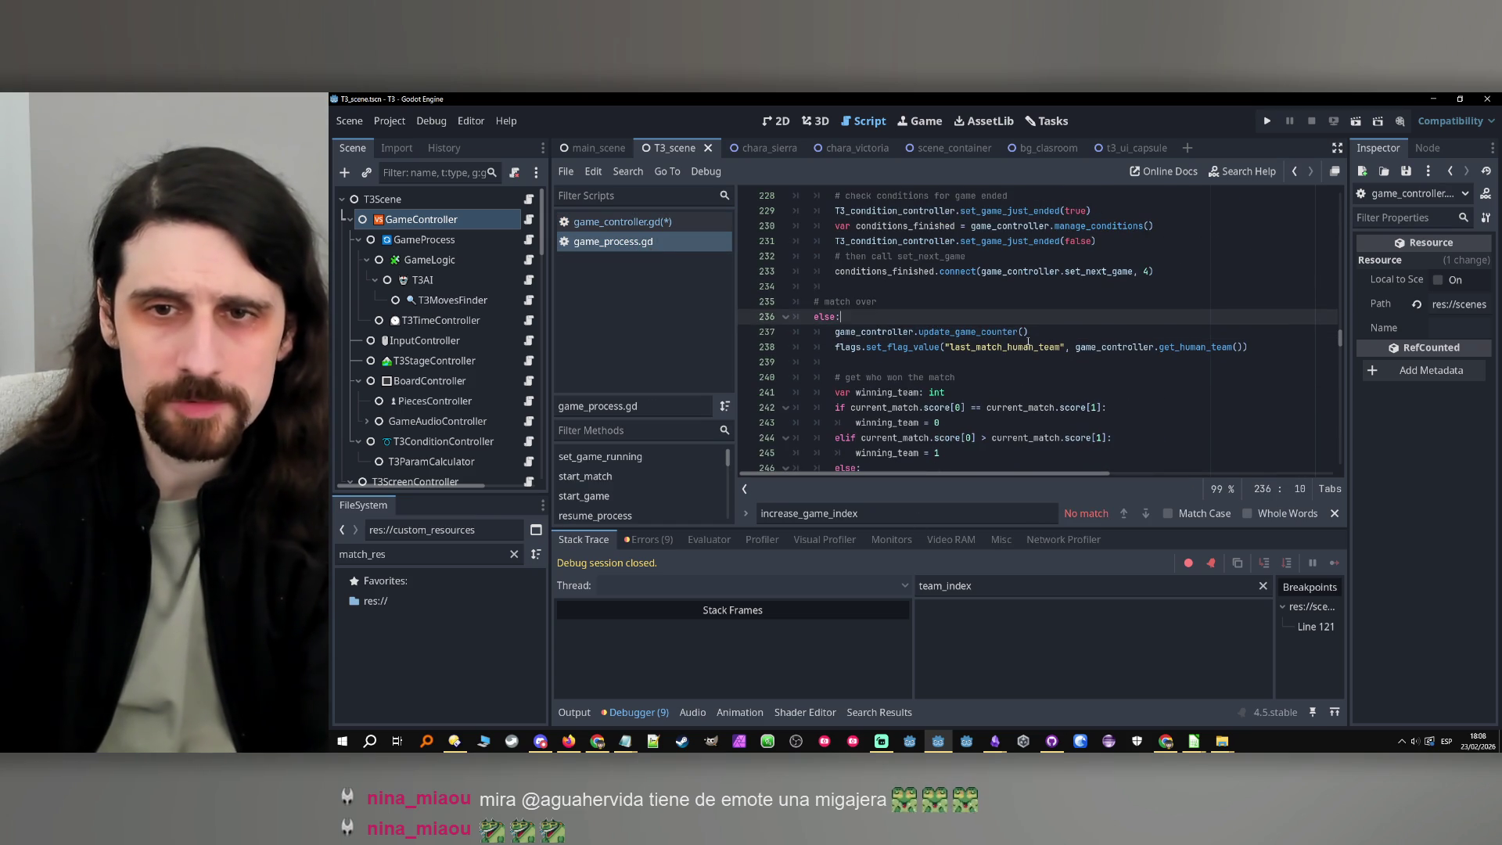
Pass true to update_game_counter on line 237 and false on line 43, then save
double_click(1000, 332)
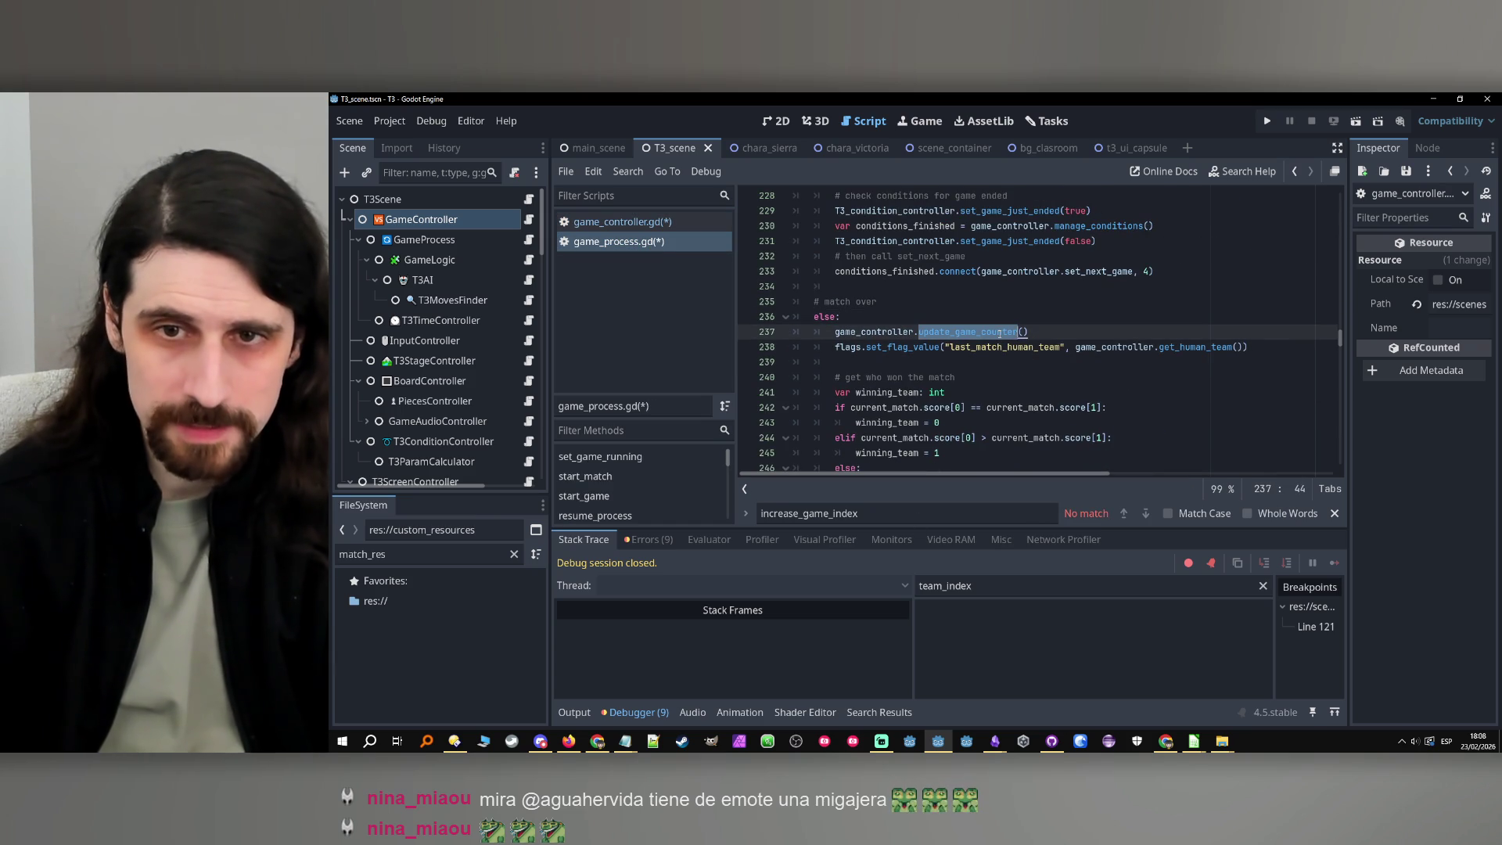
click(1023, 332)
text(true)
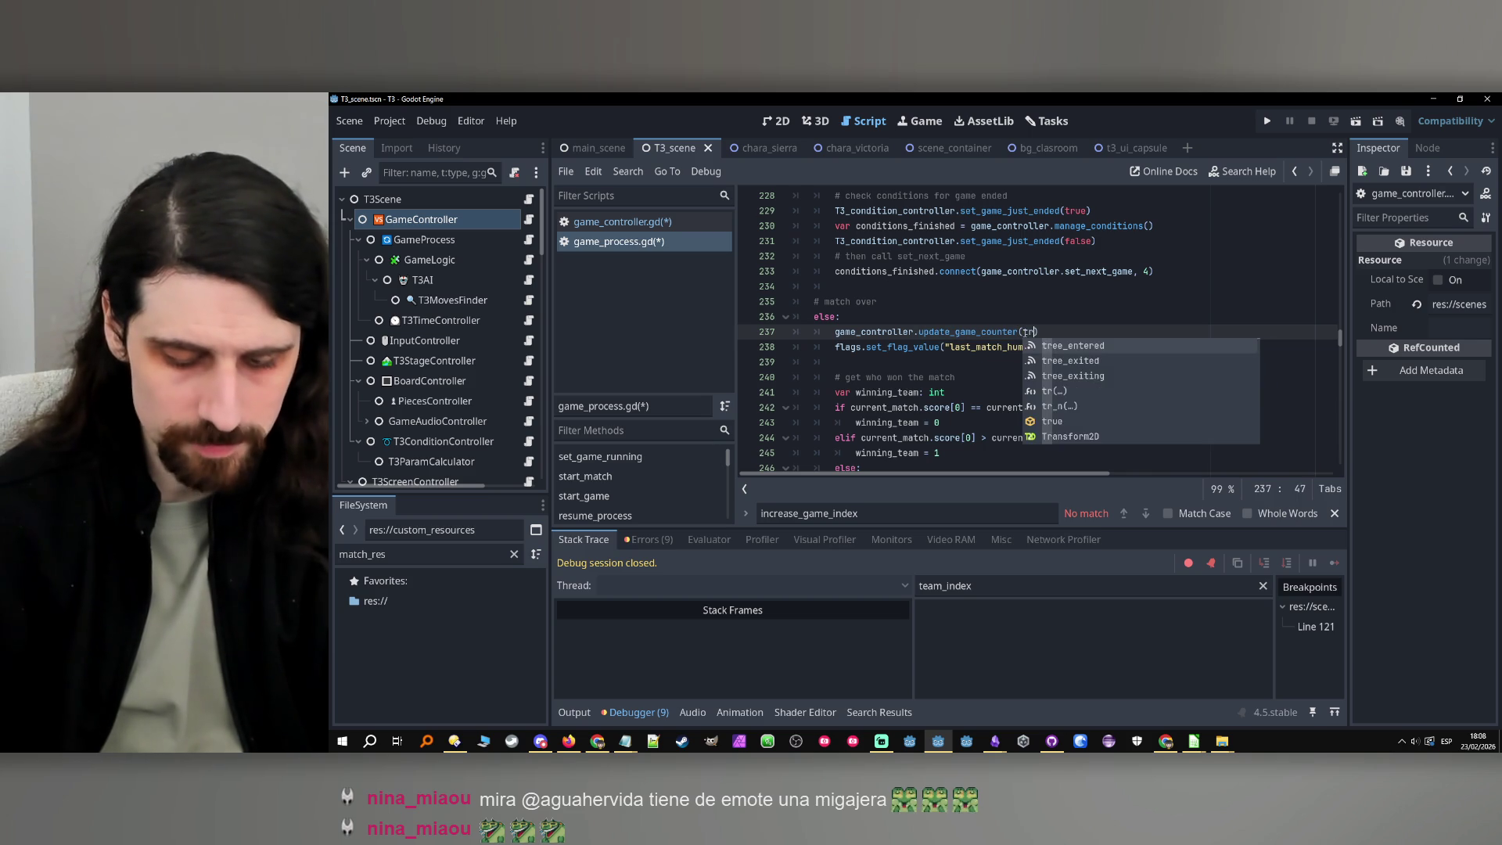
double_click(1007, 332)
key(ctrl+f)
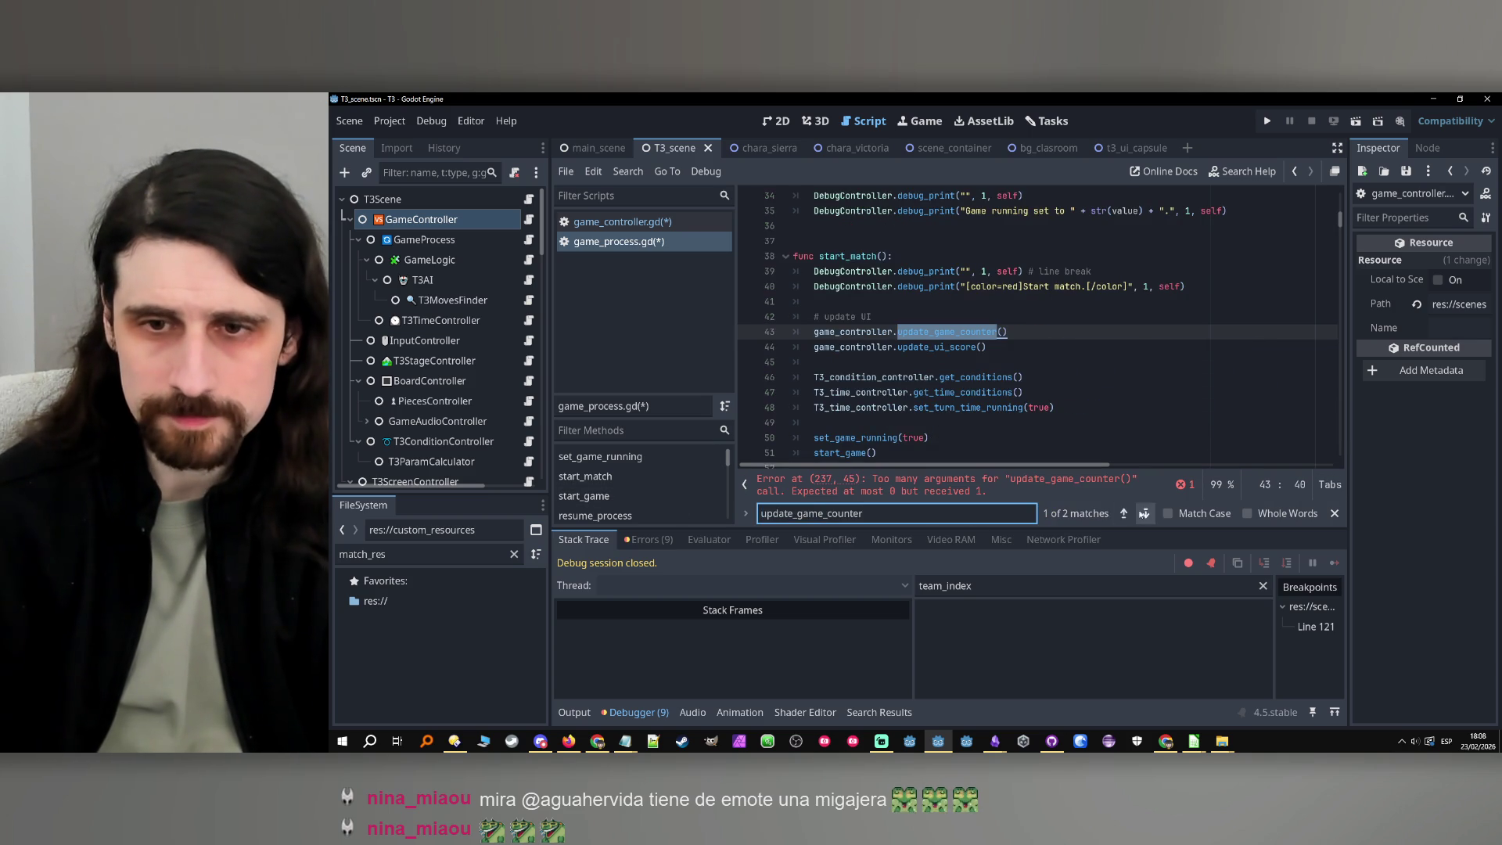
click(1007, 331)
text(false)
key(End)
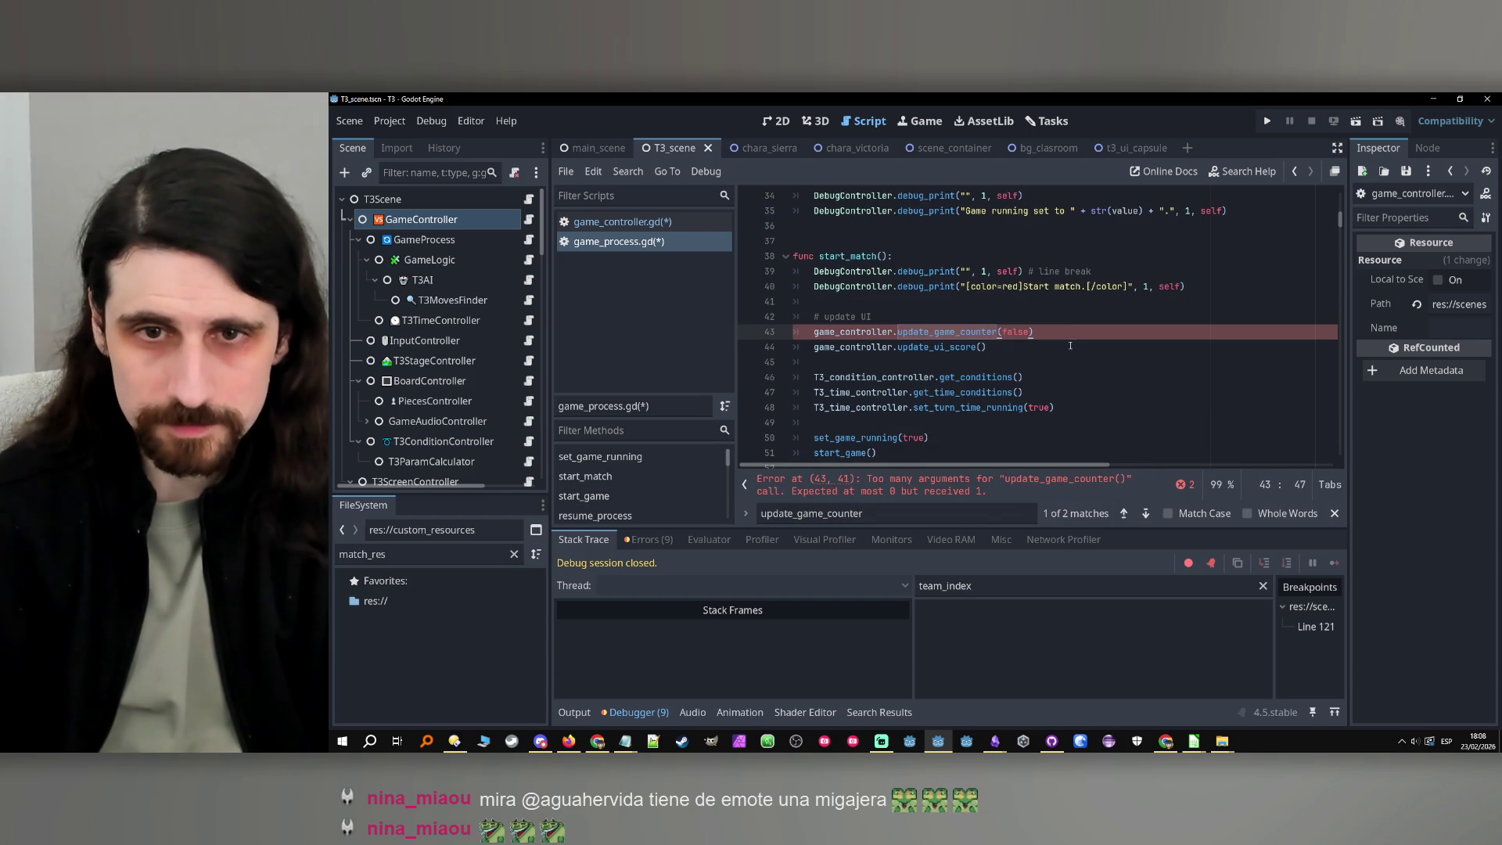
double_click(938, 333)
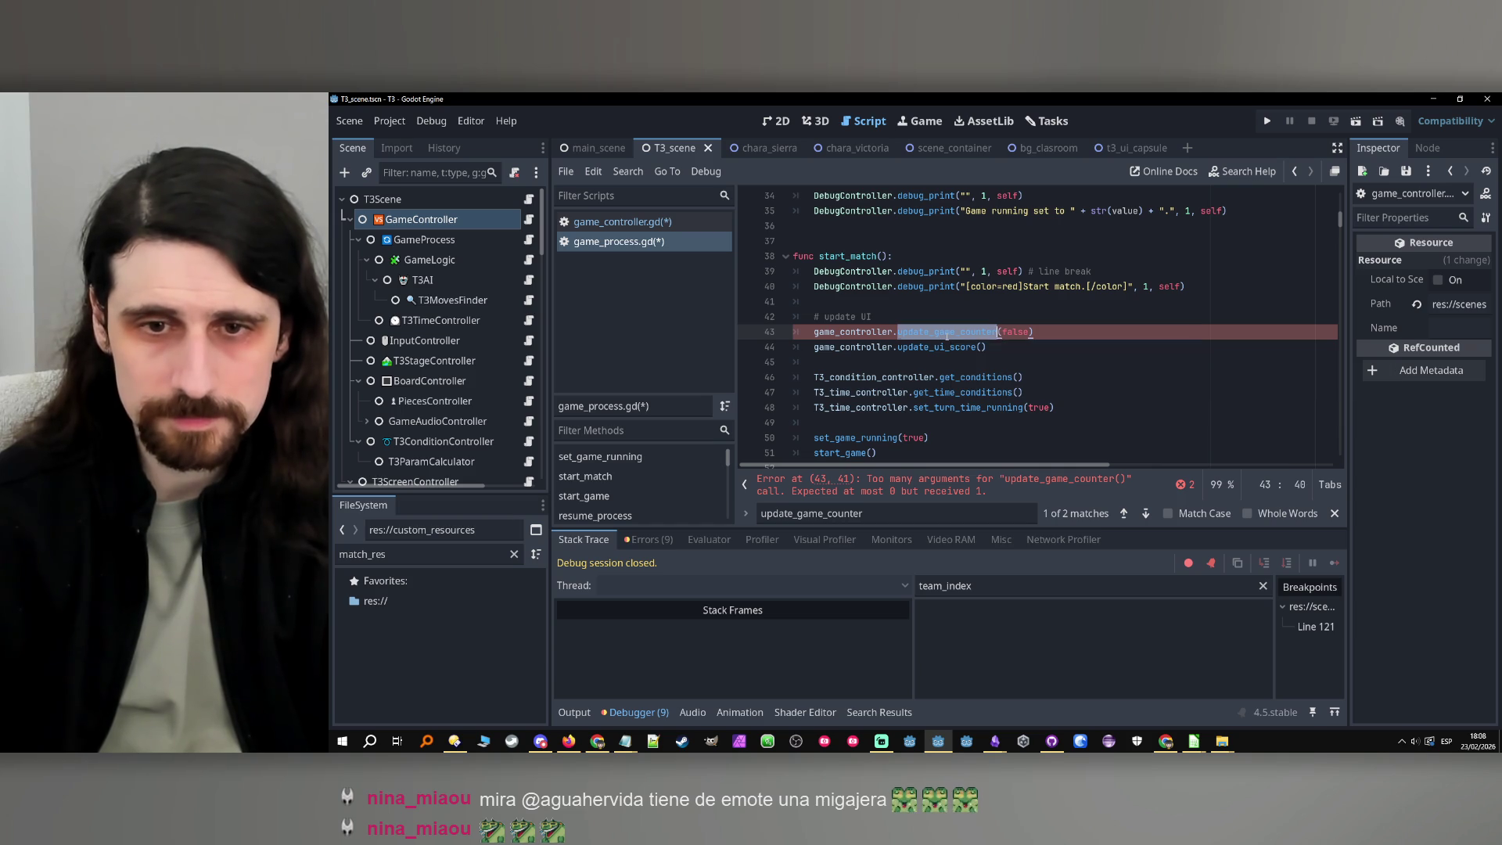
click(947, 333)
key(ctrl+s)
Compare the line 43 call against the update_game_counter definition and check the reported errors, then save
click(943, 333)
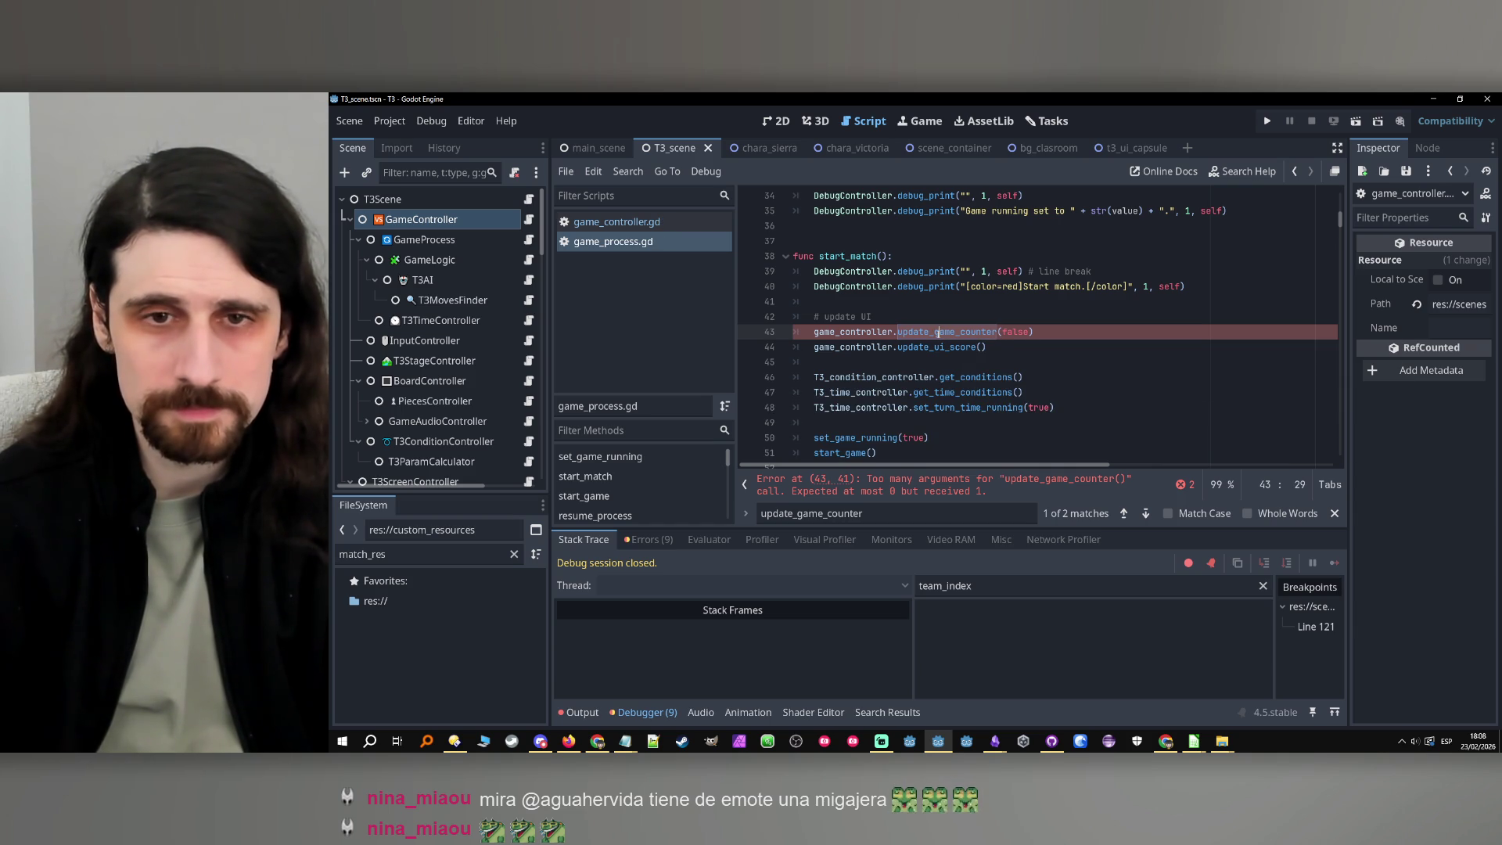
click(630, 222)
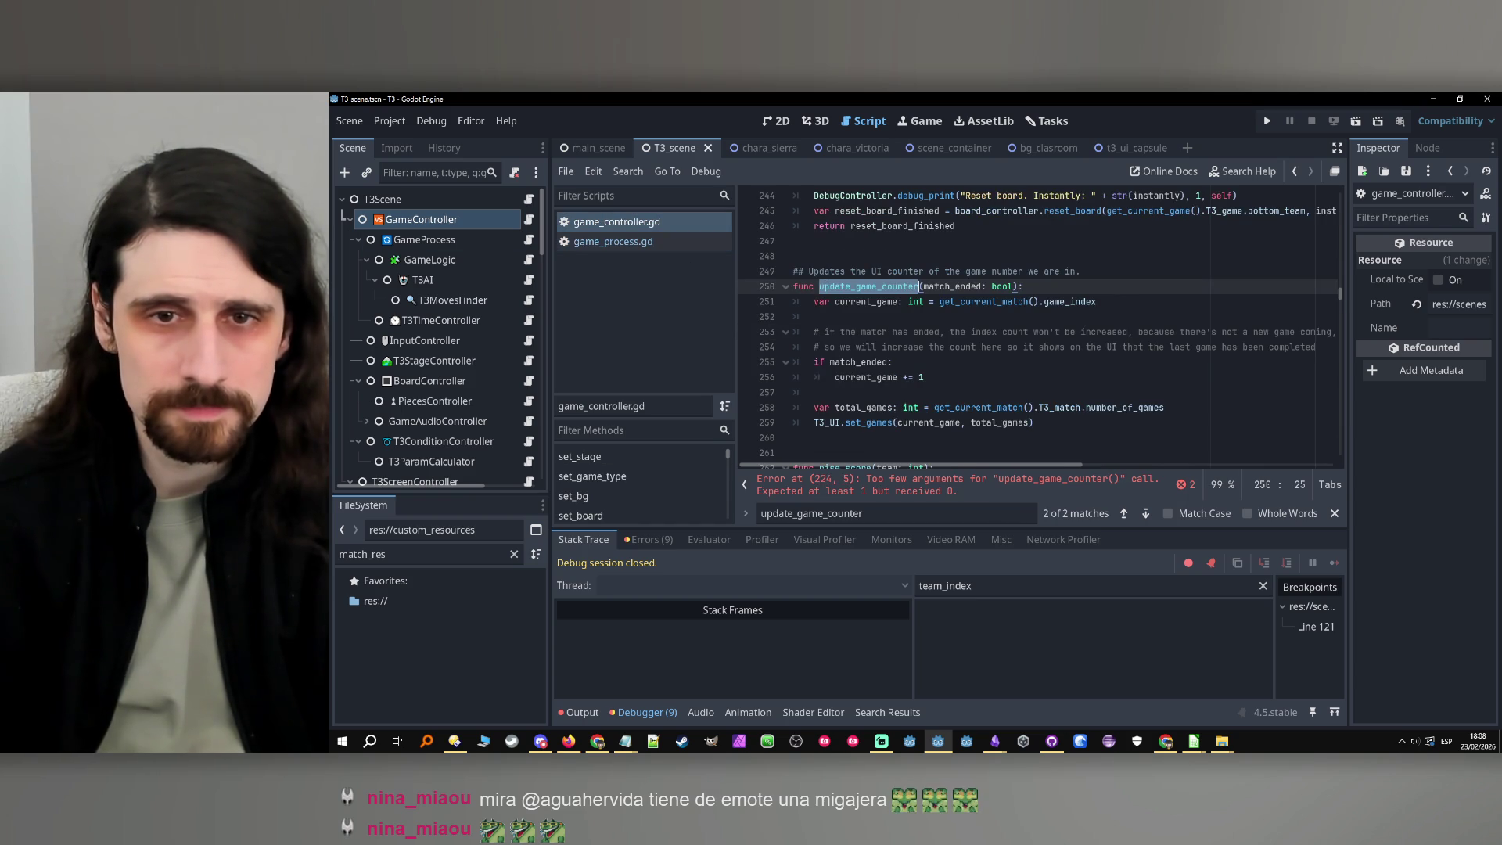
click(605, 243)
click(1068, 332)
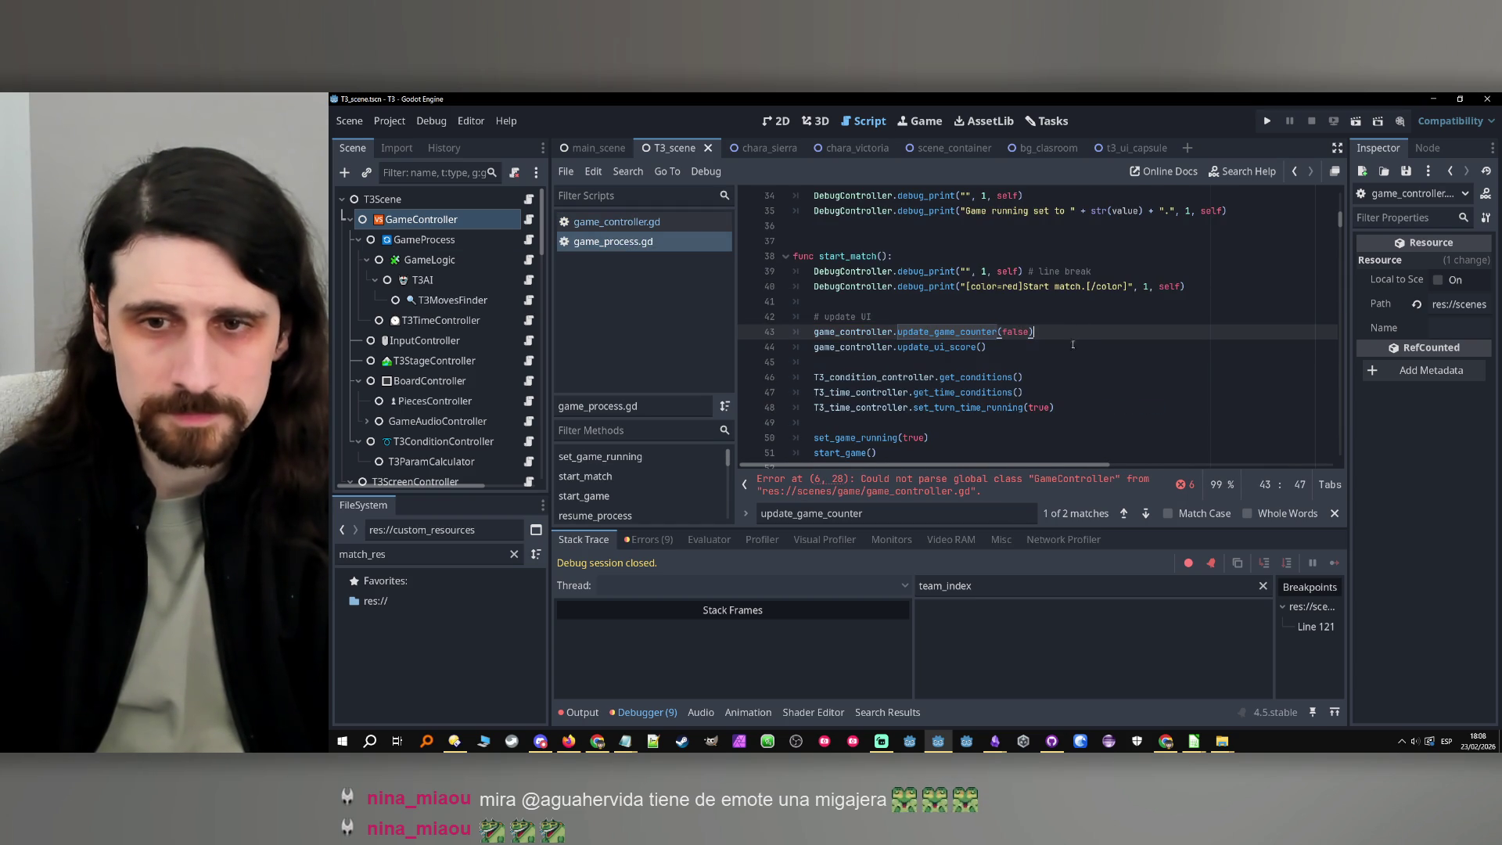
click(1074, 481)
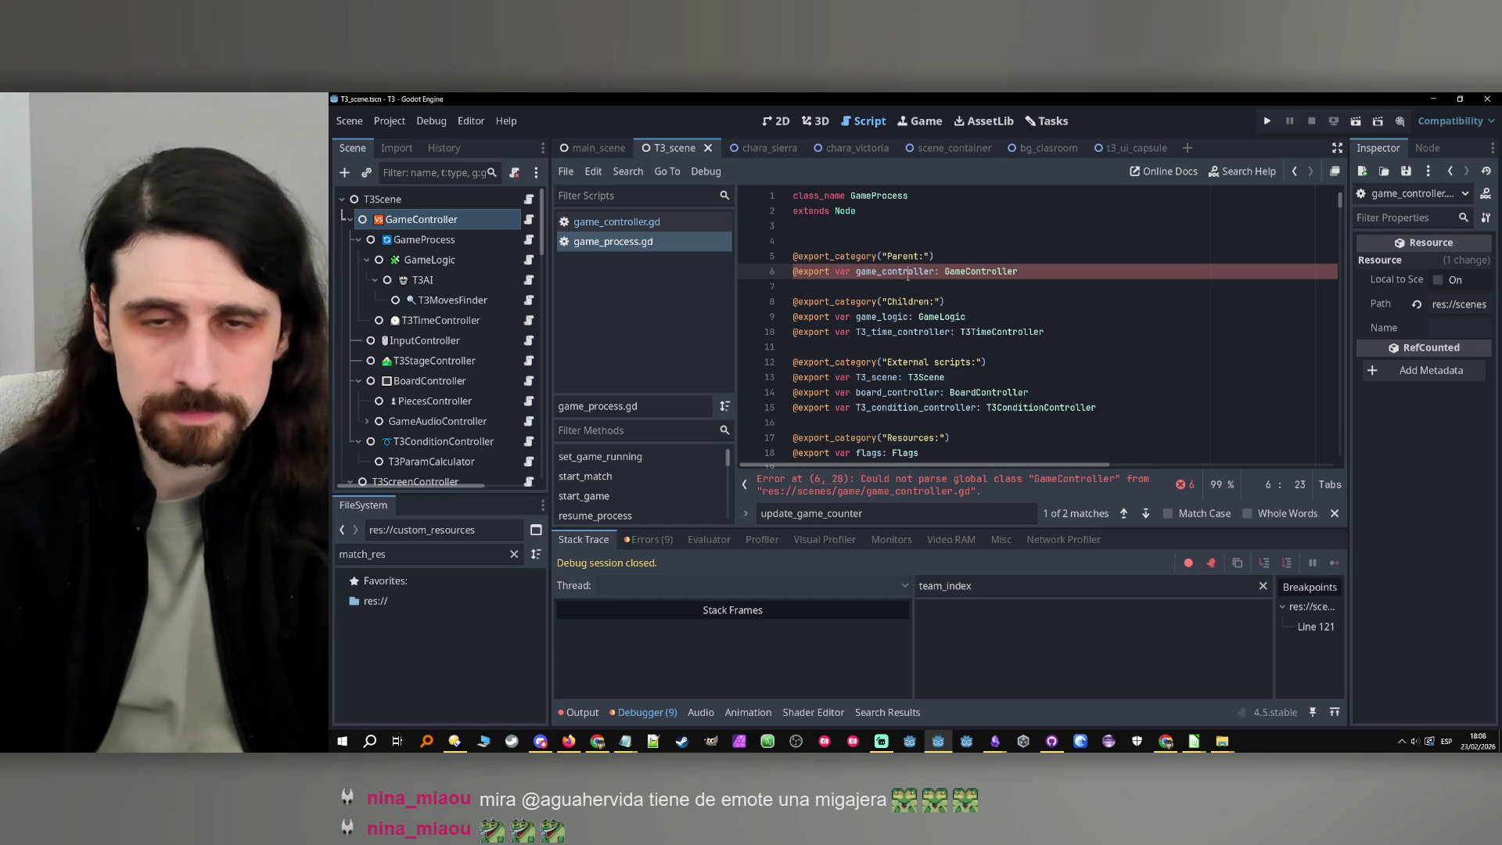
click(1068, 273)
key(ctrl+s)
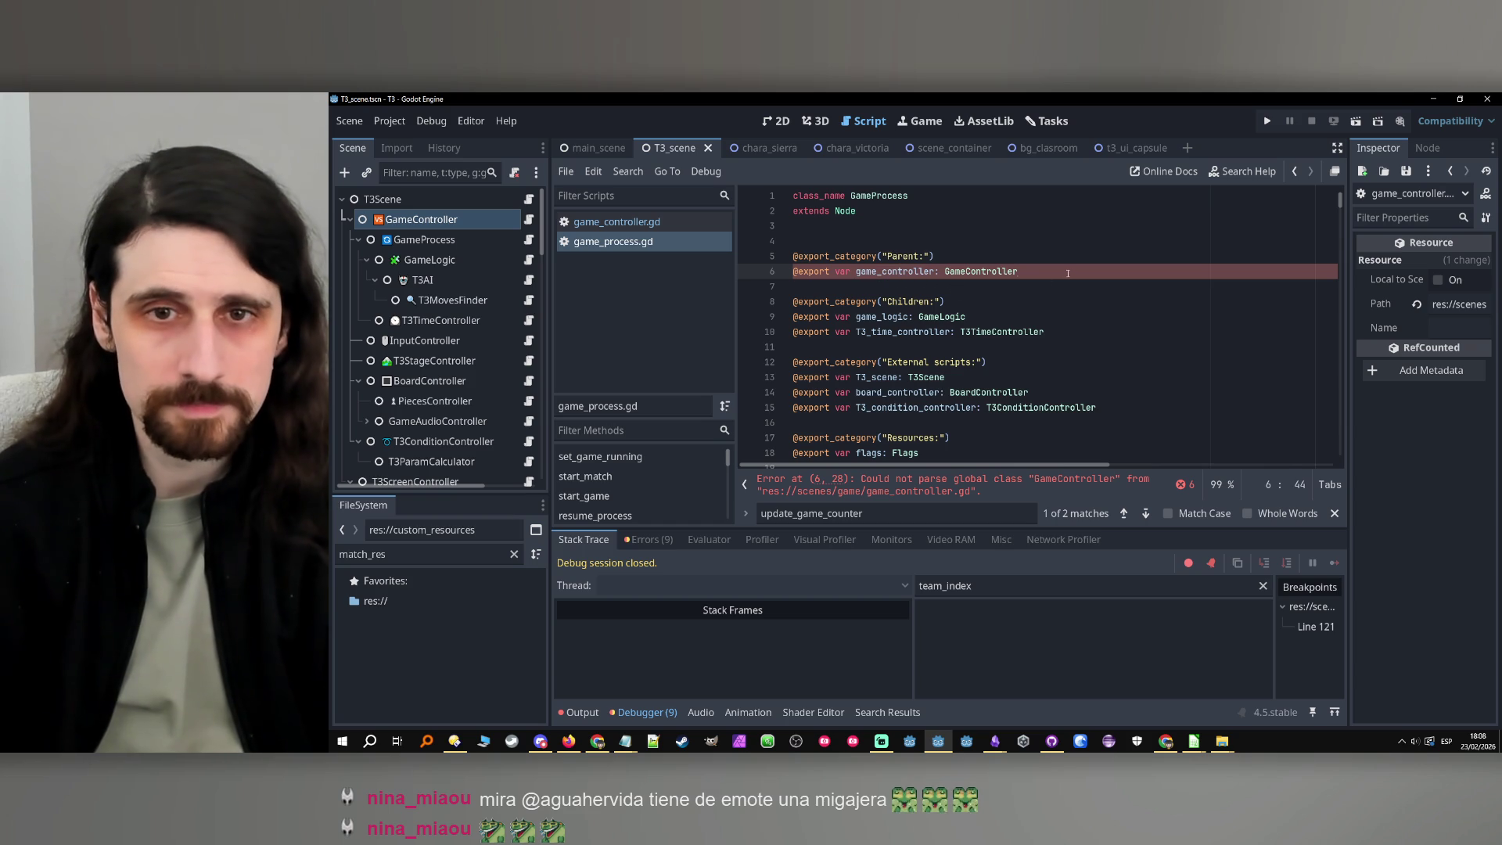
Pass false to update_game_counter at game_controller.gd line 224, save, and run the project with F5
click(929, 478)
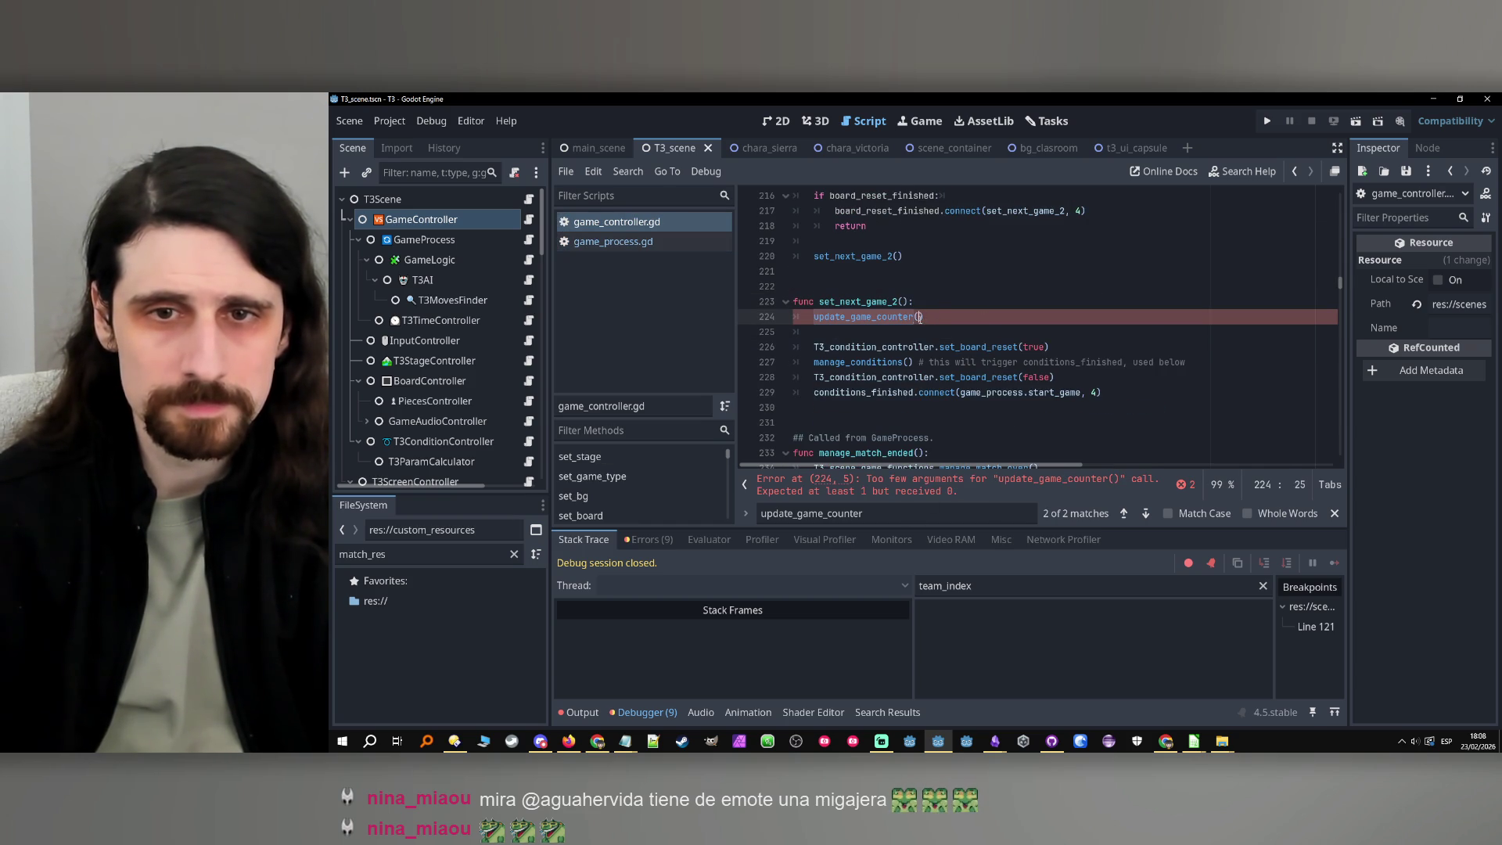
text(false)
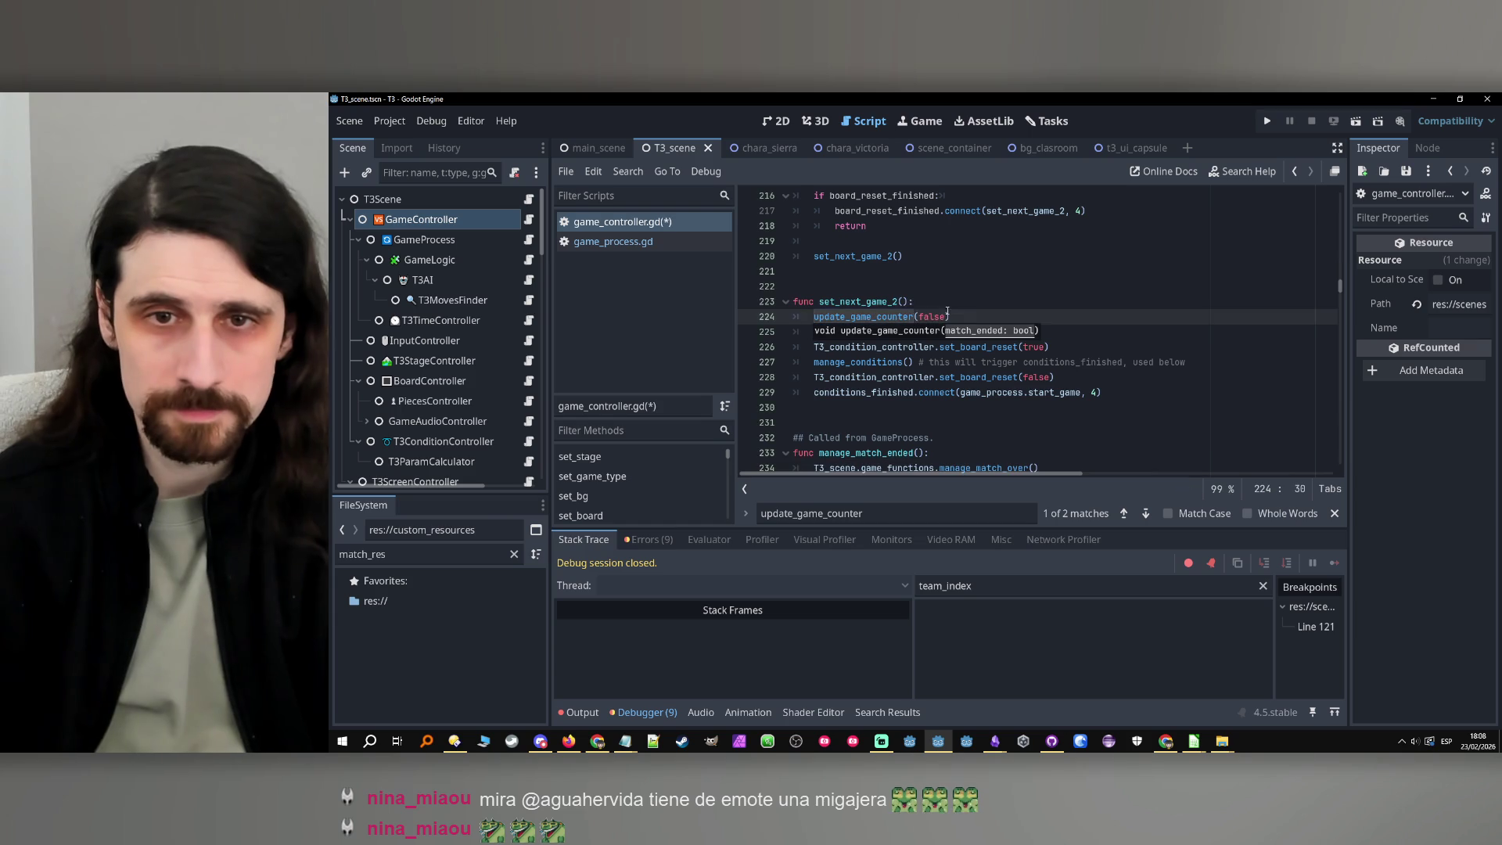
key(ctrl+s)
key(alt+Left)
click(1039, 300)
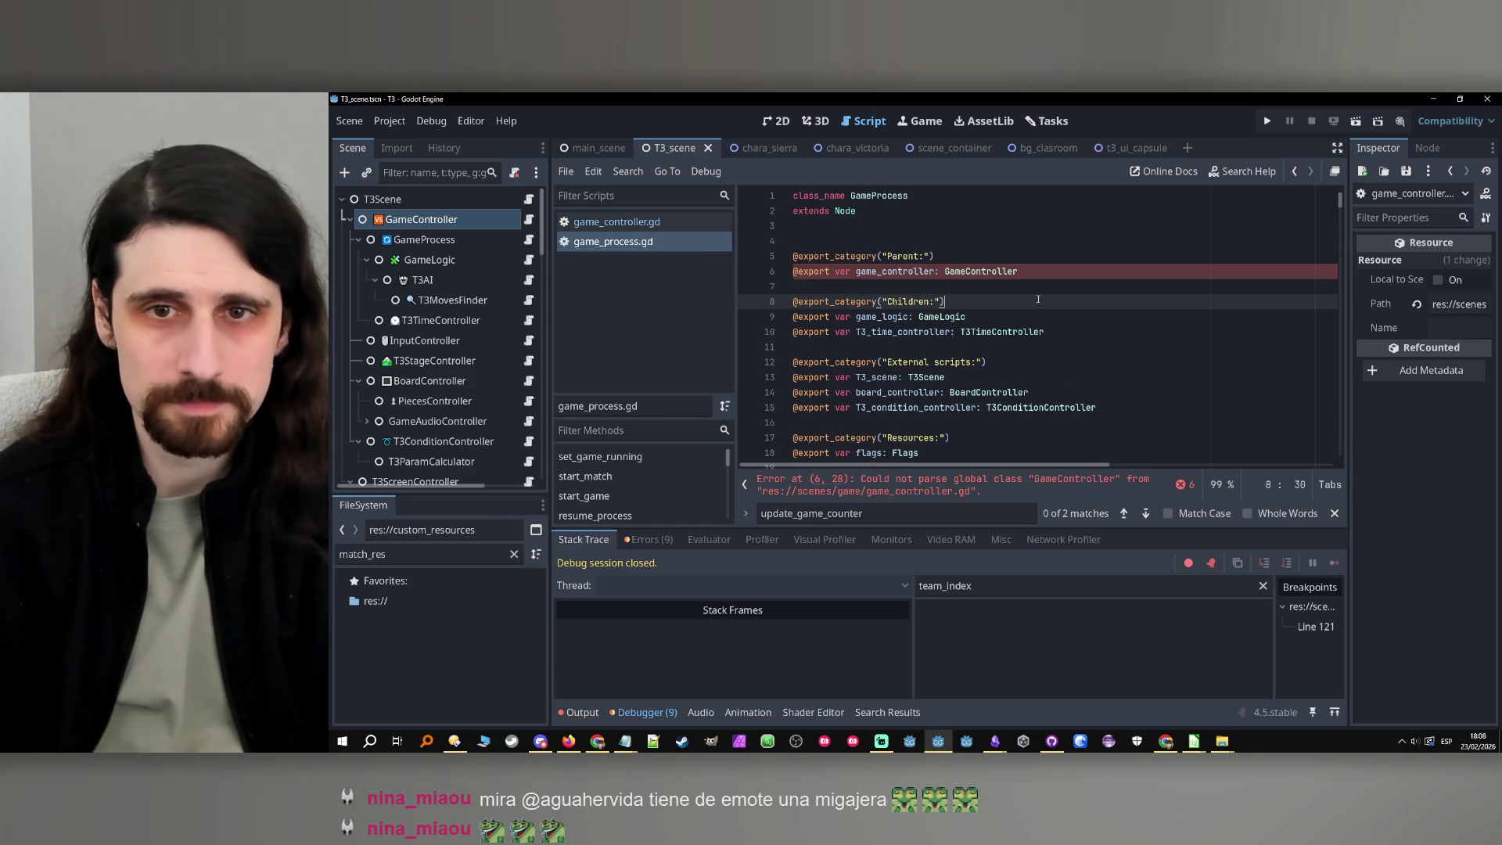
key(F5)
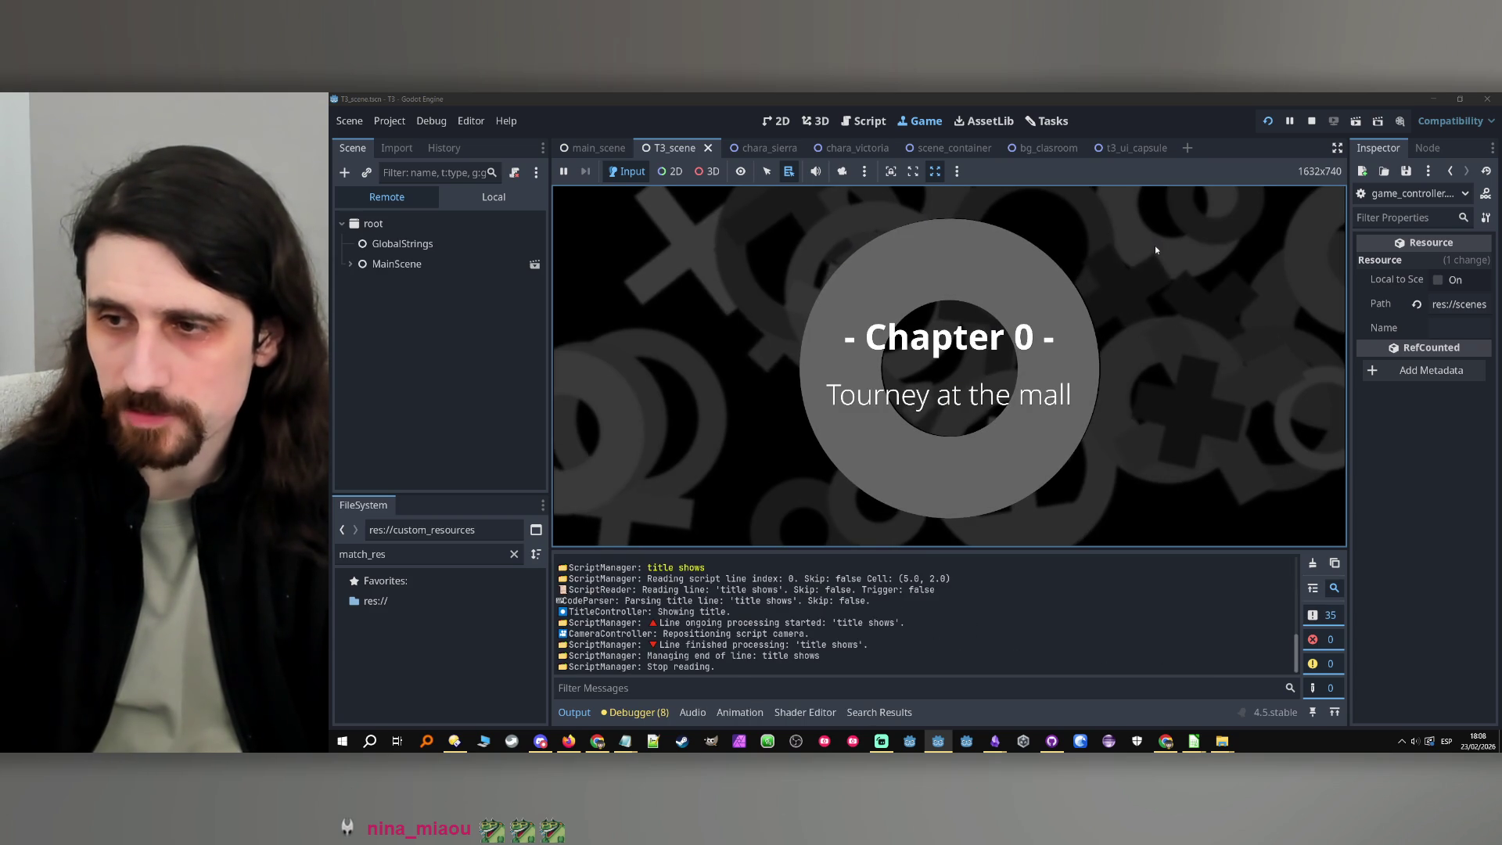
click(1149, 315)
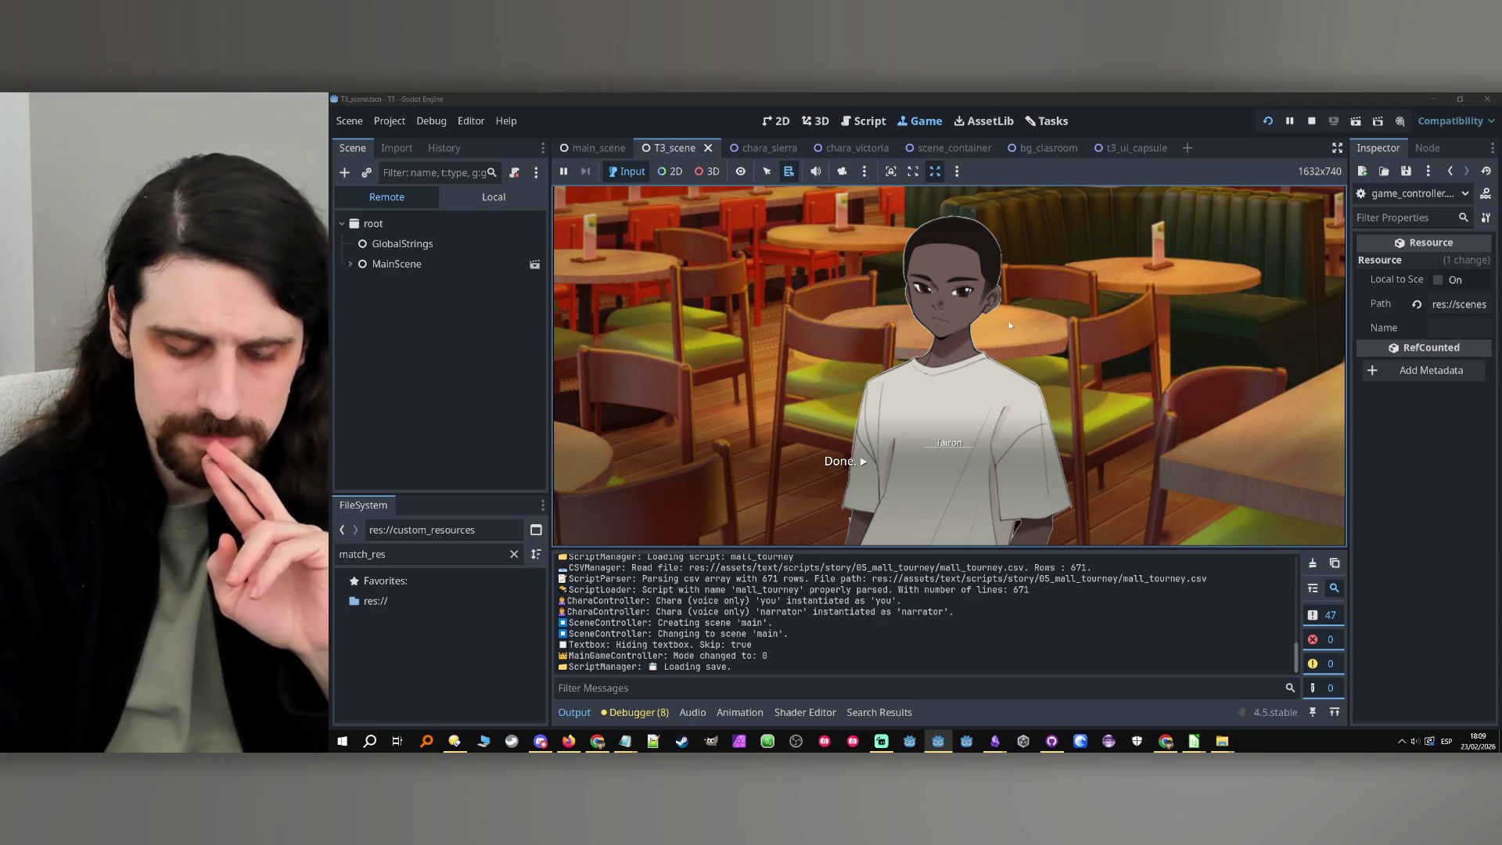
click(1312, 121)
click(1267, 120)
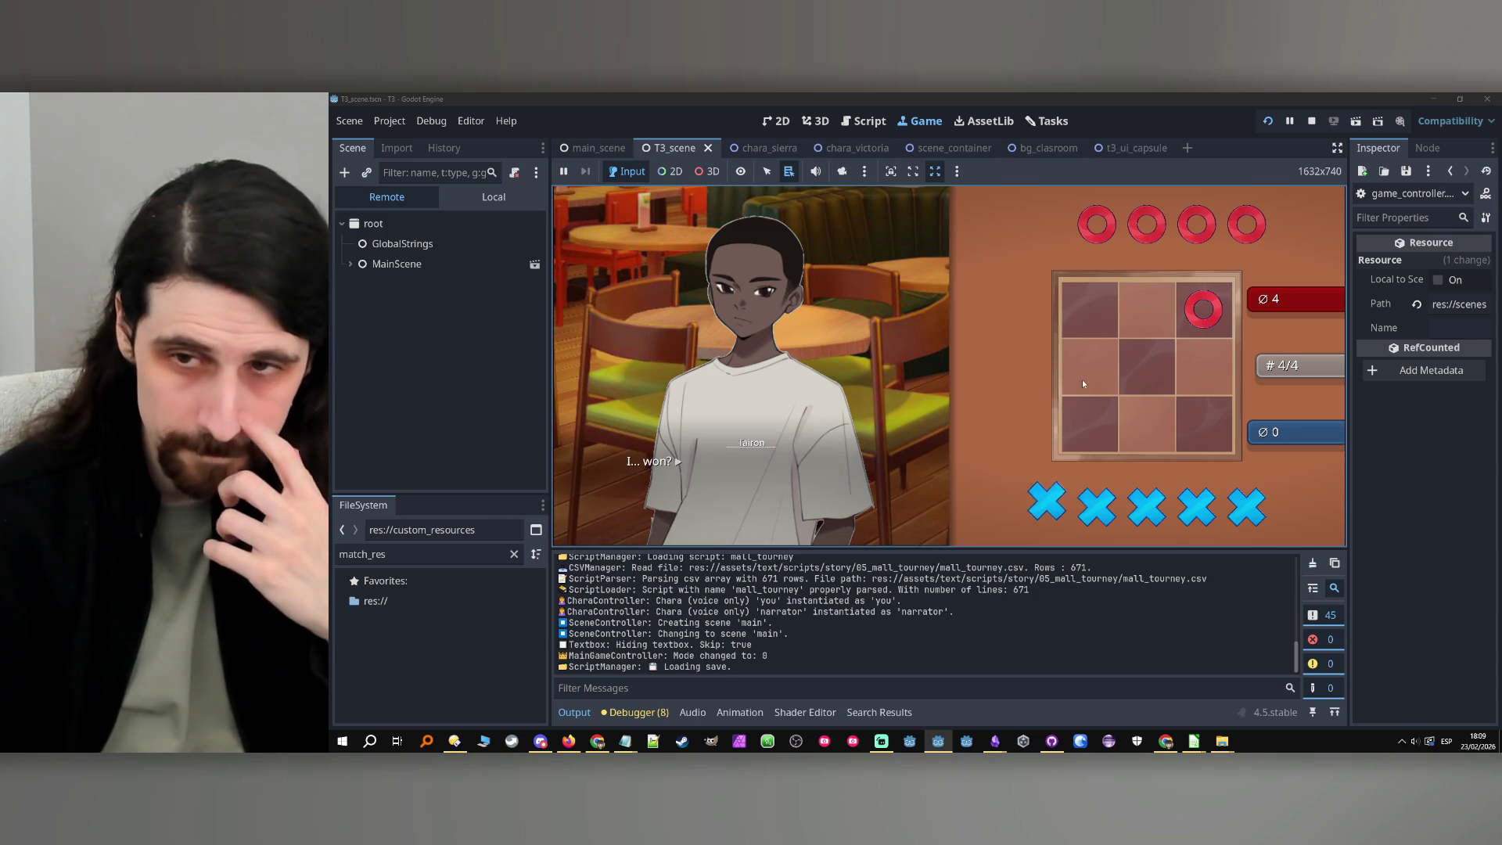
click(845, 468)
click(856, 472)
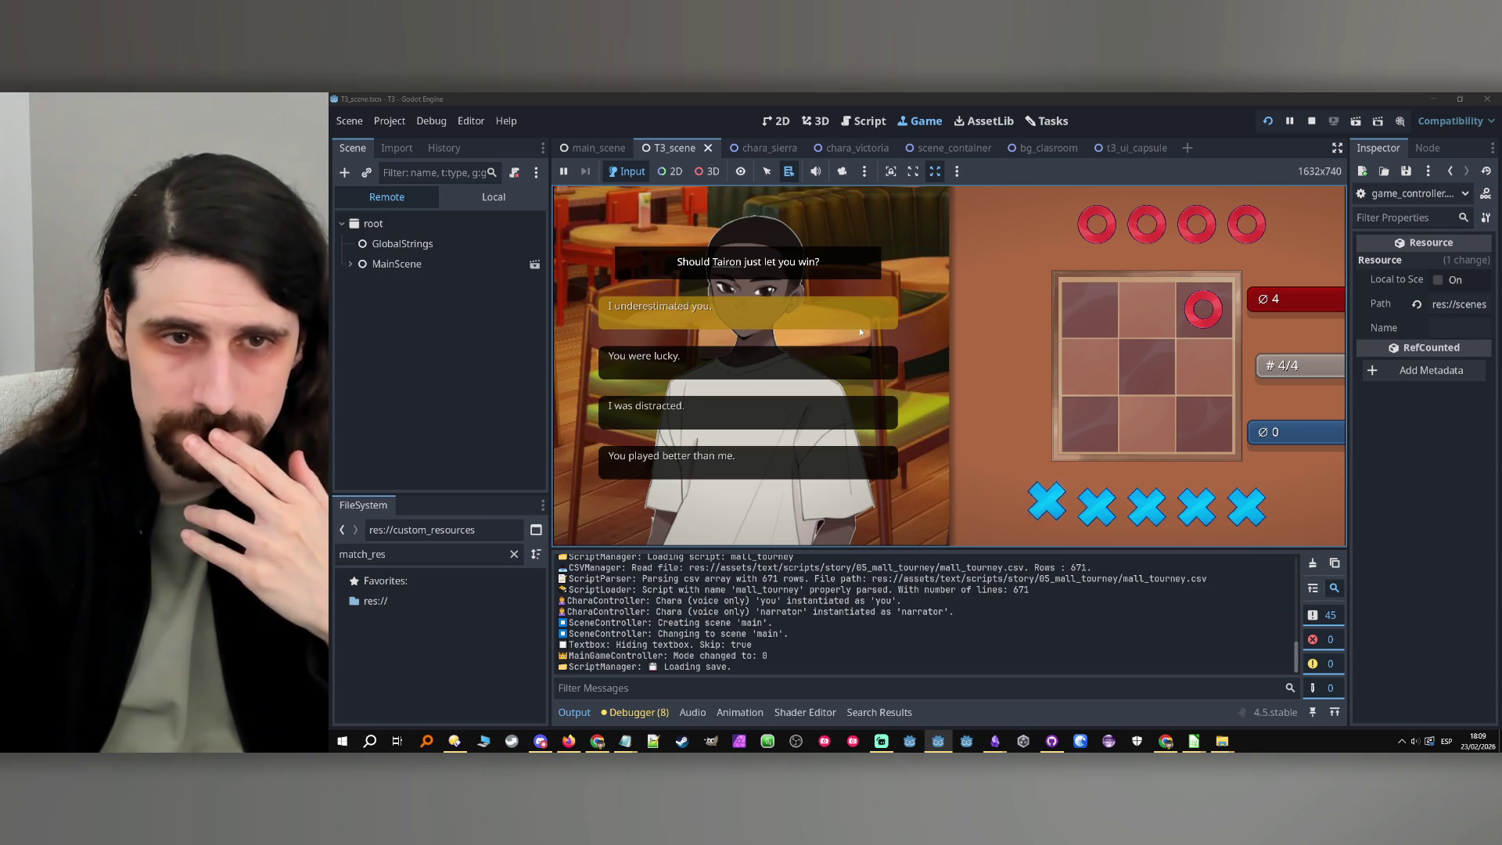
click(859, 327)
click(865, 378)
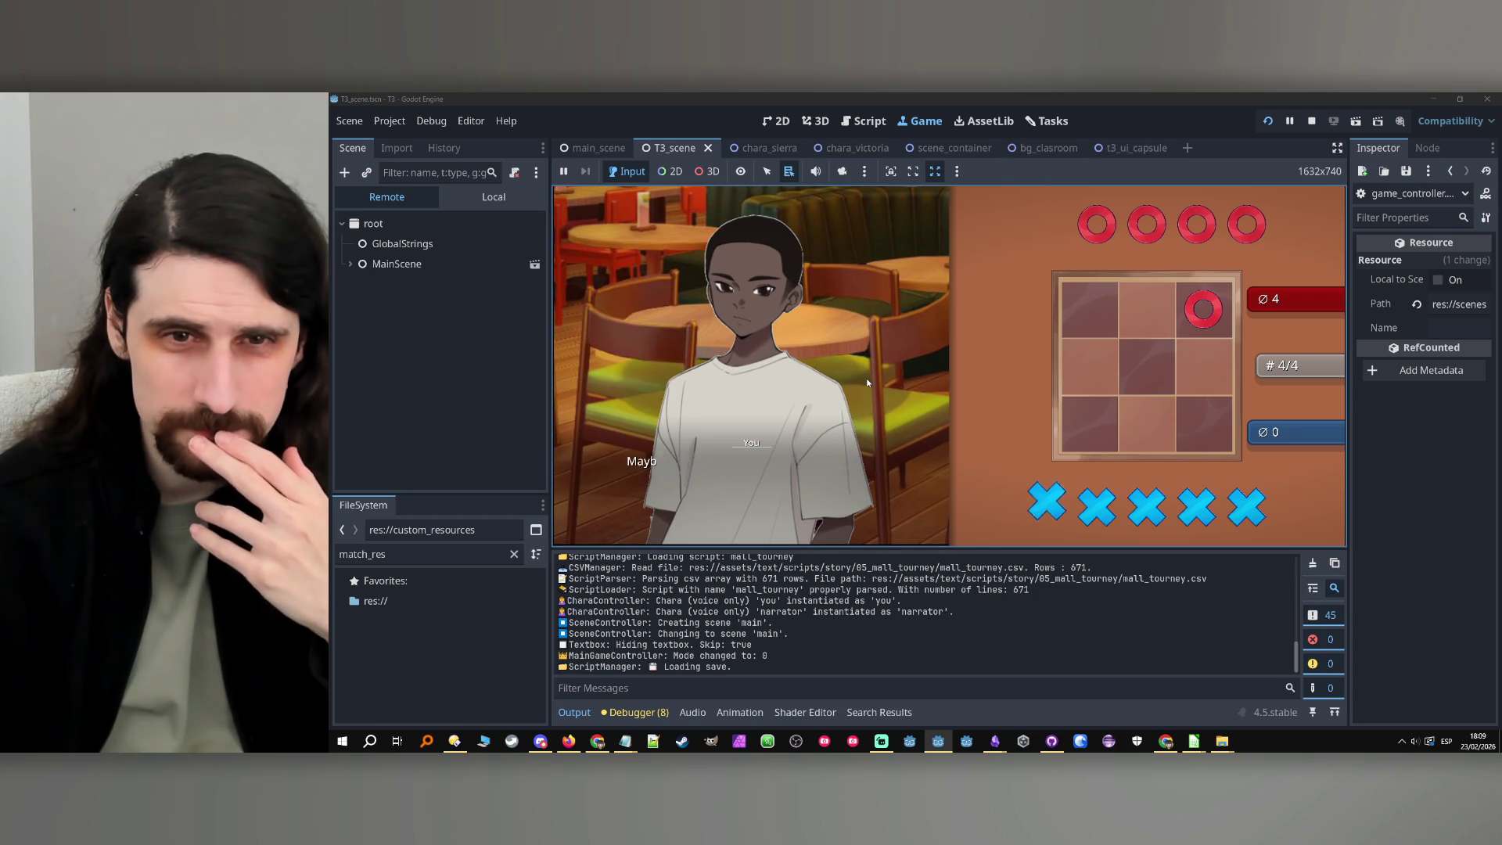
click(866, 378)
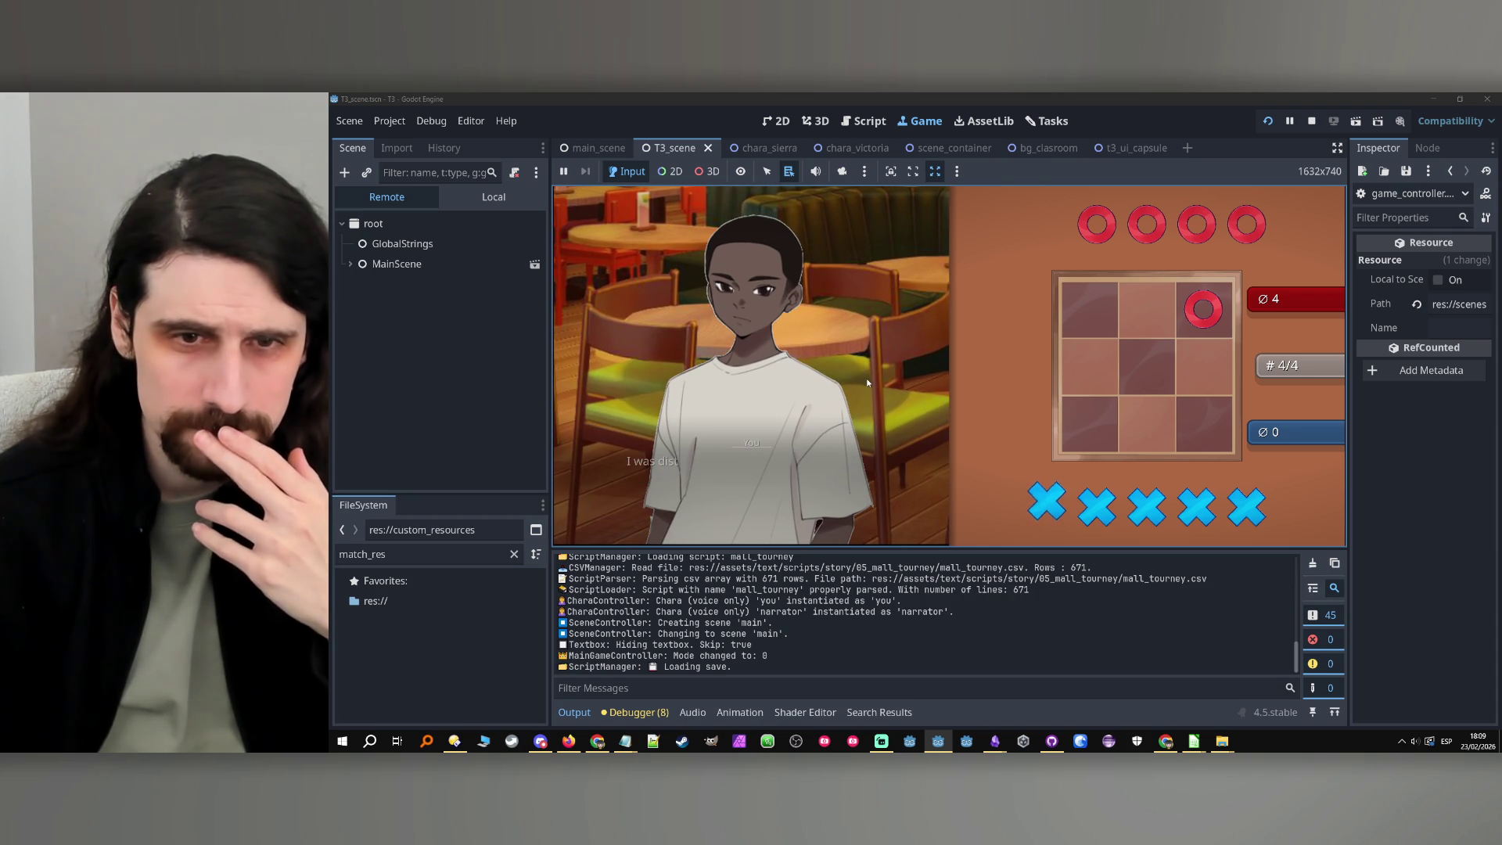
click(867, 378)
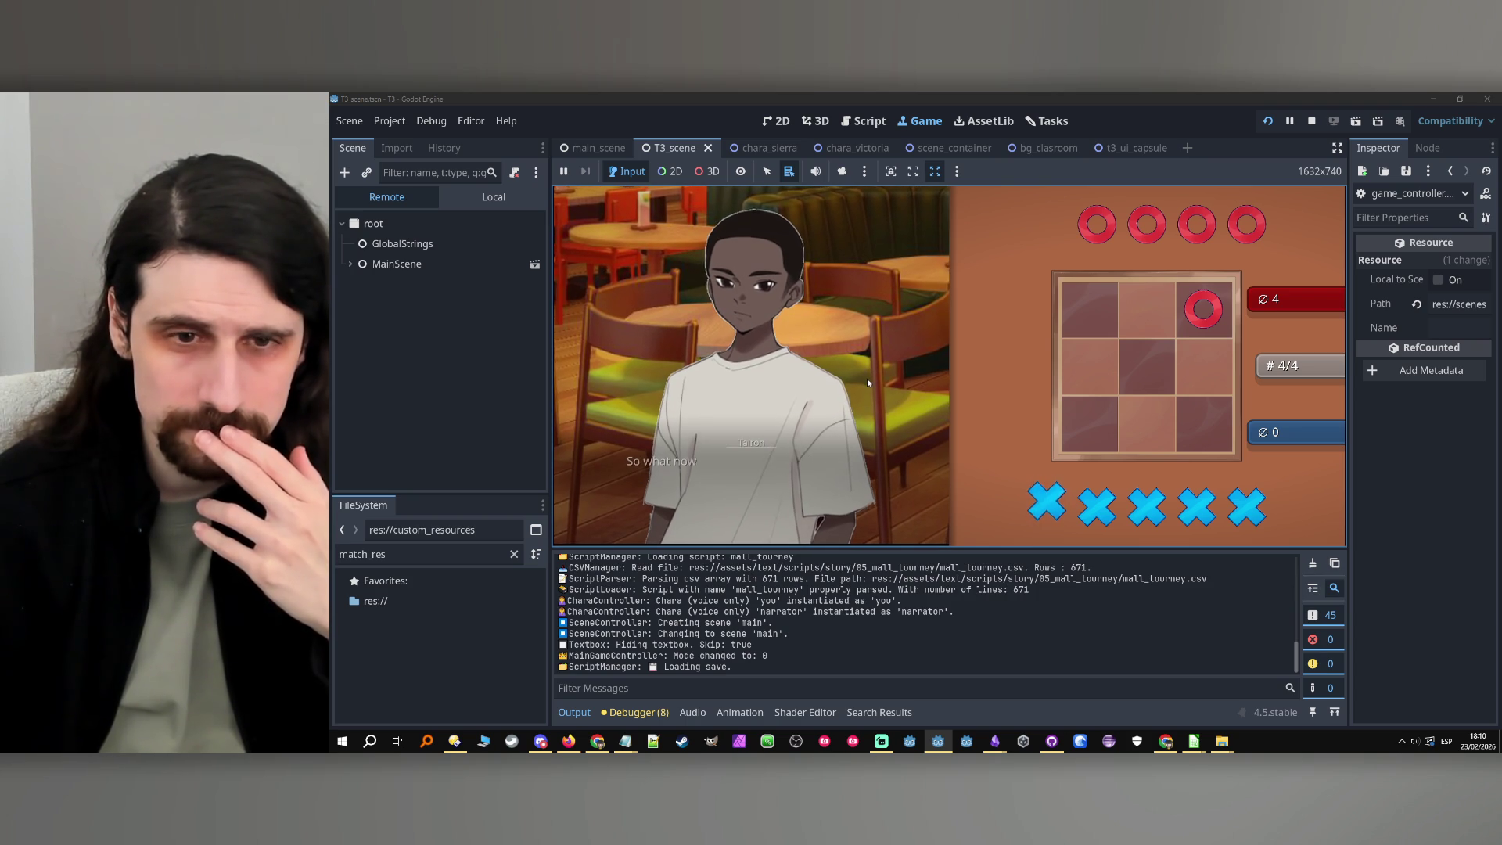
click(867, 378)
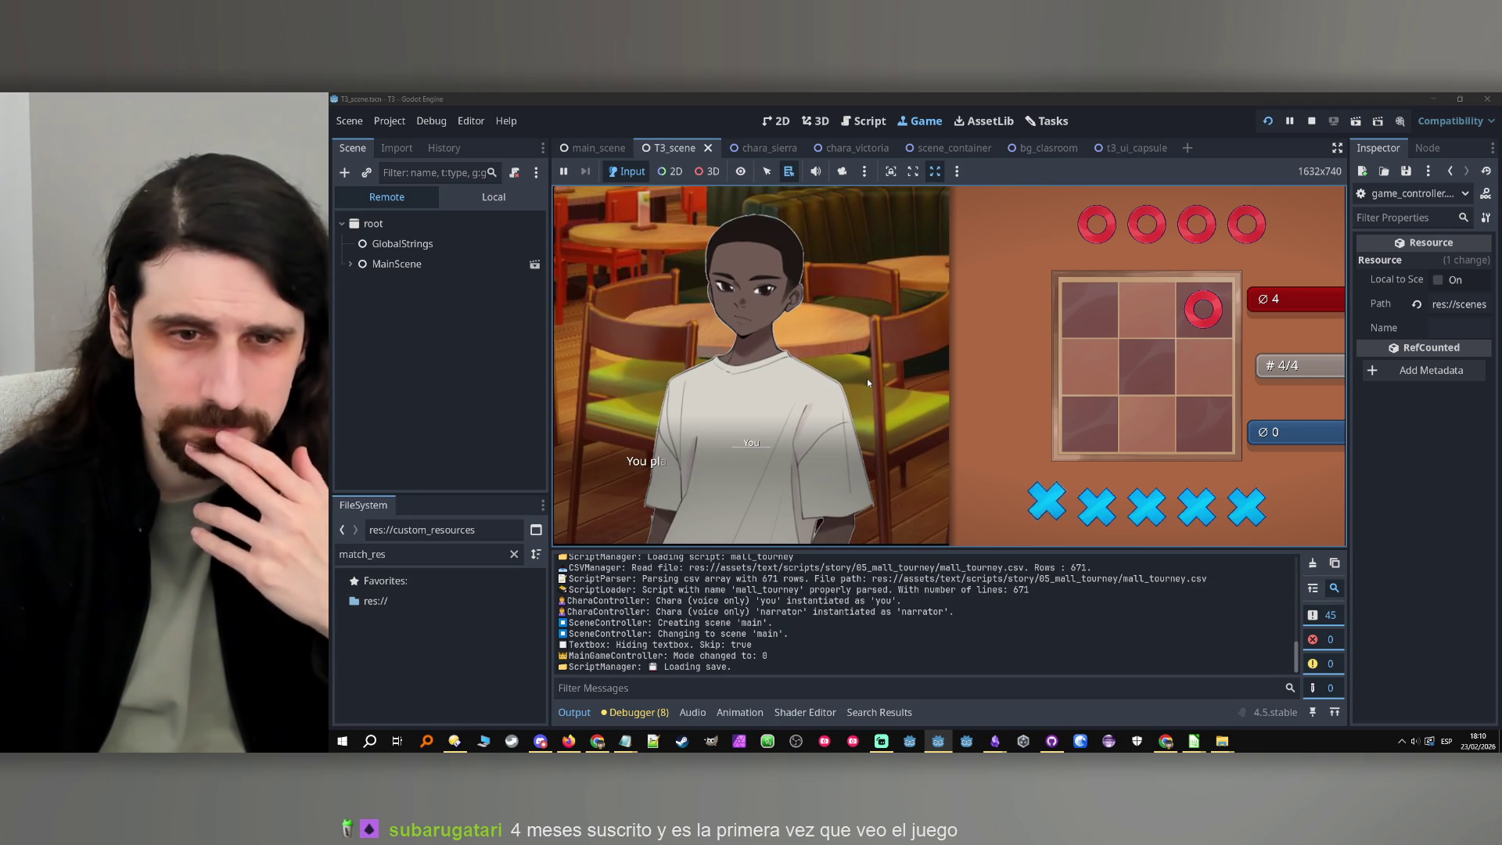
click(1311, 122)
mouse_move(1194, 741)
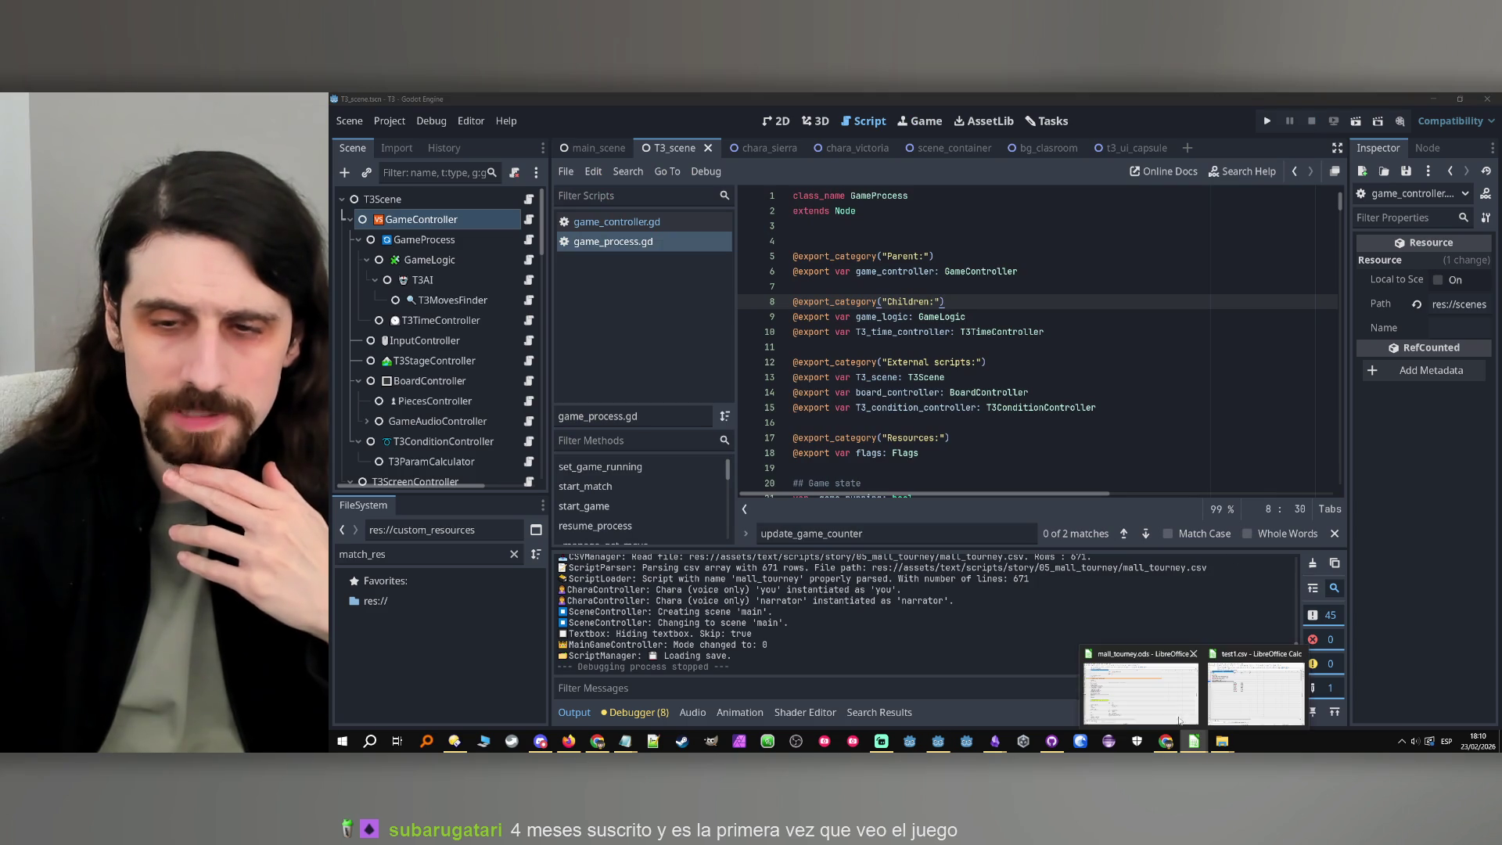
click(1142, 685)
Search the story sheet to reach the # YOU LOSE (TAIRON) section
click(641, 415)
scroll(641, 415, down, 5)
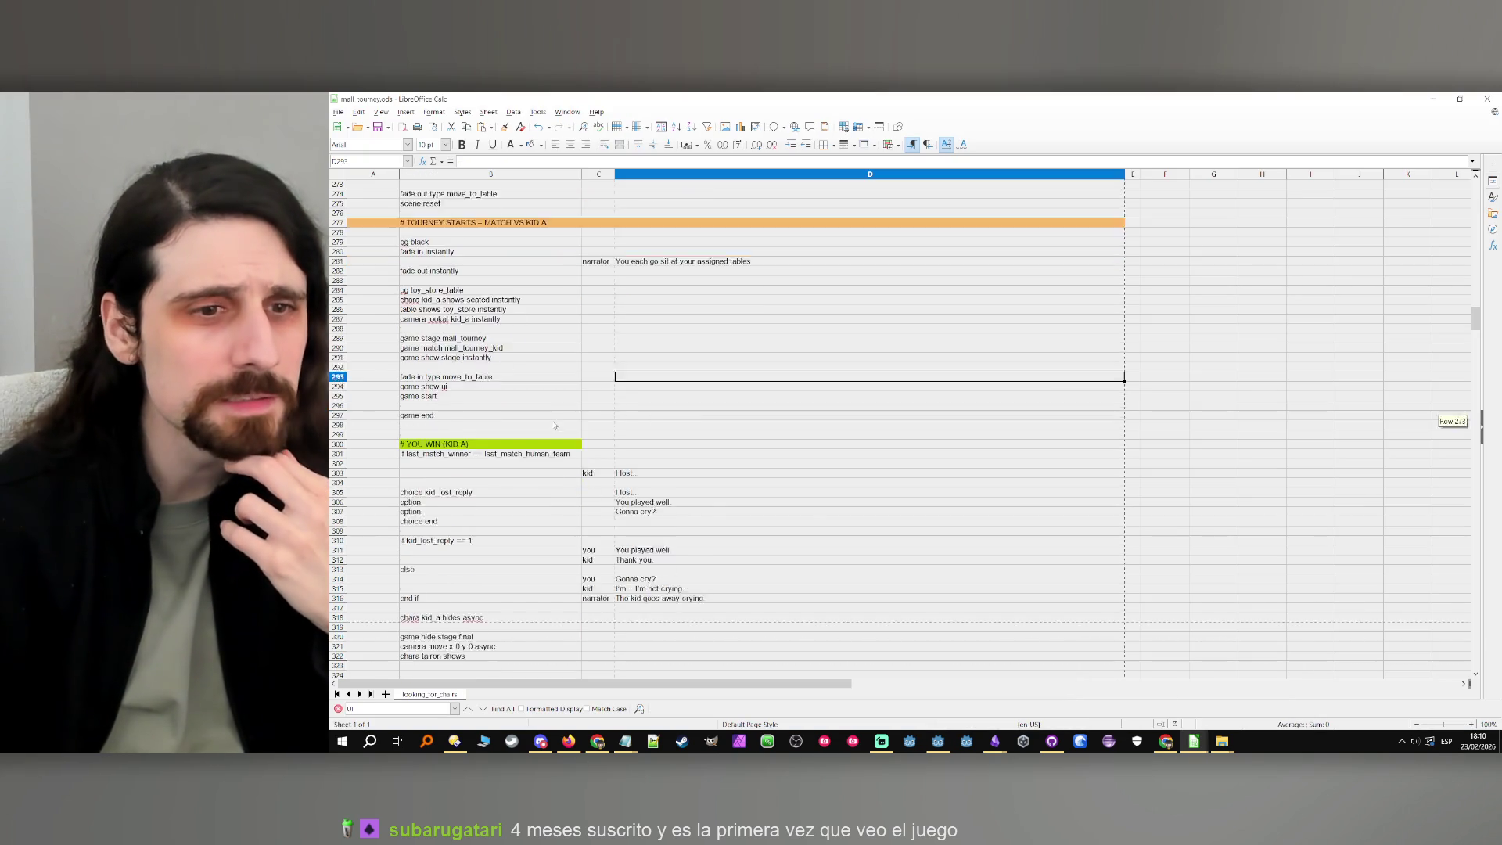
click(380, 709)
text(tairon)
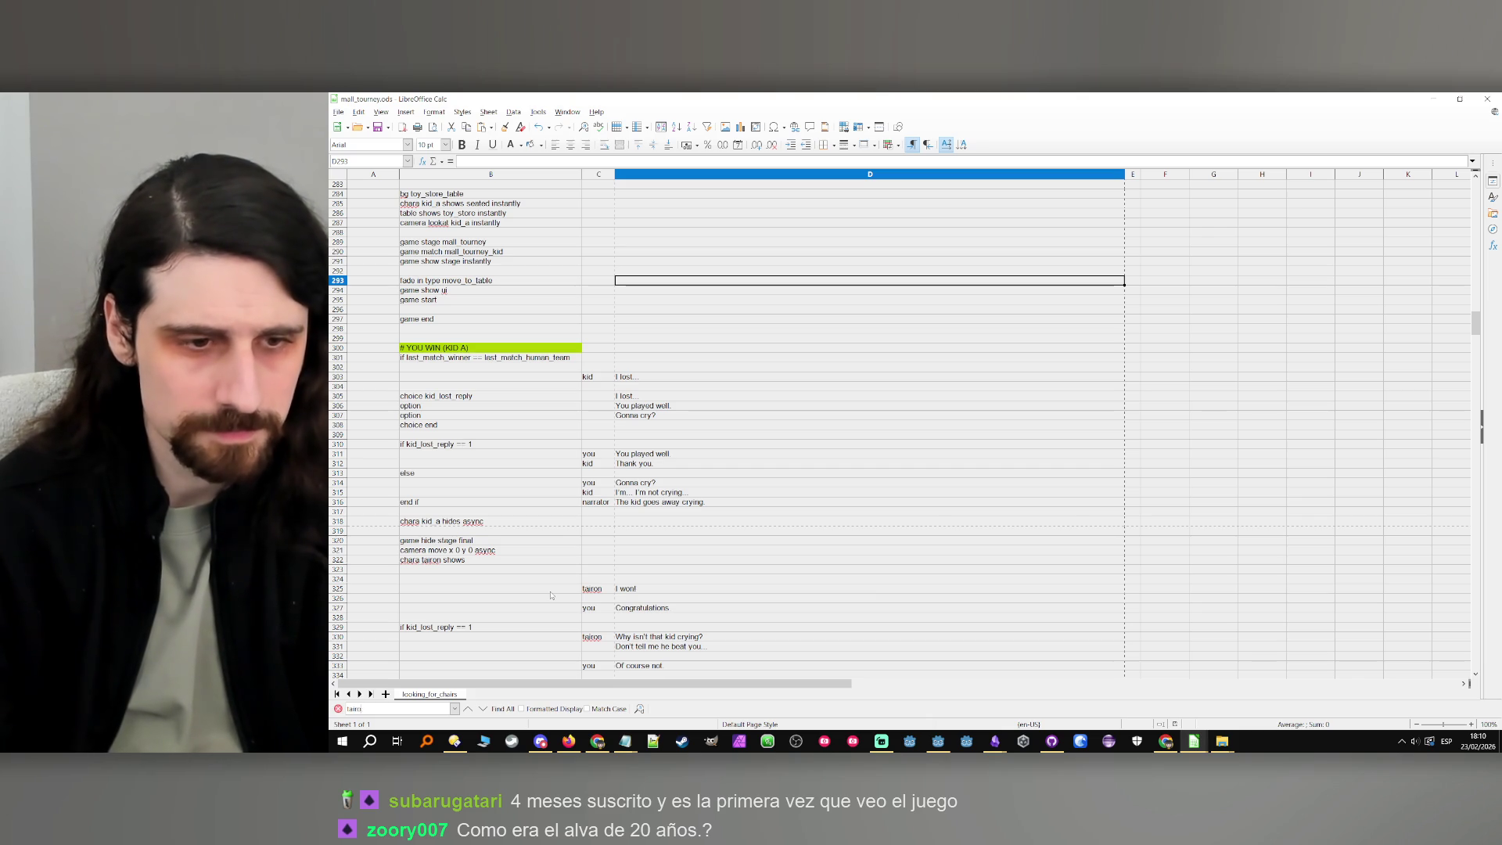
text(# you)
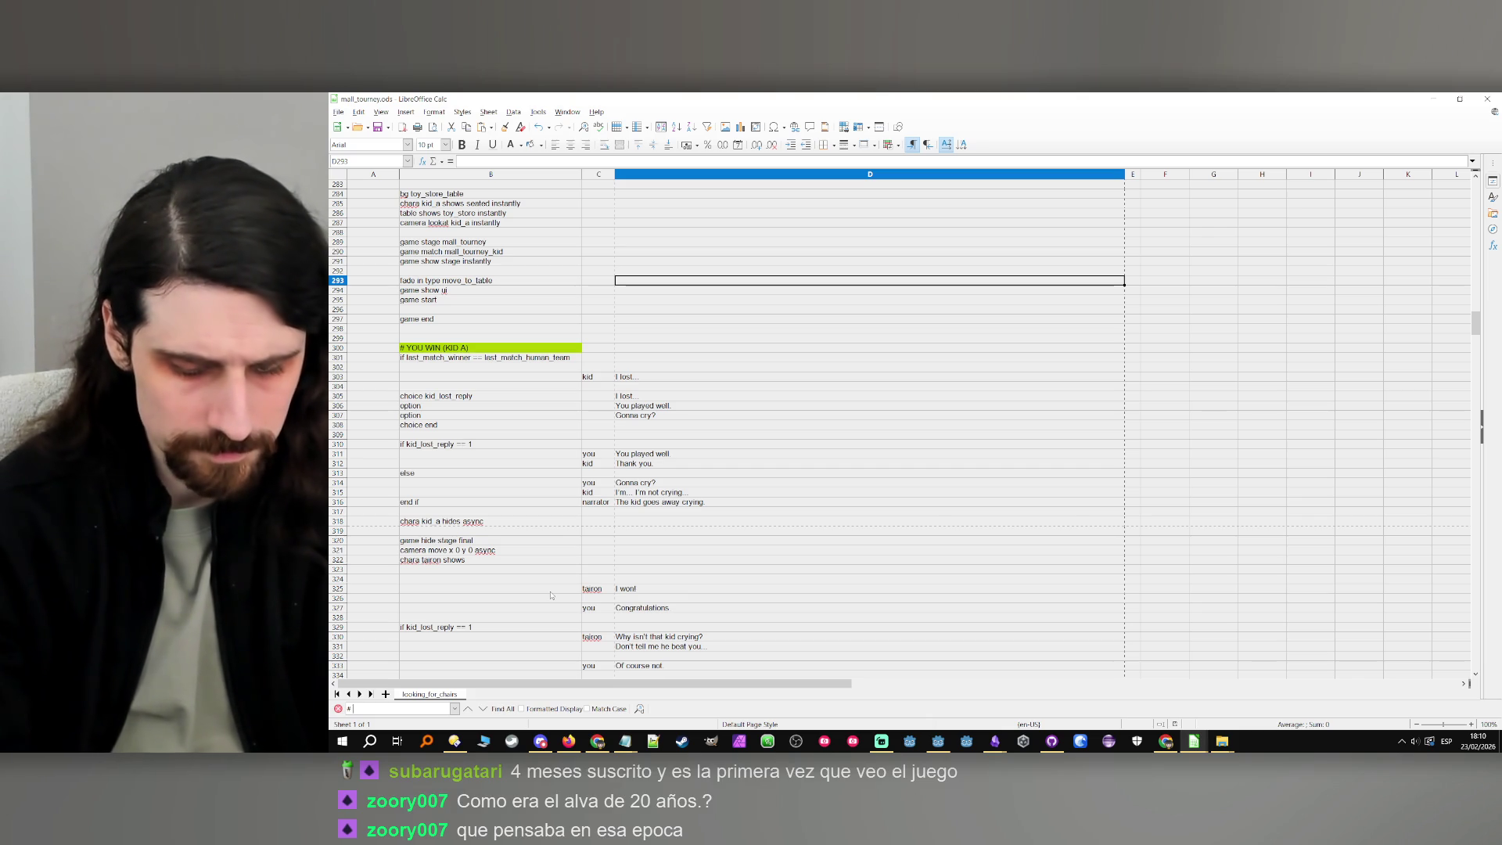
key(Return)
key(Return)
key(Return)
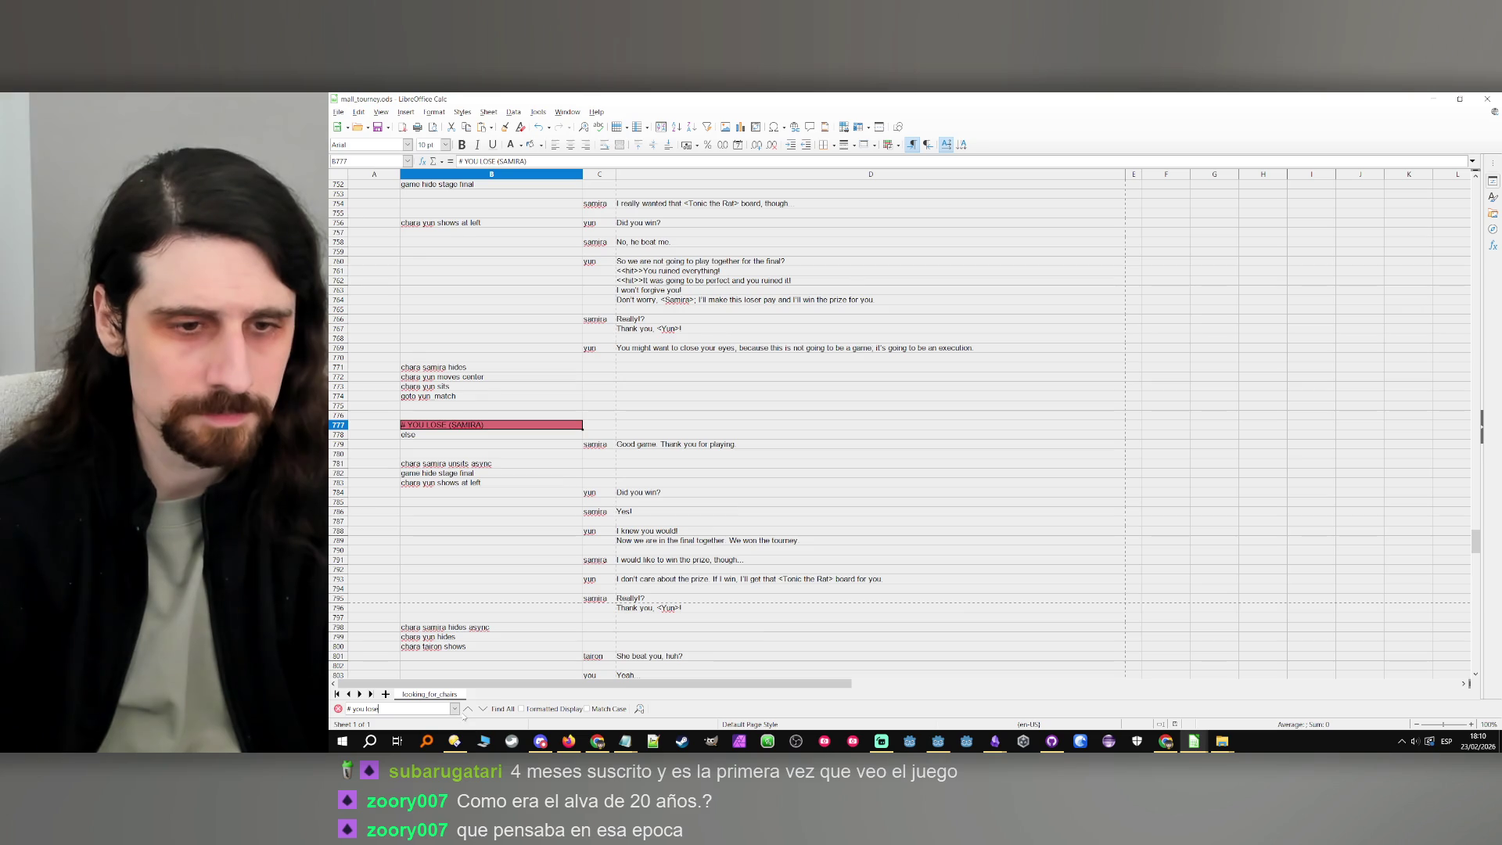
key(Return)
Insert a blank row at B564 and type 'game stage' as the new line
click(523, 465)
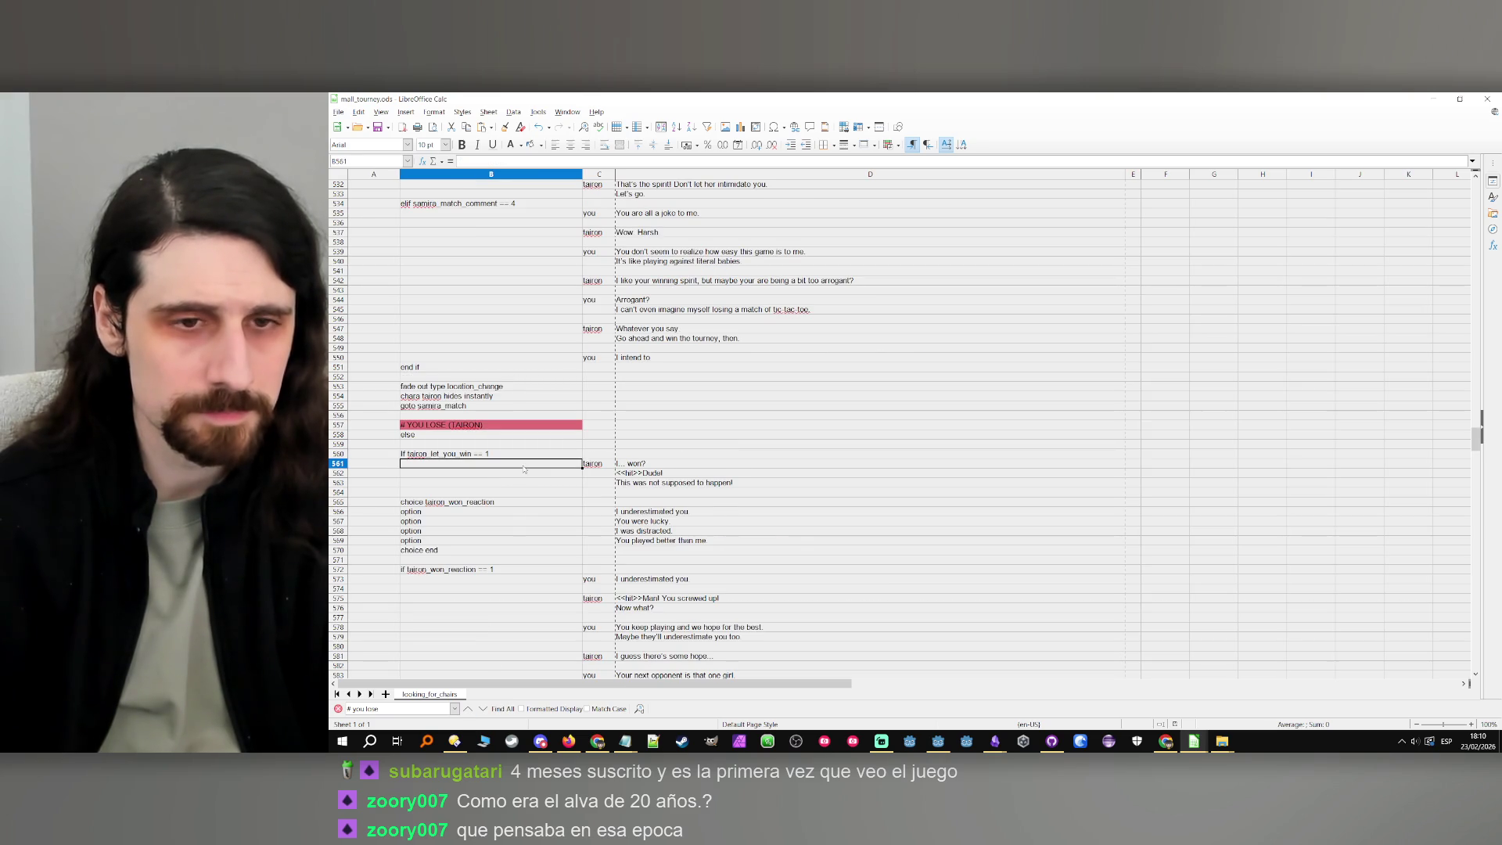
click(537, 475)
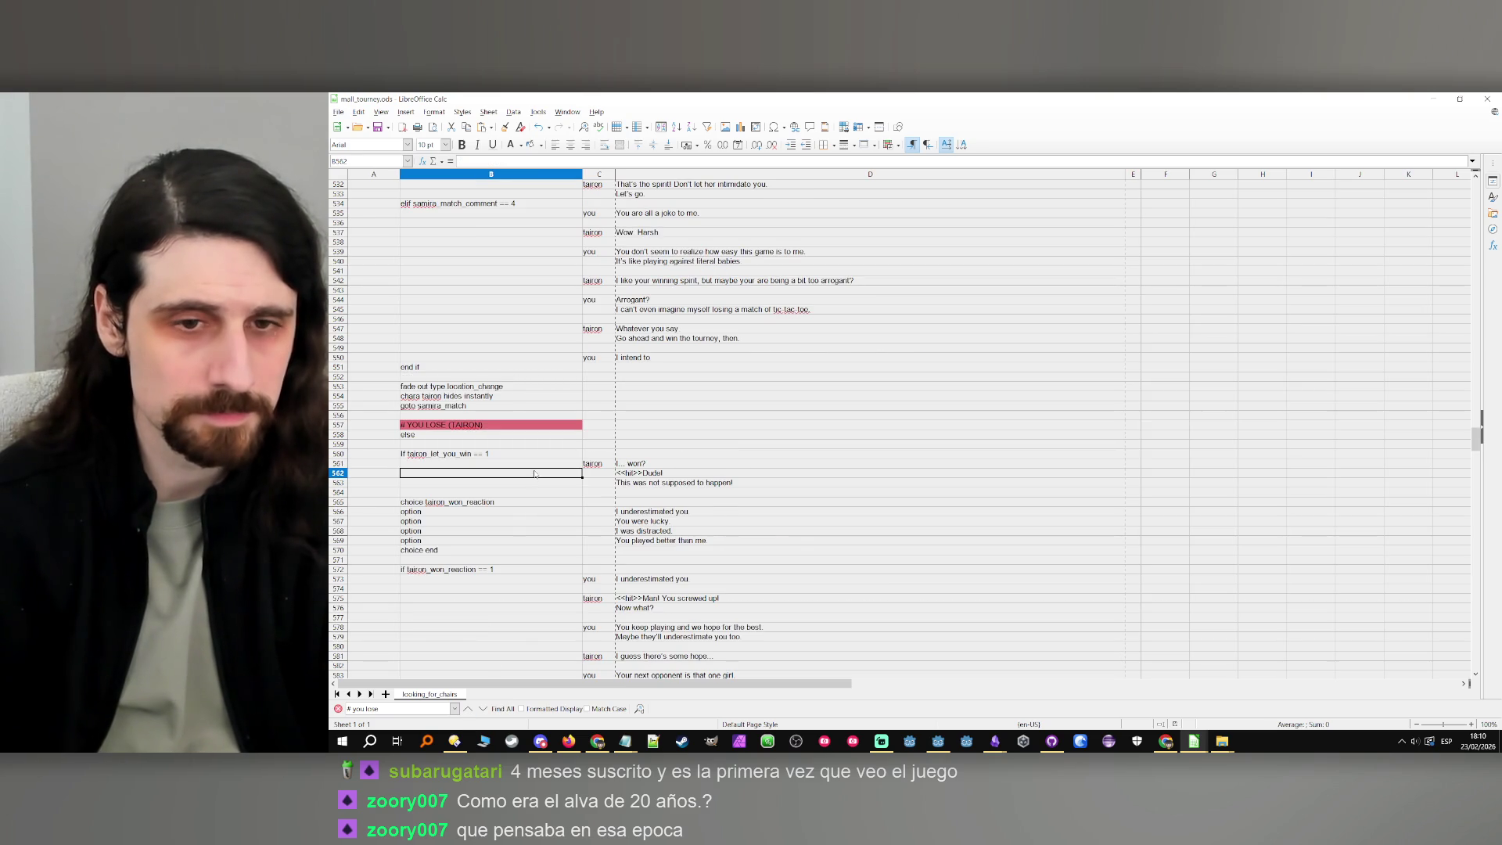
click(508, 493)
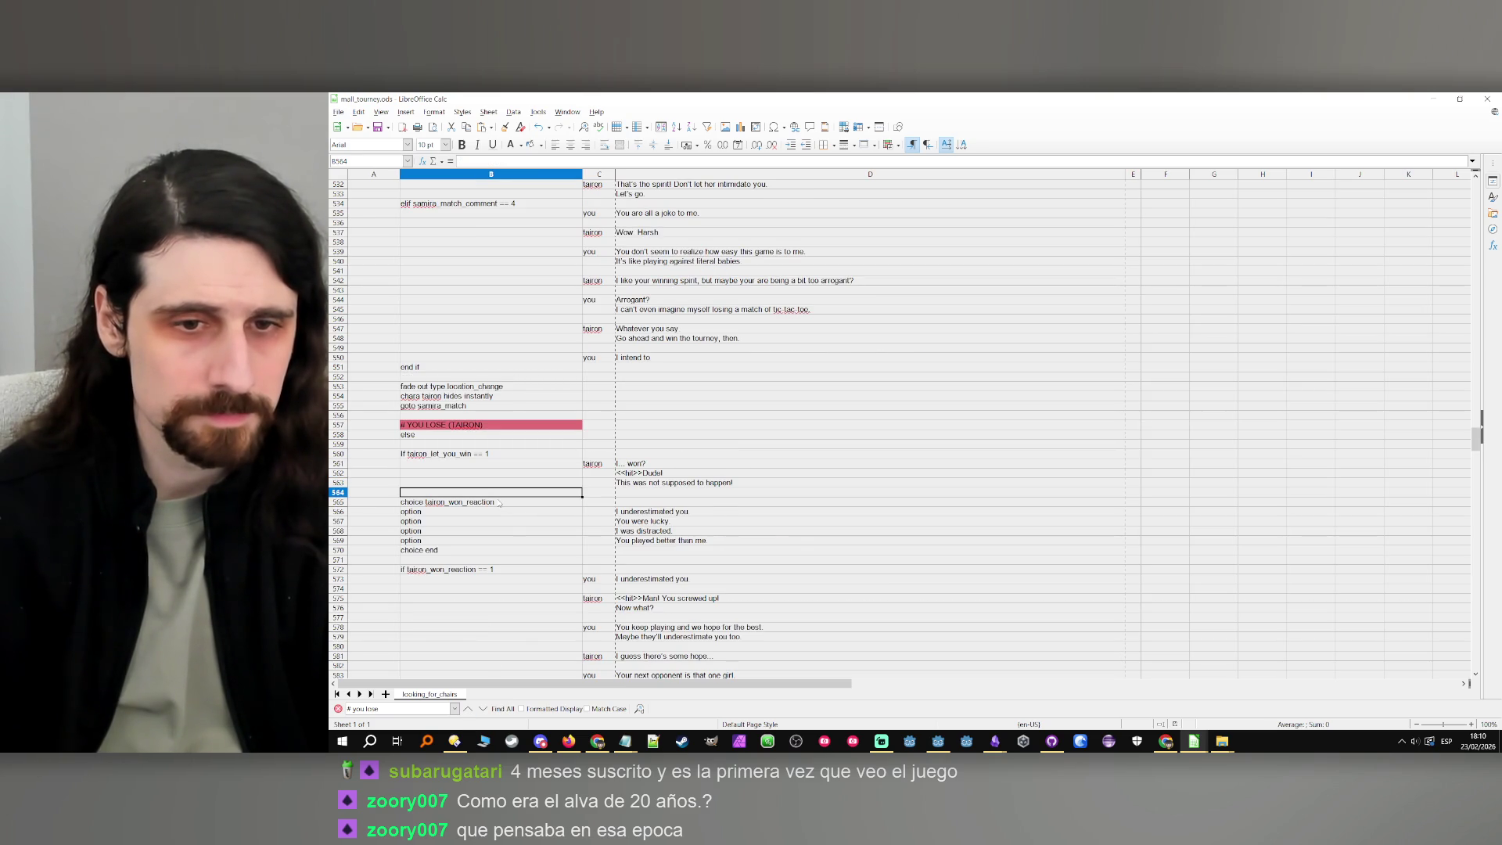
key(ctrl+plus)
key(Return)
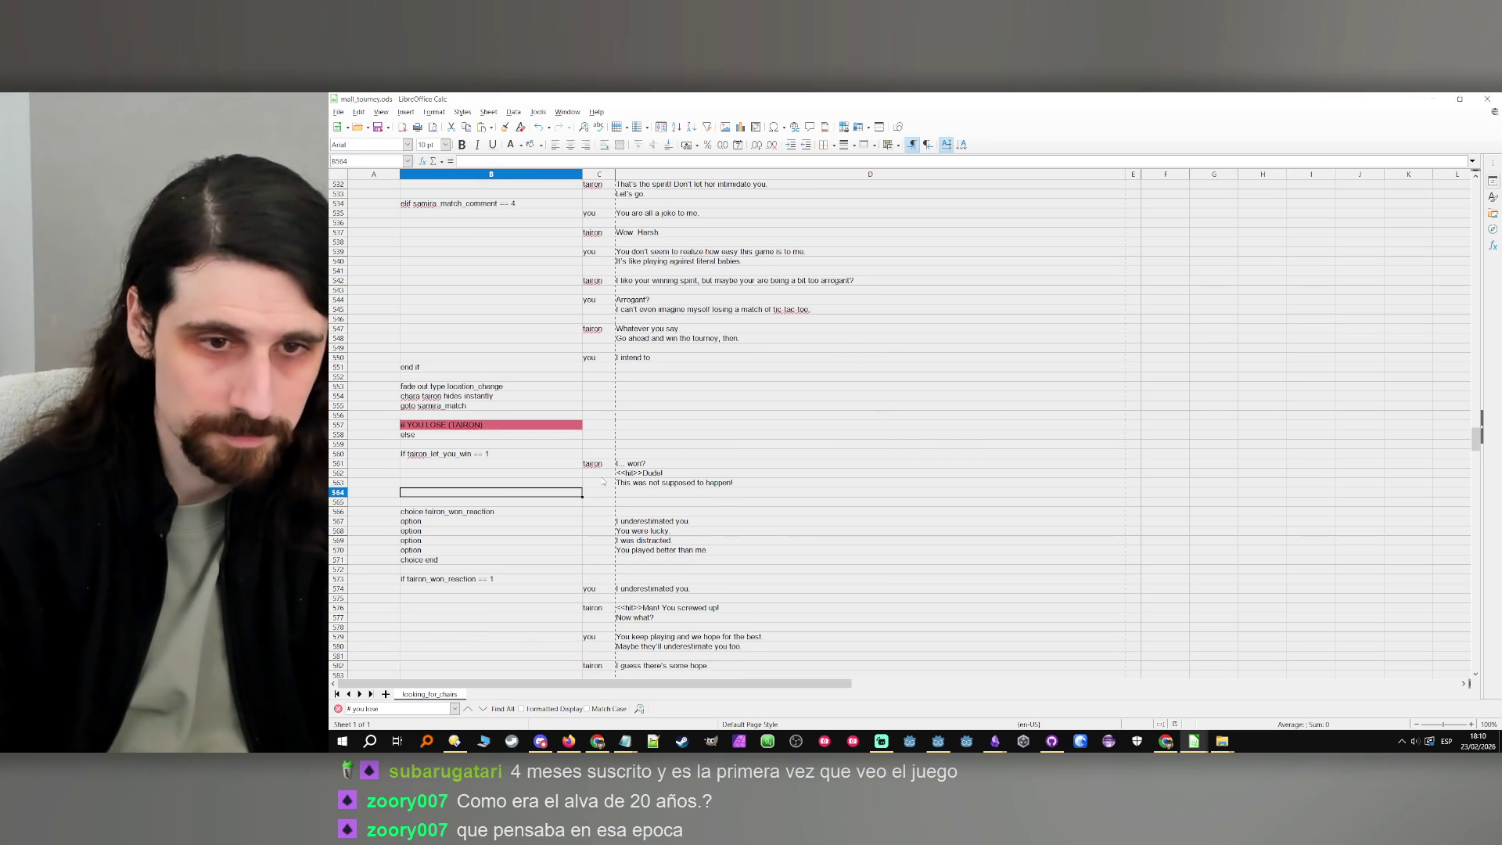
text(game)
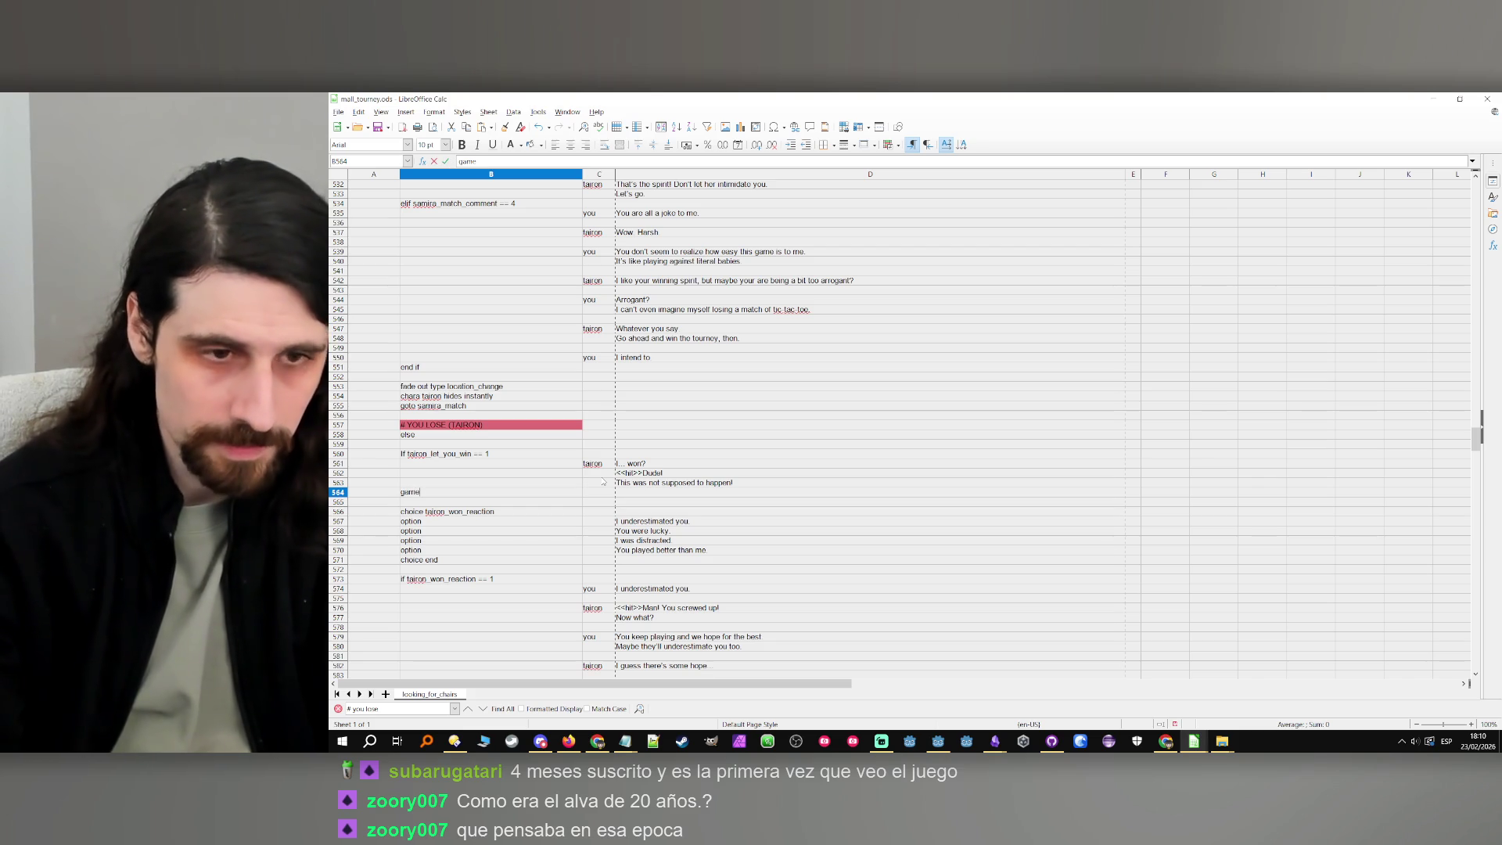
text( stage hides)
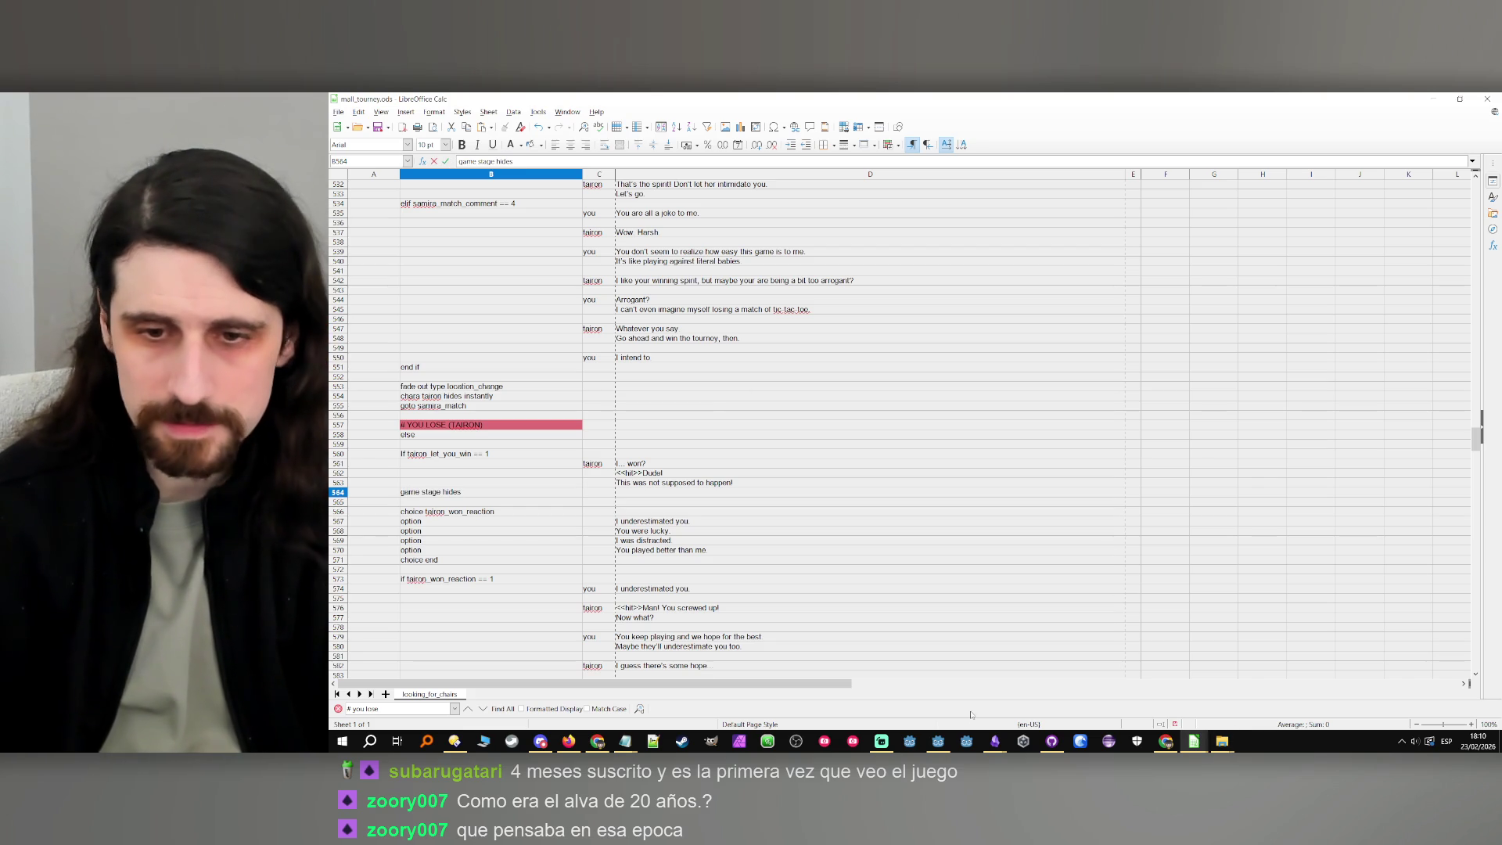
Search 'game' in Obsidian's Script parser commands note and copy 'game hide stage final'
mouse_move(995, 741)
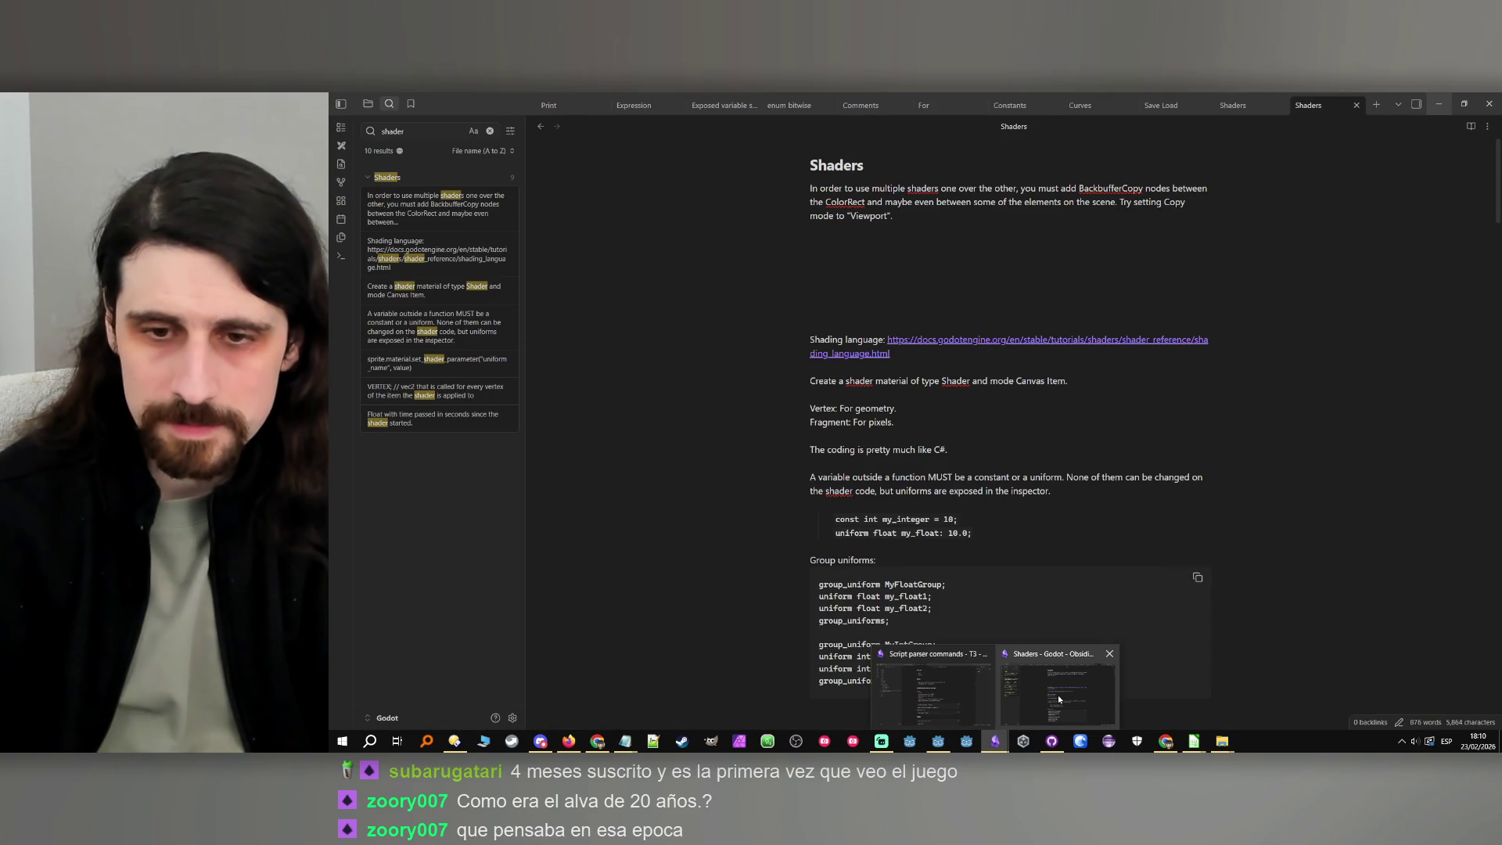
click(927, 694)
double_click(1410, 156)
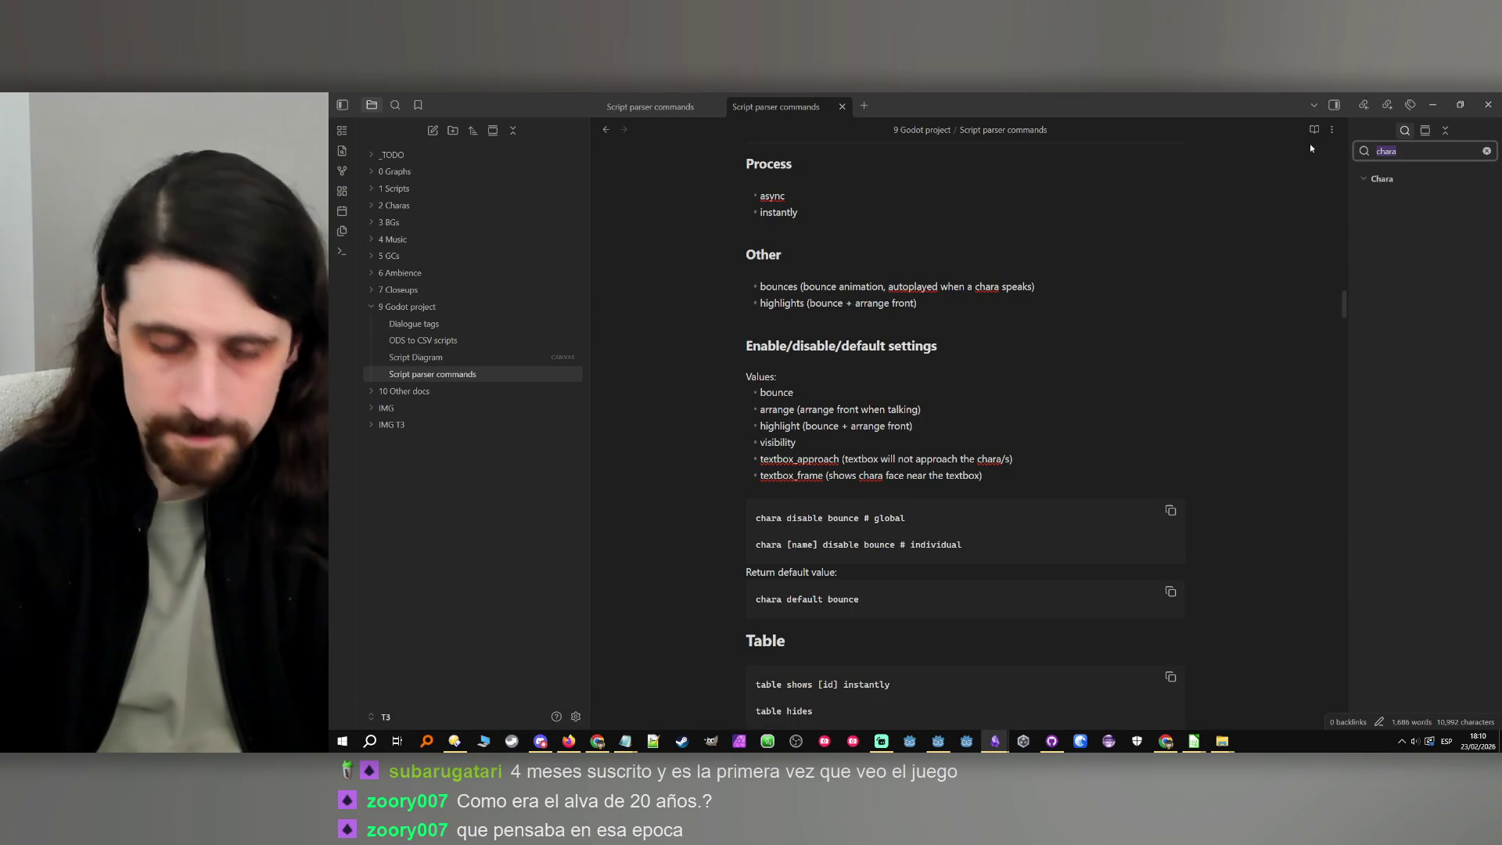
text(game)
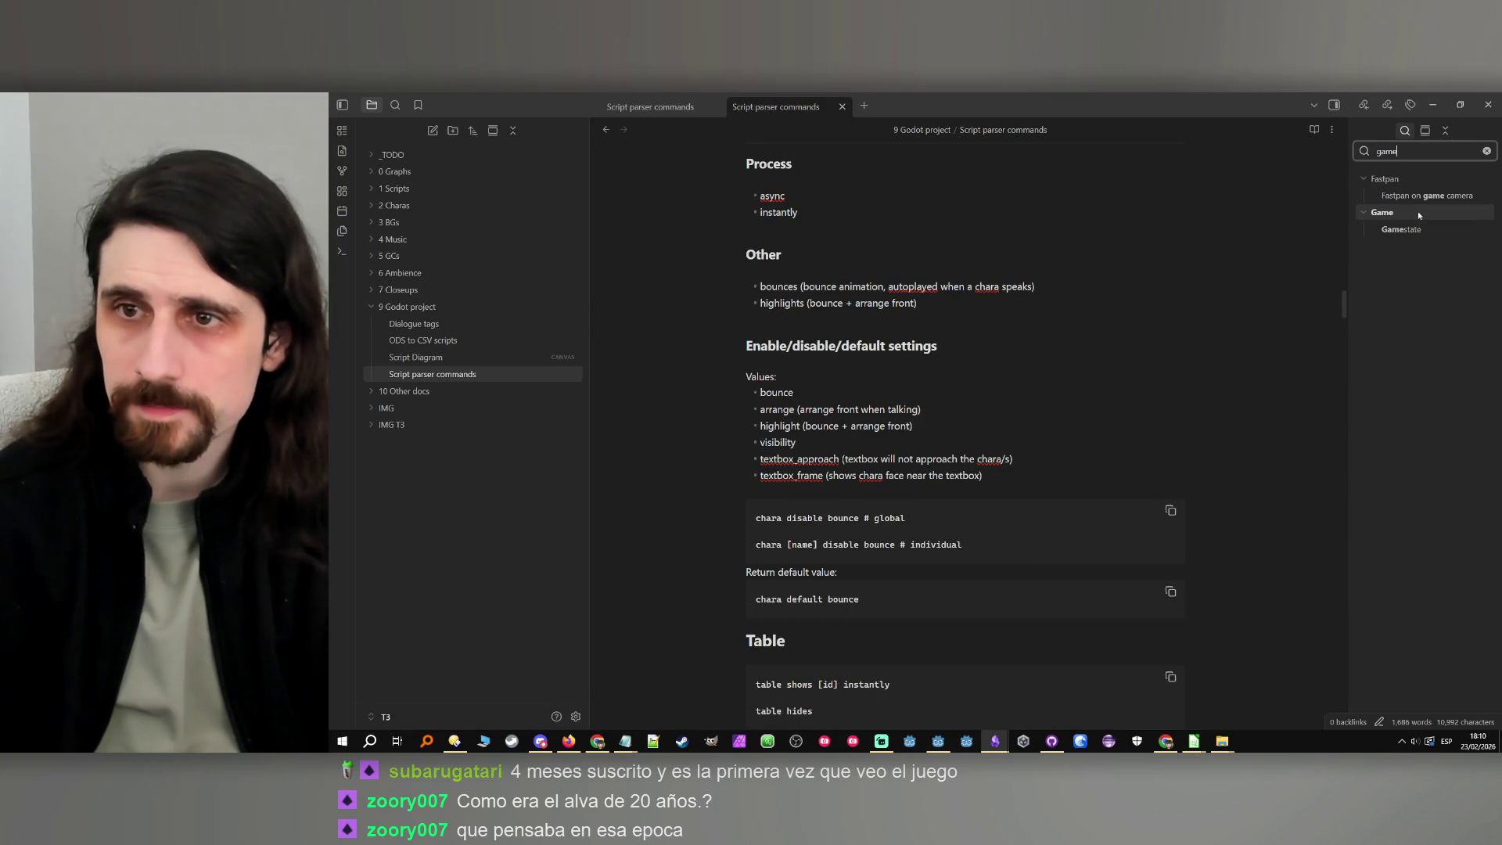
click(1408, 212)
scroll(860, 395, down, 3)
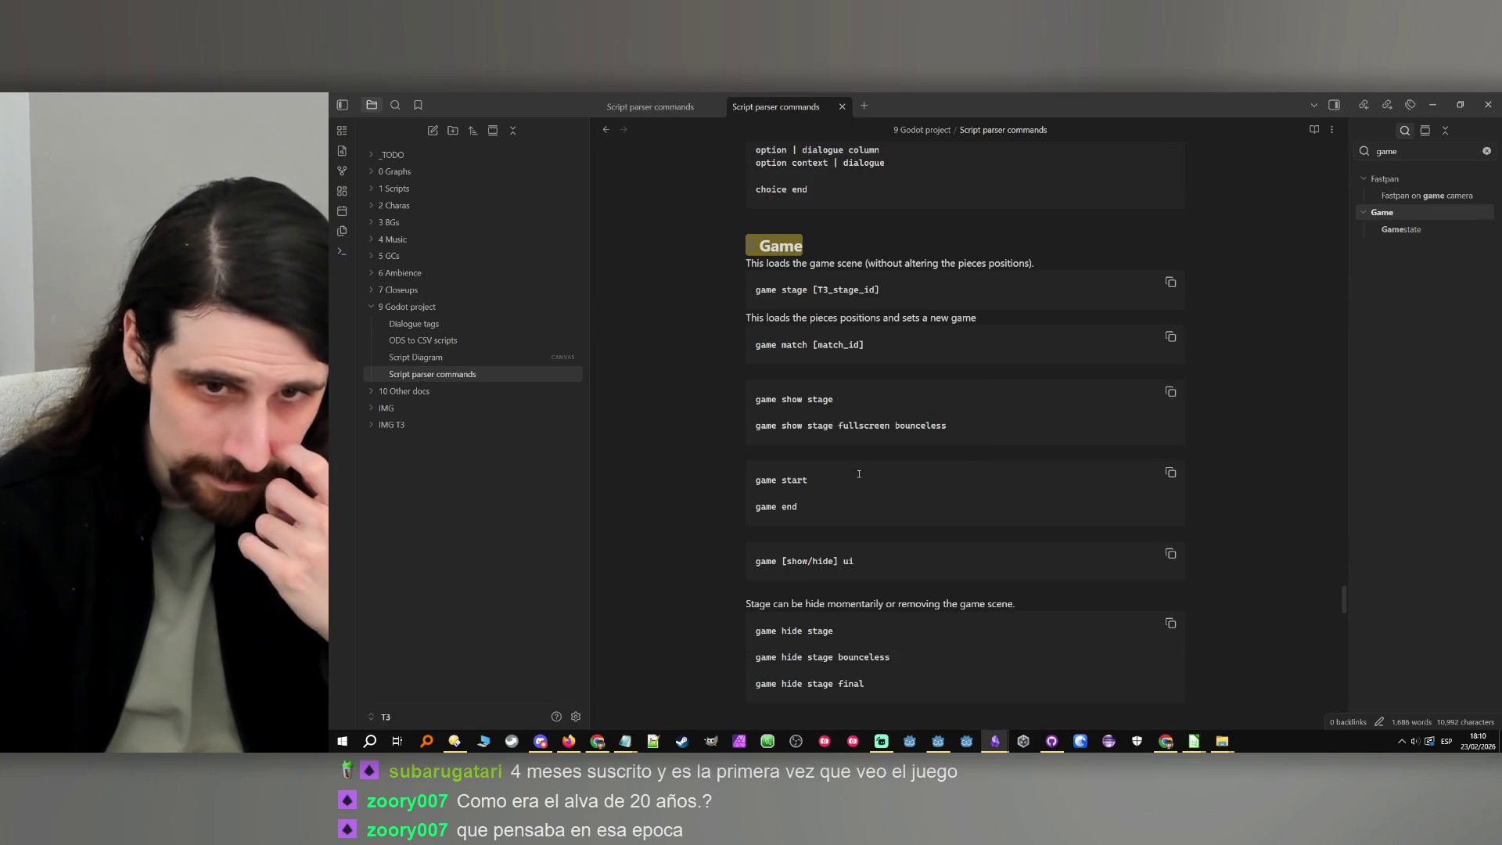
scroll(845, 422, down, 1)
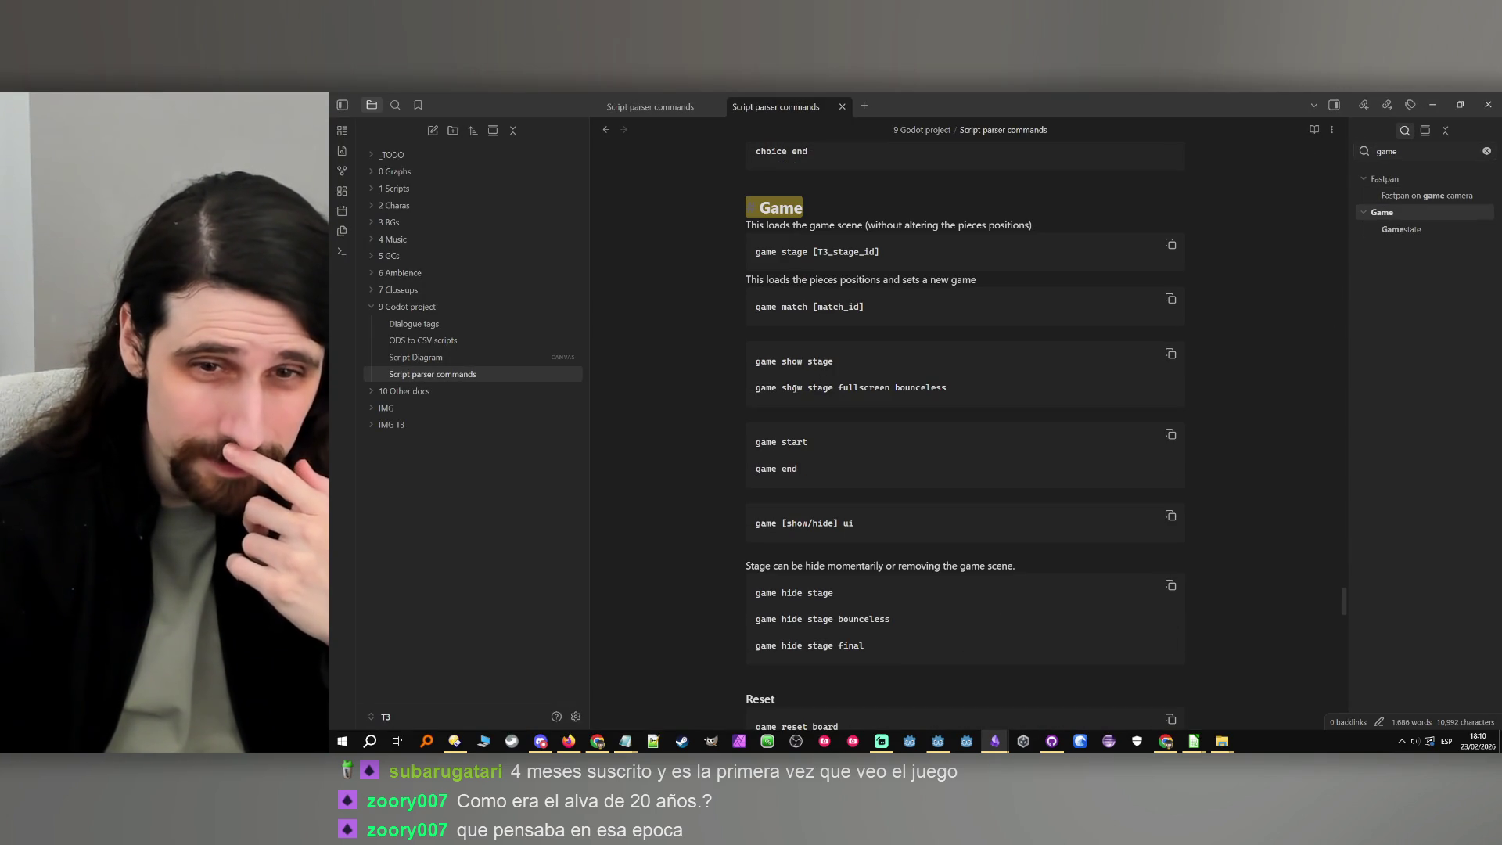
scroll(794, 388, down, 1)
drag(867, 609, 722, 617)
key(ctrl+c)
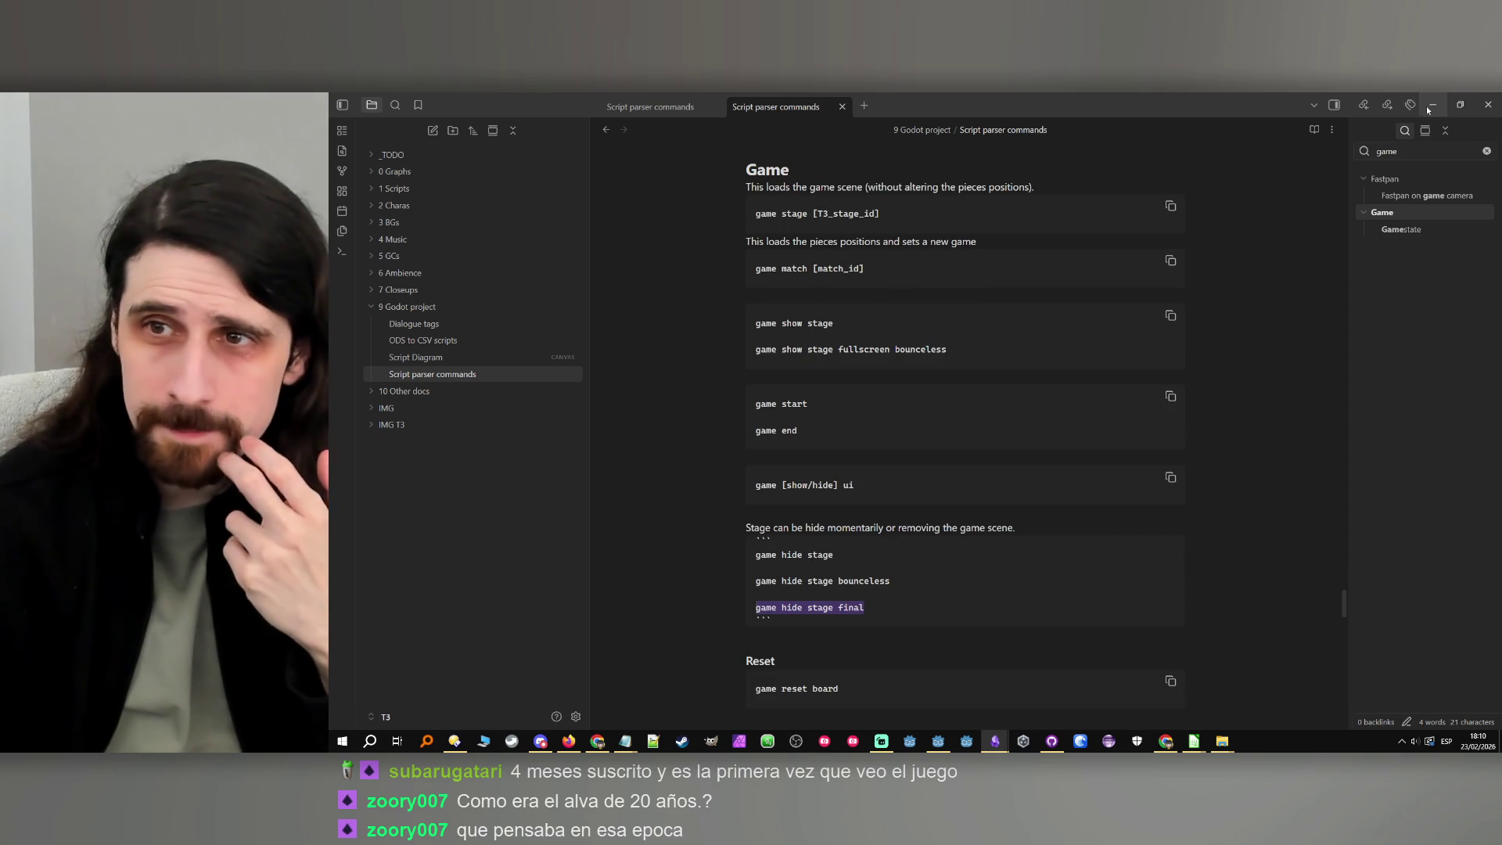
Replace B564's draft text in Calc with the pasted 'game hide stage final' command
key(alt+Tab)
key(ctrl+a)
key(ctrl+v)
key(Return)
click(538, 492)
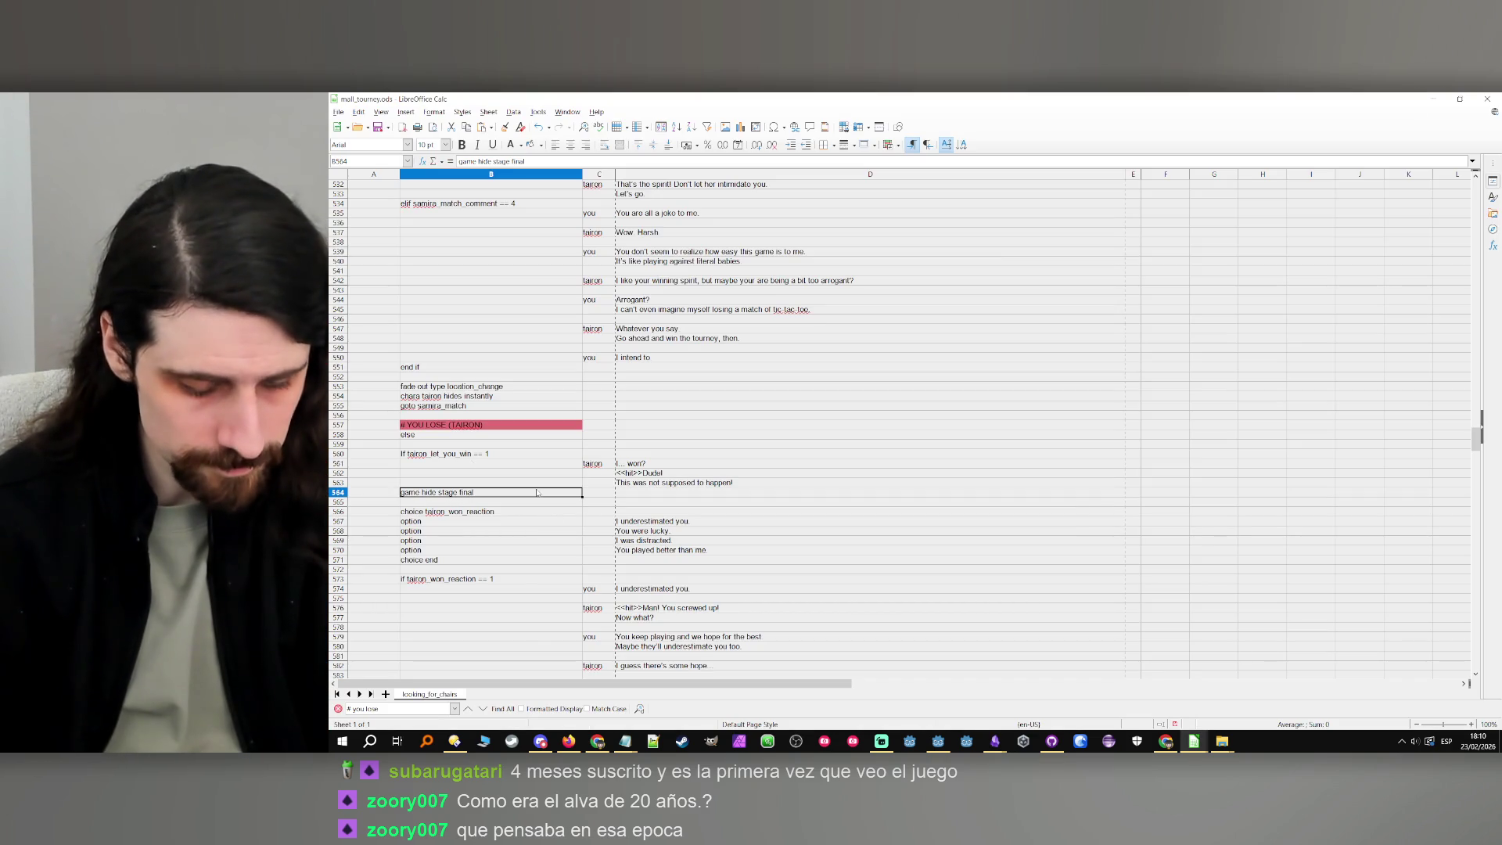
Review the tairon_let_you_win condition in B560 and the else line in B558, then minimize Calc
click(529, 454)
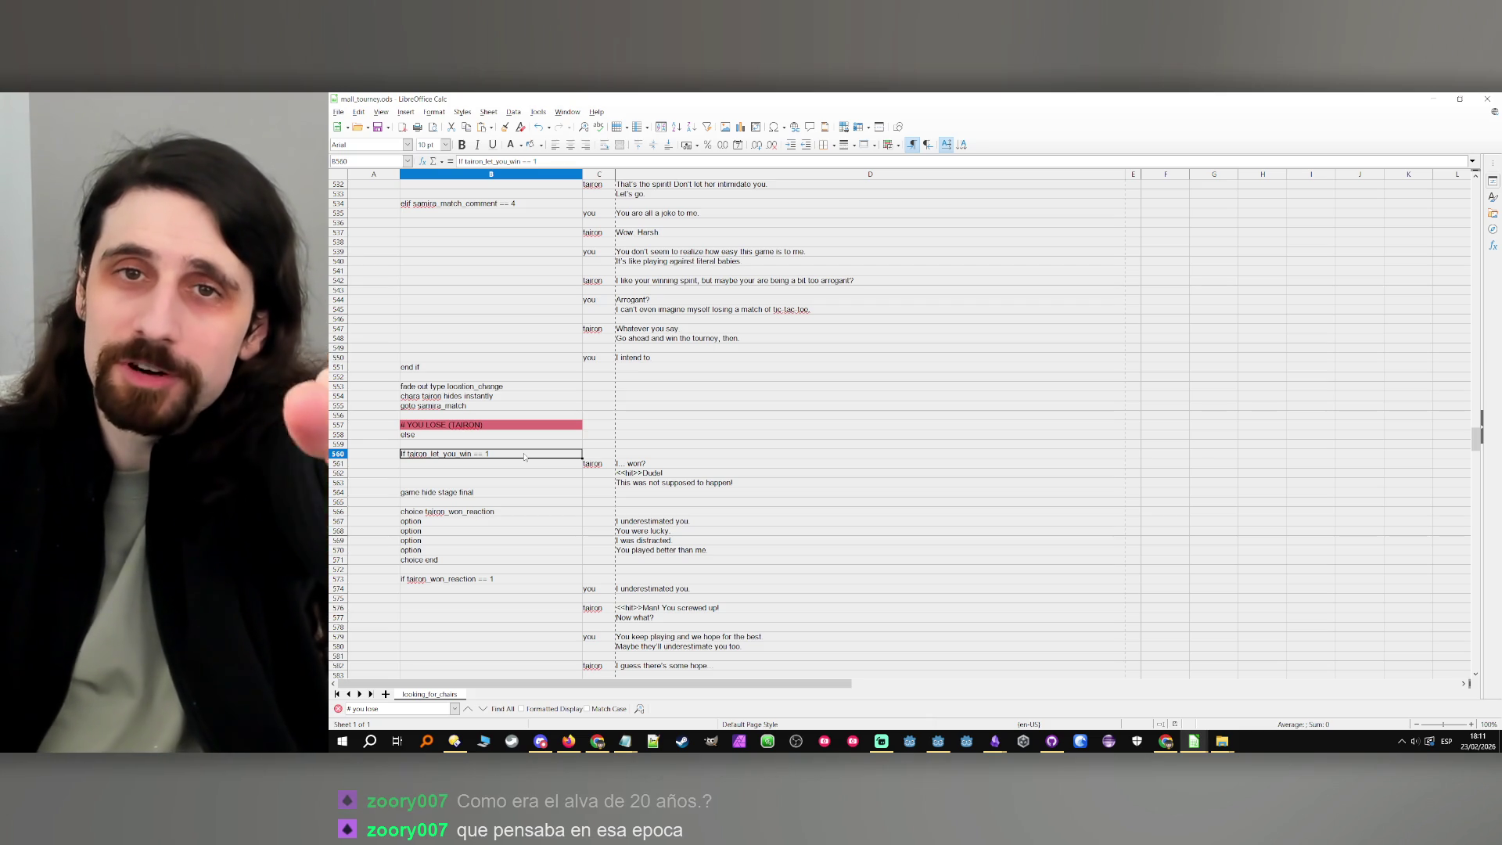
click(454, 435)
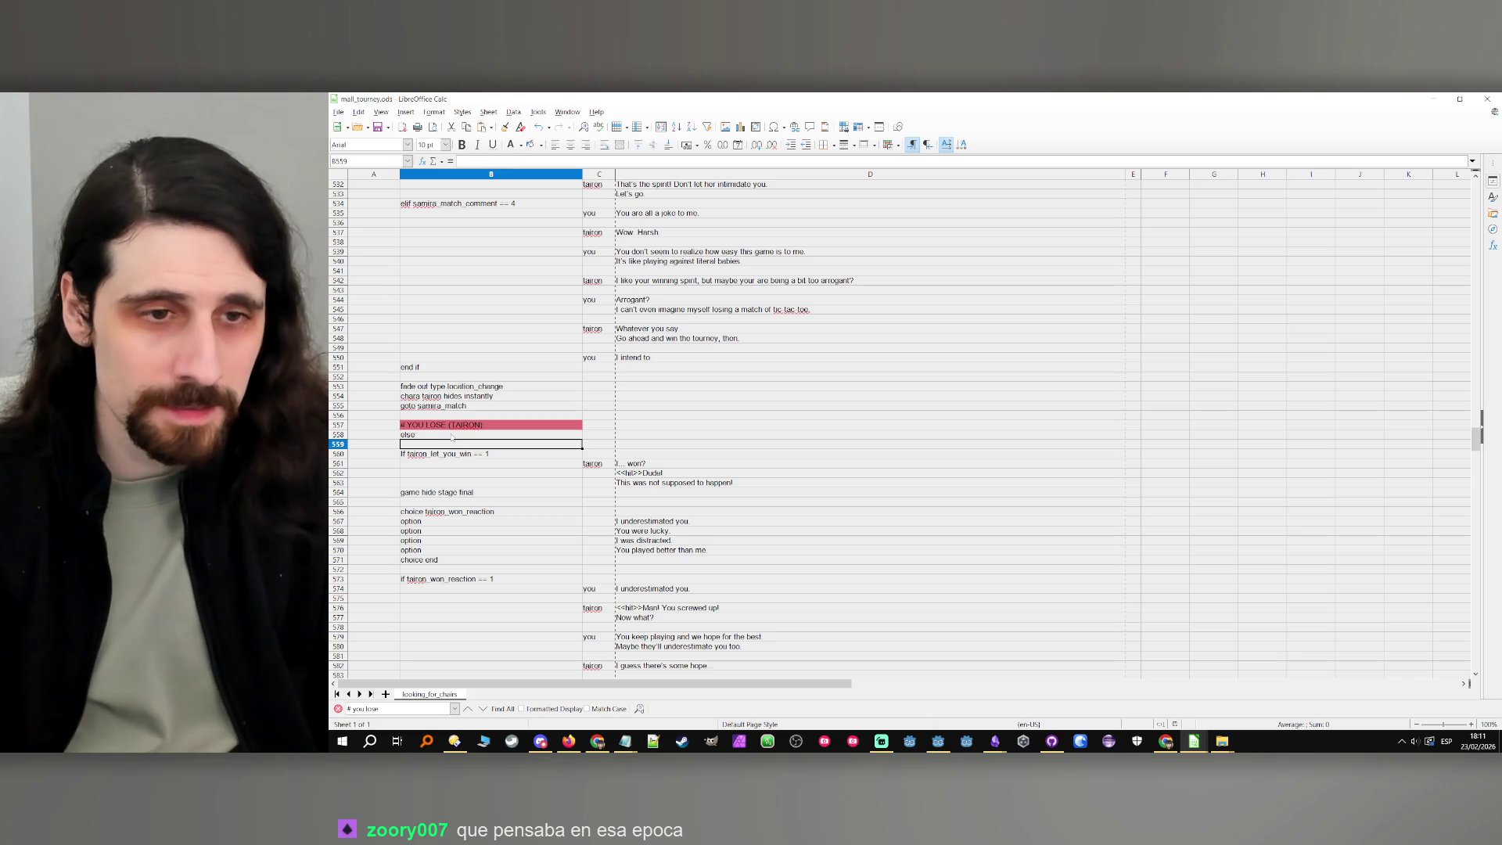
scroll(454, 435, up, 13)
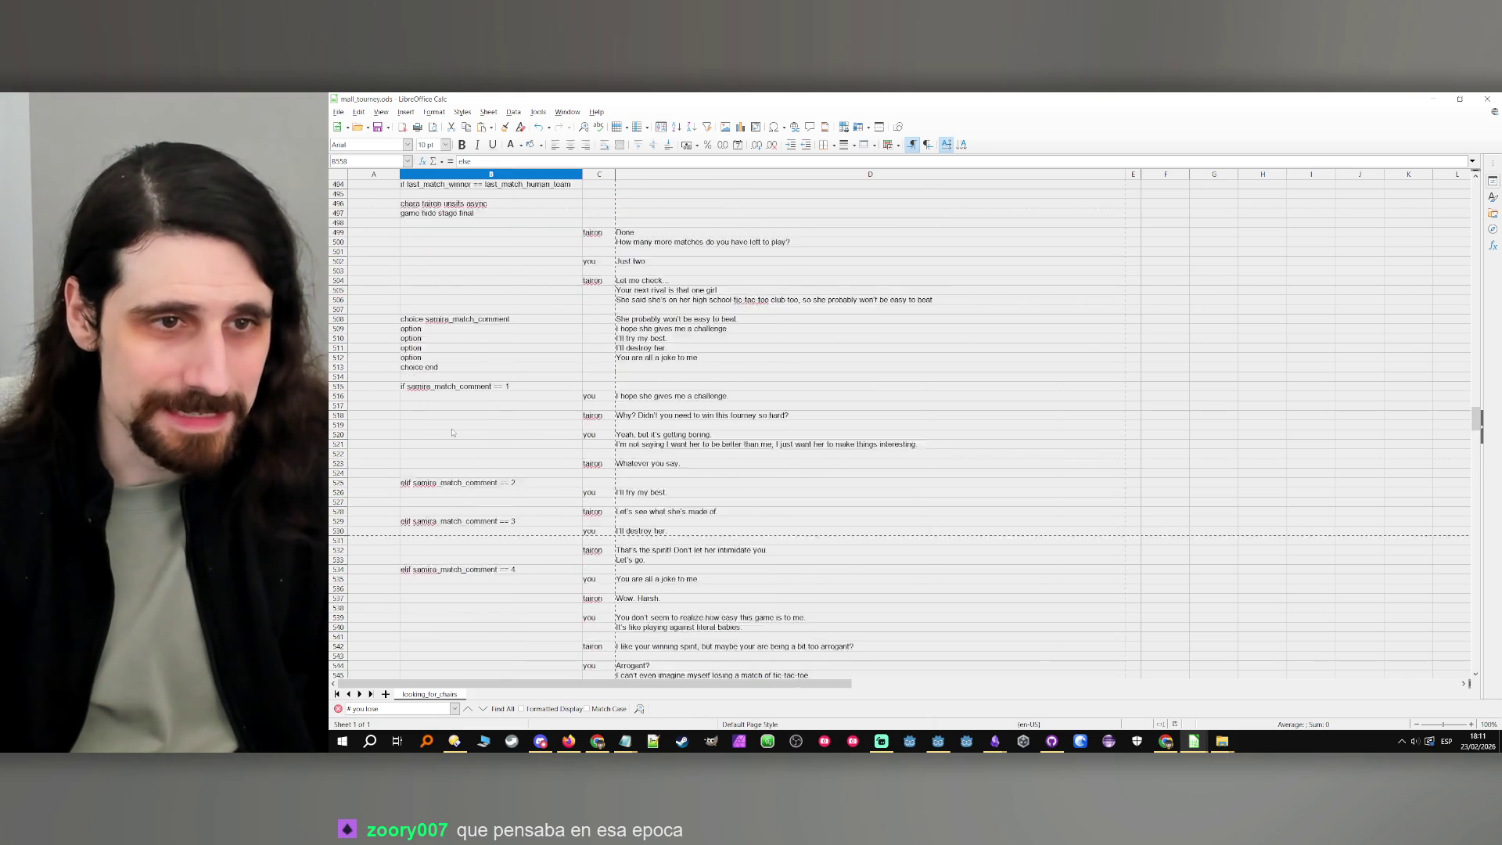
scroll(452, 431, up, 1)
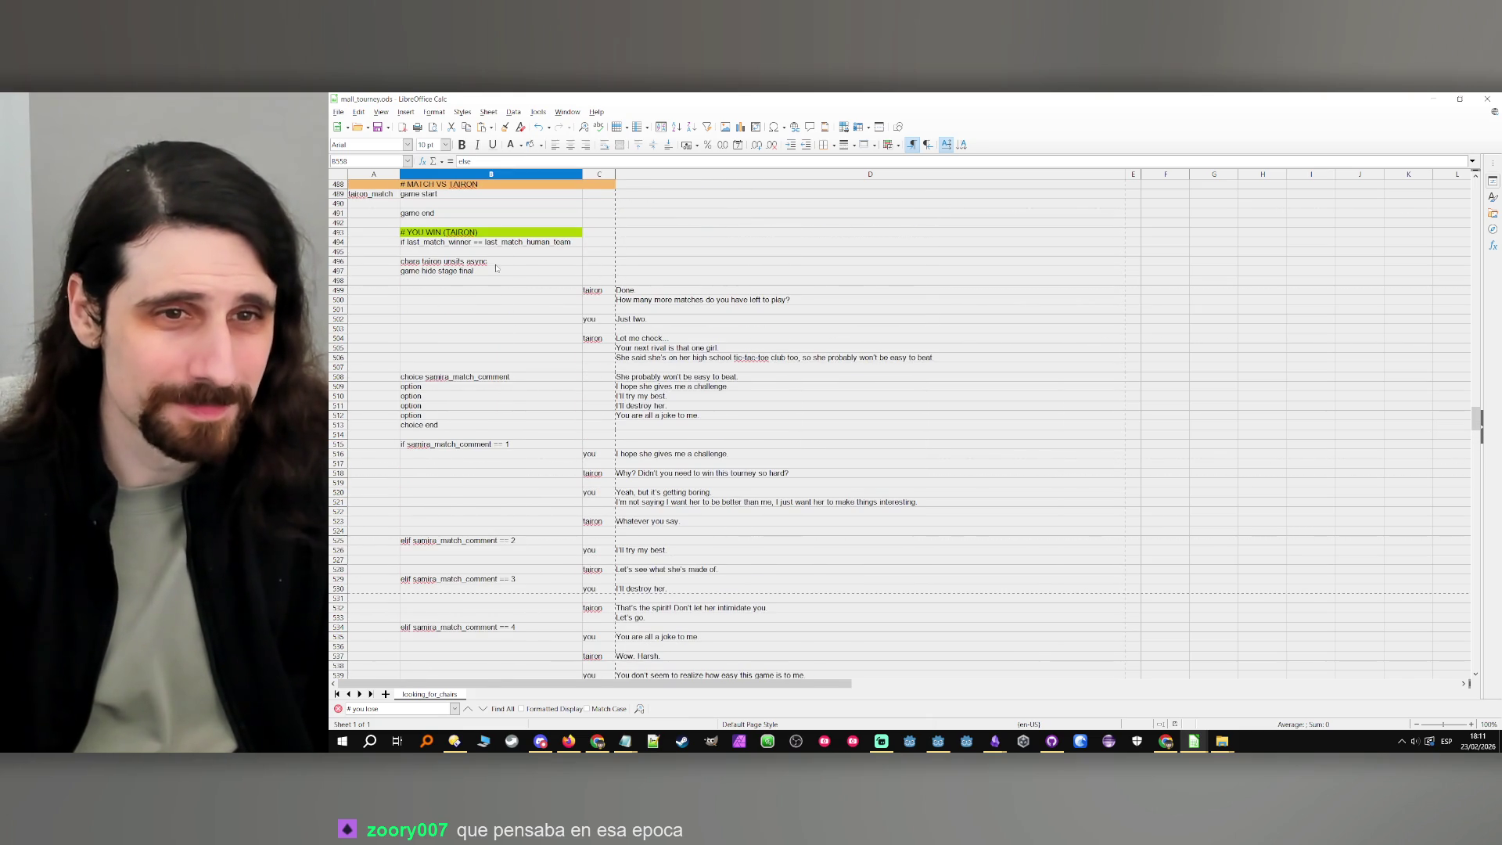
scroll(499, 286, down, 6)
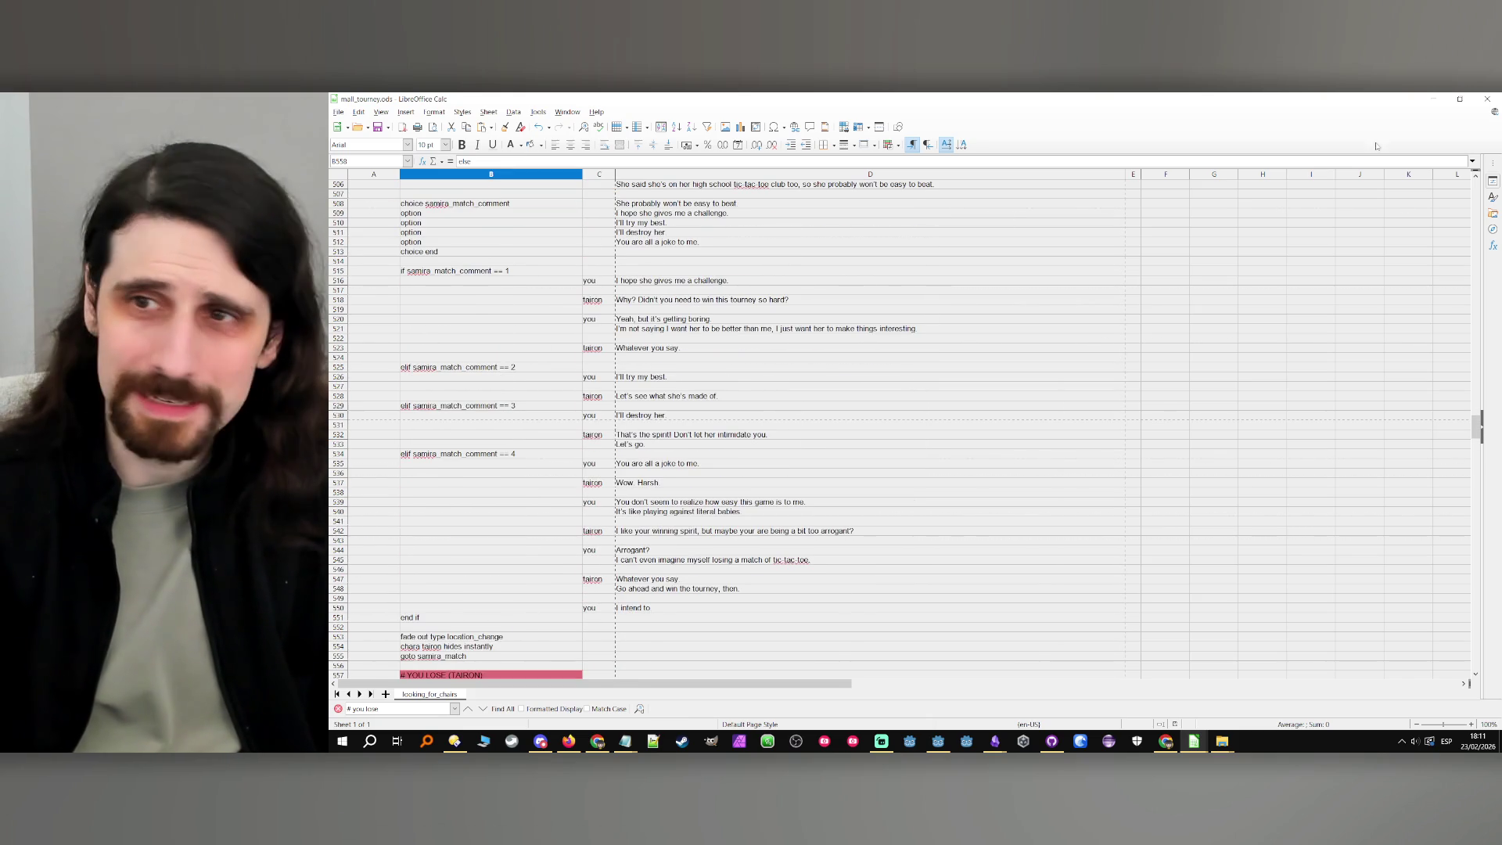
click(1423, 99)
mouse_move(625, 741)
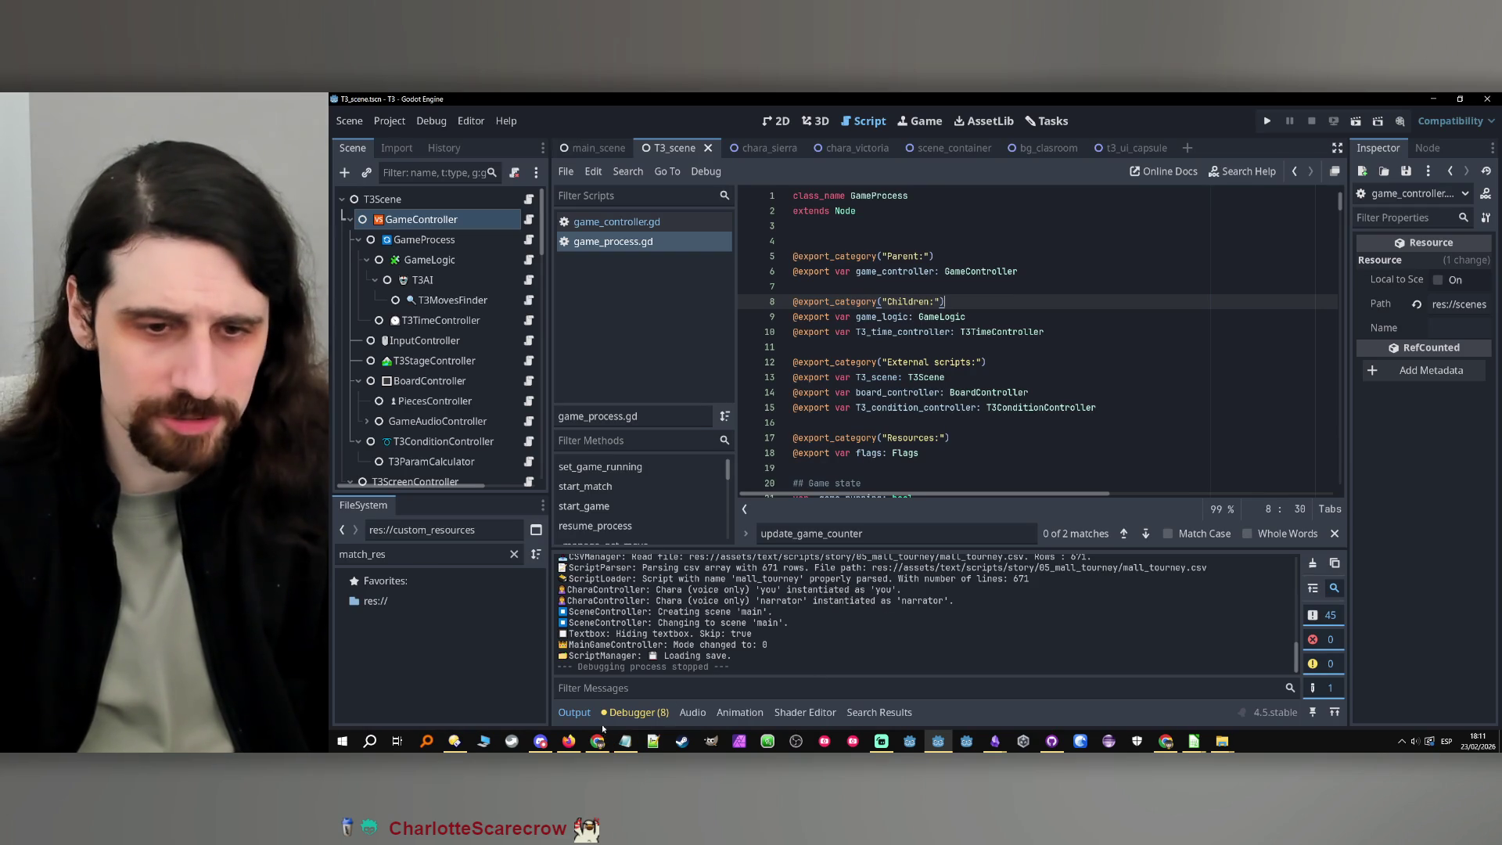
Close the Notepad bug notes without saving and show Godot's Tasks kanban board
click(625, 741)
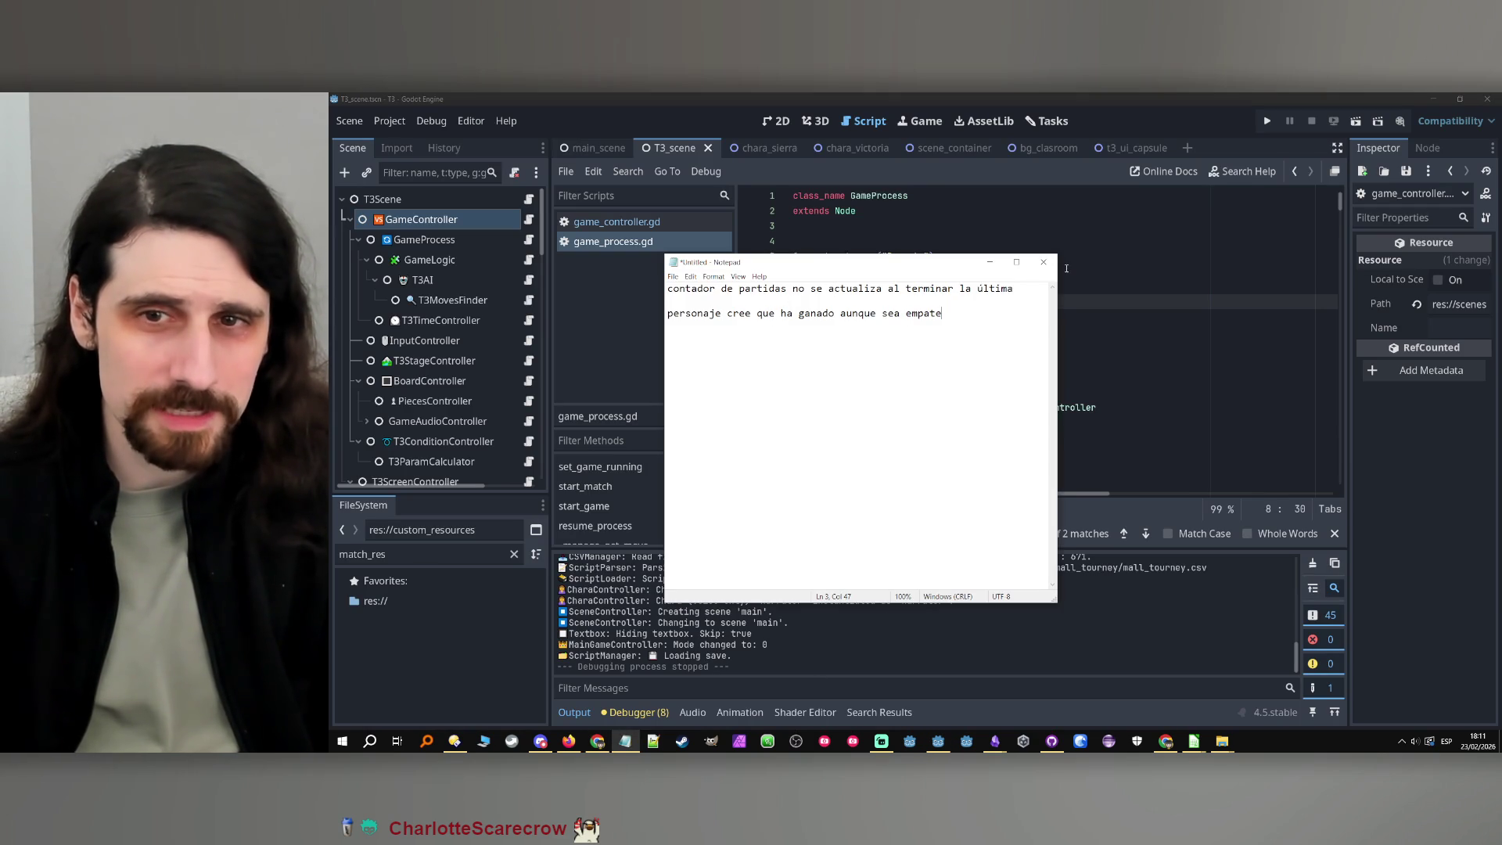
click(1043, 262)
click(936, 418)
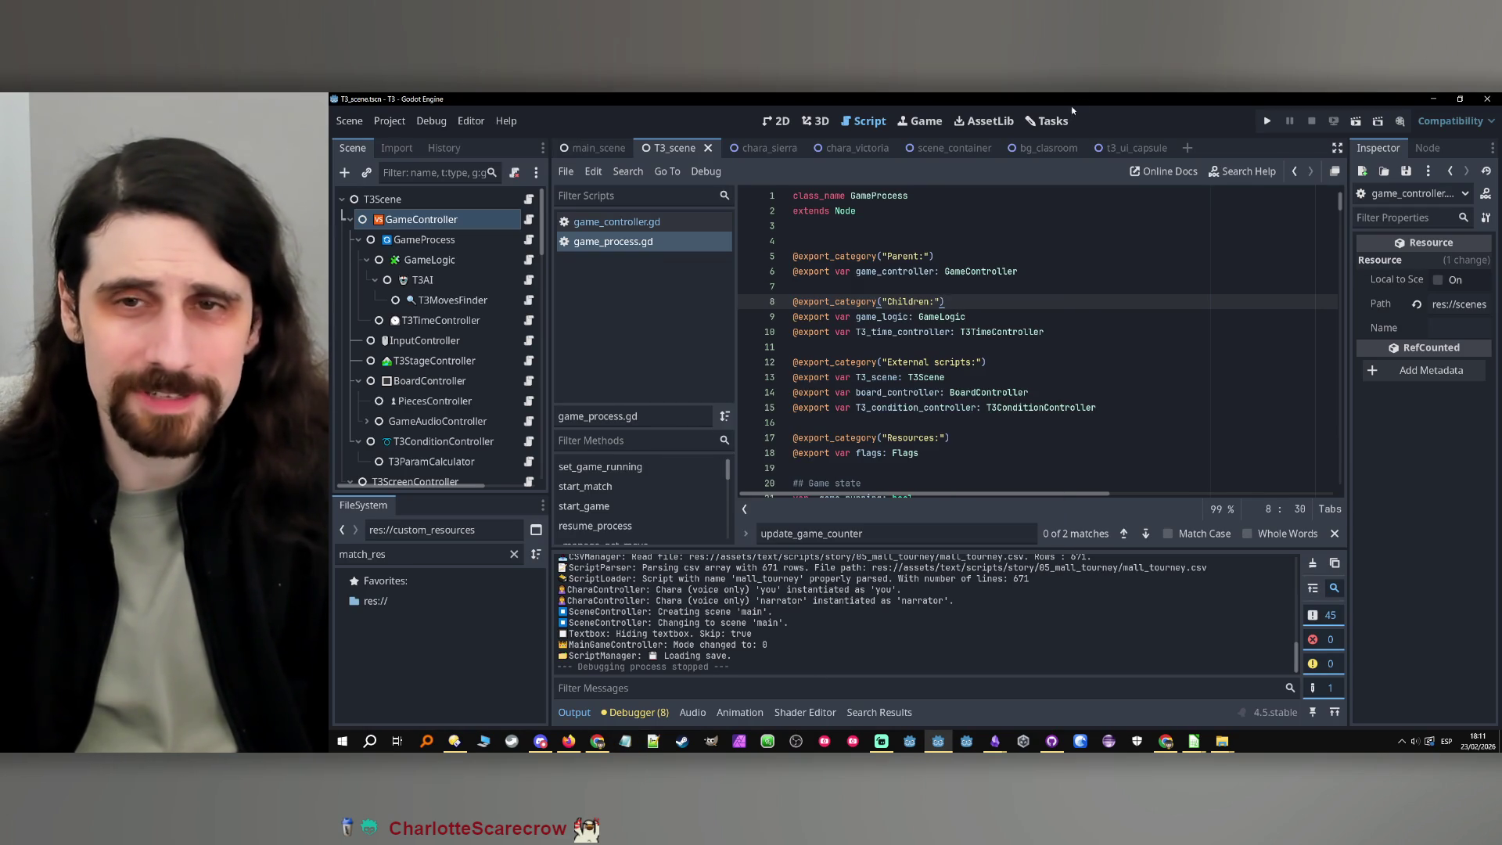
click(1048, 120)
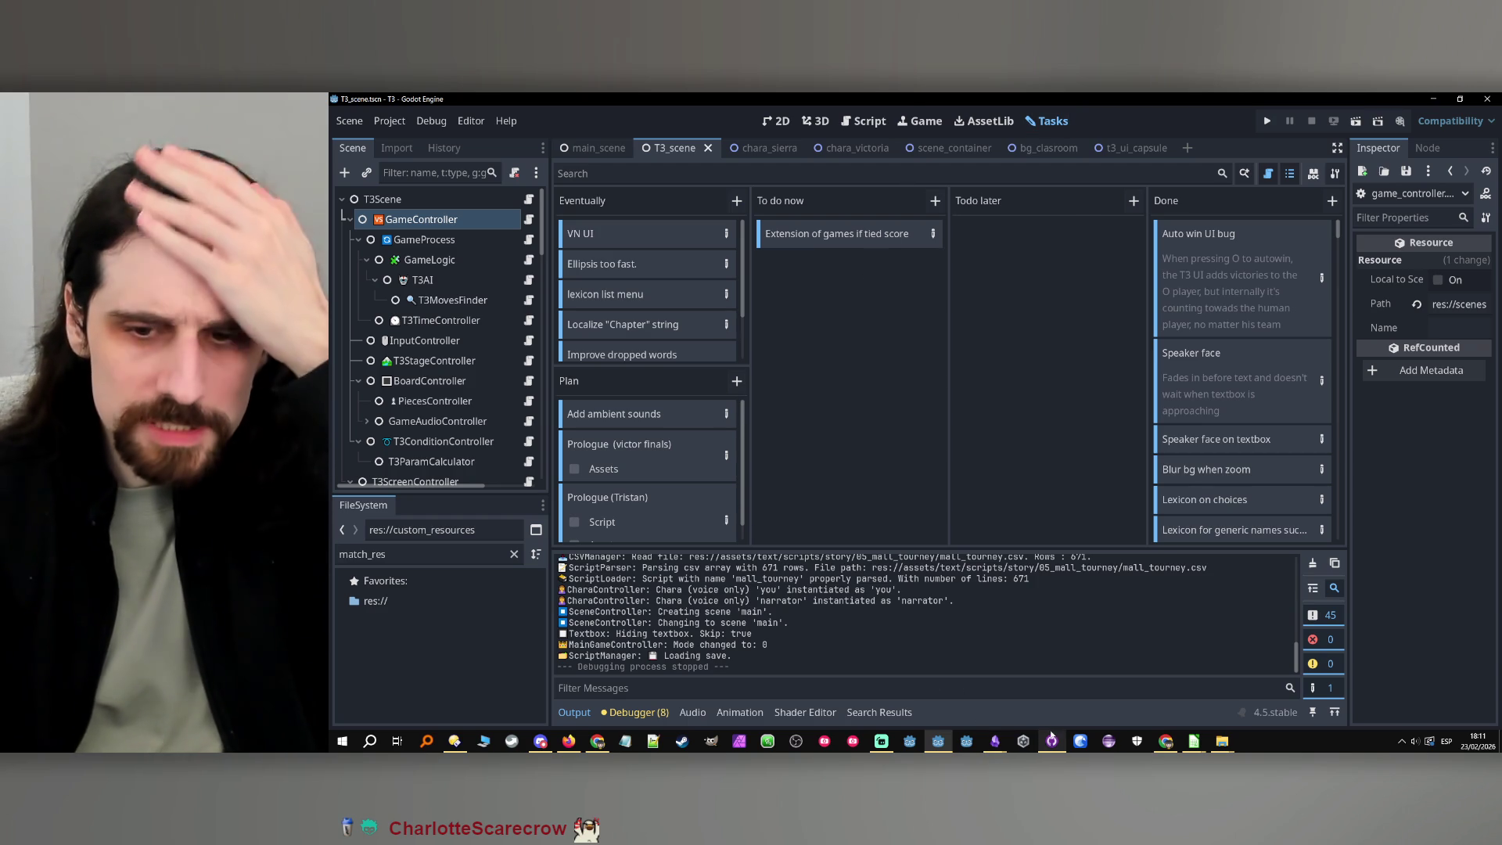
click(1051, 741)
Commit all 16 changed files to main with summary 'Fixed T3 UI', then minimize GitHub Desktop
click(650, 469)
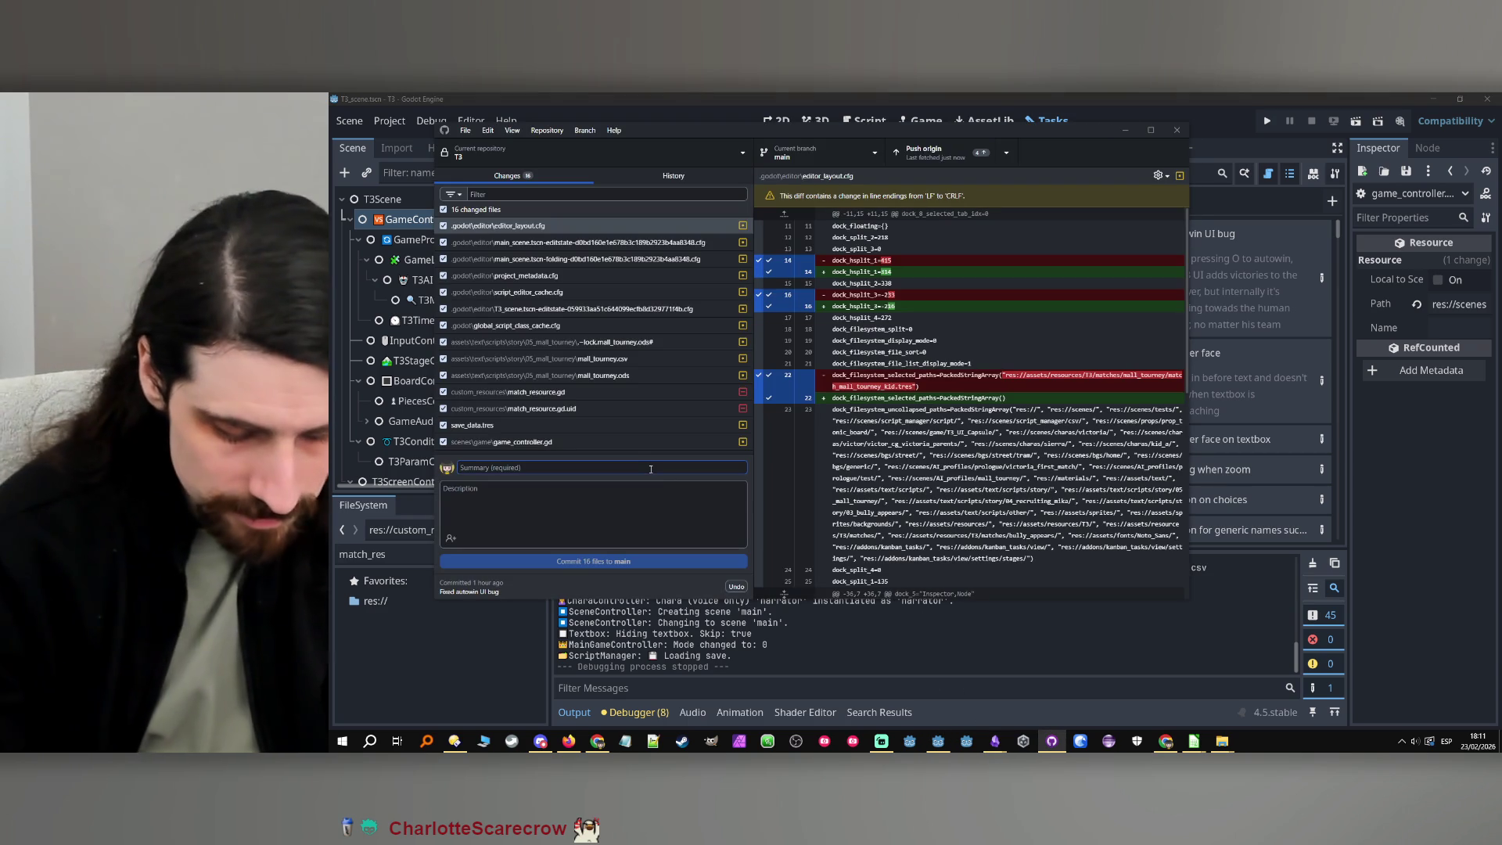
text(Fixed t)
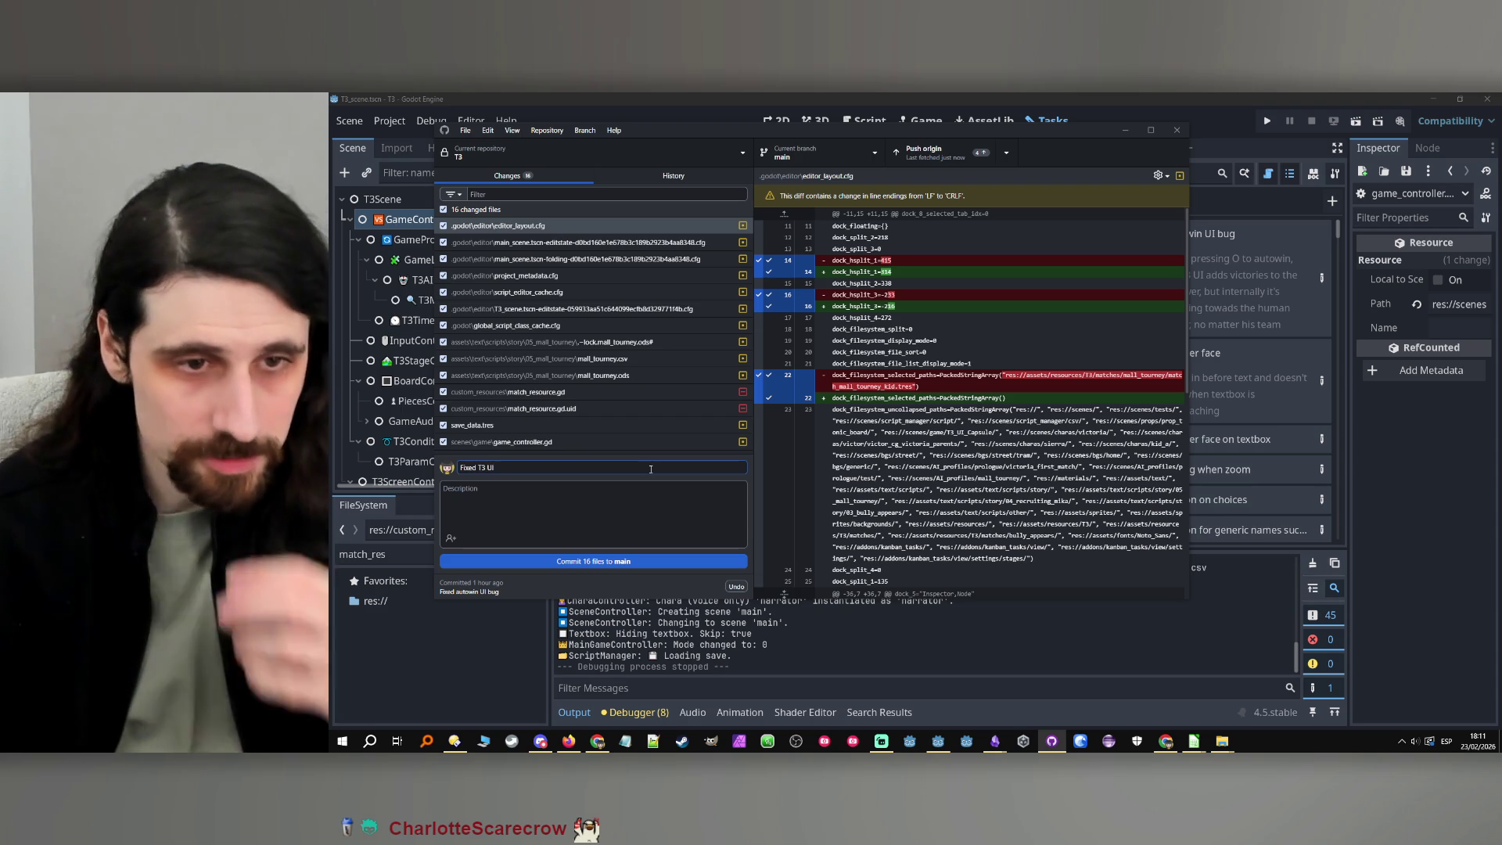
click(549, 562)
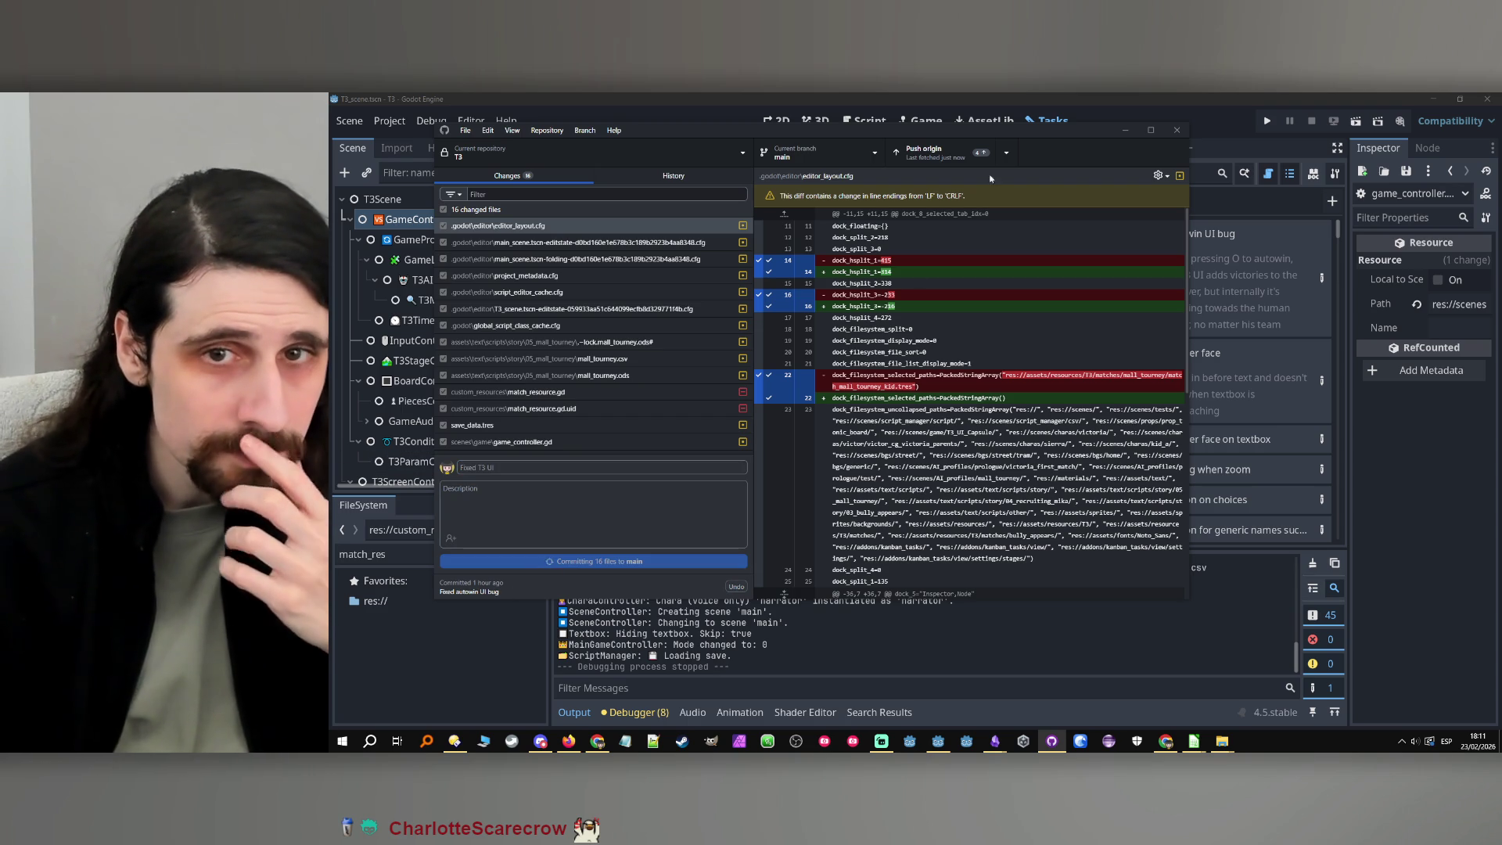
click(1125, 129)
click(599, 742)
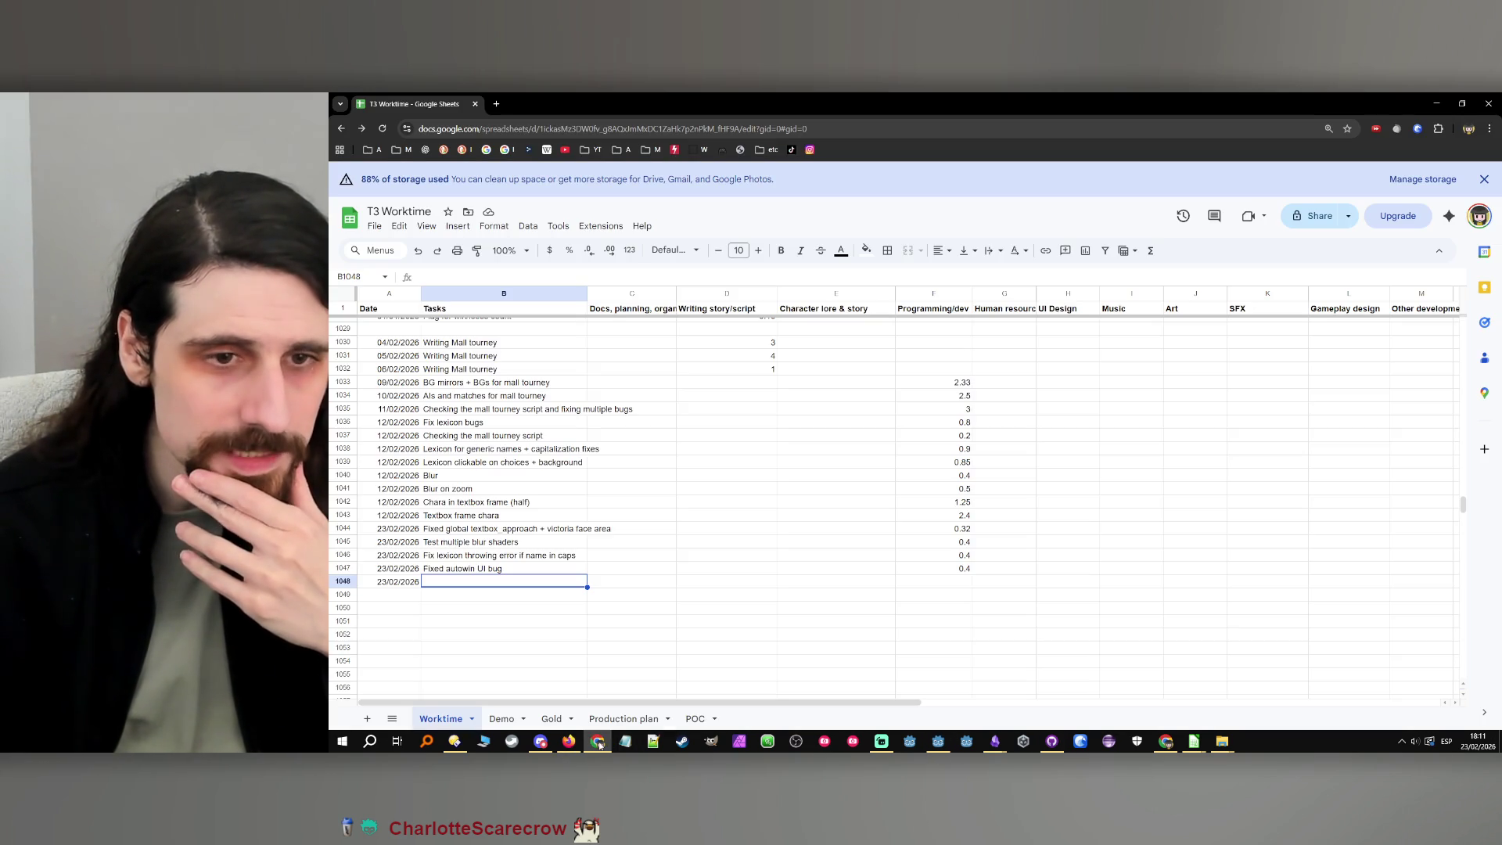
Log 'Fixed T3 UI' in B1048 with 0.75 programming hours in F1048
text(Fixed T3 UI)
key(Return)
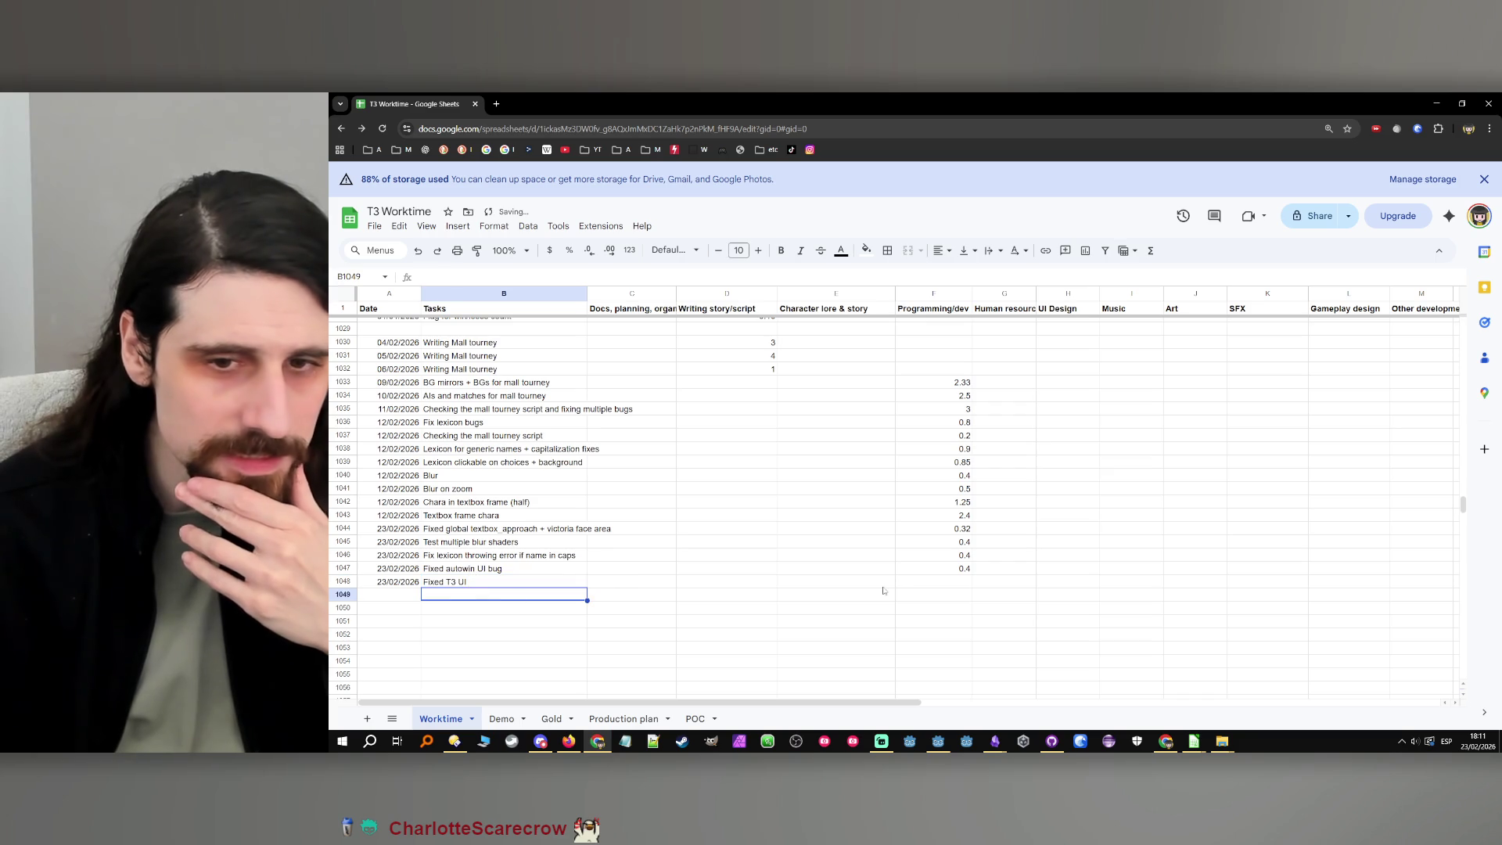
click(931, 585)
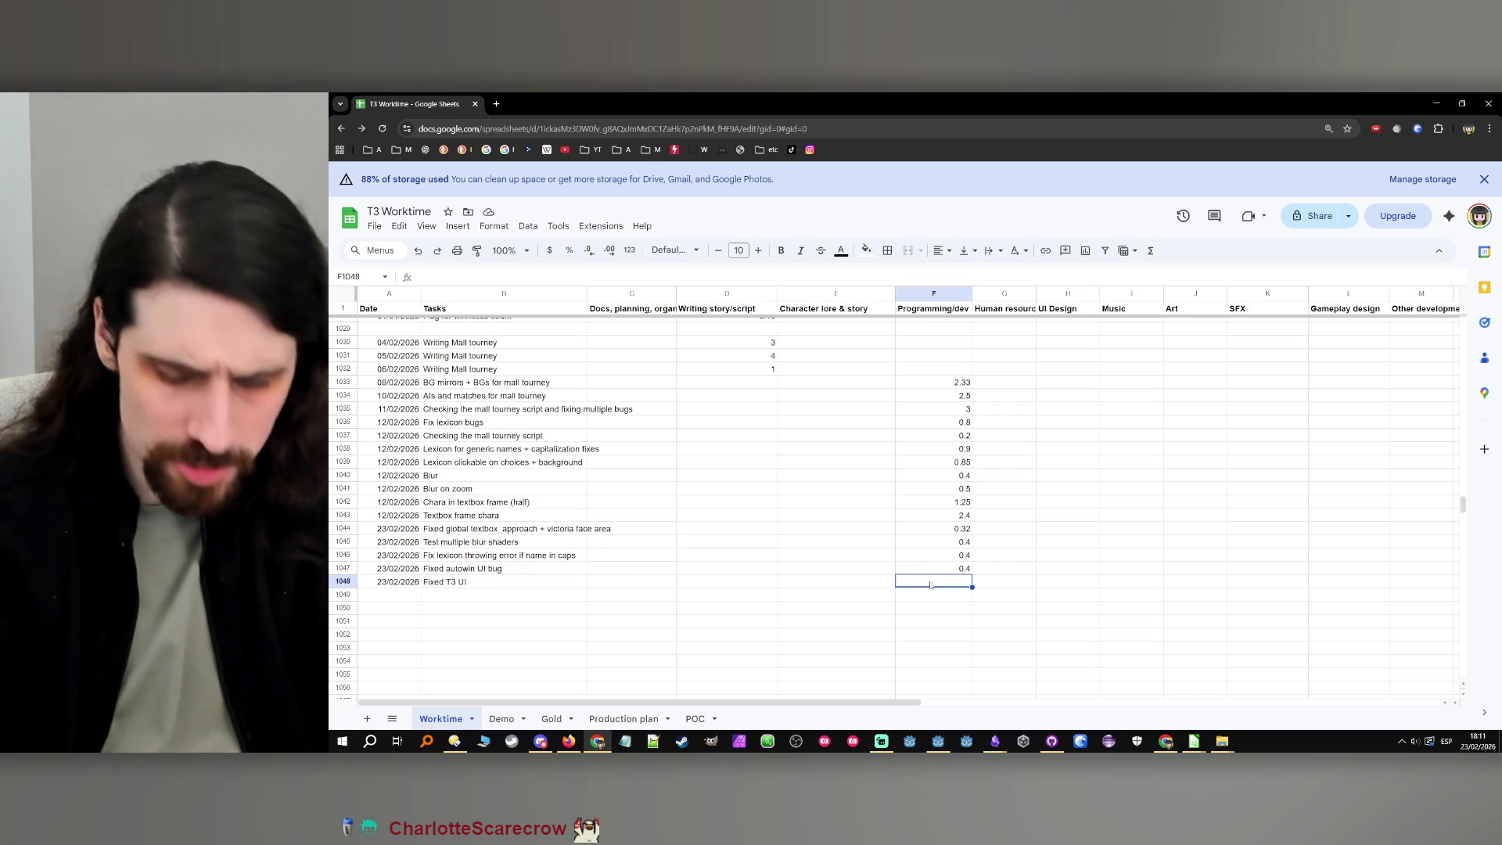
text(0.75)
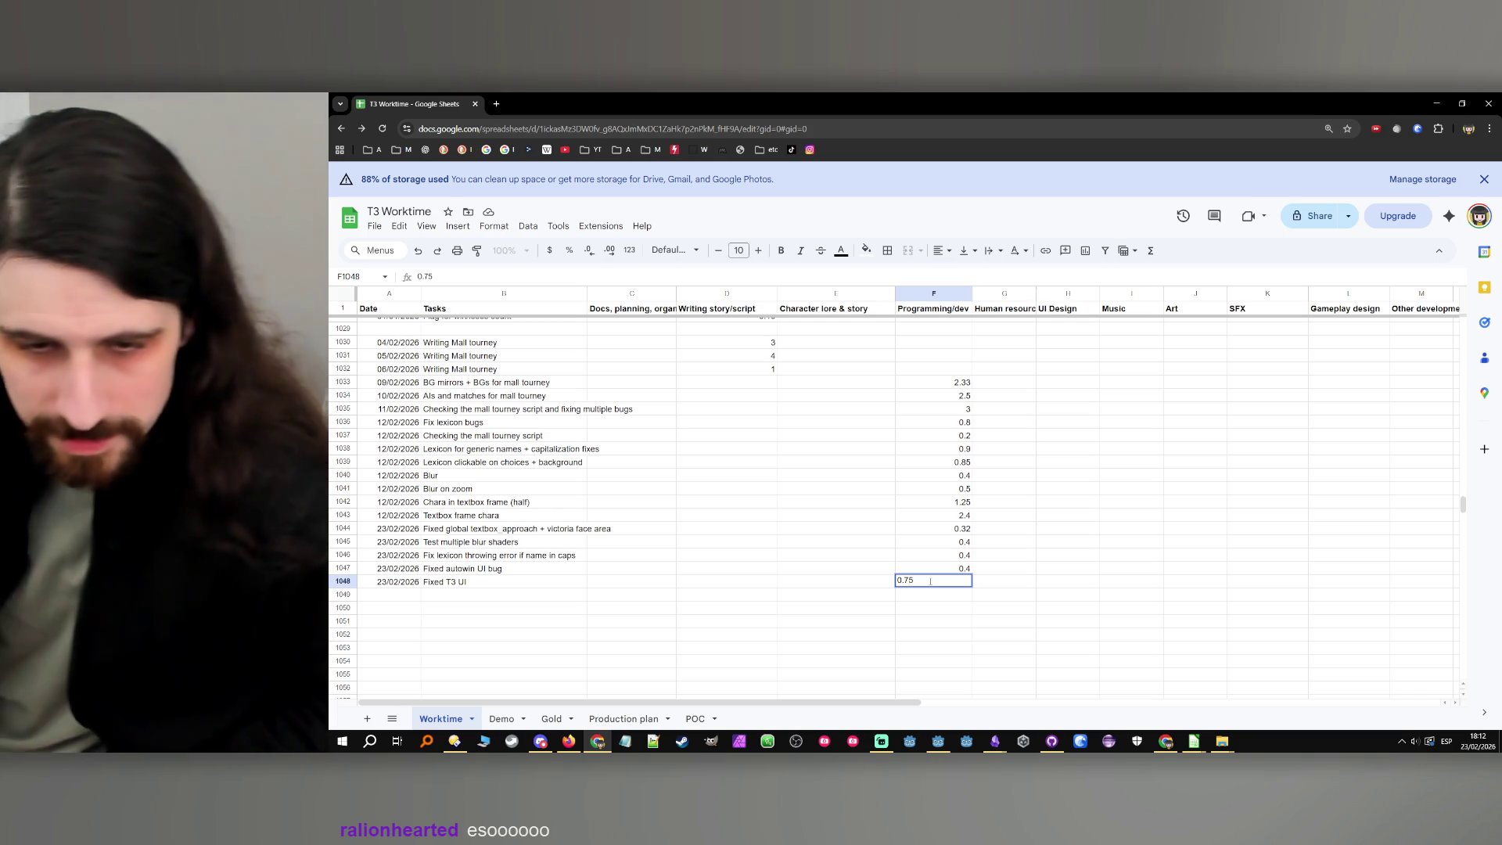
click(933, 620)
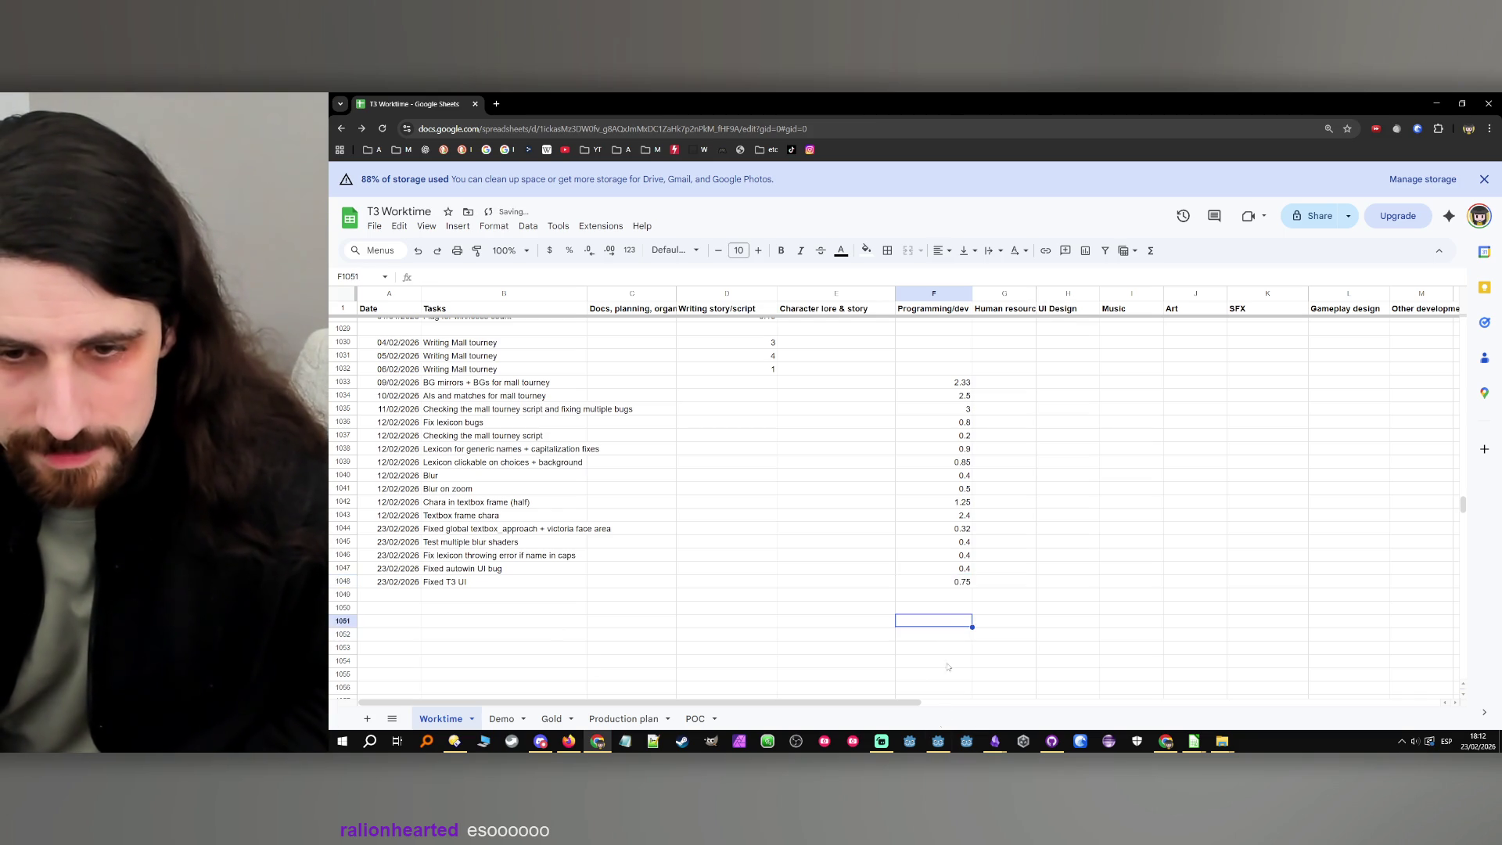
key(alt+Tab)
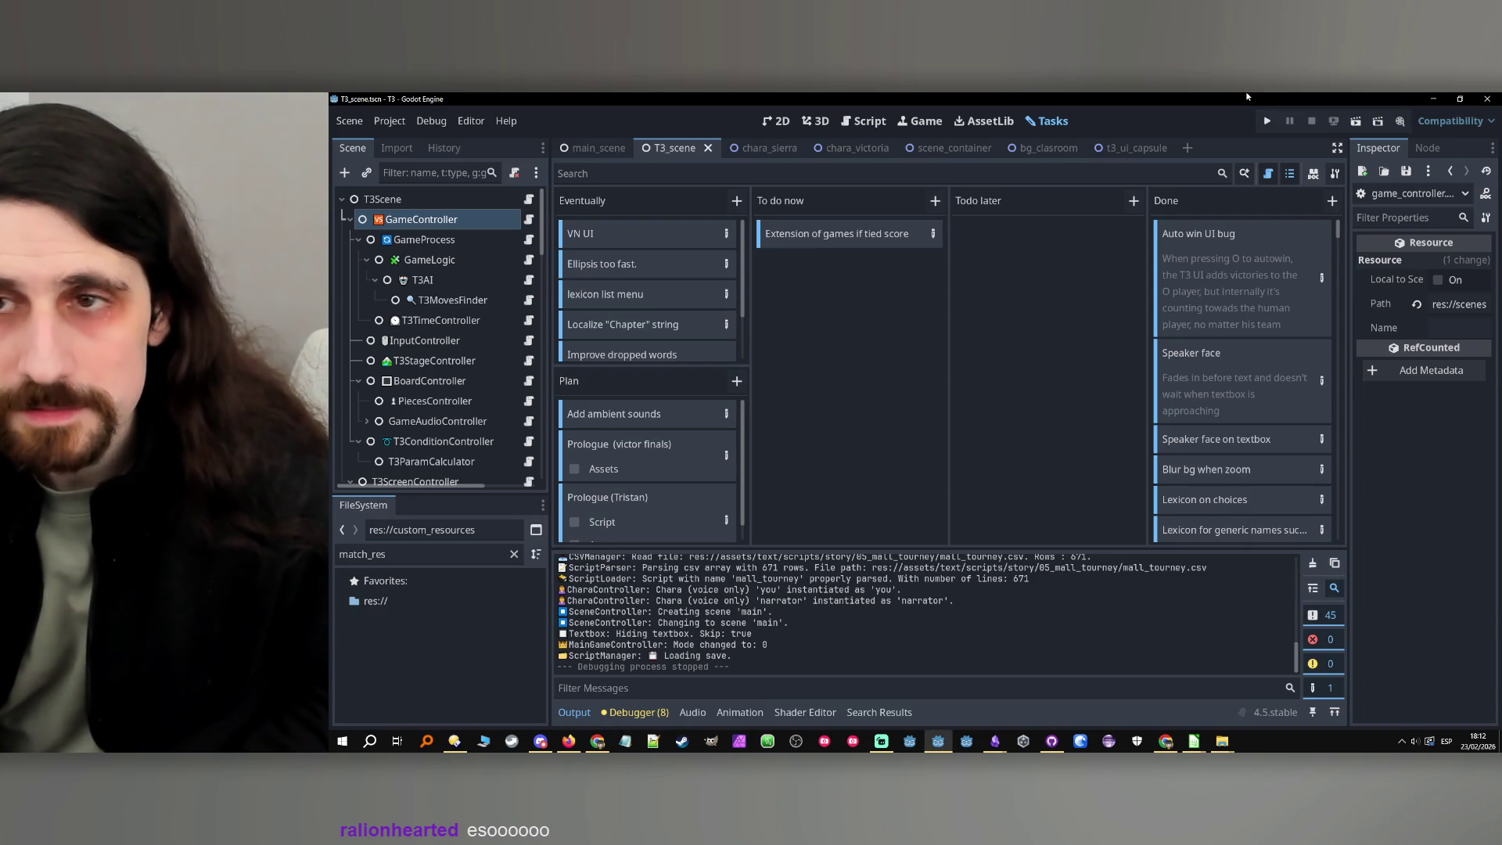